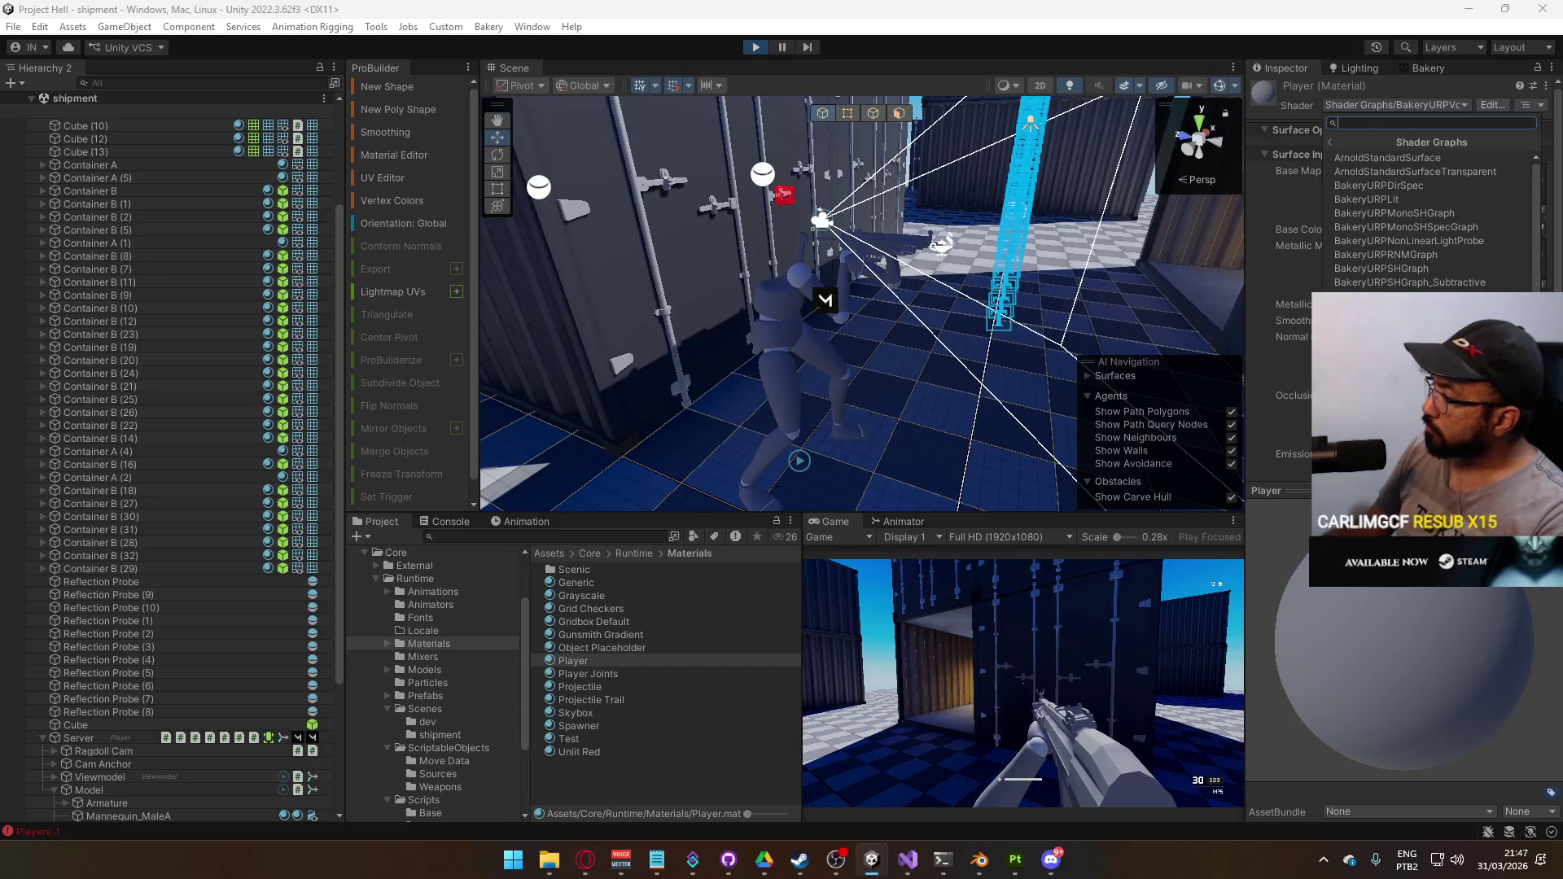
Apply the chosen Bakery shader graph to the Player material and return to the running game
key(Return)
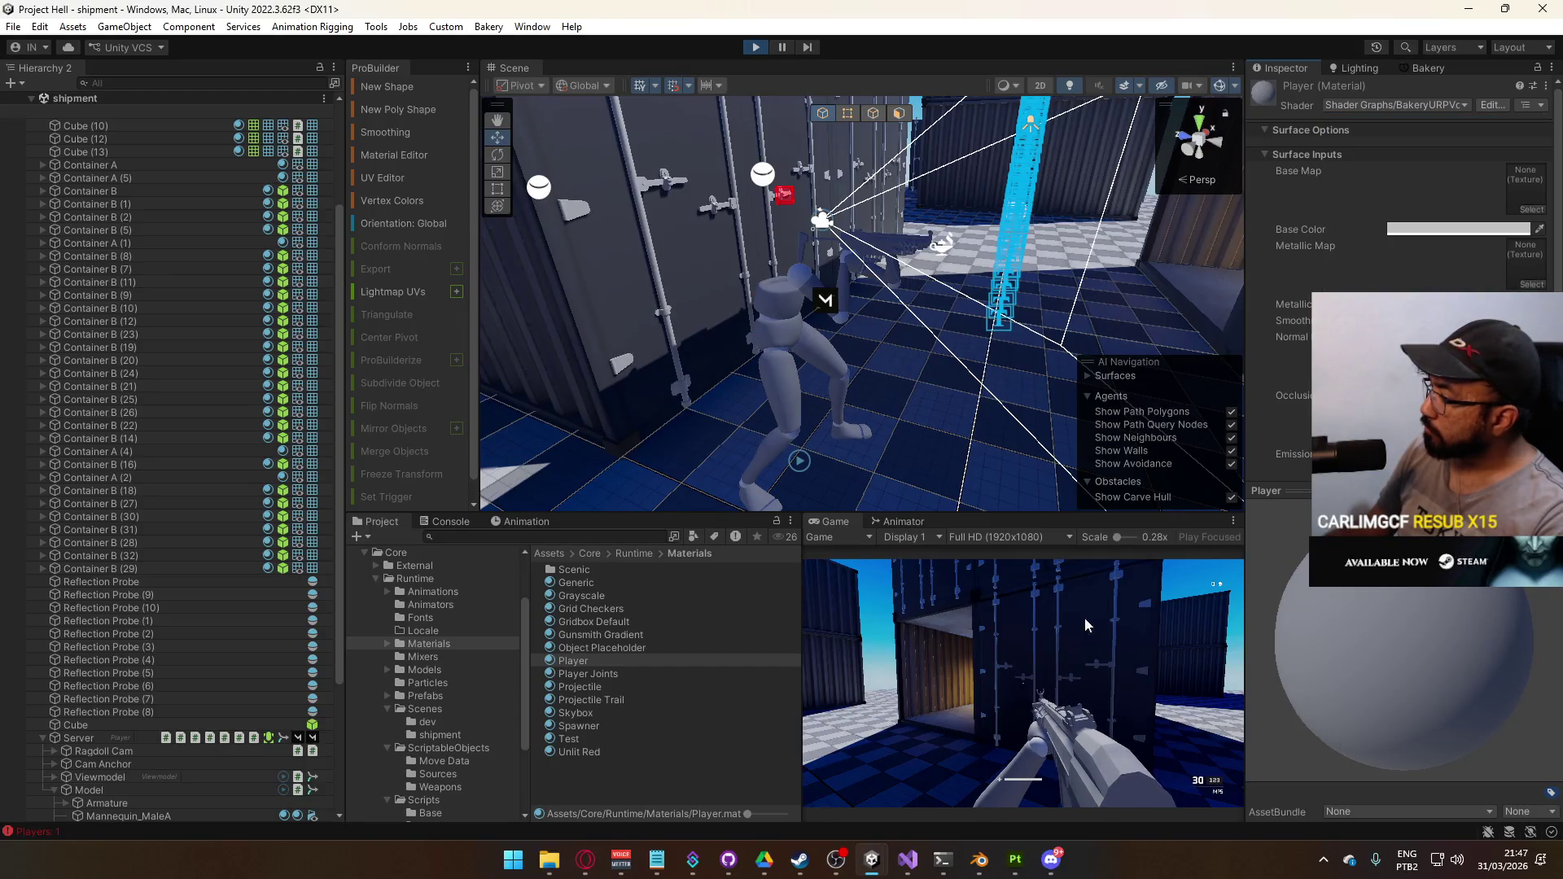
click(1084, 626)
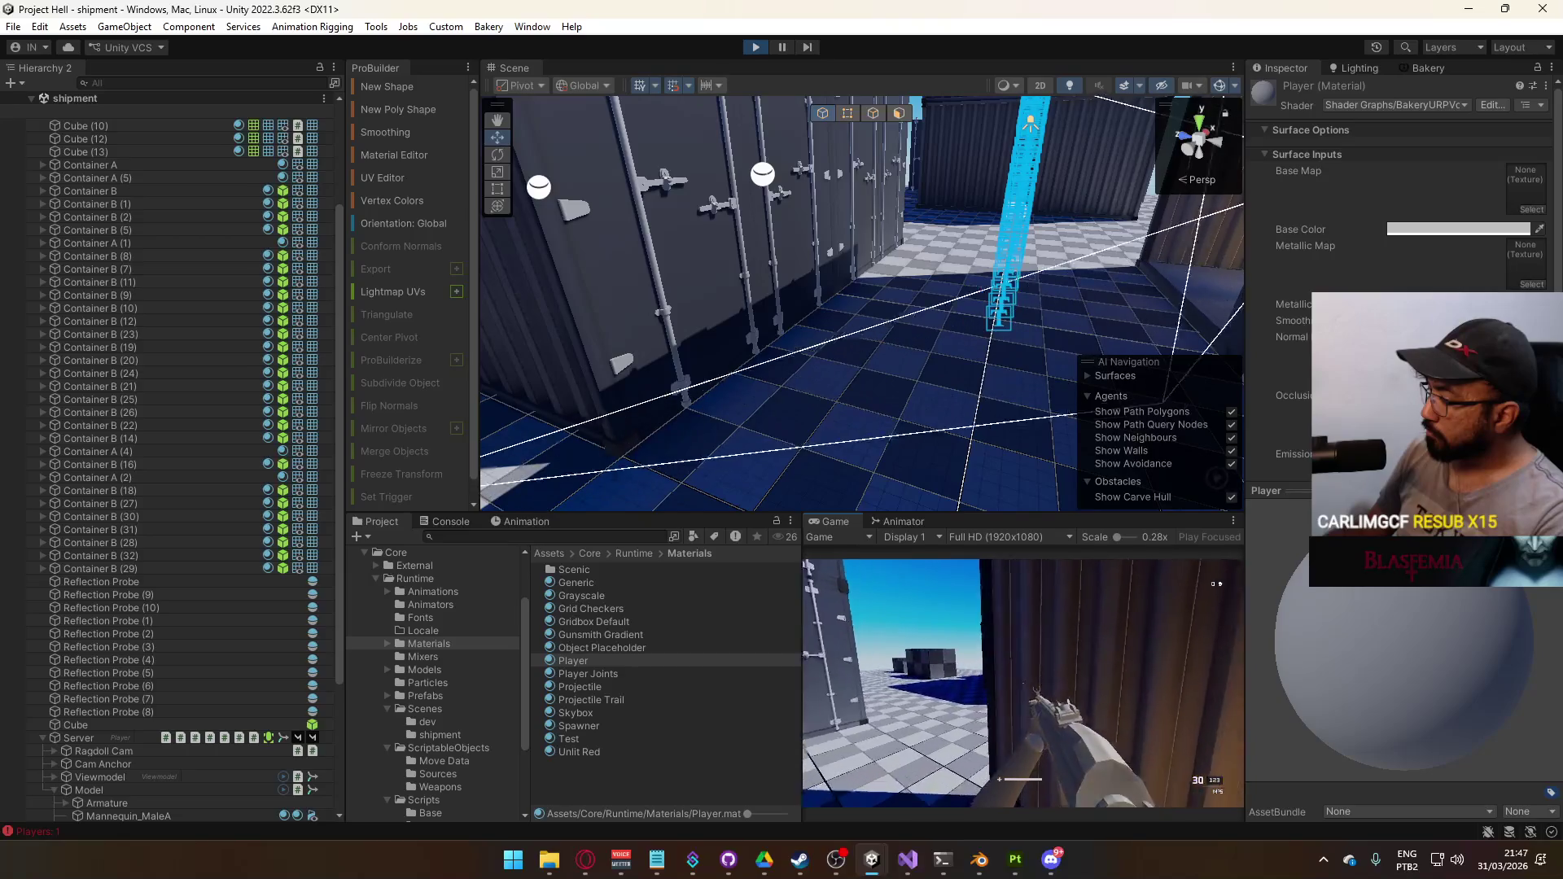
key(super)
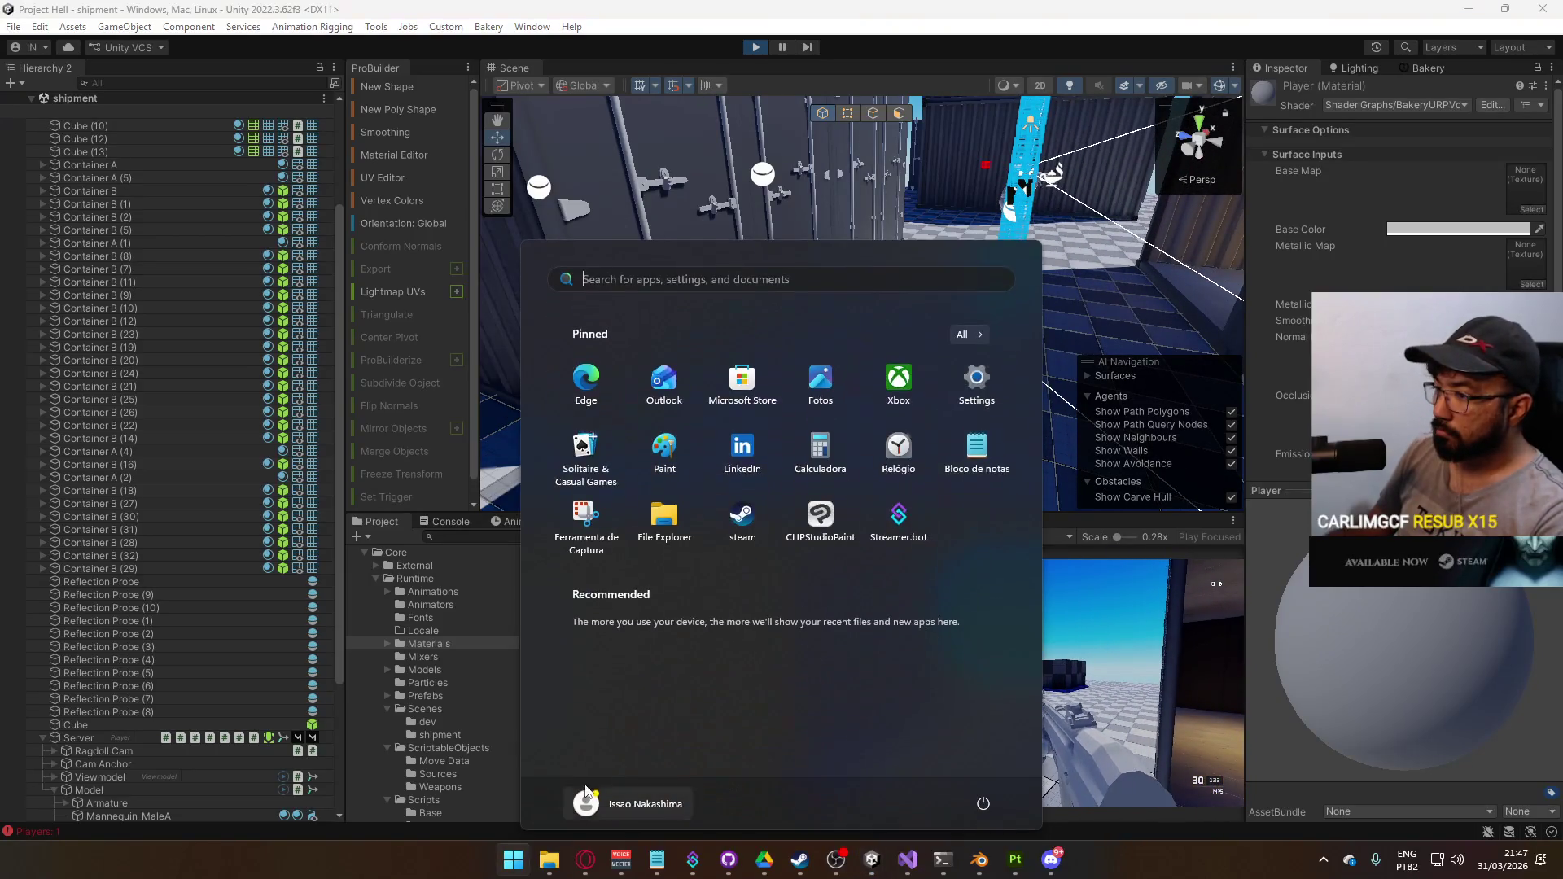
key(Escape)
Check the Player Joints material's base colour, leaving it white
click(619, 672)
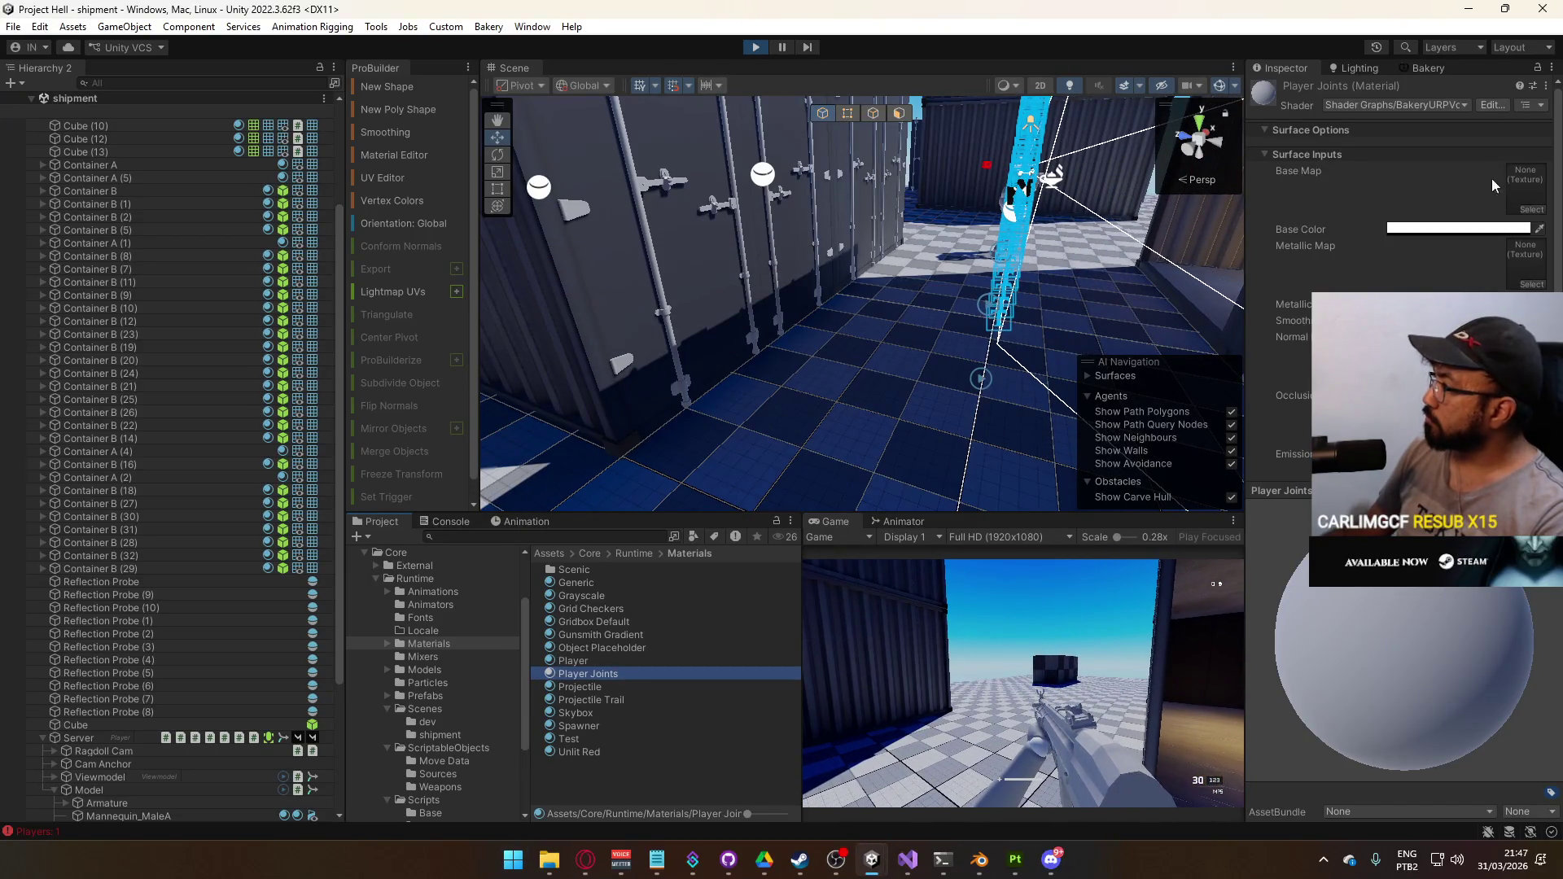
click(1417, 228)
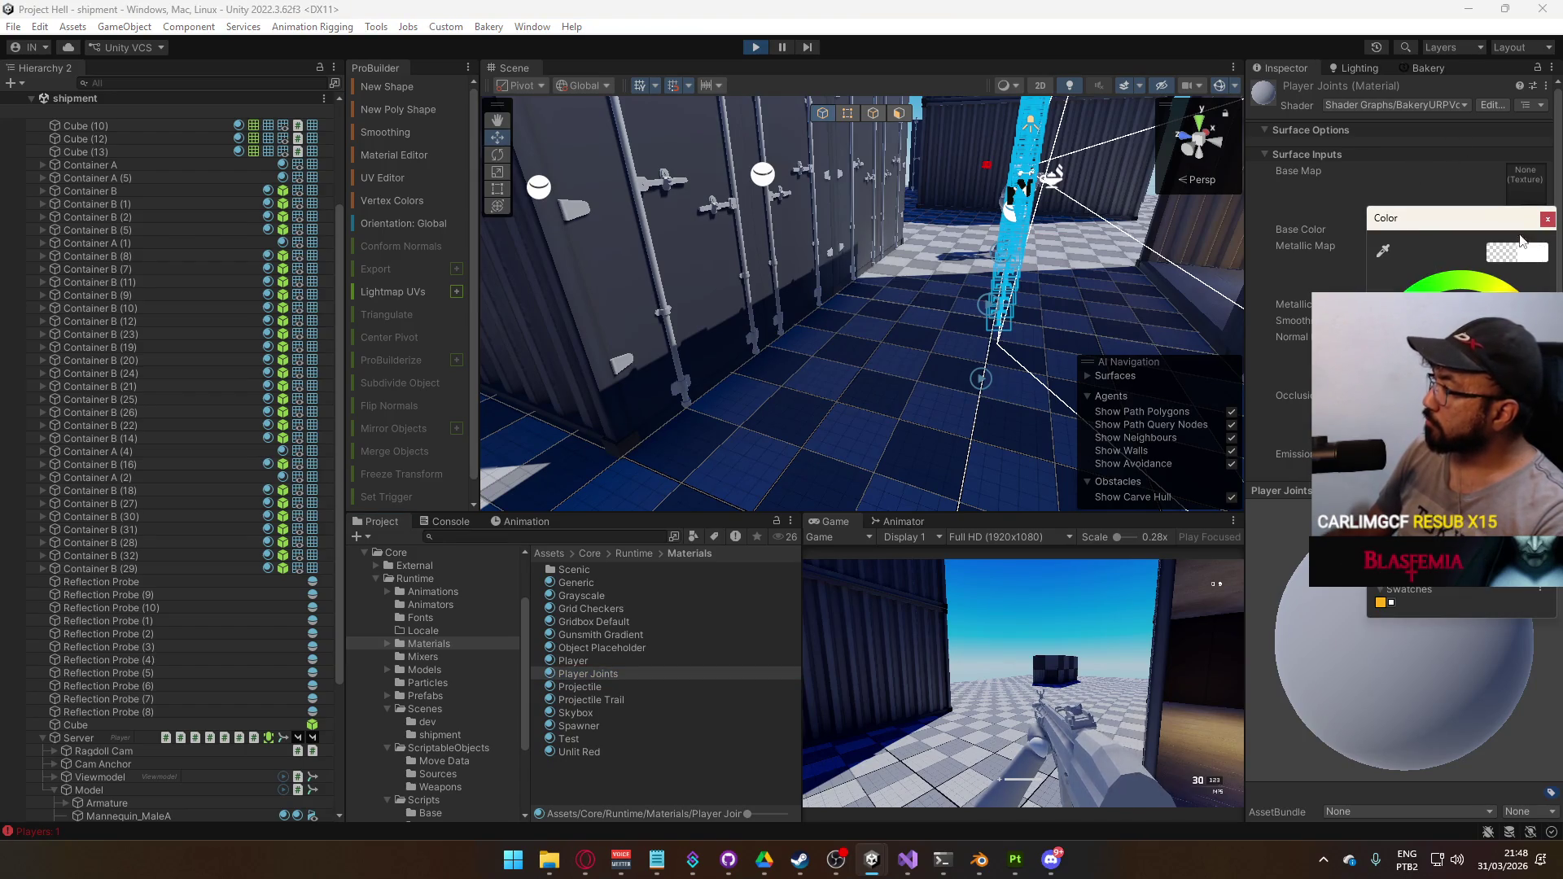
click(1546, 219)
click(1489, 231)
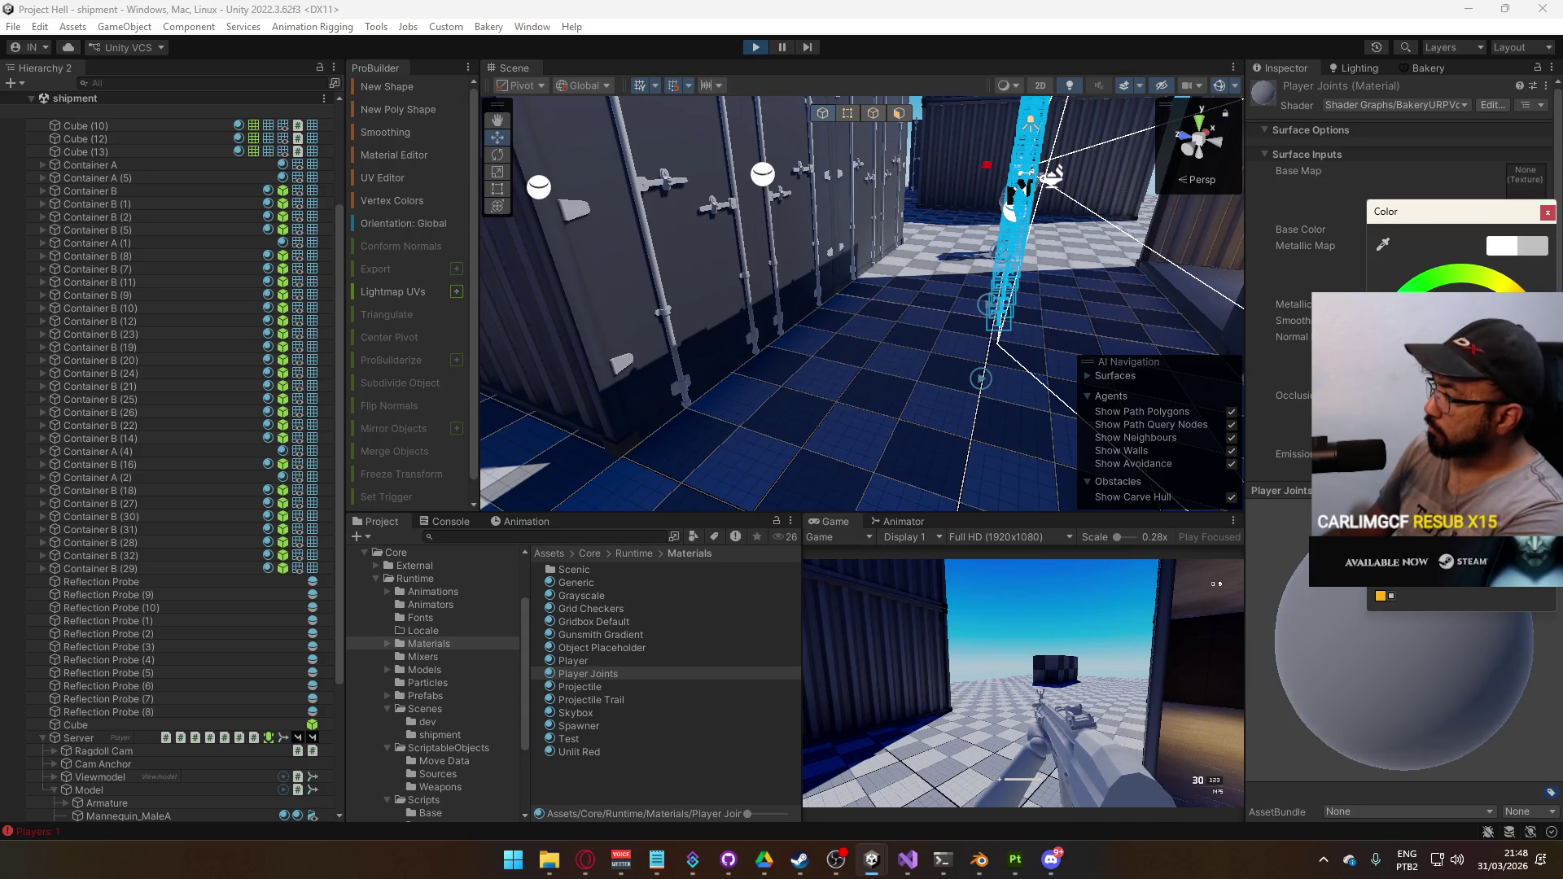
key(Escape)
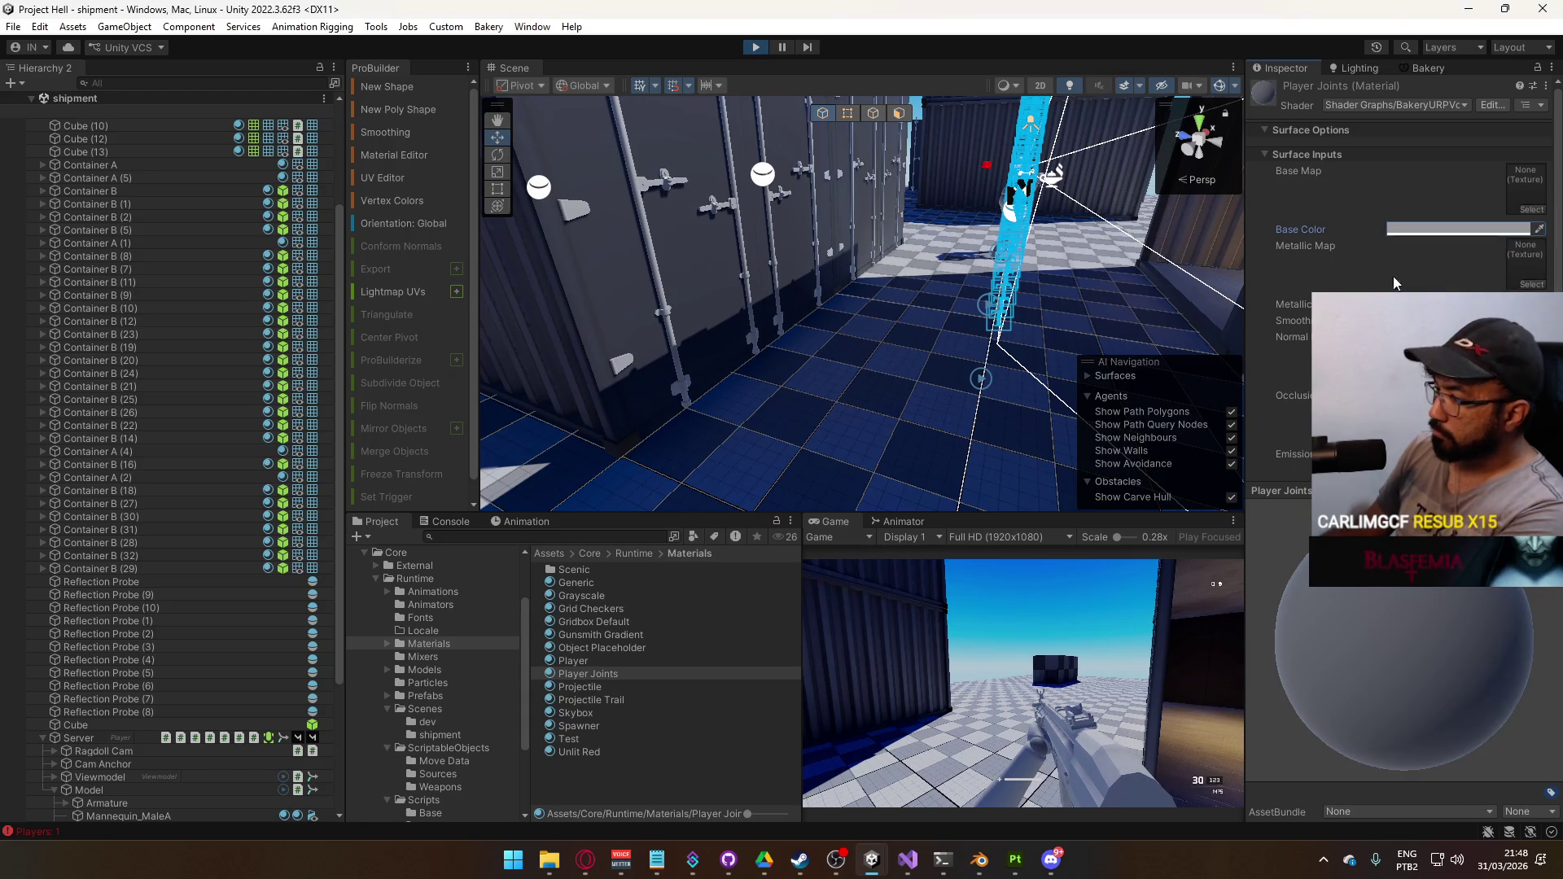
Check the Player material's light grey base colour and switch its shader to a Bakery shader graph
click(573, 661)
click(1517, 229)
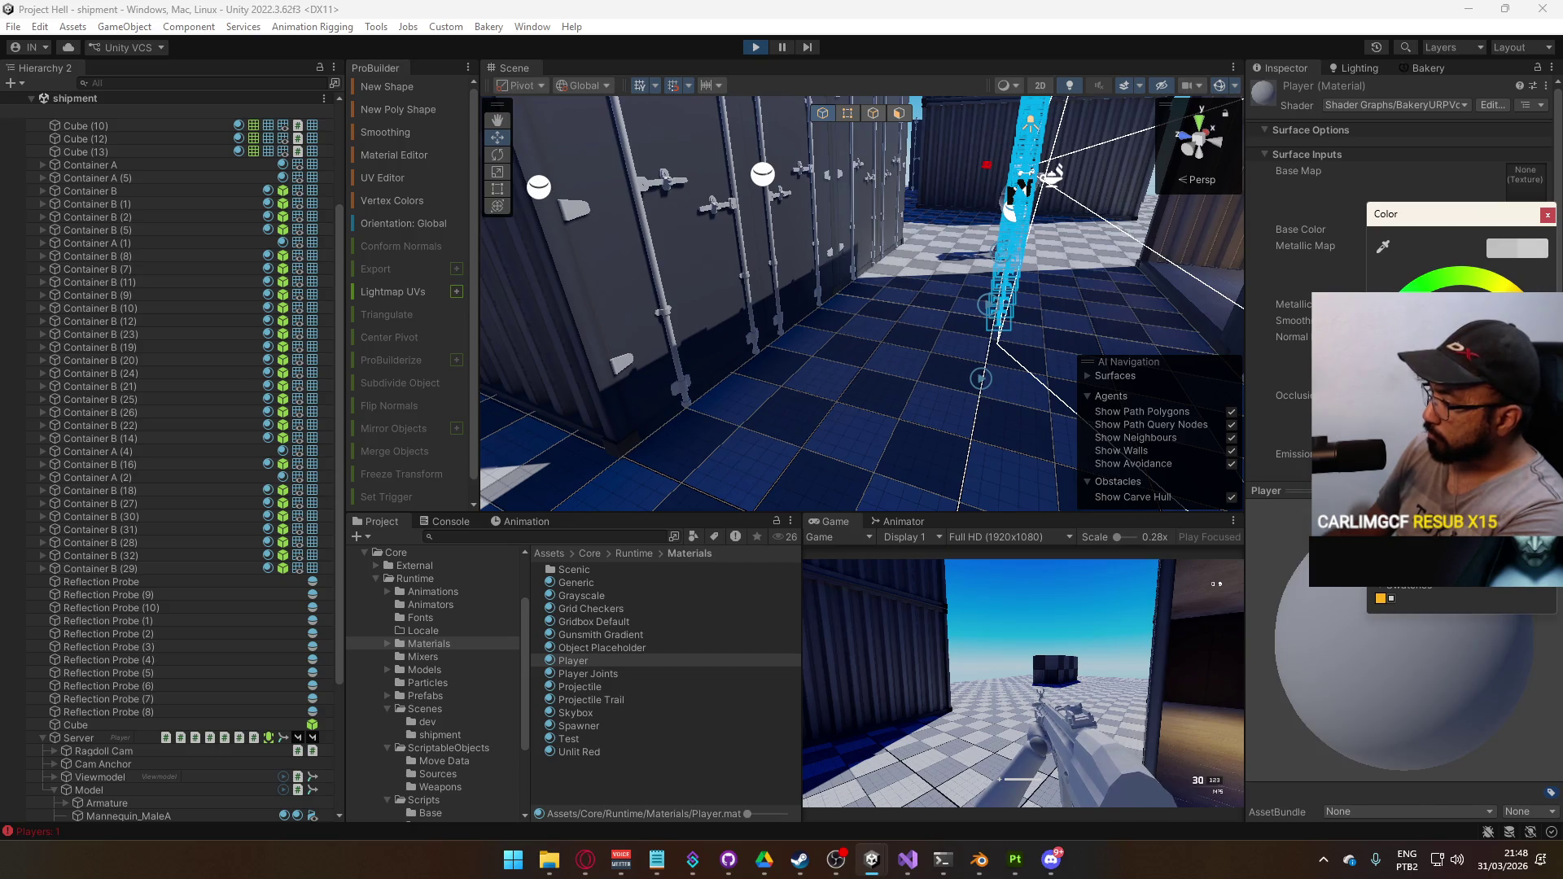
click(1548, 215)
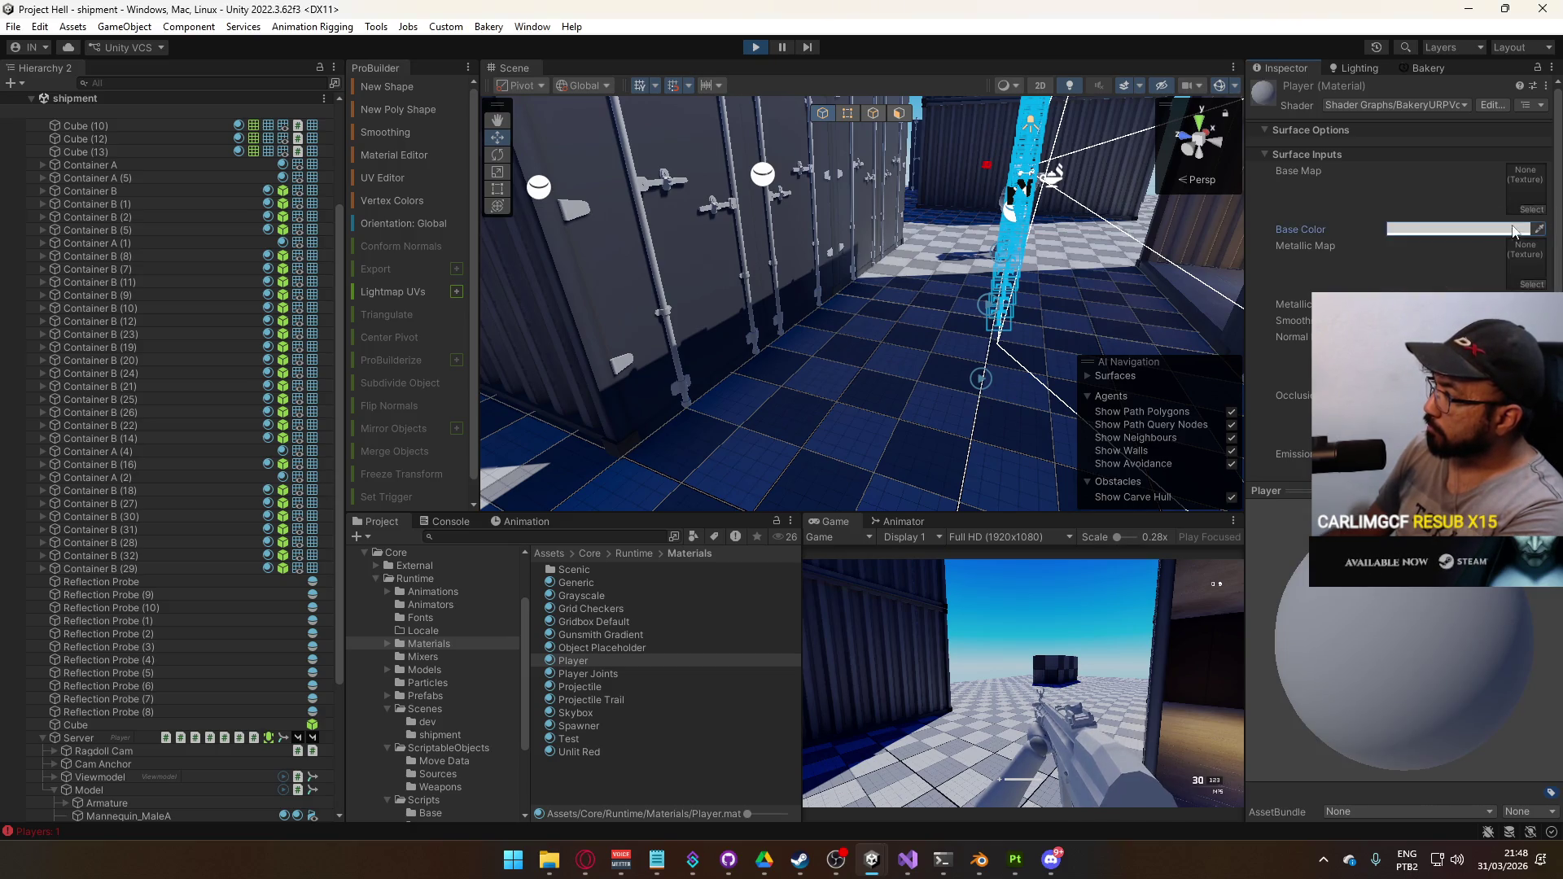
click(1415, 105)
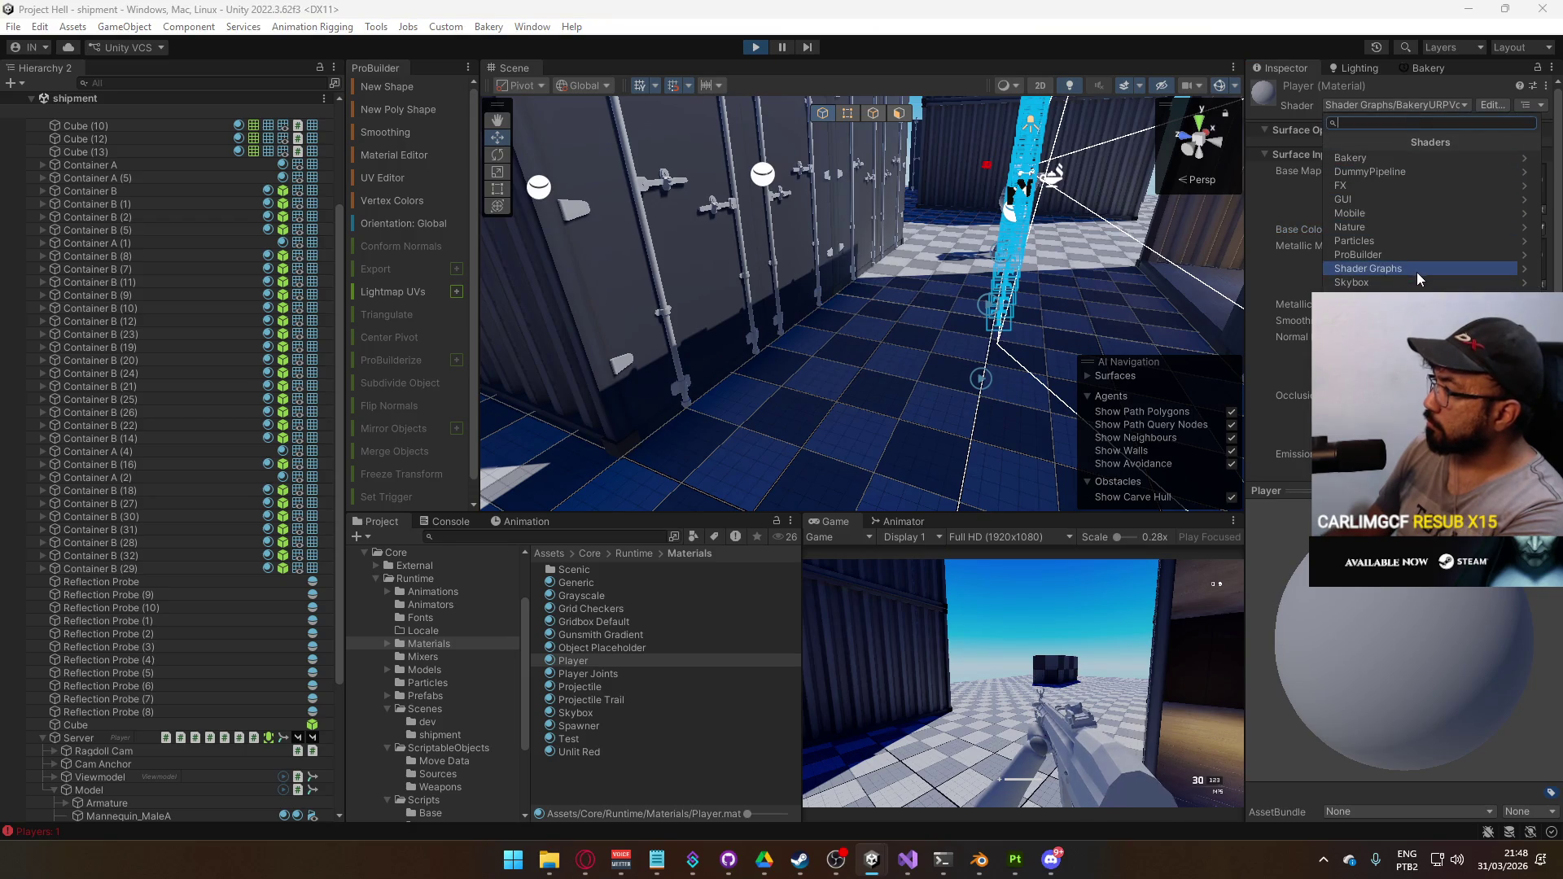
click(1384, 267)
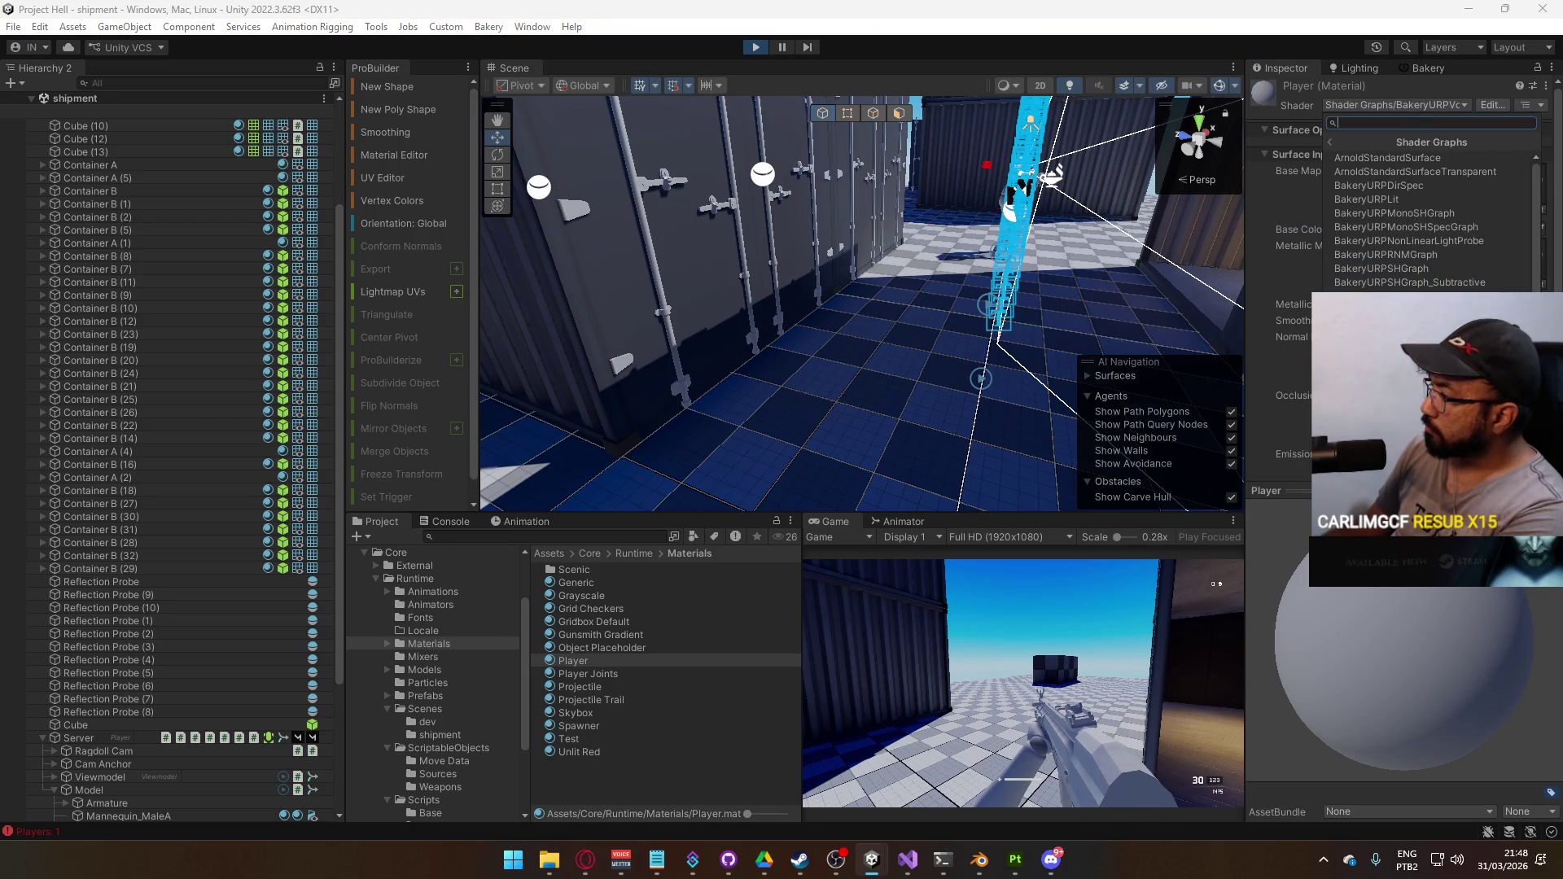
click(1385, 297)
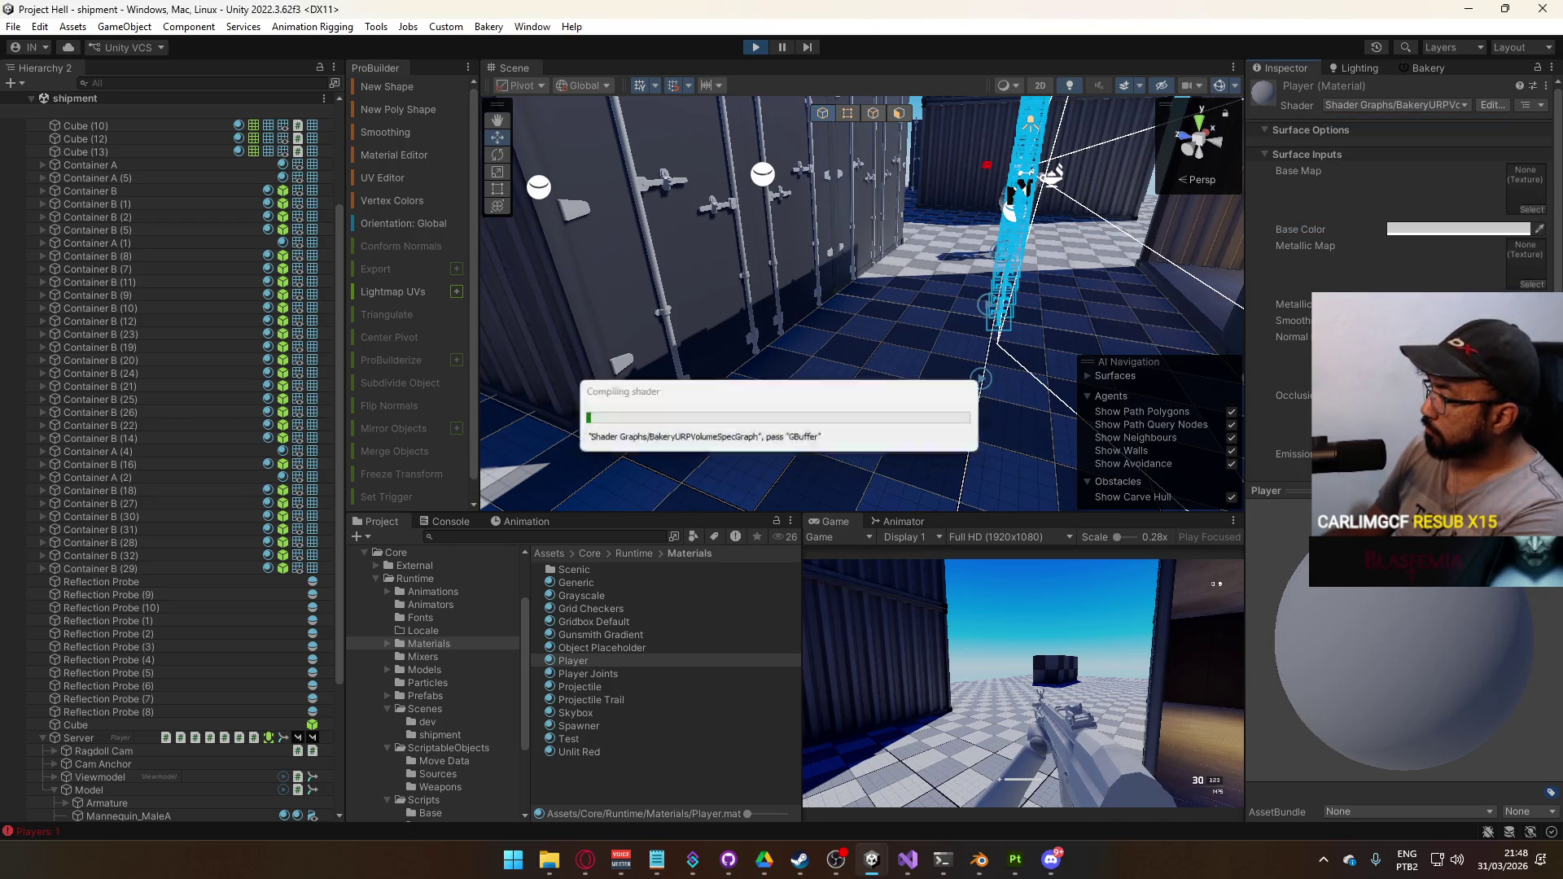
Review the Player Joints Shader Graphs list without changing its shader, then bring up Game view options
click(614, 676)
click(1445, 106)
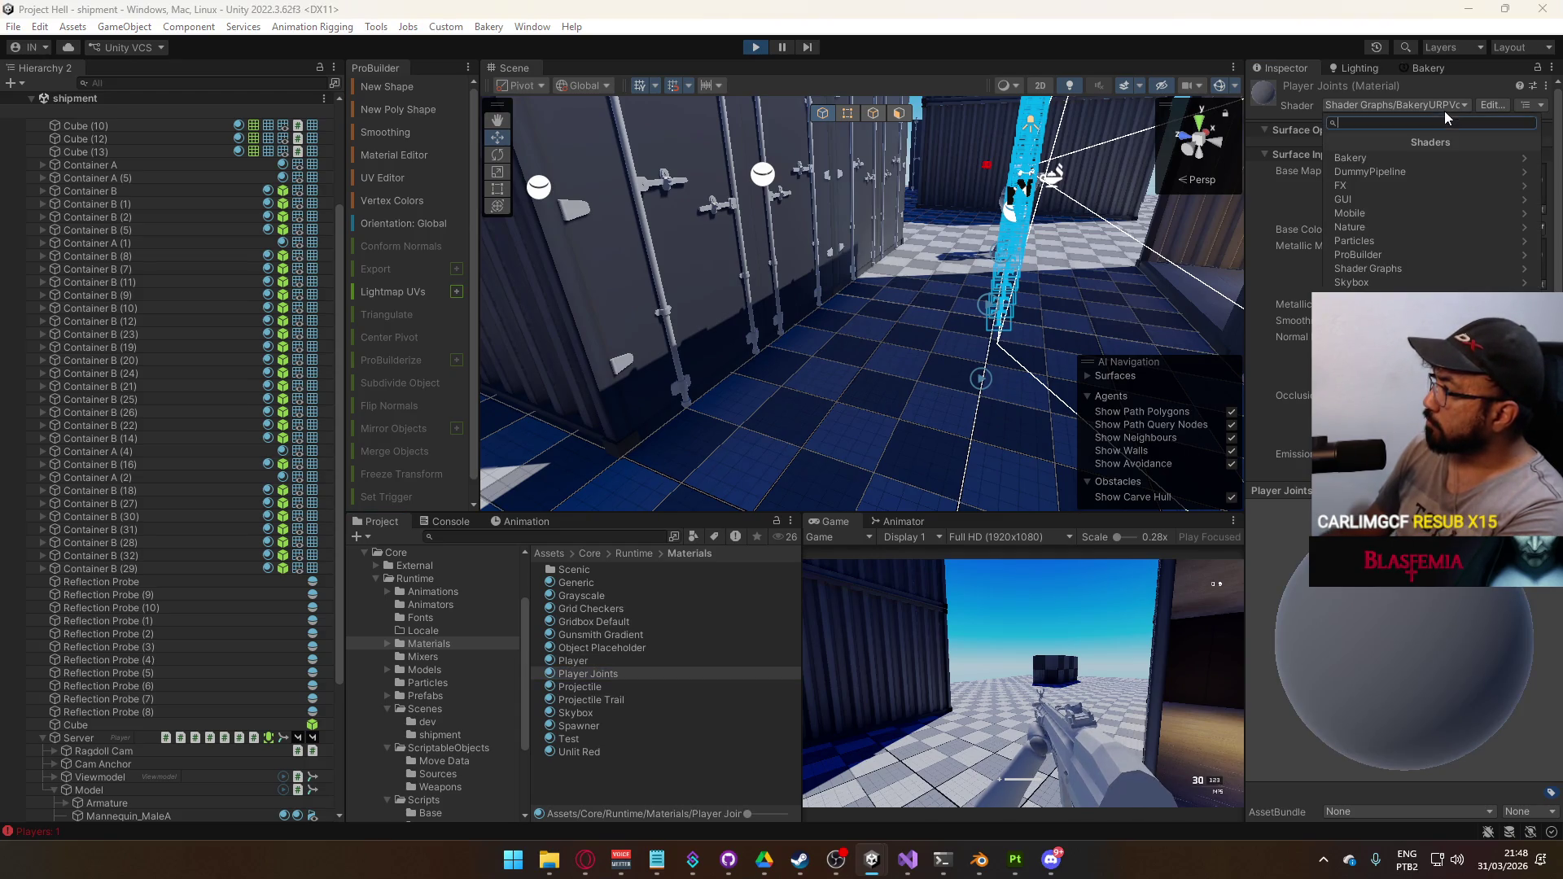
click(1399, 270)
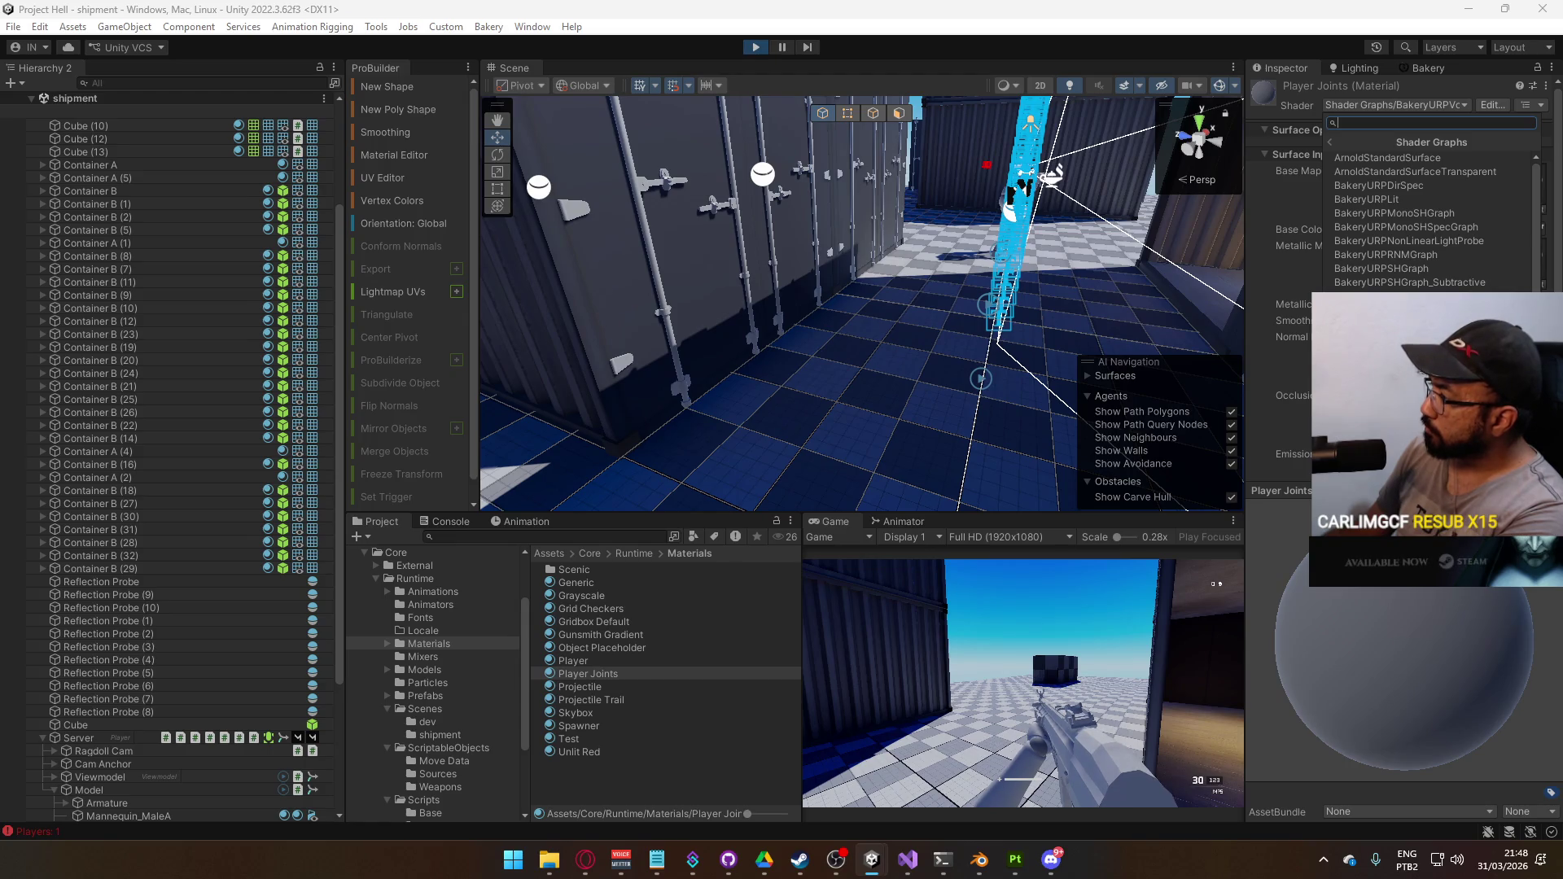
key(Escape)
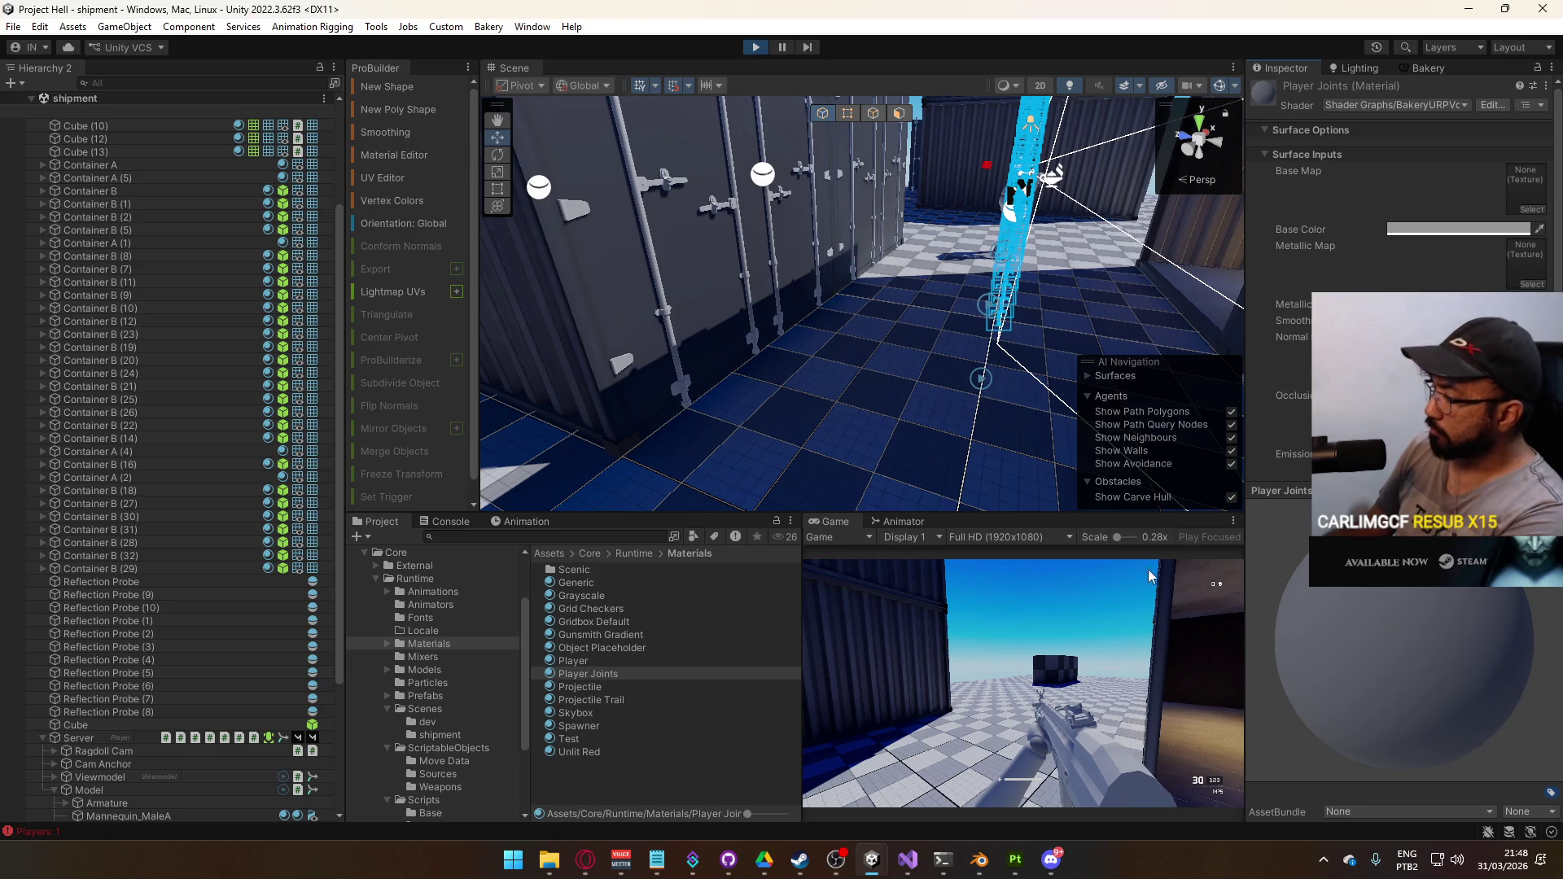
right_click(826, 521)
click(864, 574)
mouse_move(476, 500)
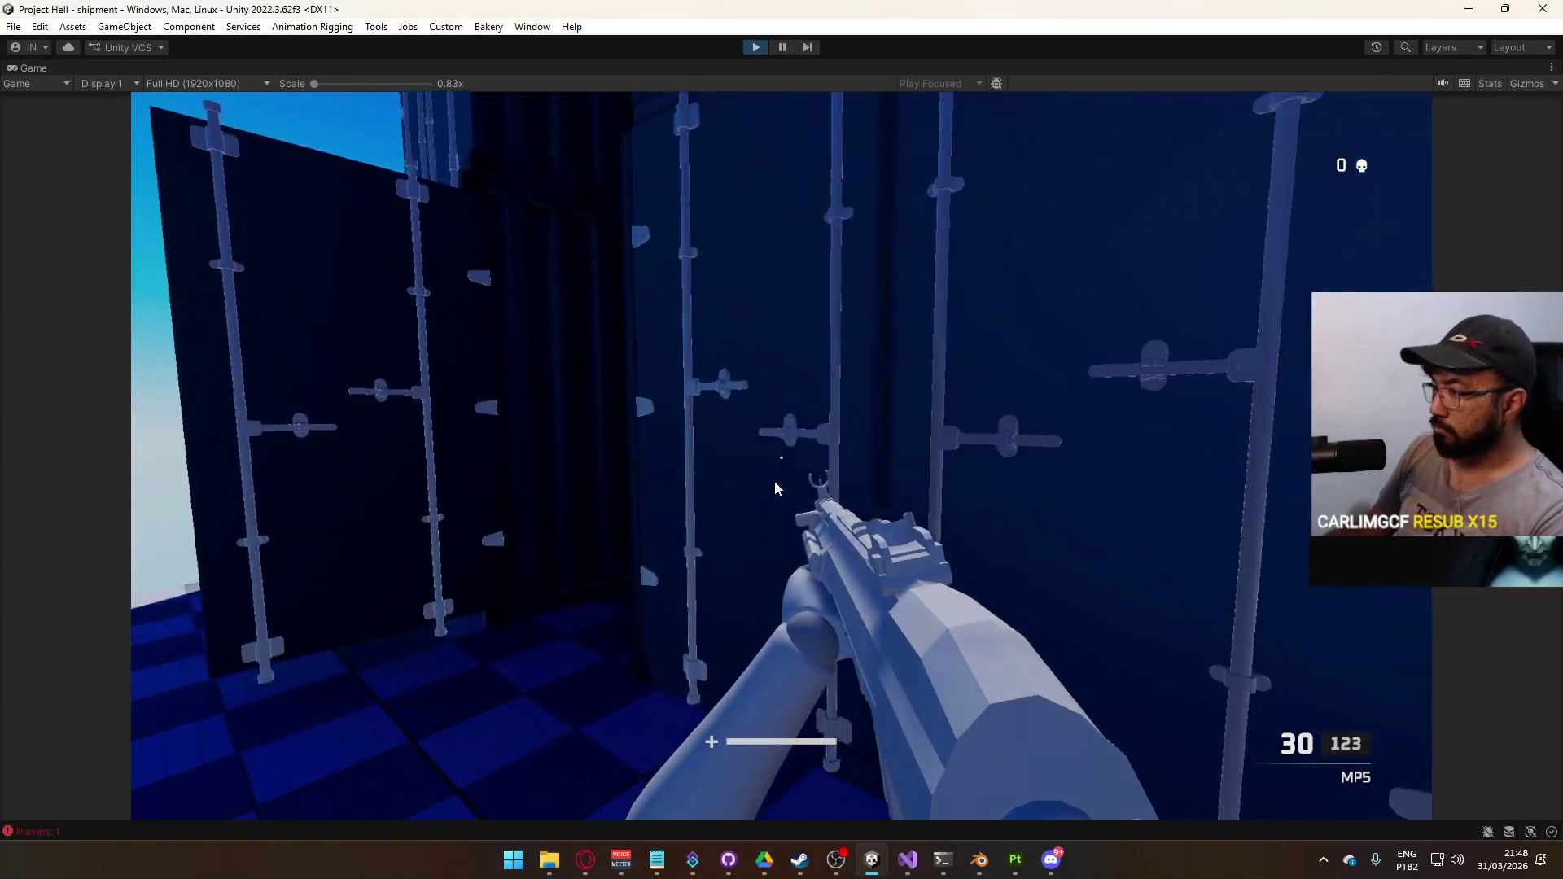
mouse_move(1190, 468)
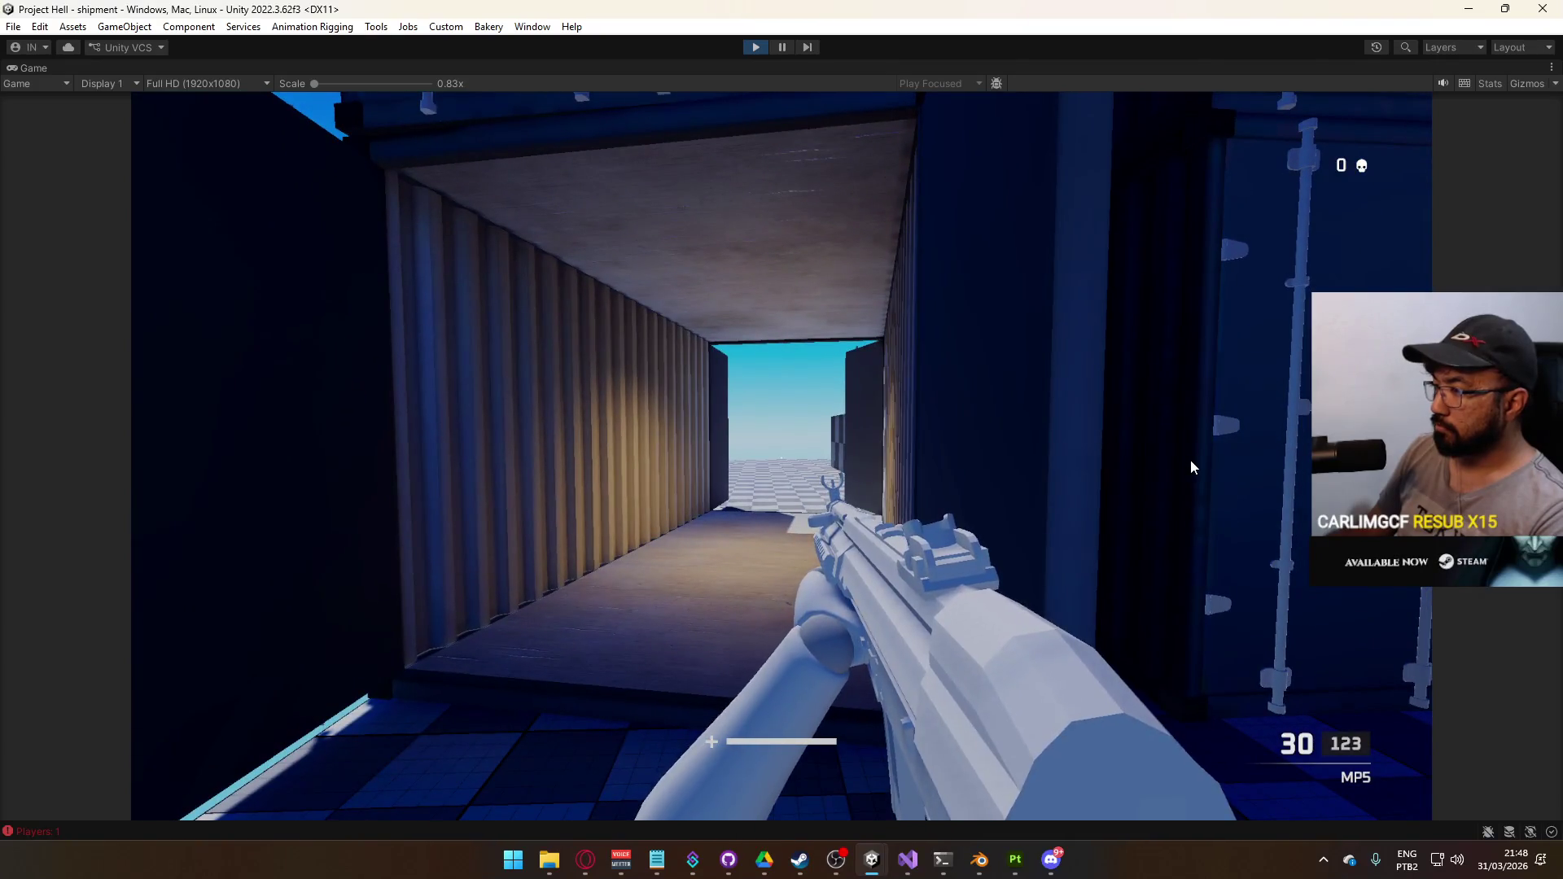
key(super)
click(715, 127)
right_click(733, 72)
click(777, 125)
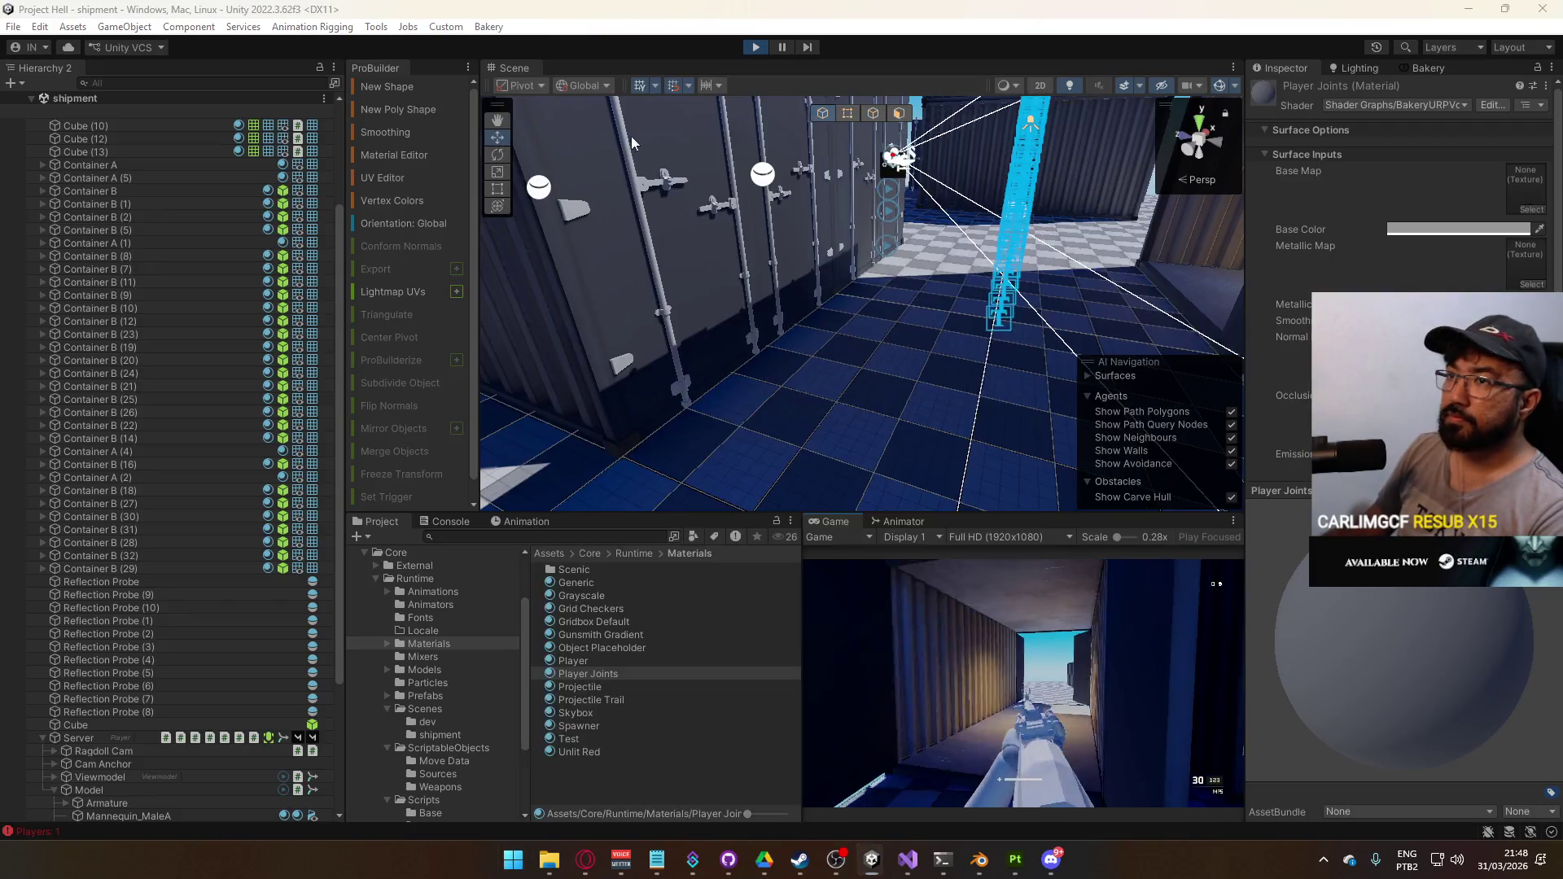
key(super)
key(super)
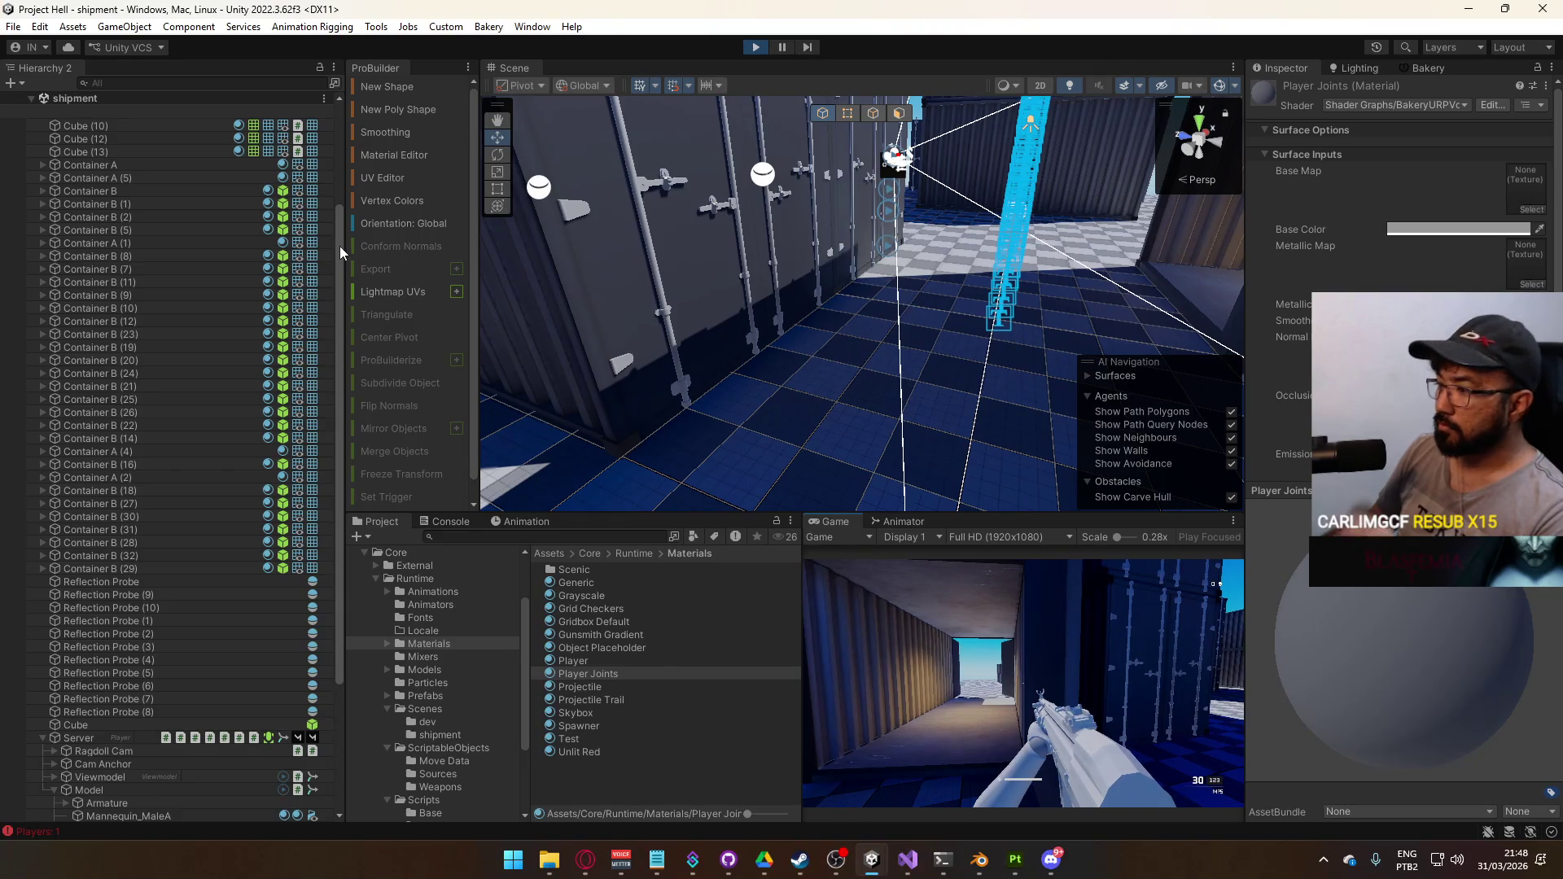
Select Overlay Cam under Player Camera and show its Culling Mask layer list
drag(340, 246, 324, 133)
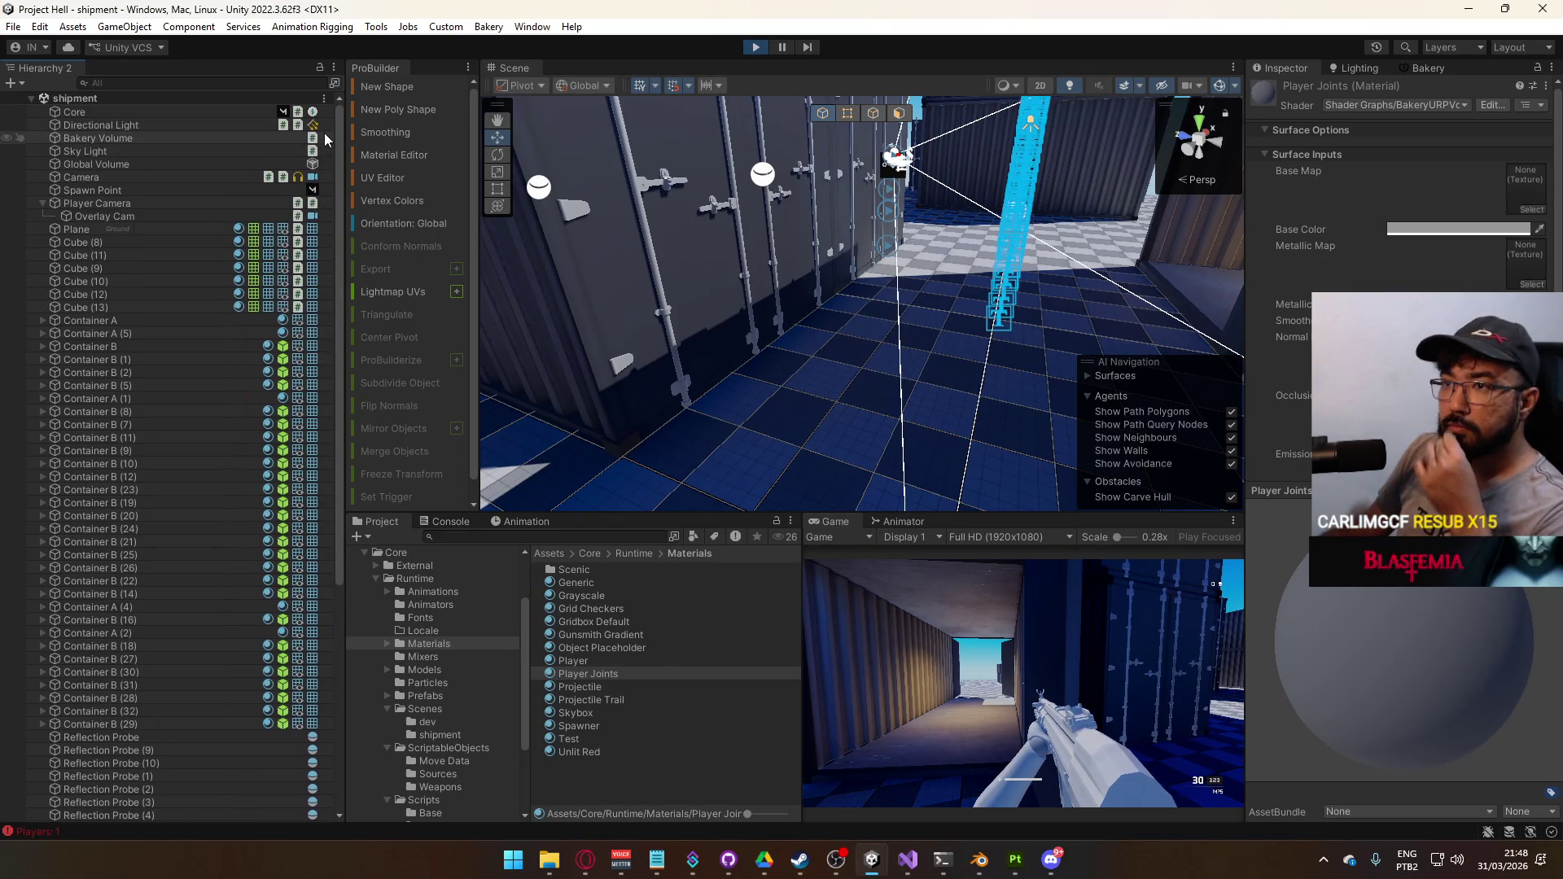
click(42, 202)
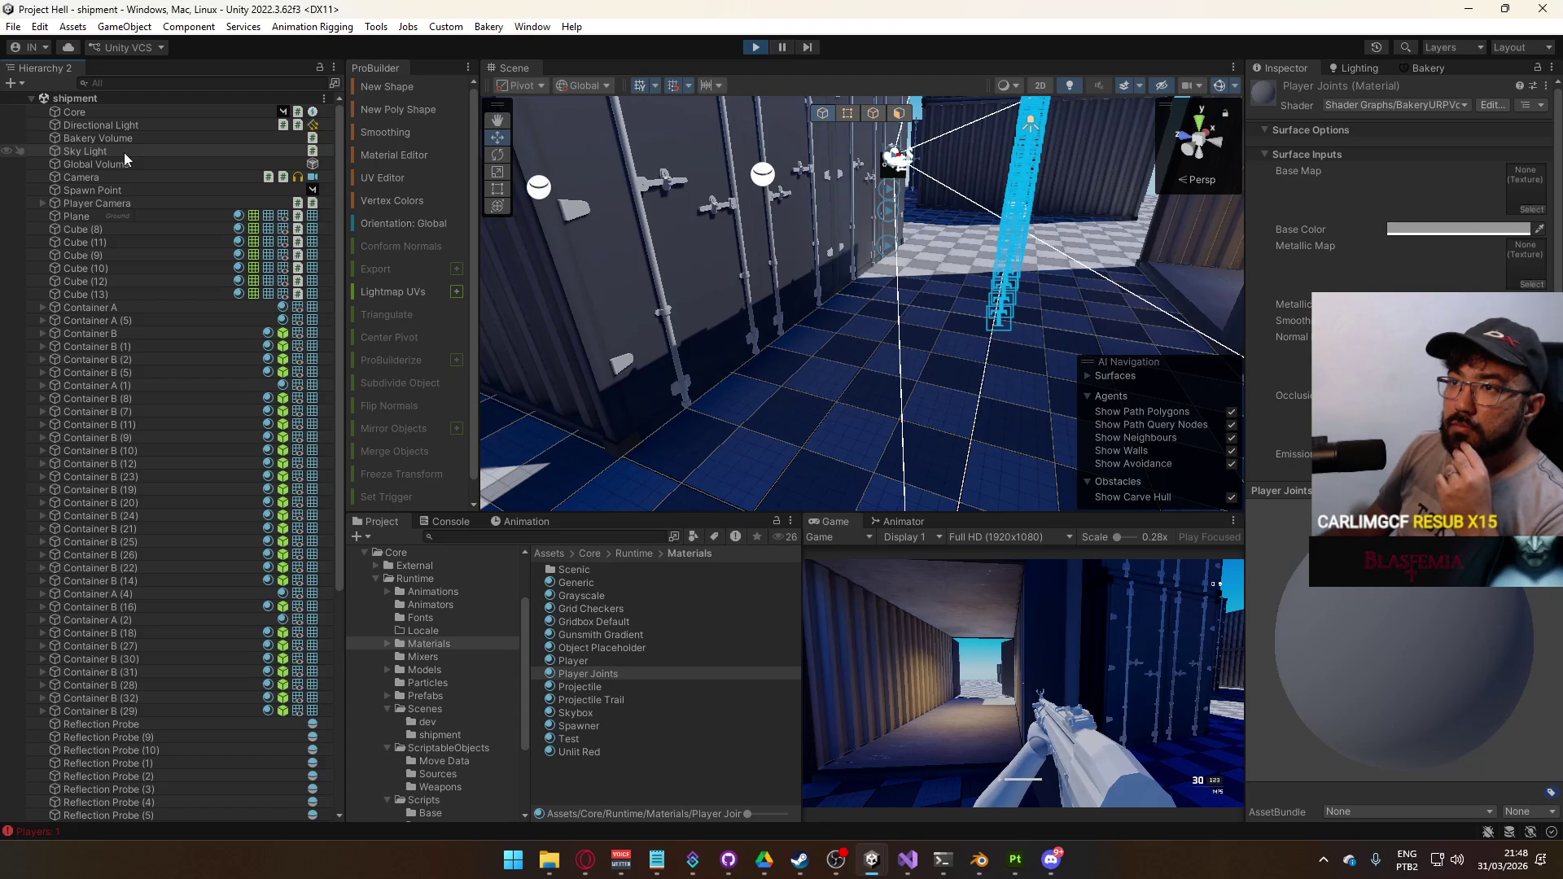
click(42, 204)
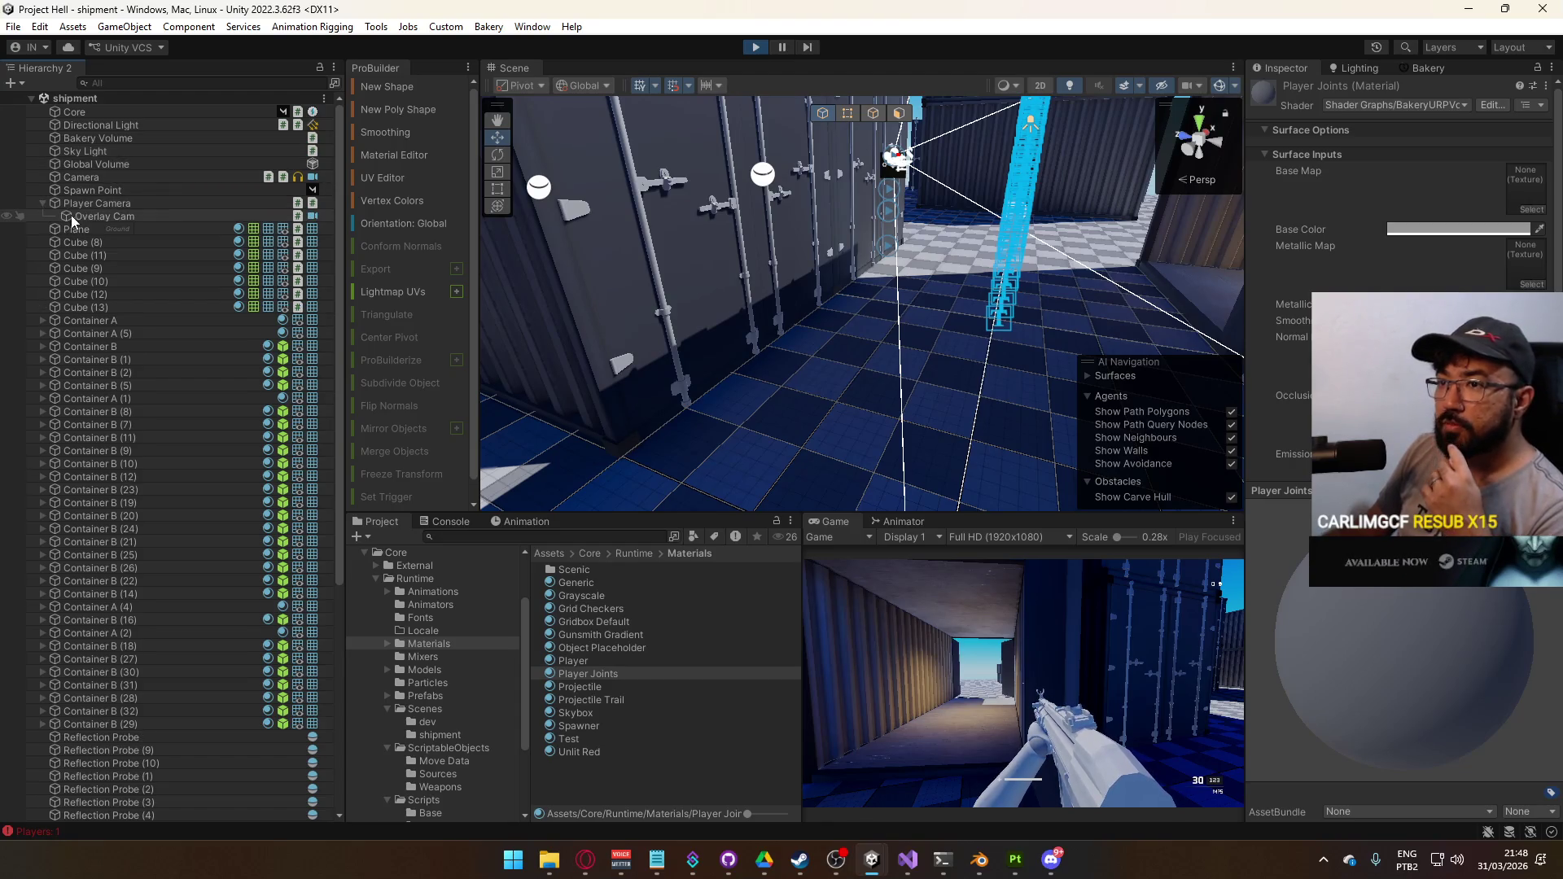
click(71, 215)
click(1461, 465)
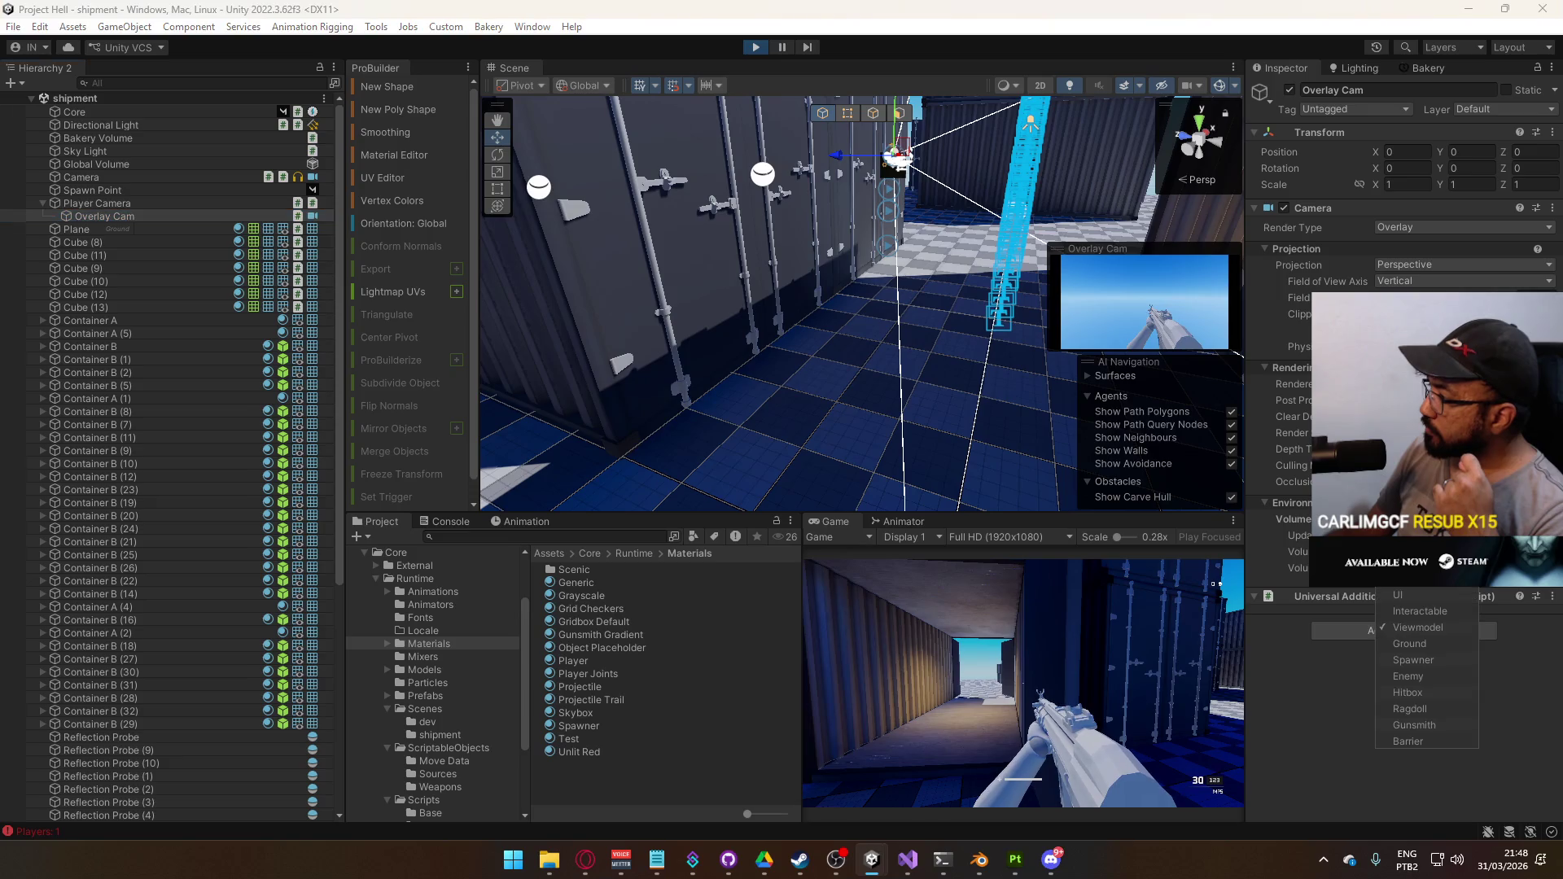
Review the Overlay Cam's culling mask layers and close the list unchanged
click(1303, 462)
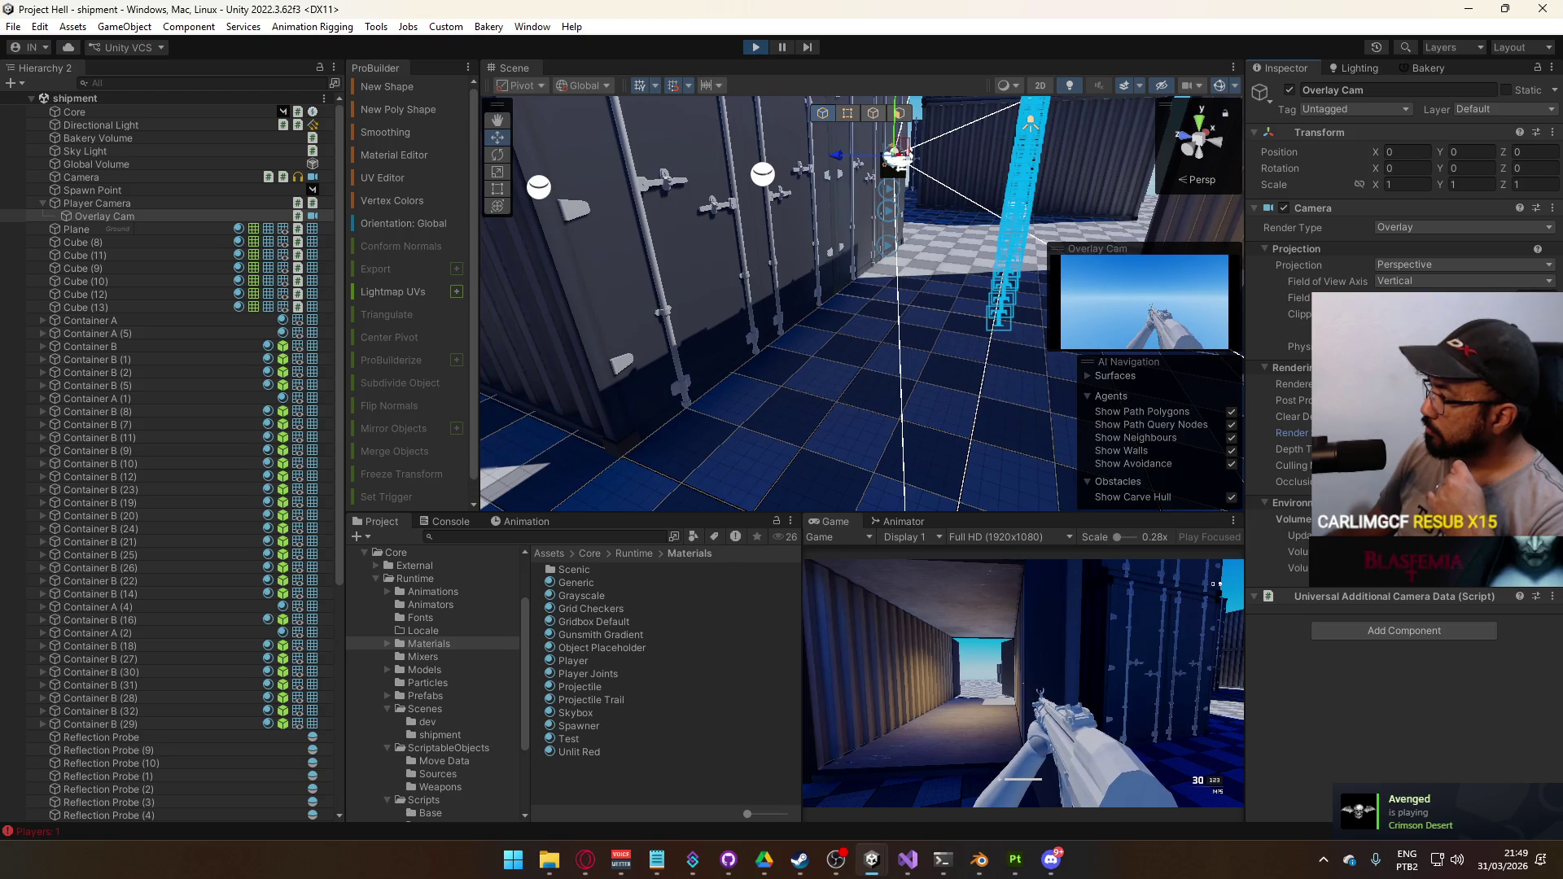
click(1425, 551)
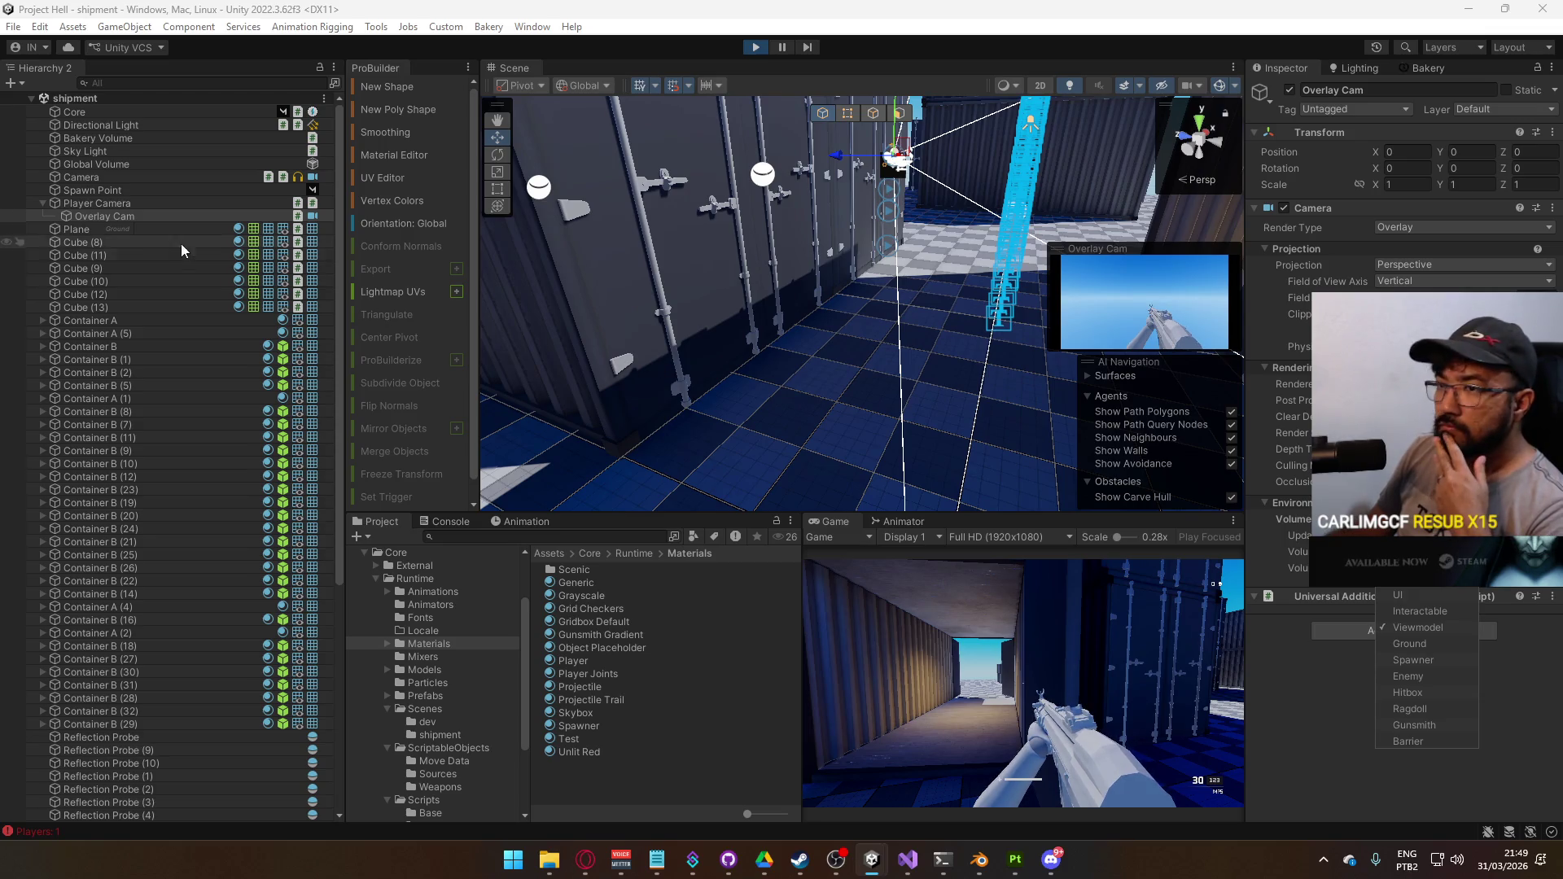
click(140, 213)
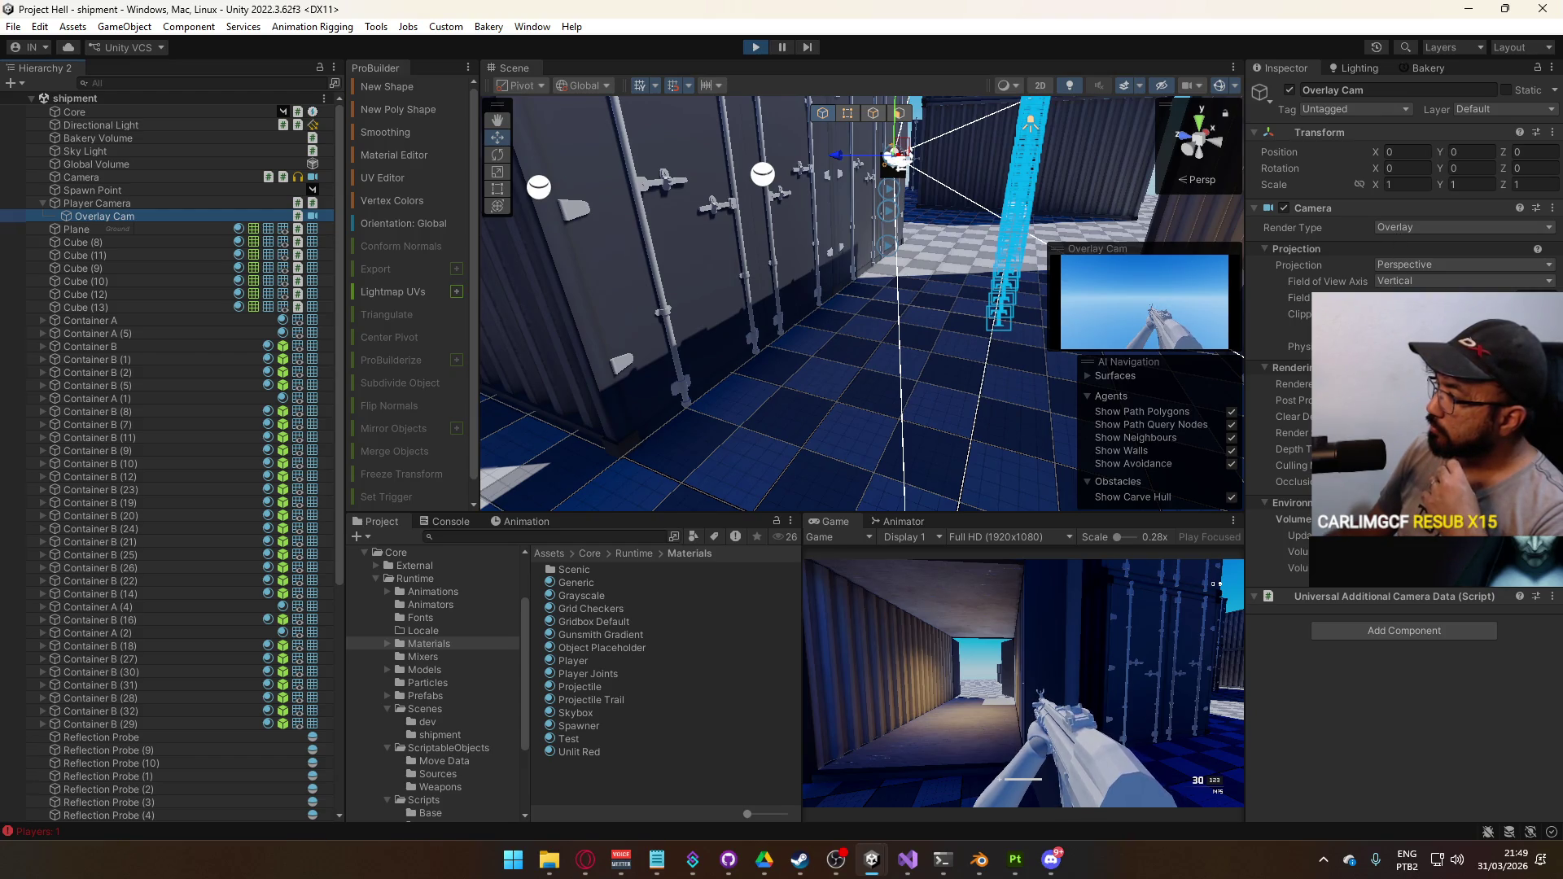
Switch Overlay Cam's render type to Base and back to Overlay, then inspect Player Camera
click(1425, 384)
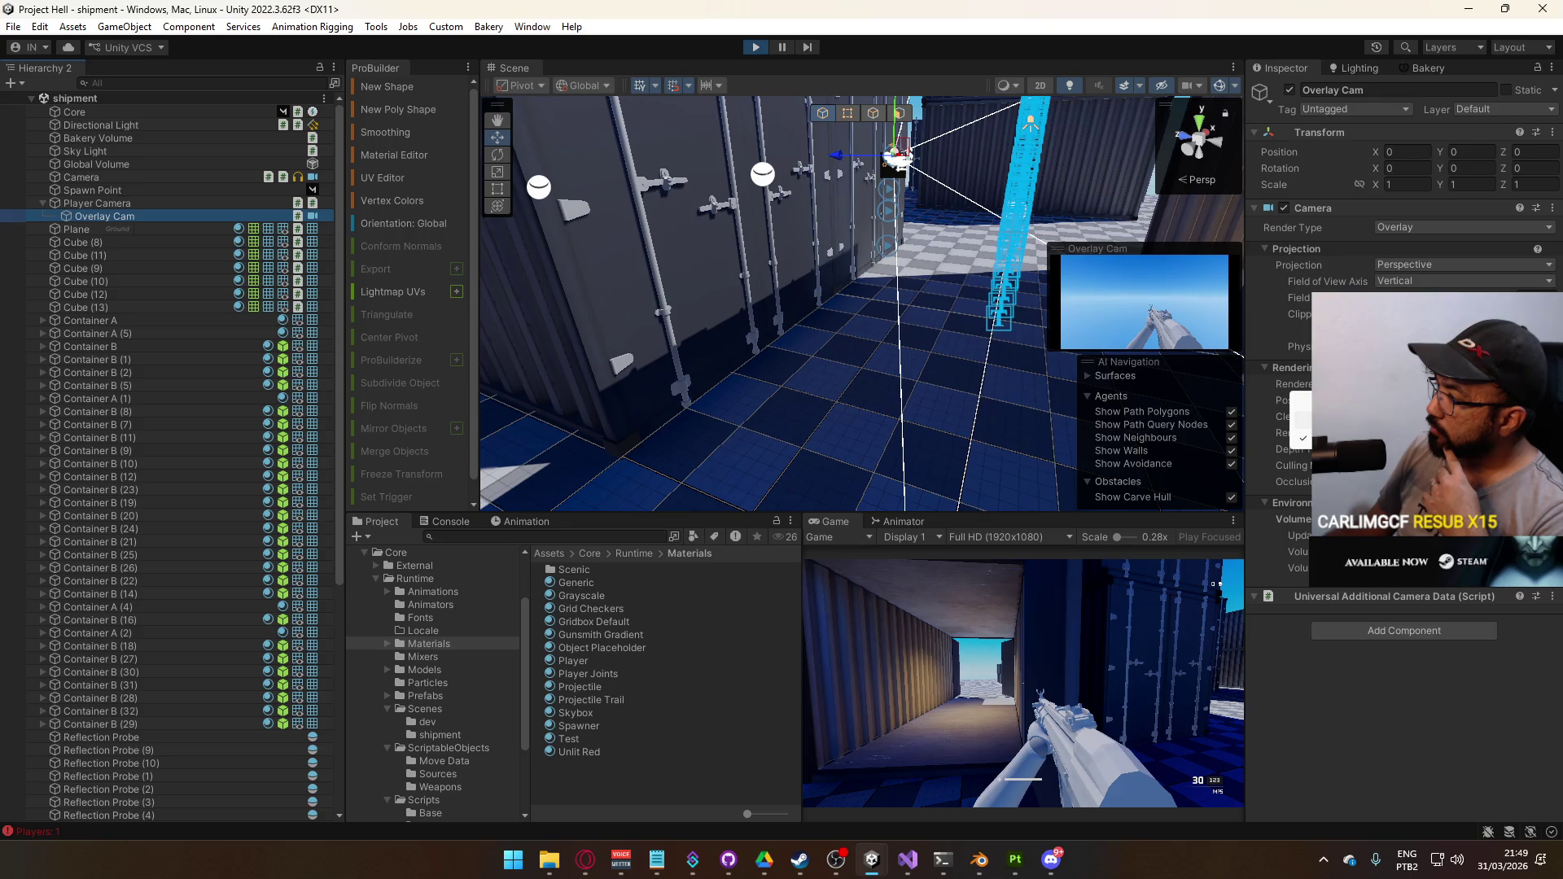
click(1343, 420)
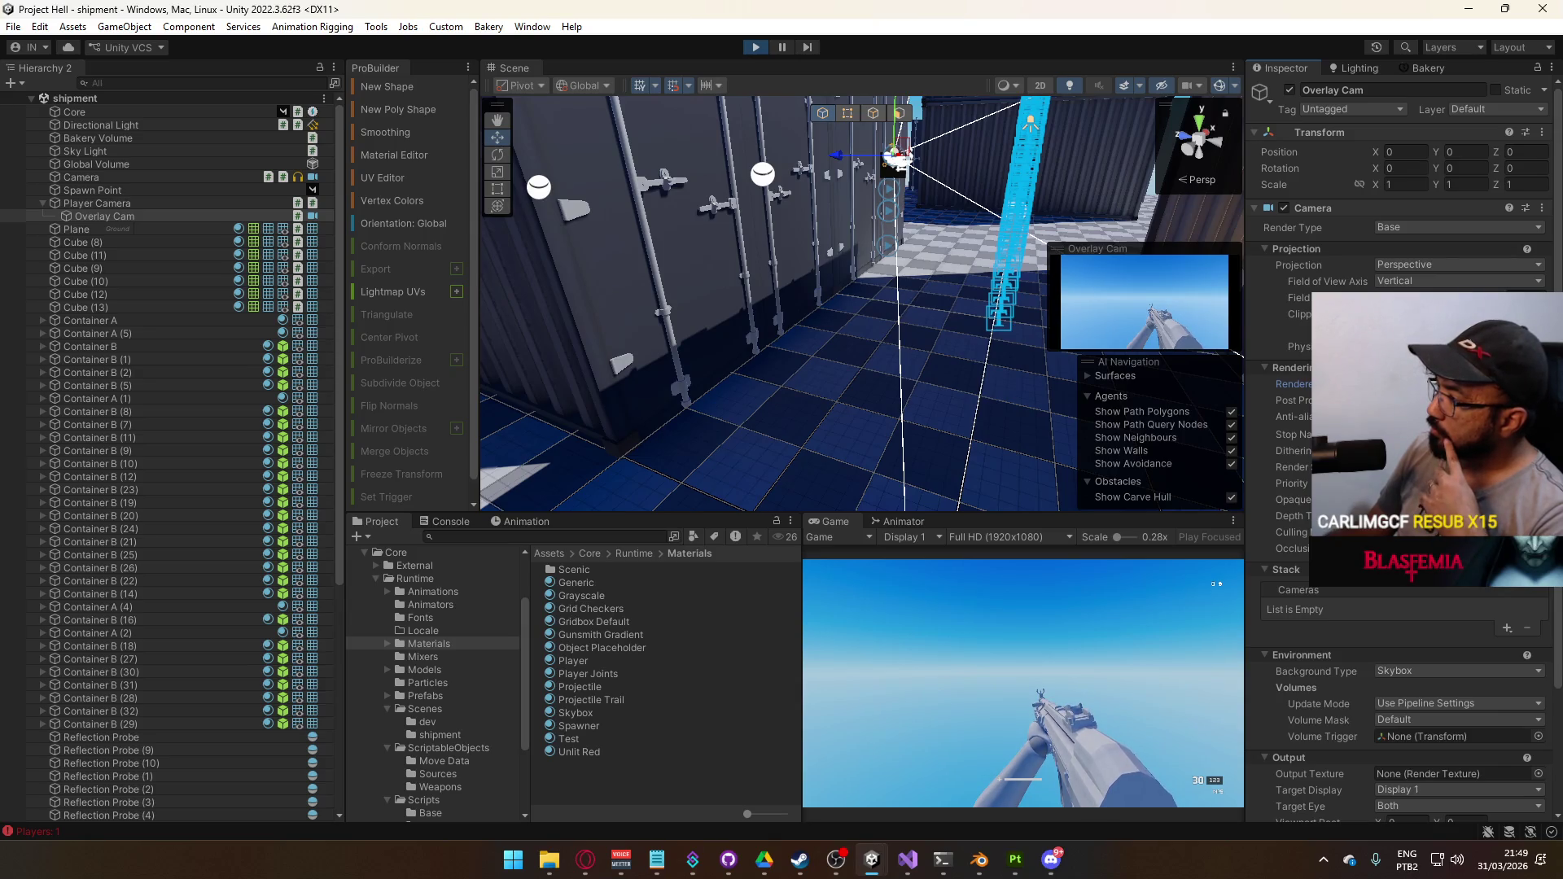
click(1425, 416)
click(1384, 435)
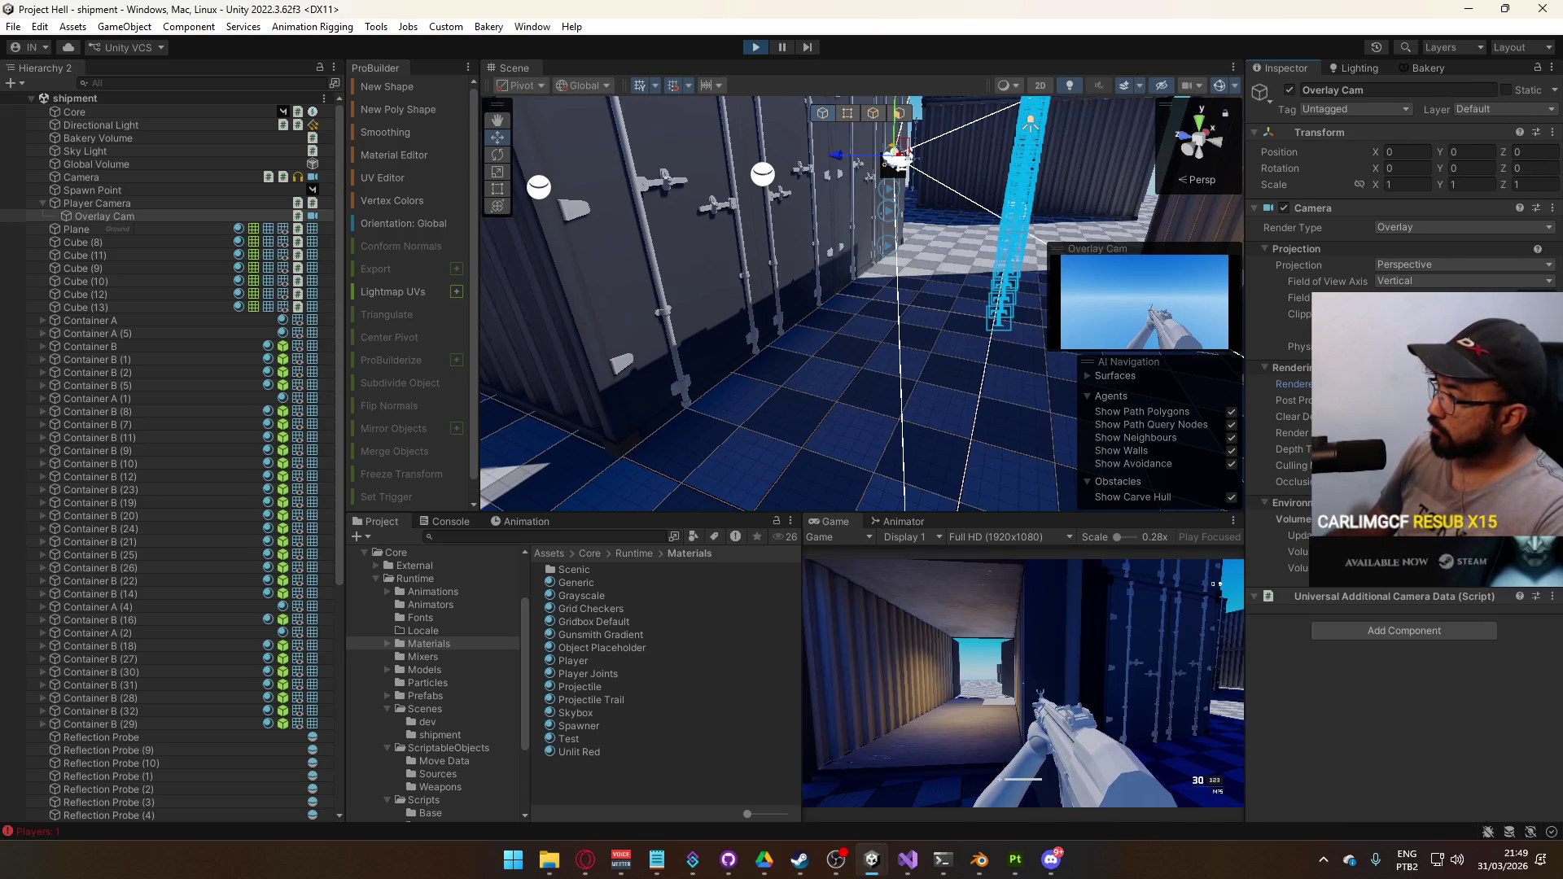
click(1458, 242)
click(97, 203)
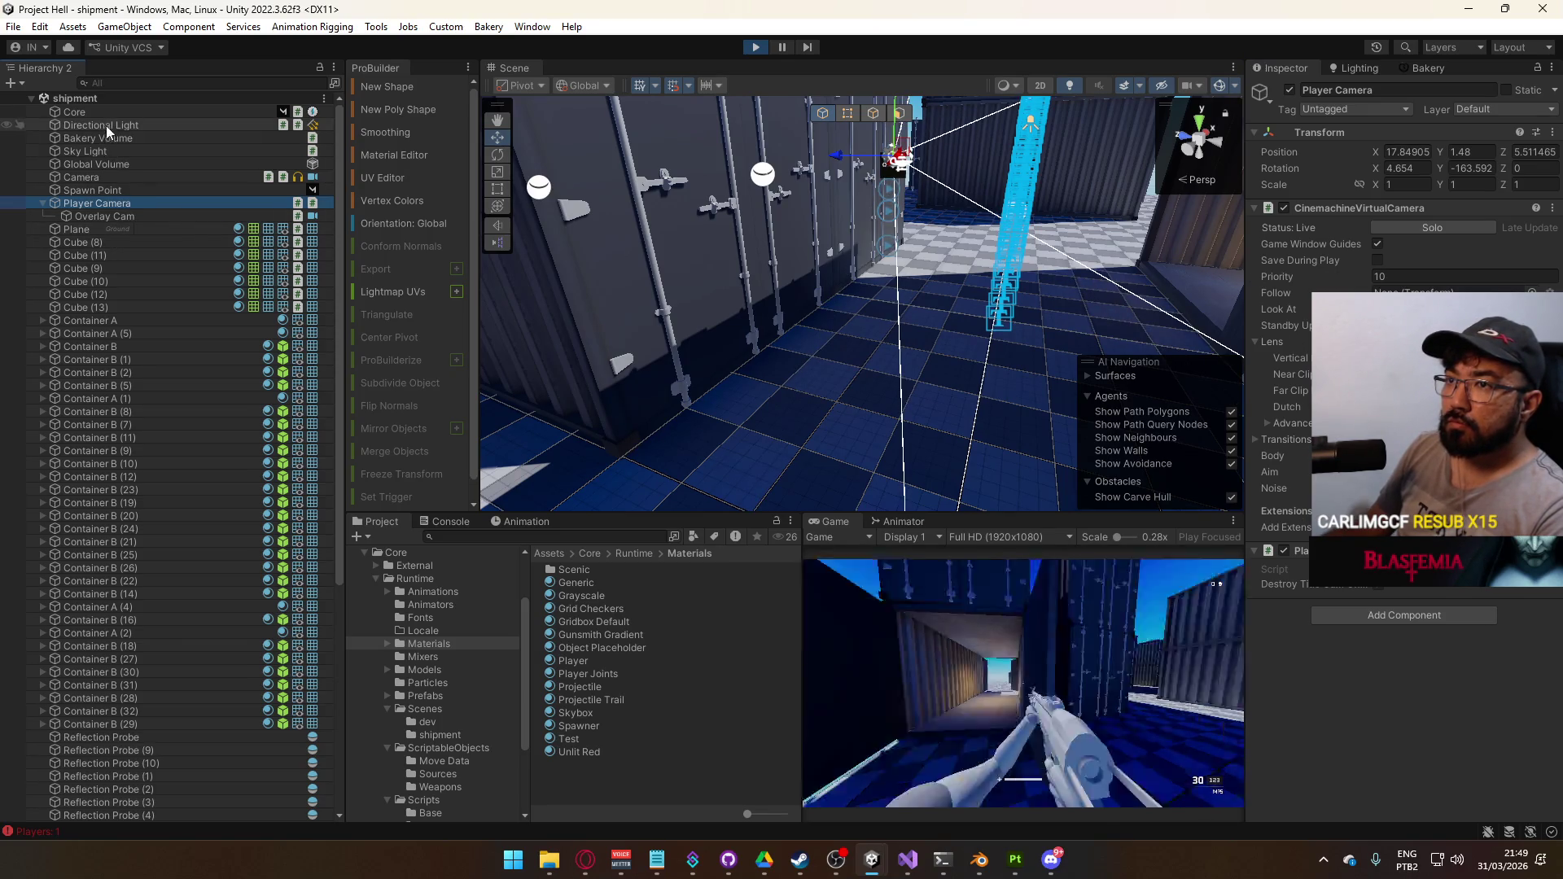
Find Overlay Cam through the main Camera's stack and set its Culling Mask to Everything
click(109, 175)
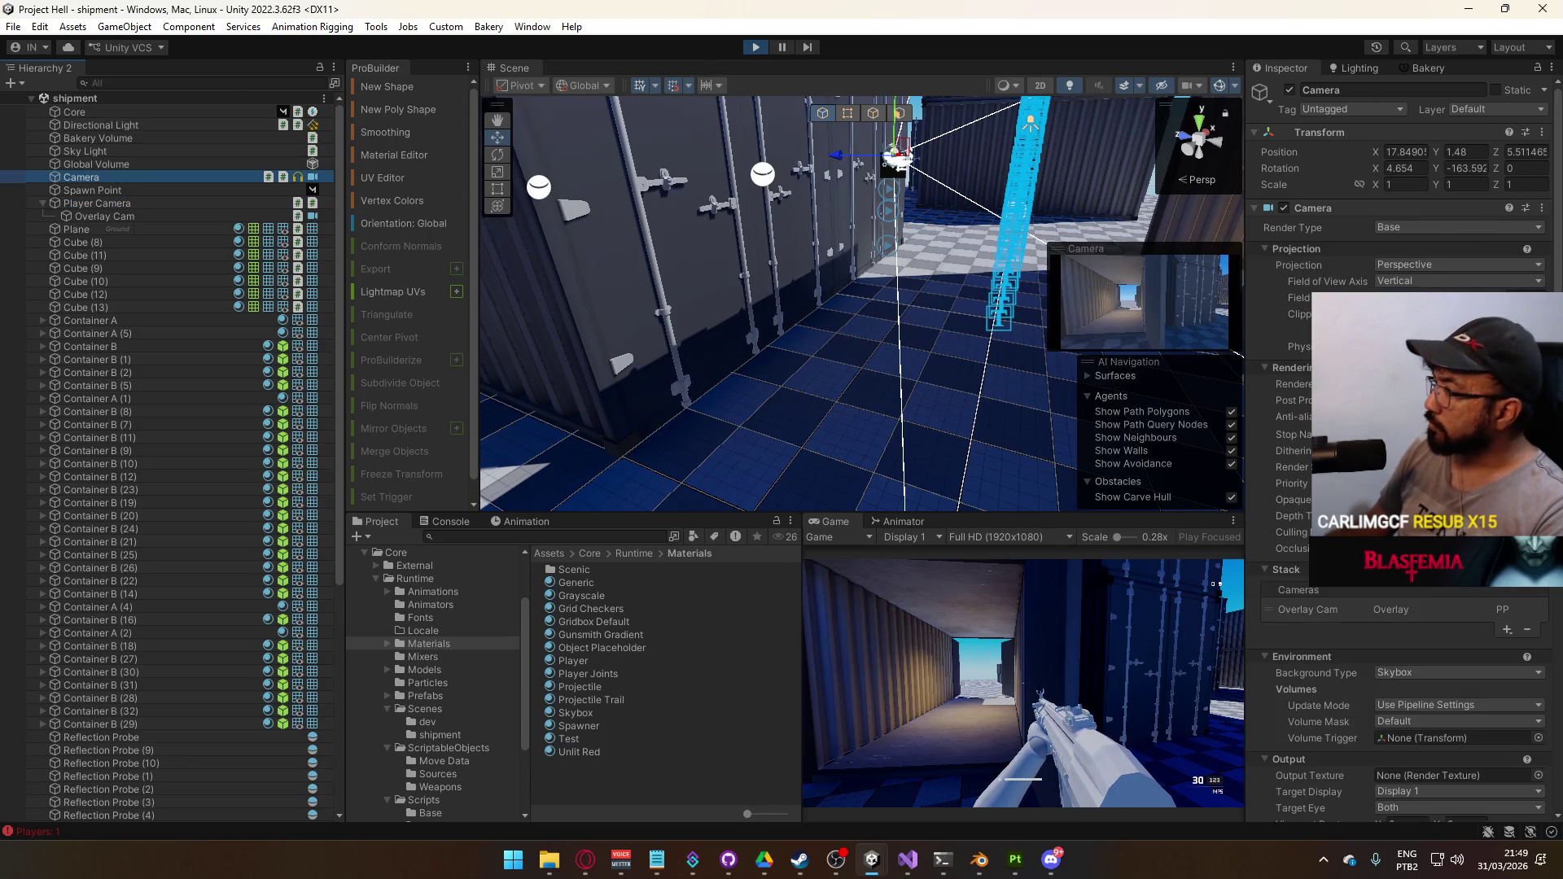
click(1404, 611)
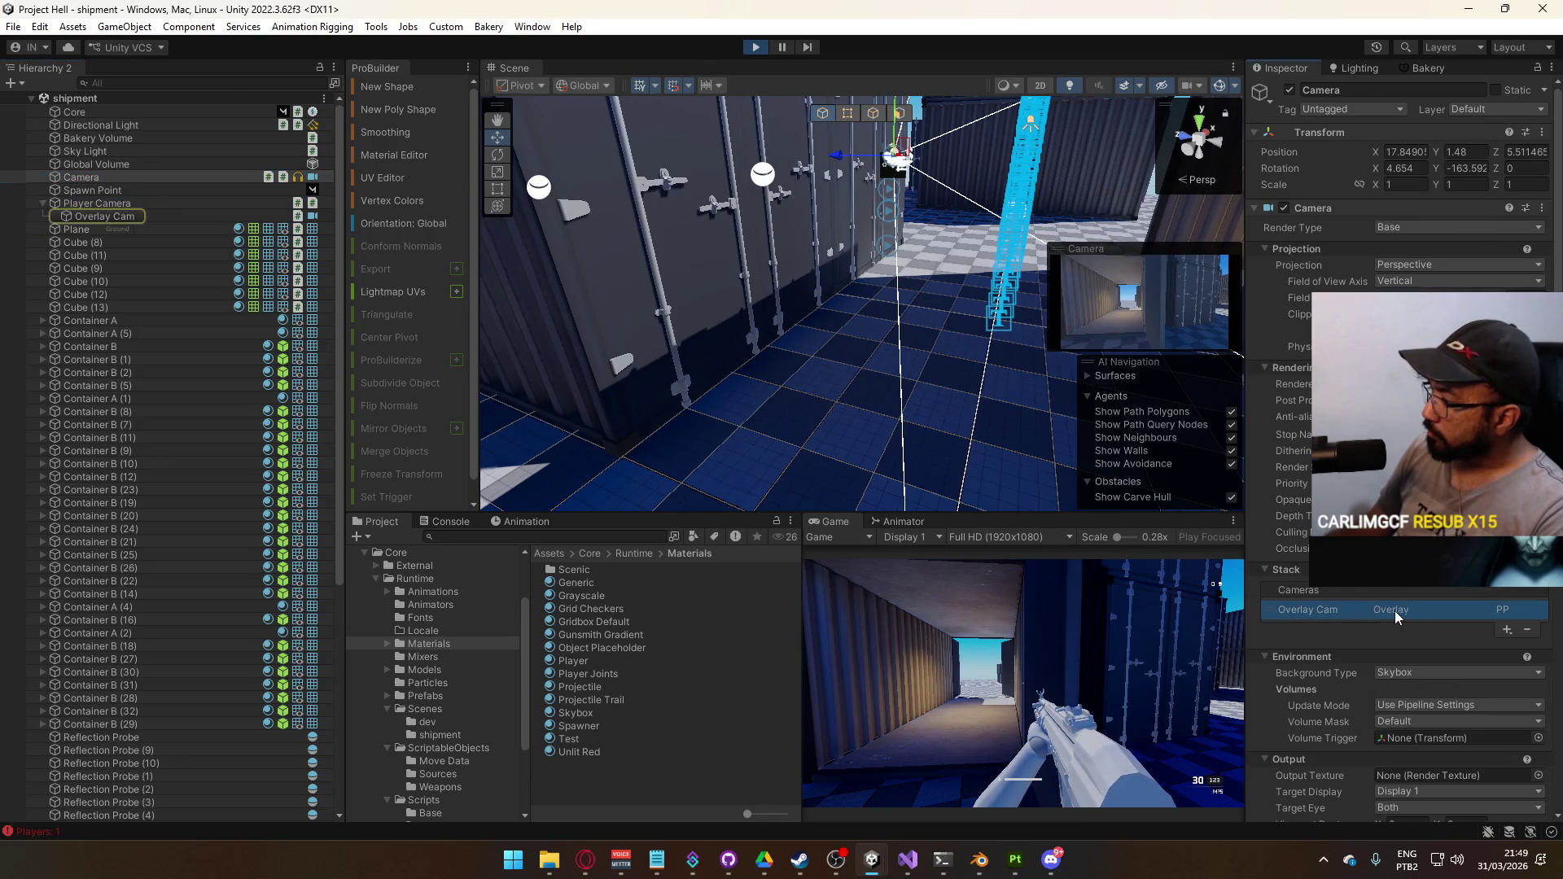
click(158, 217)
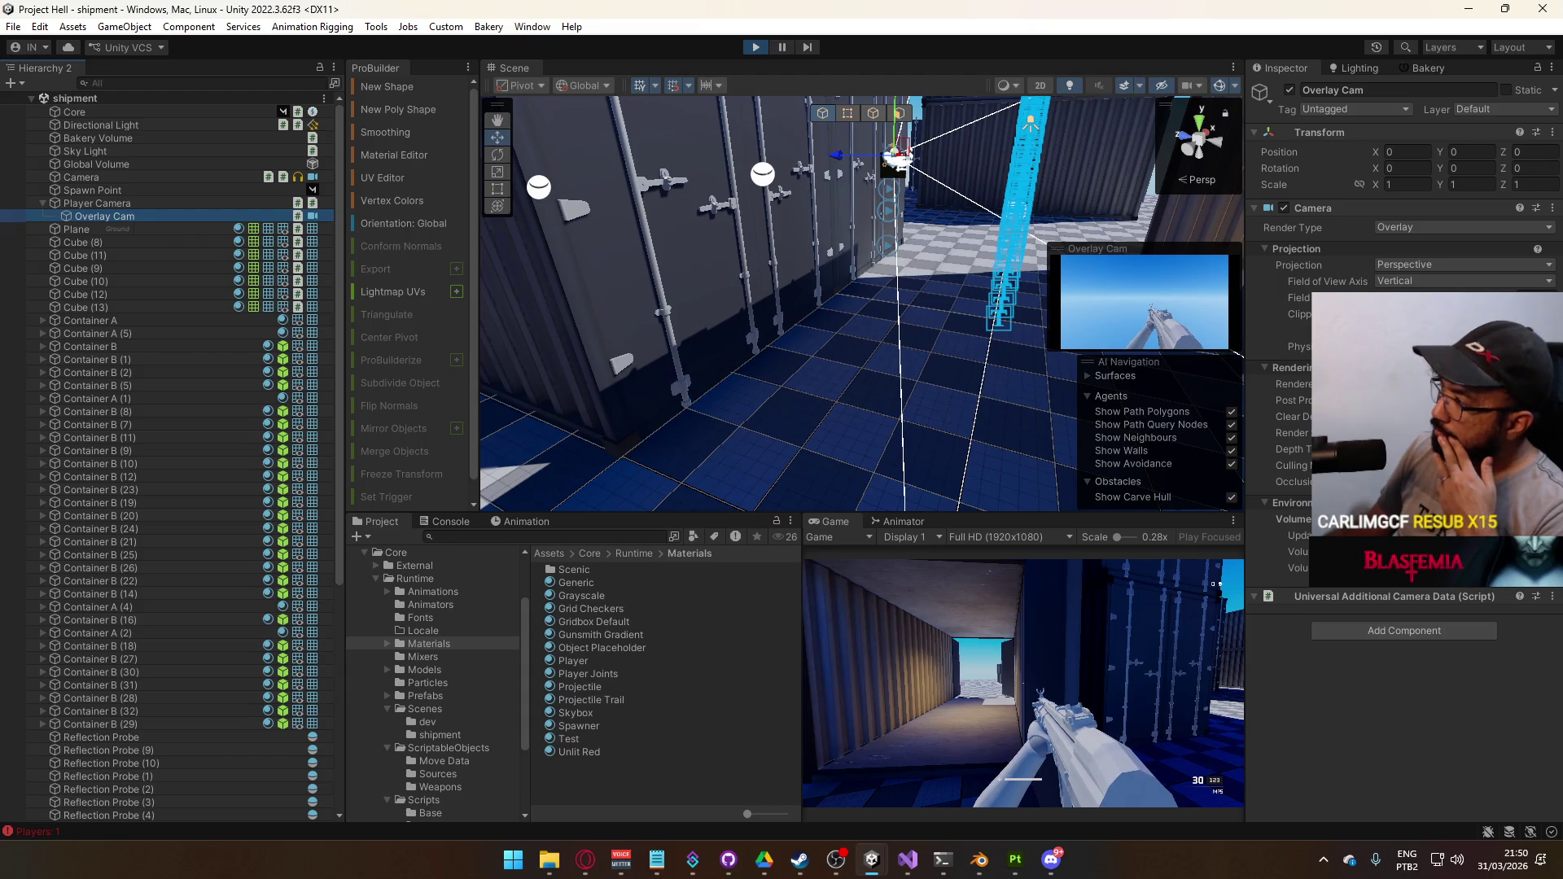
click(1425, 569)
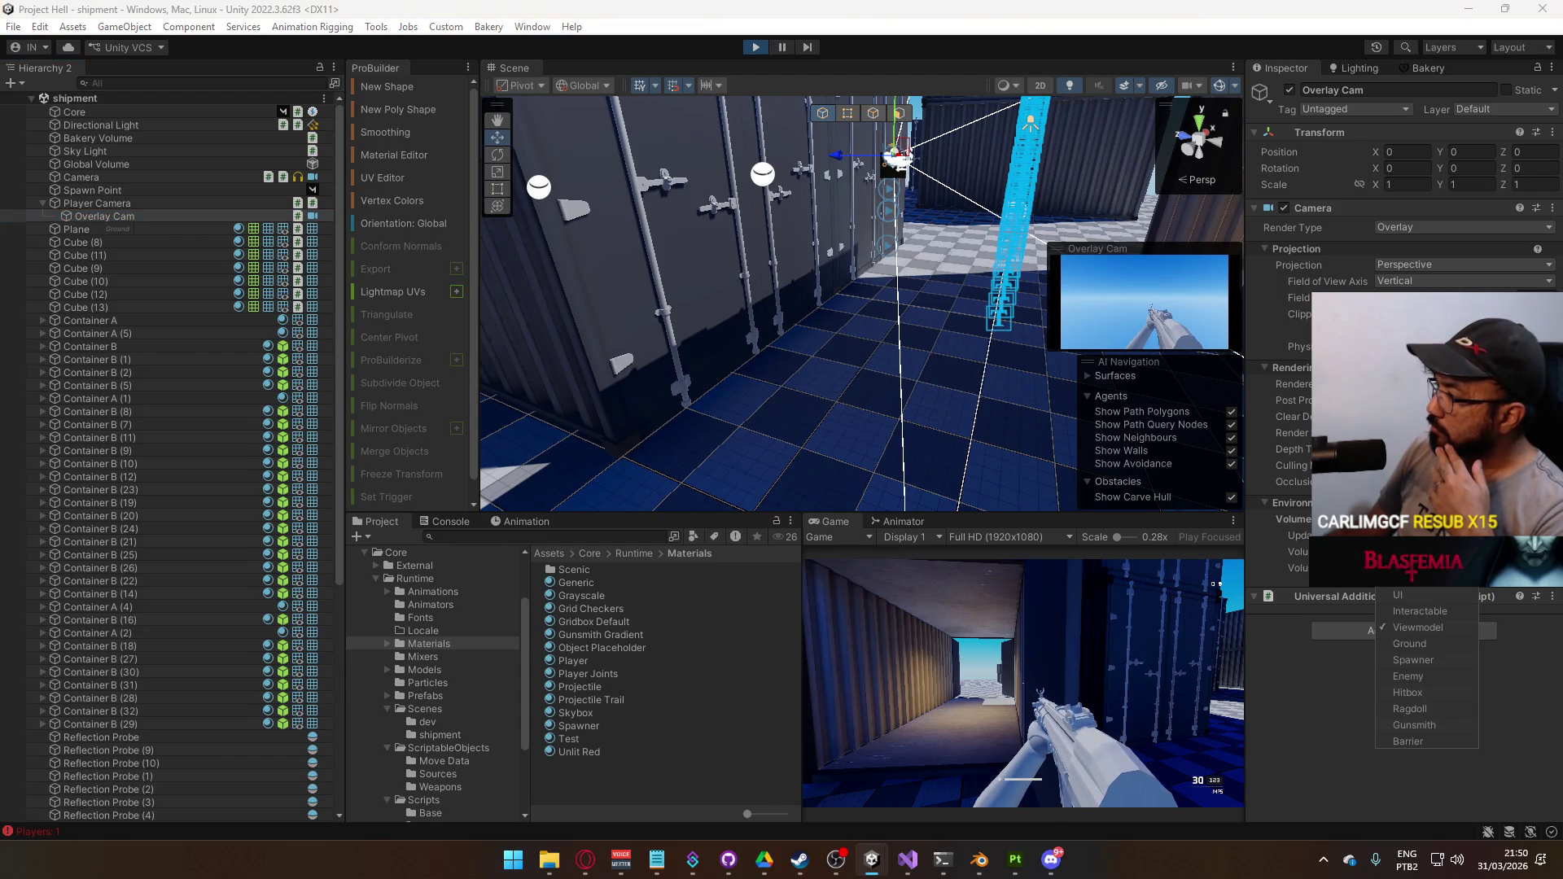
click(1416, 578)
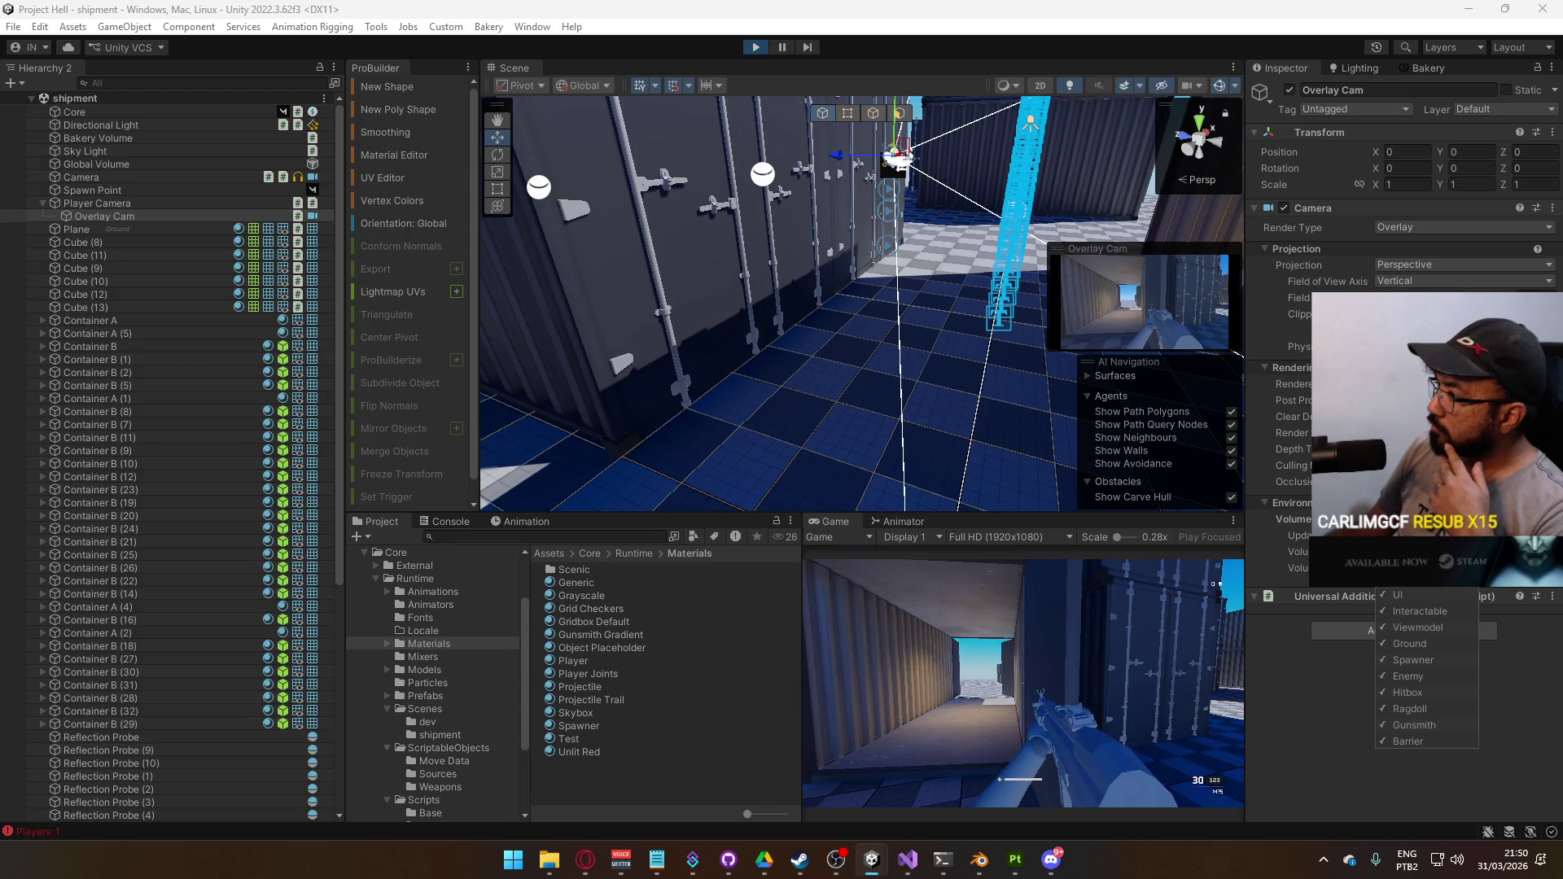
key(Escape)
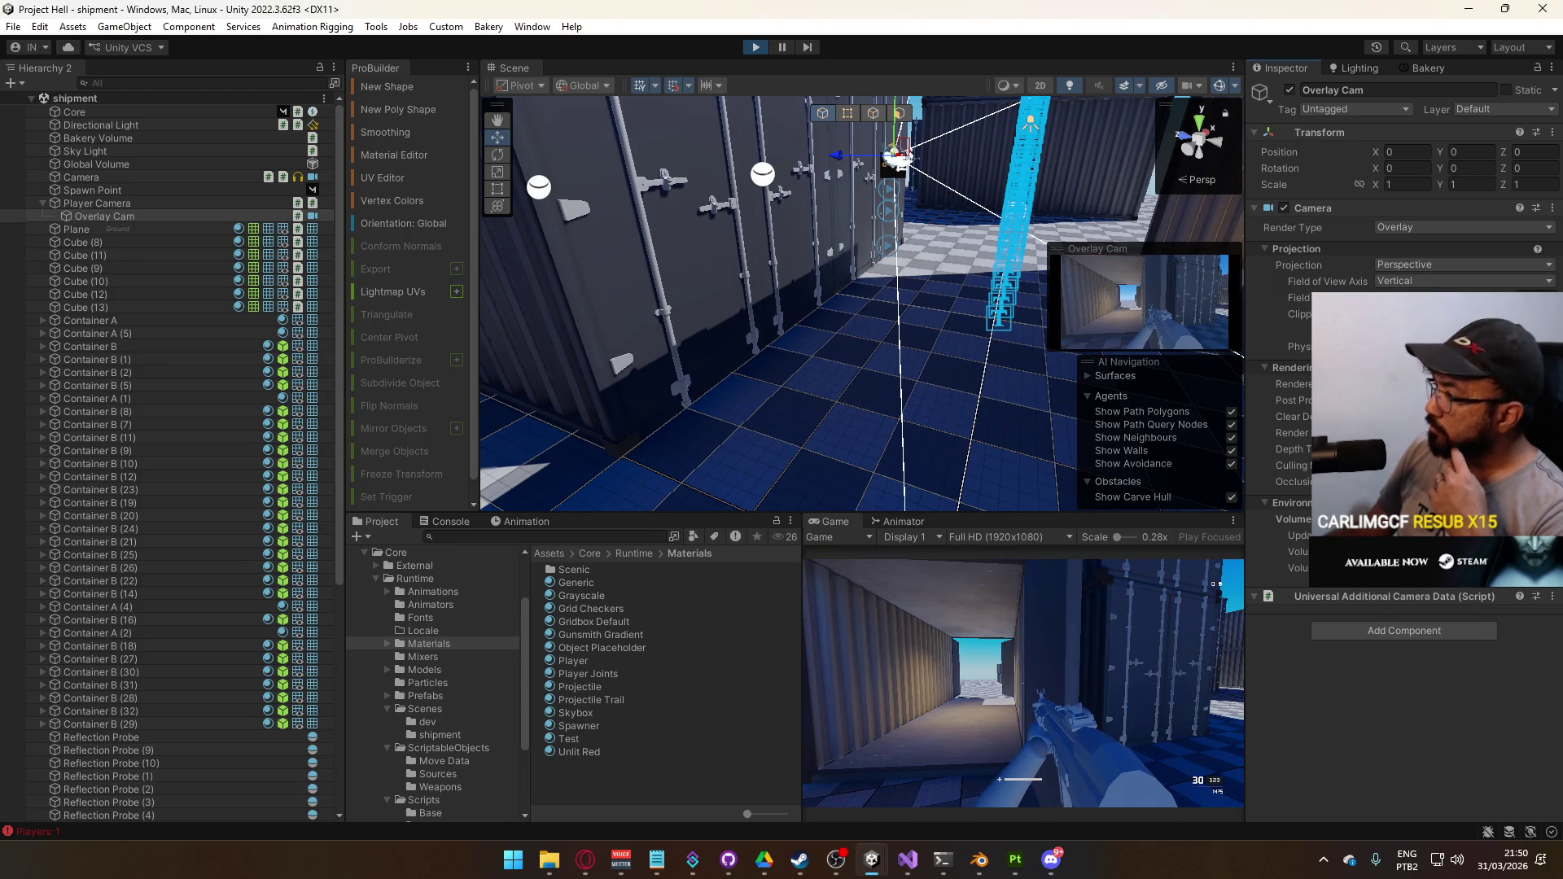
click(1304, 385)
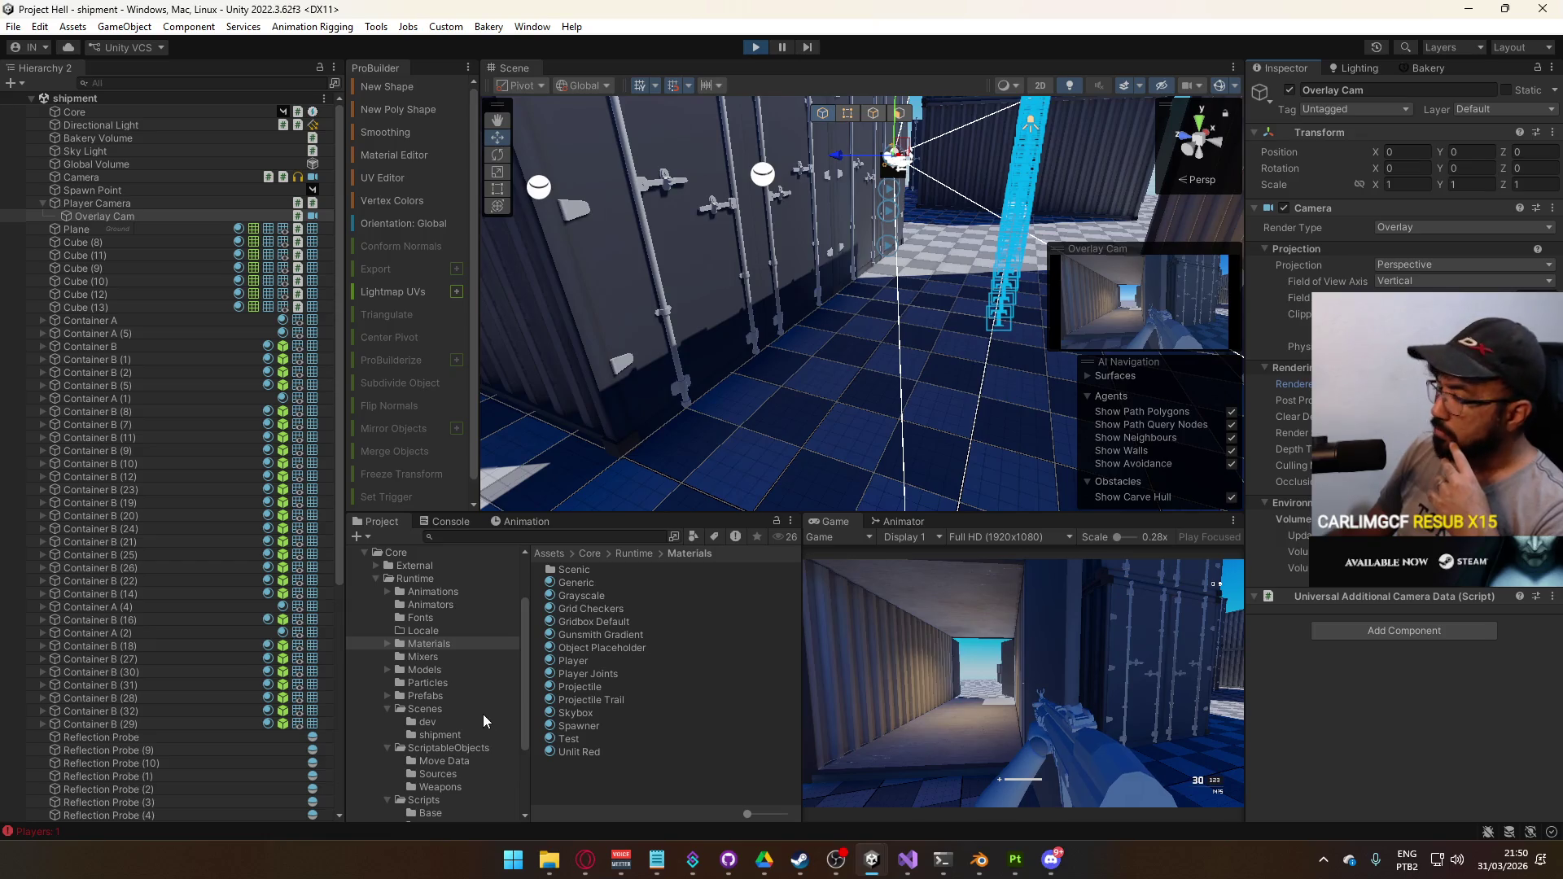
Set the URP-ForwardPlus-Renderer's Opaque Layer Mask to Viewmodel only, keeping Transparent at Everything
scroll(472, 710, down, 3)
click(442, 723)
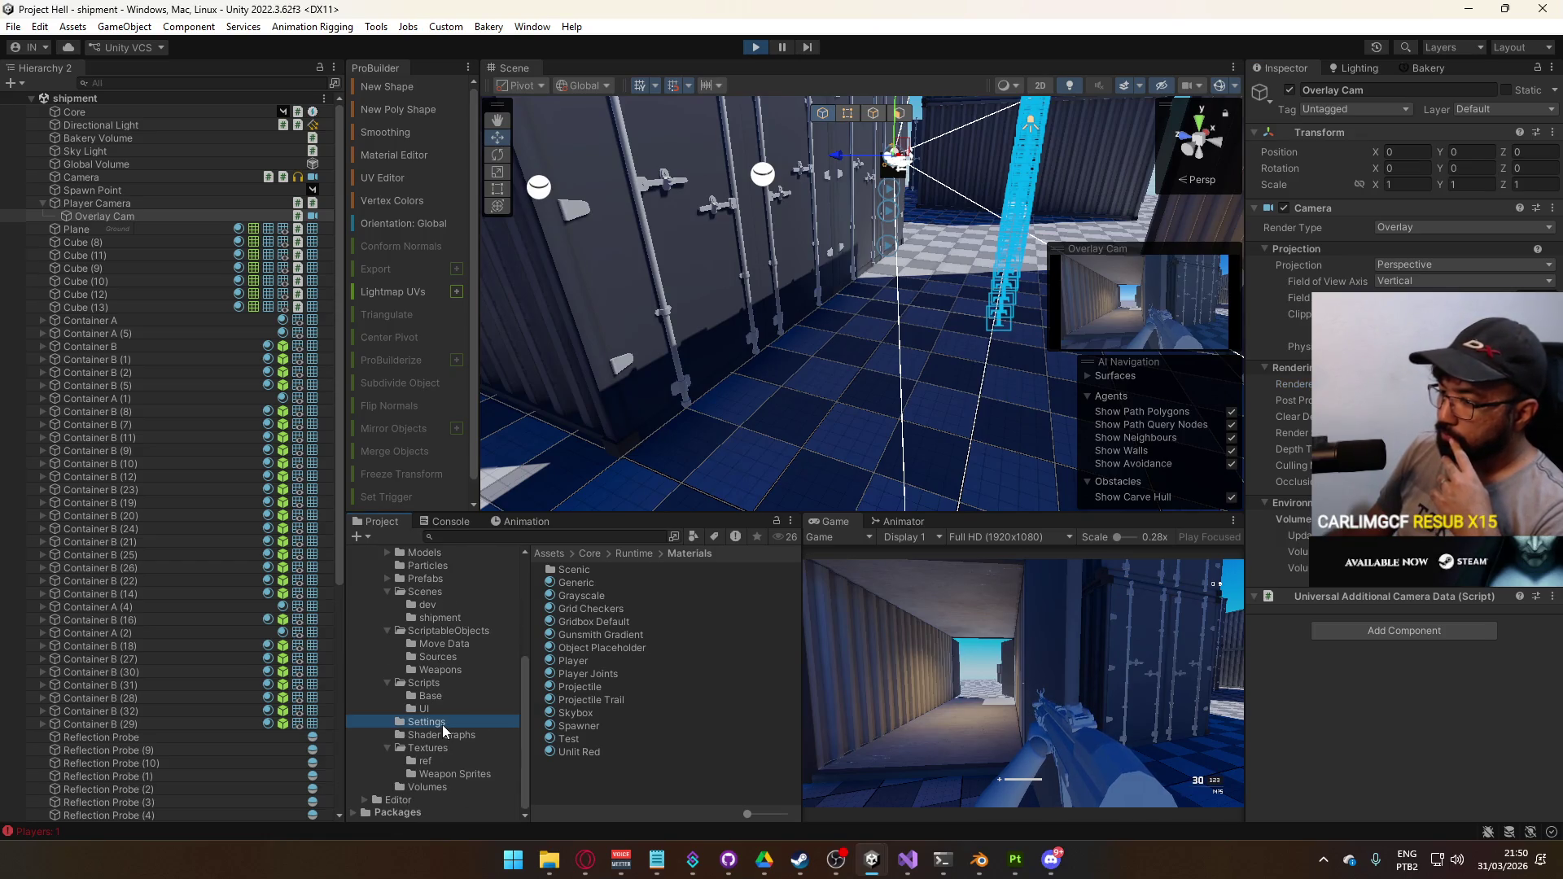
click(661, 583)
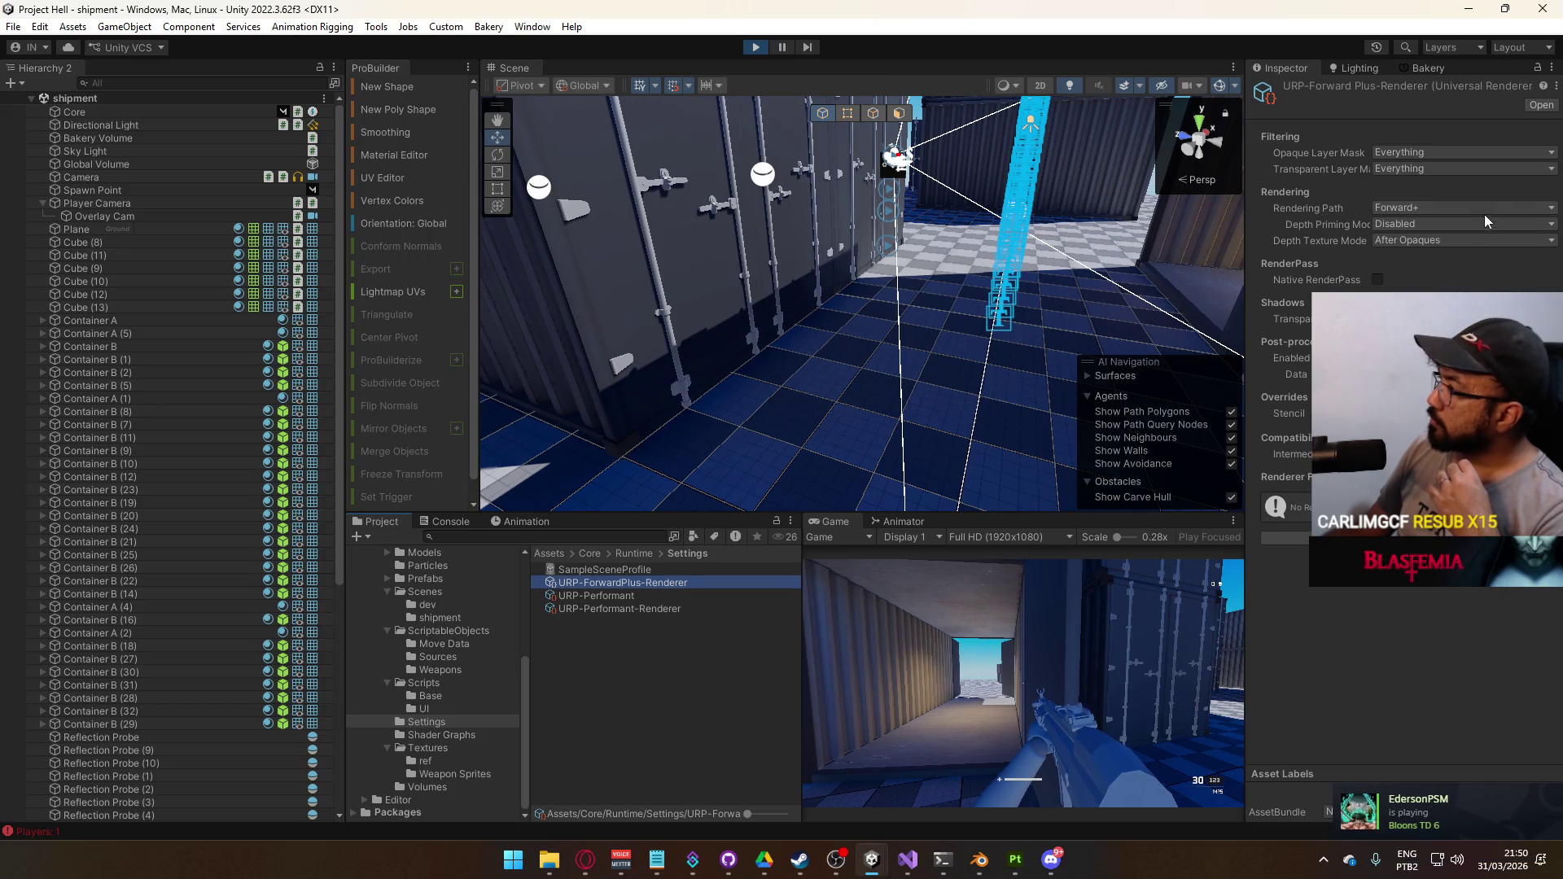
click(1424, 151)
click(1421, 164)
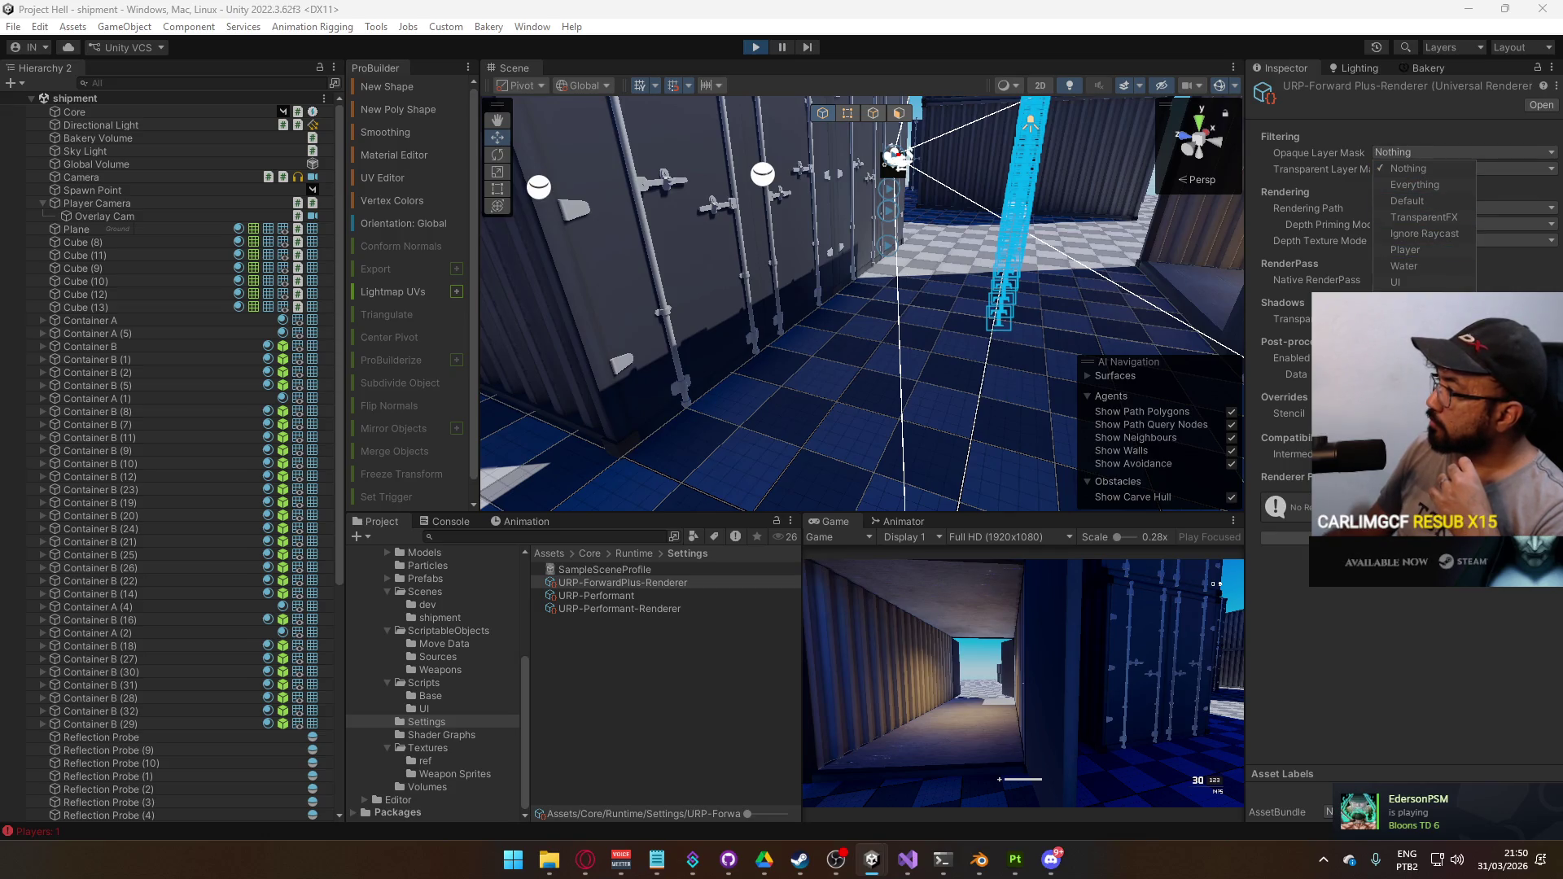
click(1413, 298)
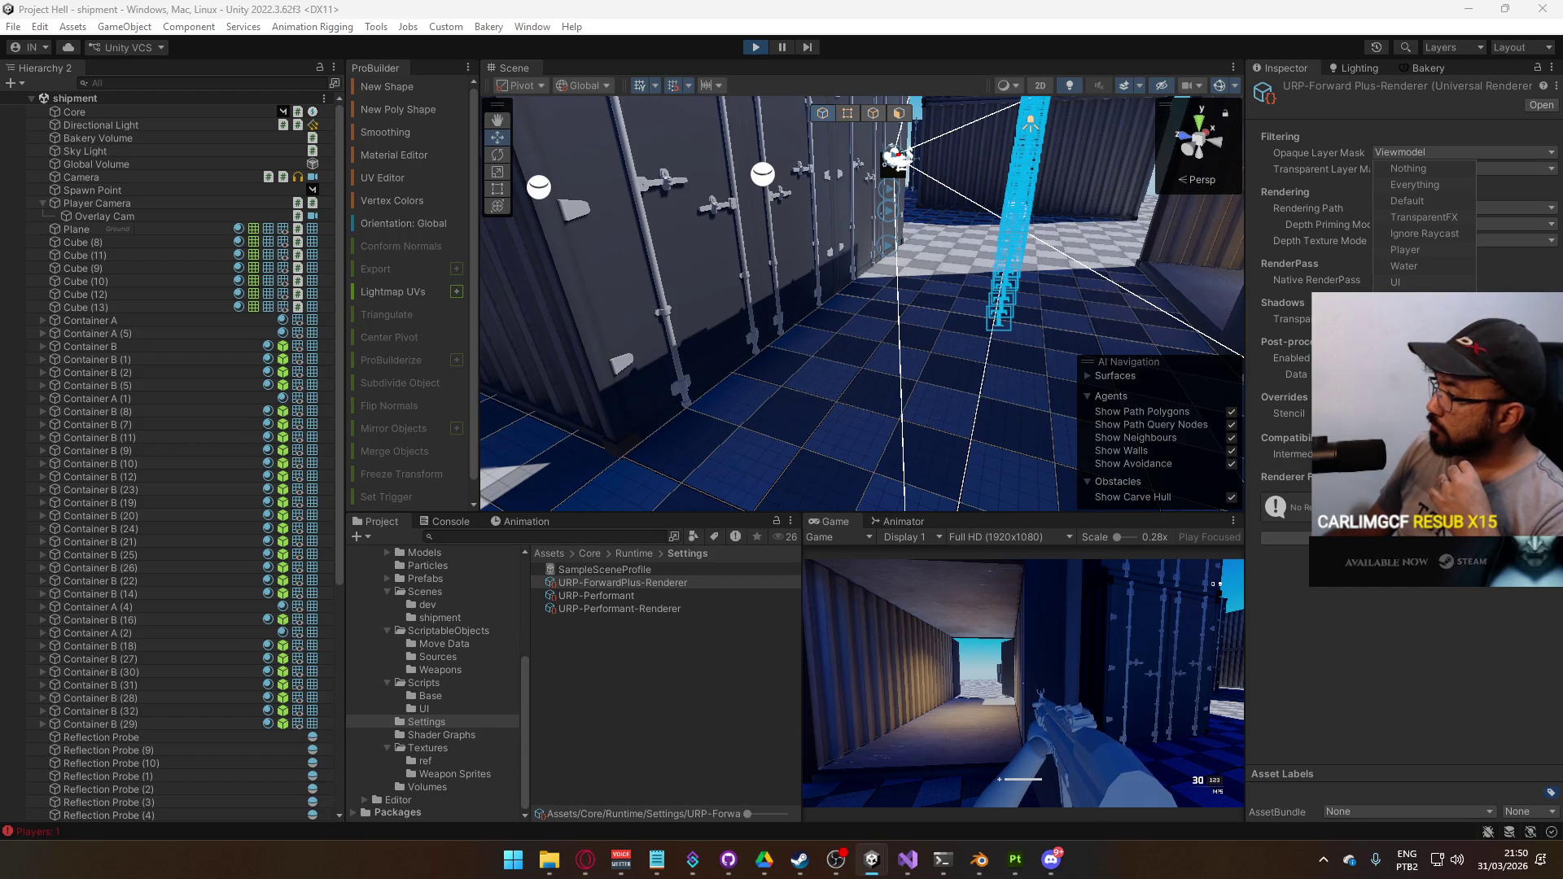
key(Escape)
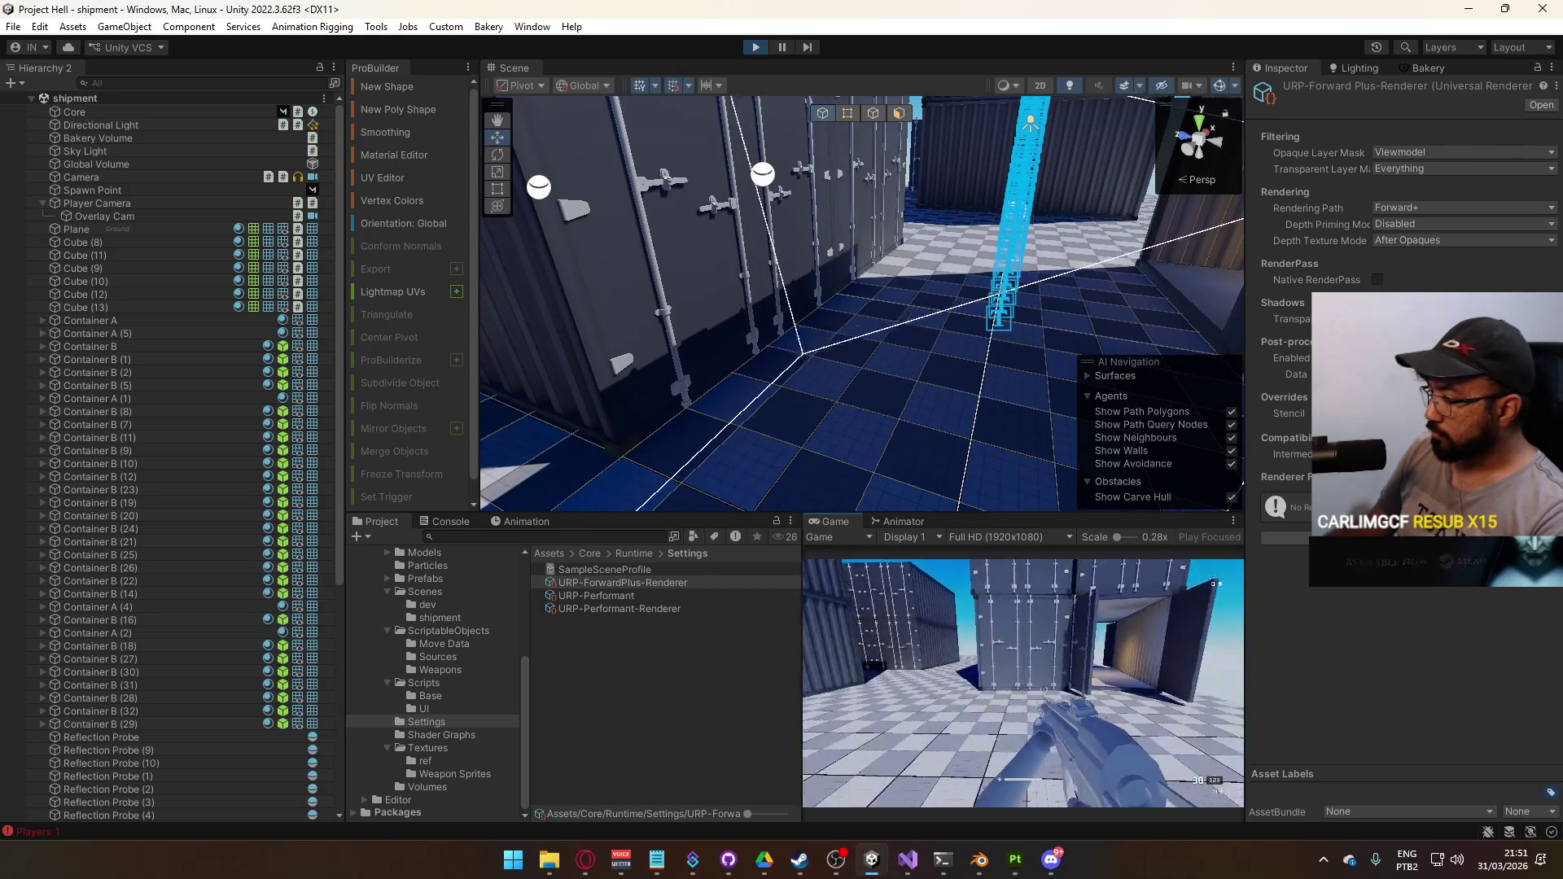
key(w)
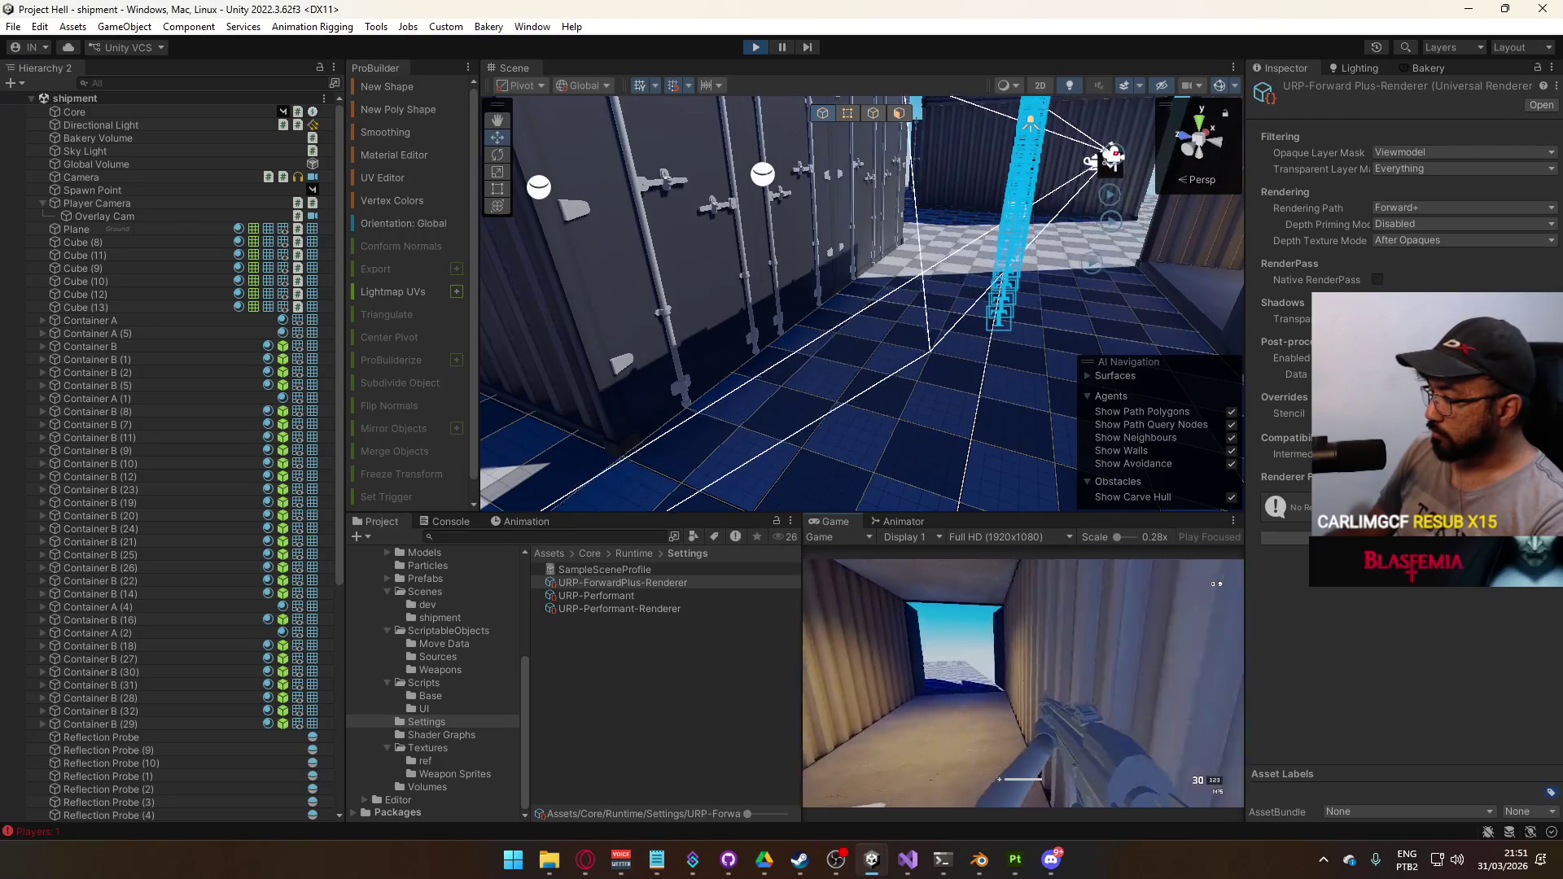
key(w)
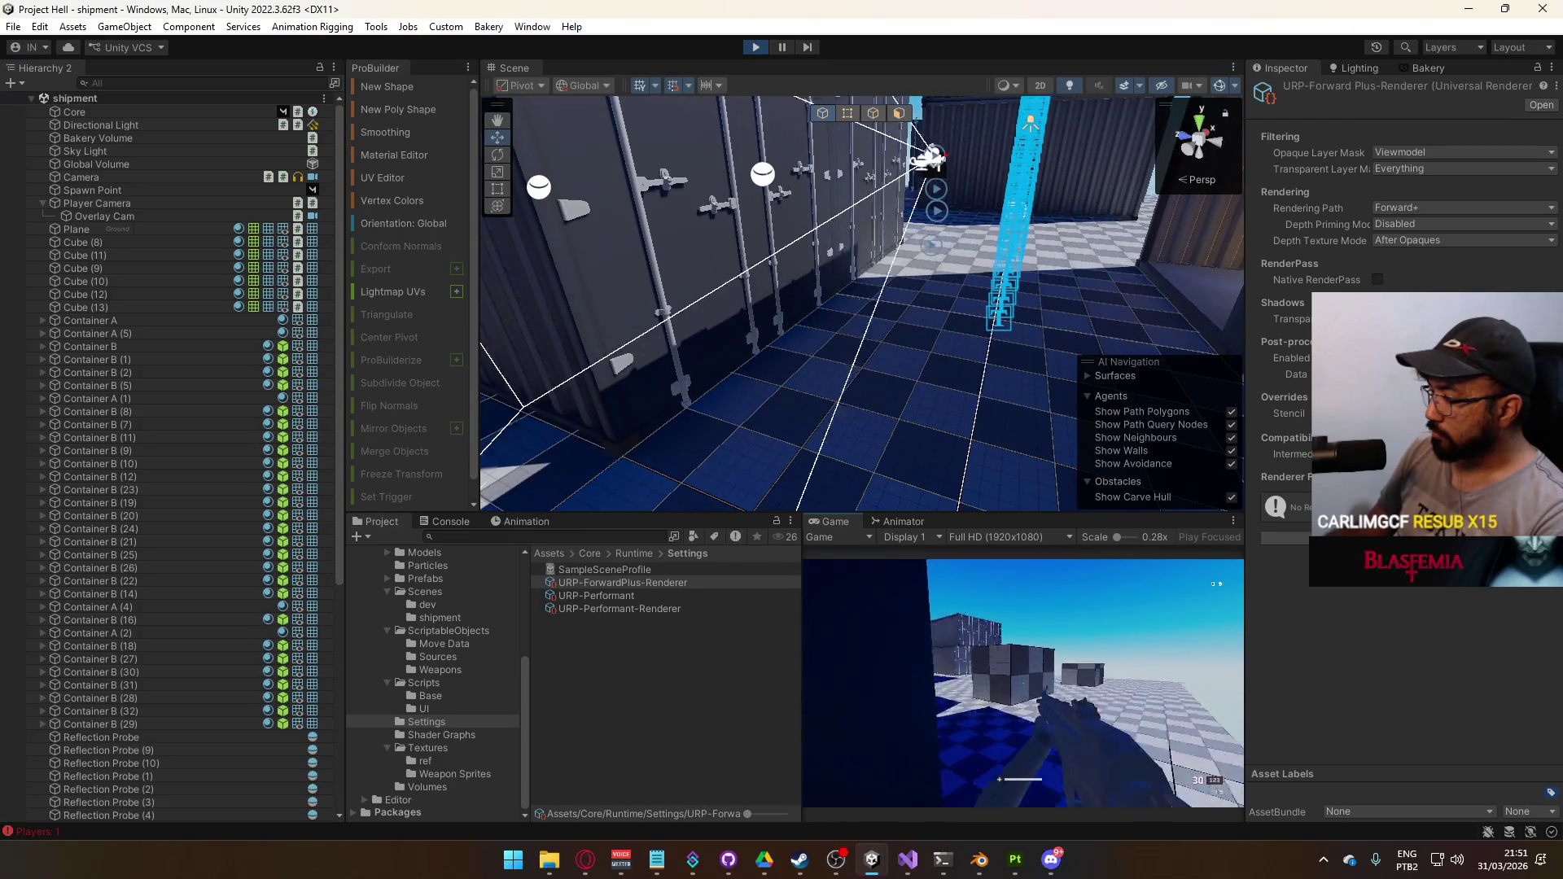
key(w)
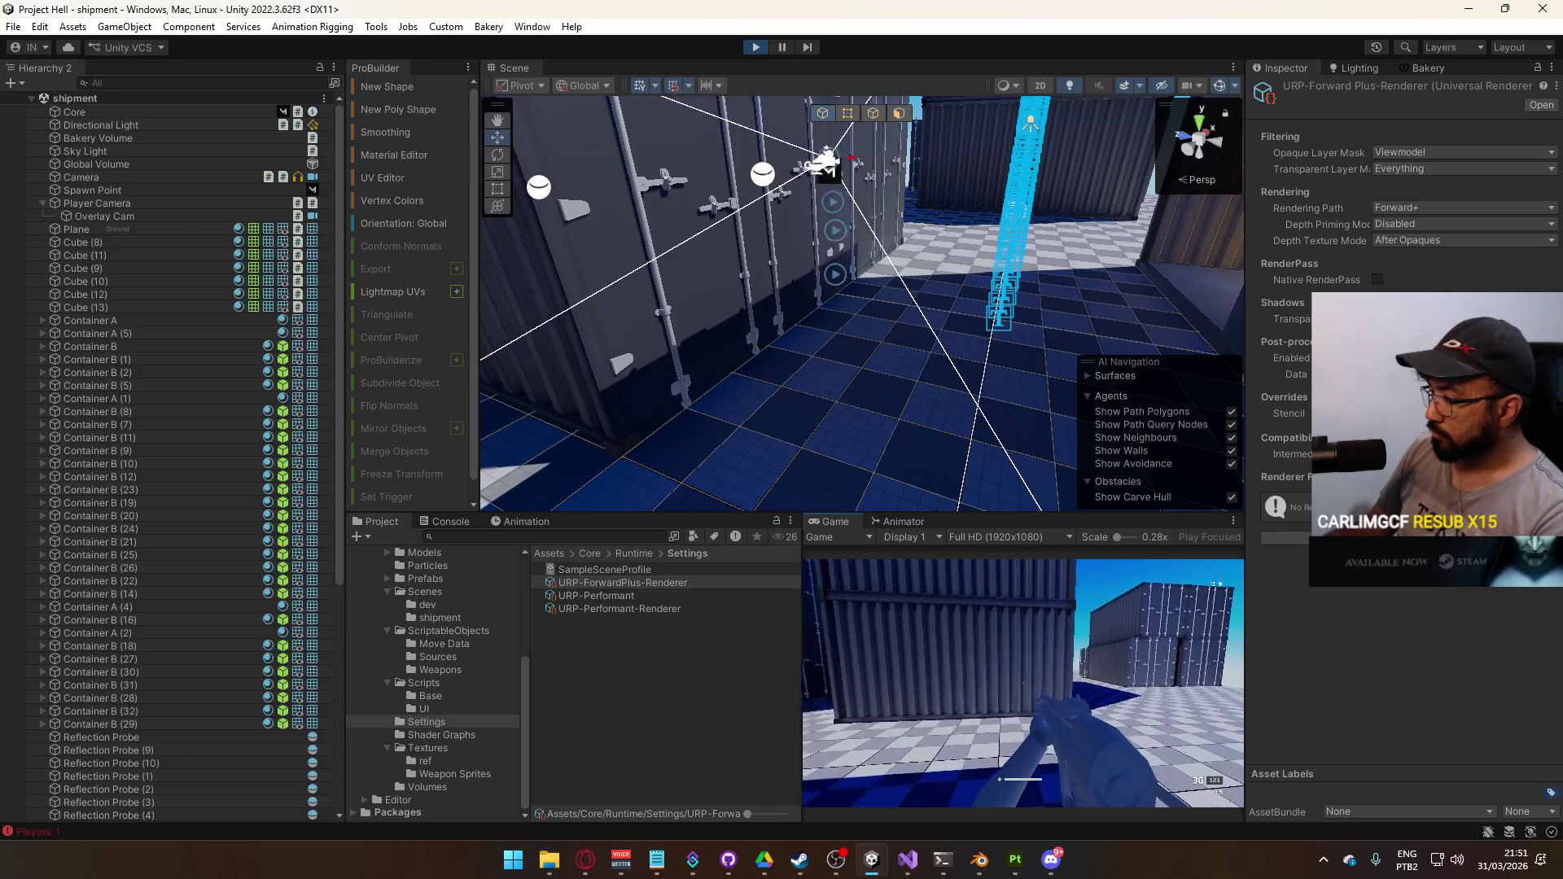
key(w)
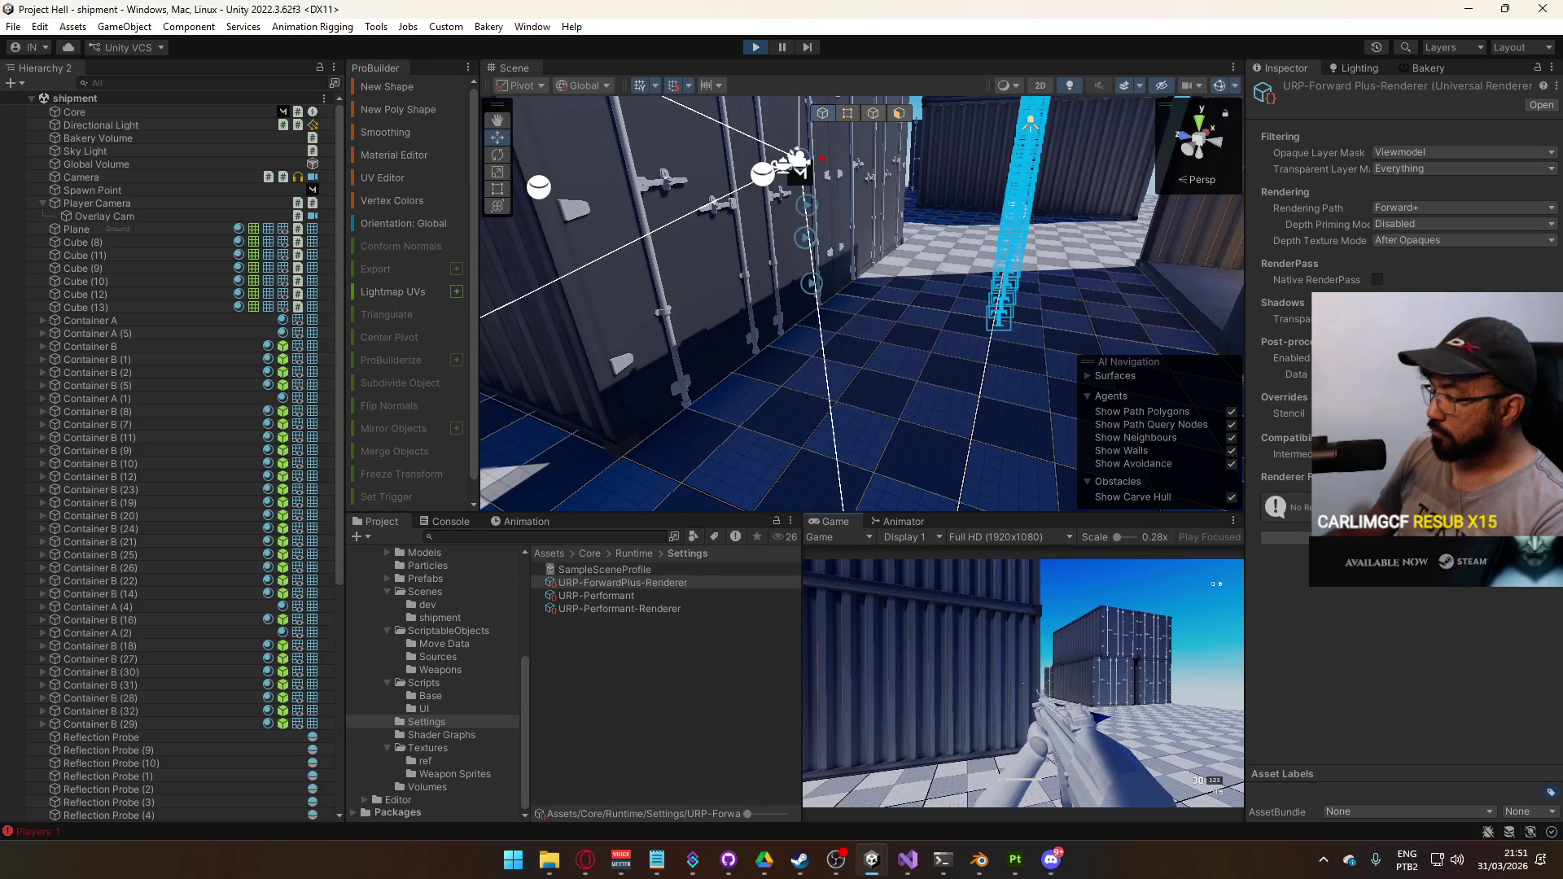
key(super)
mouse_move(925, 130)
mouse_down()
mouse_move(895, 140)
mouse_move(958, 124)
mouse_move(883, 70)
mouse_move(710, 113)
mouse_move(807, 257)
mouse_up()
Select the MP5 Body, Mag and Top Railing parts of the gun
click(810, 261)
scroll(158, 691, down, 3)
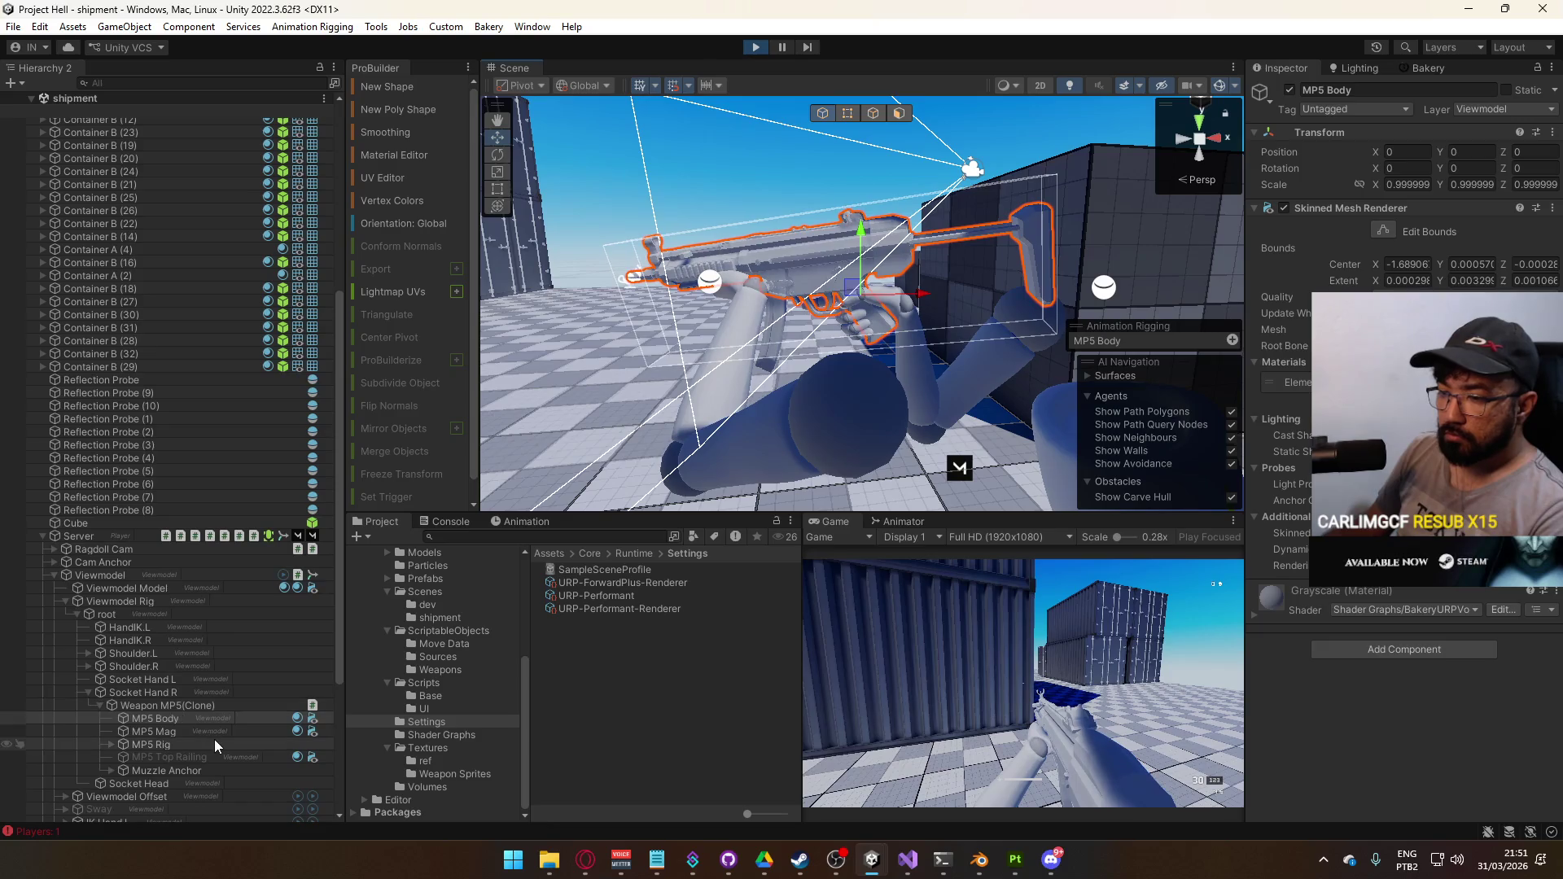
click(204, 730)
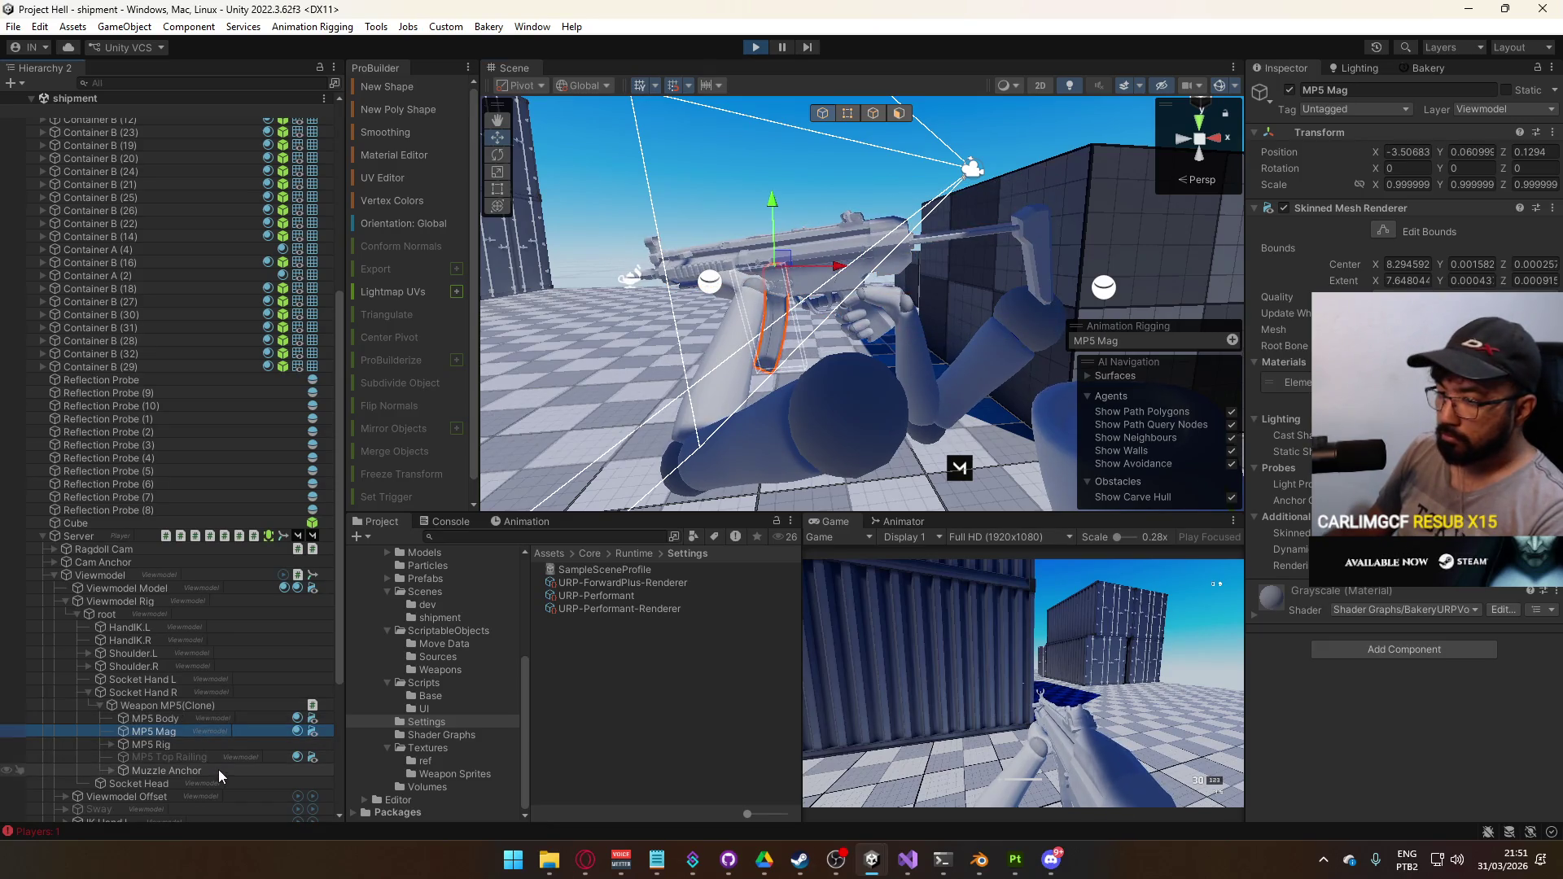
click(203, 760)
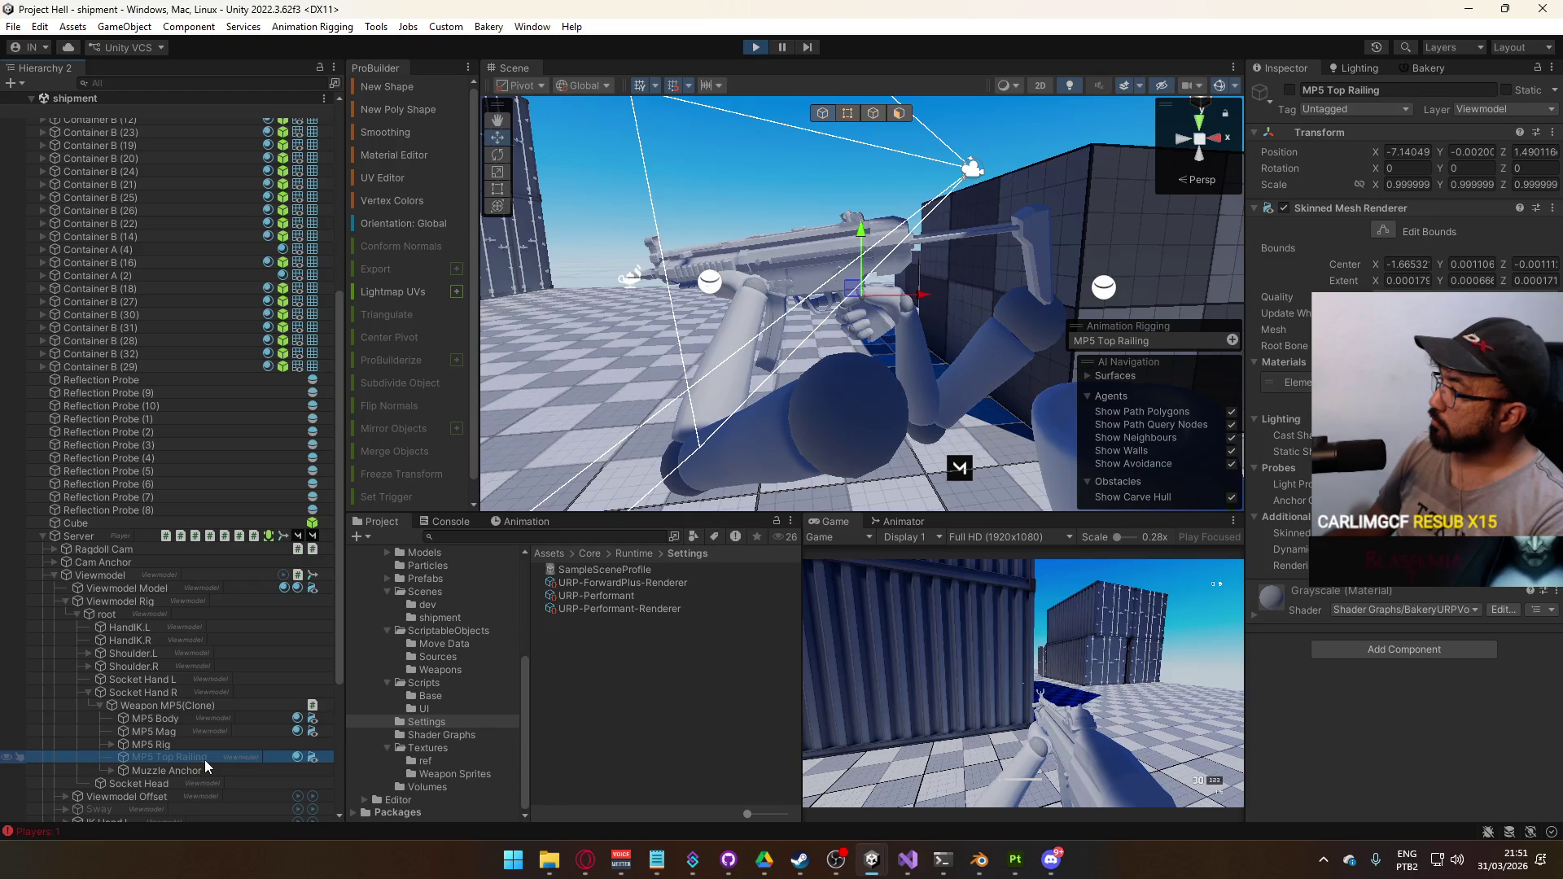
Locate the railing's Grayscale material, leave its shader unchanged, and maximize the Game view
click(1291, 382)
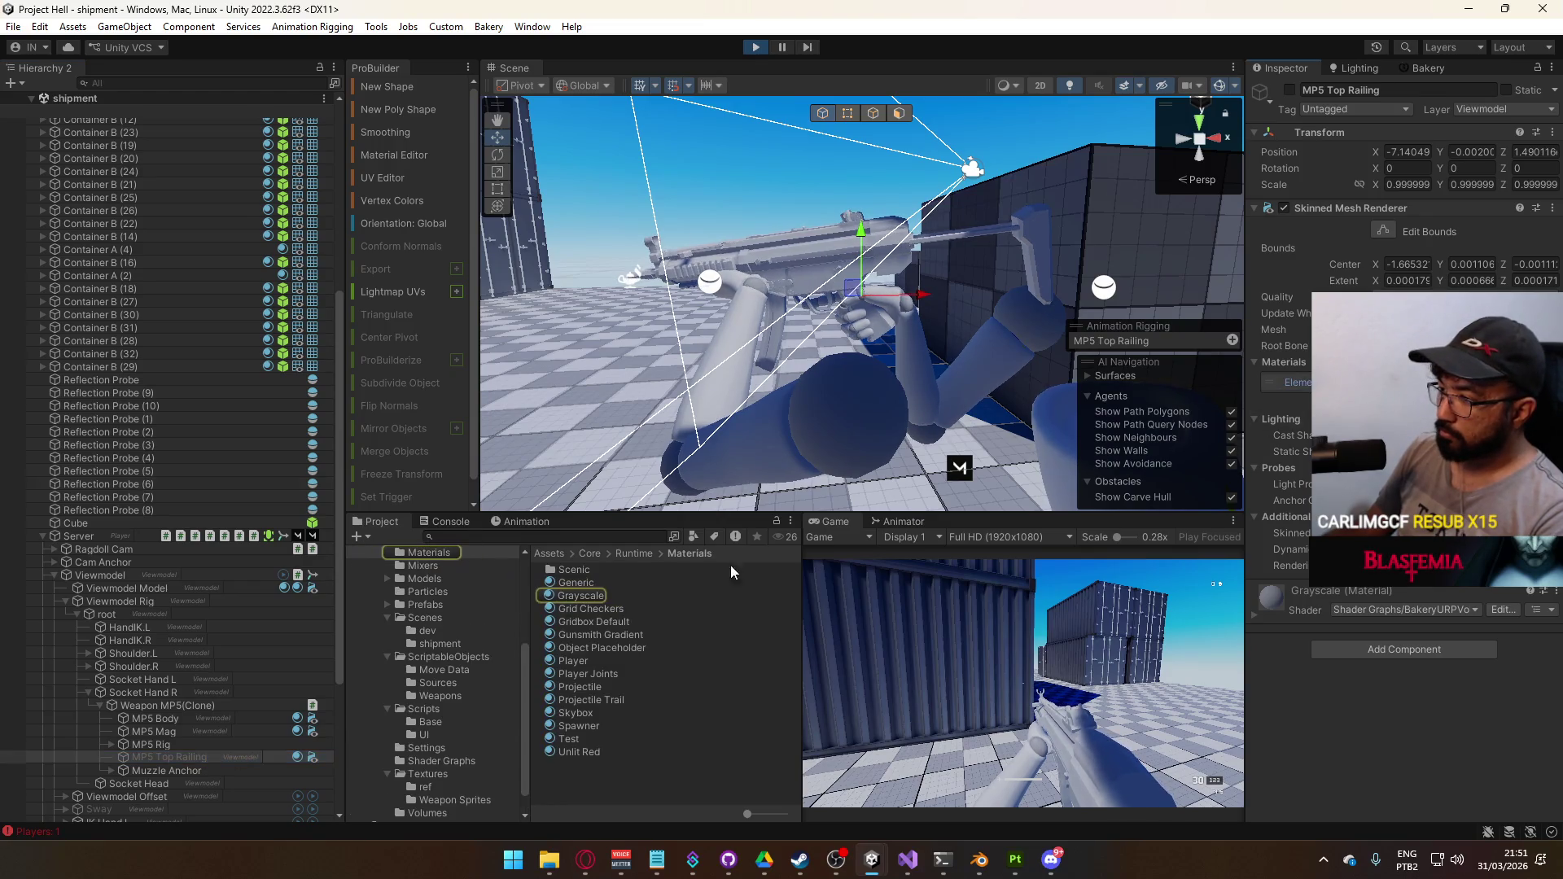
click(592, 603)
click(1401, 104)
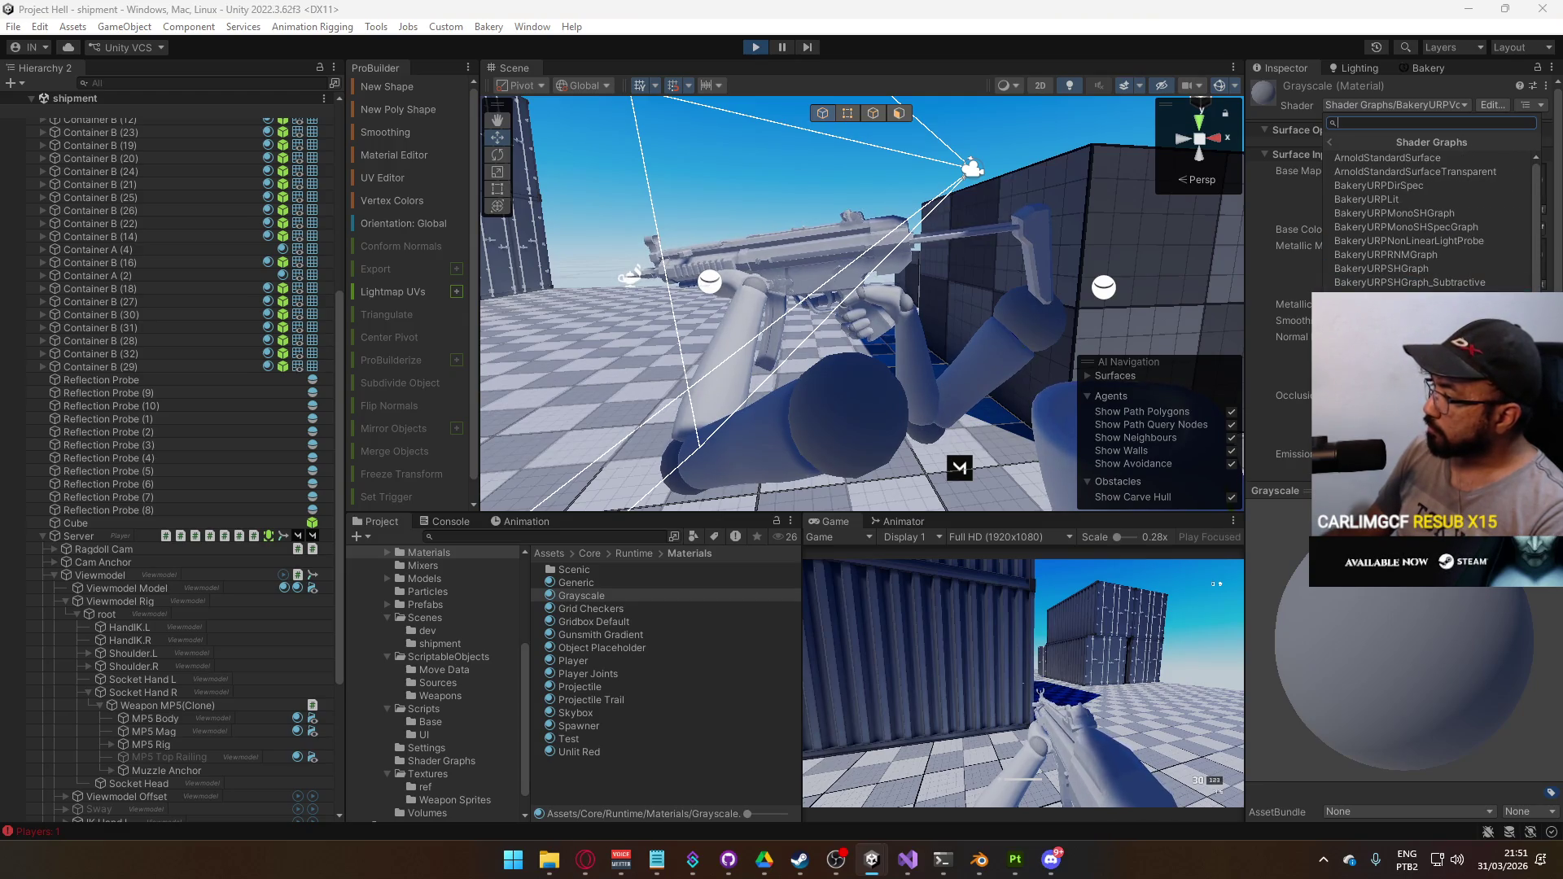
key(Escape)
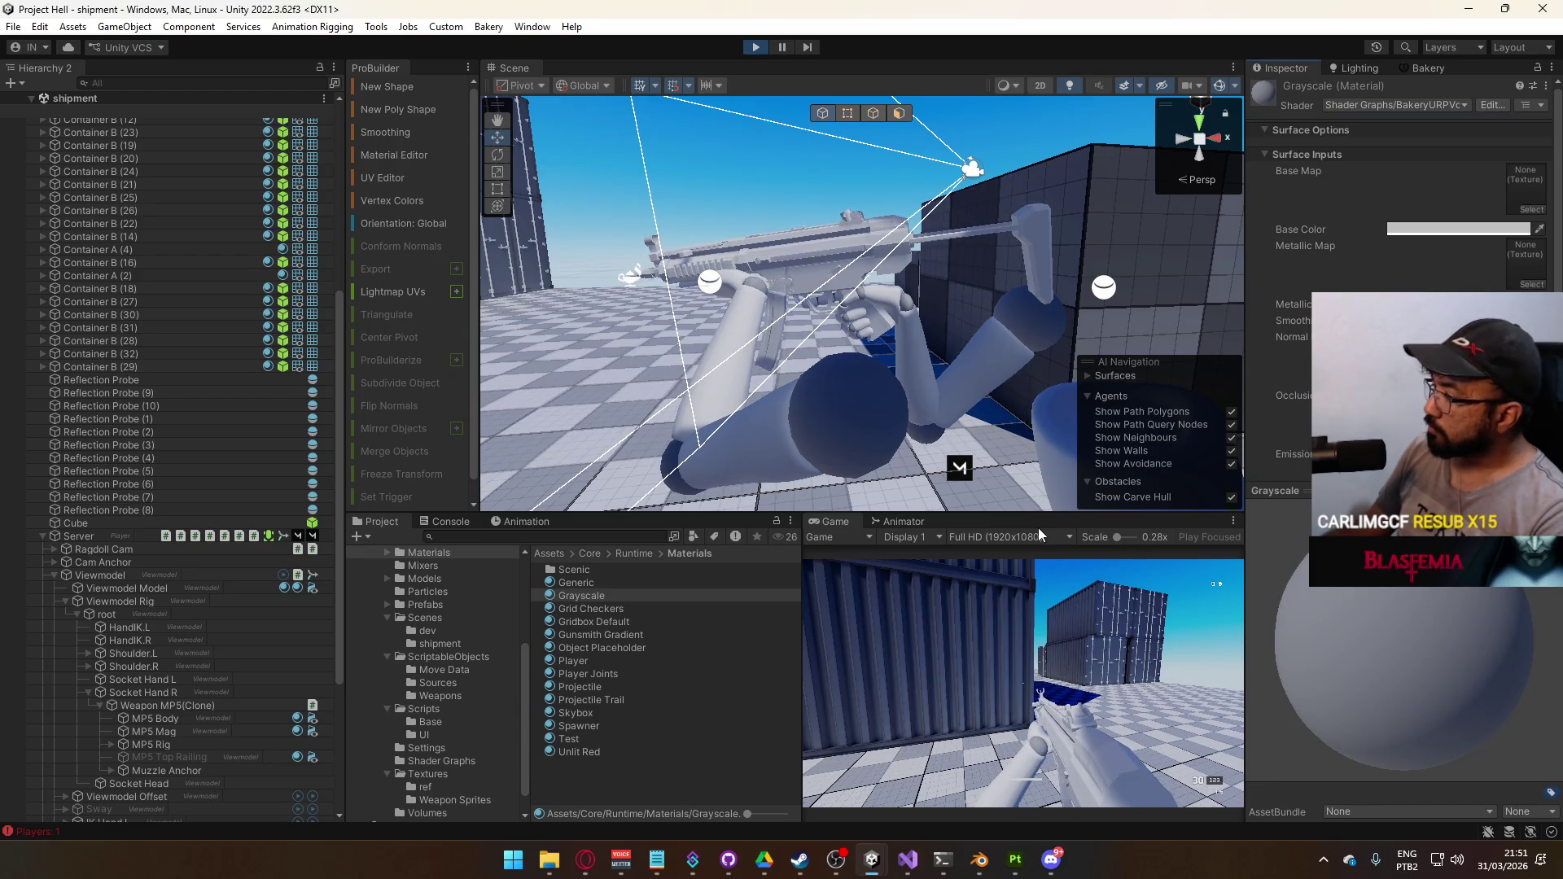
right_click(837, 526)
click(936, 572)
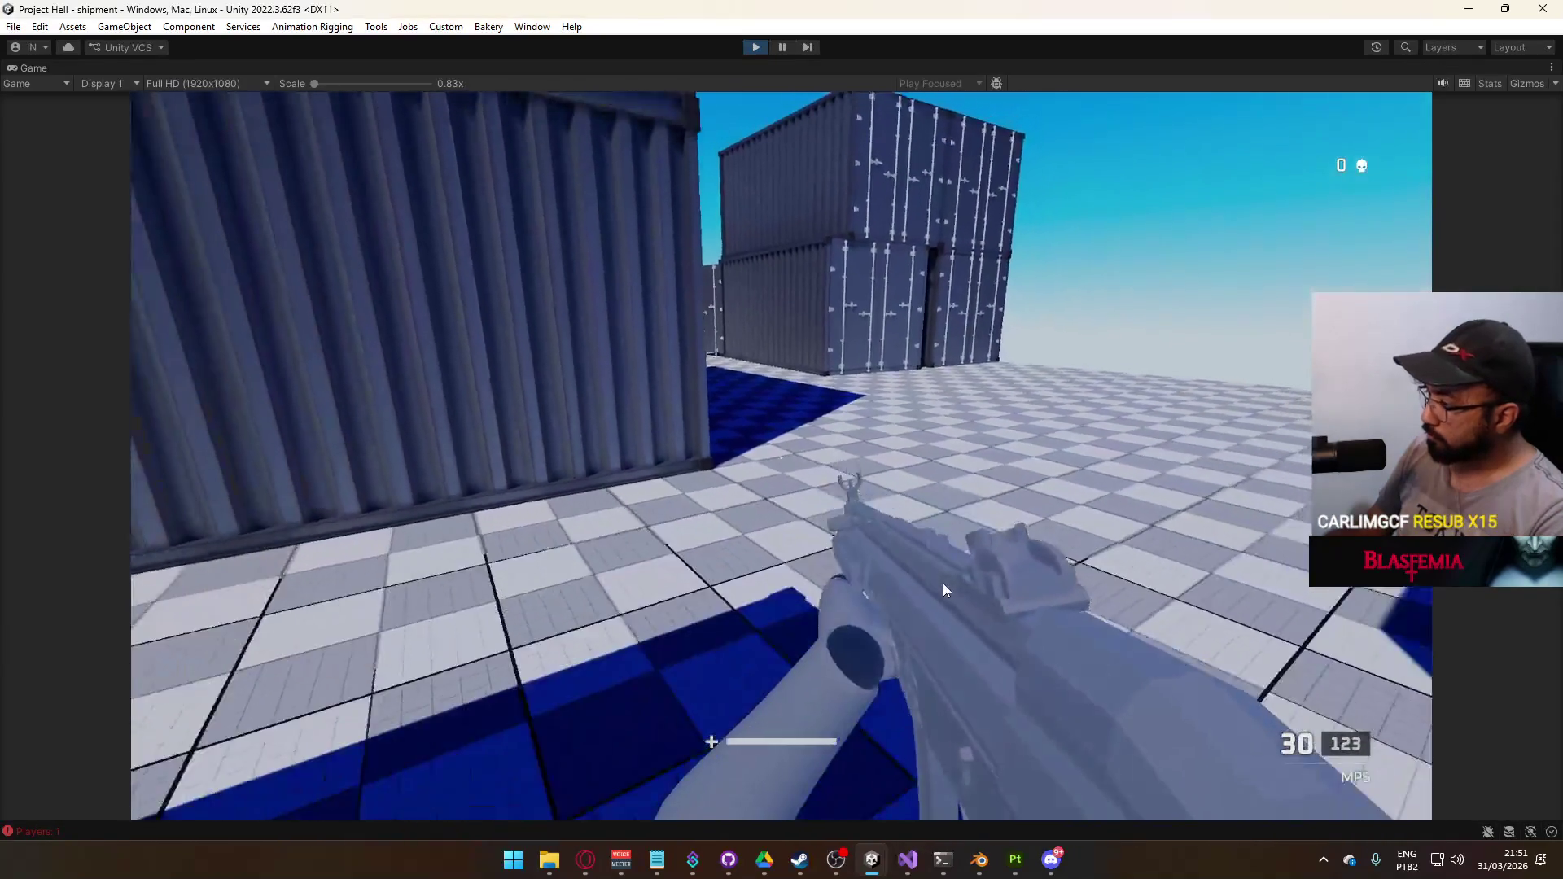
Walk the player through the container yard in the maximized Game view
key(w)
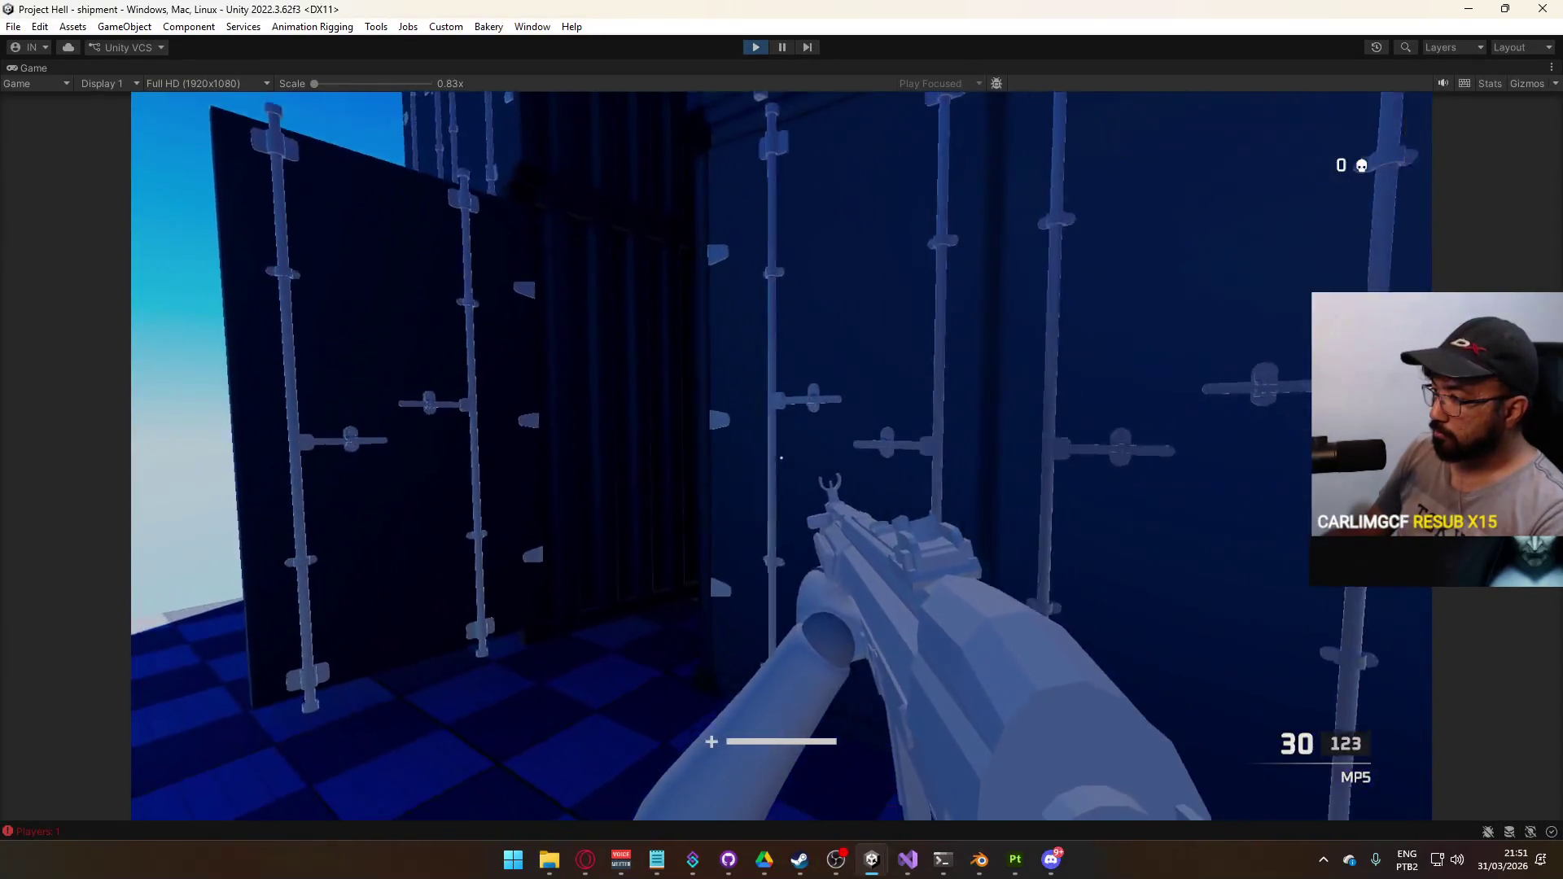
key(w)
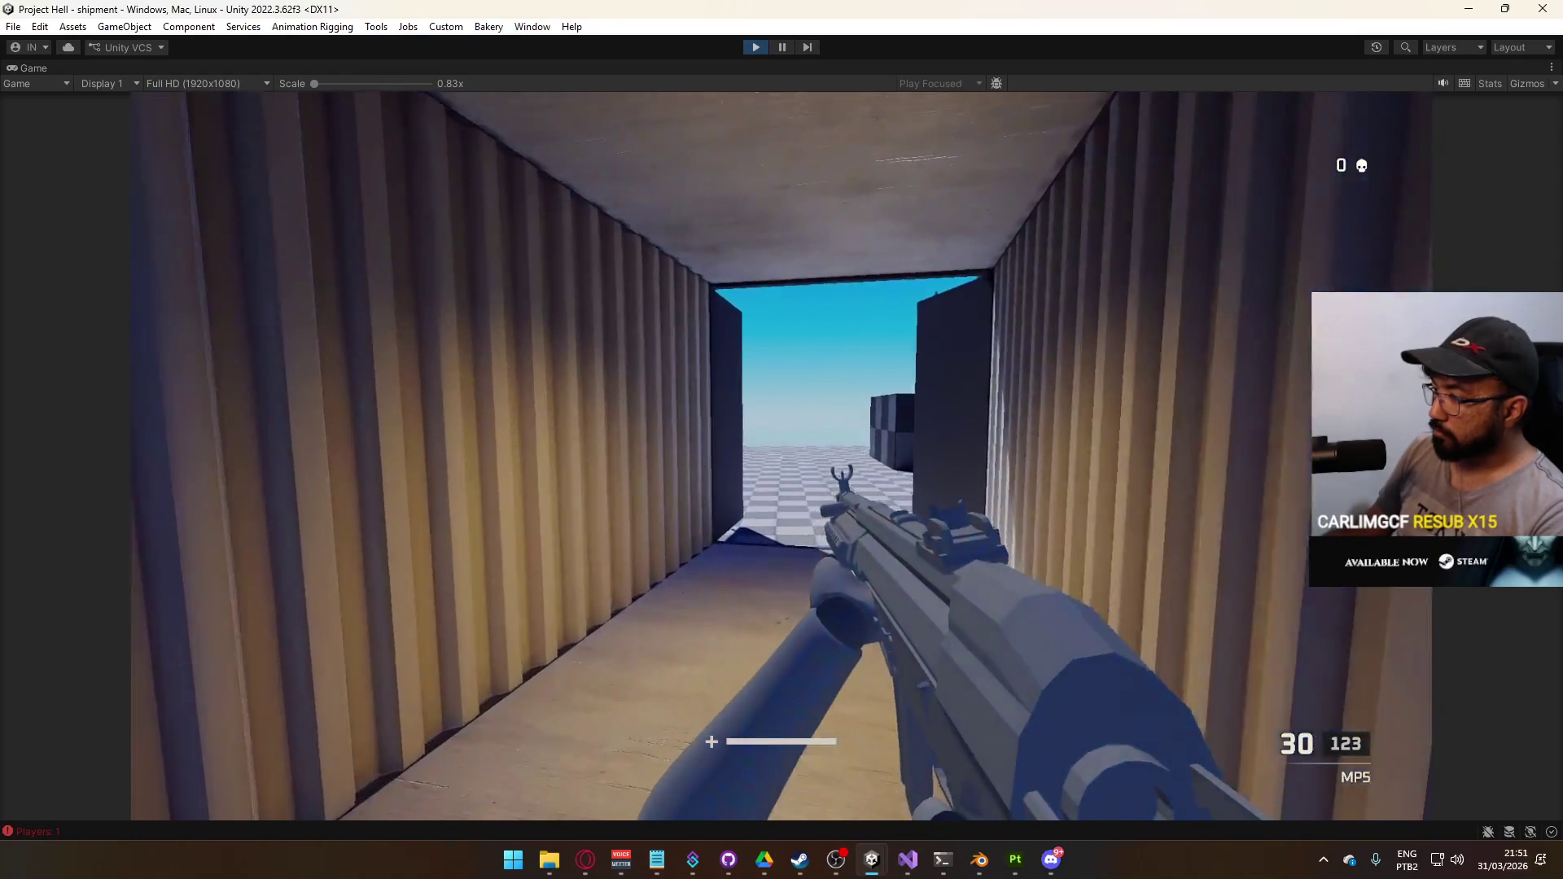
key(w)
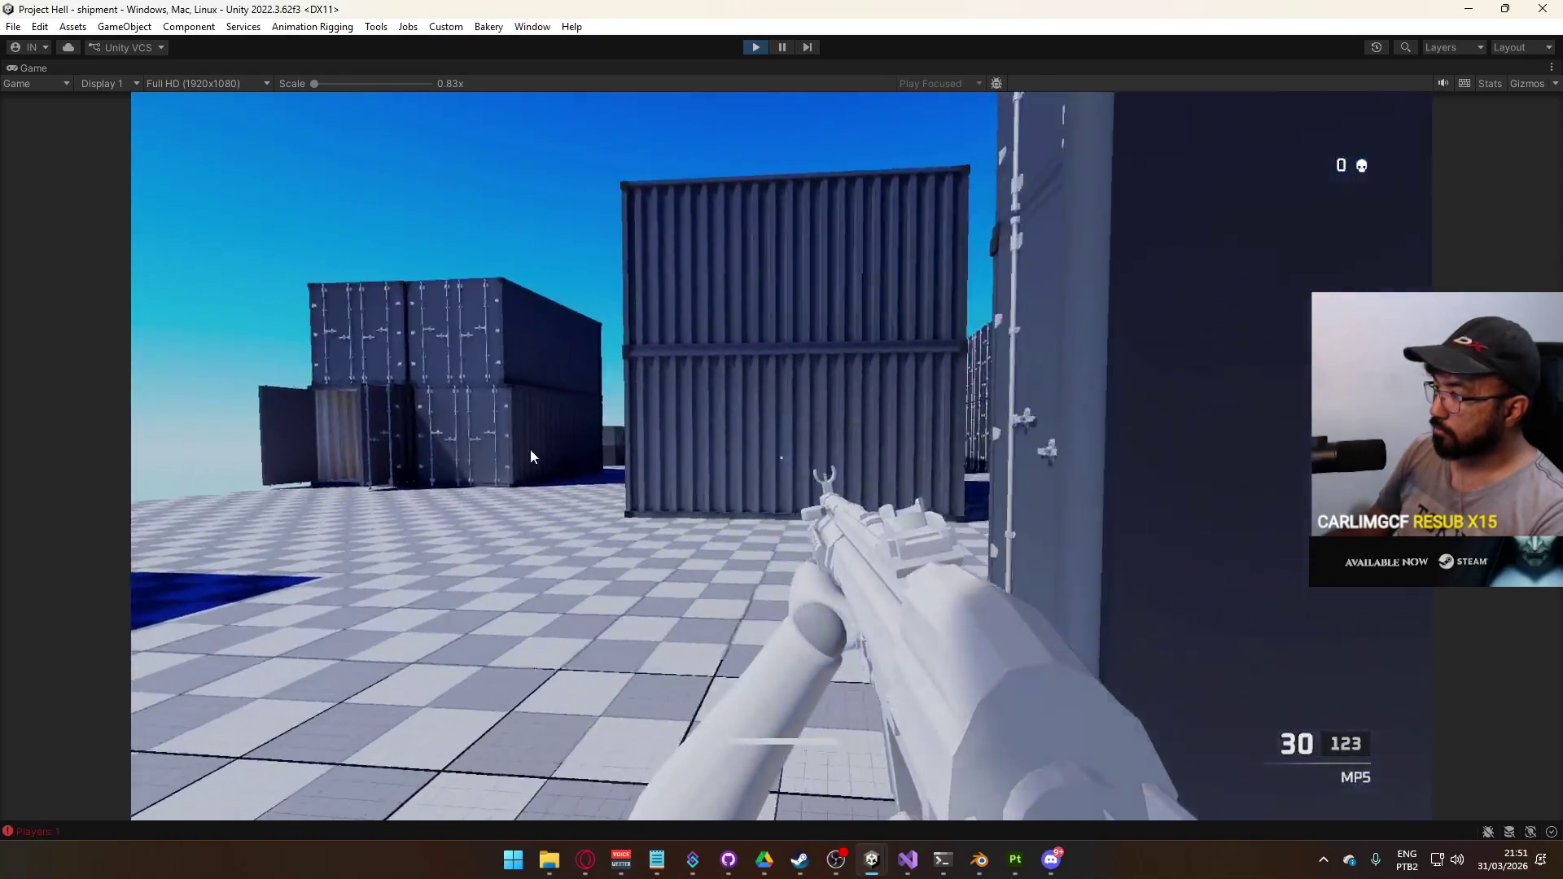
key(w)
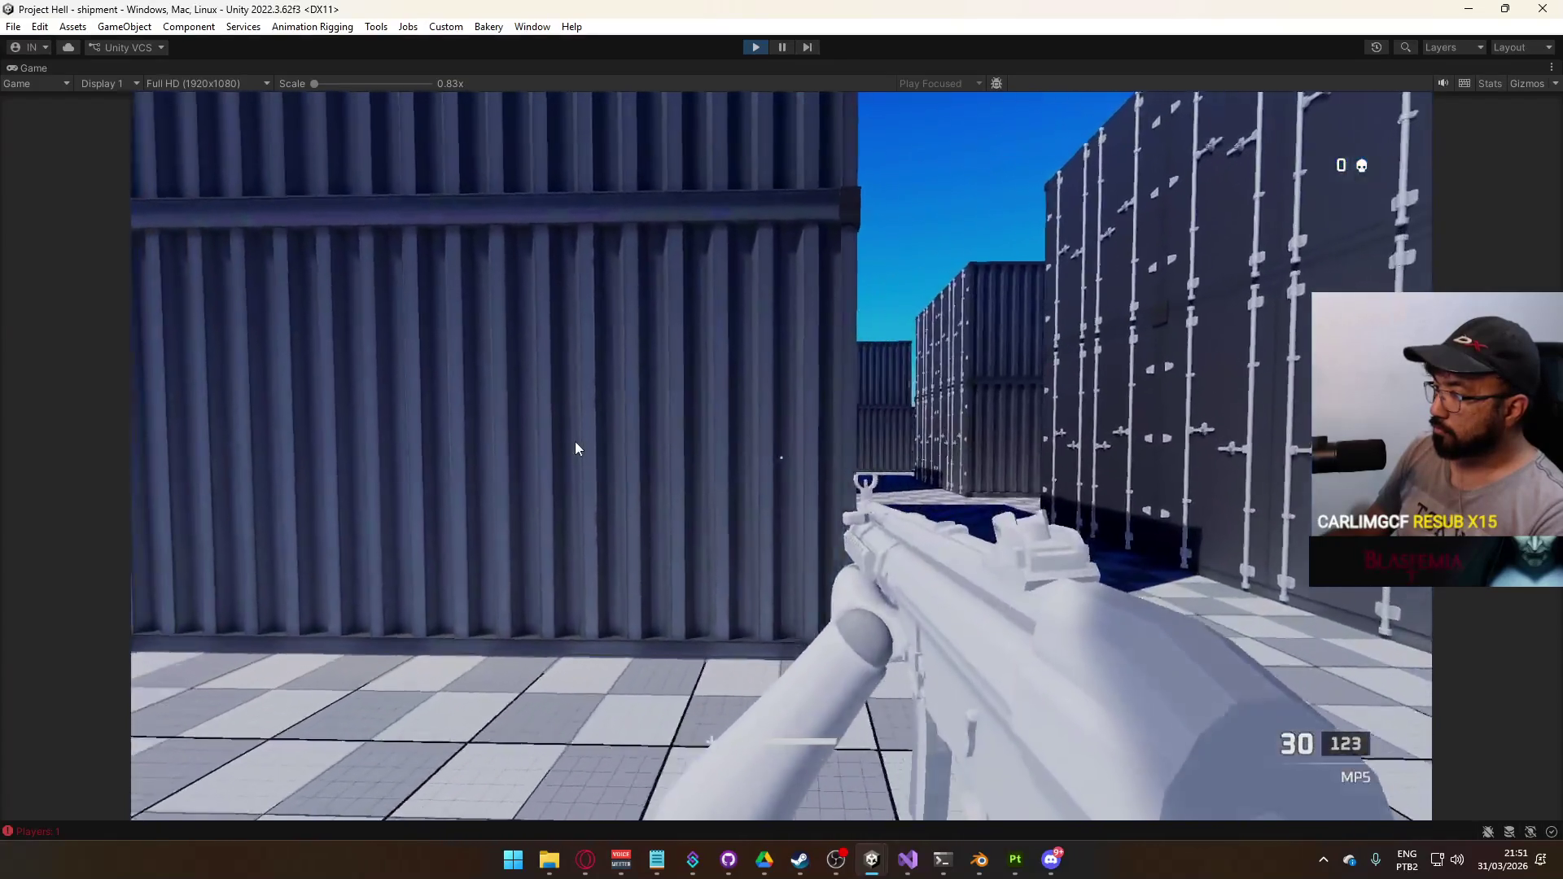
key(w)
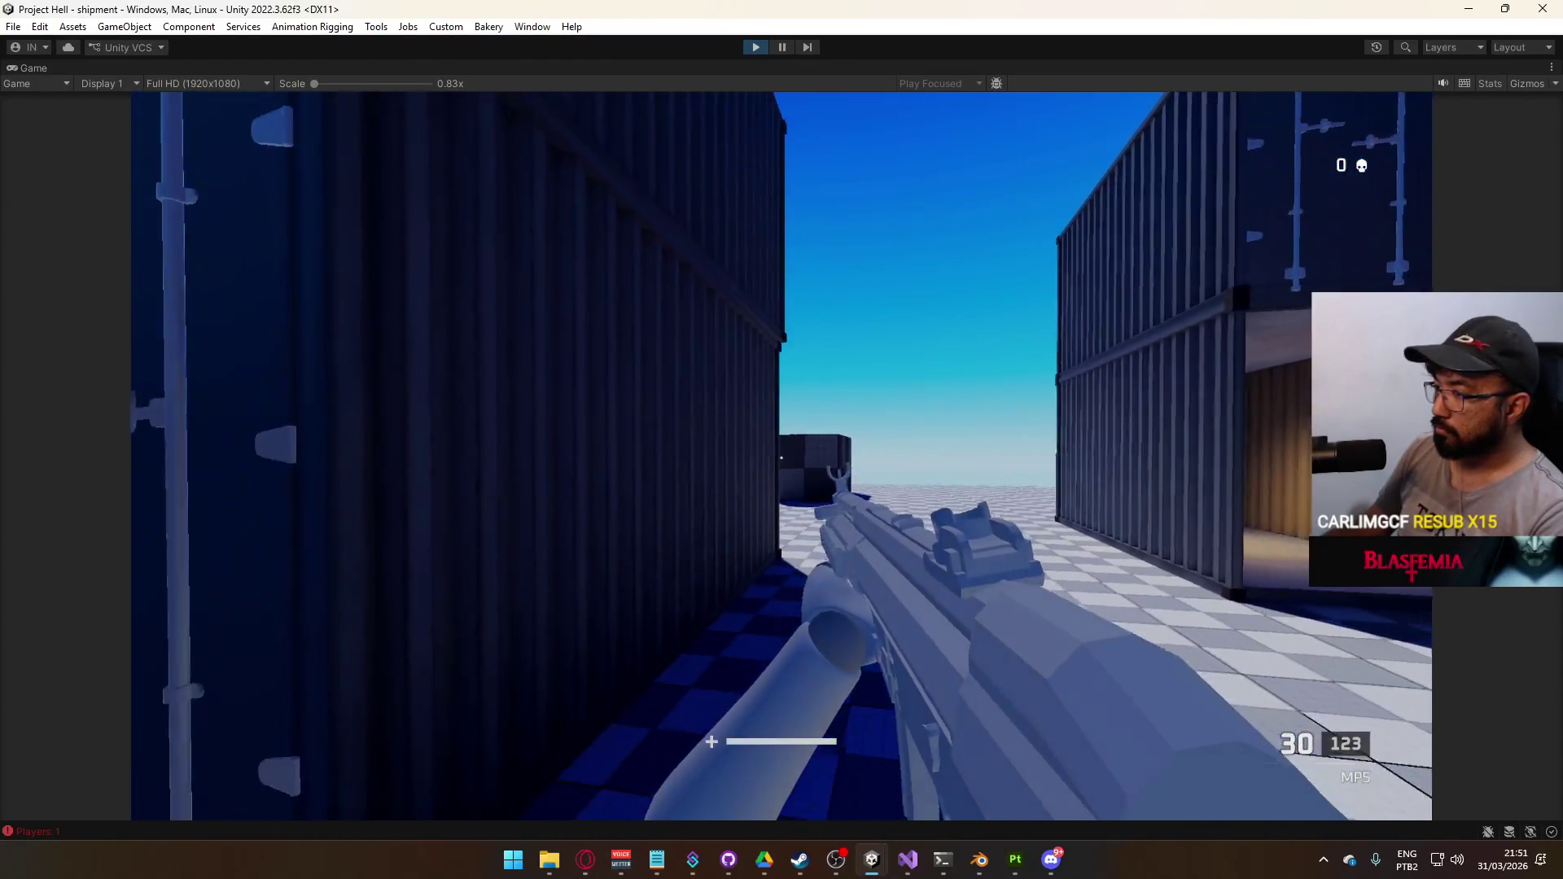
key(w)
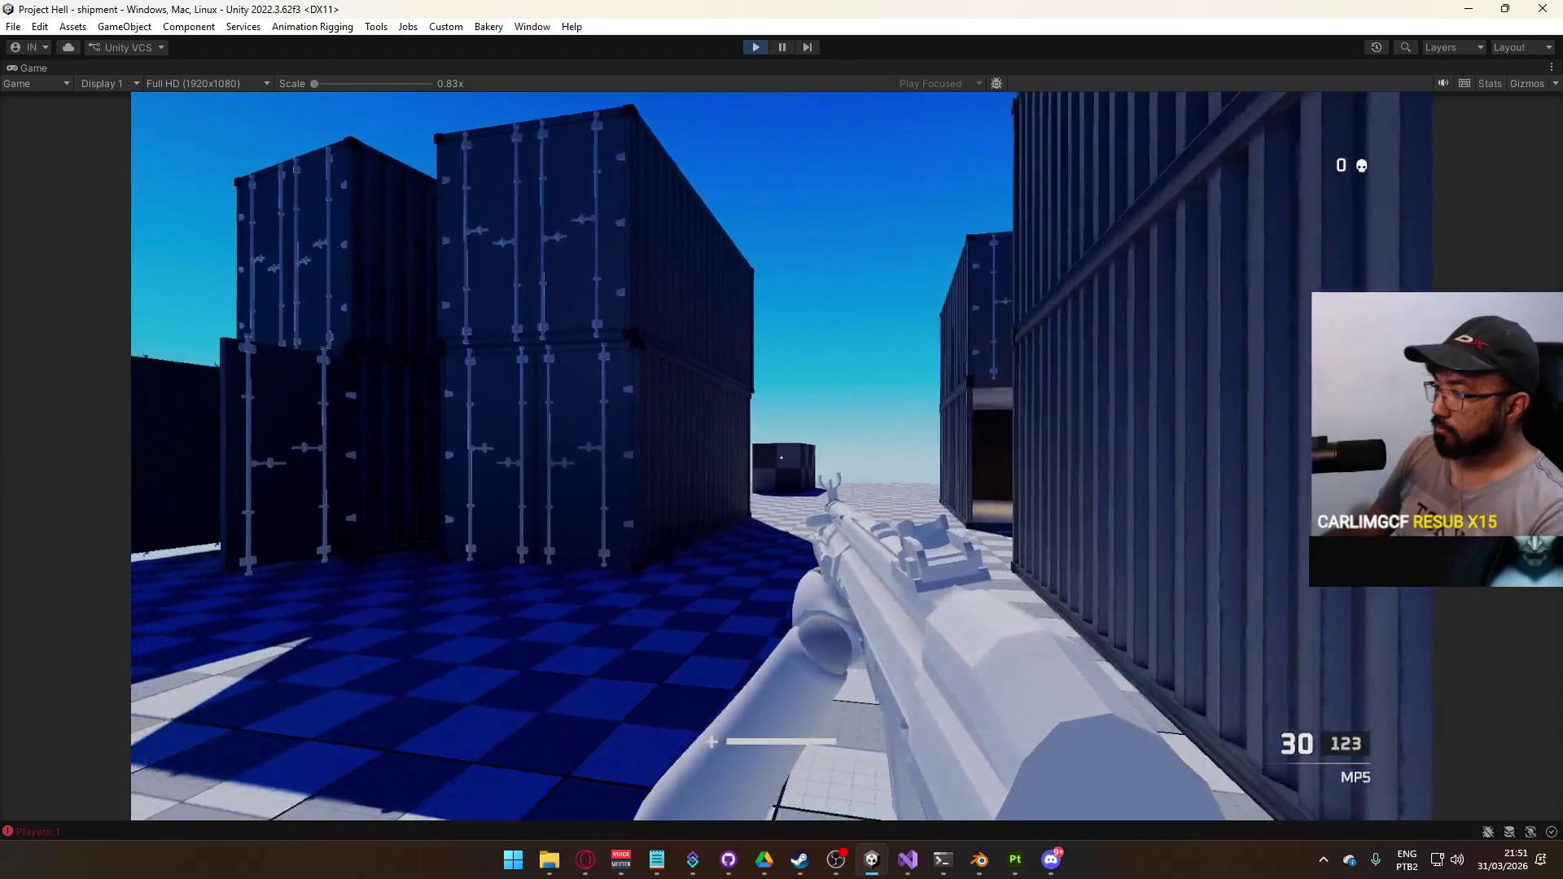
key(super)
Restore the normal editor layout and bring up the Grayscale material's Base Color picker
right_click(766, 66)
click(806, 115)
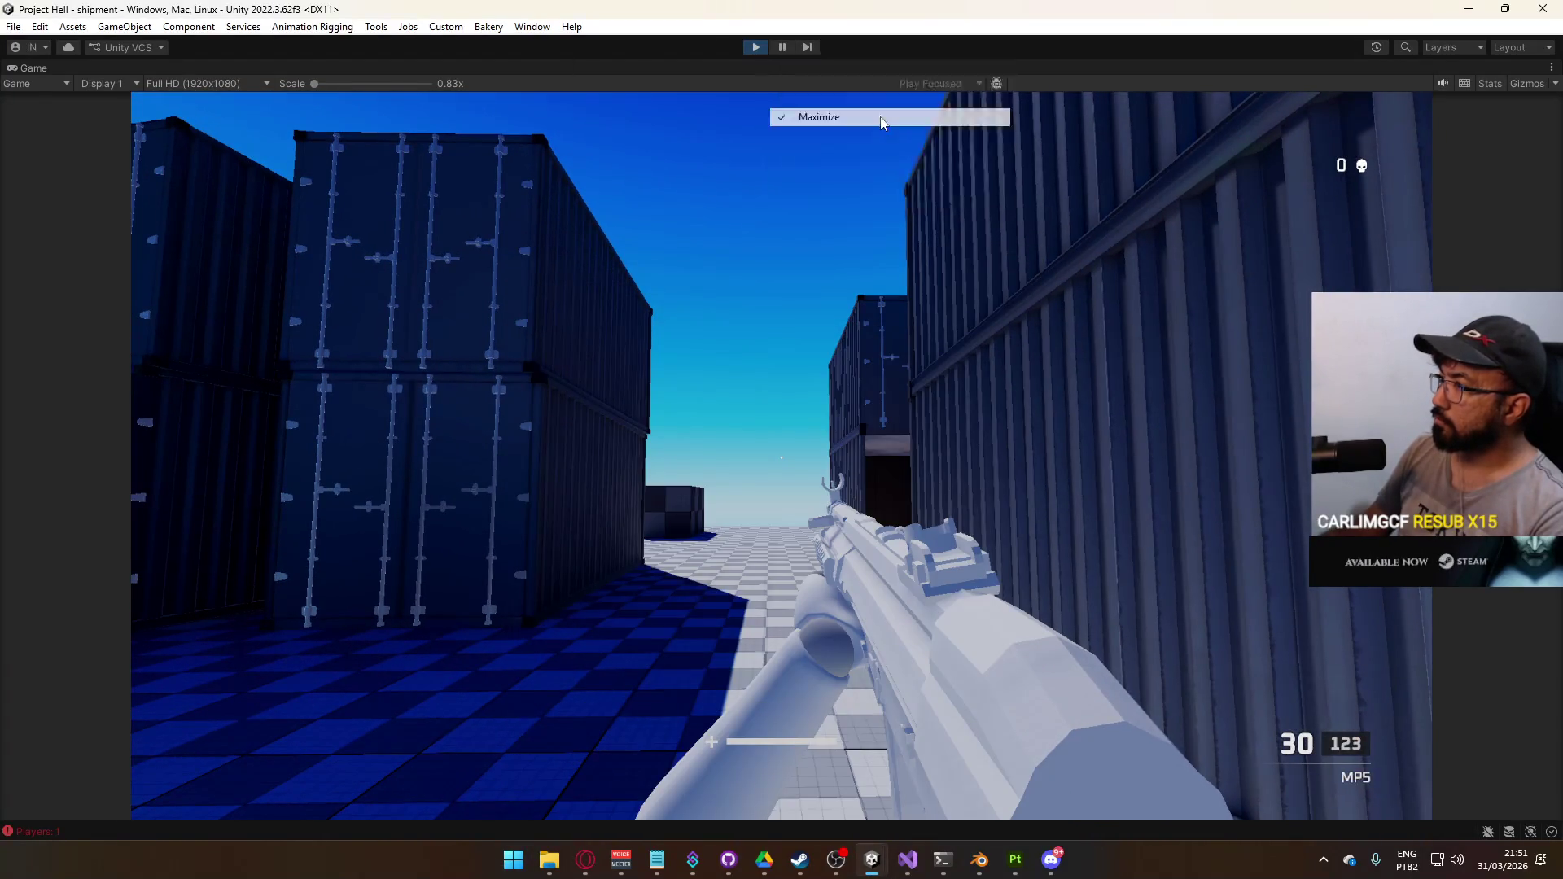
key(super)
click(1440, 230)
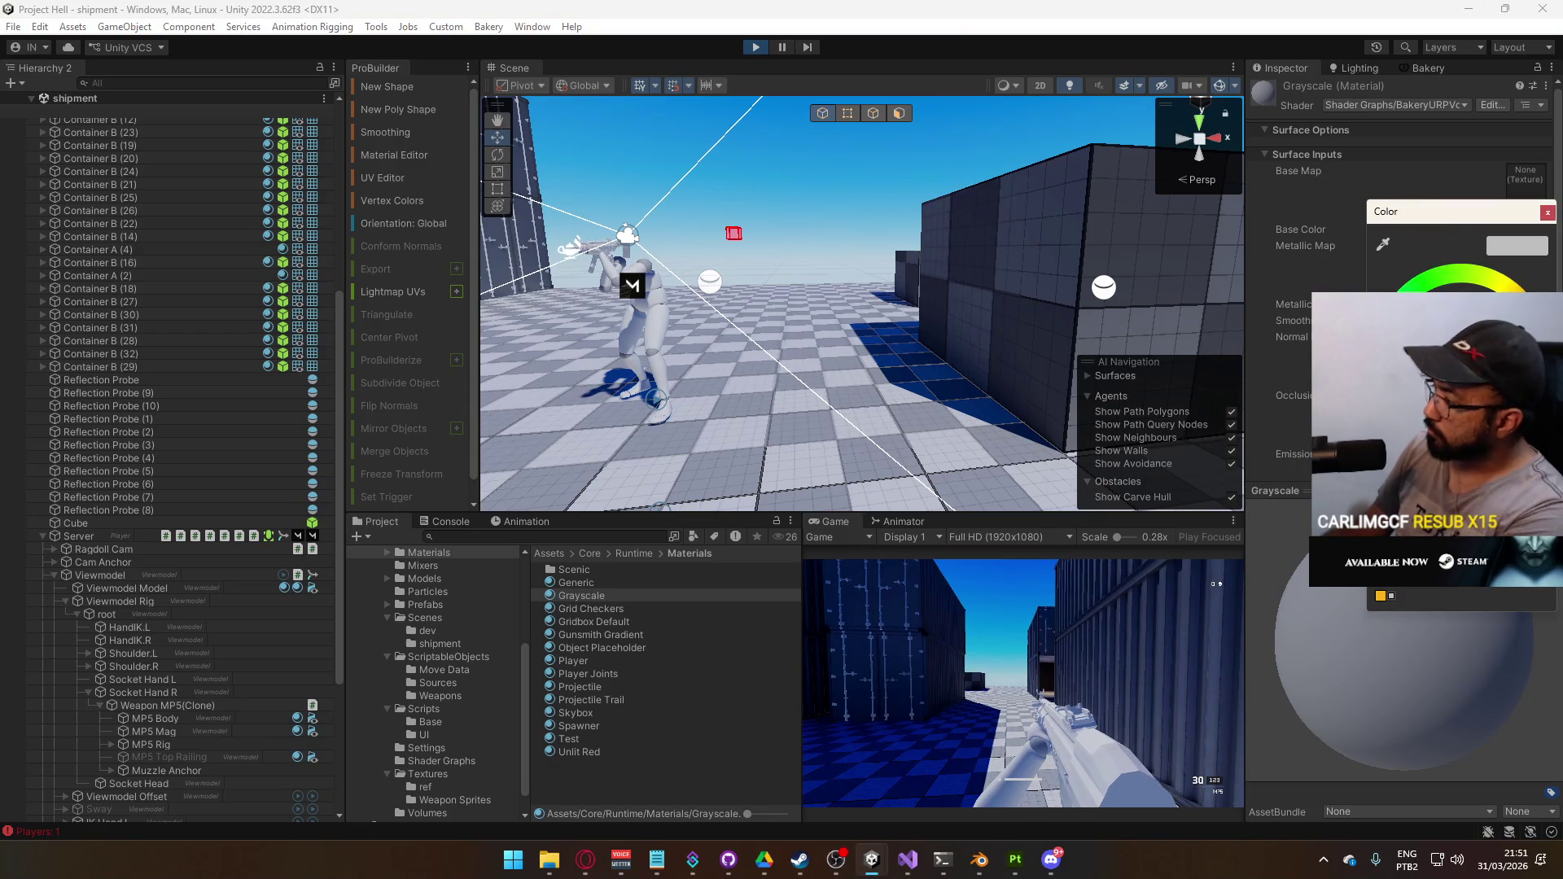
Darken then relighten the Grayscale base colour, then sprint down the container corridor
drag(1450, 333, 1454, 358)
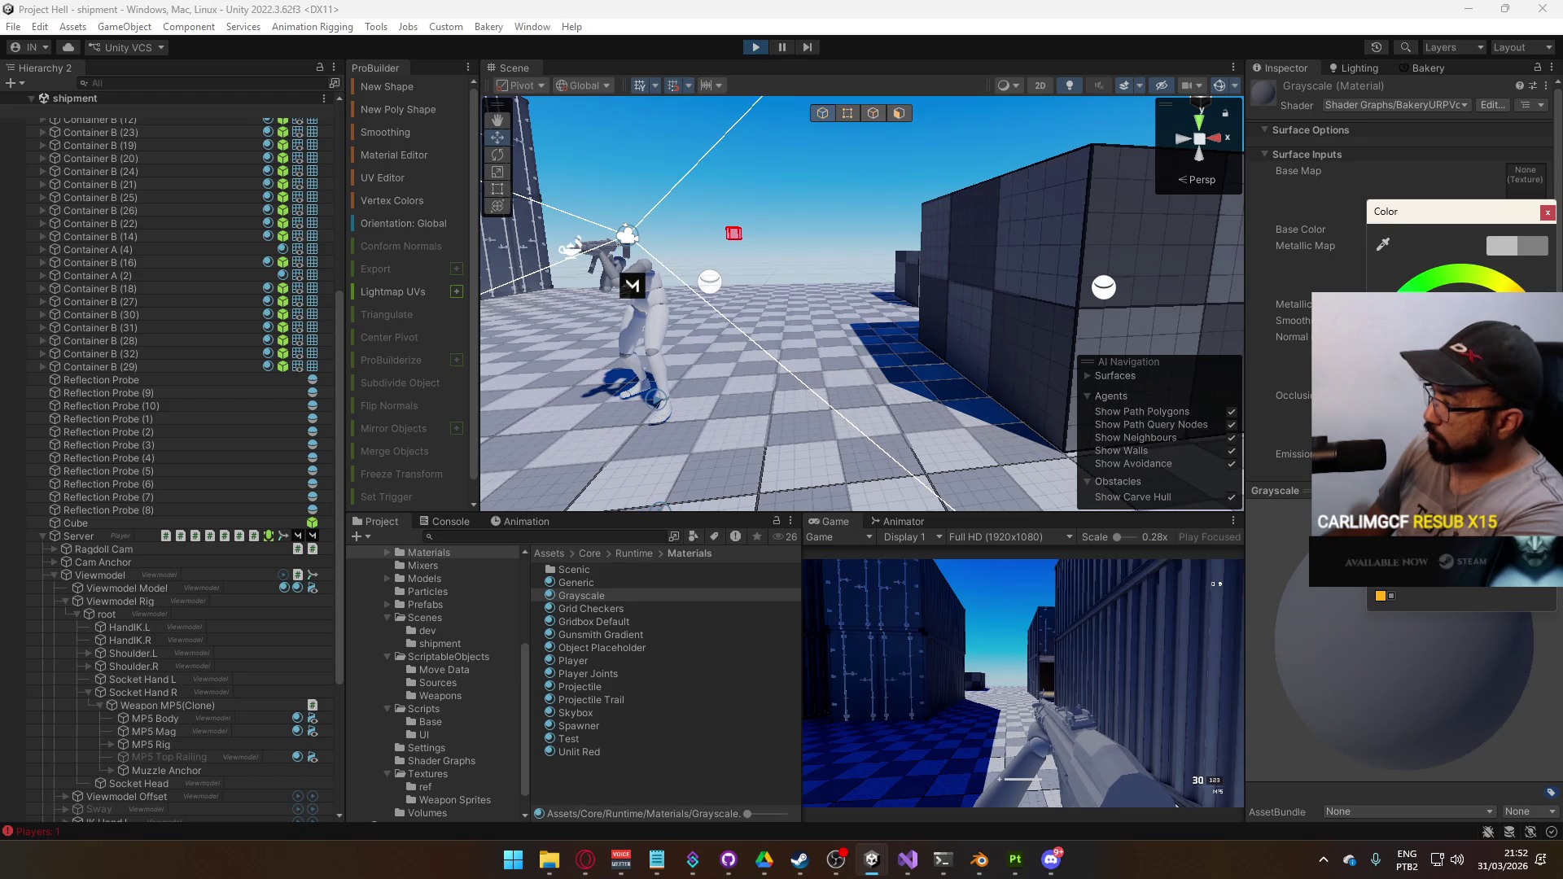
mouse_move(1453, 358)
mouse_down()
mouse_move(1449, 330)
mouse_move(1449, 354)
mouse_up()
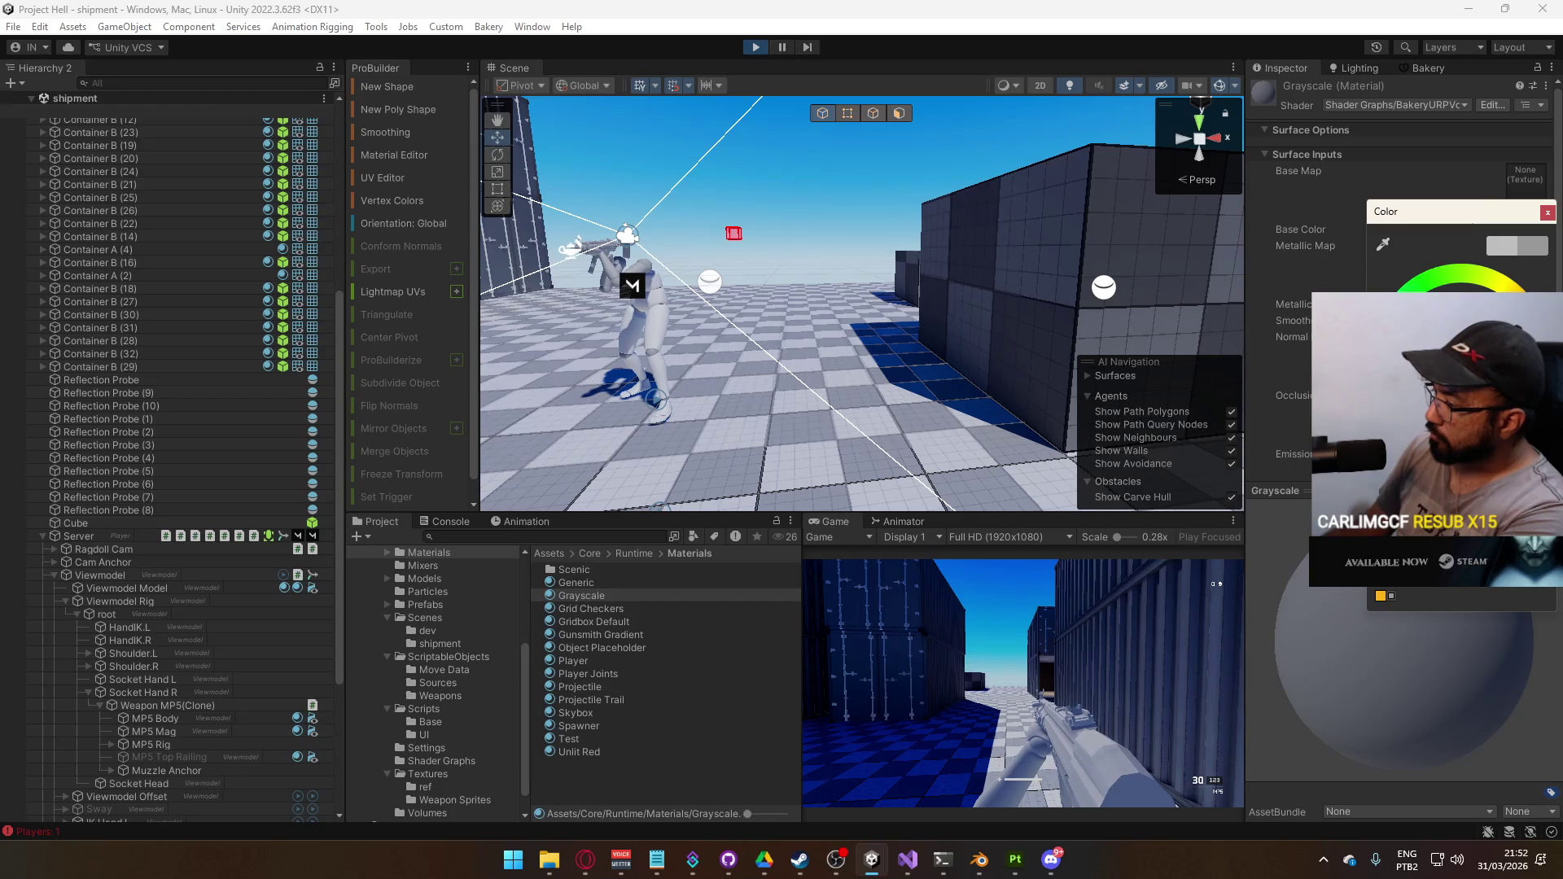
click(1067, 647)
key(shift+w)
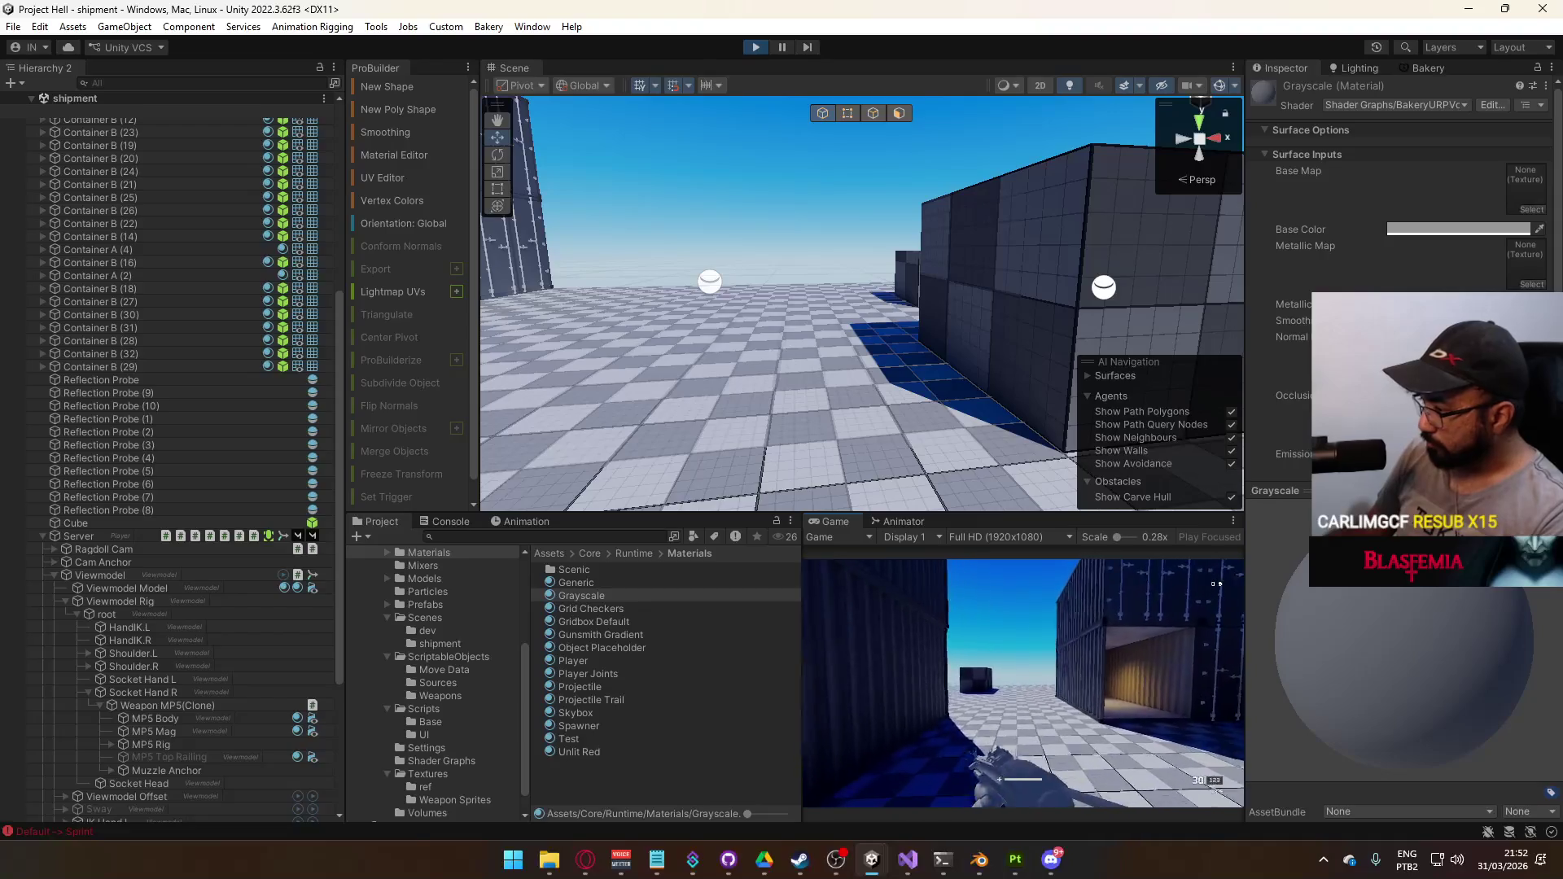
key(w)
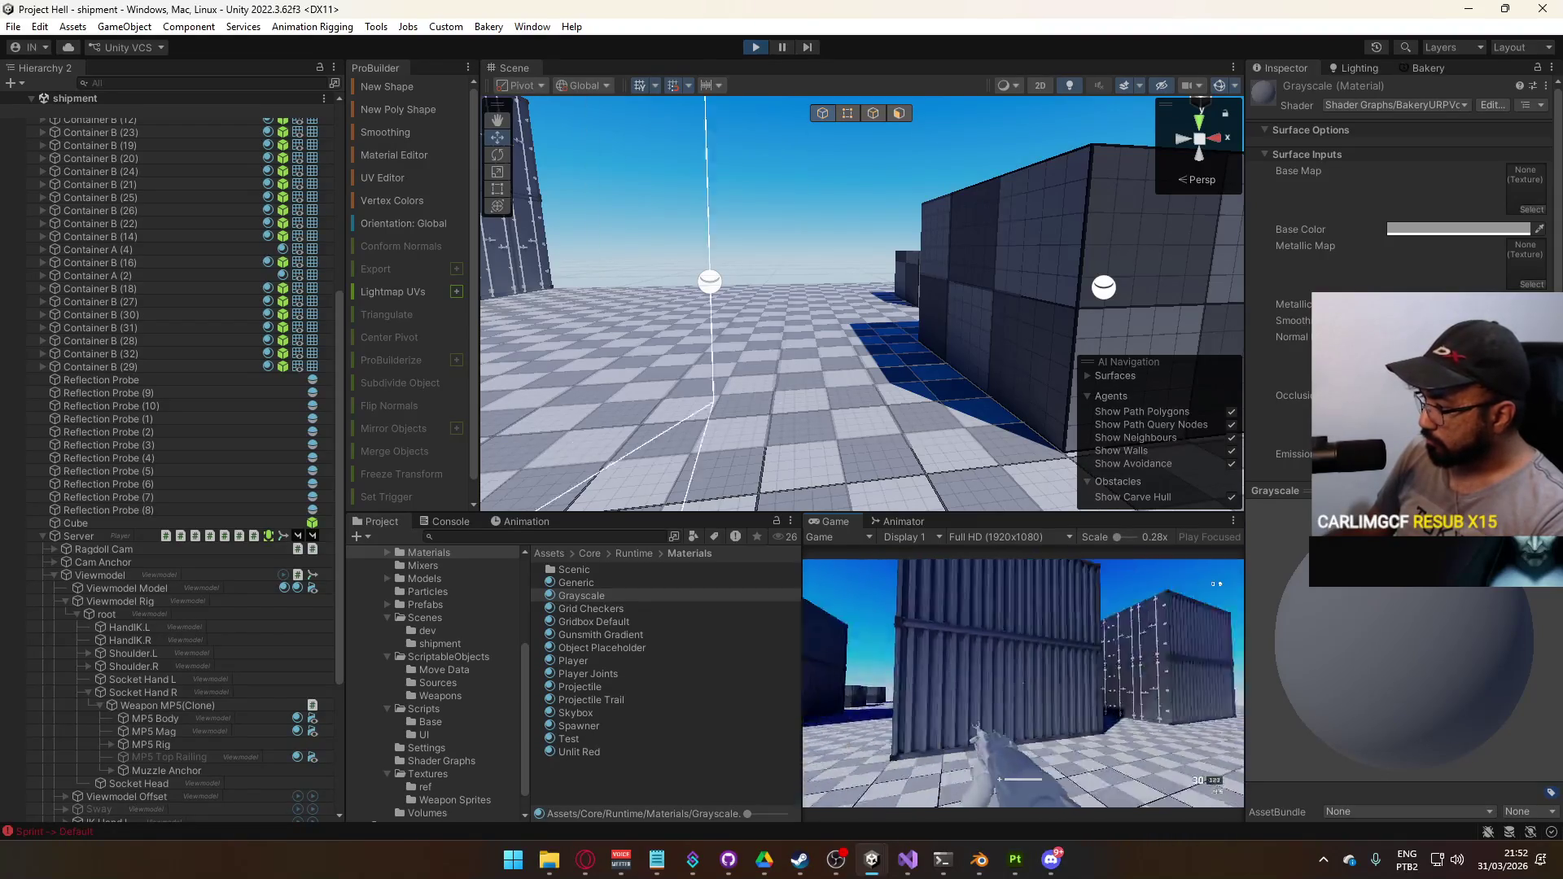
key(w)
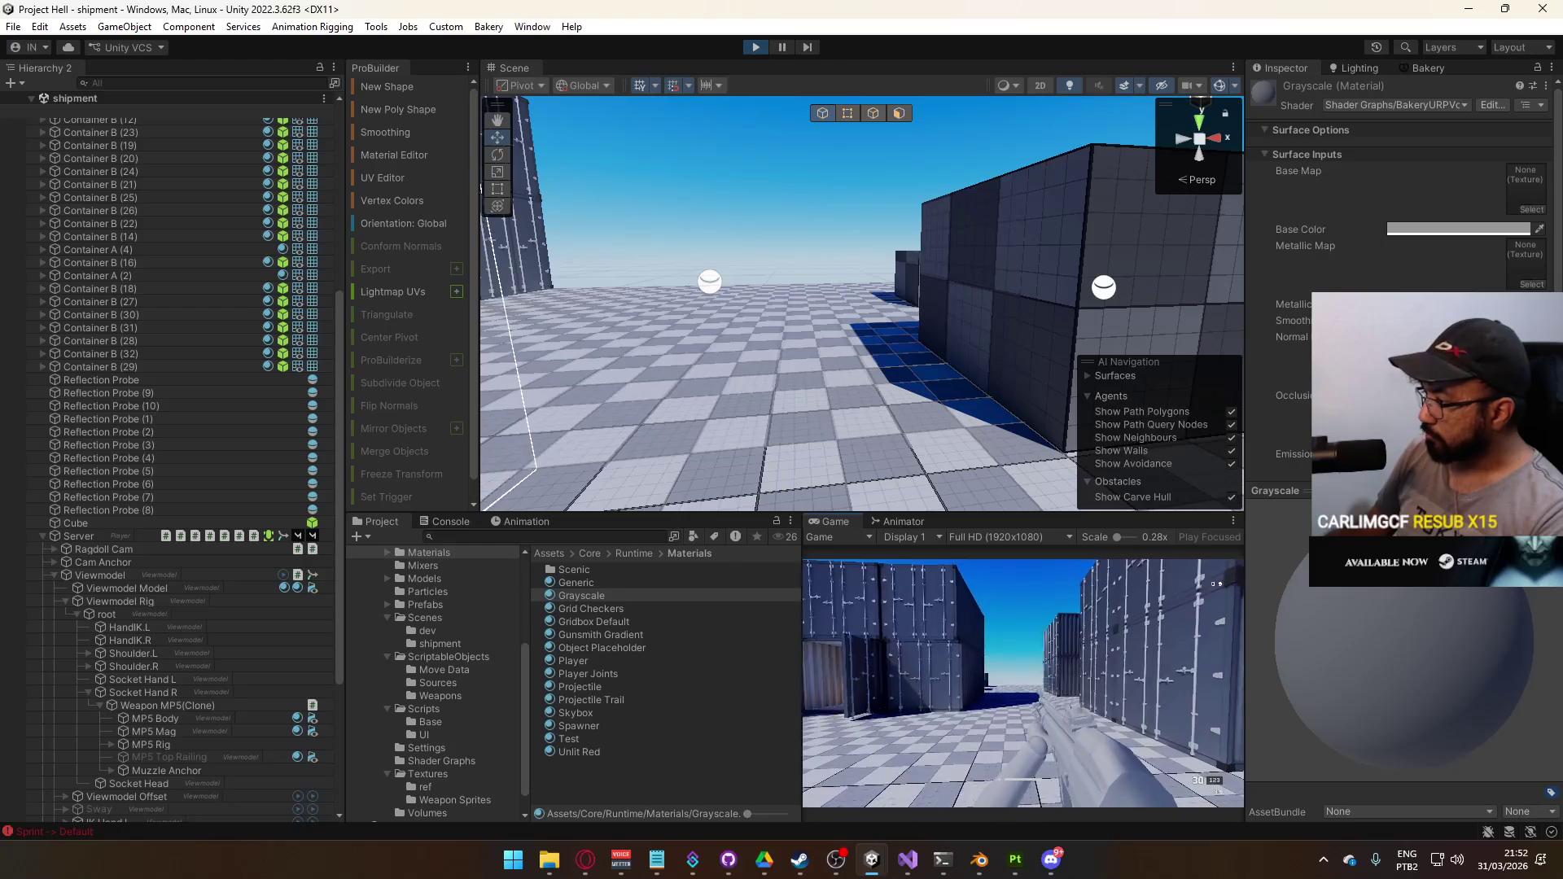
key(super)
Set the Grayscale material's Base Color to light grey, then to white
click(1475, 229)
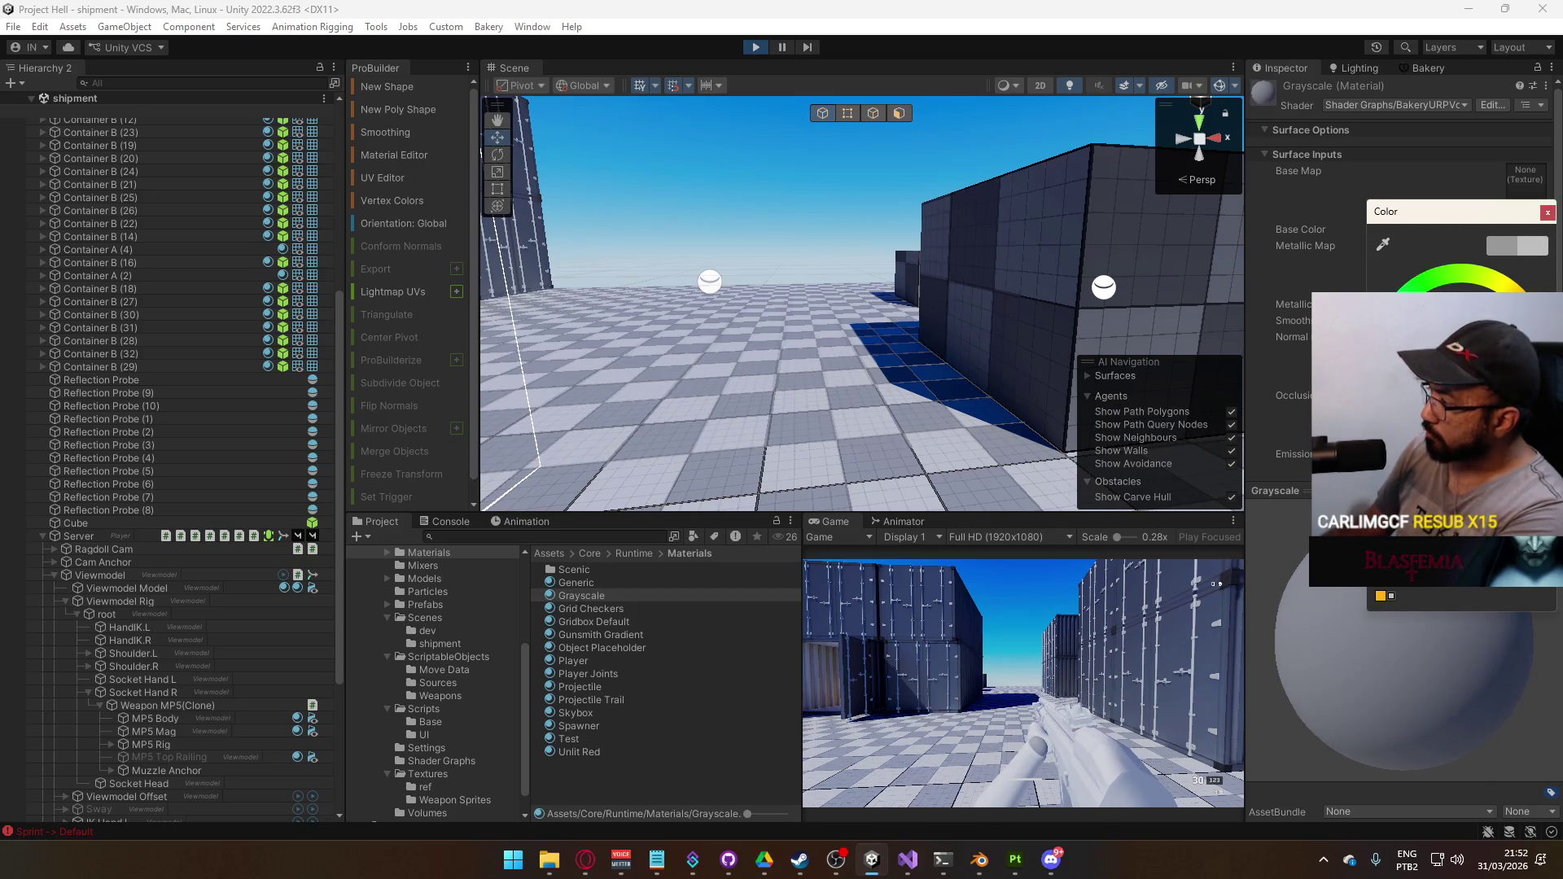
click(1493, 246)
click(1146, 567)
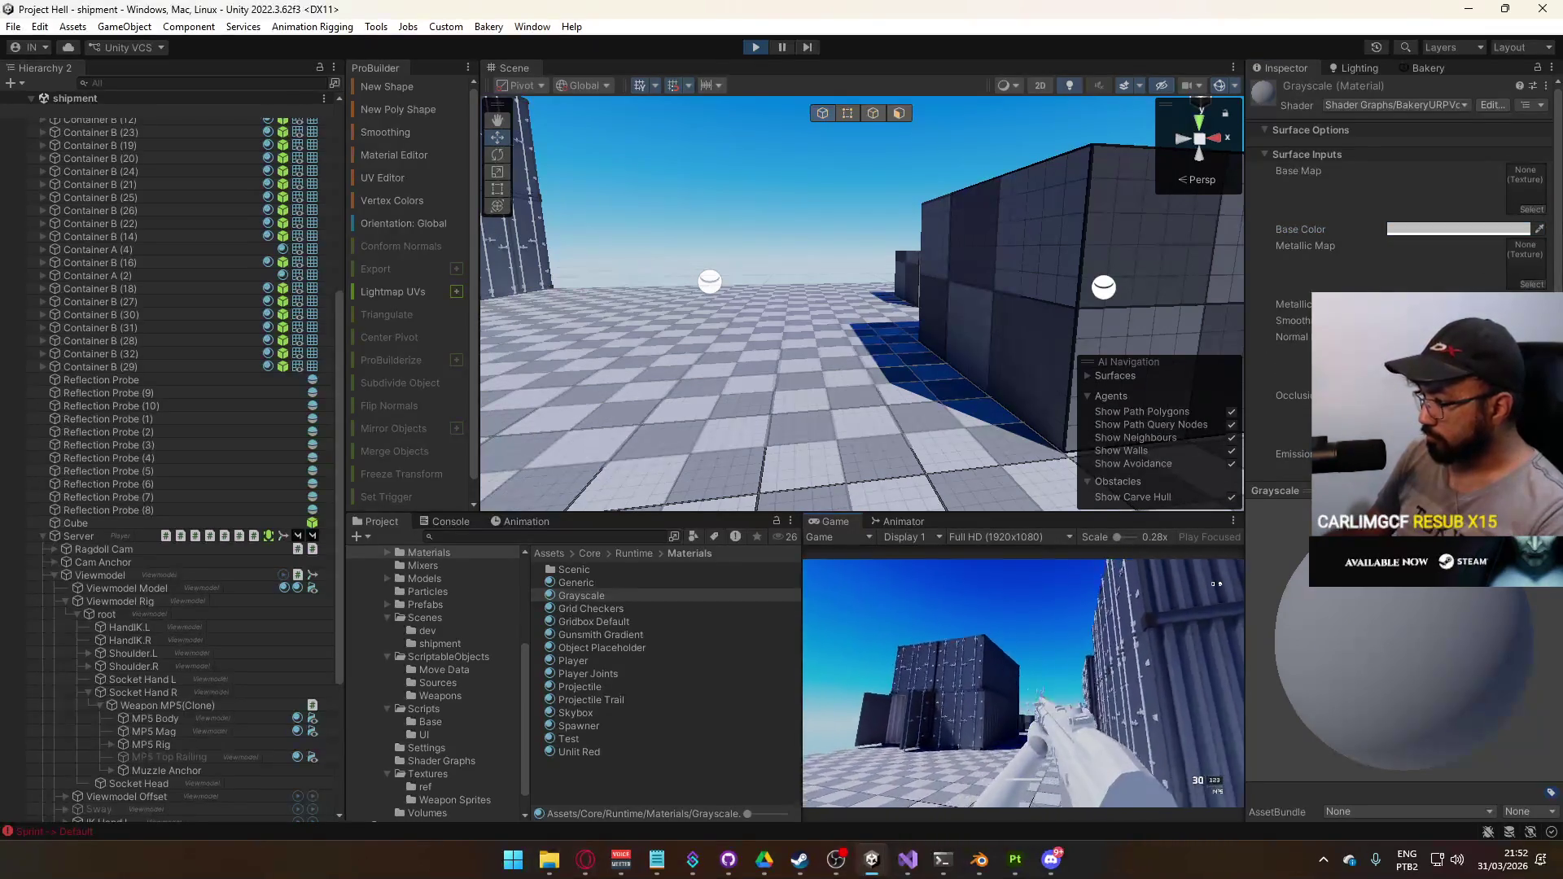
key(super)
key(super)
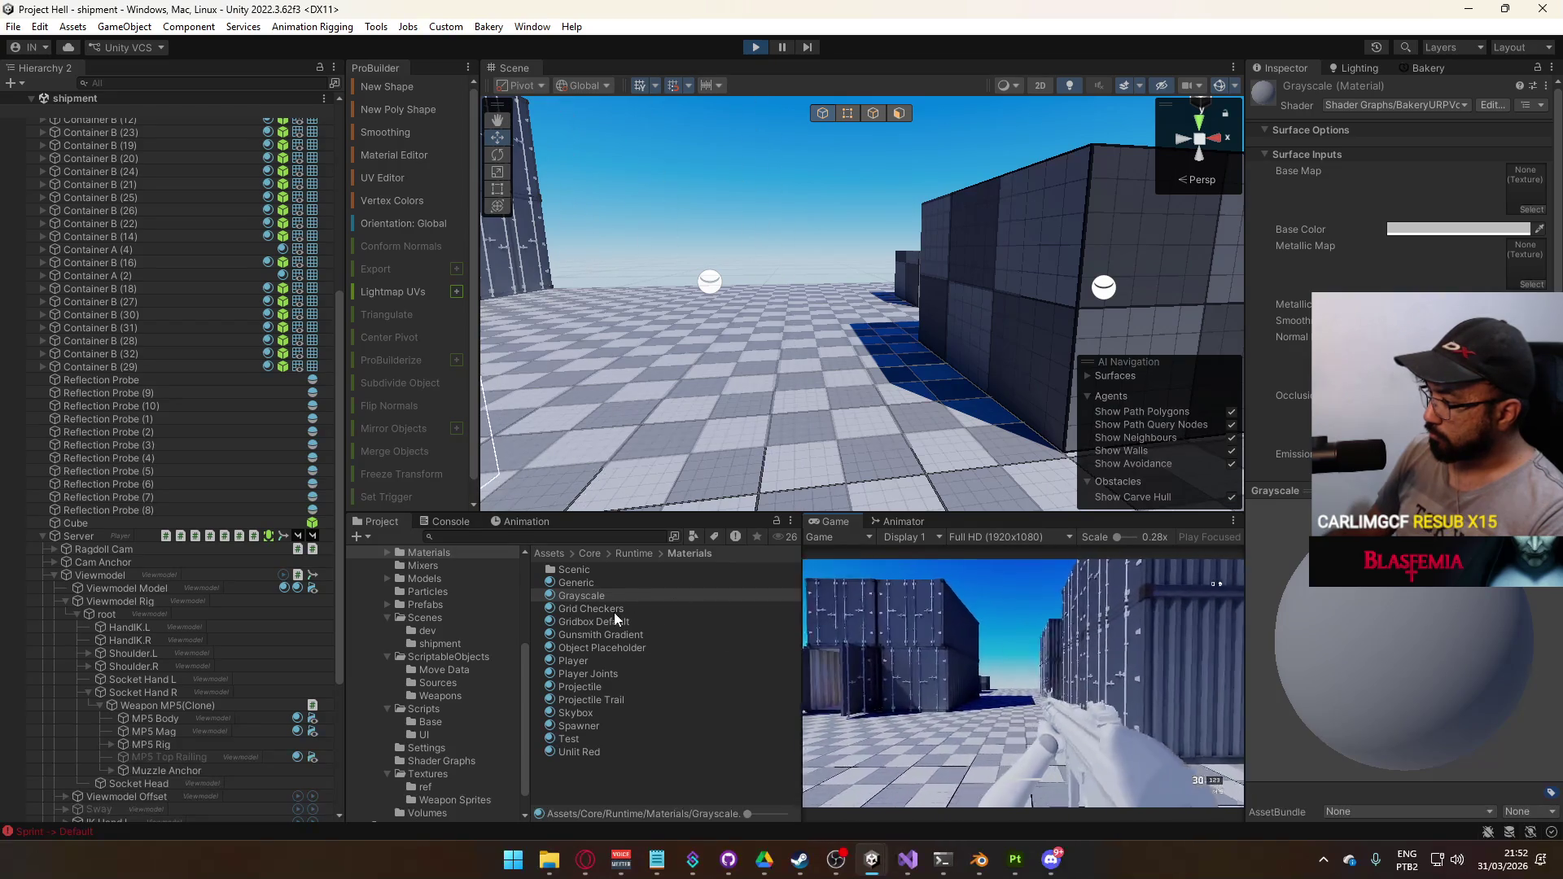
click(623, 597)
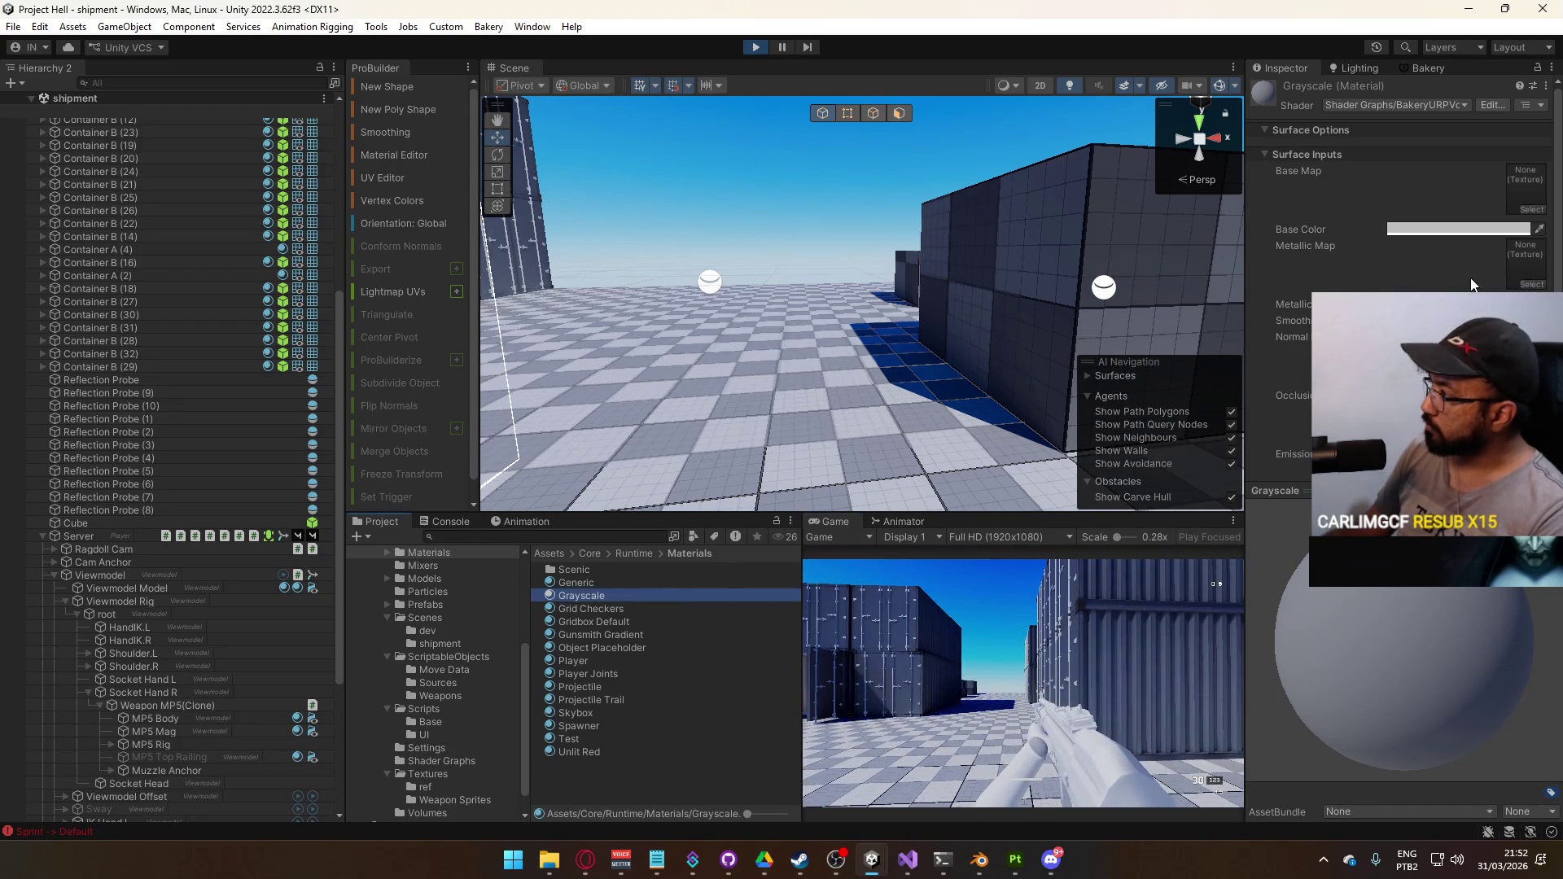
click(1458, 228)
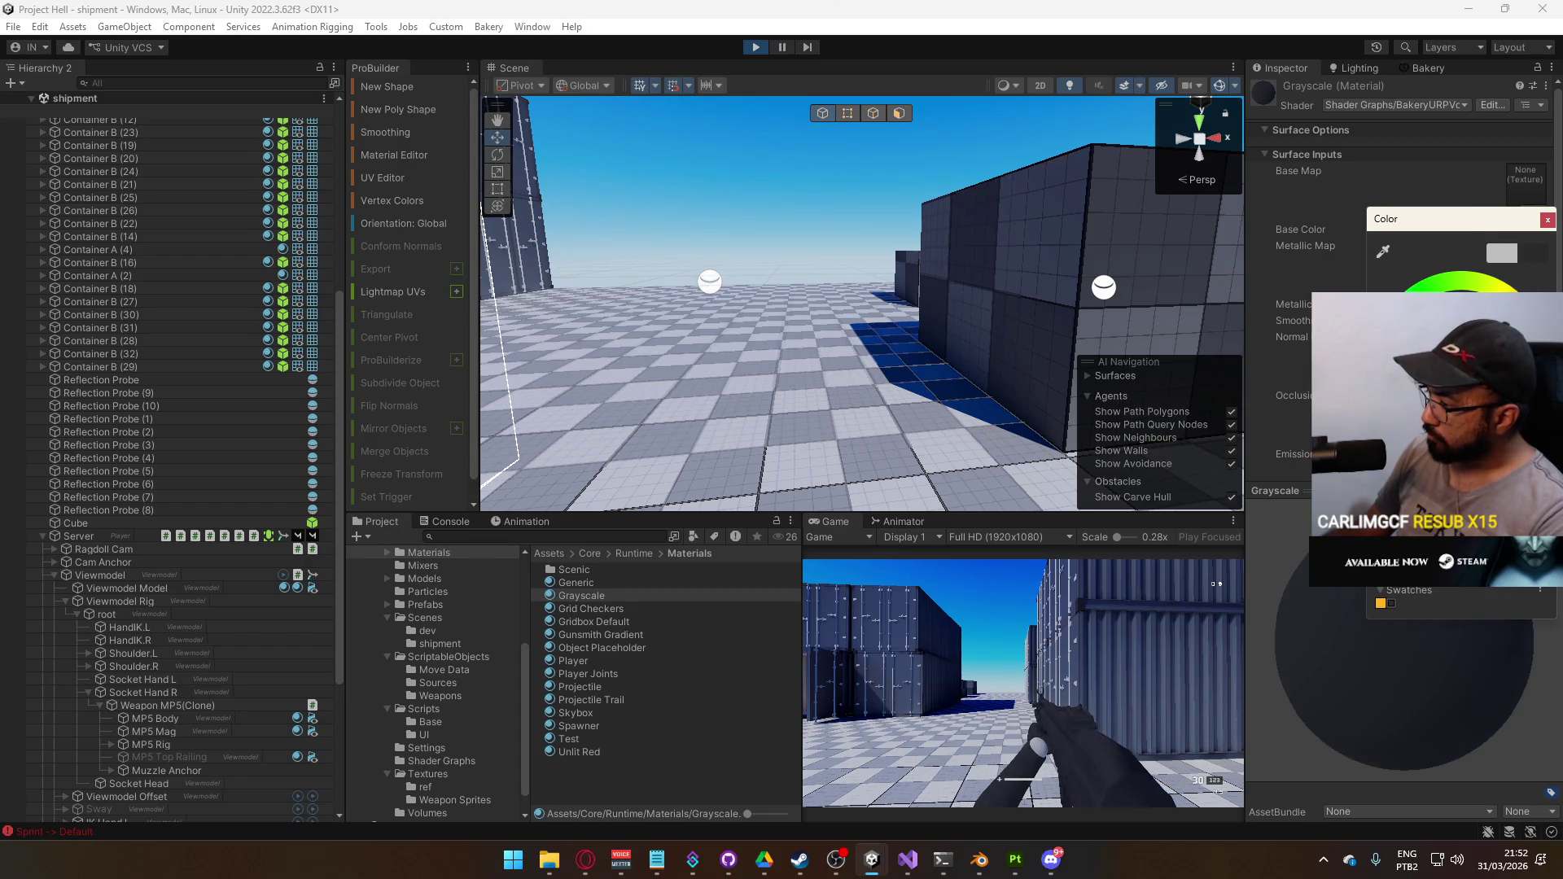
click(1101, 725)
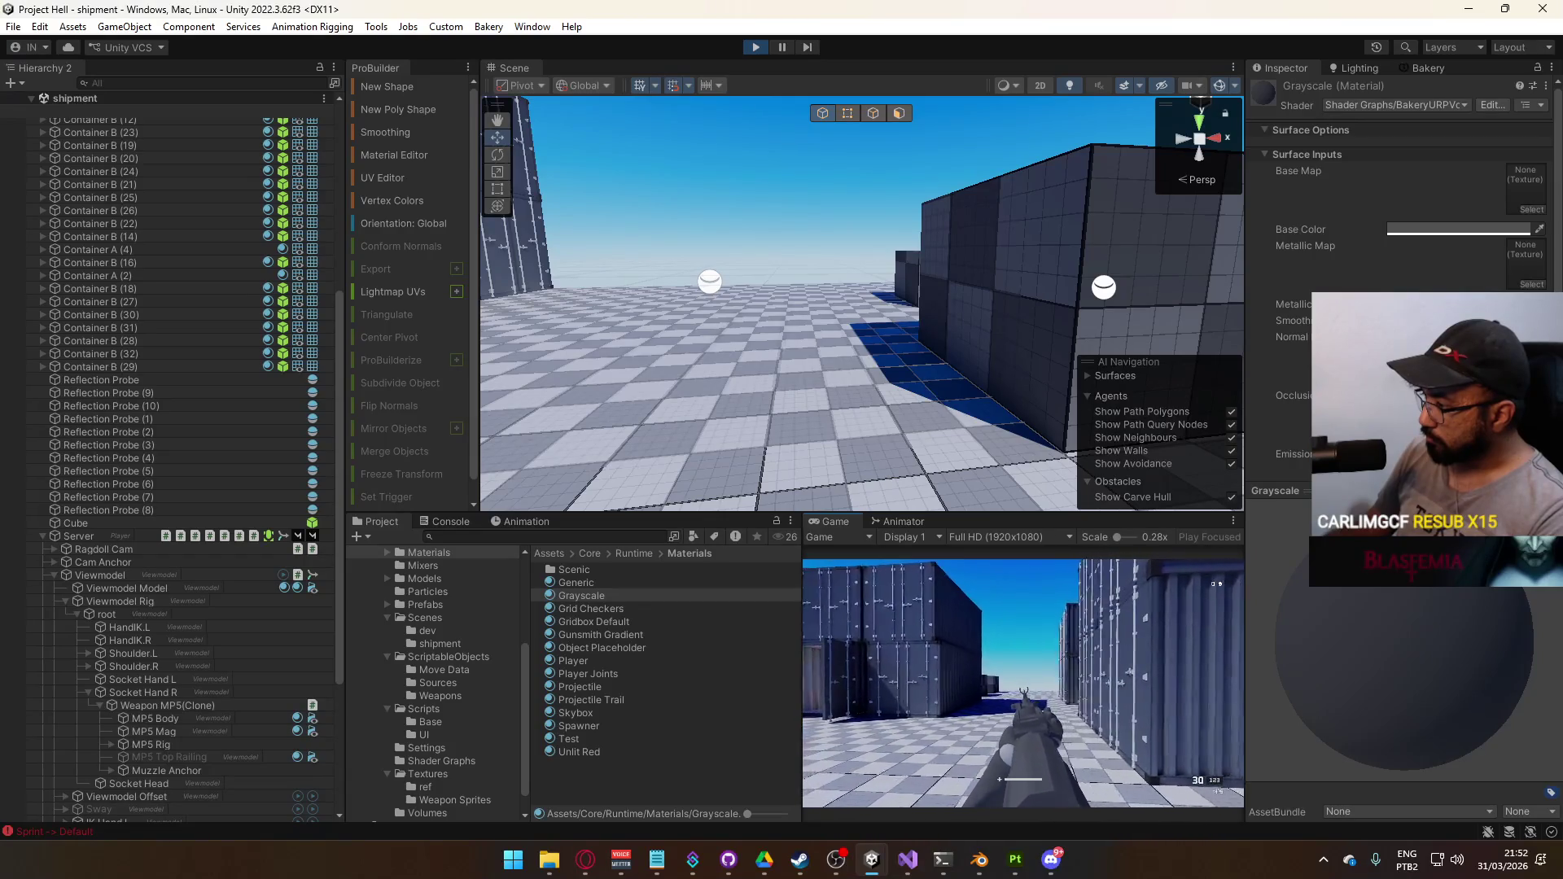
key(super)
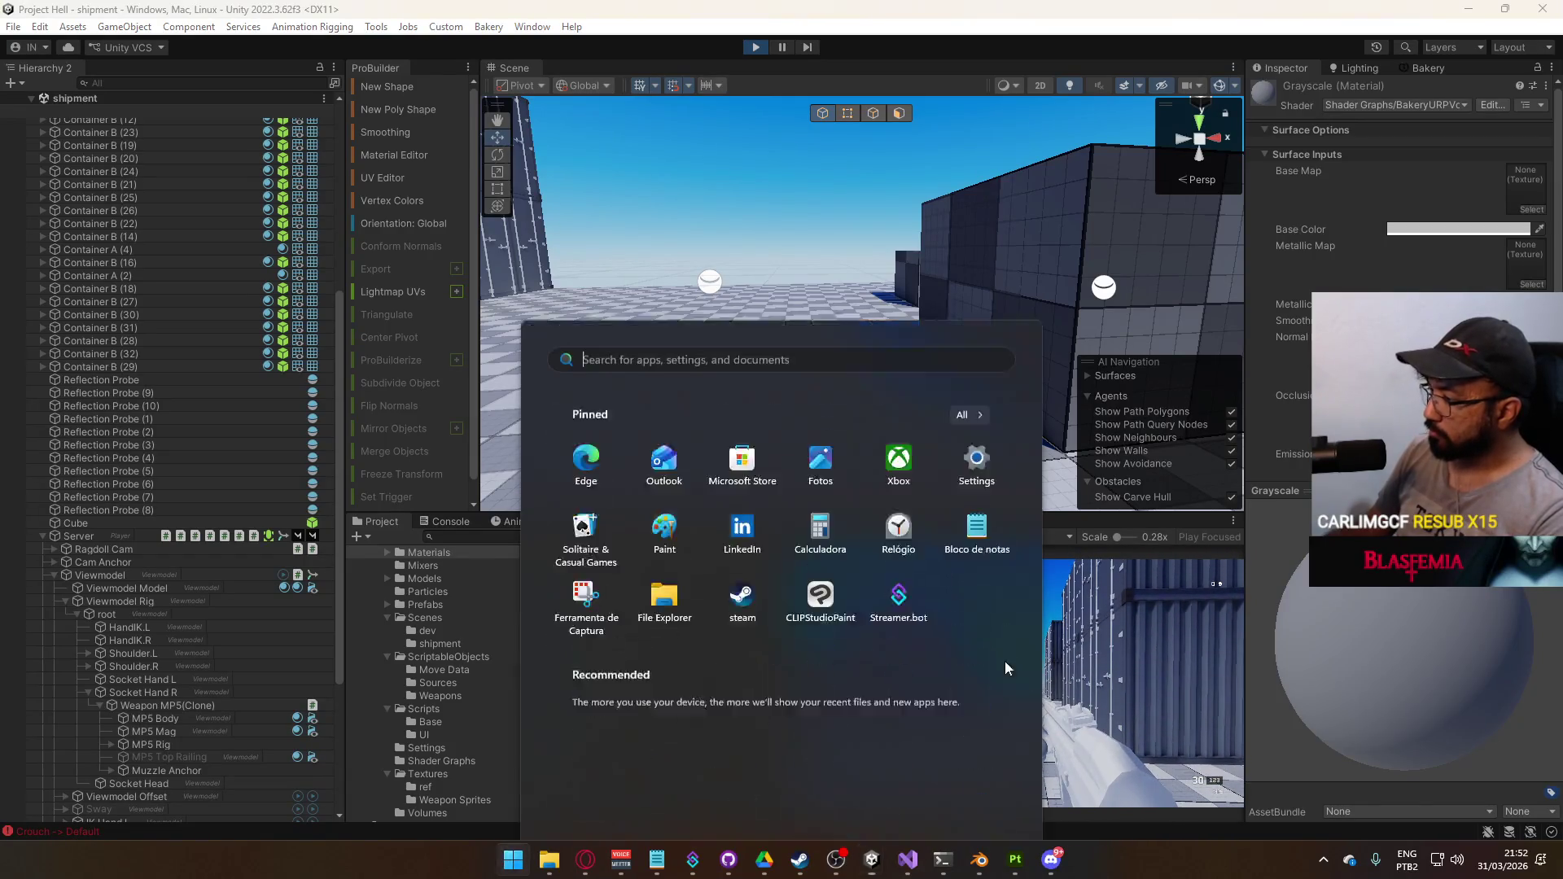
Stop play mode and assign Player Joints to Element 0 of the Player prefab's Viewmodel Model
key(super)
click(756, 46)
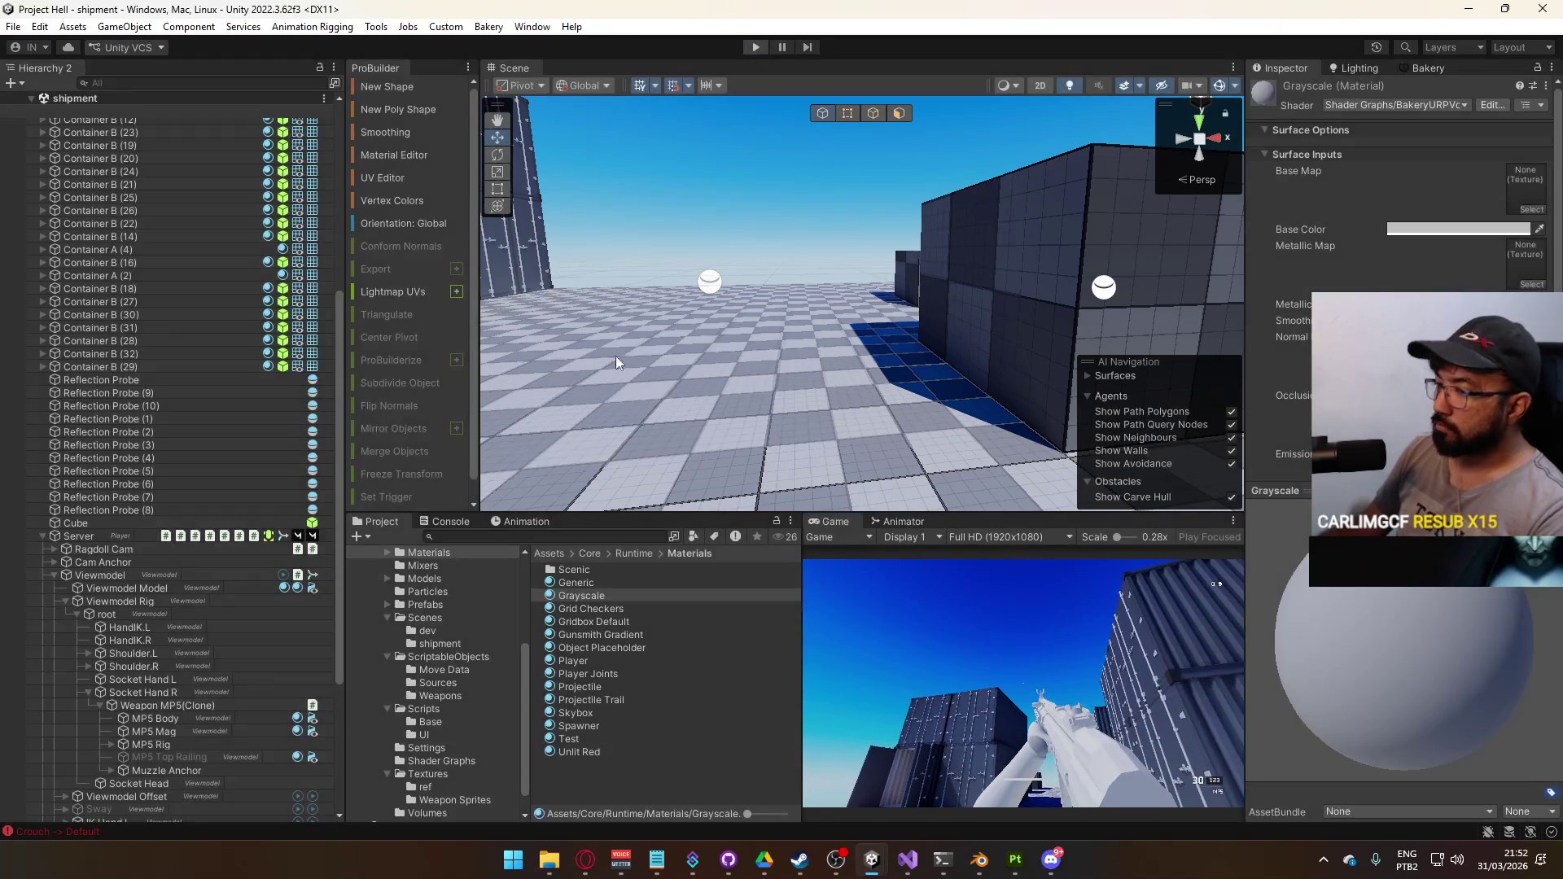
click(493, 605)
double_click(592, 675)
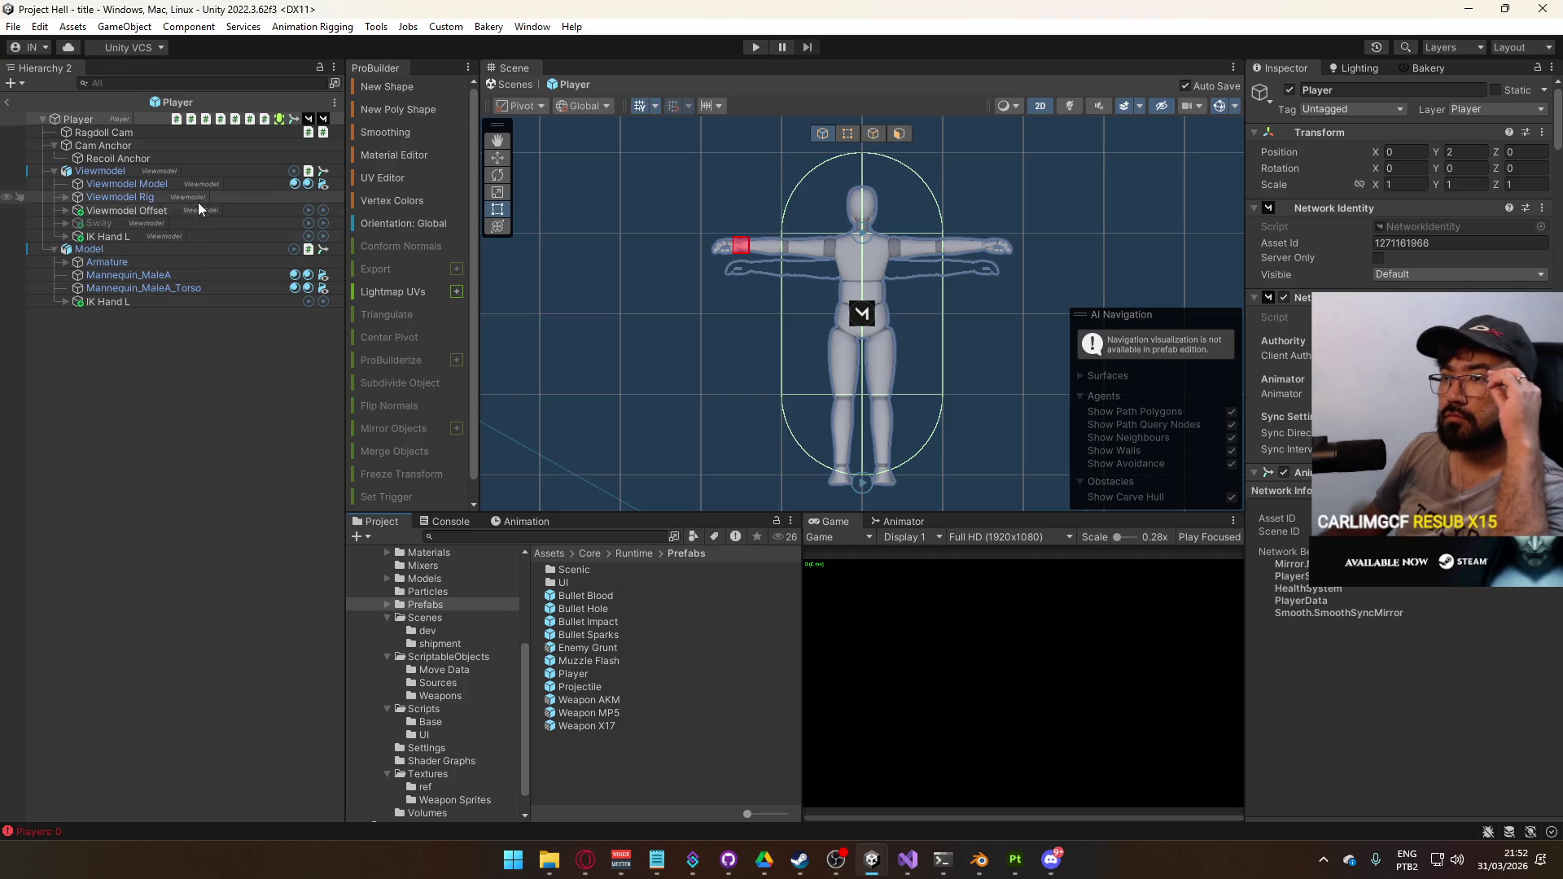
click(194, 184)
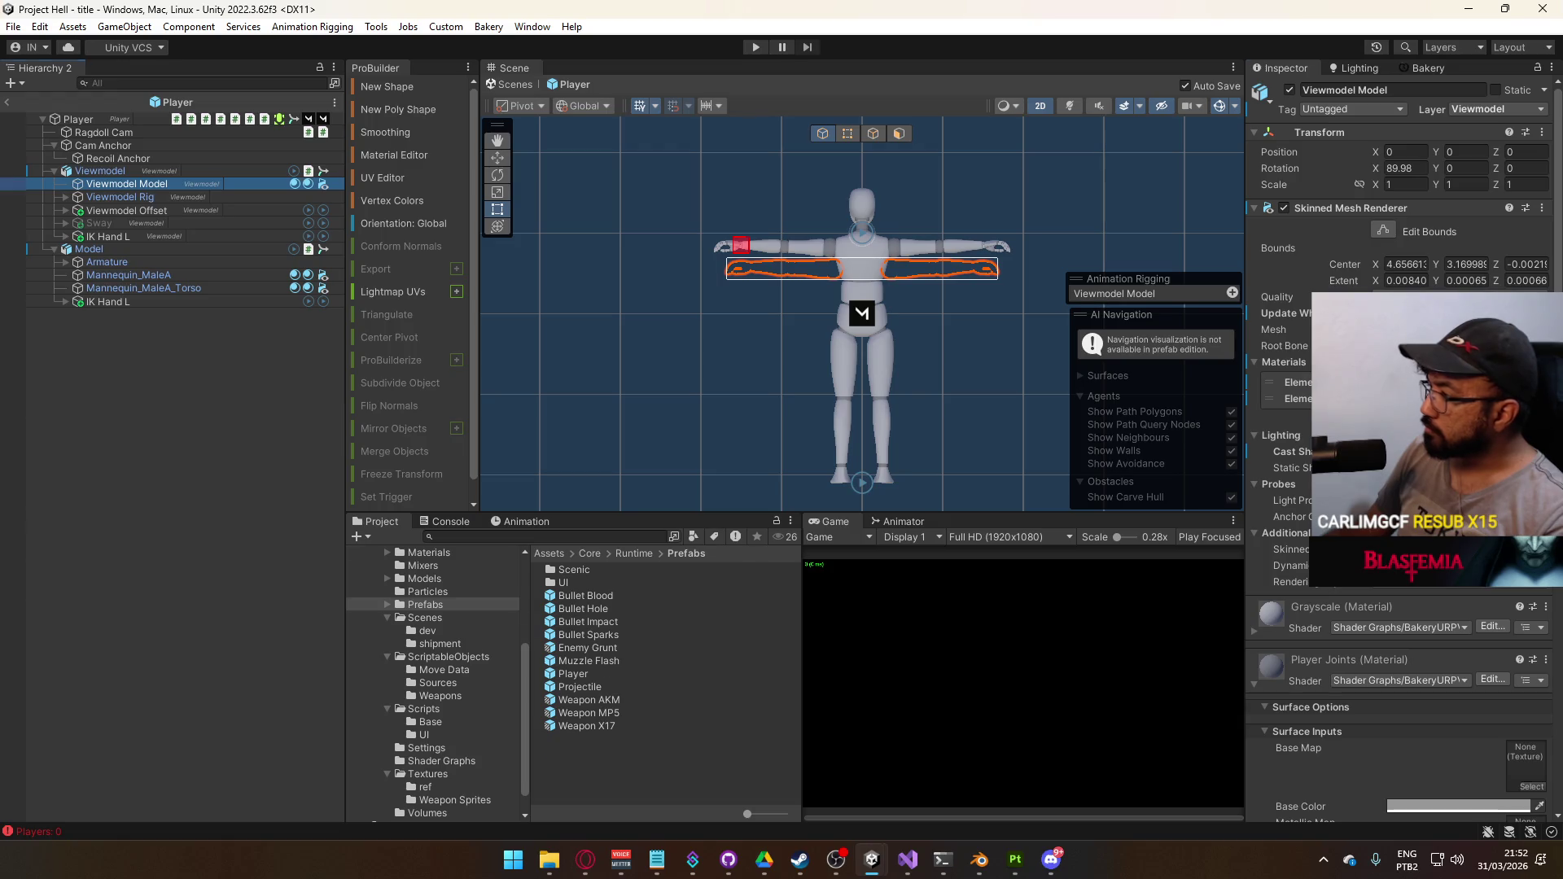
click(1400, 382)
mouse_move(600, 672)
mouse_down()
mouse_move(1335, 379)
mouse_move(1368, 382)
mouse_up()
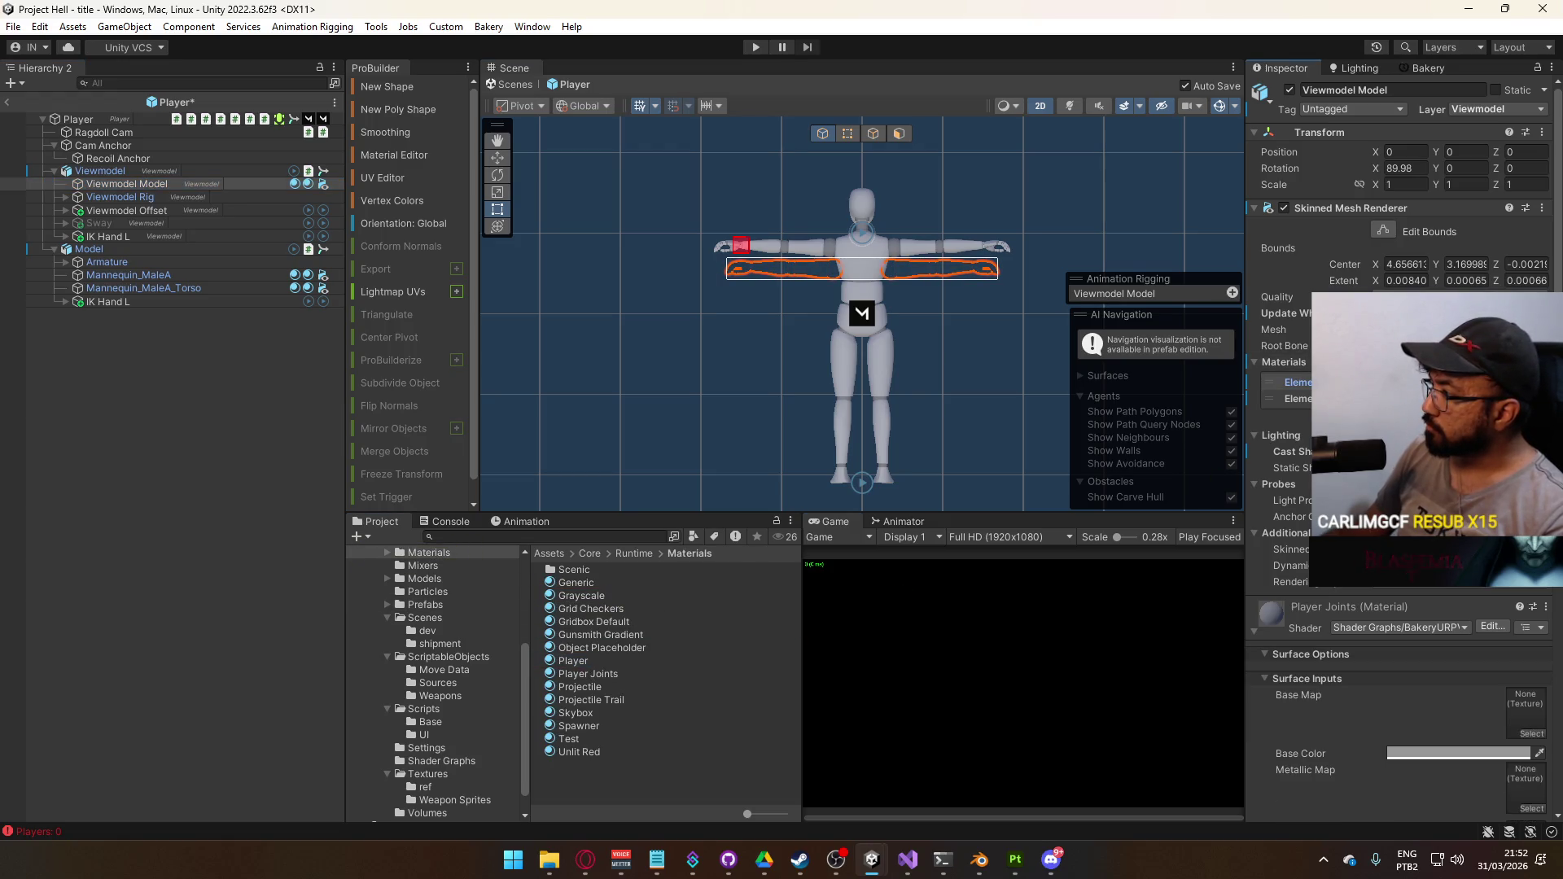
Inspect the Mannequin_MaleA body and torso meshes, then load the title scene
click(129, 276)
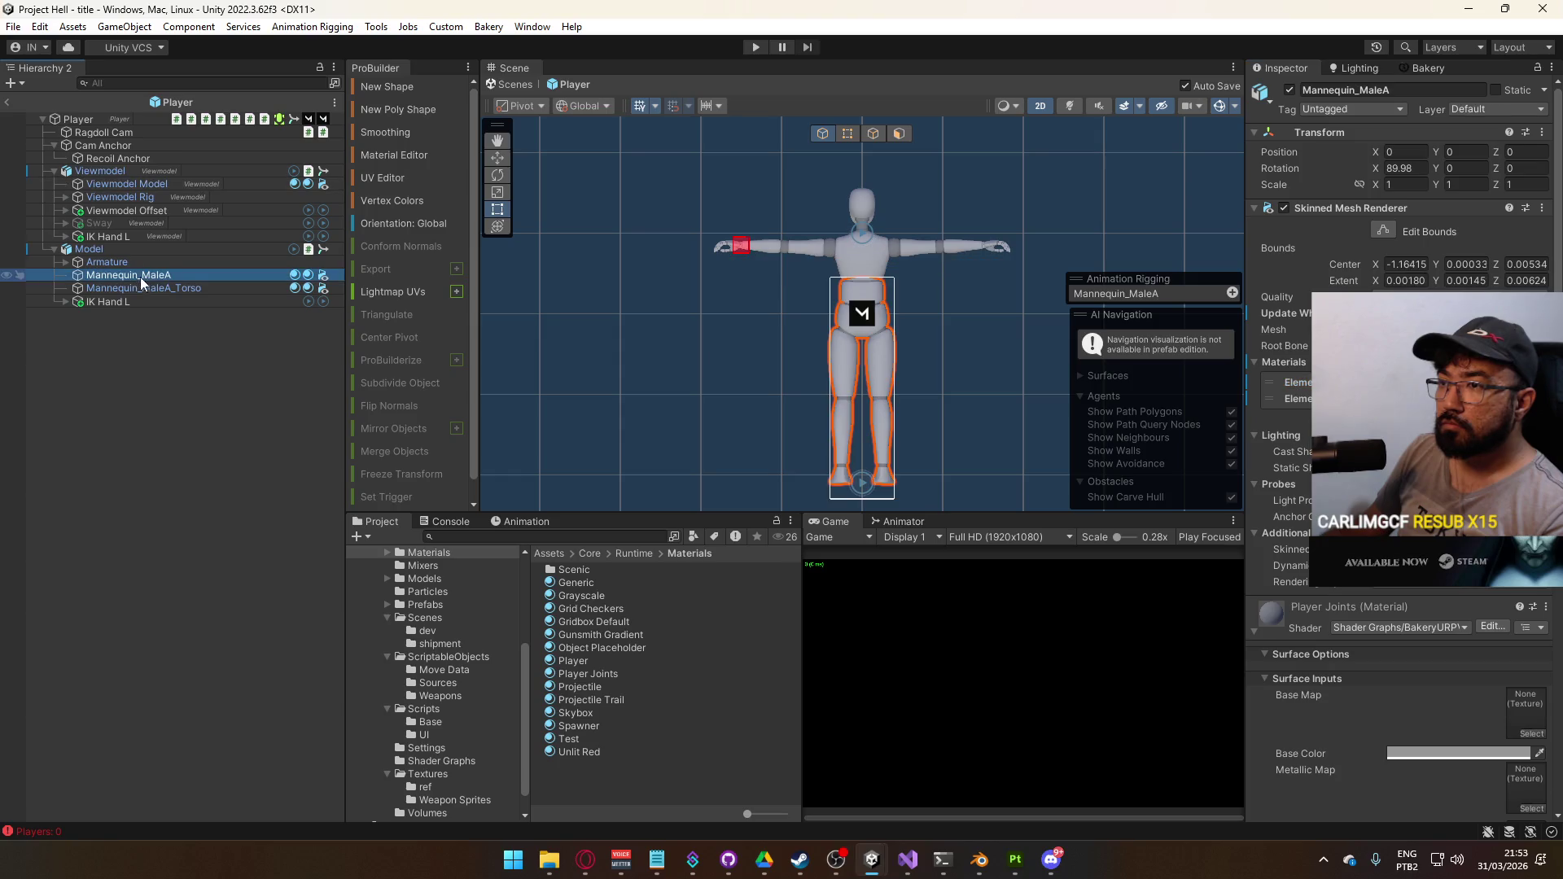
click(156, 290)
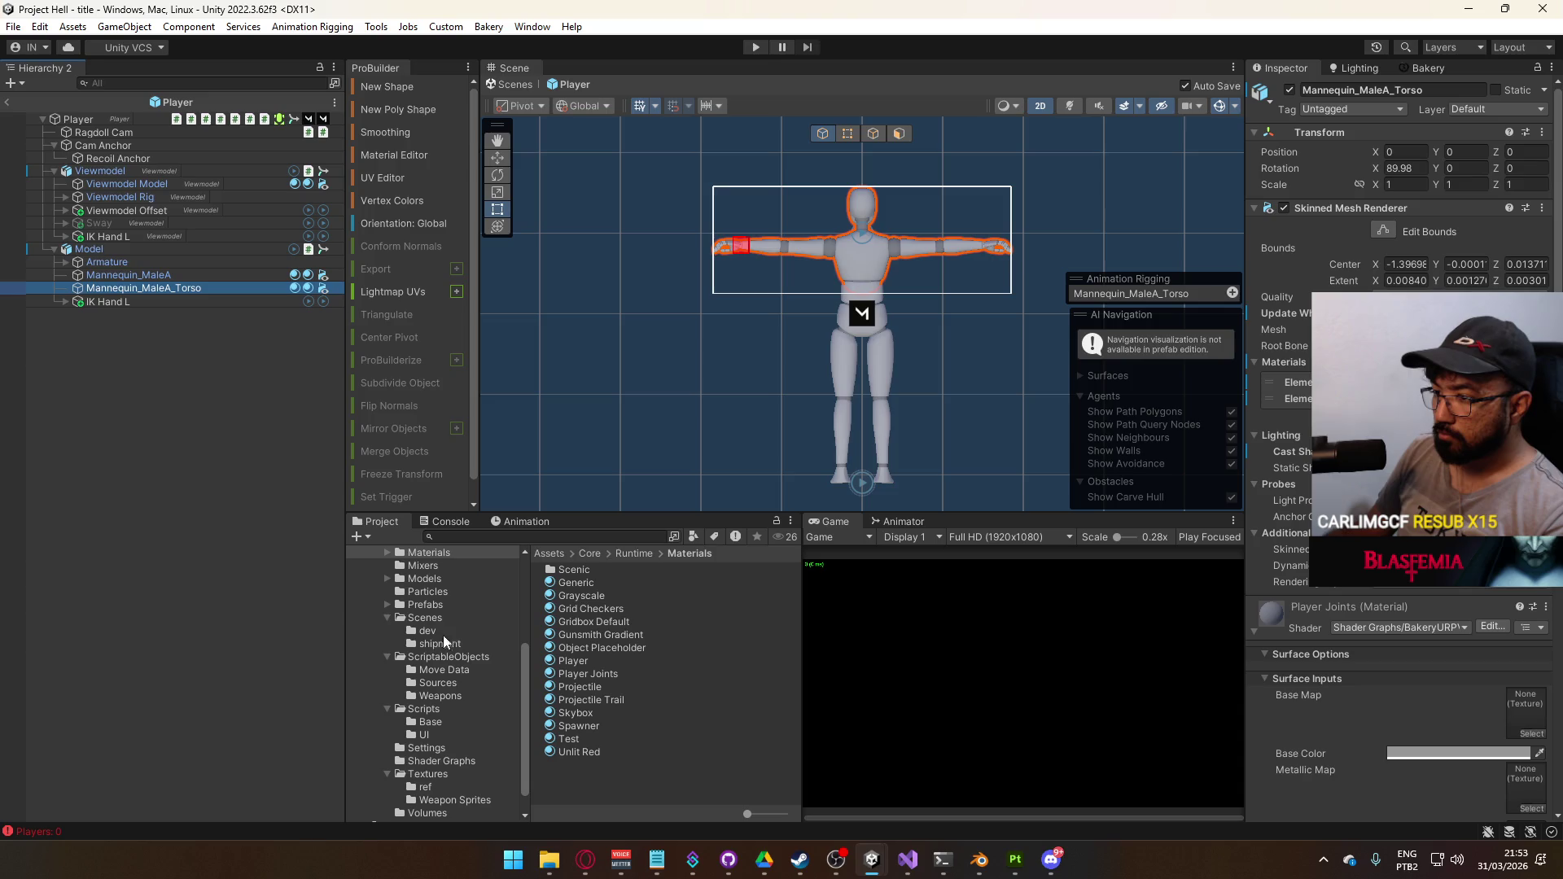
click(432, 618)
double_click(605, 688)
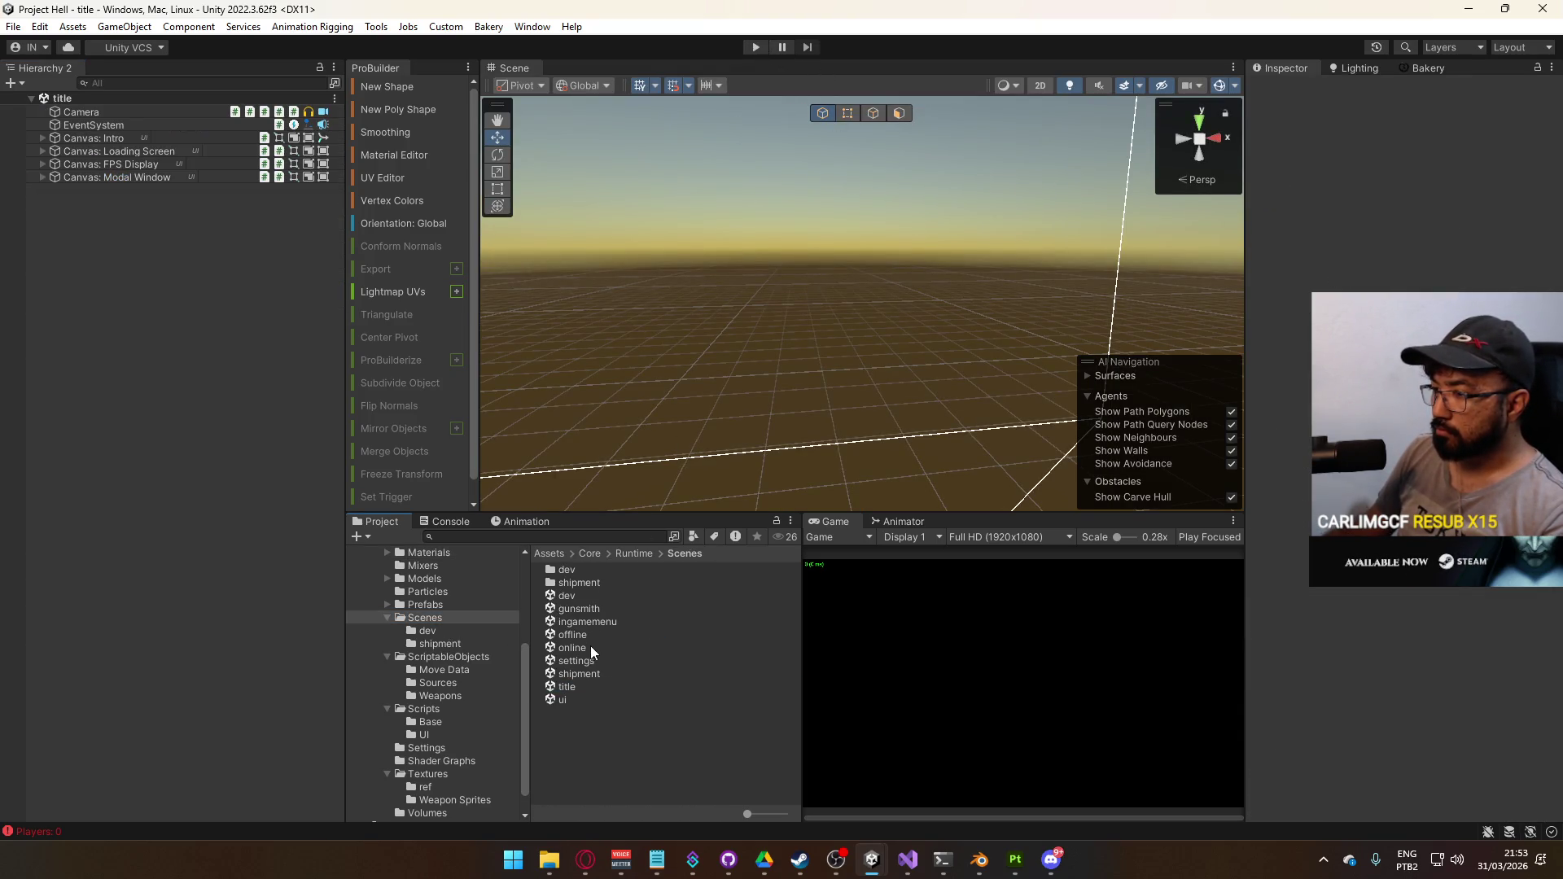
Reopen the shipment scene and assign a different renderer to its Camera
double_click(580, 674)
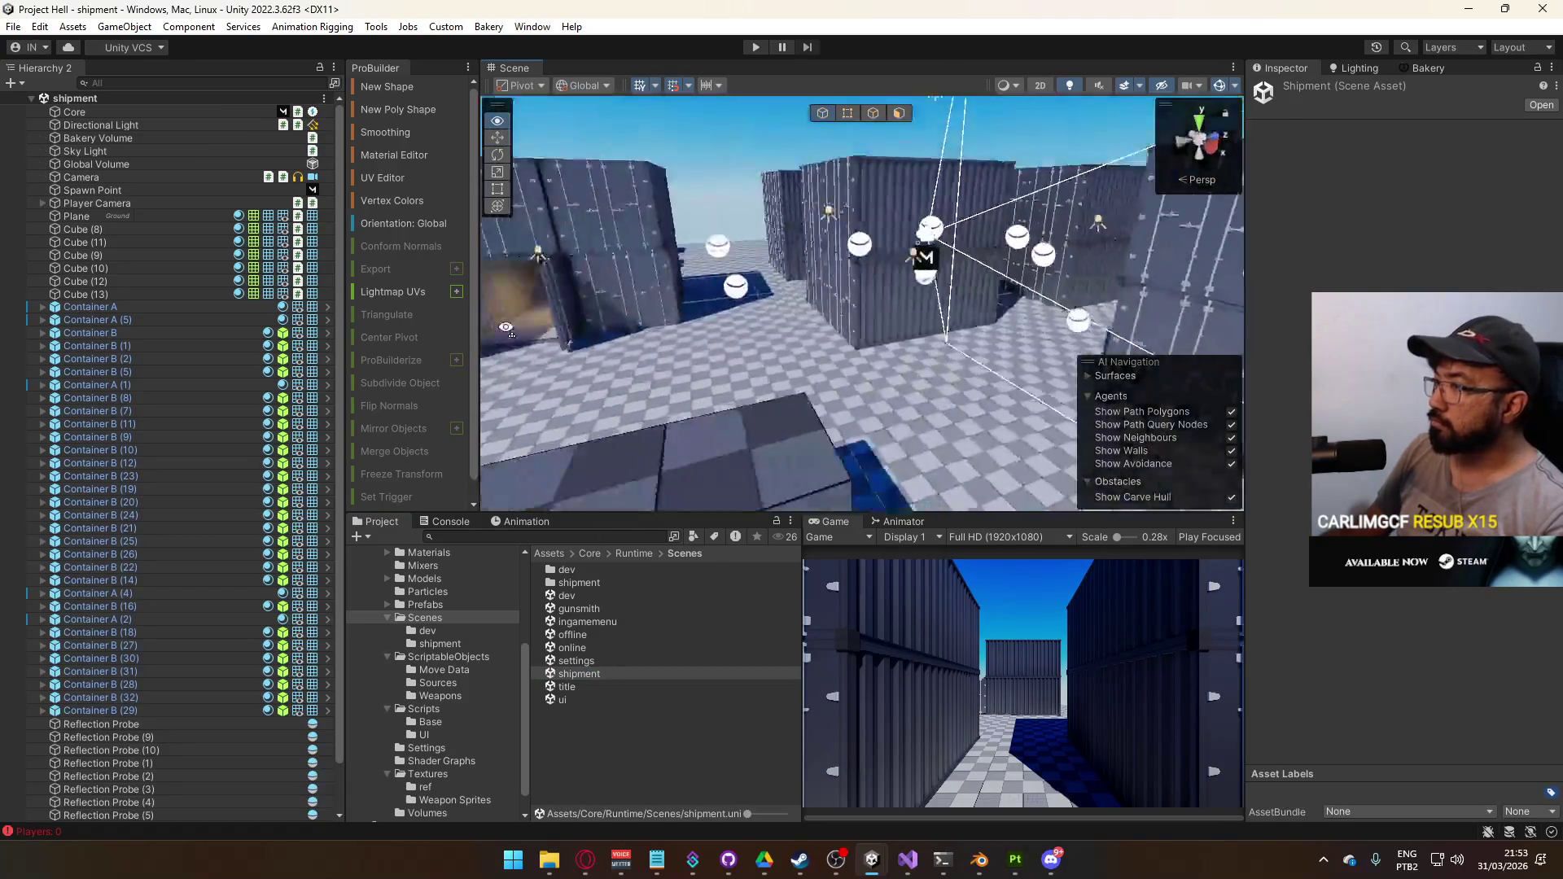
drag(621, 283, 570, 269)
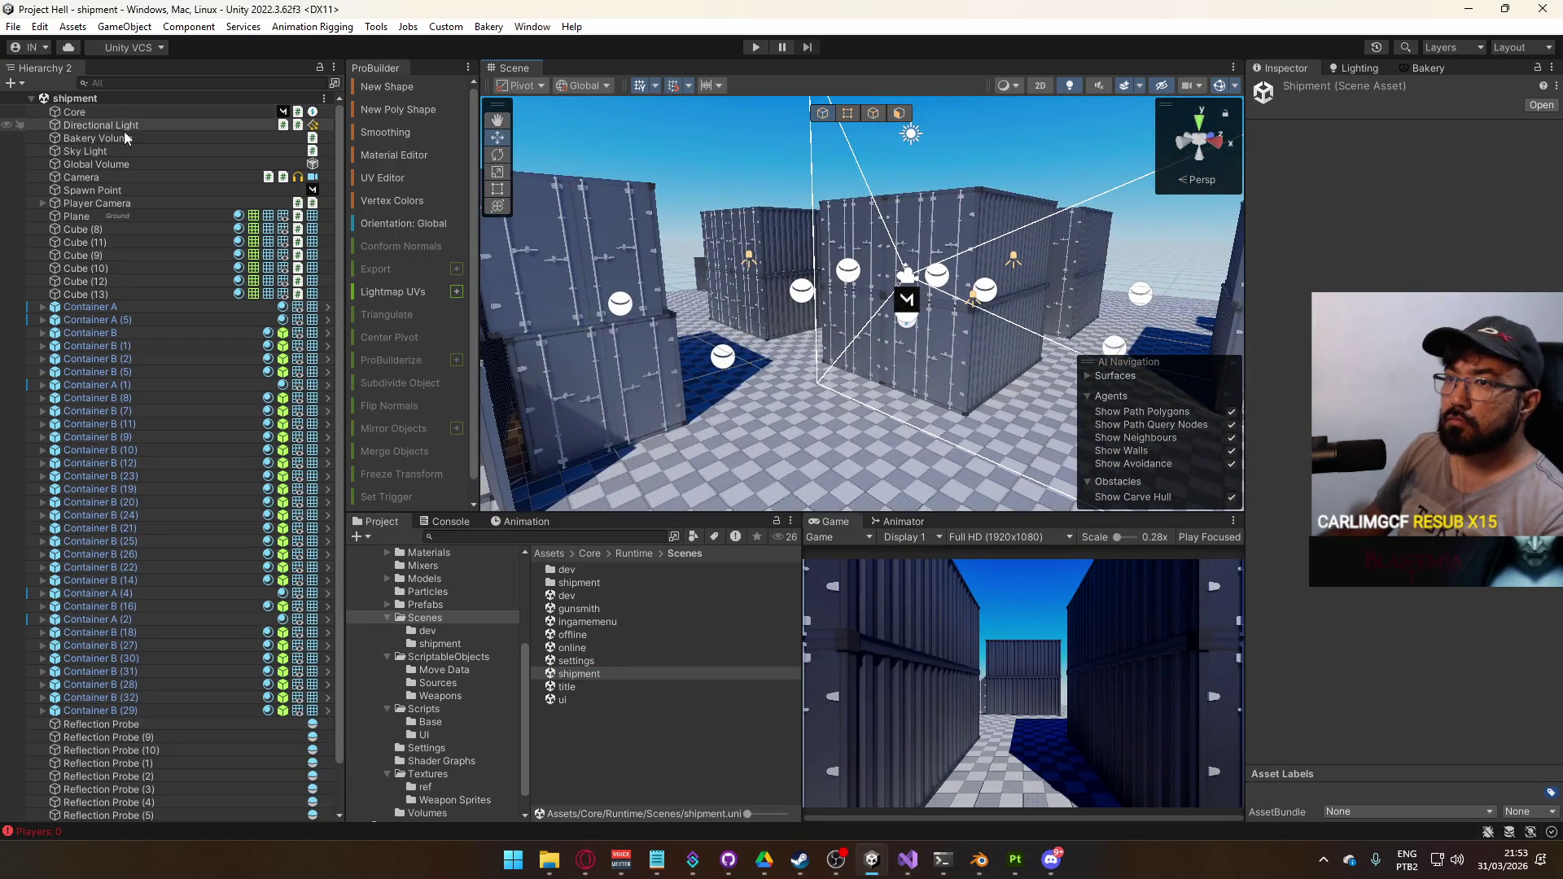
click(121, 177)
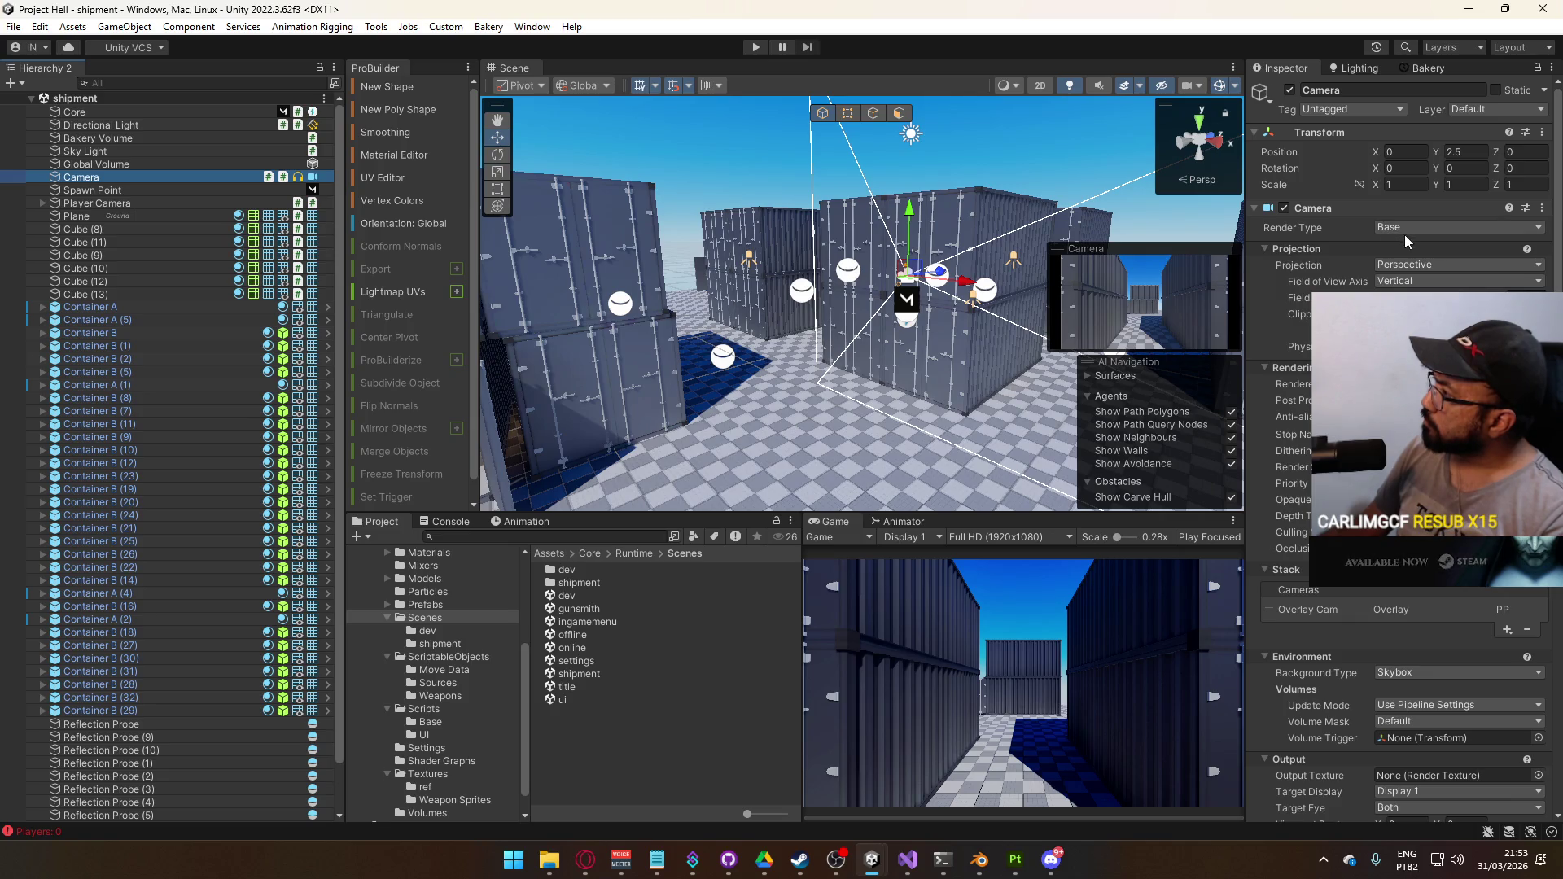
scroll(1401, 448, down, 3)
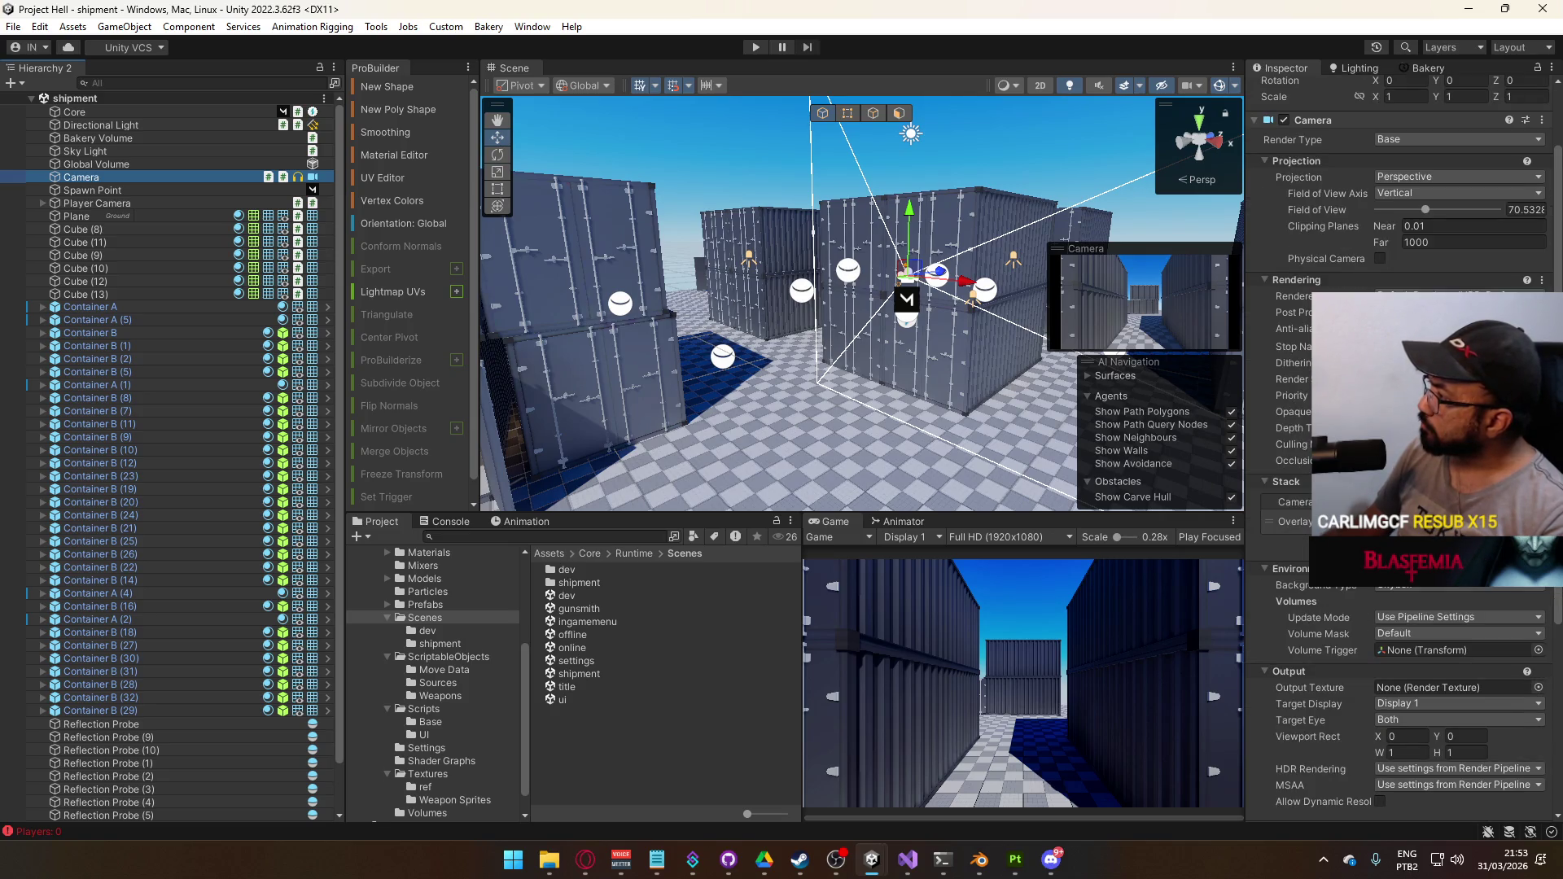
click(1451, 290)
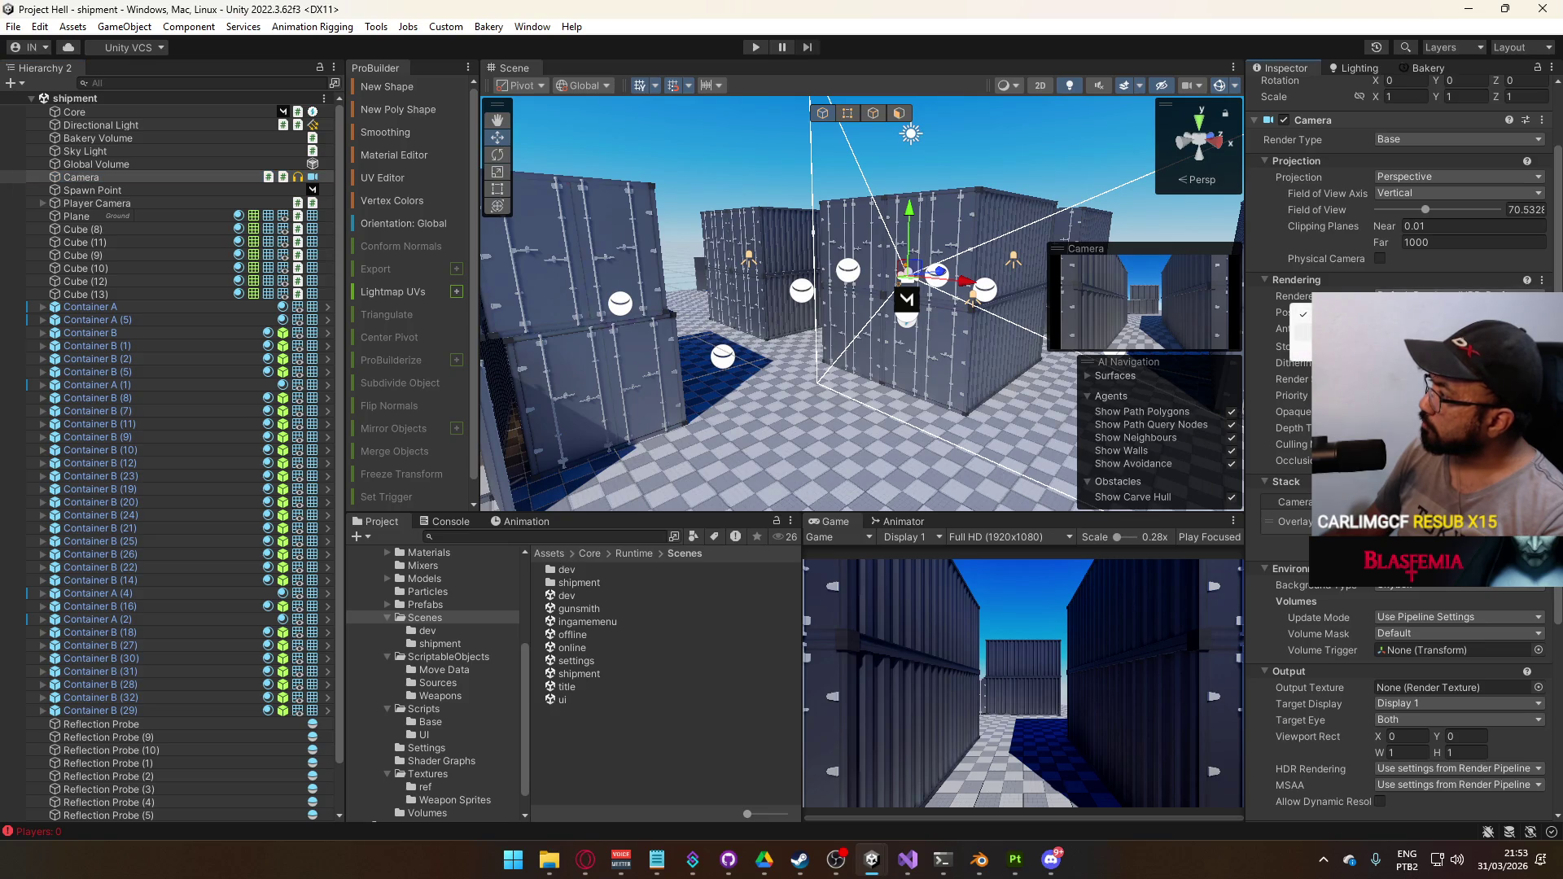
click(1384, 329)
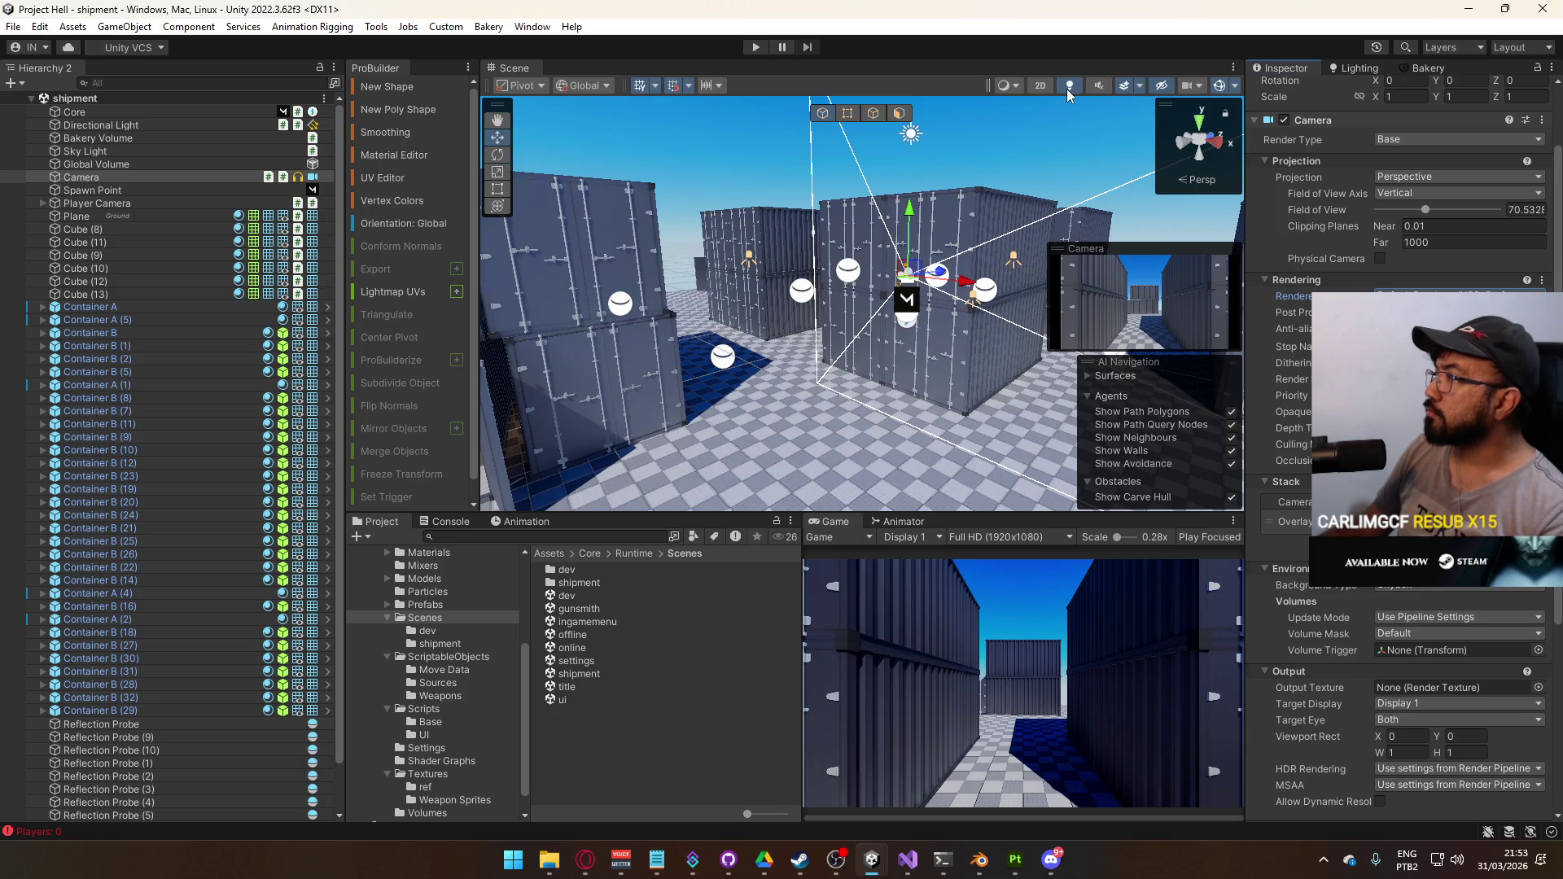
Check the Scene view camera settings, reposition the view, and switch to Substance 3D Painter
click(1191, 85)
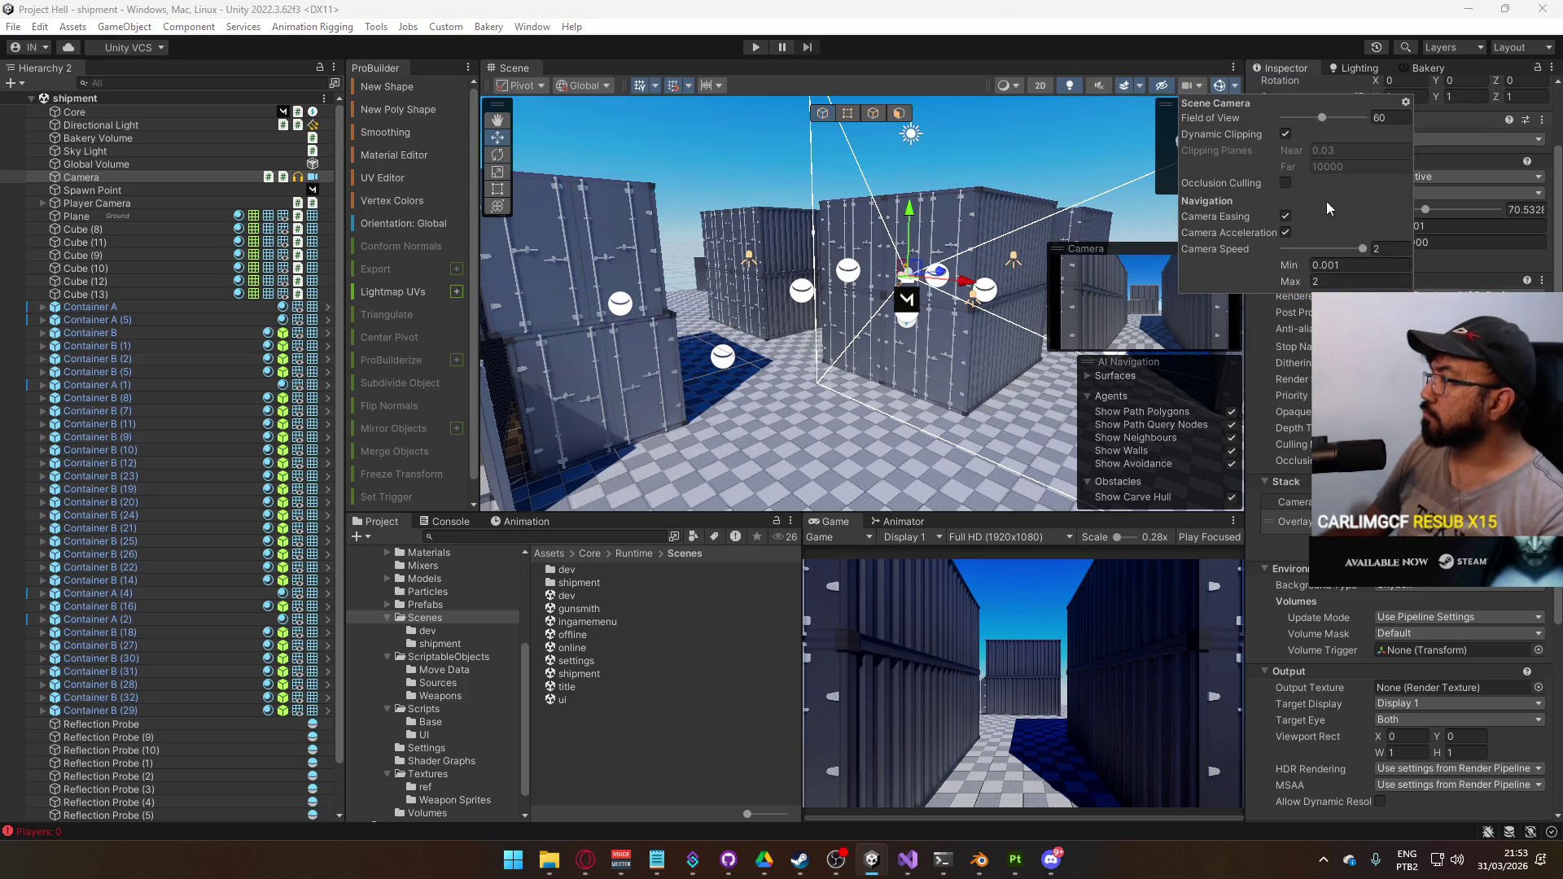
mouse_move(986, 265)
mouse_down()
mouse_move(712, 309)
mouse_move(477, 325)
mouse_move(383, 313)
mouse_move(456, 321)
mouse_up()
click(1011, 863)
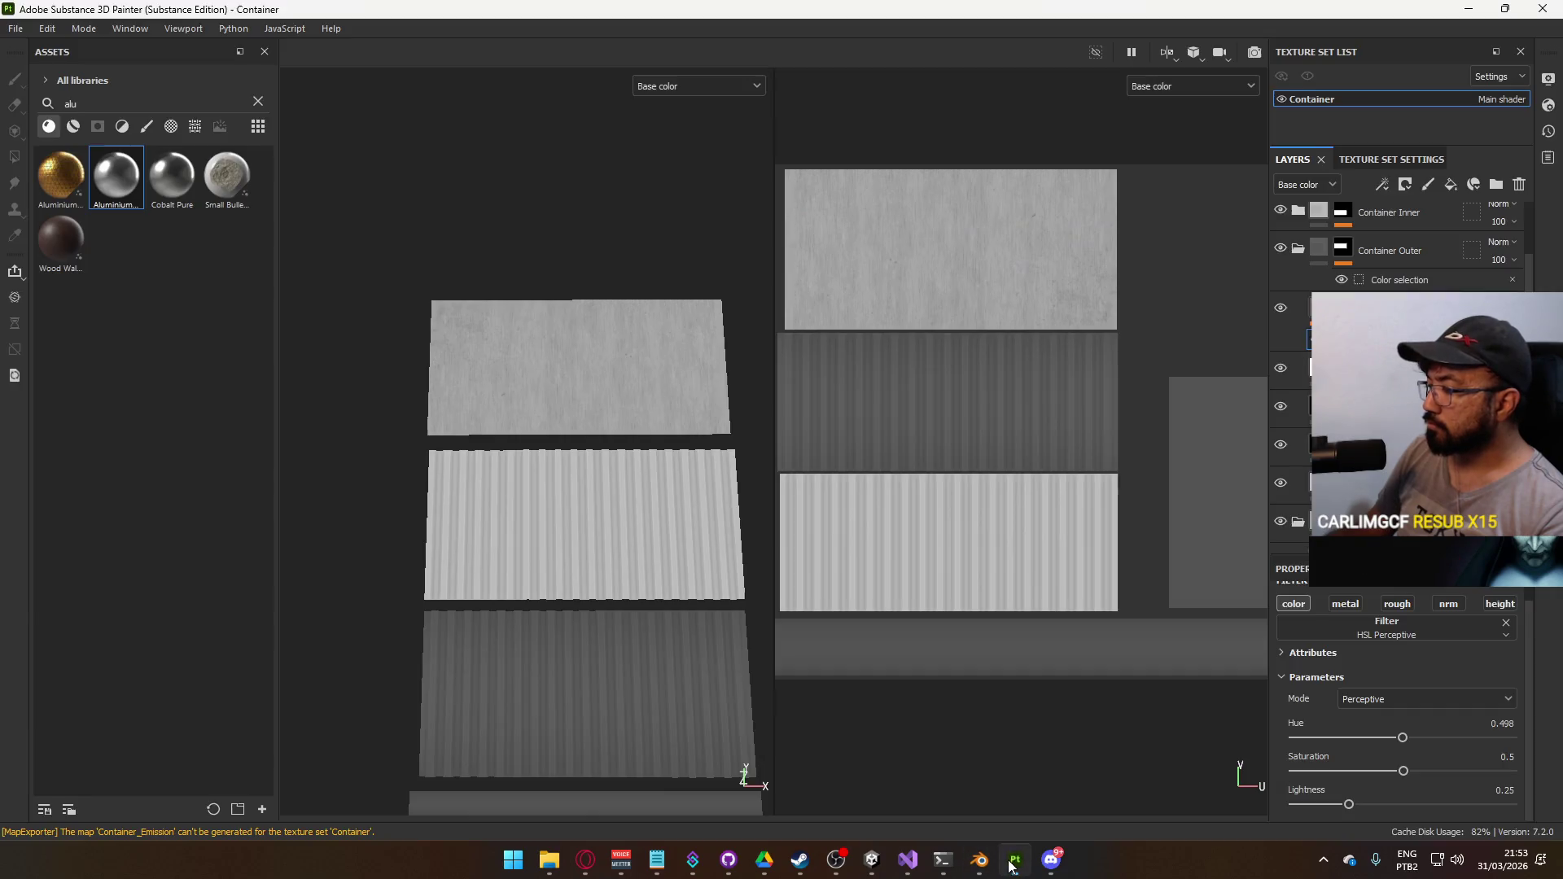
Try HSL Perceptive Lightness values 0.3 and 0.4, settling on 0.35
scroll(1384, 366, down, 1)
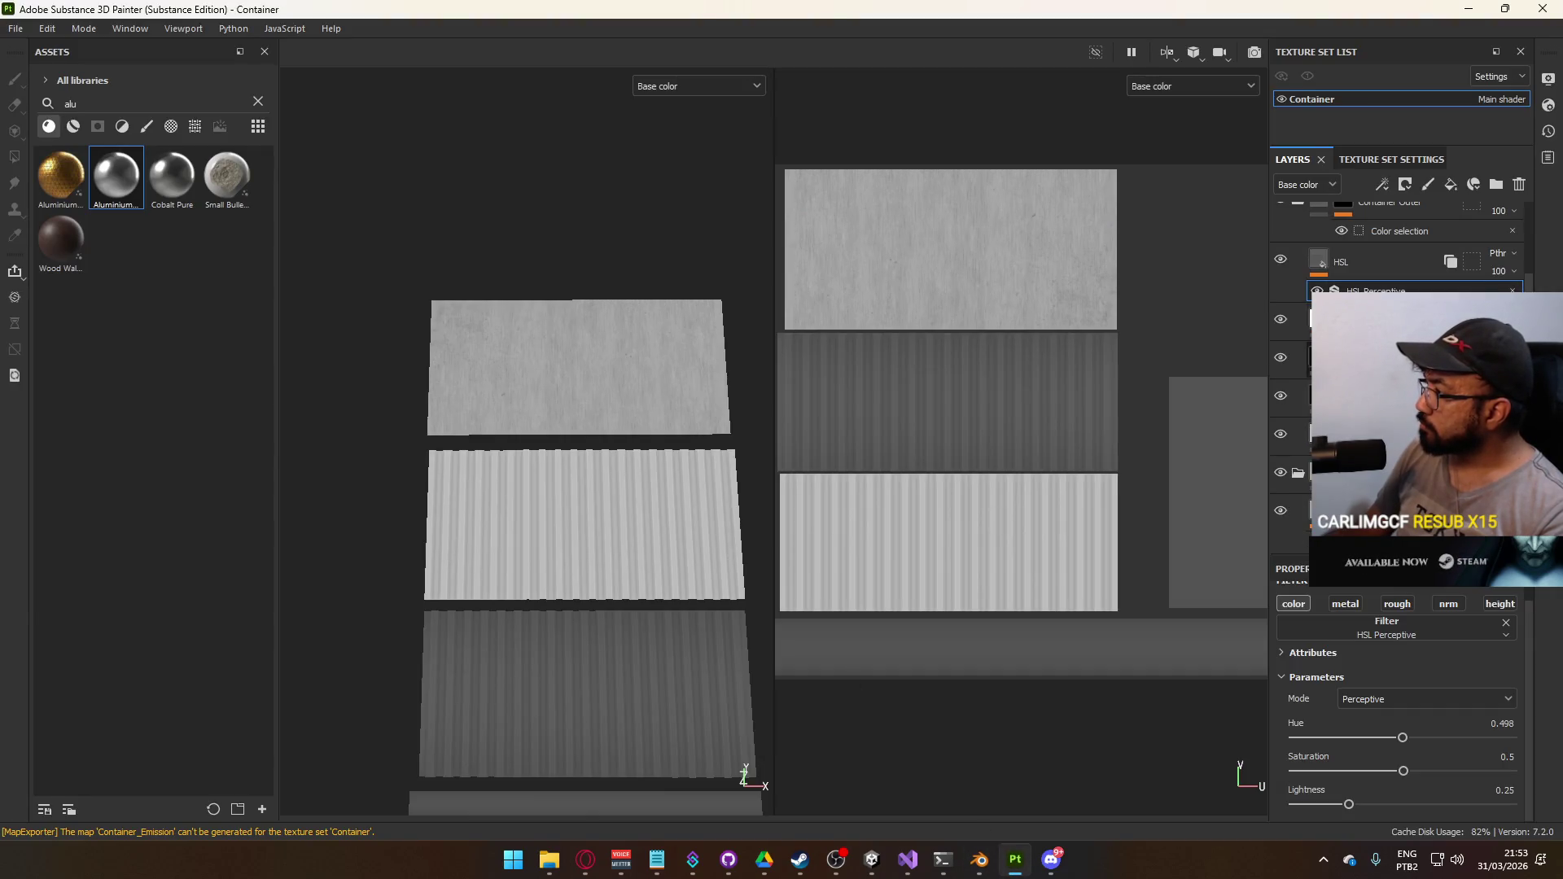
click(1508, 791)
text(0.3)
key(Return)
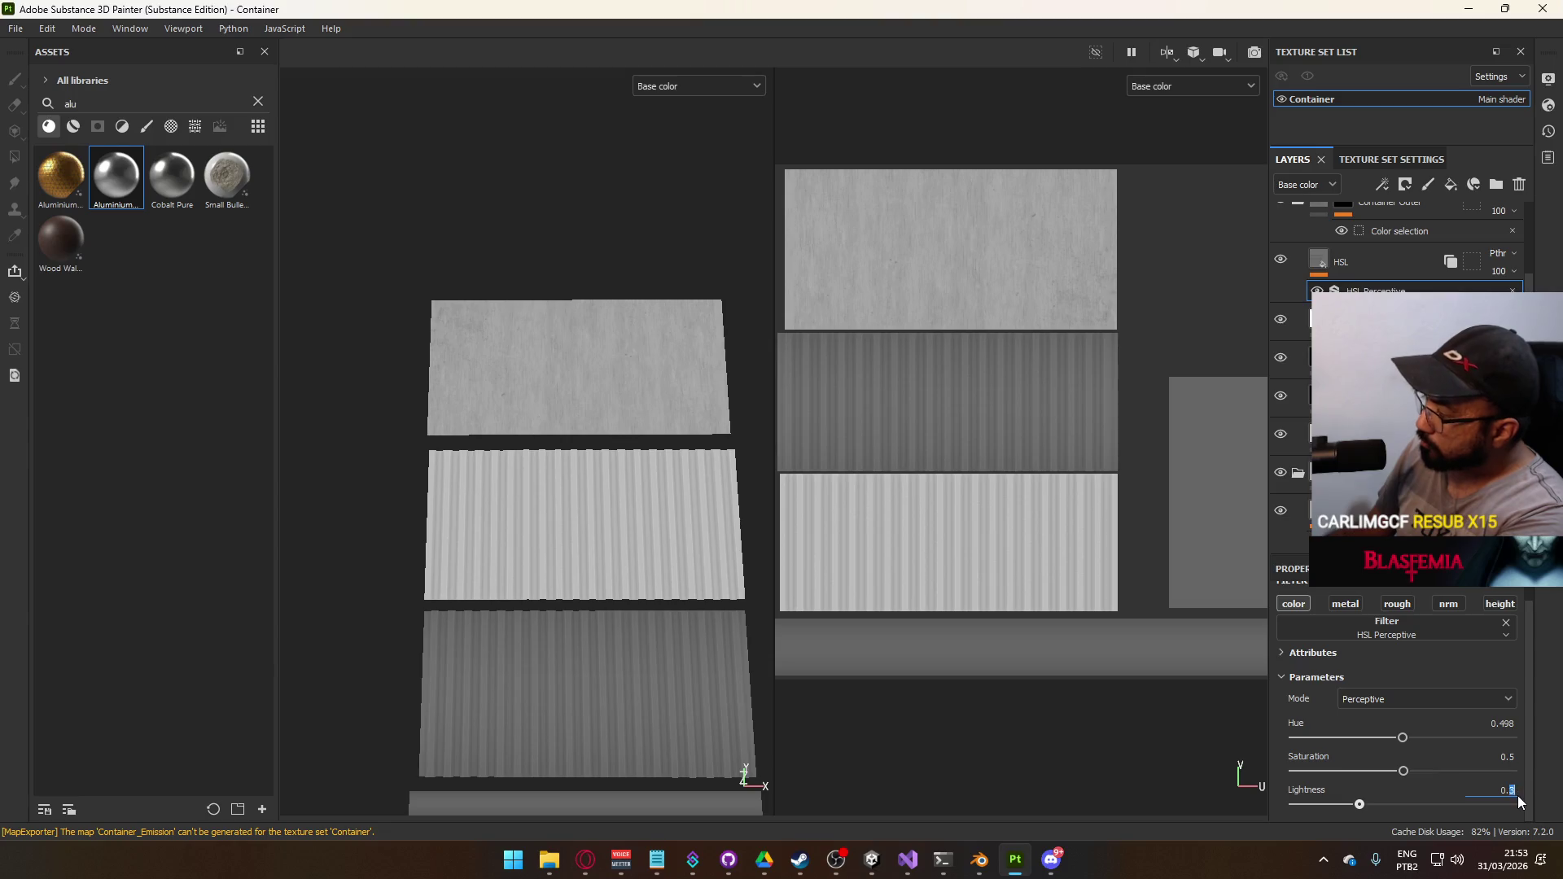
text(4)
key(Return)
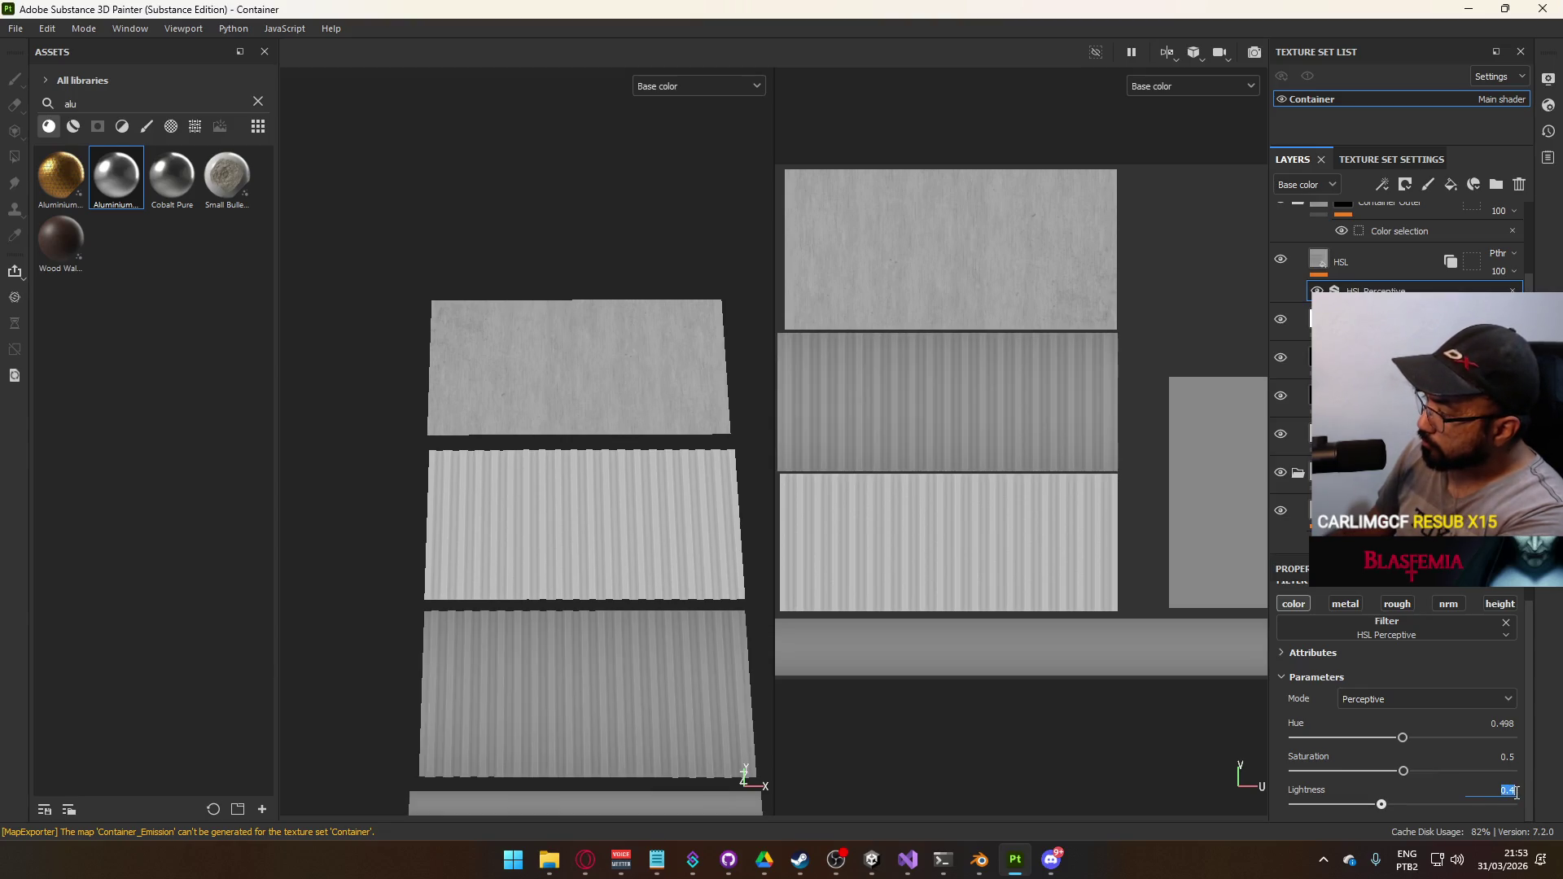
text(5)
key(Return)
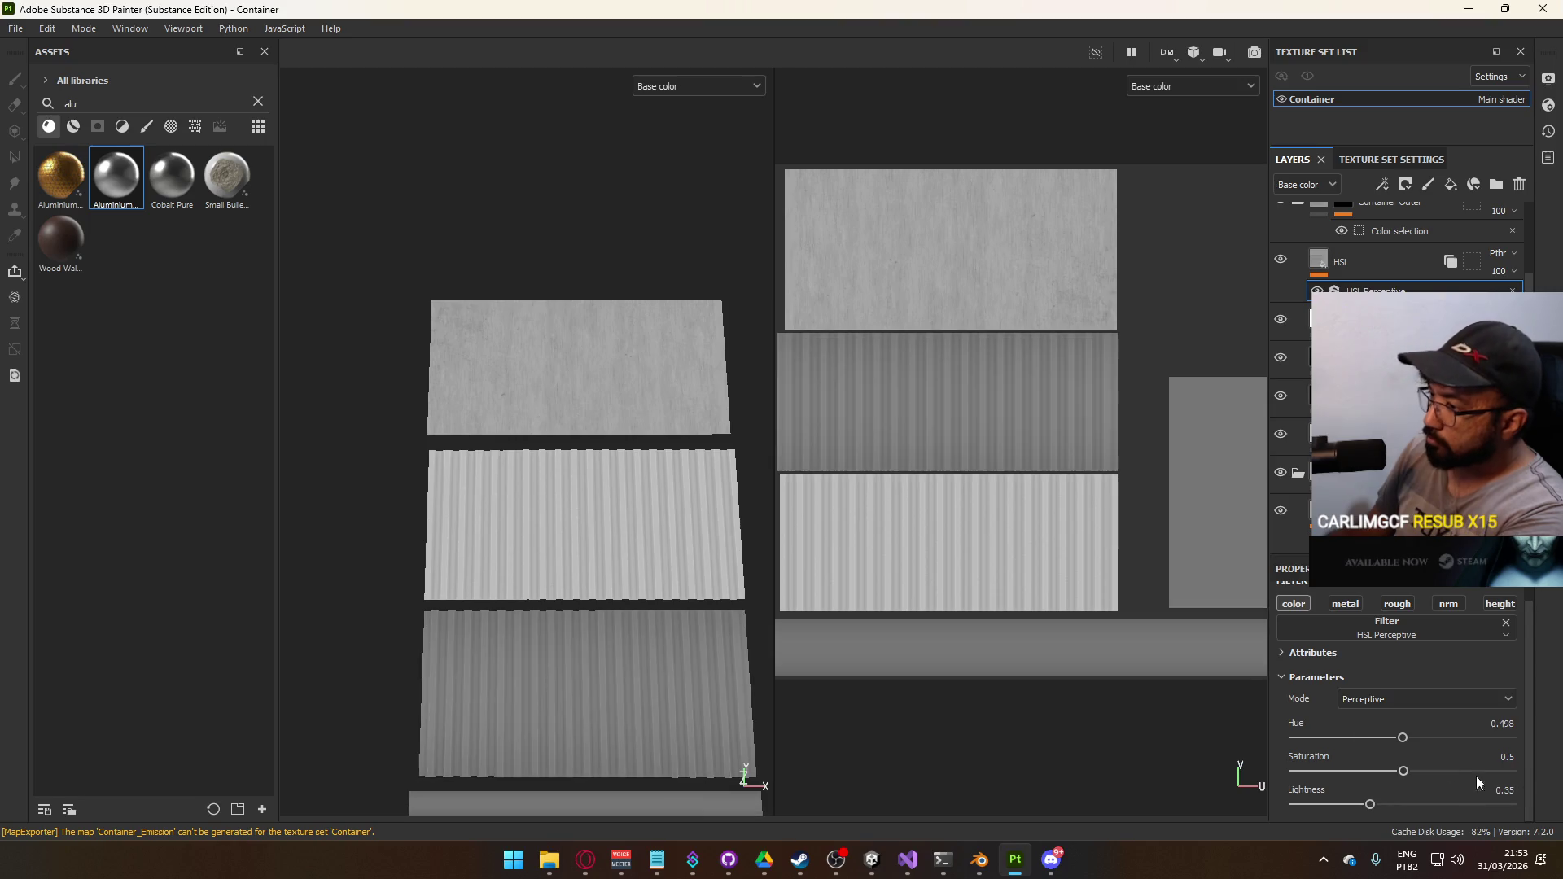
Export the Container textures and switch back to Unity
click(15, 28)
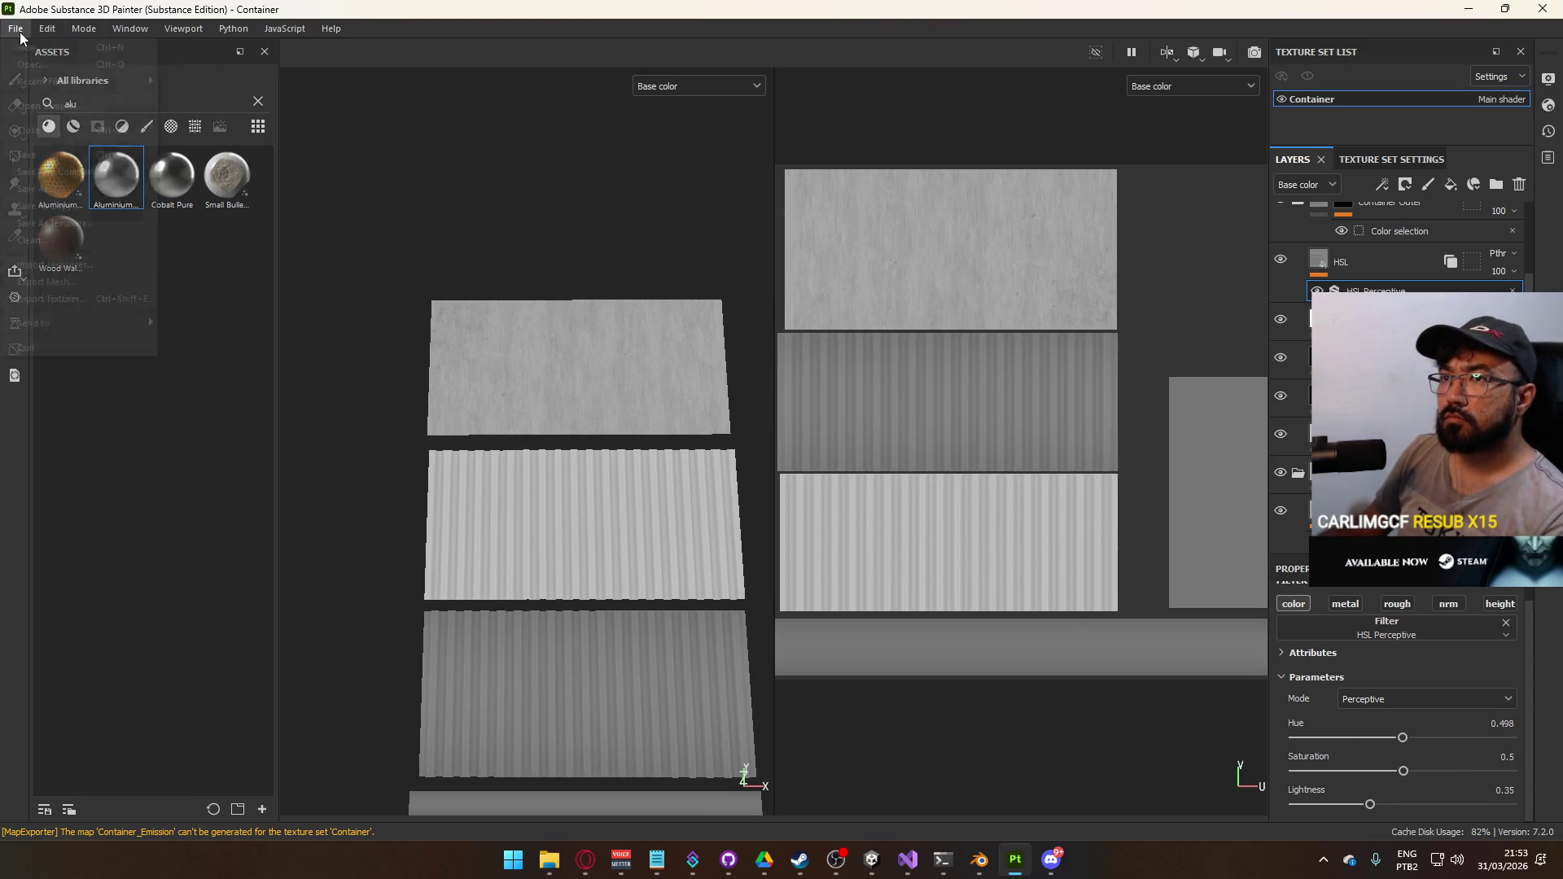
click(110, 300)
click(1196, 719)
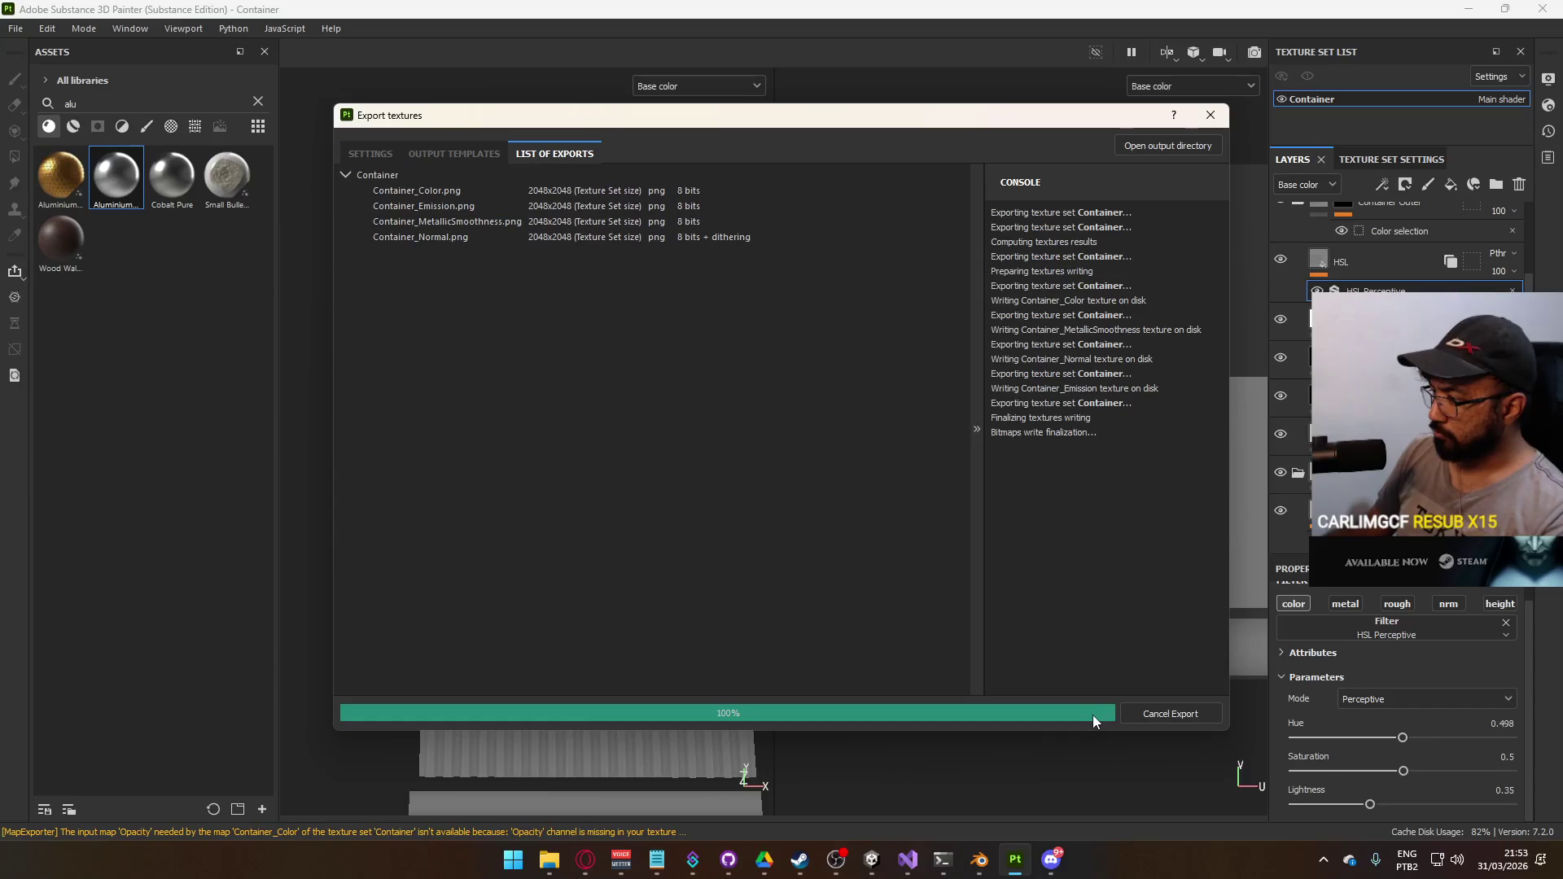
key(alt+Tab)
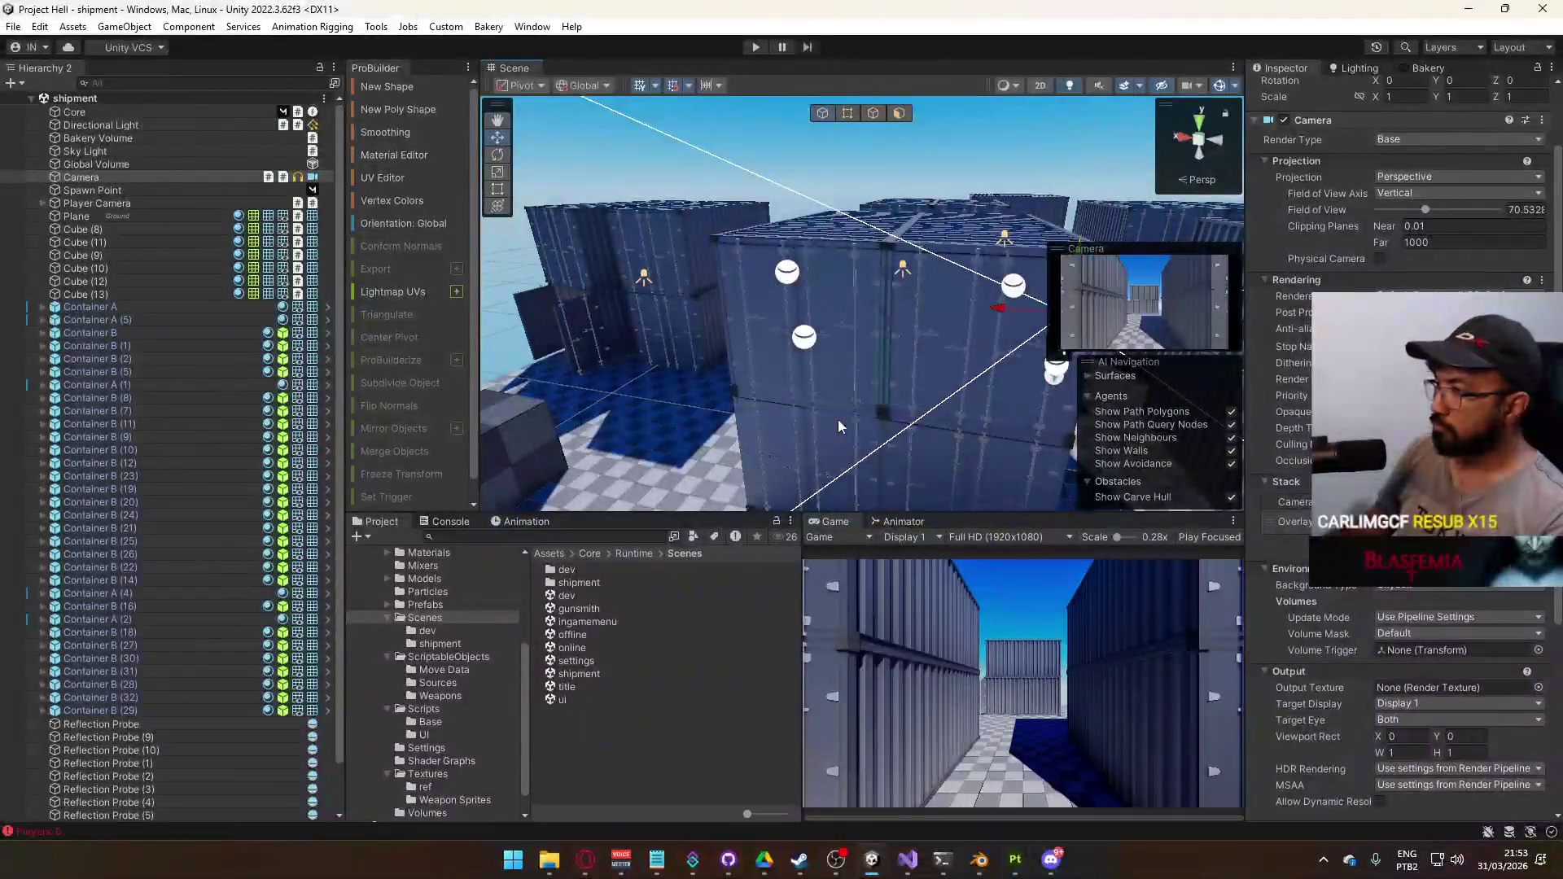
Select and frame a shipping container and open its Container material
mouse_move(718, 371)
mouse_down()
mouse_move(931, 317)
mouse_move(876, 307)
mouse_move(1008, 303)
mouse_move(1091, 327)
mouse_up()
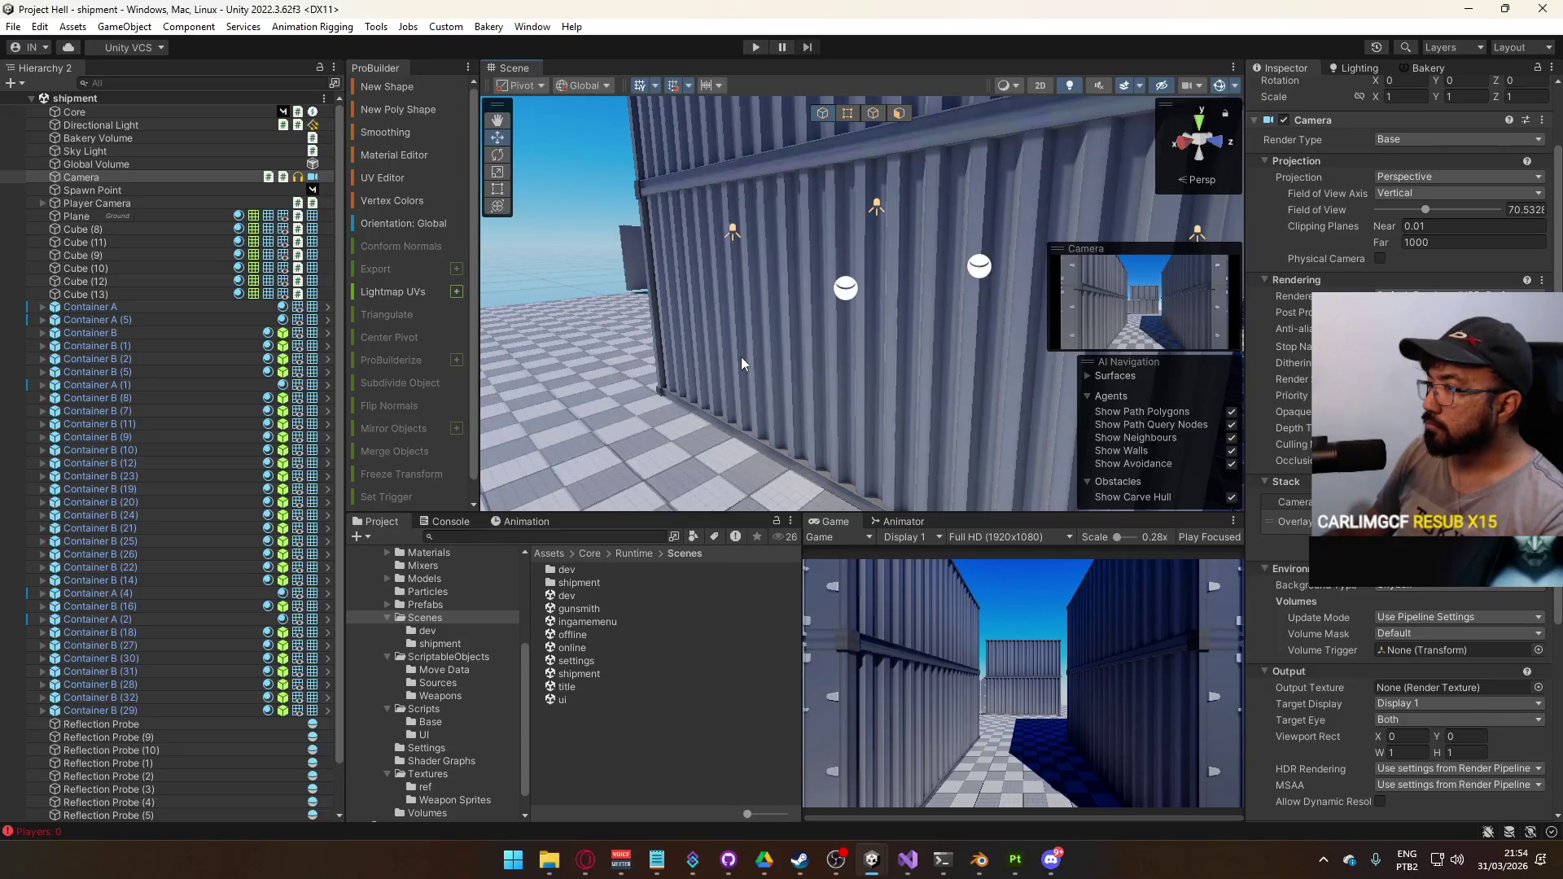
click(741, 363)
key(f)
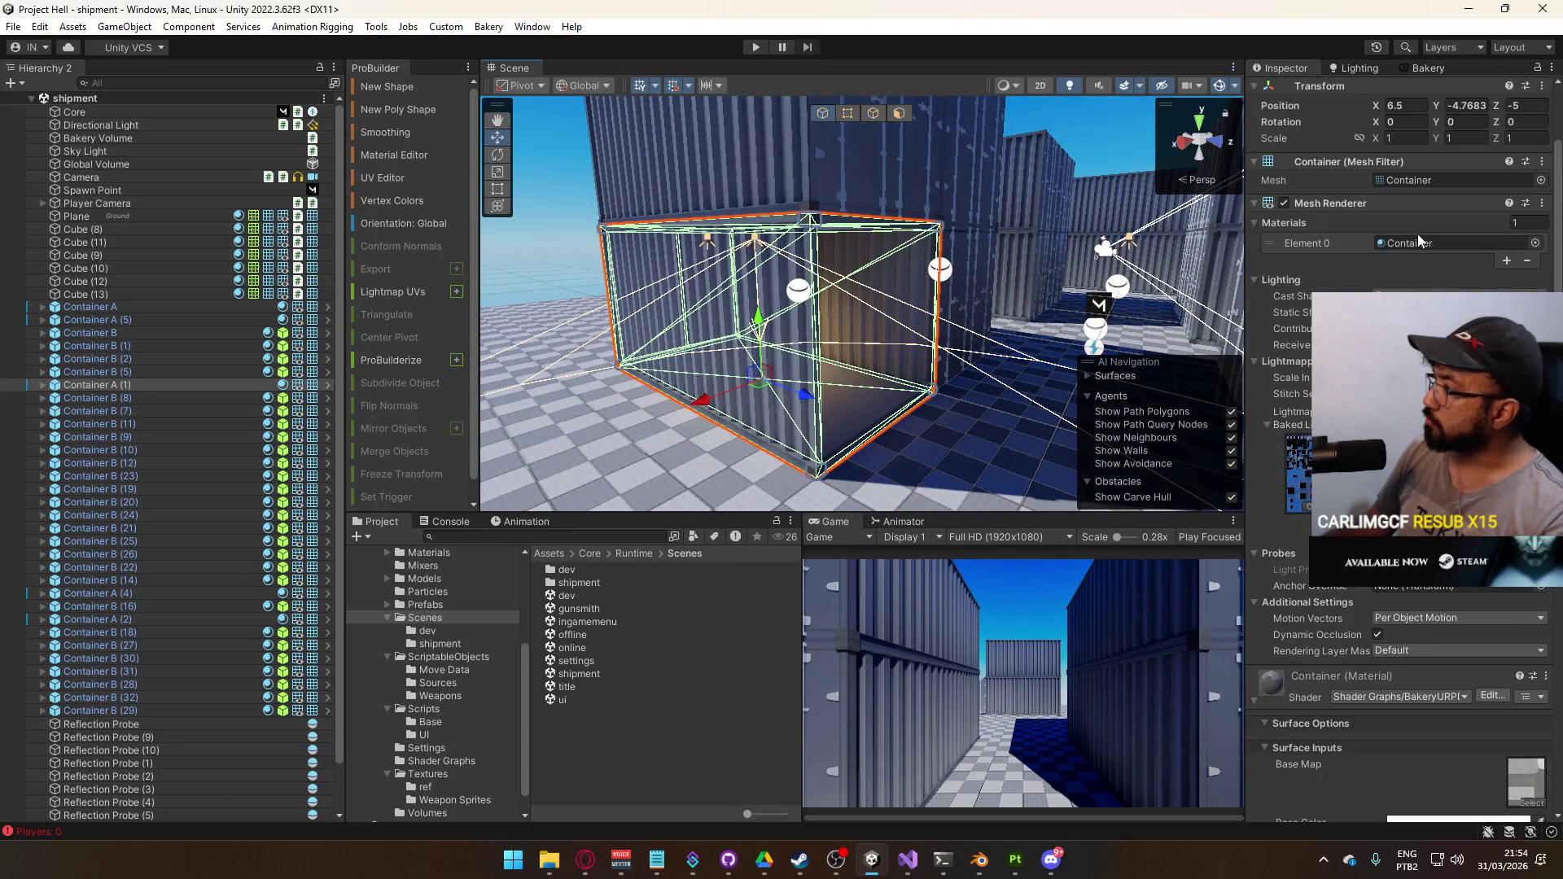
double_click(1419, 241)
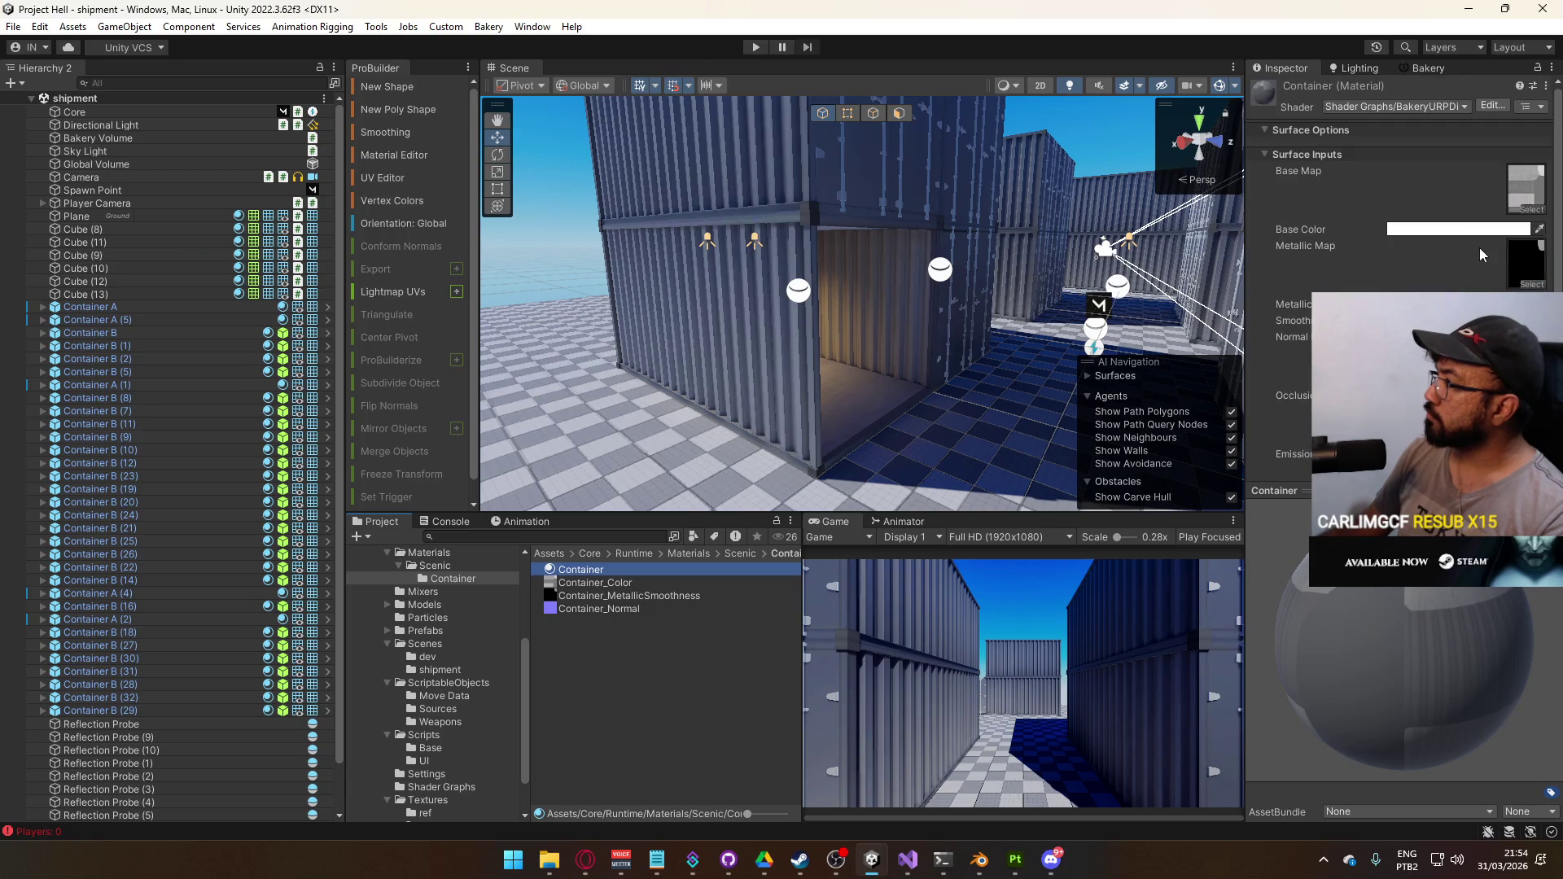
Browse the Shader list's ProBuilder and Shader Graphs categories, keeping the Bakery shader graph
click(1400, 106)
click(1424, 267)
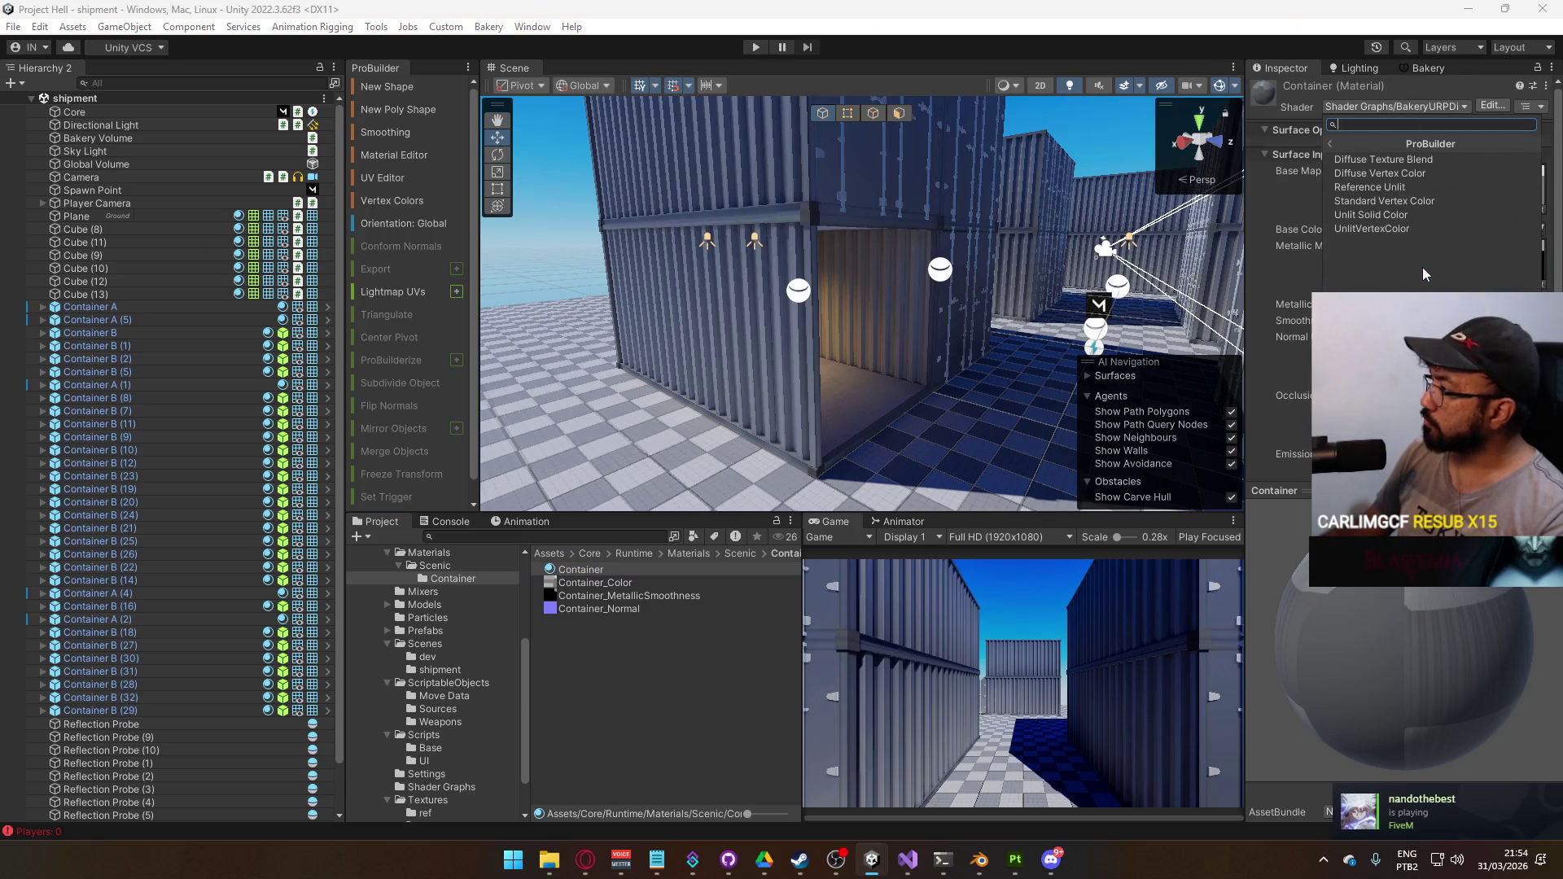
click(1365, 137)
click(1384, 200)
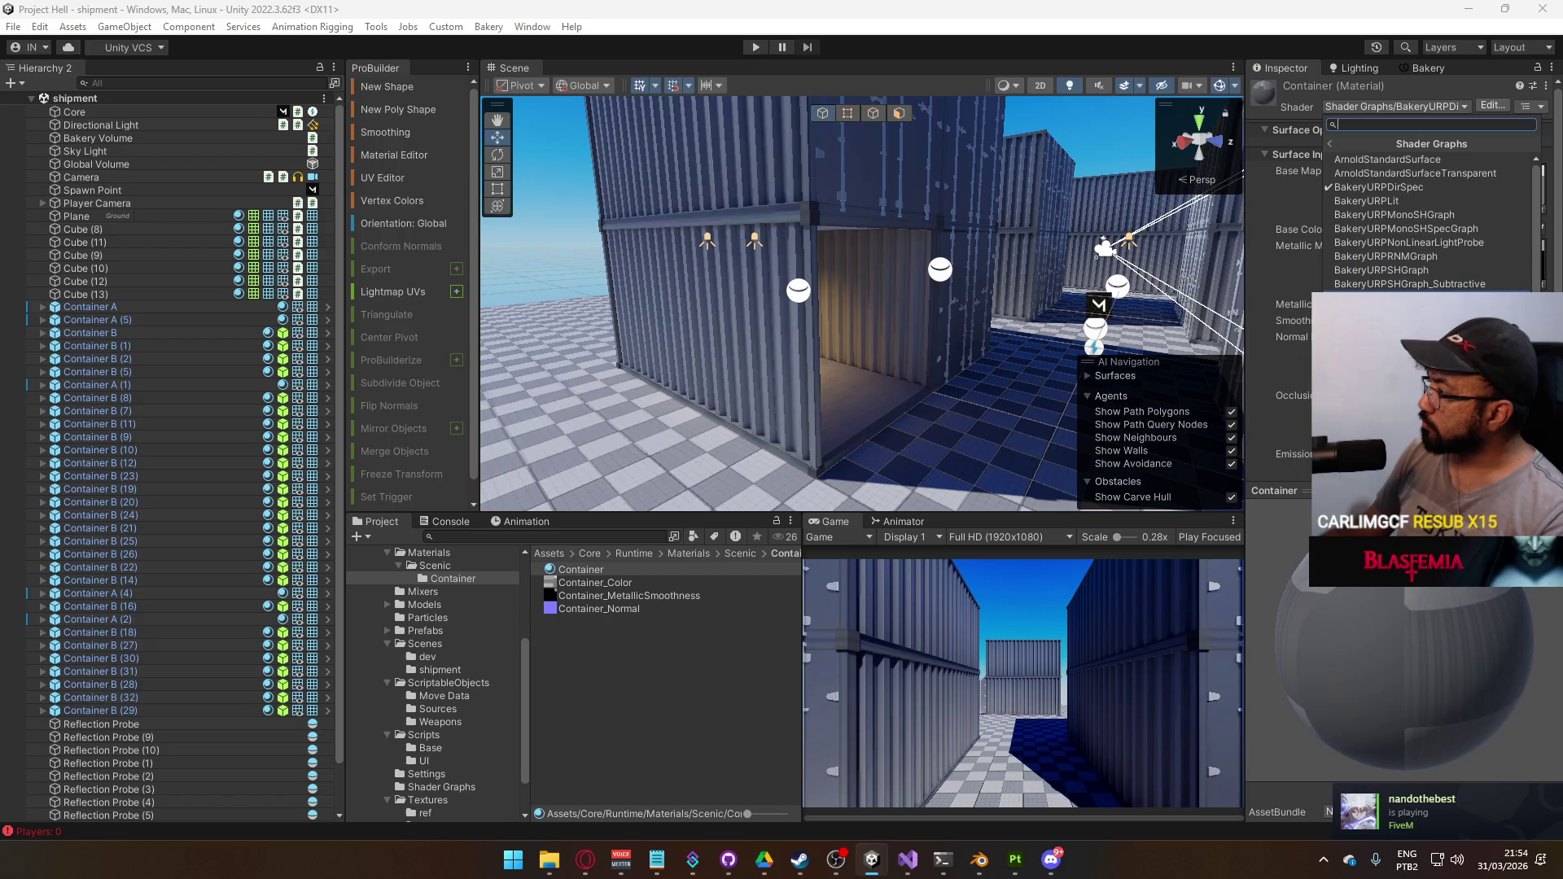
mouse_move(1131, 277)
mouse_down()
mouse_move(1240, 312)
mouse_move(1013, 335)
mouse_move(948, 315)
mouse_move(922, 281)
mouse_move(1225, 302)
mouse_up()
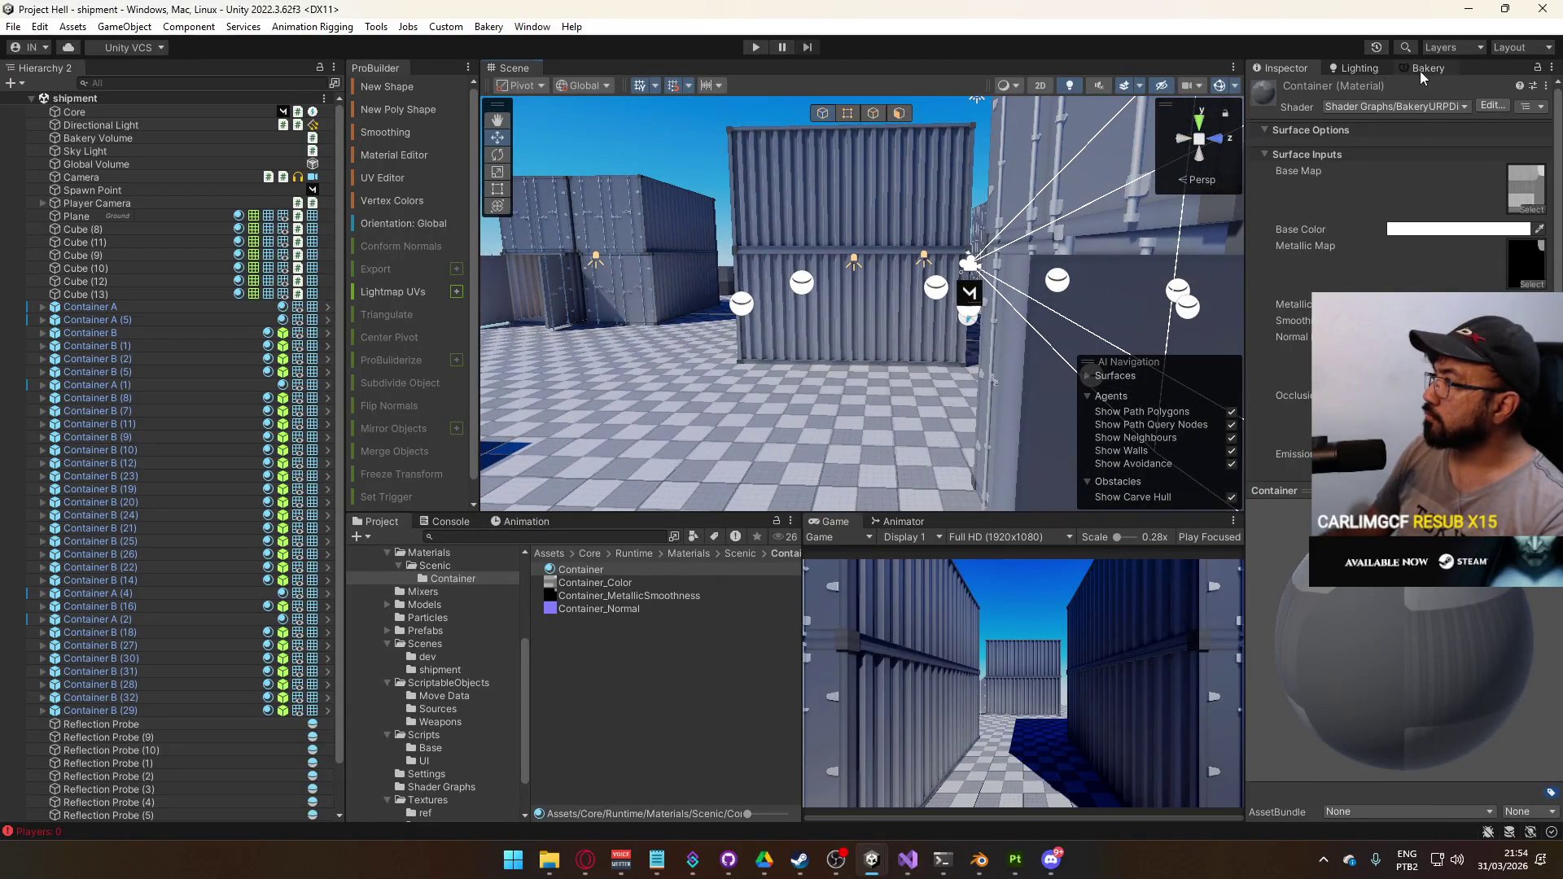
Clear the scene's baked lighting data from the Lighting window
click(1421, 71)
scroll(1351, 619, down, 5)
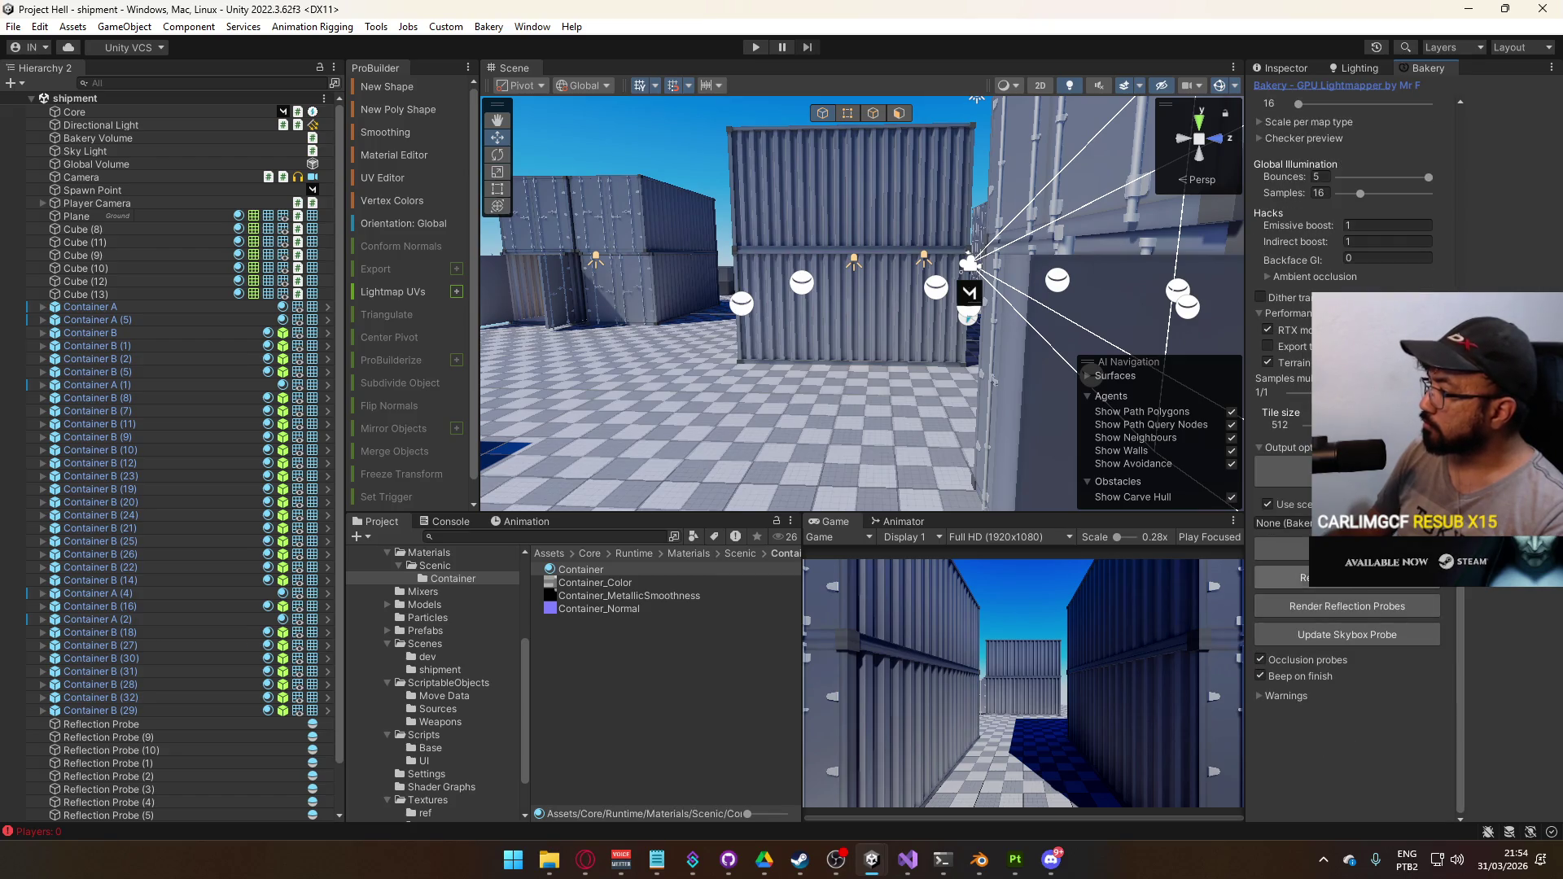
click(1355, 67)
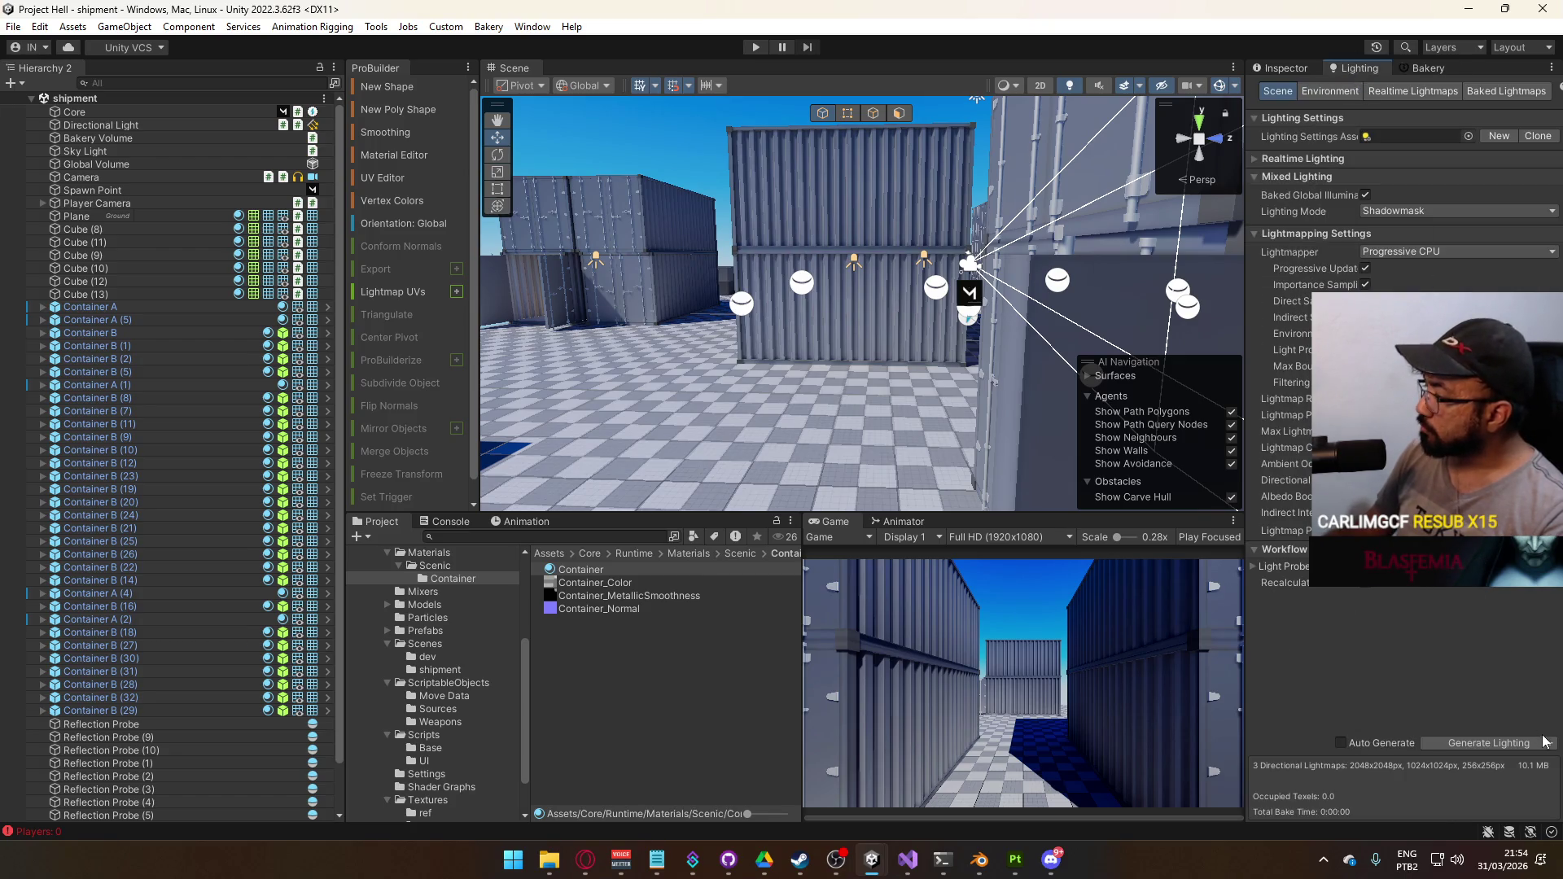
click(1547, 743)
click(1471, 780)
mouse_move(877, 397)
mouse_down()
mouse_move(1113, 425)
mouse_move(904, 400)
mouse_up()
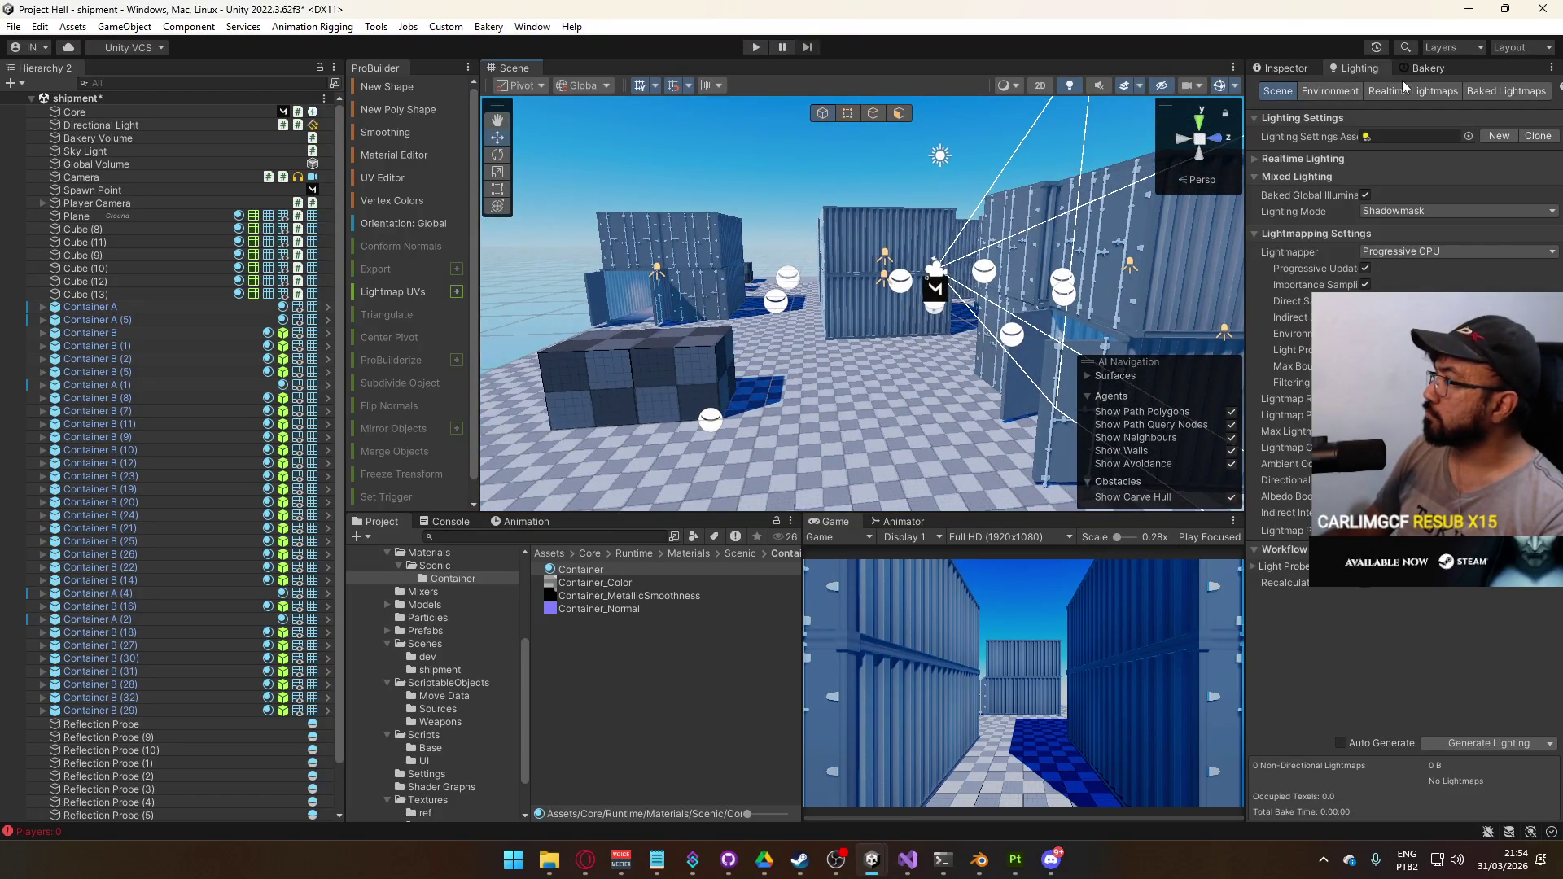
Review the Environment lighting settings and select the Sky Light object
click(1331, 90)
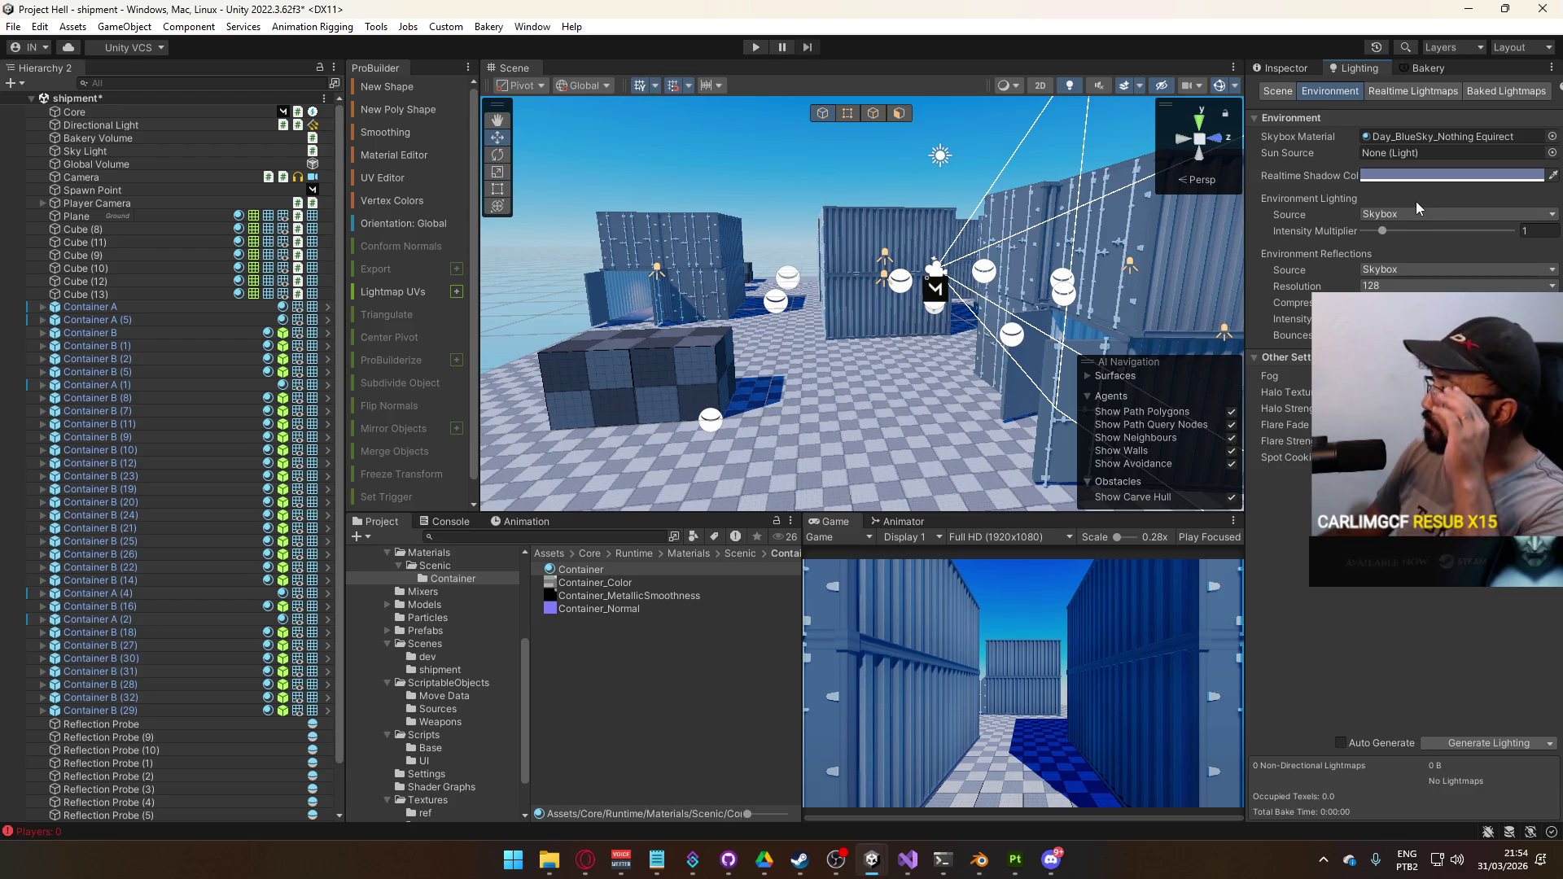
click(1288, 69)
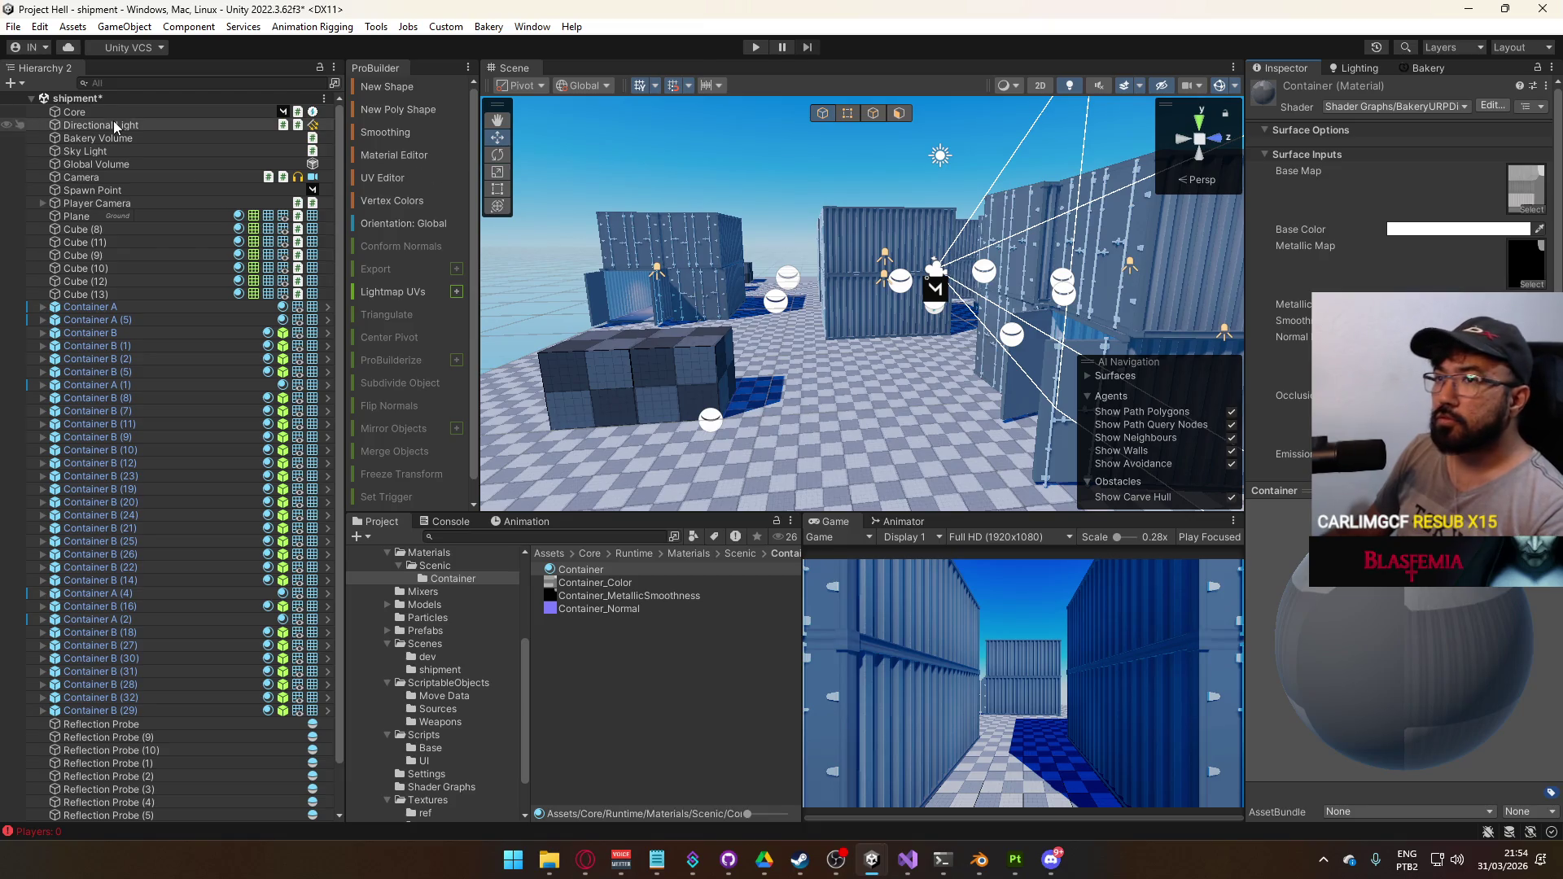
click(85, 151)
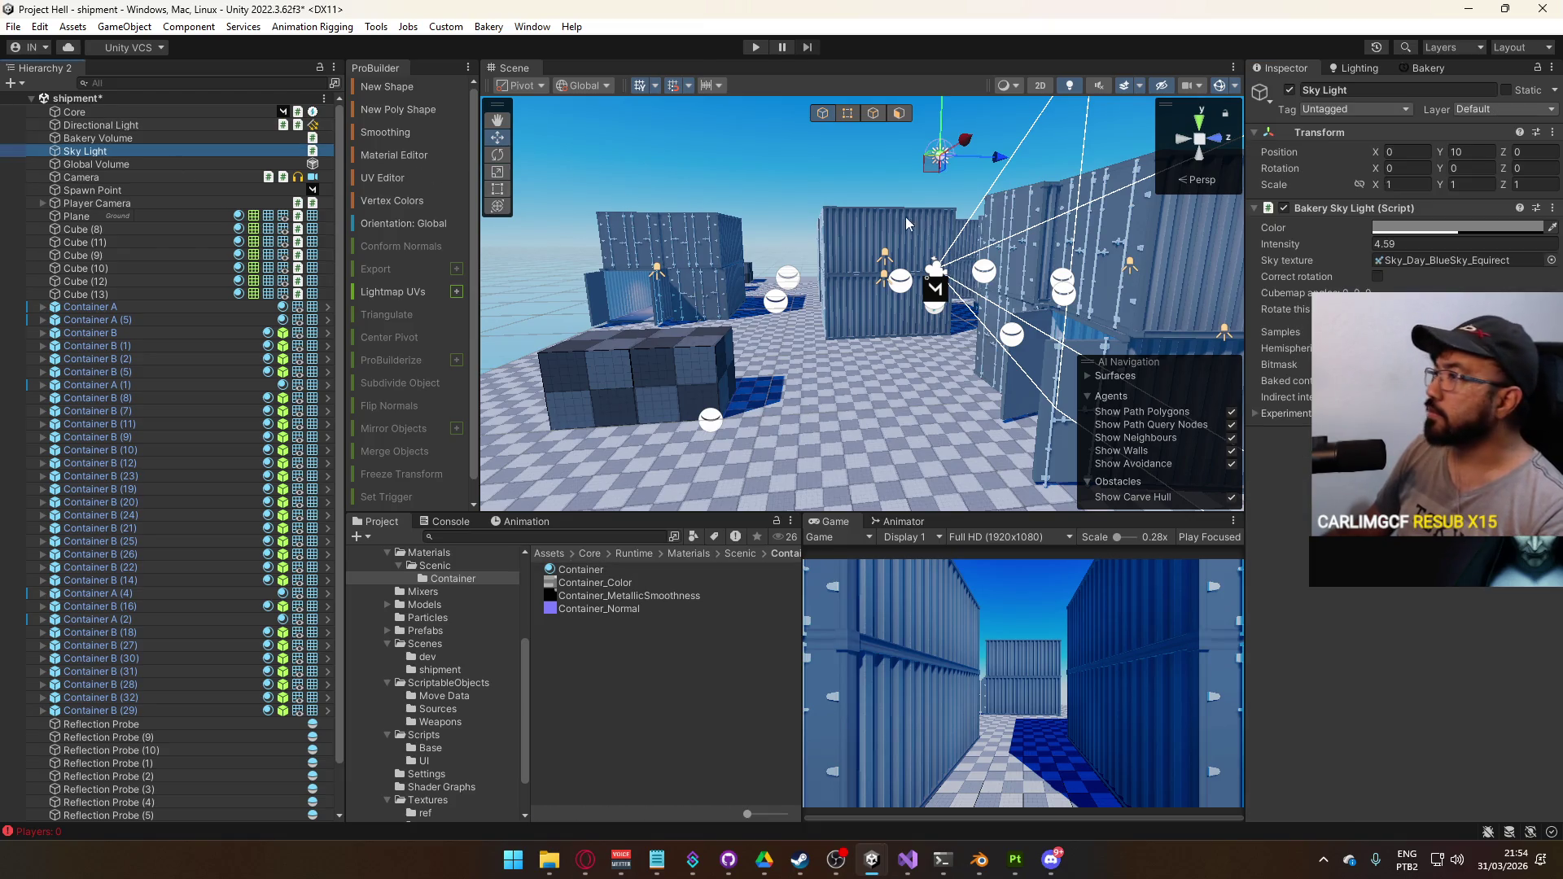
Set the Bakery Sky Light intensity to 2 and the Directional Light's Bakery intensity to 2
click(1408, 244)
text(2)
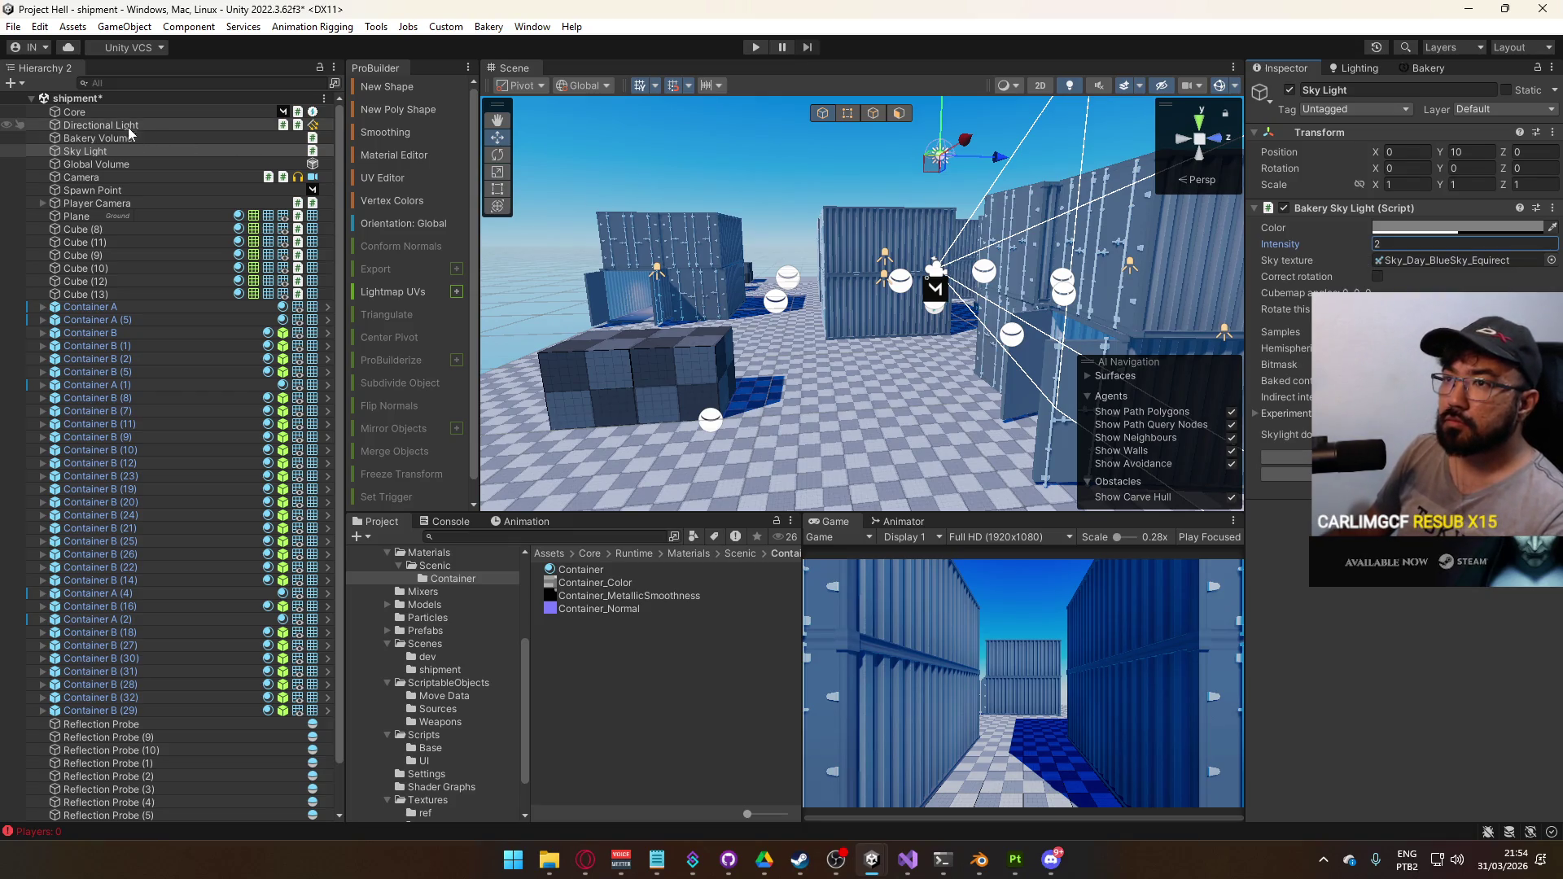
click(155, 126)
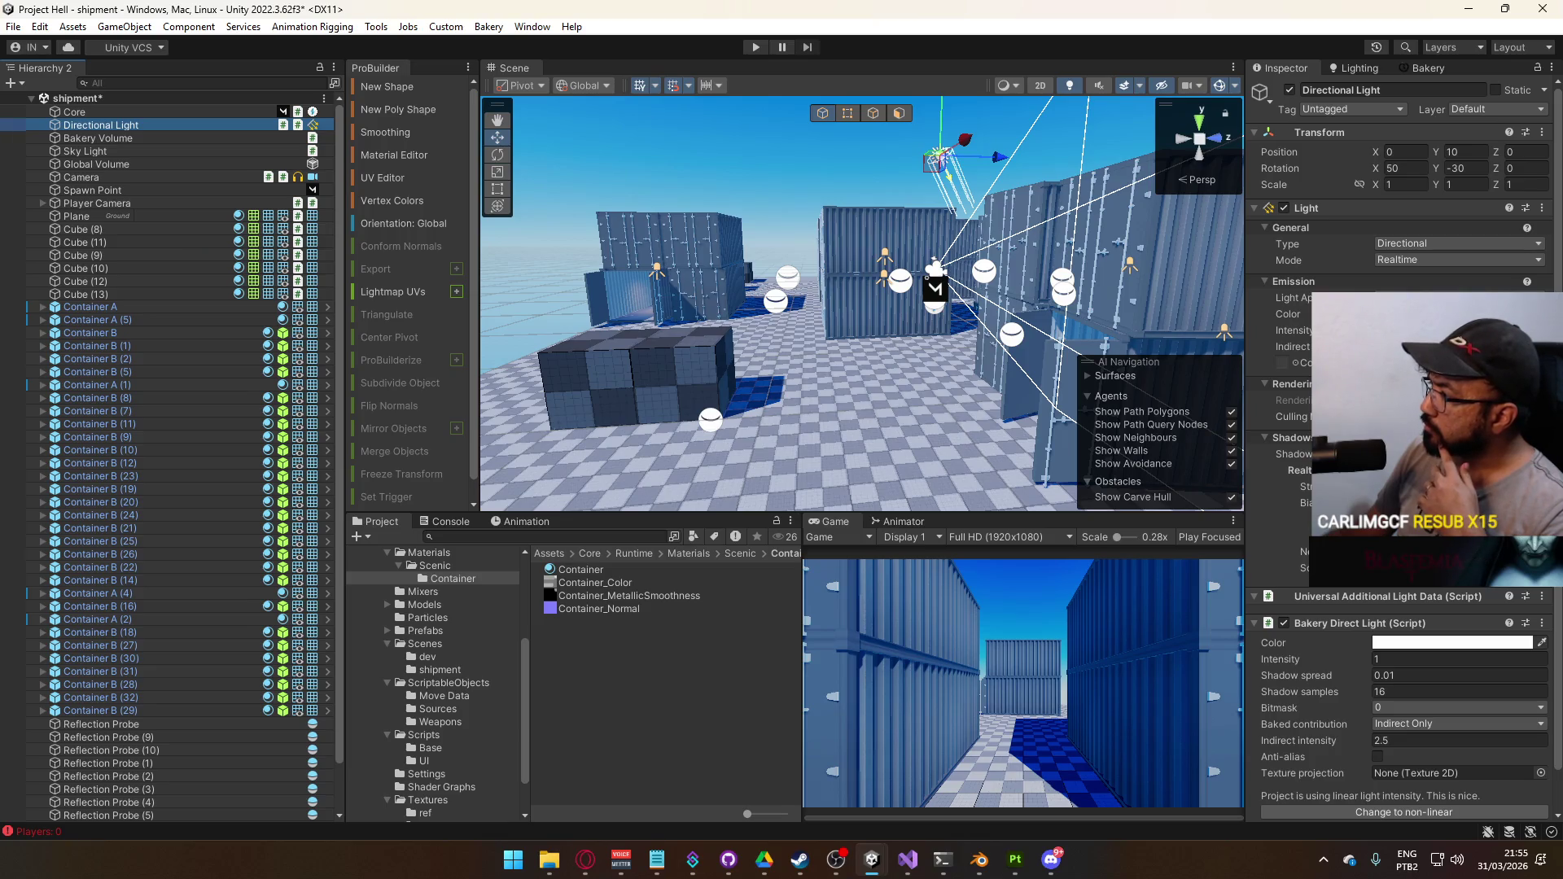
scroll(1400, 448, down, 1)
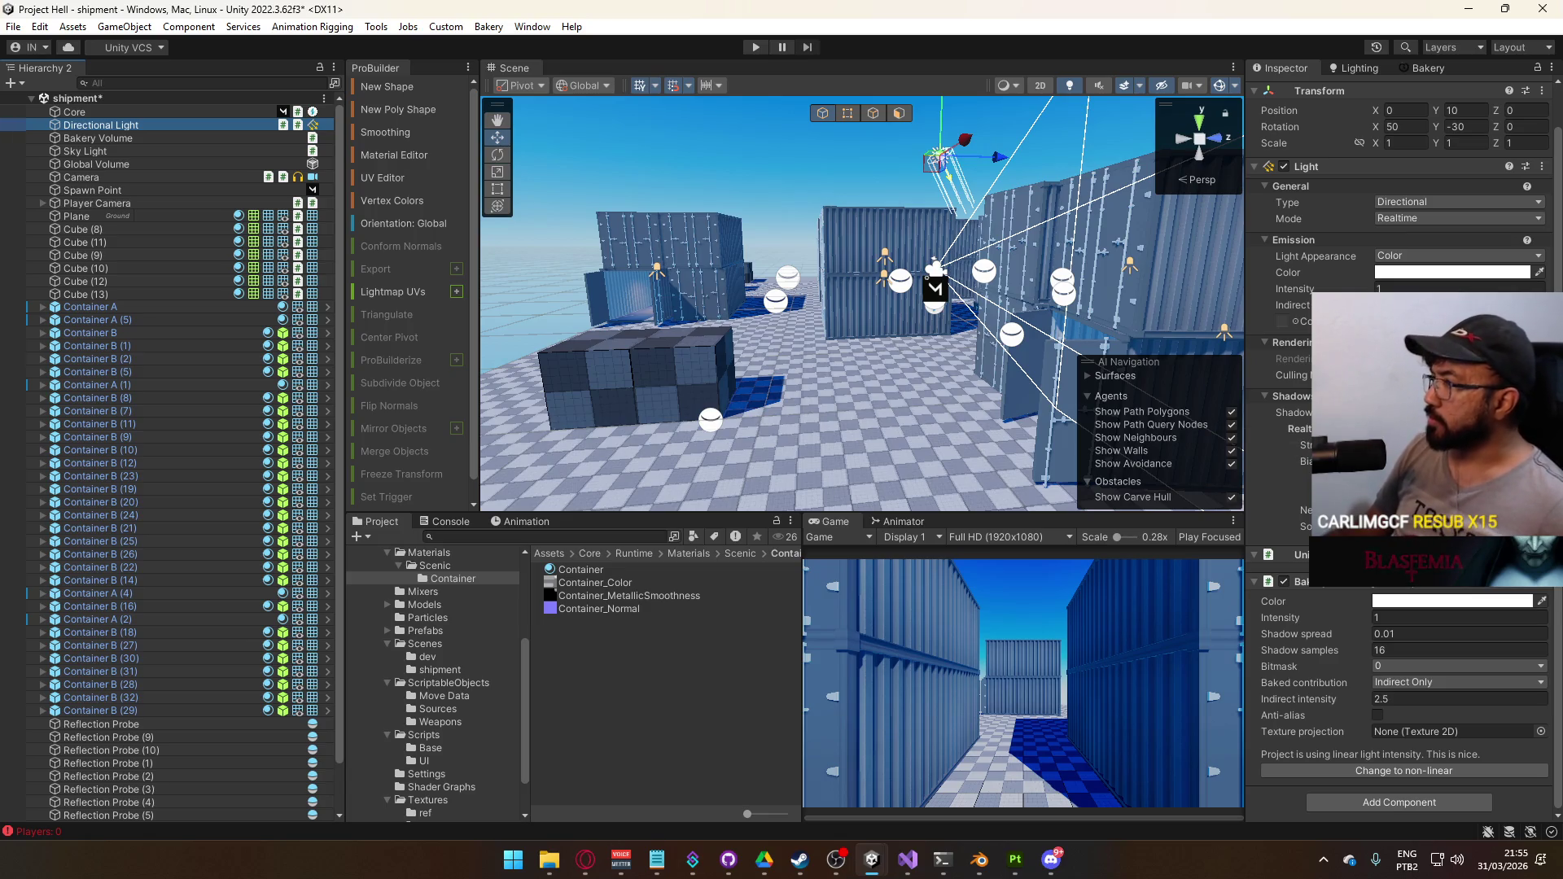
click(1404, 619)
text(2)
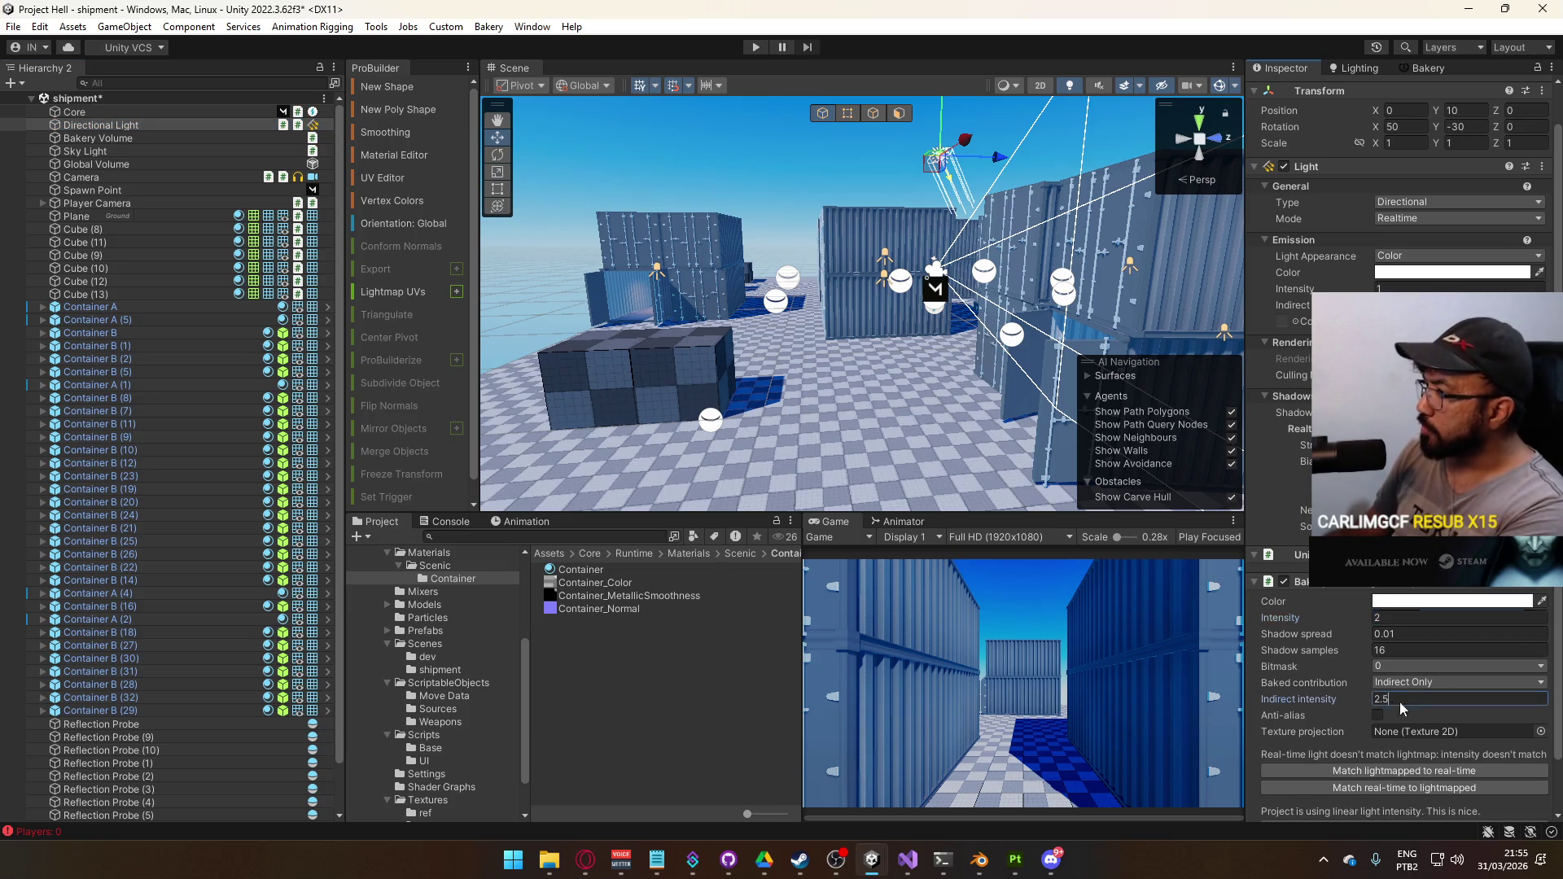
mouse_move(946, 363)
mouse_down()
mouse_move(969, 349)
mouse_move(610, 379)
mouse_up()
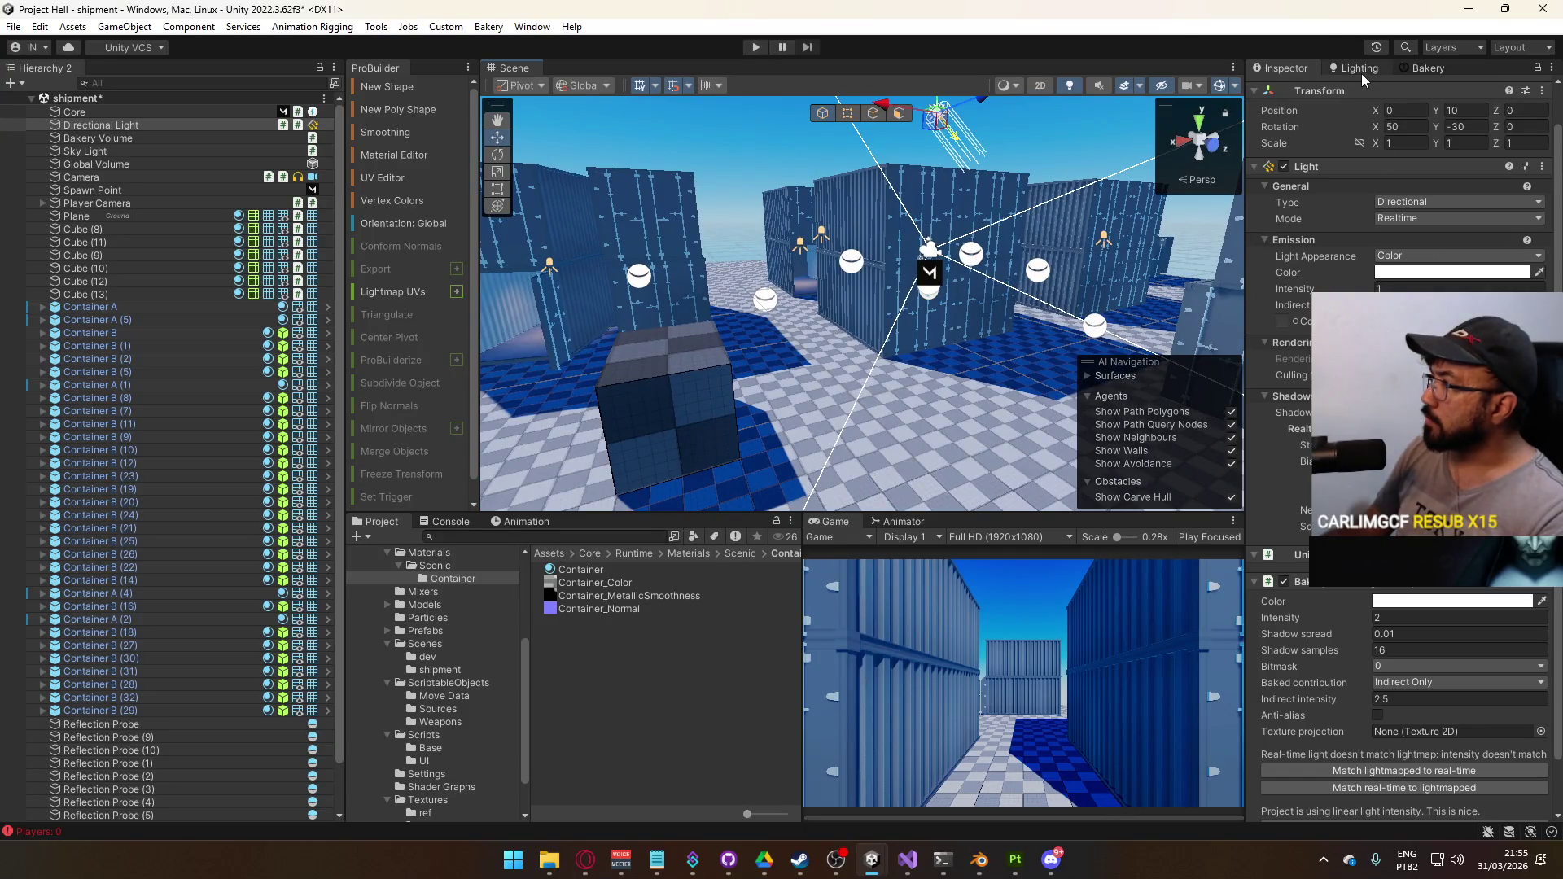
click(1428, 69)
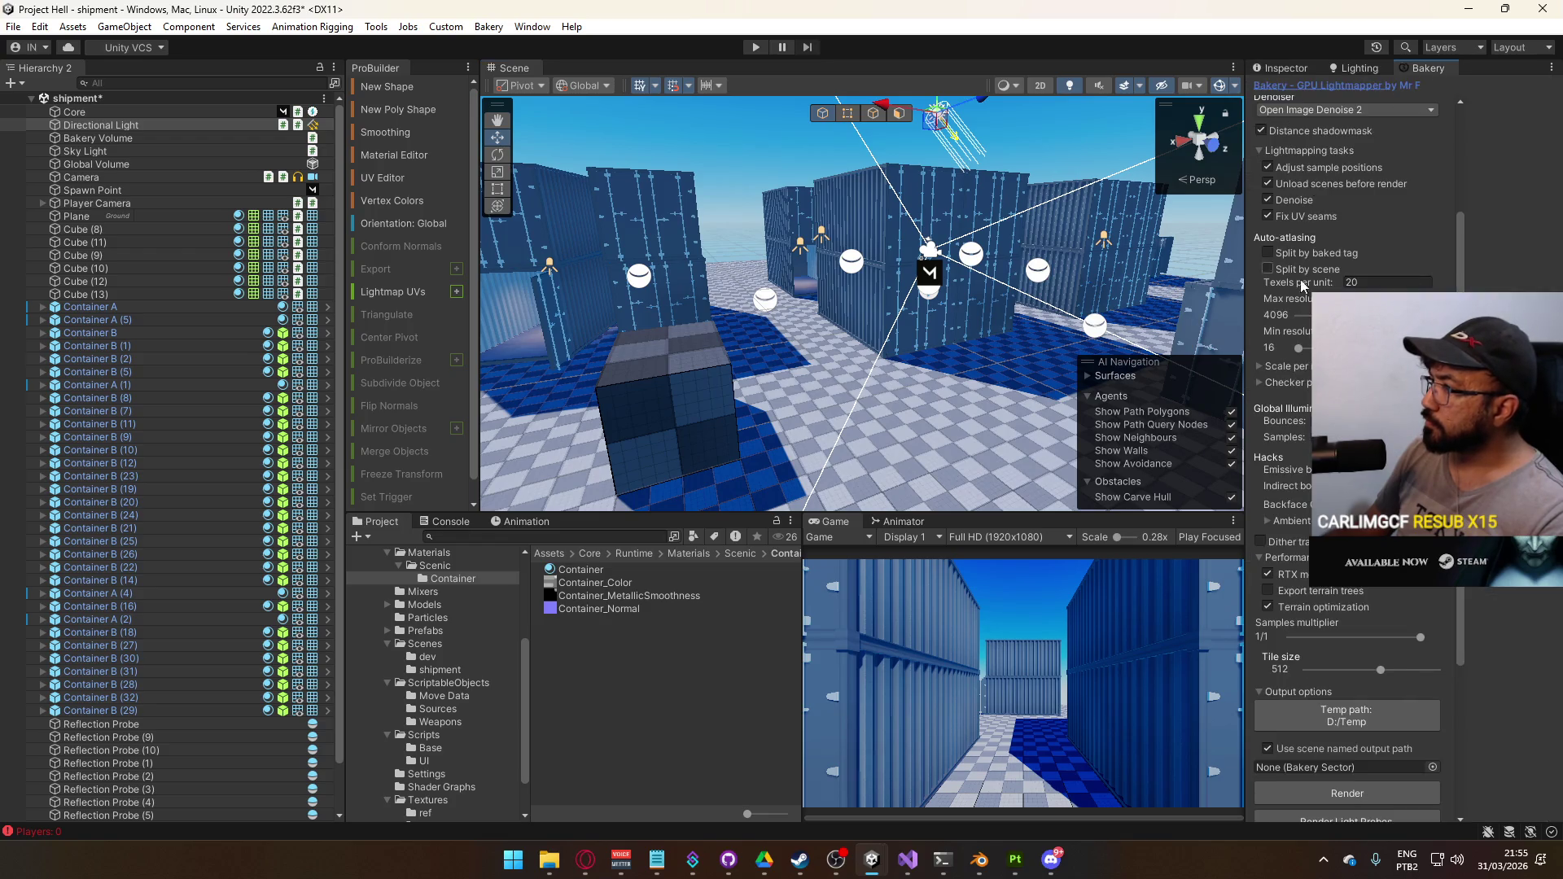
Render the Bakery lightmaps, saving the shipment scene when prompted, and inspect the baked containers
scroll(1339, 662, down, 5)
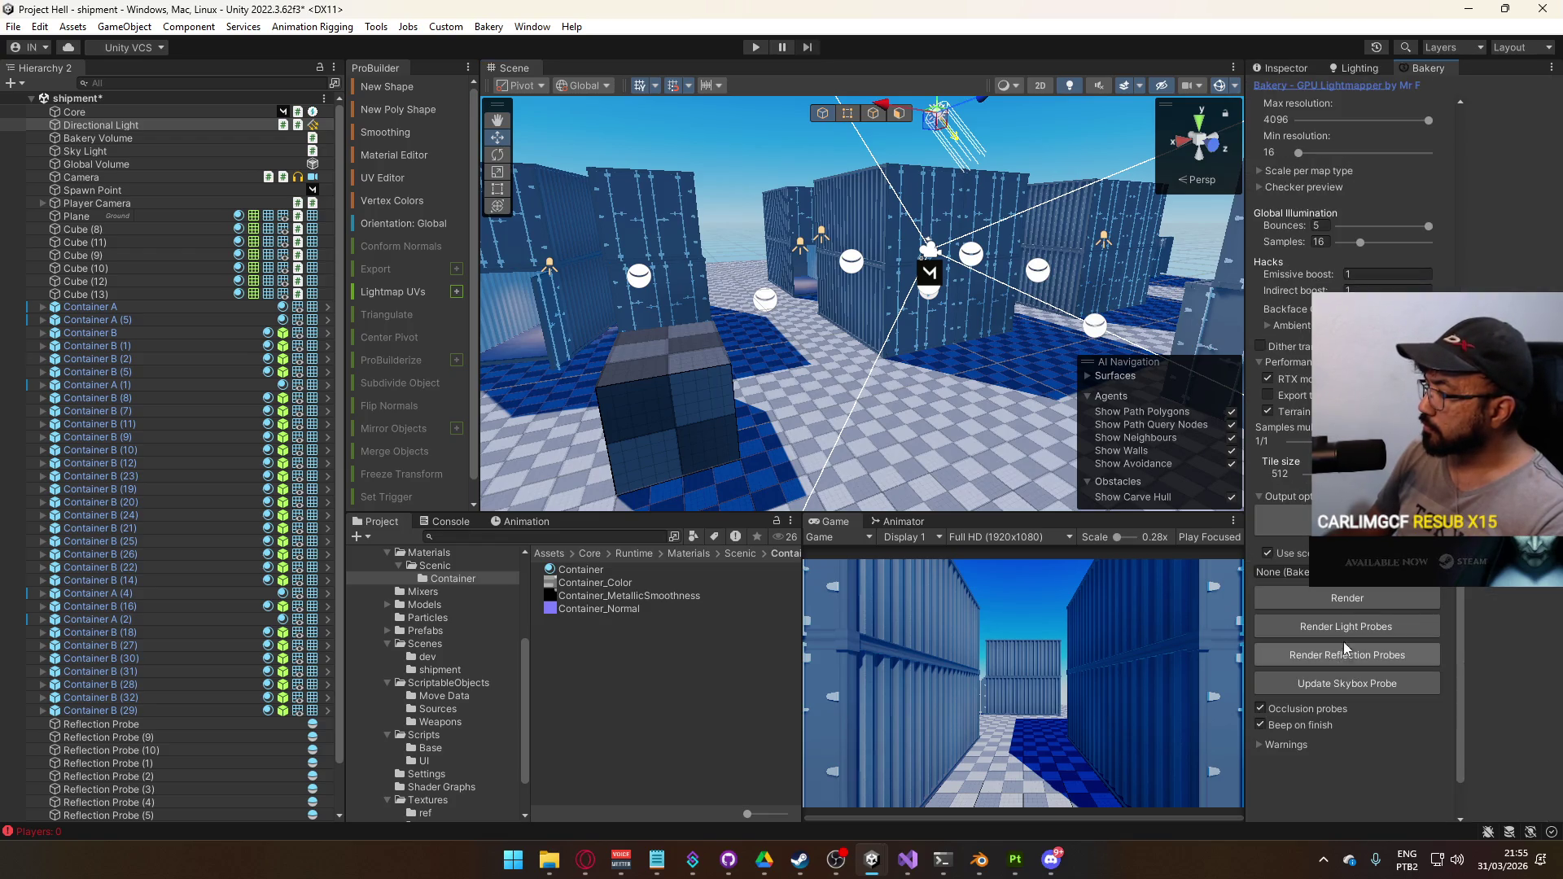
mouse_move(619, 276)
mouse_down()
mouse_move(592, 272)
mouse_move(627, 276)
mouse_up()
click(1347, 598)
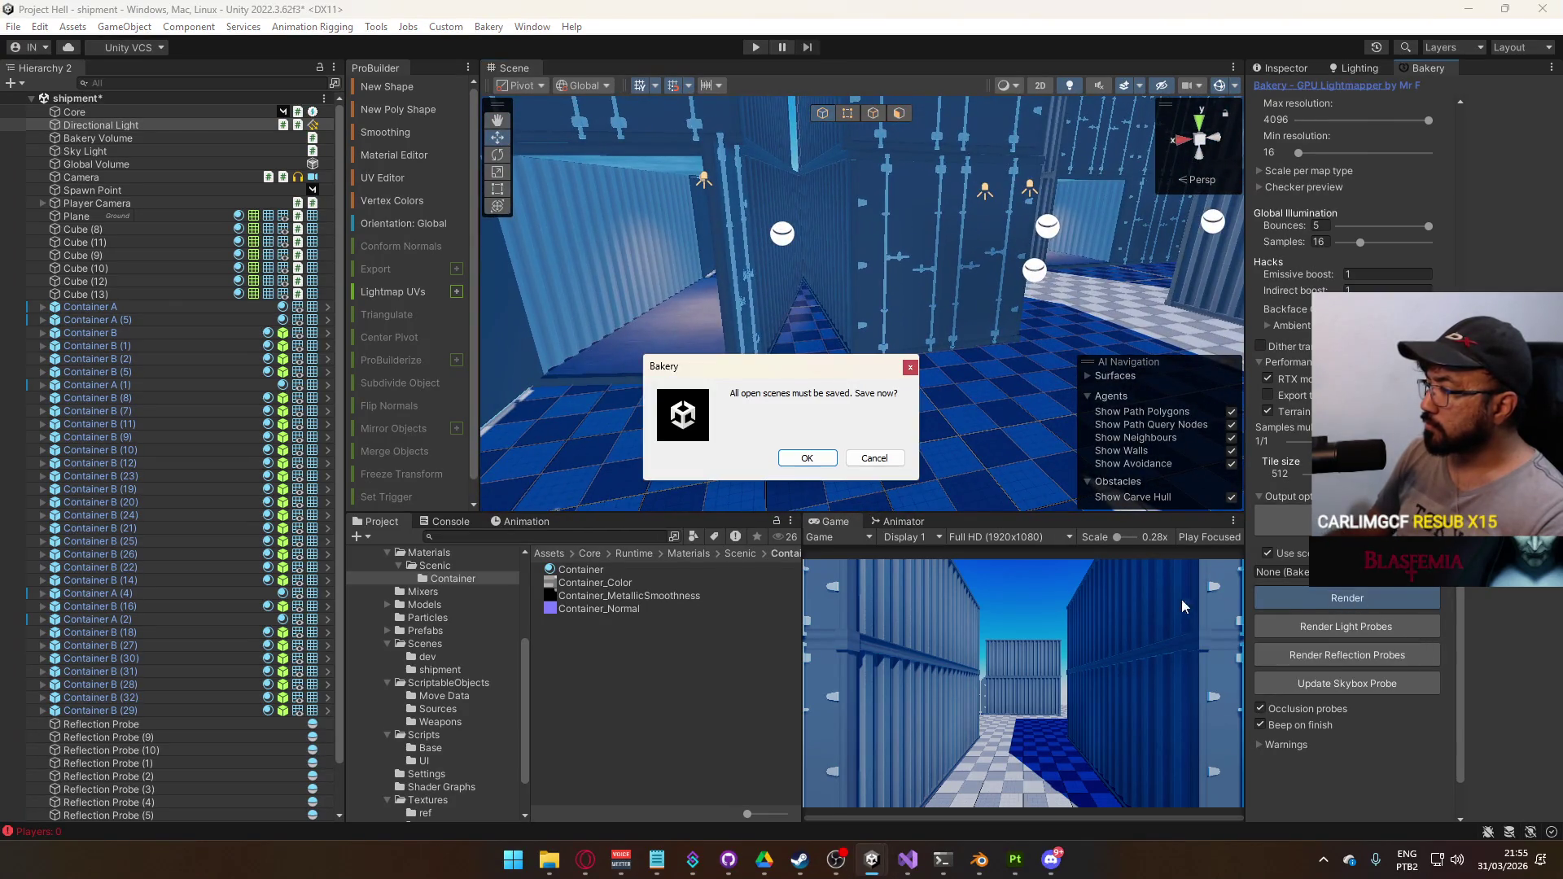
click(784, 461)
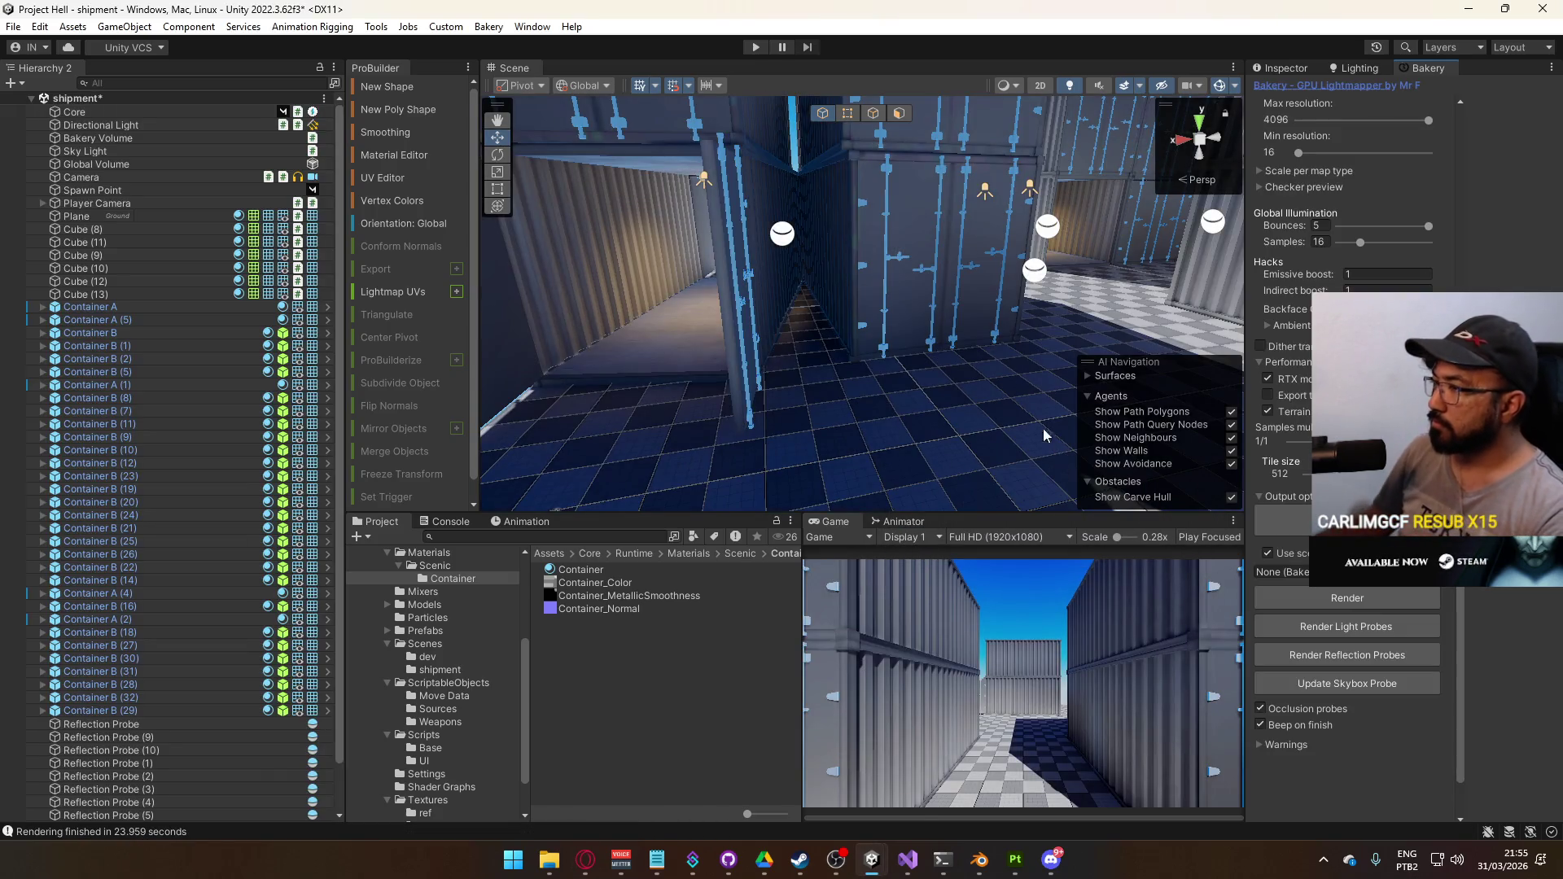
drag(1045, 435, 1228, 272)
key(alt+Tab)
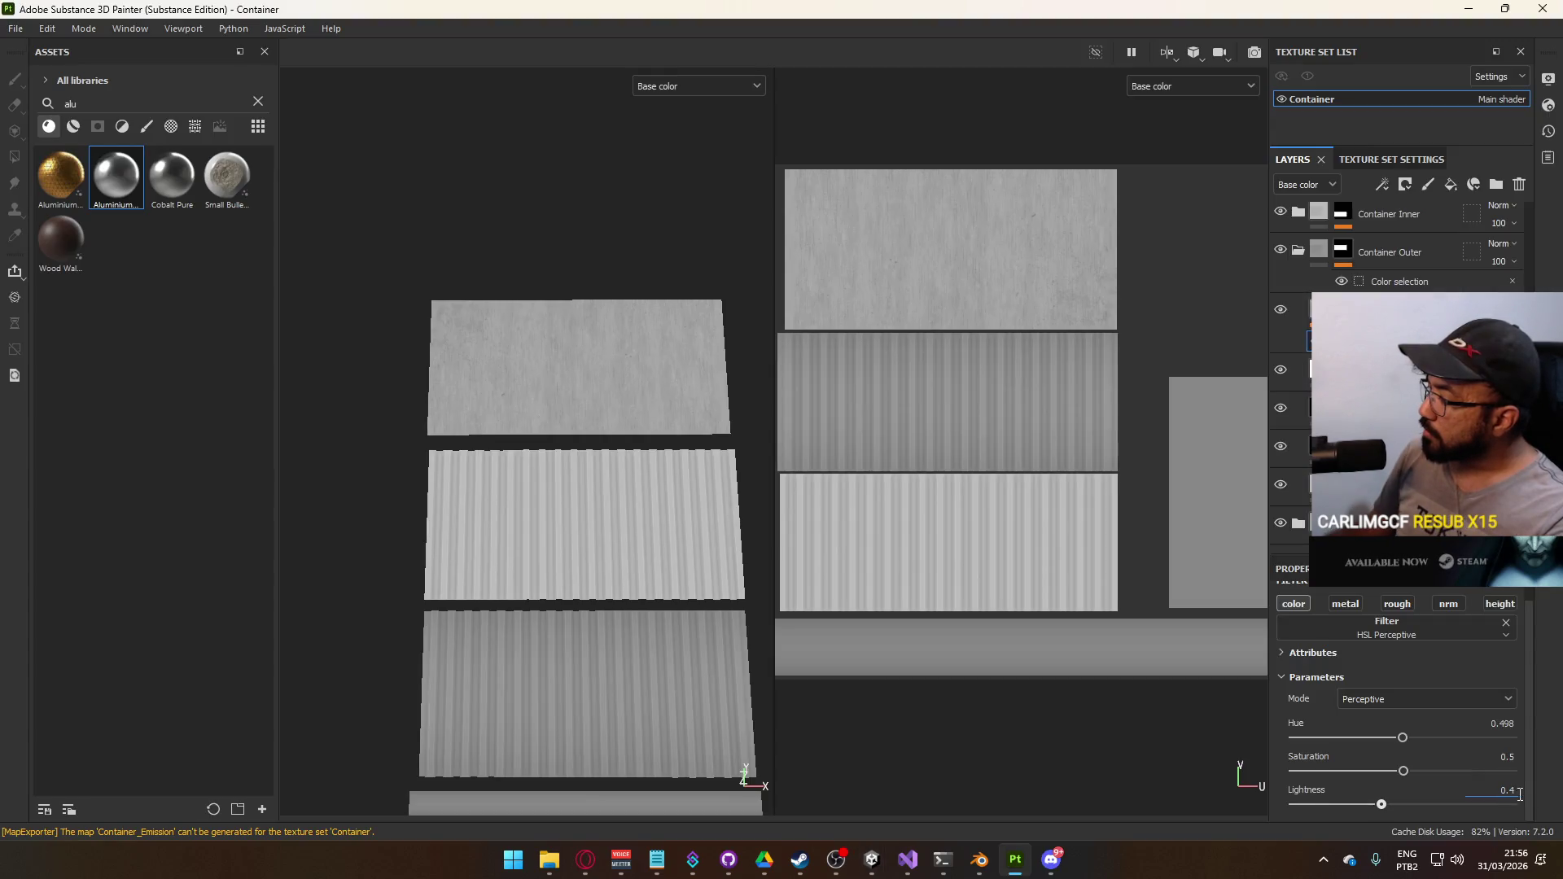
text(0.5)
Confirm Lightness 0.5 and export the Container texture set
key(Return)
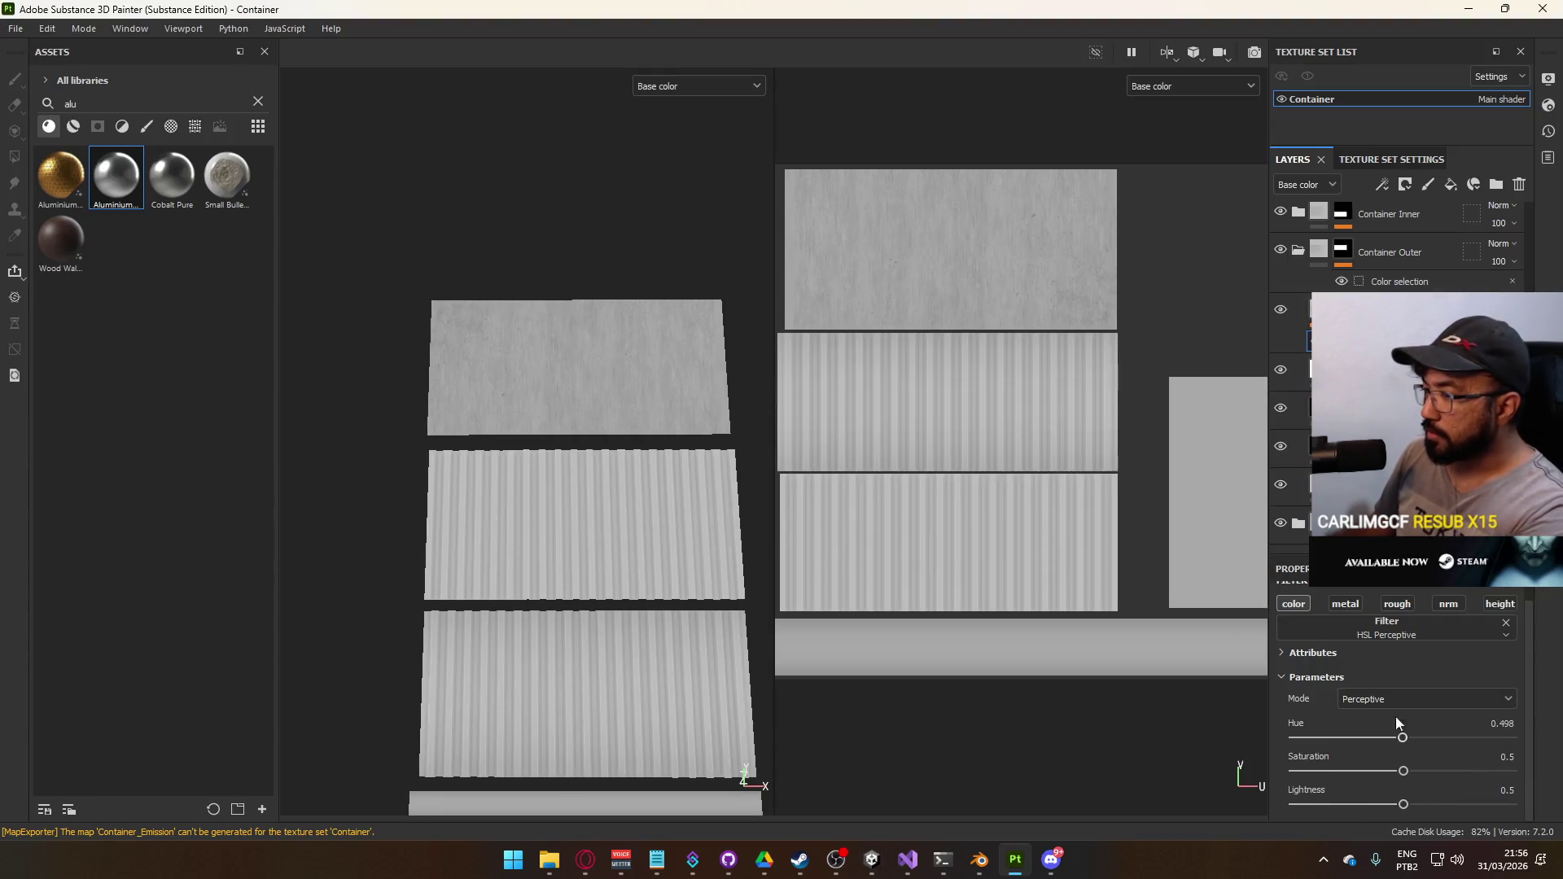
click(18, 28)
click(49, 300)
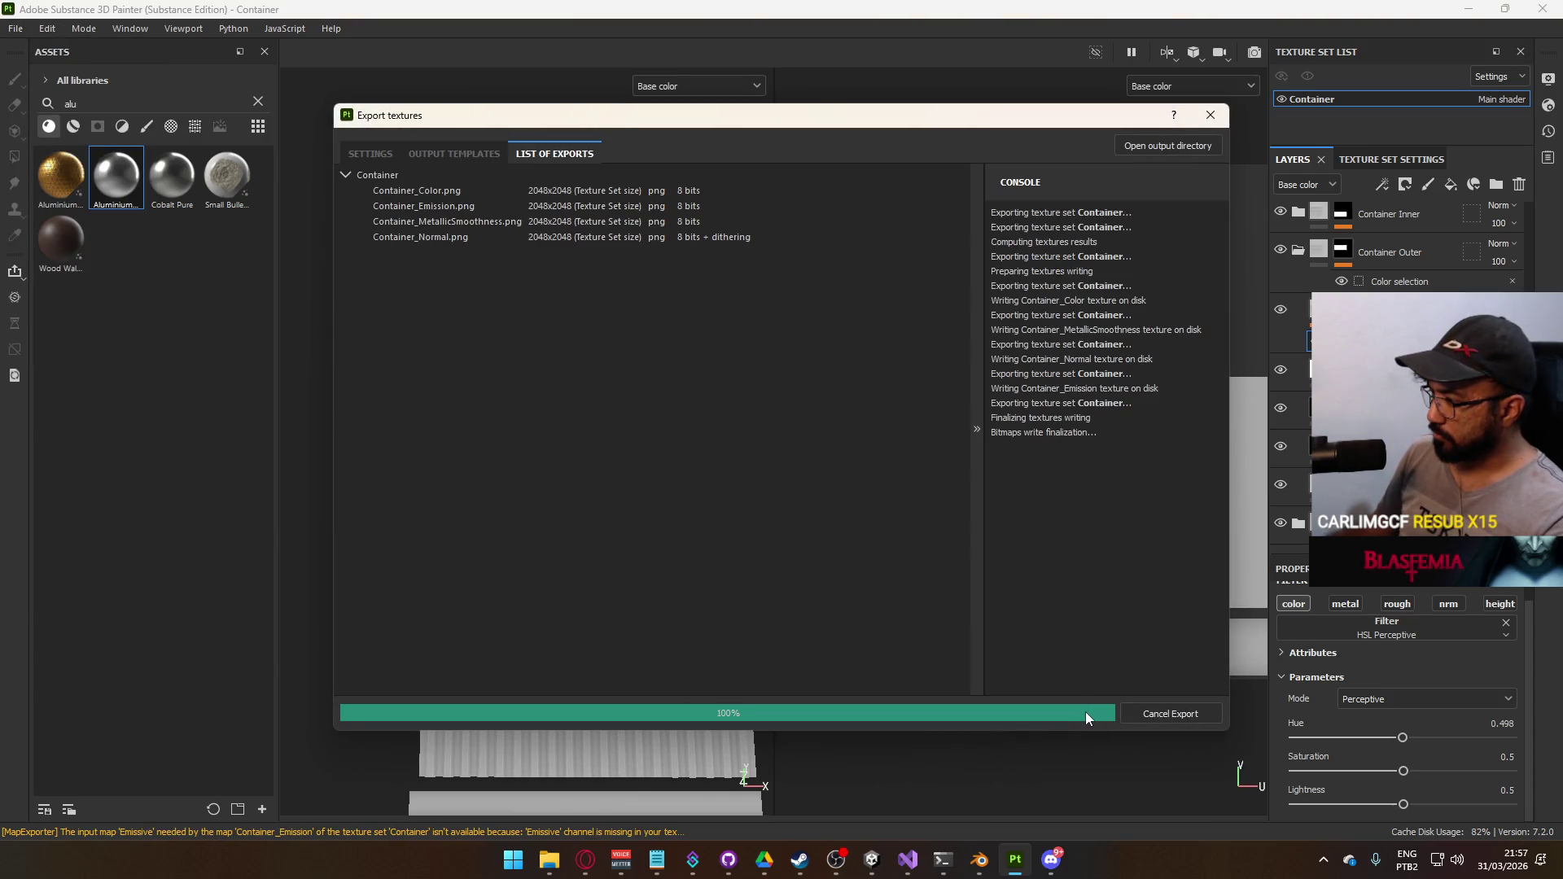
Check the containers in Unity, then return to Substance 3D Painter
key(alt+Tab)
mouse_move(837, 314)
mouse_down()
mouse_move(757, 345)
mouse_move(855, 309)
mouse_up()
key(alt+Tab)
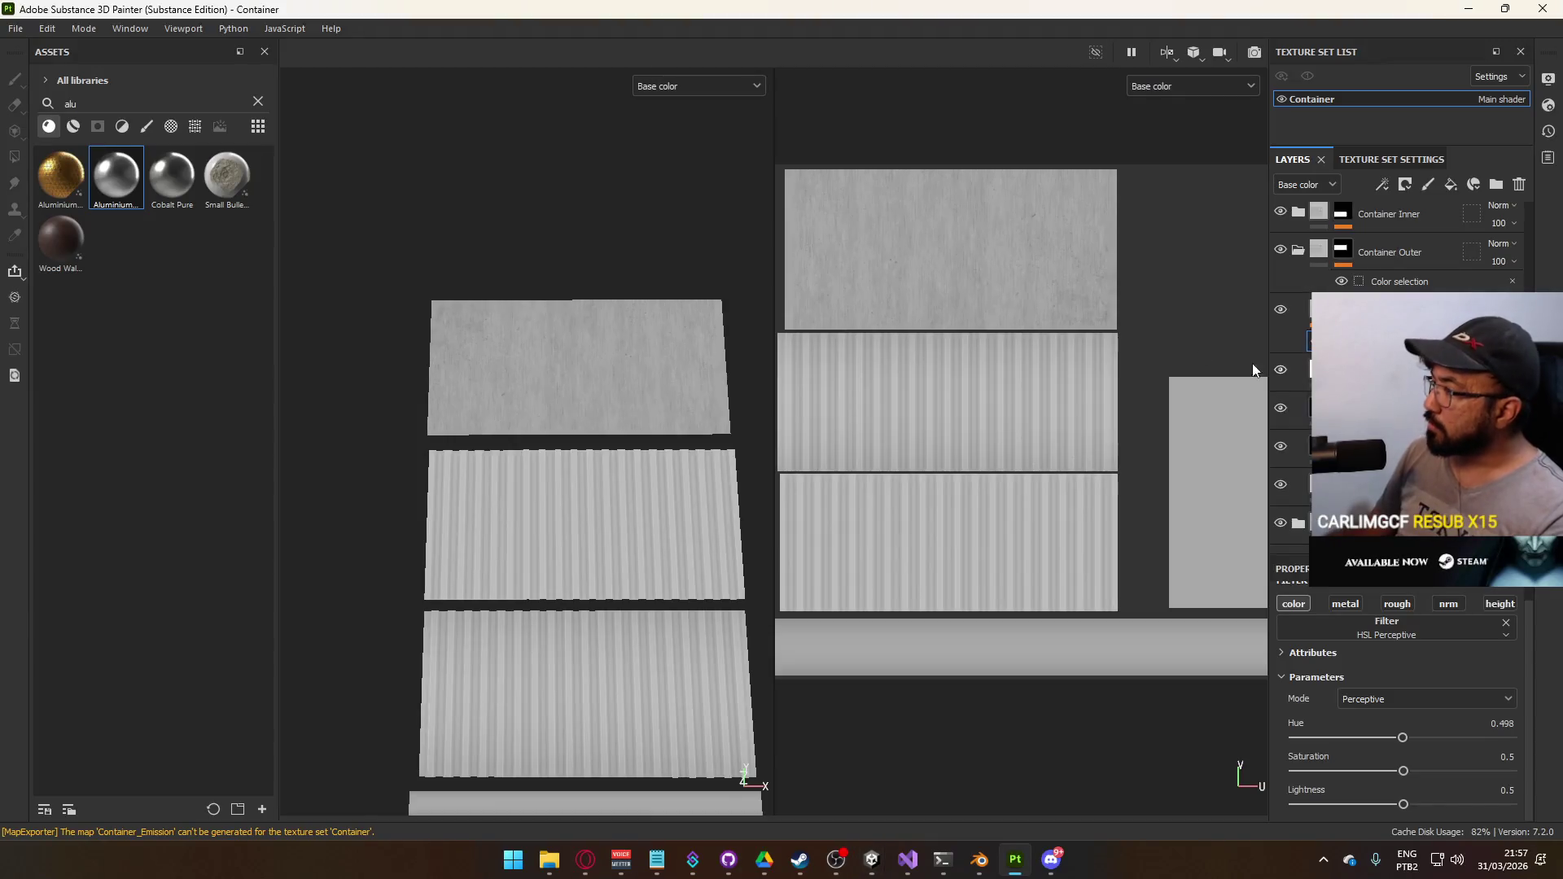
scroll(1290, 279, down, 3)
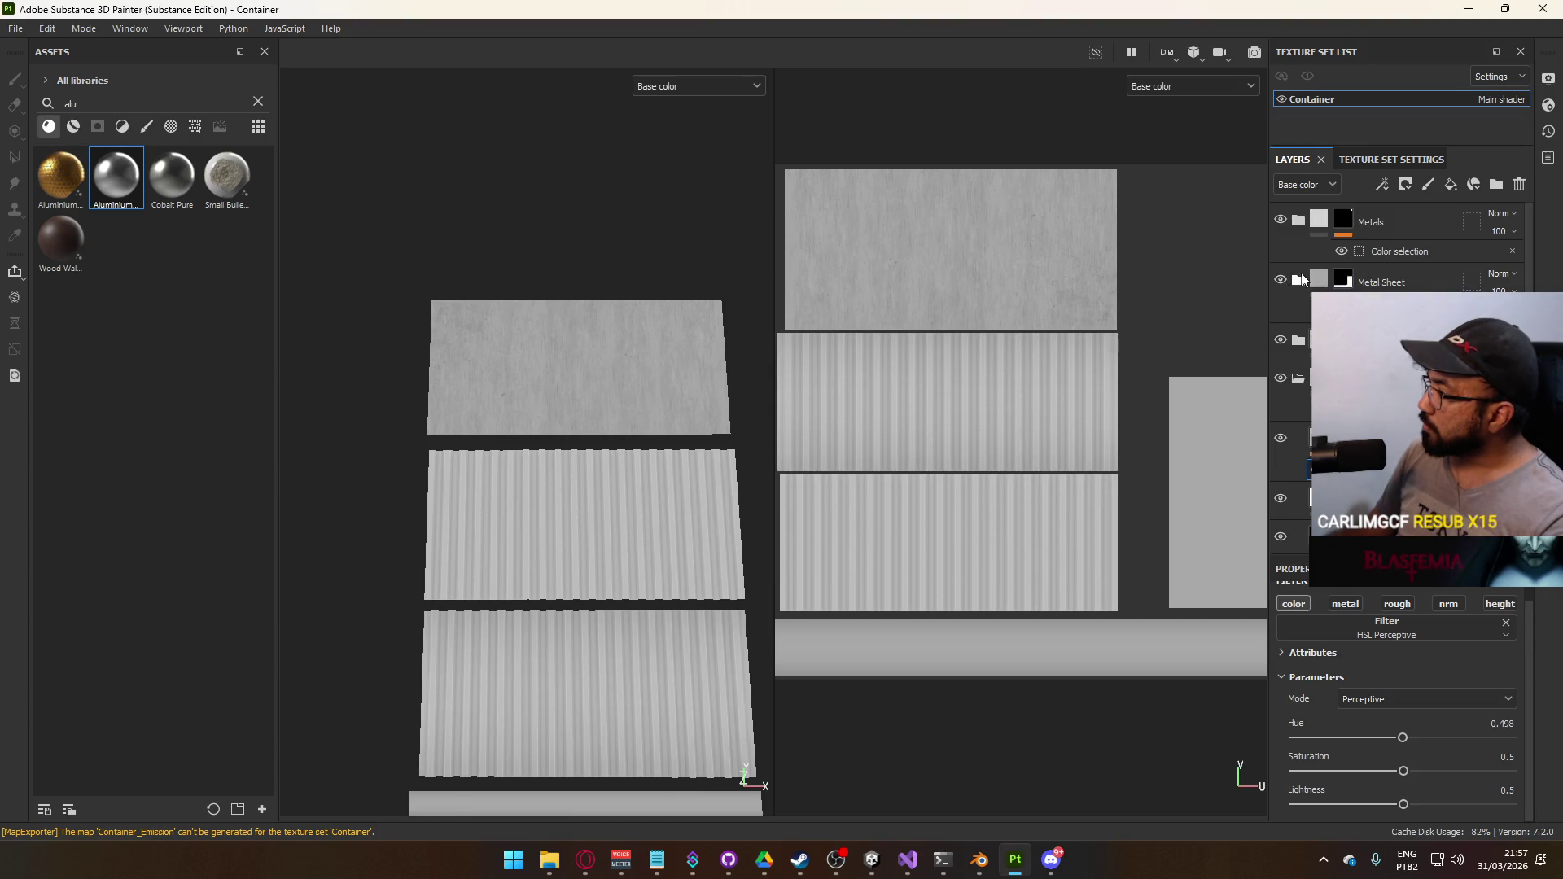
Set the Metals base layer's roughness to 0 and its colour brightness to 0.5 grey
click(1299, 220)
click(1348, 282)
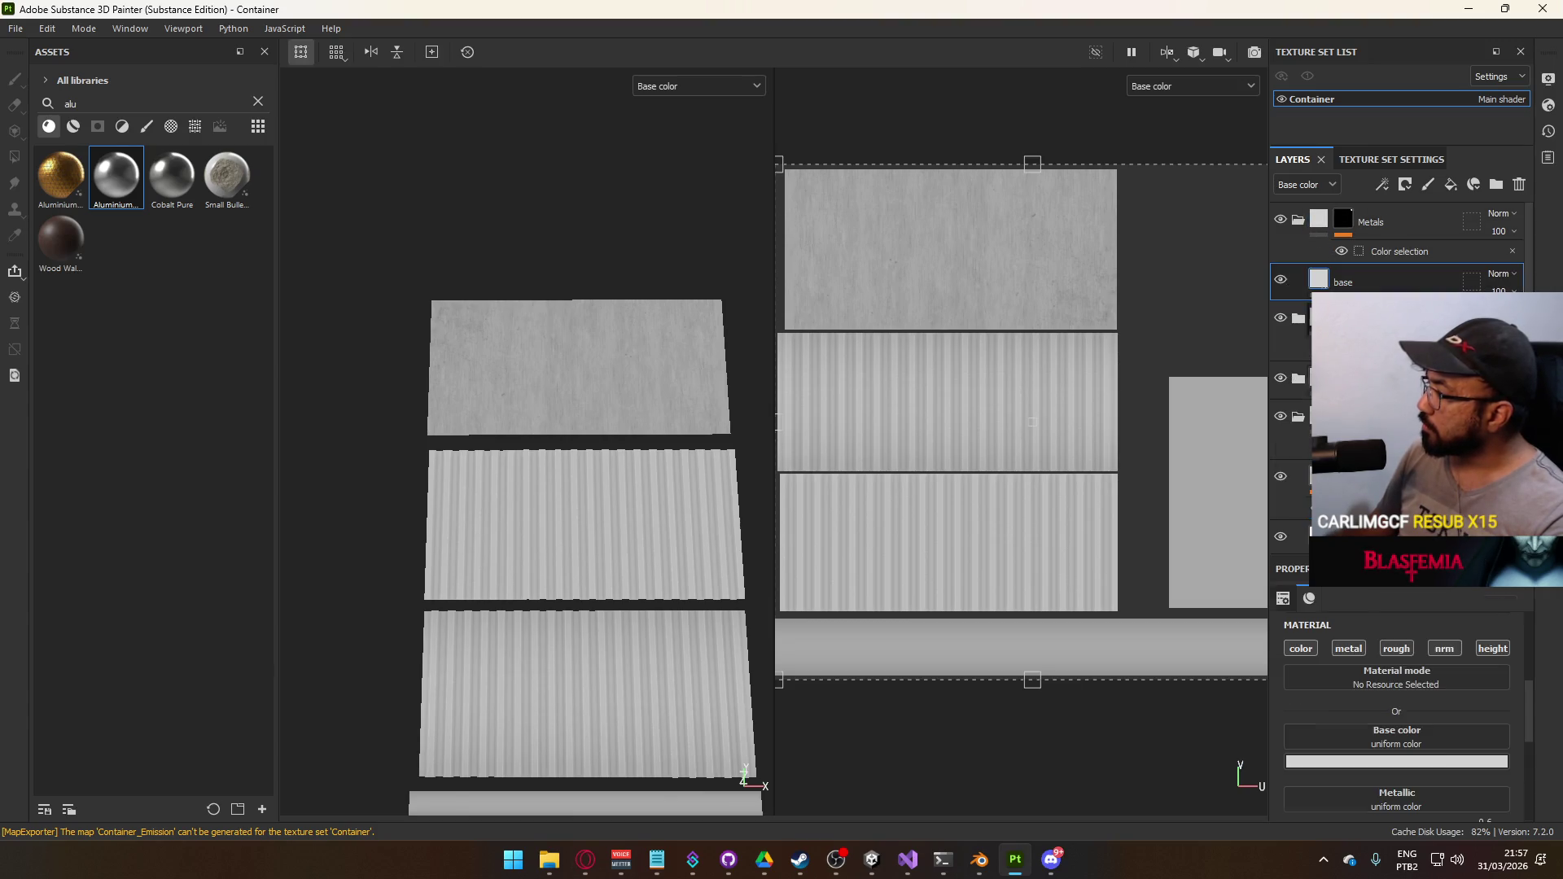
scroll(1441, 739, down, 5)
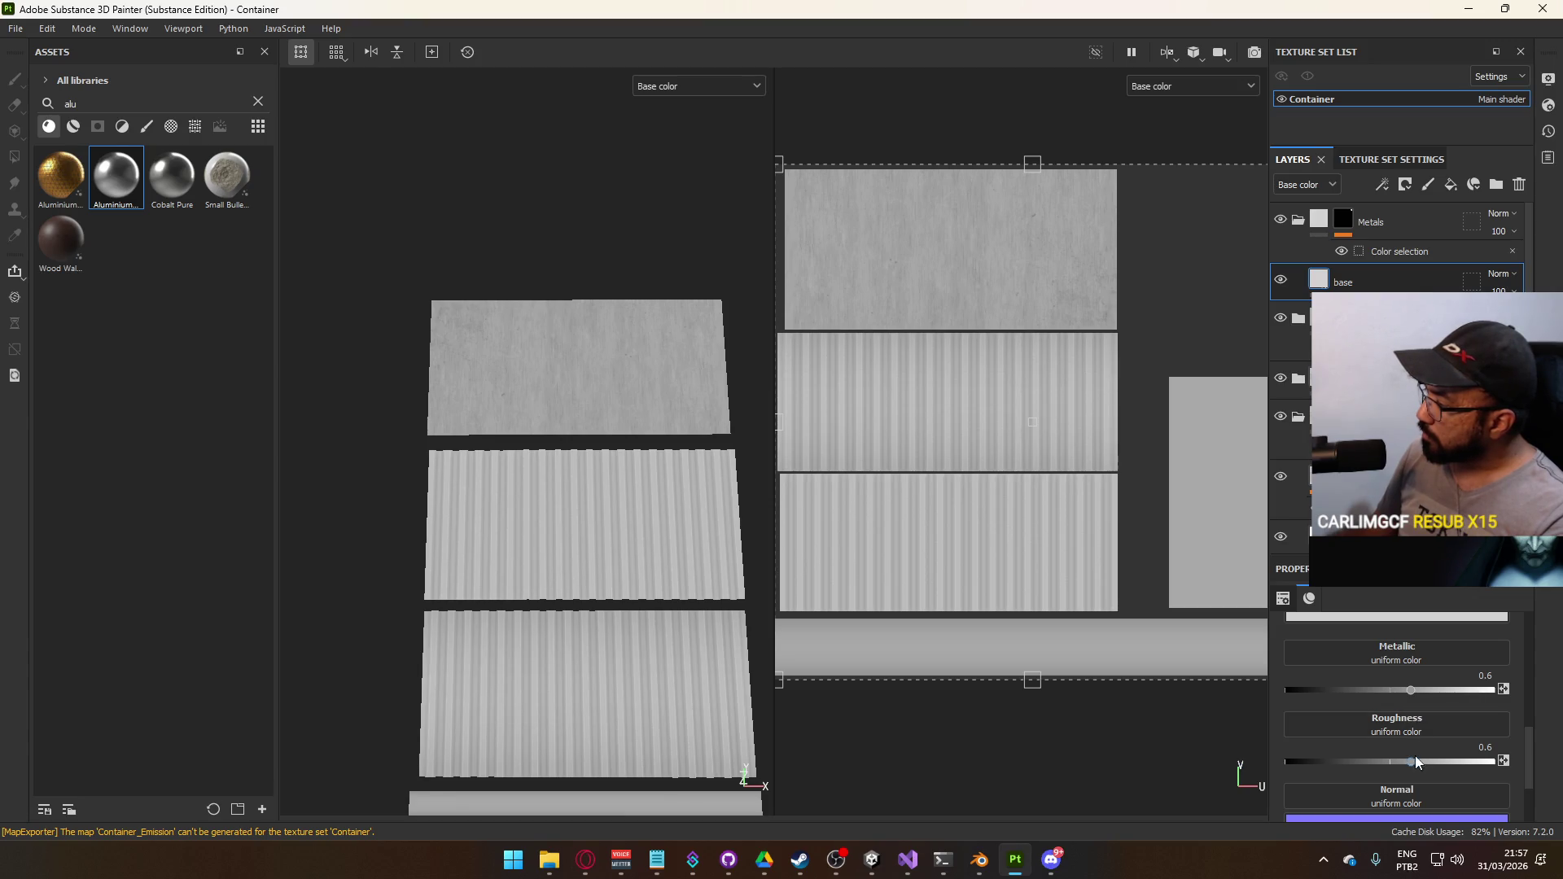
drag(1410, 761, 1286, 762)
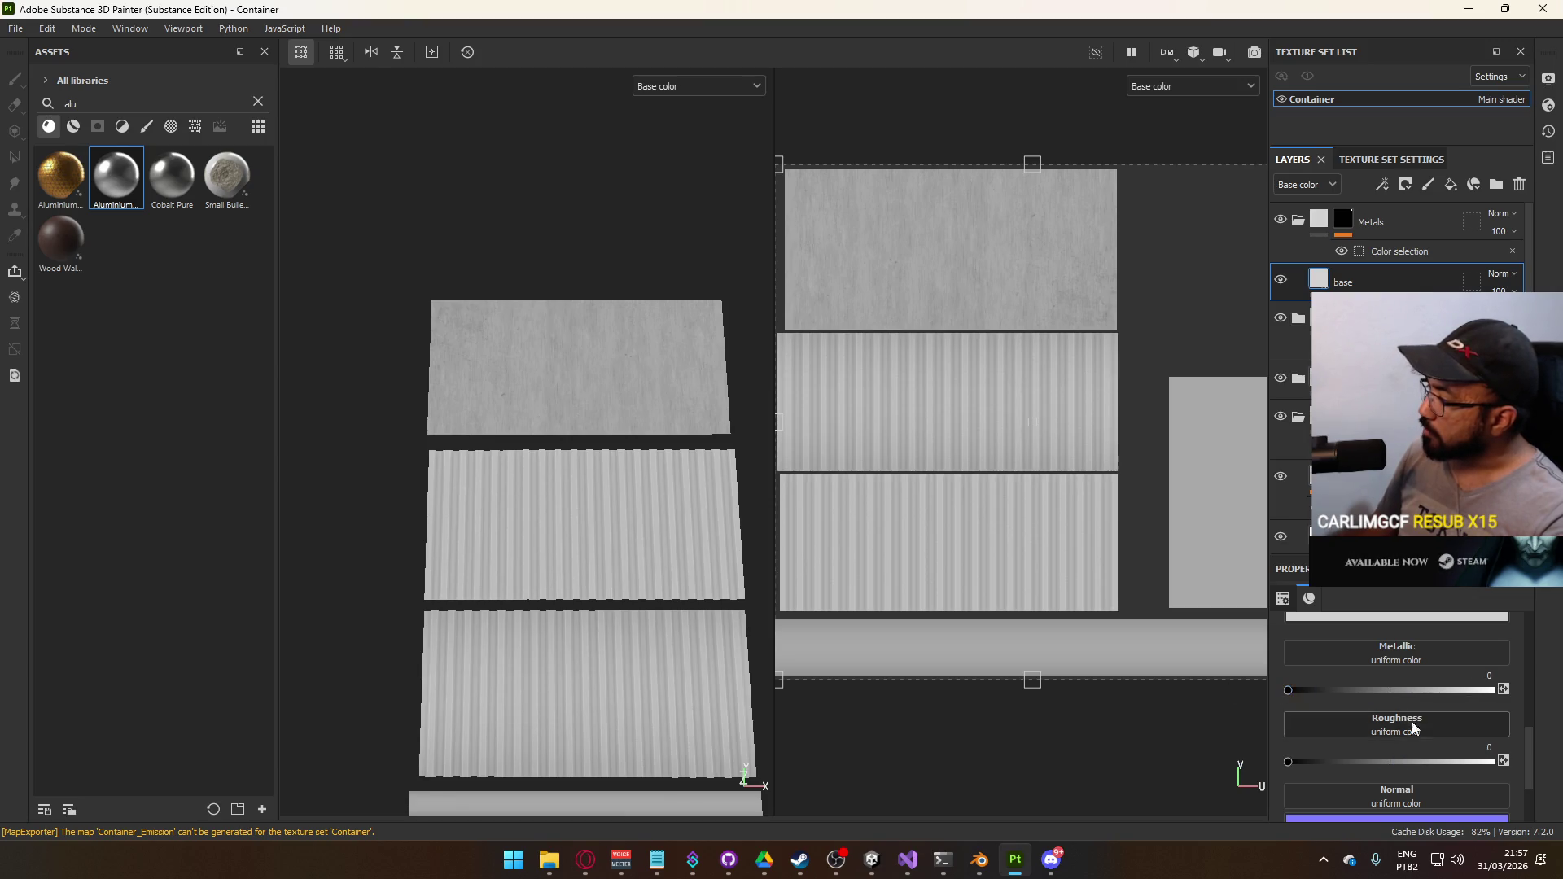
scroll(1412, 722, up, 2)
click(1415, 664)
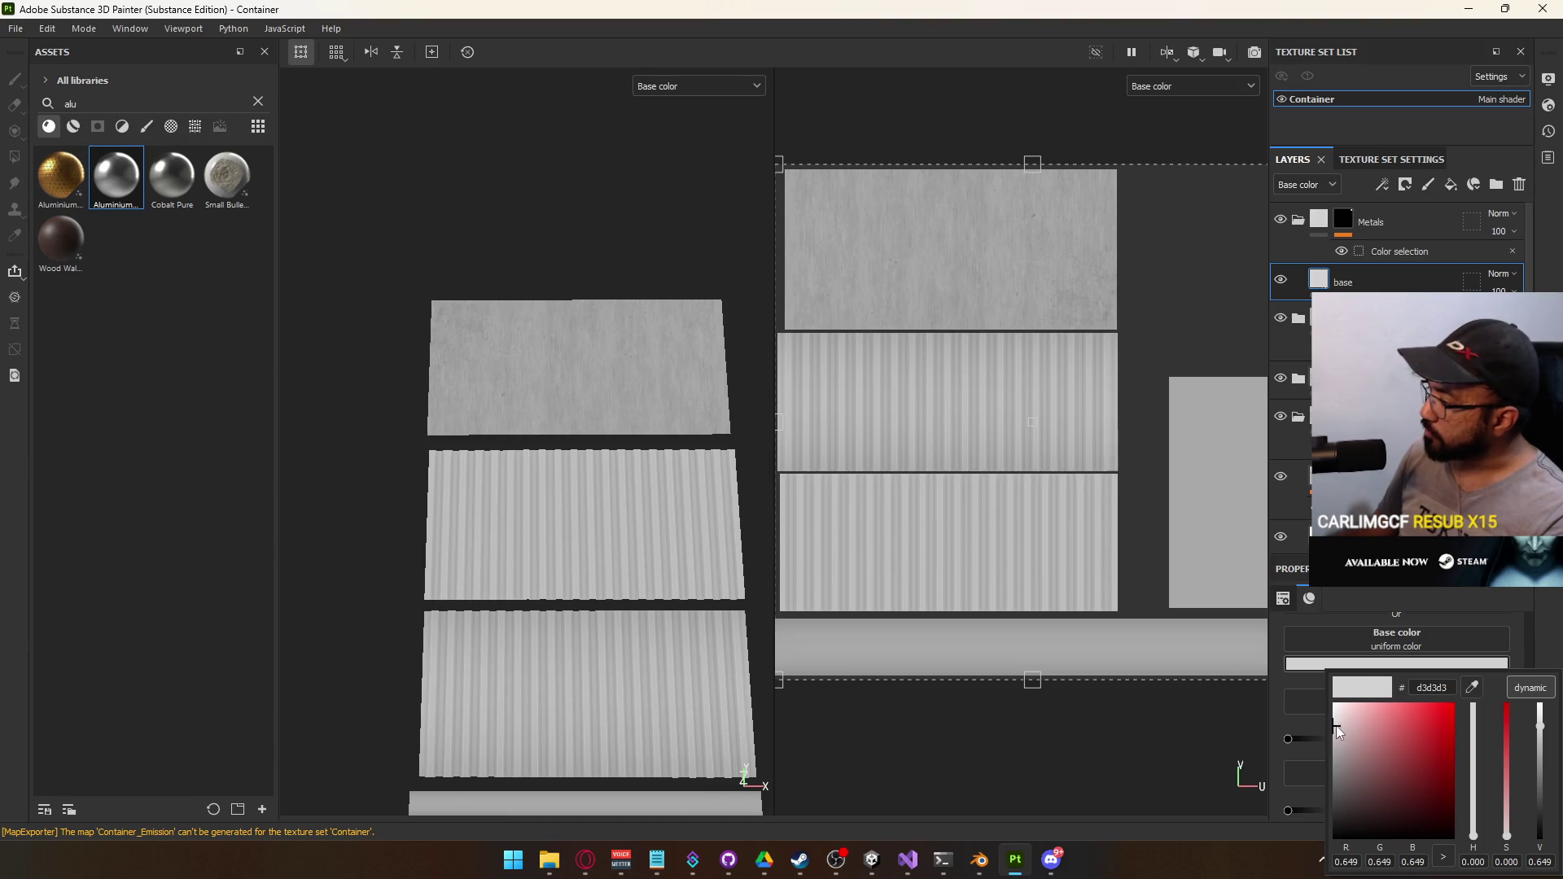
drag(1336, 726, 1330, 740)
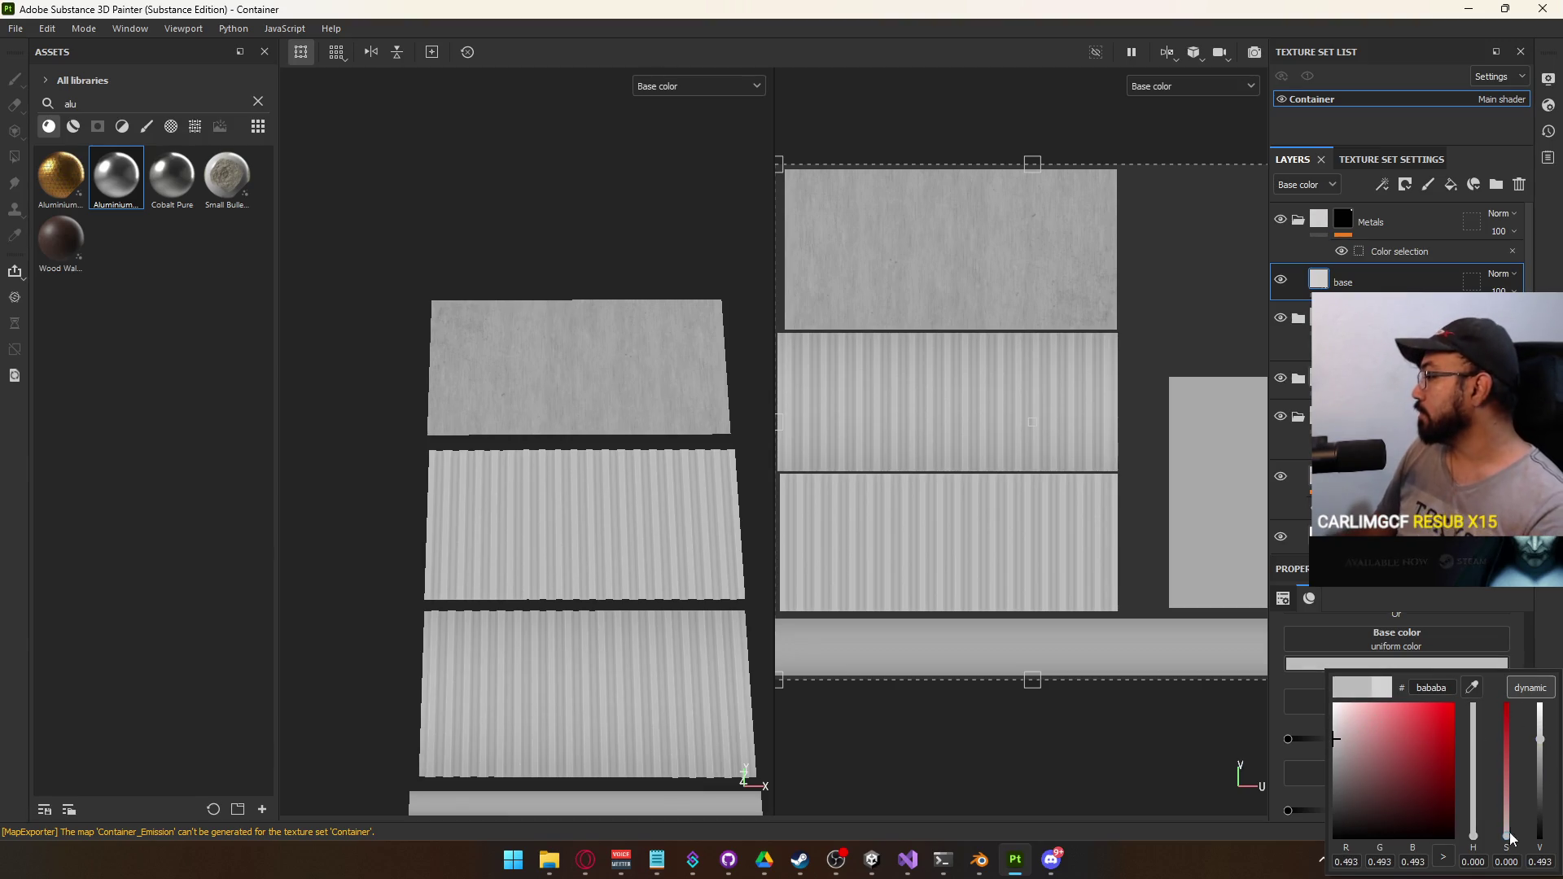
text(0.5)
key(Return)
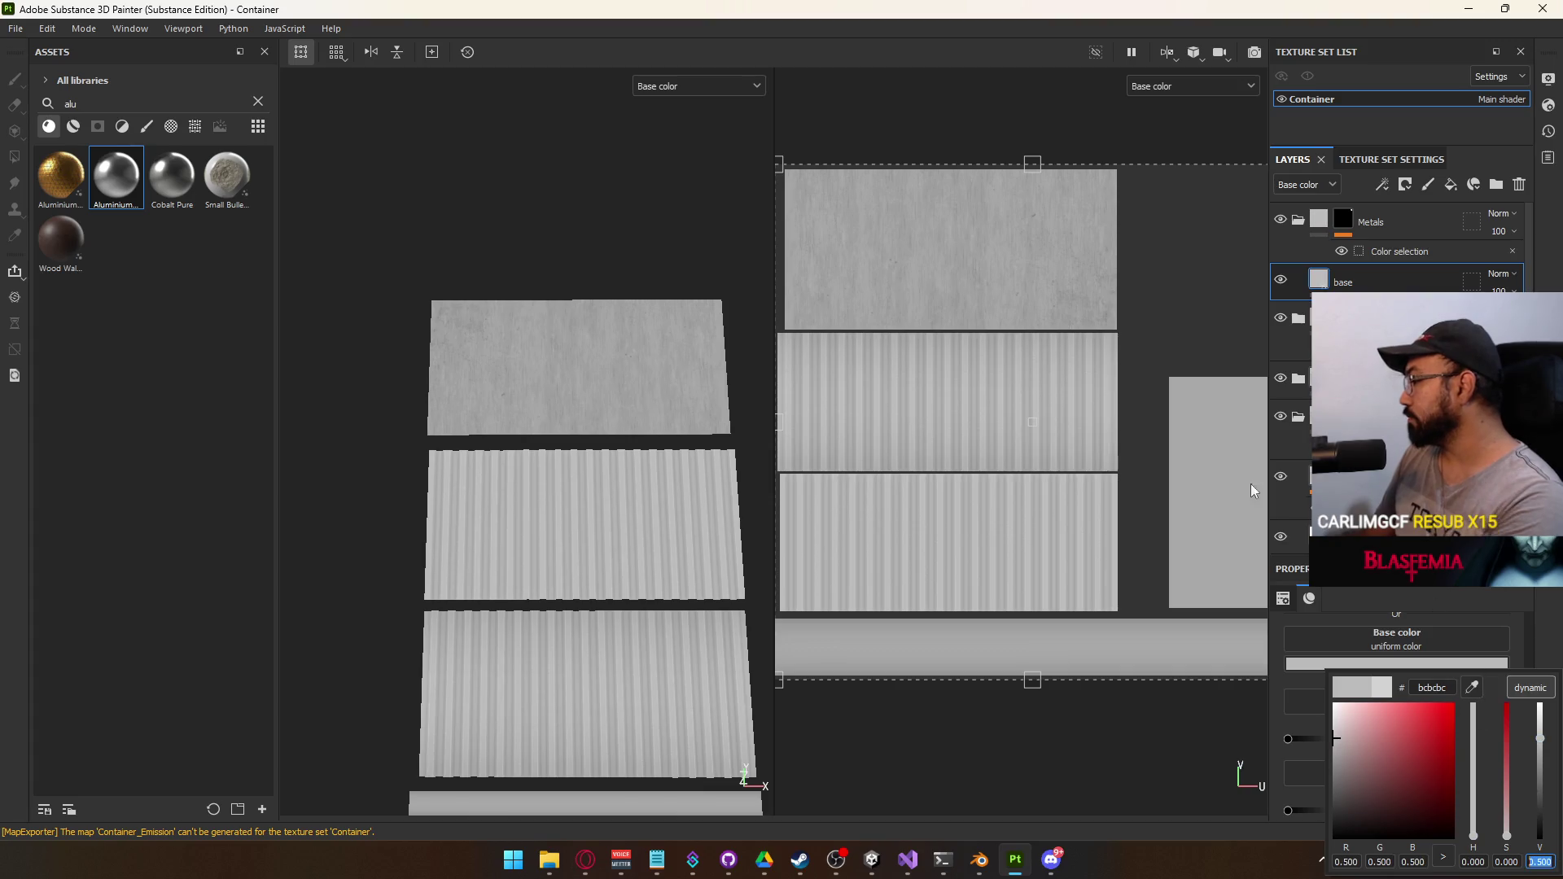
Export the Container textures and bring Unity back to the front
click(16, 29)
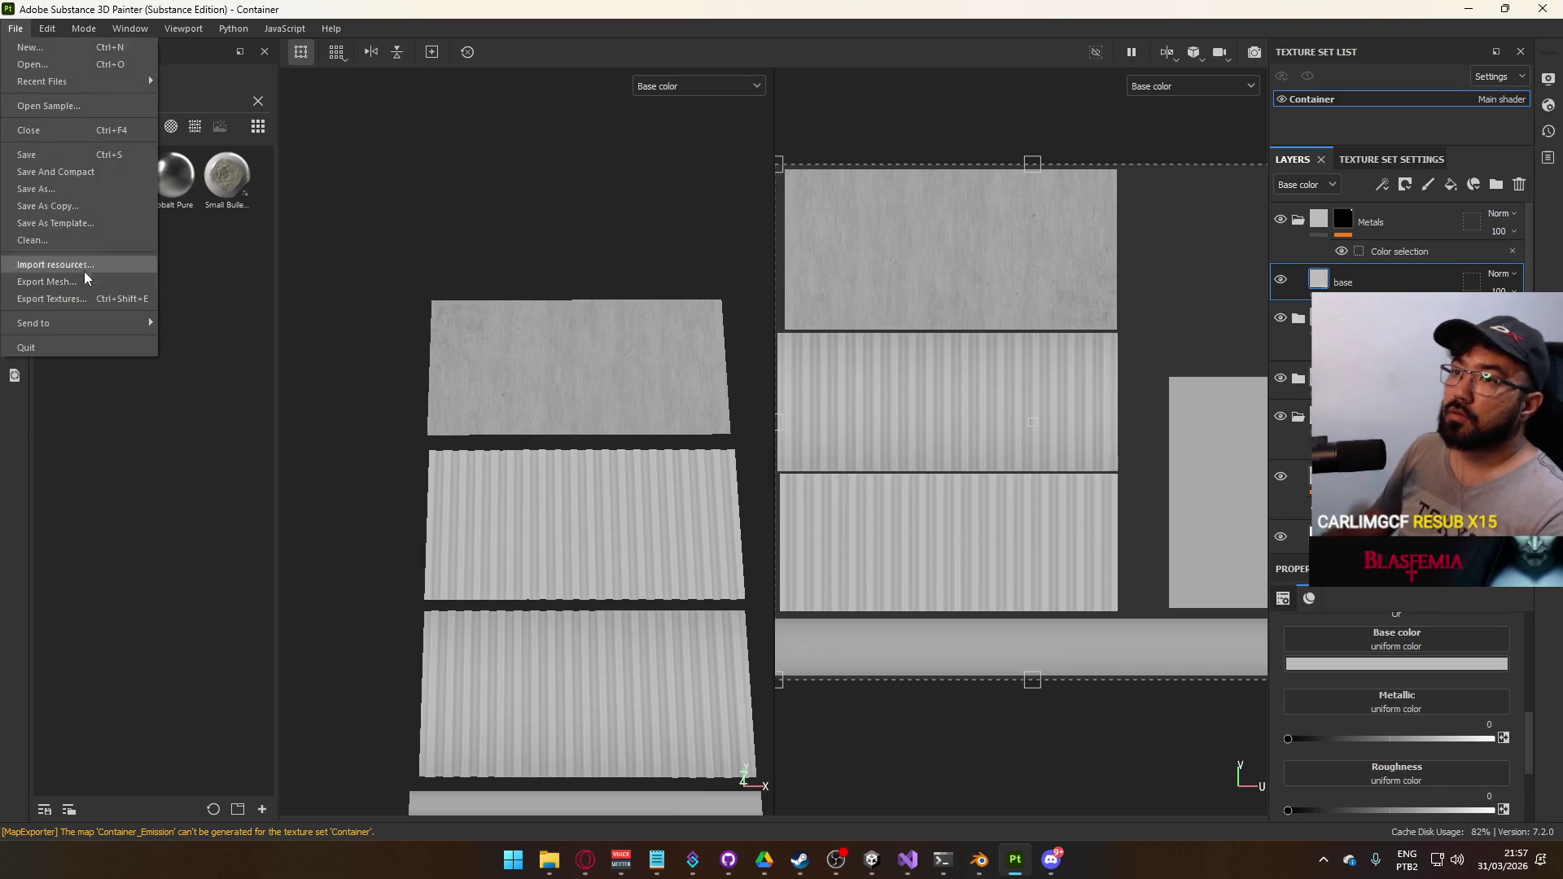
click(86, 298)
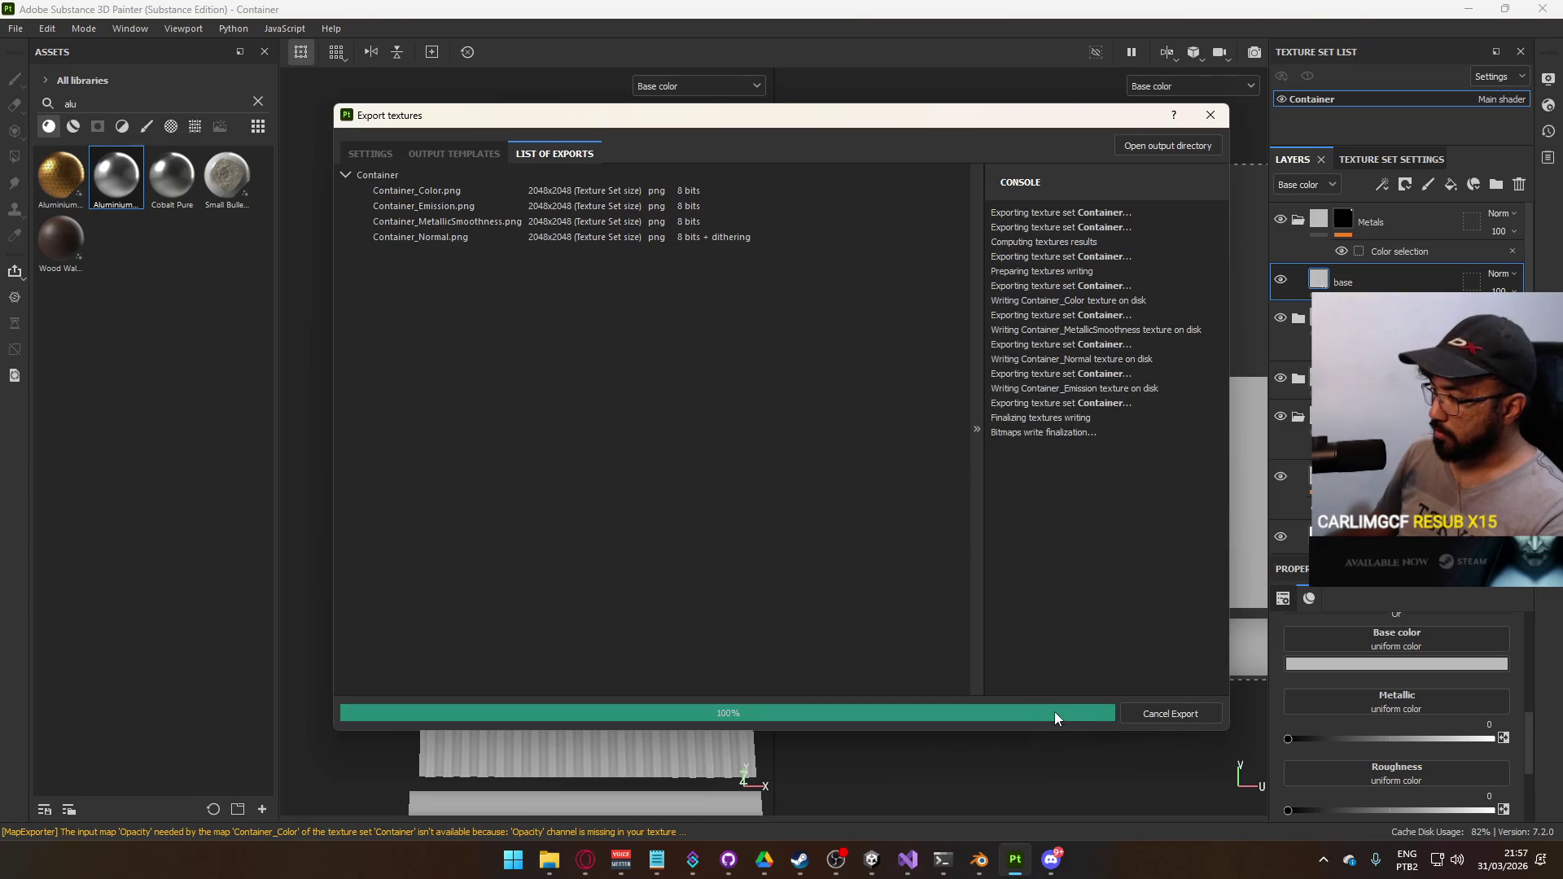
key(alt+Tab)
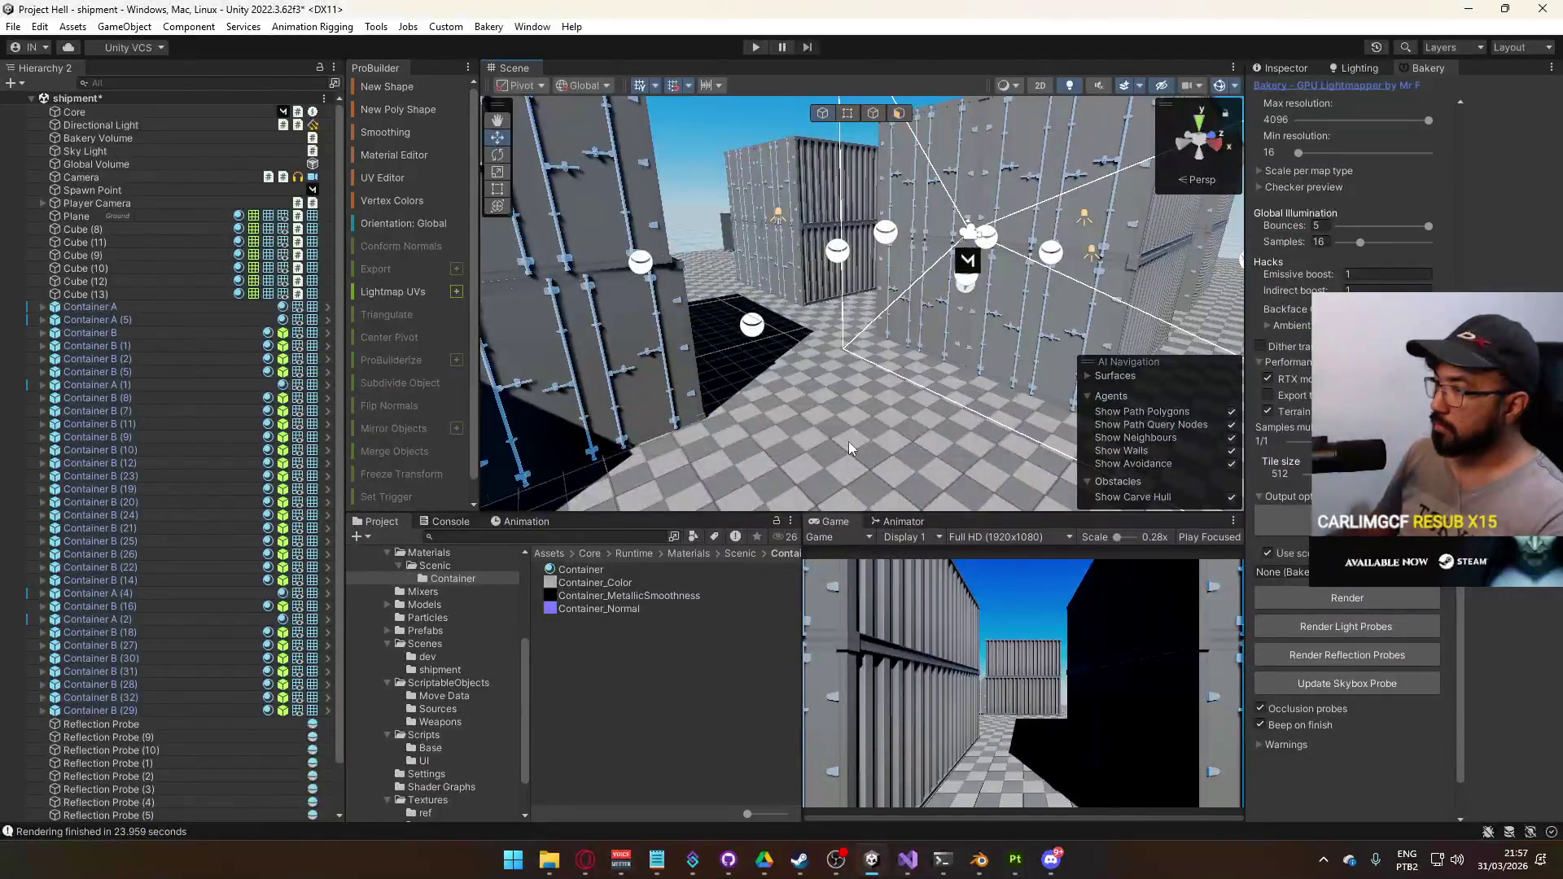
Select the container's Container Door Metals part and open its Container material
mouse_move(860, 475)
mouse_down()
mouse_move(890, 430)
mouse_move(773, 351)
mouse_up()
click(707, 294)
click(706, 293)
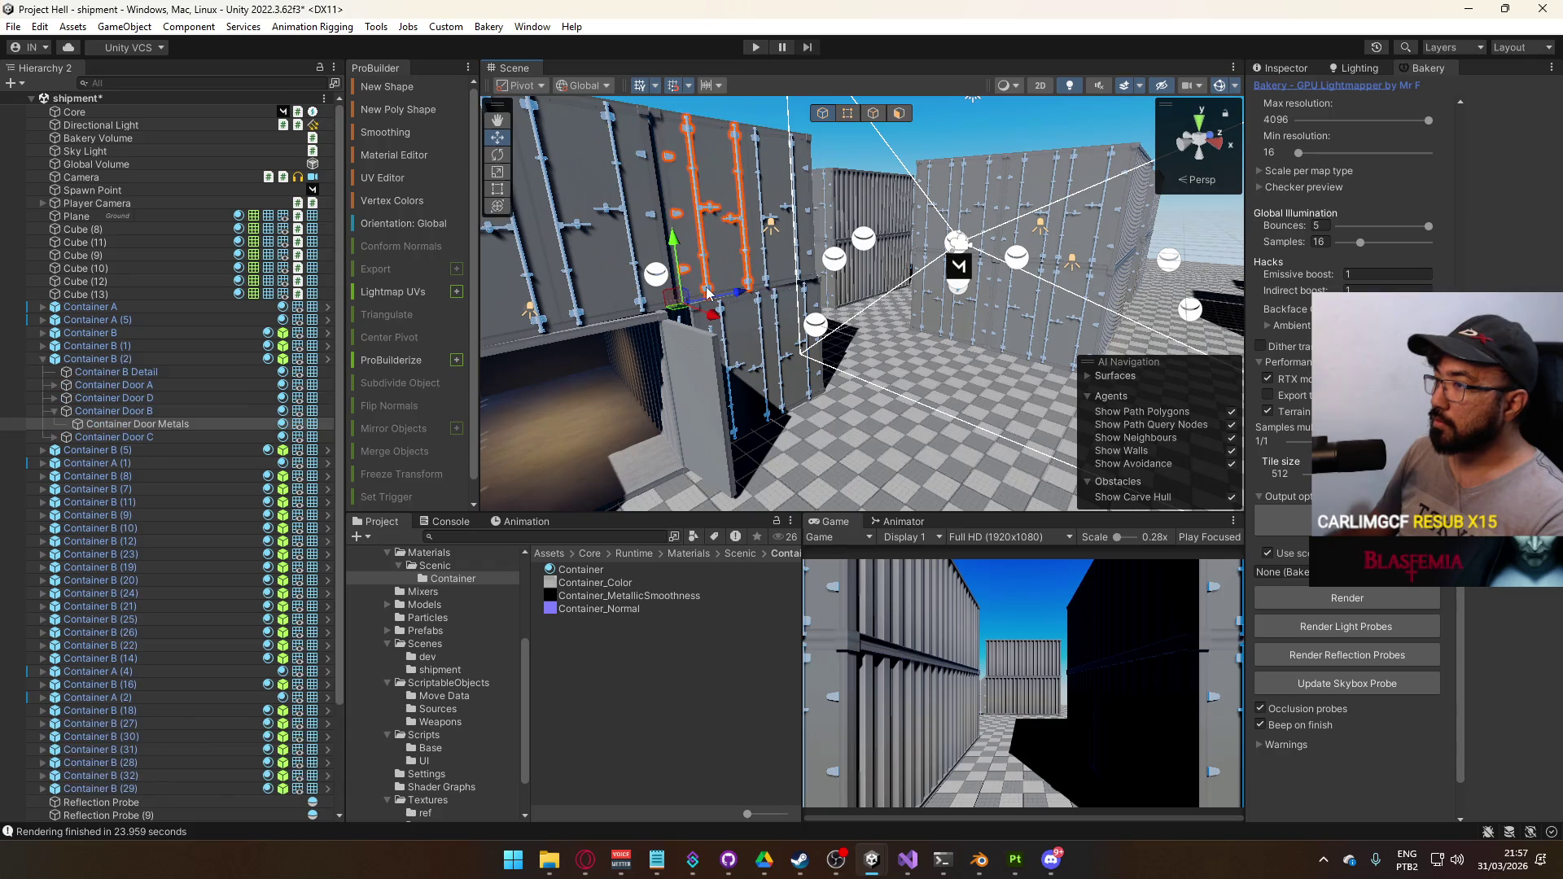
click(1281, 68)
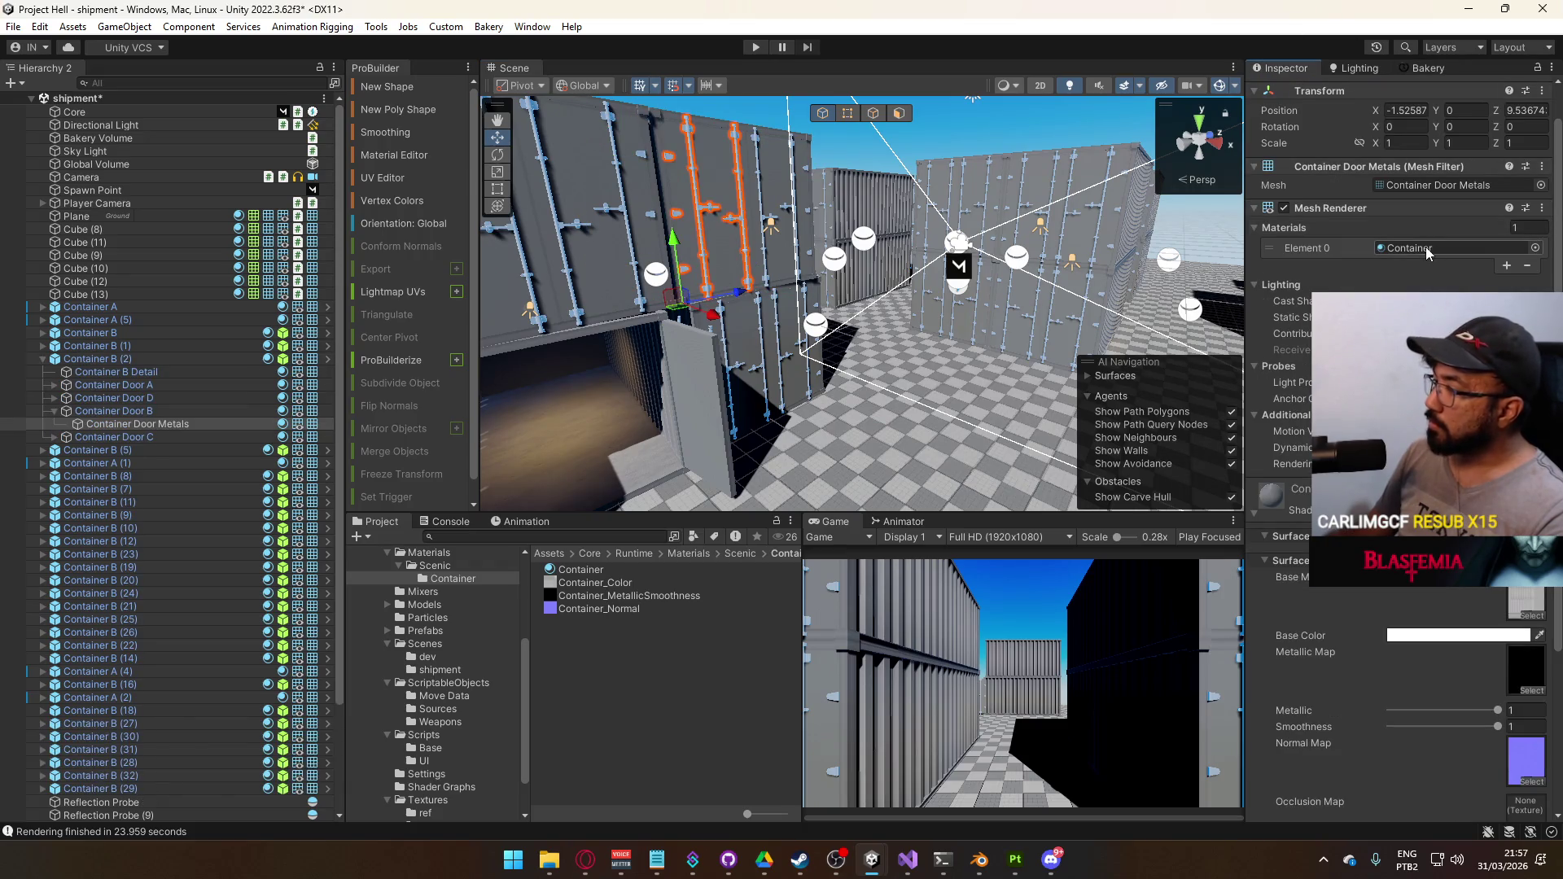
click(599, 572)
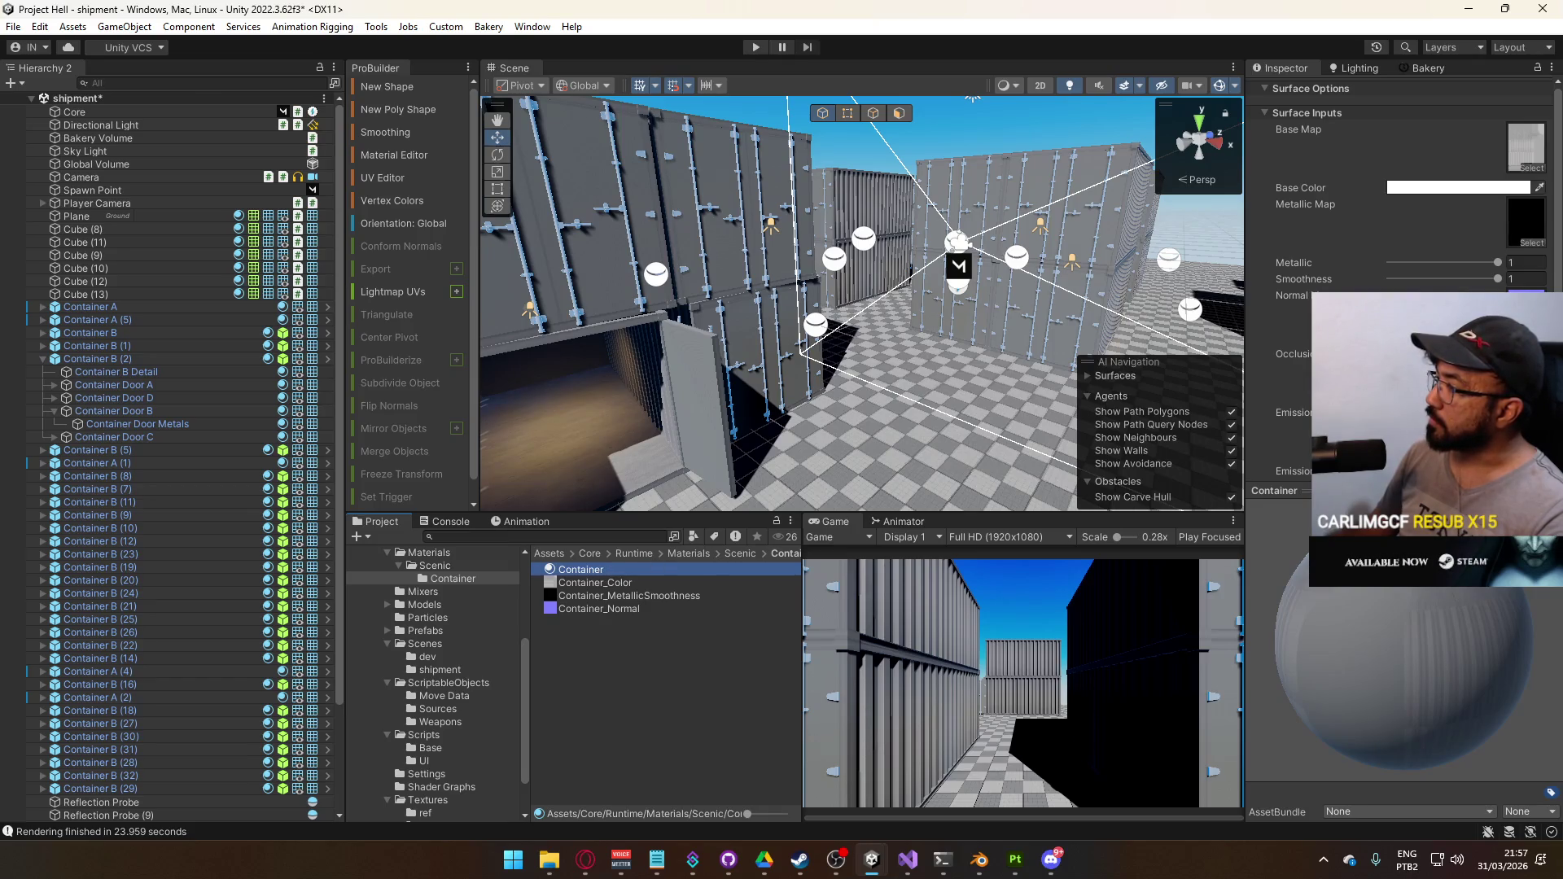
Adjust the Container material's Smoothness (about 0.64) and Metallic values
mouse_move(1496, 279)
mouse_down()
mouse_move(1390, 279)
mouse_move(1460, 279)
mouse_up()
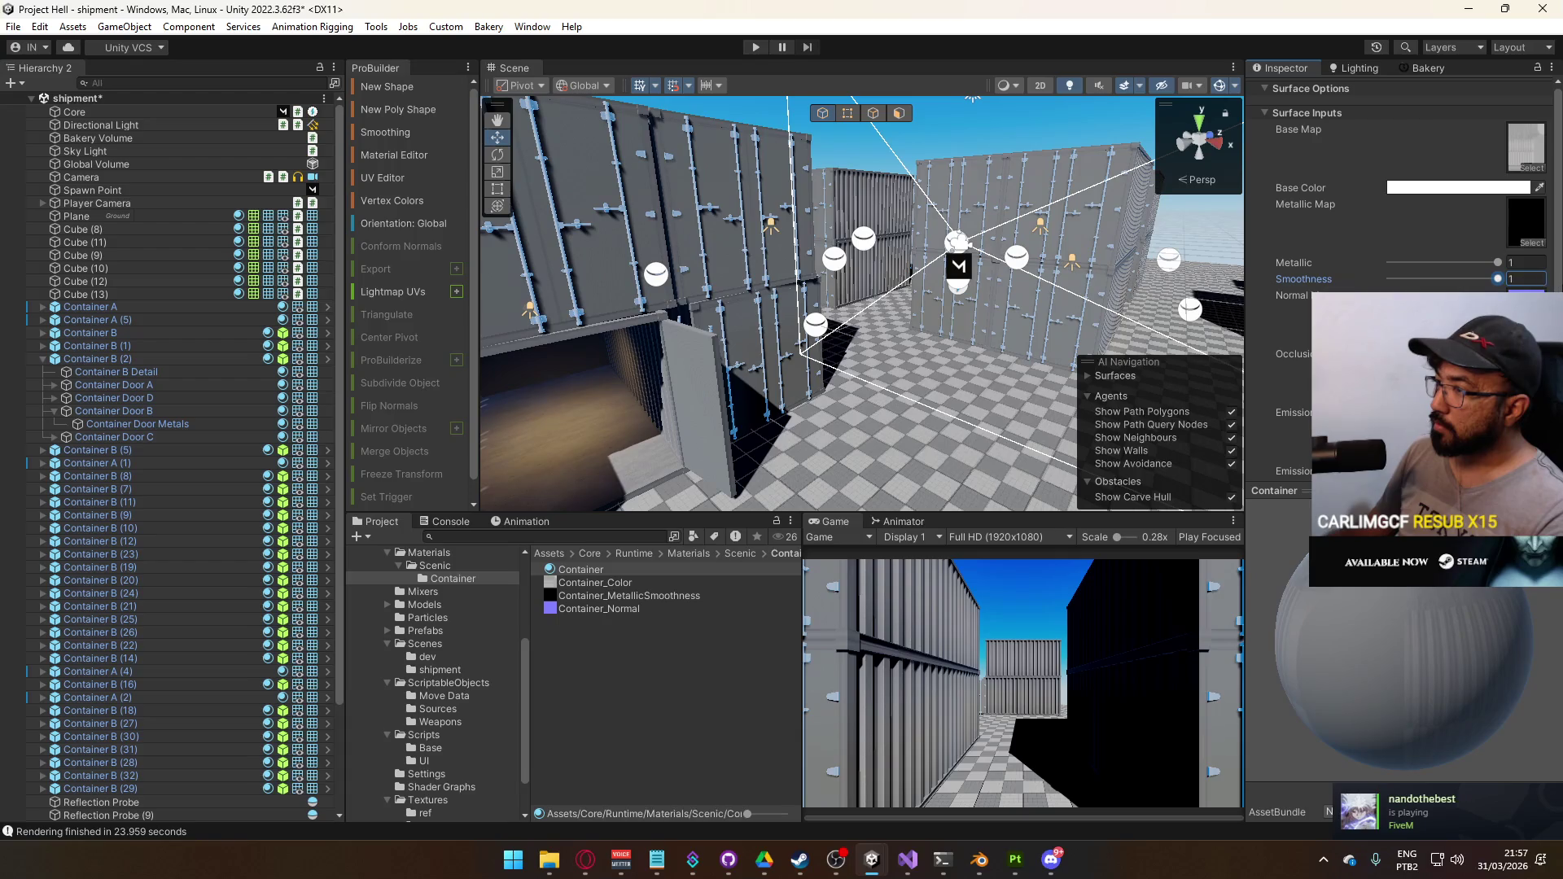
click(1511, 265)
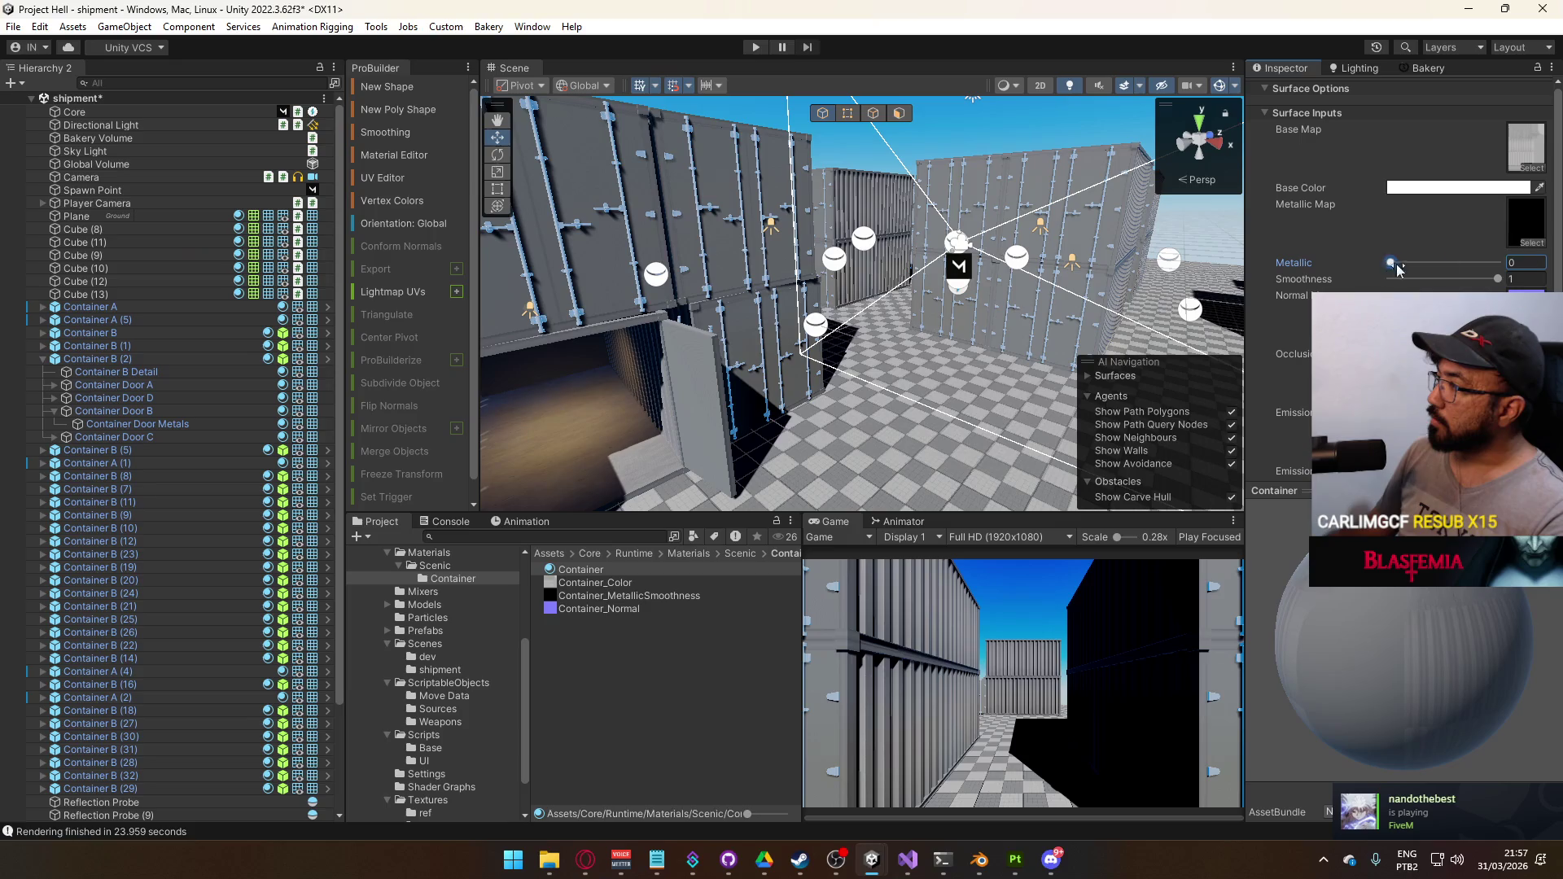
scroll(943, 279, up, 10)
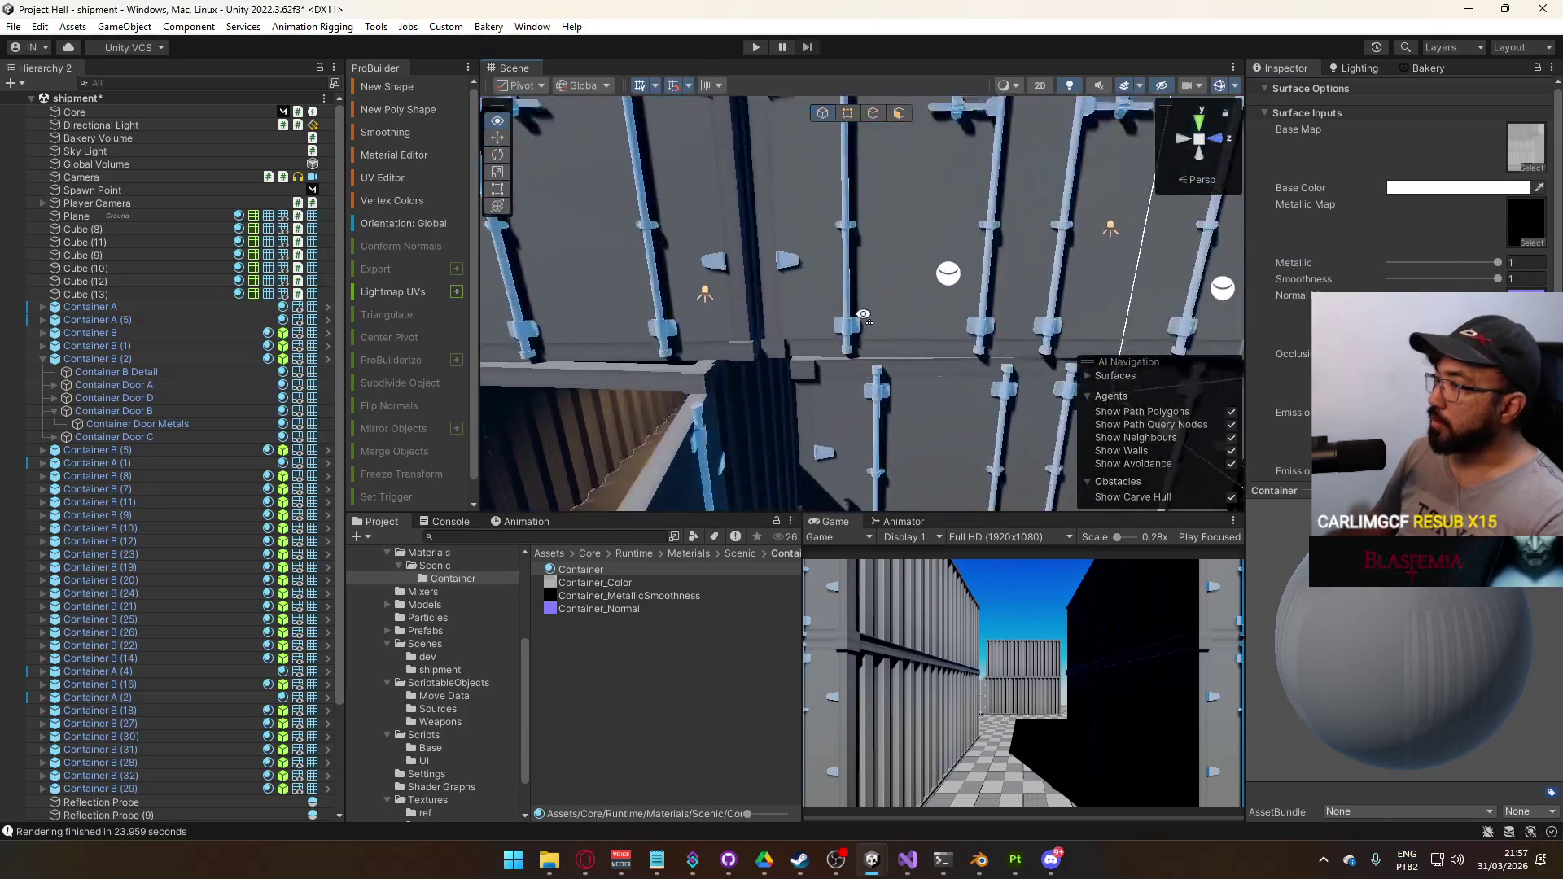
click(949, 275)
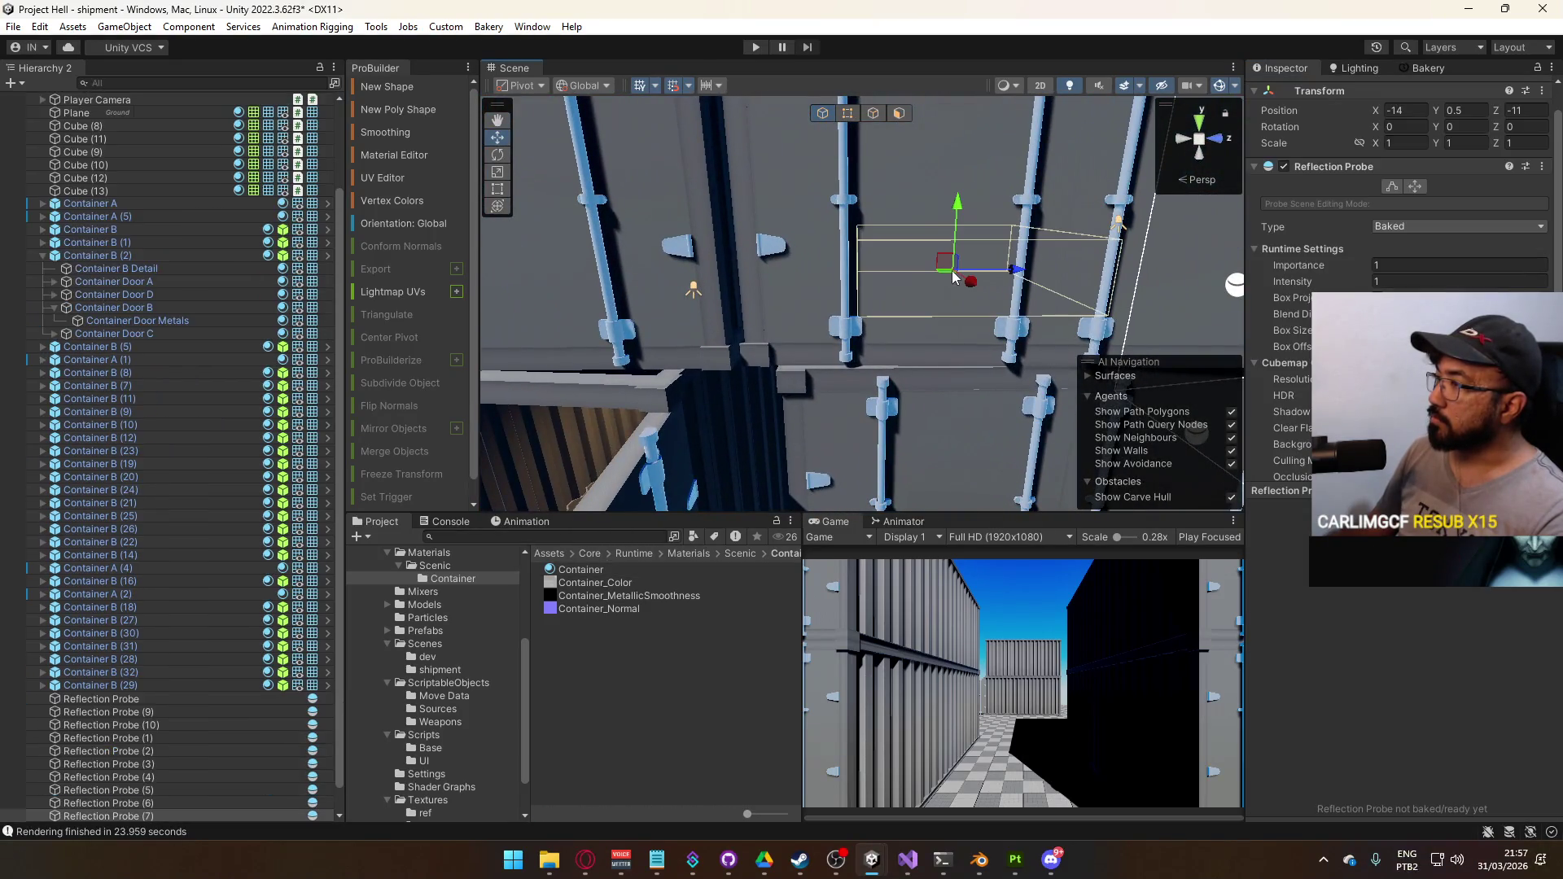
Render all the scene's reflection probes with Bakery
click(1412, 71)
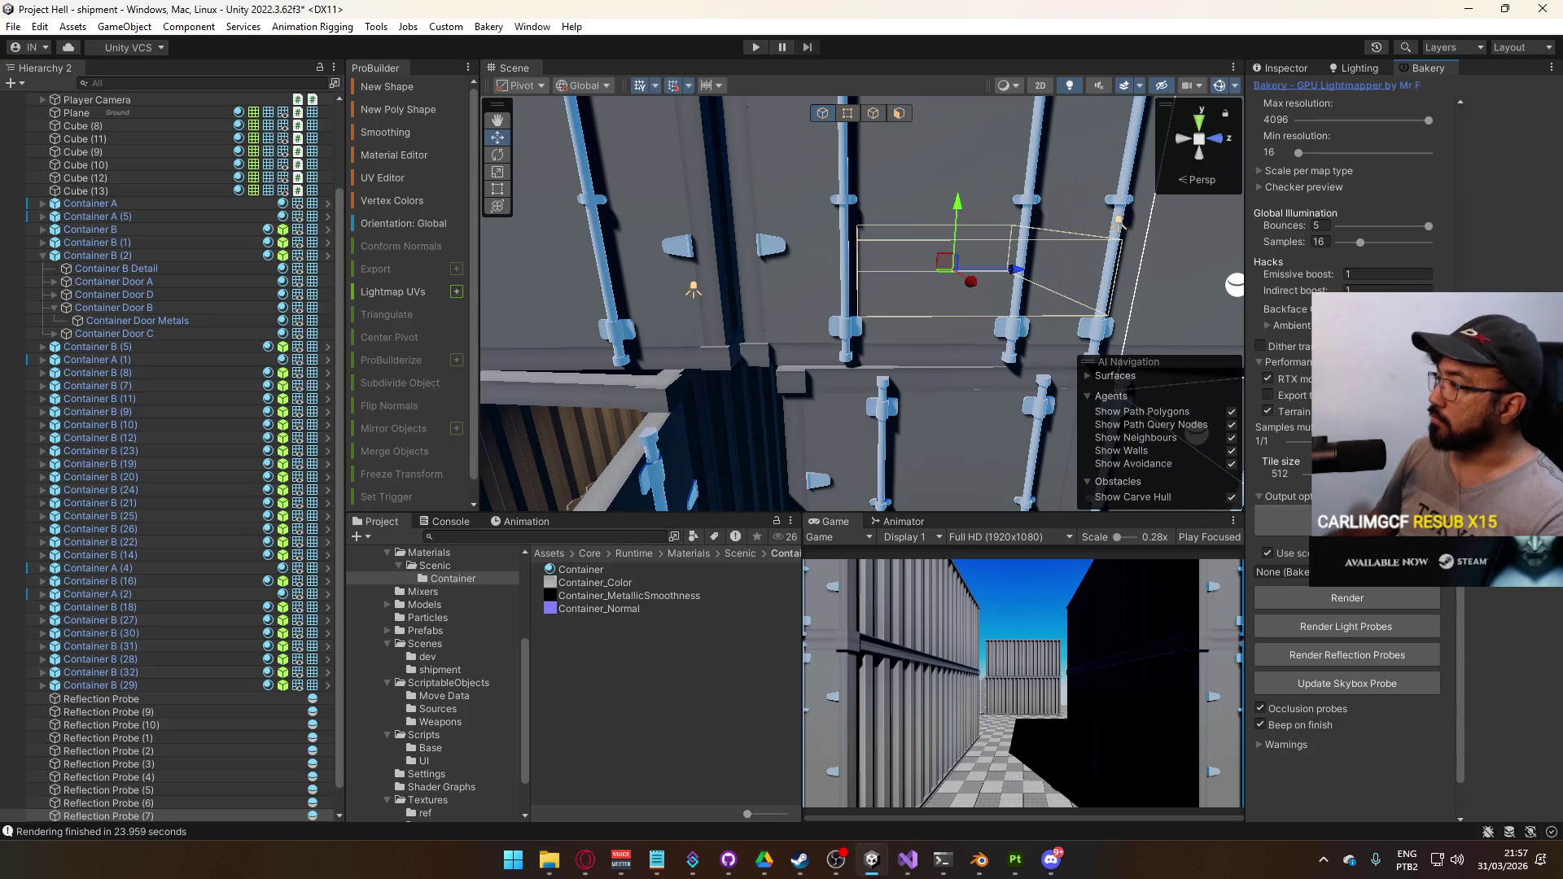
click(1360, 669)
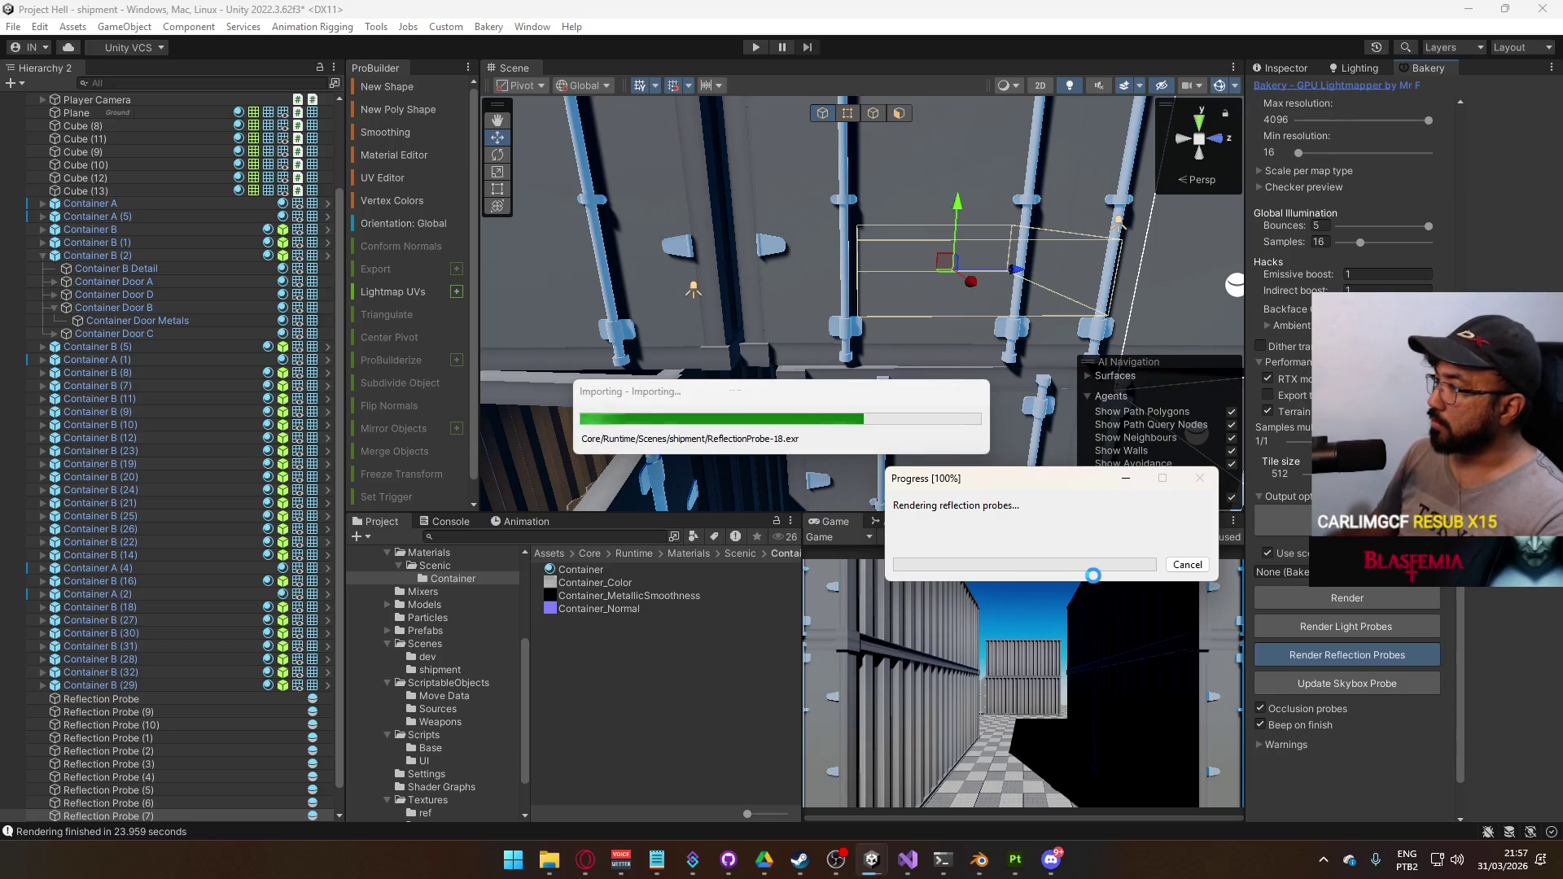
drag(1010, 423, 999, 404)
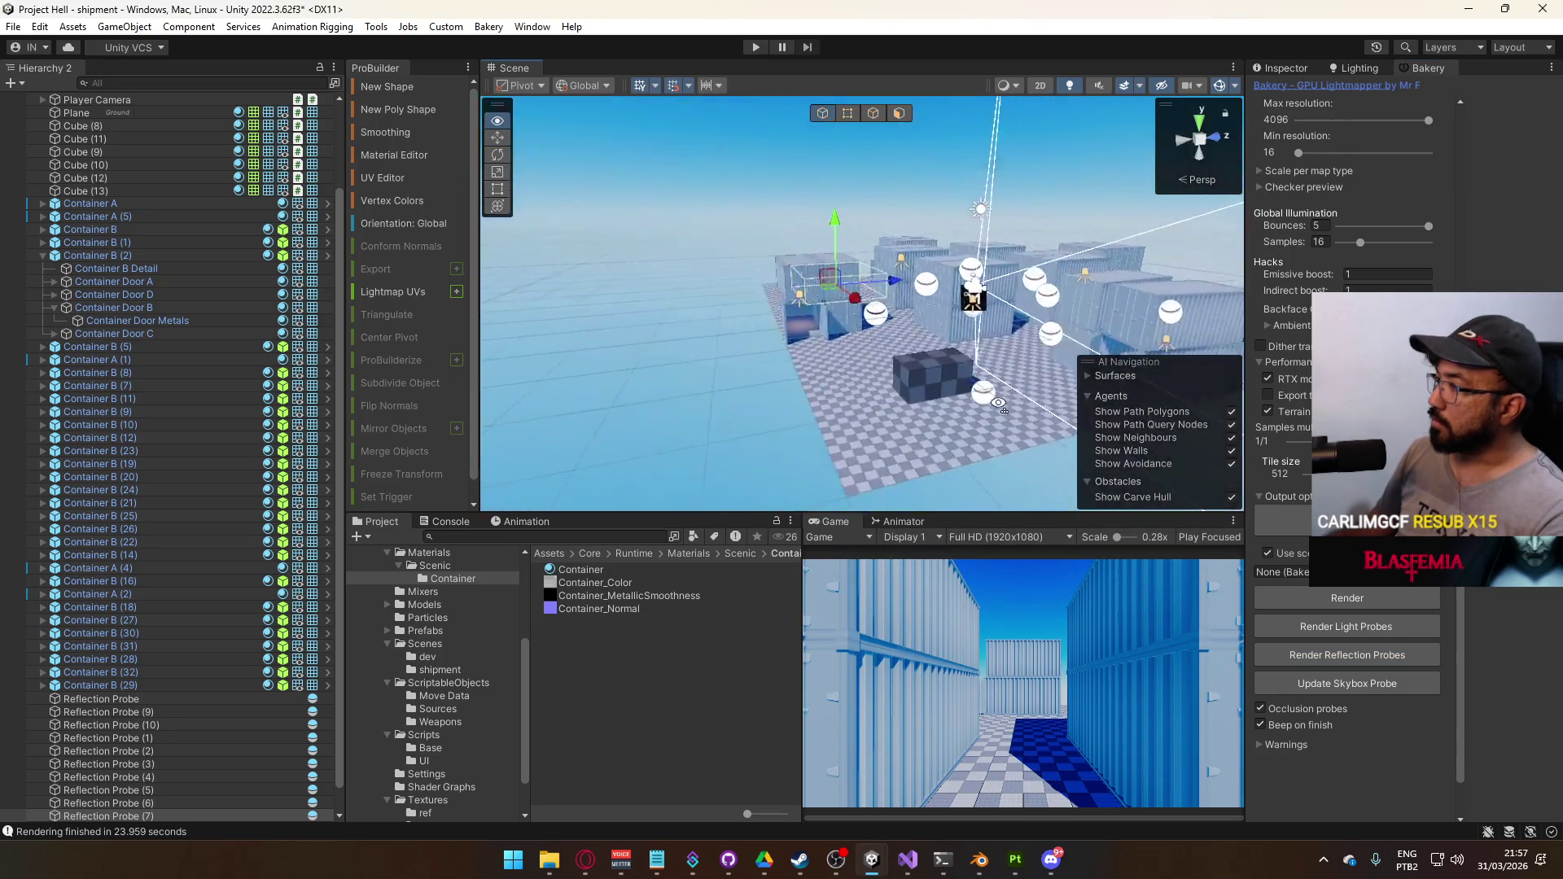
scroll(1026, 410, up, 5)
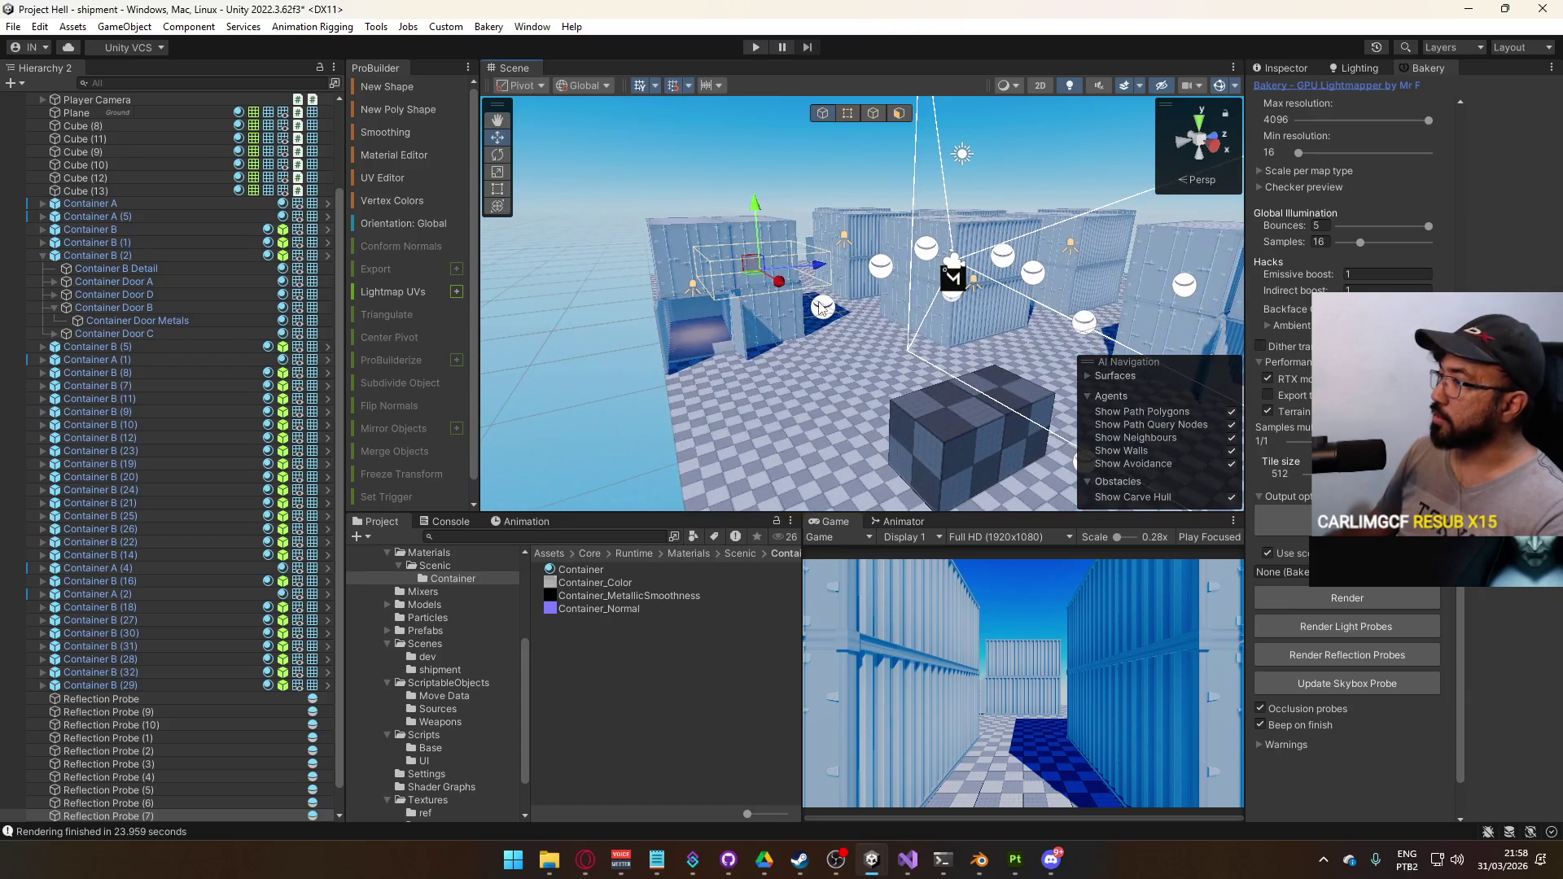
Inspect Reflection Probe (6) and select all Reflection Probes through (8) in the Hierarchy
click(820, 307)
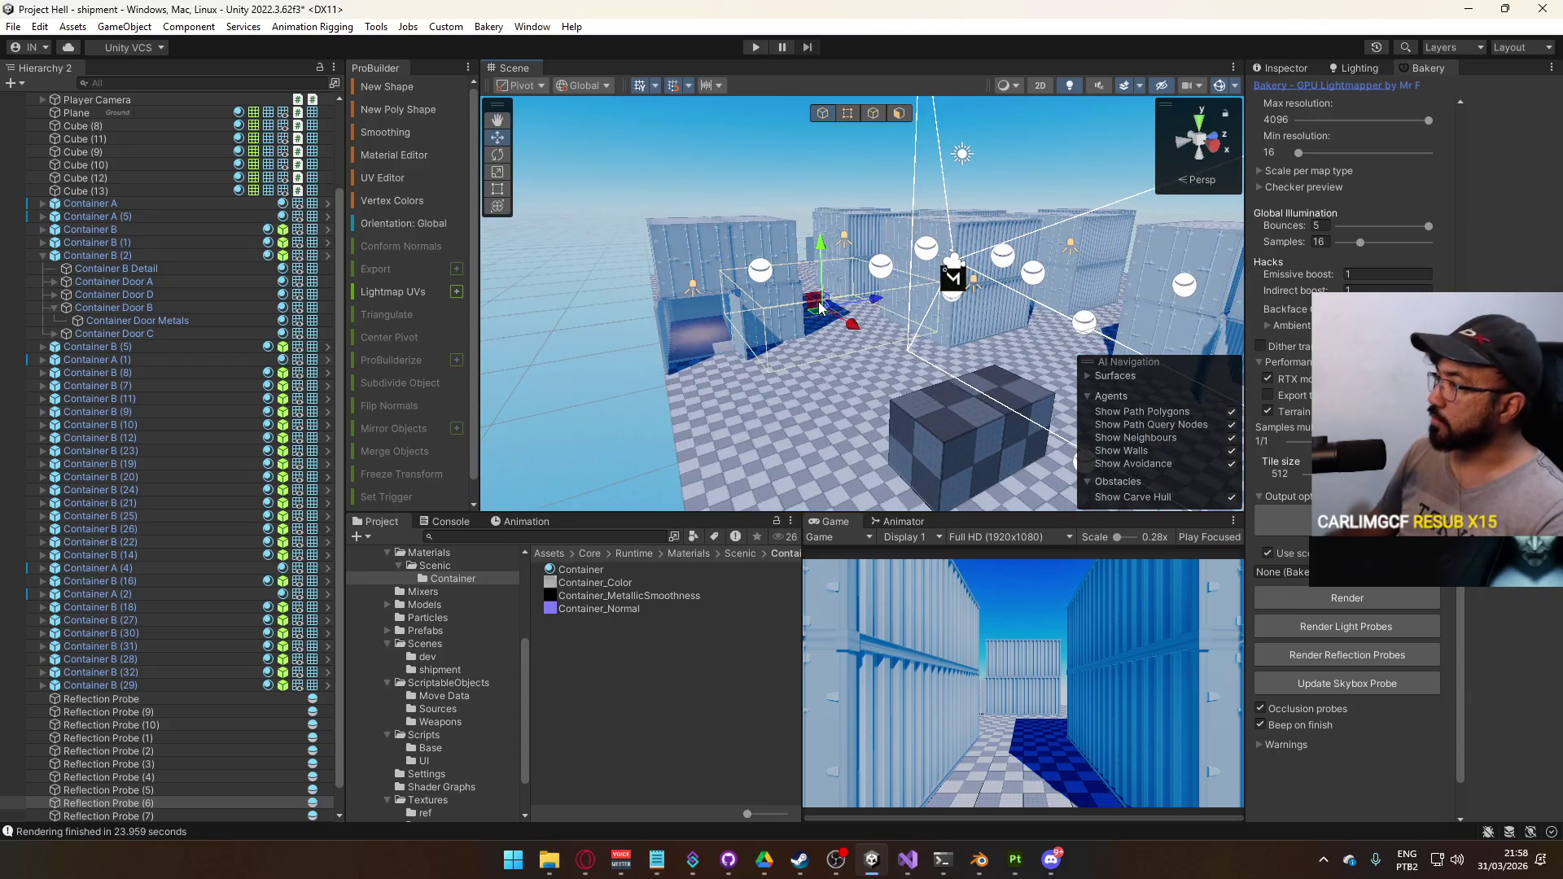
click(1280, 68)
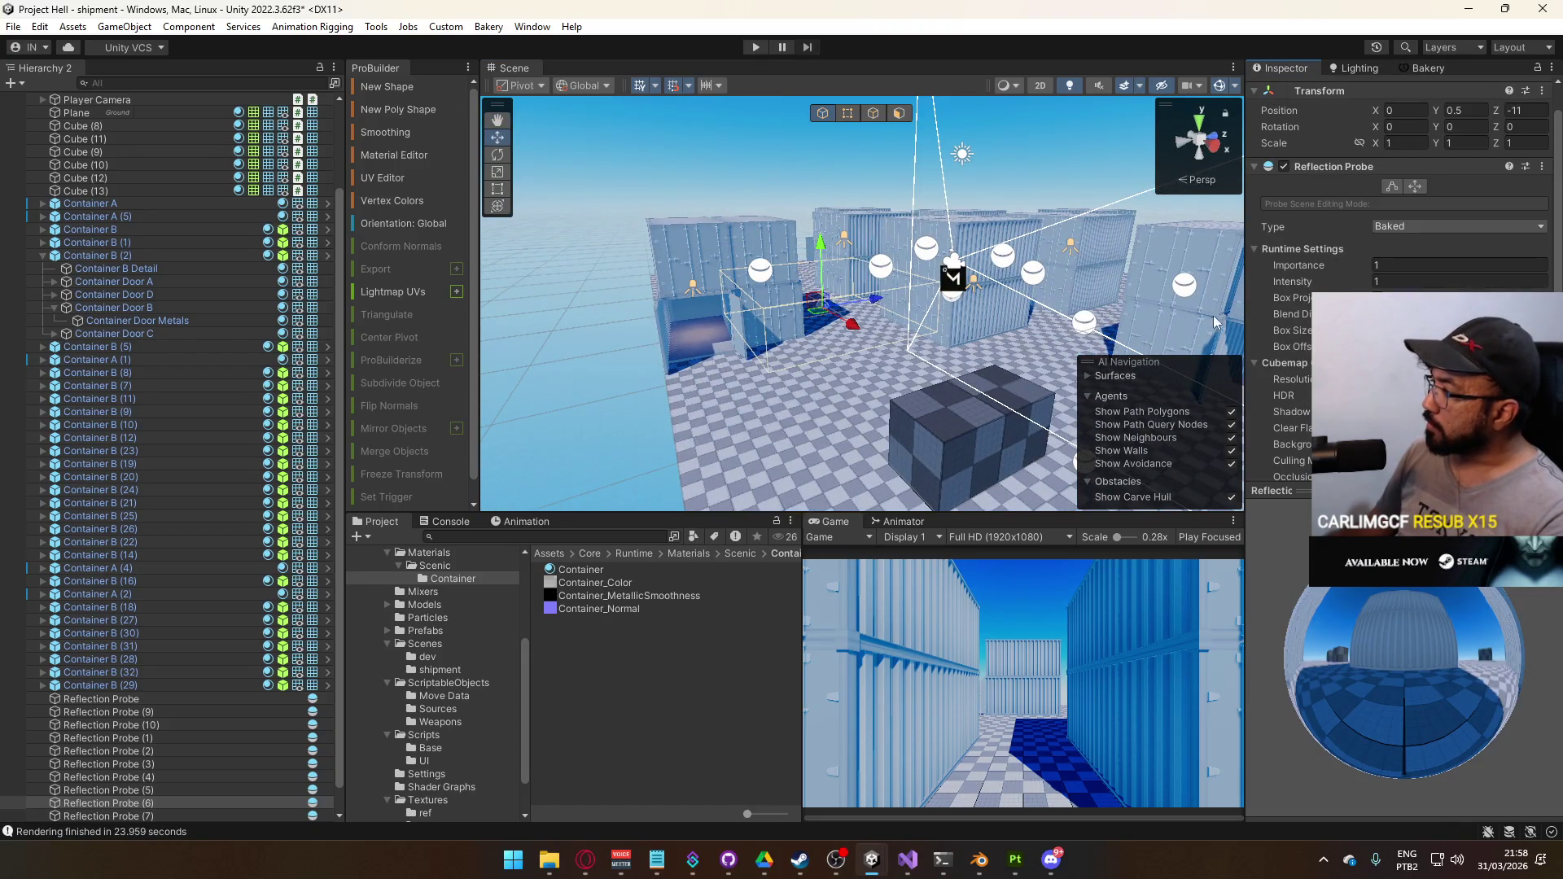
scroll(163, 570, down, 1)
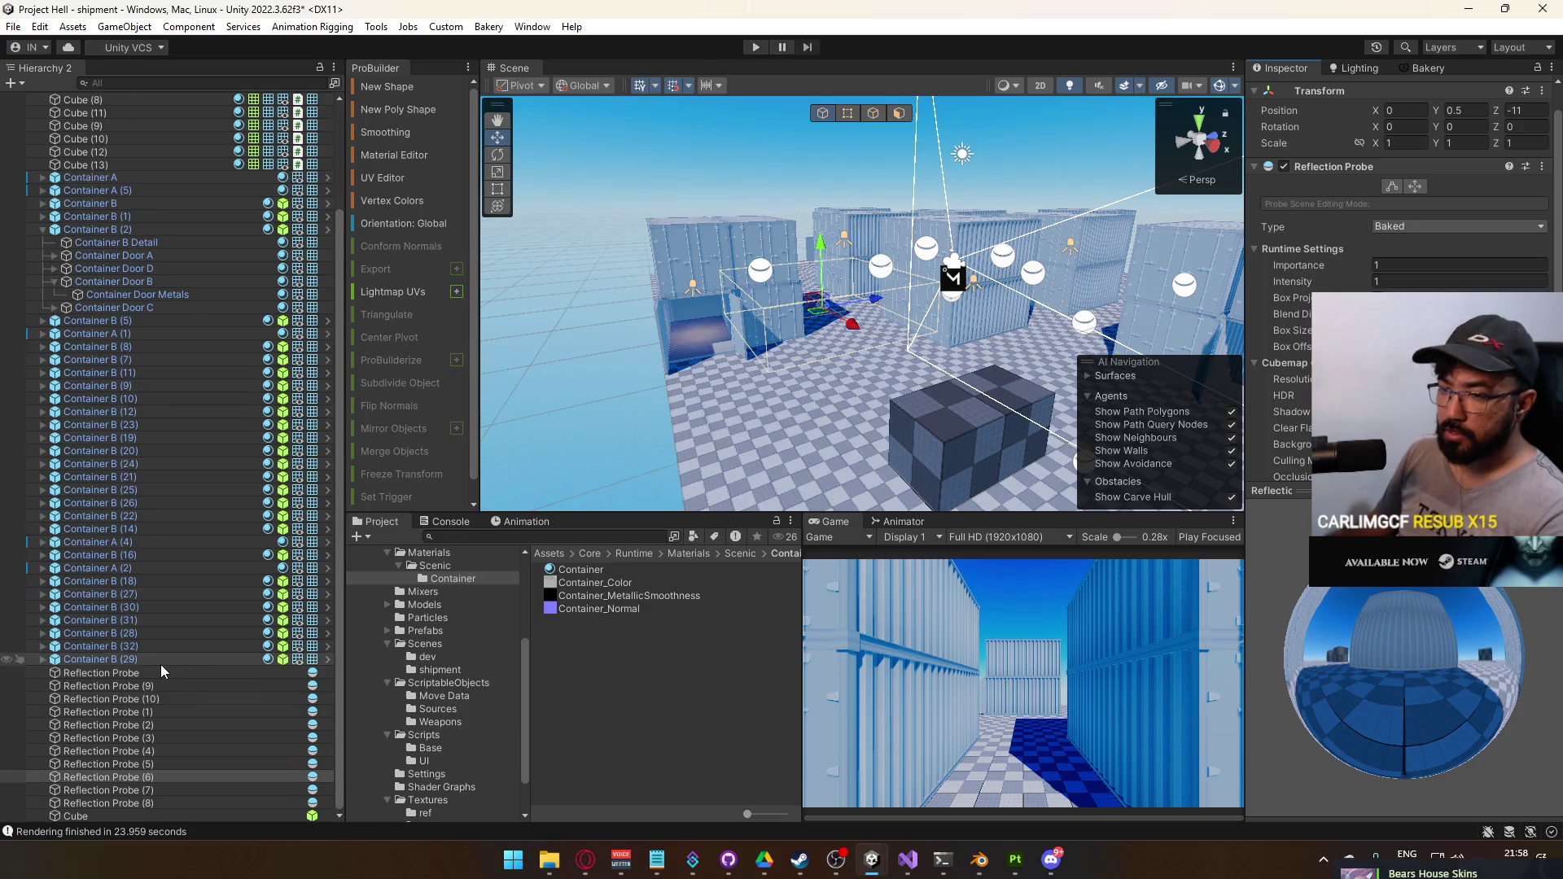
click(157, 673)
shift+click(167, 803)
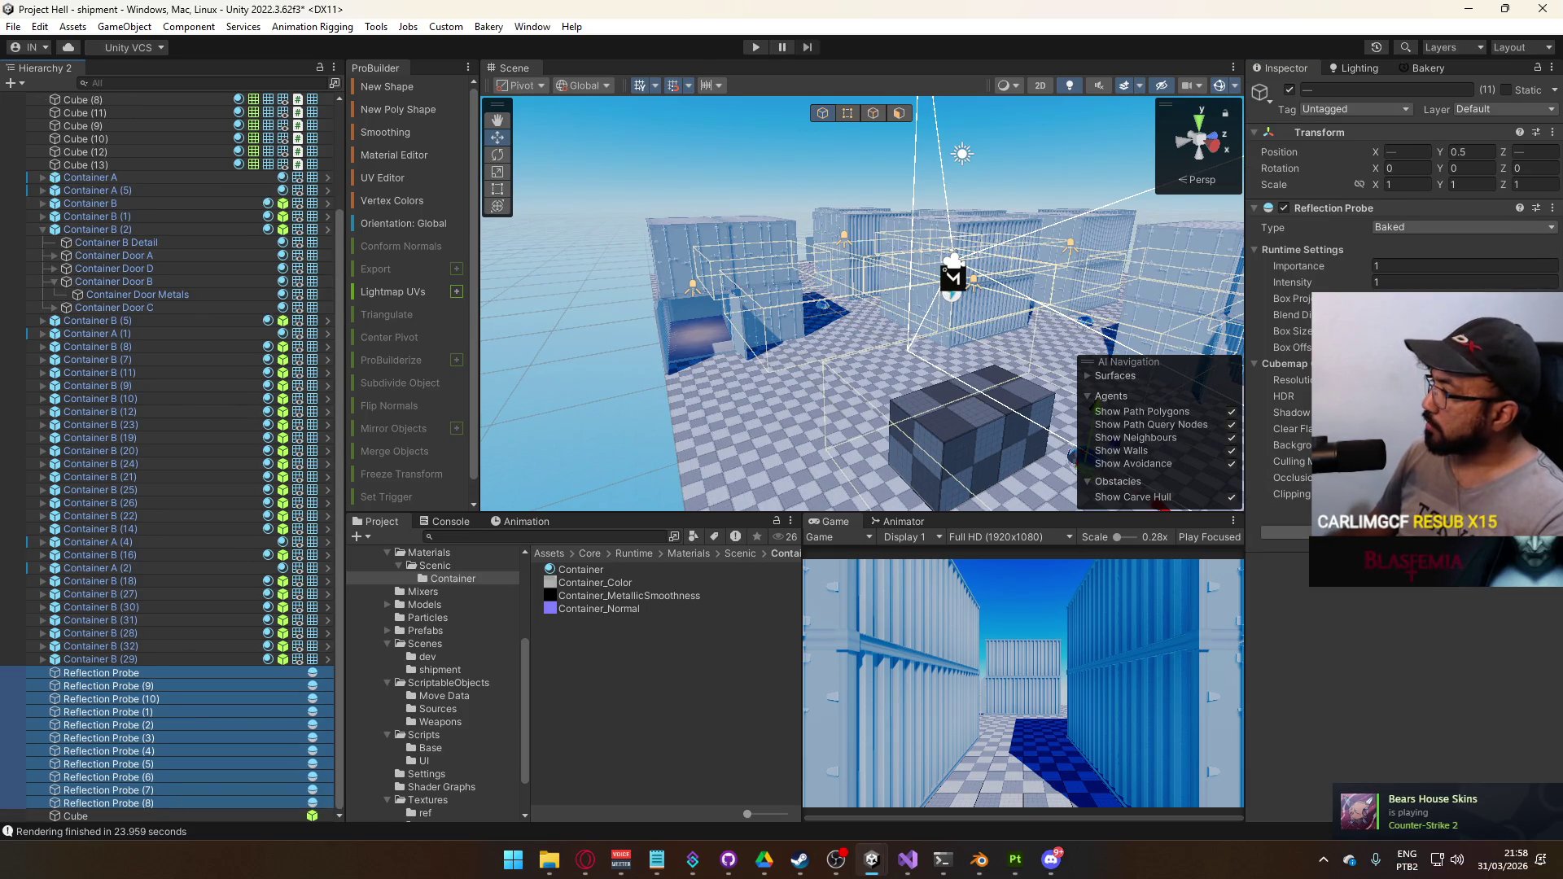
Bake the selected reflection probes and put the Cube on the Barrier layer
click(1175, 487)
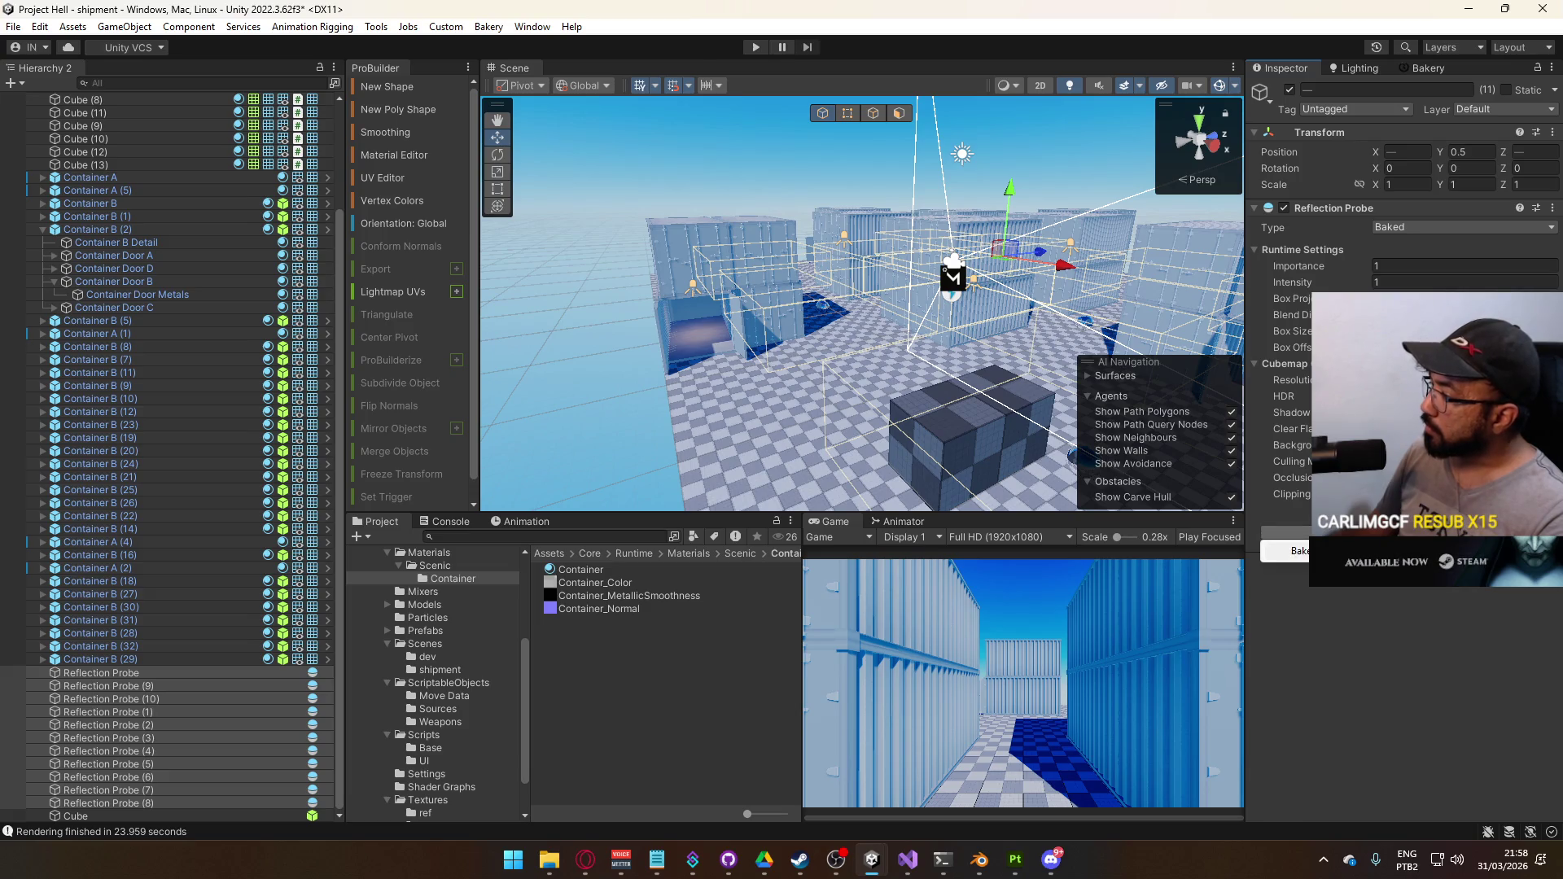
click(1286, 551)
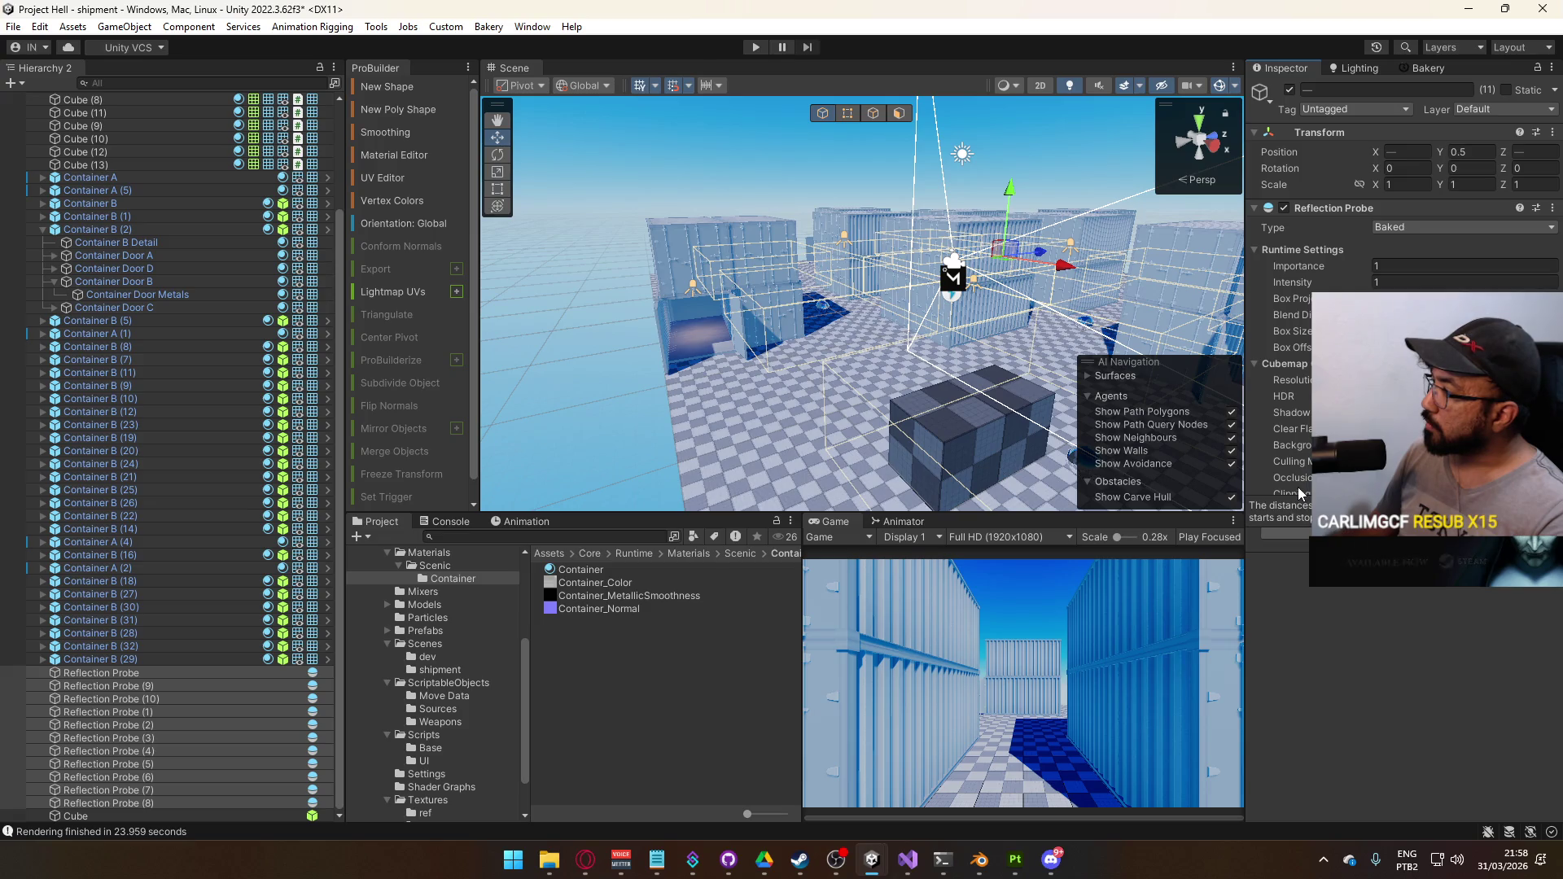
click(139, 815)
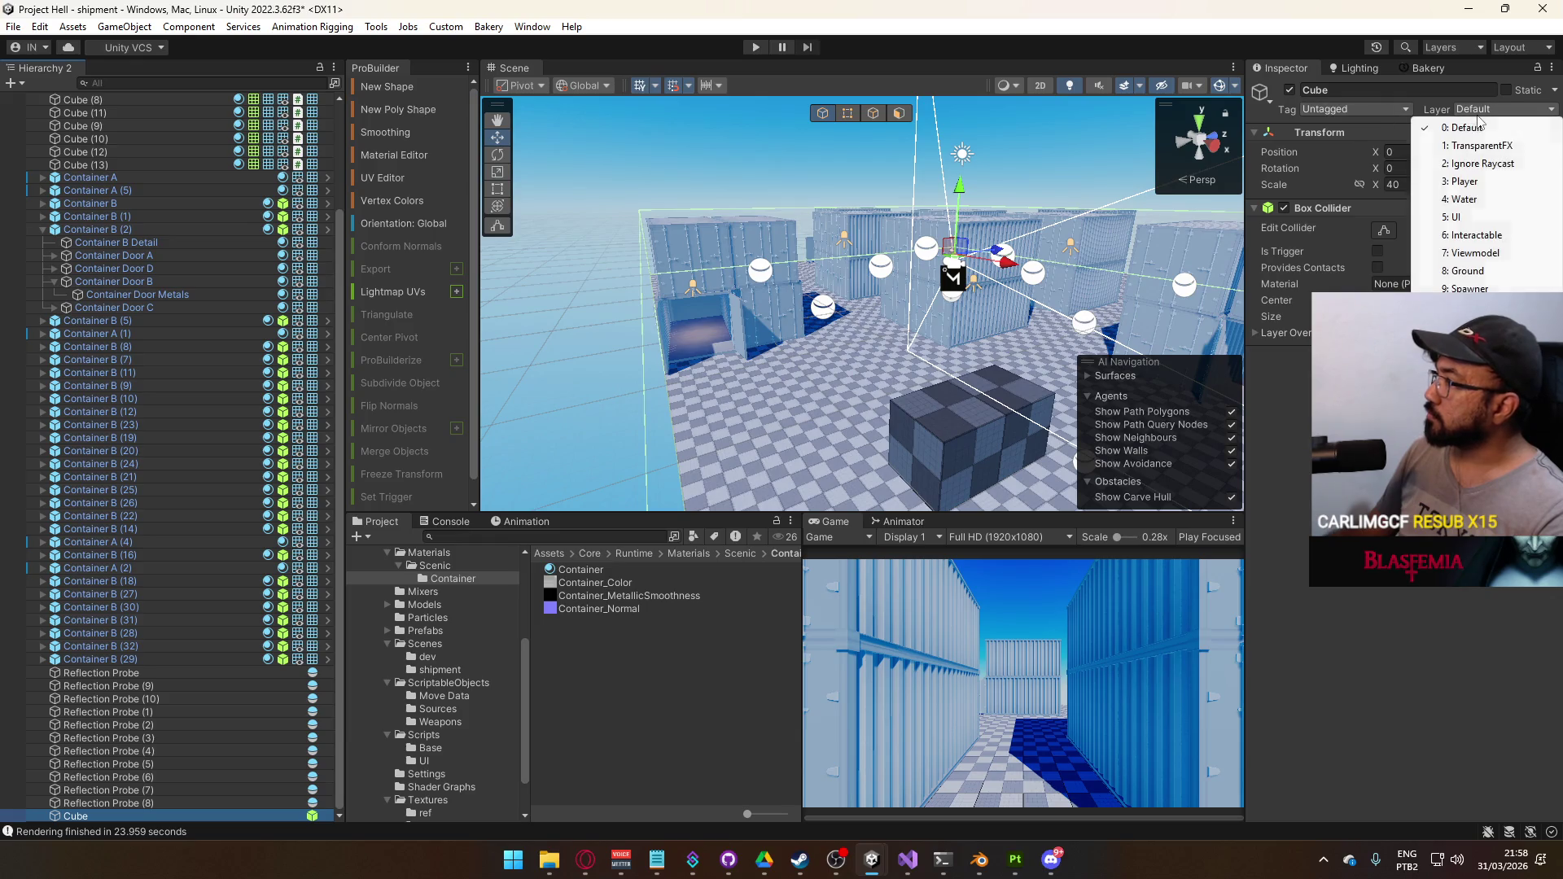
click(1502, 109)
click(1465, 307)
drag(1074, 293, 784, 302)
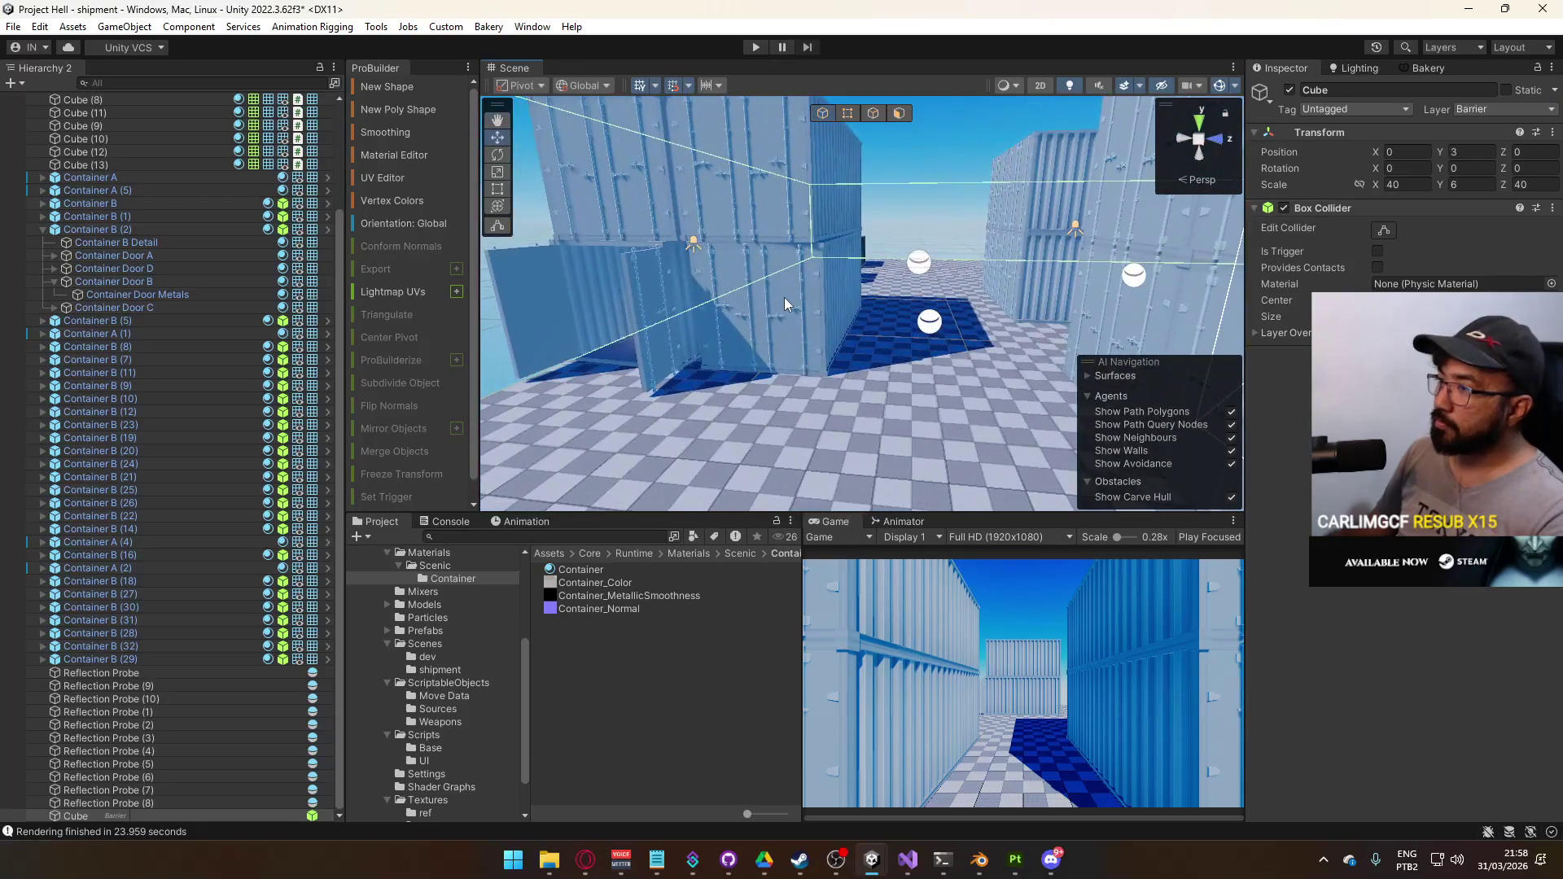
Select all reflection probes and toggle them off and back on
click(171, 674)
shift+click(192, 803)
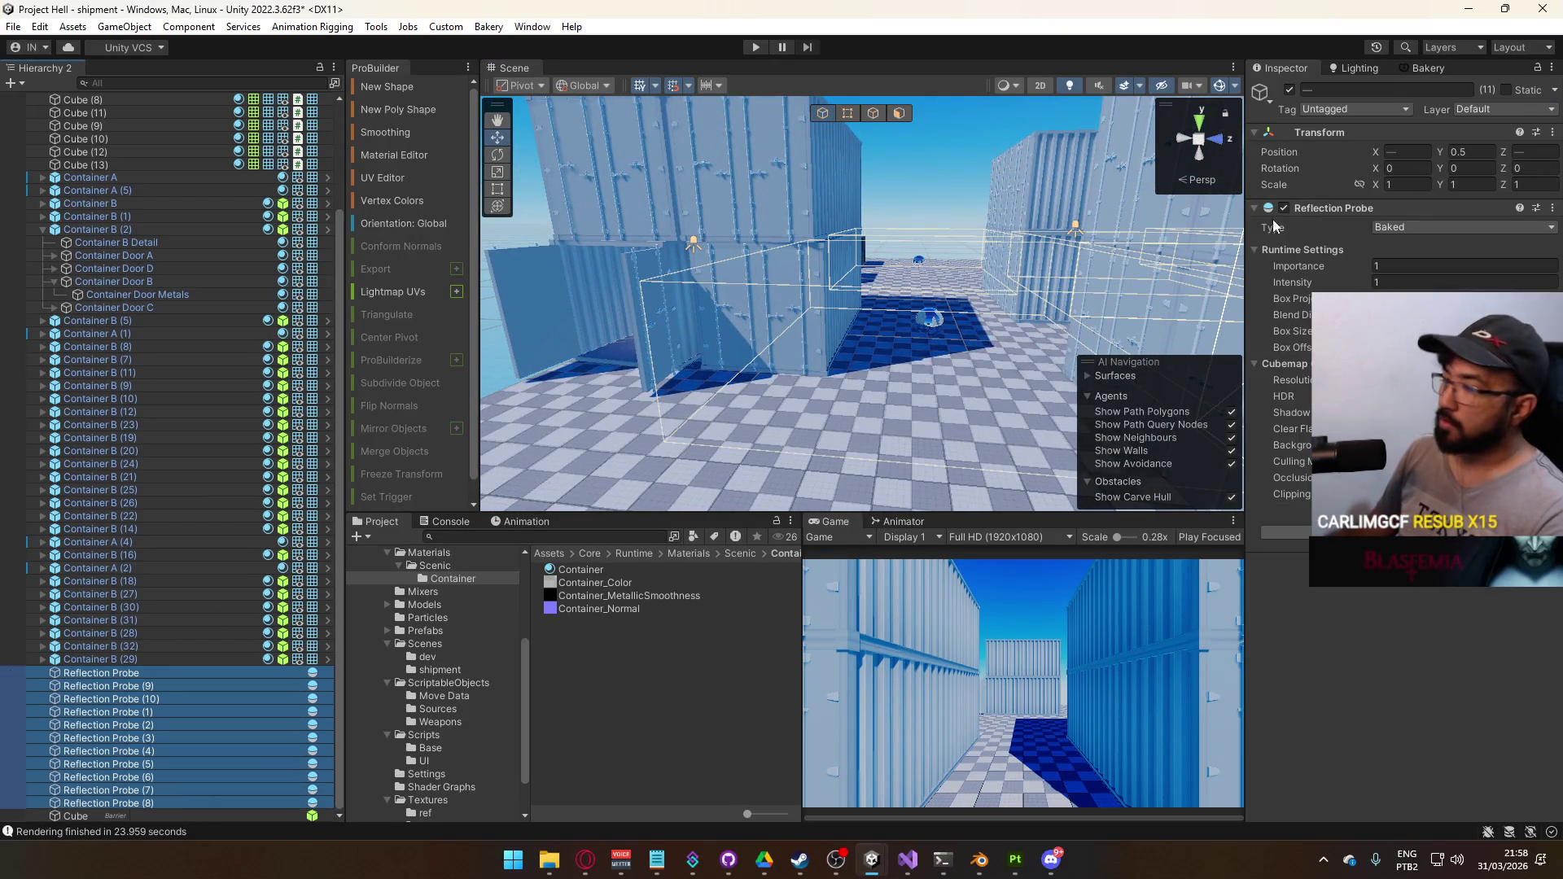
click(1290, 91)
click(1290, 90)
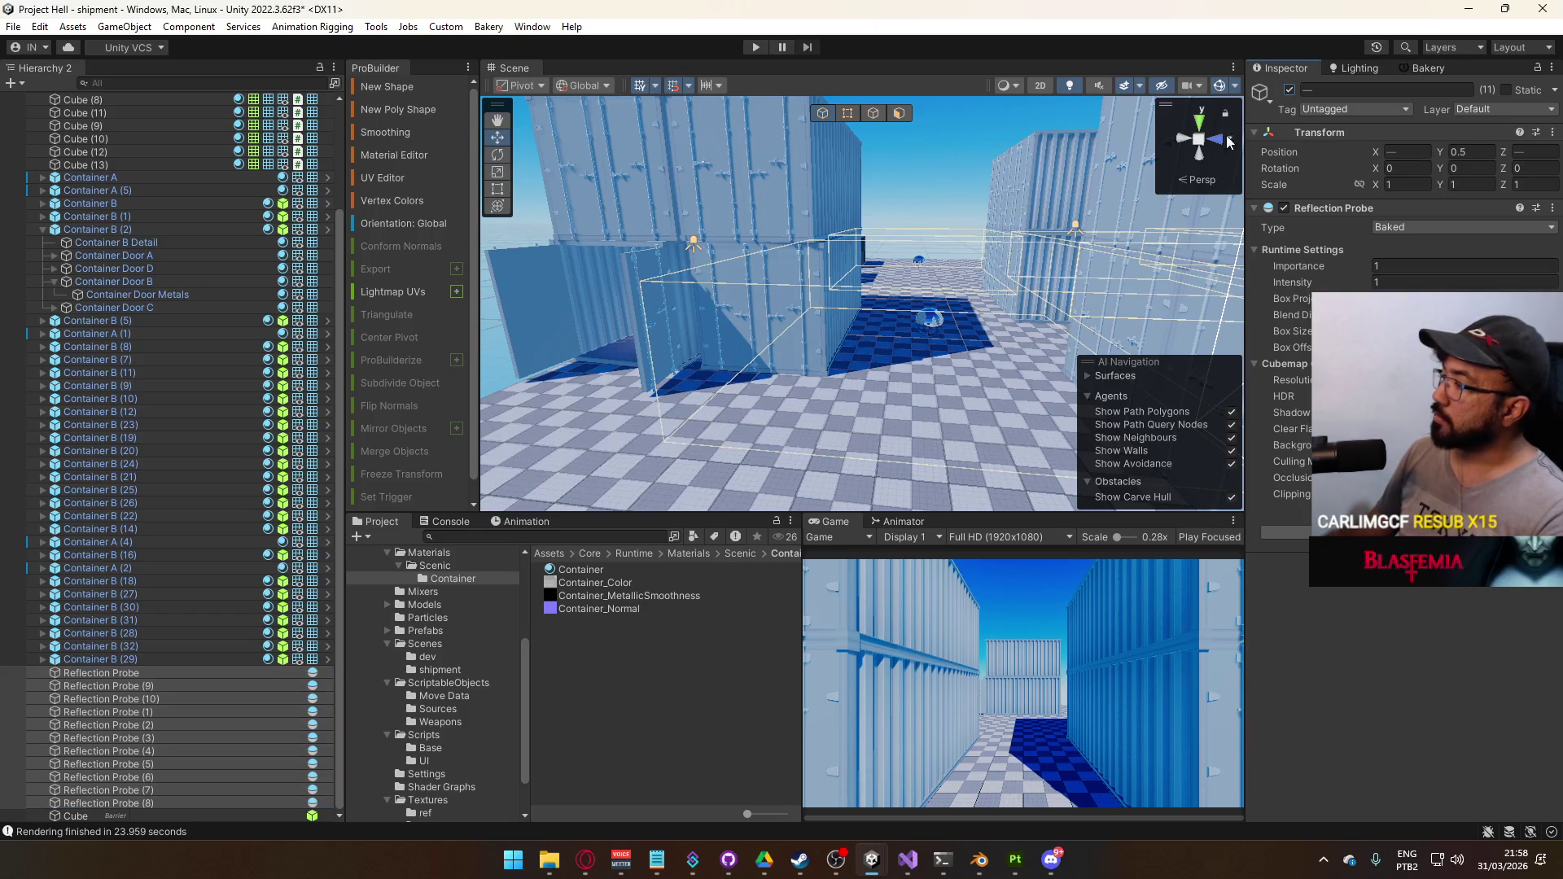
mouse_move(1230, 143)
mouse_down()
mouse_move(1110, 234)
mouse_move(1018, 261)
mouse_move(1077, 296)
mouse_up()
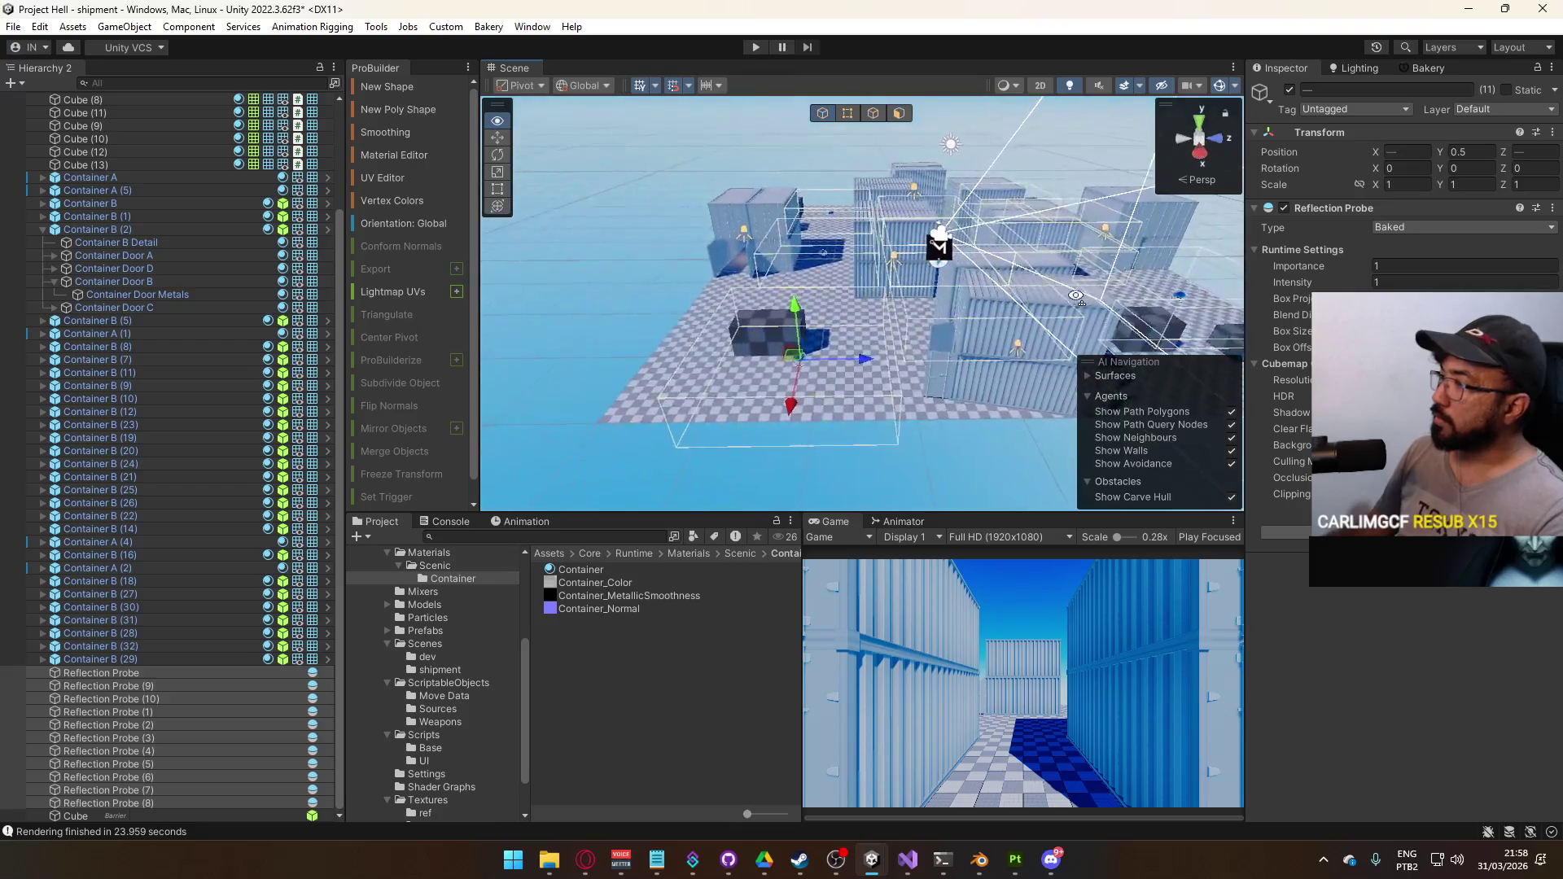
Delete all the reflection probes, starting with Reflection Probe (8)
click(152, 676)
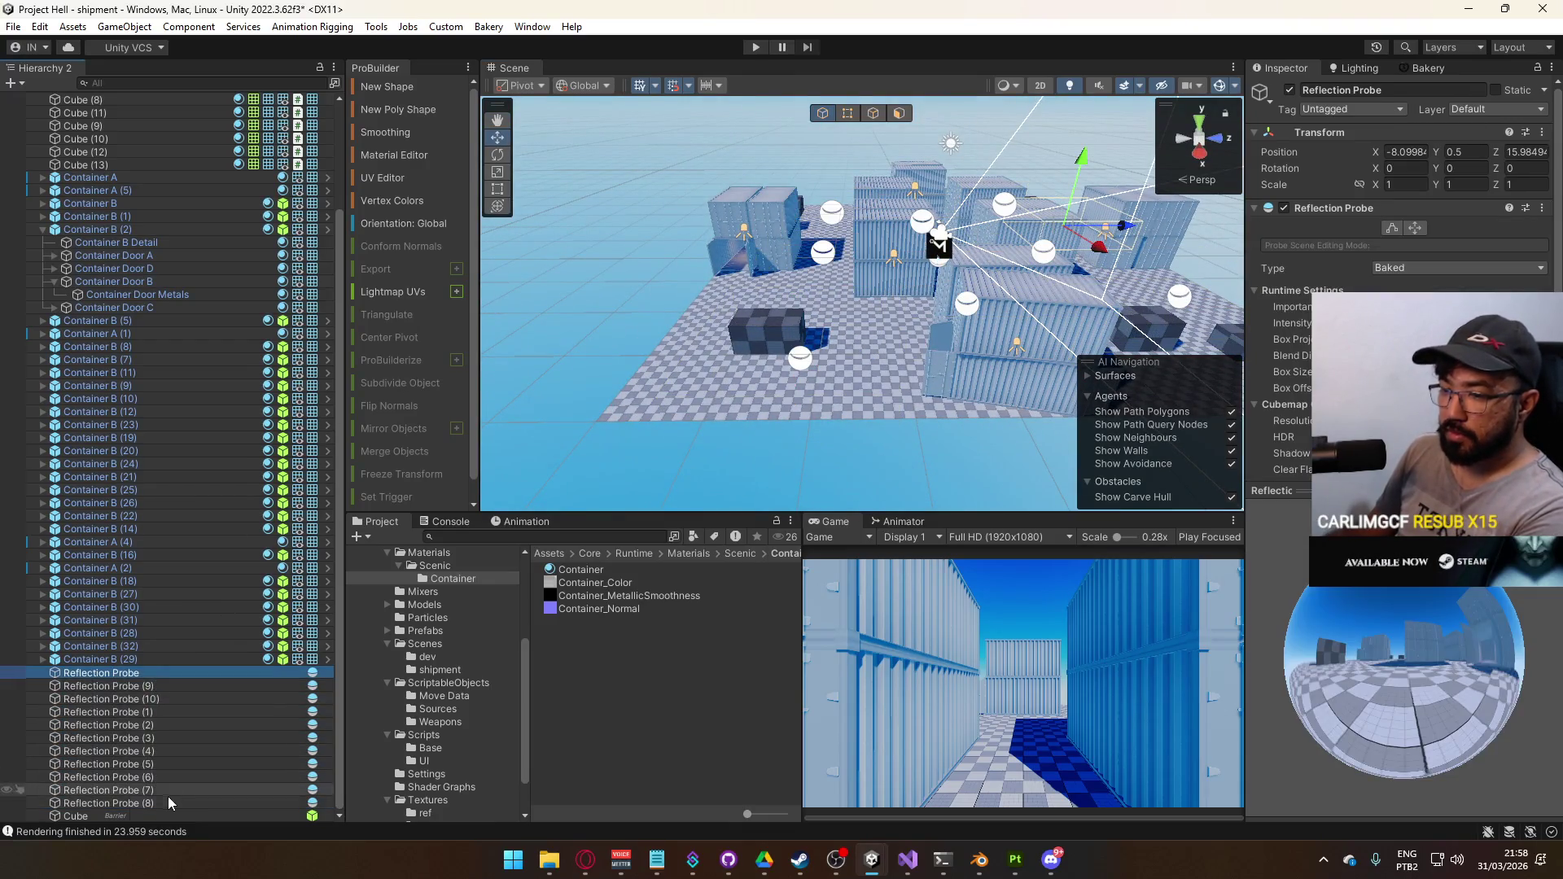
click(168, 802)
key(Delete)
drag(792, 437, 649, 427)
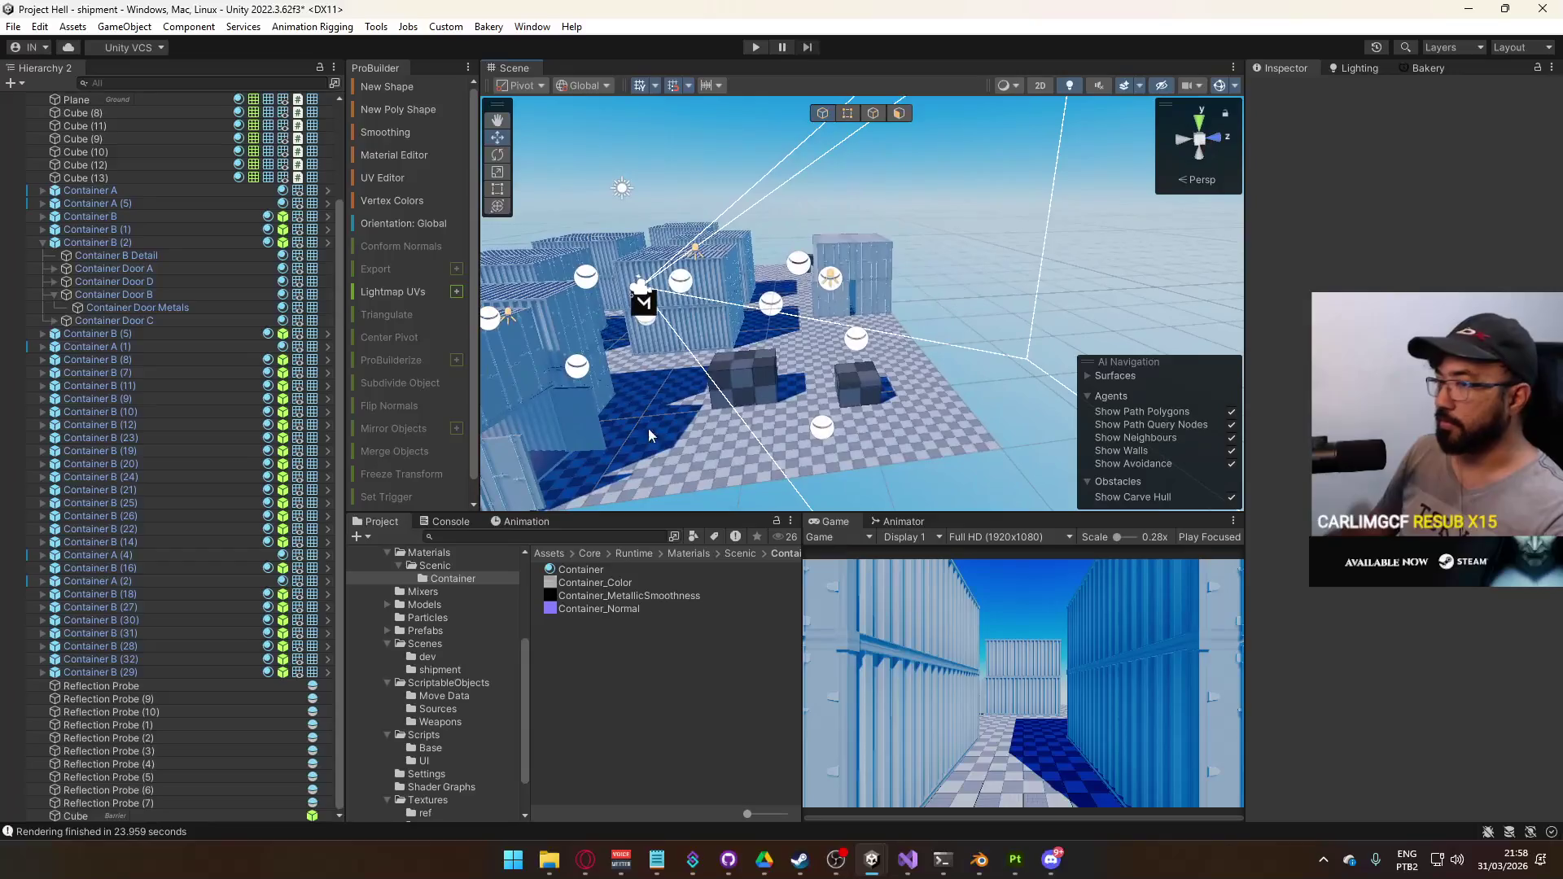
click(189, 689)
shift+click(186, 805)
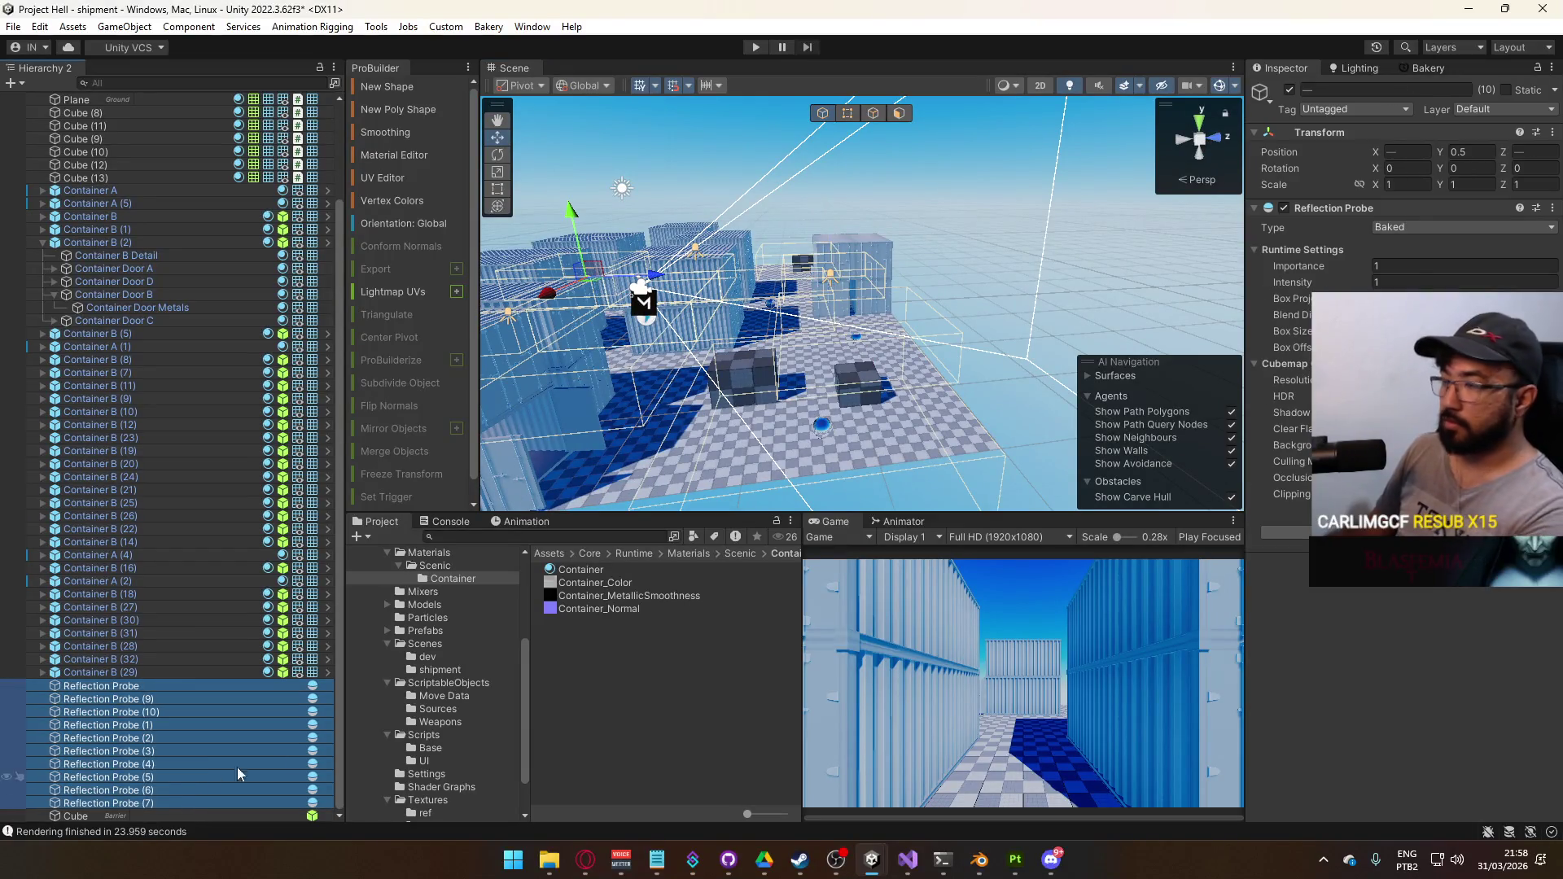
key(Delete)
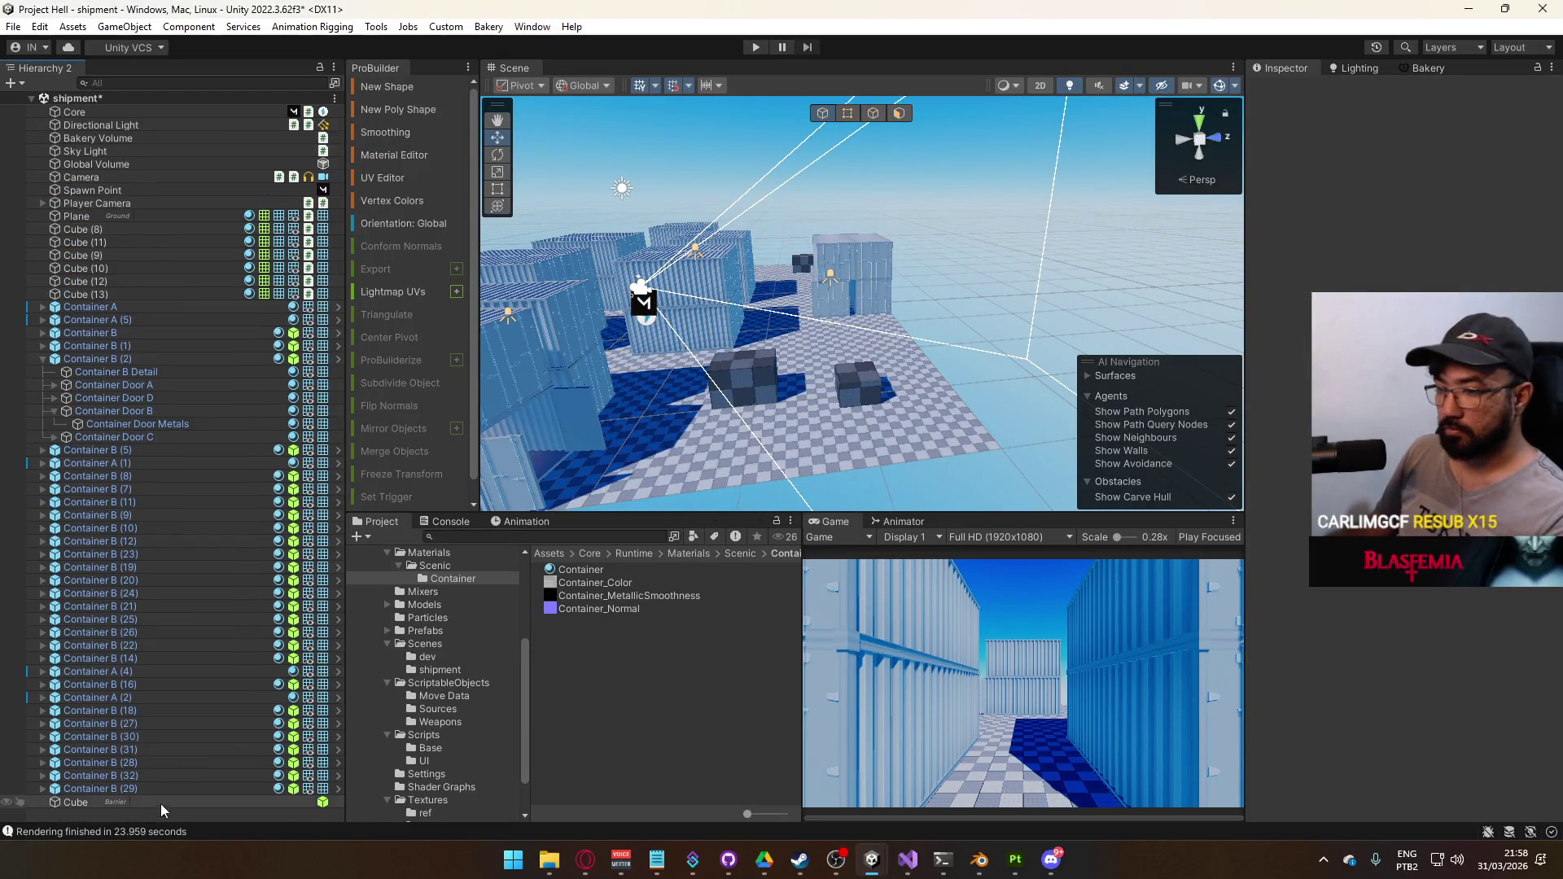
Rename the Cube to 'Barrier'
click(95, 804)
key(F2)
text(B)
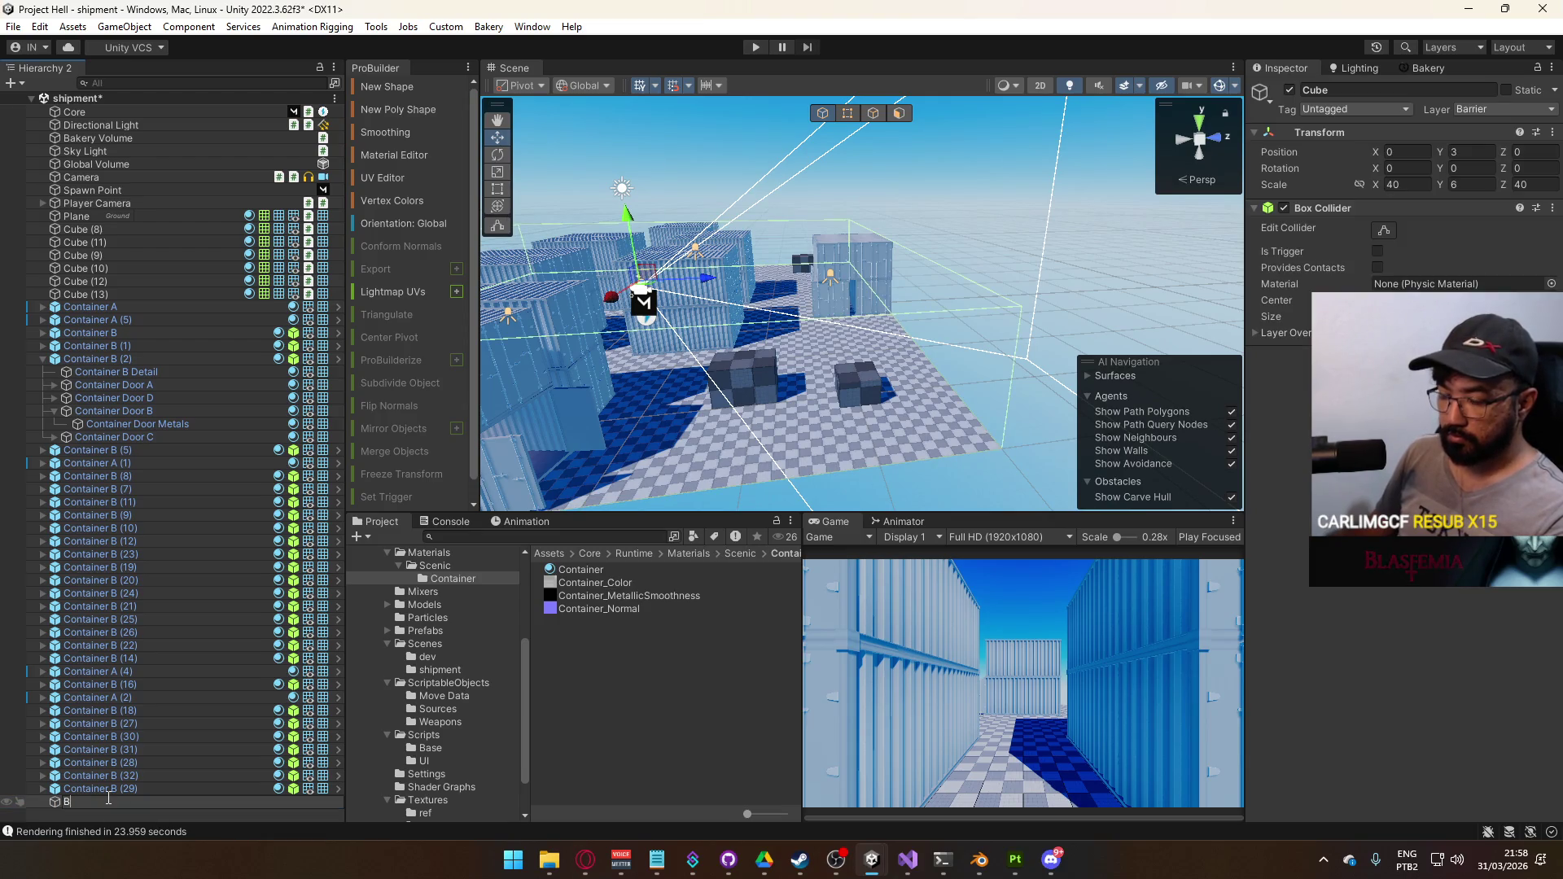
text(arrier)
key(Return)
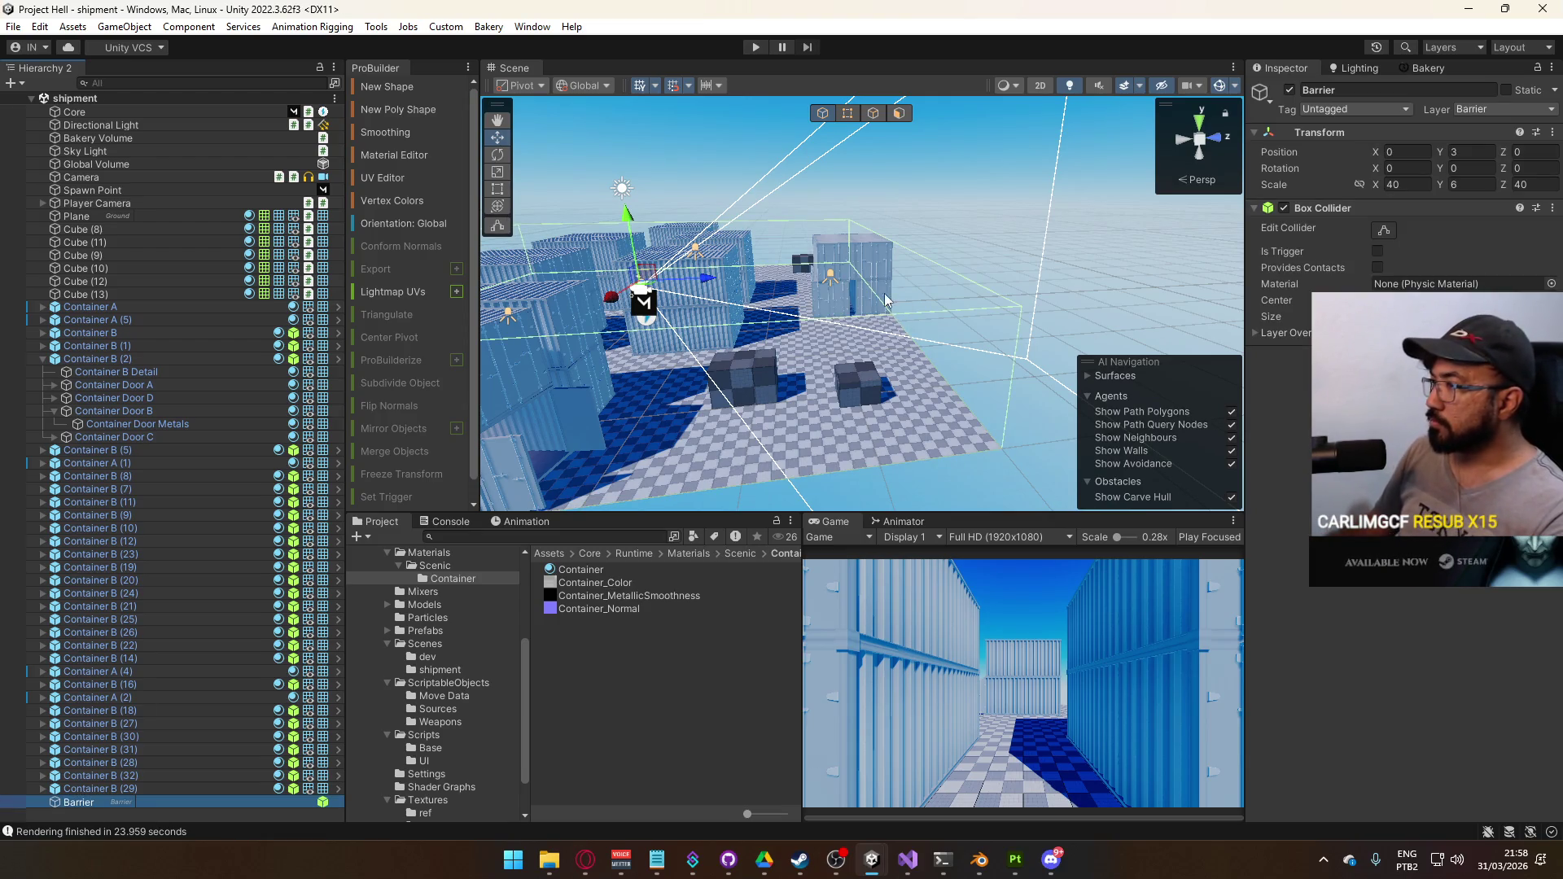
mouse_move(855, 285)
mouse_down()
mouse_move(733, 275)
mouse_move(1215, 202)
mouse_up()
click(1427, 68)
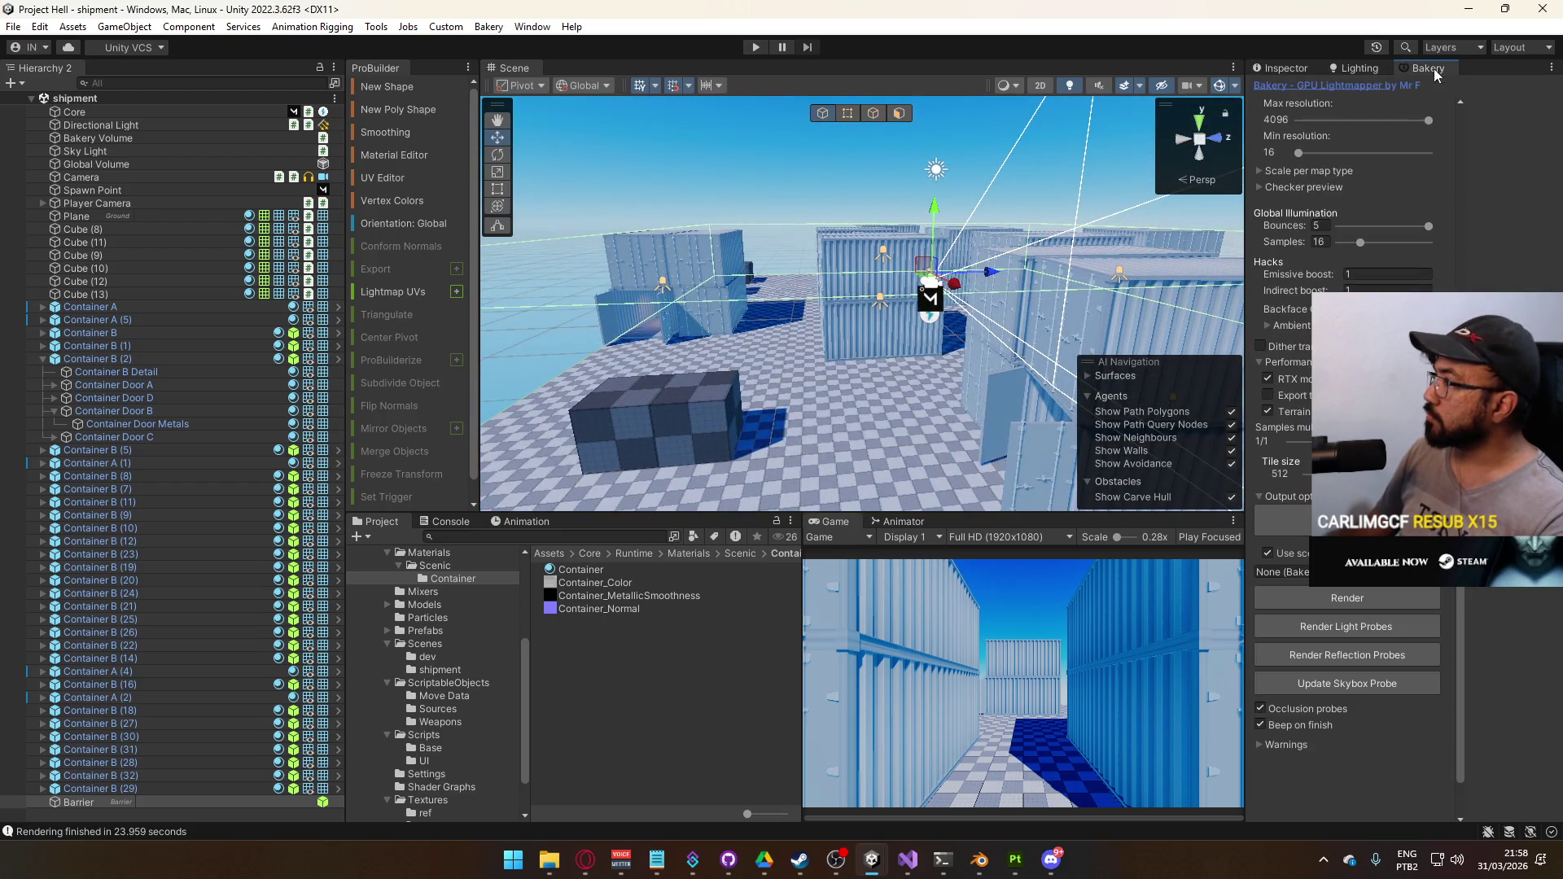
Clear the scene's baked lighting data from the Lighting window's Generate Lighting options
click(1362, 65)
click(1548, 744)
click(1515, 780)
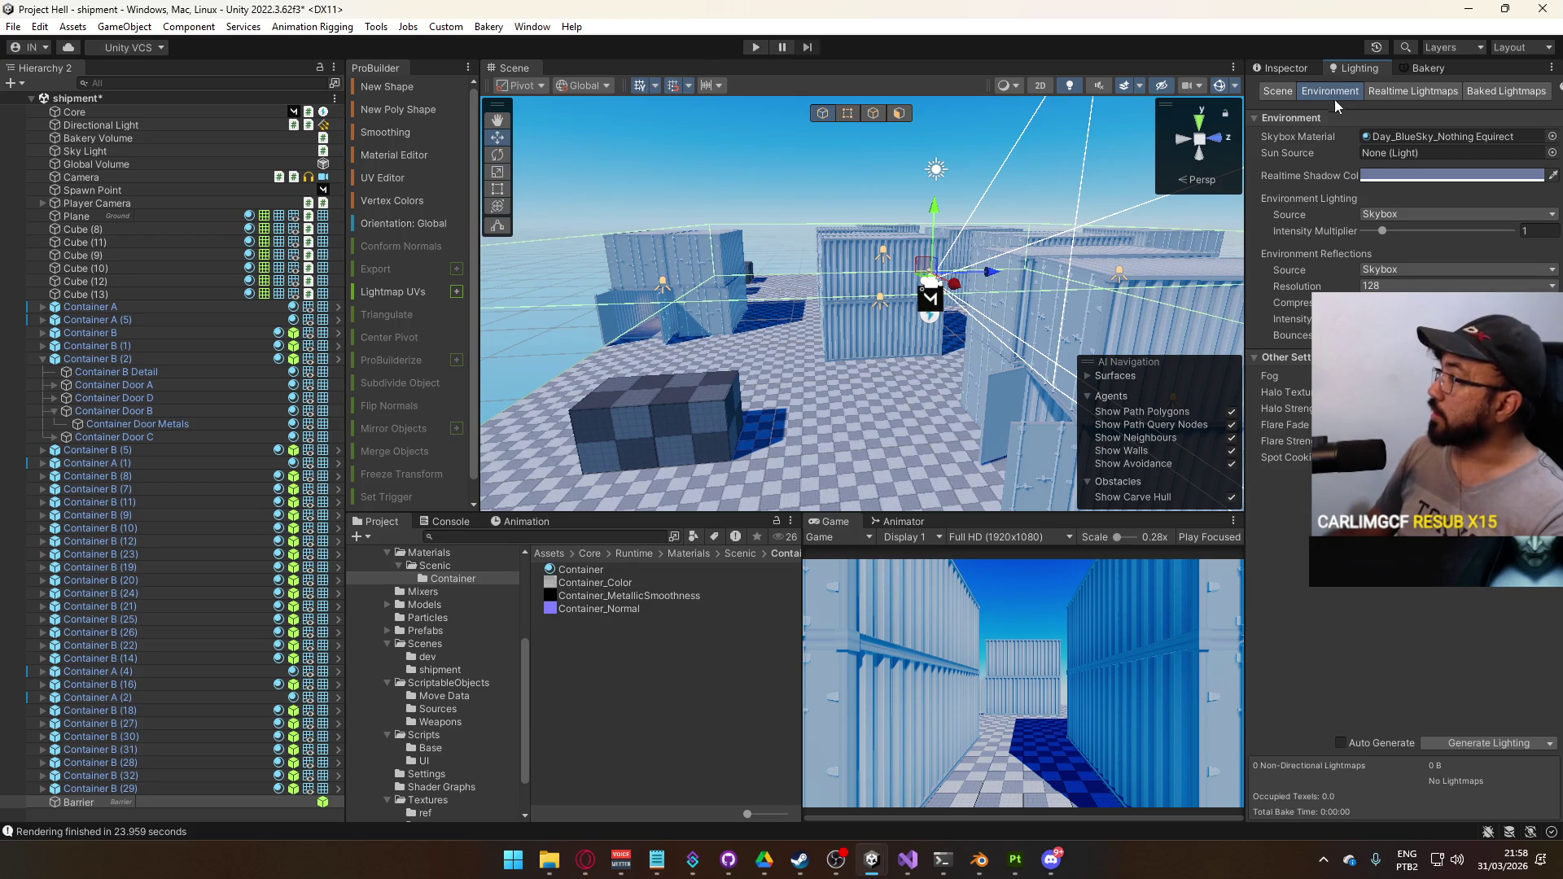
Reload shipment from Assets/Core/Runtime/Scenes with Don't Save, briefly opening offline before reopening shipment
click(425, 644)
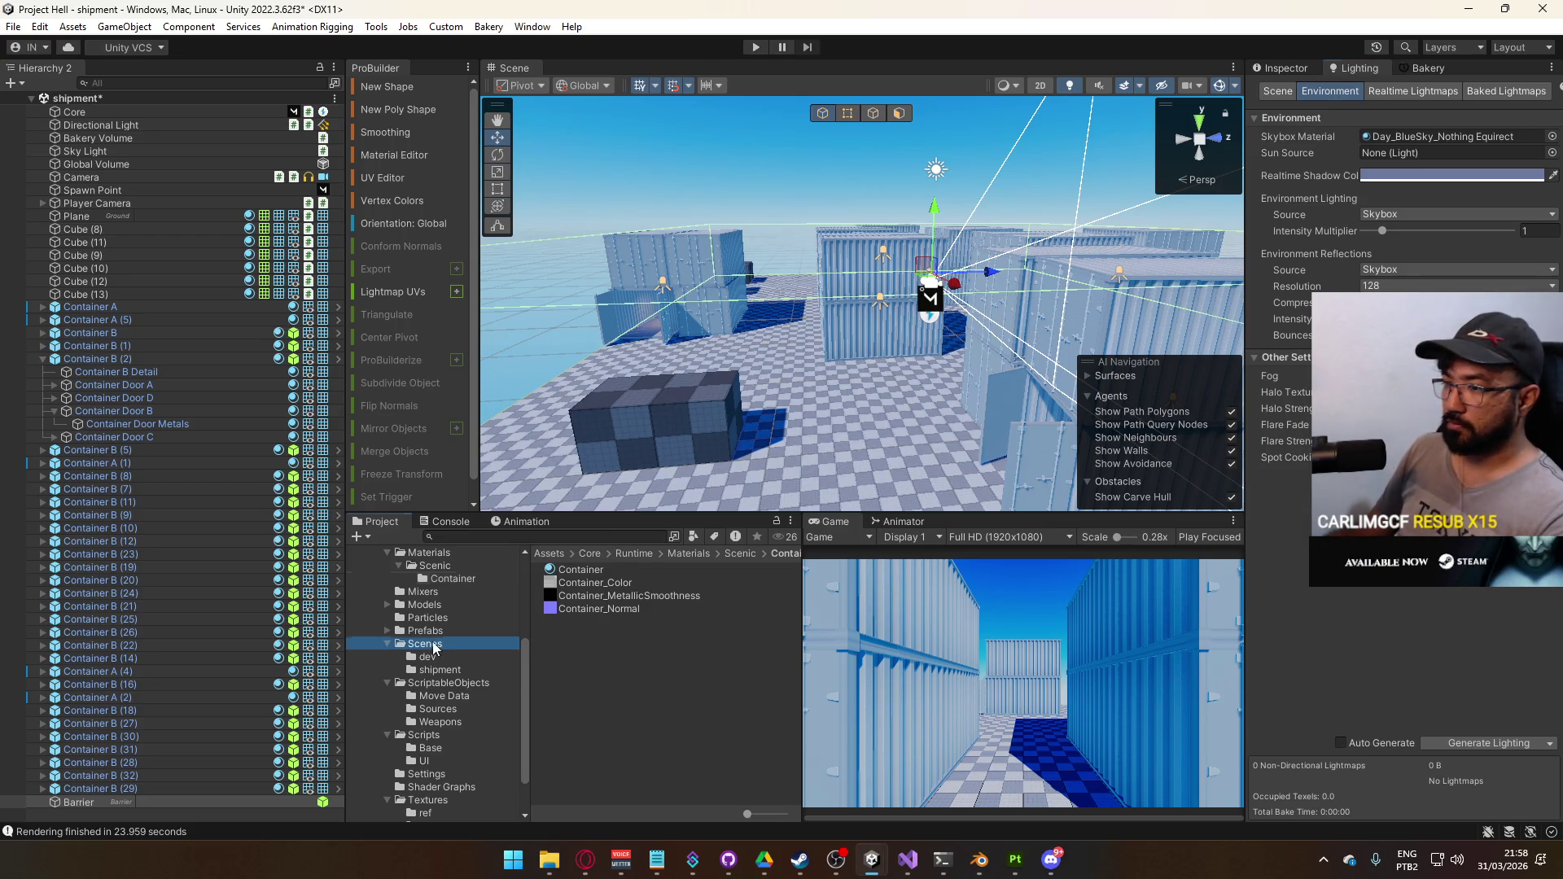
double_click(596, 671)
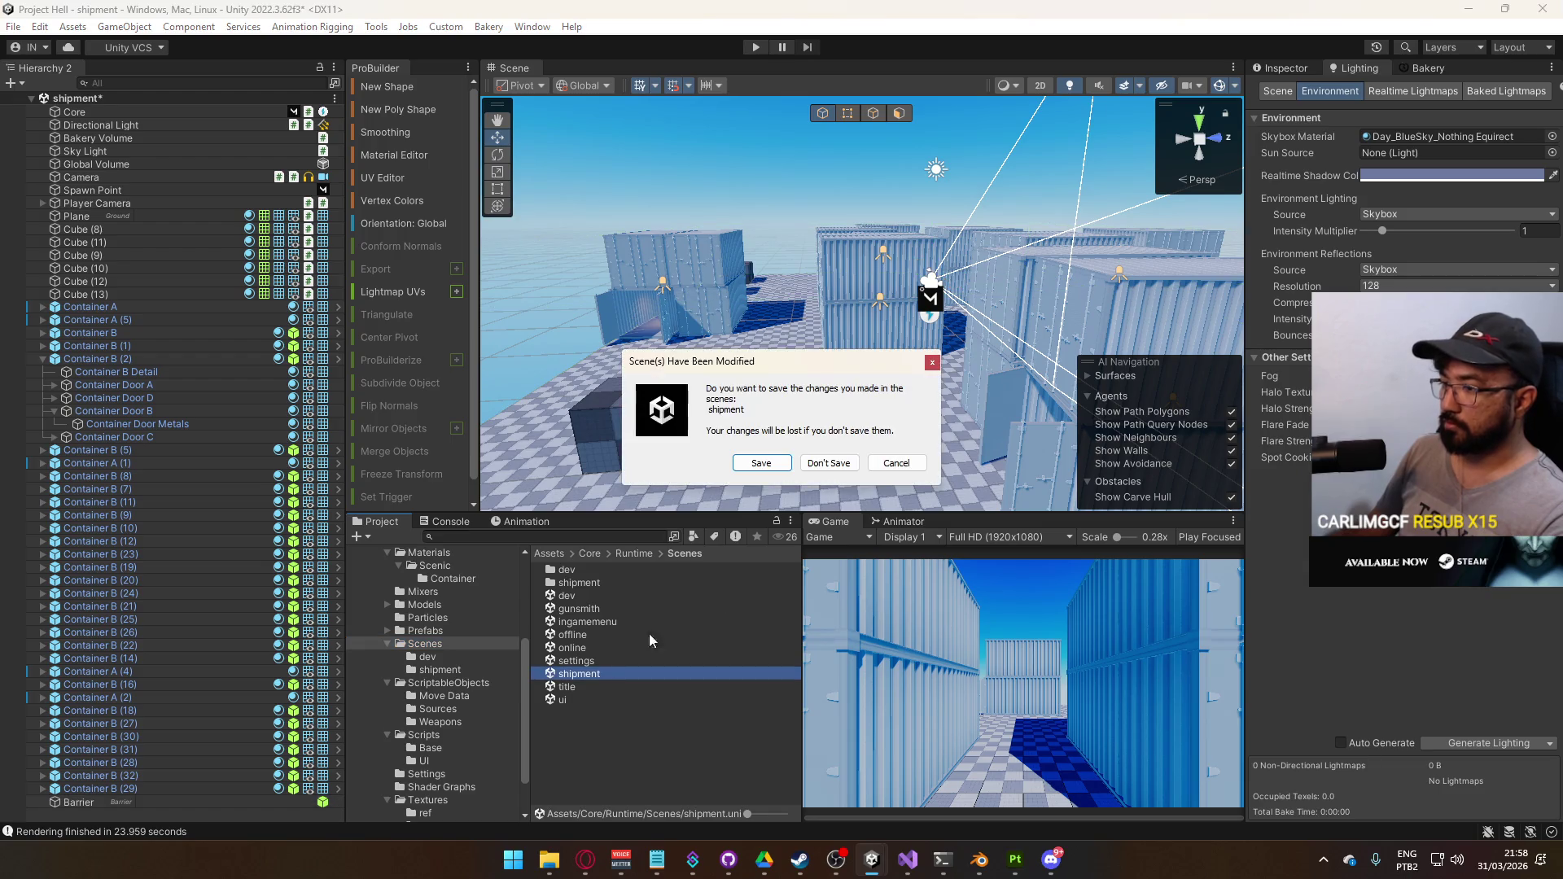
click(842, 457)
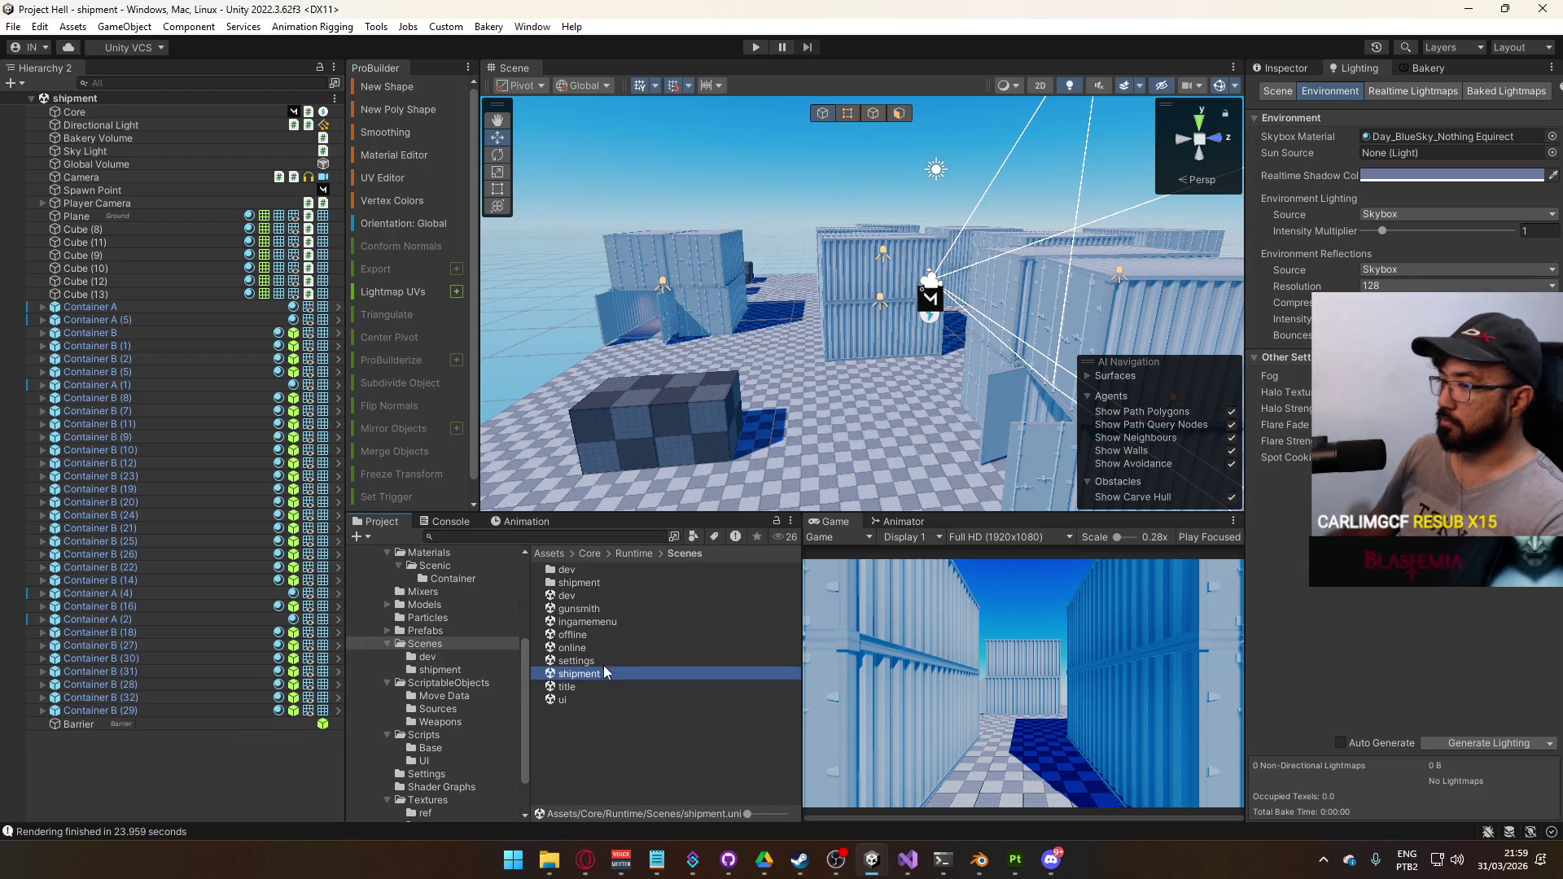
double_click(598, 635)
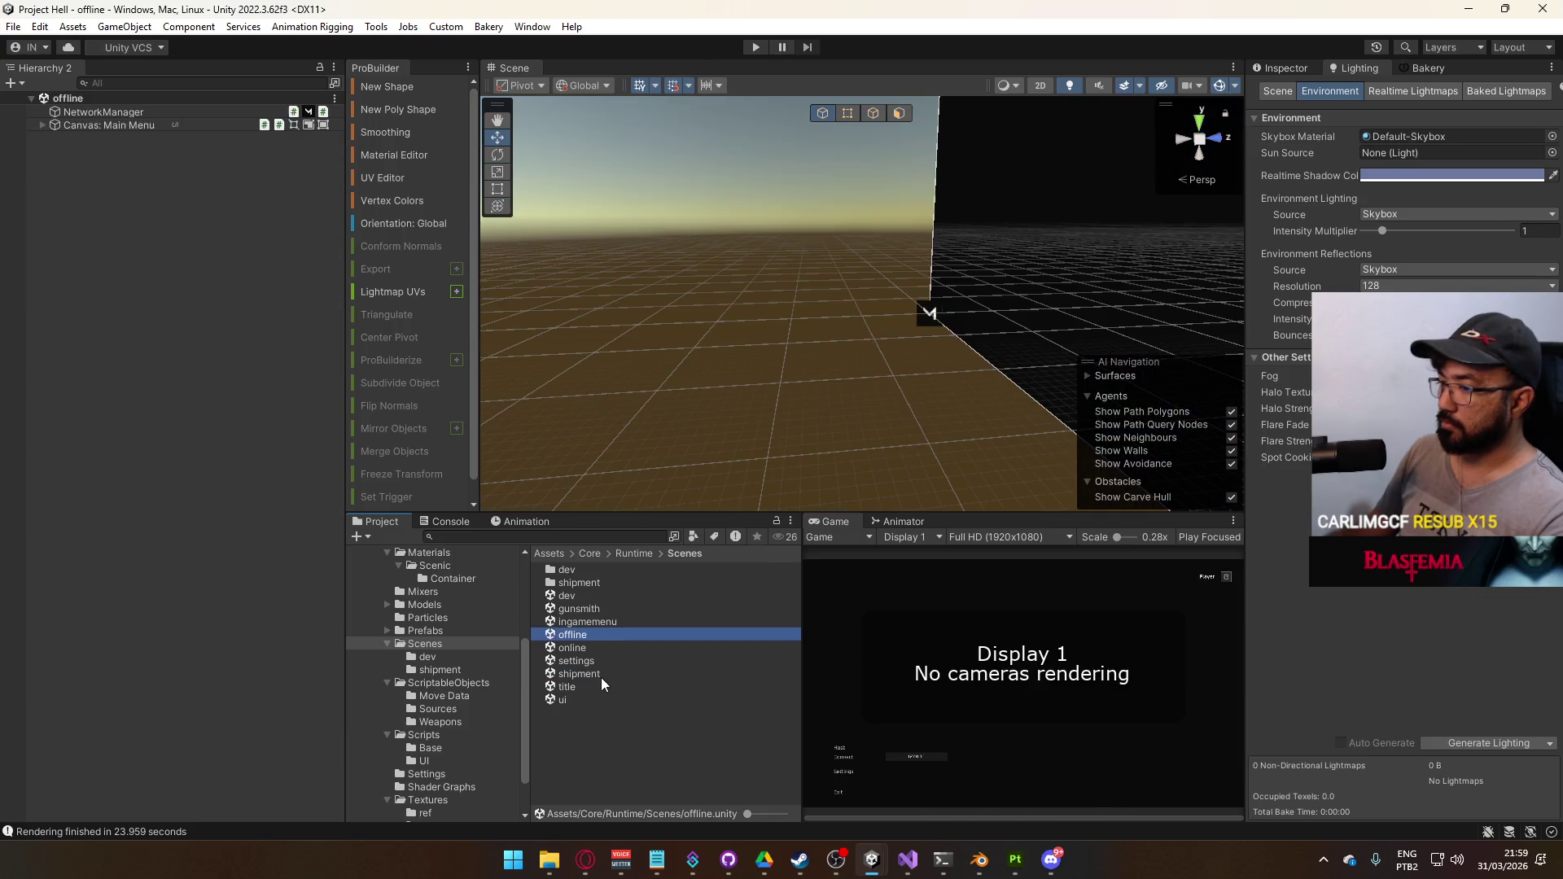
double_click(601, 674)
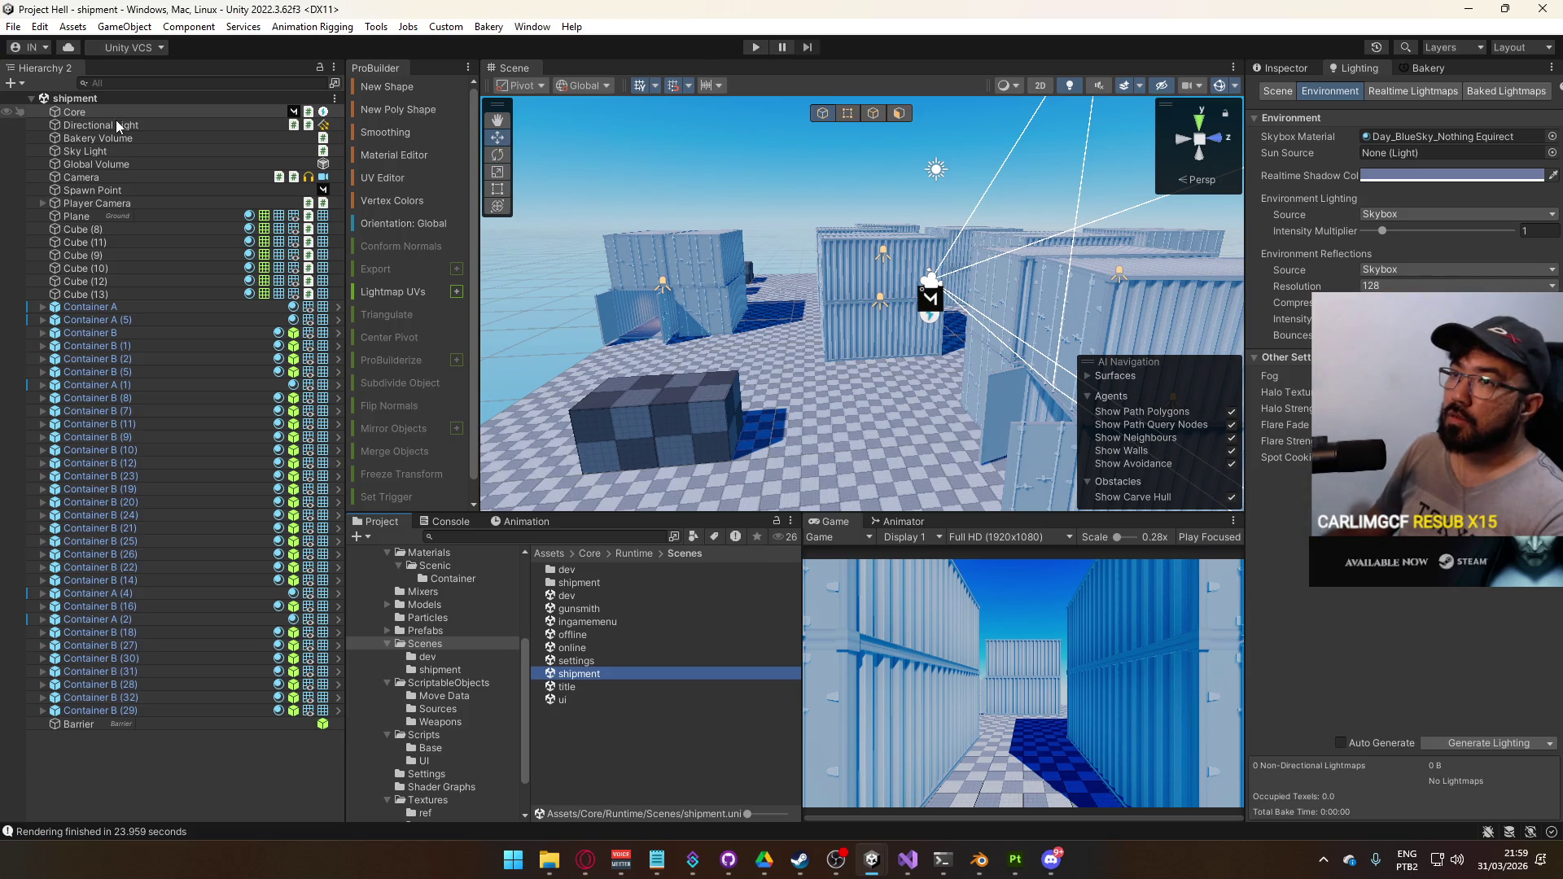
Select Sky Light and switch Environment Reflections Source to Custom, then back to Skybox
click(127, 155)
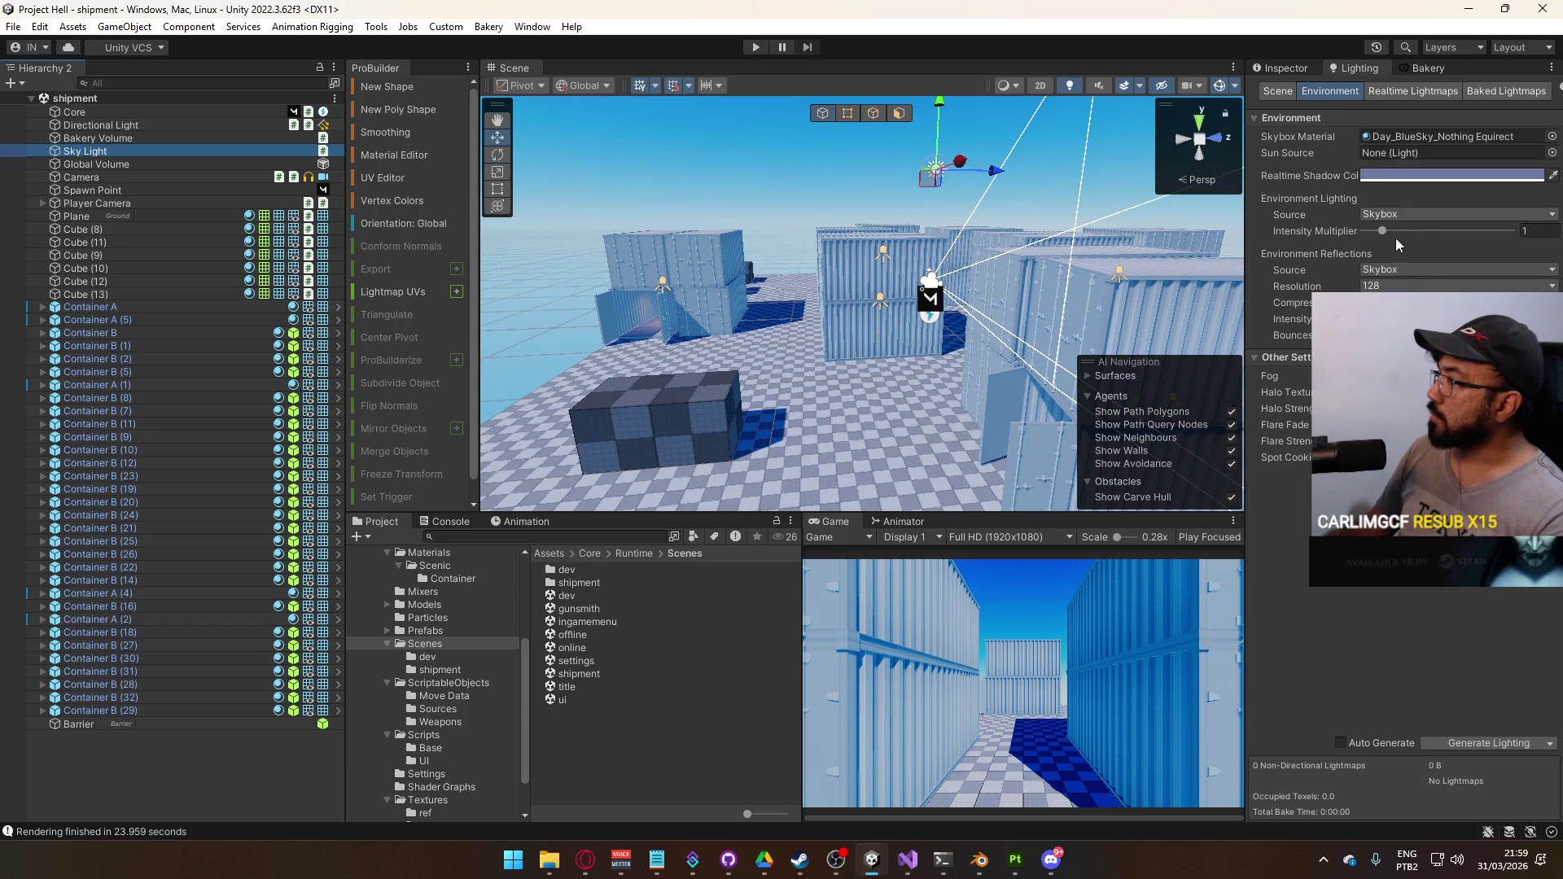
click(1425, 319)
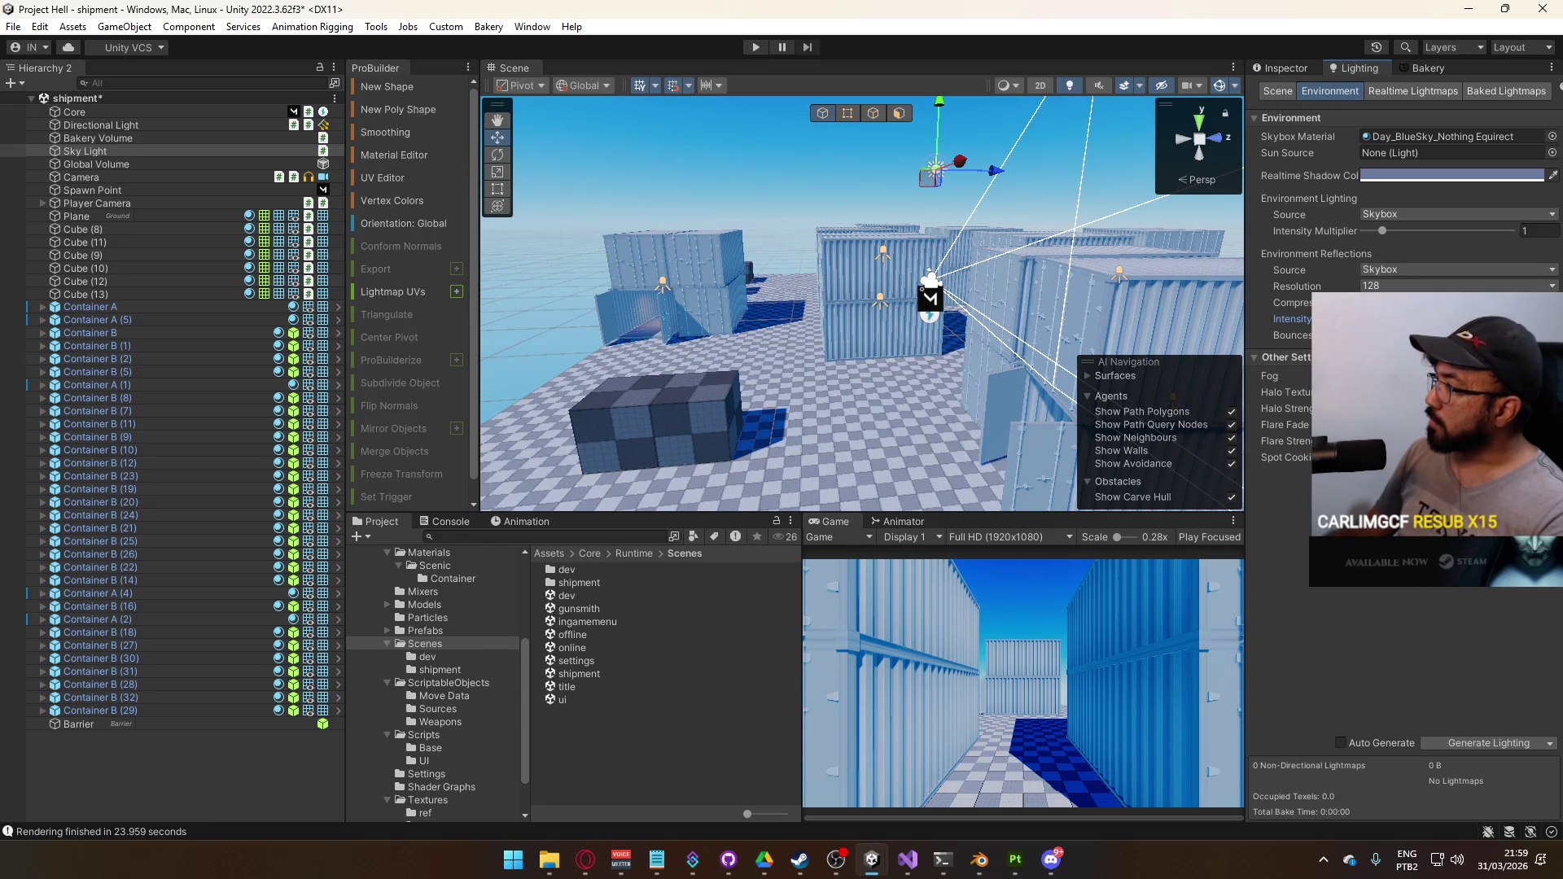
click(1400, 271)
click(1404, 285)
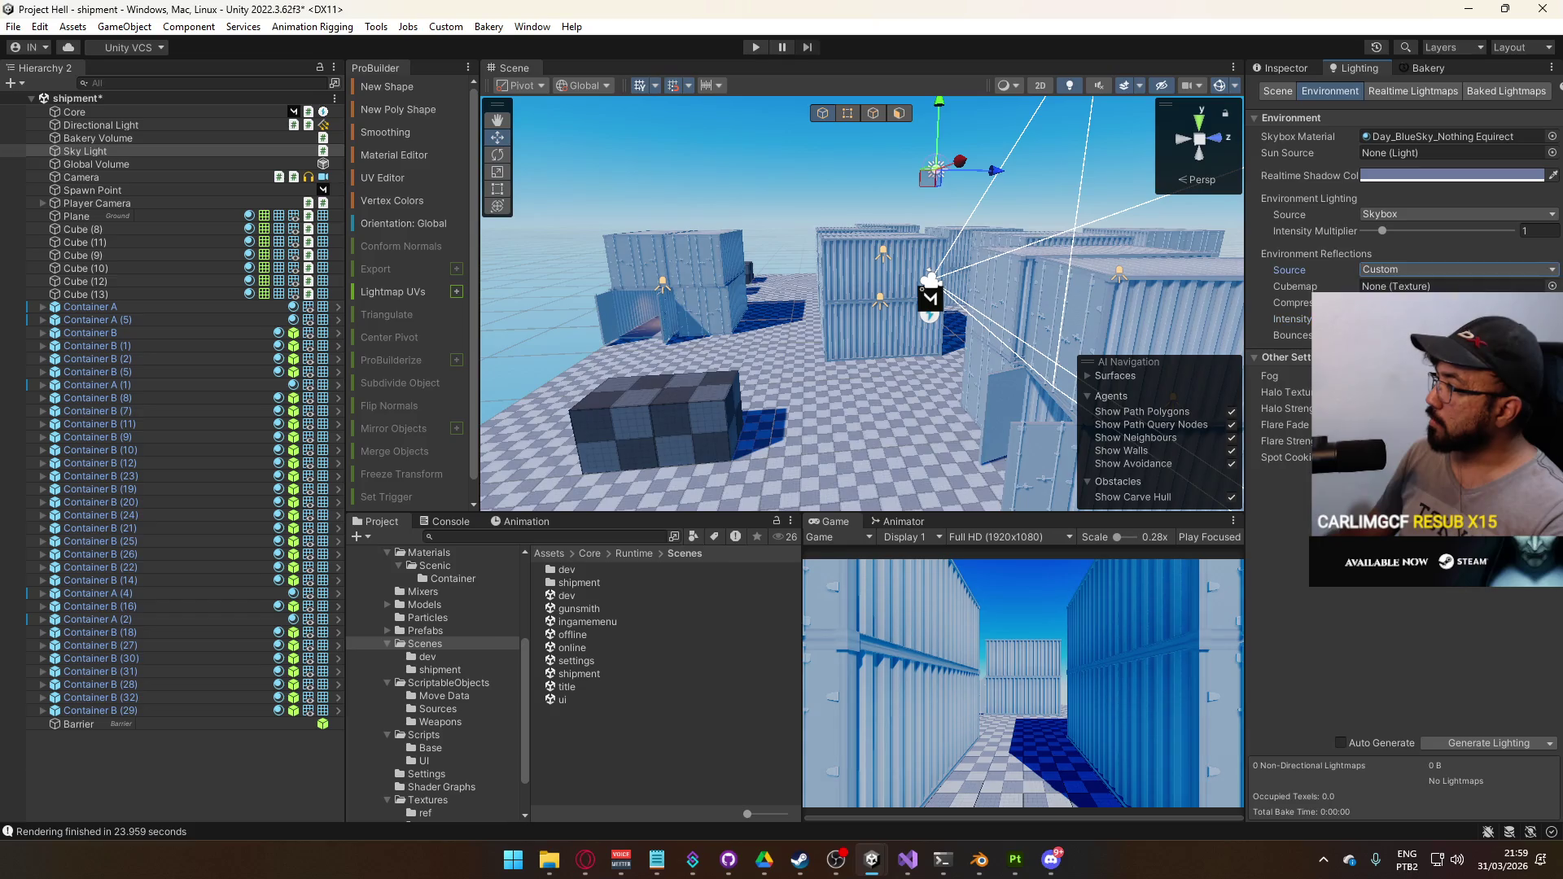
click(1405, 287)
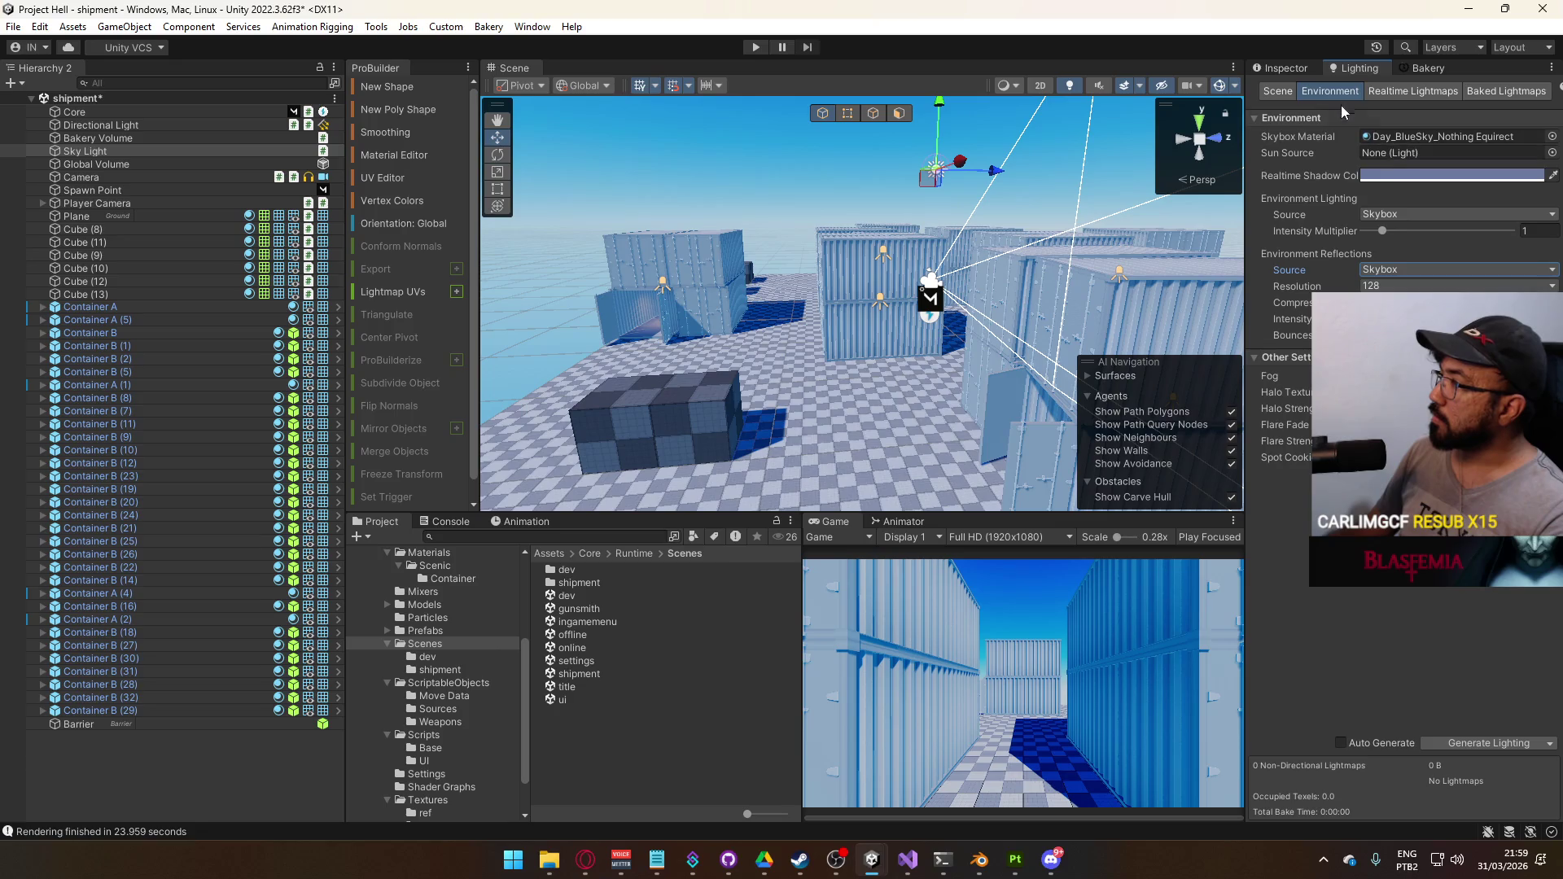
Clear Unity's baked lighting data, then bring up the Bakery lightmapper settings
click(1395, 89)
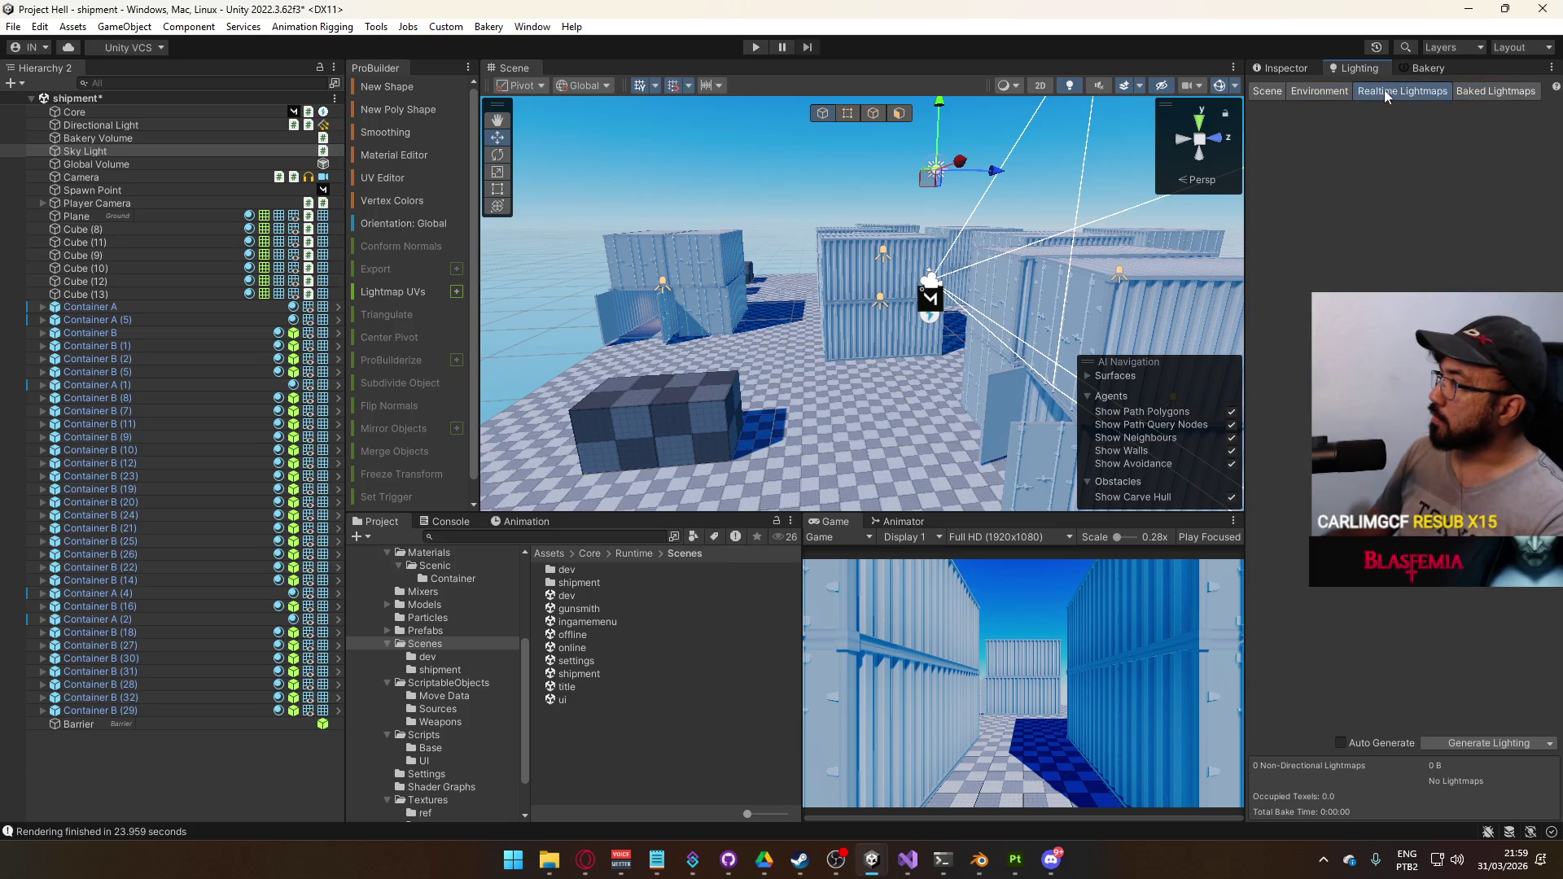
click(1549, 743)
click(1452, 780)
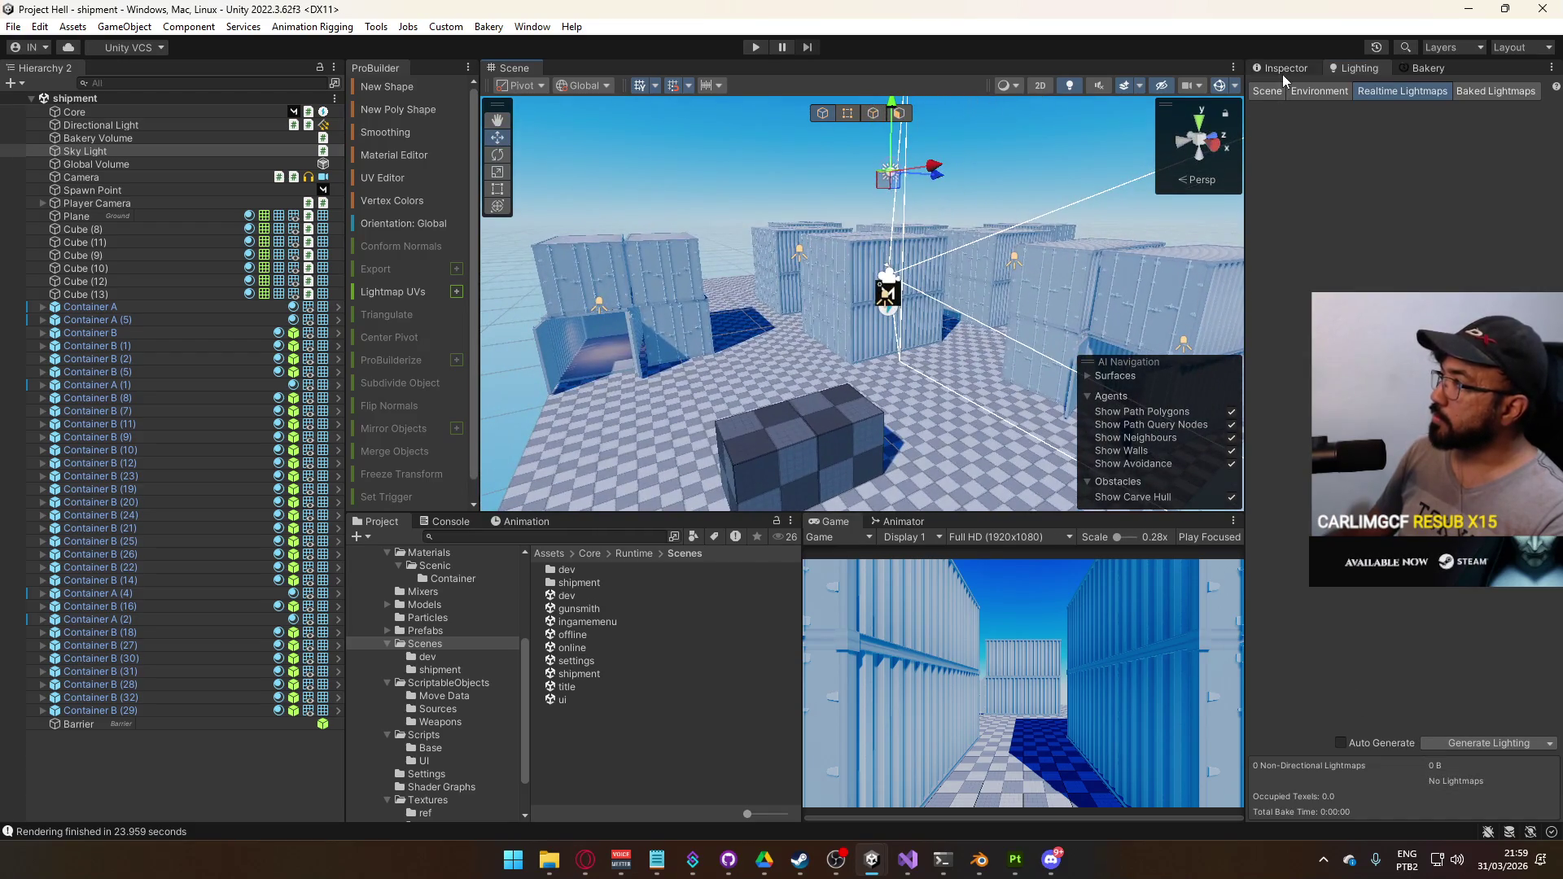
click(1425, 67)
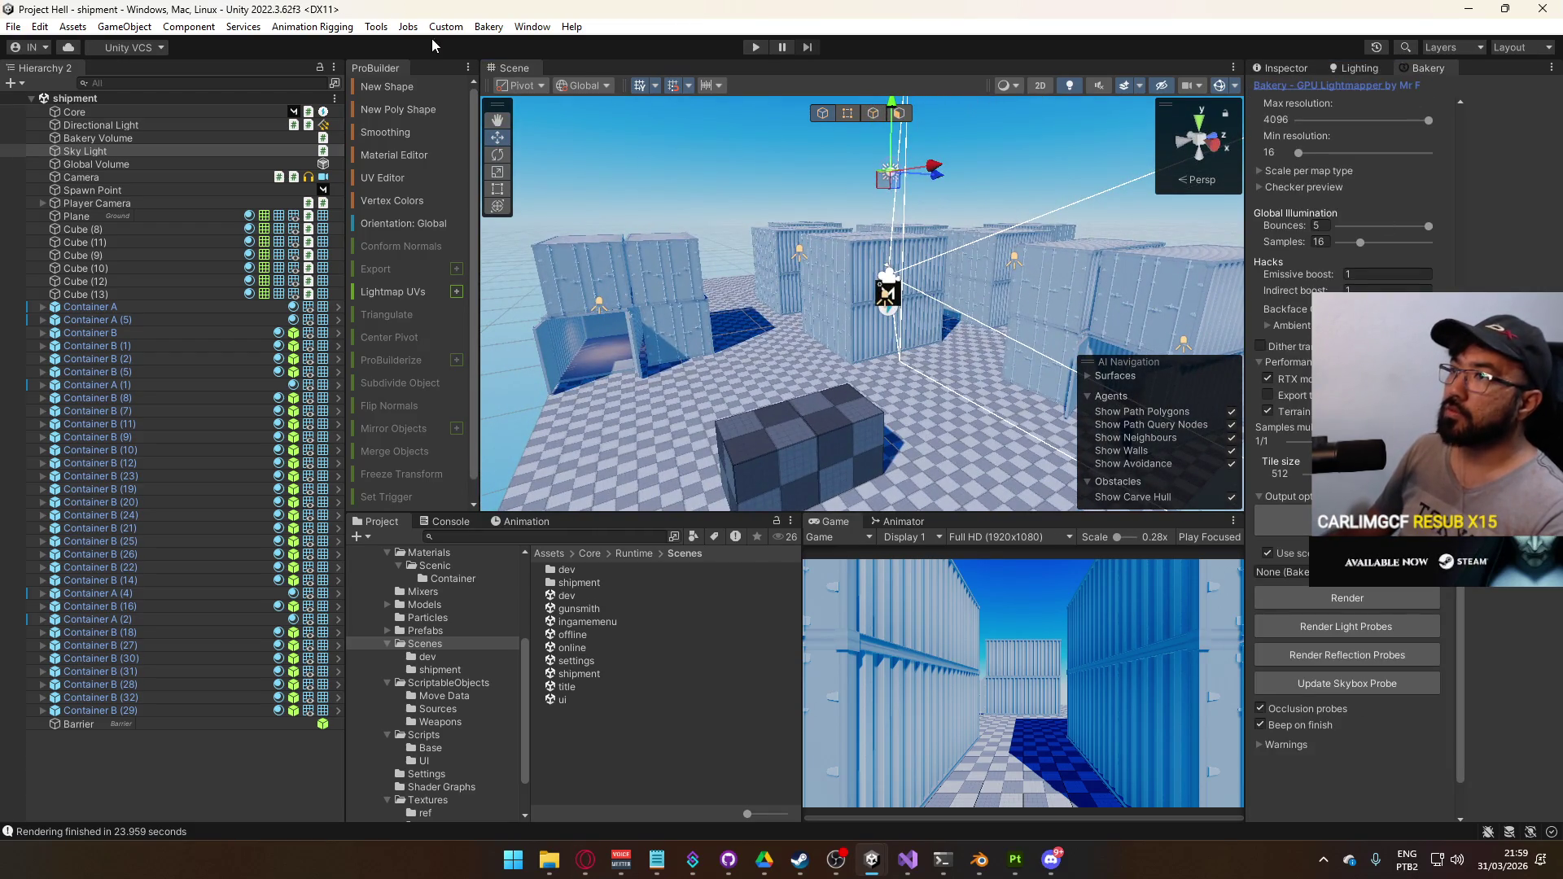
Use Bakery > Utilities > Clear baked data to wipe references, lightmap files and vertex lightmap streams
click(489, 26)
mouse_move(537, 96)
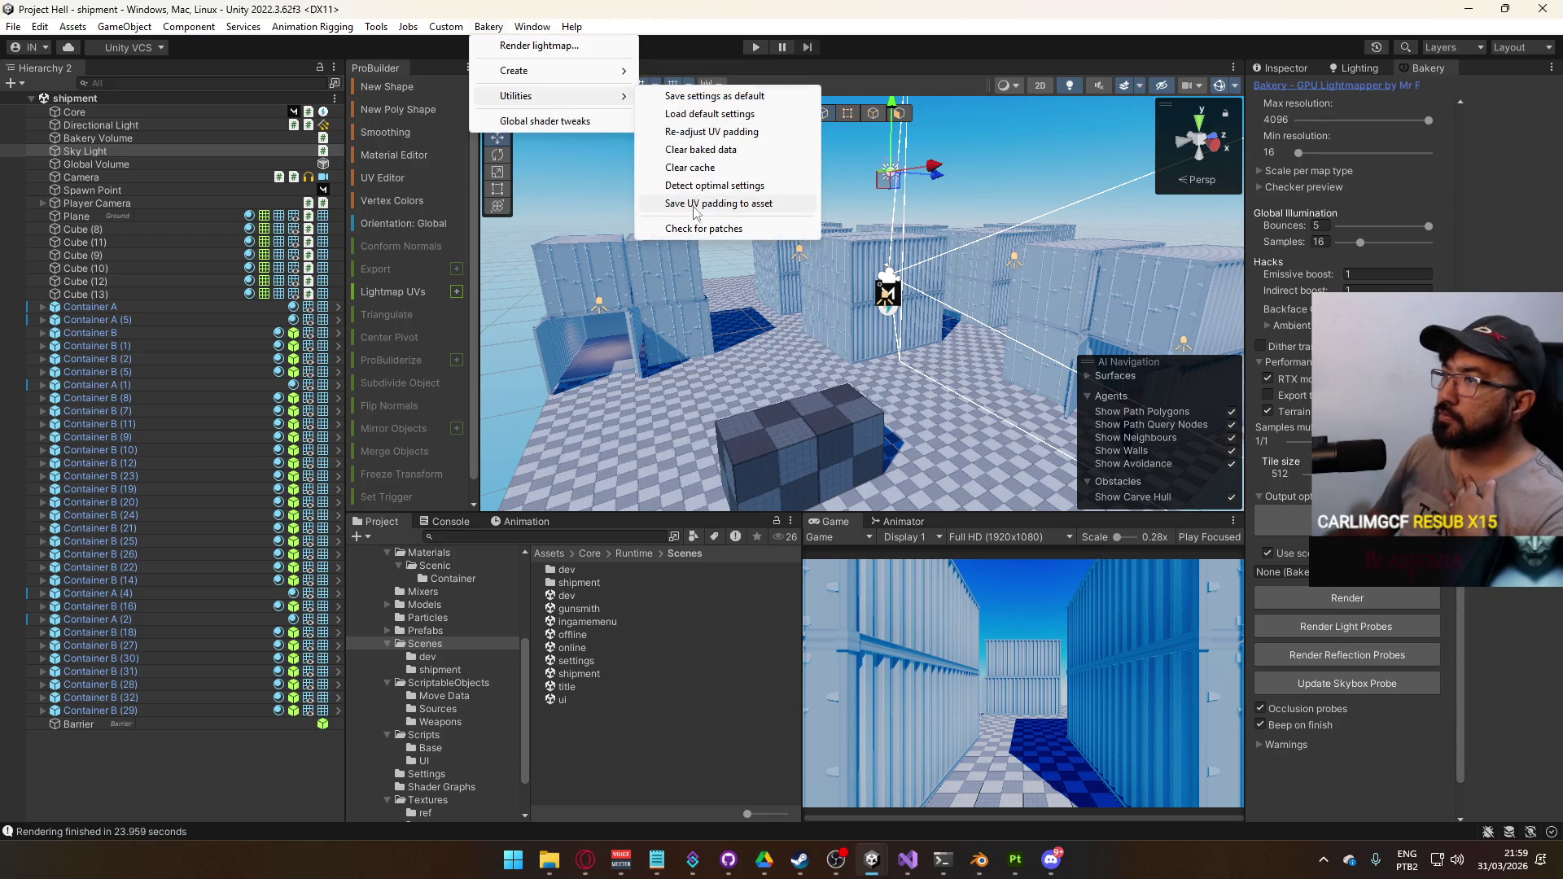
click(700, 150)
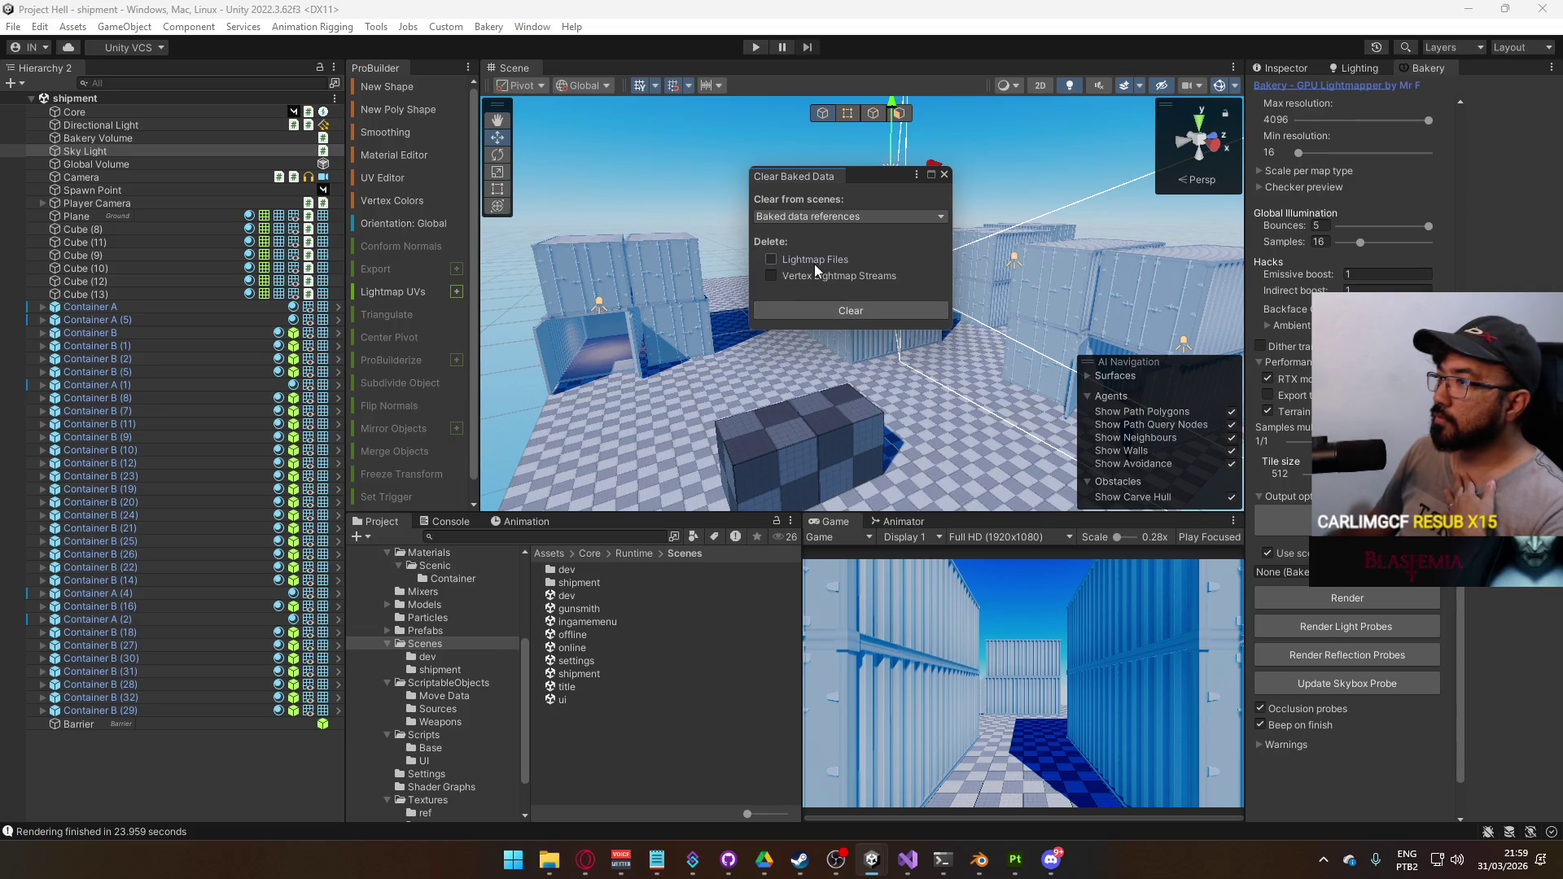
click(845, 218)
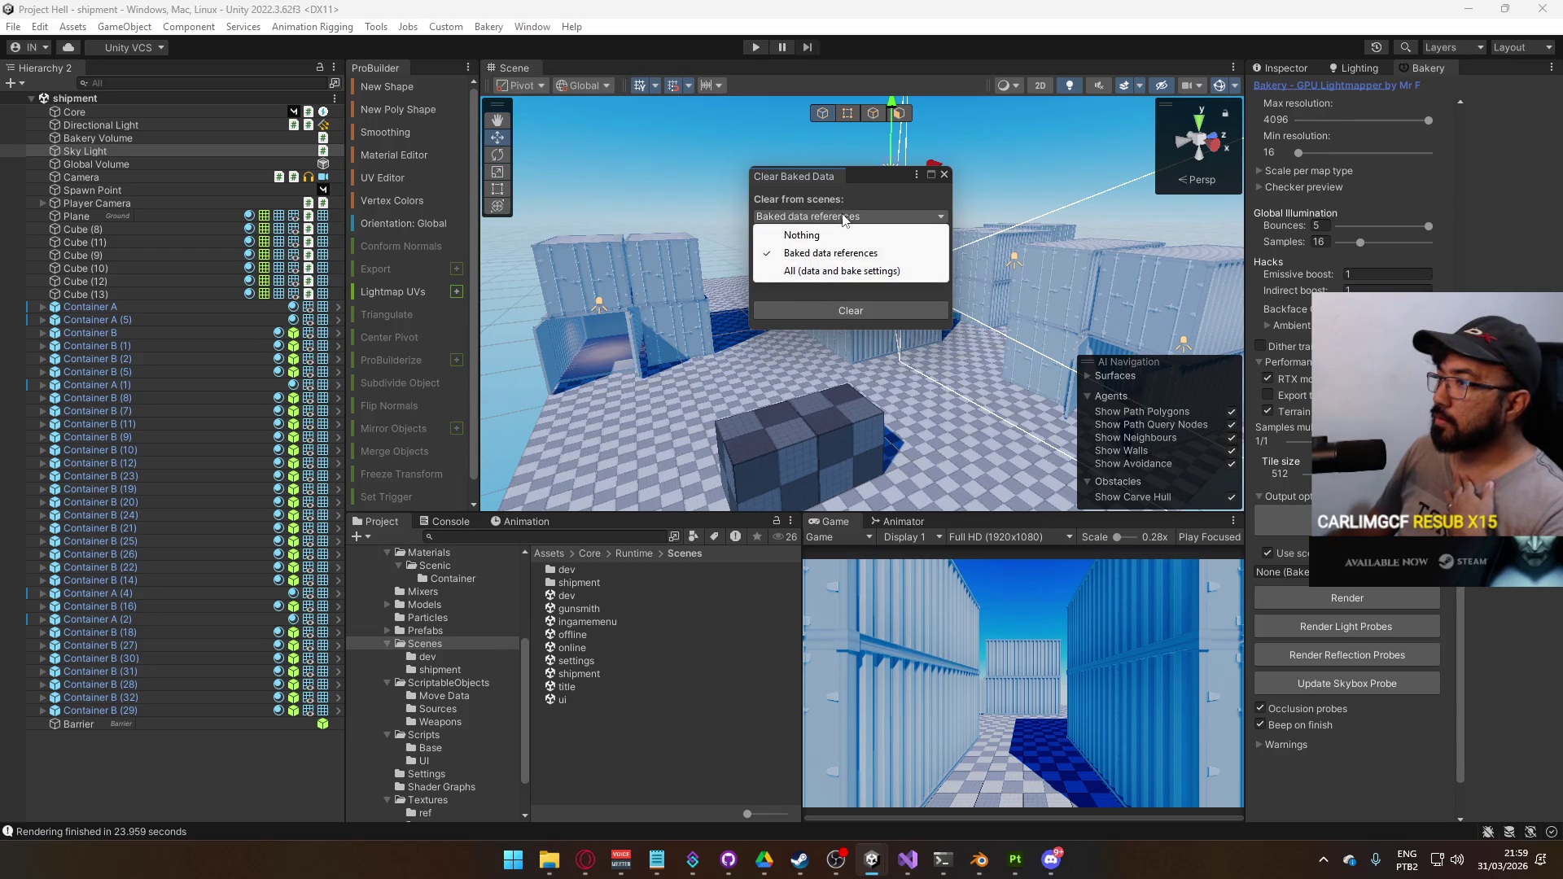
click(845, 218)
click(846, 217)
click(851, 310)
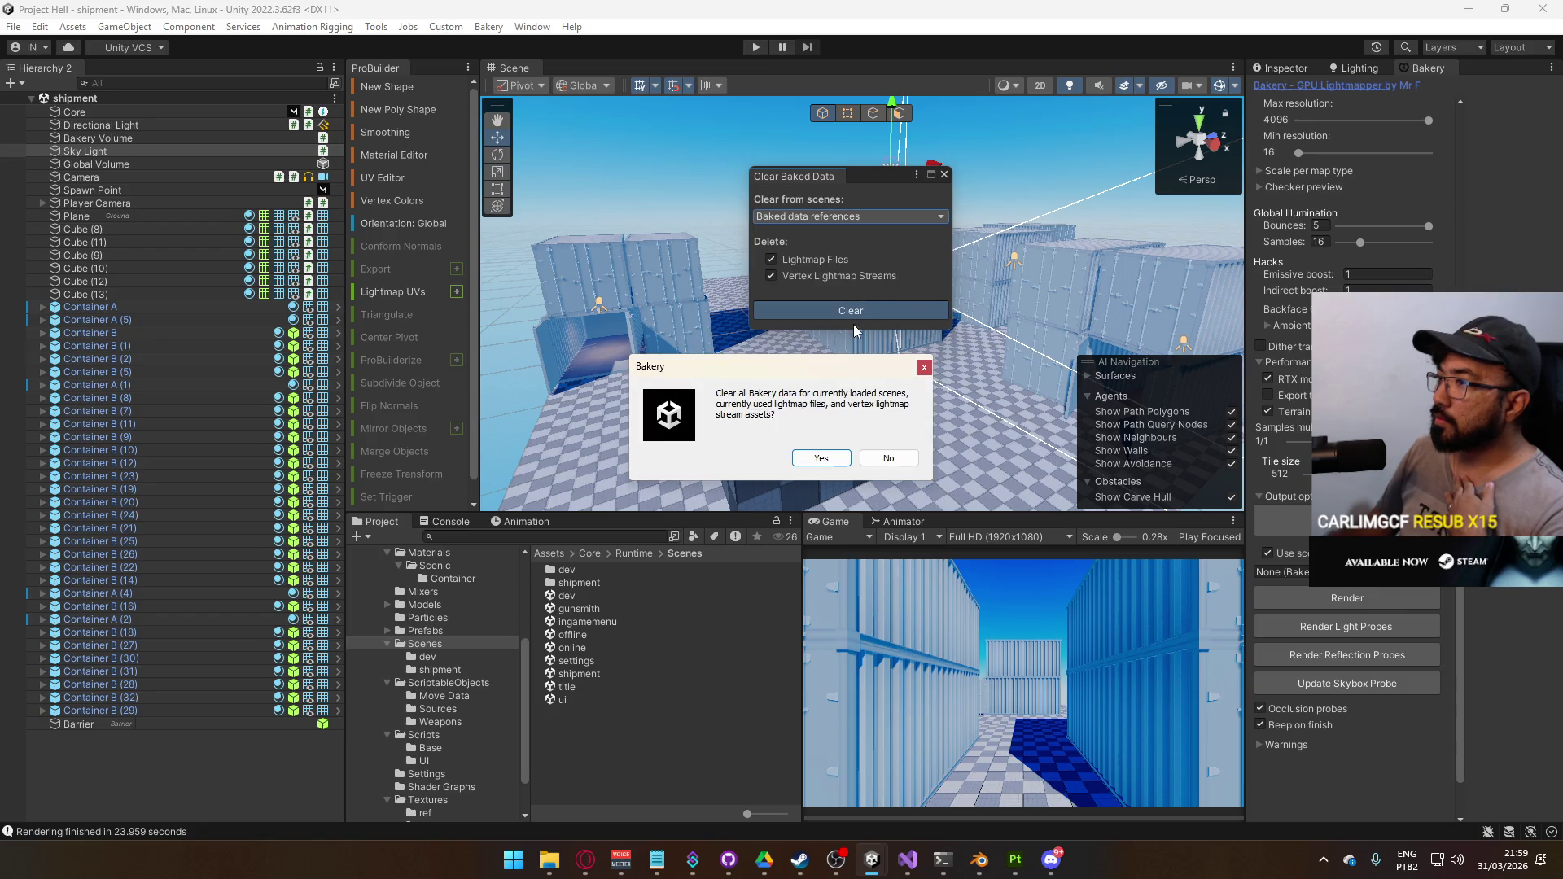
click(822, 458)
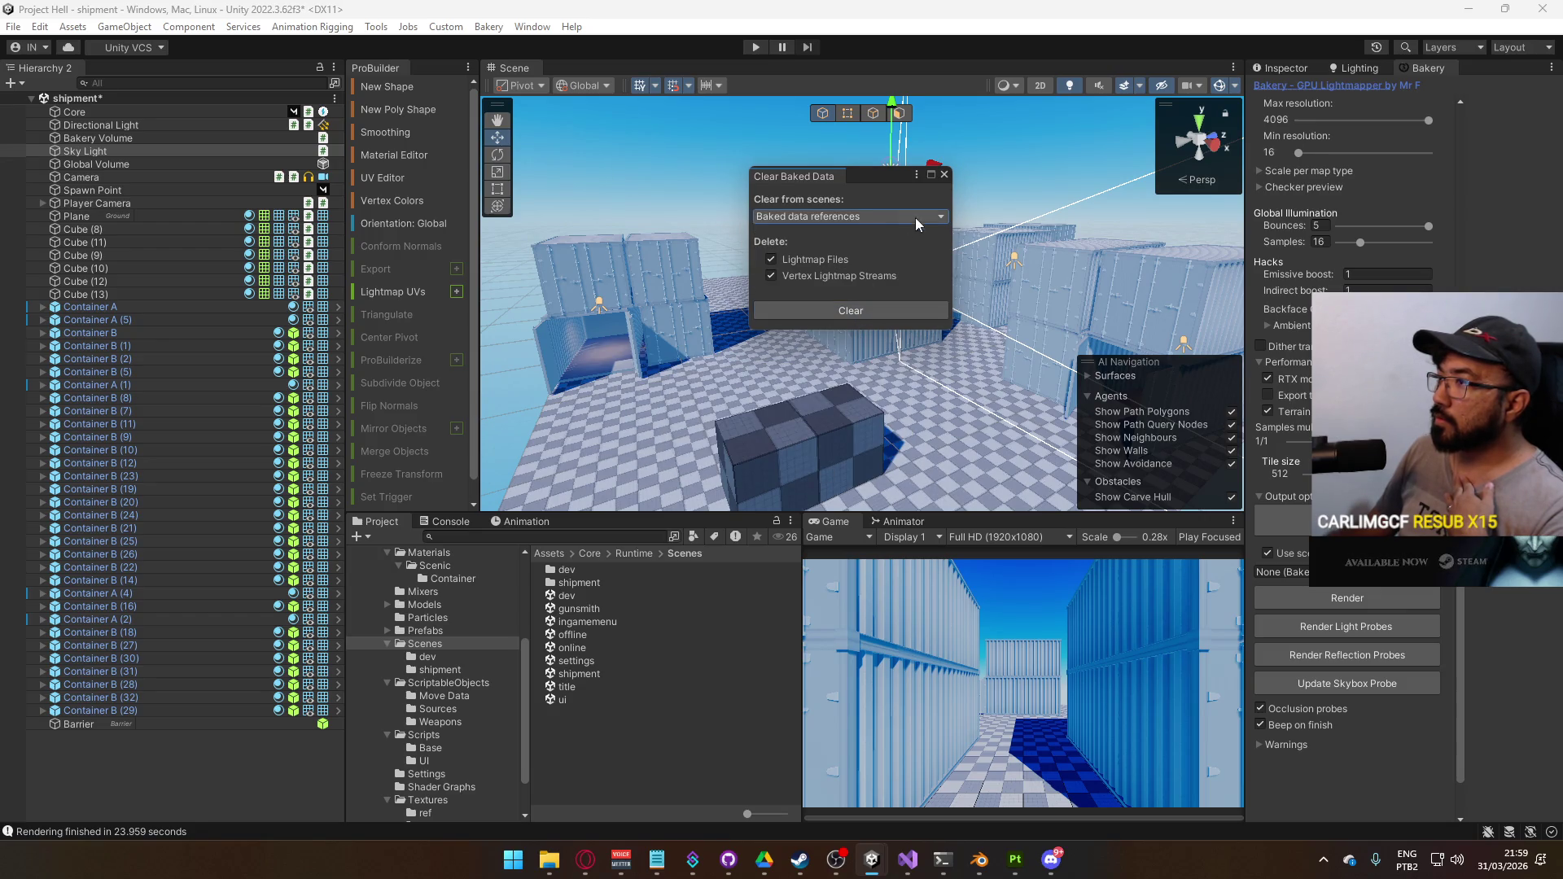
click(944, 175)
click(674, 267)
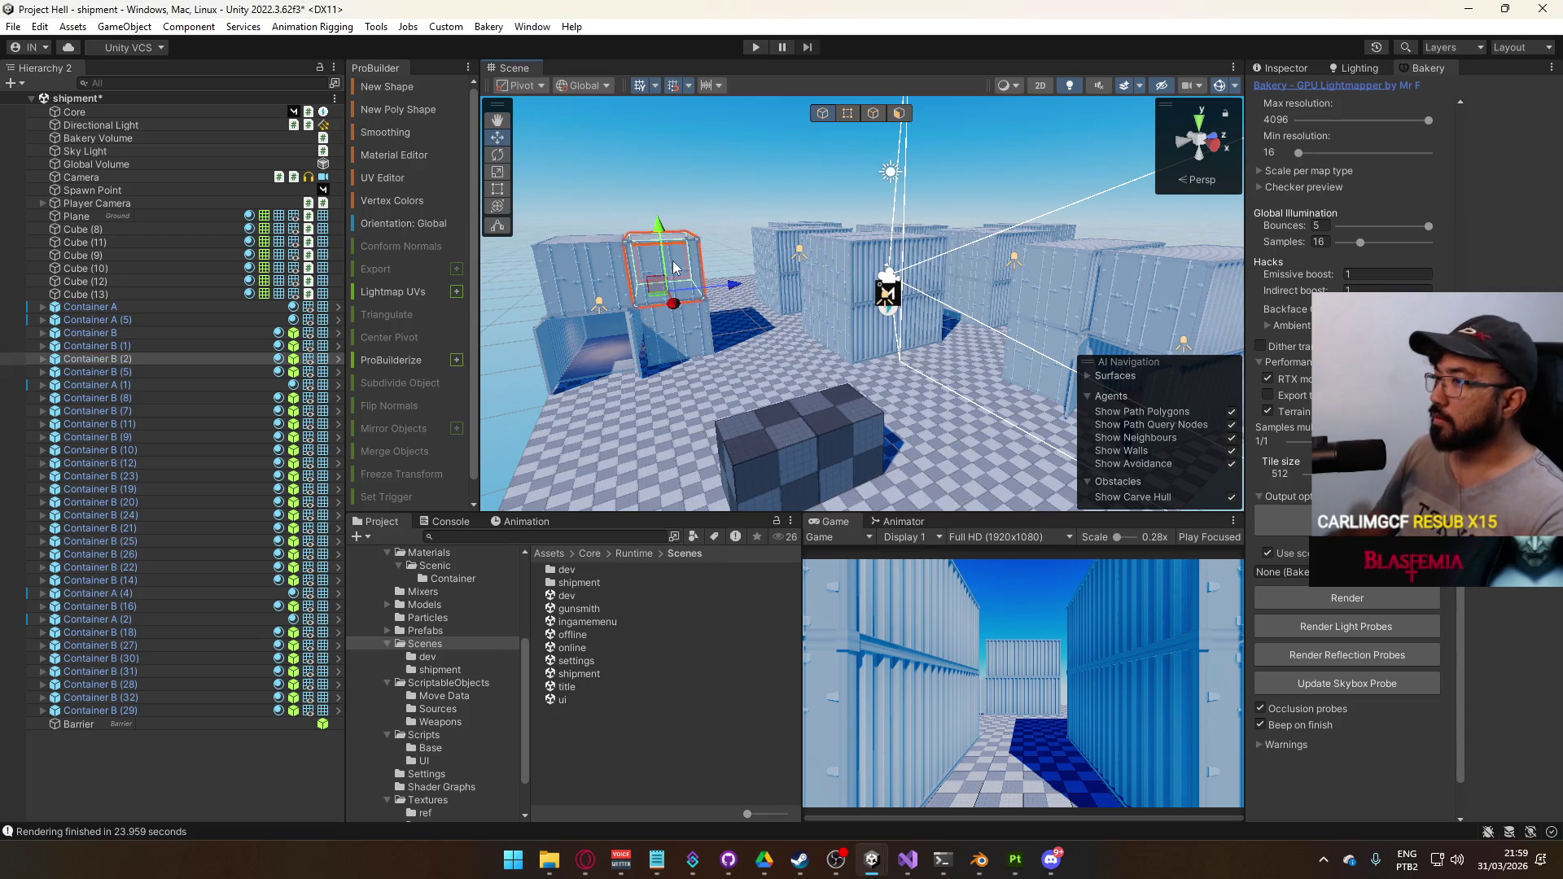
Show the container's material in the Inspector and browse its Shader Graphs shader list
click(1286, 68)
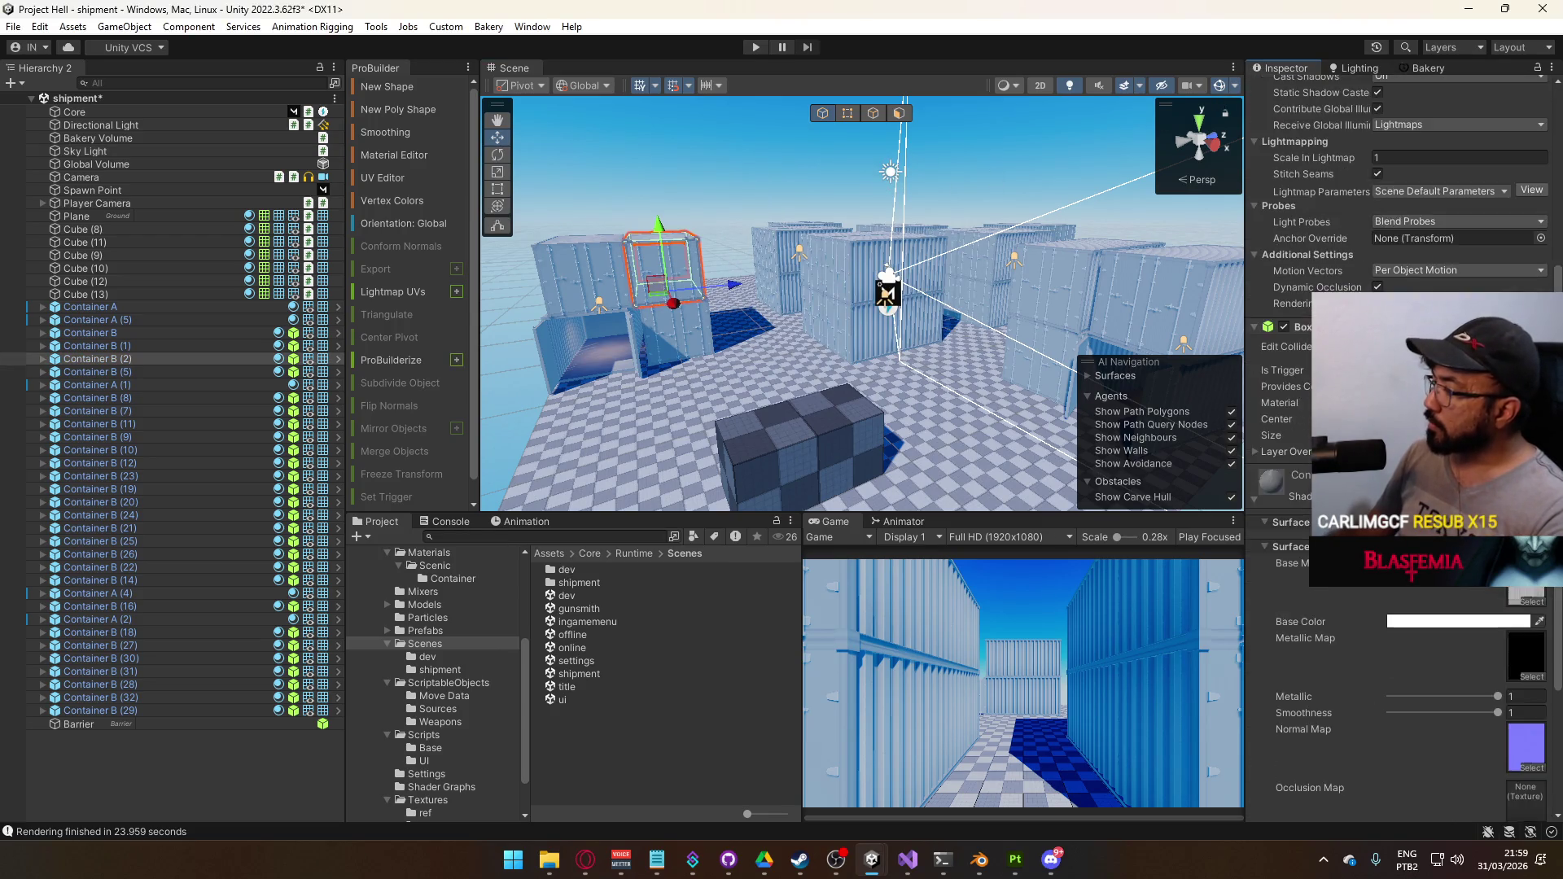
click(1433, 452)
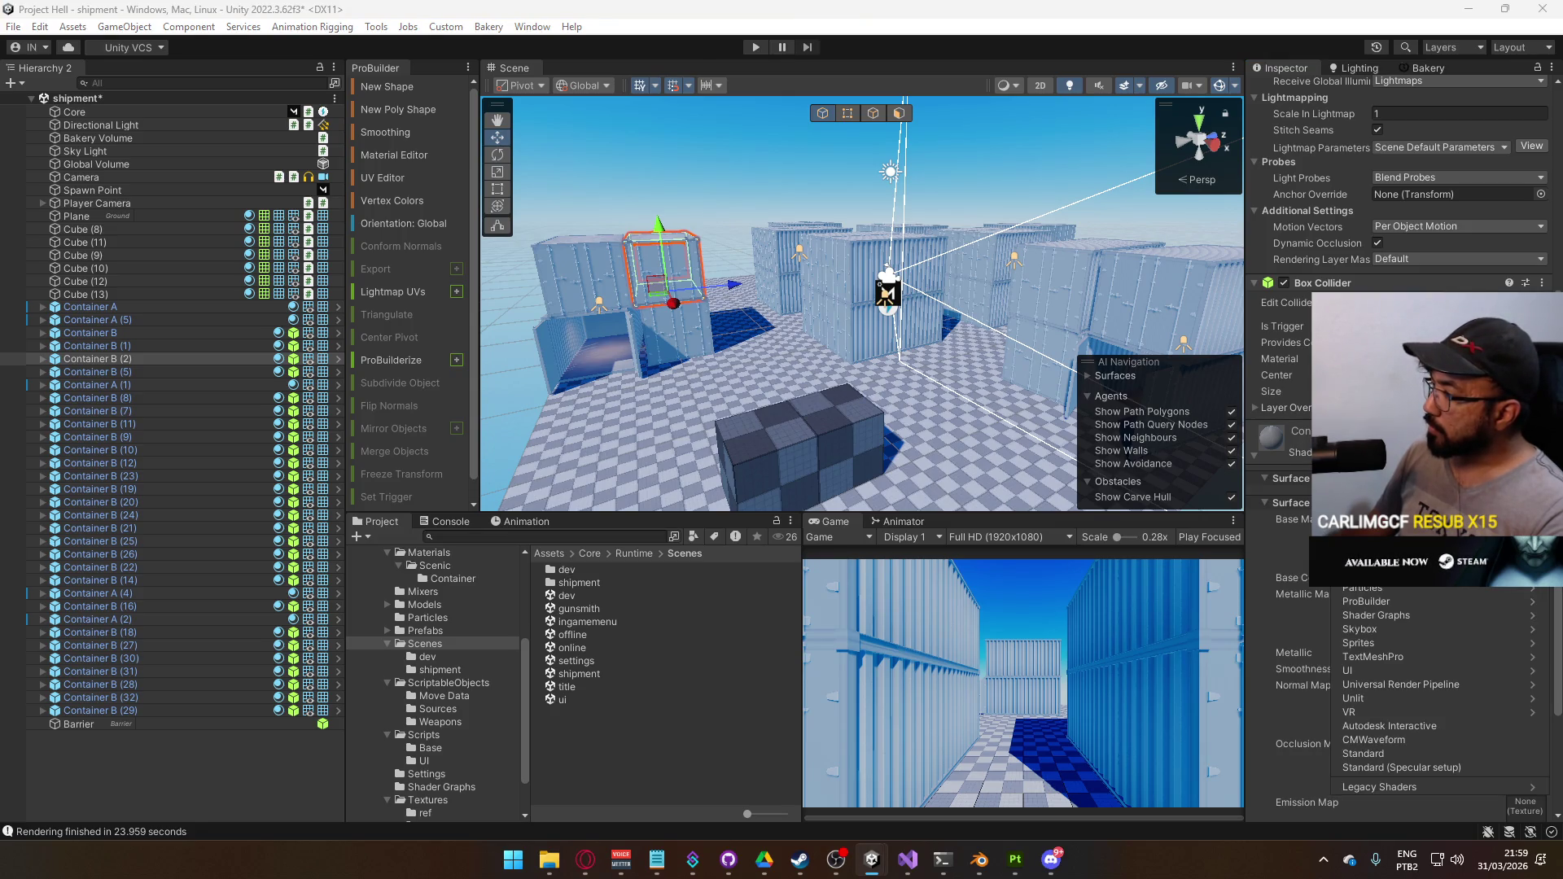
click(1420, 615)
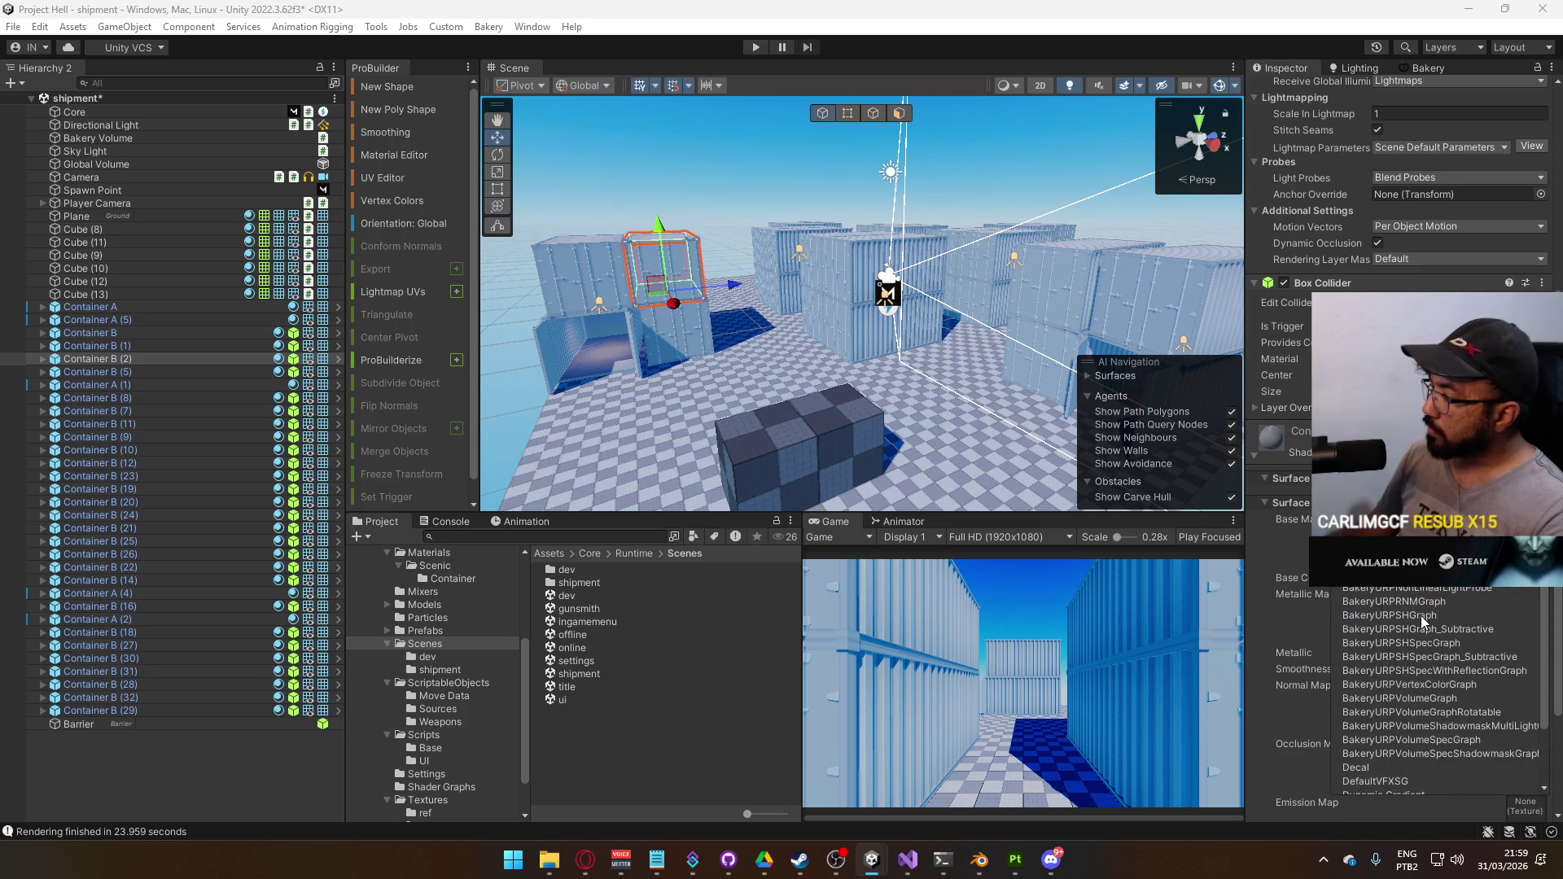
scroll(934, 394, up, 8)
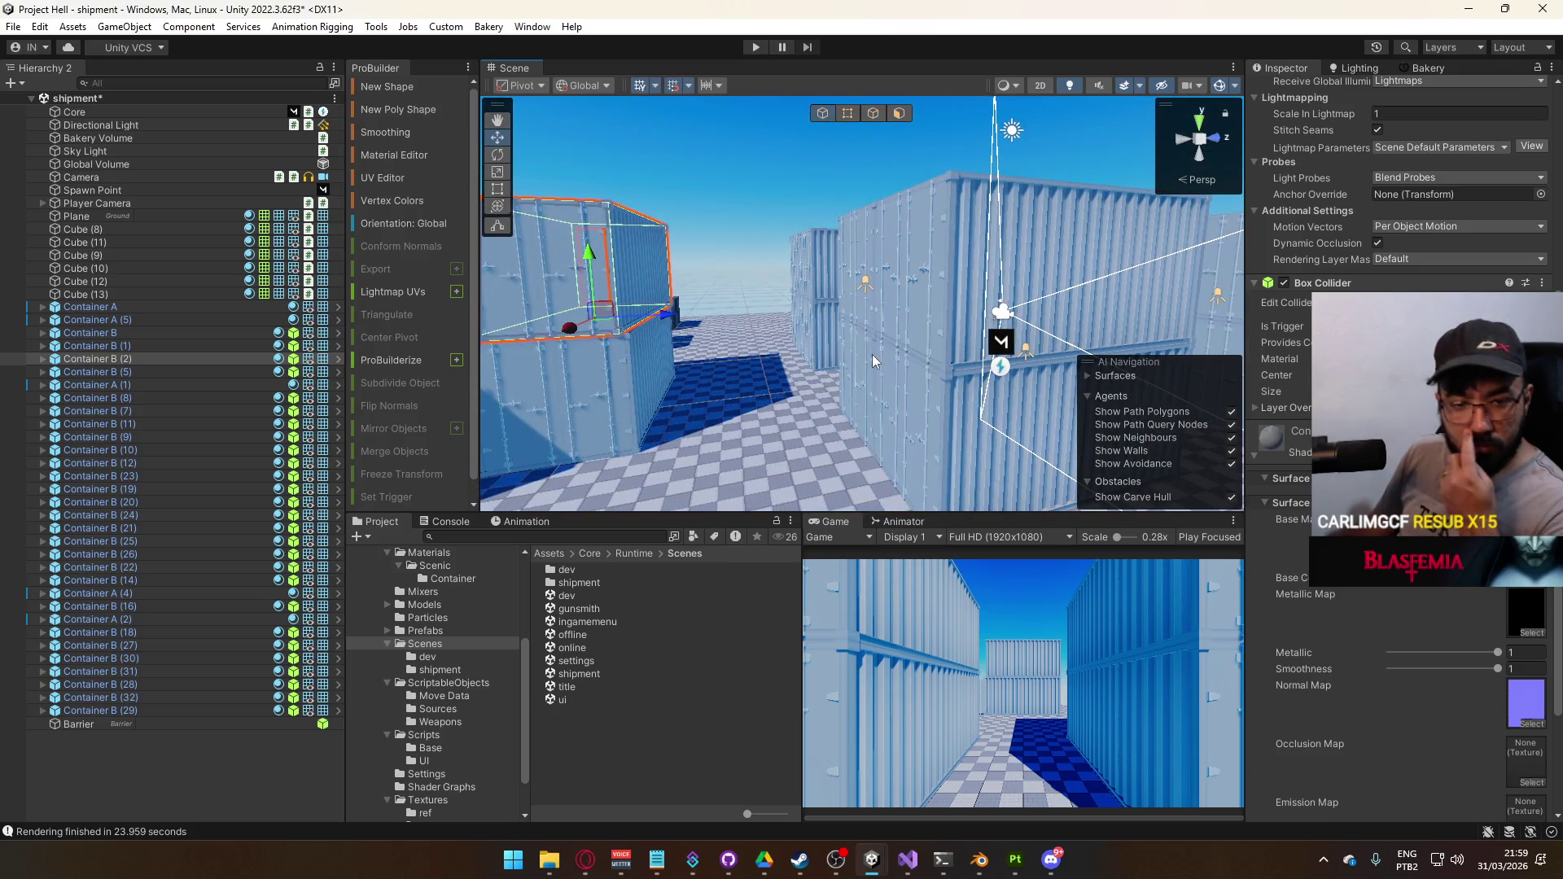
Frame the selected container and orbit around the shipping containers to inspect them
key(f)
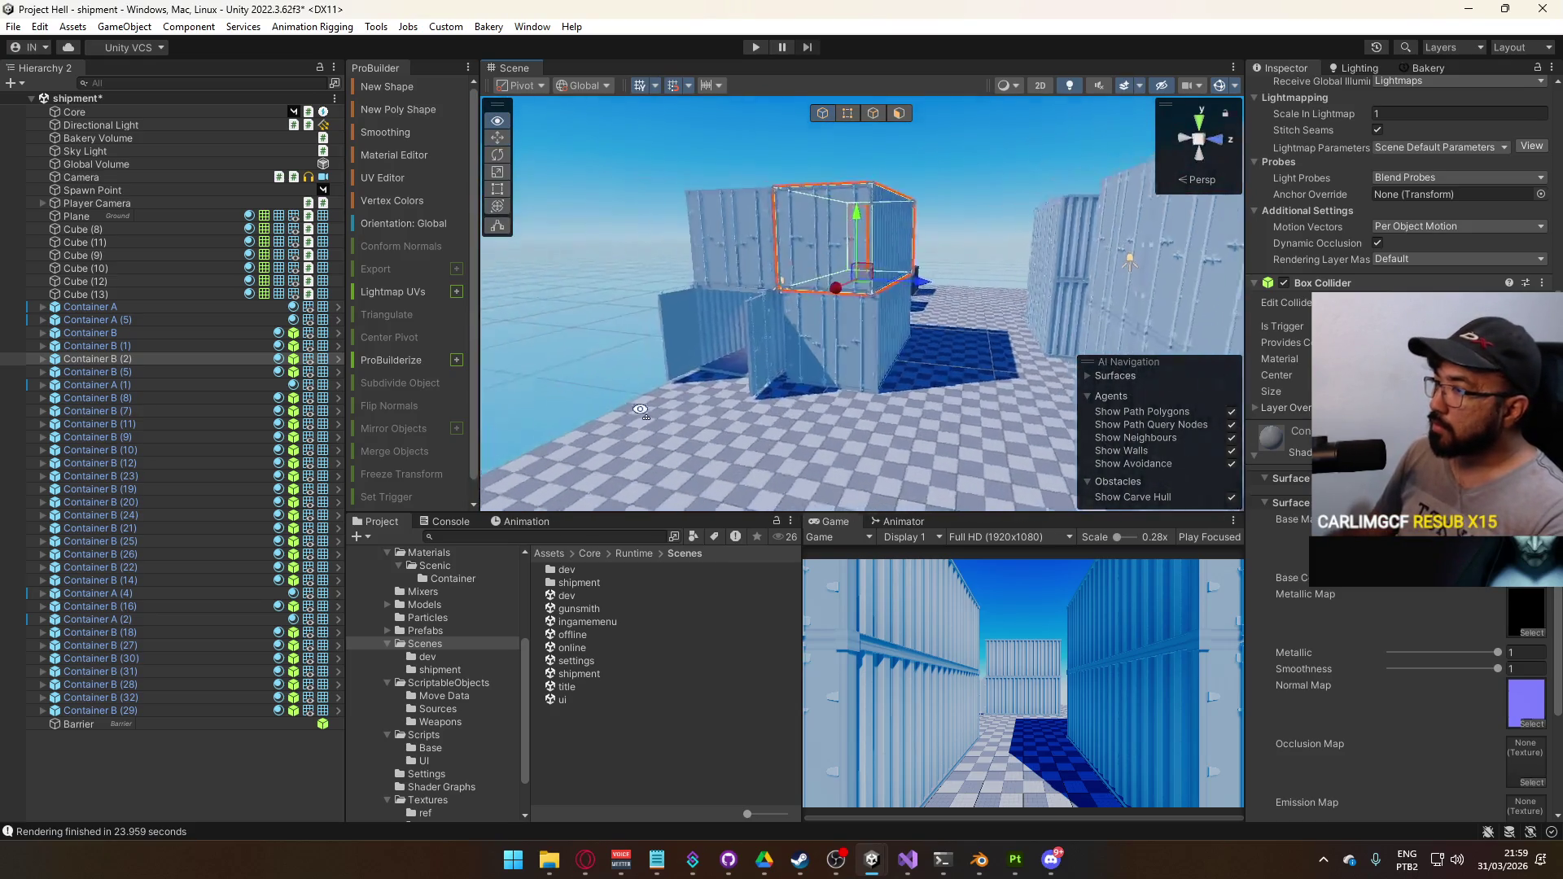
mouse_move(872, 354)
mouse_down()
mouse_move(530, 408)
mouse_move(548, 236)
mouse_move(823, 373)
mouse_up()
mouse_move(908, 403)
mouse_down()
mouse_move(993, 366)
mouse_move(1059, 362)
mouse_move(1123, 280)
mouse_move(1117, 358)
mouse_up()
click(936, 366)
mouse_move(936, 366)
mouse_down()
mouse_move(1099, 468)
mouse_move(1039, 484)
mouse_move(916, 411)
mouse_up()
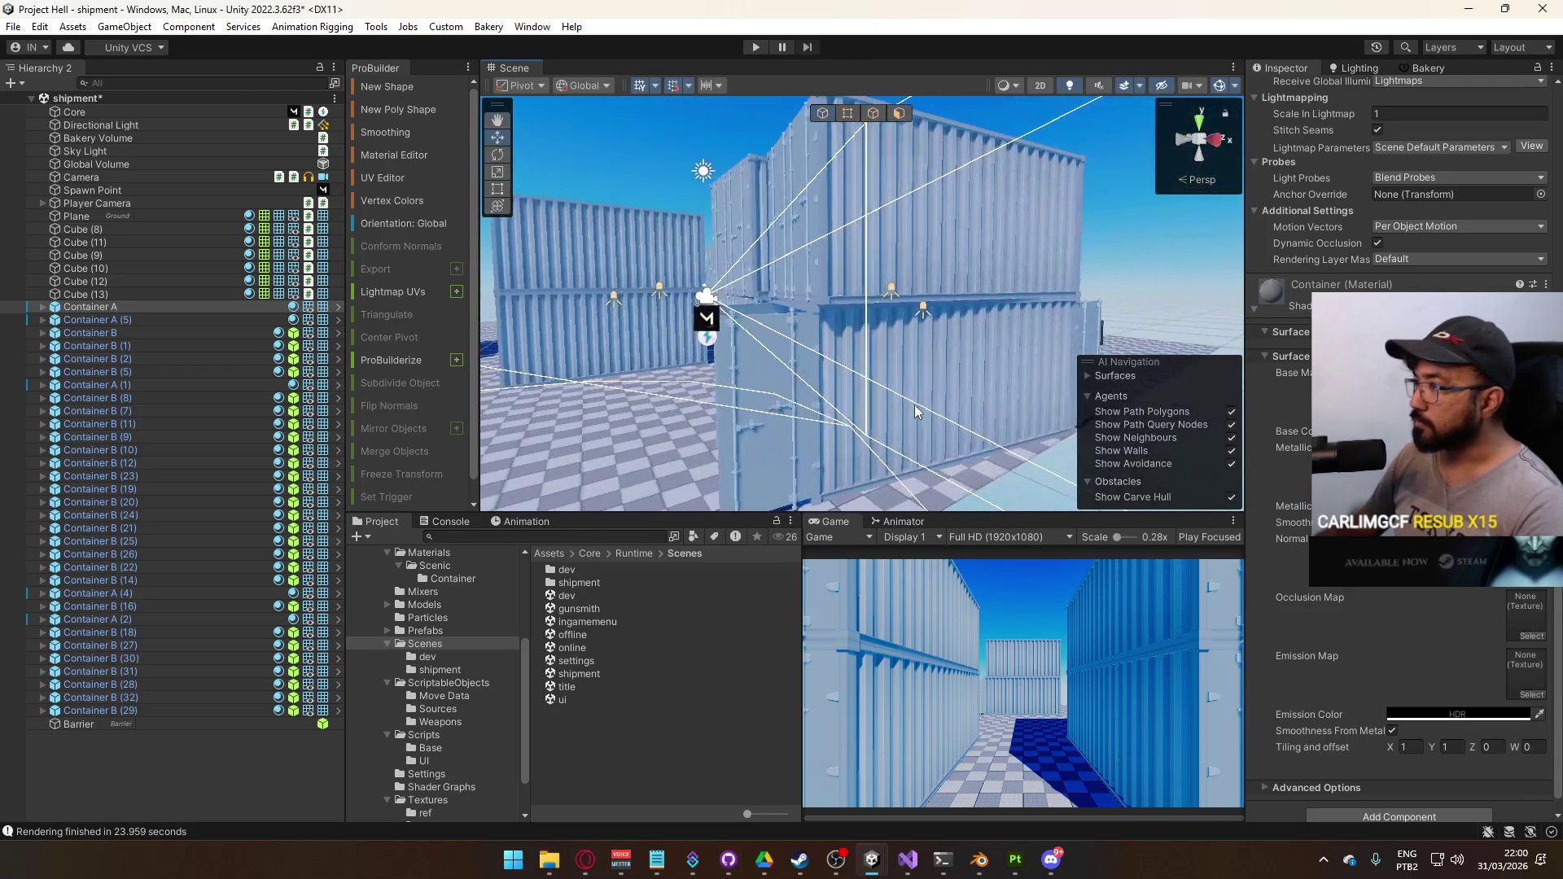
Open the lower front container's Container material and give it a shader from the Bakery group
click(916, 411)
scroll(1424, 203, up, 5)
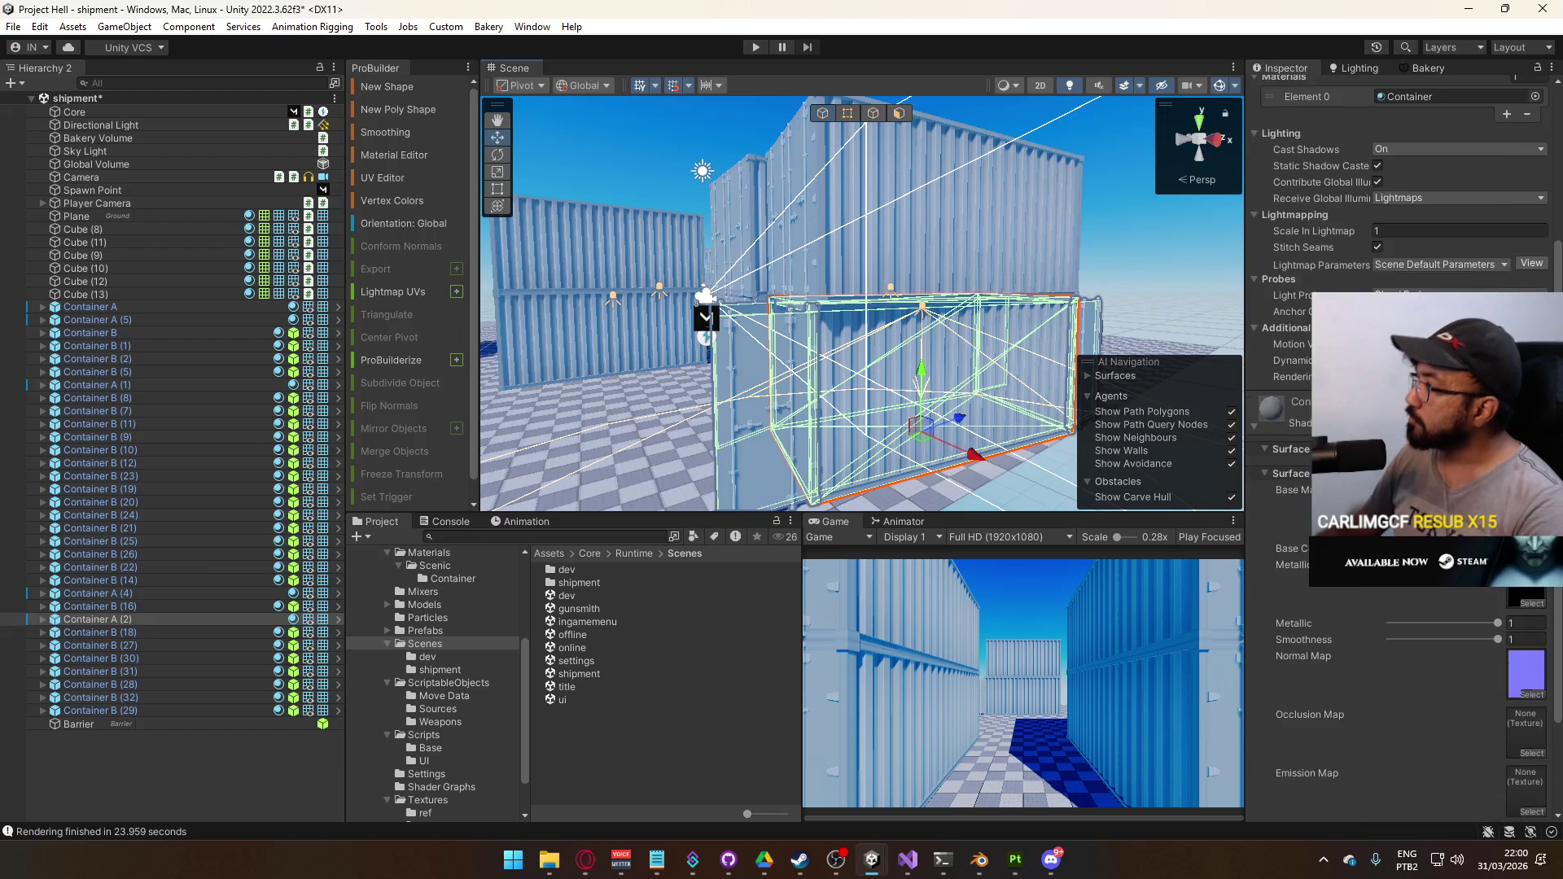
click(1408, 229)
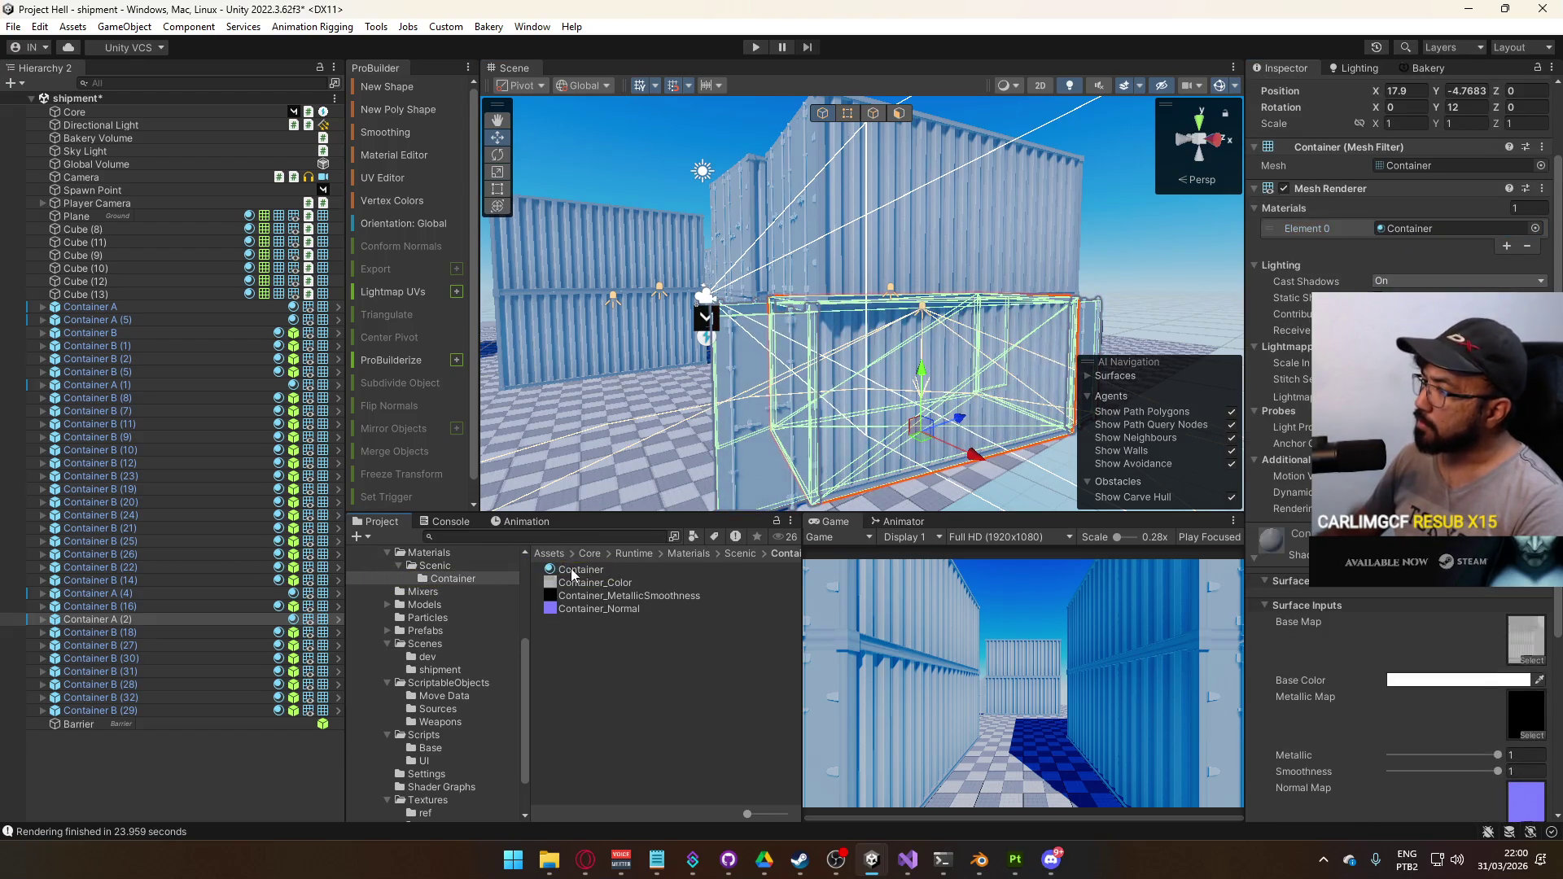
double_click(1404, 228)
scroll(1297, 271, up, 3)
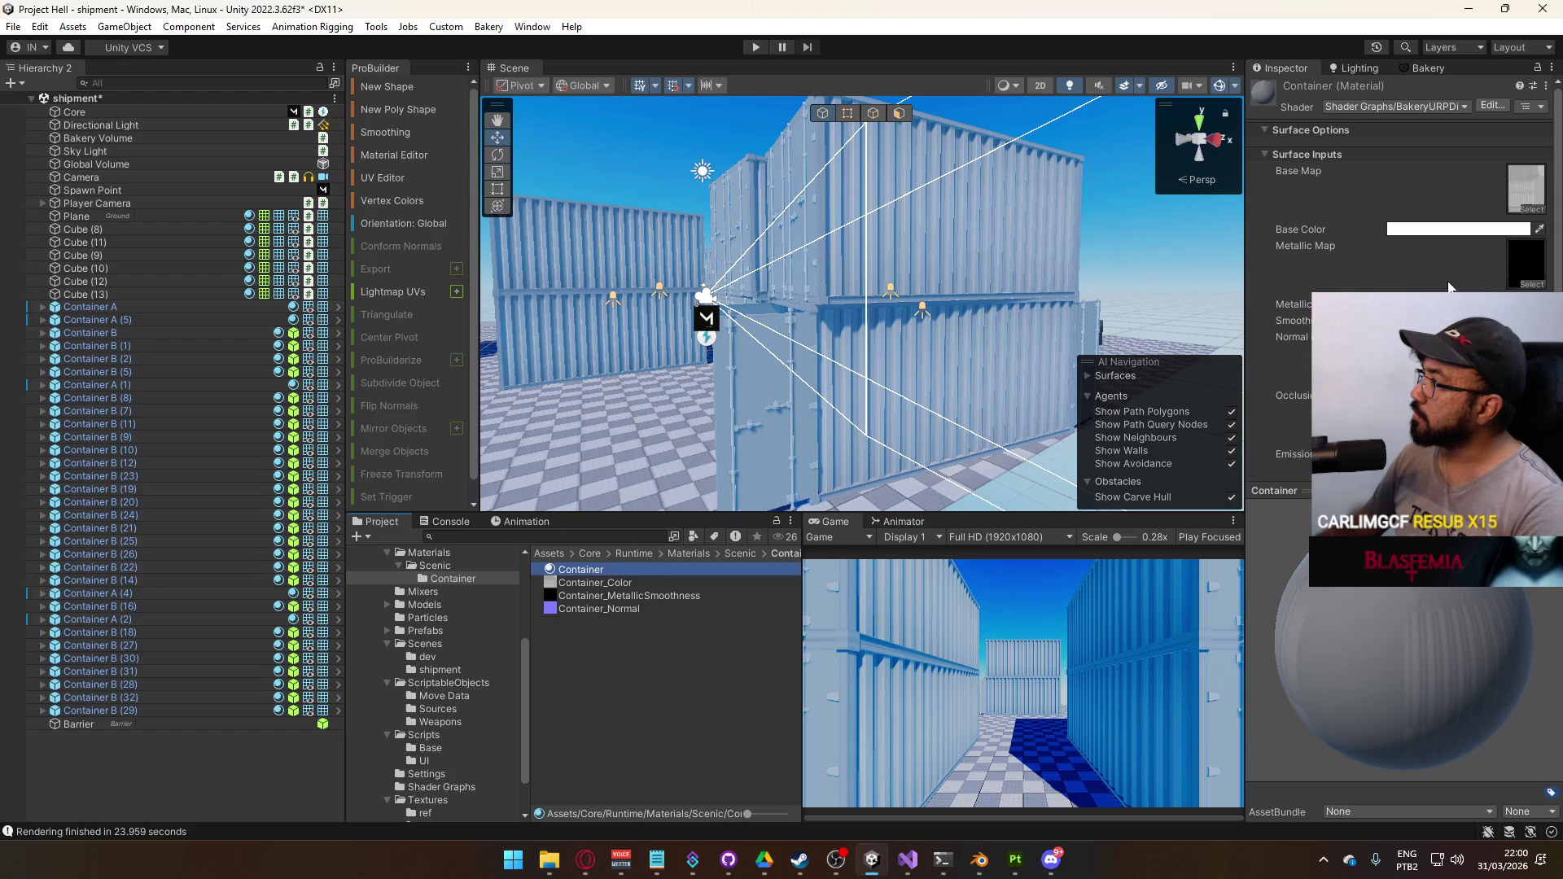
click(1424, 110)
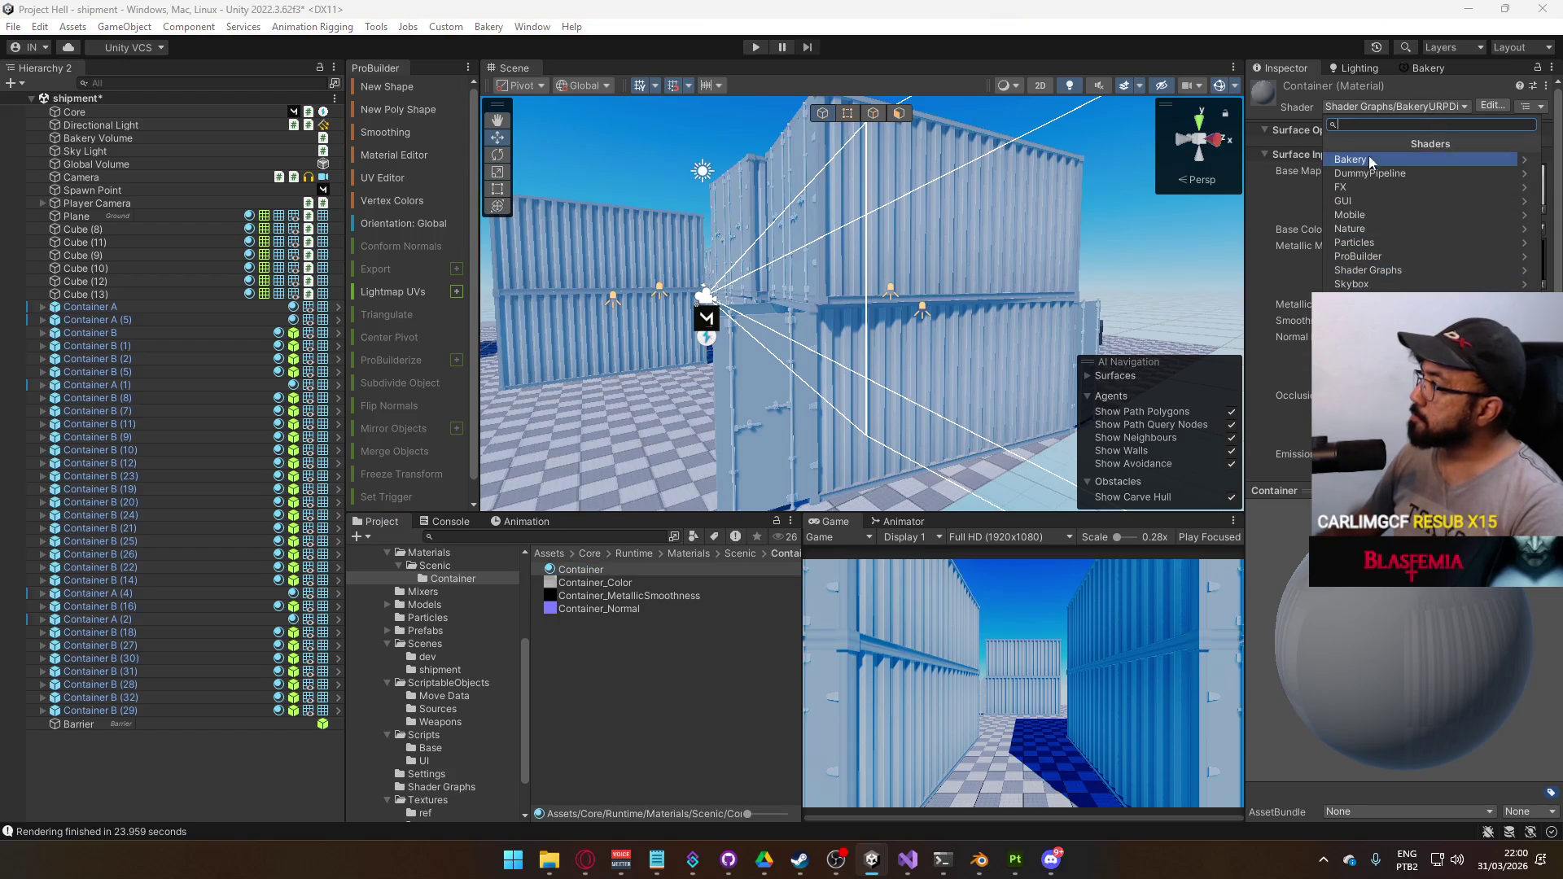
click(1425, 161)
Render the Bakery lightmaps for shipment, saving the scene when prompted
click(1429, 68)
scroll(1342, 215, up, 5)
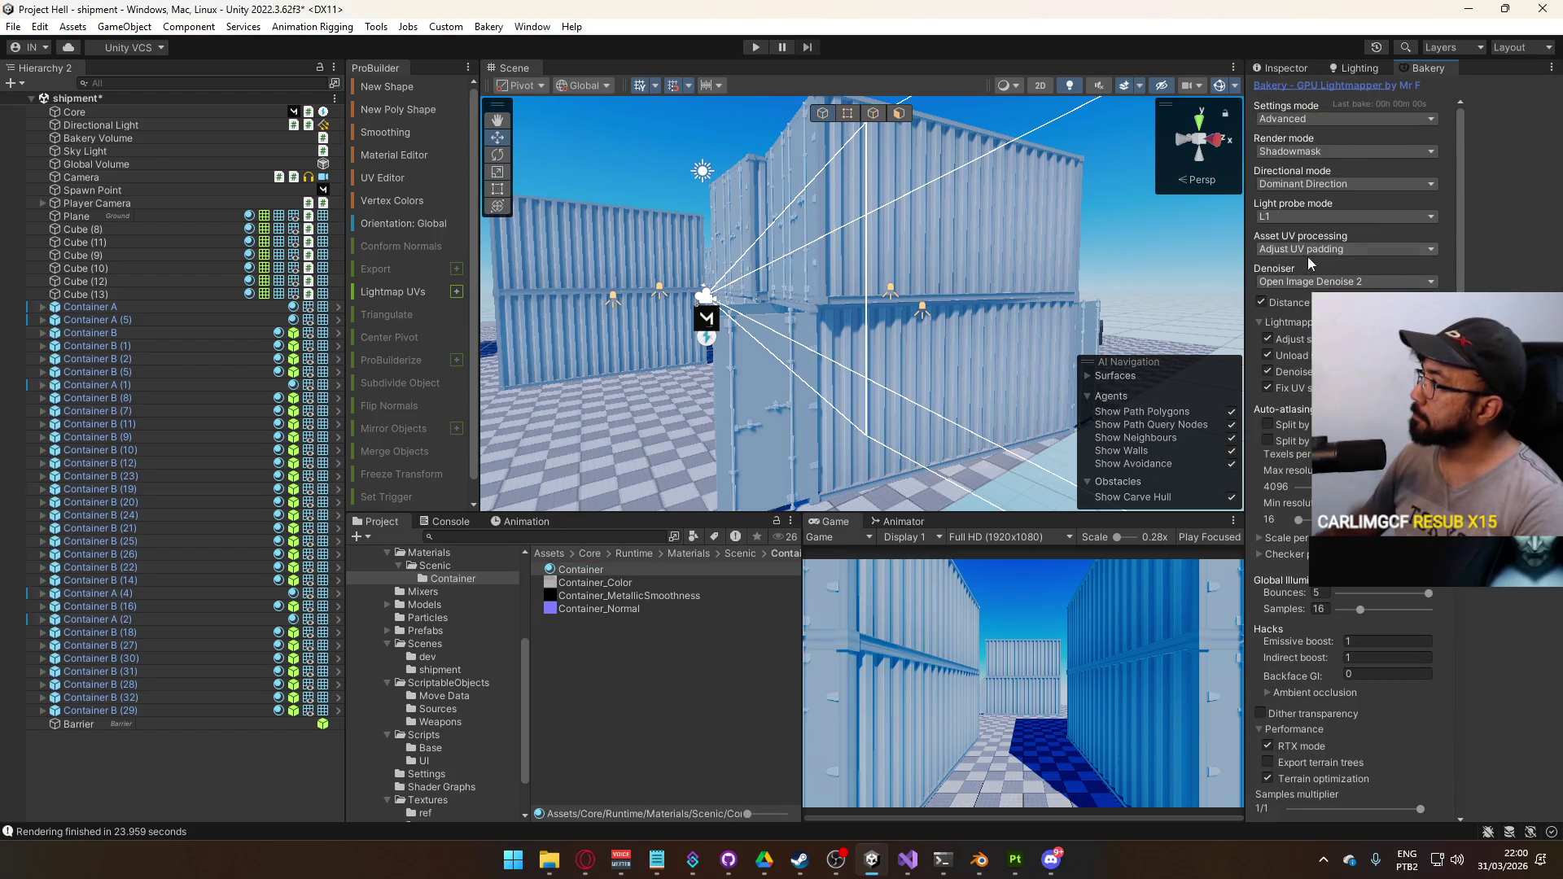
scroll(1340, 271, down, 5)
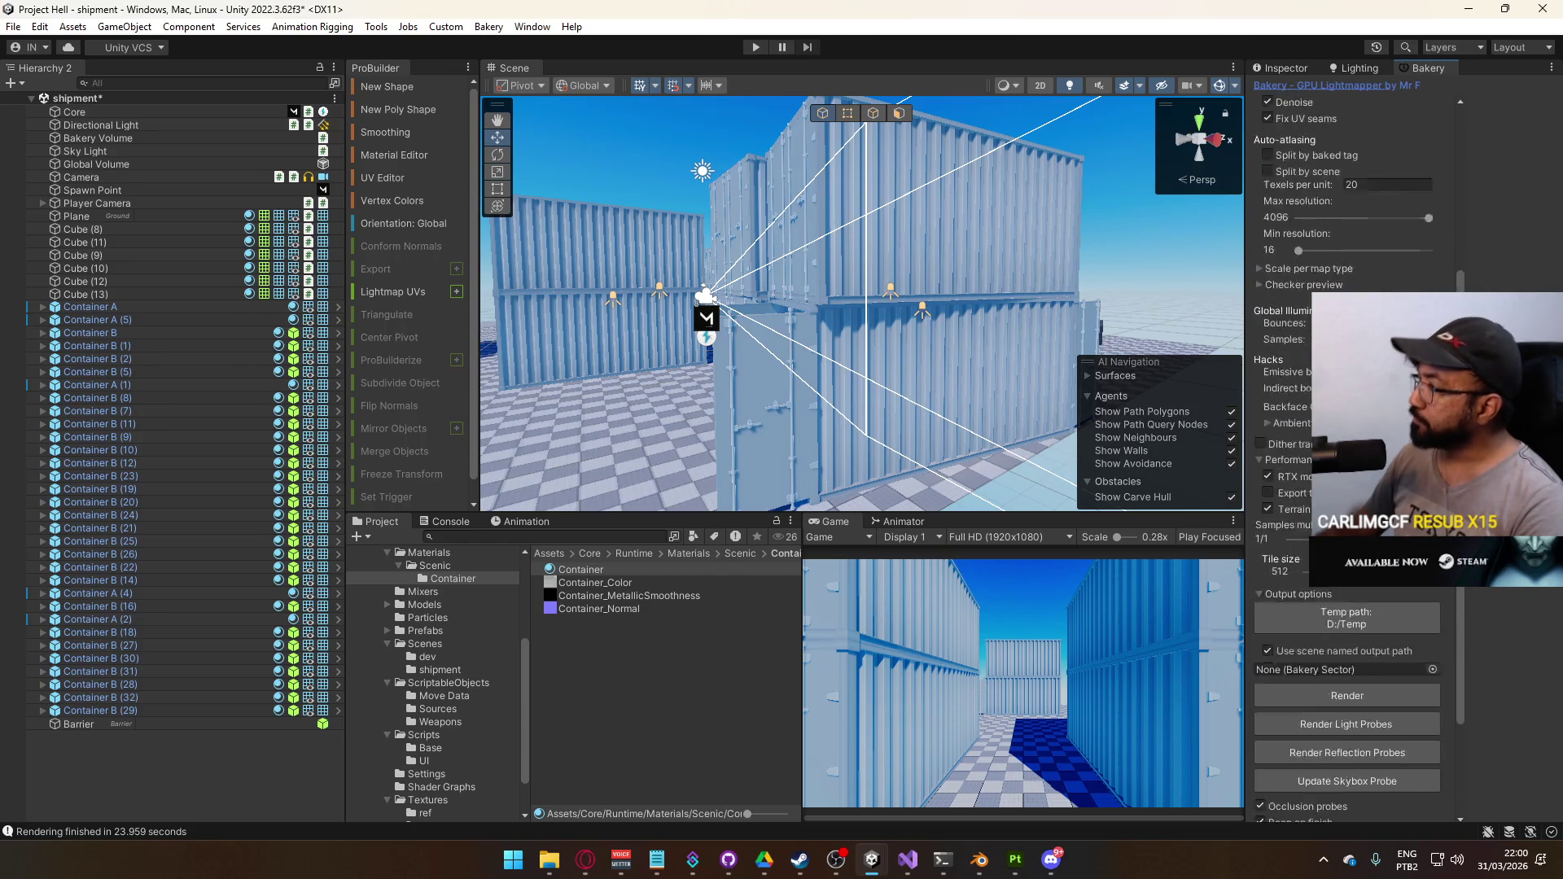
scroll(1341, 271, up, 5)
scroll(1362, 614, down, 5)
click(1352, 645)
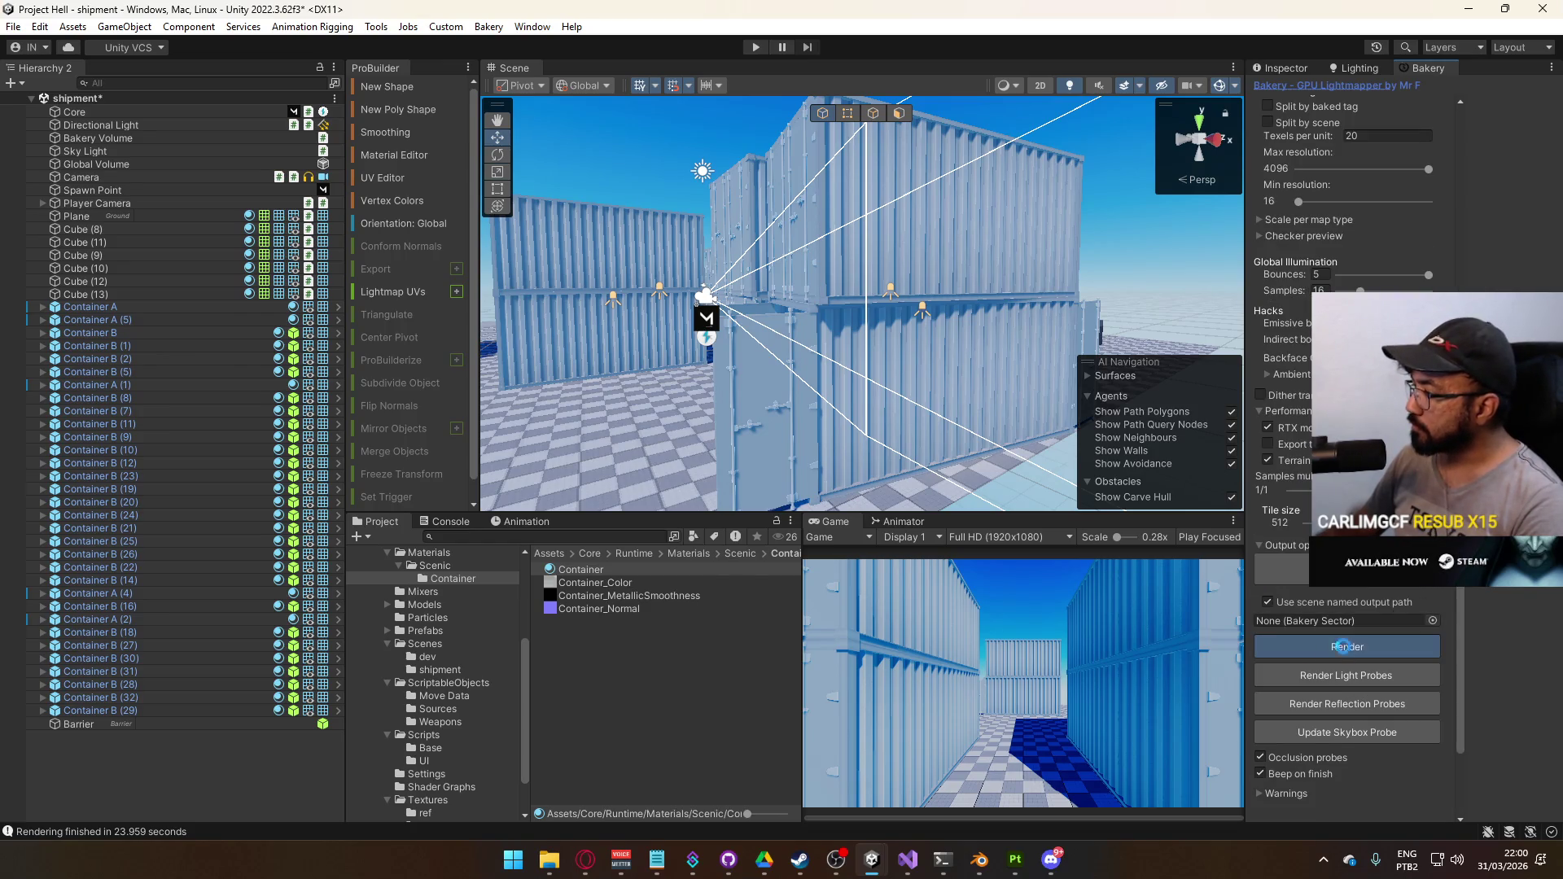
click(807, 462)
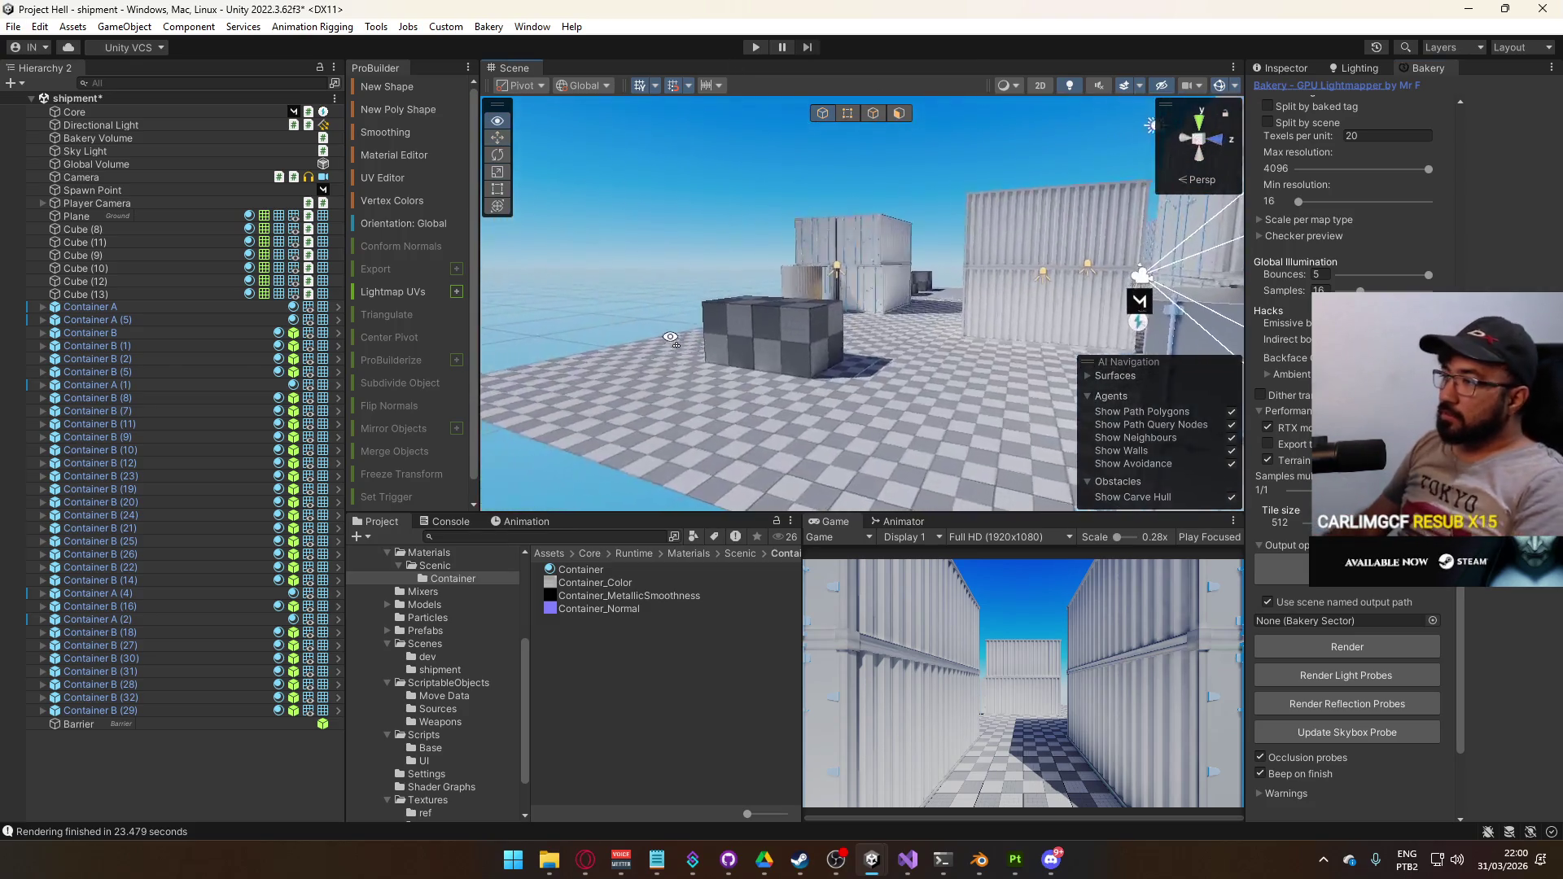
Select the container door metal part and drag the Container material's Metallic slider to 0
click(806, 352)
click(806, 351)
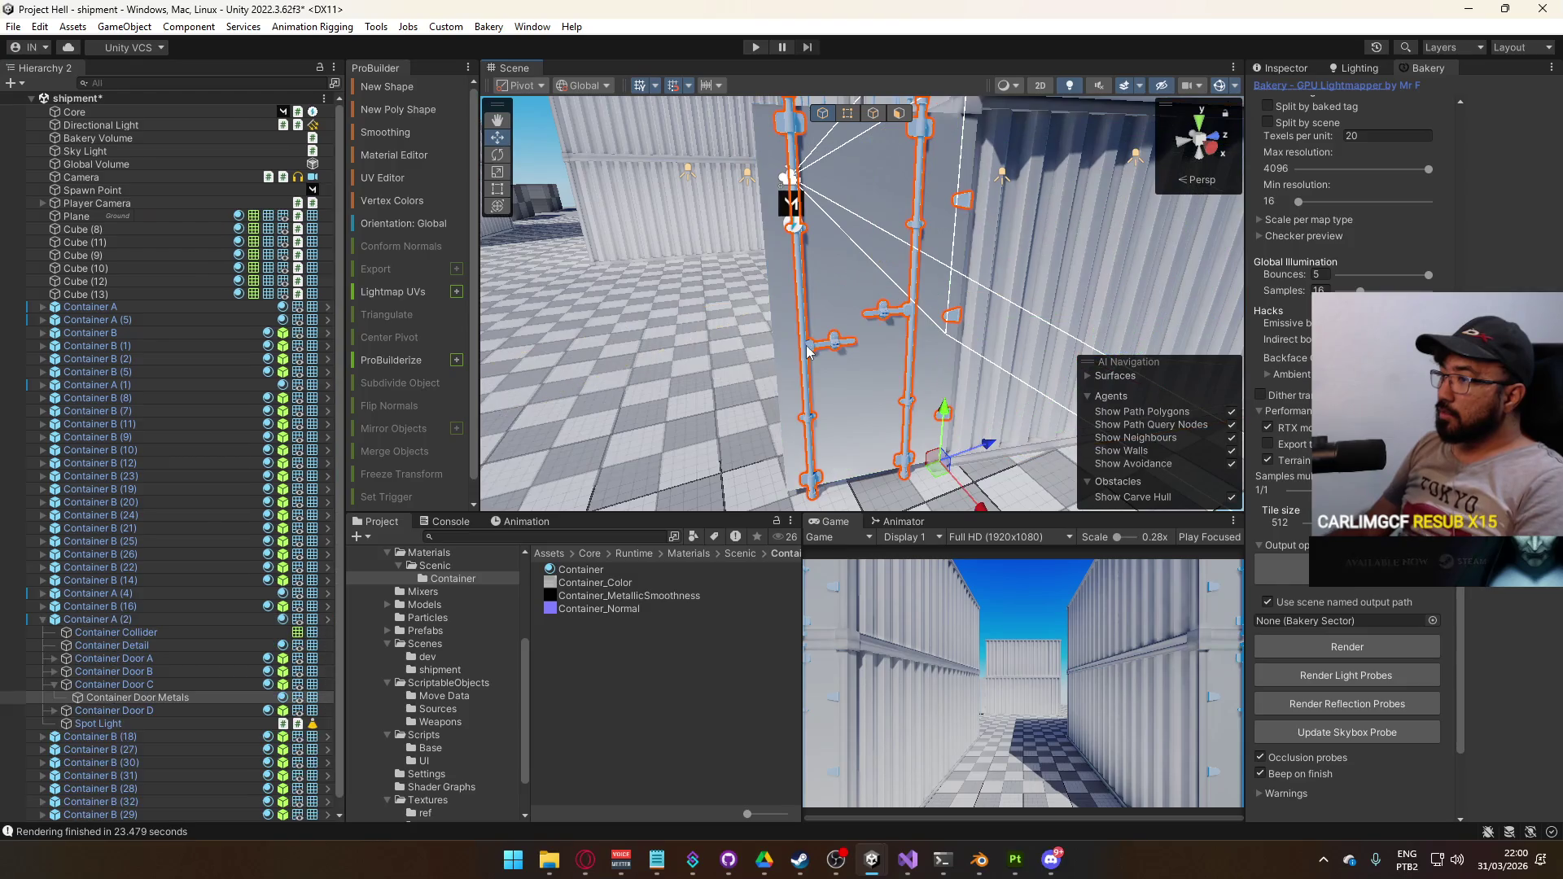
click(1301, 67)
scroll(1472, 627, down, 3)
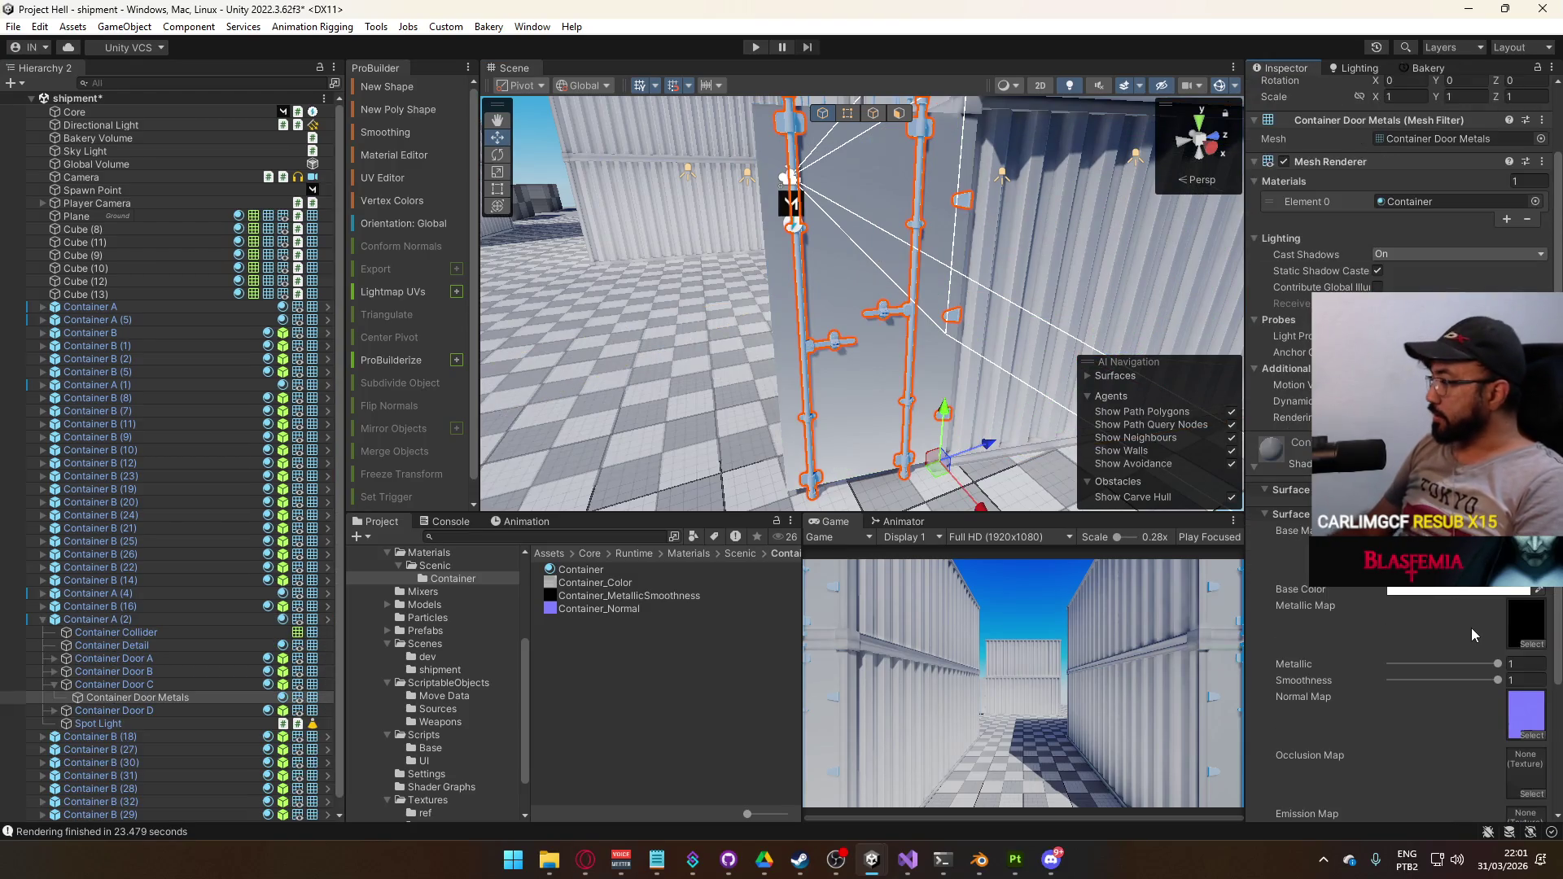
mouse_move(1499, 664)
mouse_down()
mouse_move(1367, 650)
mouse_move(1412, 679)
mouse_move(1299, 650)
mouse_up()
drag(863, 358, 875, 348)
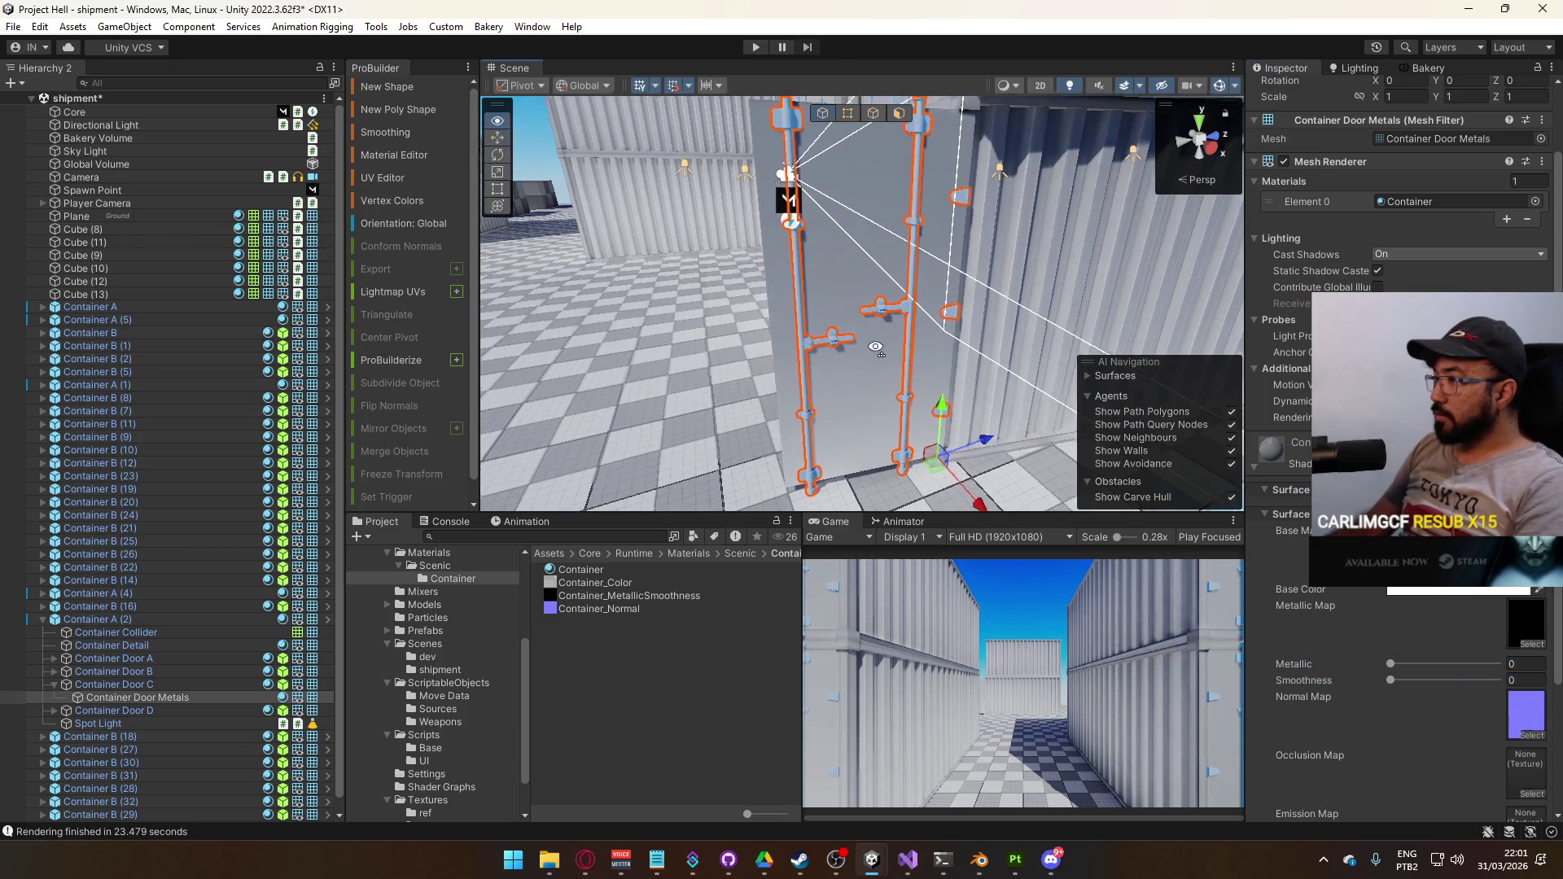
scroll(876, 349, up, 5)
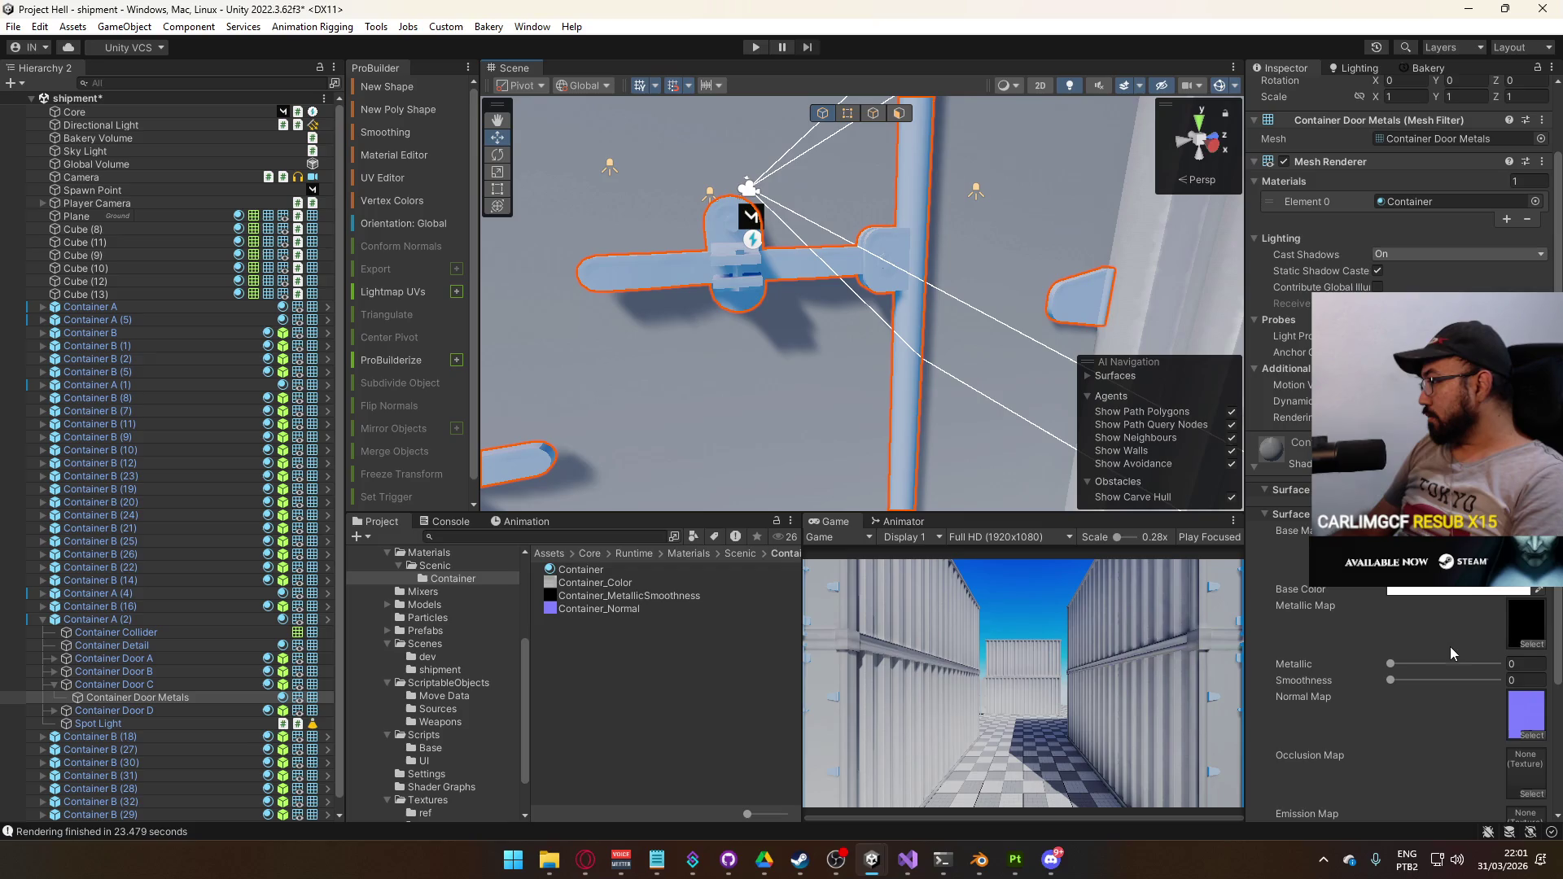
drag(1476, 681, 1515, 681)
mouse_move(814, 342)
mouse_down()
mouse_move(943, 358)
mouse_move(814, 334)
mouse_up()
click(140, 150)
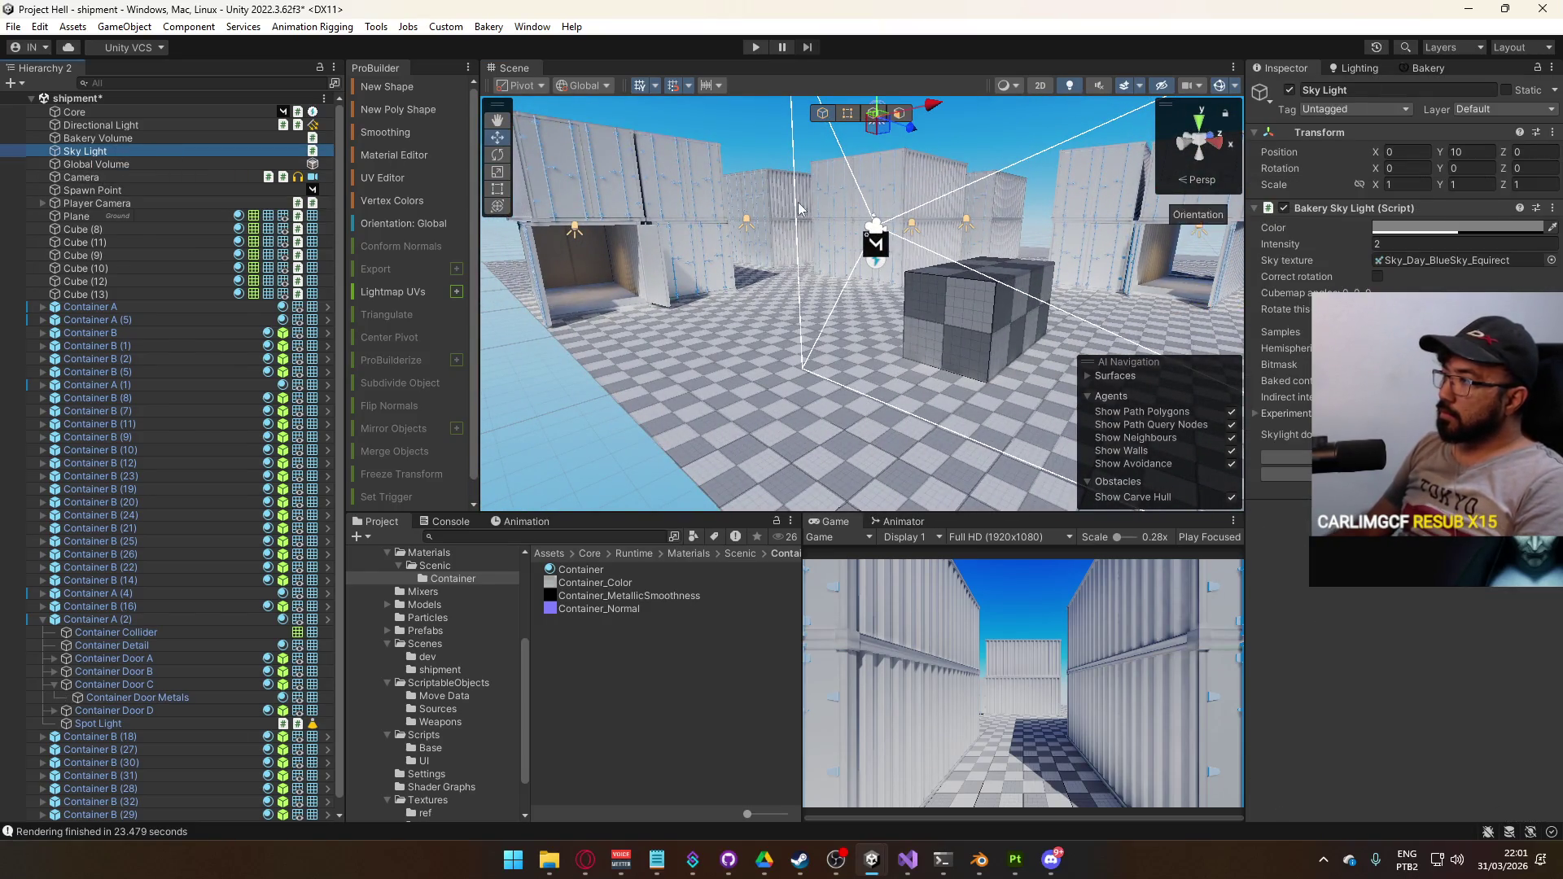
Delete the Sky Light and re-render the Bakery lightmaps from the Bakery tab
key(Delete)
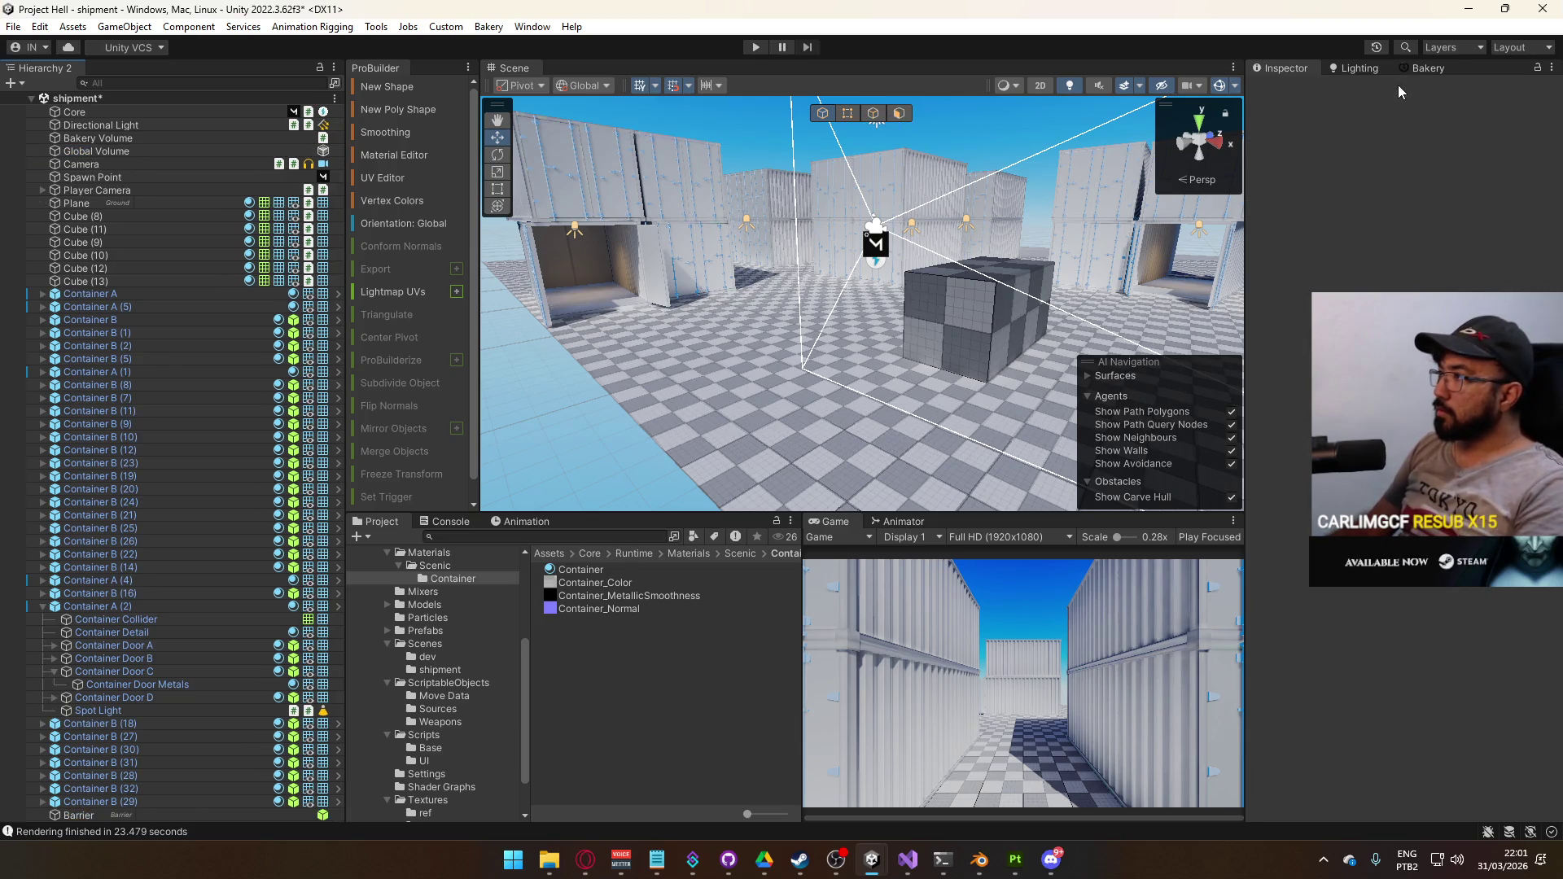
click(1428, 70)
click(1332, 652)
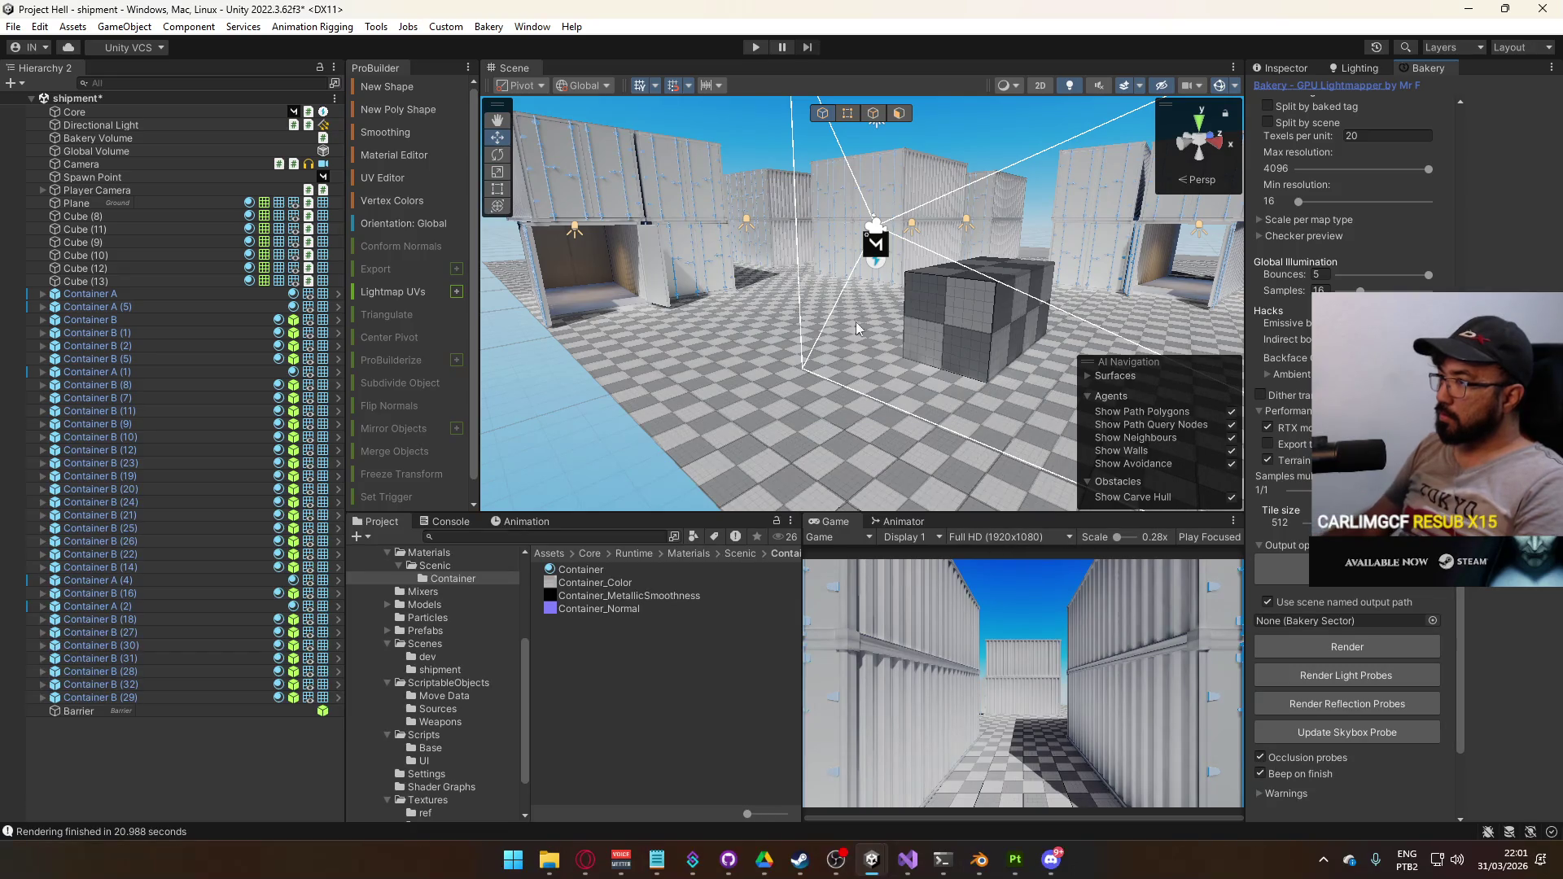
Check the lighting inside a container, then select the Global Volume
mouse_move(635, 277)
mouse_down()
mouse_move(621, 296)
mouse_move(397, 265)
mouse_up()
click(178, 139)
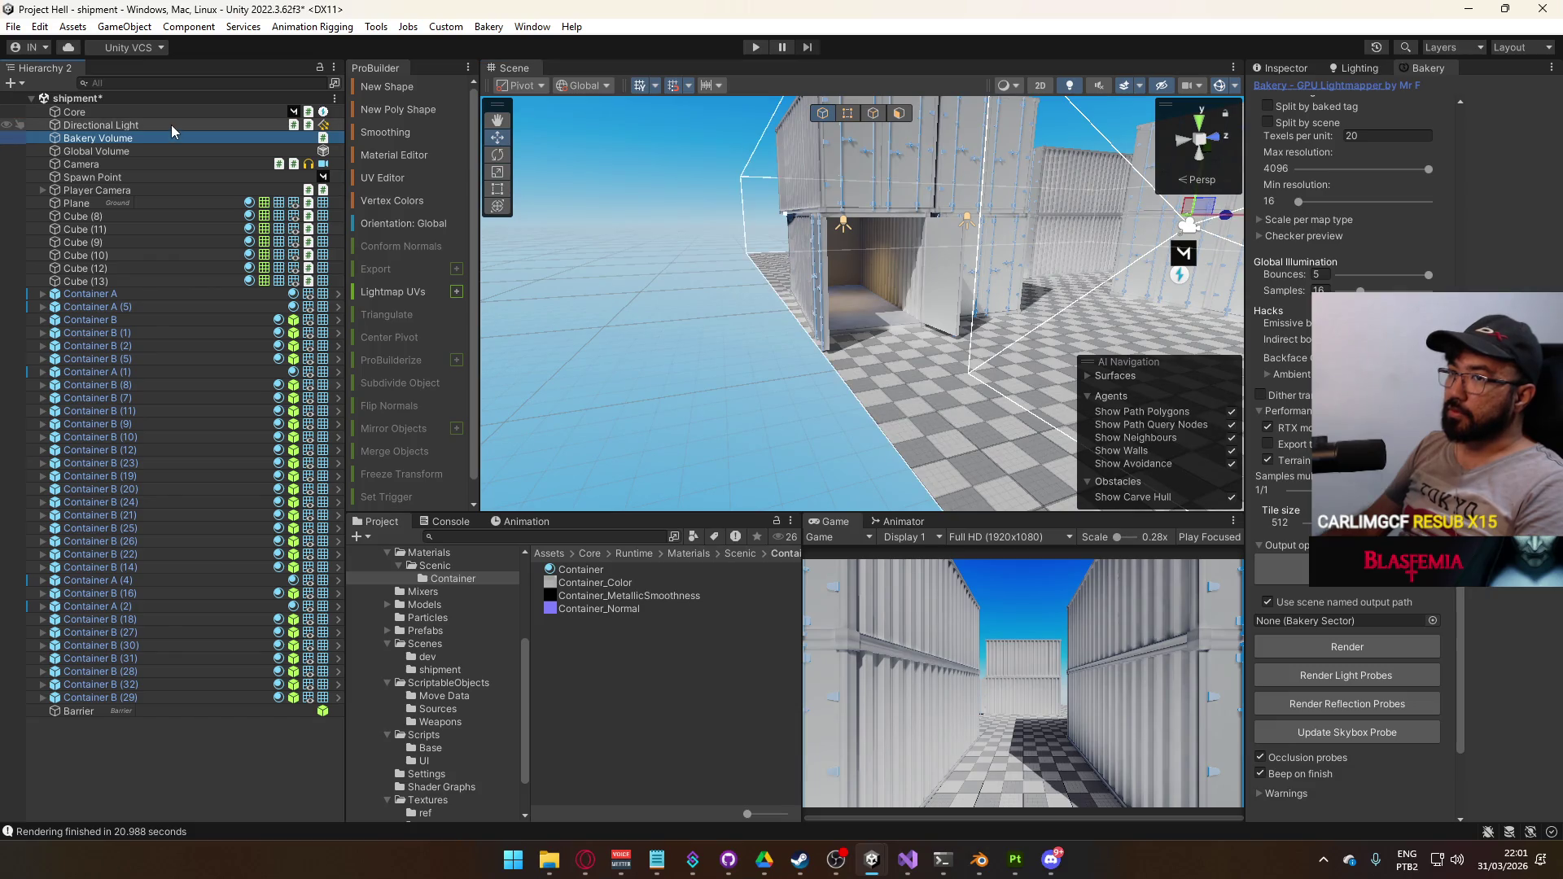
click(169, 124)
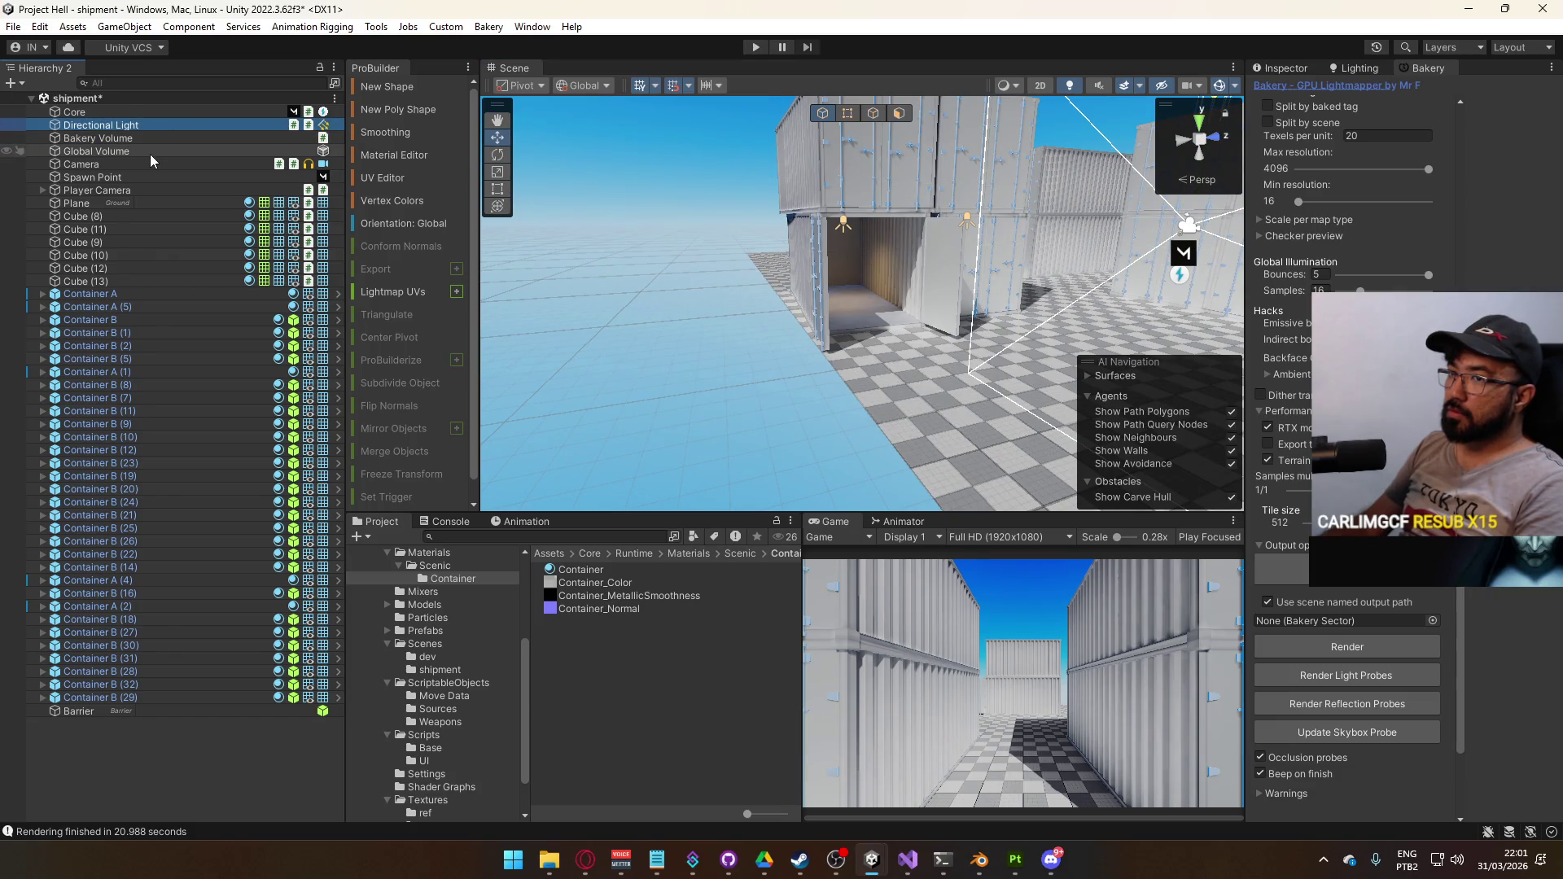
click(150, 154)
mouse_move(505, 236)
mouse_down()
mouse_move(1136, 342)
mouse_move(1056, 253)
mouse_up()
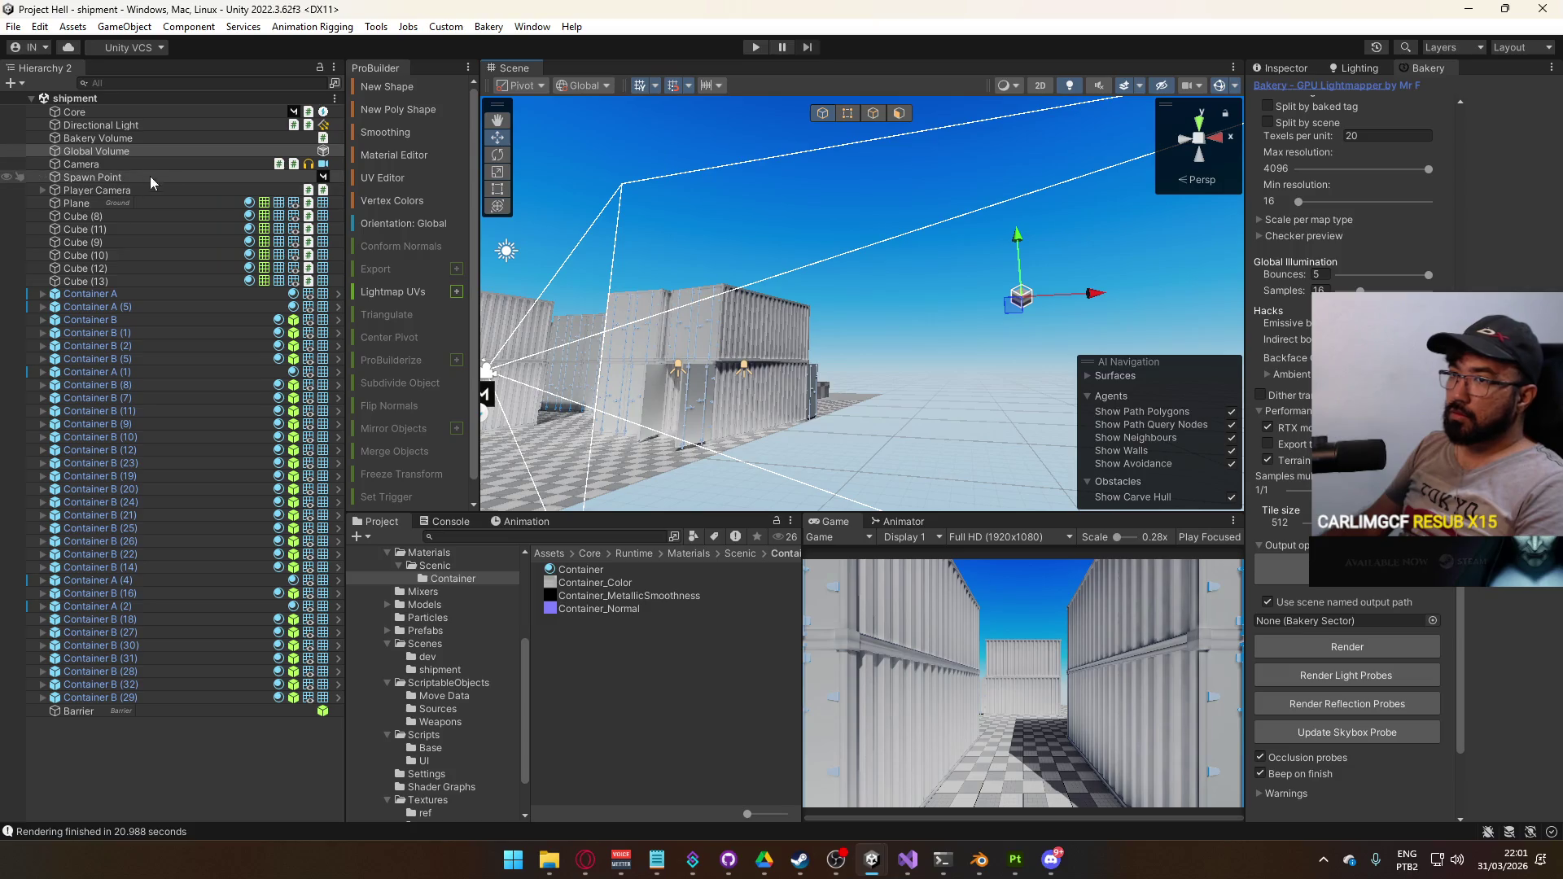
Set the Global Volume's Position to 0, 0, 0 in the Inspector
click(1282, 69)
click(1399, 151)
text(0)
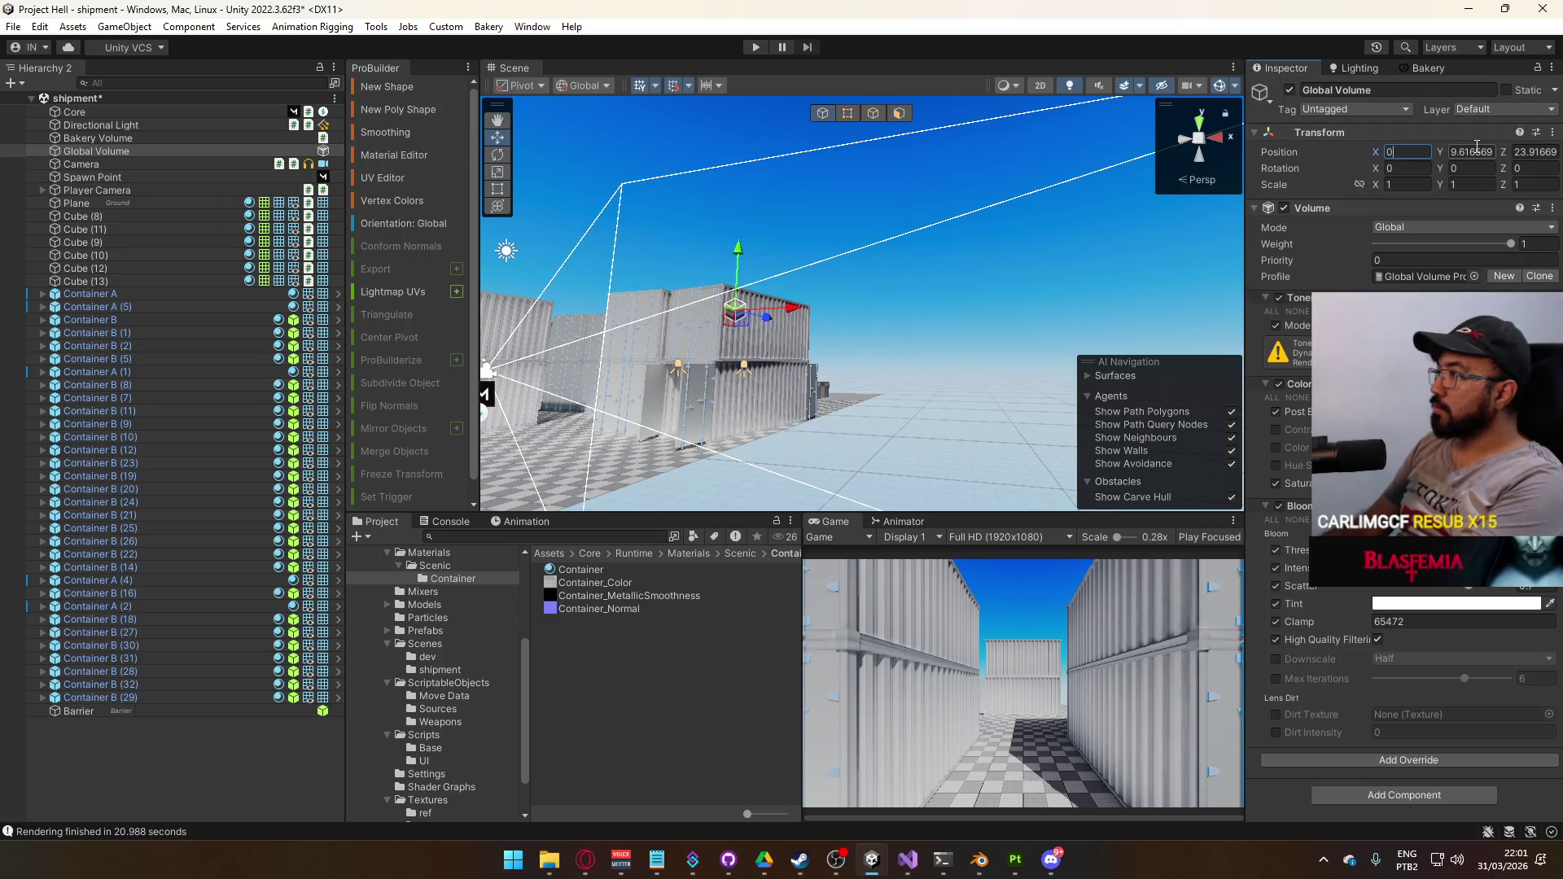
key(Tab)
text(0)
key(Tab)
text(0)
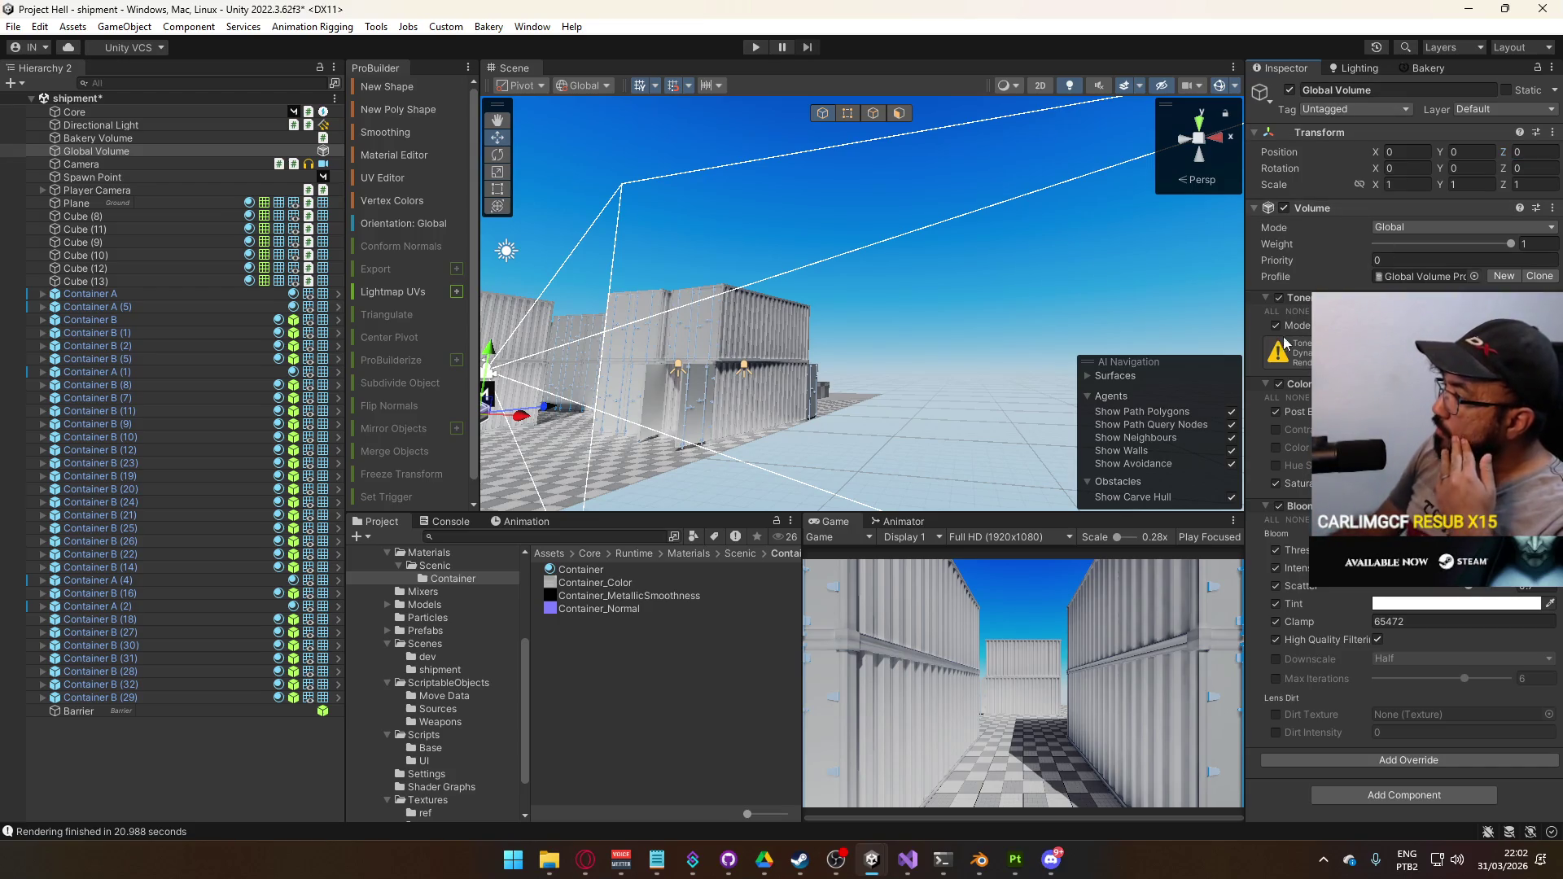
scroll(430, 702, down, 2)
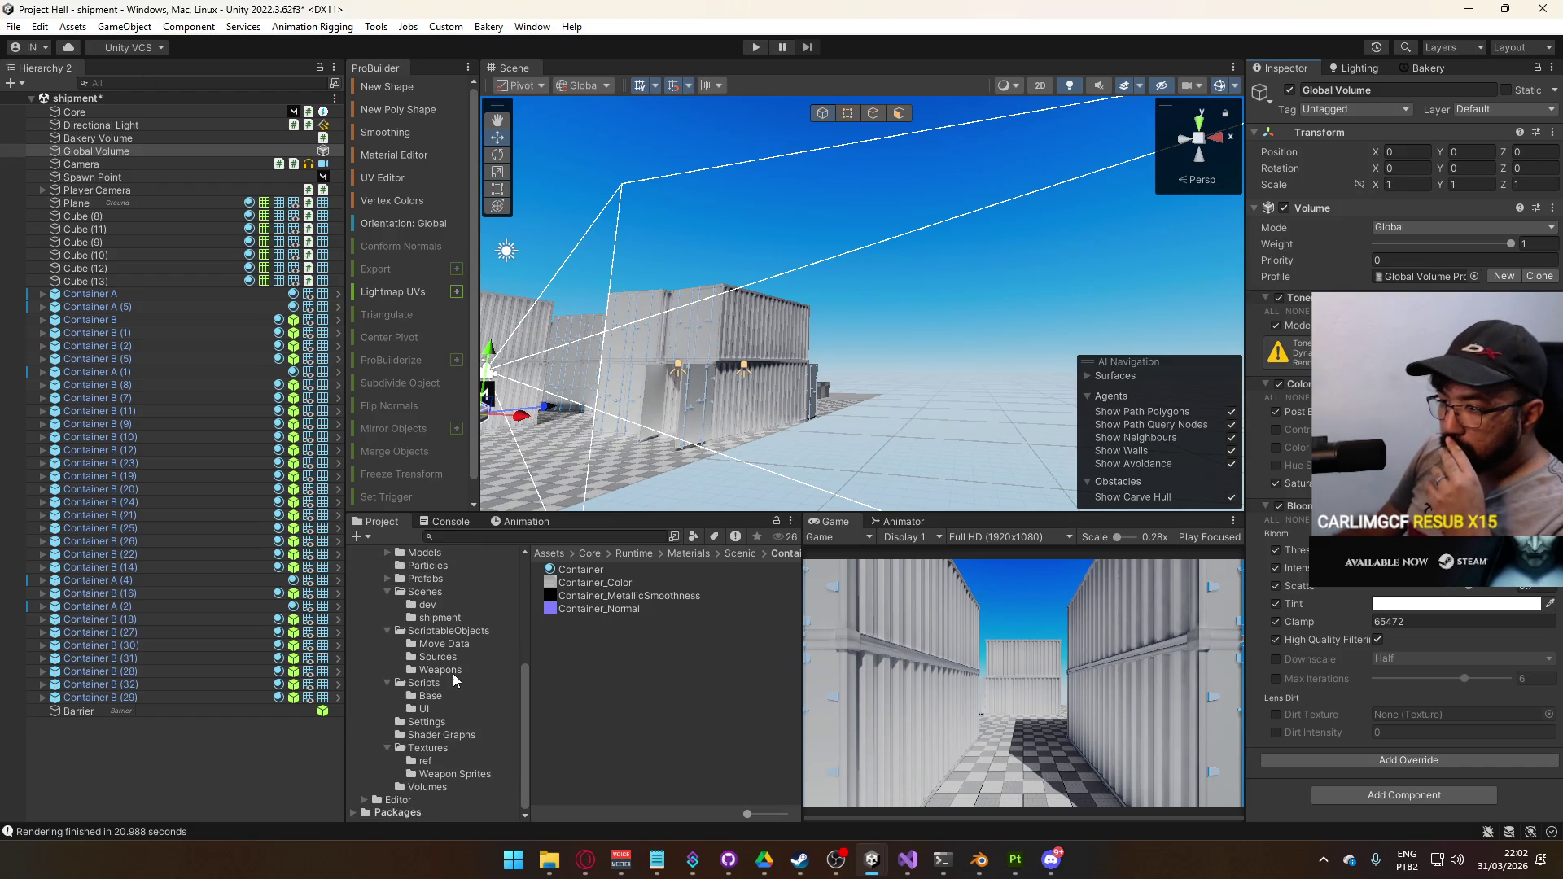
Inspect the URP-Performant and ForwardPlus renderer and pipeline assets in the Settings folder
click(451, 633)
click(457, 722)
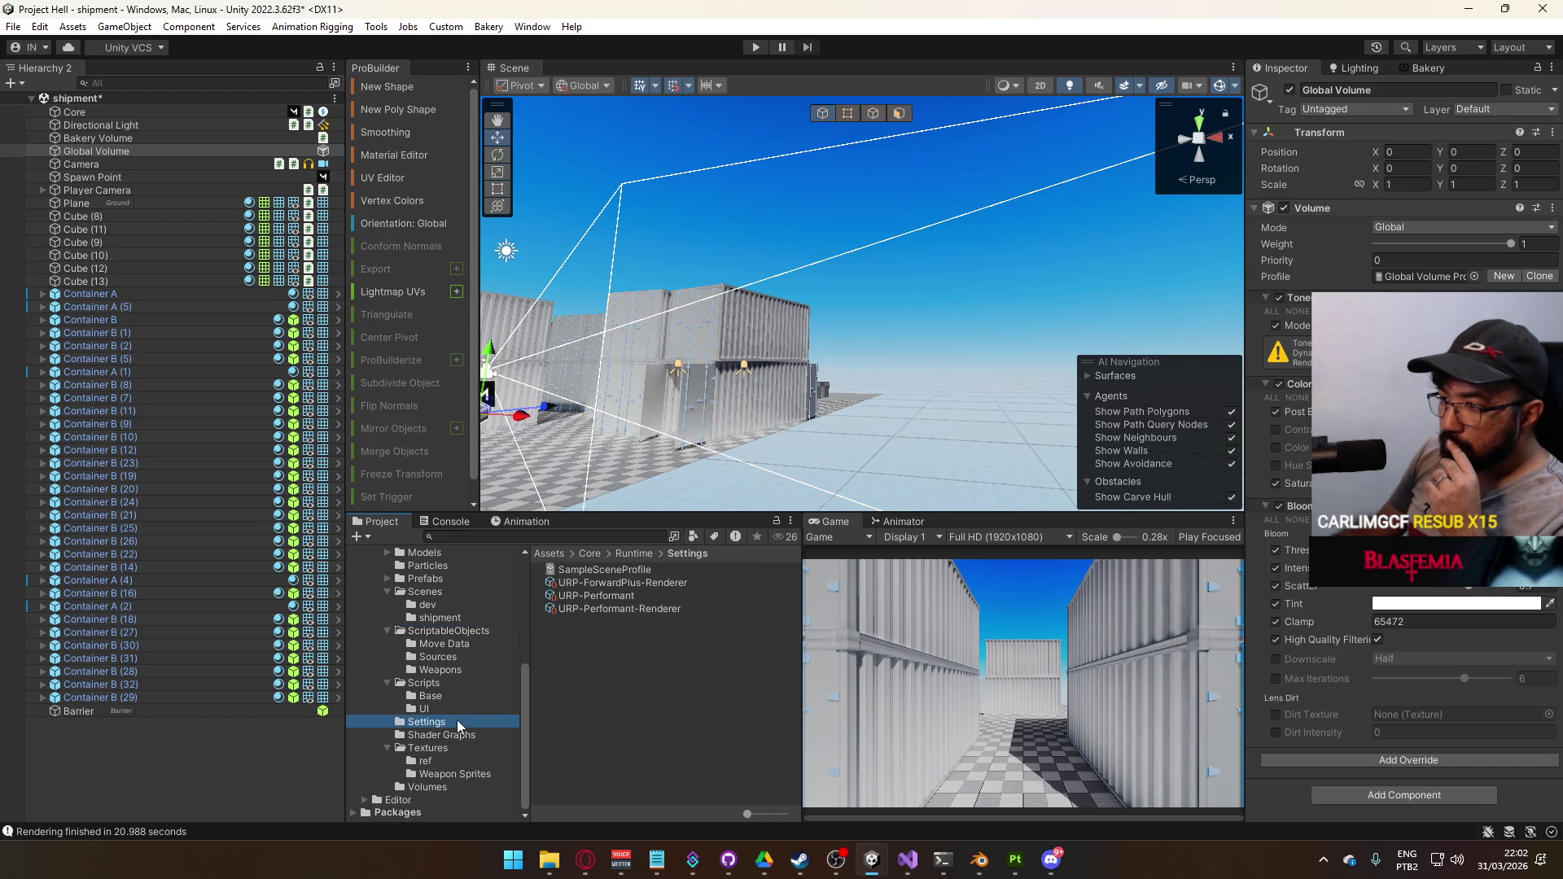
click(649, 613)
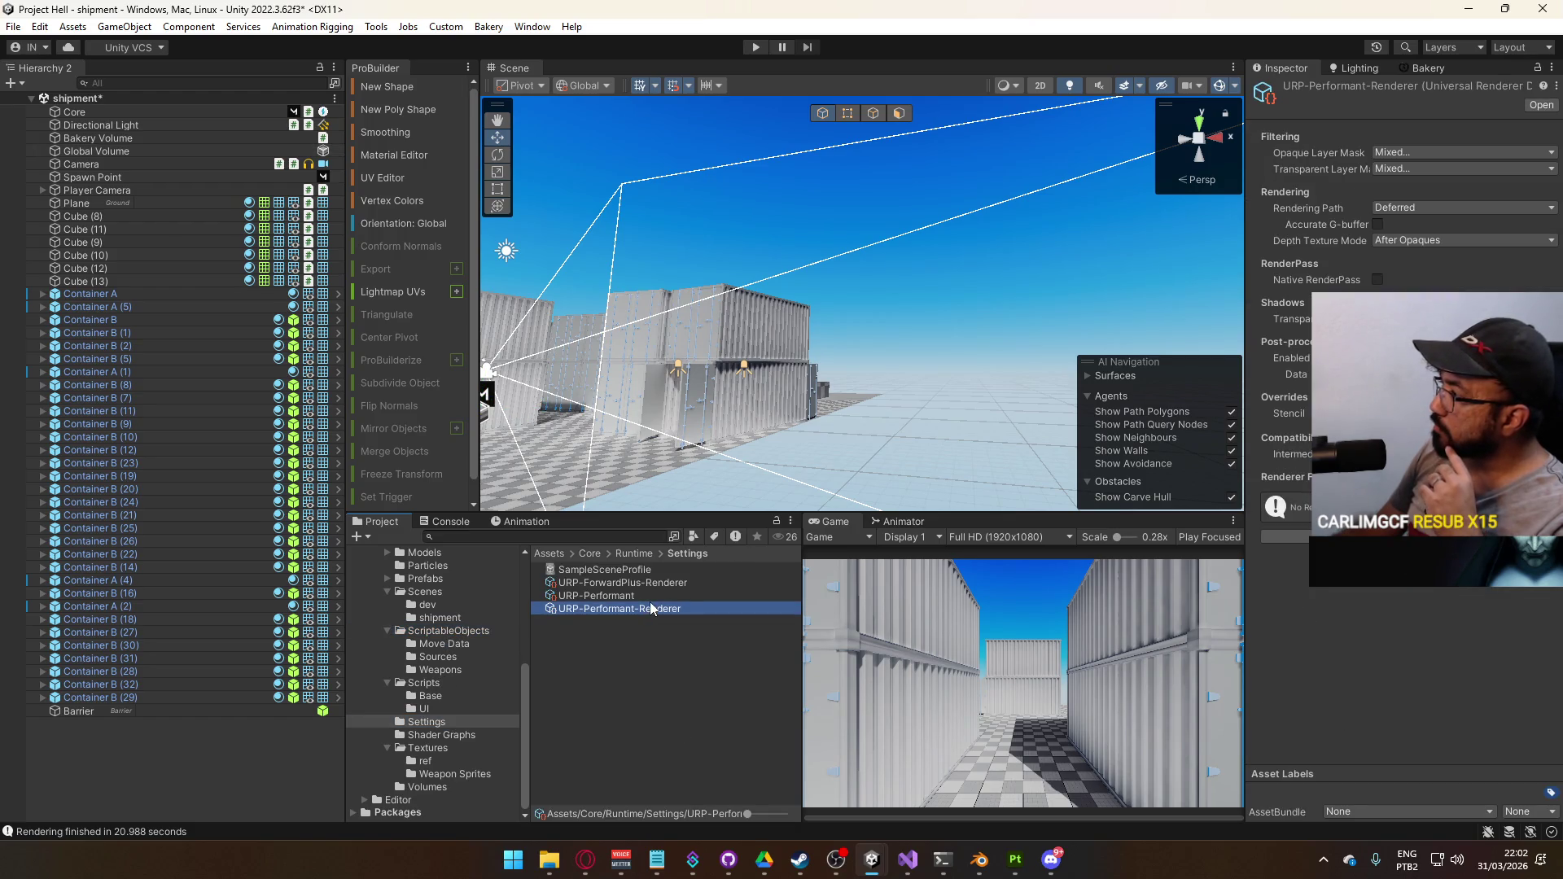
click(650, 600)
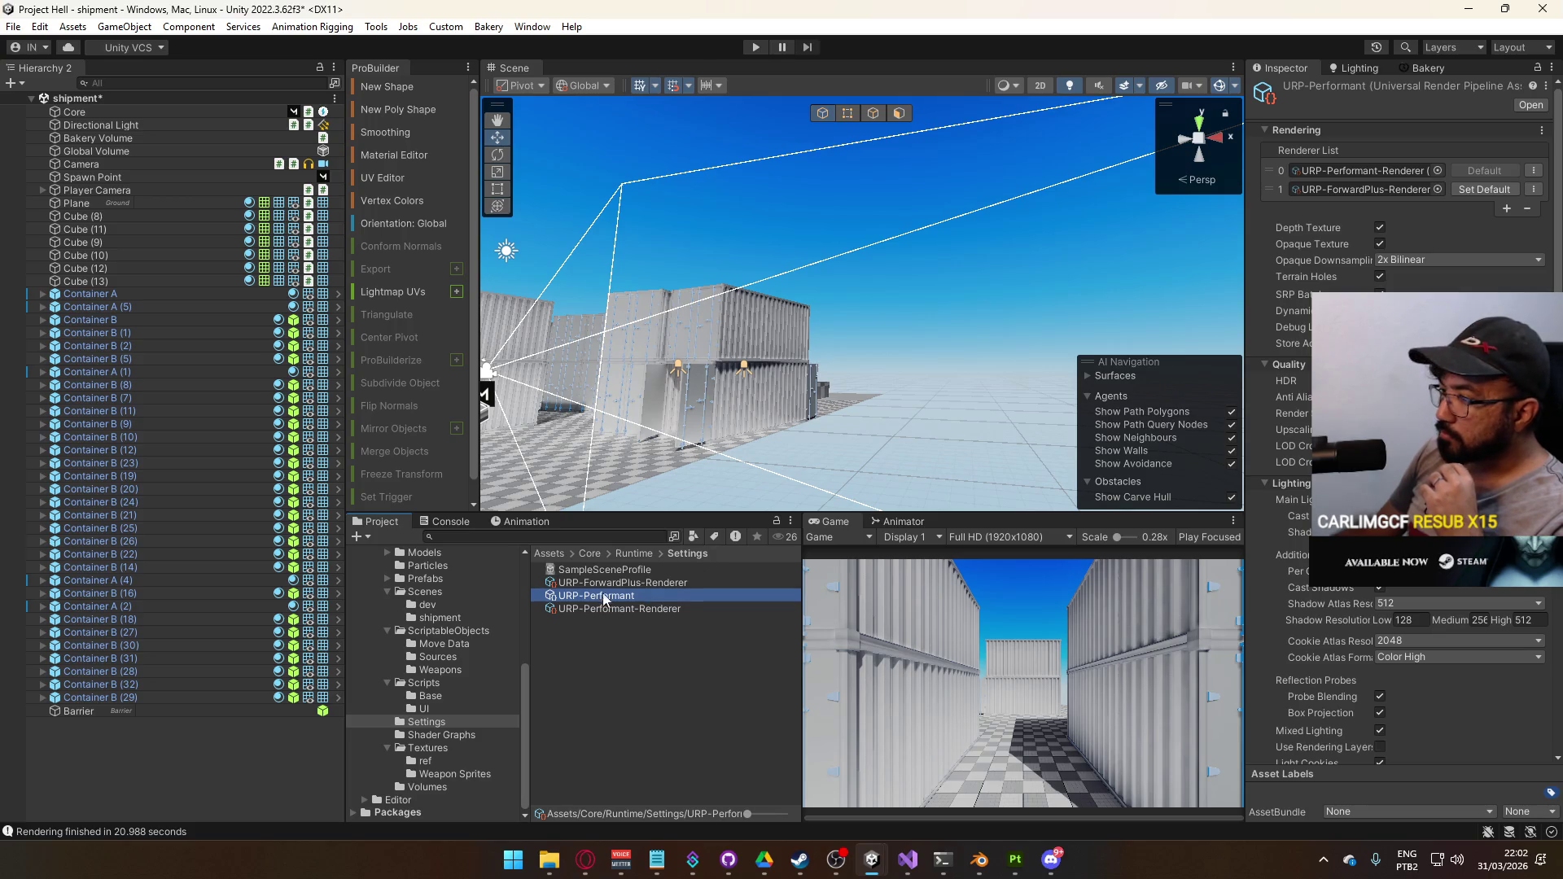
click(622, 583)
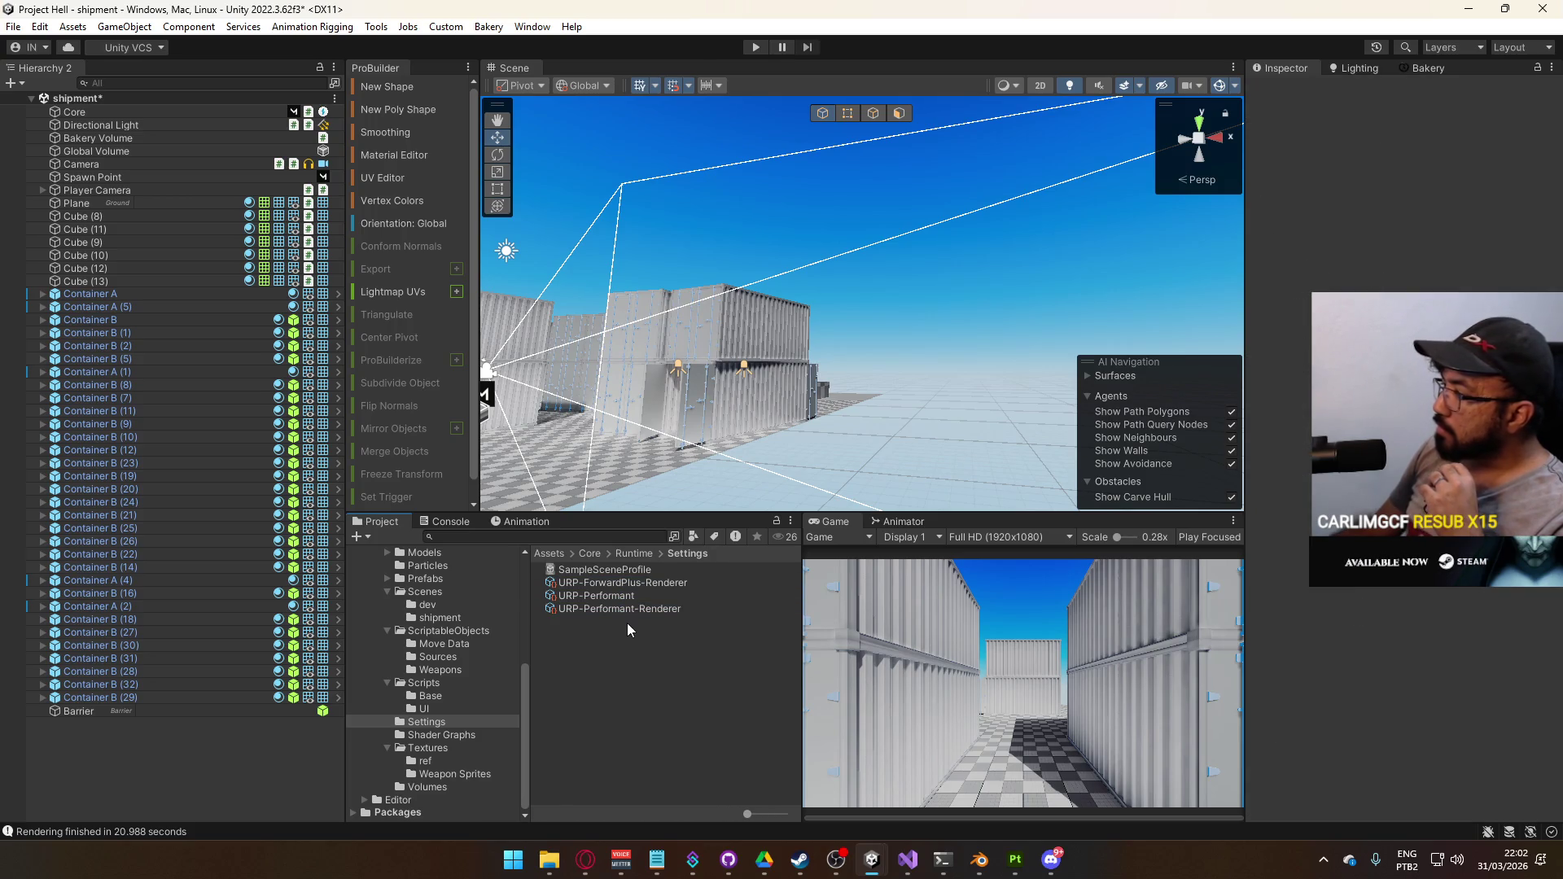
click(640, 609)
Tick HDR under Quality in the URP-Performant pipeline asset
click(662, 596)
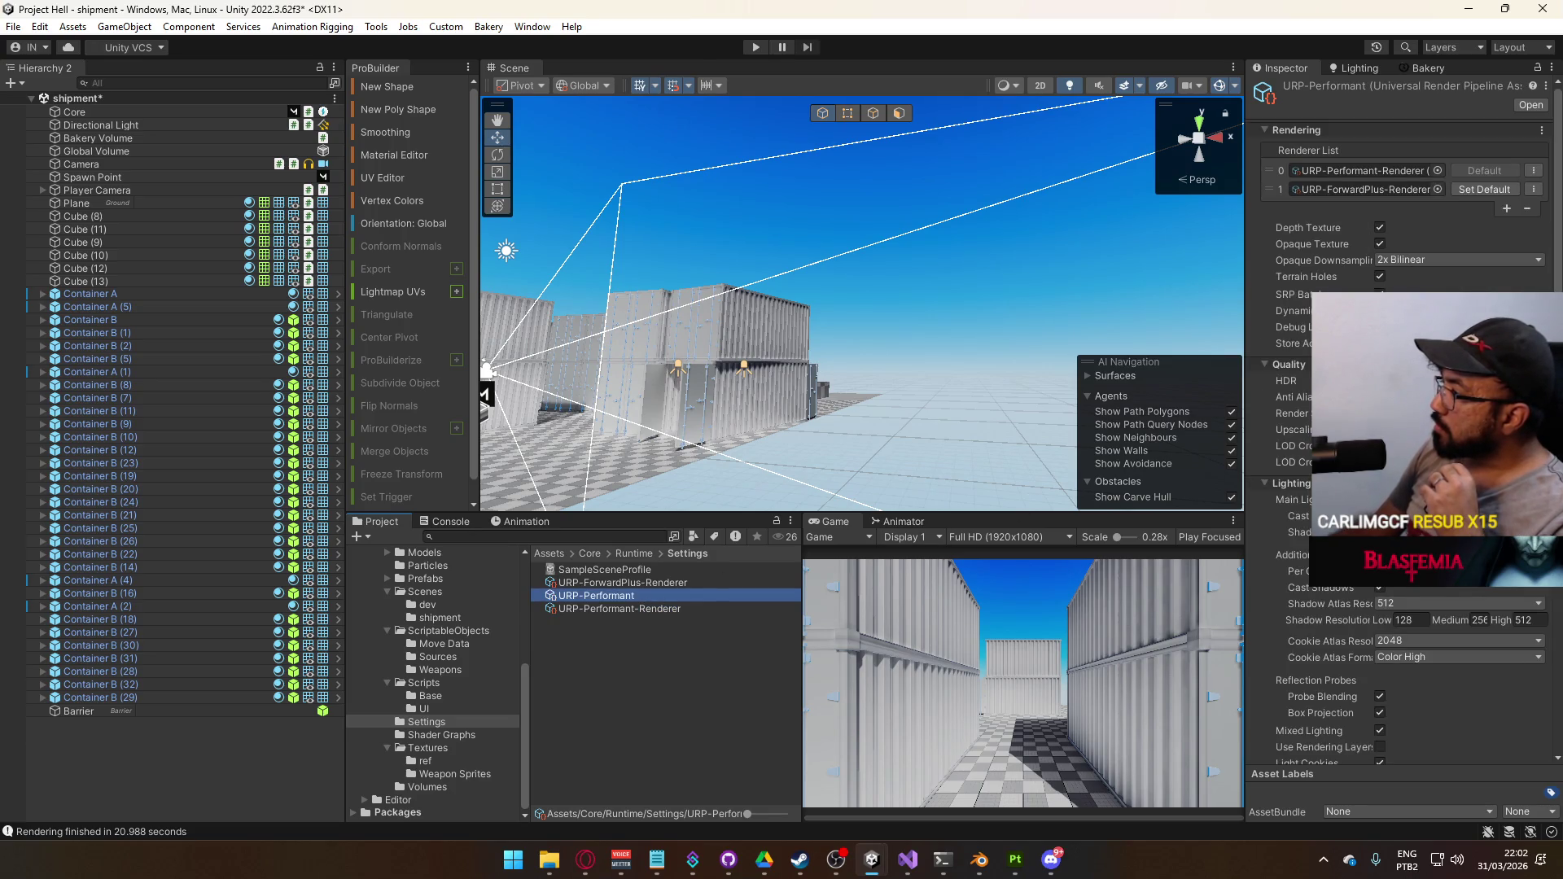
click(1380, 380)
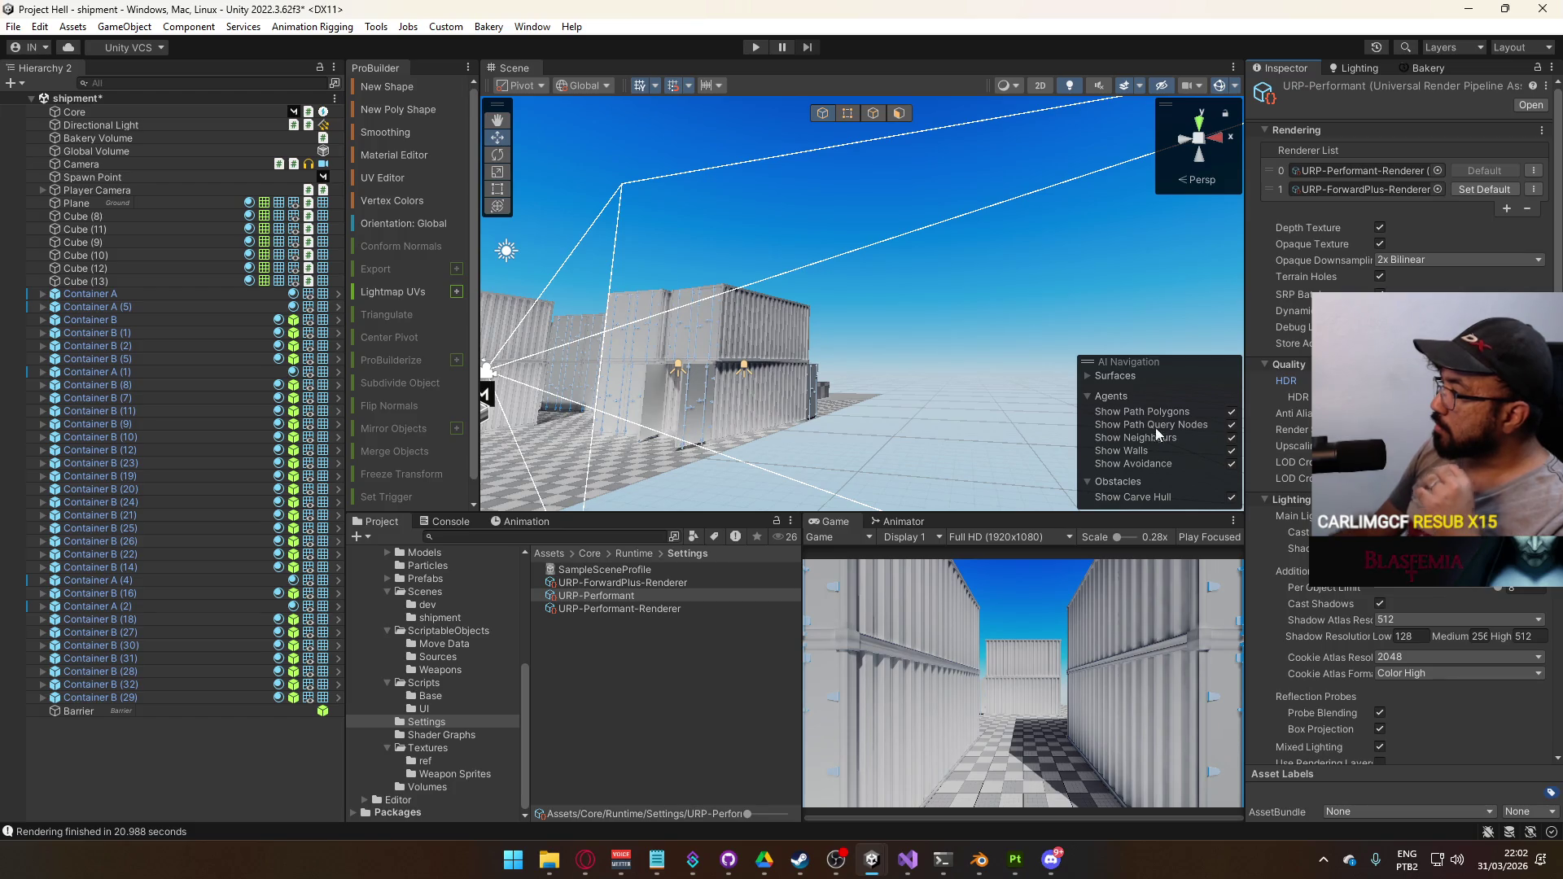
key(f)
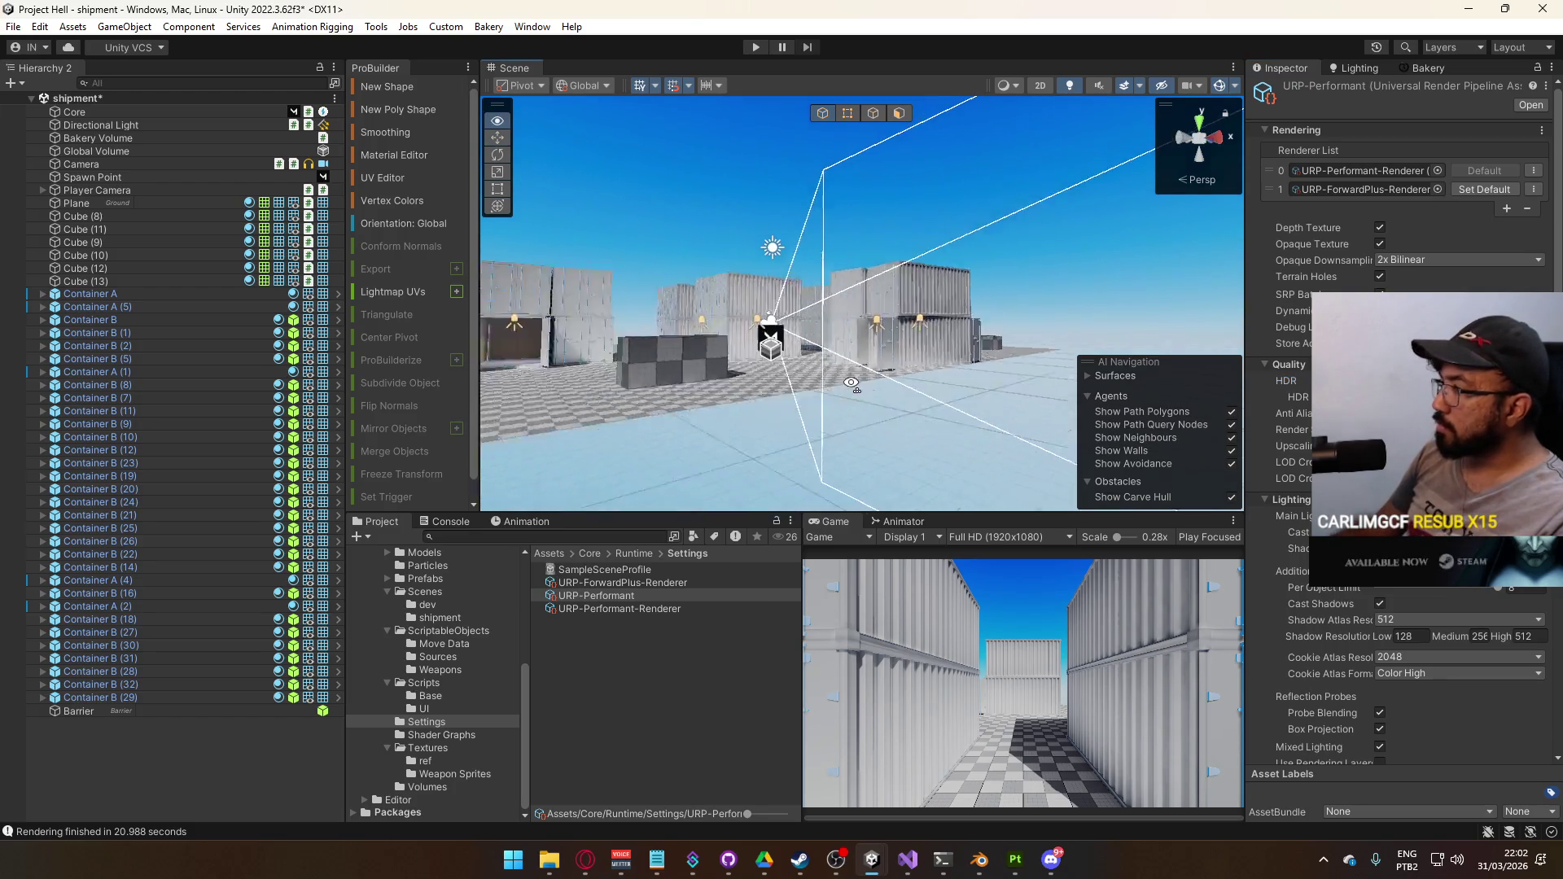
click(96, 138)
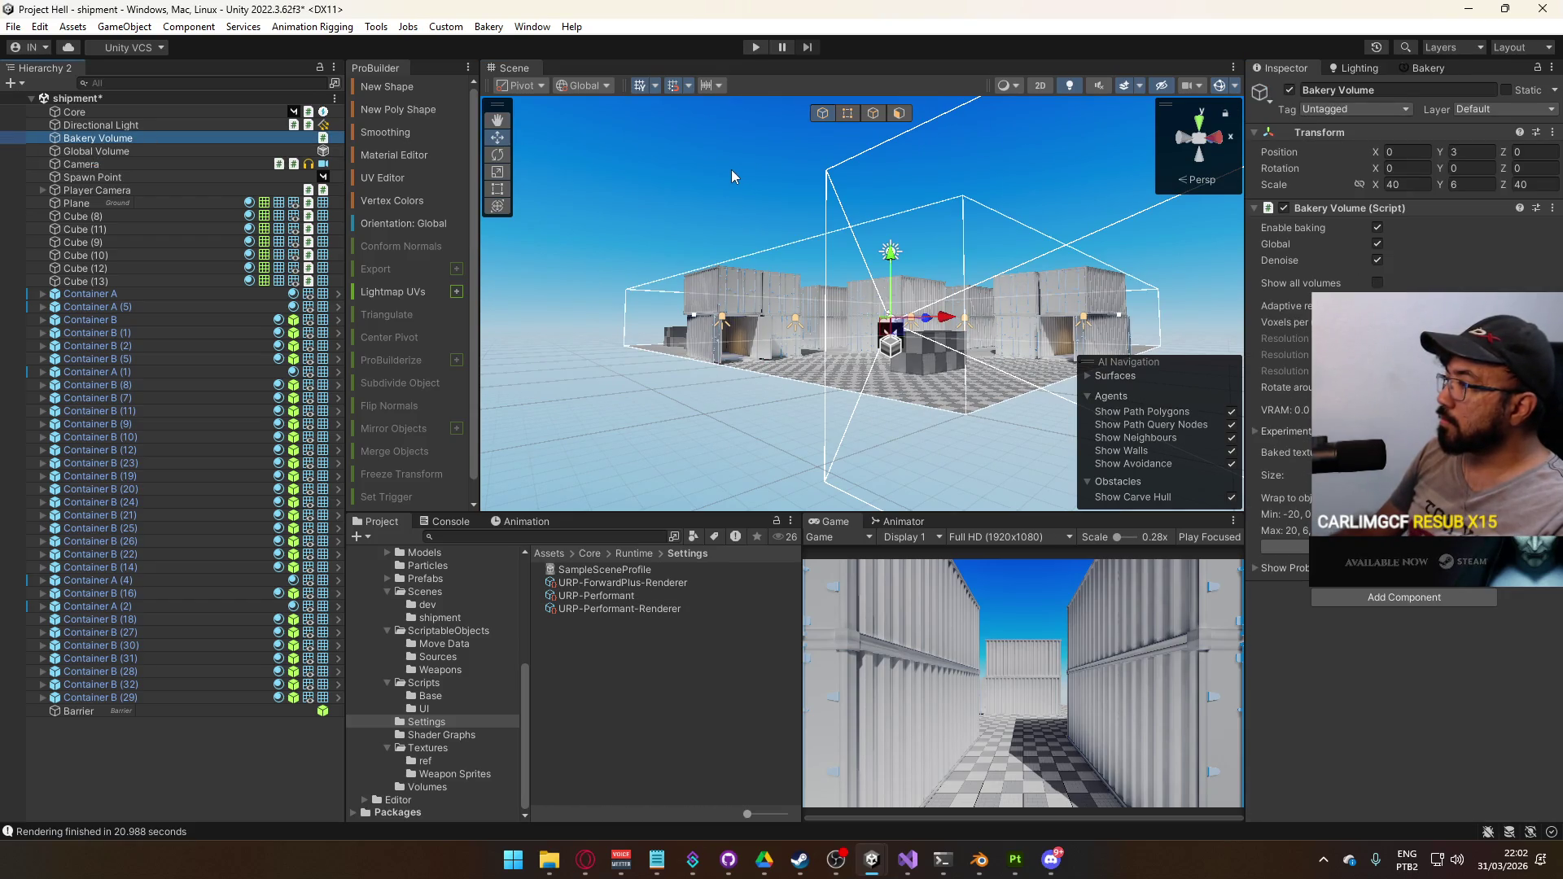
Toggle the Global Volume's active checkbox and reselect the Bakery Volume
click(122, 152)
click(1290, 91)
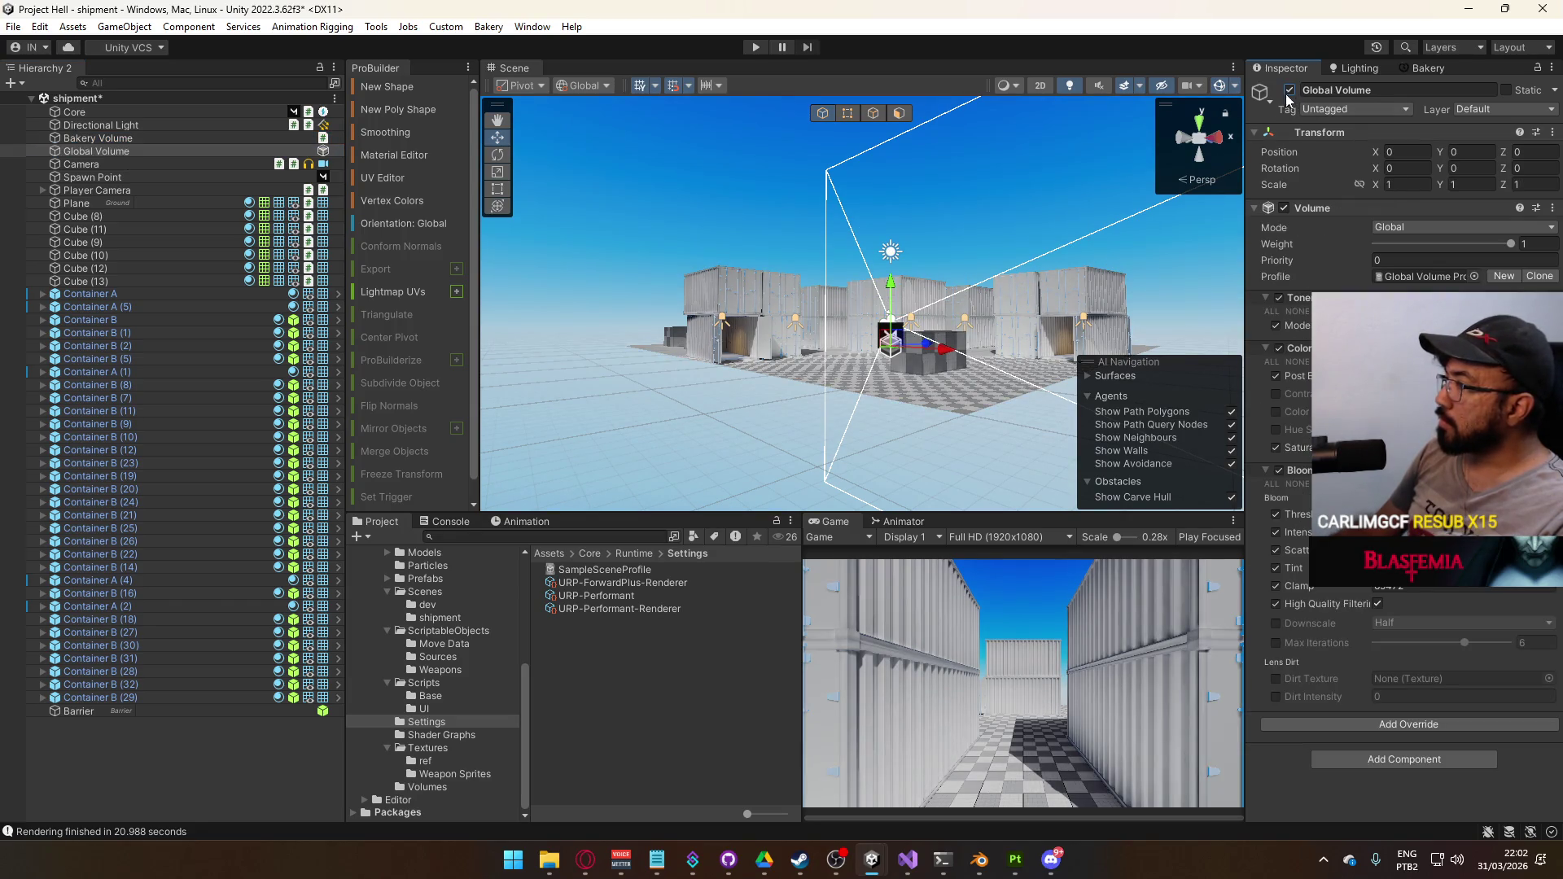
click(152, 139)
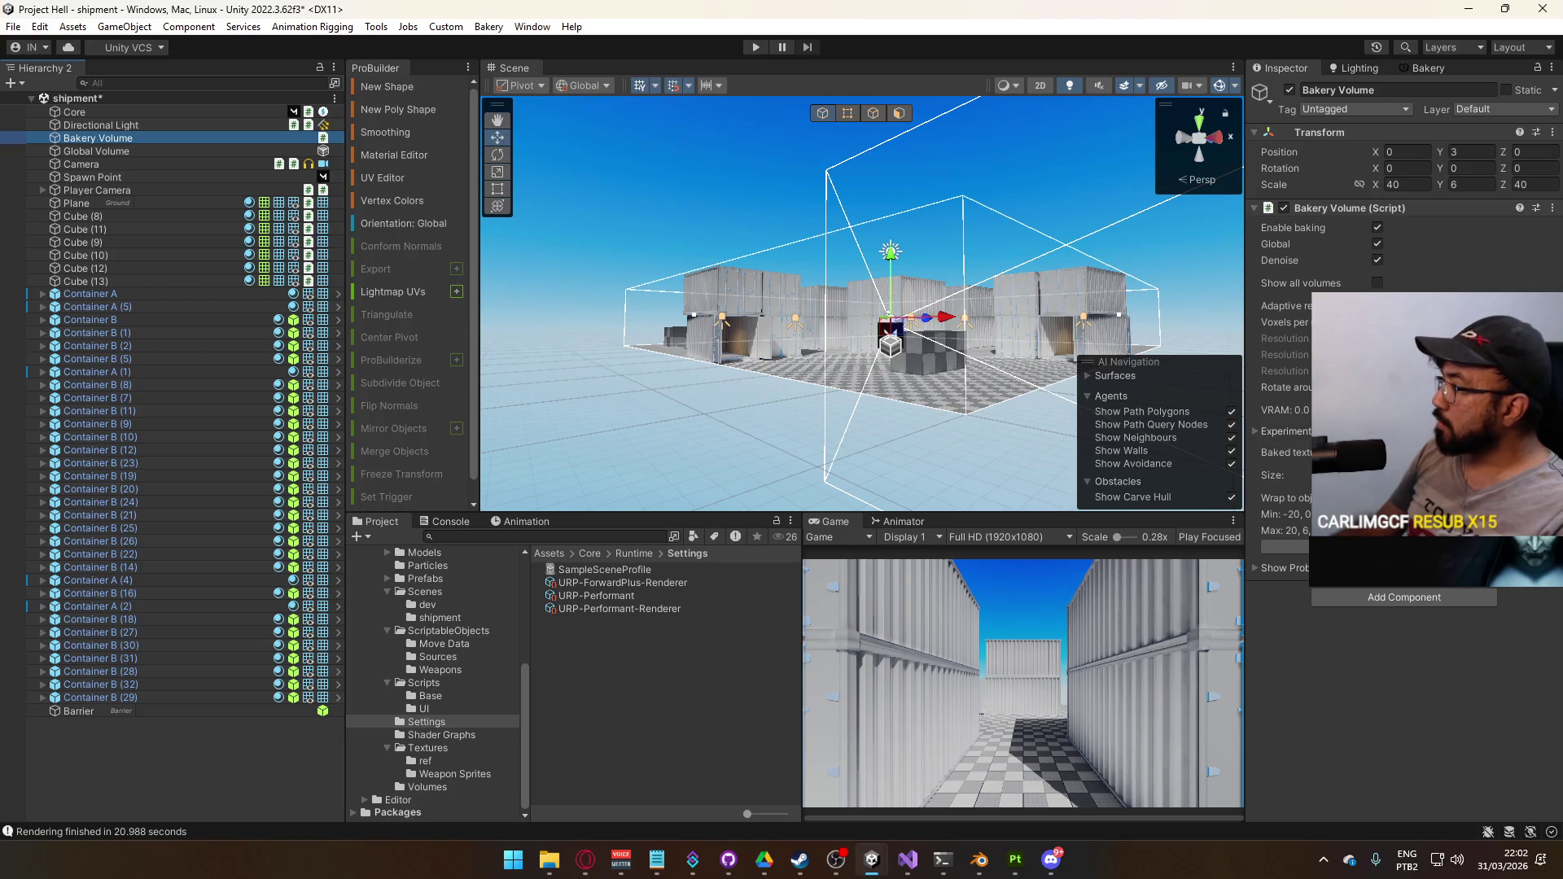
click(1284, 432)
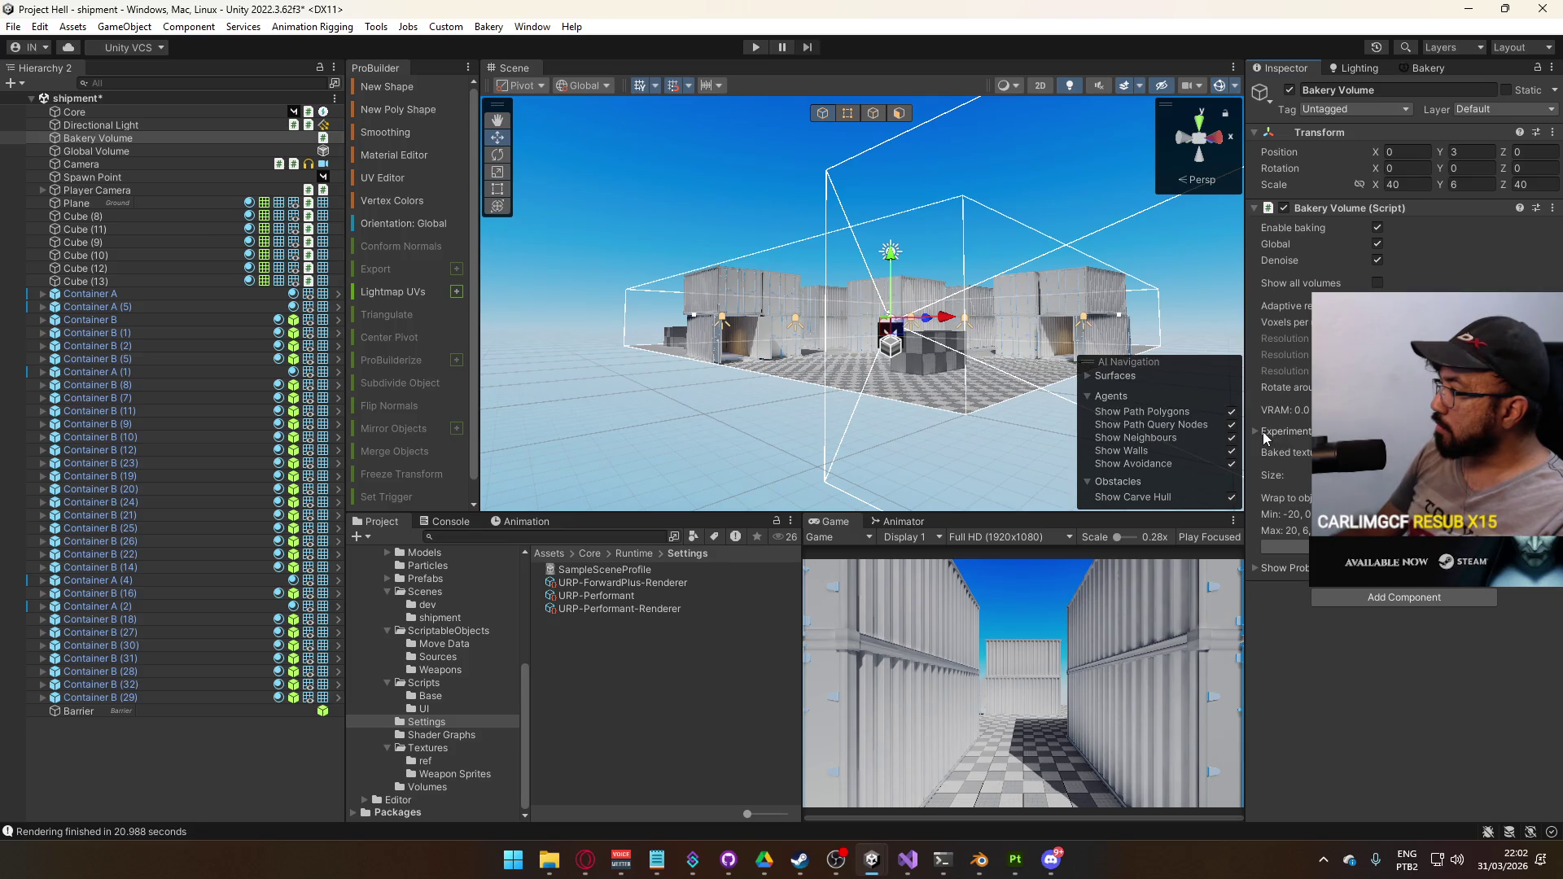
click(111, 138)
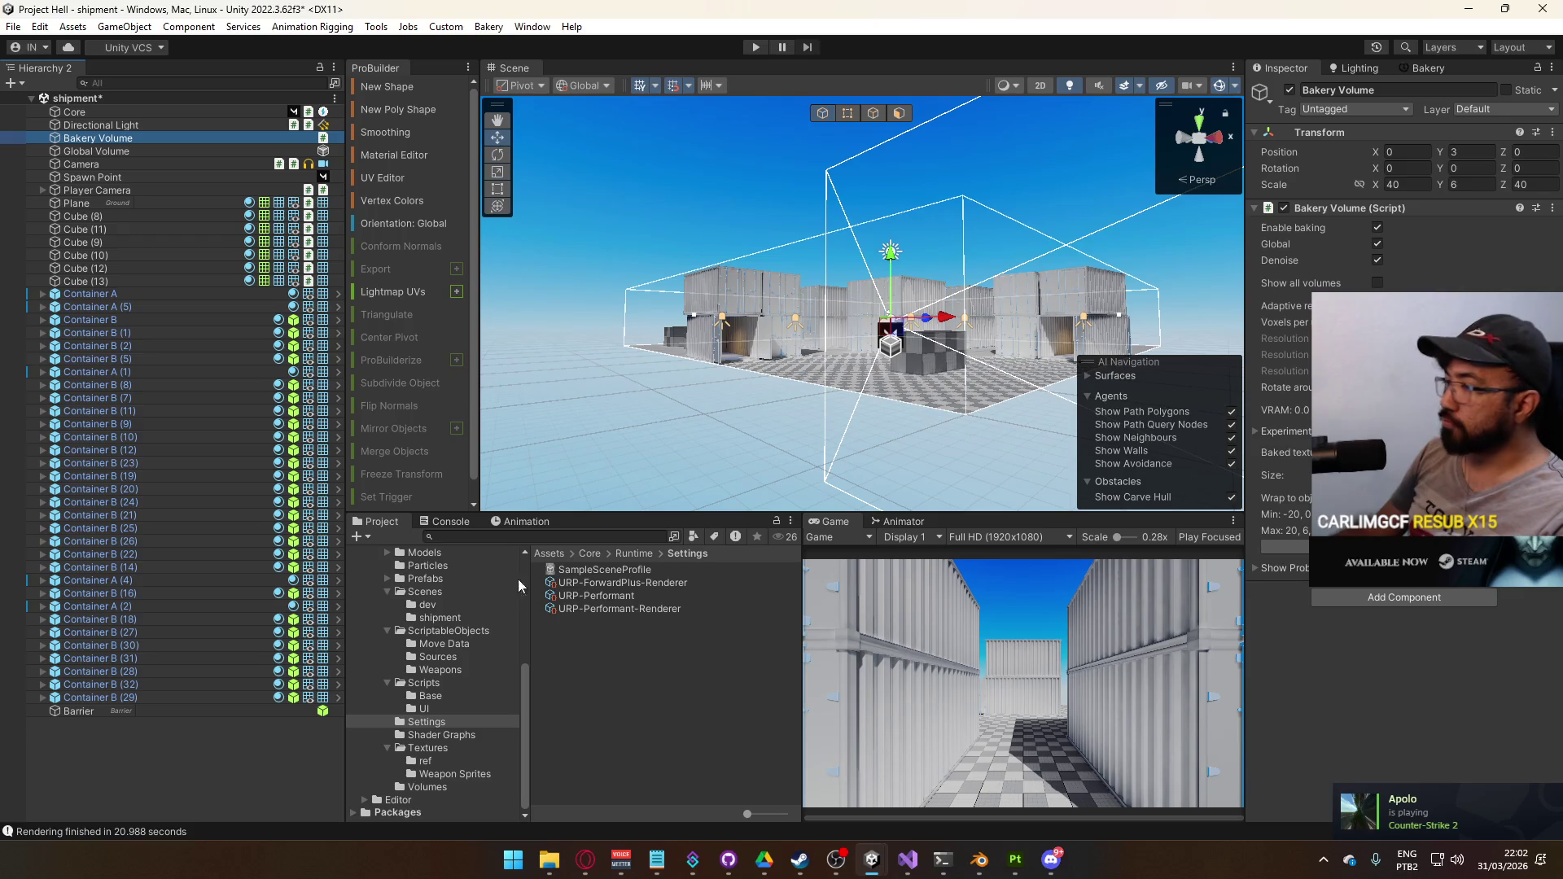
Scroll the Project tree up to the Scenes folder and list its contents
scroll(458, 688, up, 3)
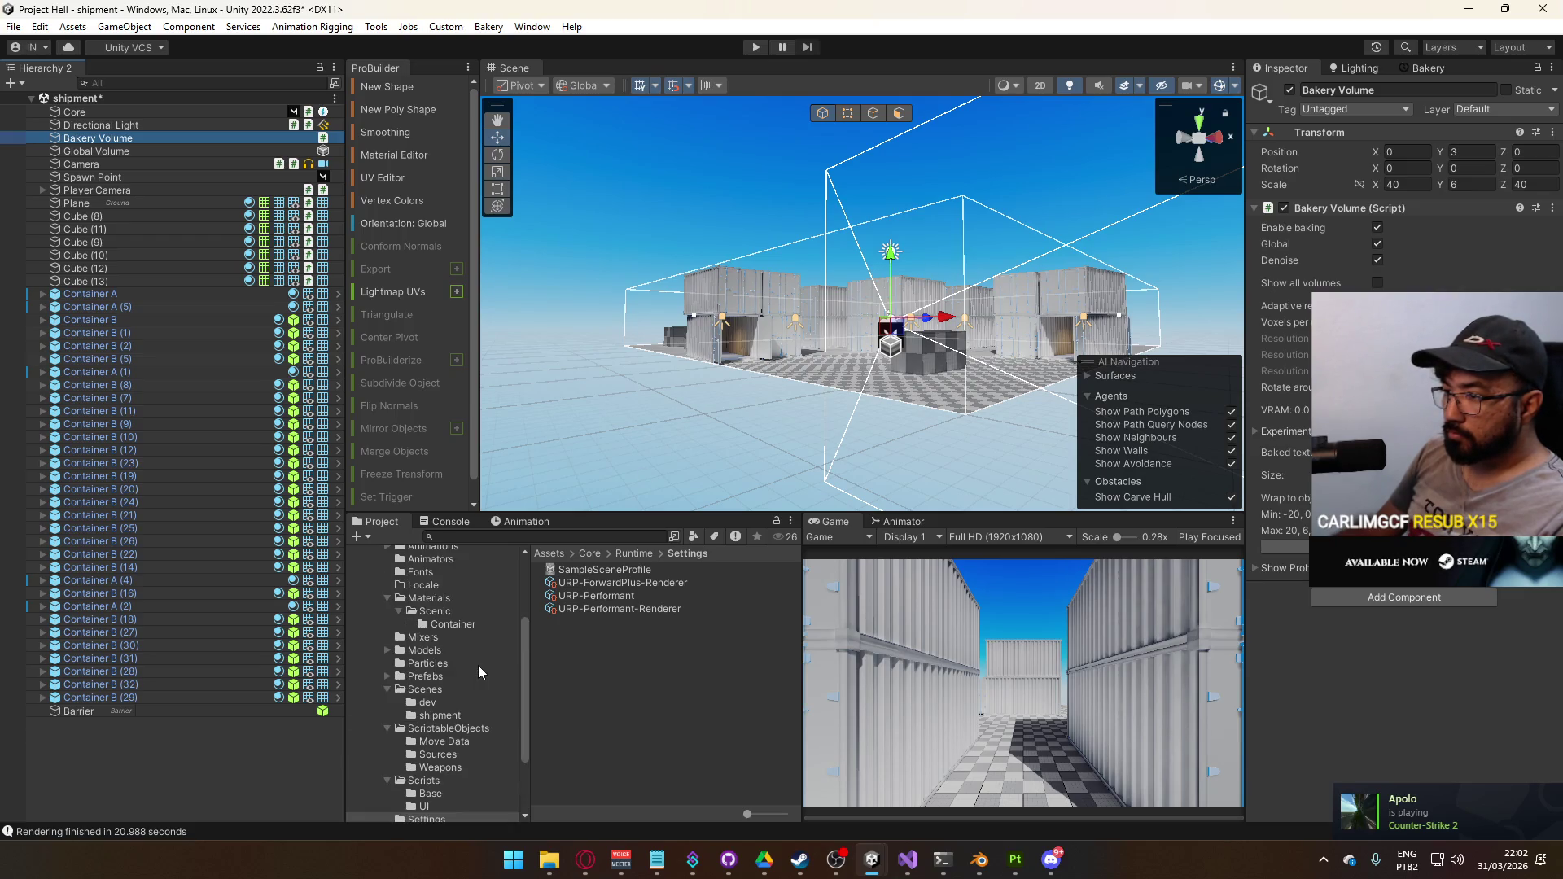
scroll(458, 648, up, 2)
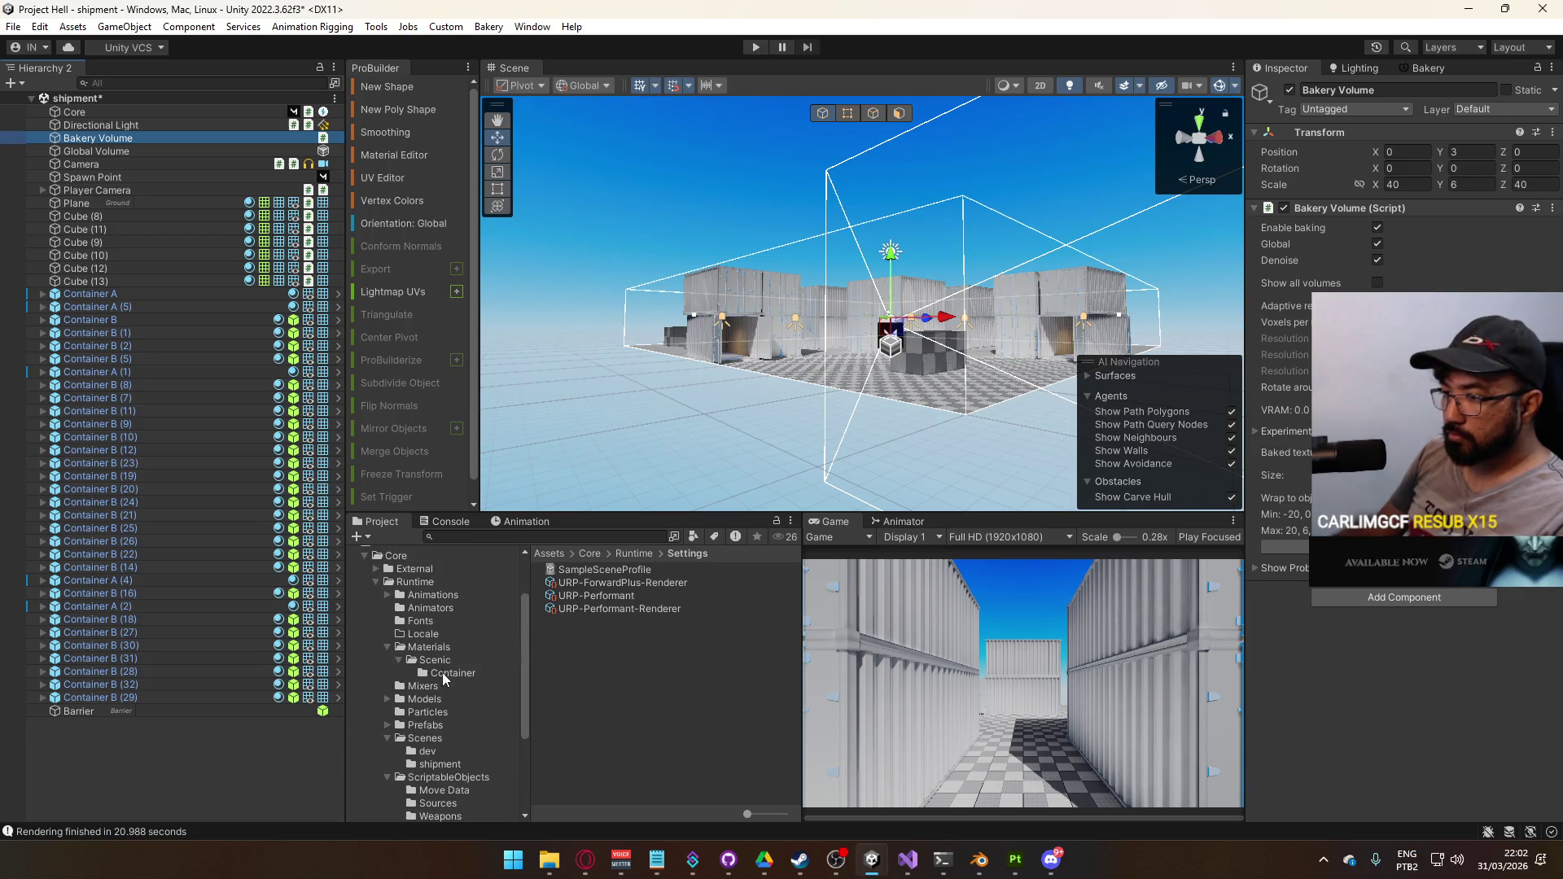
click(439, 738)
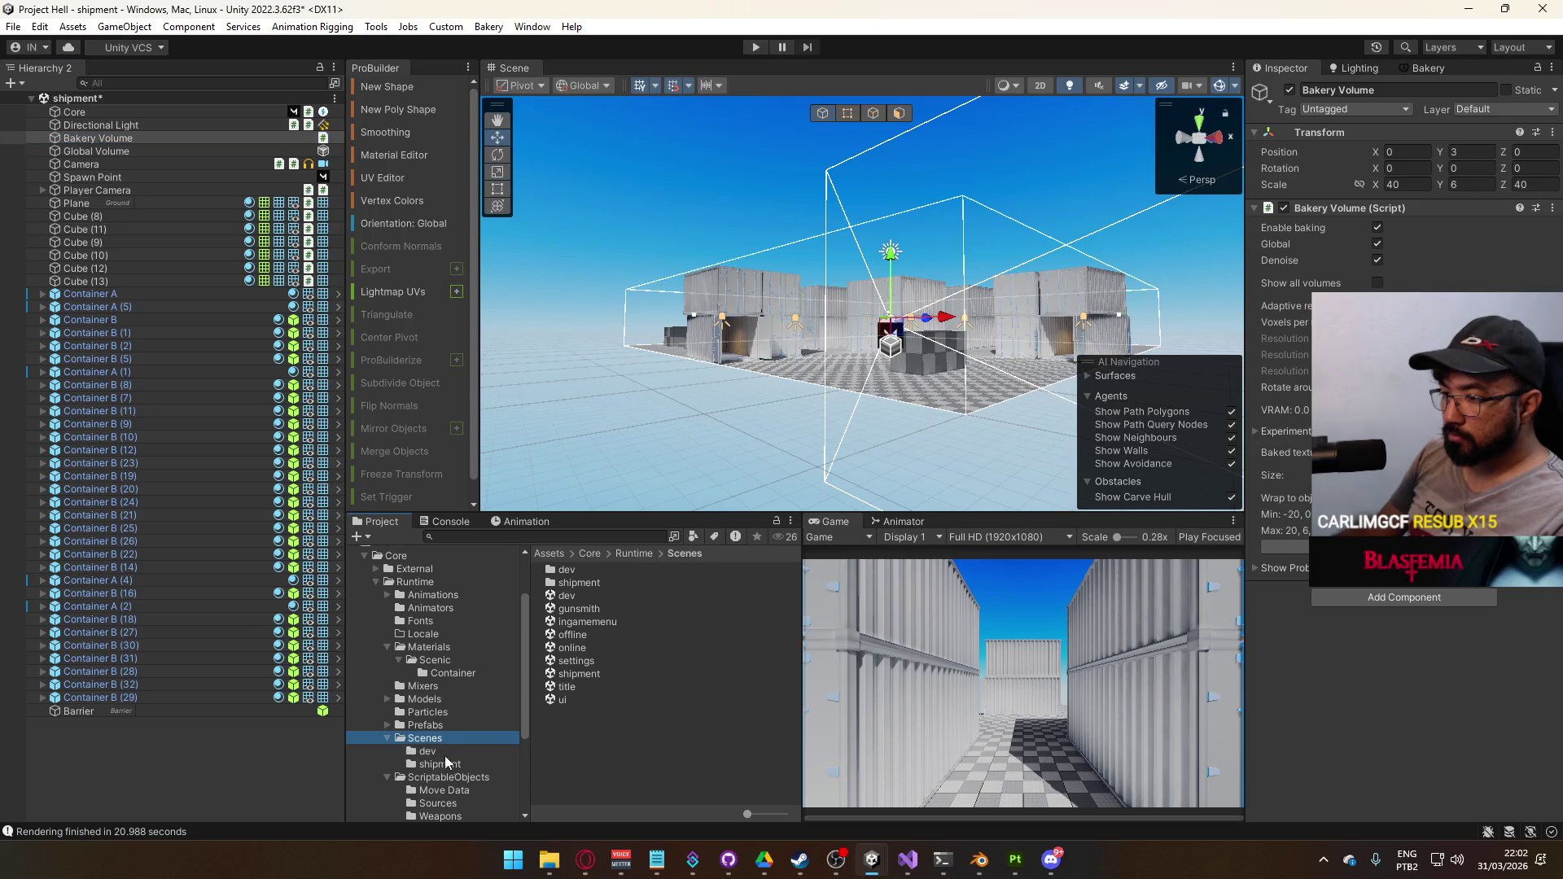
Delete all 30 baked lightmap and reflection probe files from the shipment scene folder, then view the dev scenes folder
double_click(627, 579)
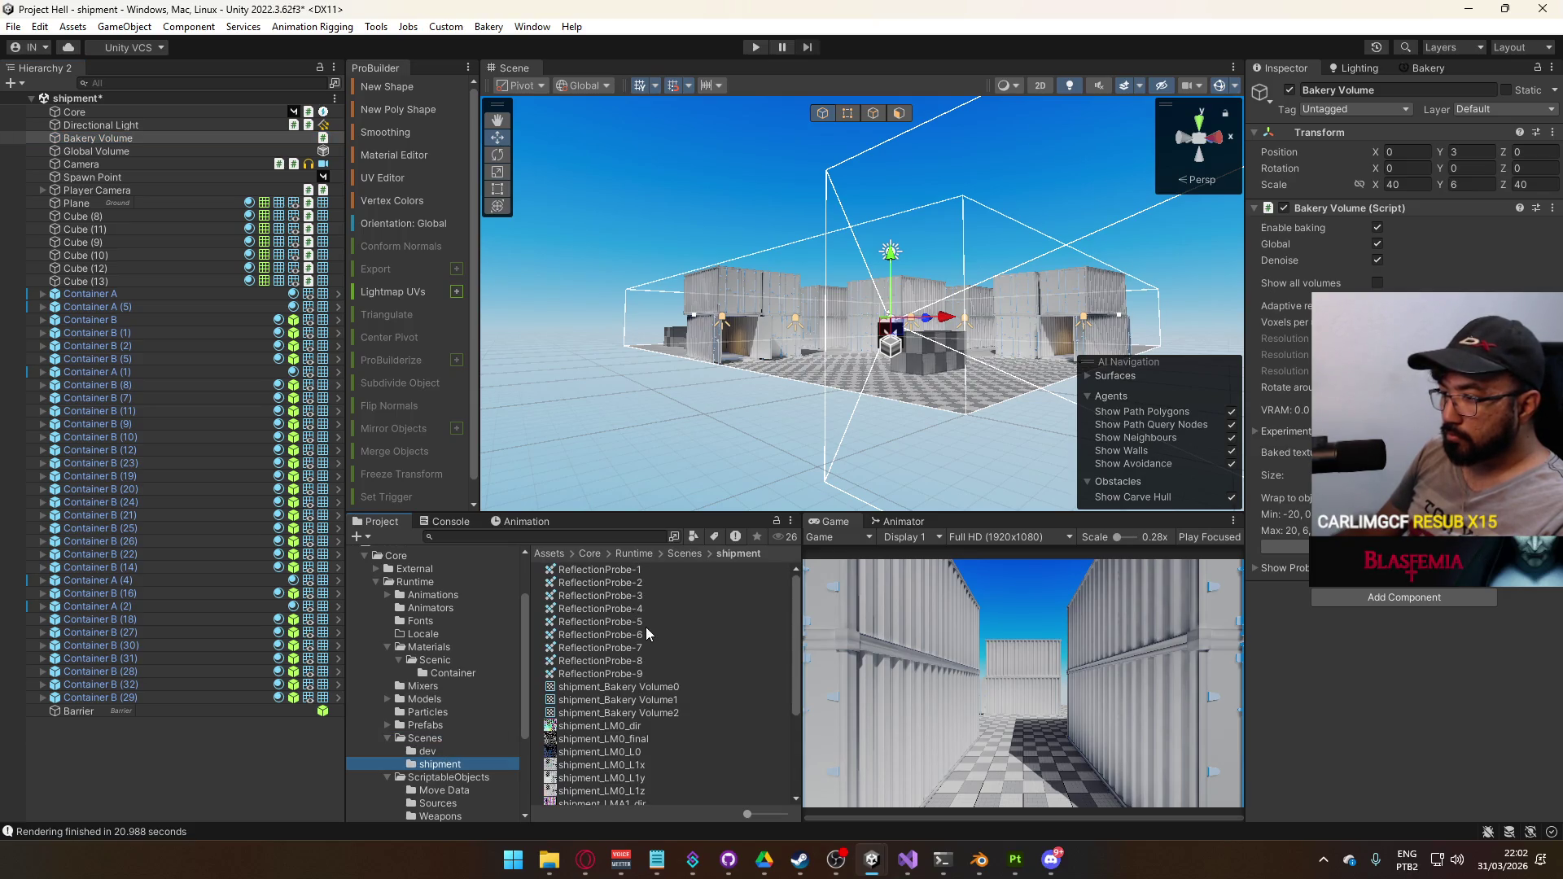
scroll(647, 633, down, 4)
click(597, 695)
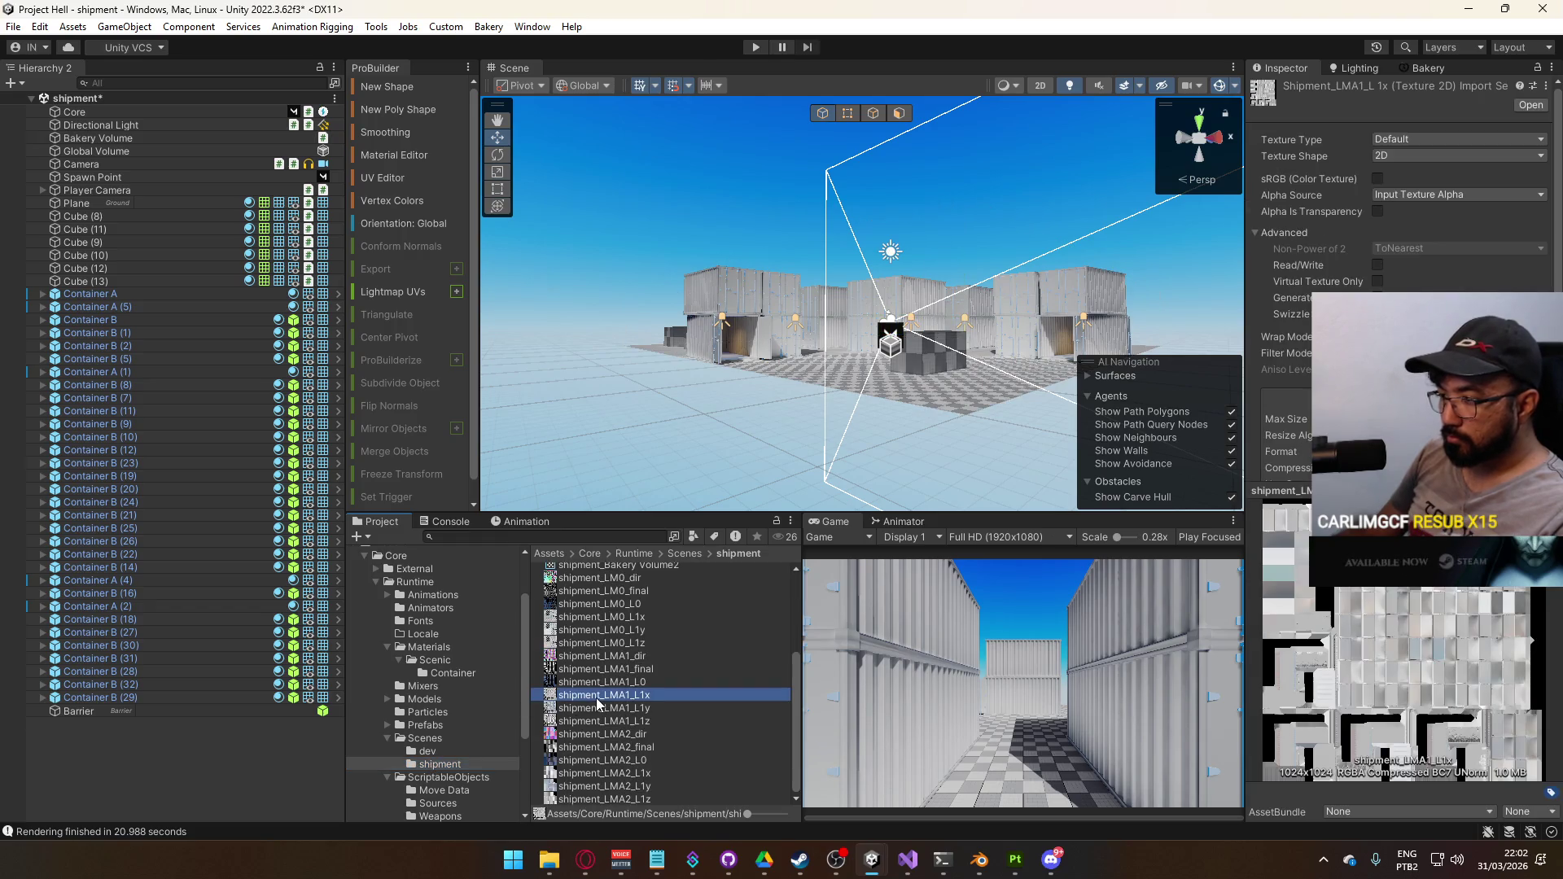
key(ctrl+a)
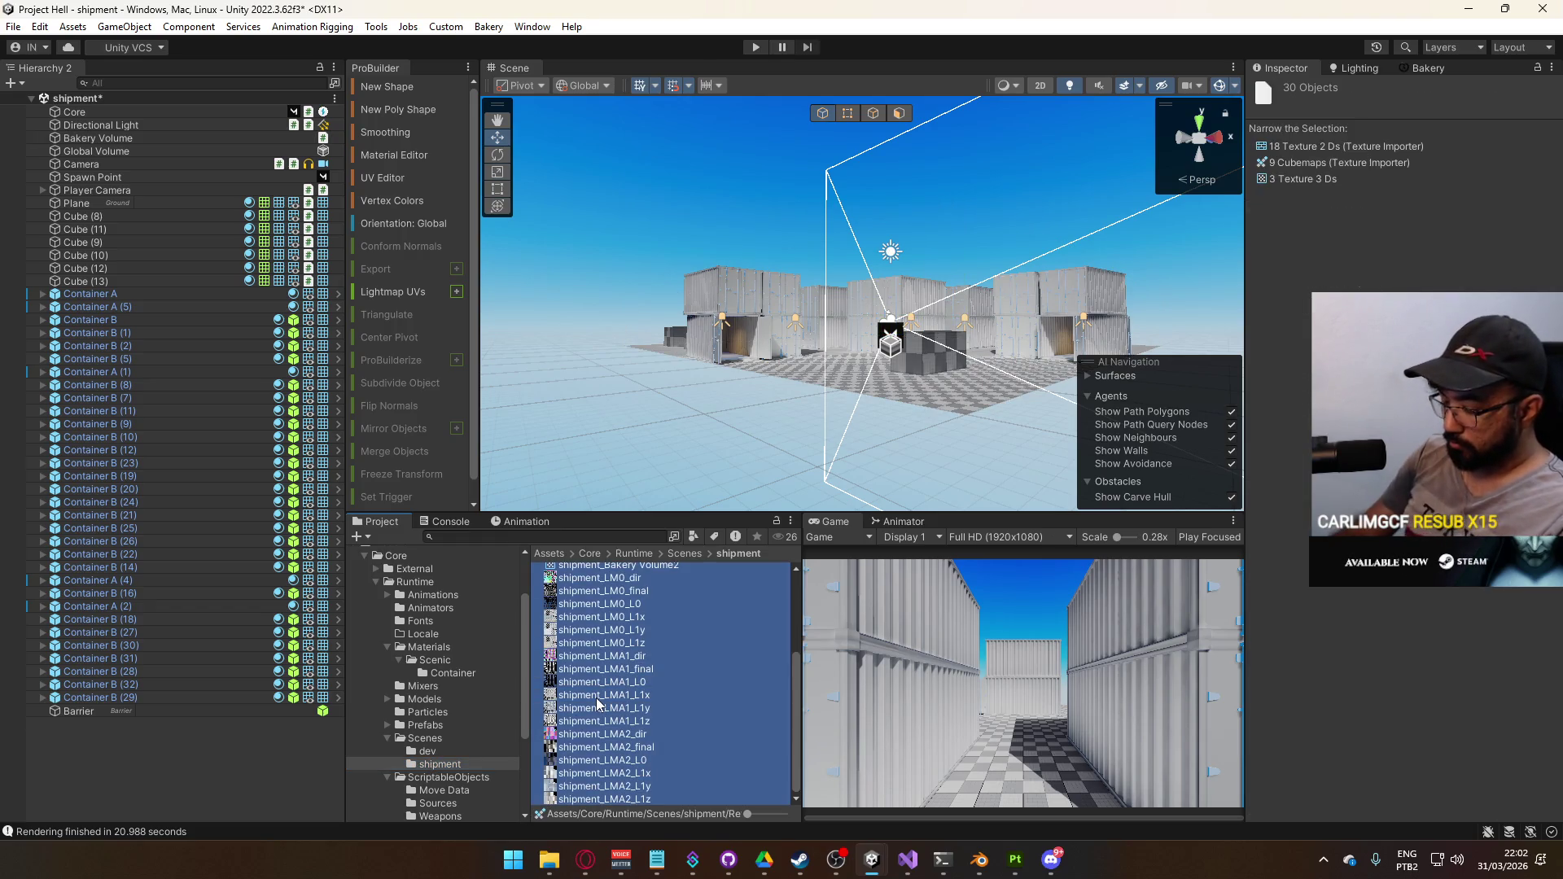
key(Delete)
key(Return)
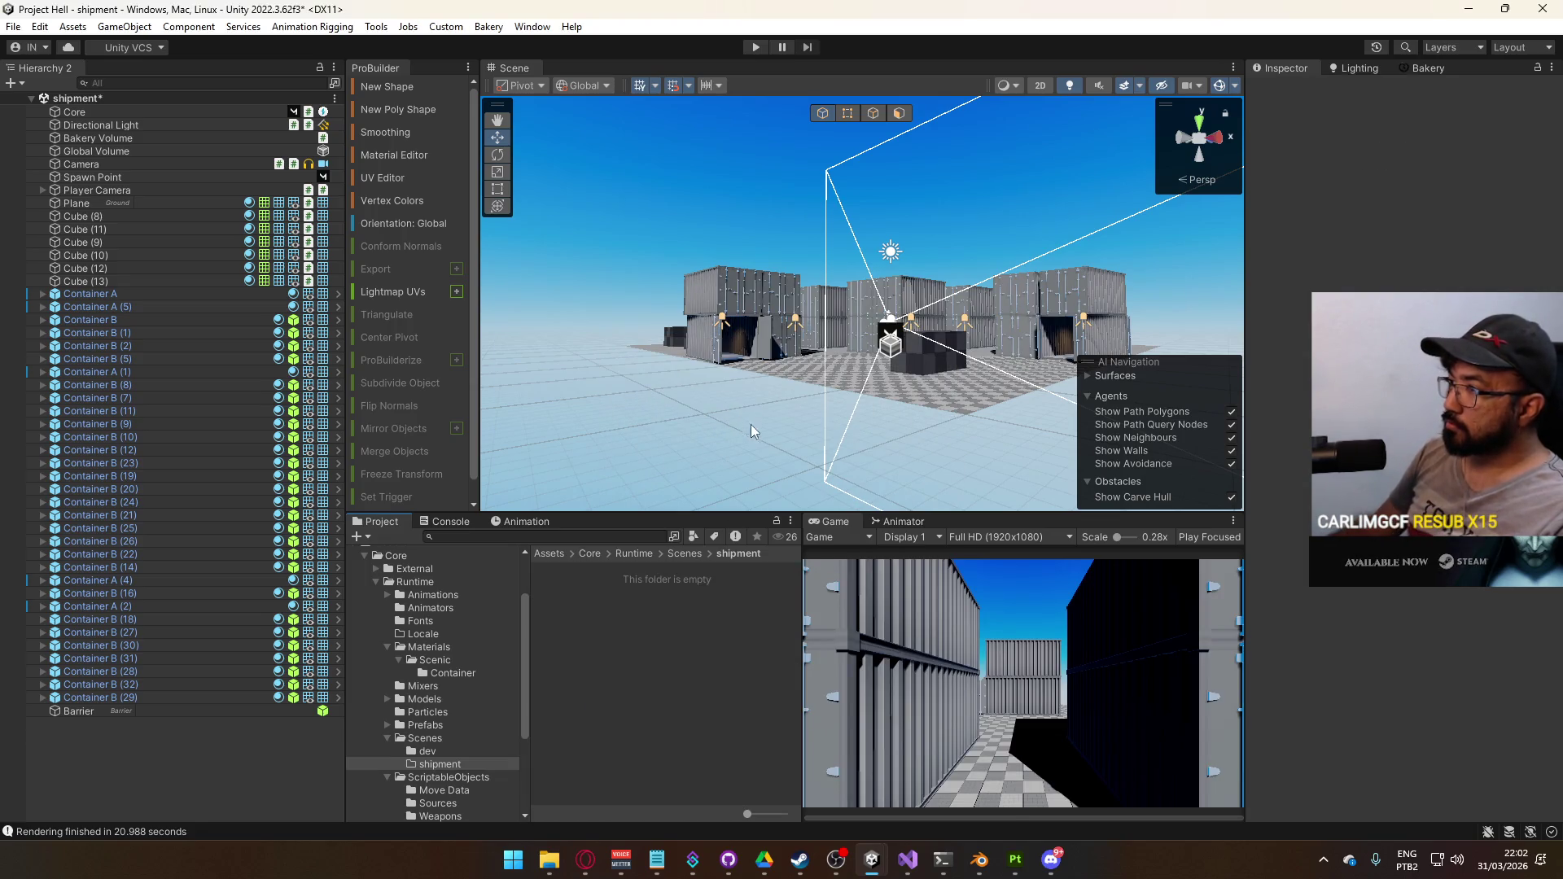
click(441, 750)
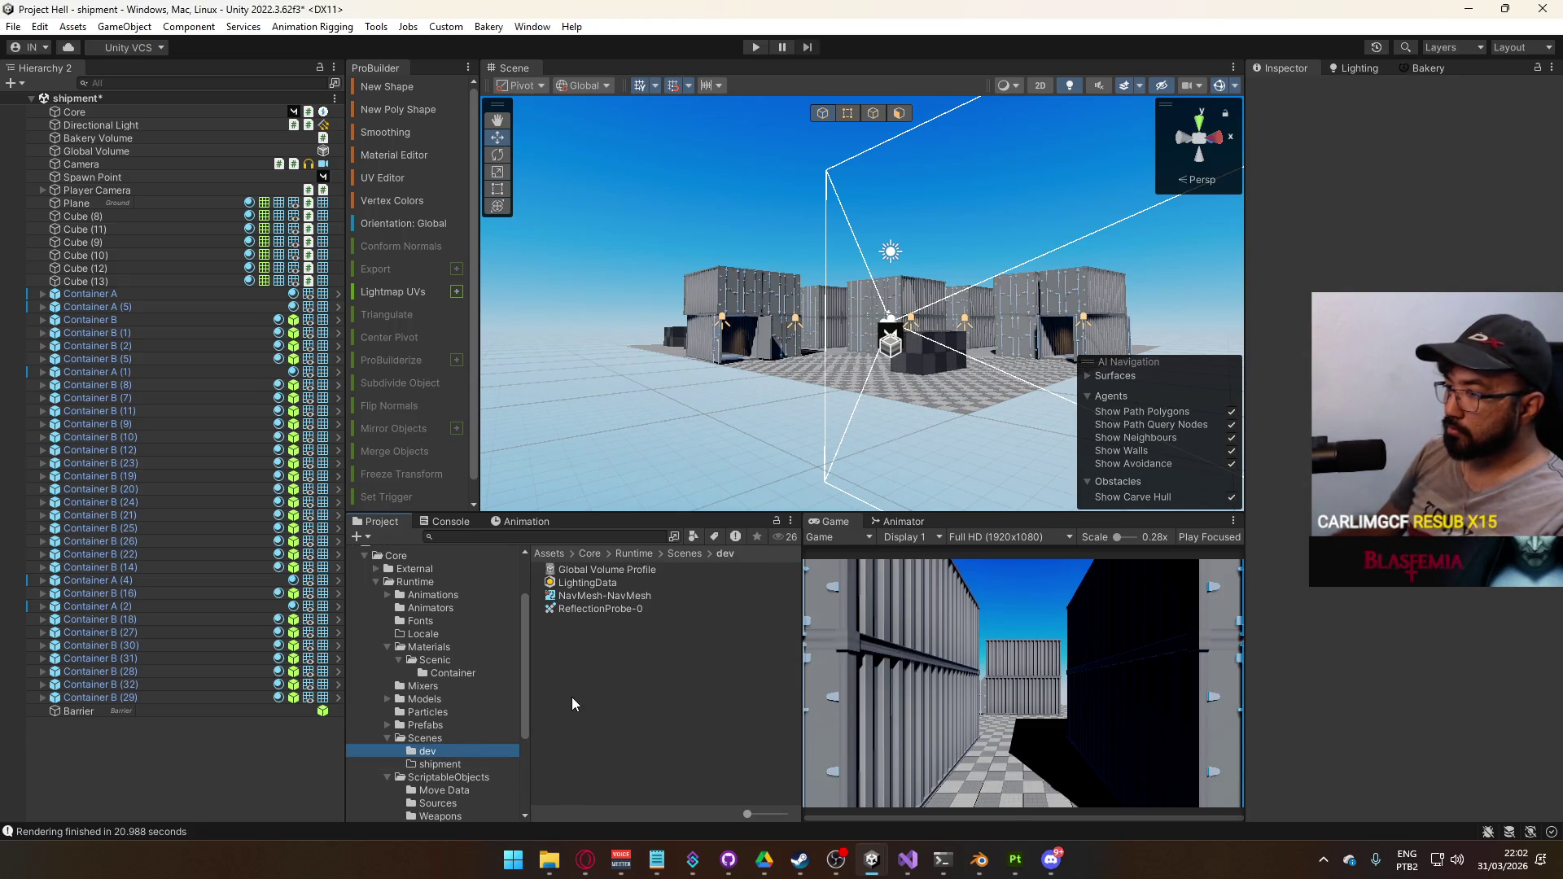
key(w)
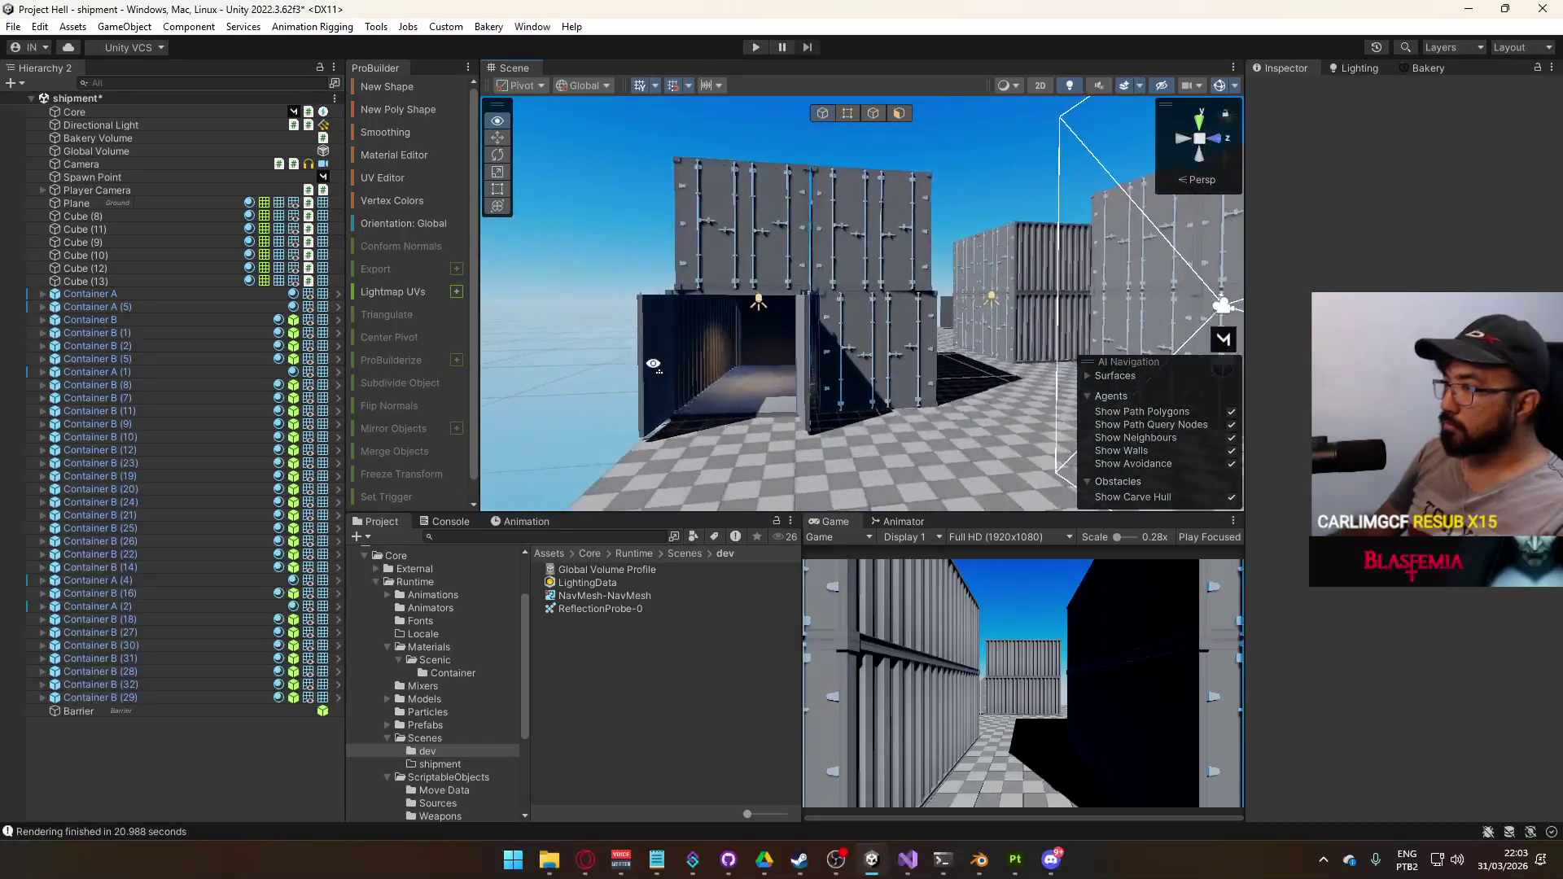
Switch the door metals' Container material to the URP Lit shader and reset it to defaults
click(656, 377)
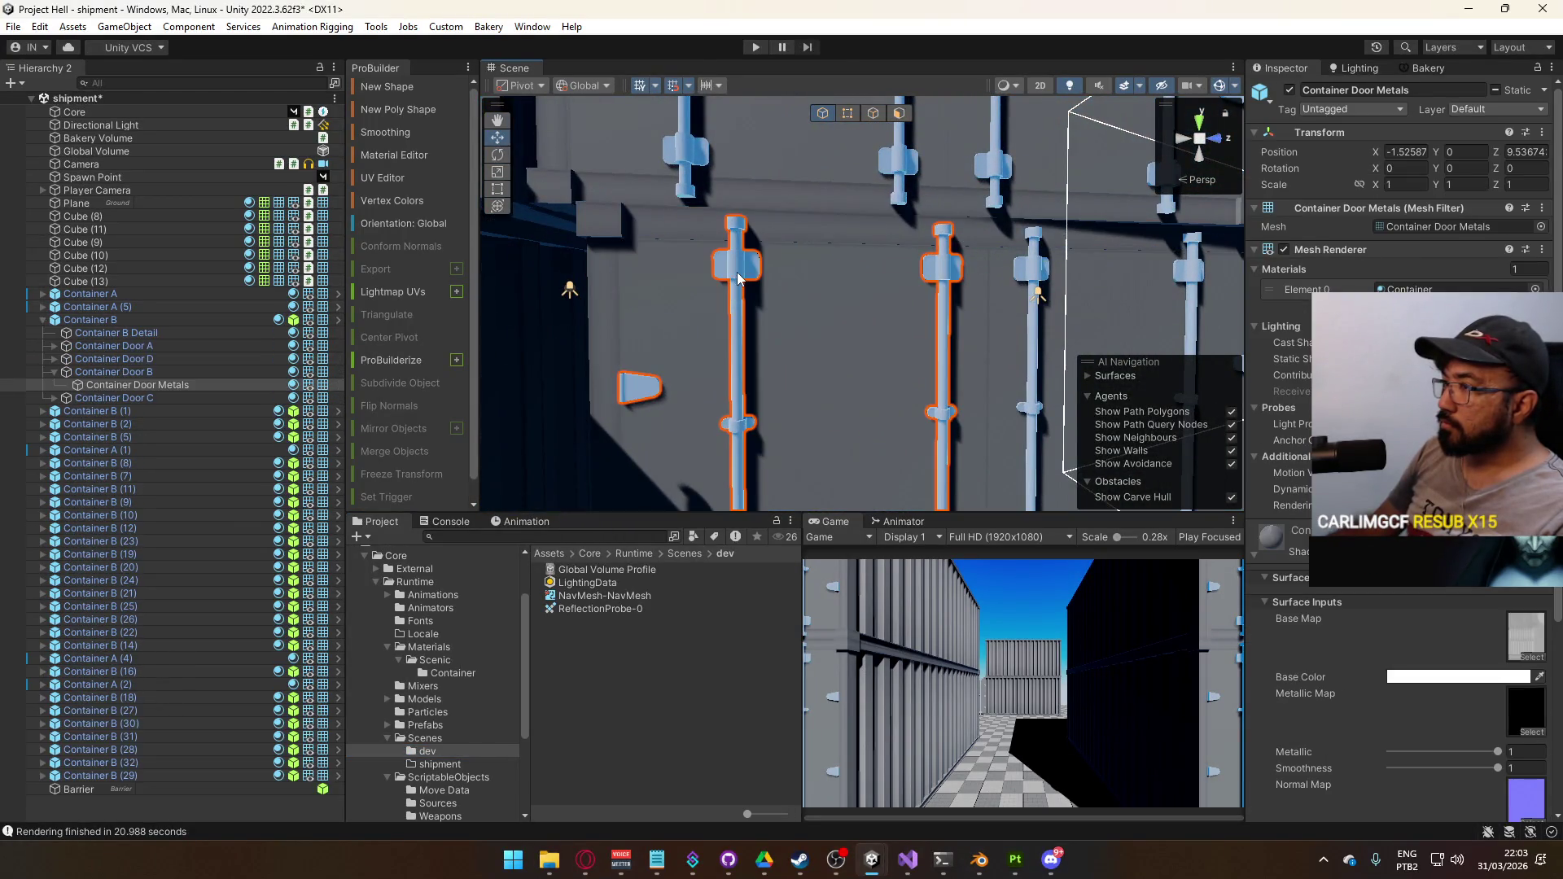
key(s)
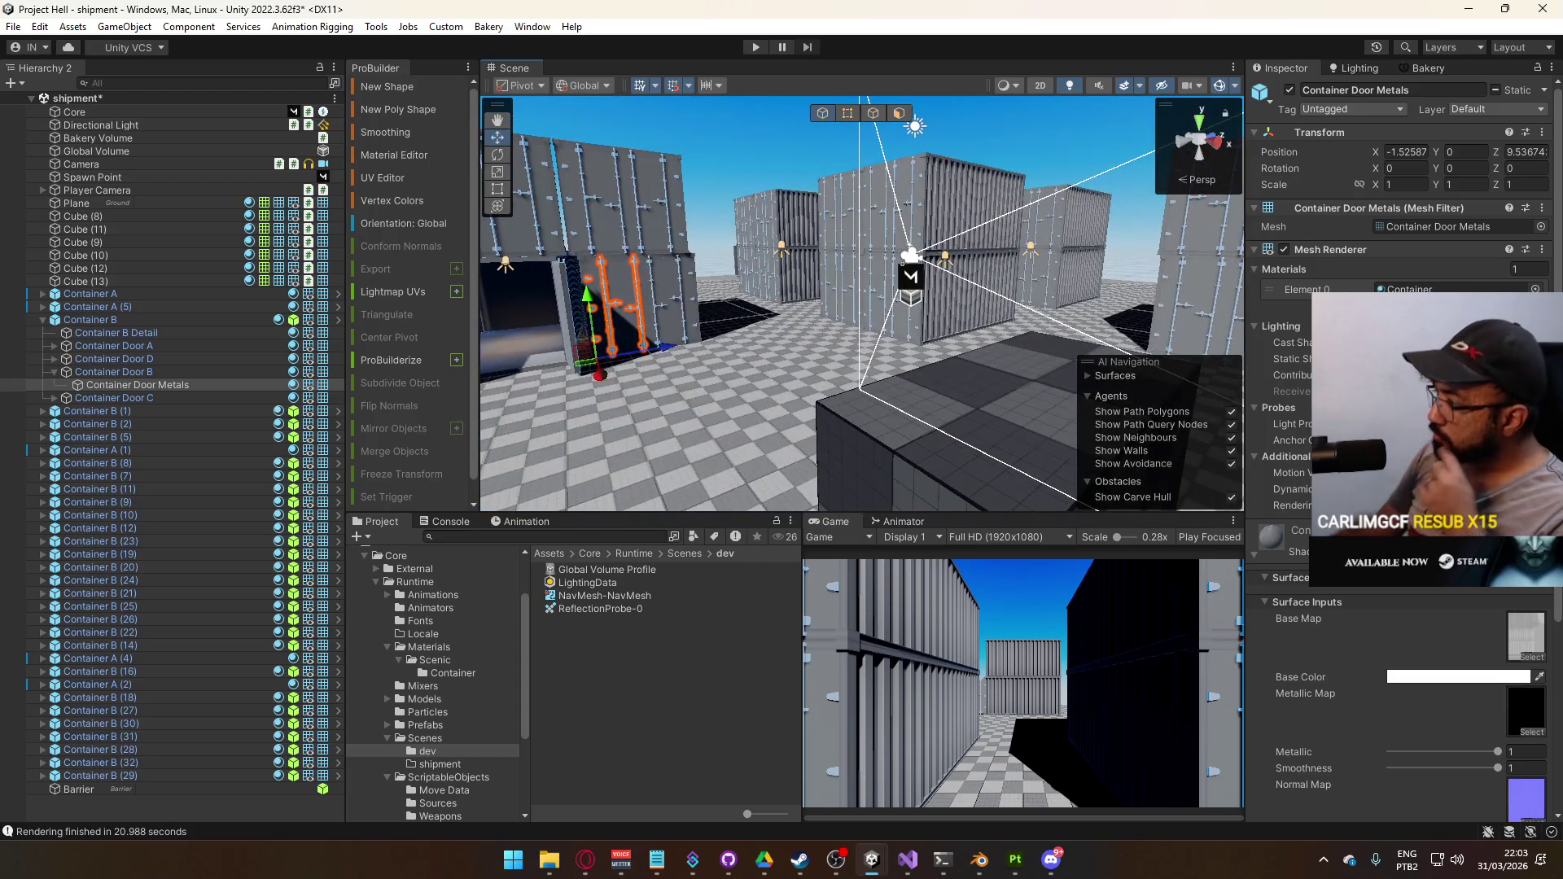
click(1384, 551)
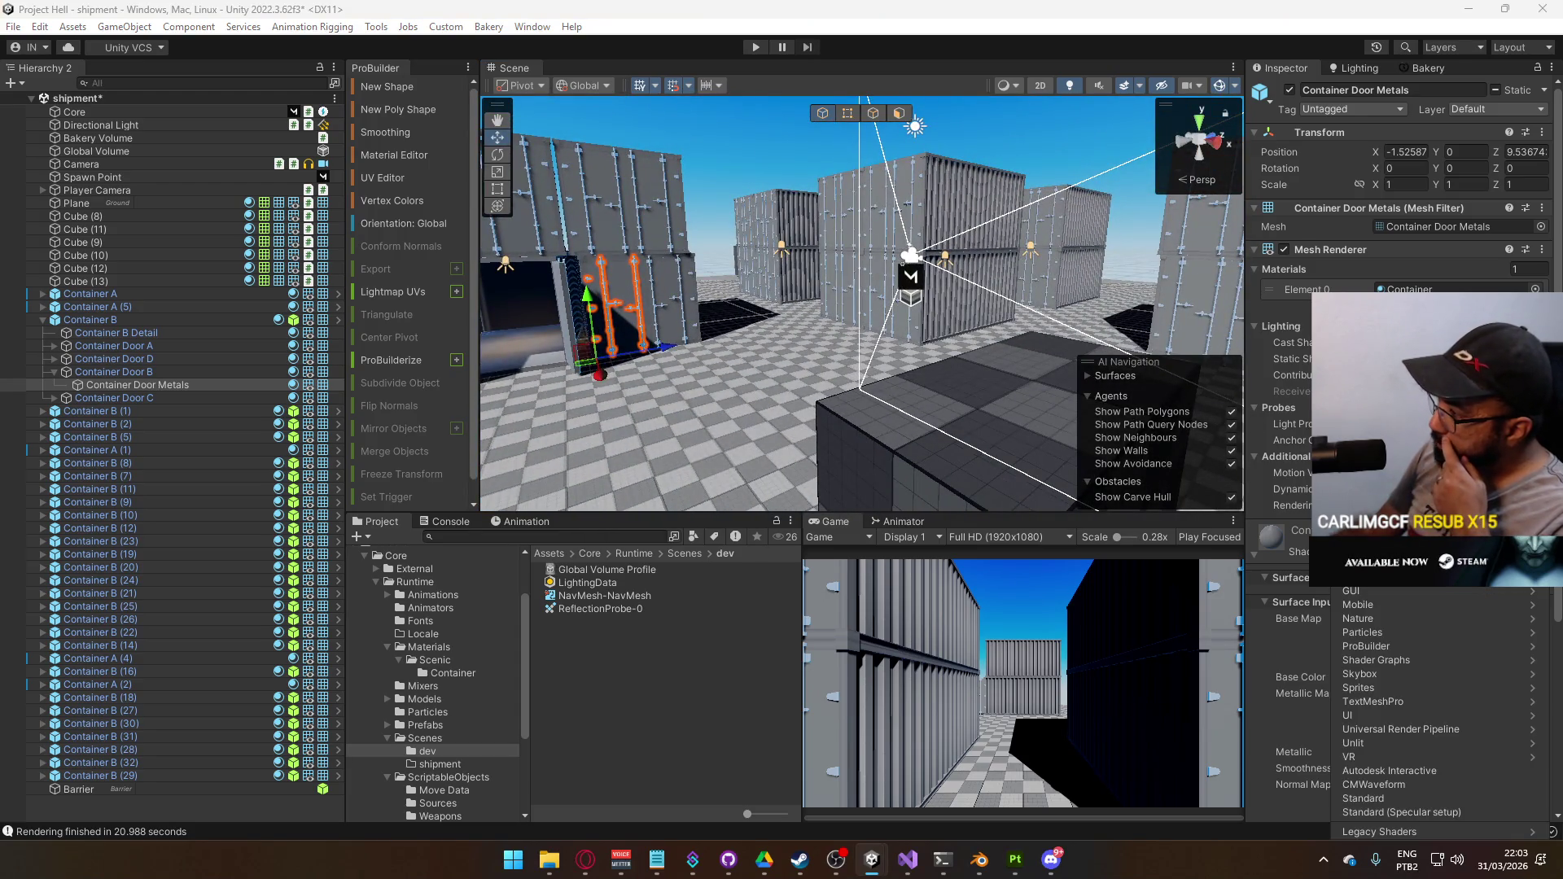
click(1367, 731)
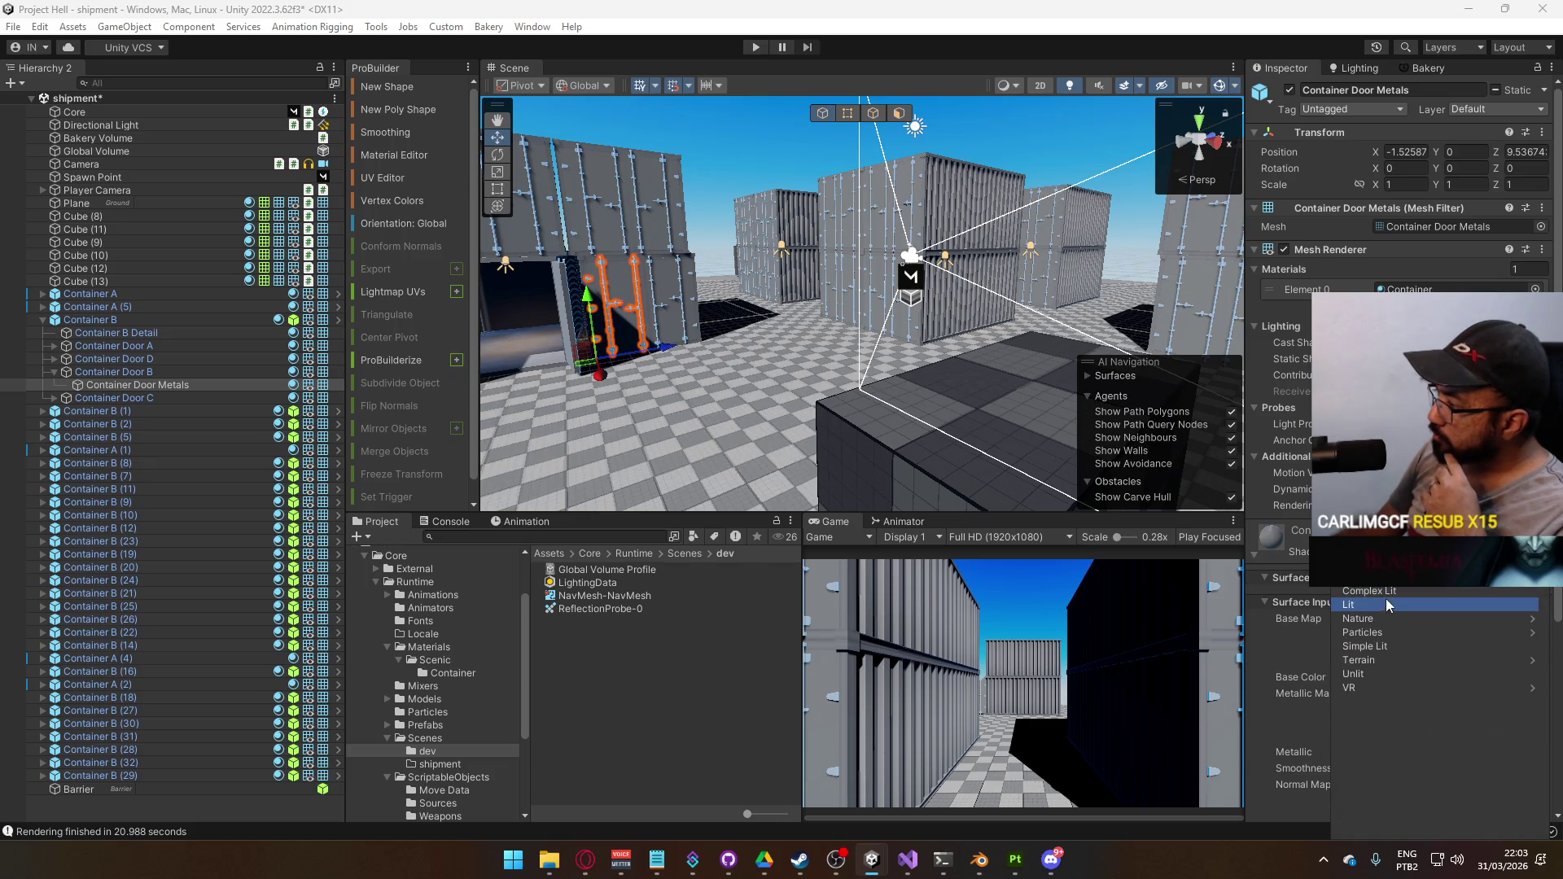
click(1336, 604)
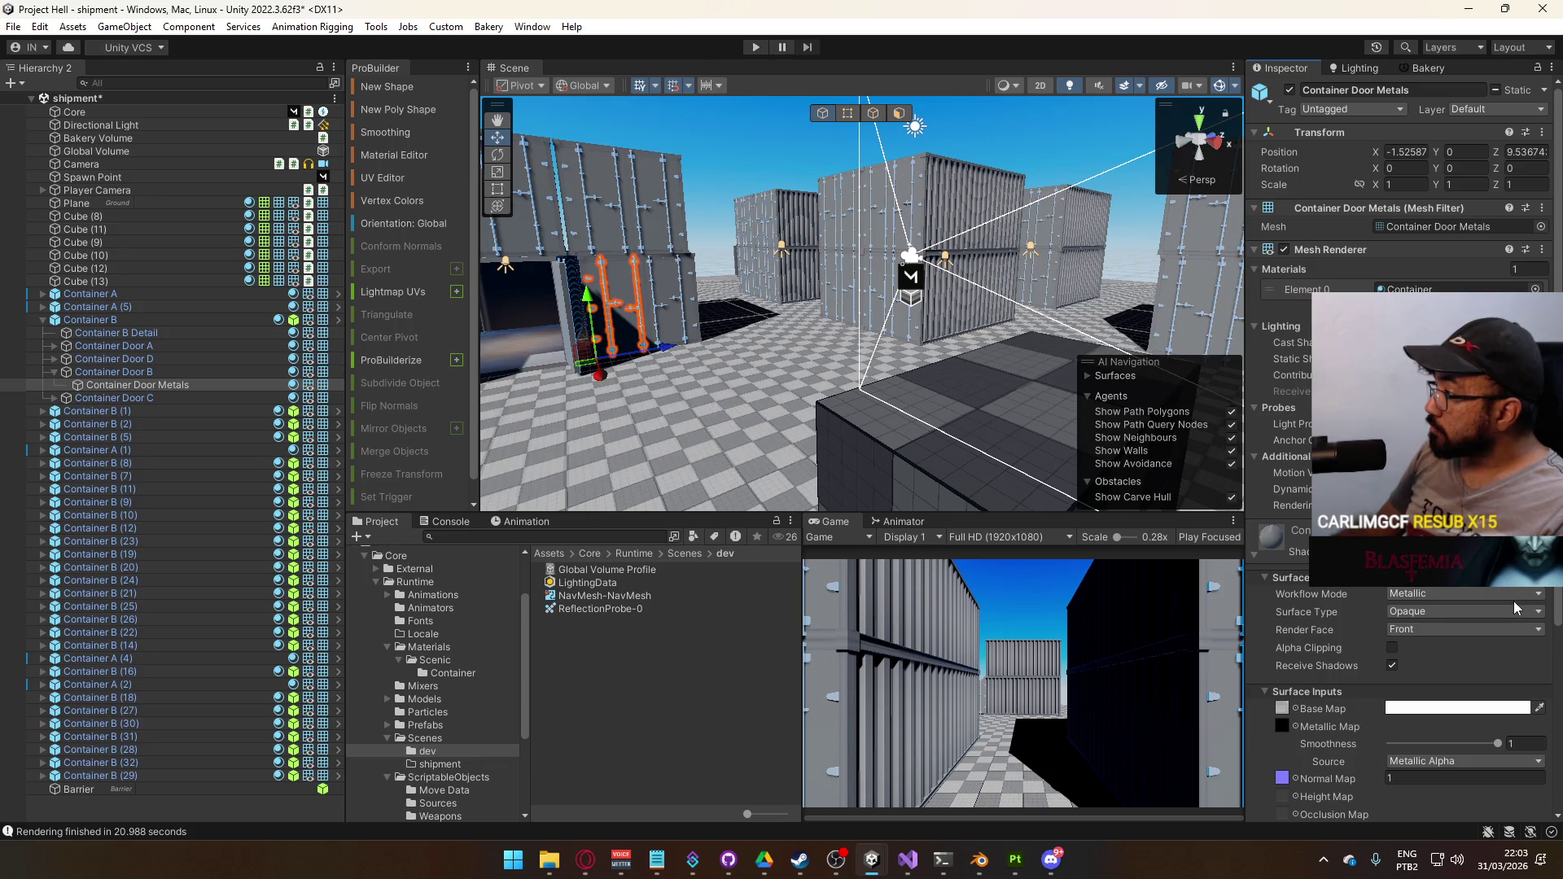
right_click(1428, 601)
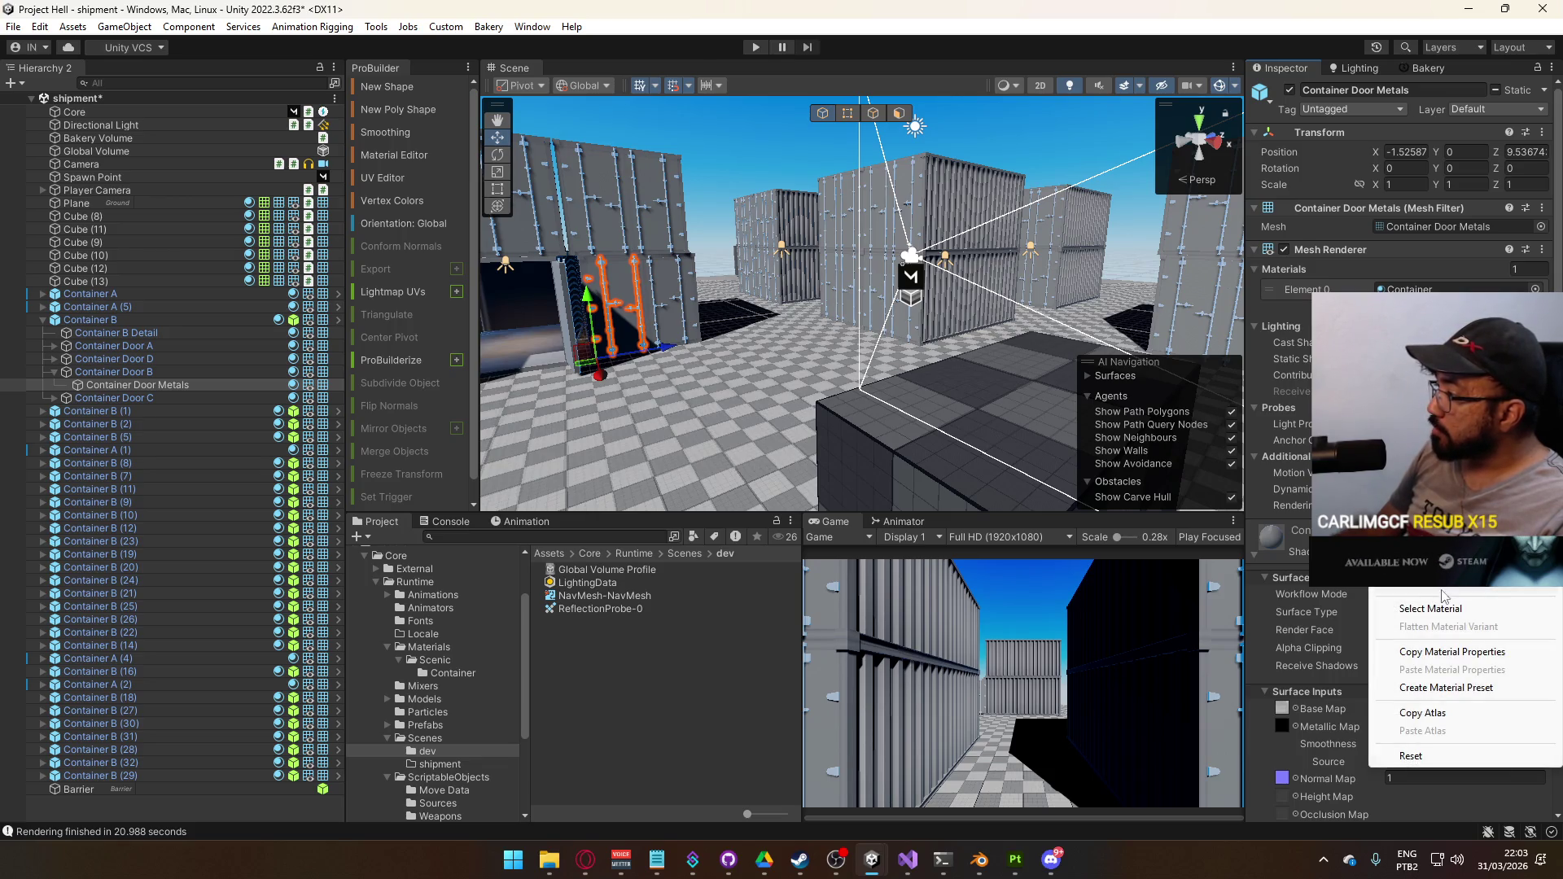
click(1411, 755)
Orbit around the containers and select Container A (1)'s door metals
drag(773, 310, 717, 306)
scroll(814, 350, up, 5)
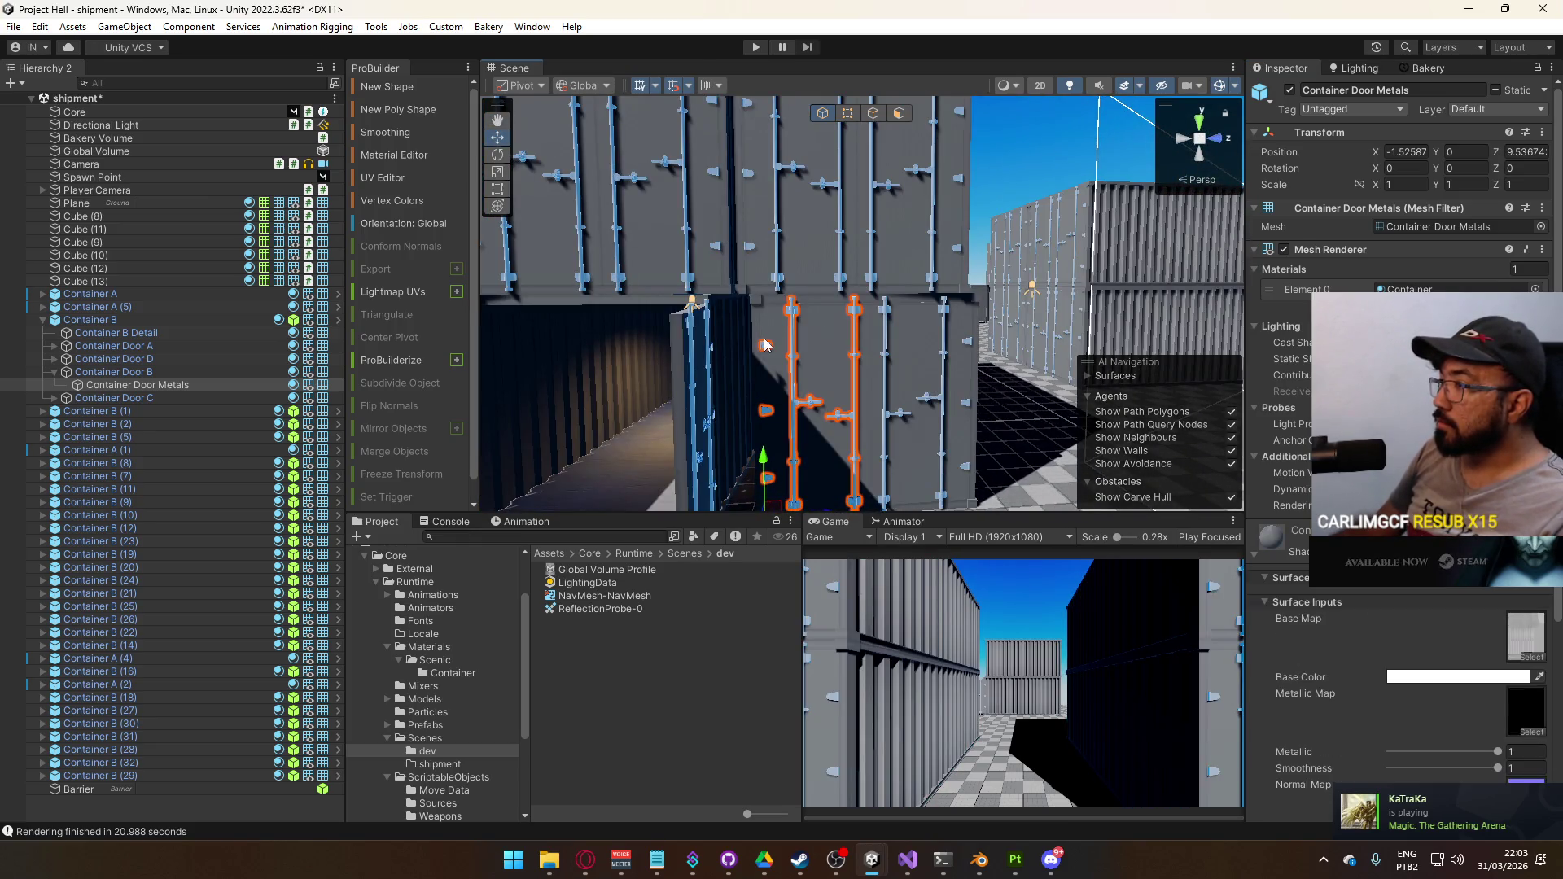
scroll(864, 373, down, 5)
drag(863, 373, 851, 356)
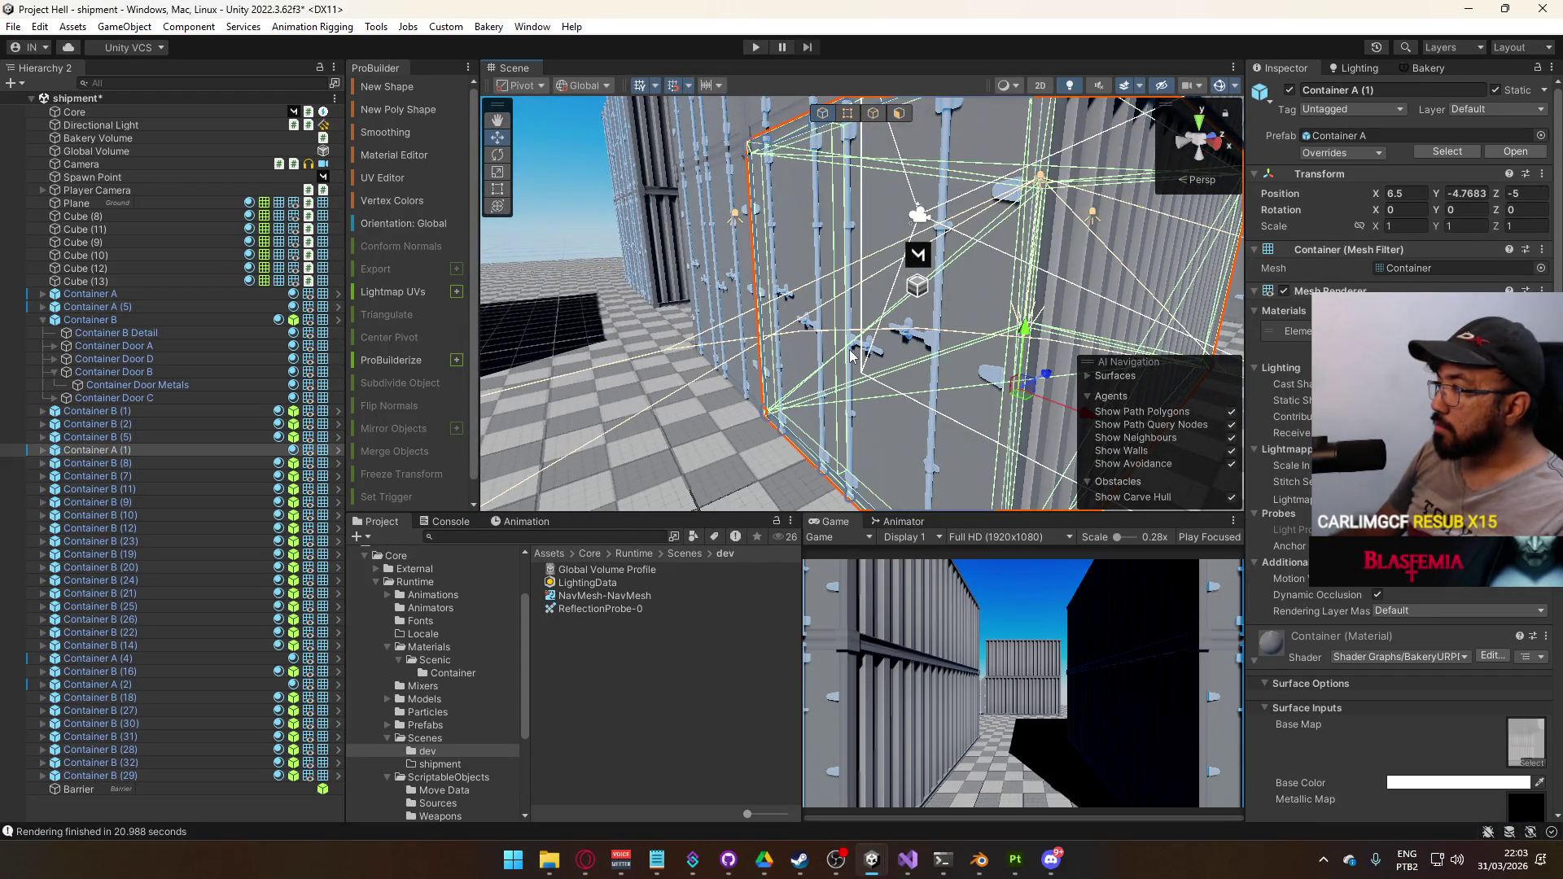
click(851, 356)
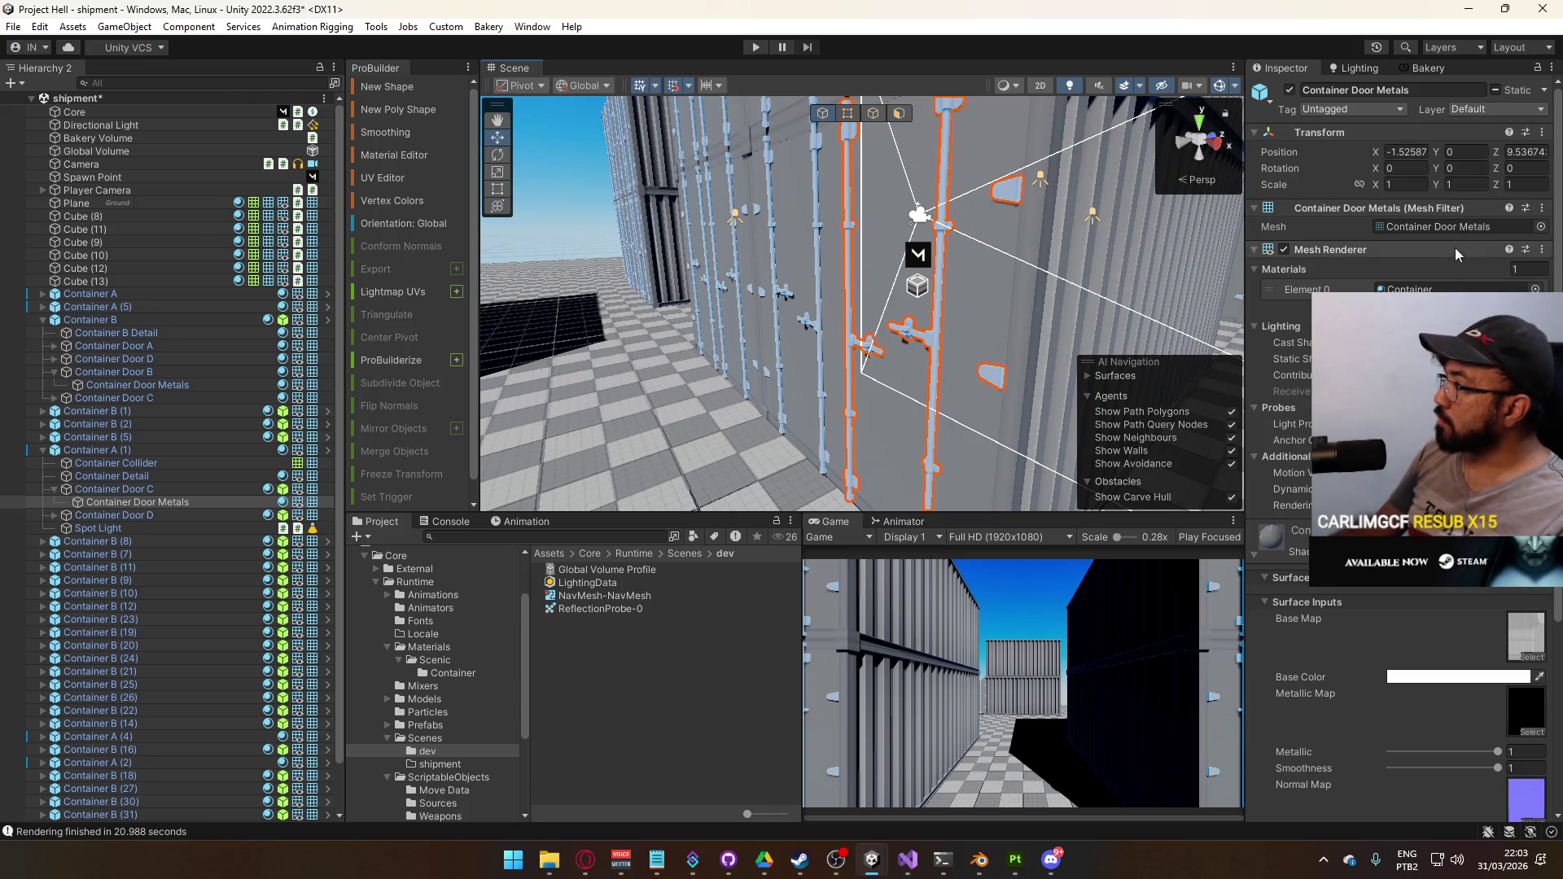
drag(700, 311, 619, 318)
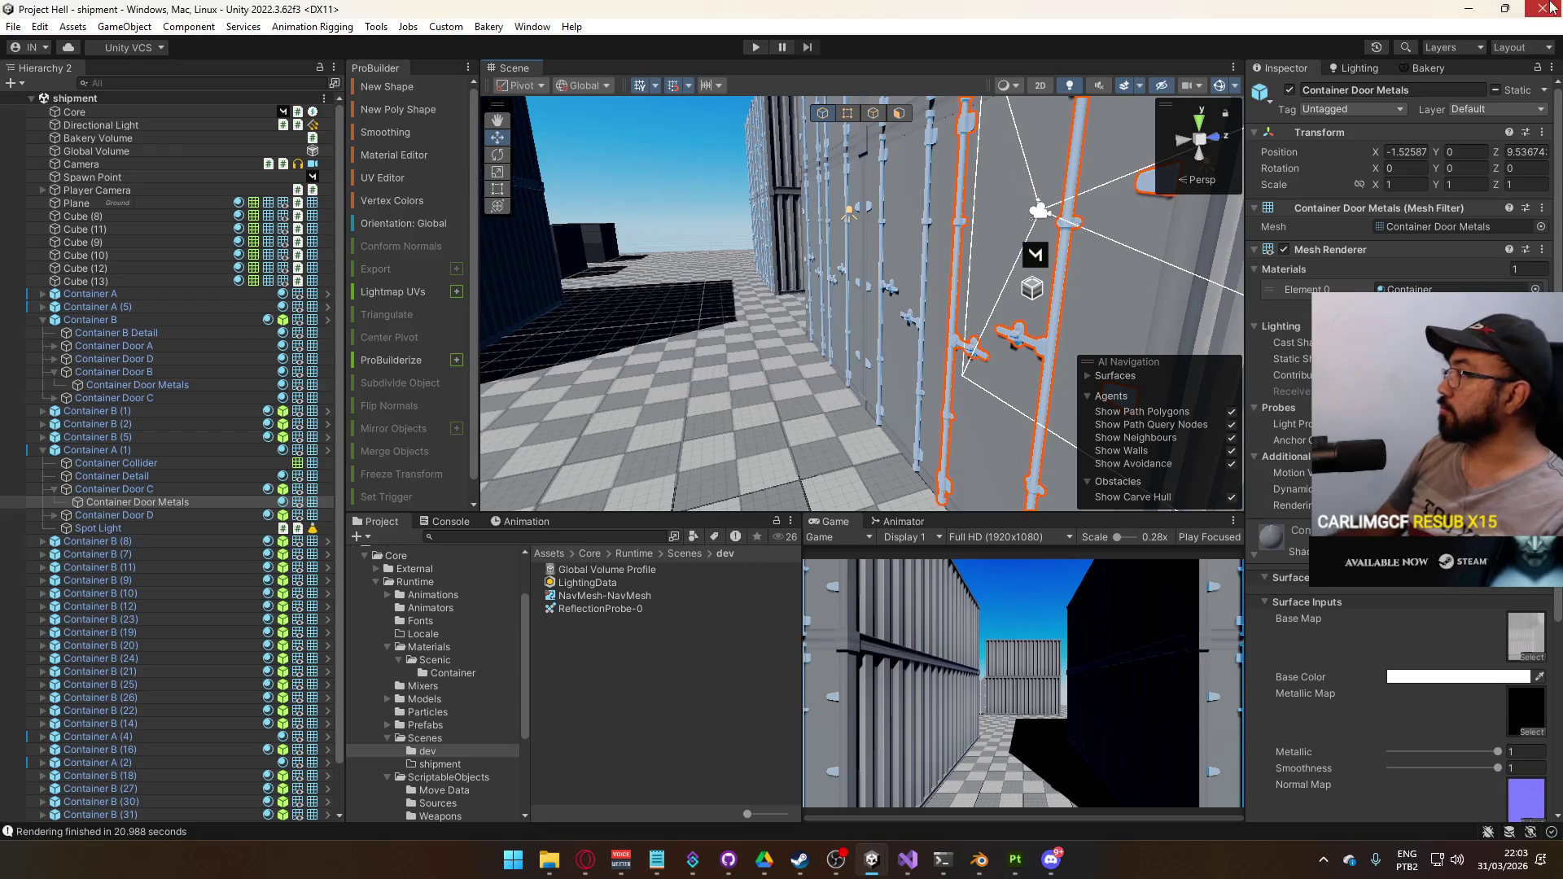
Bring Substance 3D Painter's Container project to the front and search Start for 'hub'
key(alt+Tab)
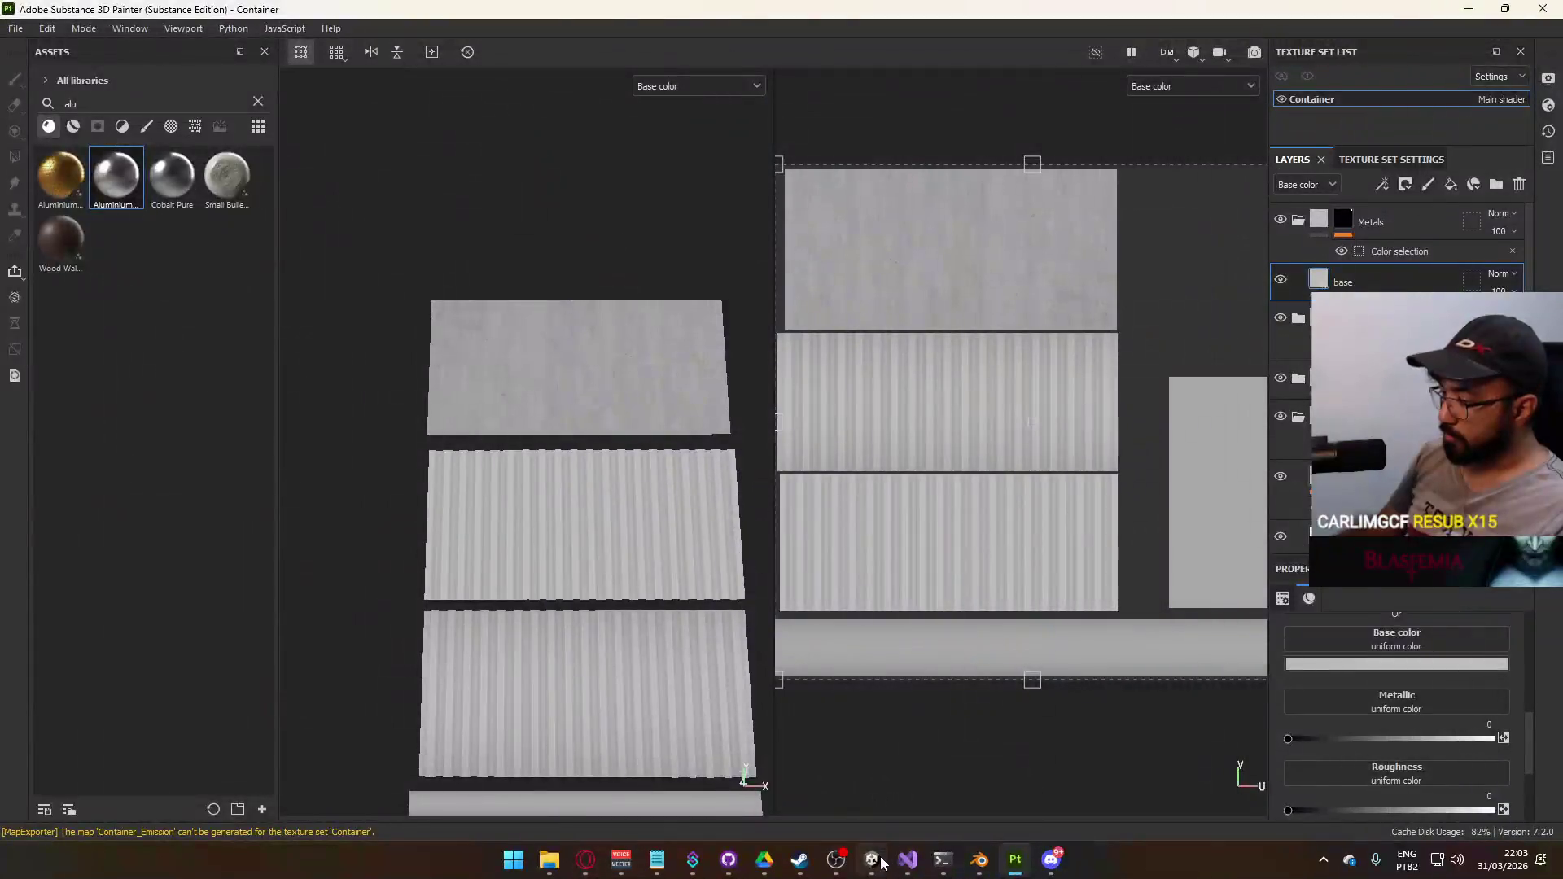
key(alt+Tab)
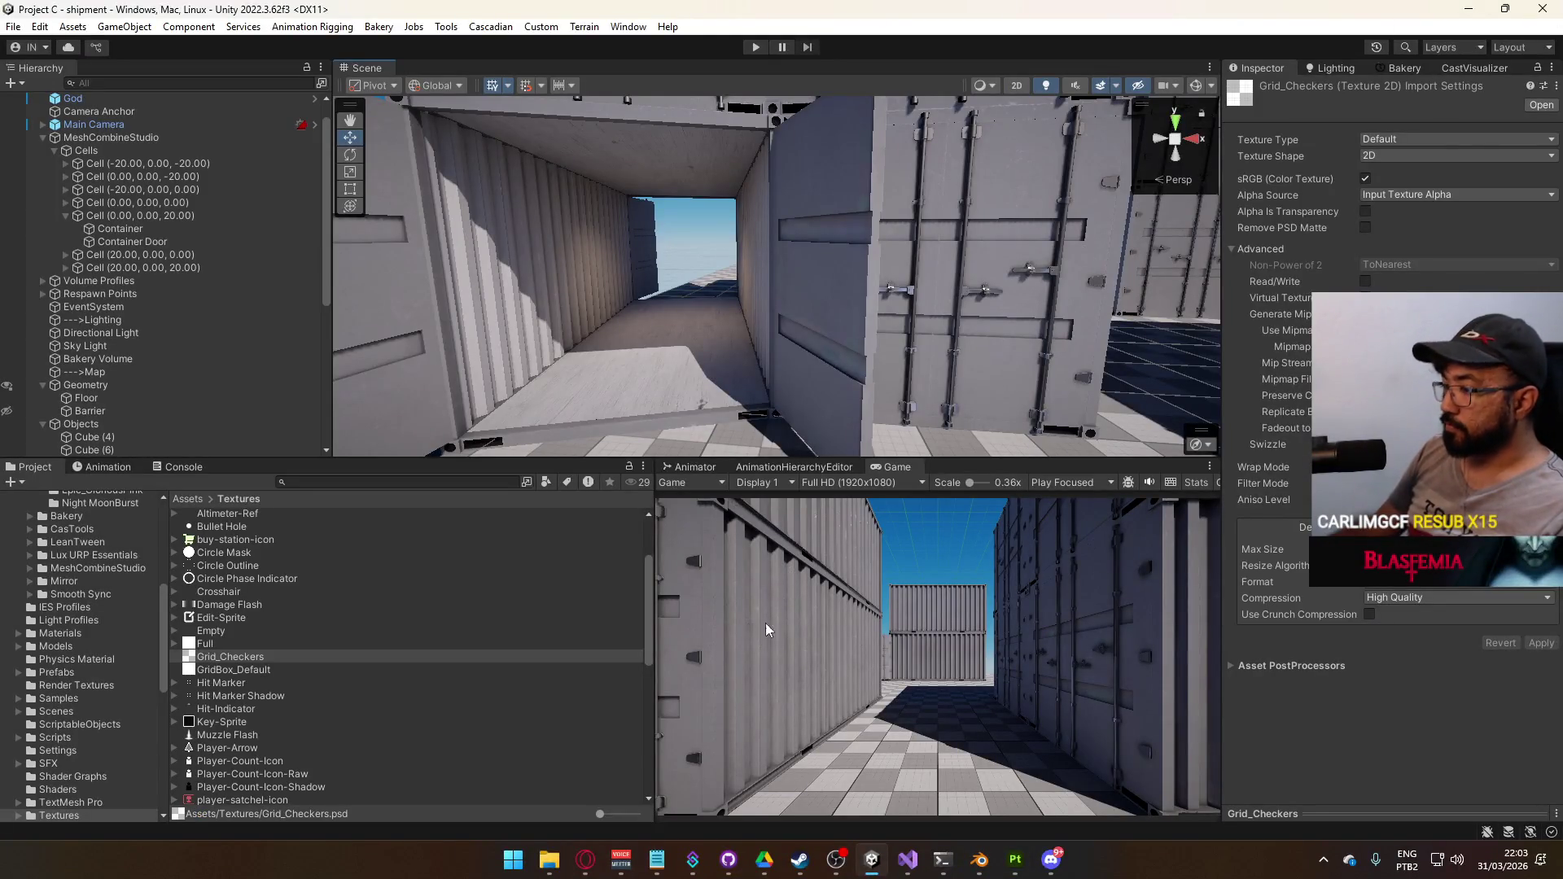
key(alt+Tab)
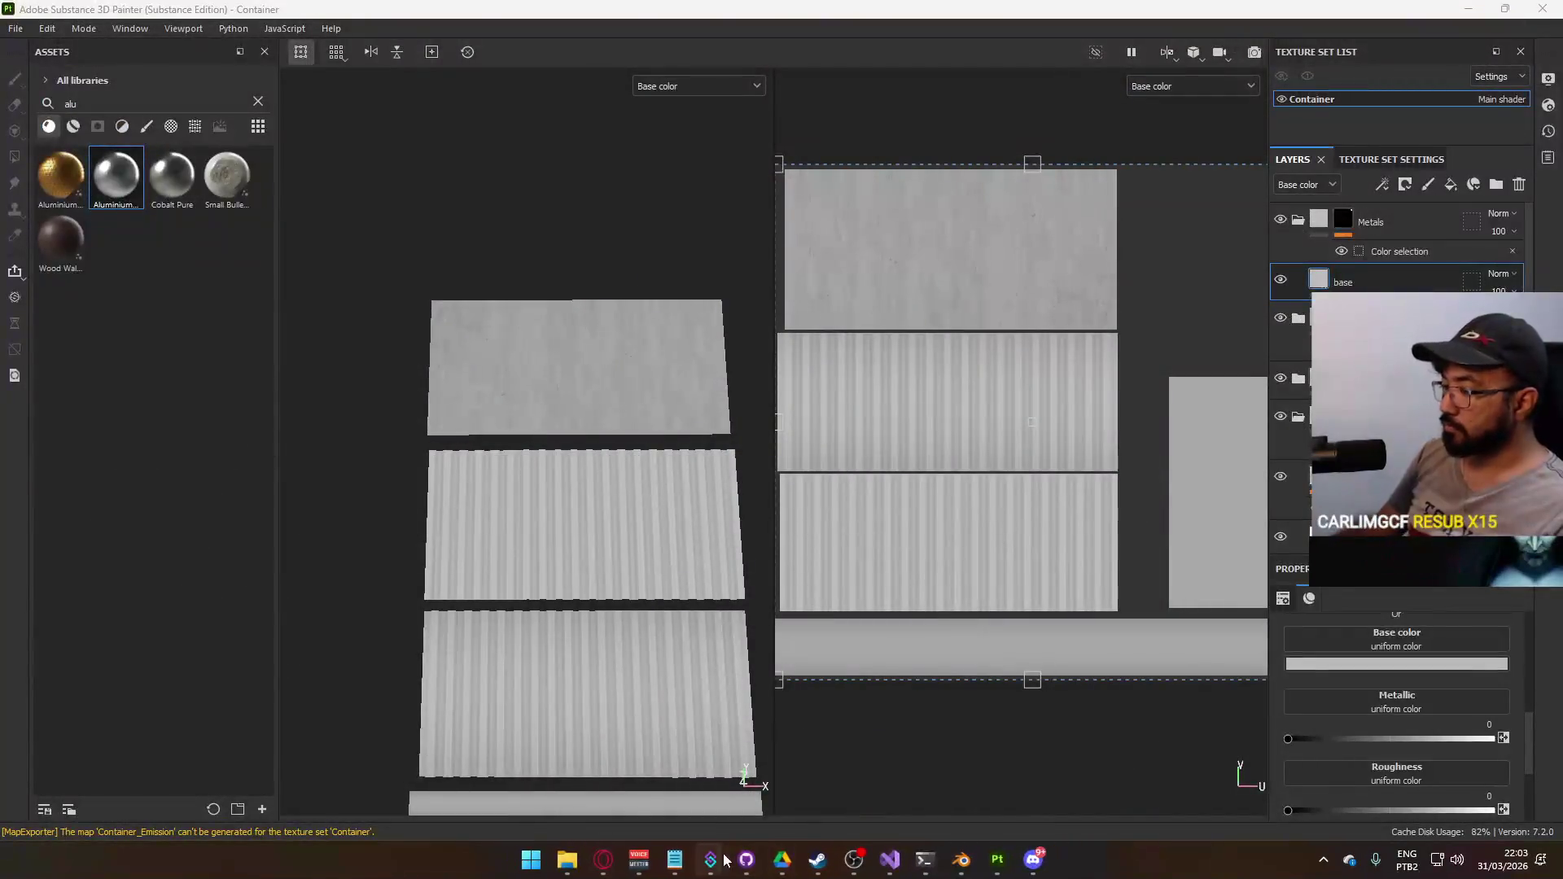
click(531, 860)
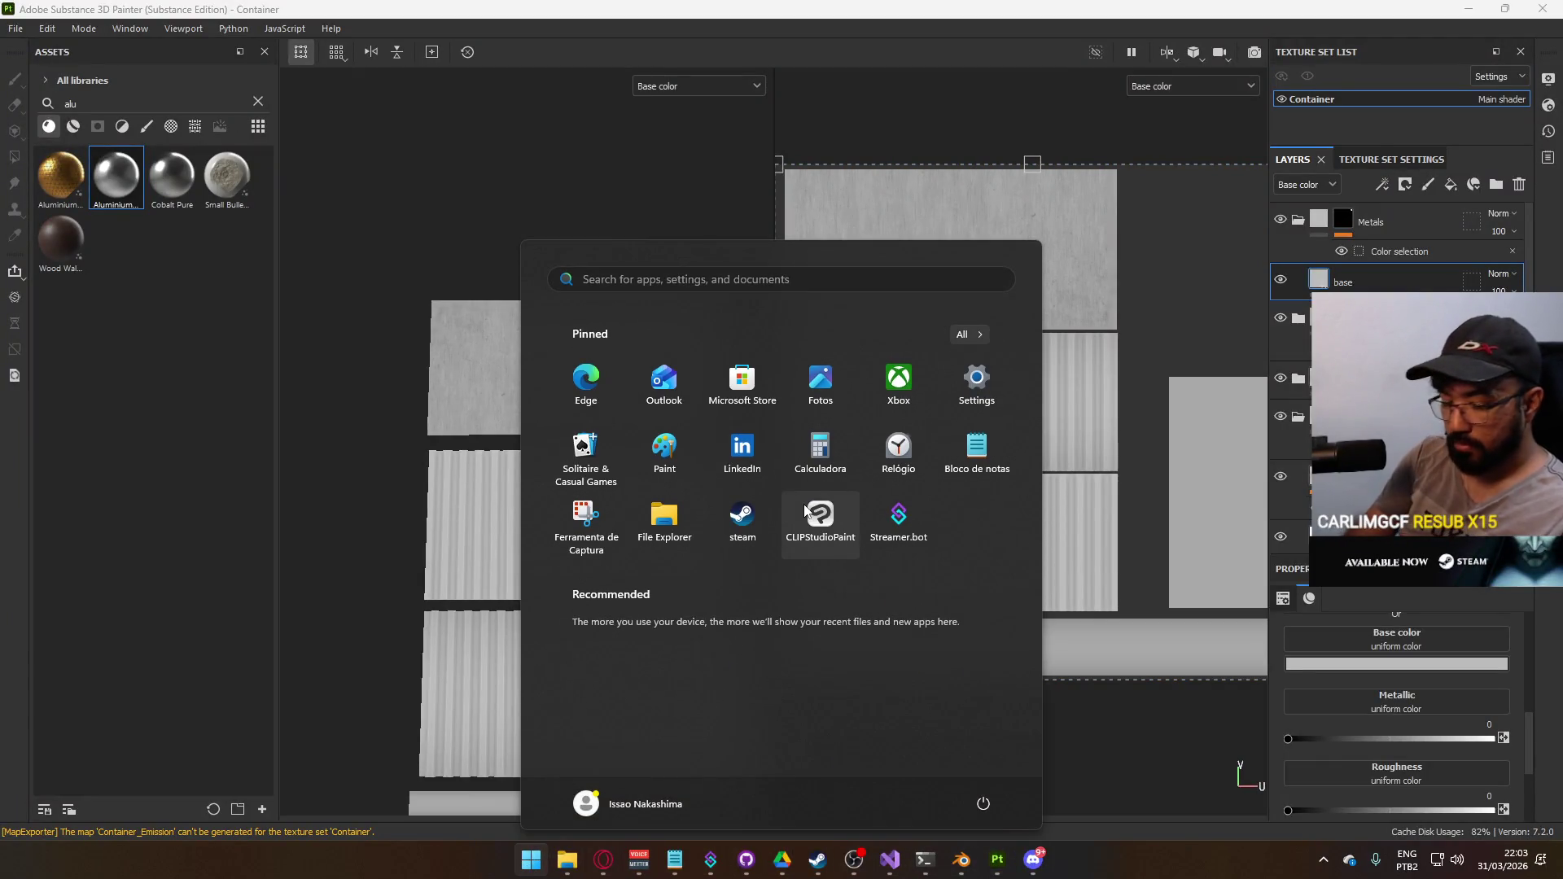
text(hub)
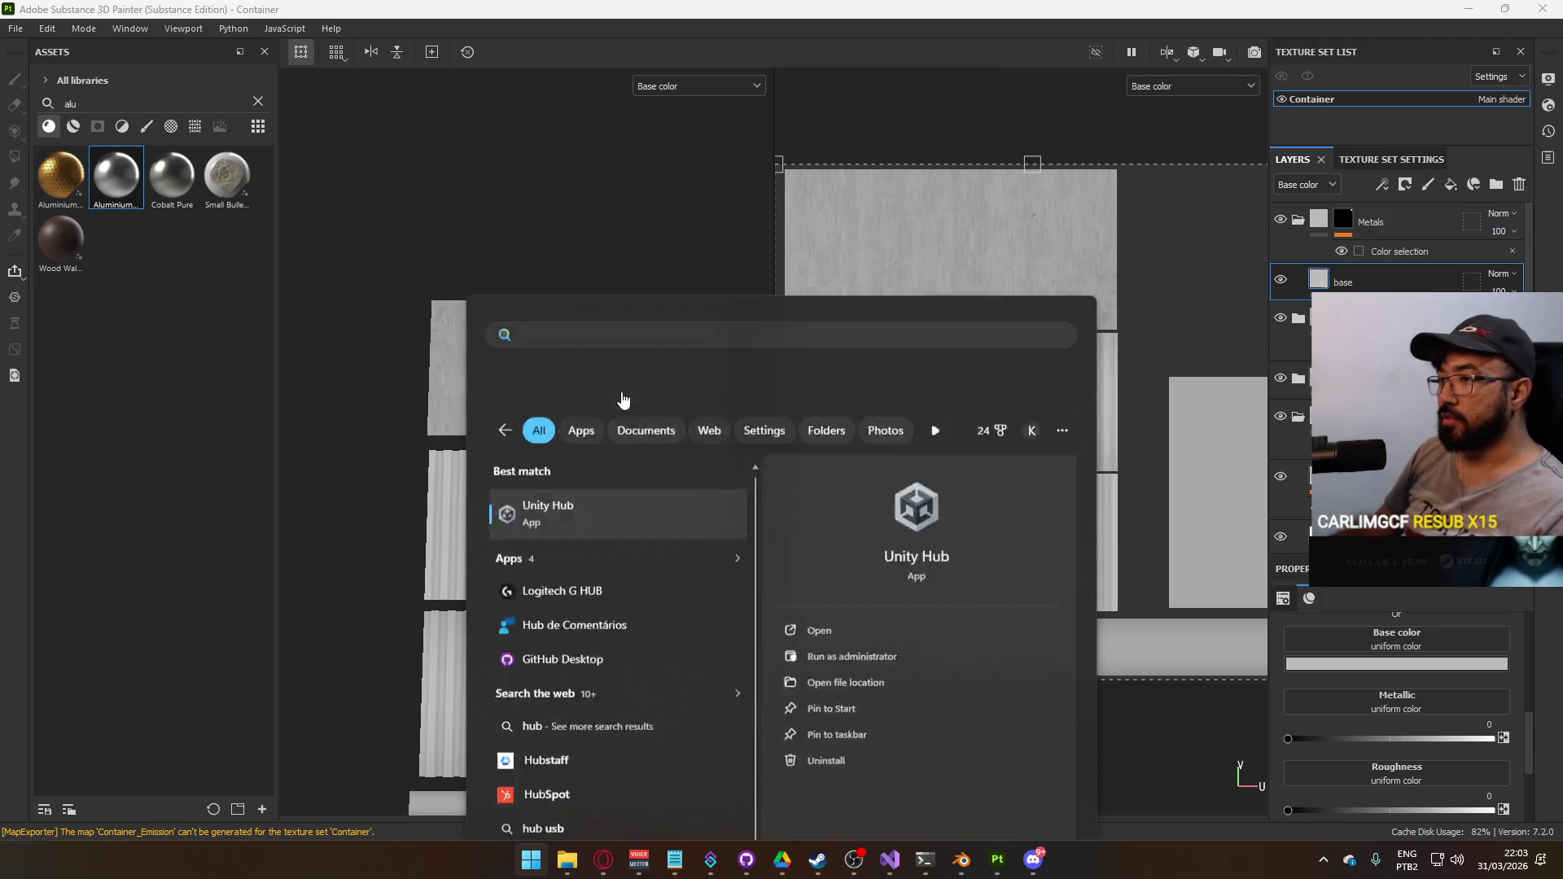
key(Return)
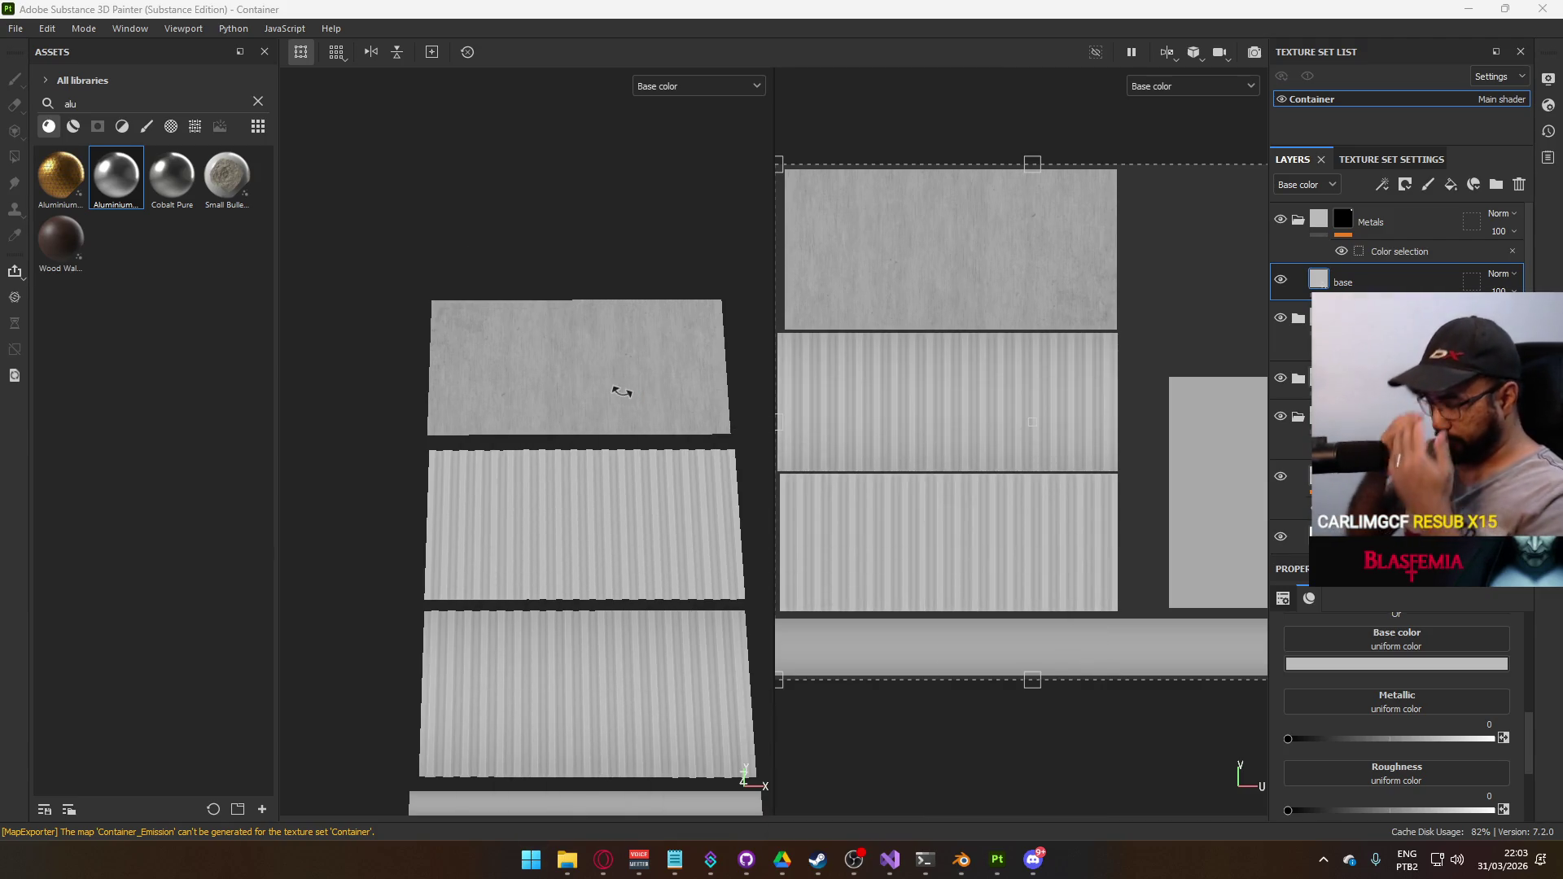
Permanently delete all 1,218 items in the Temp folder on Local Disk (D:)
click(567, 859)
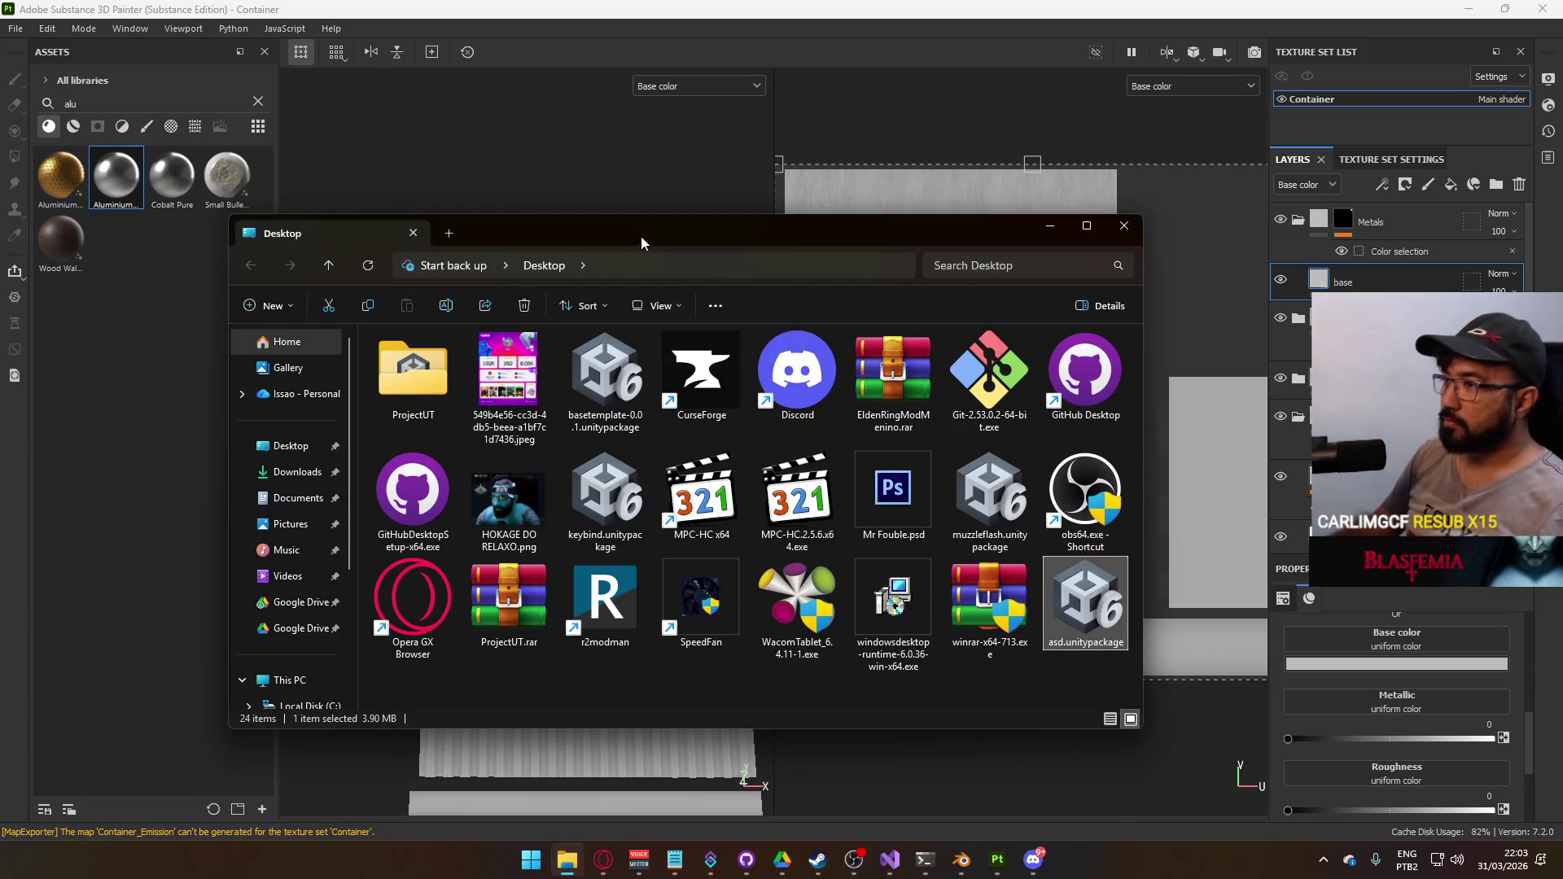
scroll(338, 585, down, 2)
click(308, 571)
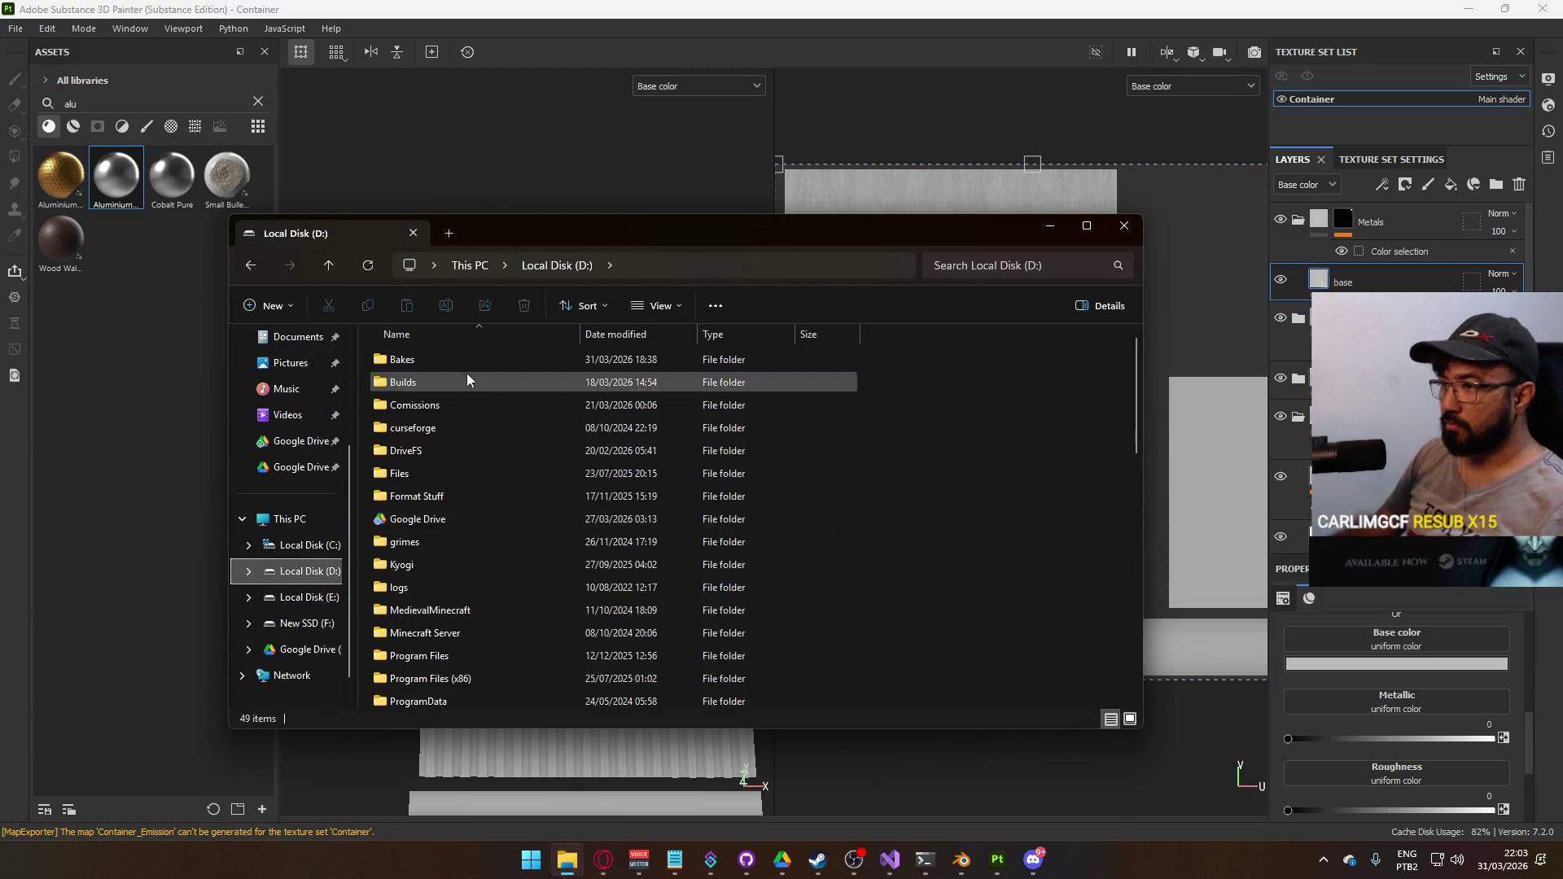
scroll(487, 629, down, 3)
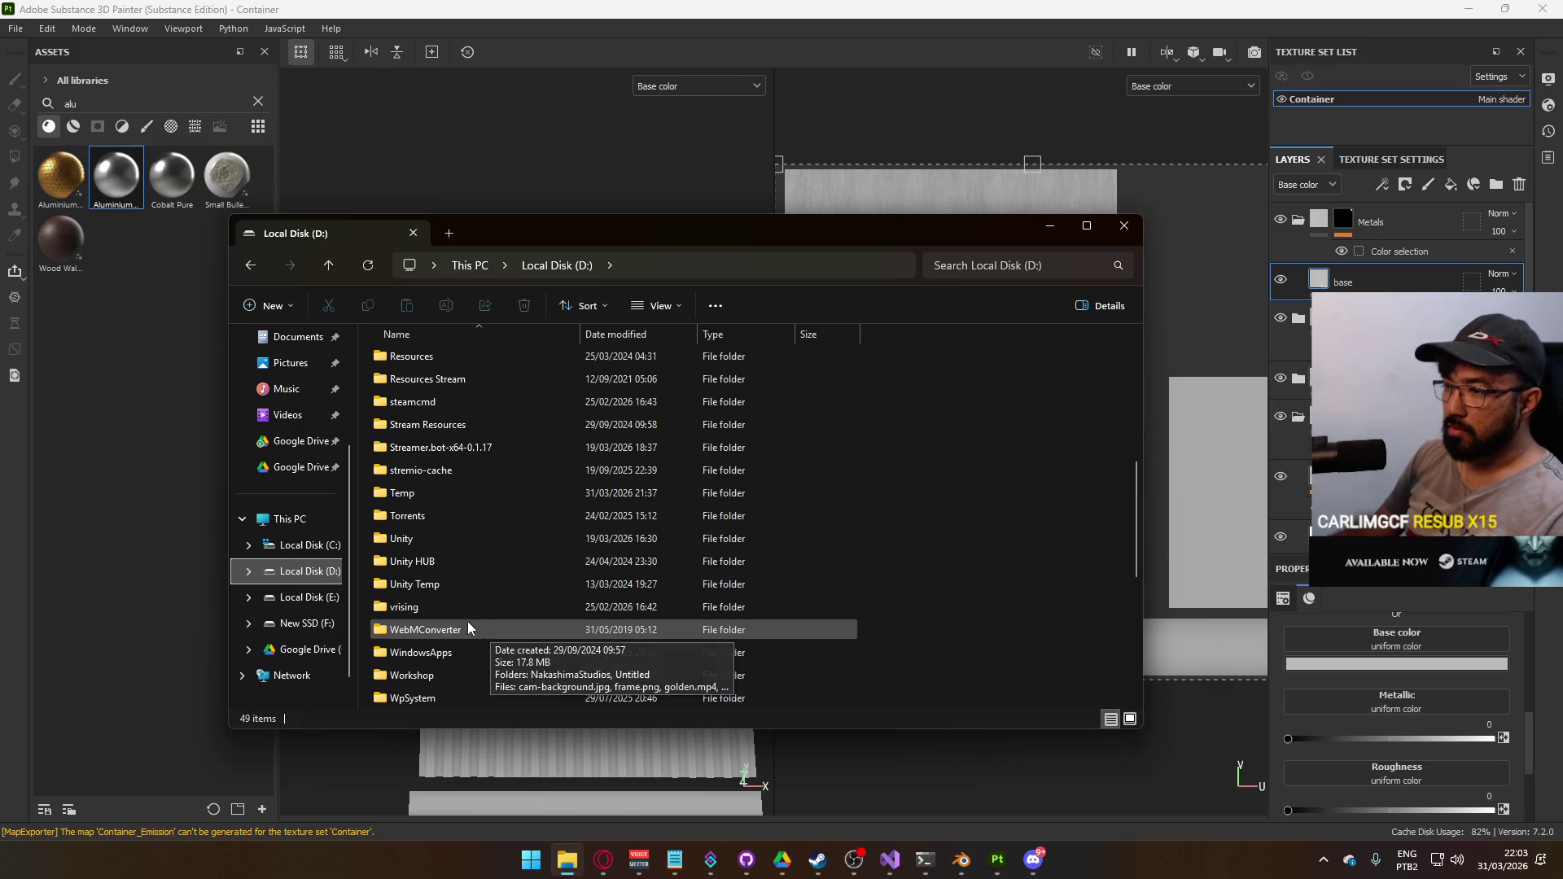
double_click(420, 495)
key(ctrl+a)
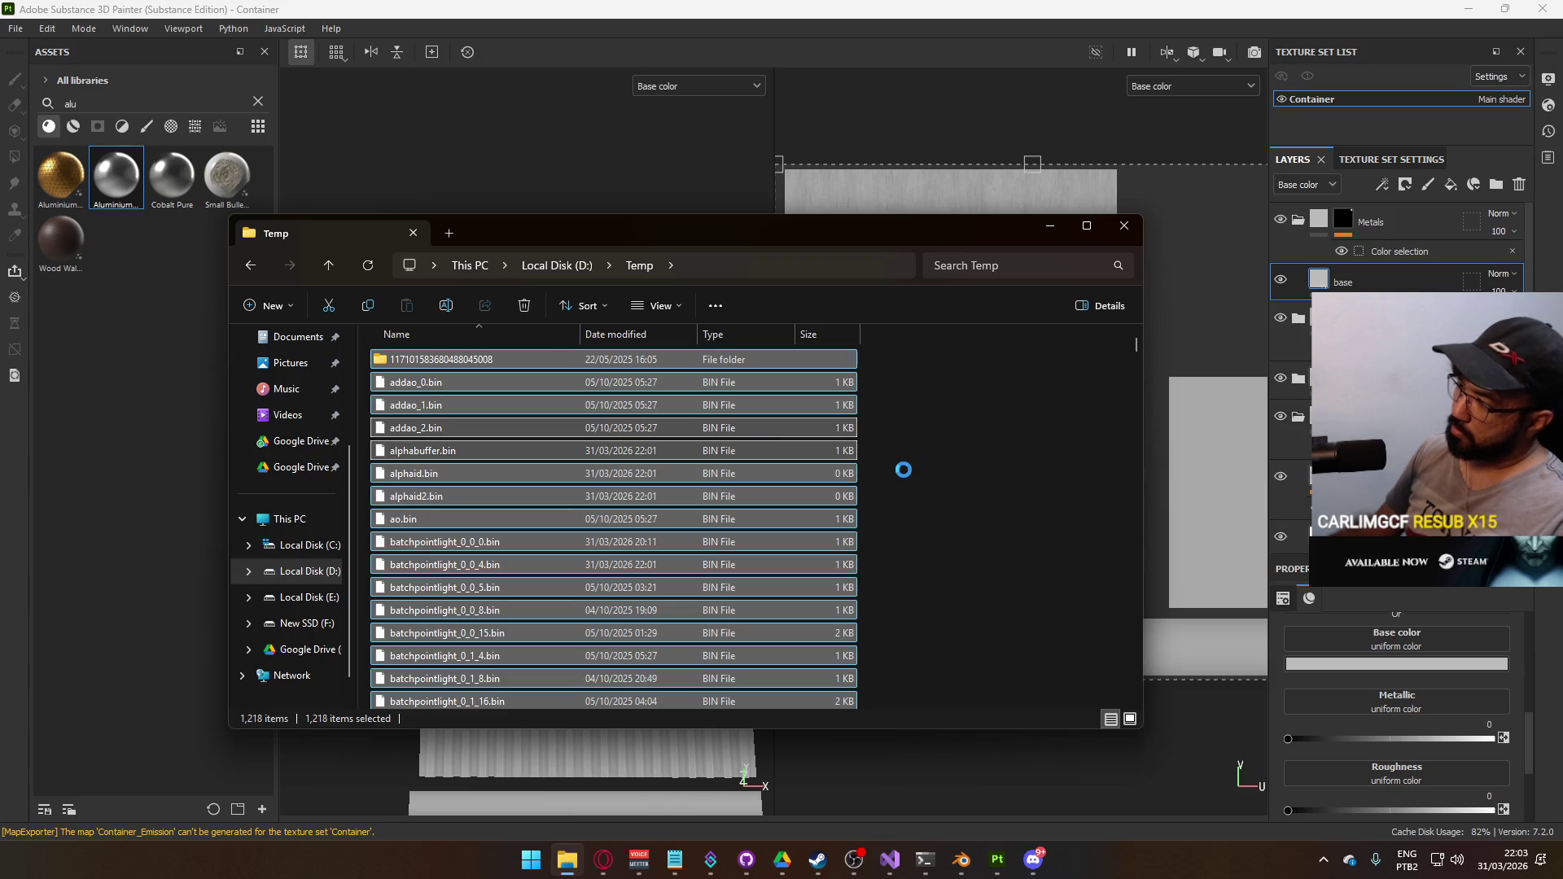
key(shift+Delete)
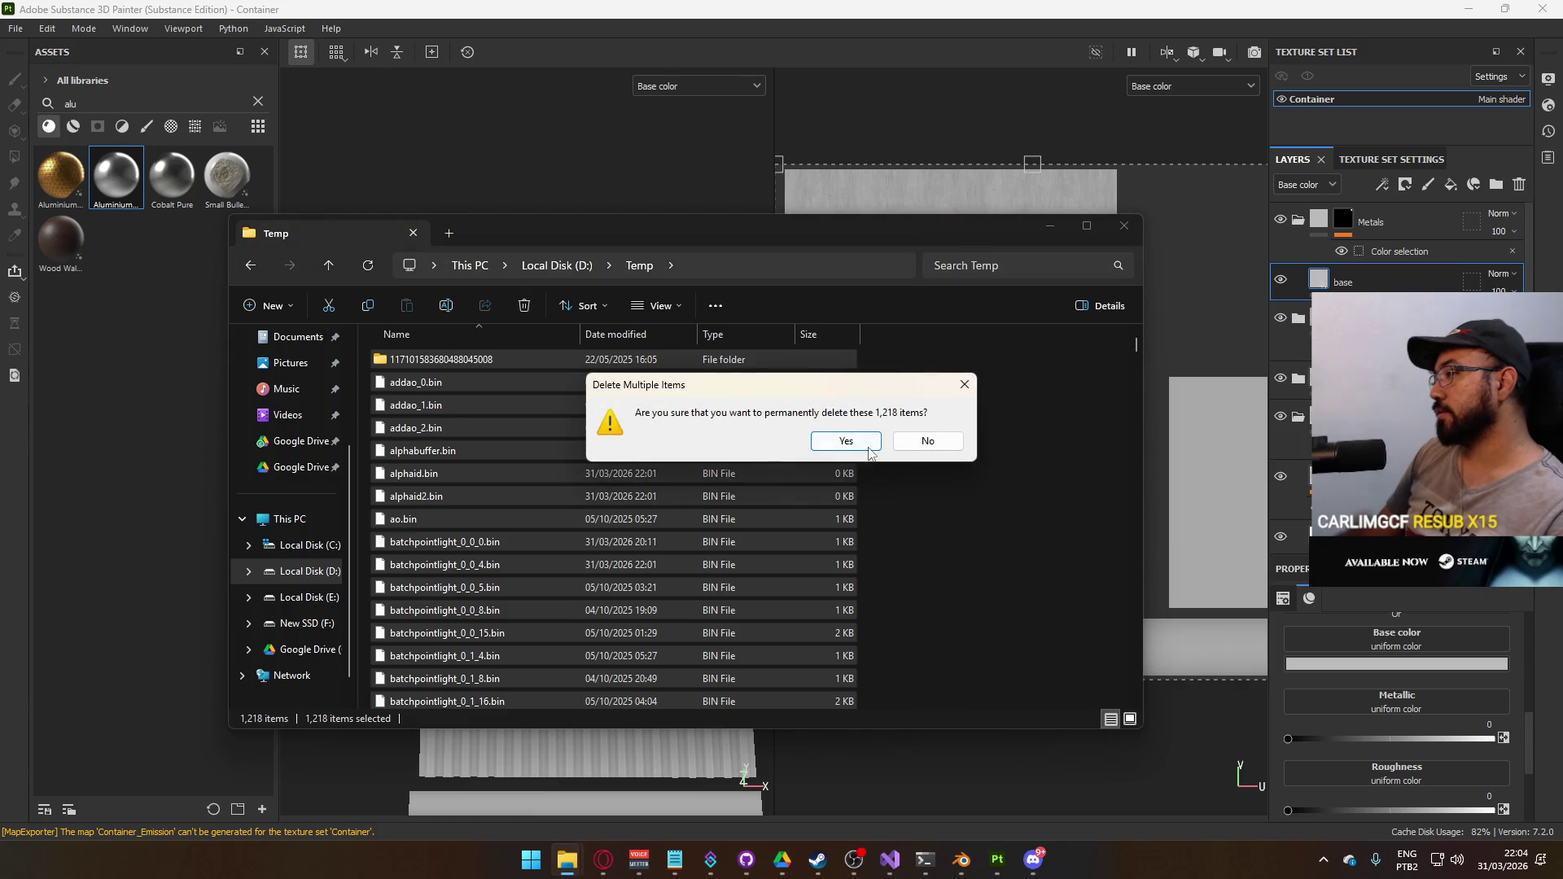
click(869, 448)
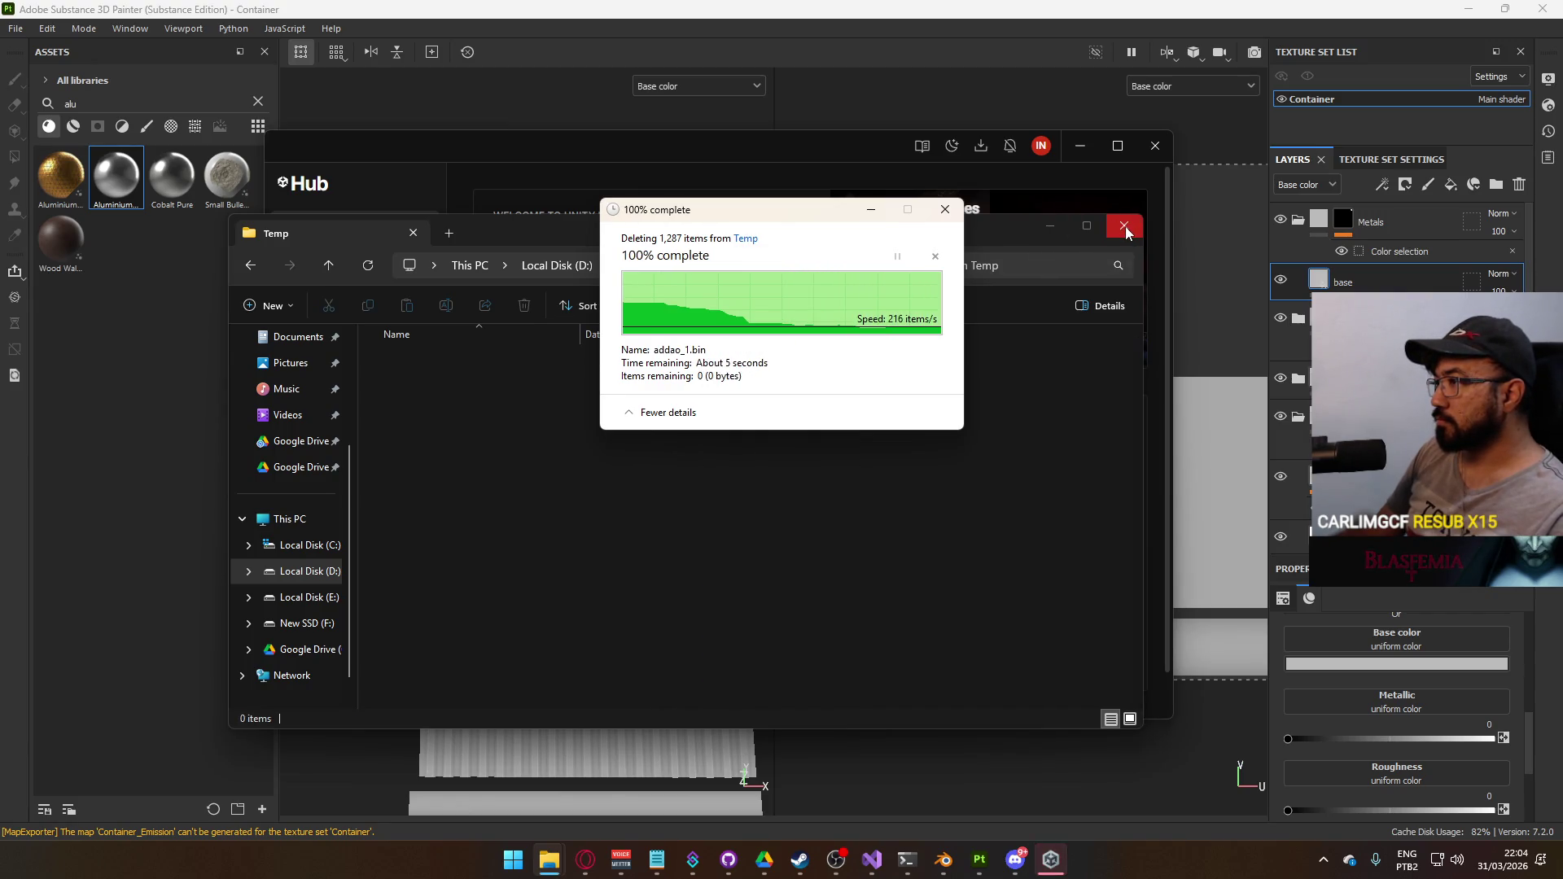
Close File Explorer, launch Project C from Unity Hub's Projects list, and return to the Hub
click(1126, 226)
click(371, 255)
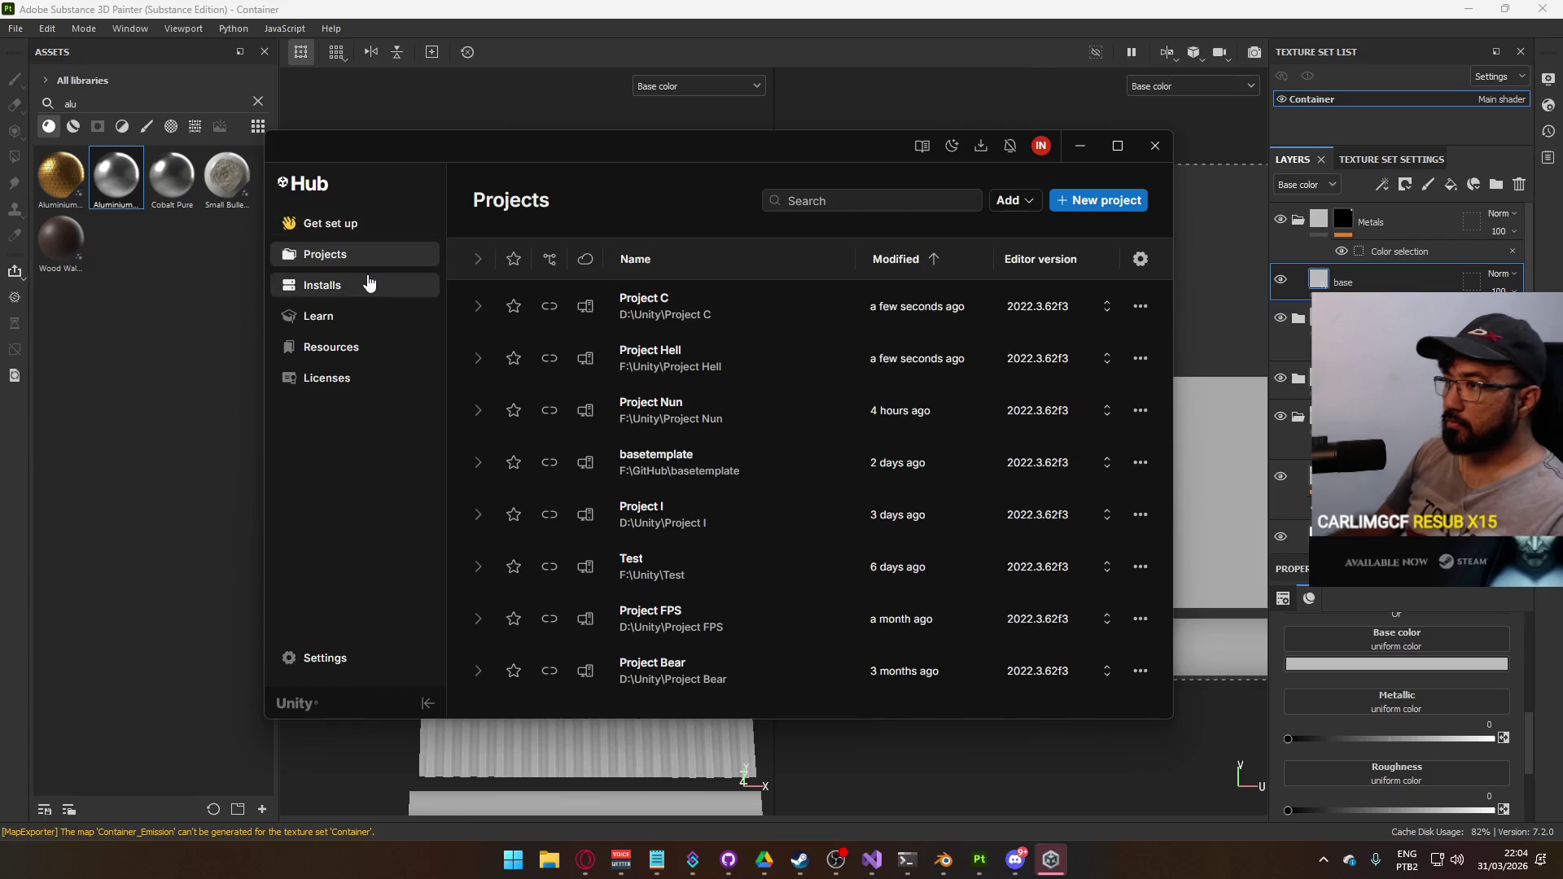
click(656, 303)
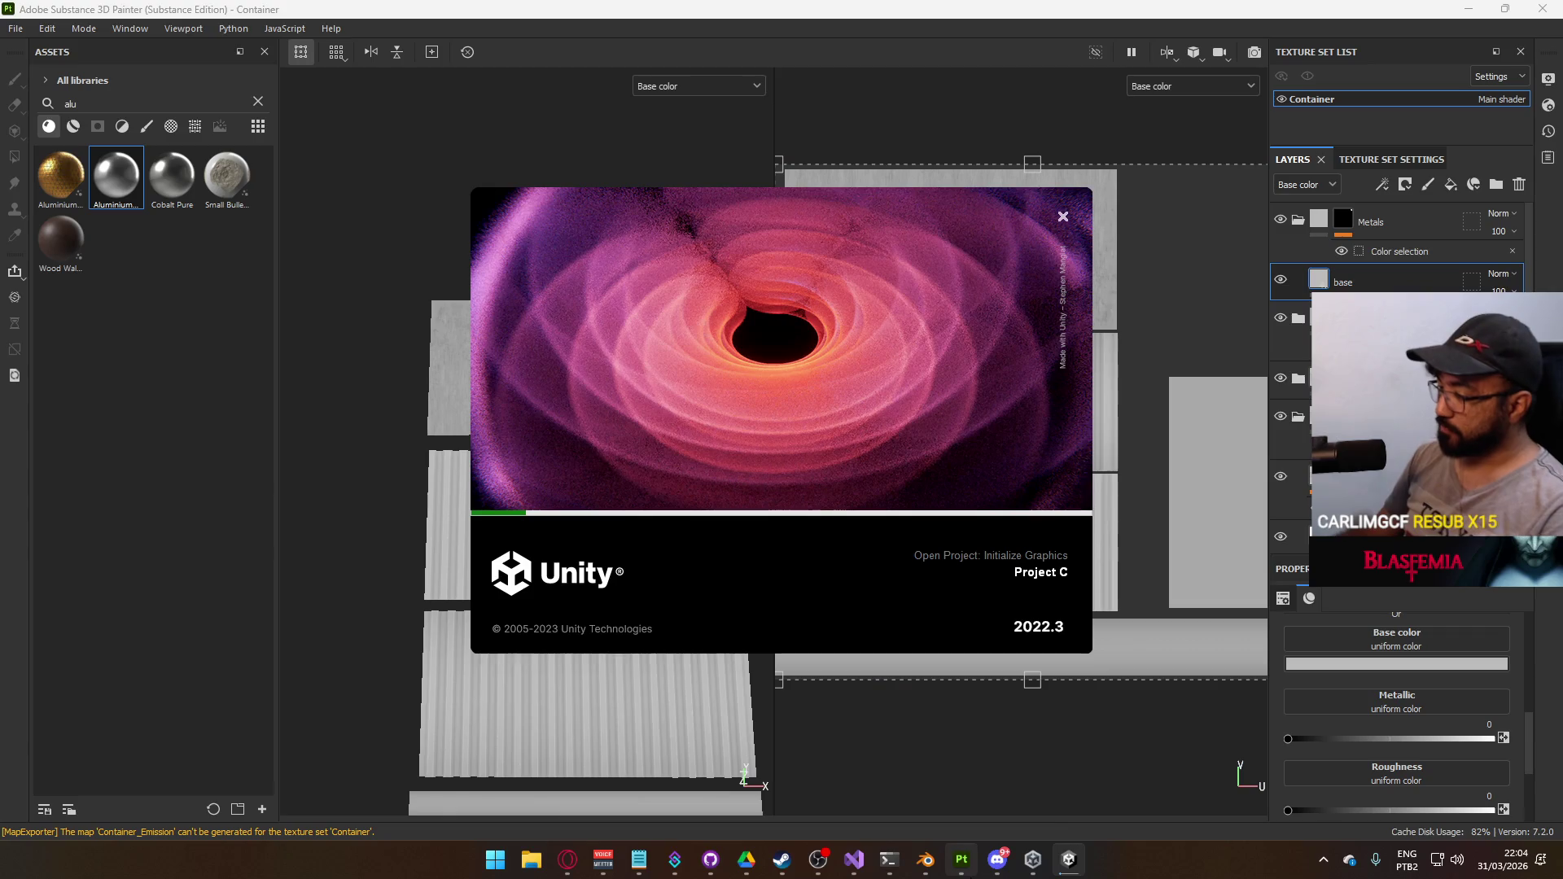
mouse_move(962, 860)
click(1027, 862)
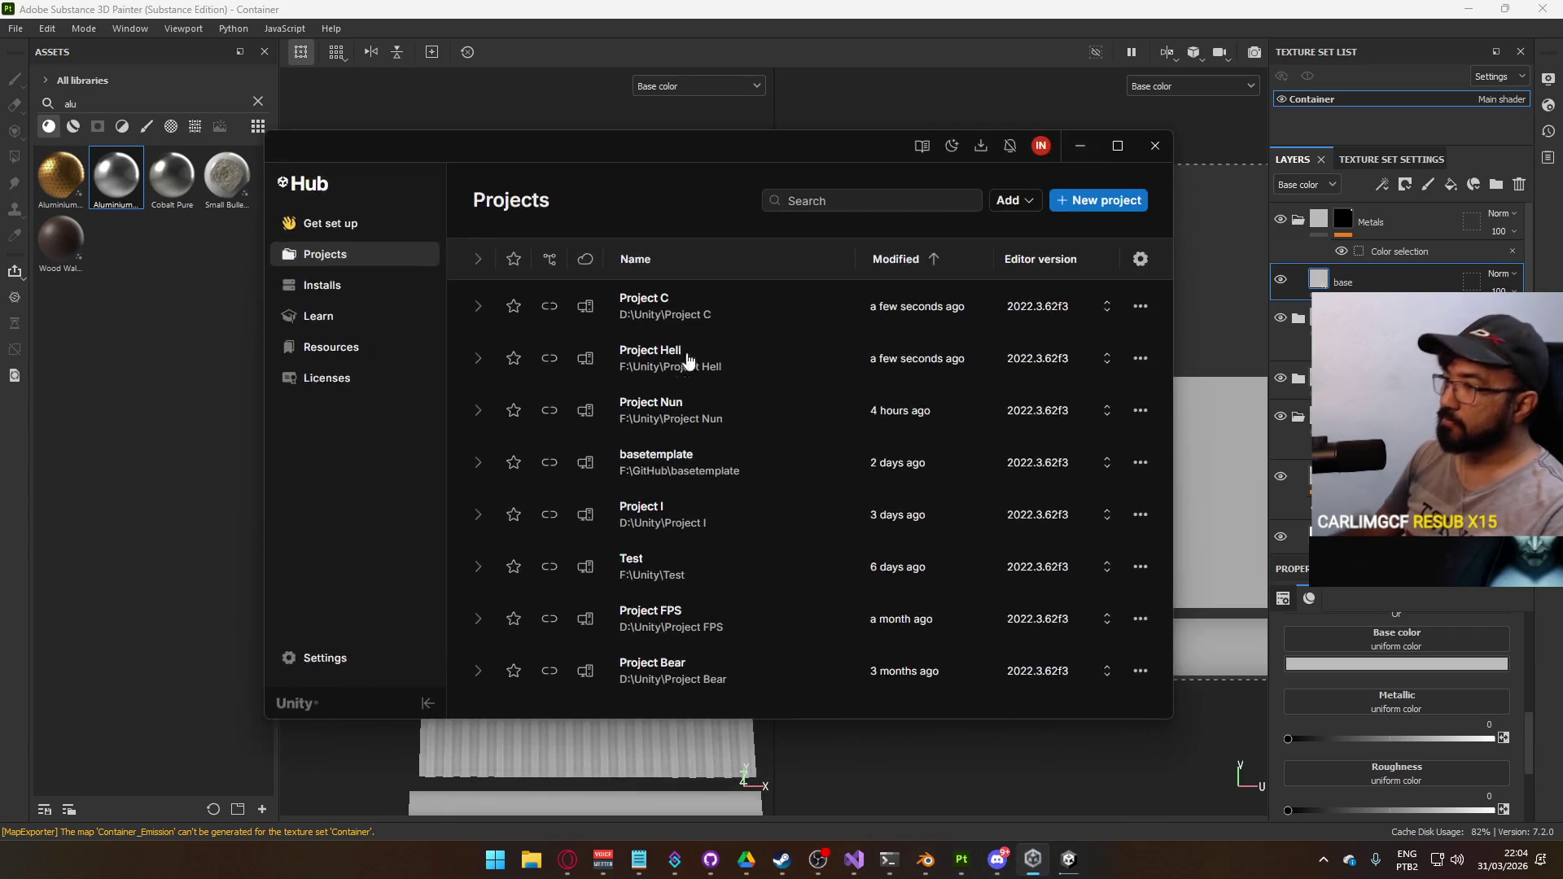
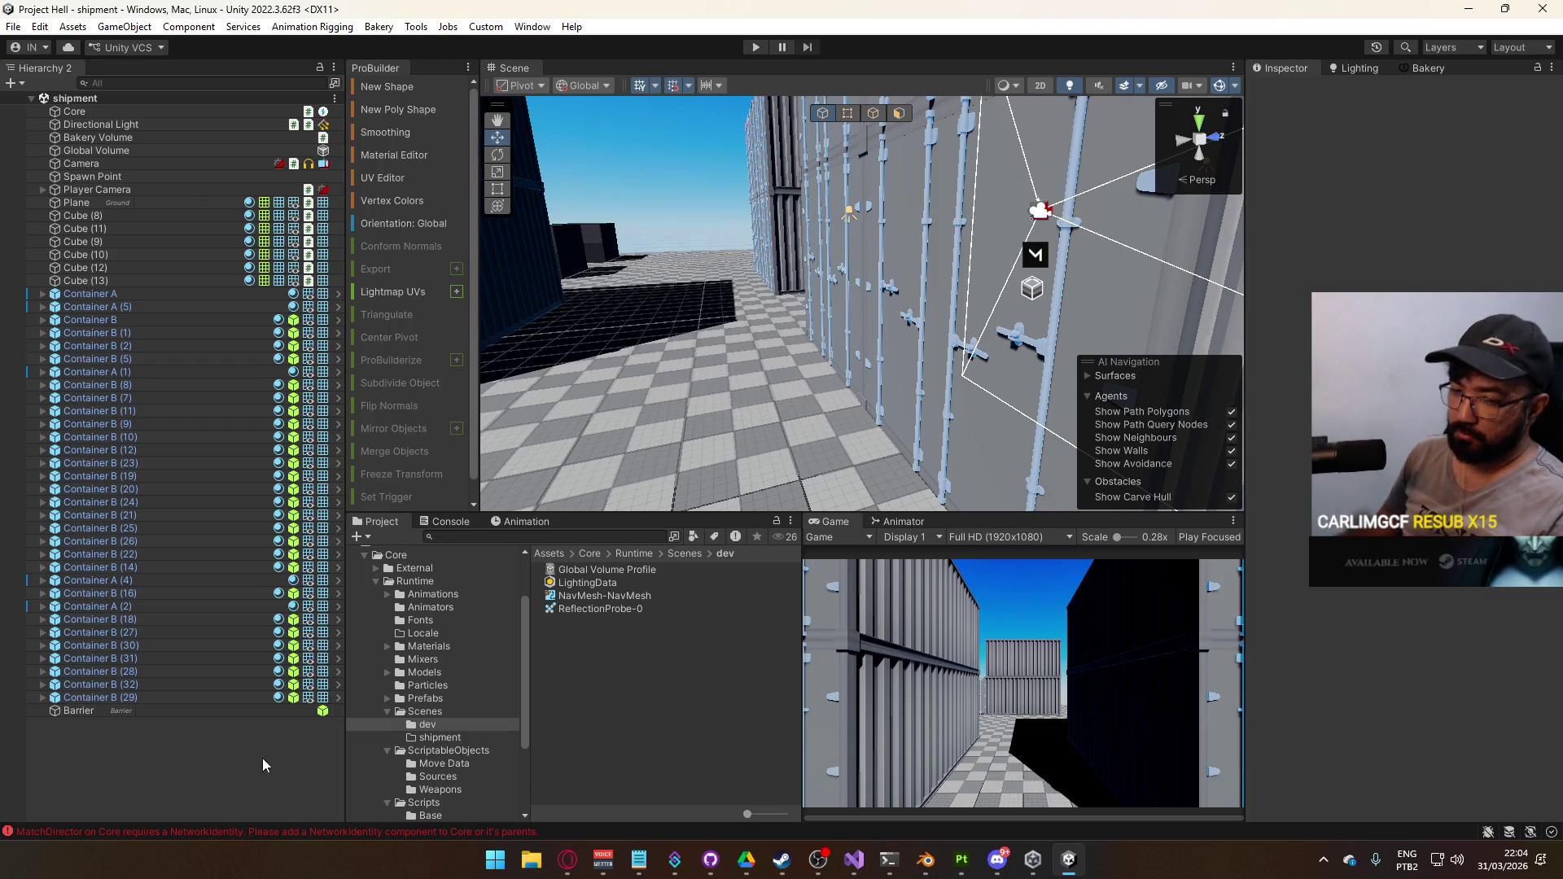
Browse the Scenes and Materials folders, including the Scenic materials folder, then collapse them
click(388, 710)
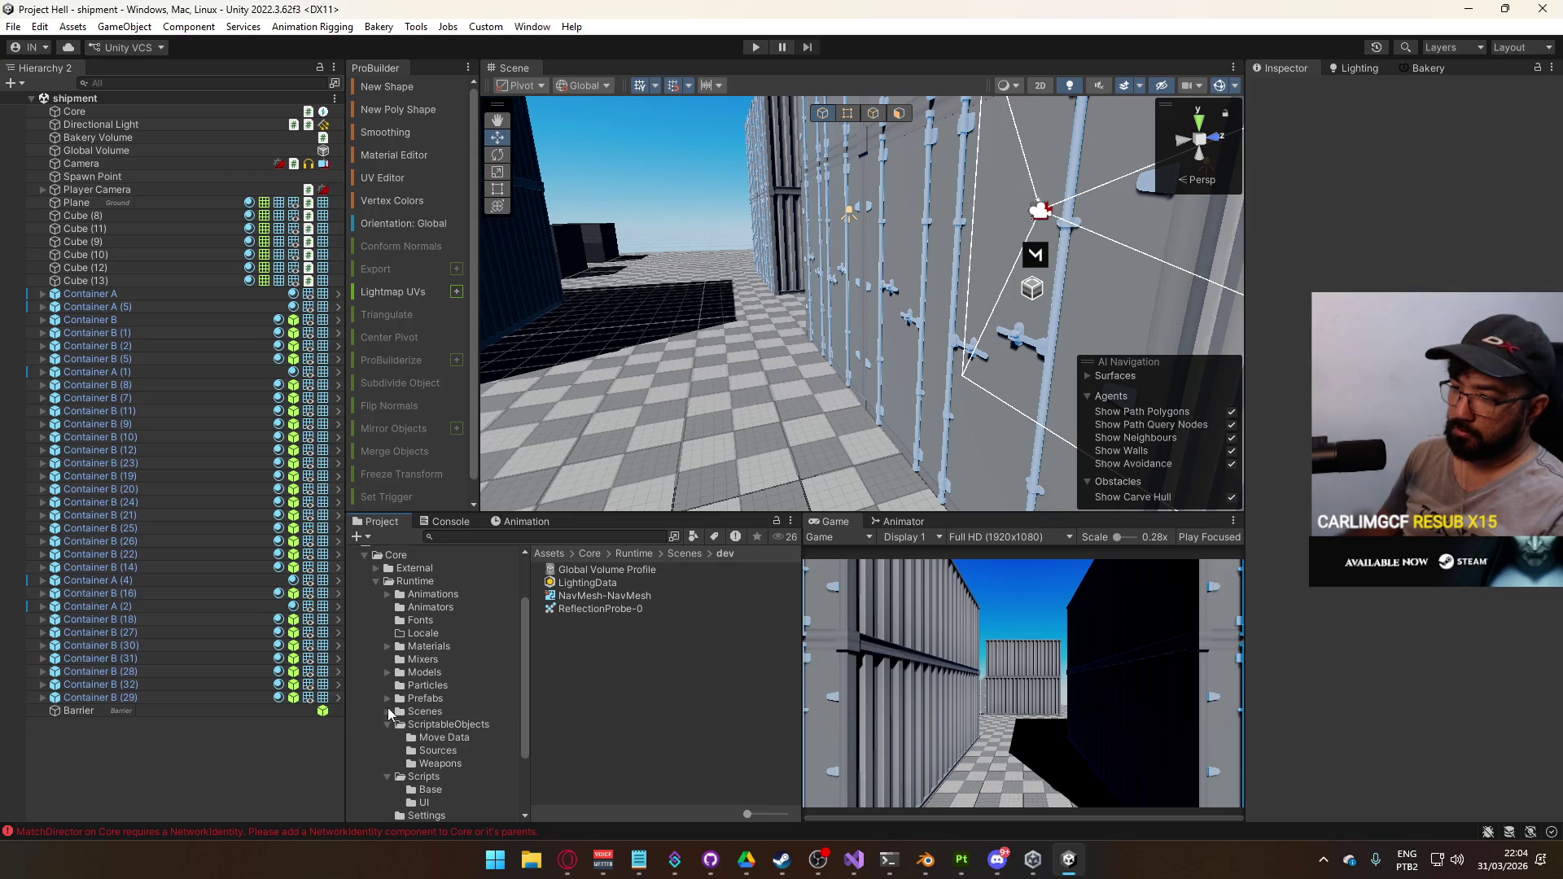
click(388, 724)
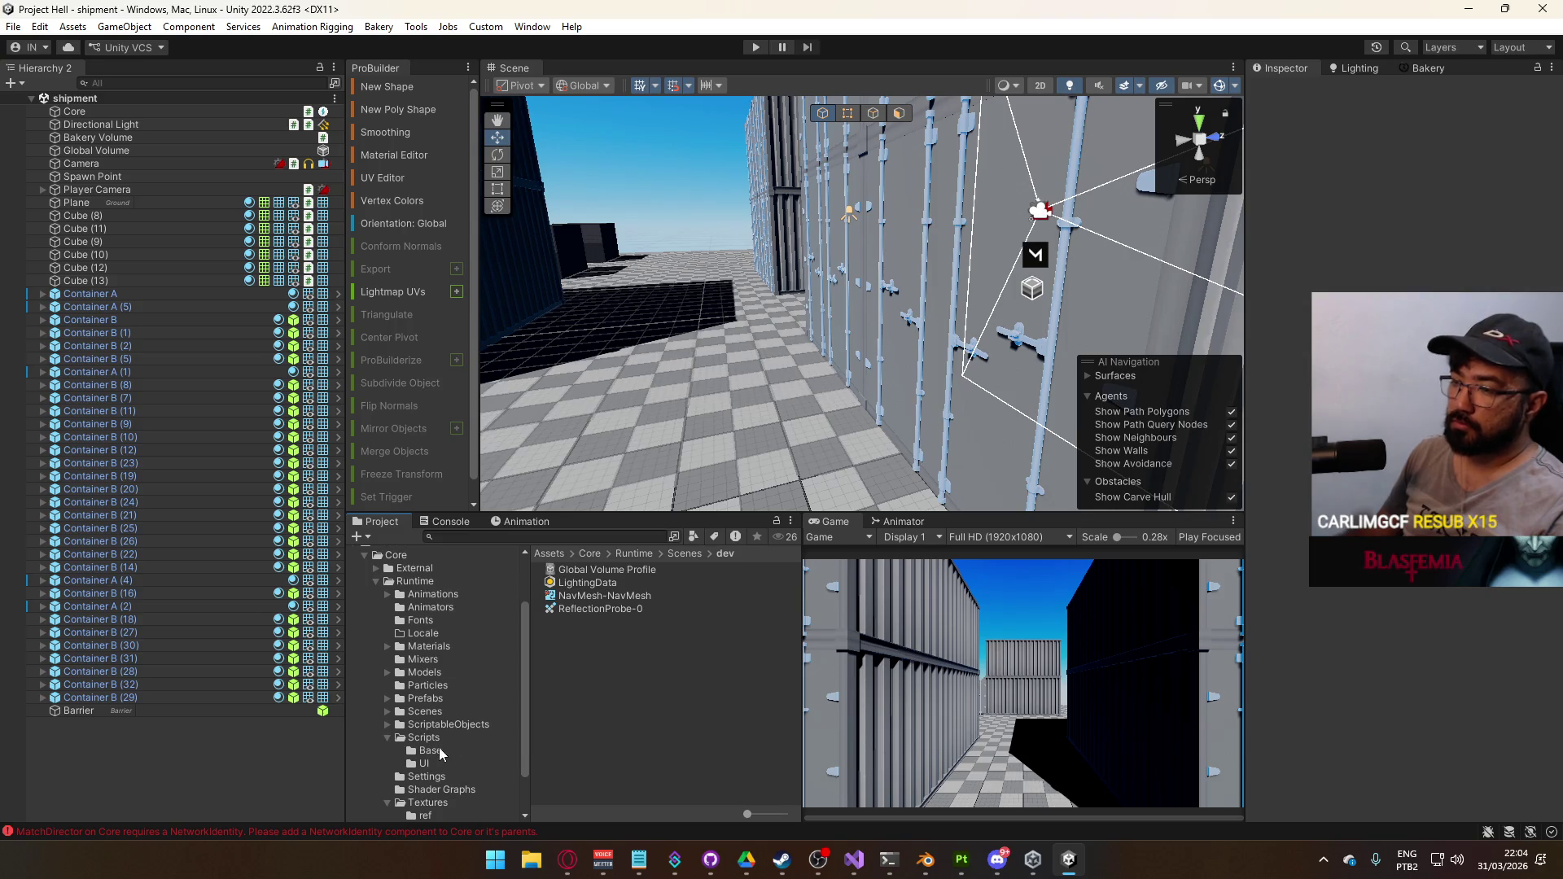
click(425, 711)
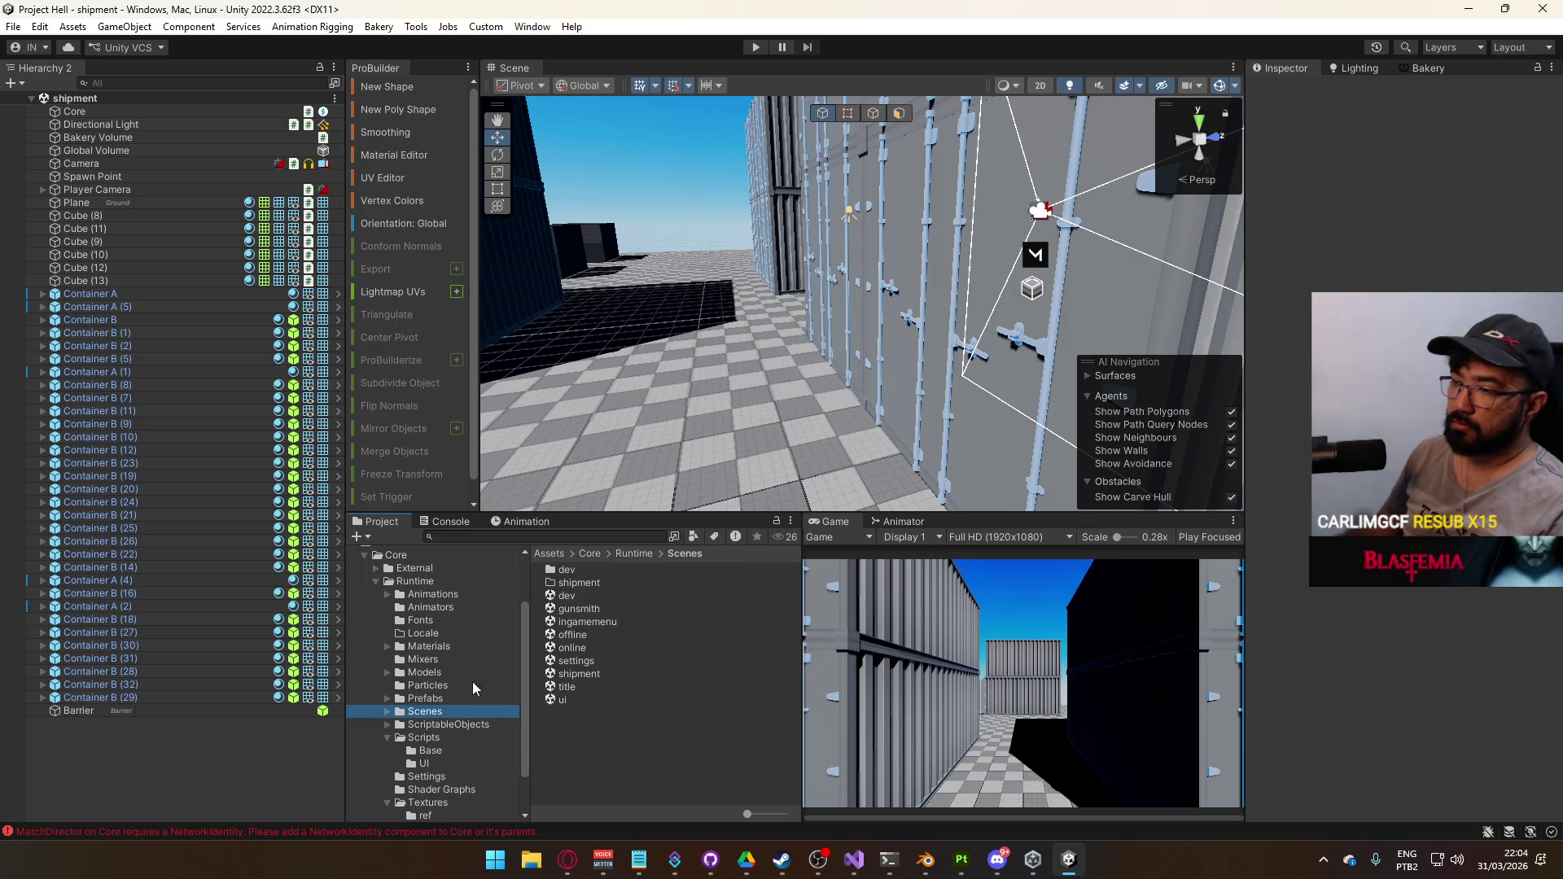
click(429, 648)
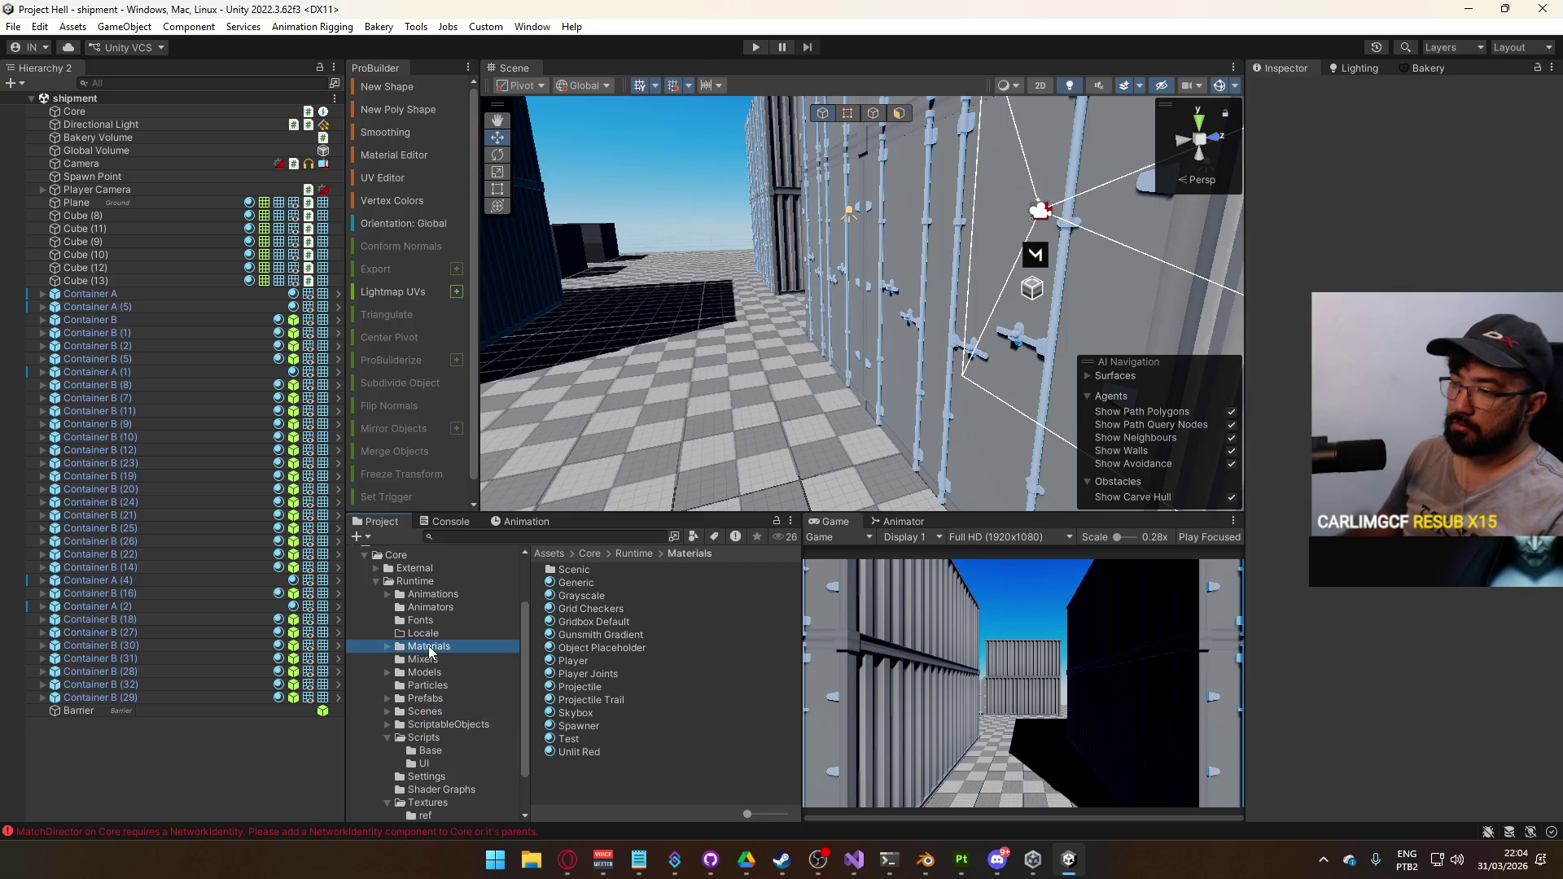
double_click(591, 570)
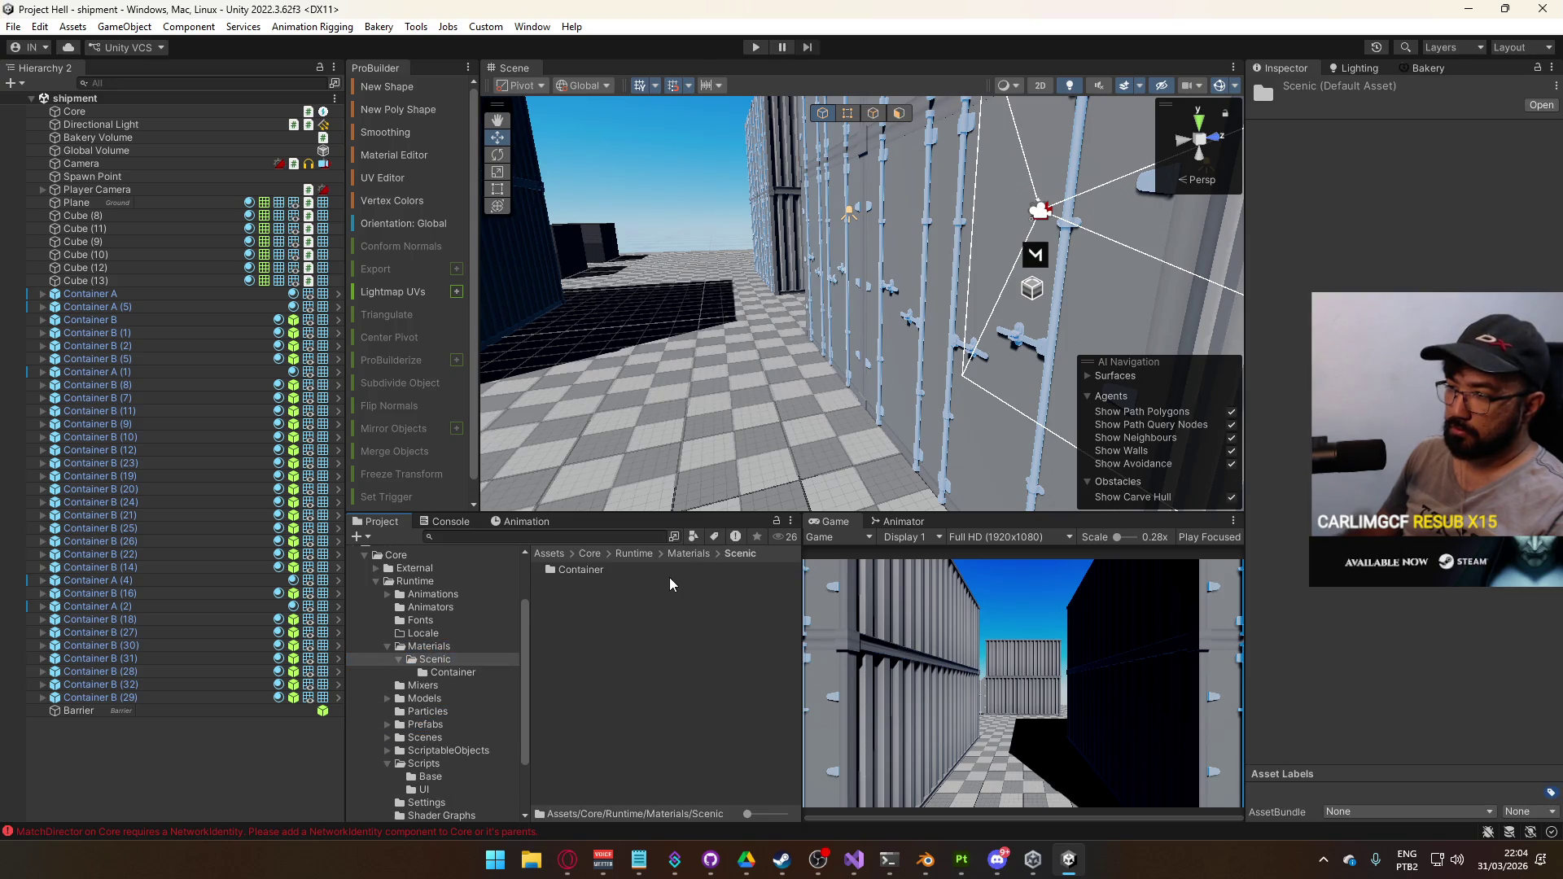
click(387, 646)
Drag the Mirror folder onto Core/External, which fails with 'Access is denied'
click(377, 569)
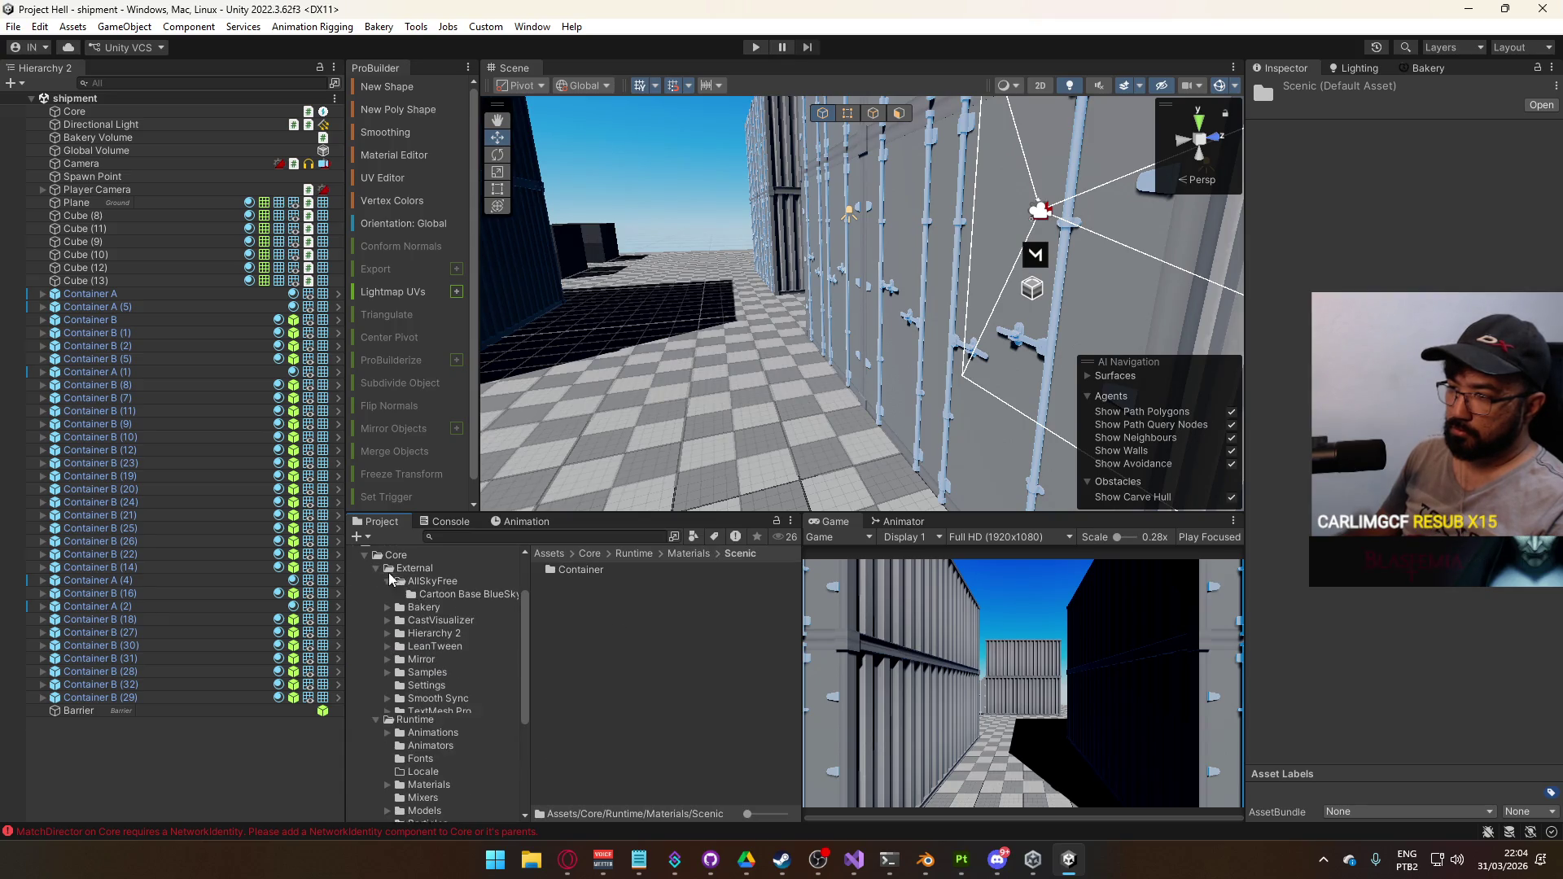
click(387, 585)
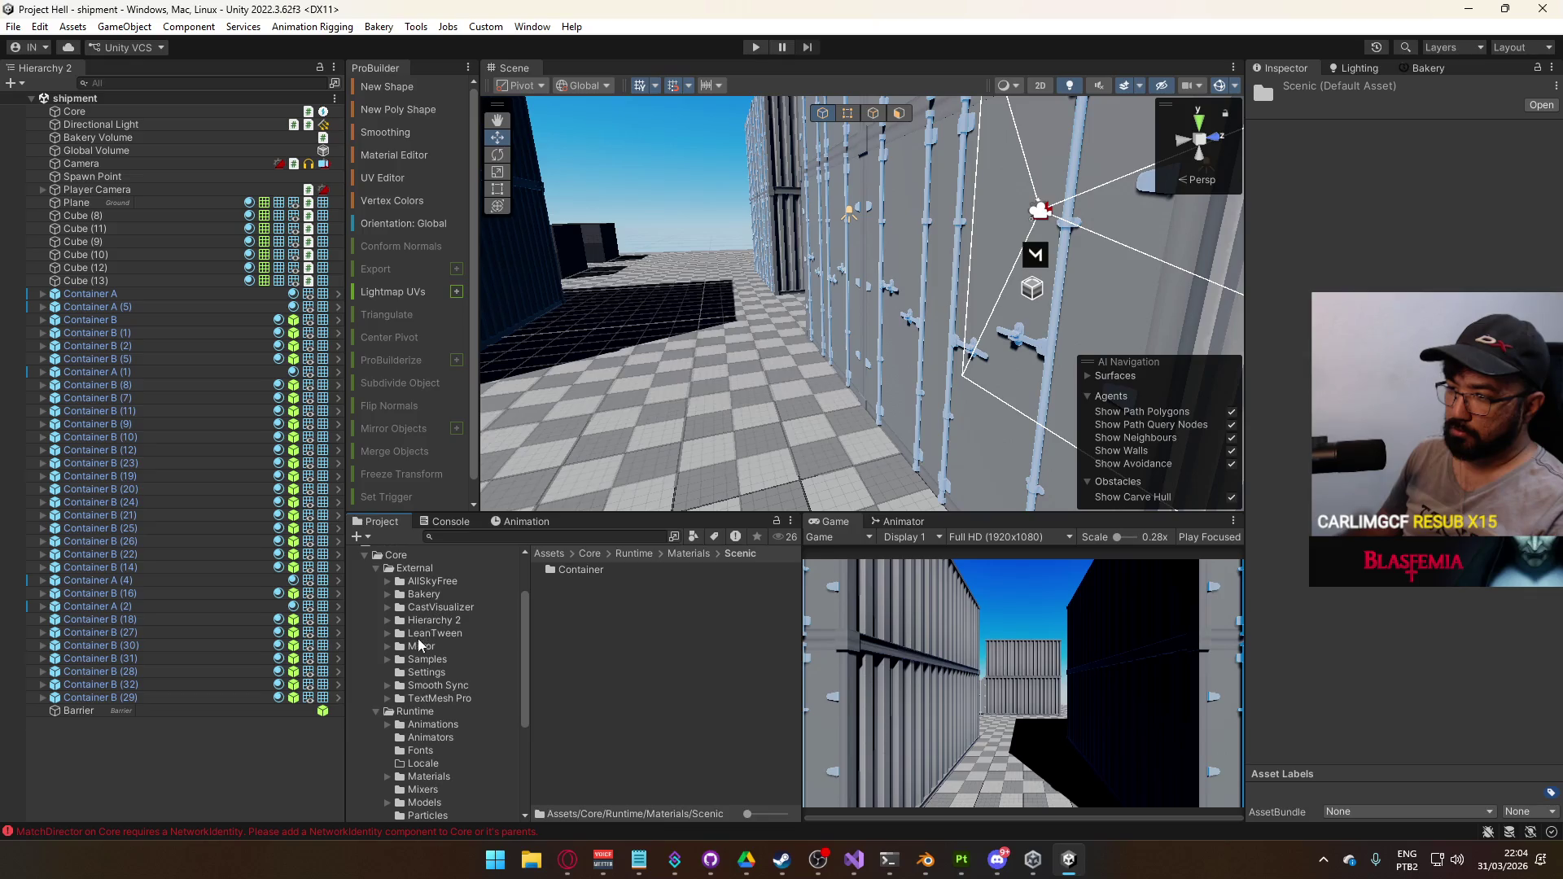
drag(421, 646, 395, 563)
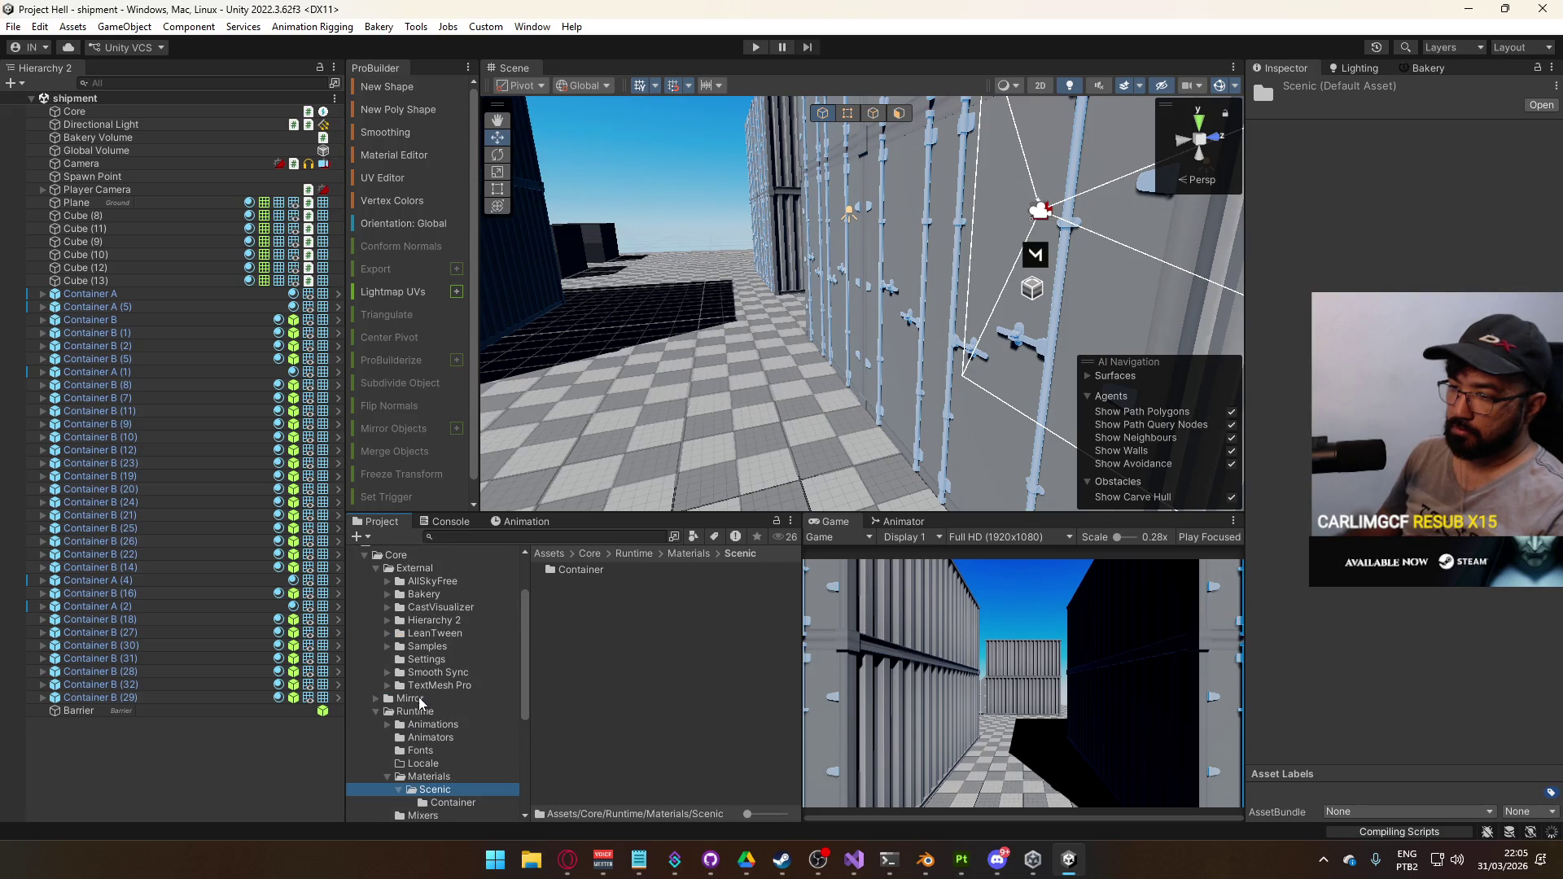
drag(417, 700, 406, 575)
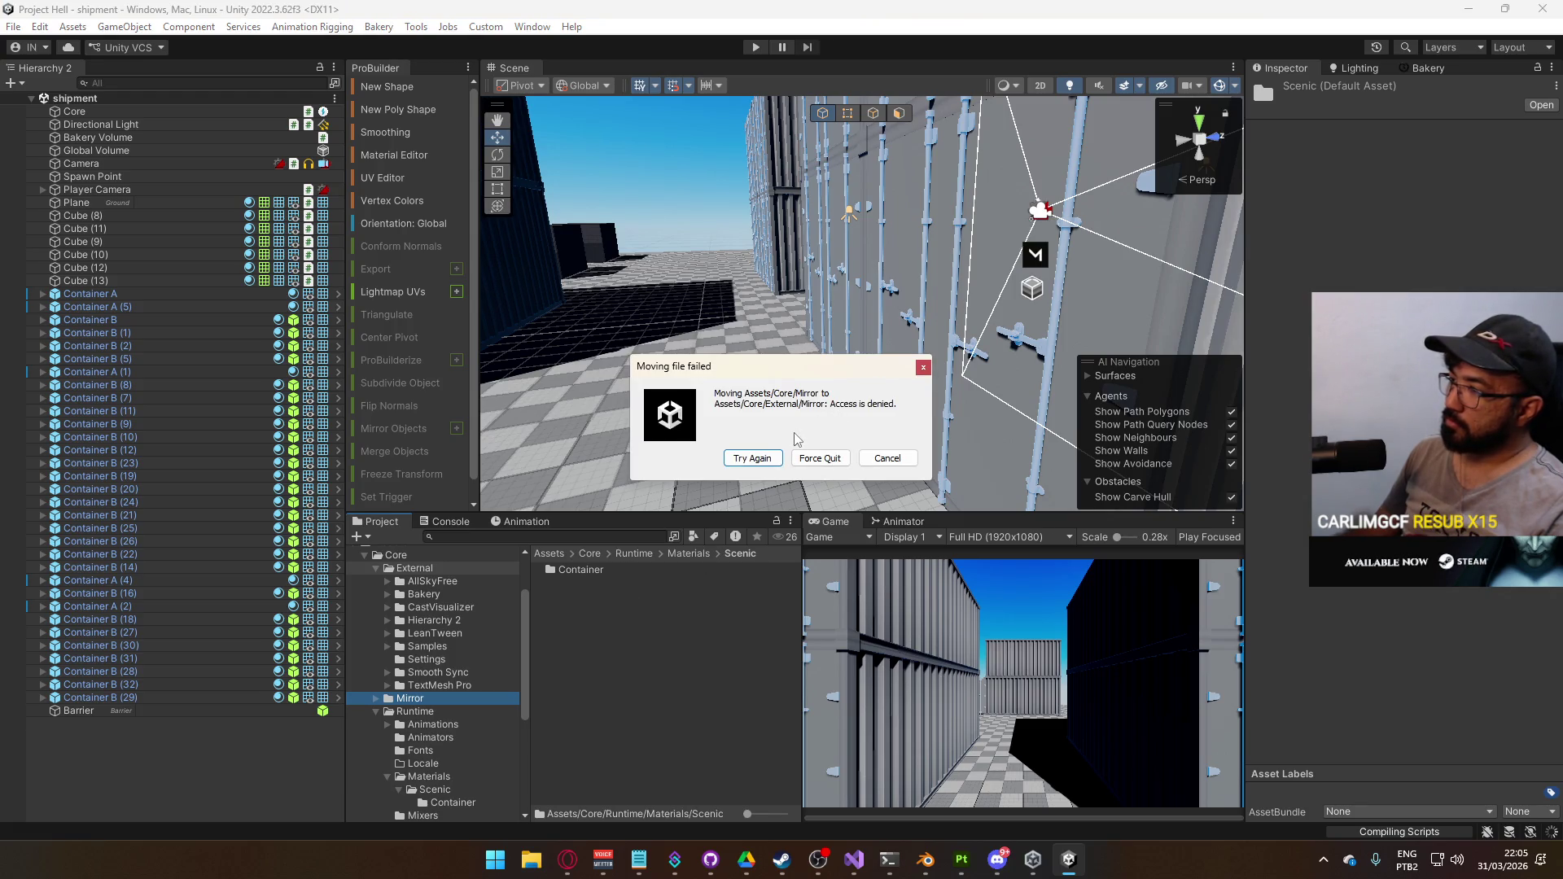
click(888, 457)
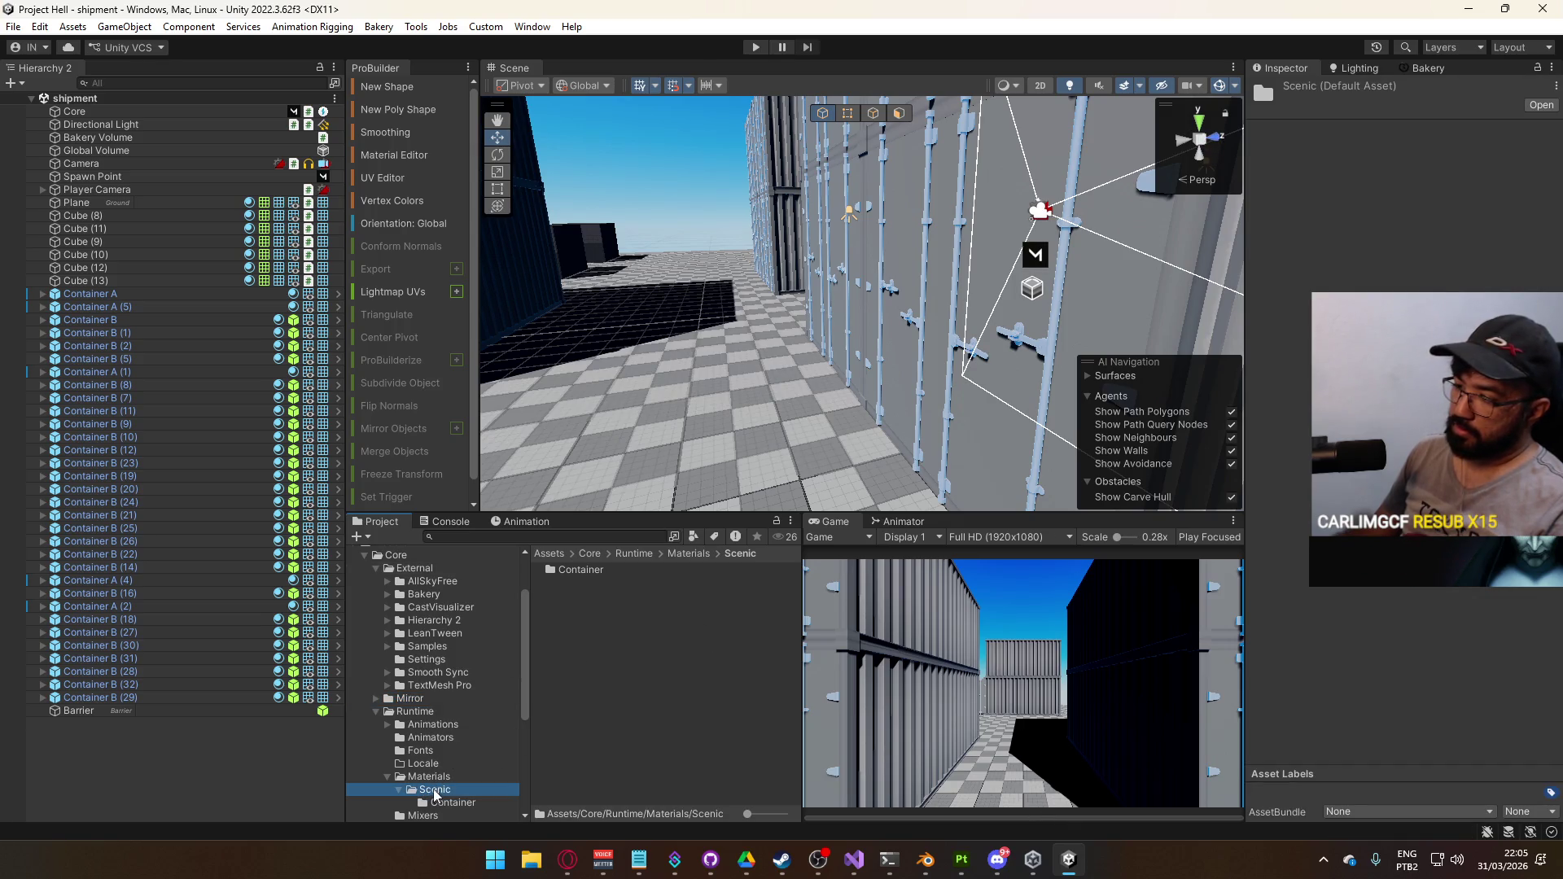
click(410, 698)
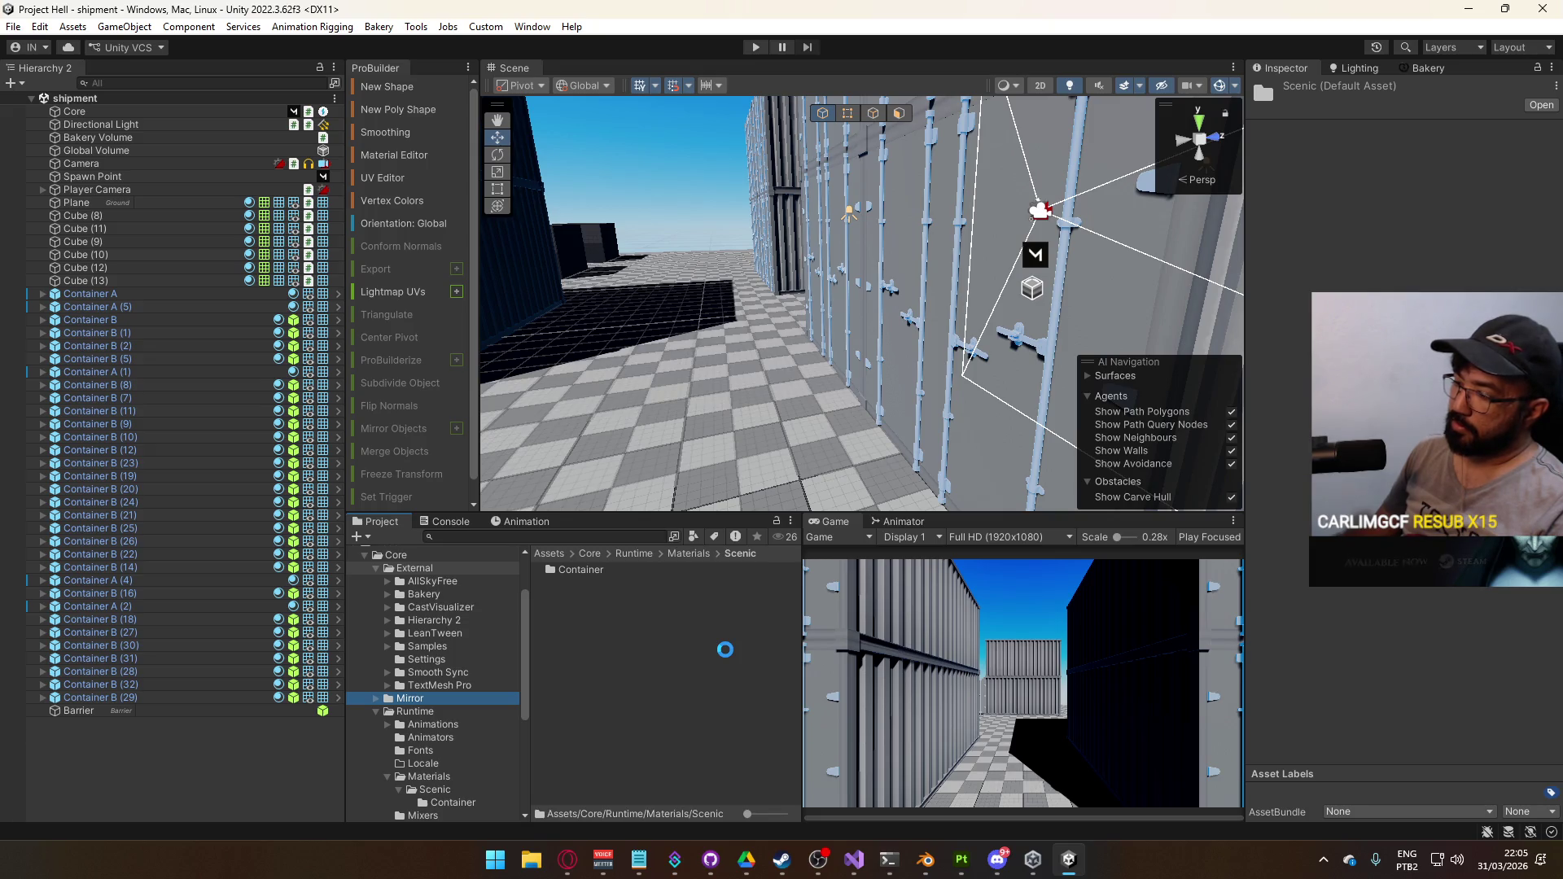
click(886, 463)
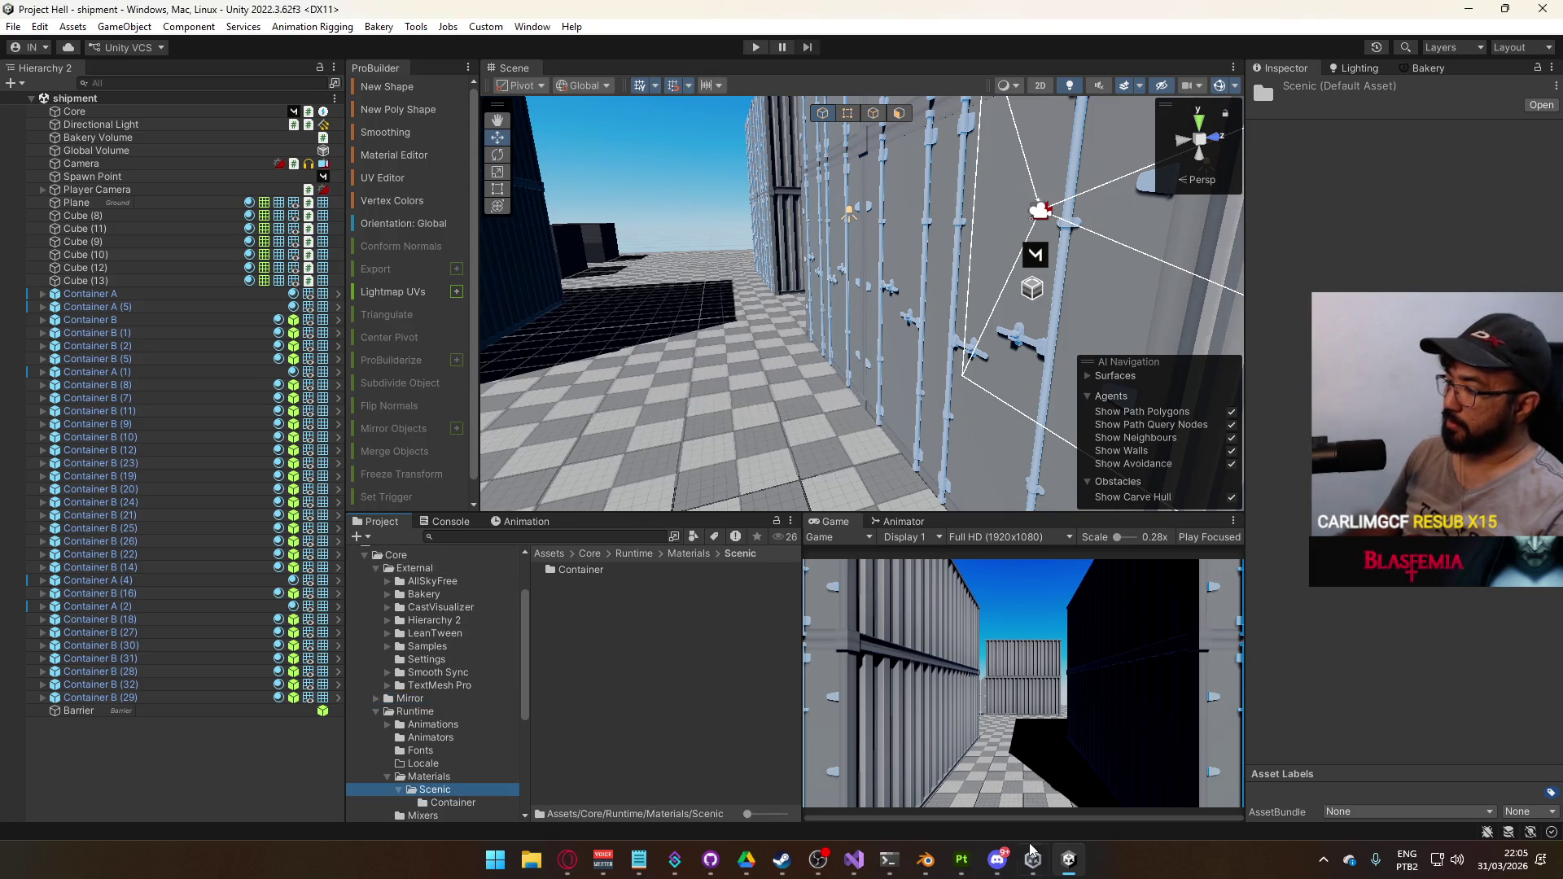
Bring up Unity Hub's projects list and quit Discord from the hidden tray icons
click(1035, 868)
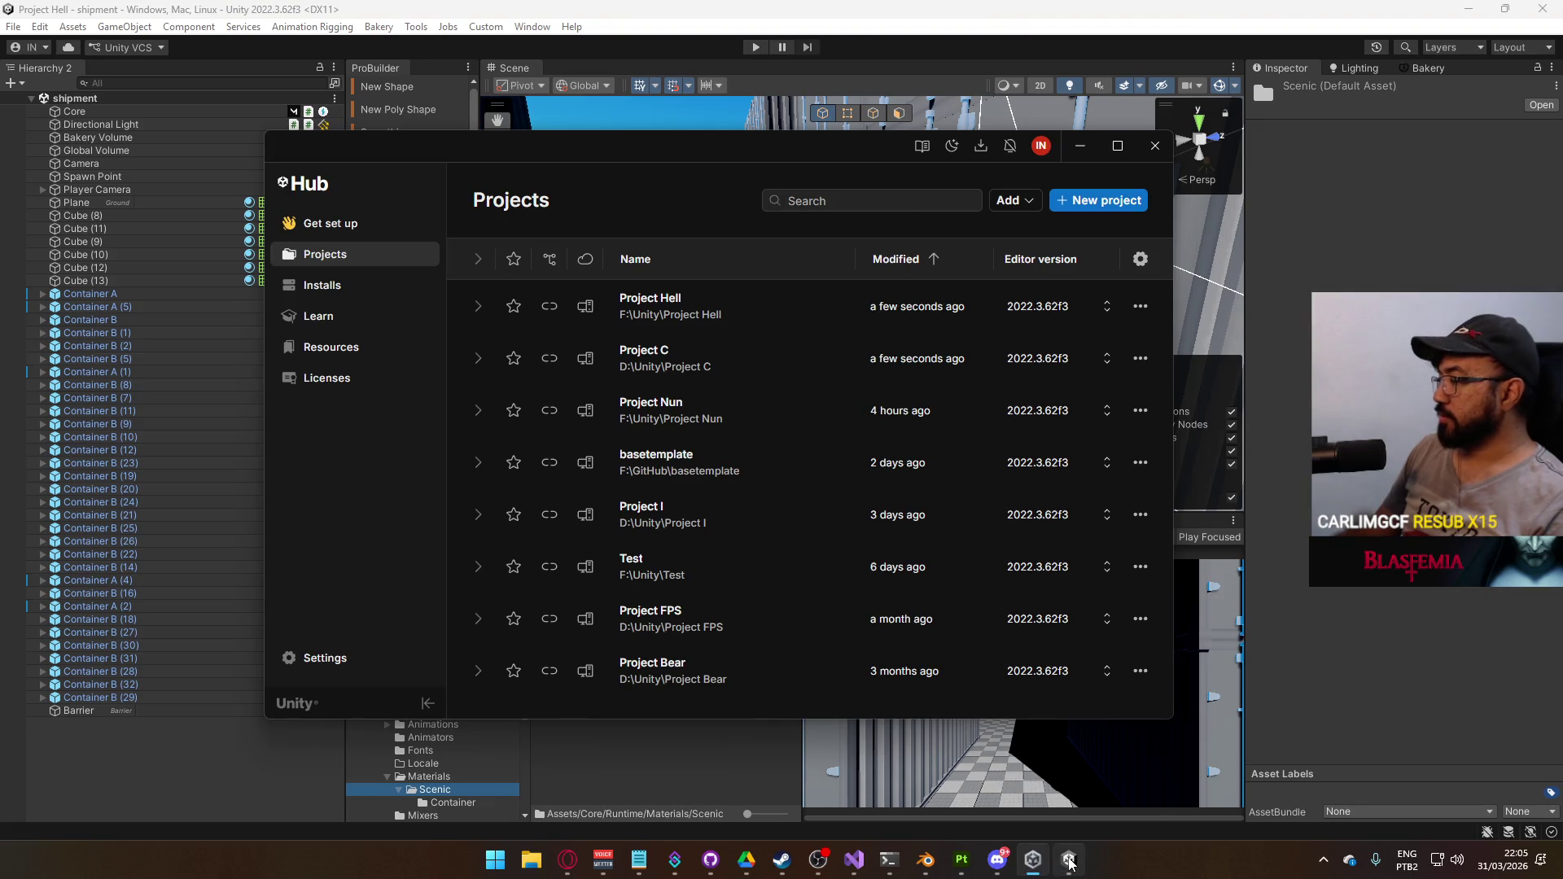
mouse_move(1070, 864)
click(1324, 863)
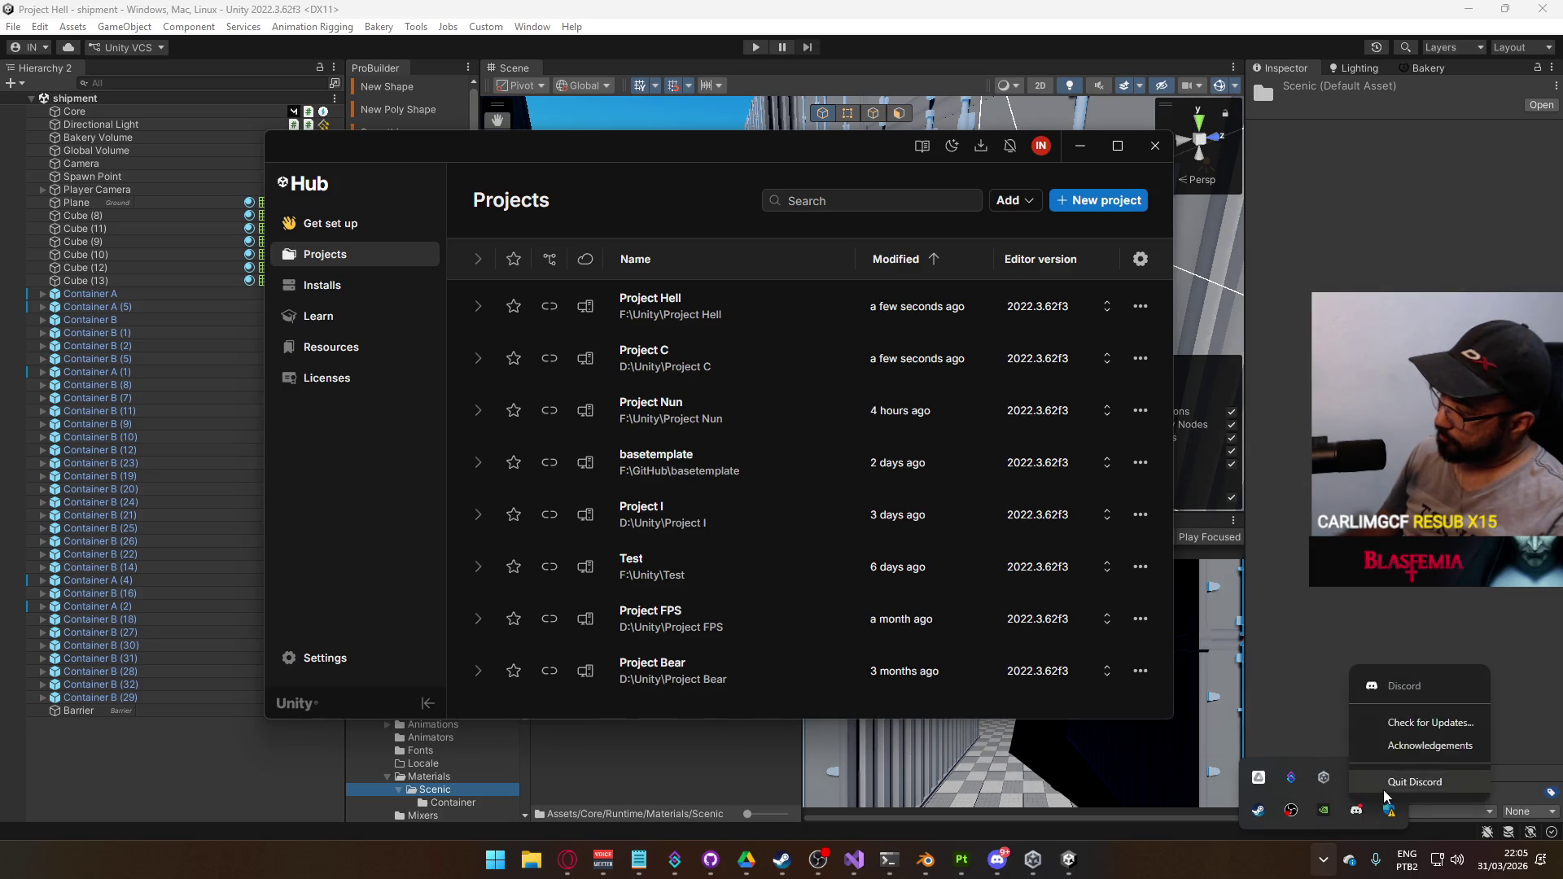
click(979, 860)
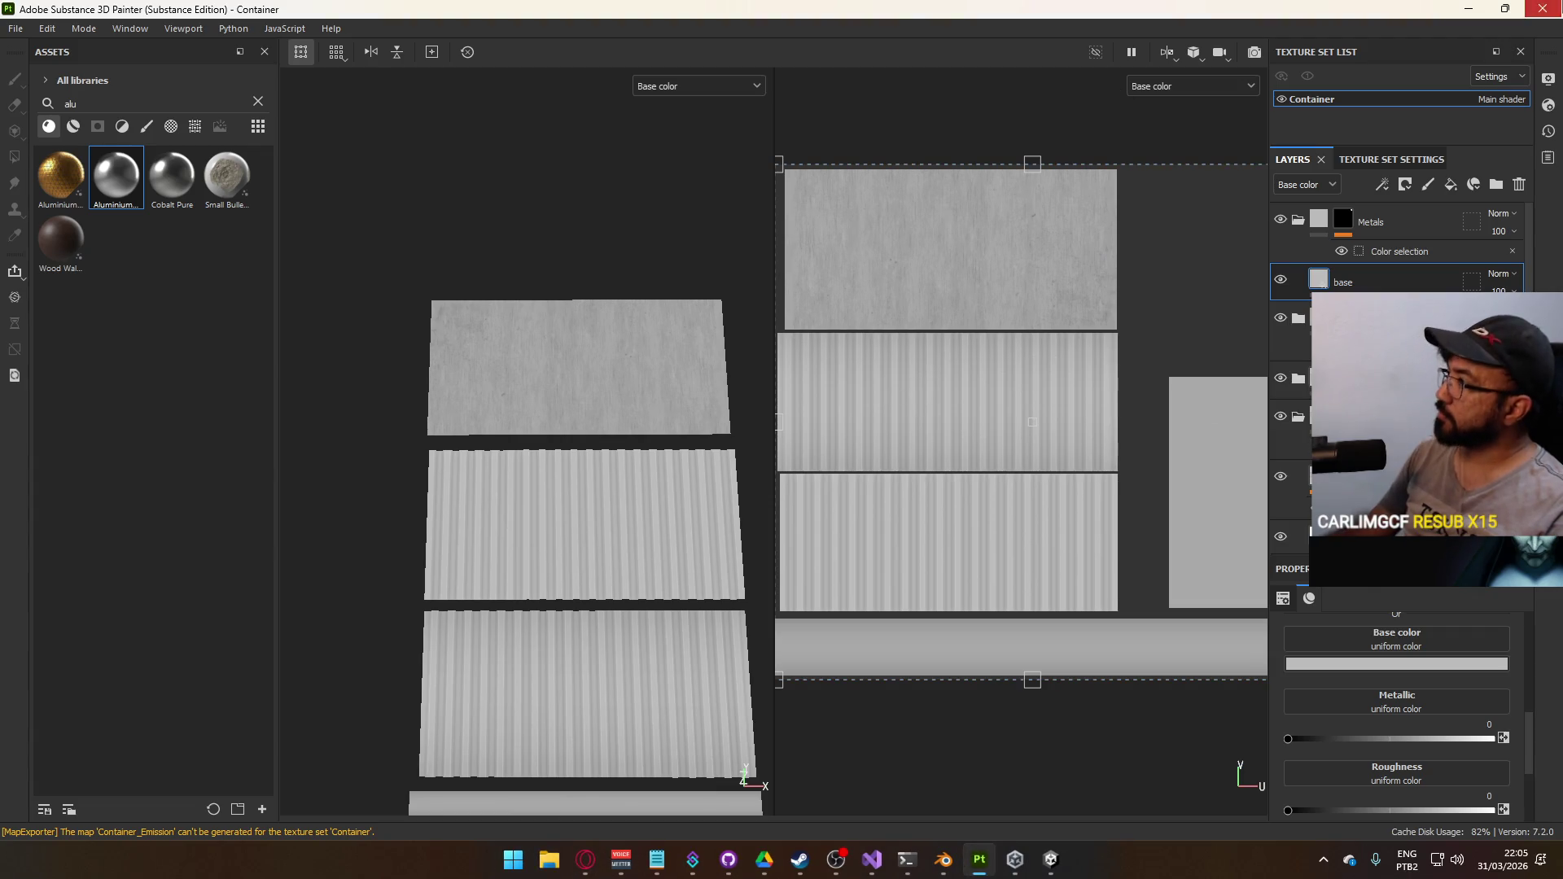
Close Substance Painter, saving changes to the Container project
click(1543, 9)
click(639, 451)
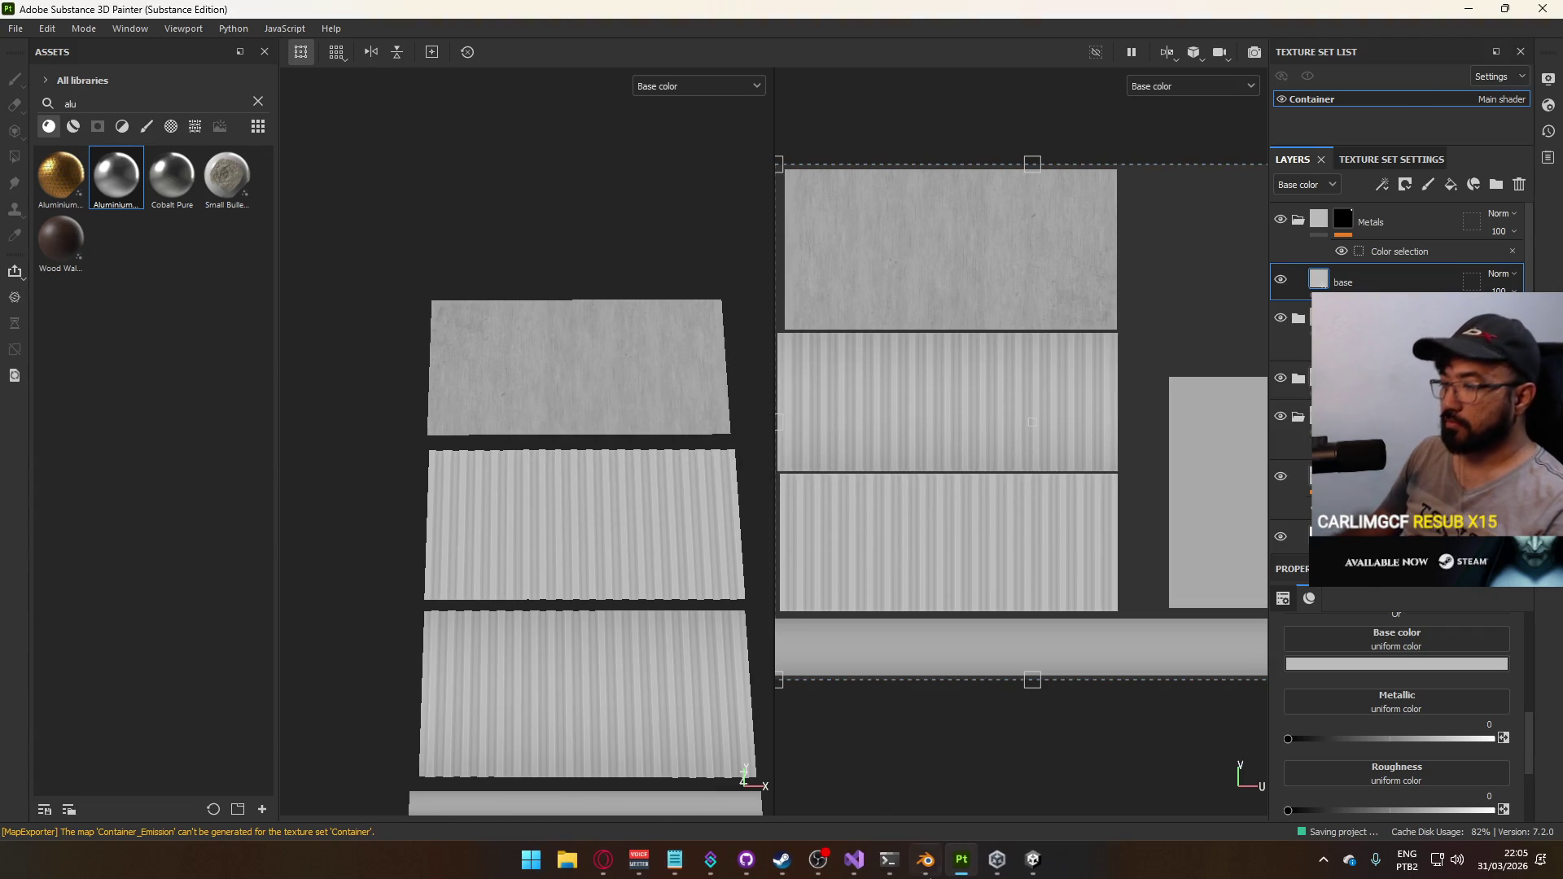
click(865, 860)
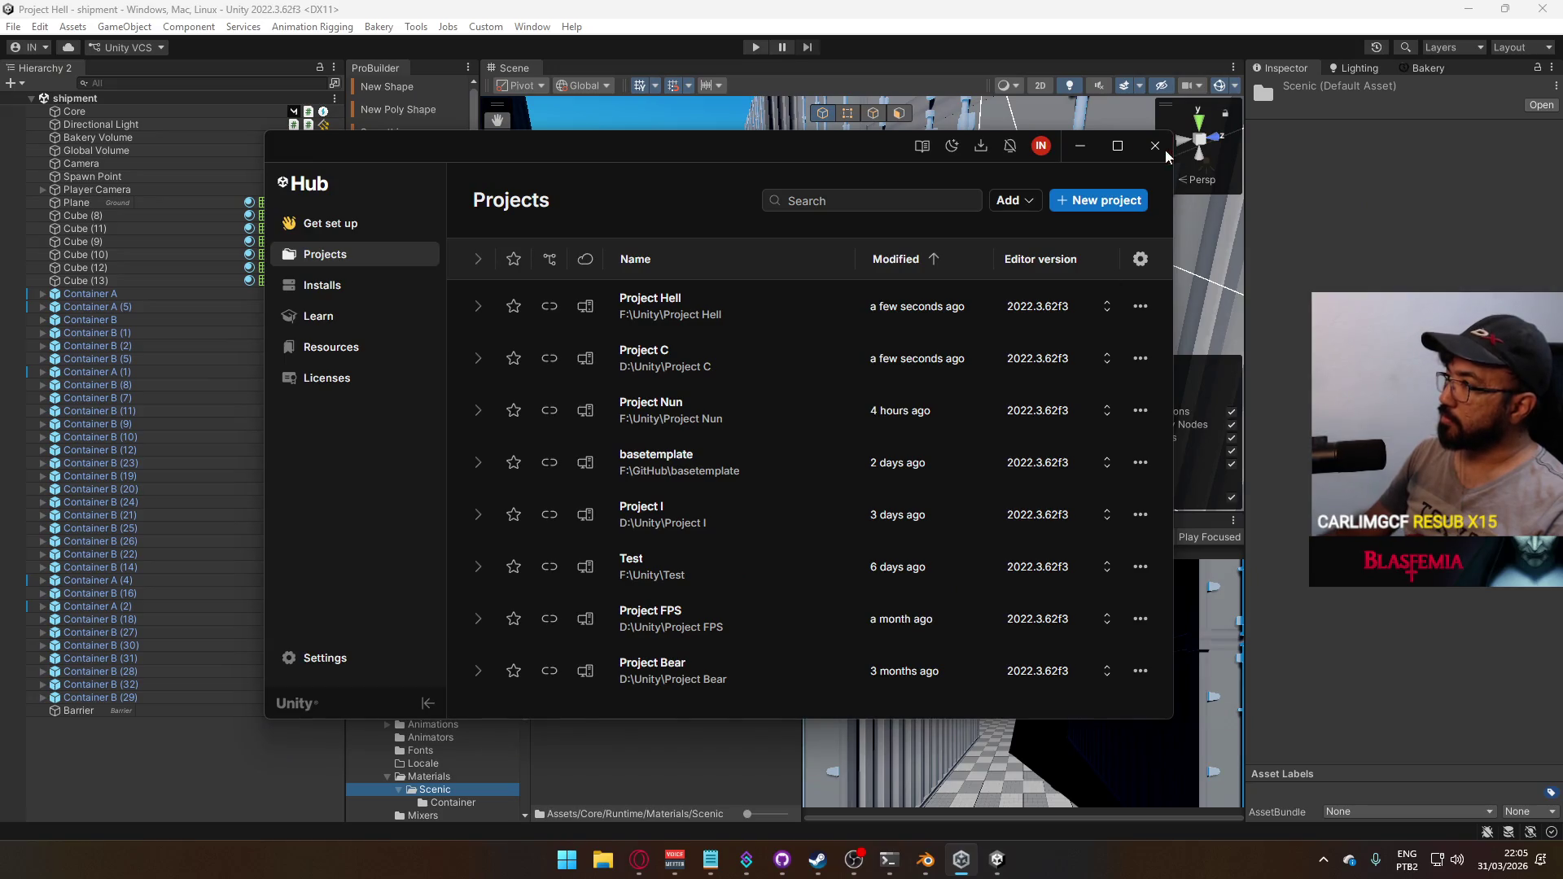
Close Unity Hub, then close GitHub Desktop after viewing the pending CustomButton.cs change
click(1156, 146)
click(801, 860)
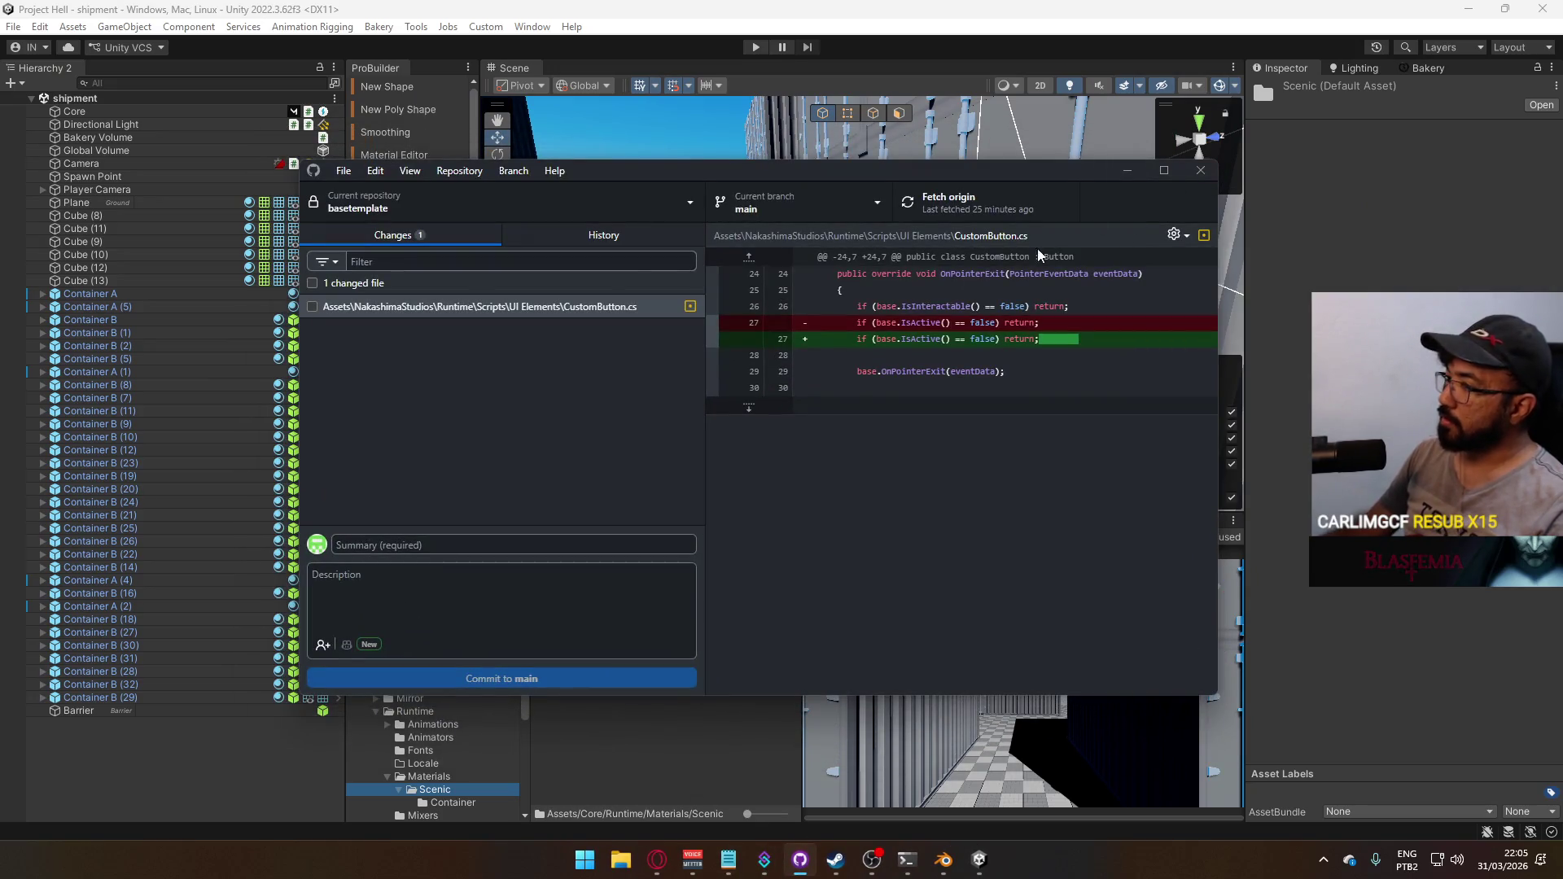
click(1201, 170)
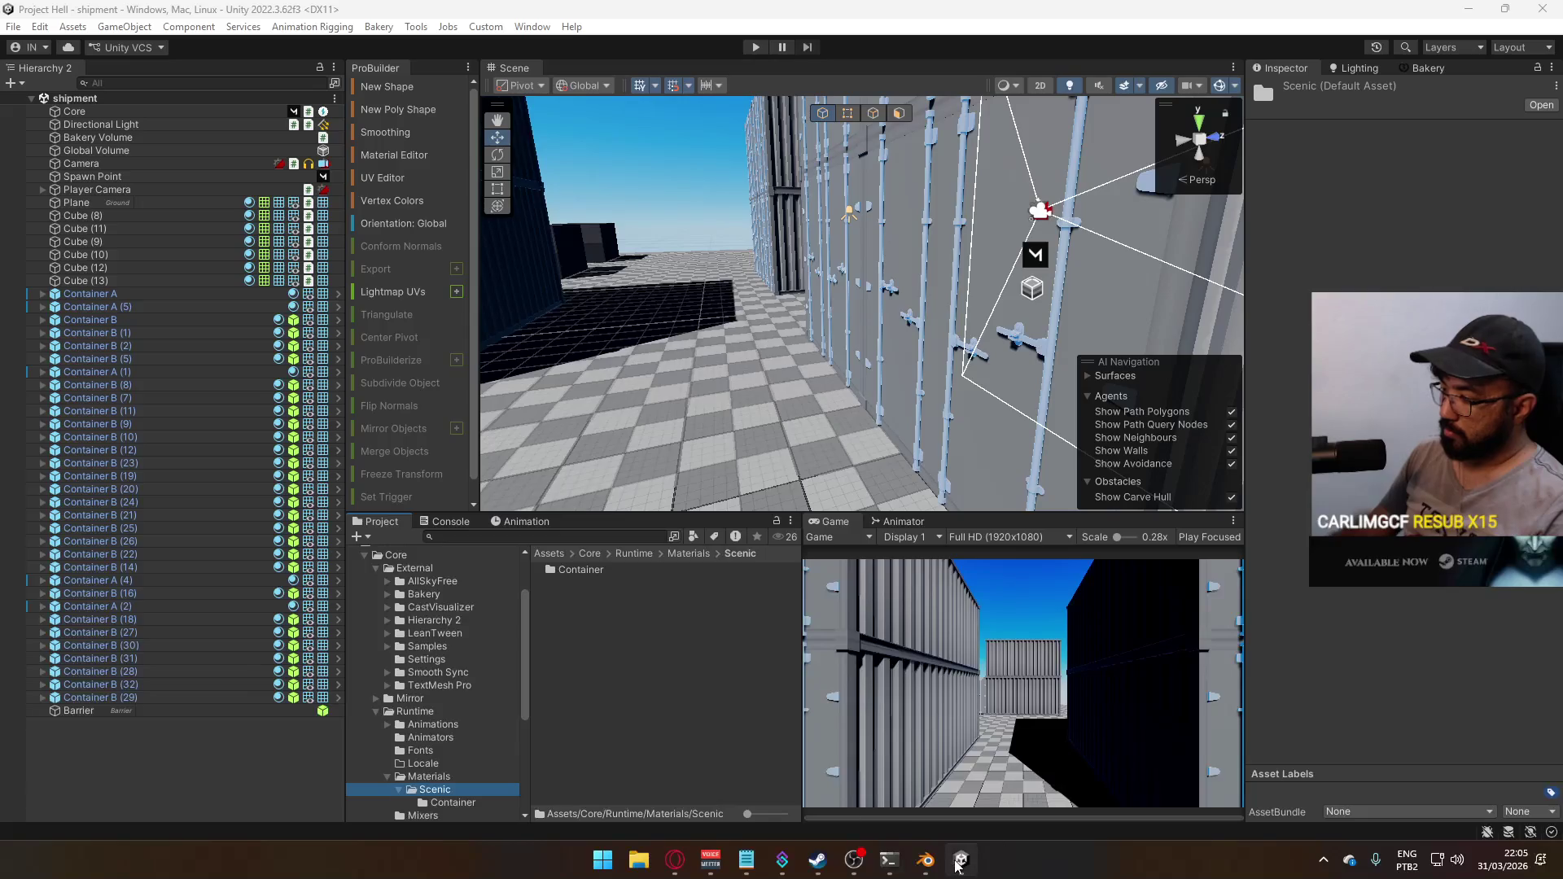
Save Container.blend in Blender and quit Blender
mouse_move(937, 867)
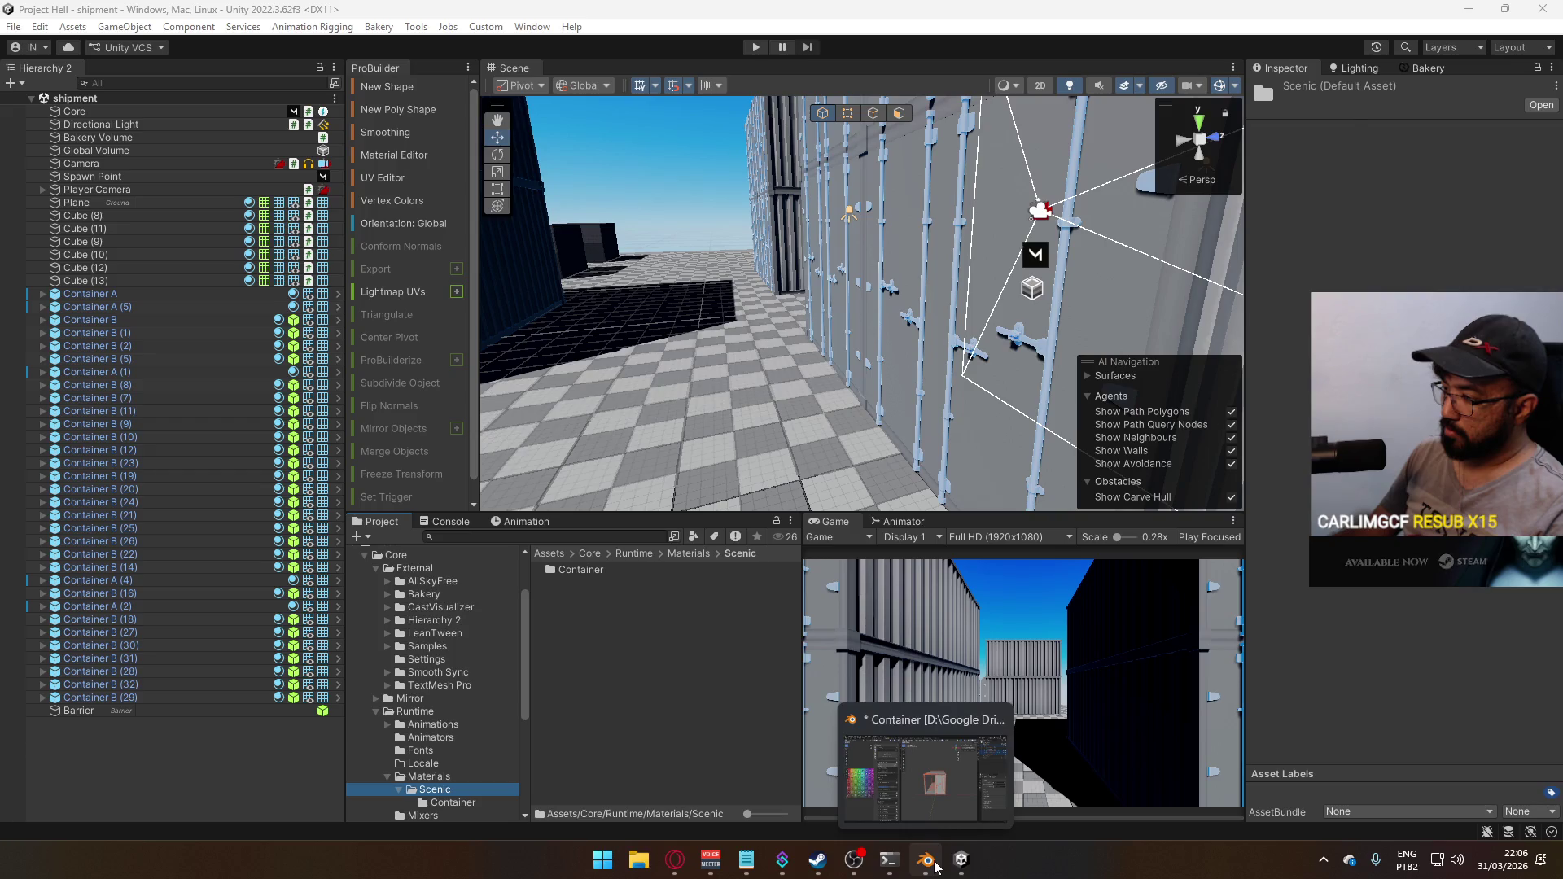
click(937, 866)
key(ctrl+s)
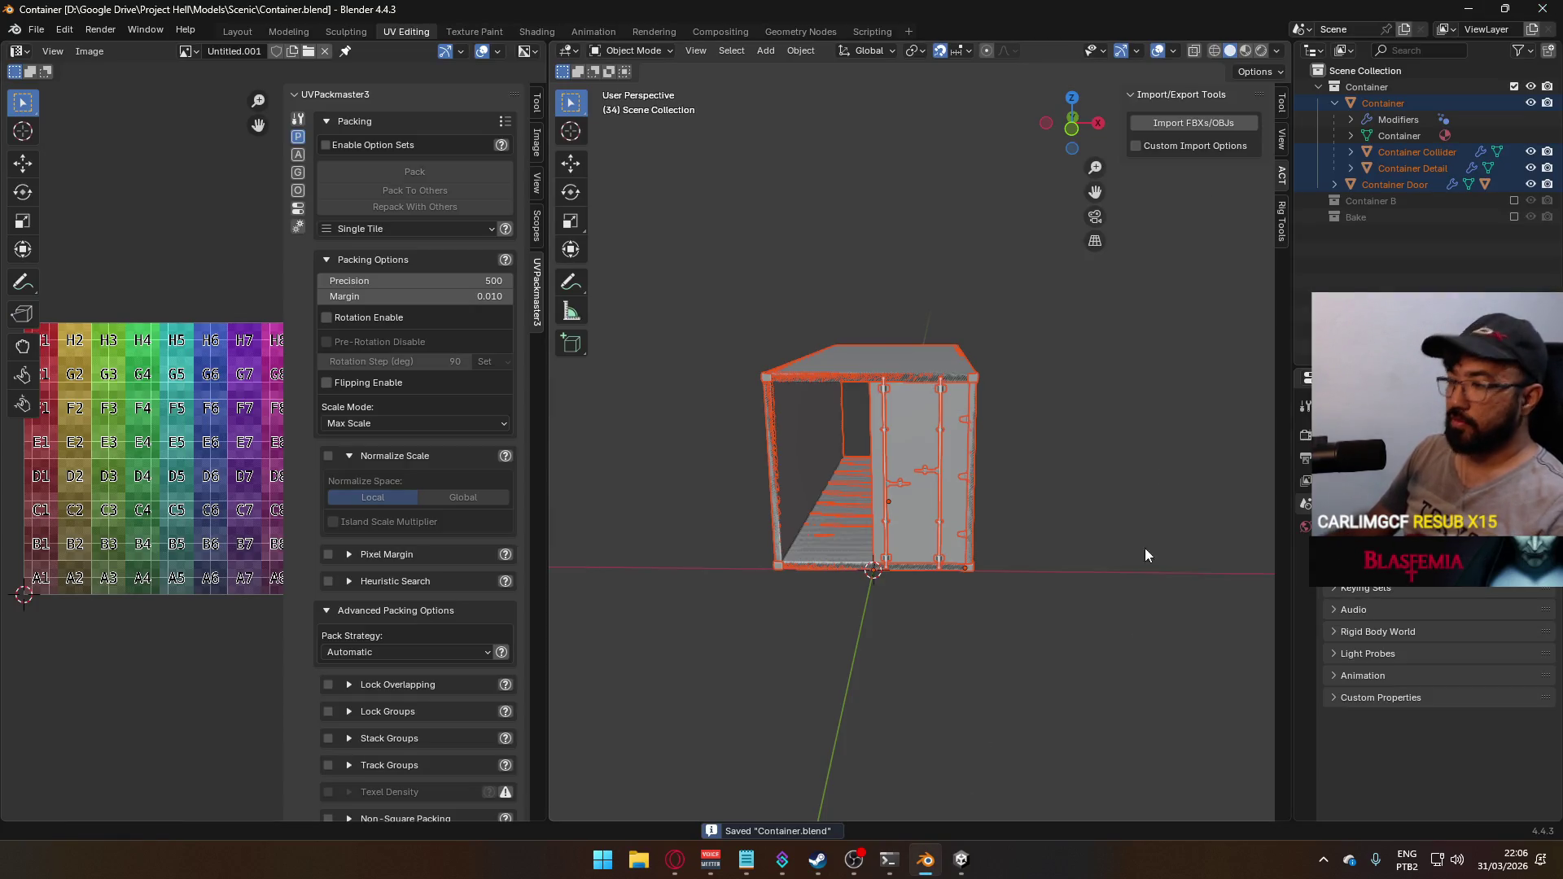
key(ctrl+q)
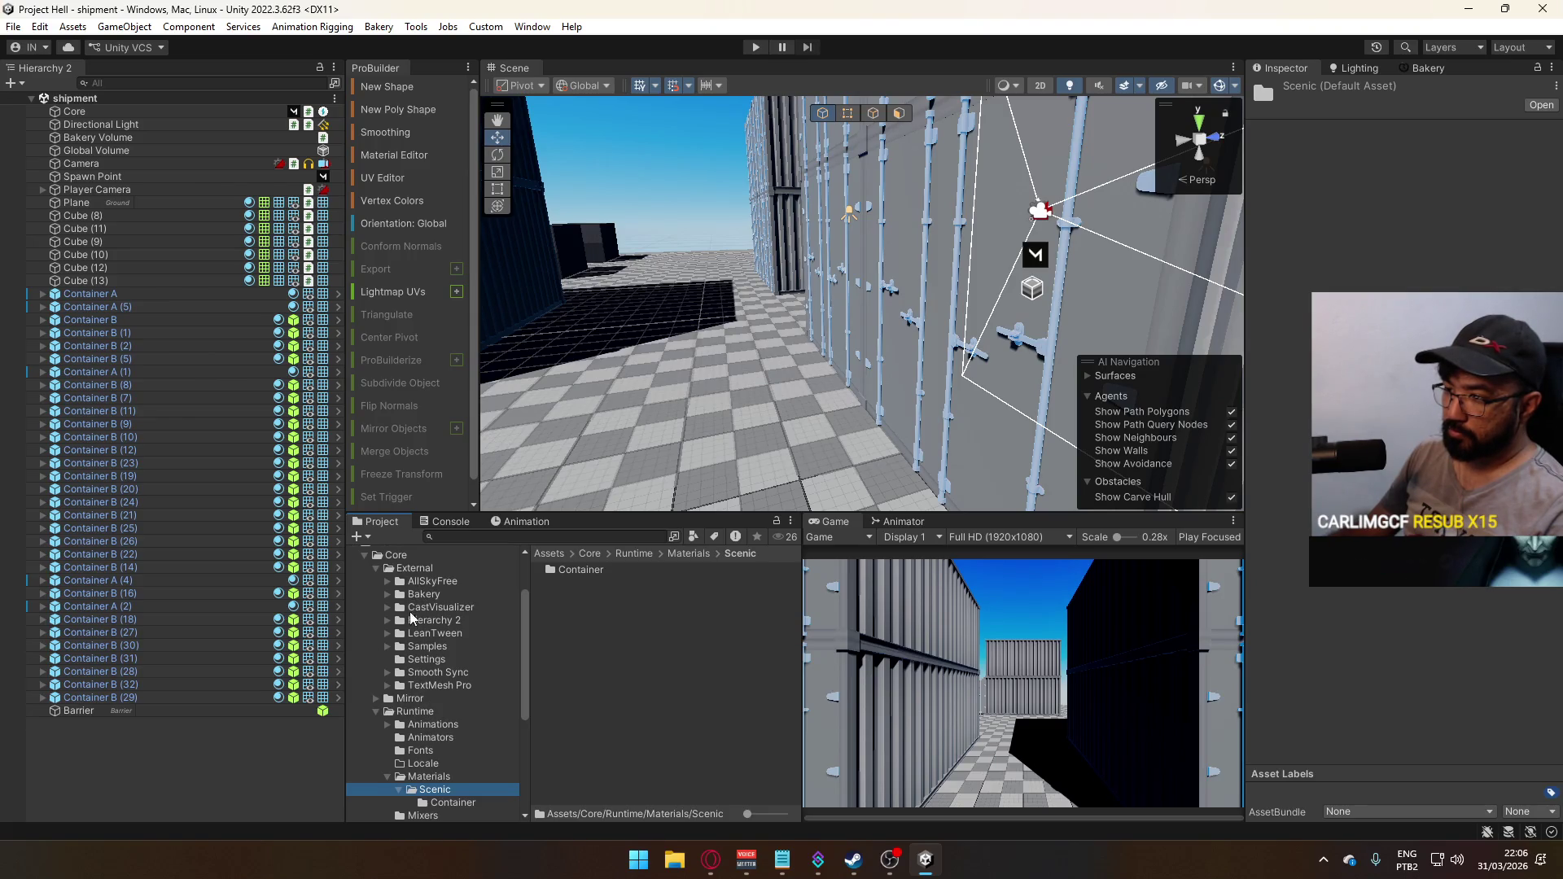
Move the Mirror folder into Core/External, then browse and collapse the Bakery and External folders
drag(403, 699, 410, 572)
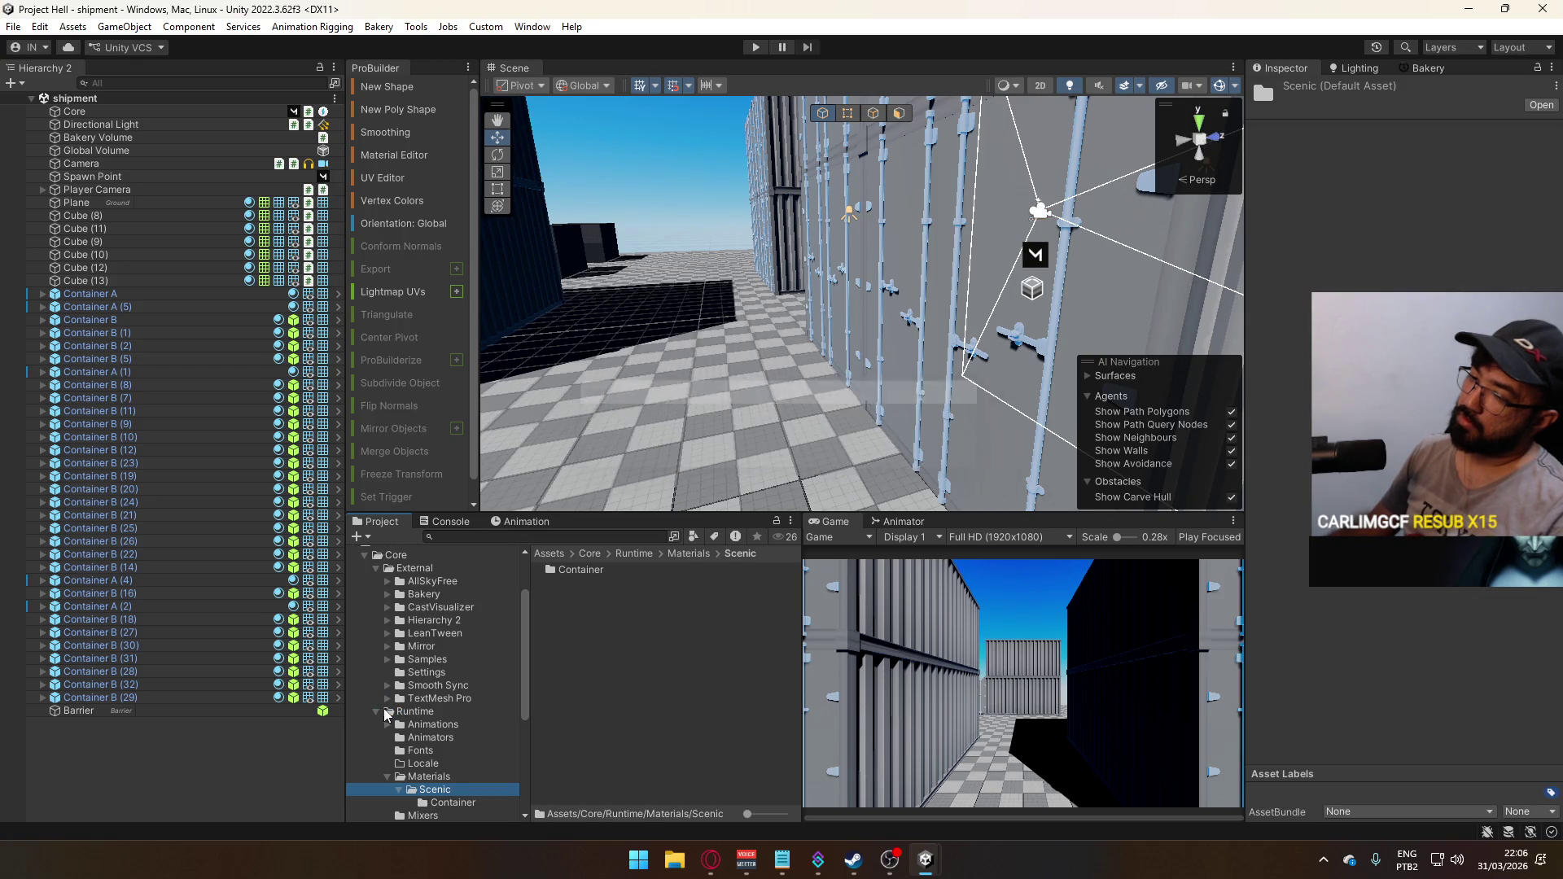
click(379, 715)
click(377, 713)
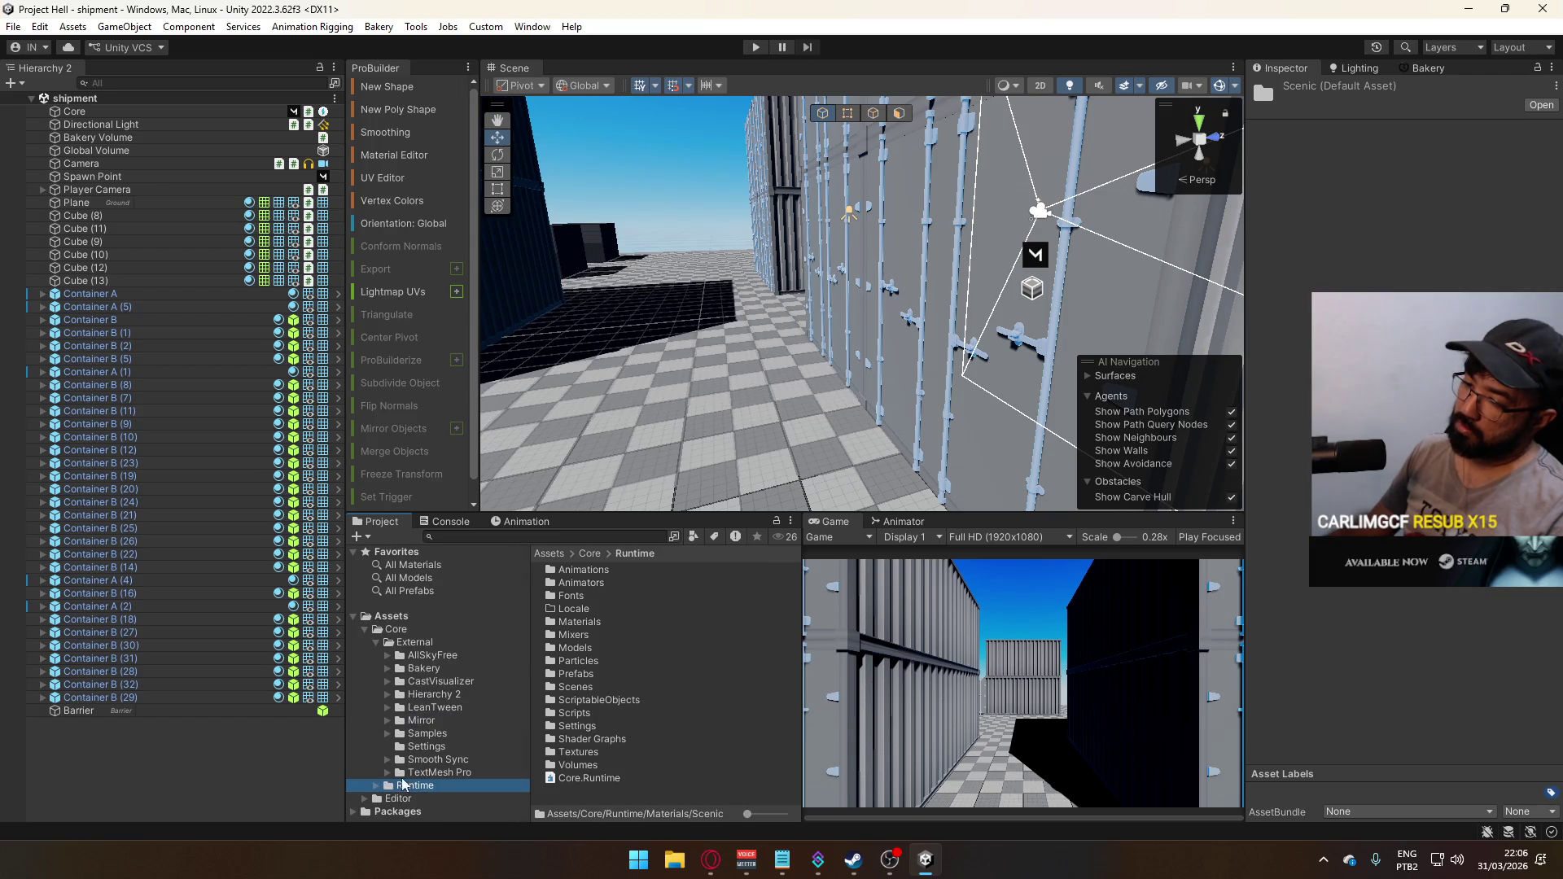
click(399, 800)
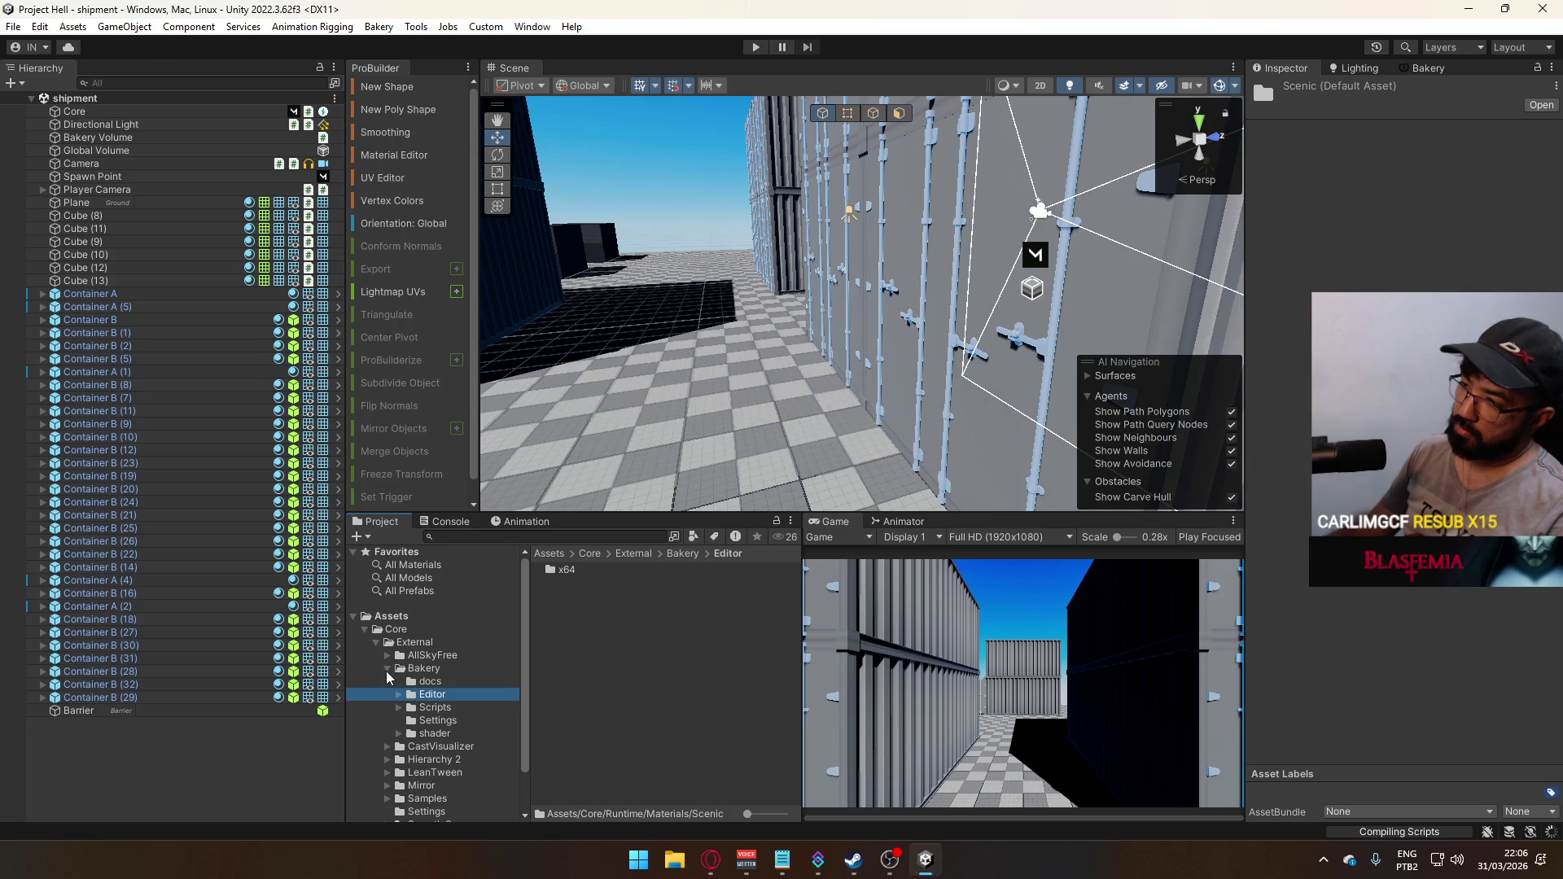
click(387, 670)
click(377, 643)
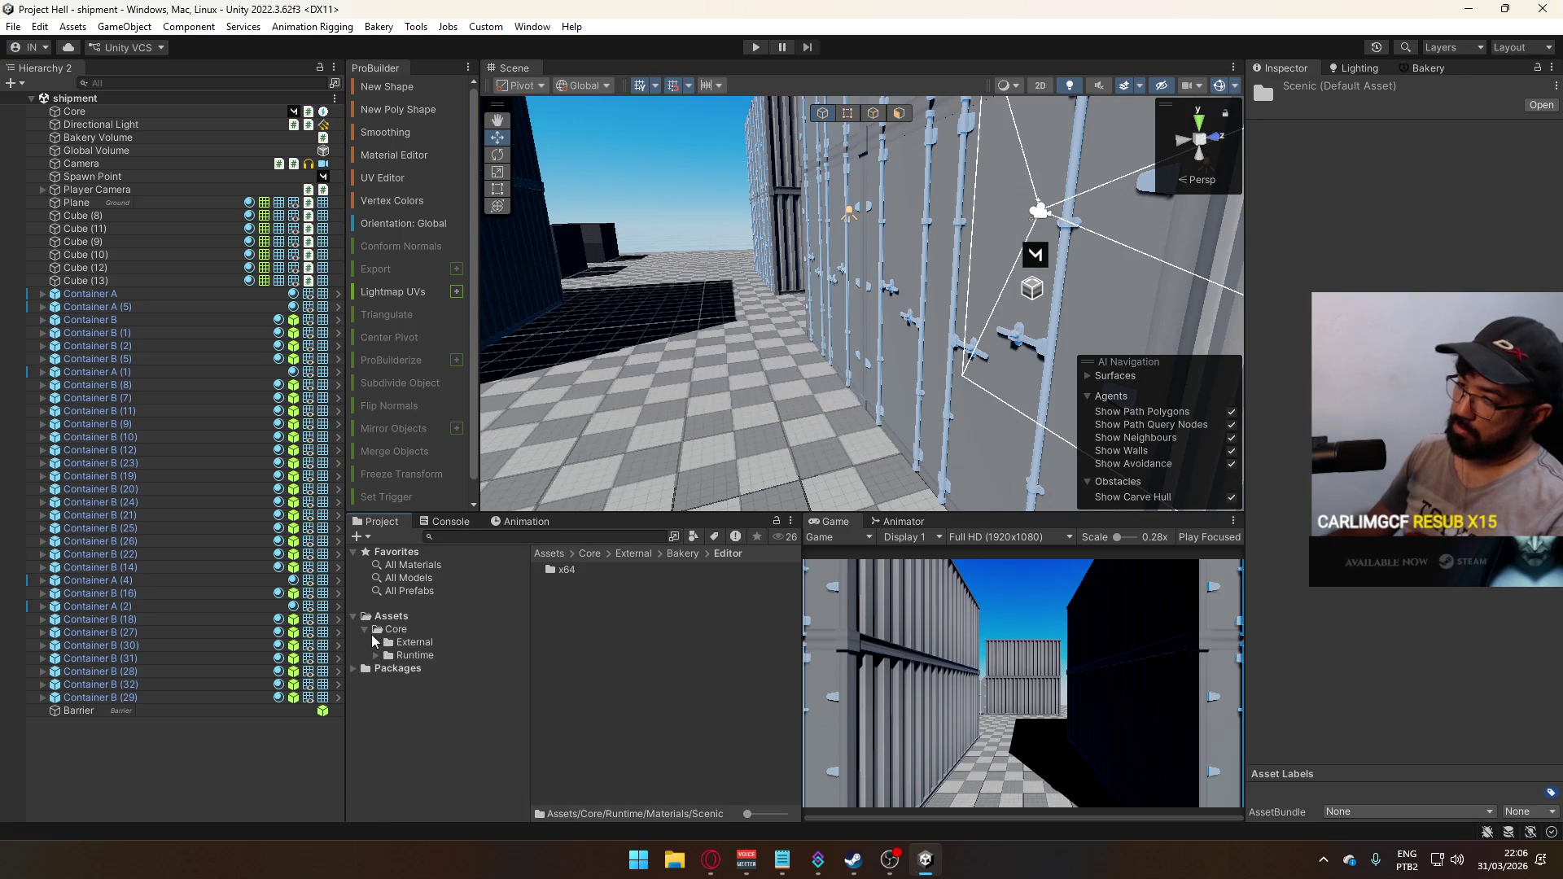
click(396, 629)
click(1428, 72)
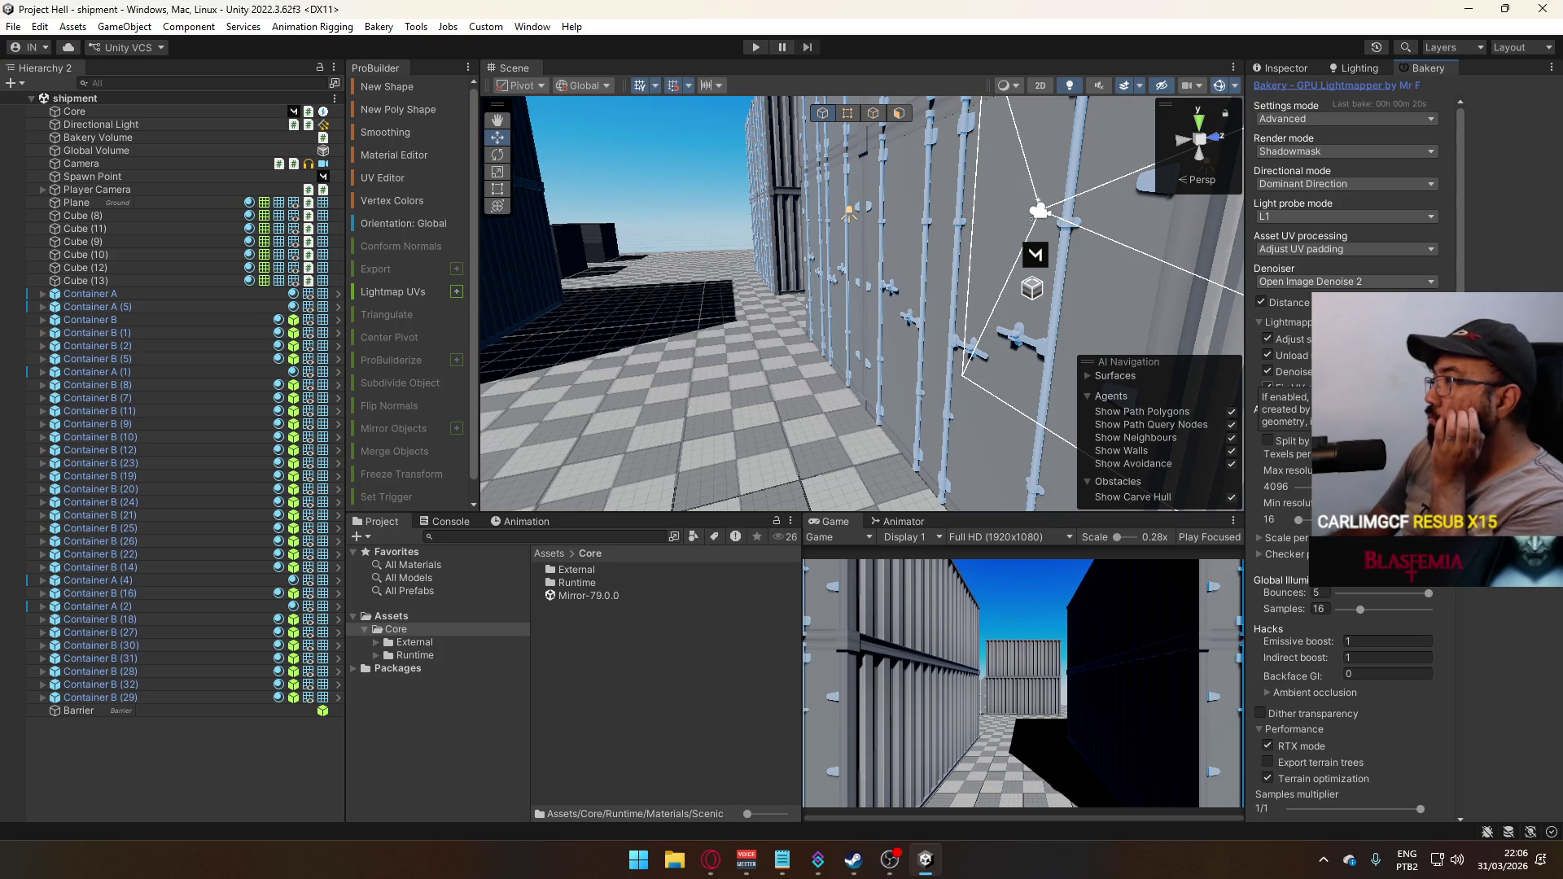
Set Bakery's directional mode to None and start a render, saving the open scenes
click(1348, 215)
click(1339, 203)
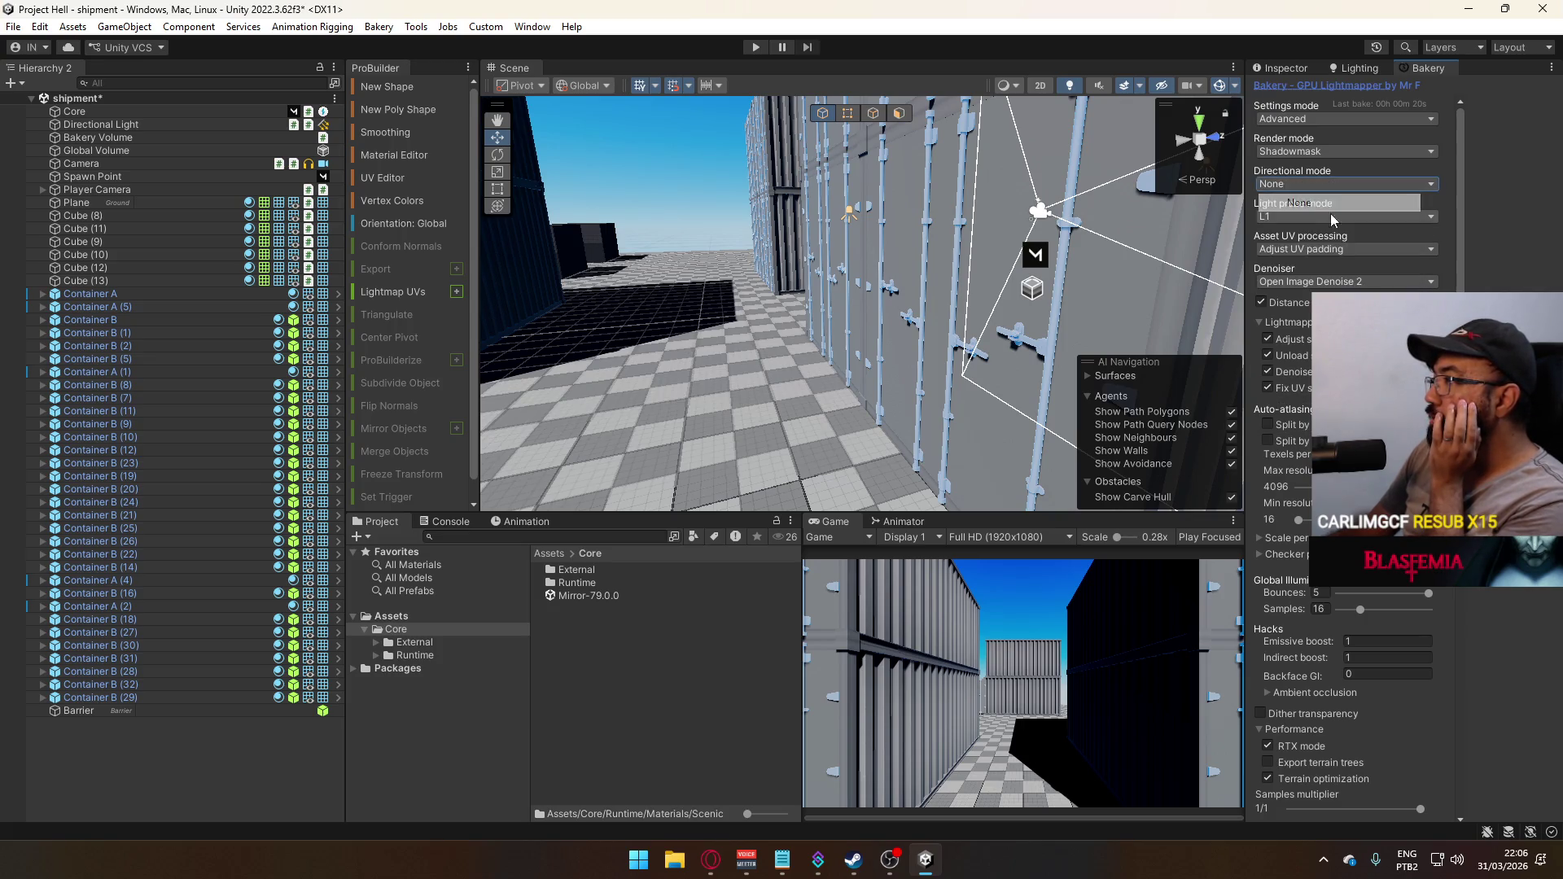
scroll(1414, 612, down, 5)
scroll(1412, 613, down, 3)
click(1356, 627)
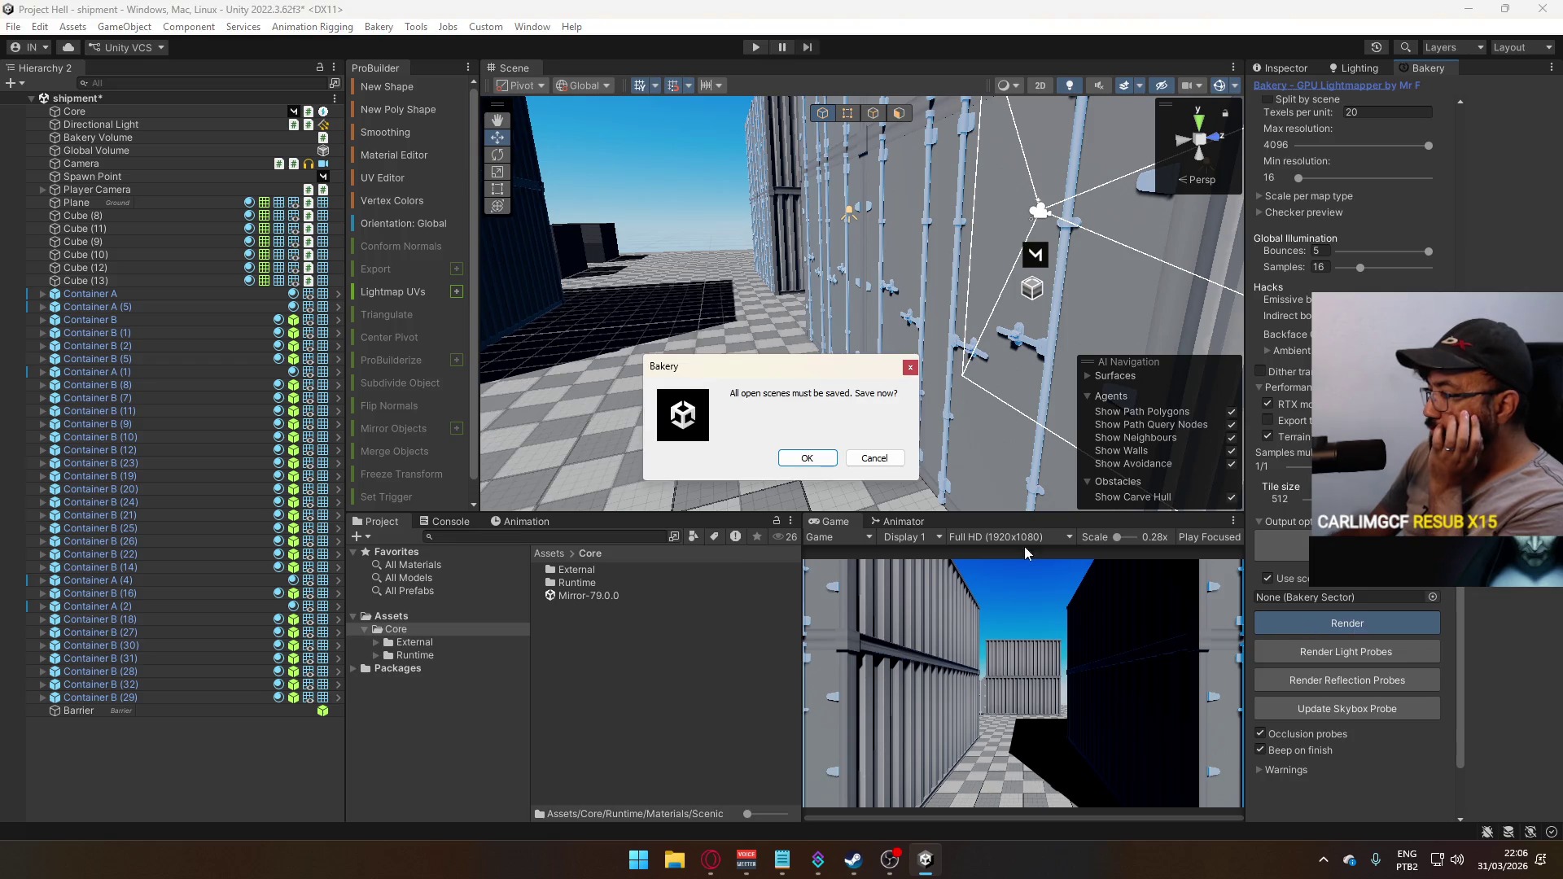
click(789, 458)
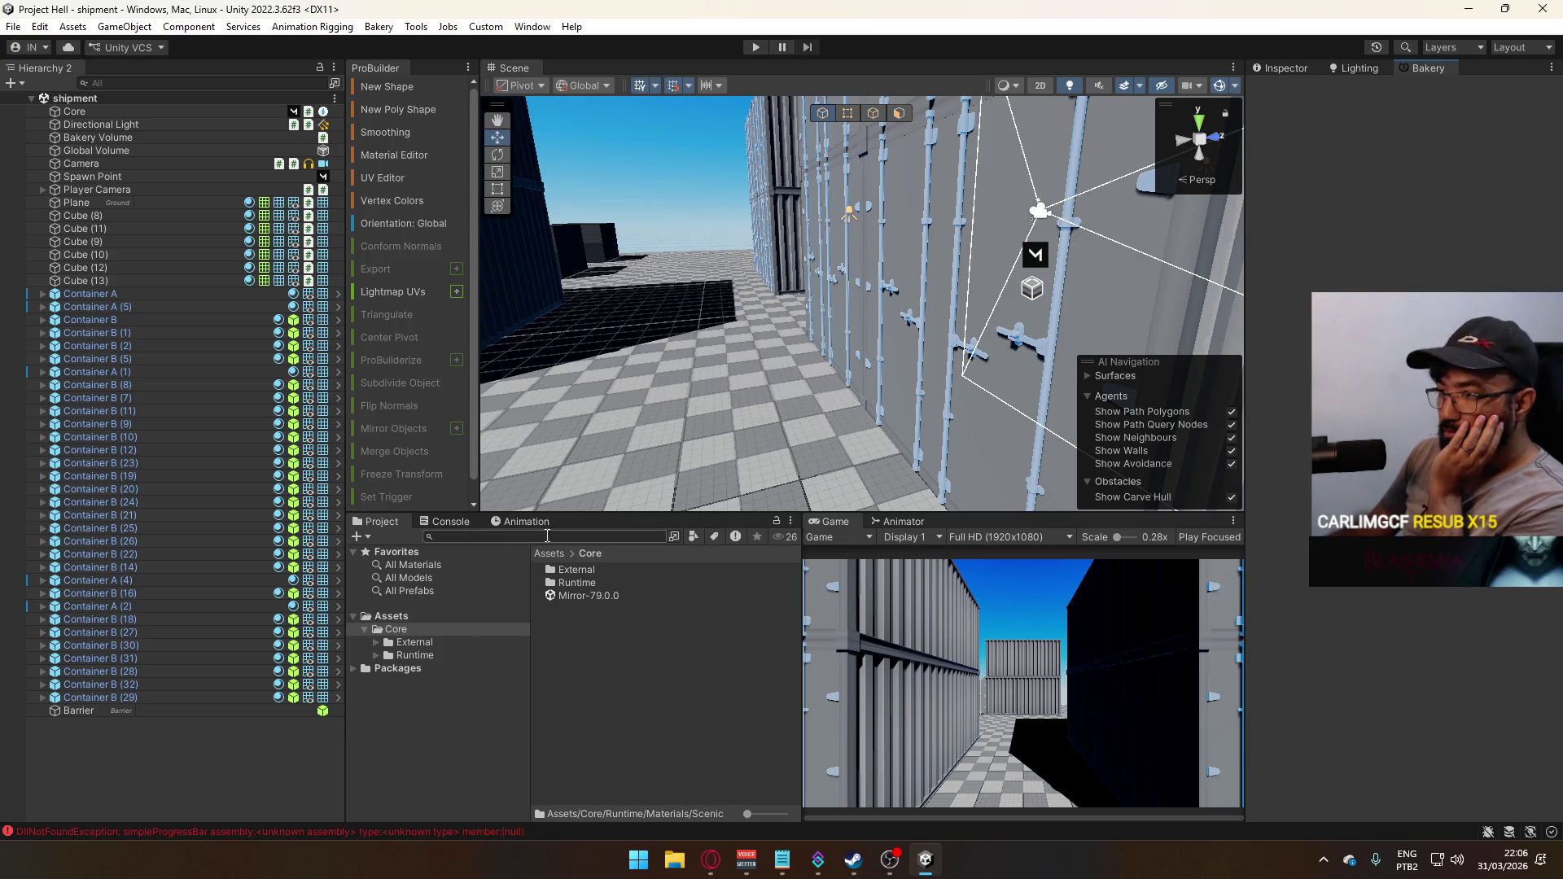
Clear the Console's DllNotFoundException errors and close the Bakery tab
click(466, 524)
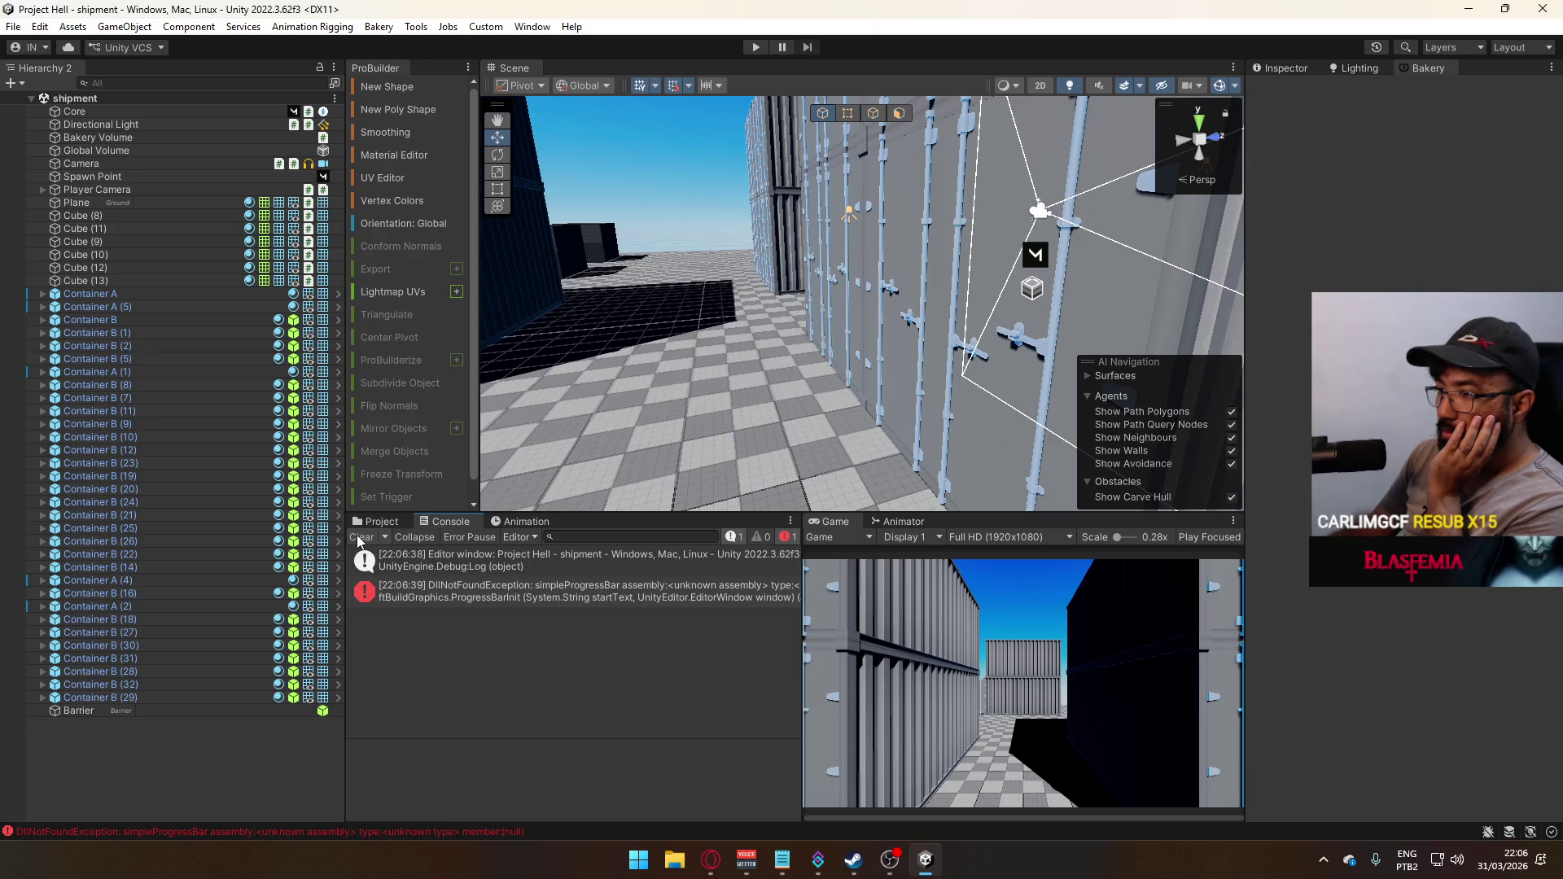
click(360, 537)
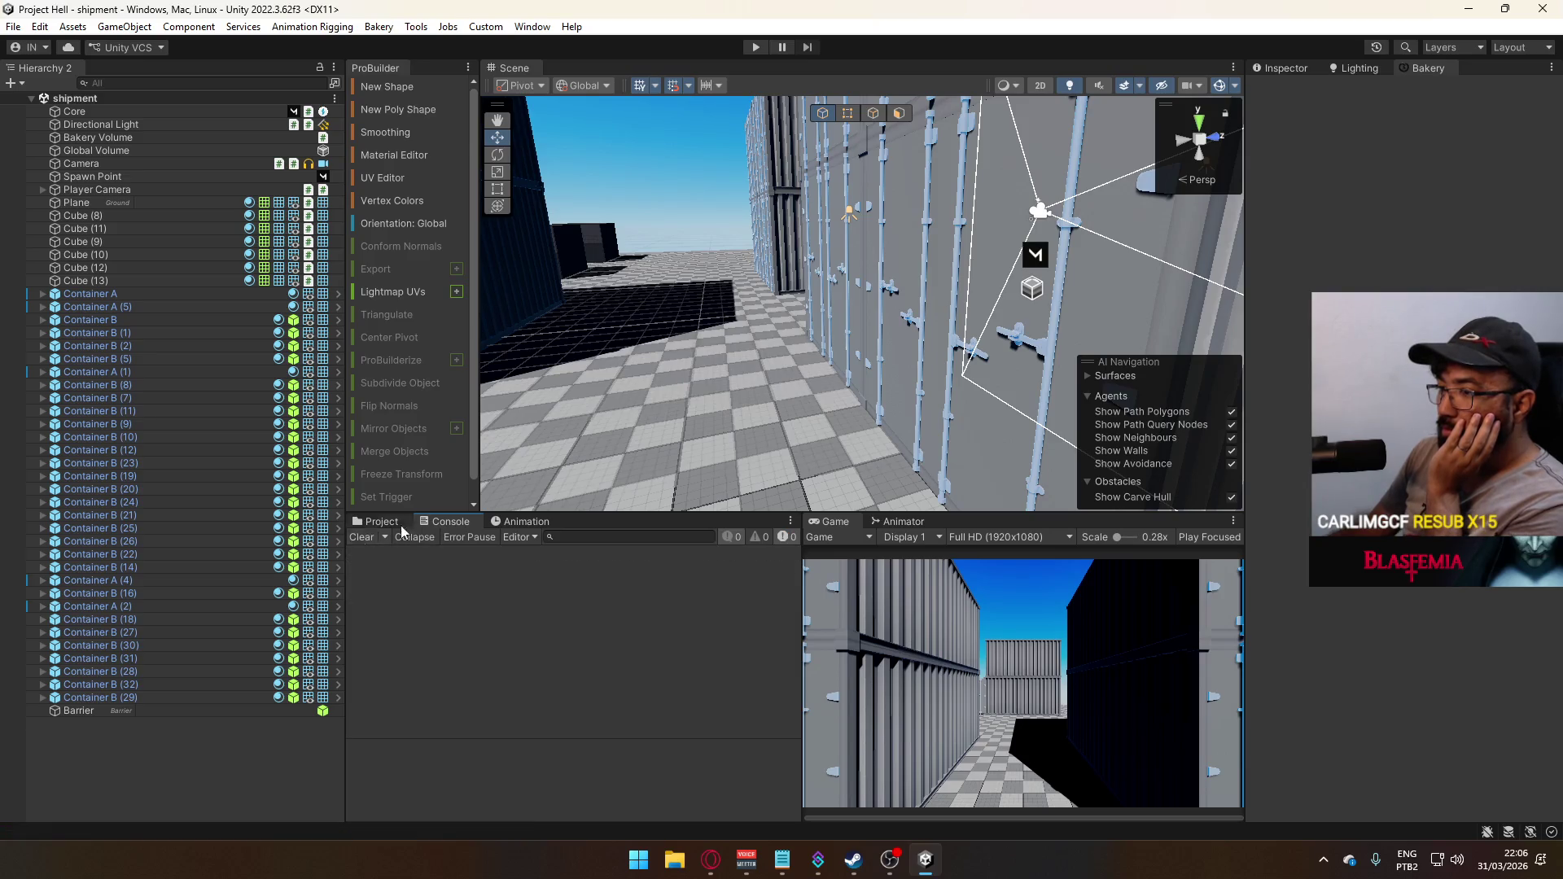
right_click(1429, 66)
click(1394, 94)
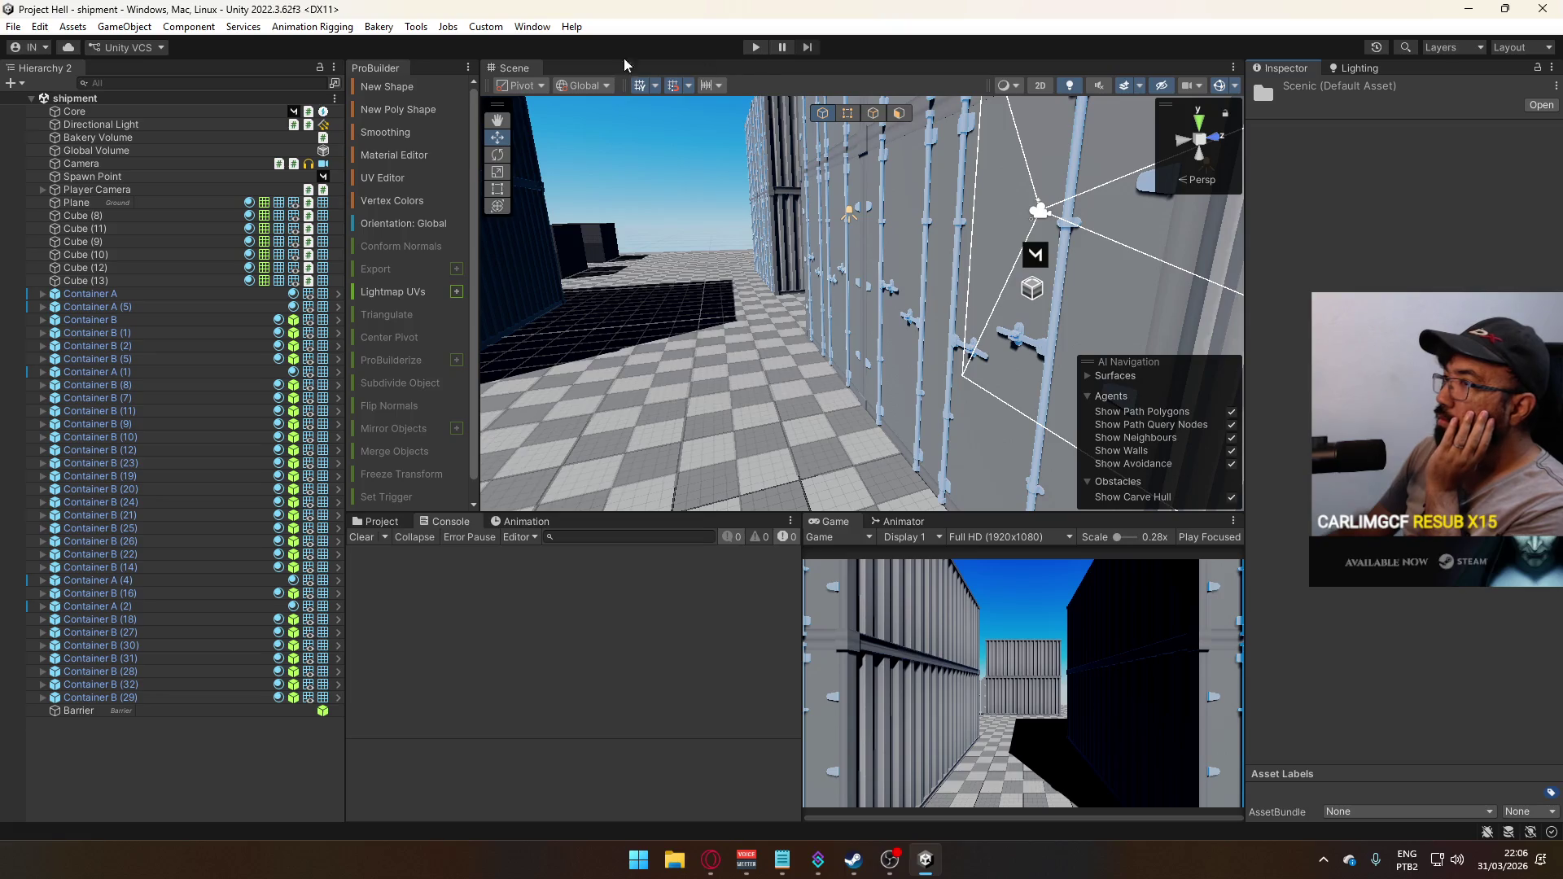
Open the Bakery lightmapper window, close it, and return to the Project files
click(530, 28)
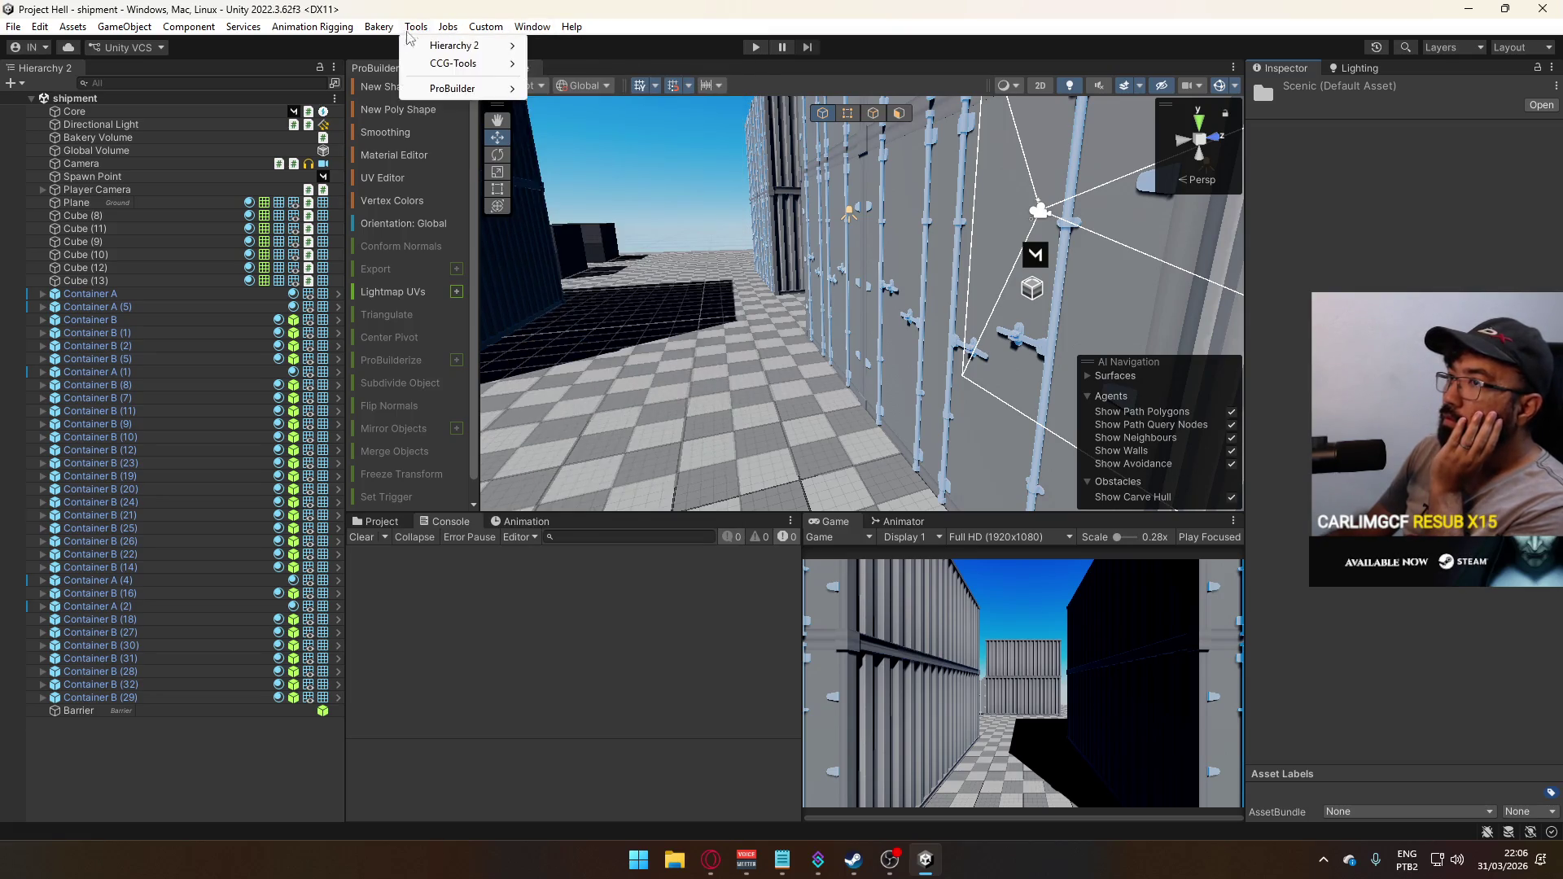
click(407, 45)
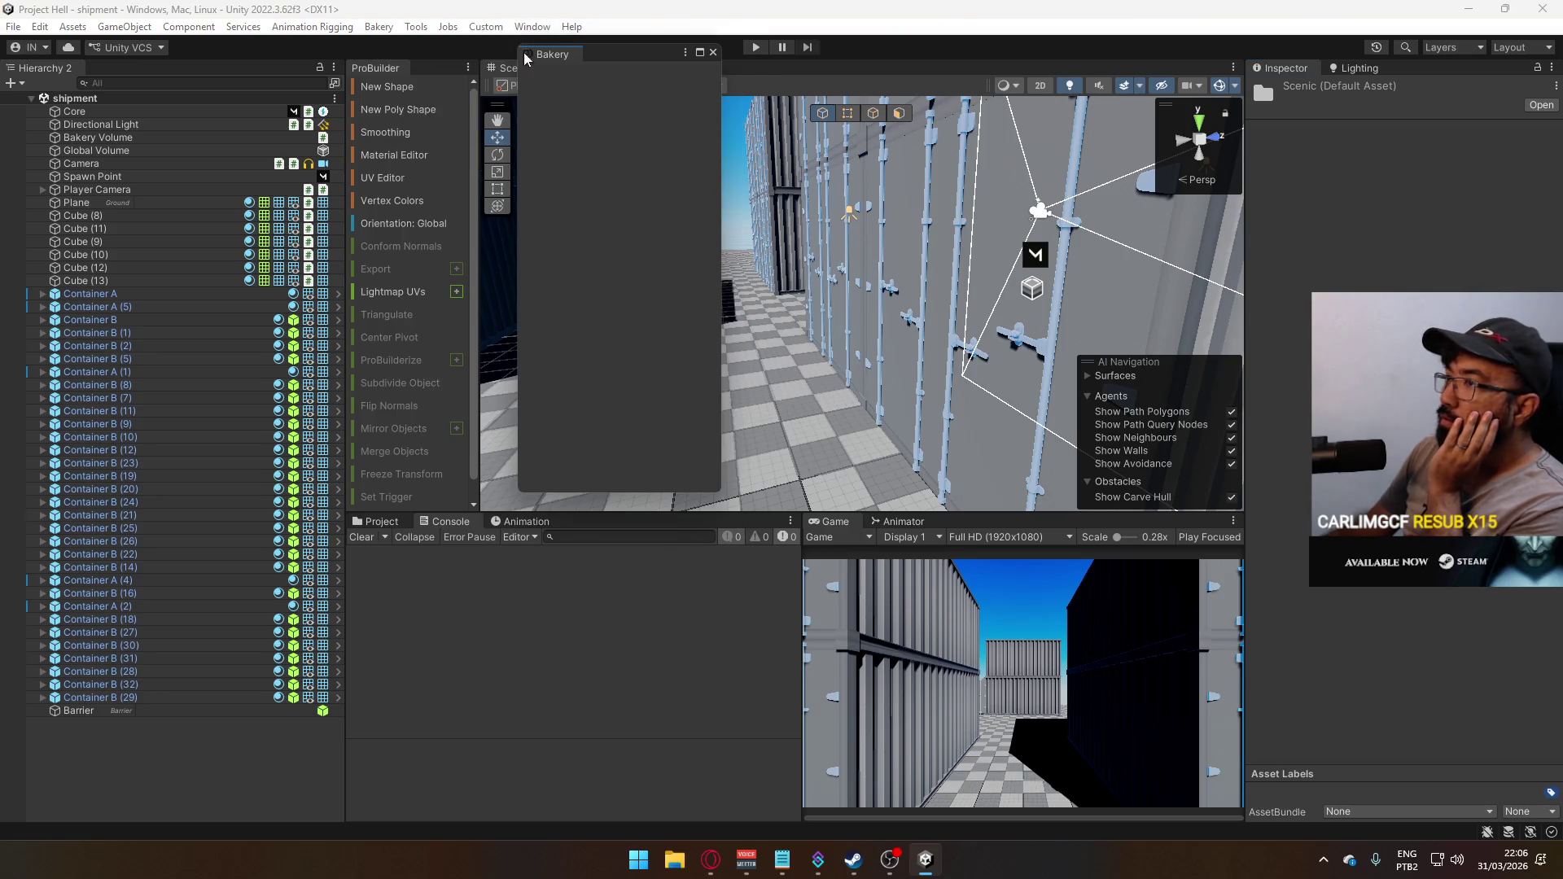
click(712, 51)
click(391, 524)
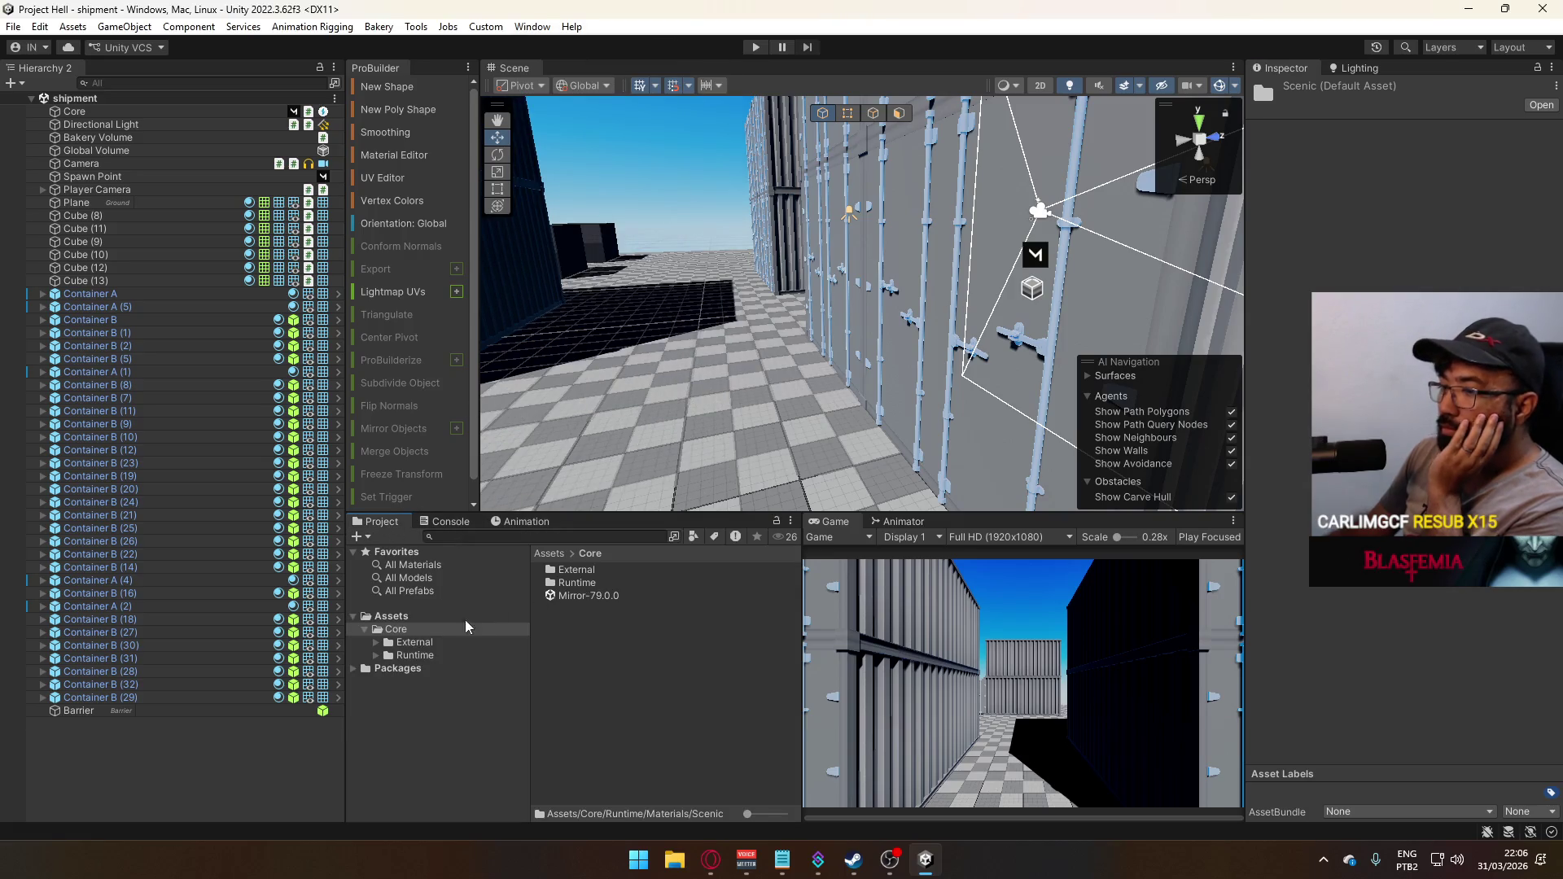
Browse Core/External/Bakery and look inside its Editor folder
click(421, 656)
click(429, 644)
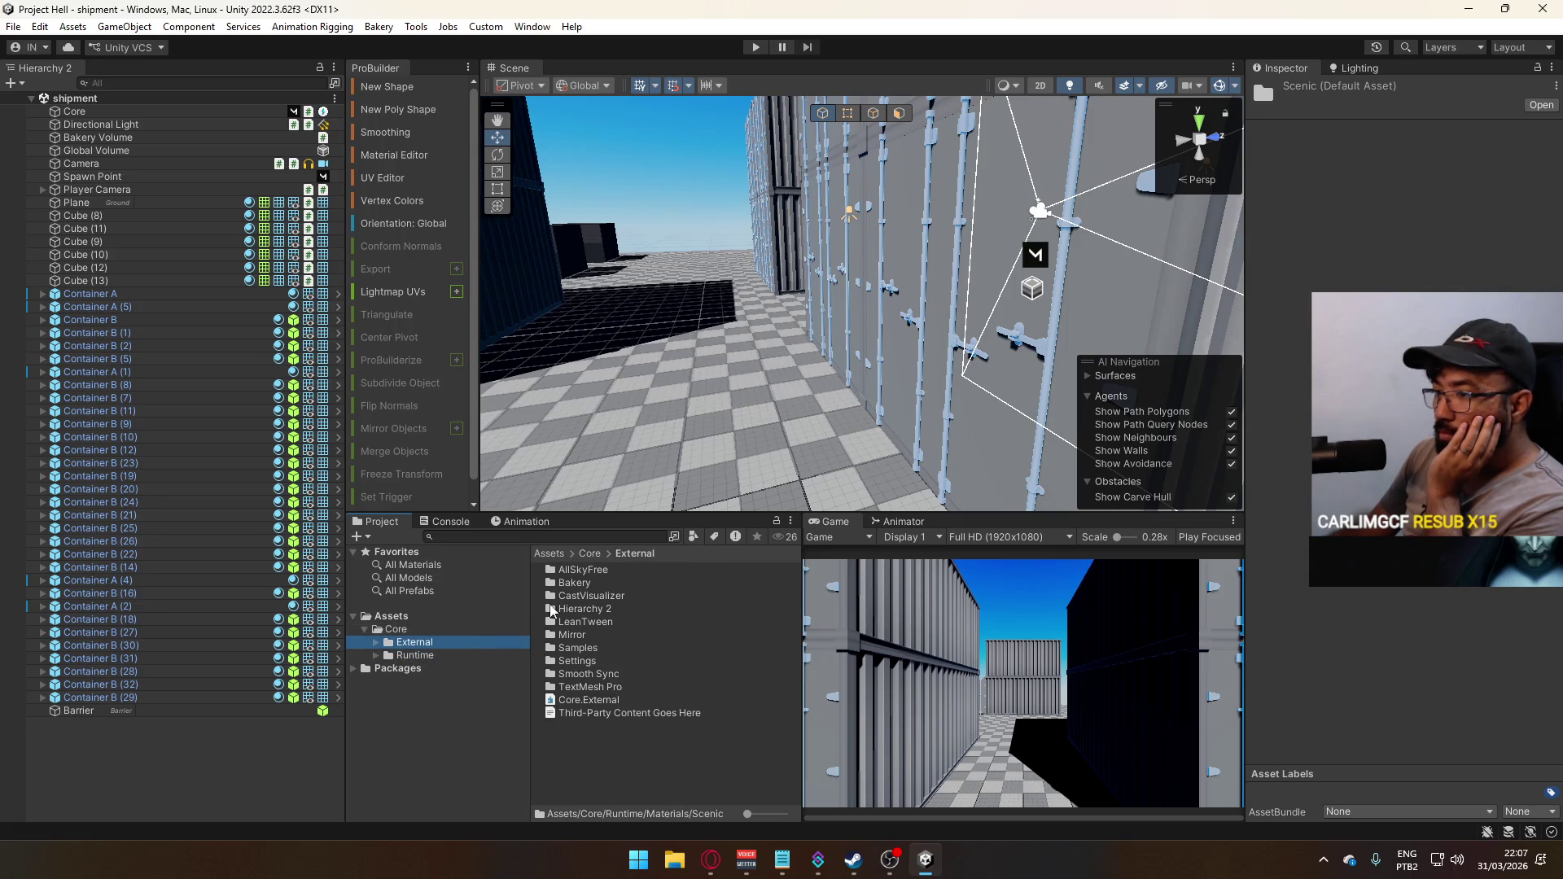
click(583, 584)
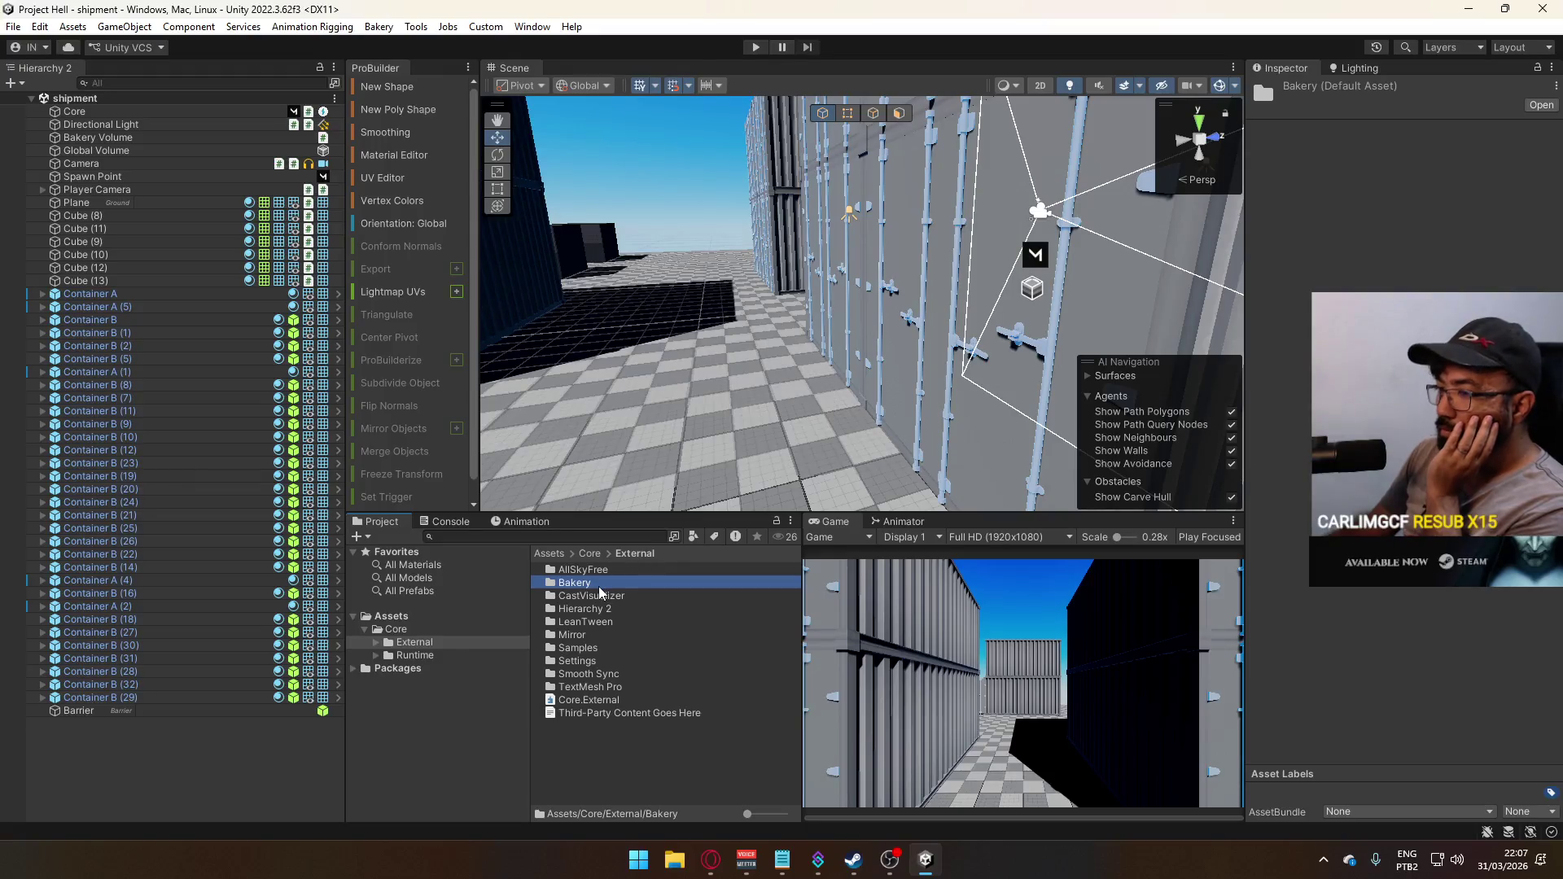
double_click(583, 585)
click(596, 584)
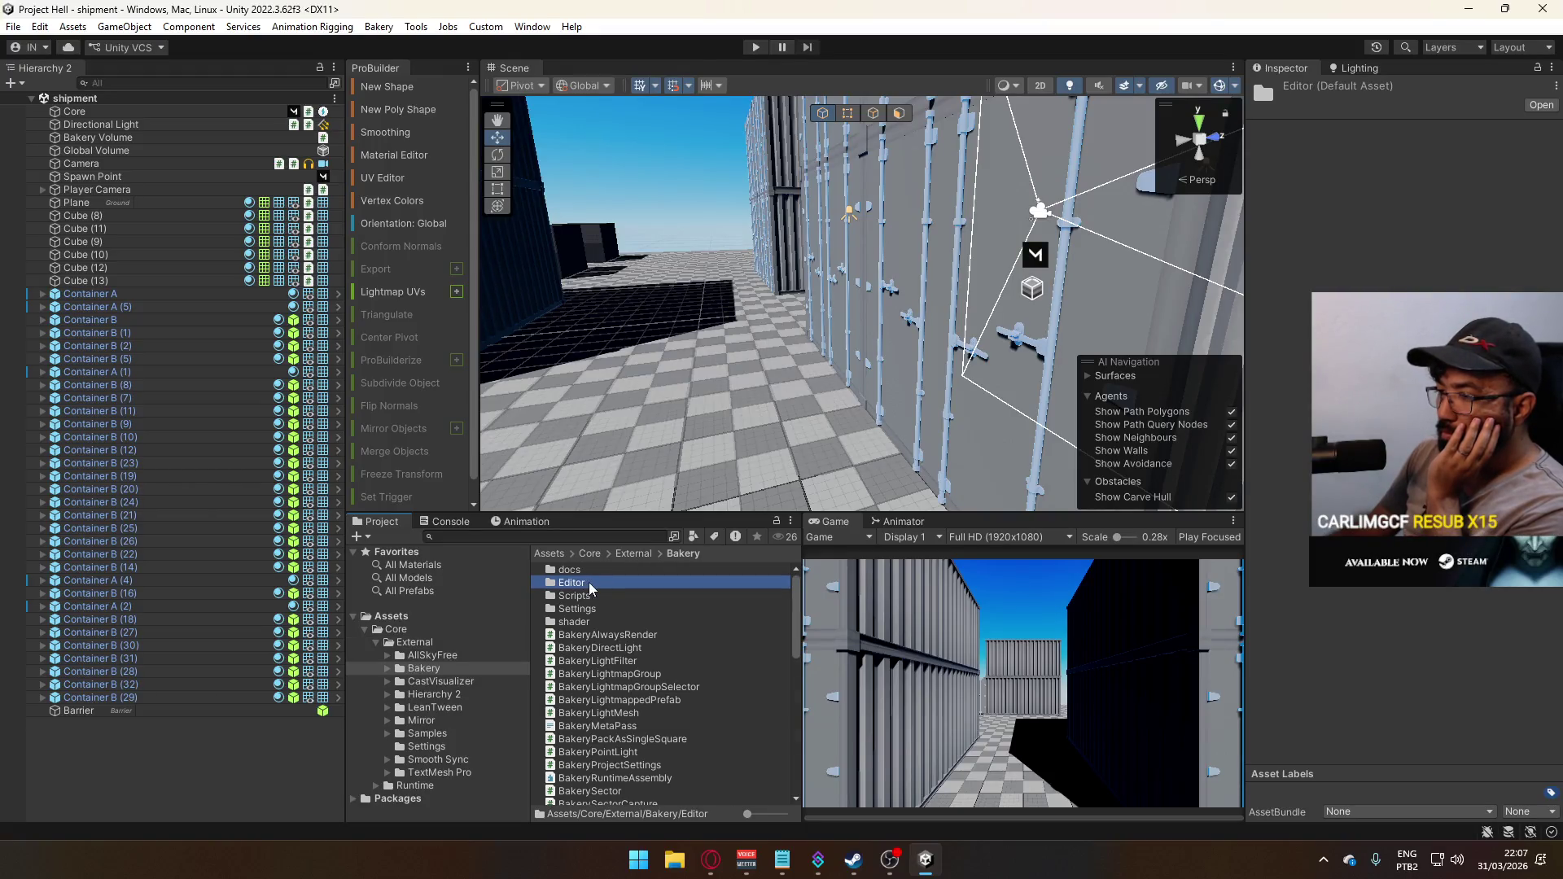
double_click(578, 584)
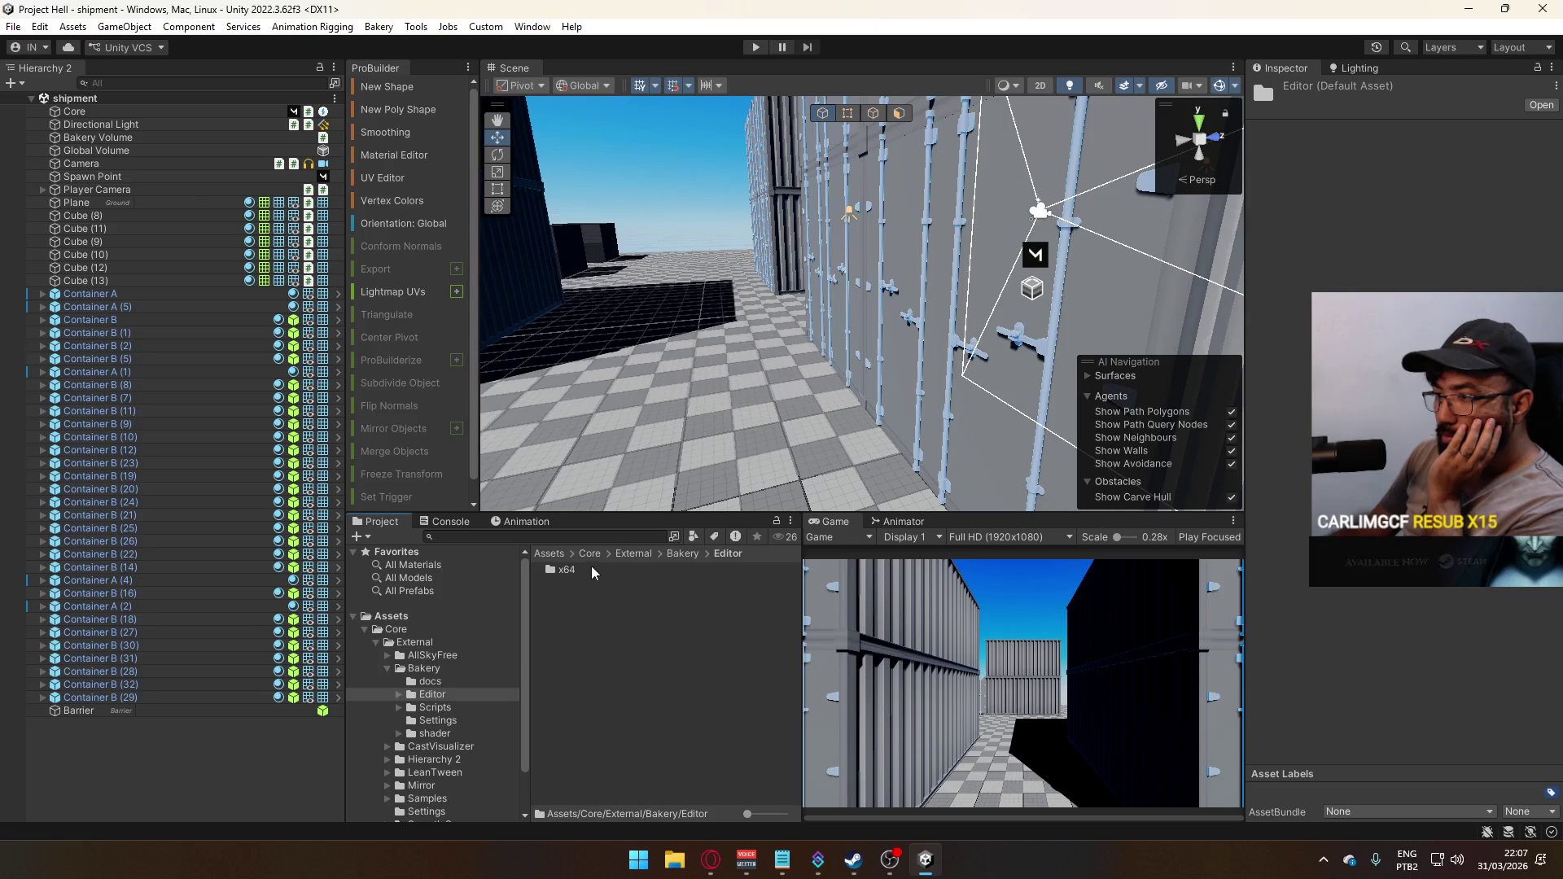
click(682, 555)
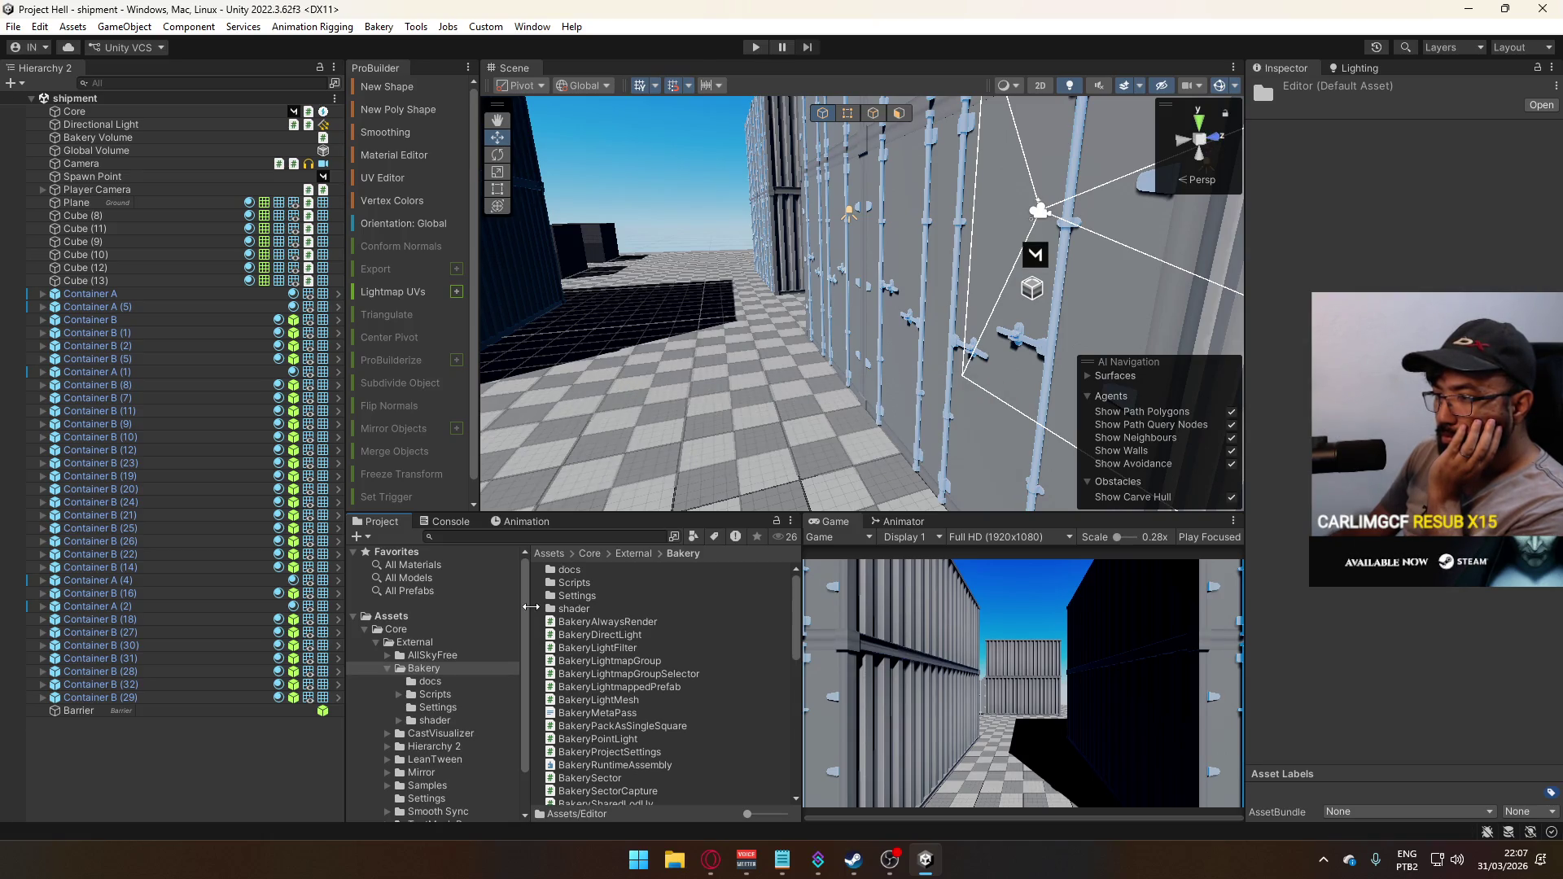
Drag the root Assets/Editor folder into the Bakery folder
click(409, 621)
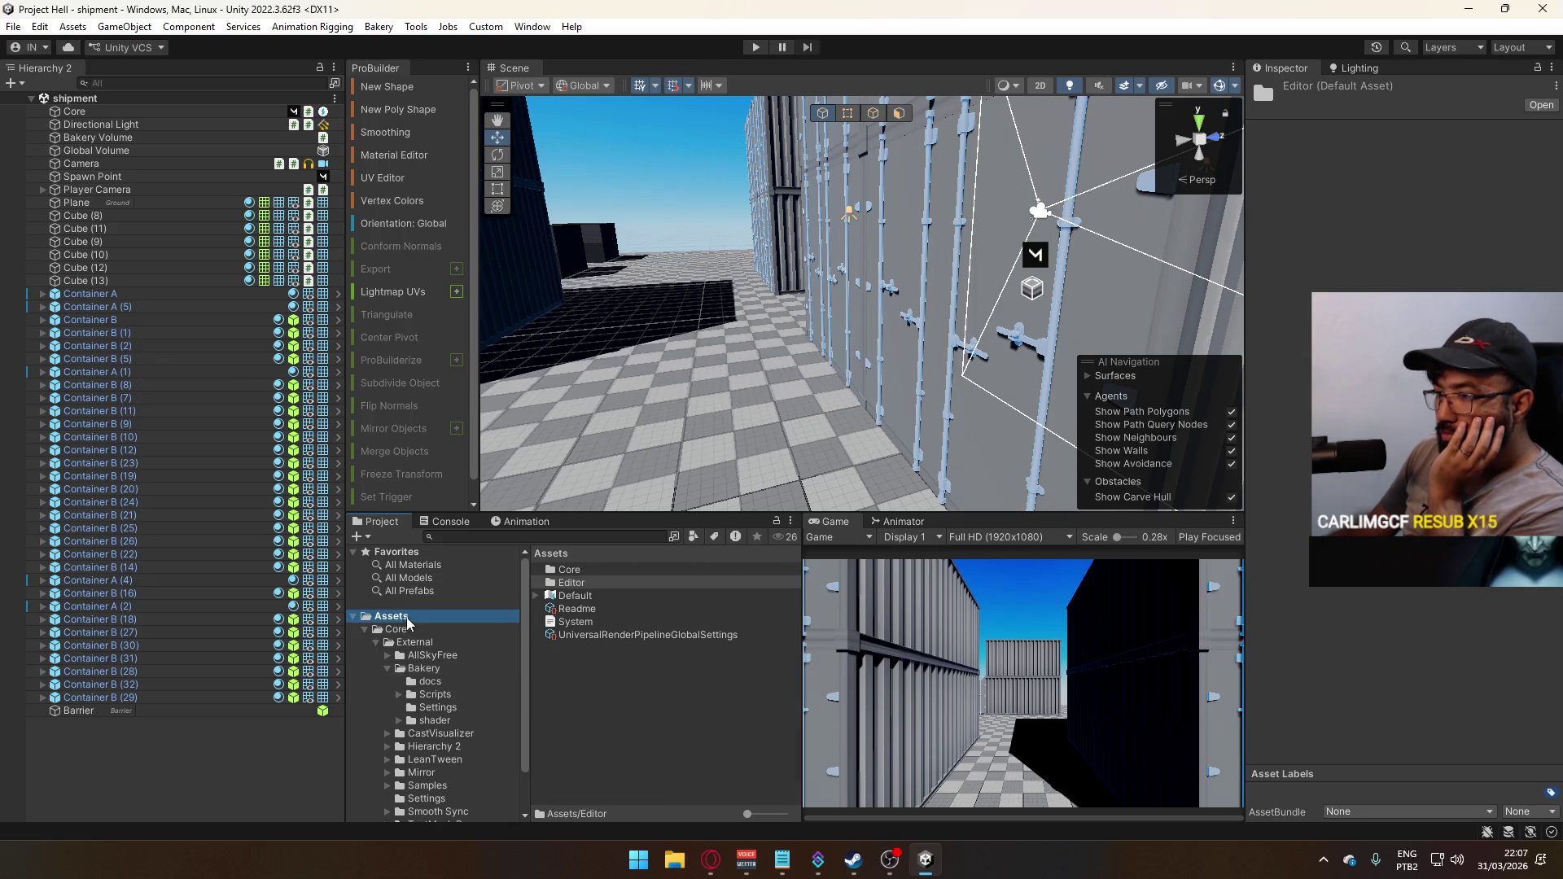
click(583, 584)
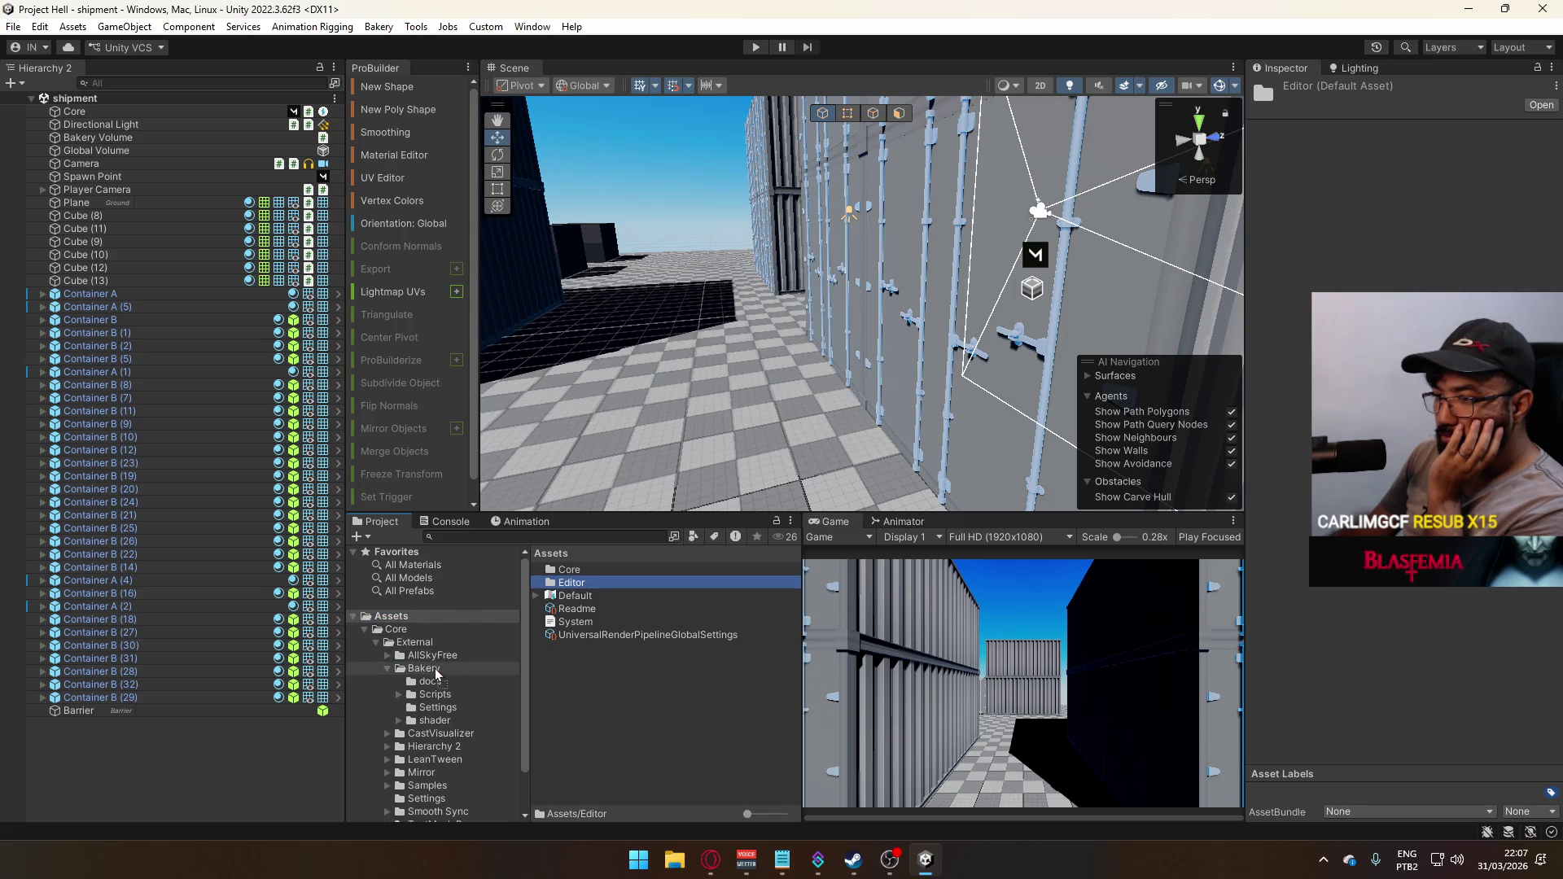
drag(498, 673, 492, 670)
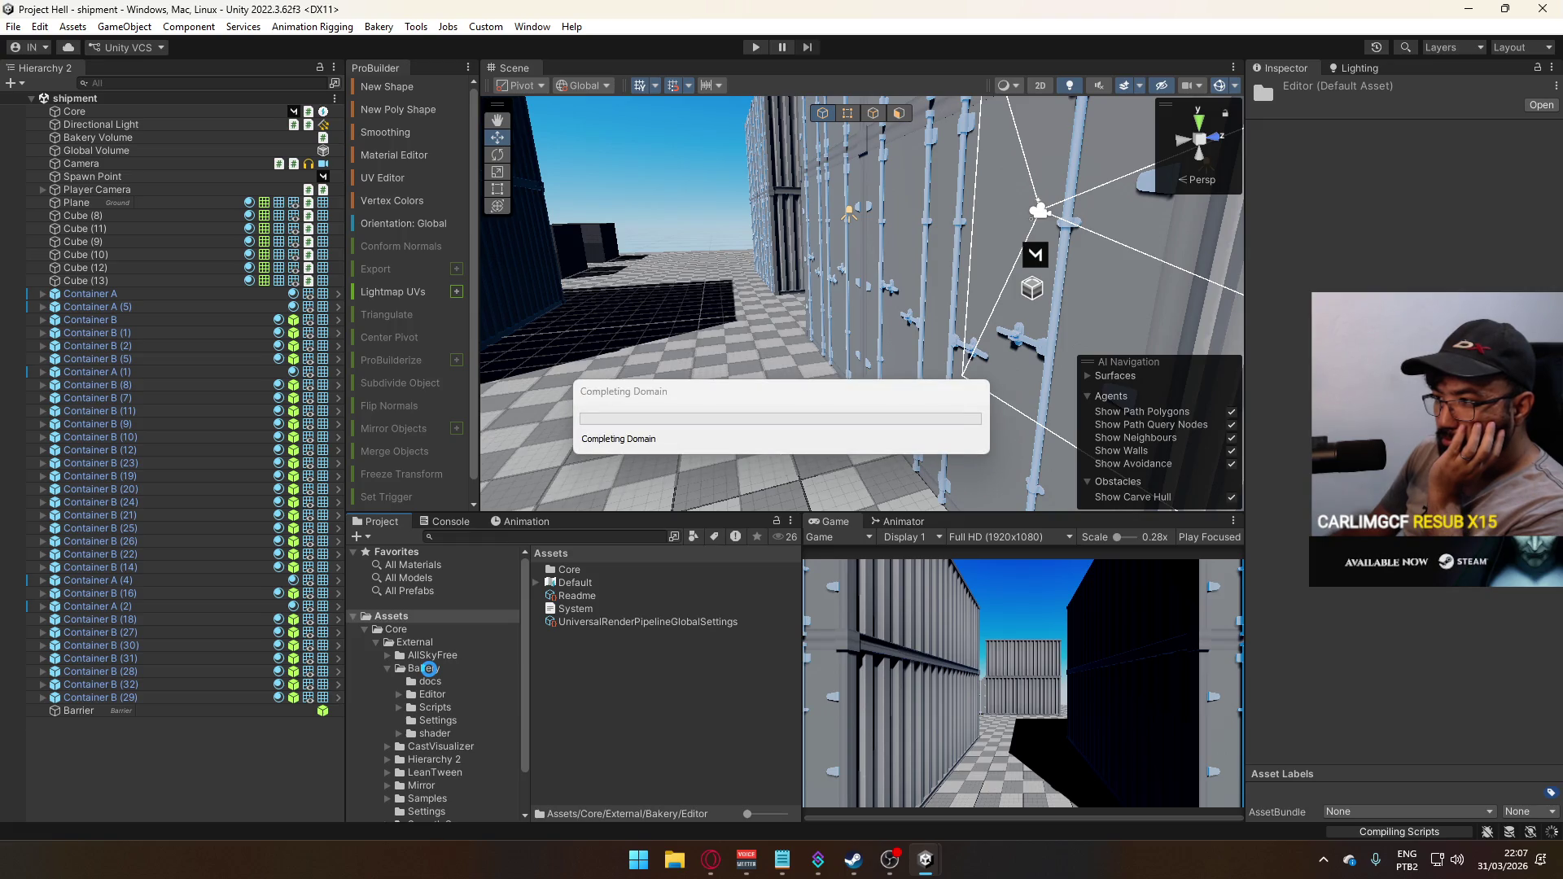
Check the Bakery folder's contents under Assets, then collapse the Bakery and Core folders
click(442, 674)
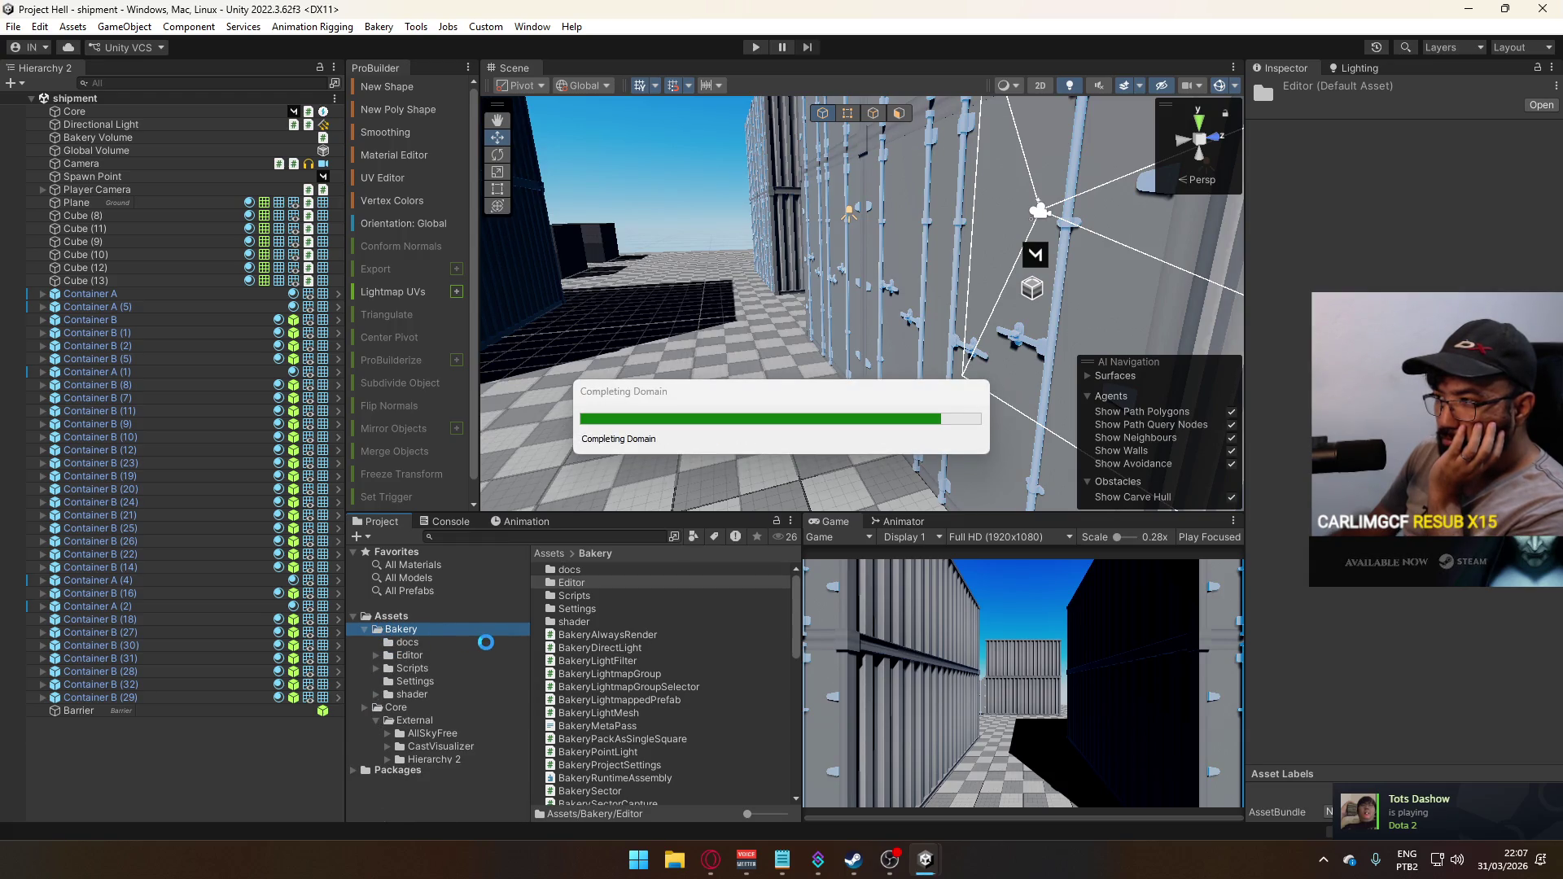
click(365, 629)
click(365, 642)
click(470, 27)
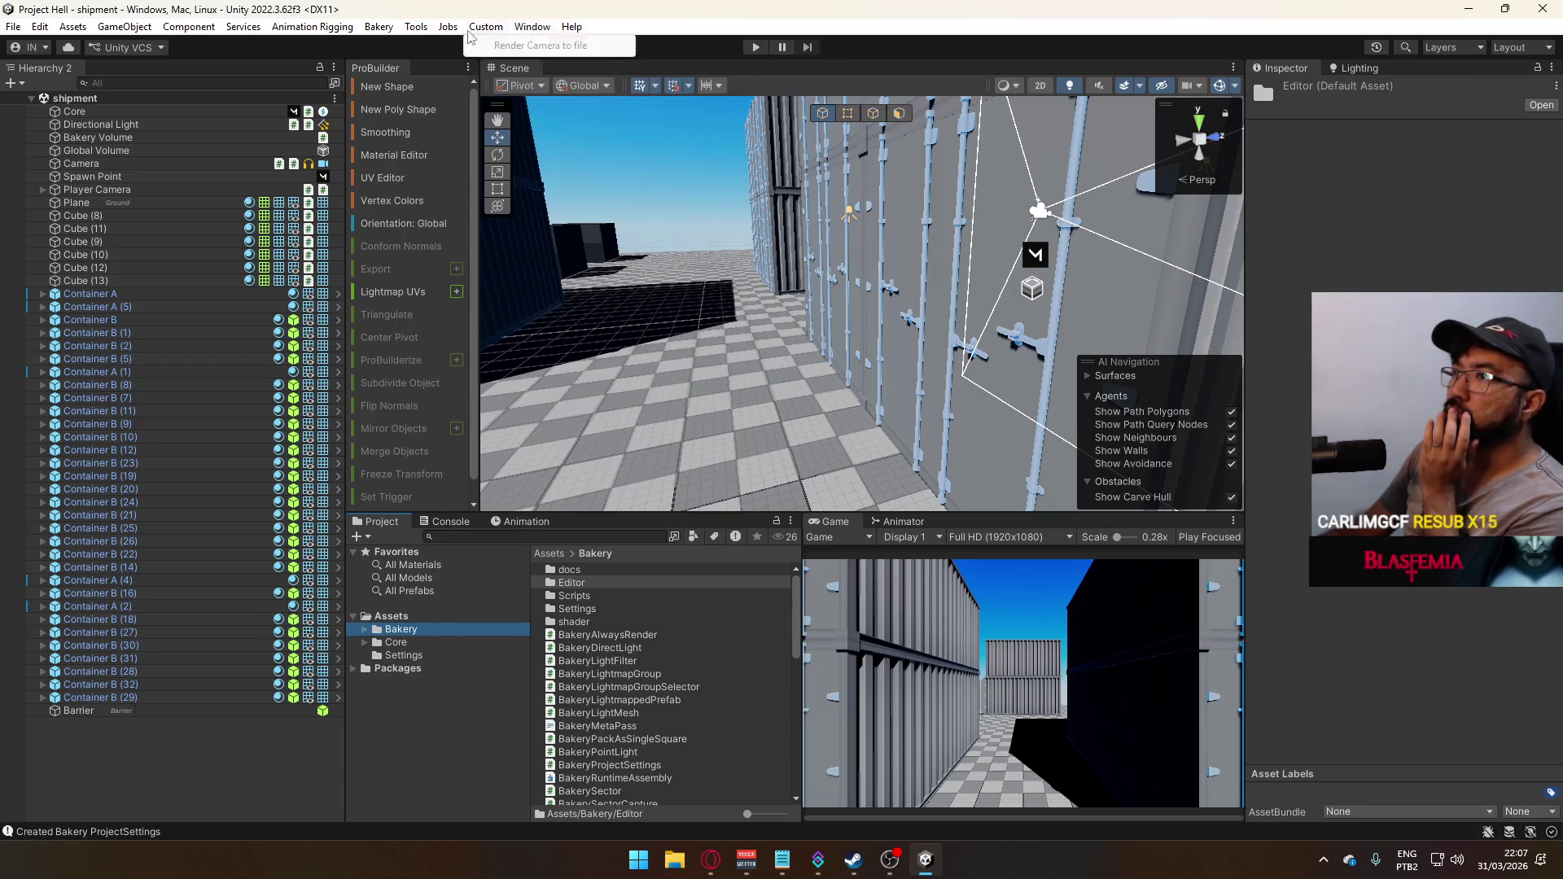
Dock Bakery beside Inspector and Lighting, bake the lightmaps, and fly close to the container doors
mouse_move(379, 27)
click(424, 37)
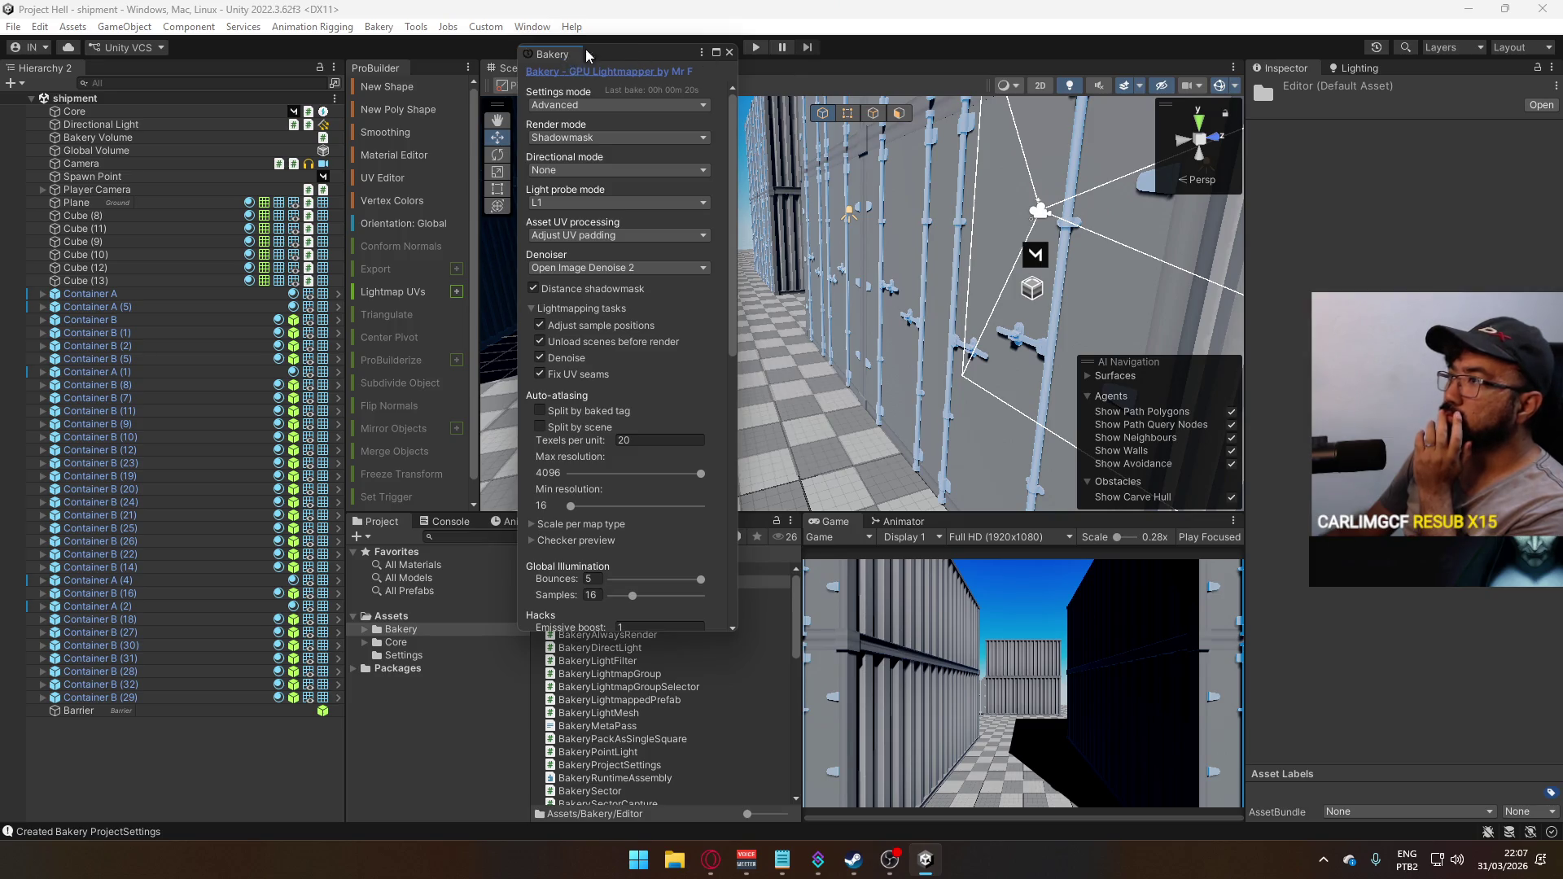
mouse_move(586, 55)
mouse_down()
mouse_move(1375, 57)
mouse_move(1397, 81)
mouse_up()
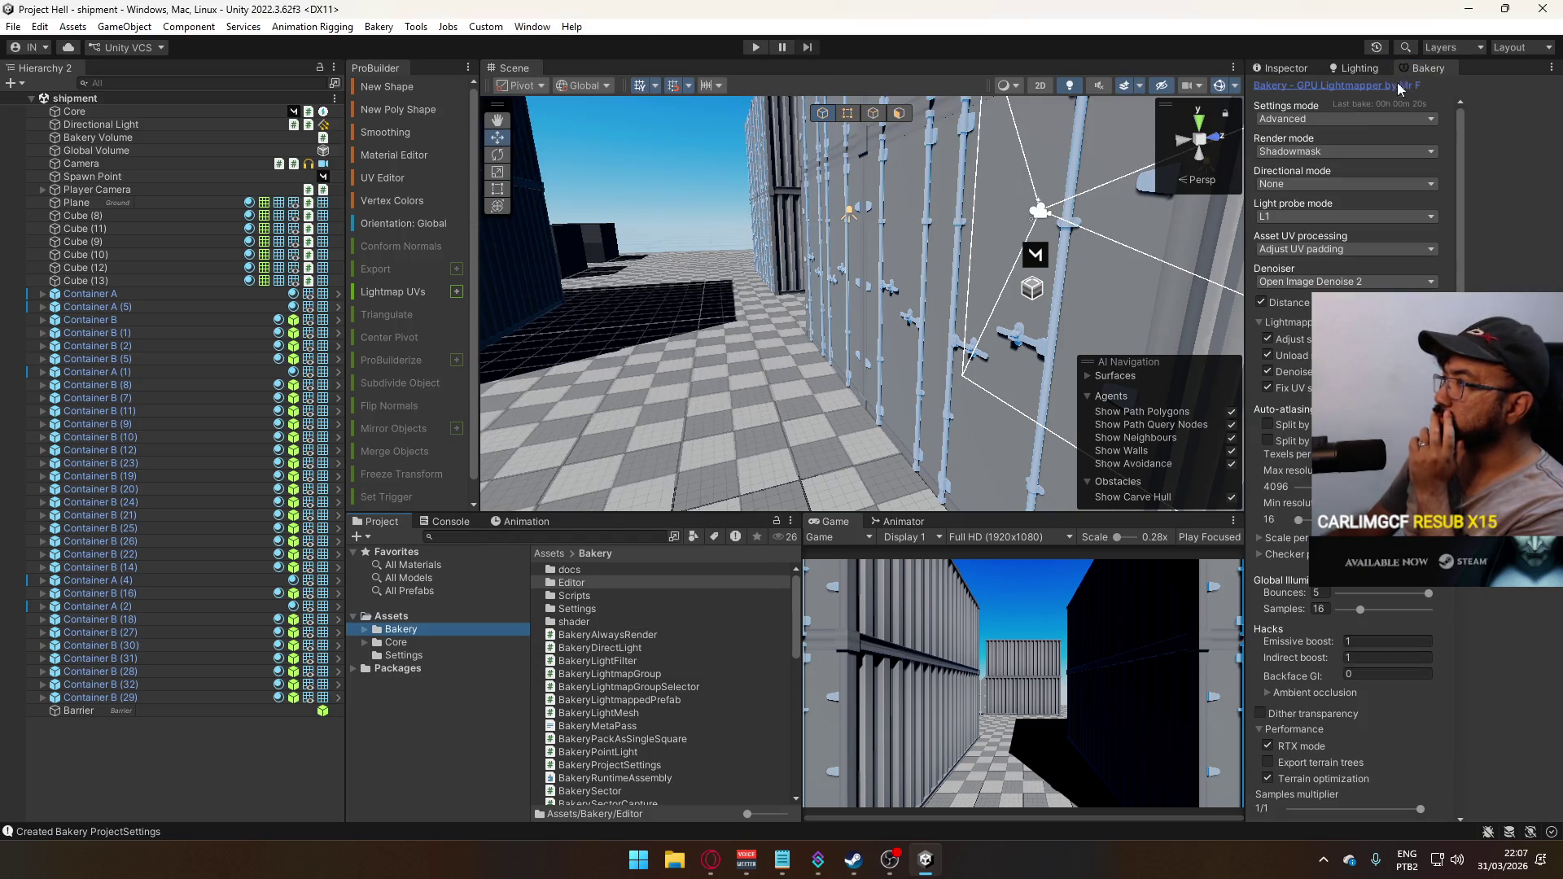
click(1321, 151)
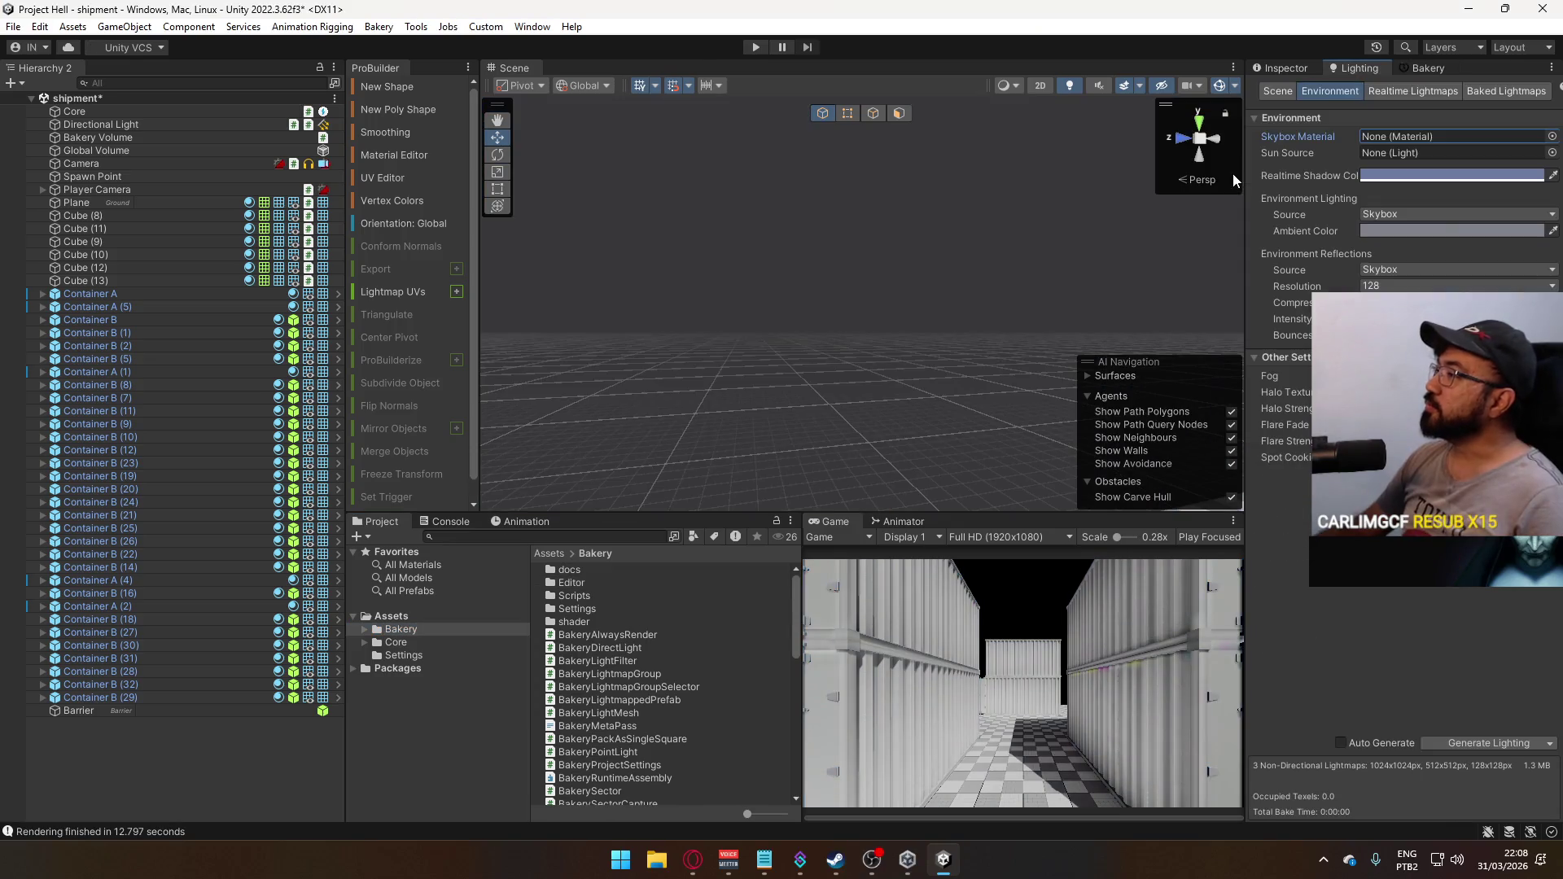
drag(914, 279, 1028, 295)
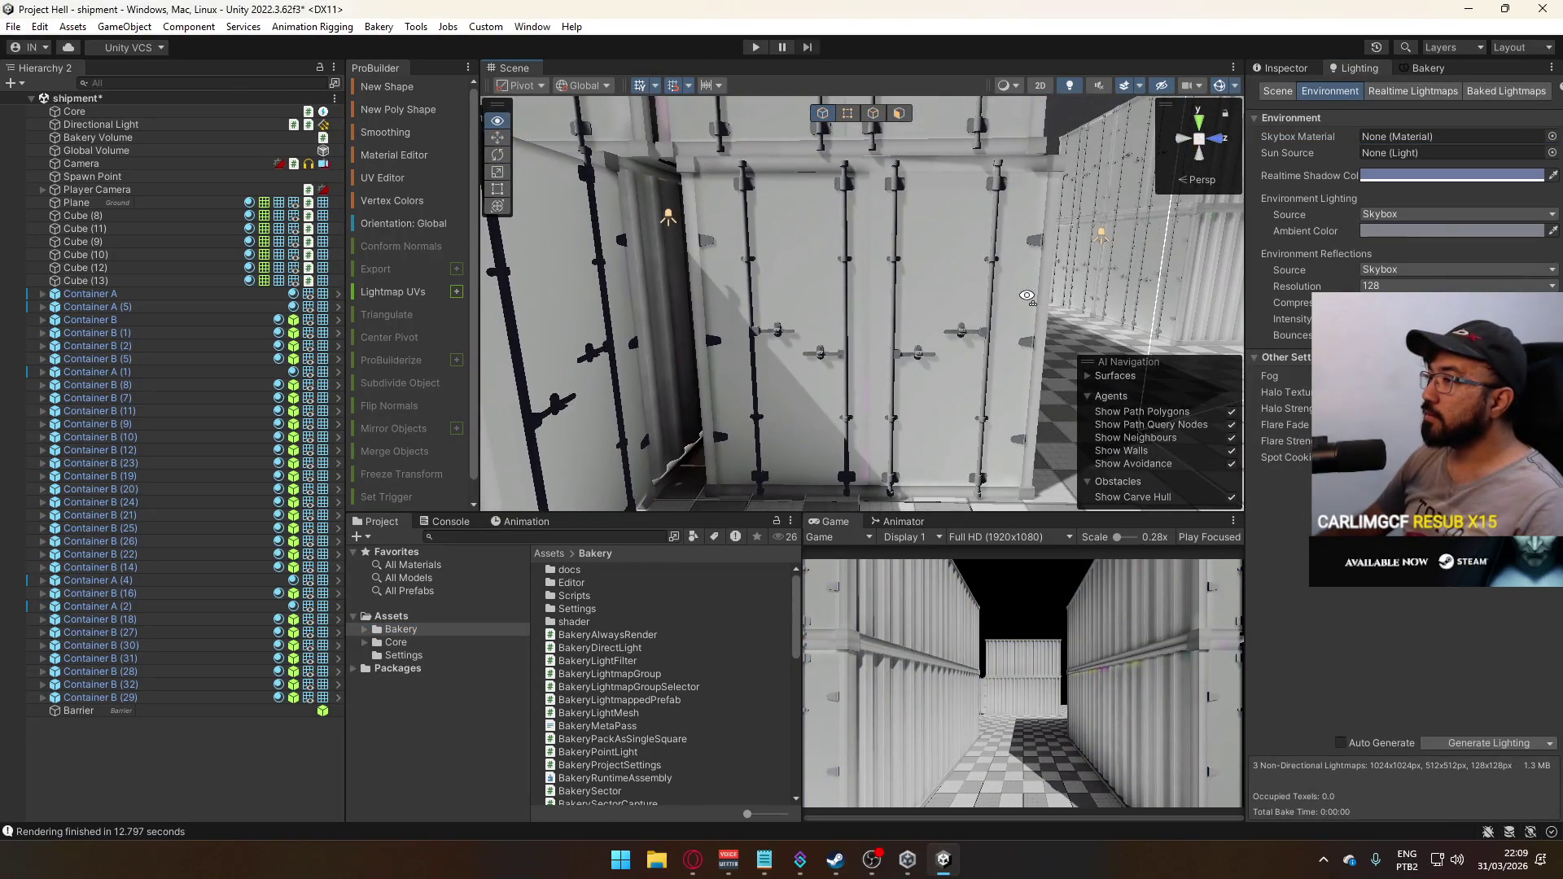
Select the Container Door Metals object and open its Container material
click(896, 181)
click(895, 181)
click(1280, 68)
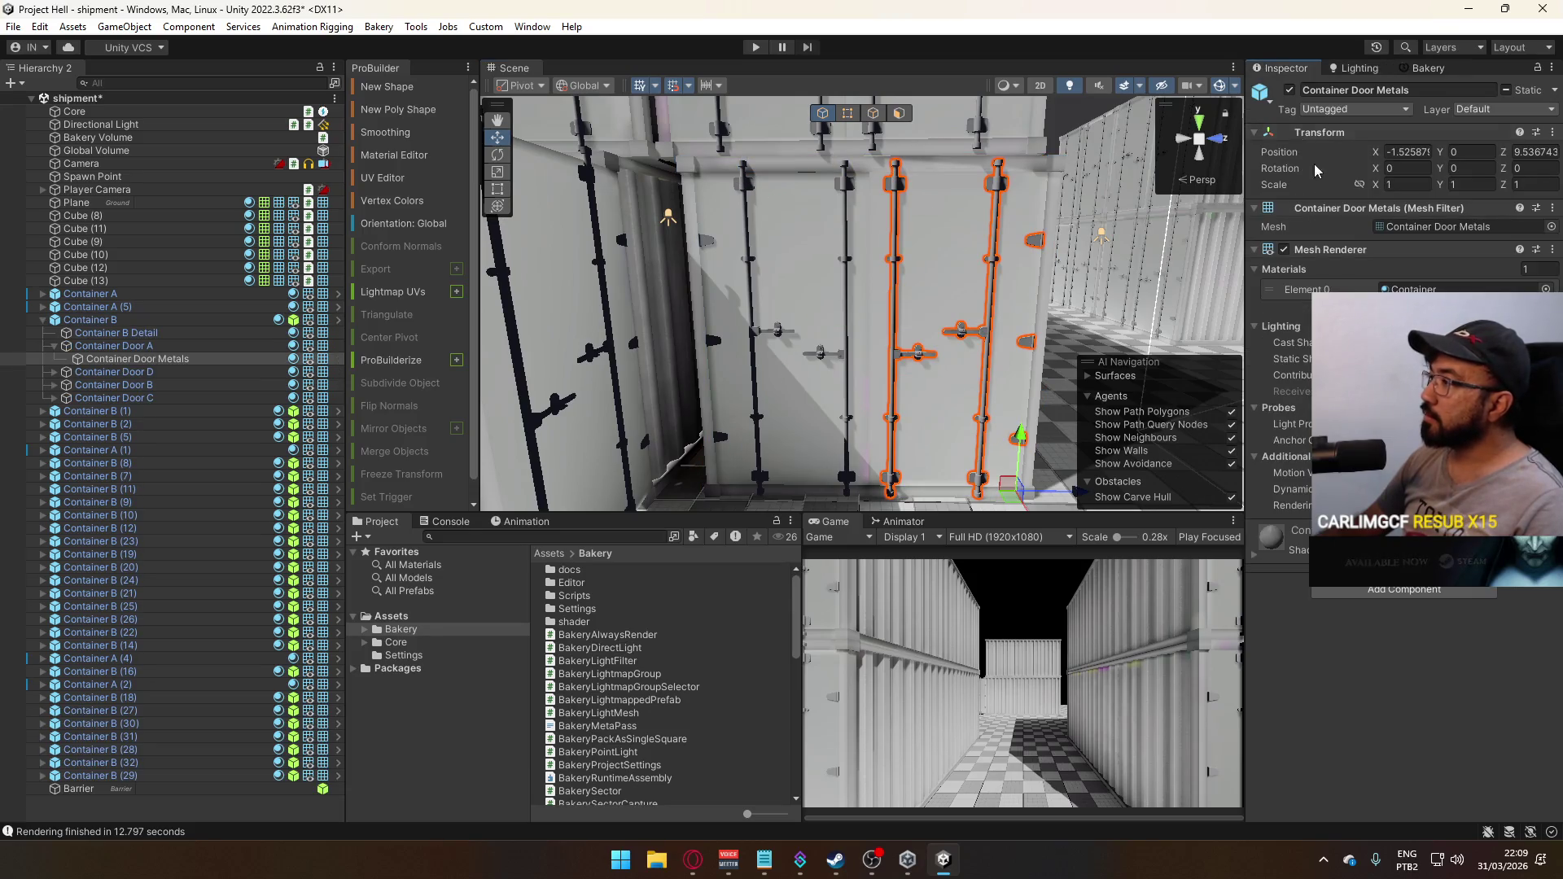
click(1420, 289)
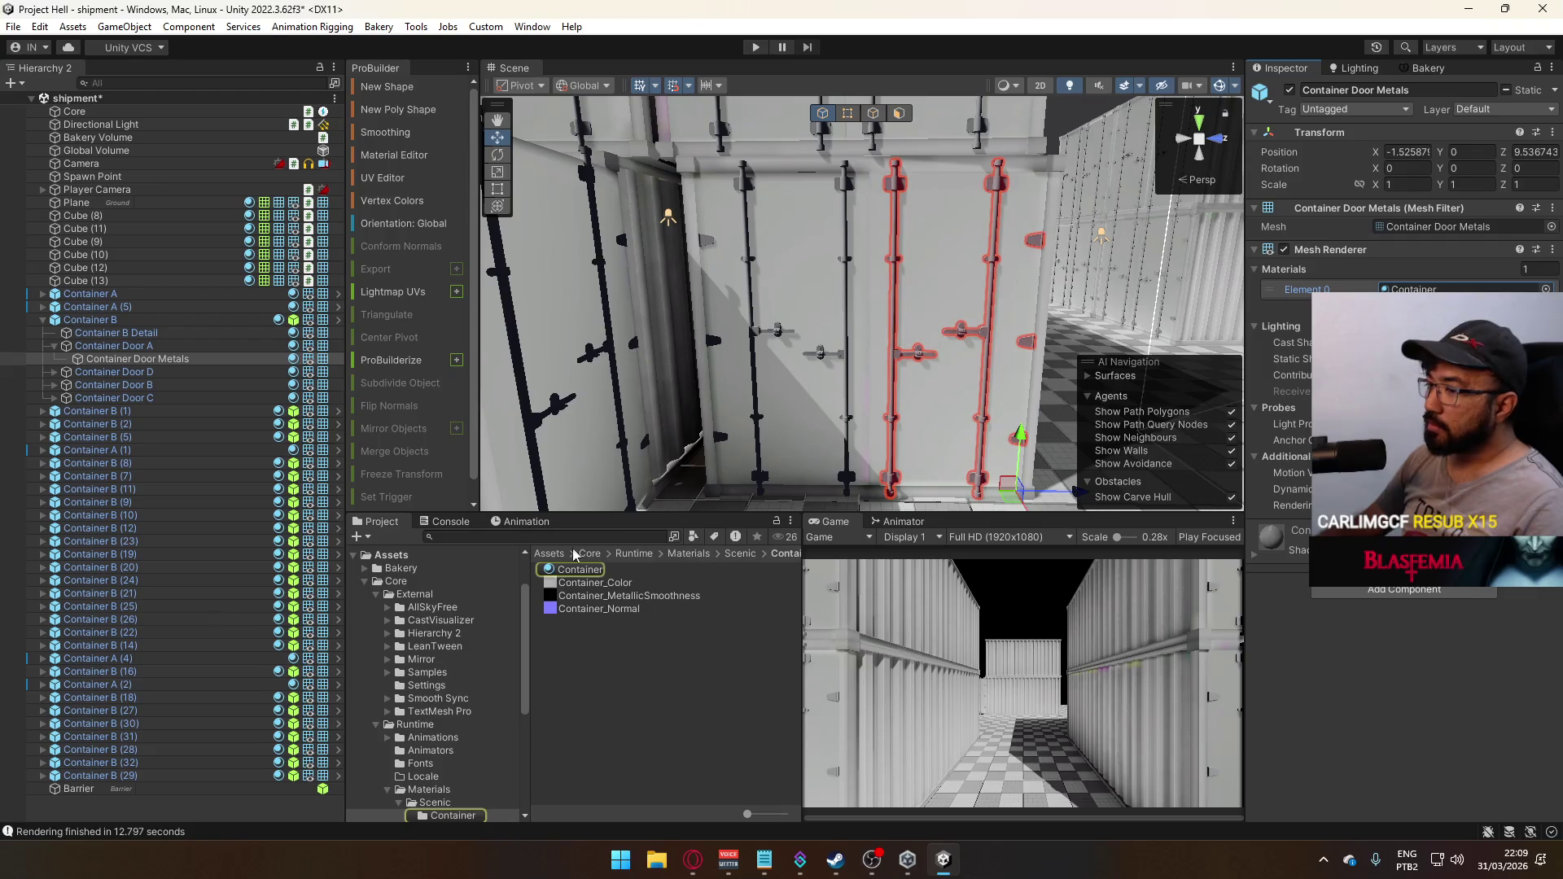
double_click(1420, 290)
Switch the Container material's shader to BakeryURPLit, then to BakeryURPSHGraph_Subtractive
click(1423, 106)
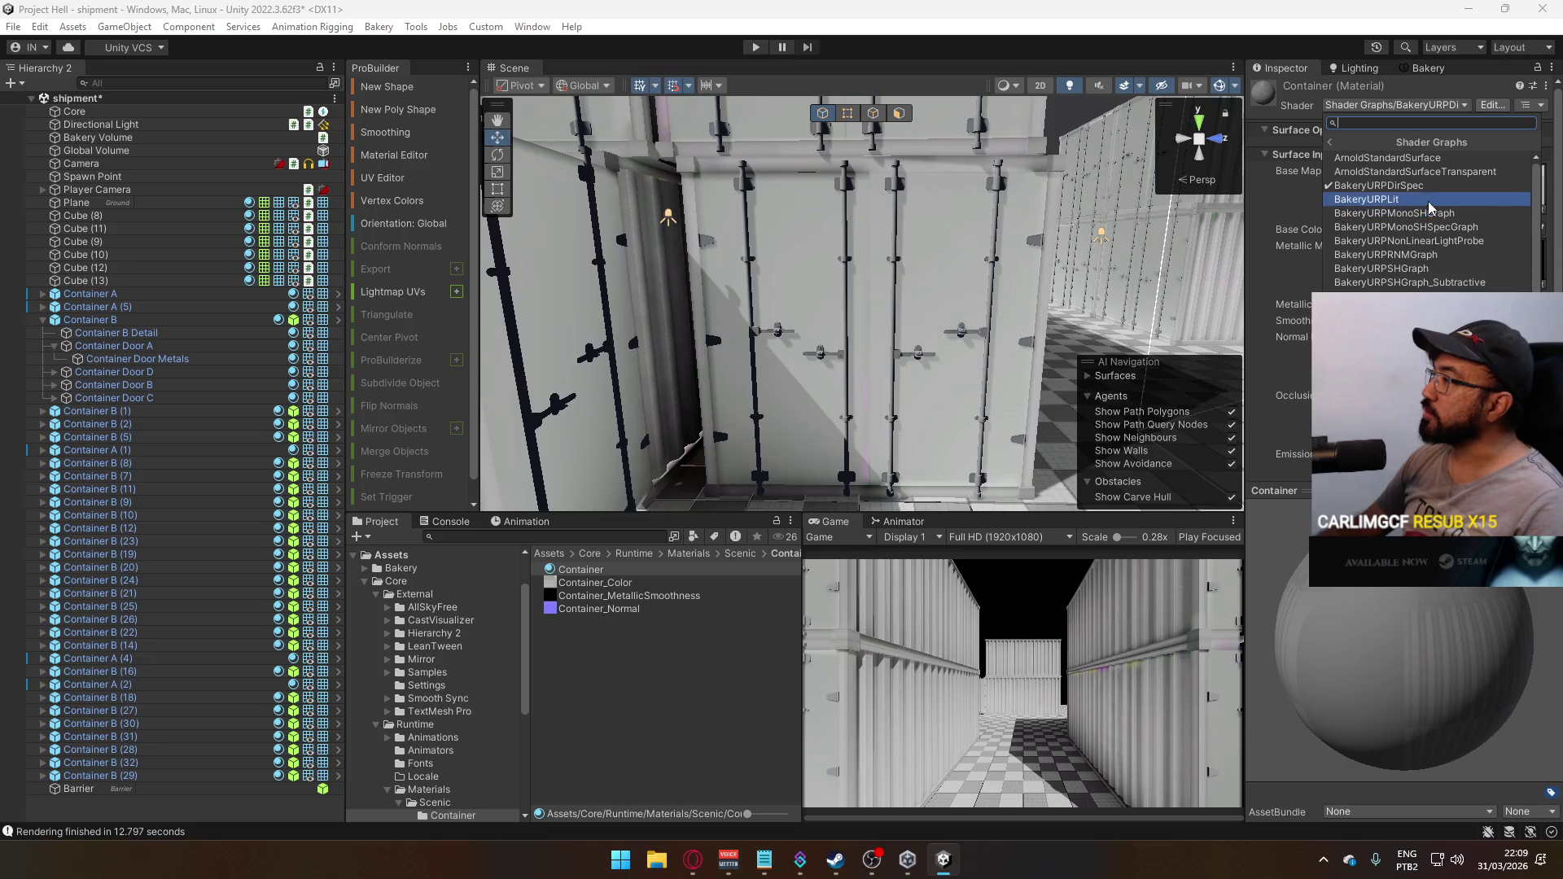
click(1415, 199)
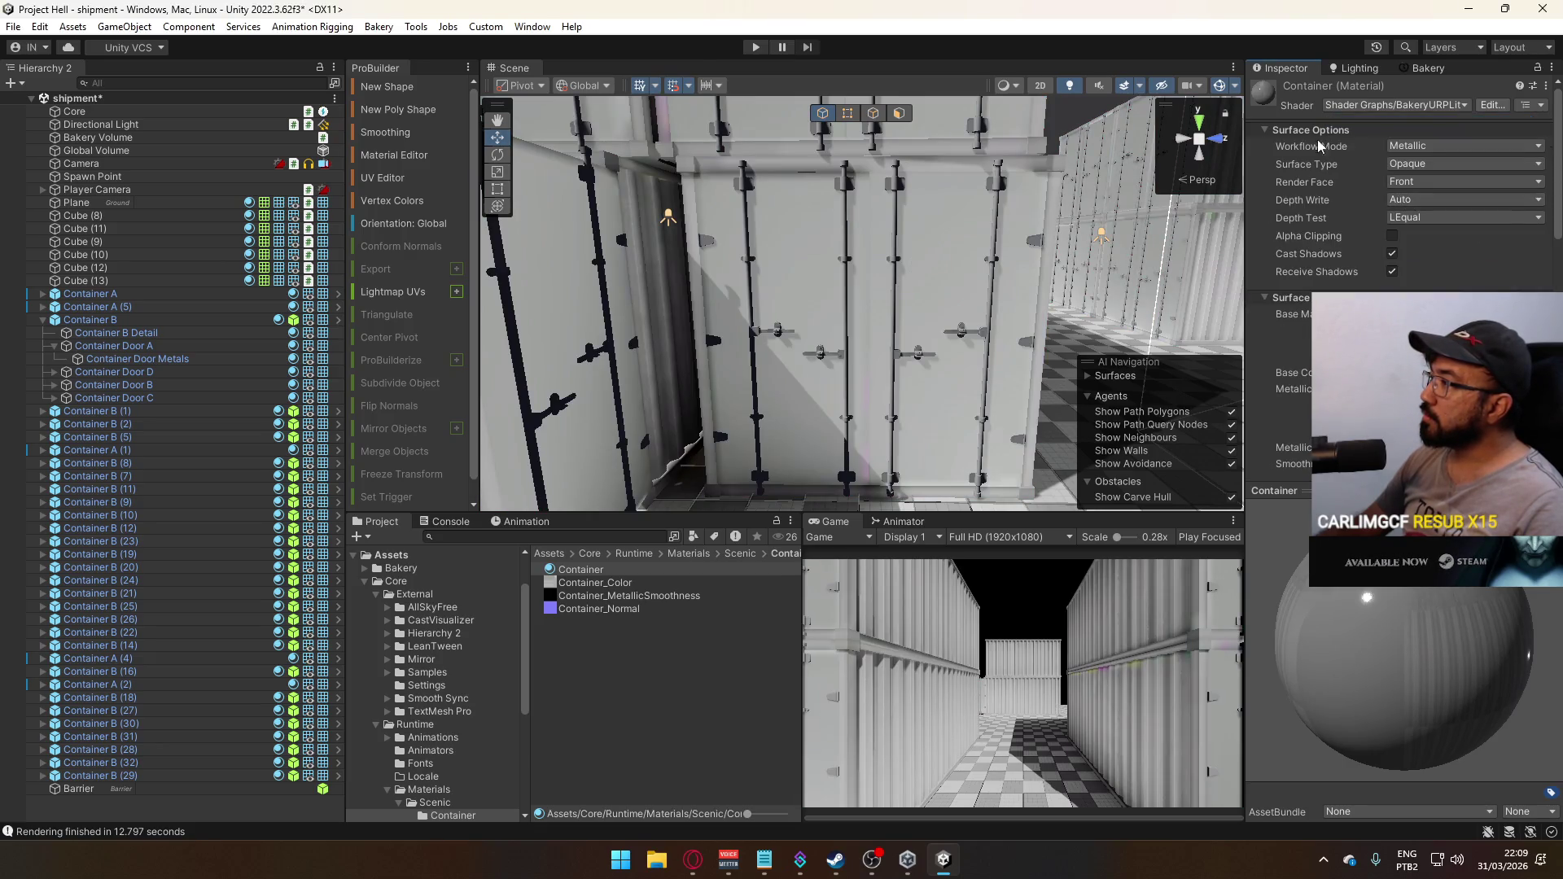
click(1394, 105)
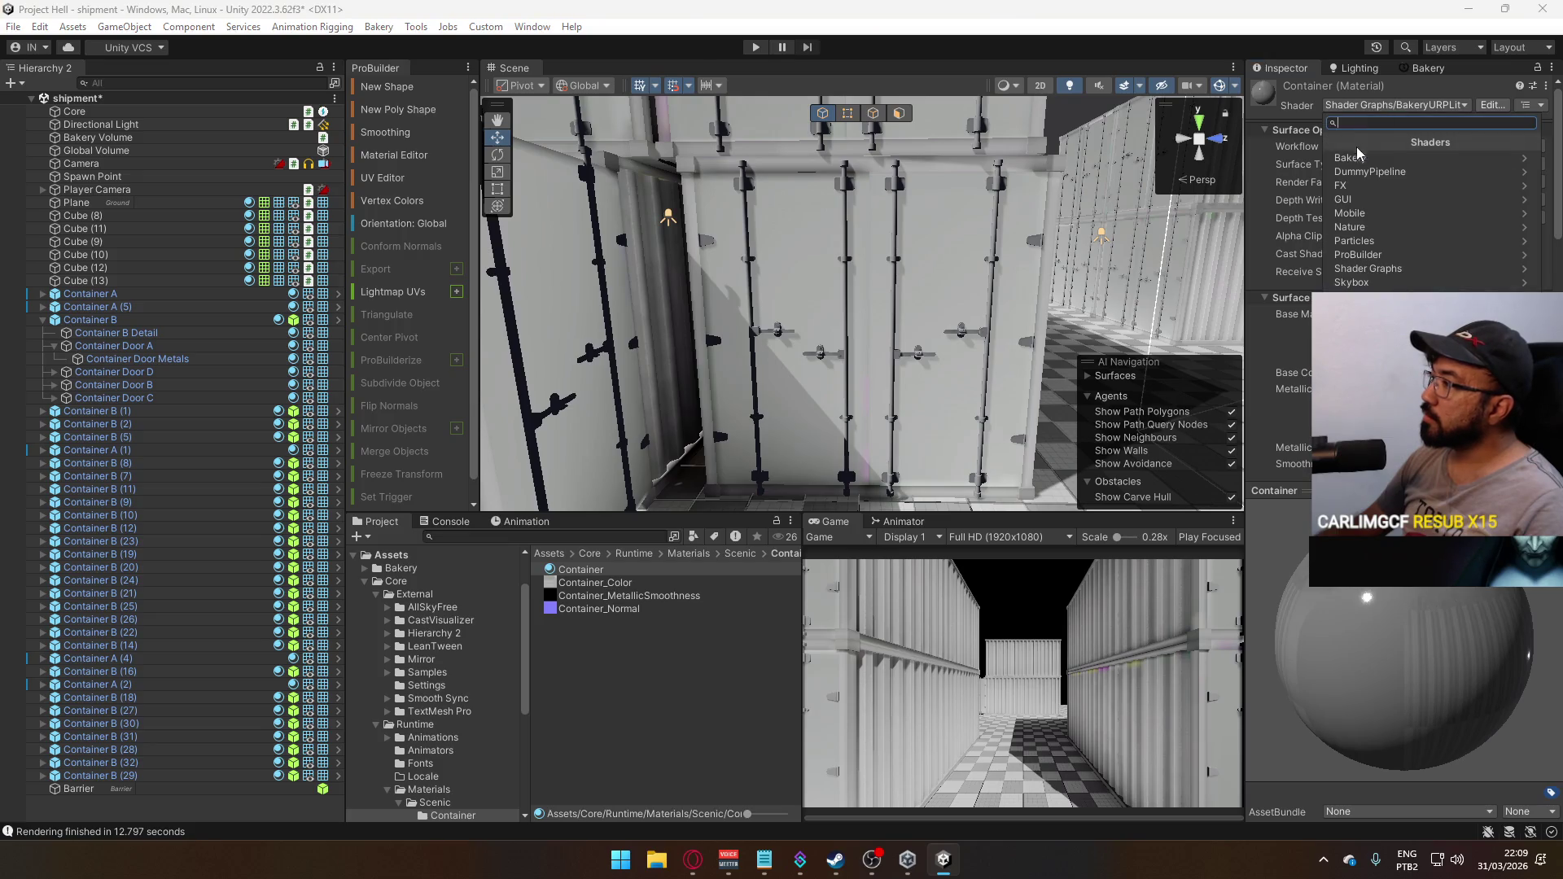
click(1380, 268)
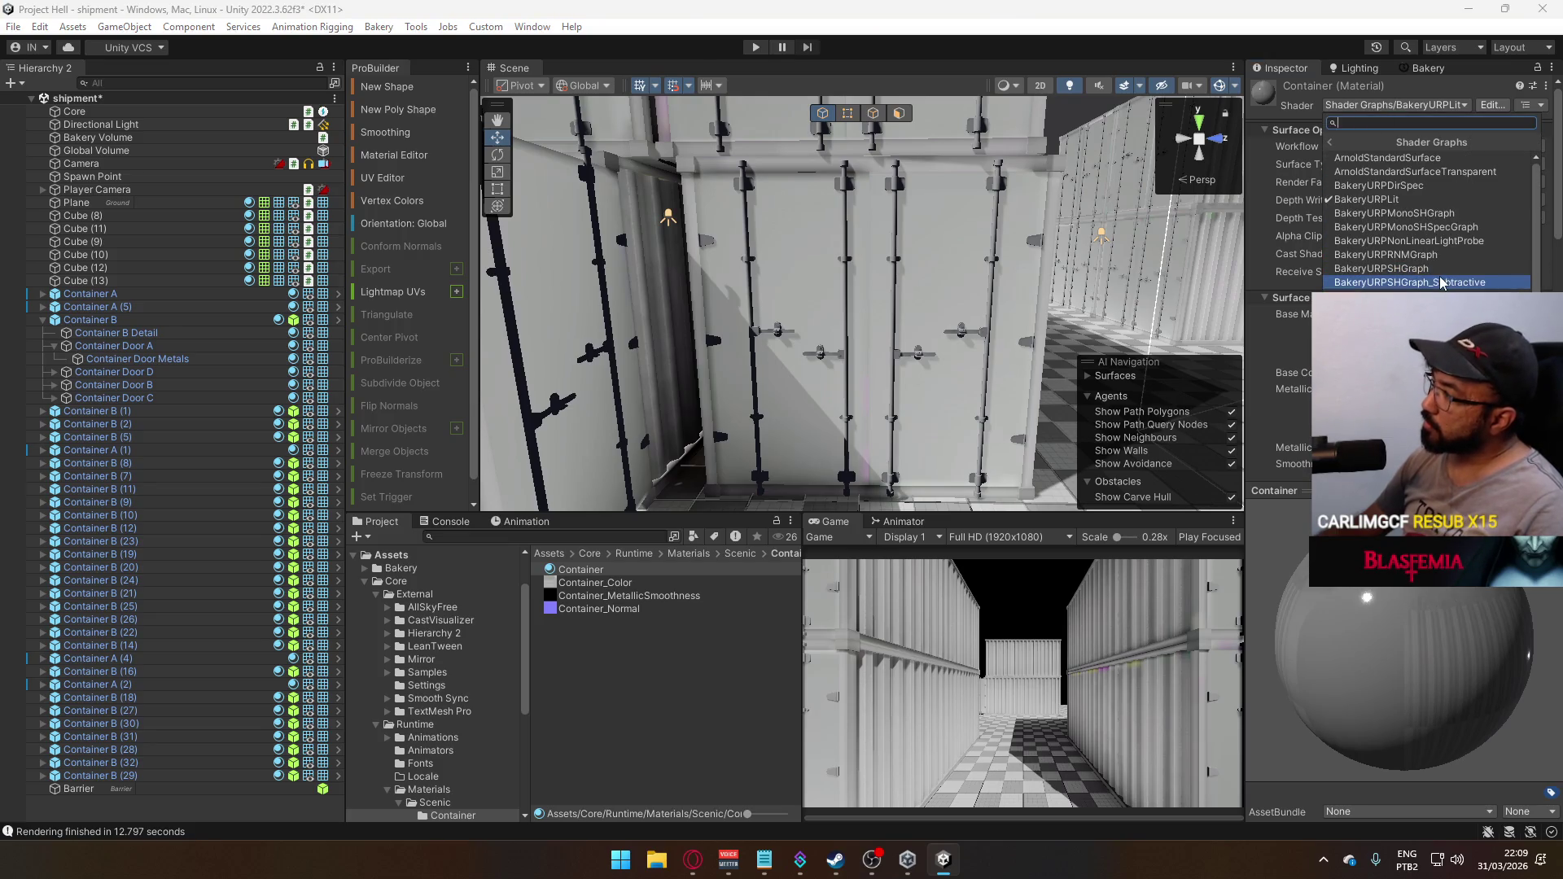
click(1441, 282)
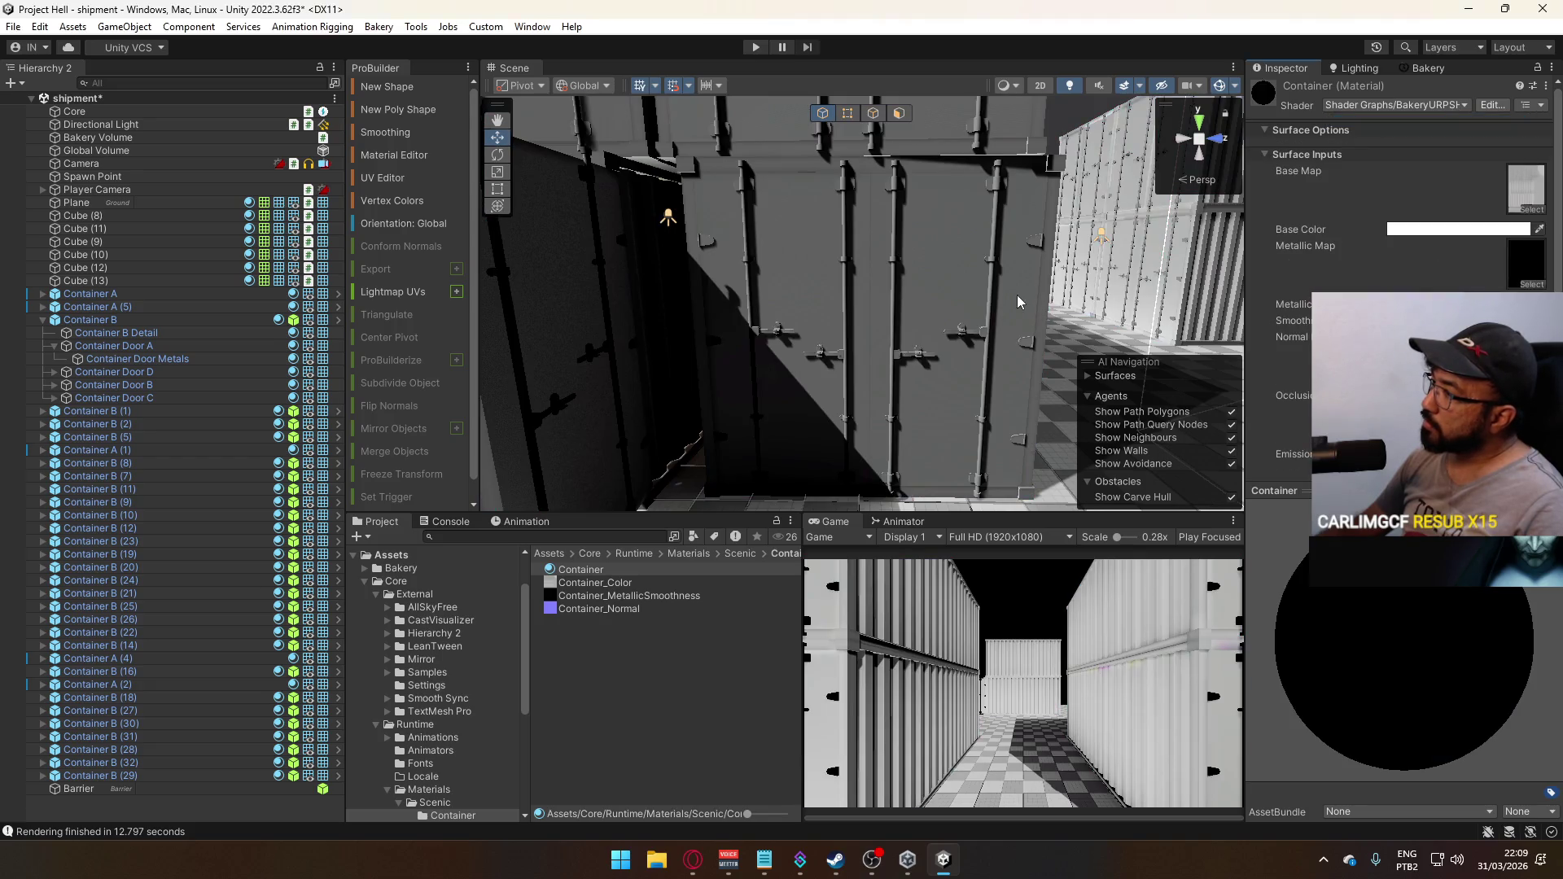
Fly back out over the container yard and select the ground Plane
drag(1018, 301, 1114, 338)
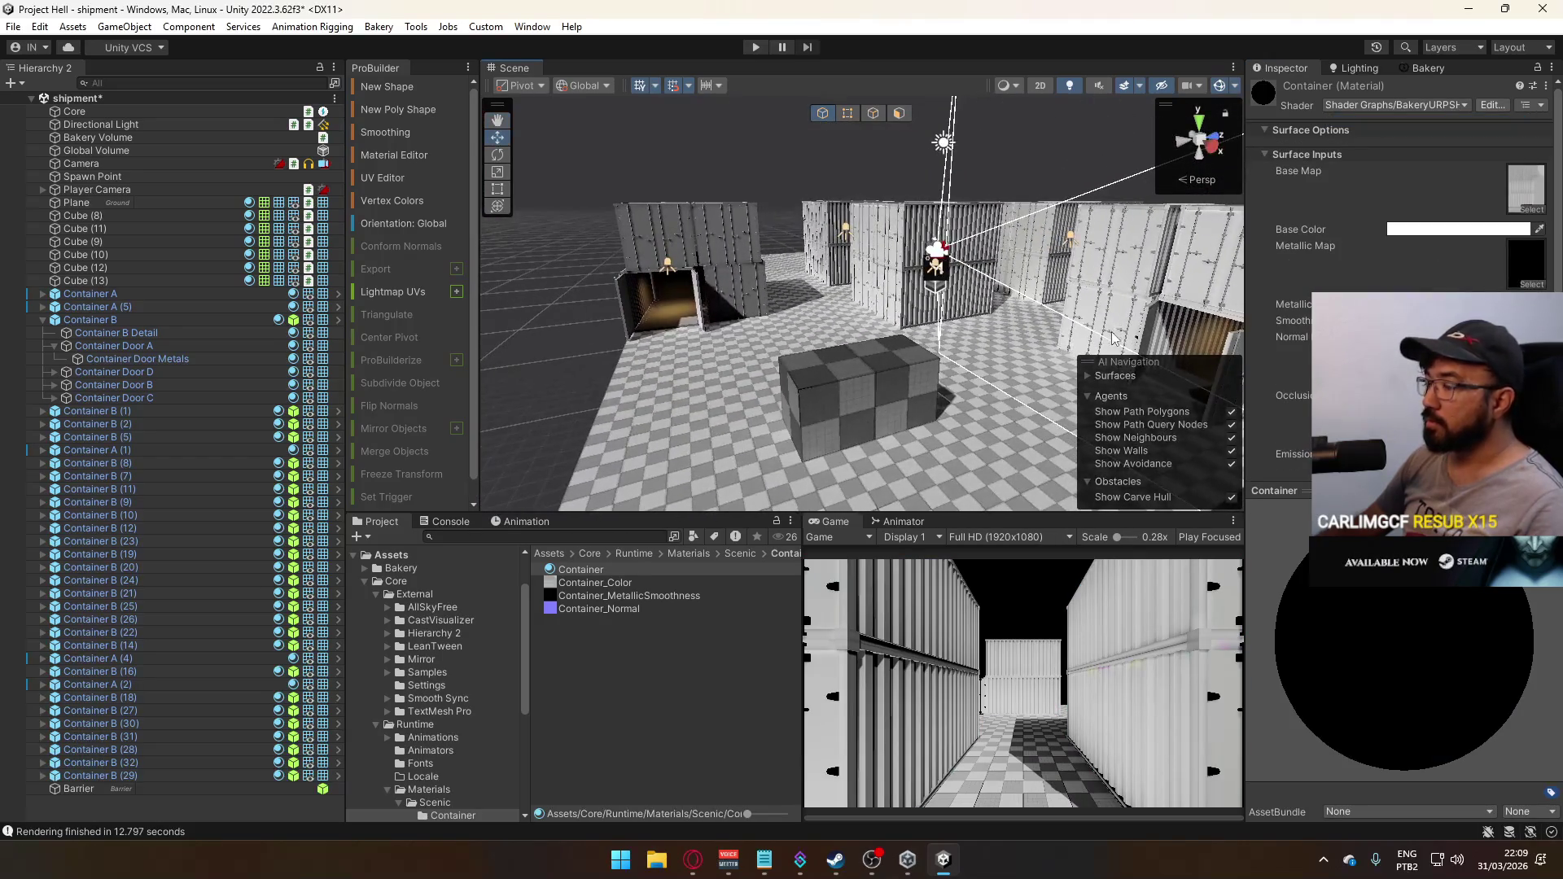
drag(863, 281, 862, 379)
click(1211, 261)
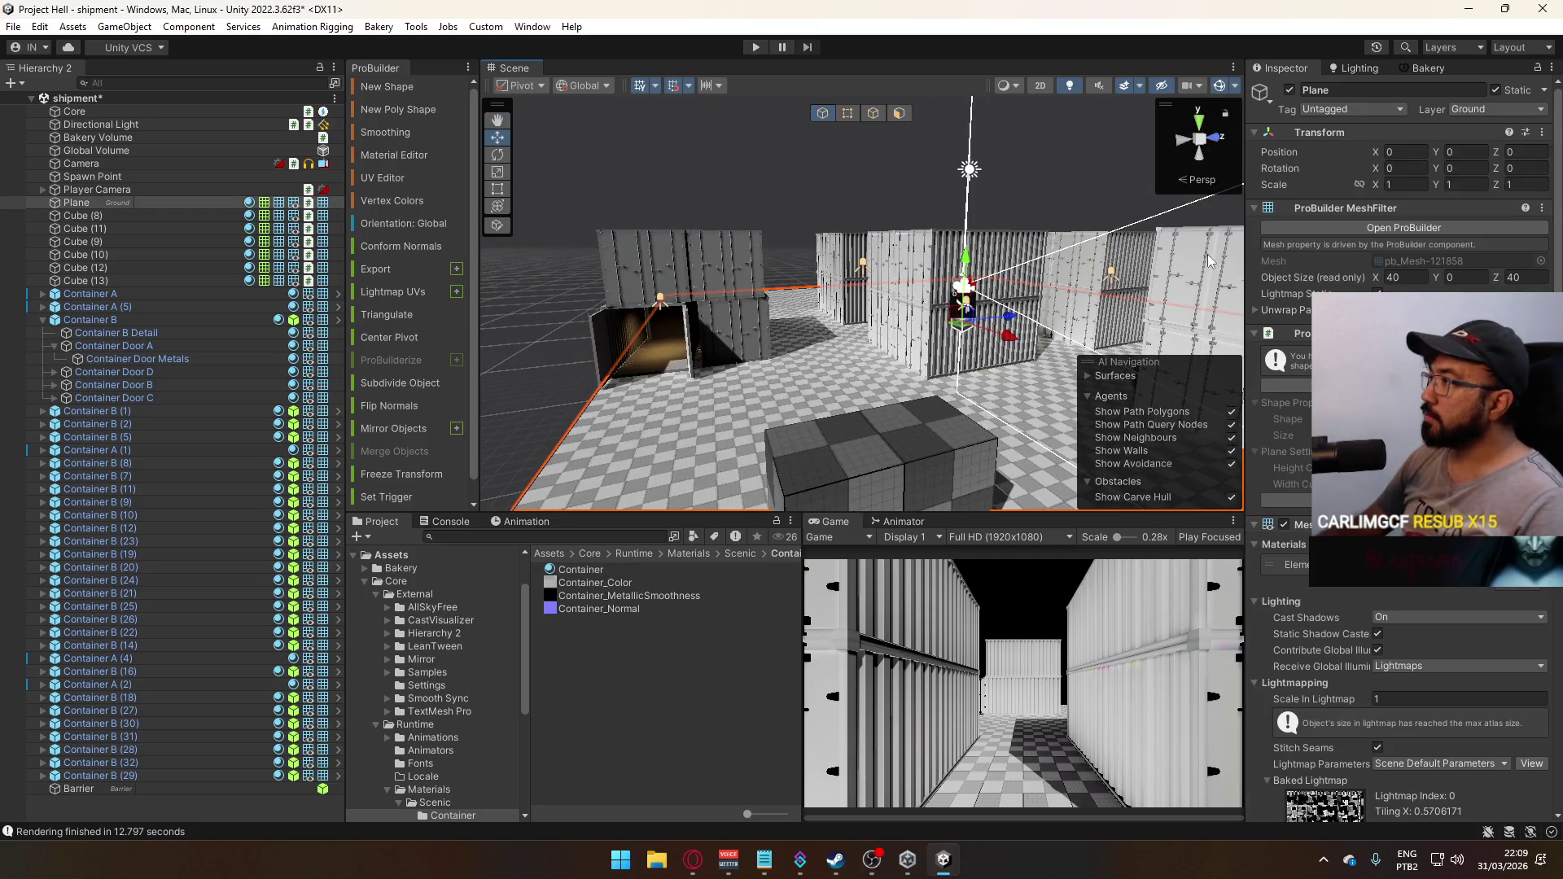
Find the plane's Grid Checkers material and switch its shader to Shader Graphs > BakeryURPSHGraph
click(1400, 564)
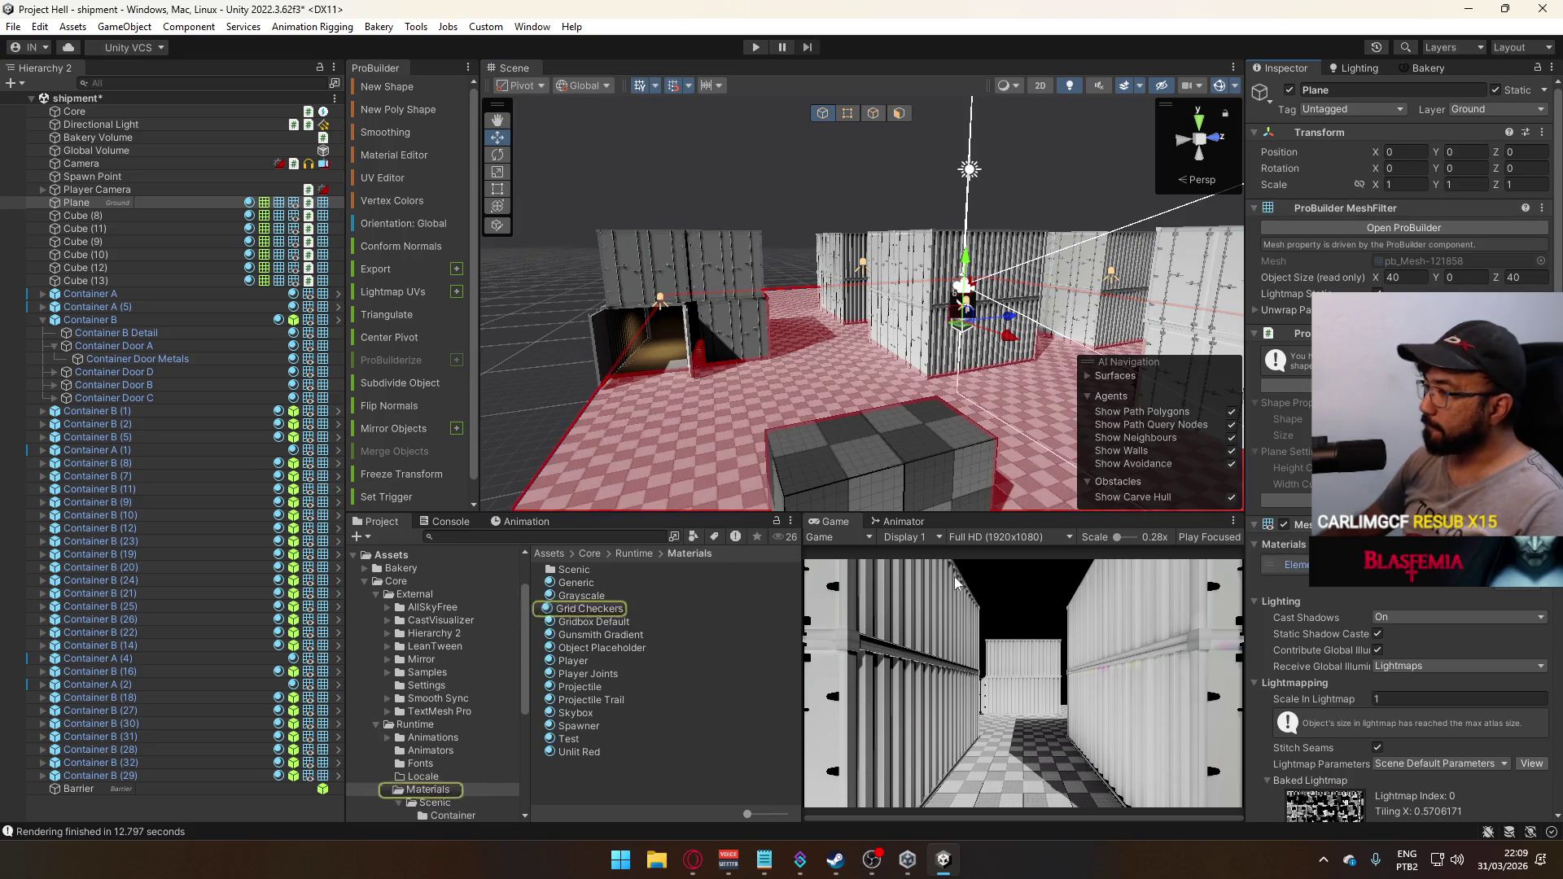
click(533, 27)
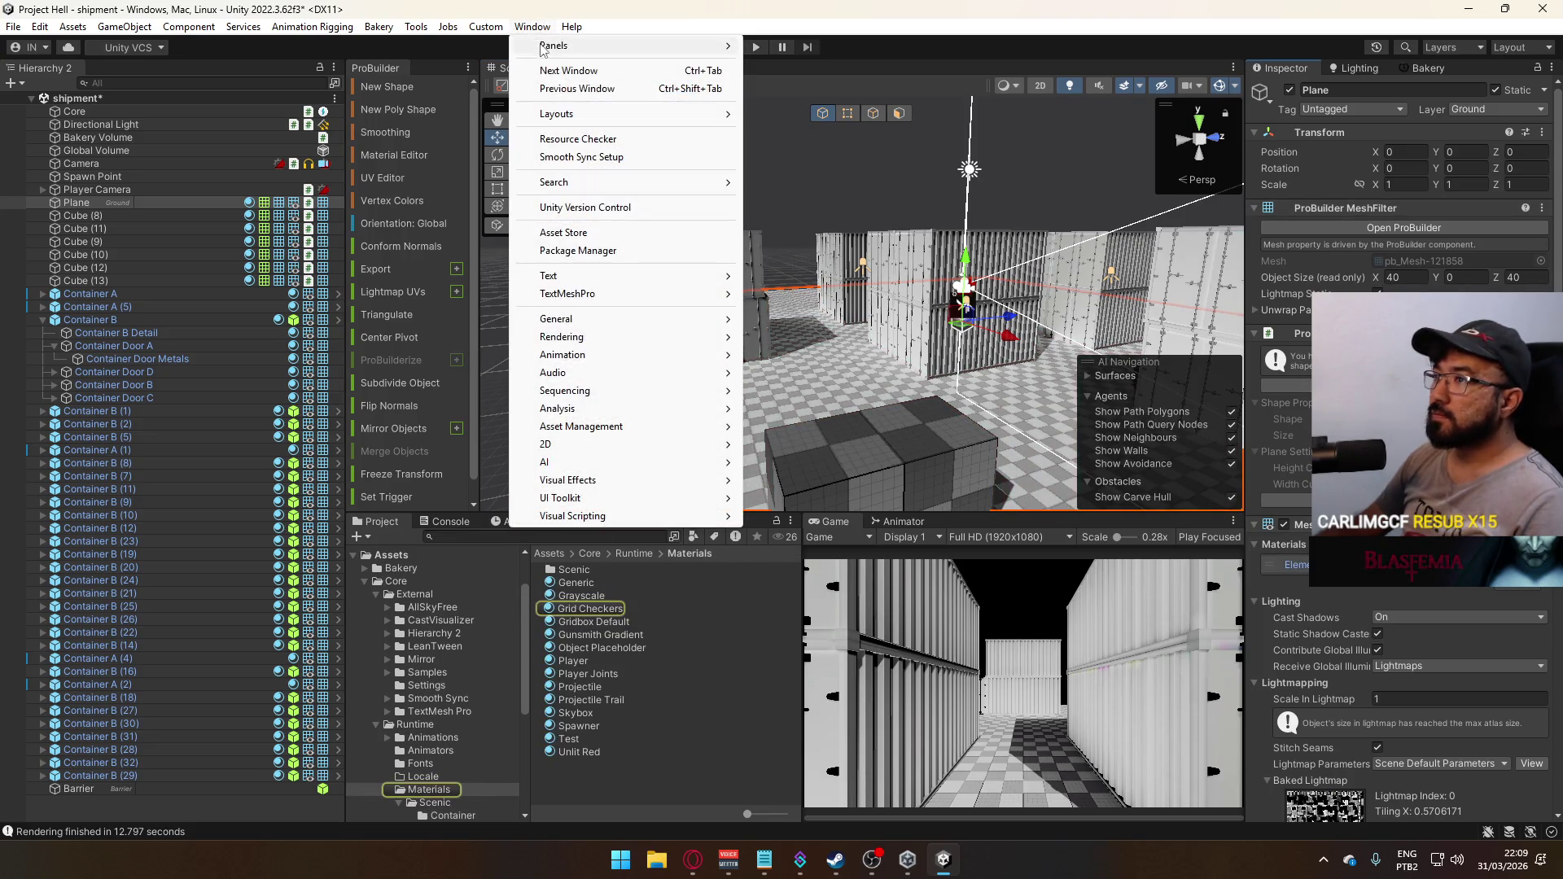
click(591, 609)
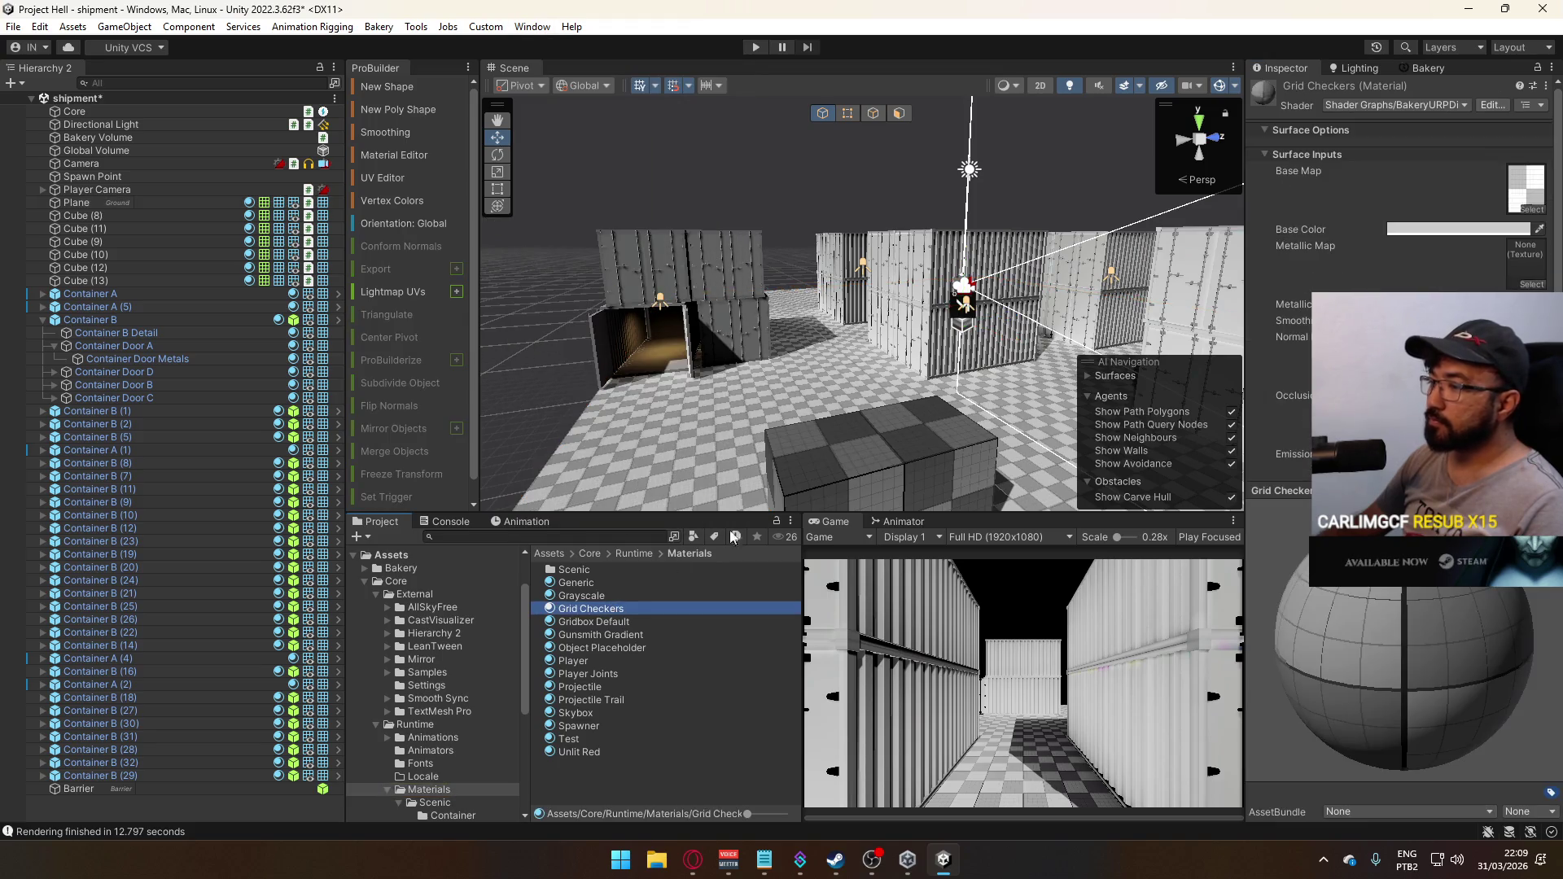
click(1395, 105)
click(1415, 269)
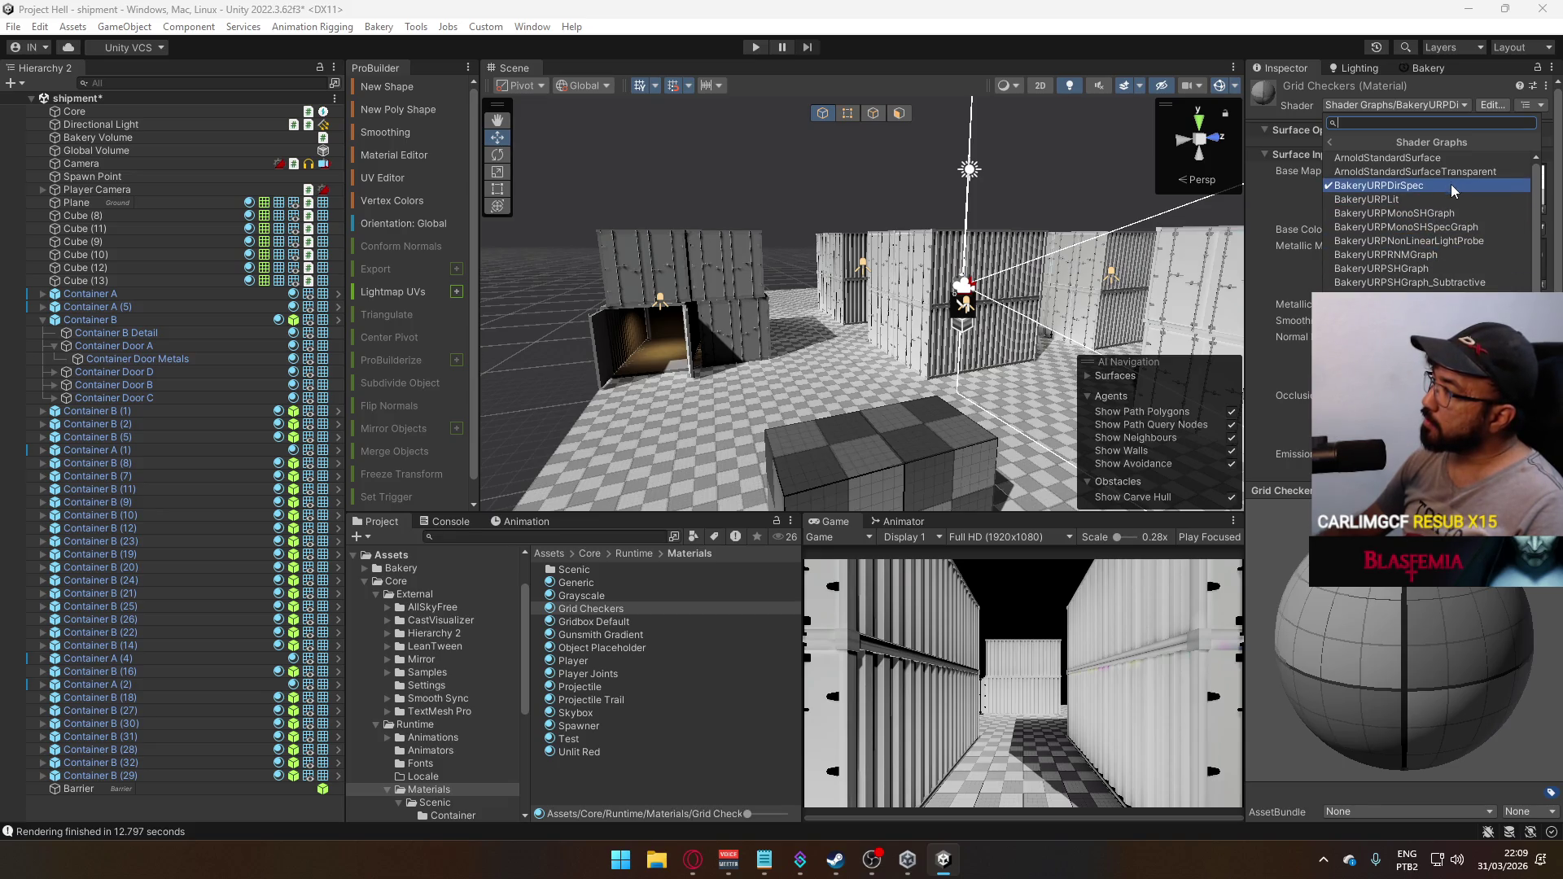
click(1434, 268)
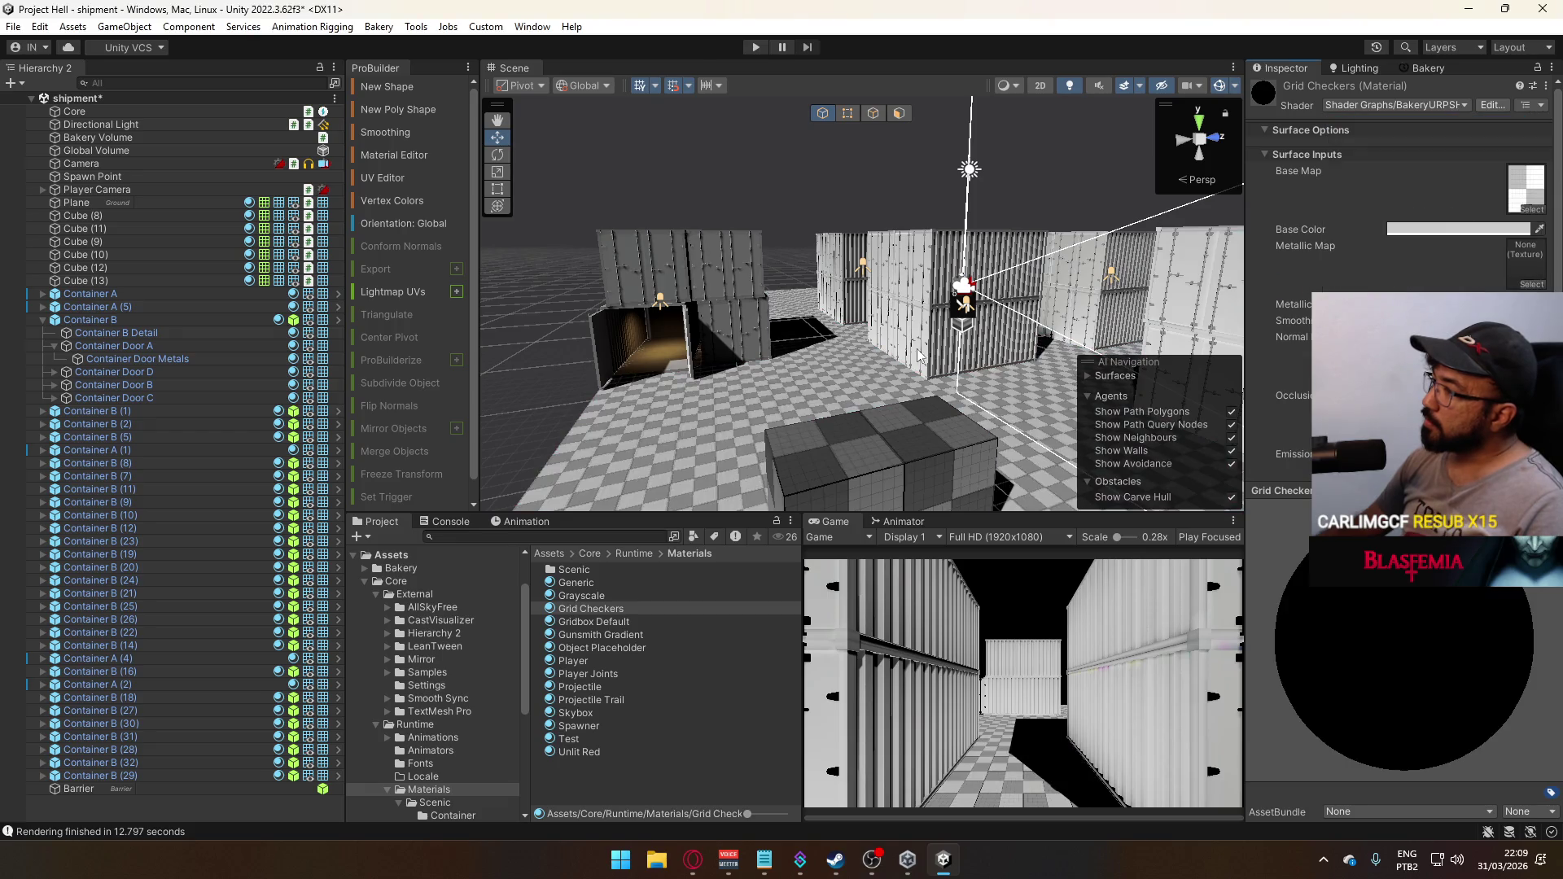
click(1036, 336)
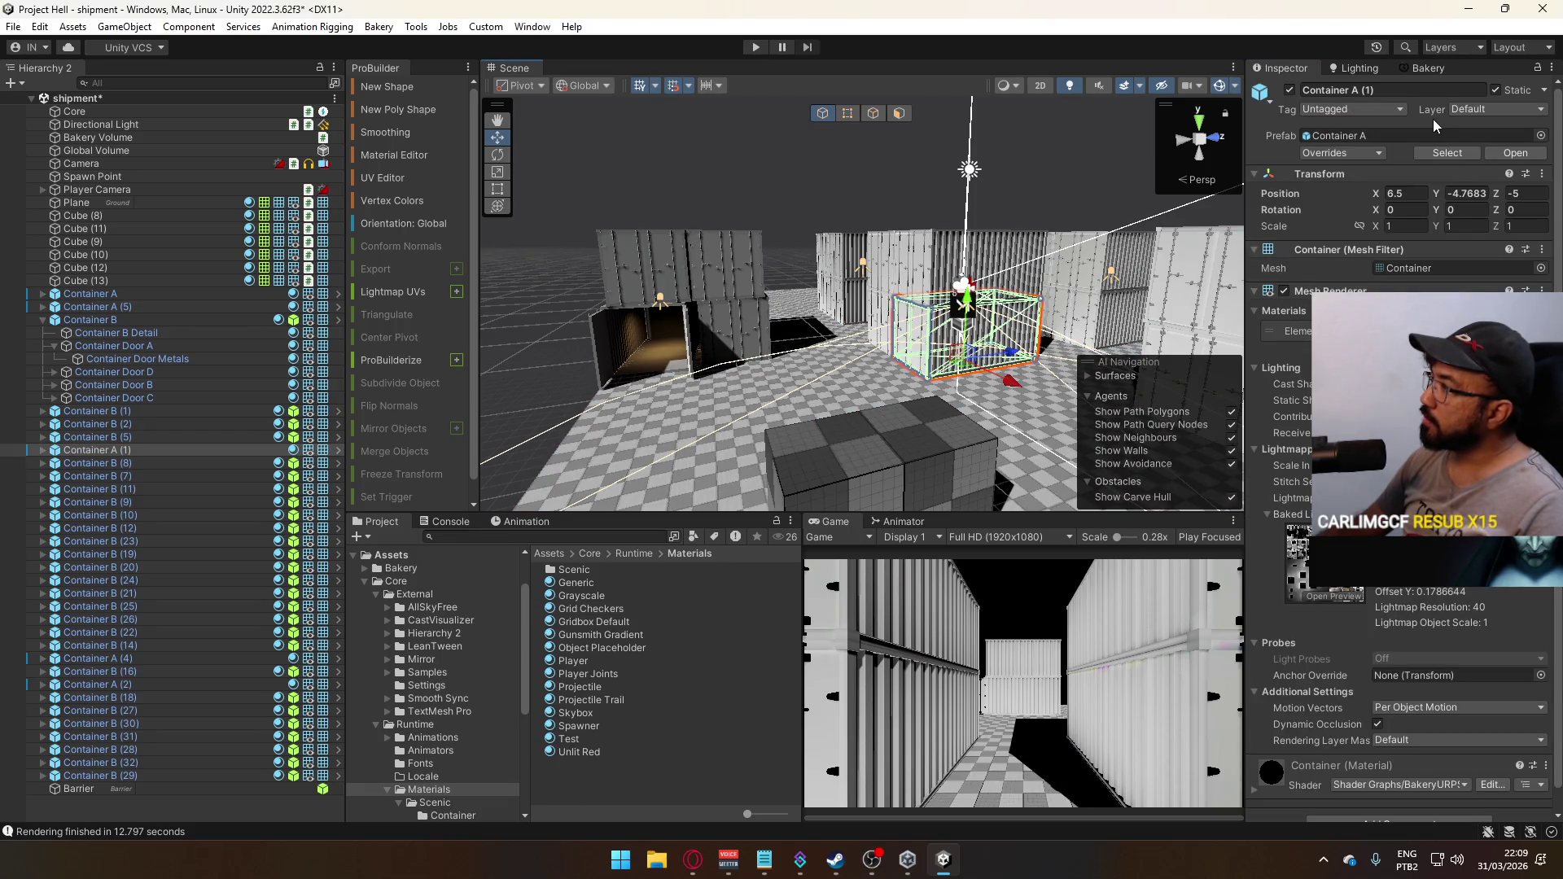
Give the Container material the Bakery SH shader graph and view the containers up close
double_click(1414, 331)
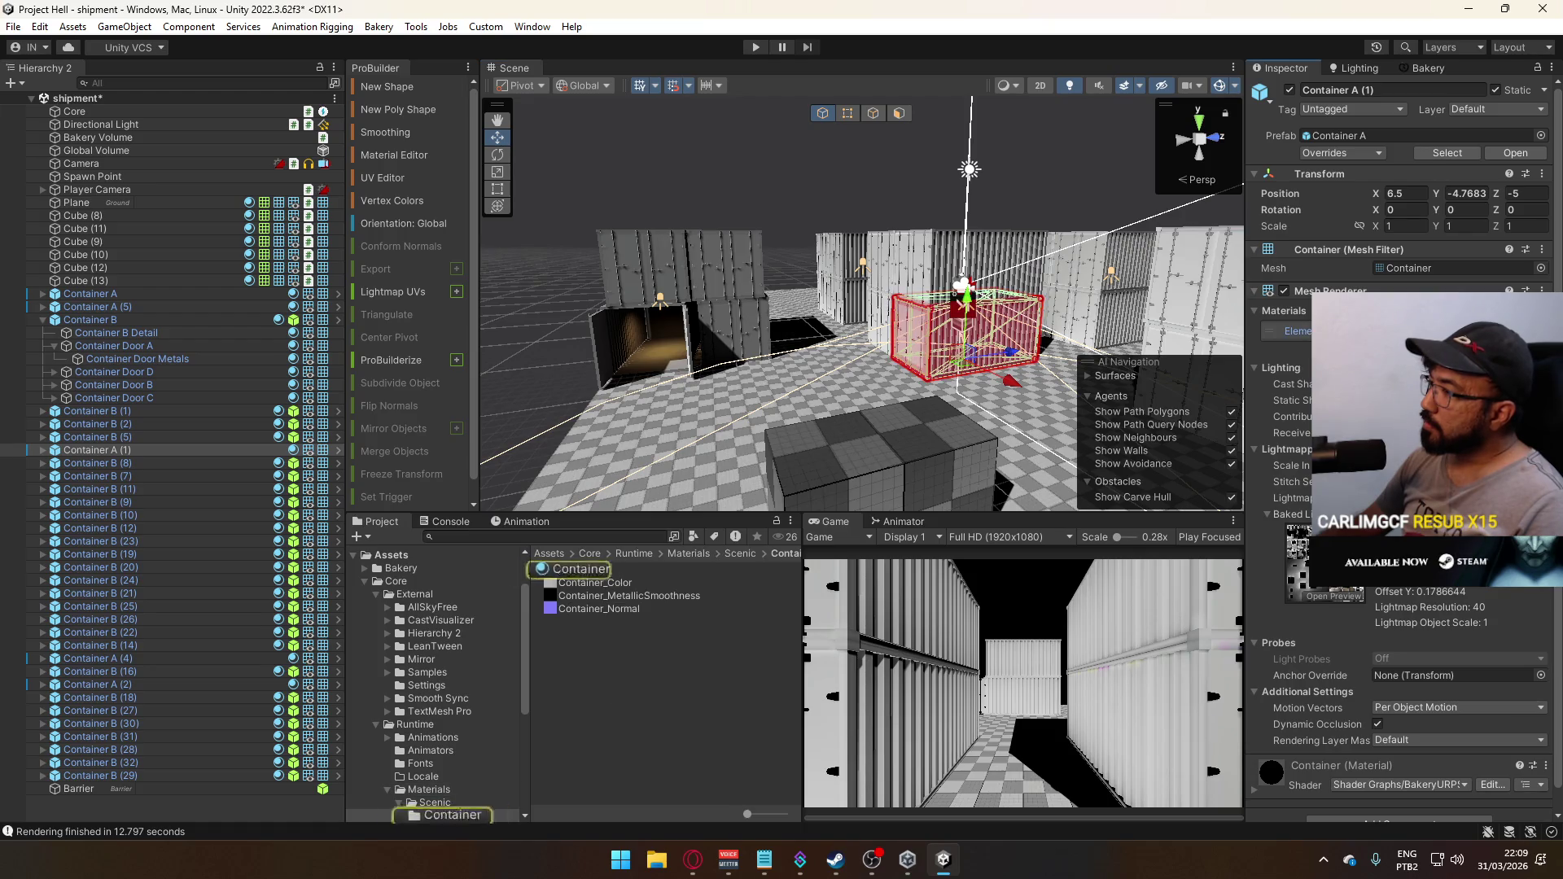
click(1416, 111)
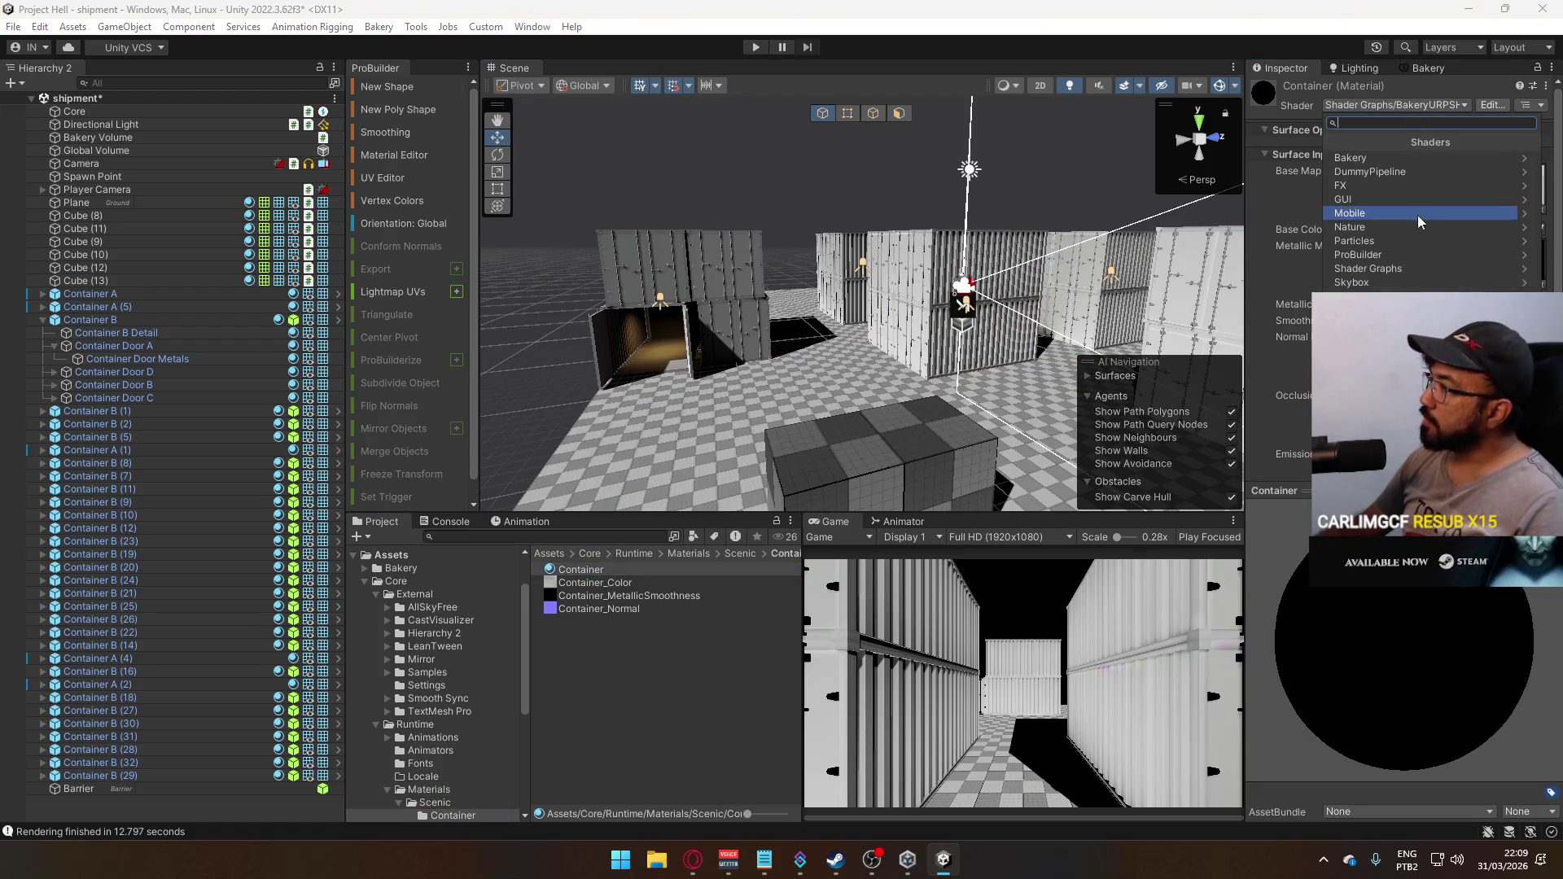
click(1392, 267)
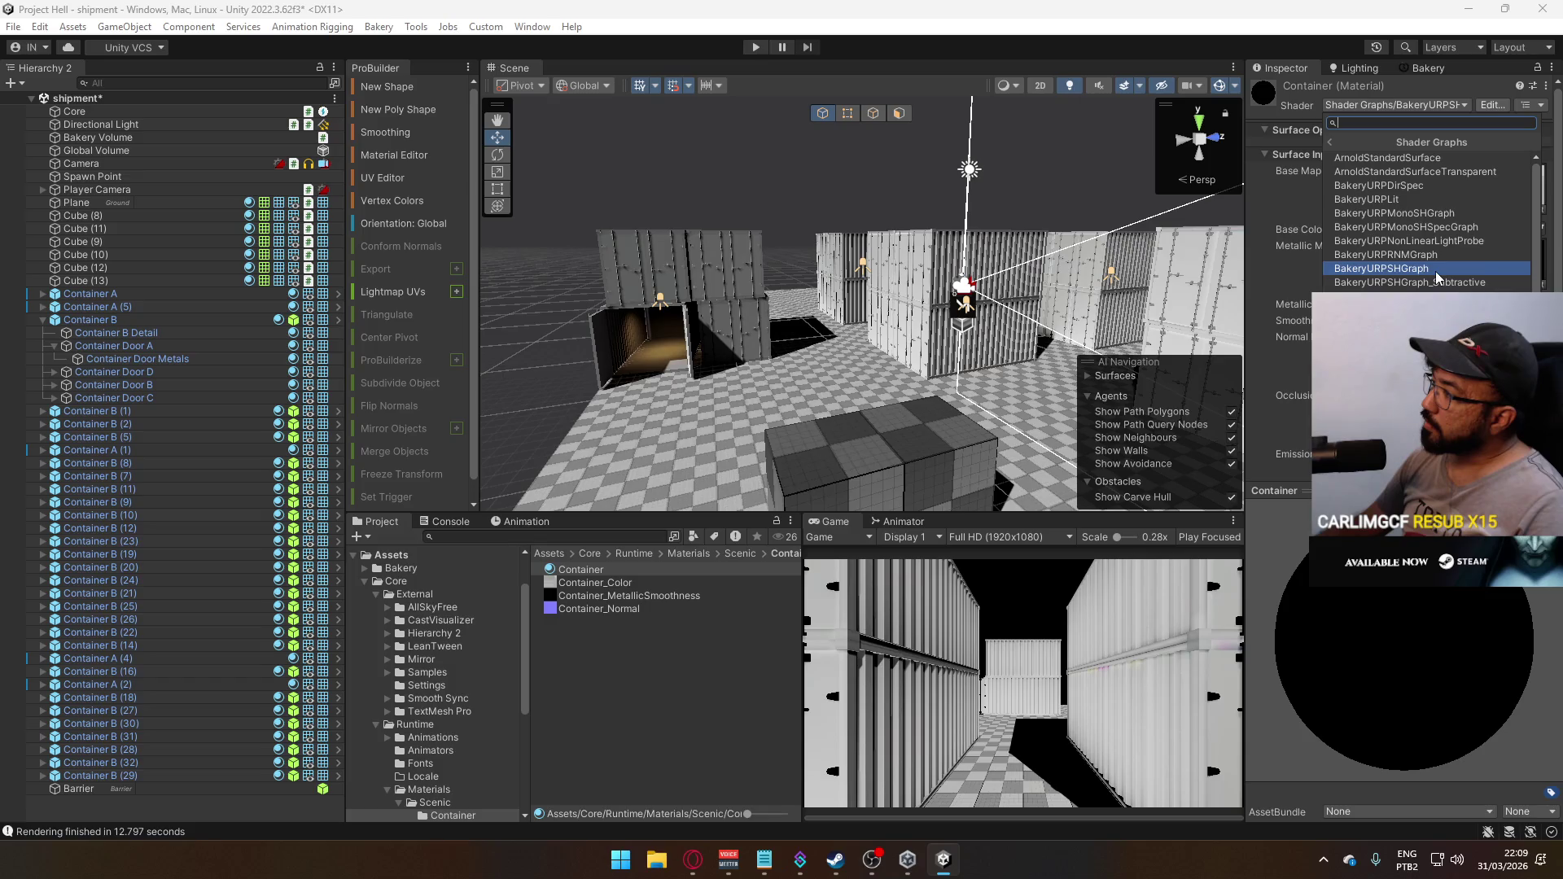
key(Return)
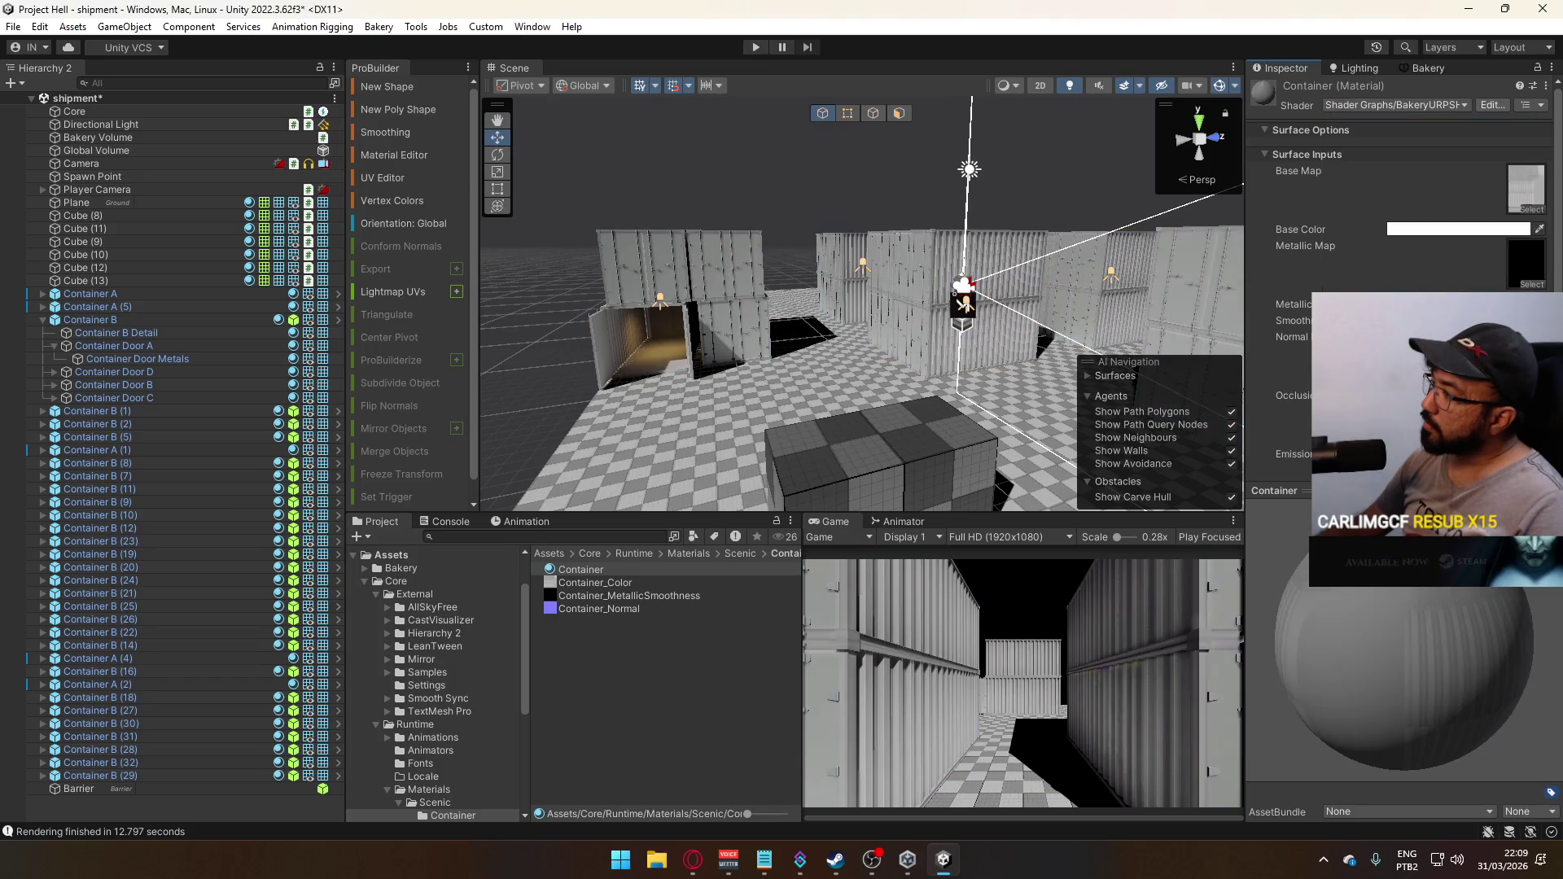
scroll(1396, 245, down, 3)
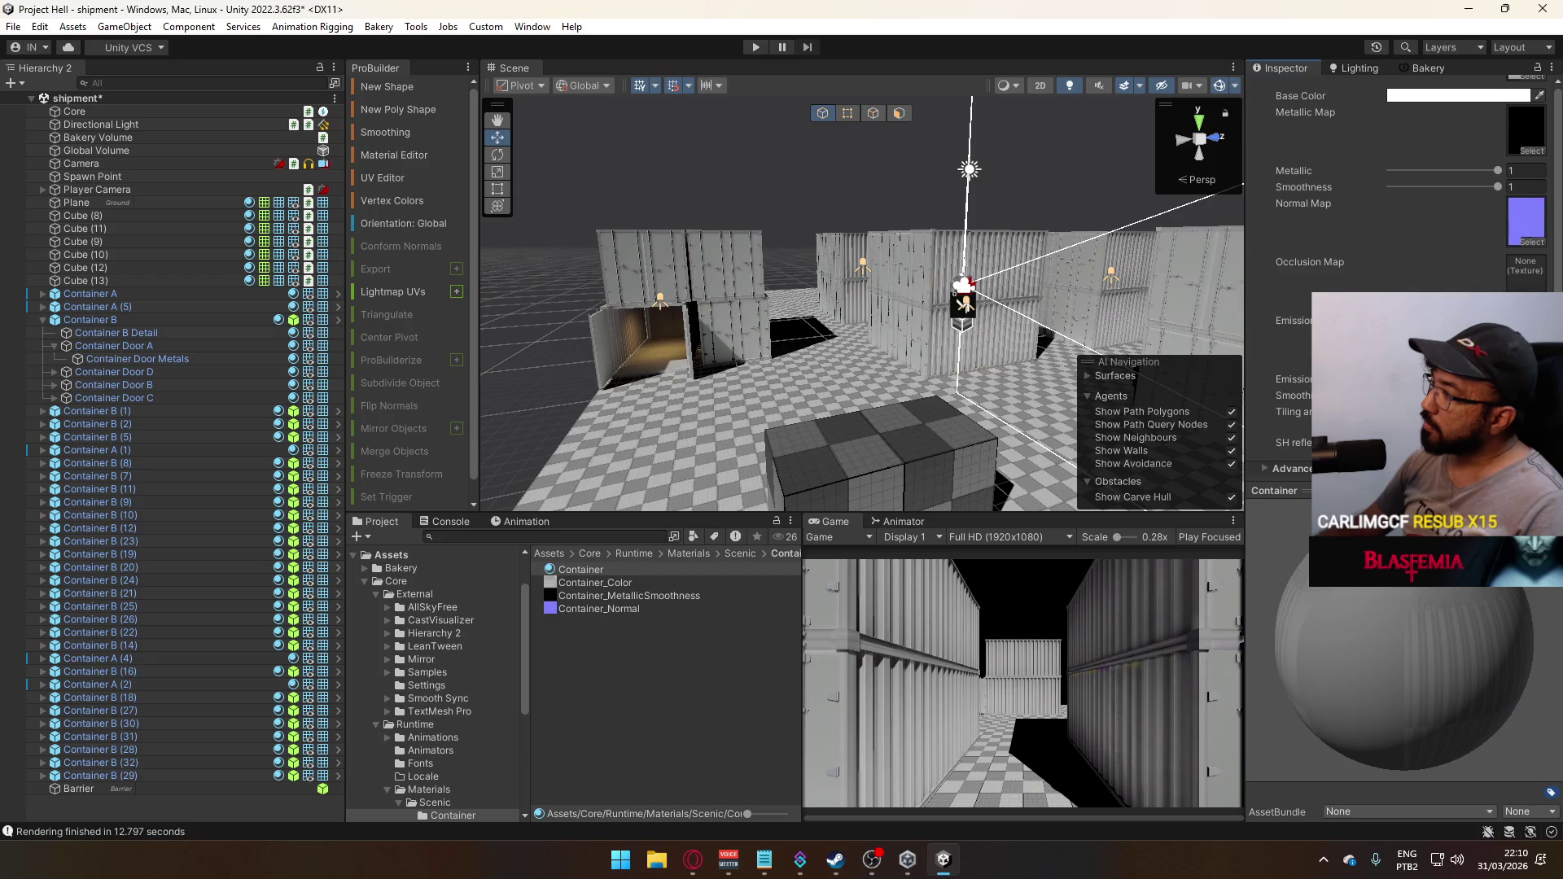
key(w)
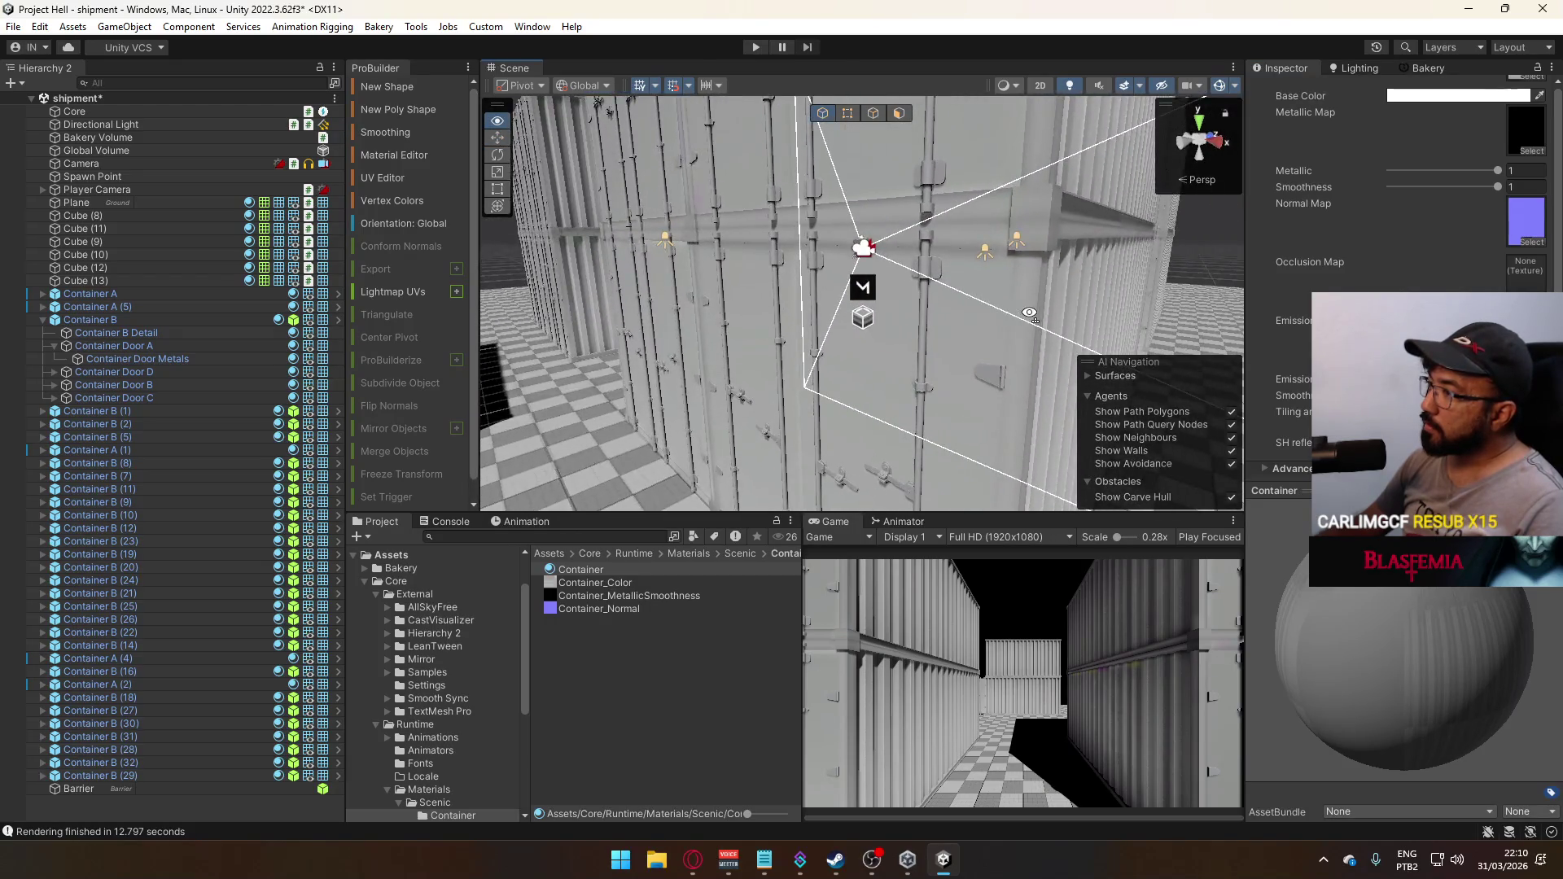
scroll(1397, 204, up, 3)
click(1386, 105)
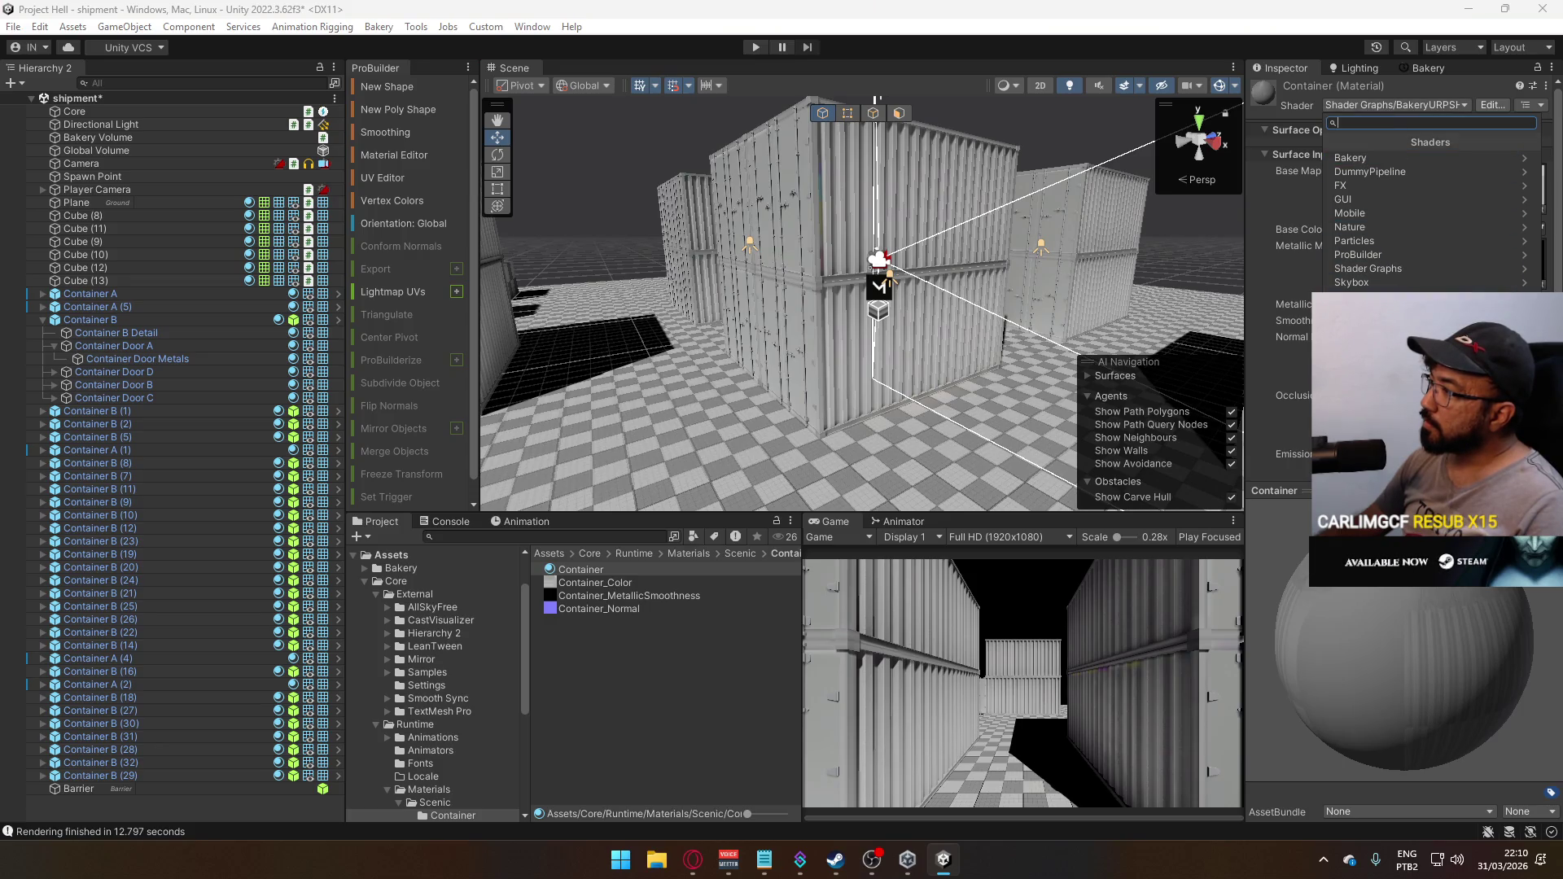
click(1395, 269)
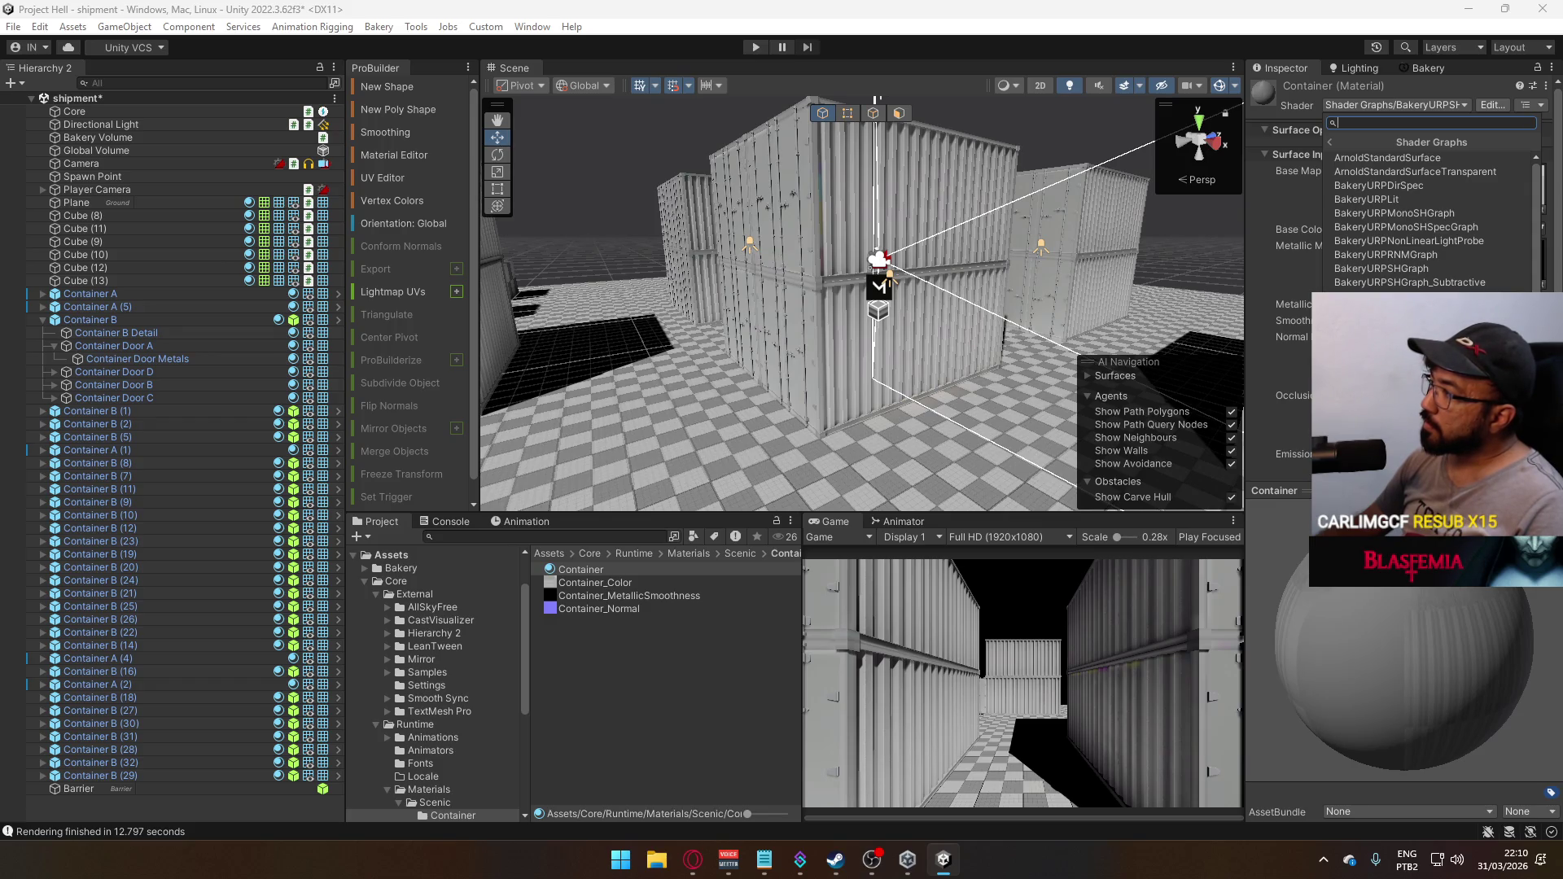
drag(939, 310, 910, 324)
click(534, 27)
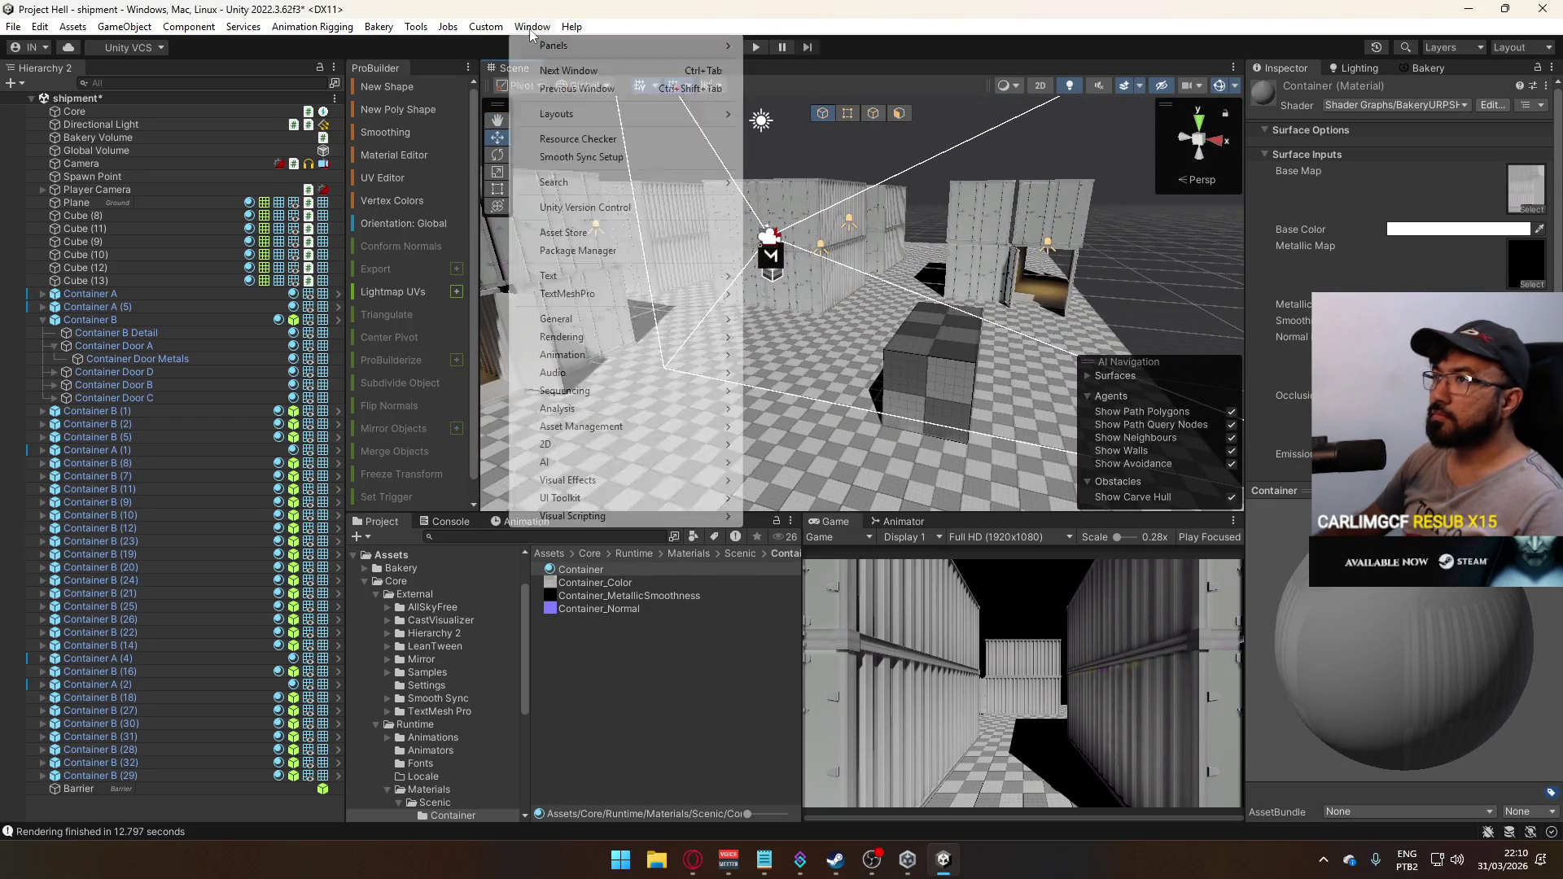
Open Window > Resource Checker and list the scene's materials
click(533, 27)
click(536, 29)
click(537, 29)
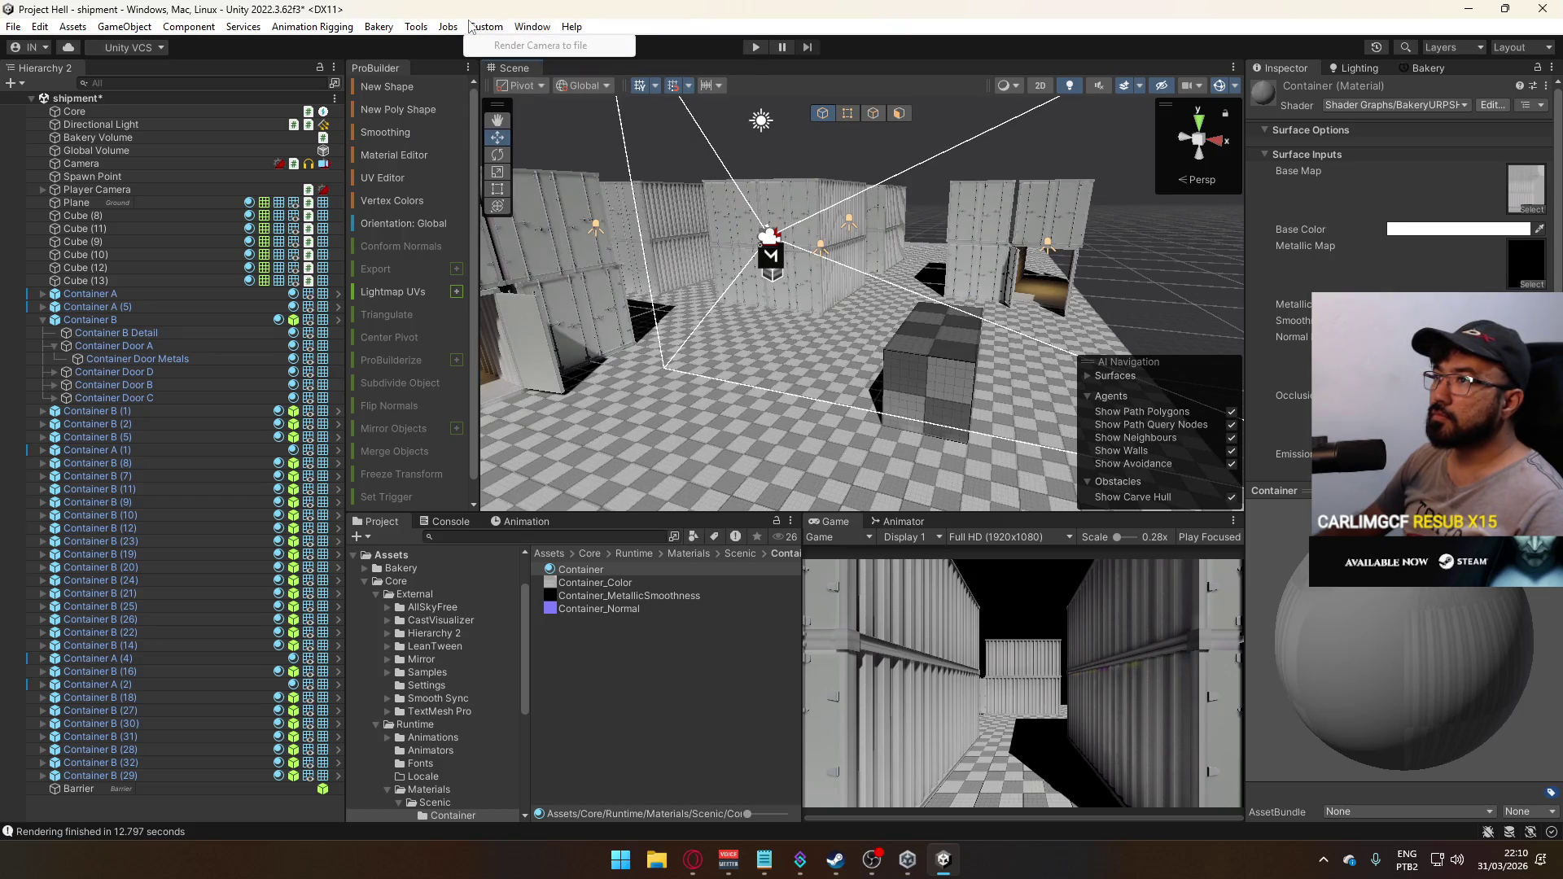
click(416, 27)
mouse_move(513, 28)
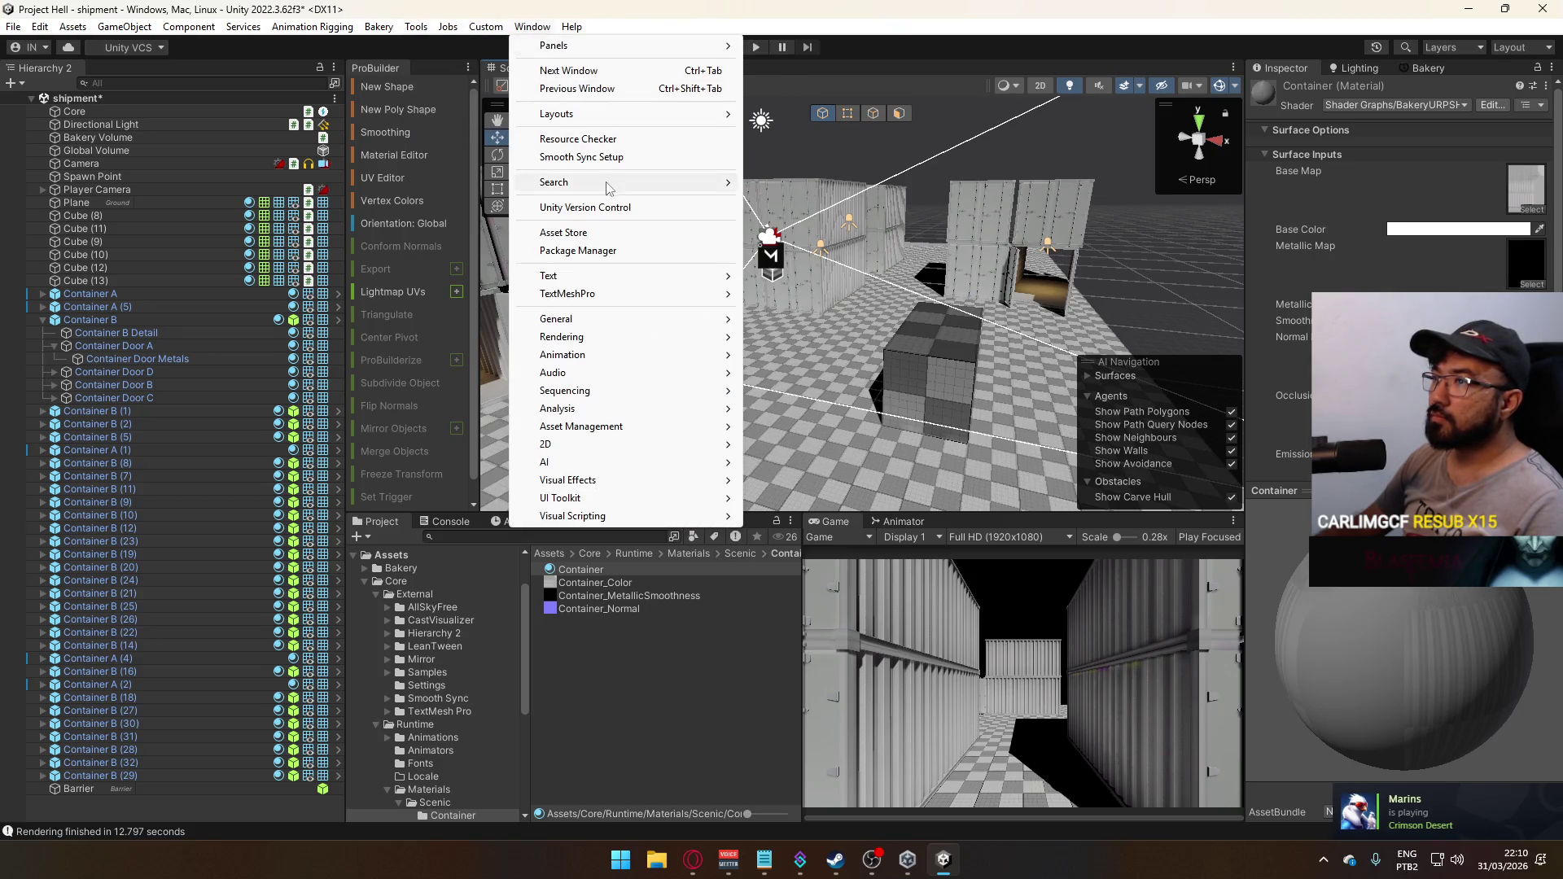
click(578, 139)
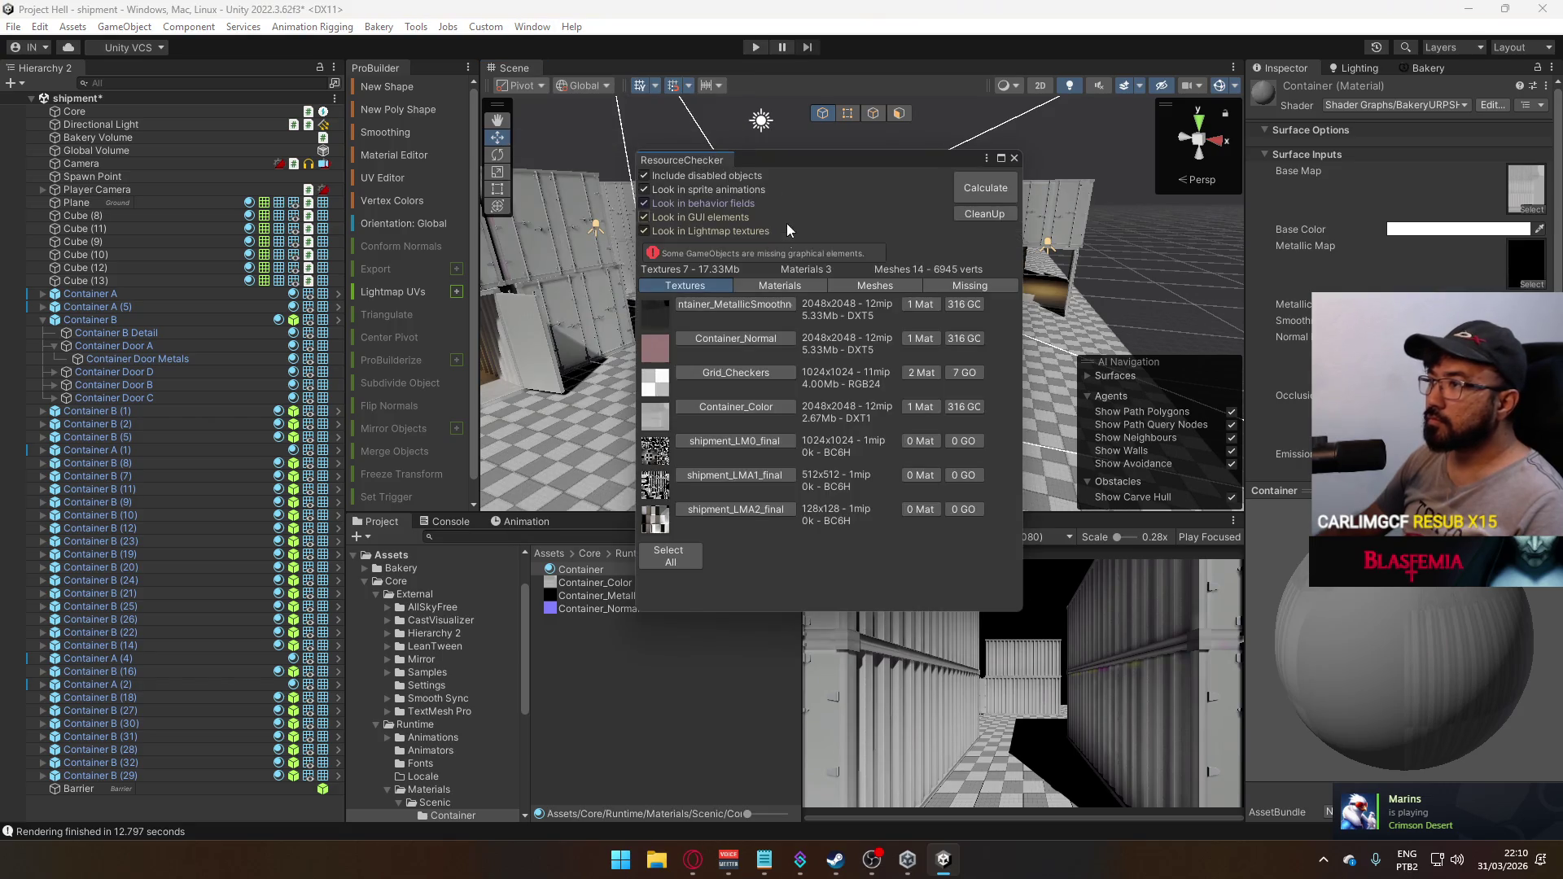
click(814, 285)
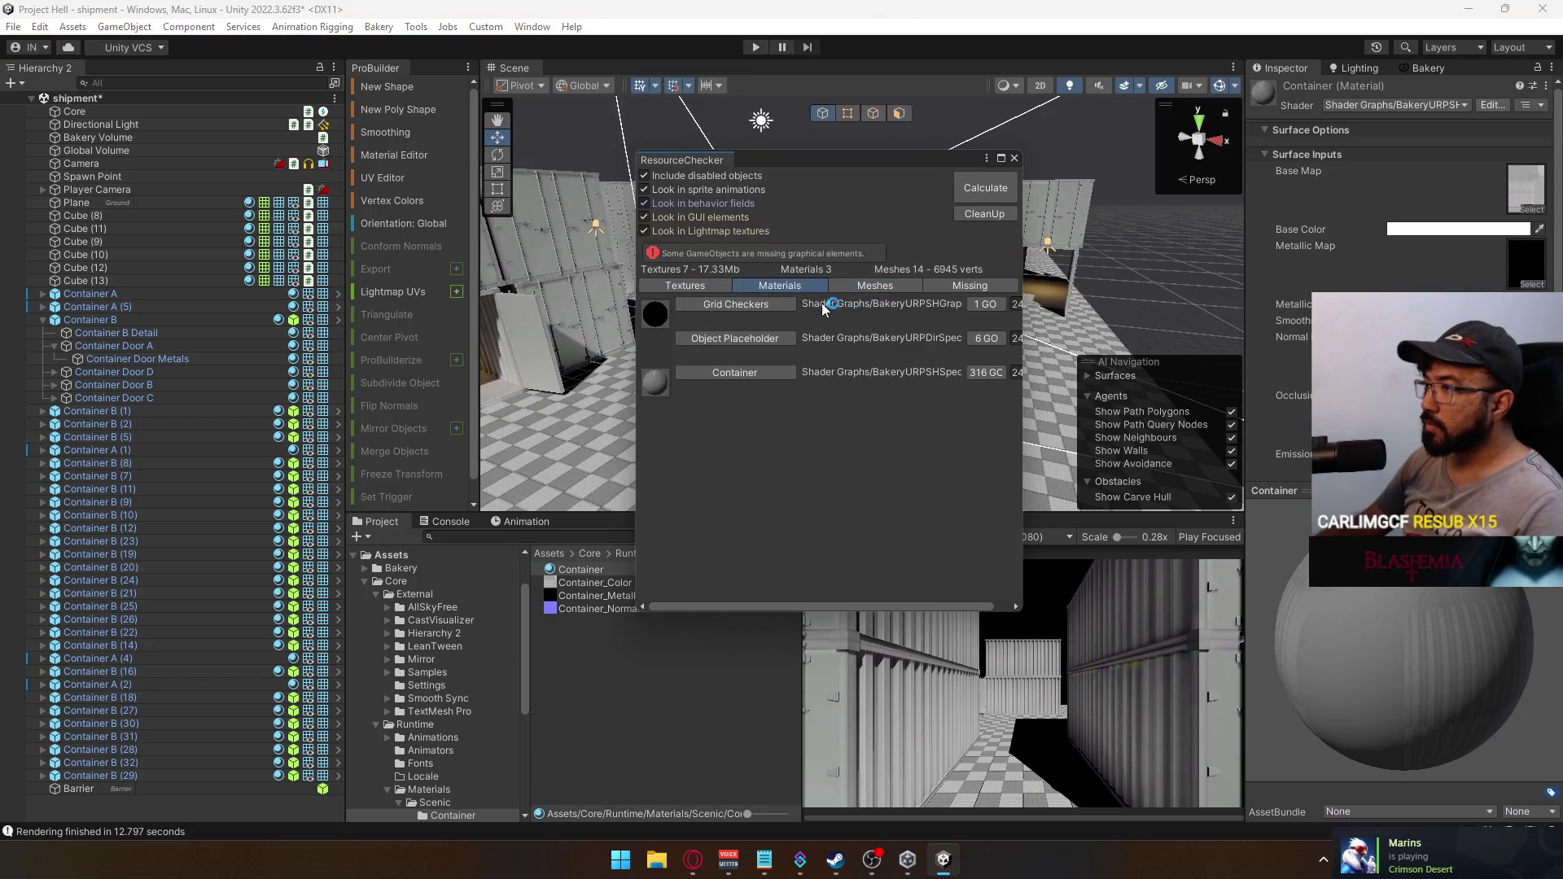
Set the Object Placeholder material's shader to Shader Graphs > BakeryURPSHGraph
click(736, 338)
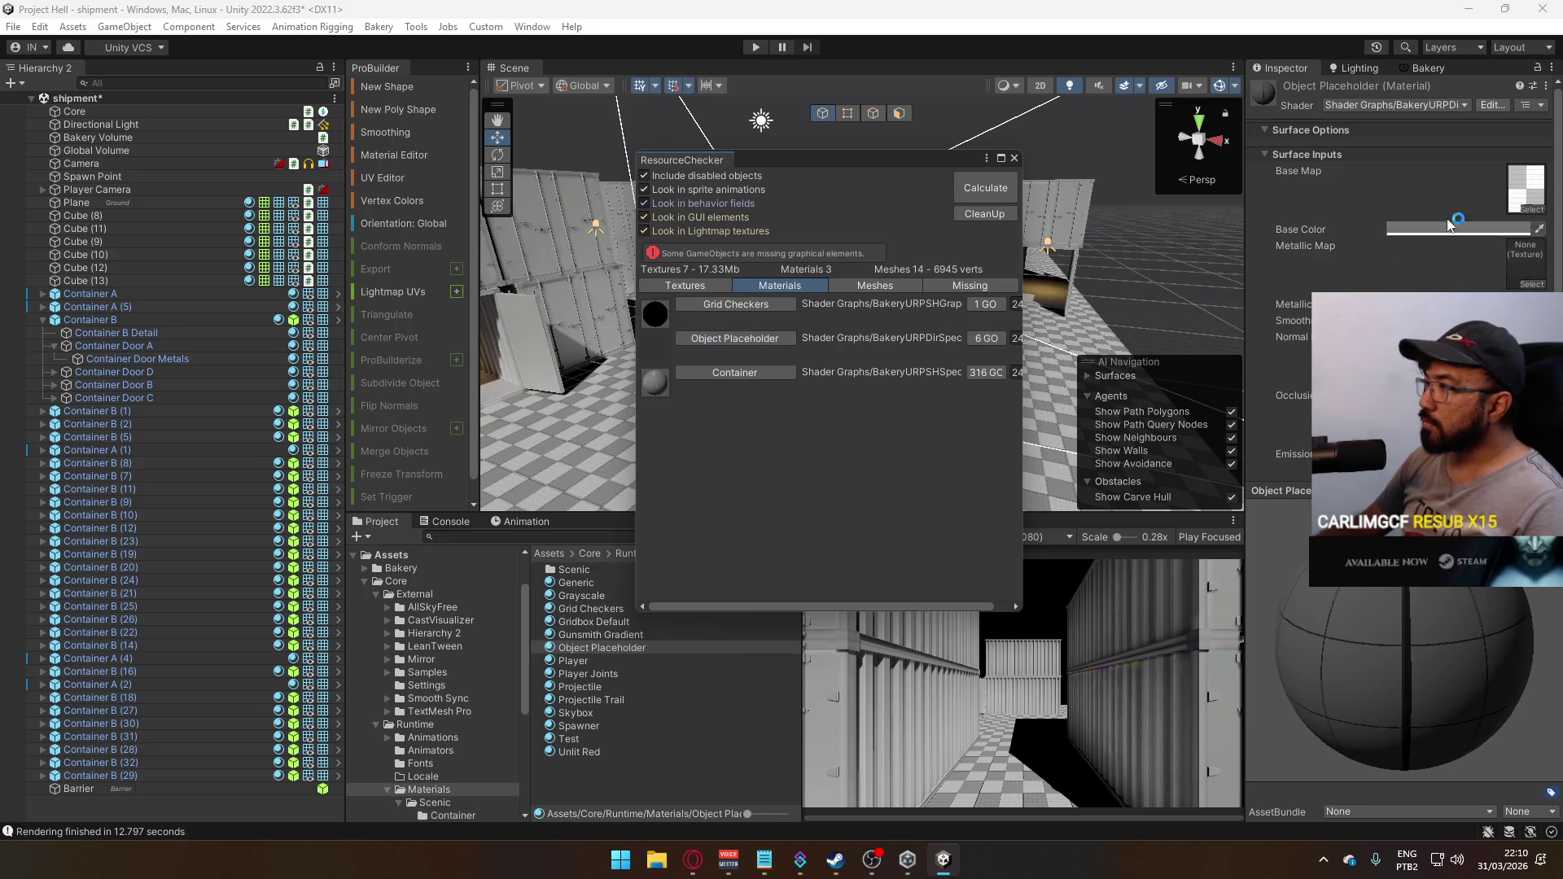
click(1396, 105)
click(1373, 268)
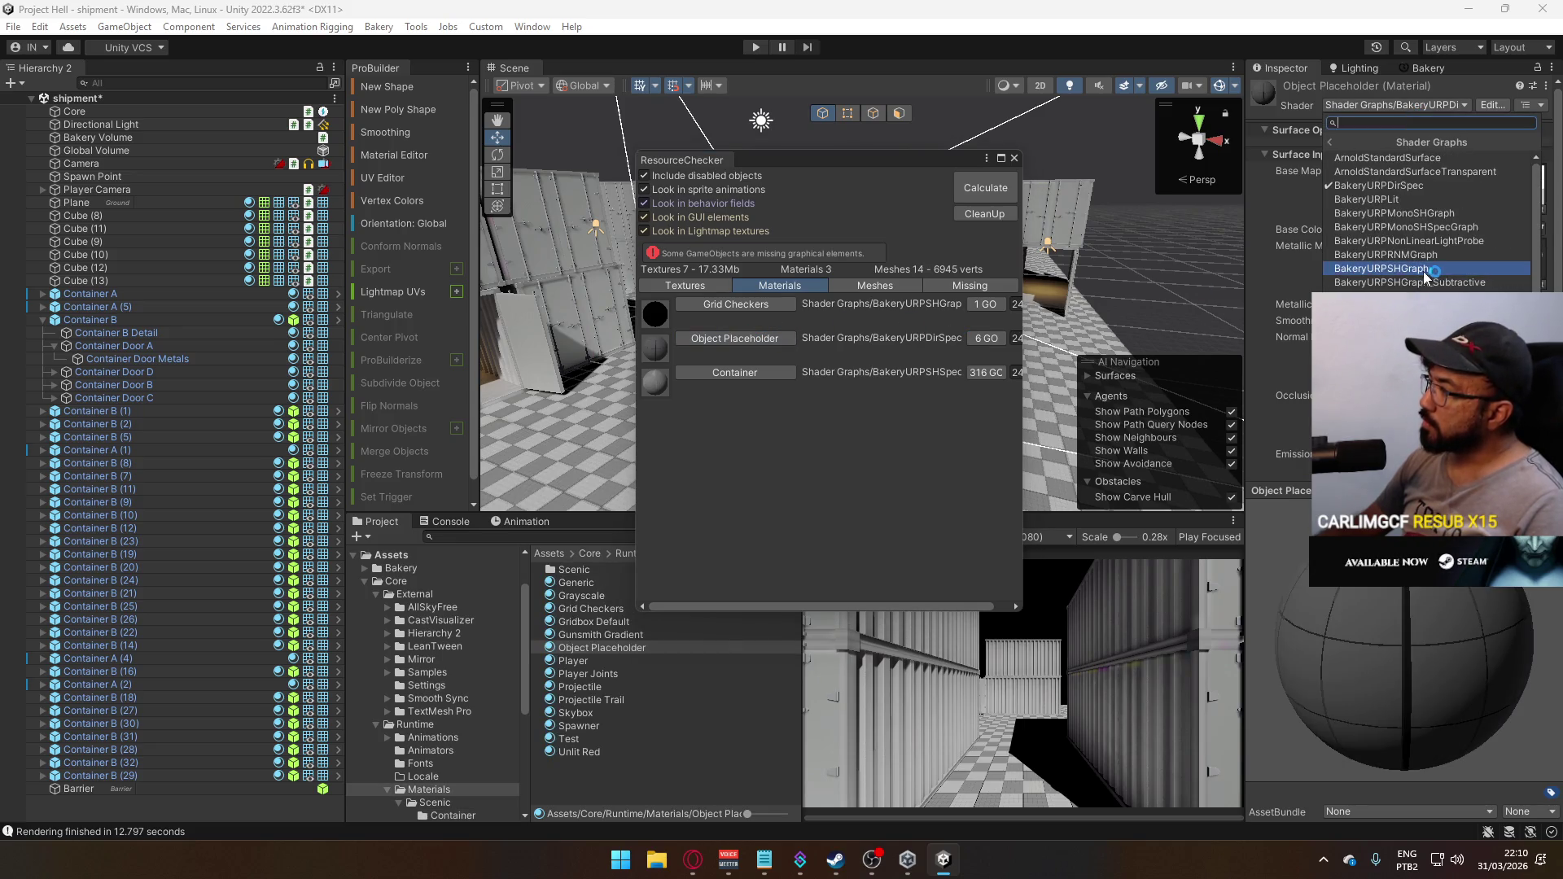
click(1448, 266)
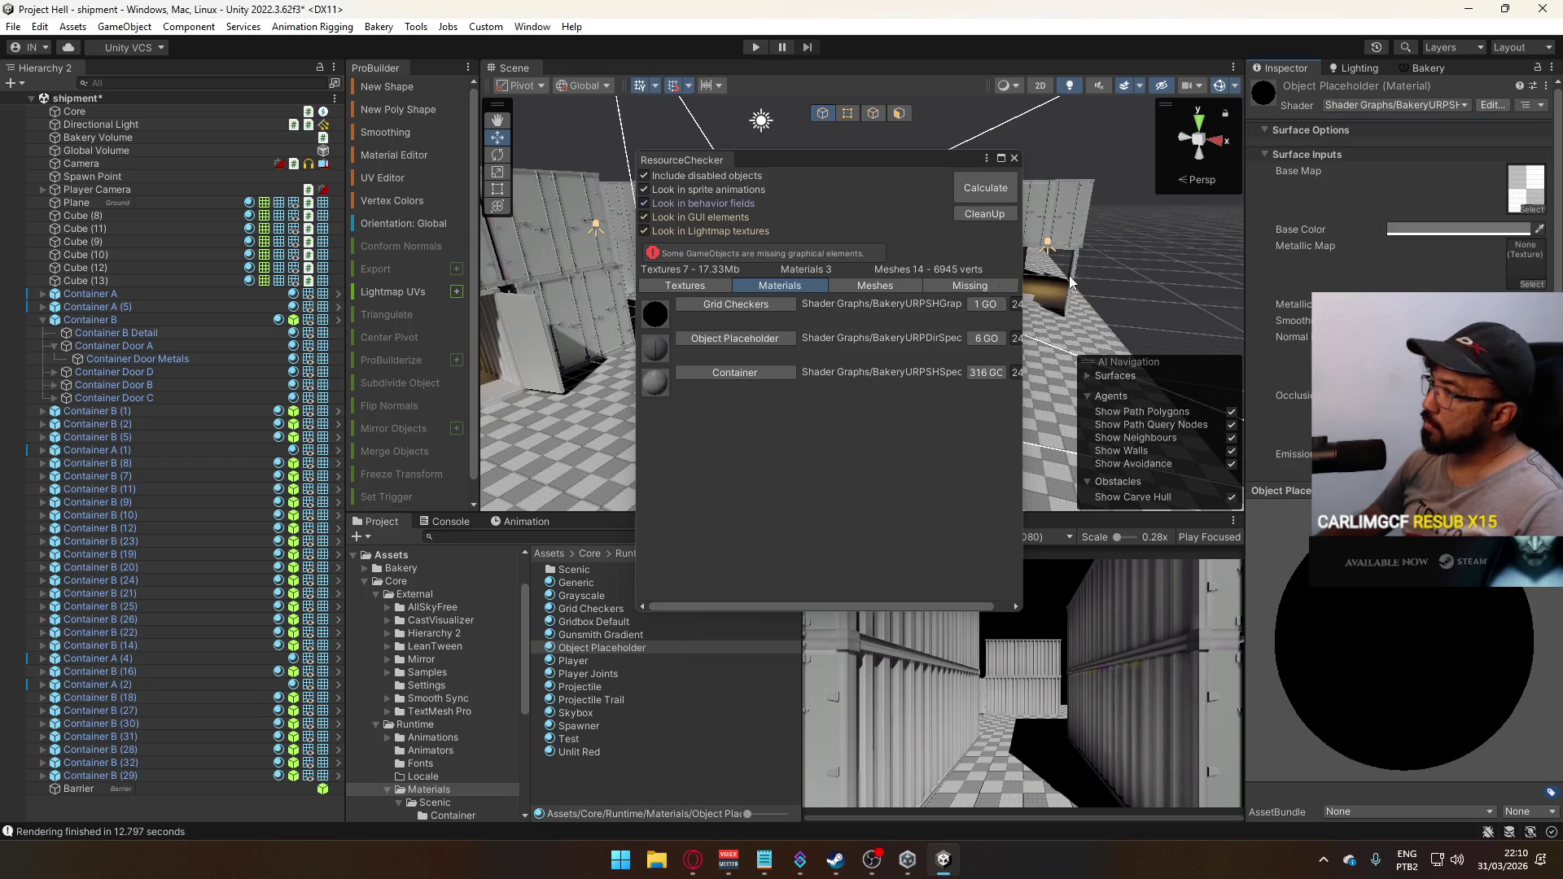
click(771, 371)
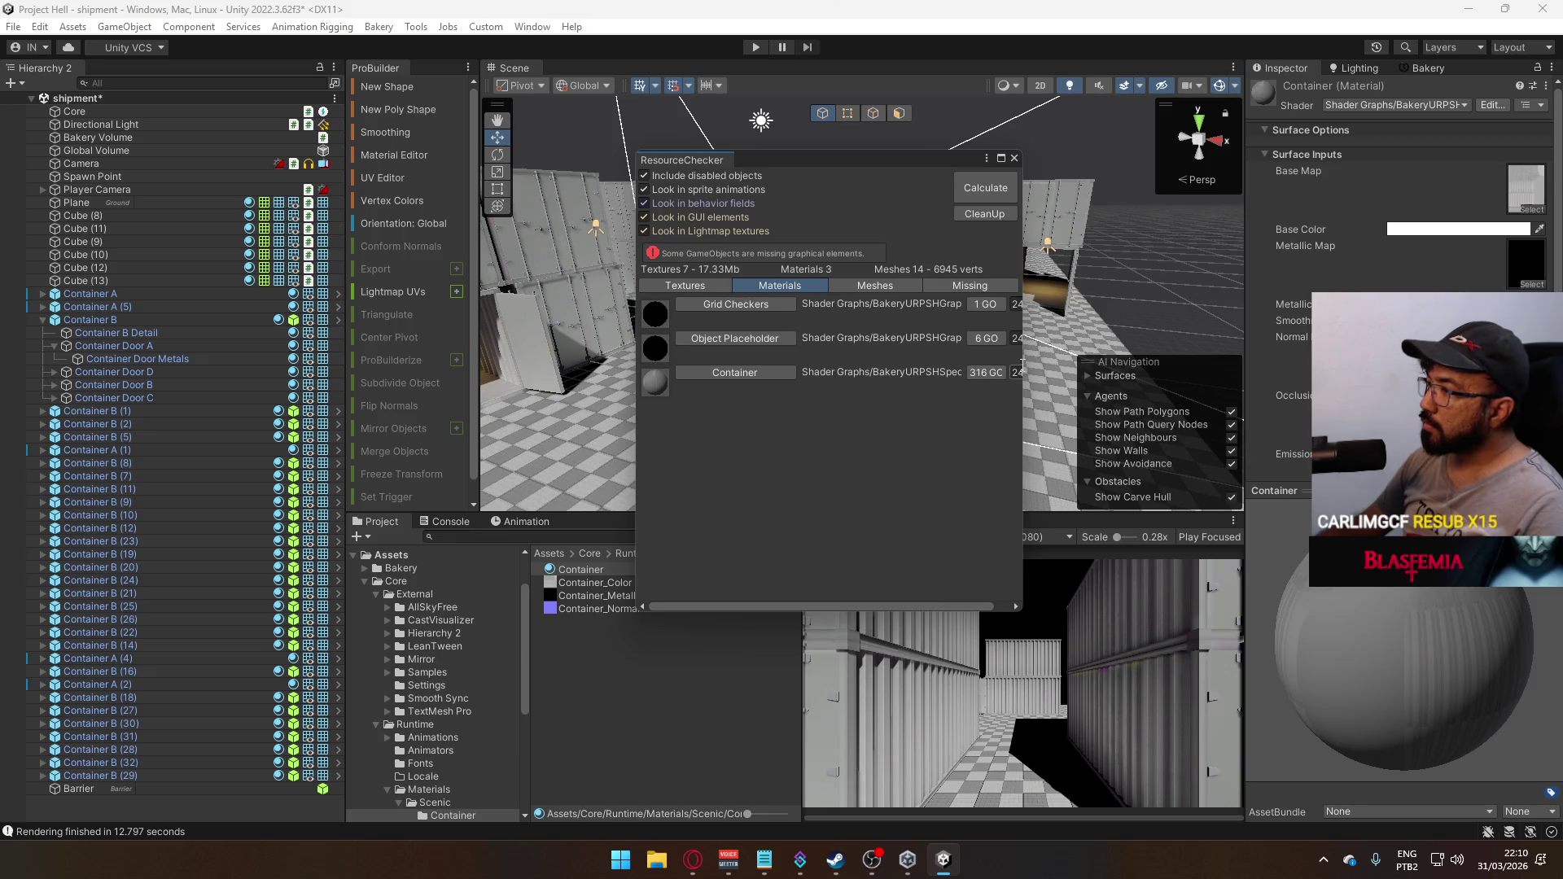
drag(1023, 365, 1100, 365)
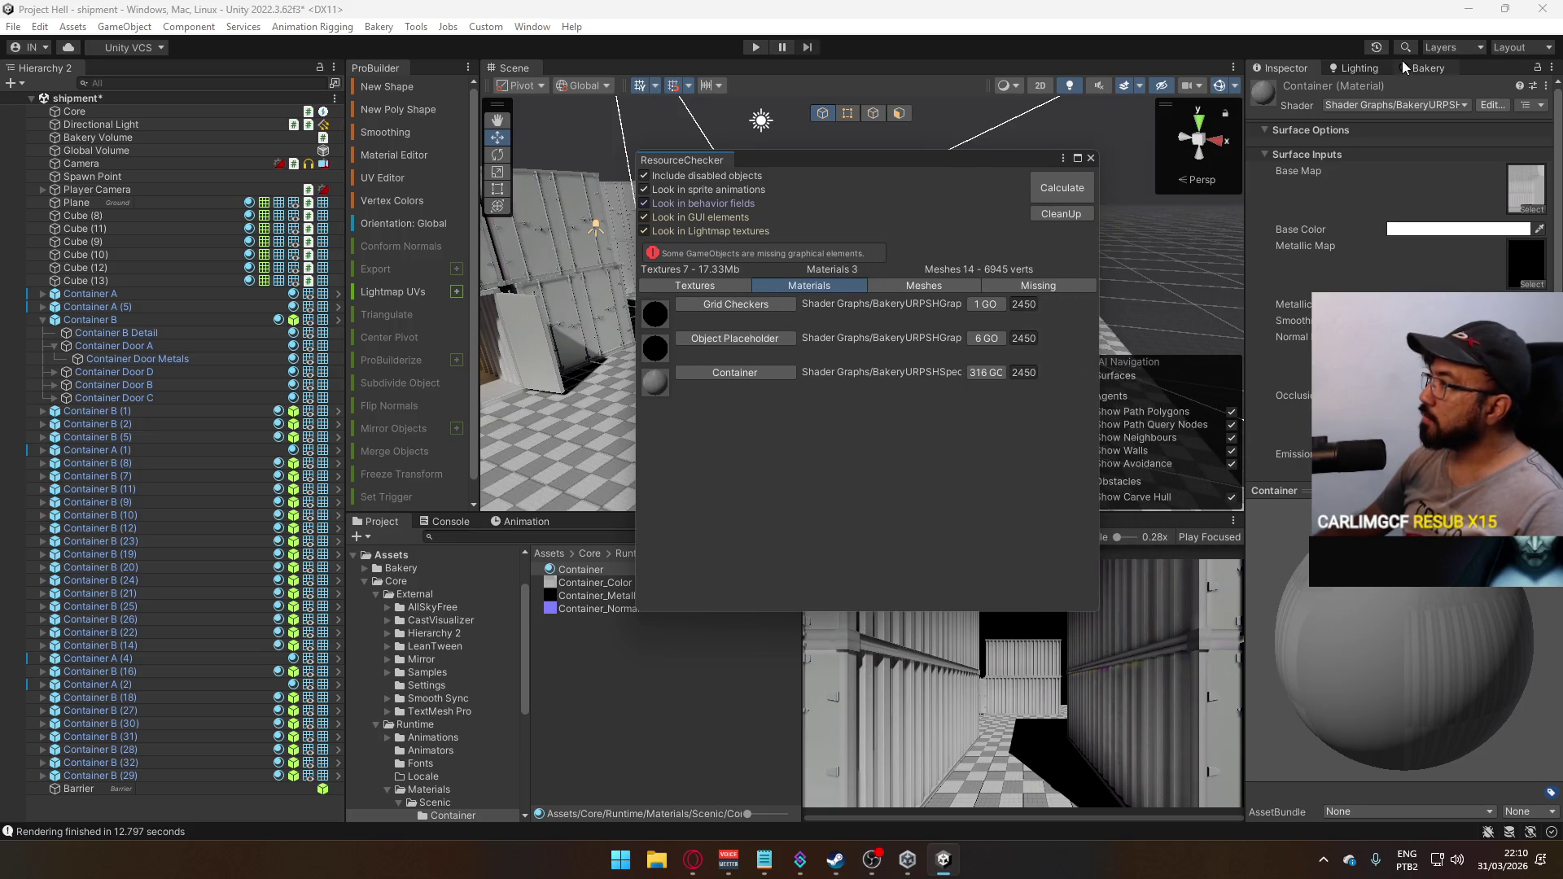
Set Bakery's directional lightmap mode to SH and close the Resource Checker
click(1405, 65)
scroll(1299, 253, up, 5)
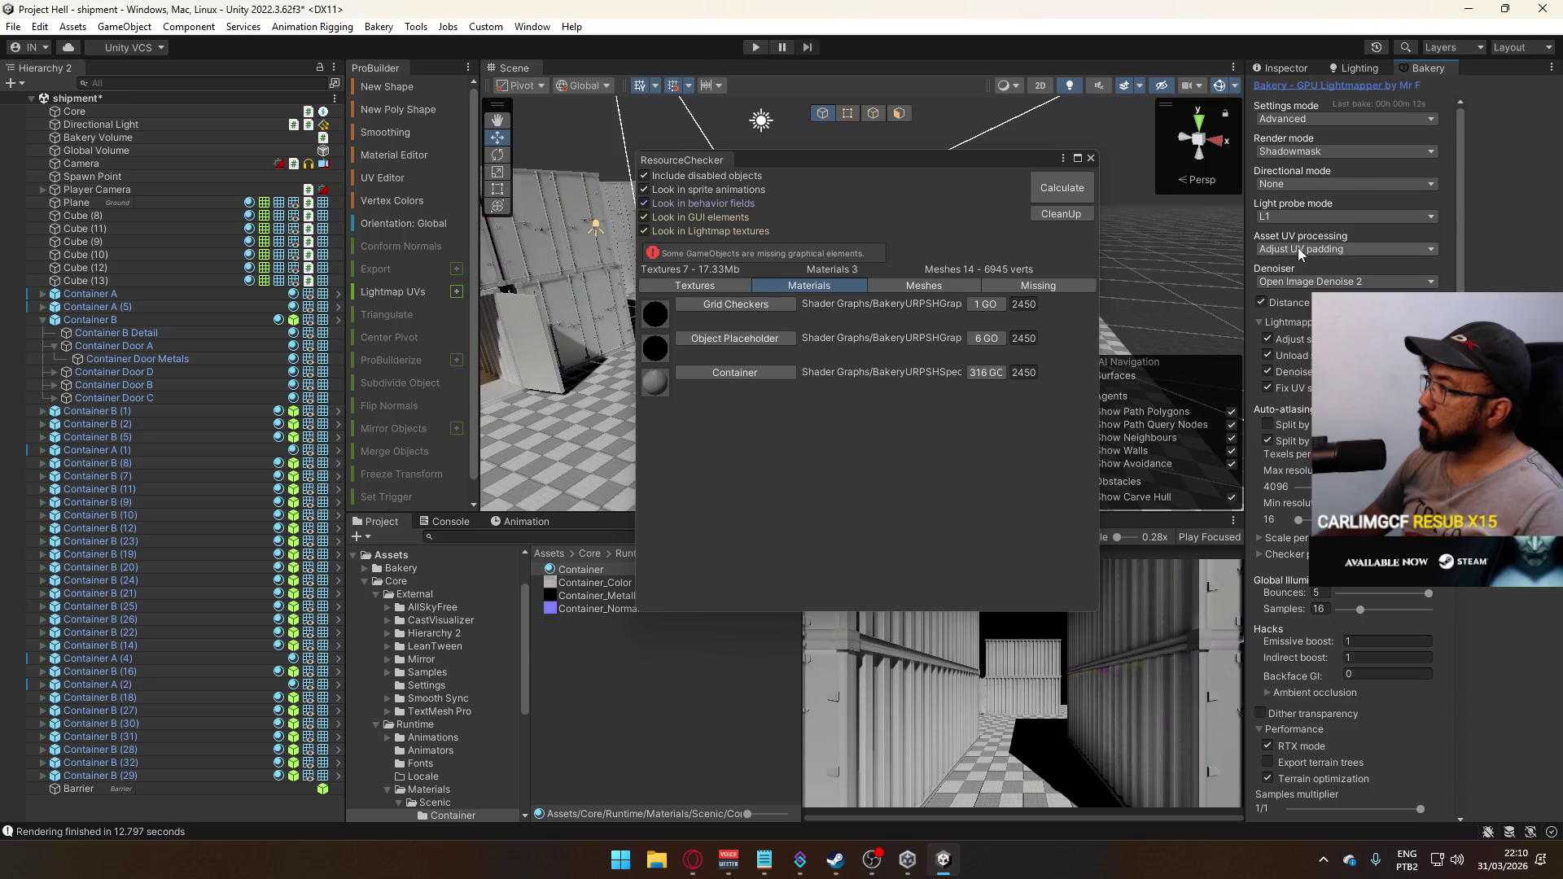
click(1299, 182)
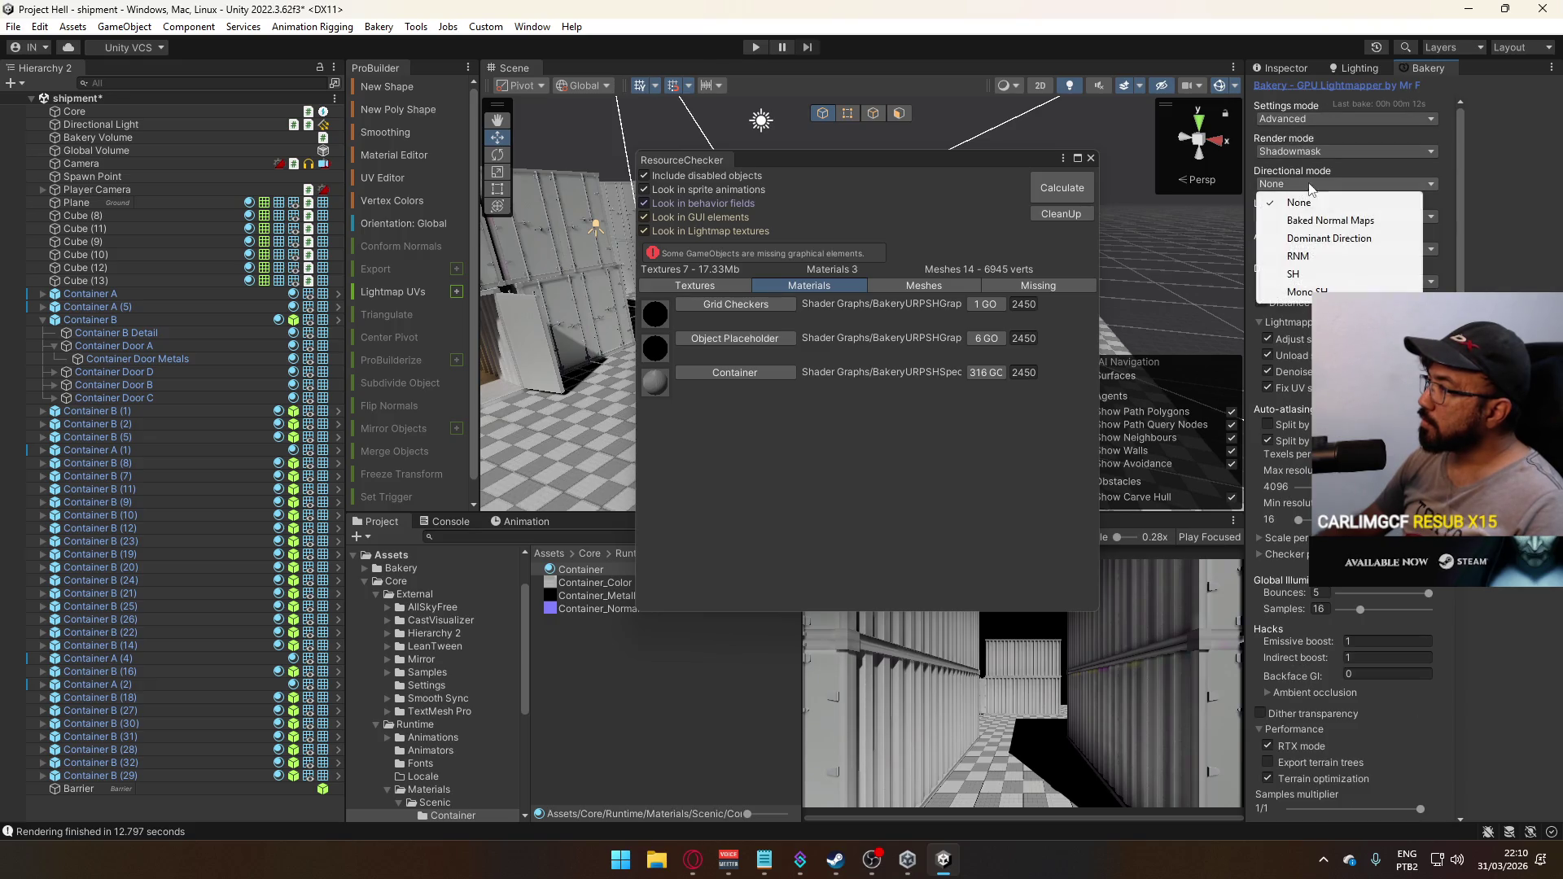
click(1303, 277)
click(1090, 159)
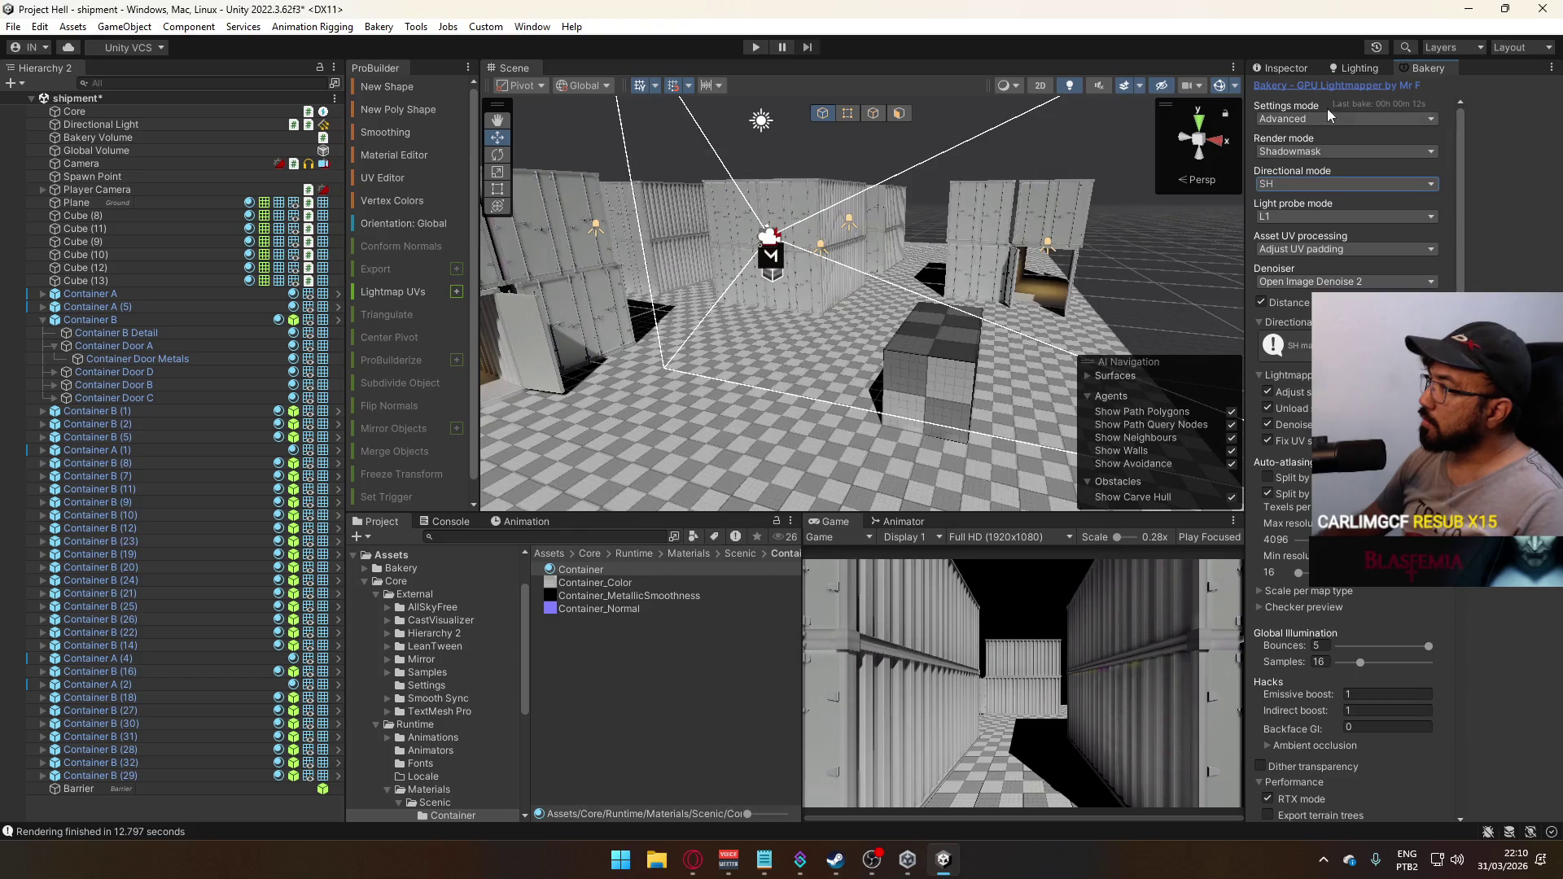
Render the Bakery lightmaps, agreeing to save the open scenes first
scroll(1347, 570, down, 10)
click(1287, 576)
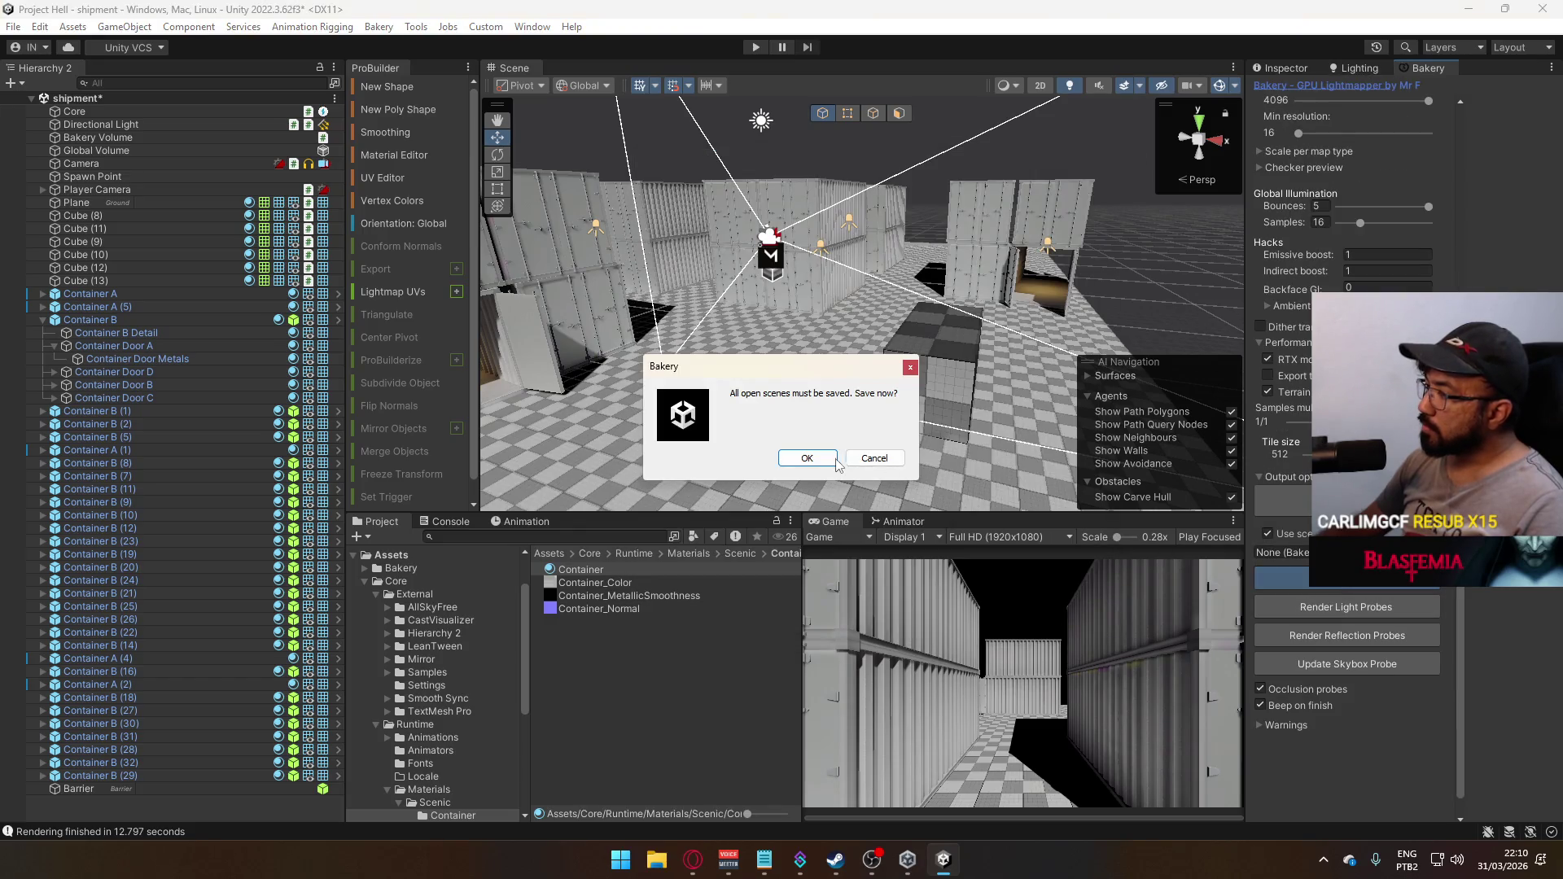
click(812, 461)
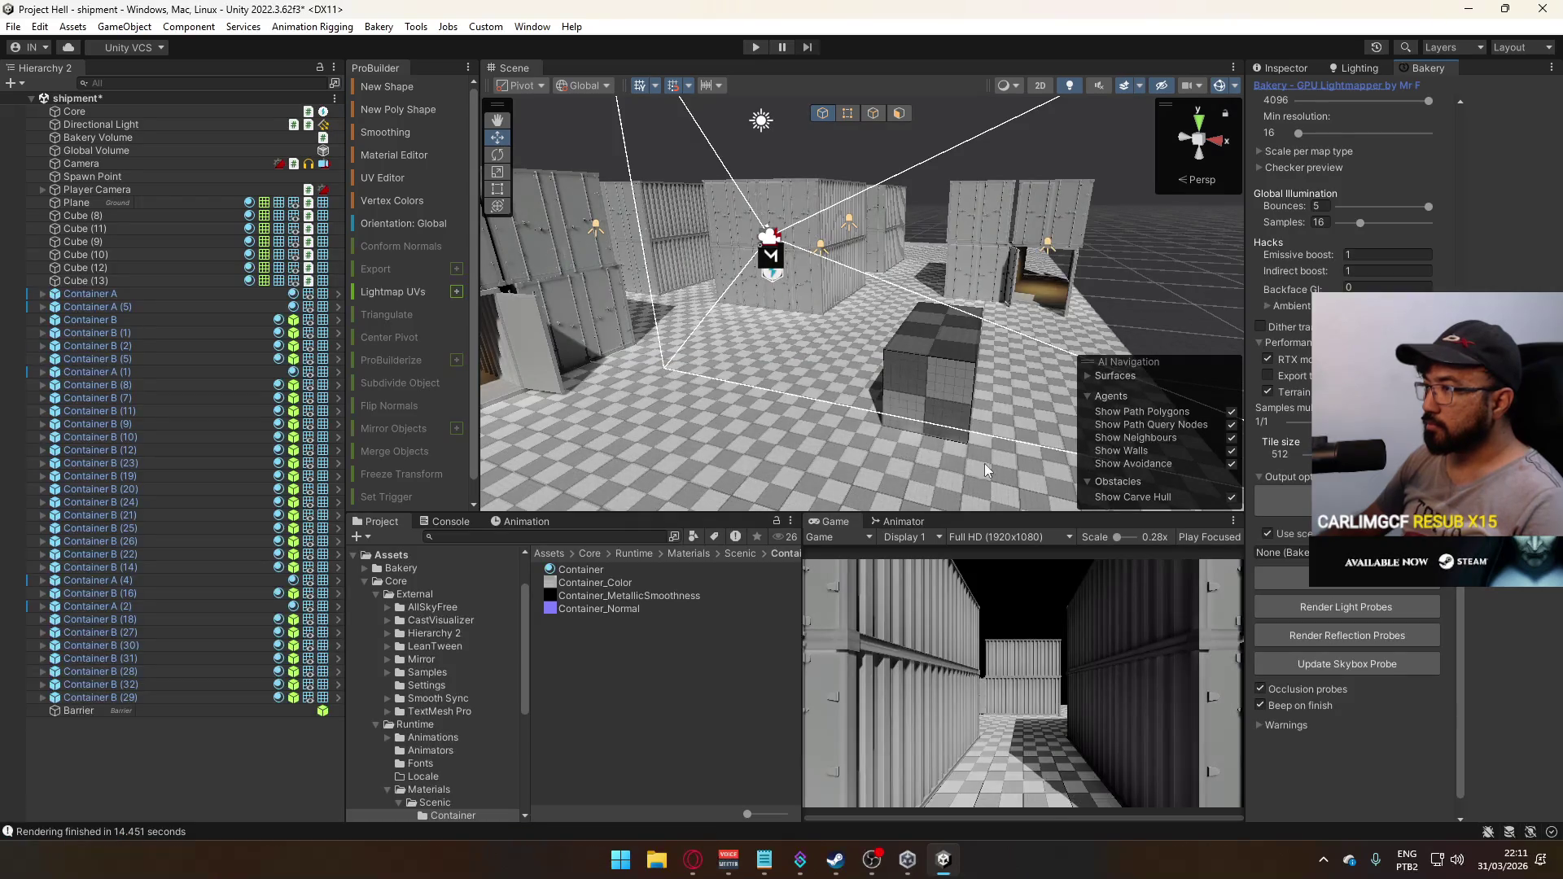
Preview several skybox materials, including Day_BlueSky_Nothing Equirect and Dynamic Gradient, in Lighting Environment
drag(911, 358, 1021, 306)
scroll(1021, 306, up, 6)
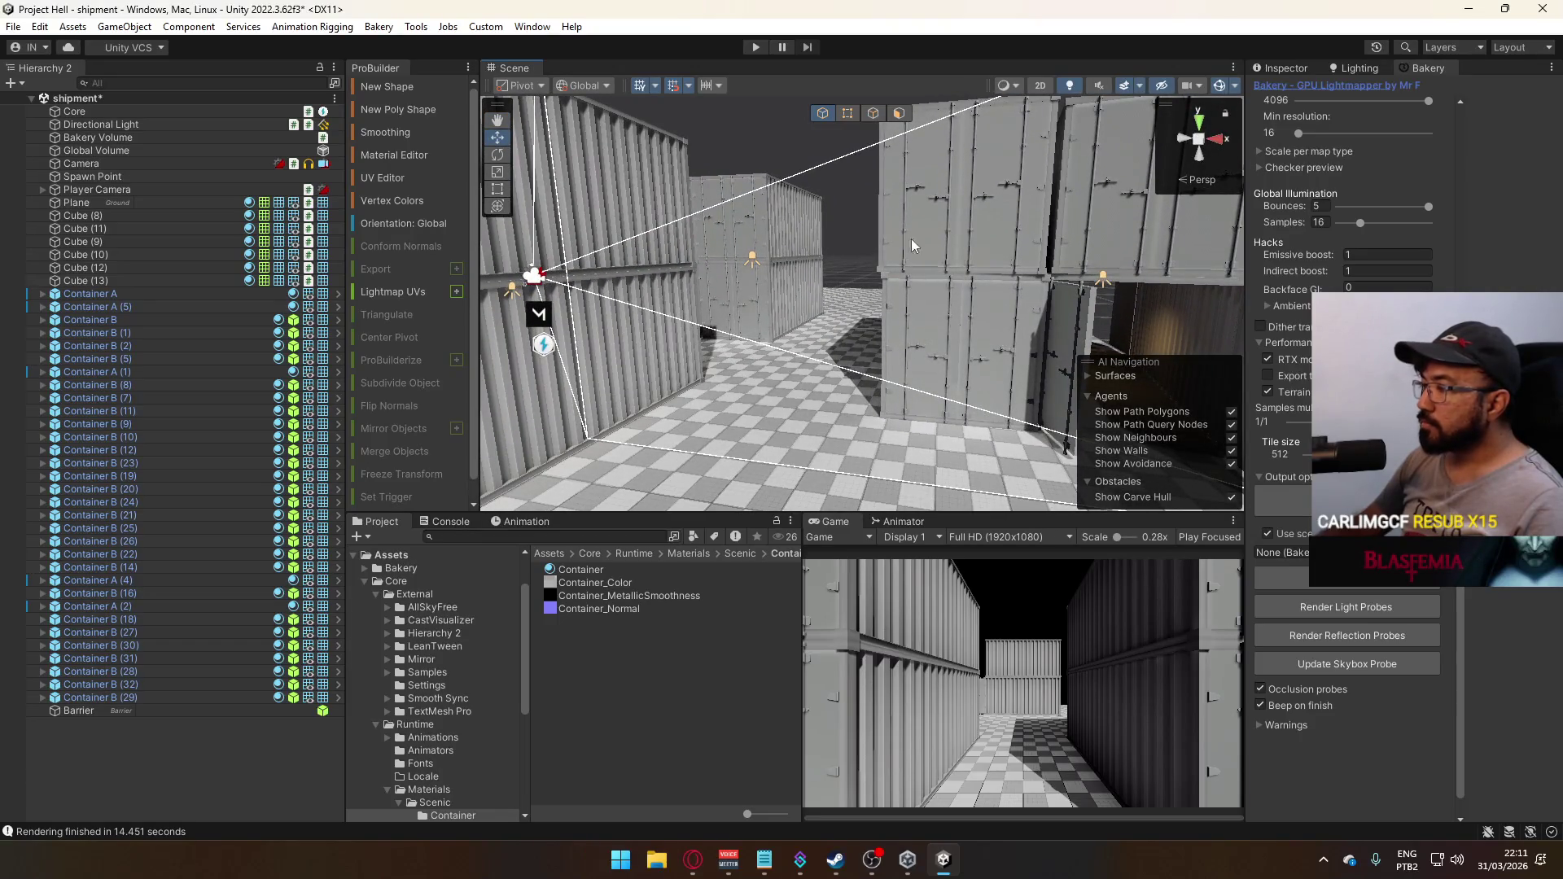
click(1371, 67)
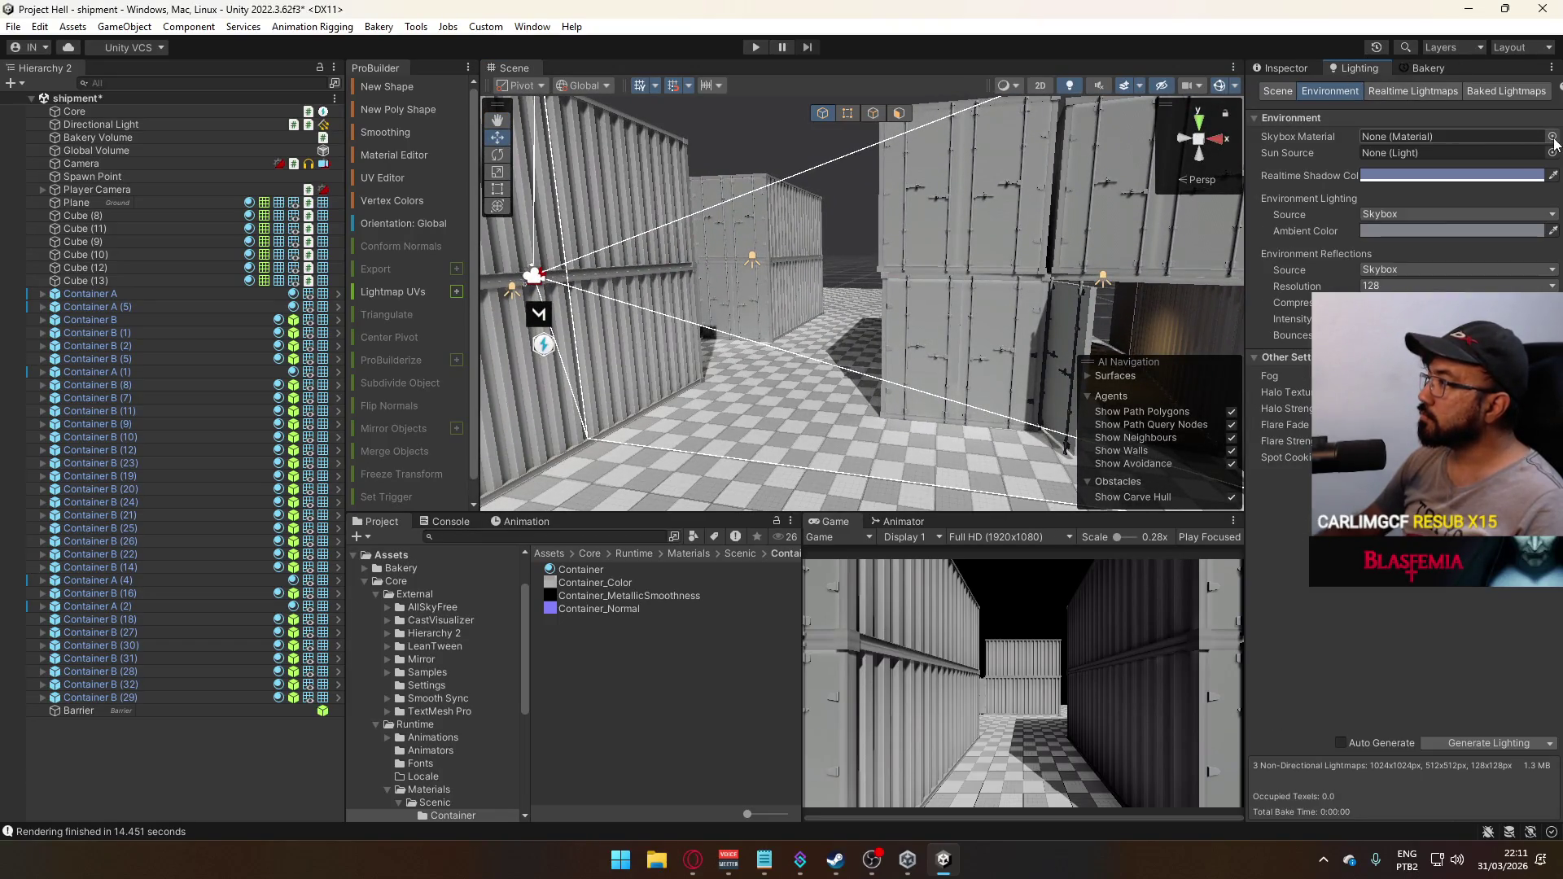
click(1464, 142)
scroll(1324, 257, down, 5)
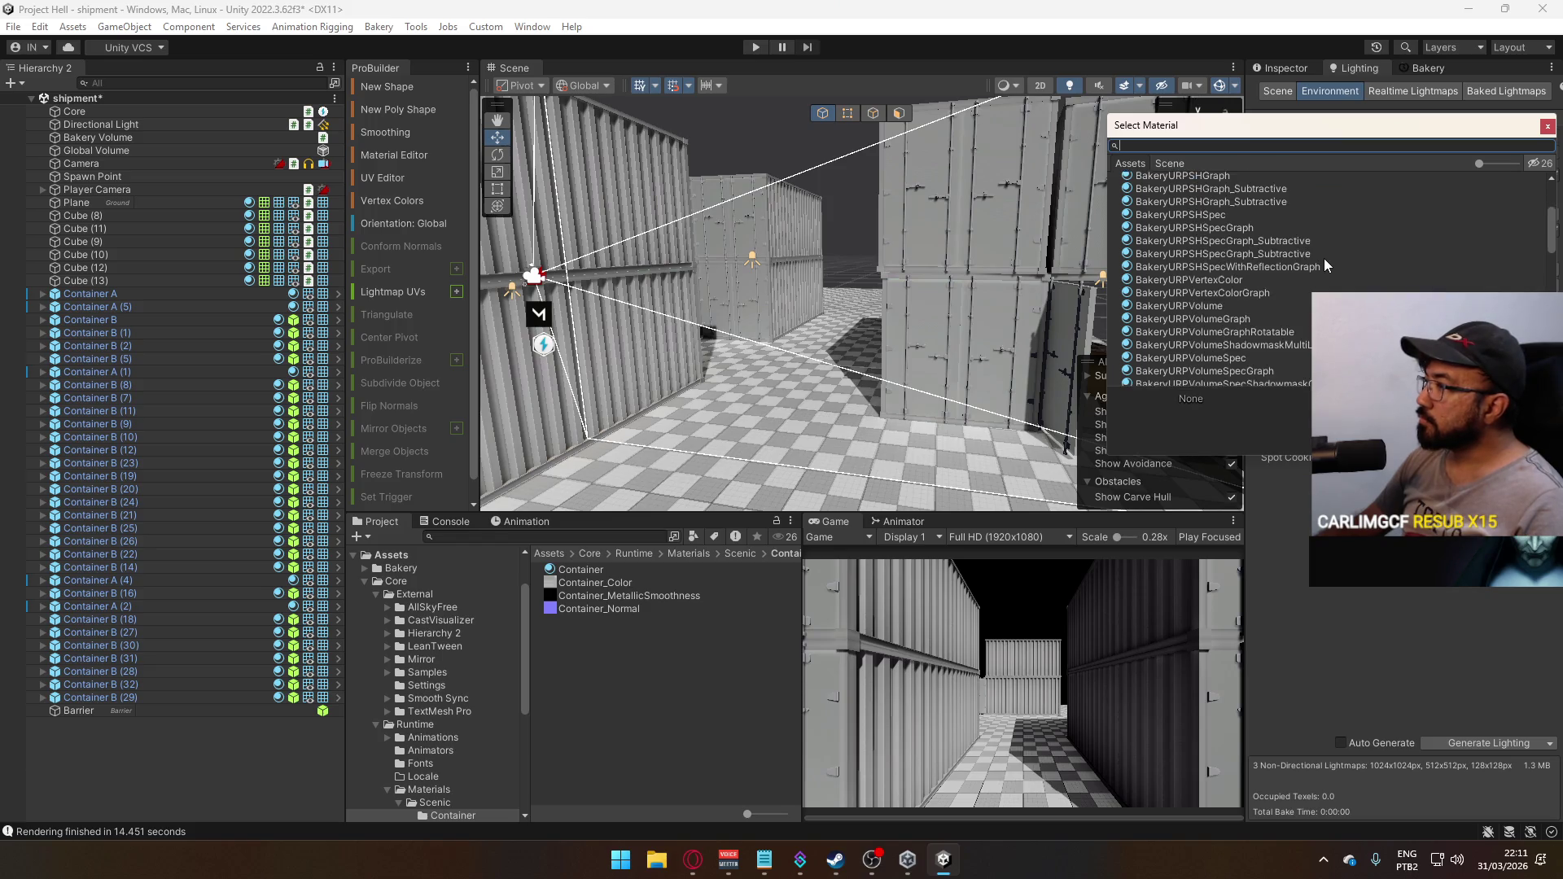
click(1254, 264)
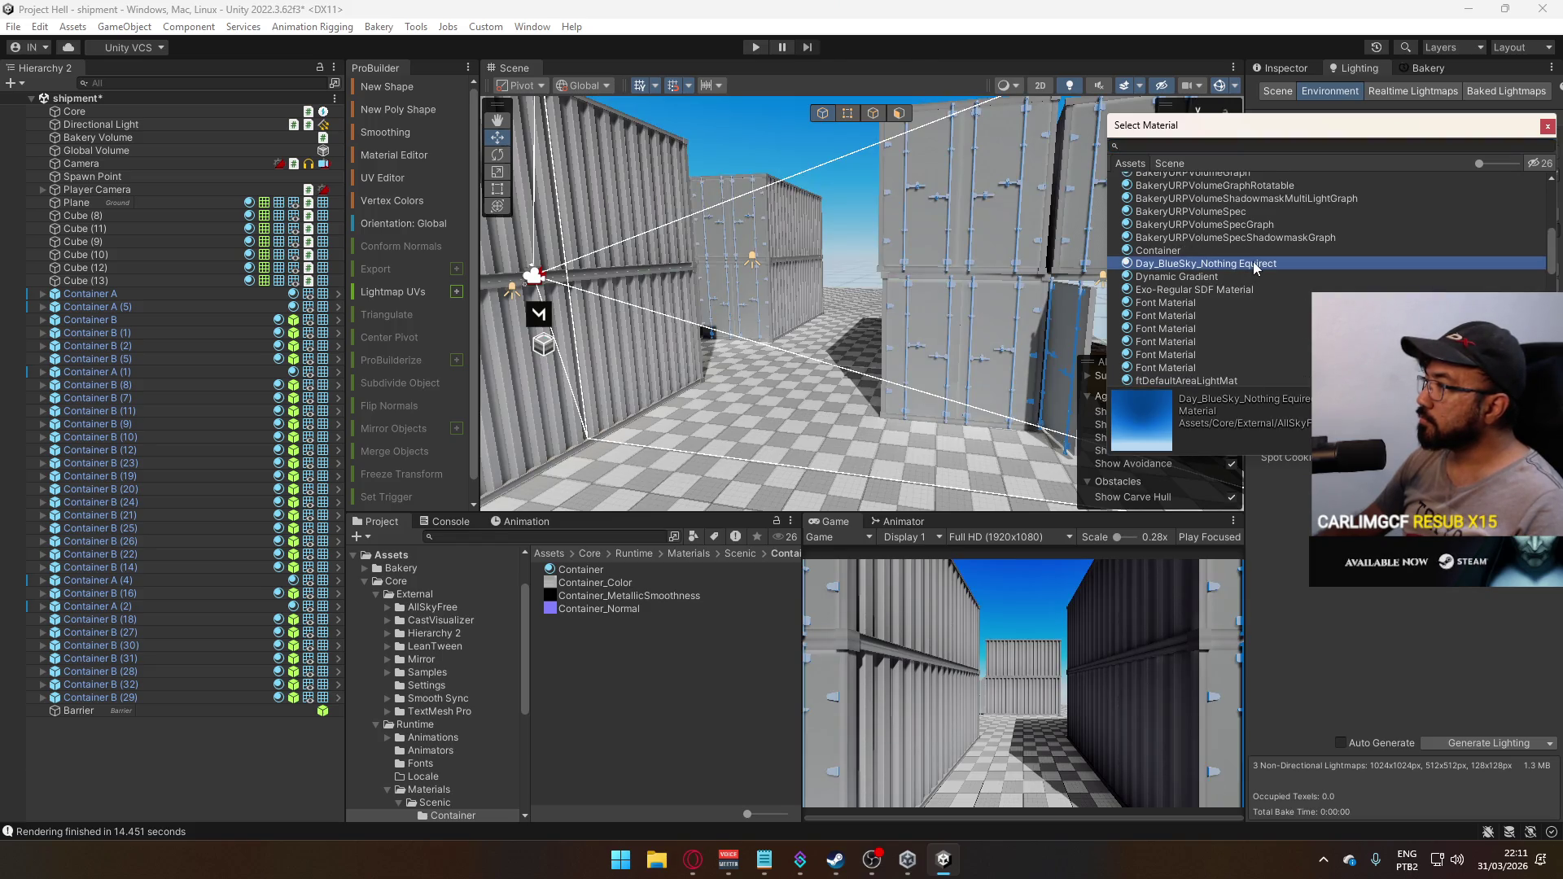
click(1223, 278)
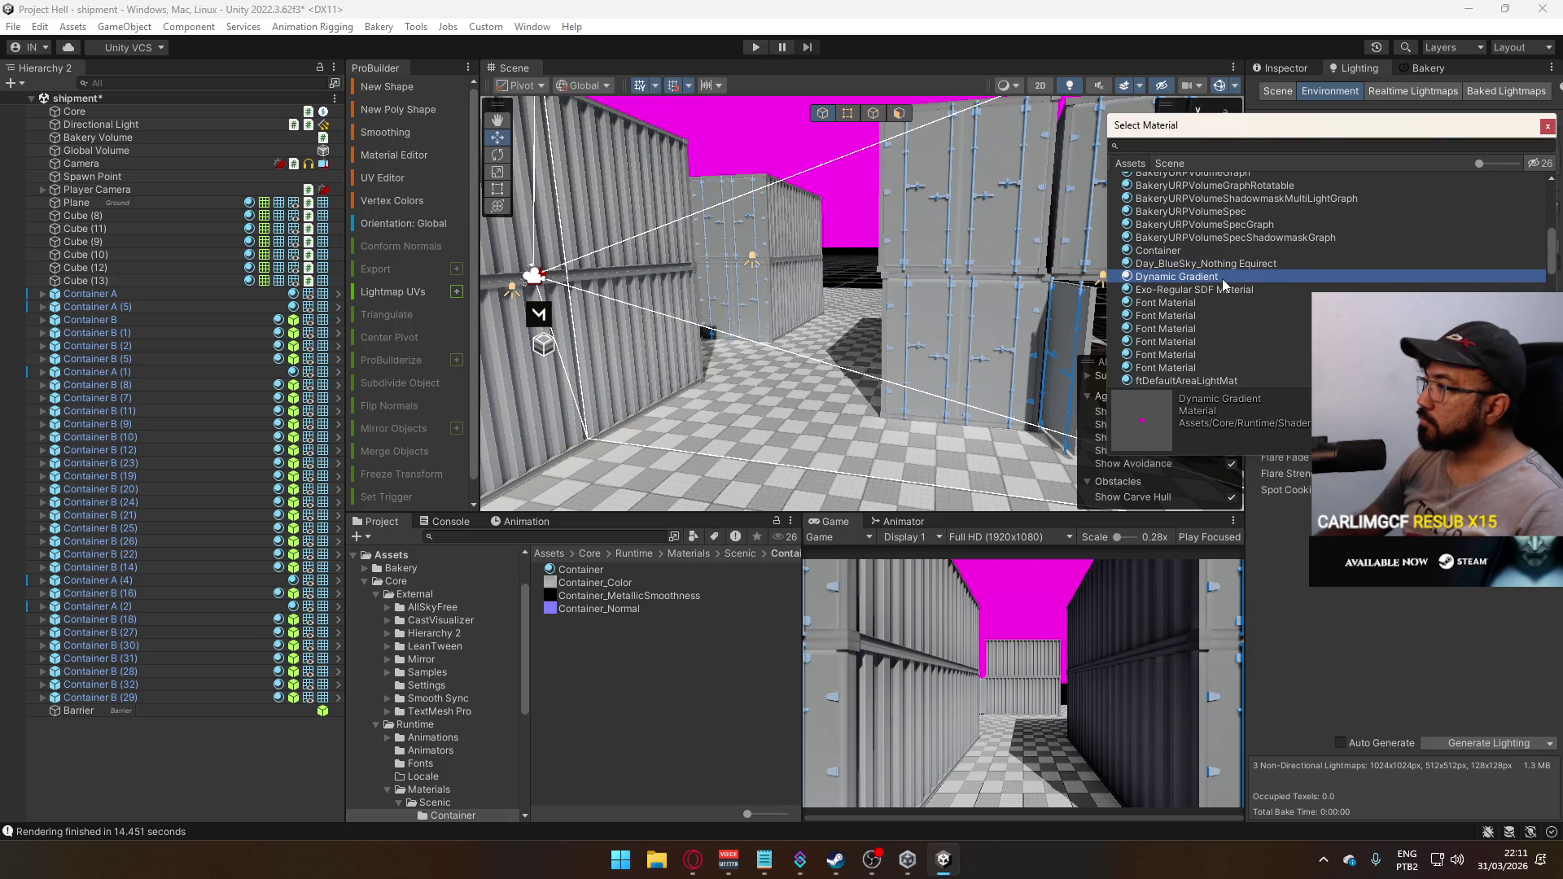
click(1212, 264)
click(1199, 251)
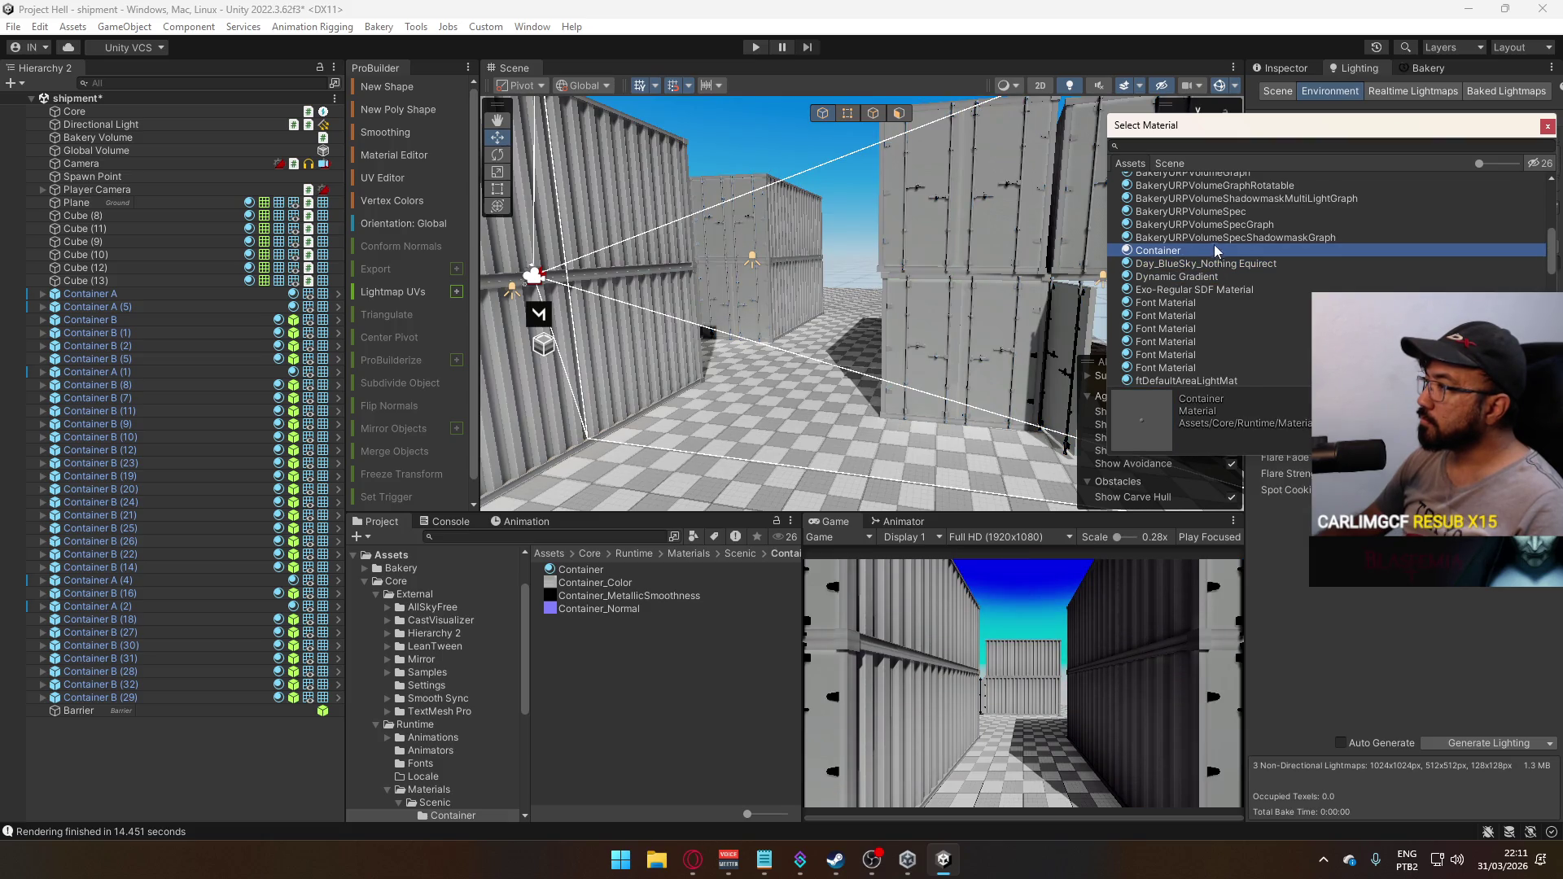
Search the material picker for 'sky' and apply the Skybox material as the sky
click(1218, 146)
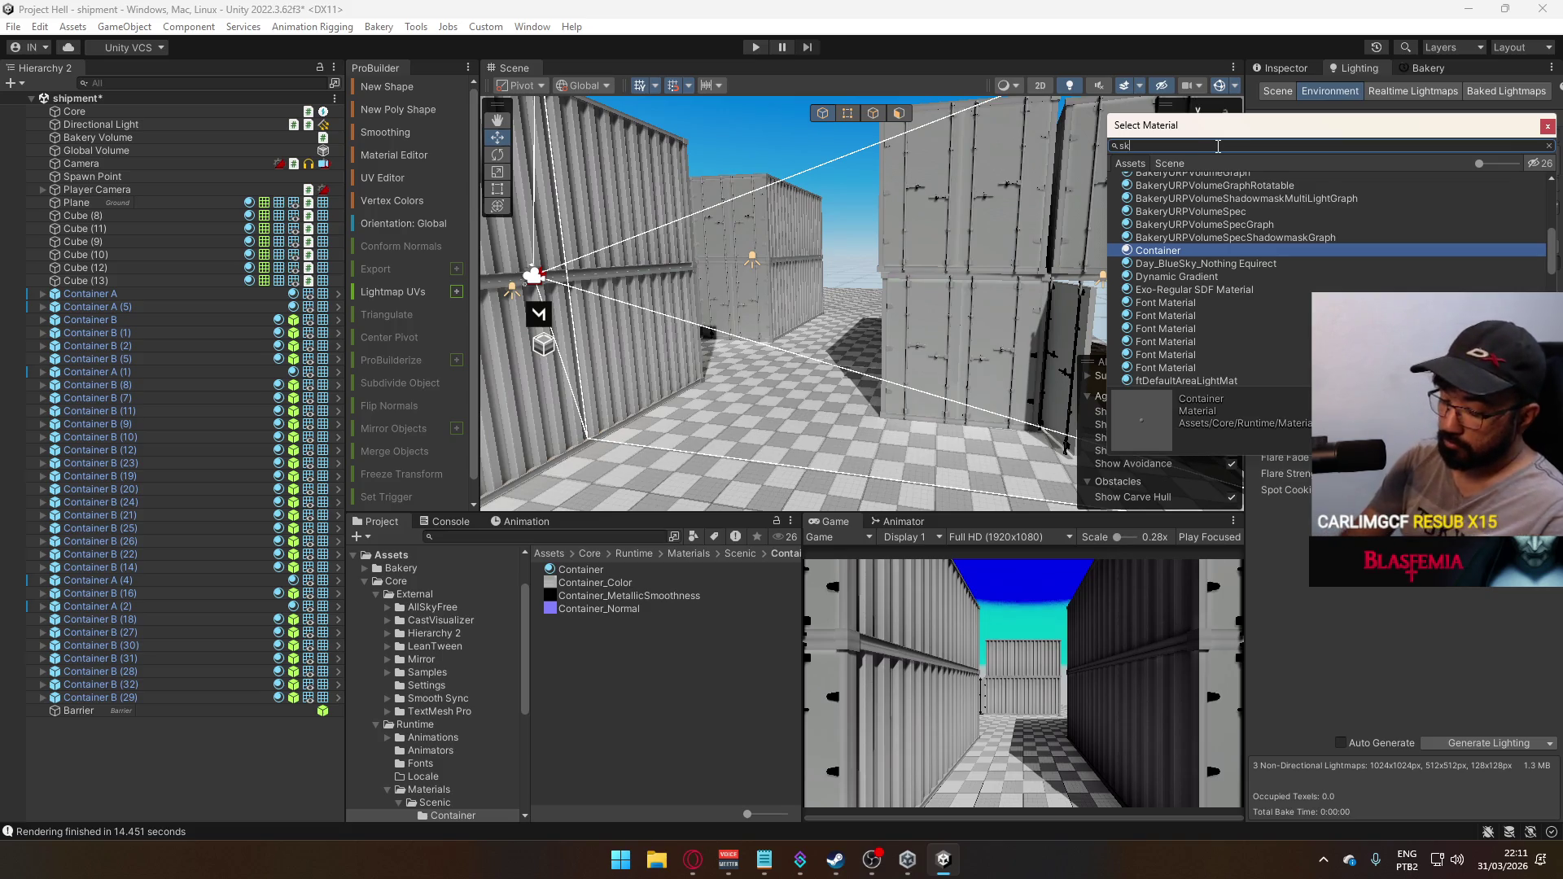
text(sky)
click(1187, 205)
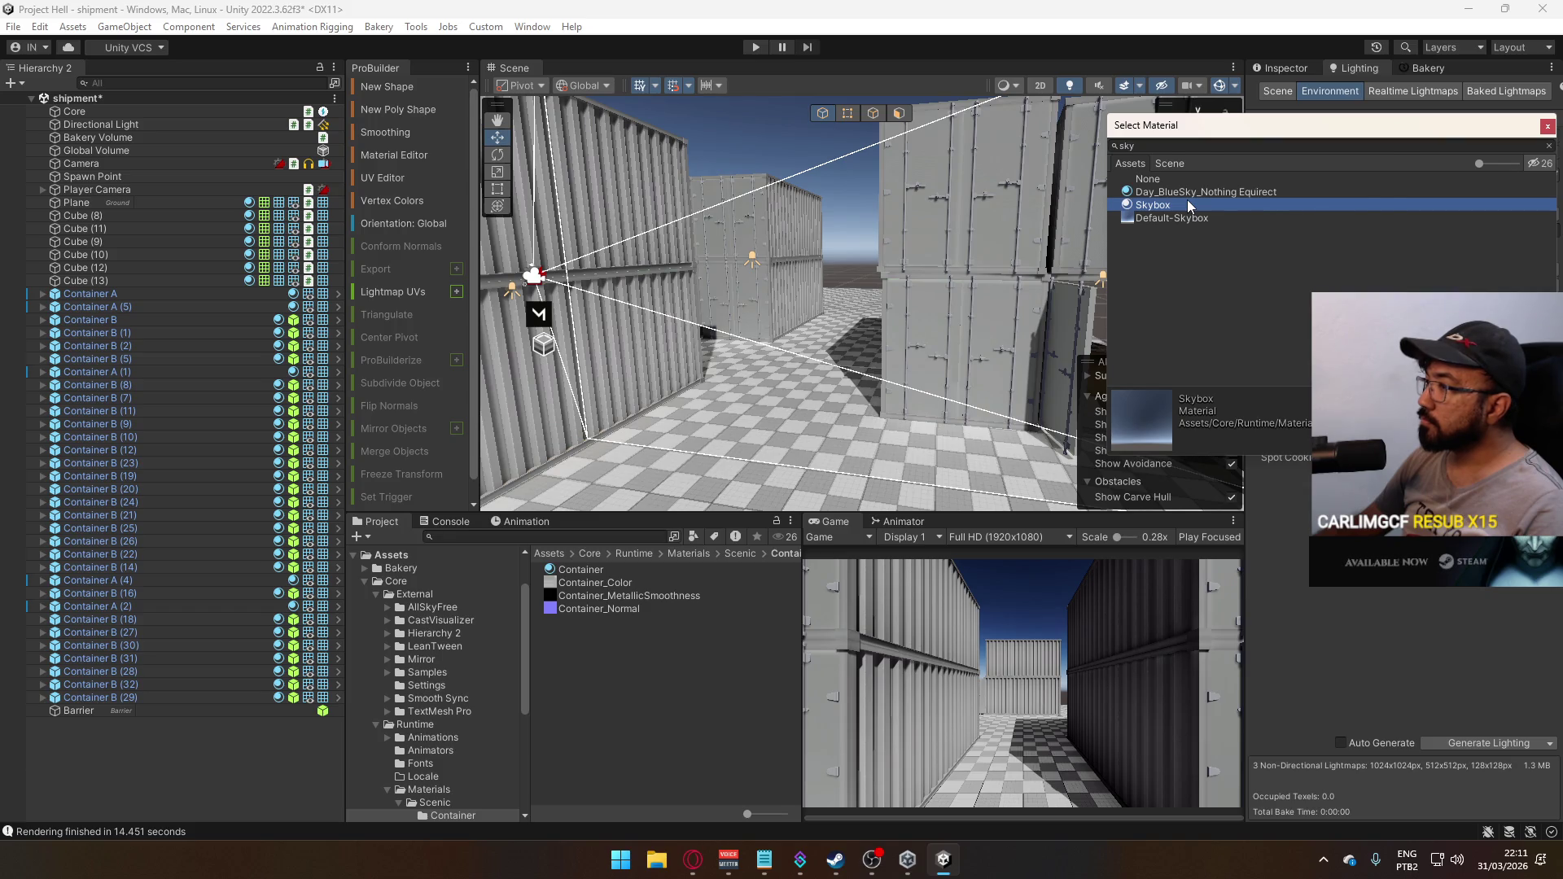
double_click(1187, 205)
drag(773, 209, 833, 209)
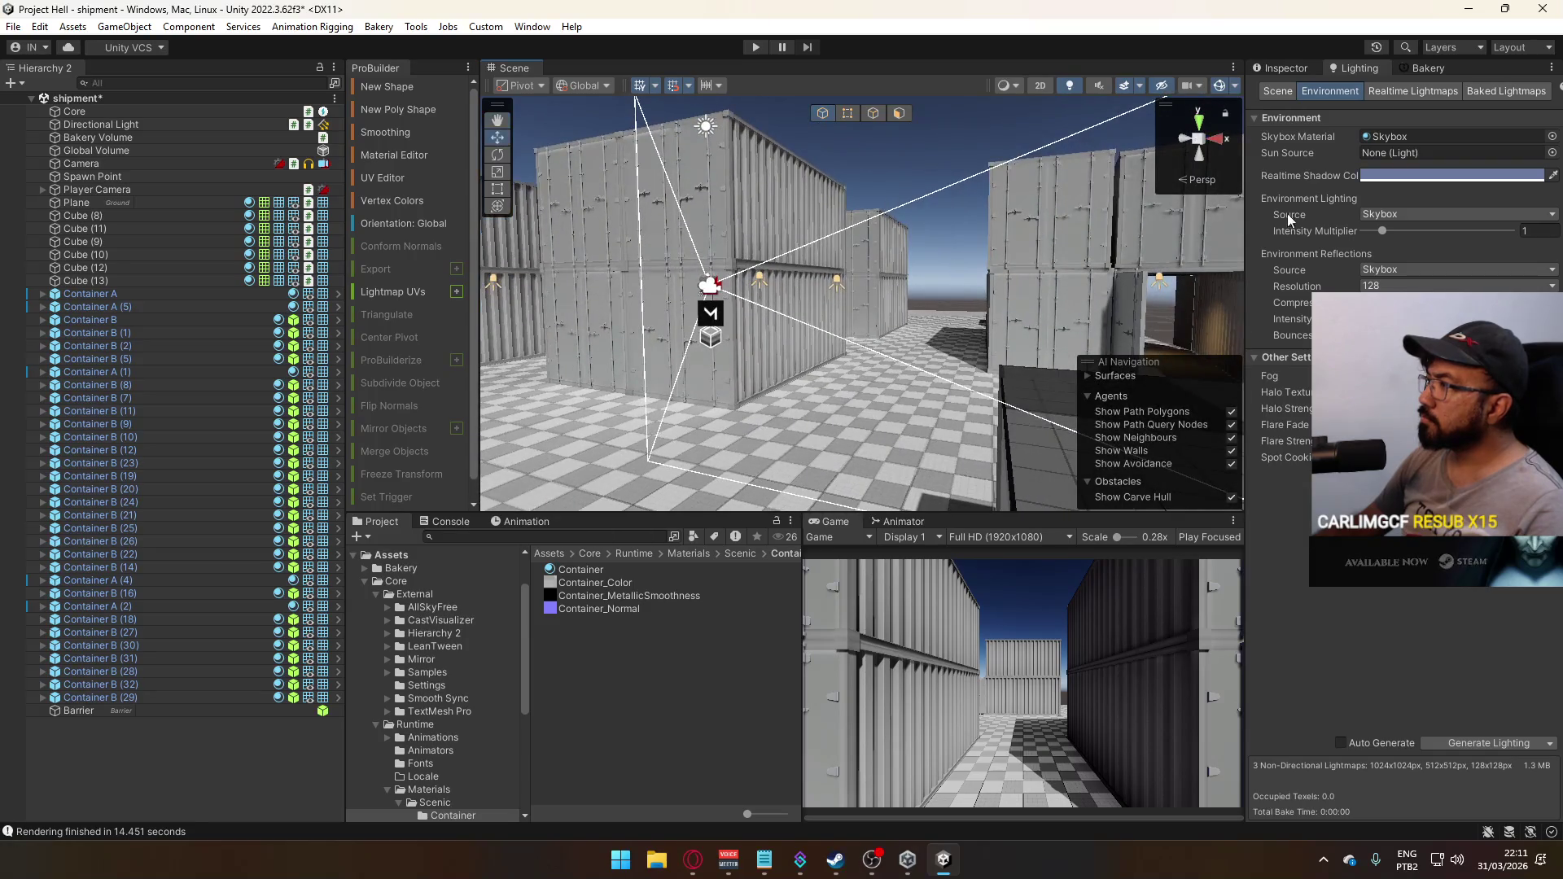
Keep the environment lighting source set to Skybox
click(1384, 232)
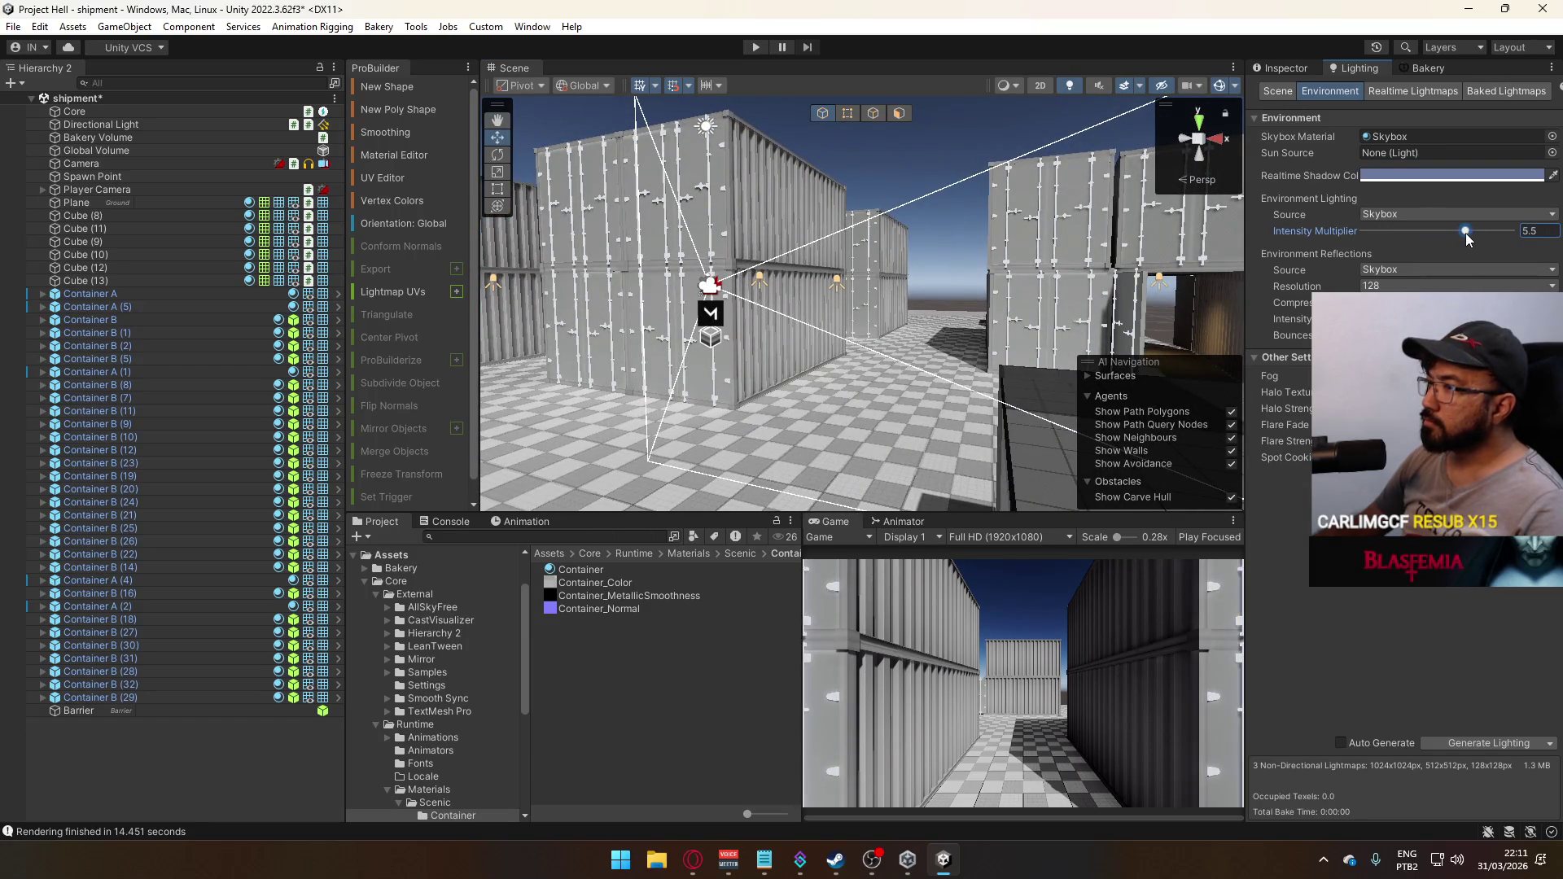
click(1409, 215)
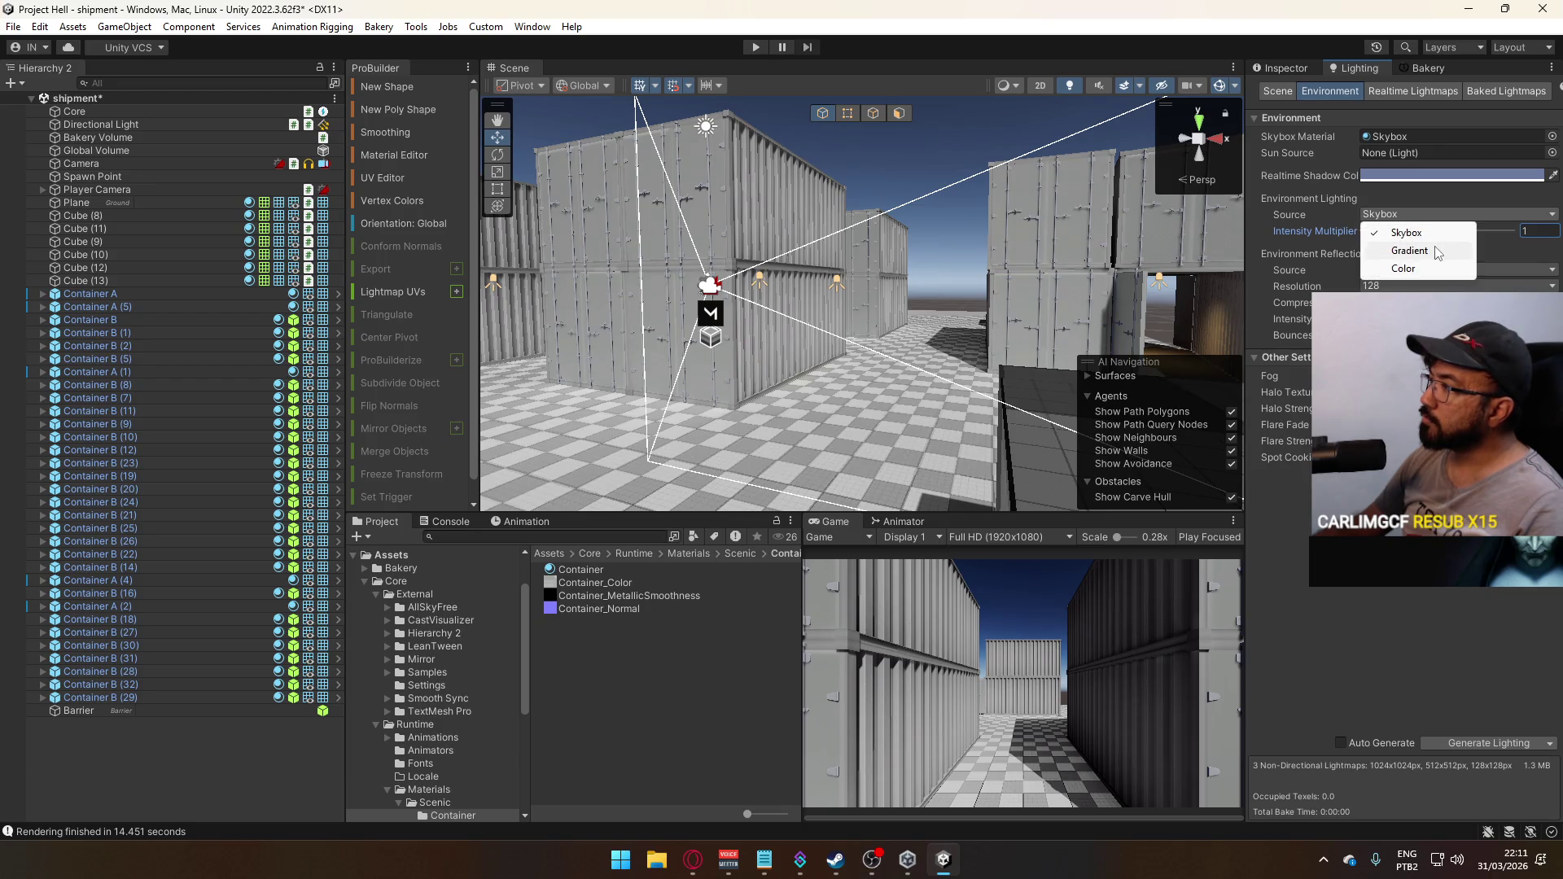
click(1290, 214)
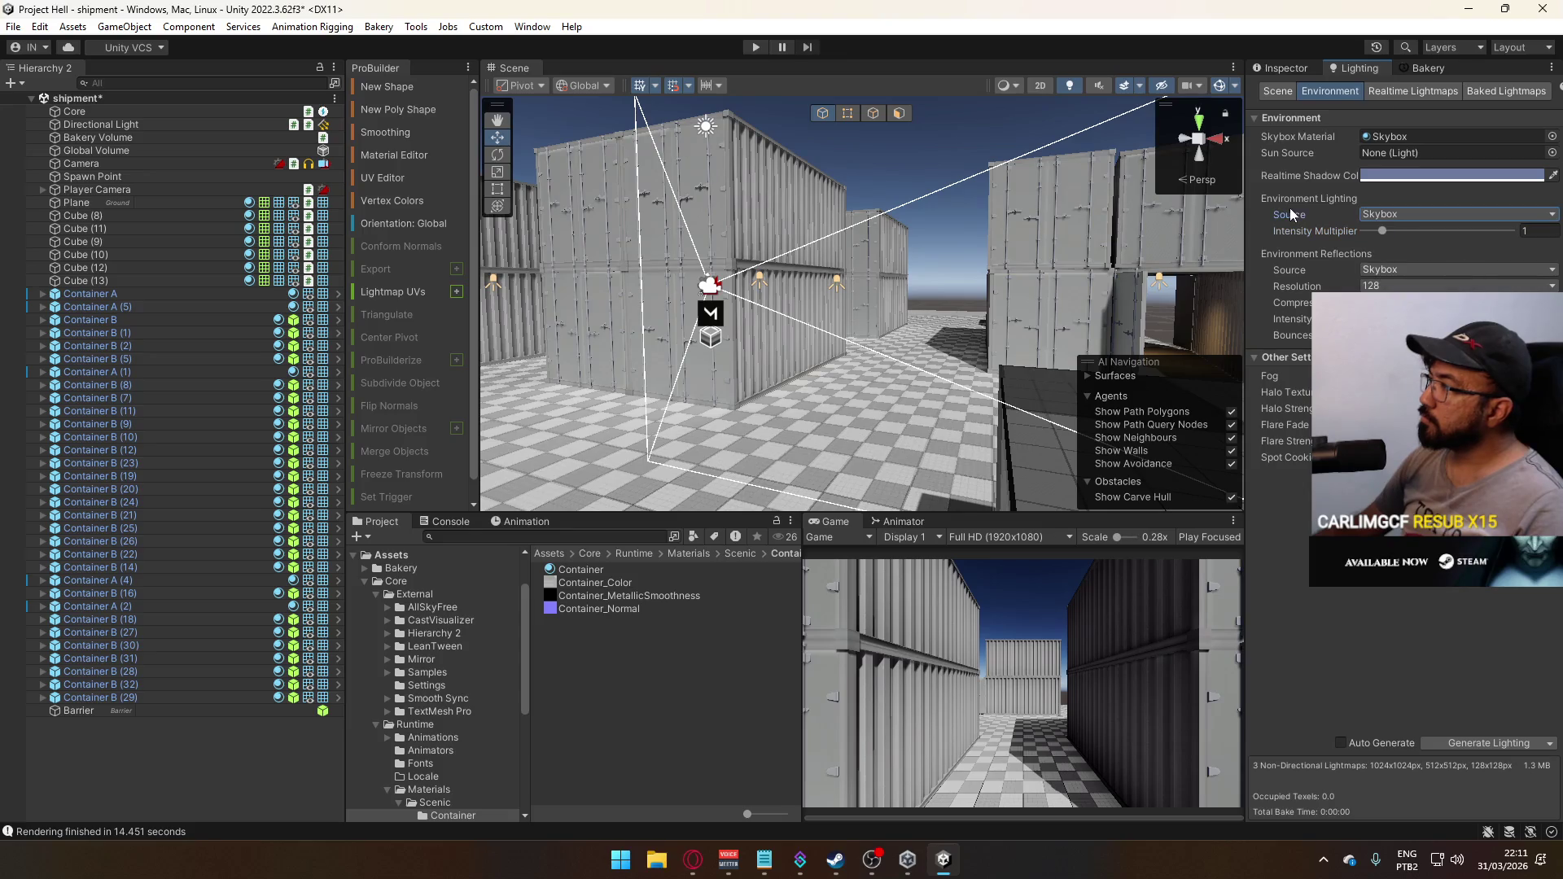
Set the skybox material to Day_BlueSky_Nothing Equirect, leaving intensity multiplier at 1
click(1552, 136)
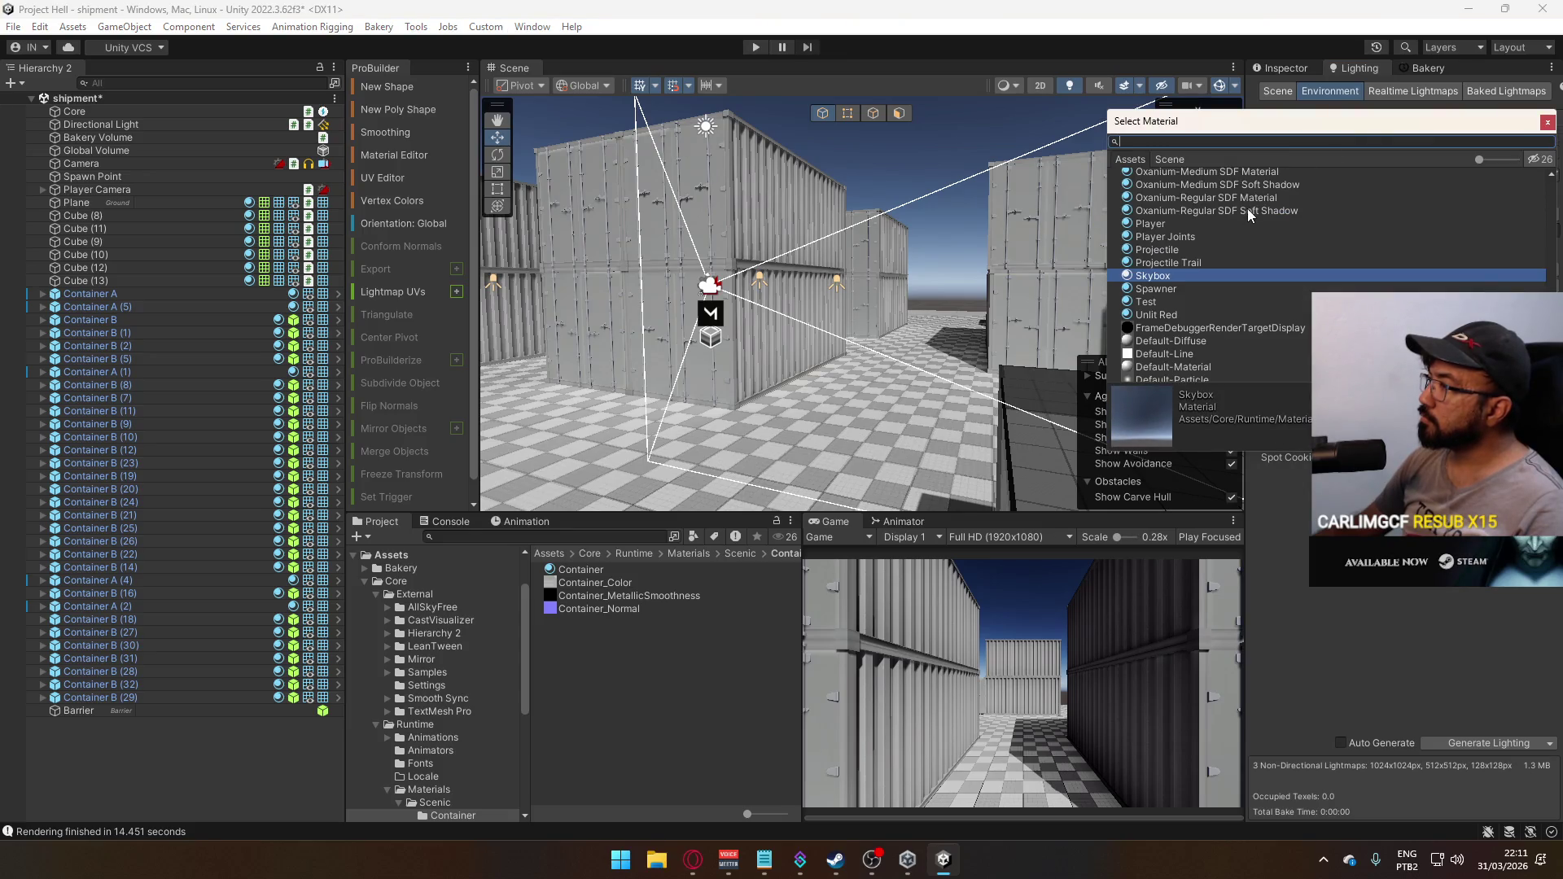
text(sky)
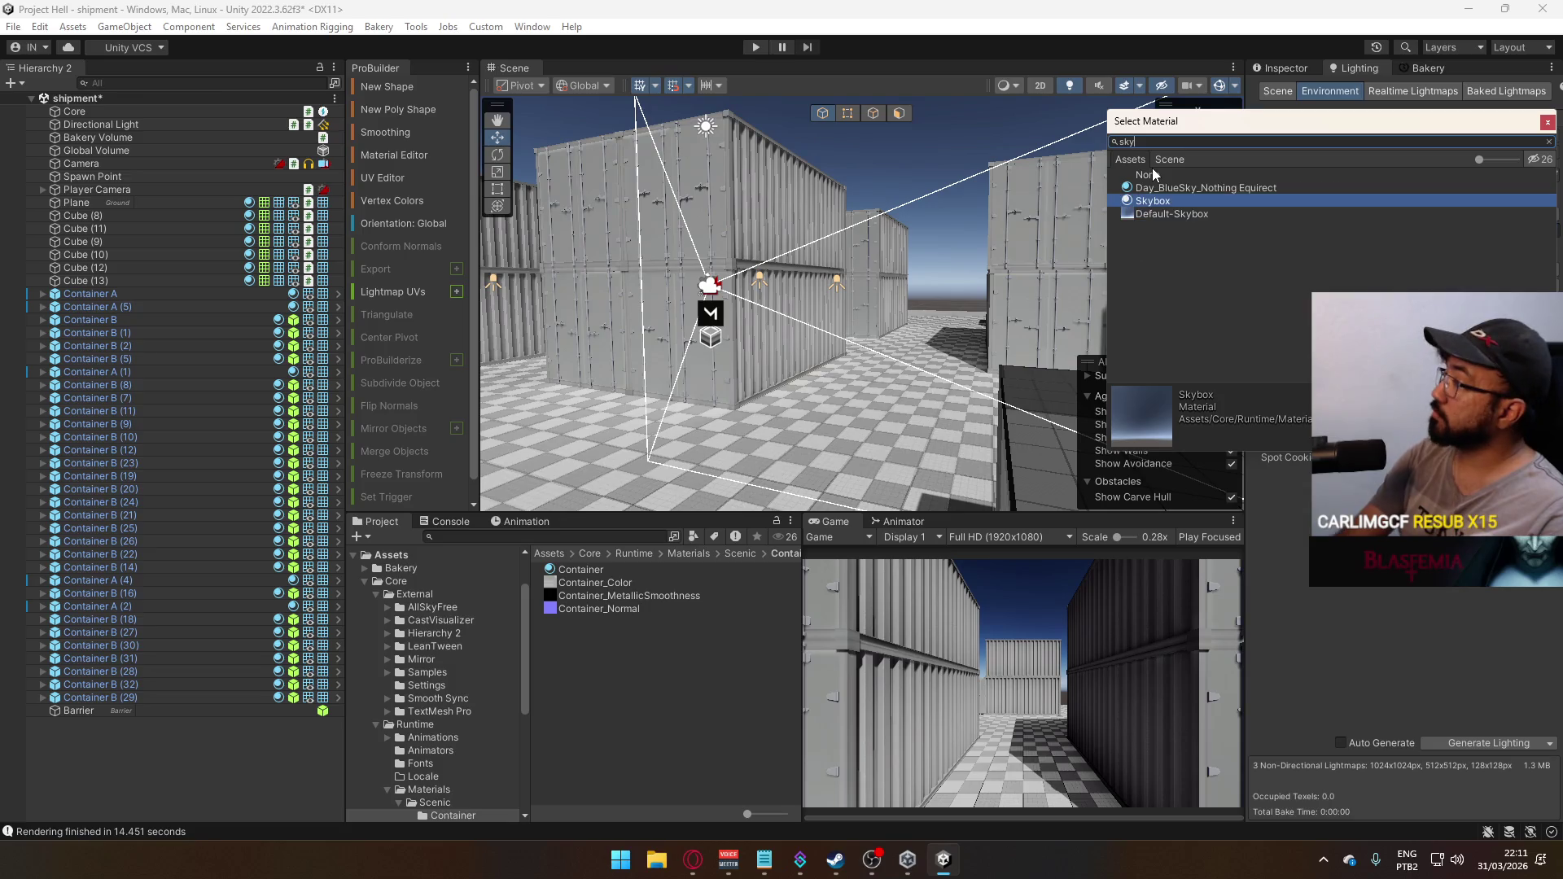
double_click(1222, 187)
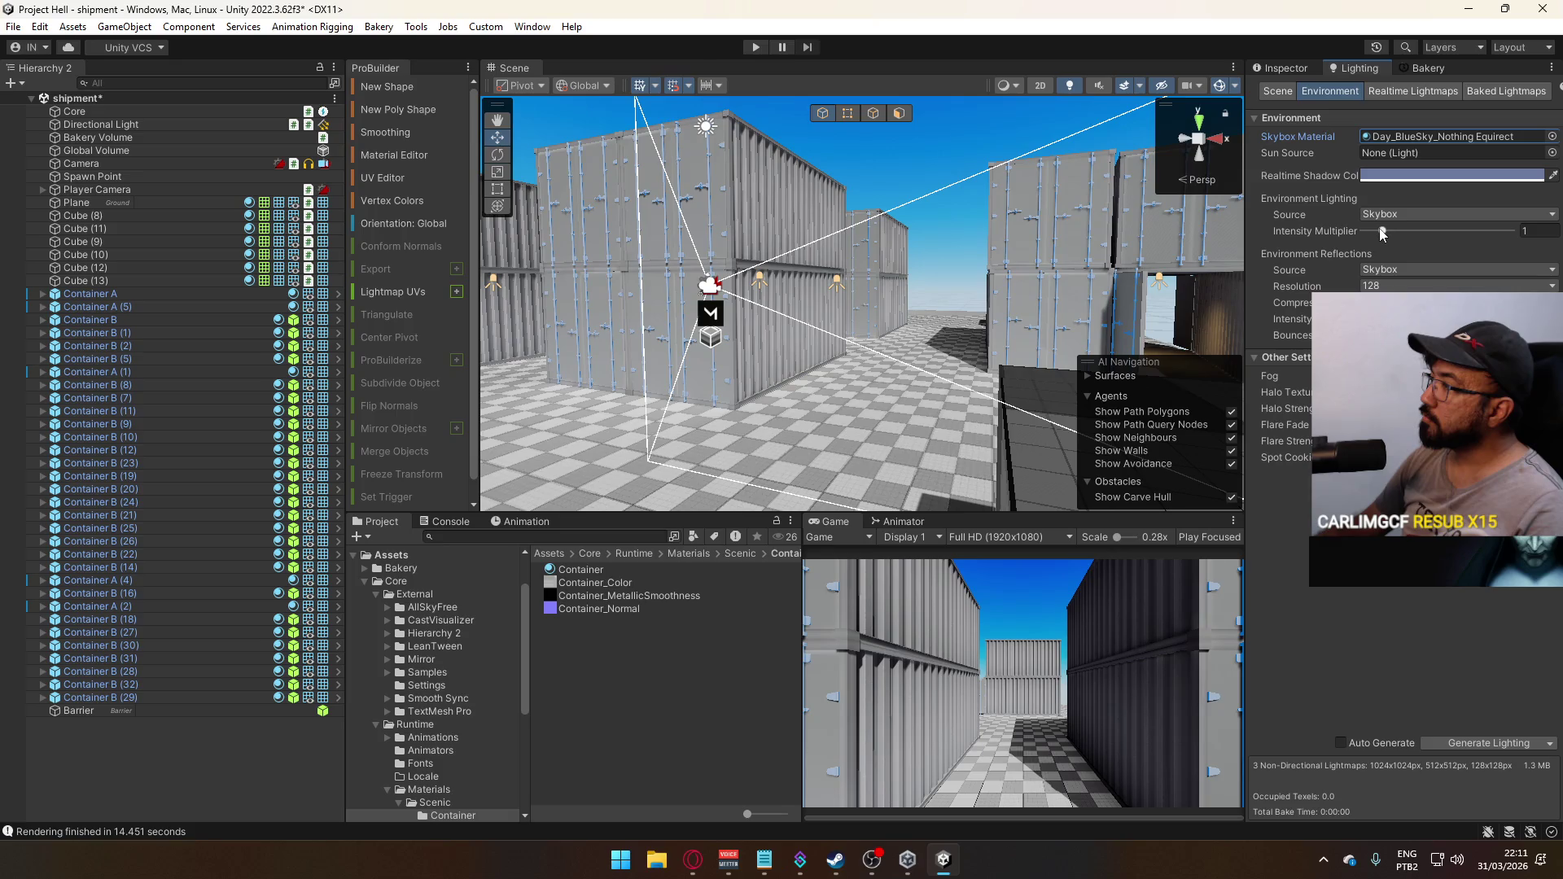
drag(1382, 232, 1346, 231)
key(ctrl+z)
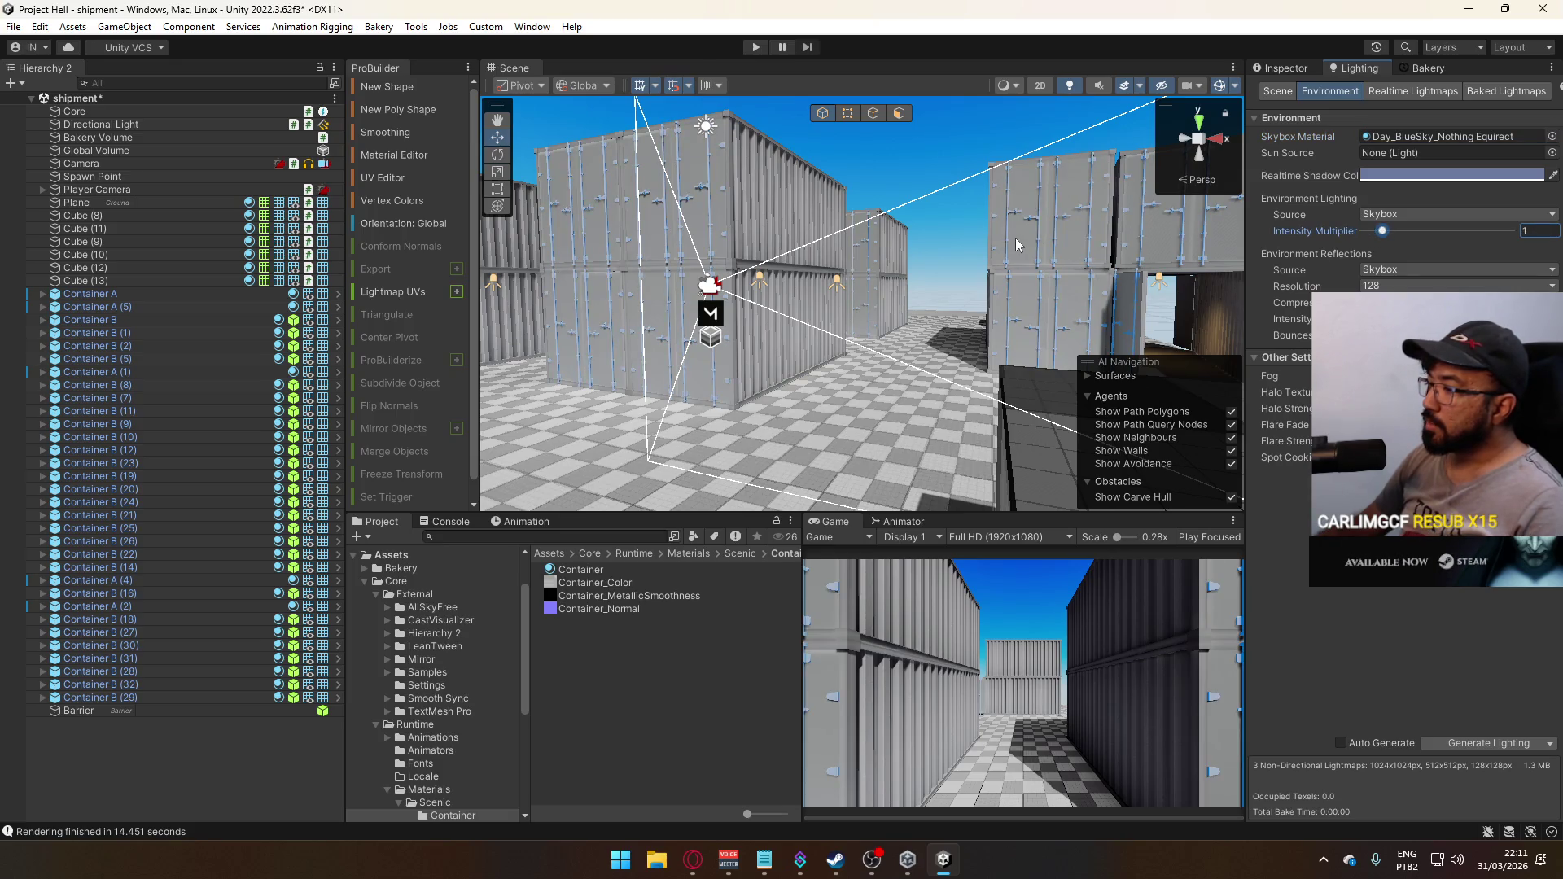
drag(1001, 268, 1058, 244)
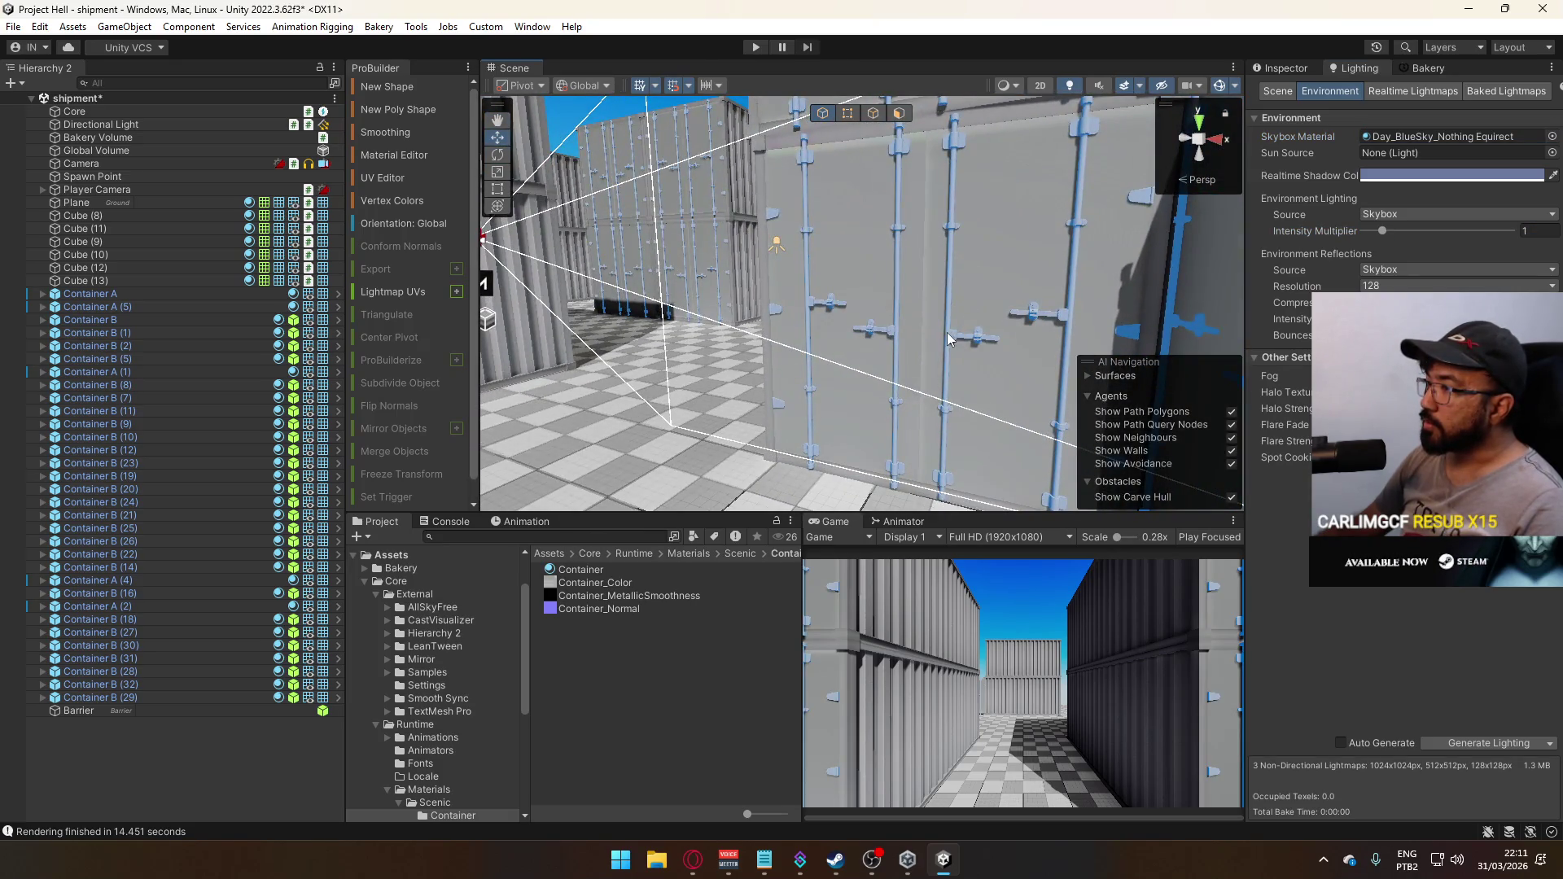
Select Container Door Metals and expand its Container material to show the metallic-smoothness map
click(1077, 236)
click(1295, 70)
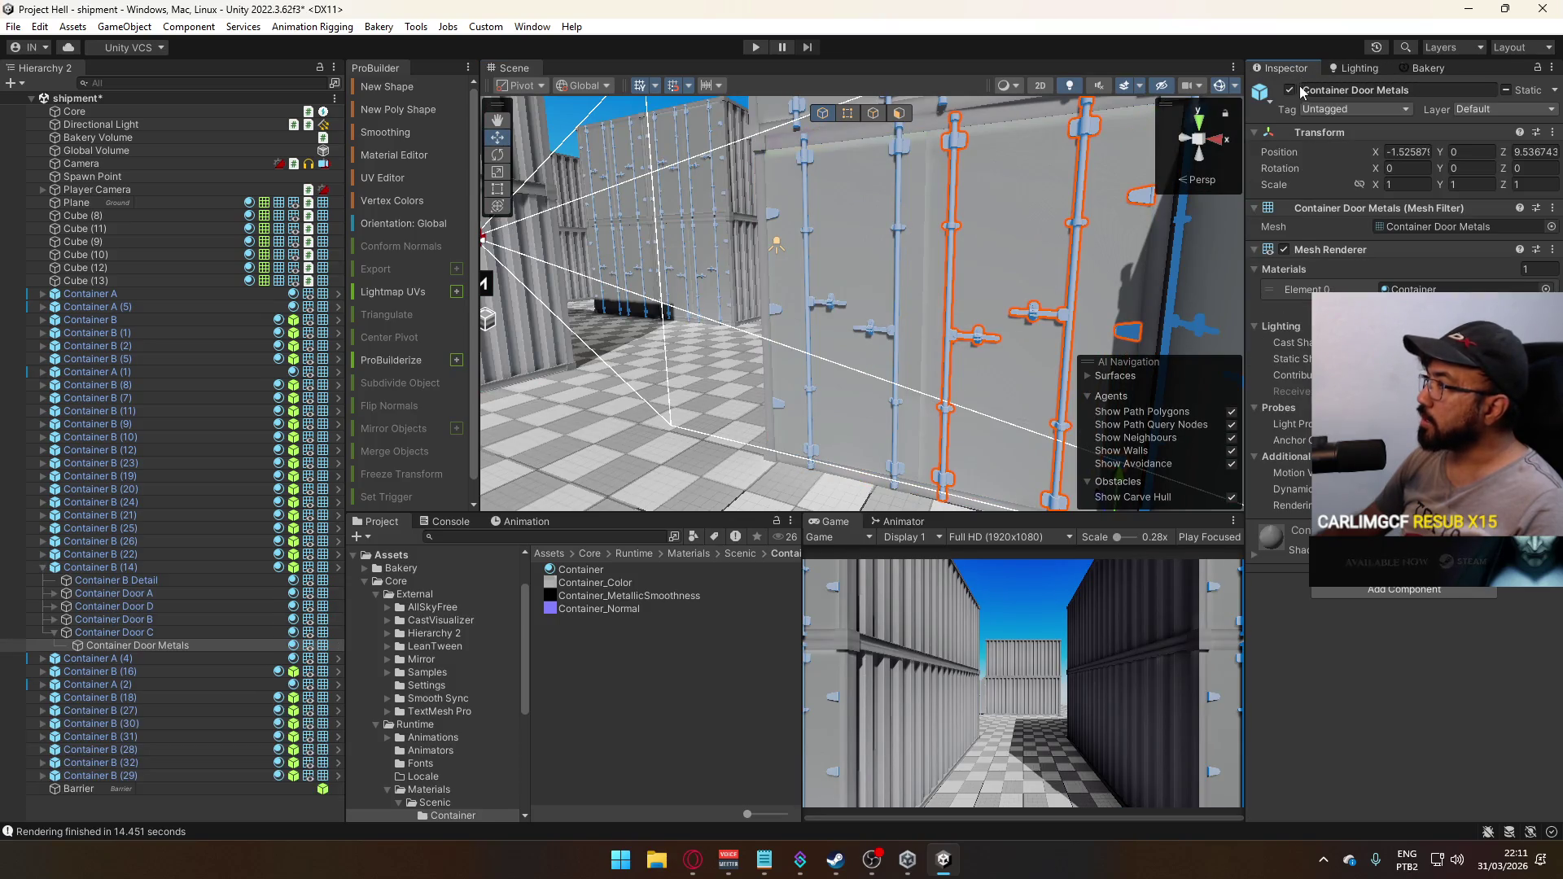
click(1417, 289)
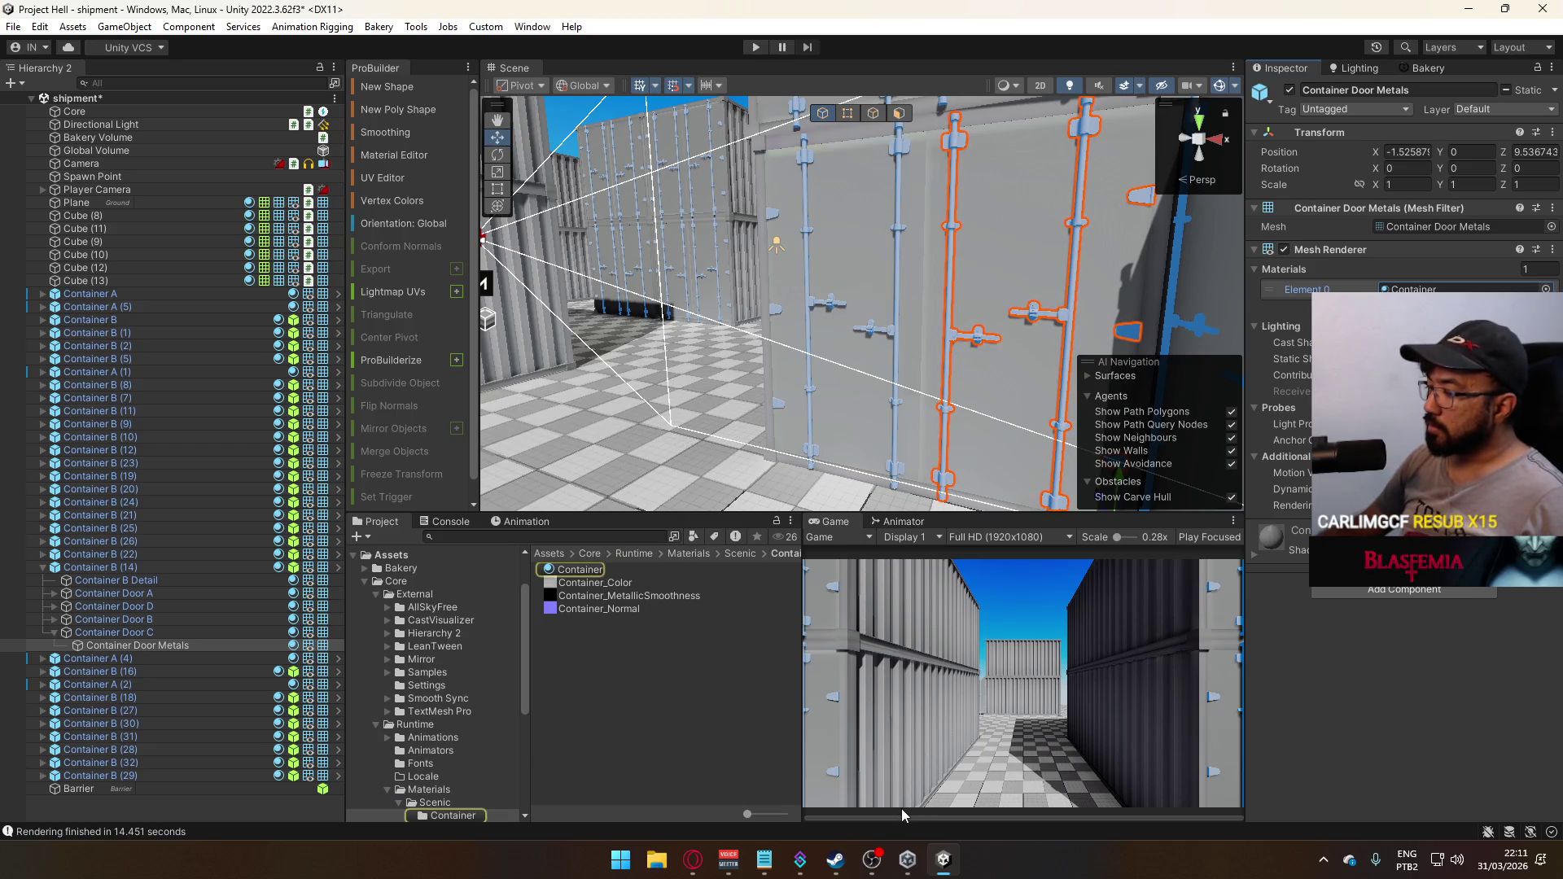
click(1324, 859)
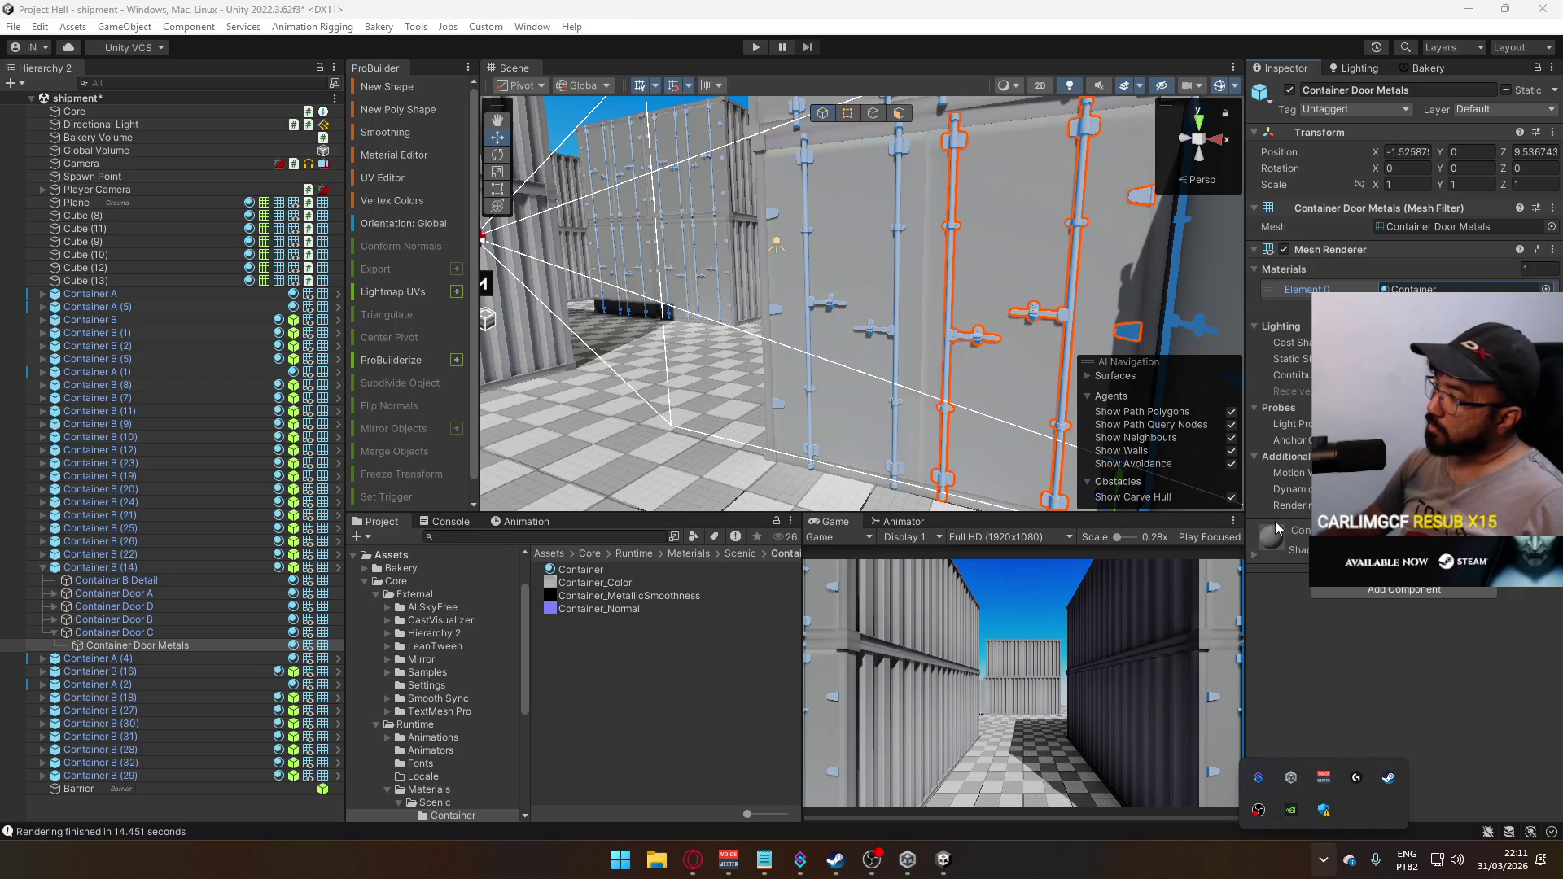
click(1255, 554)
scroll(1271, 554, down, 3)
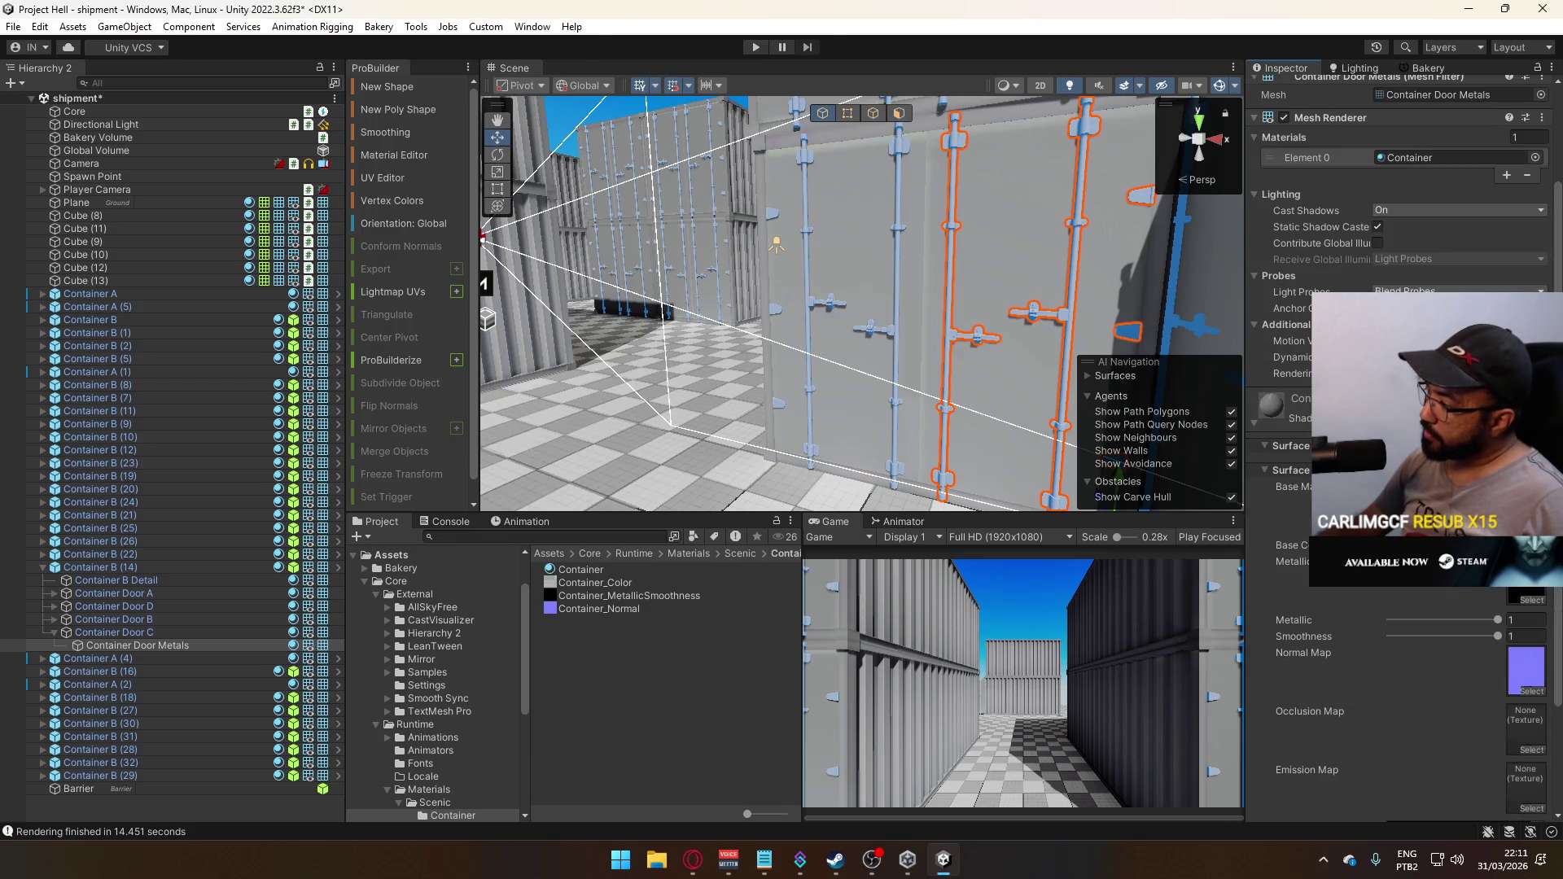
click(1530, 597)
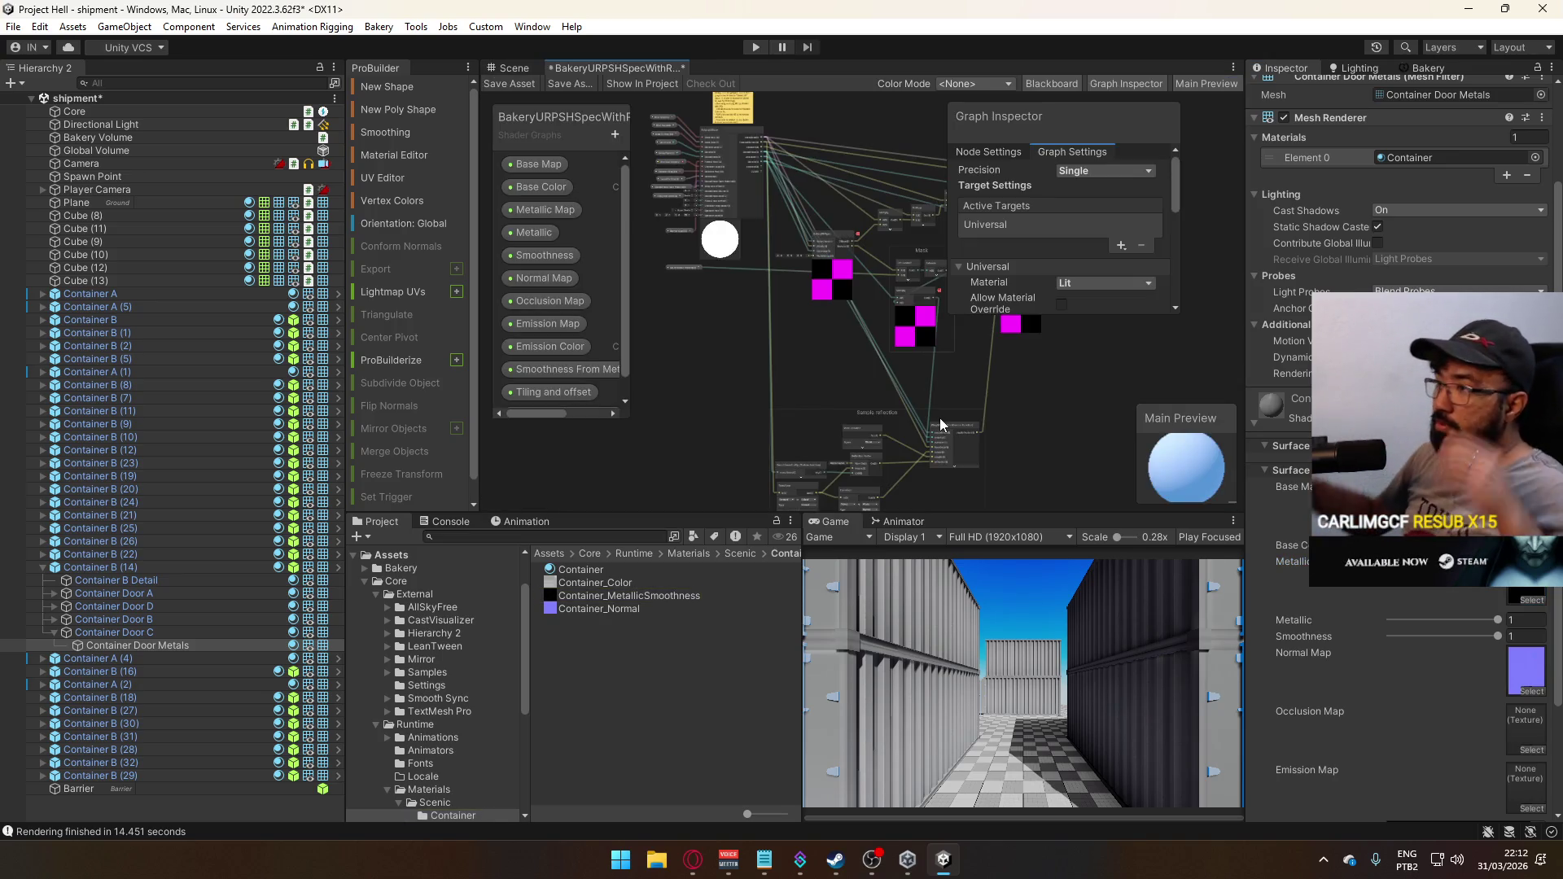
Inspect the shader graph's BakerySHSpec, Mask group, Multiply and Add nodes
scroll(823, 393, up, 5)
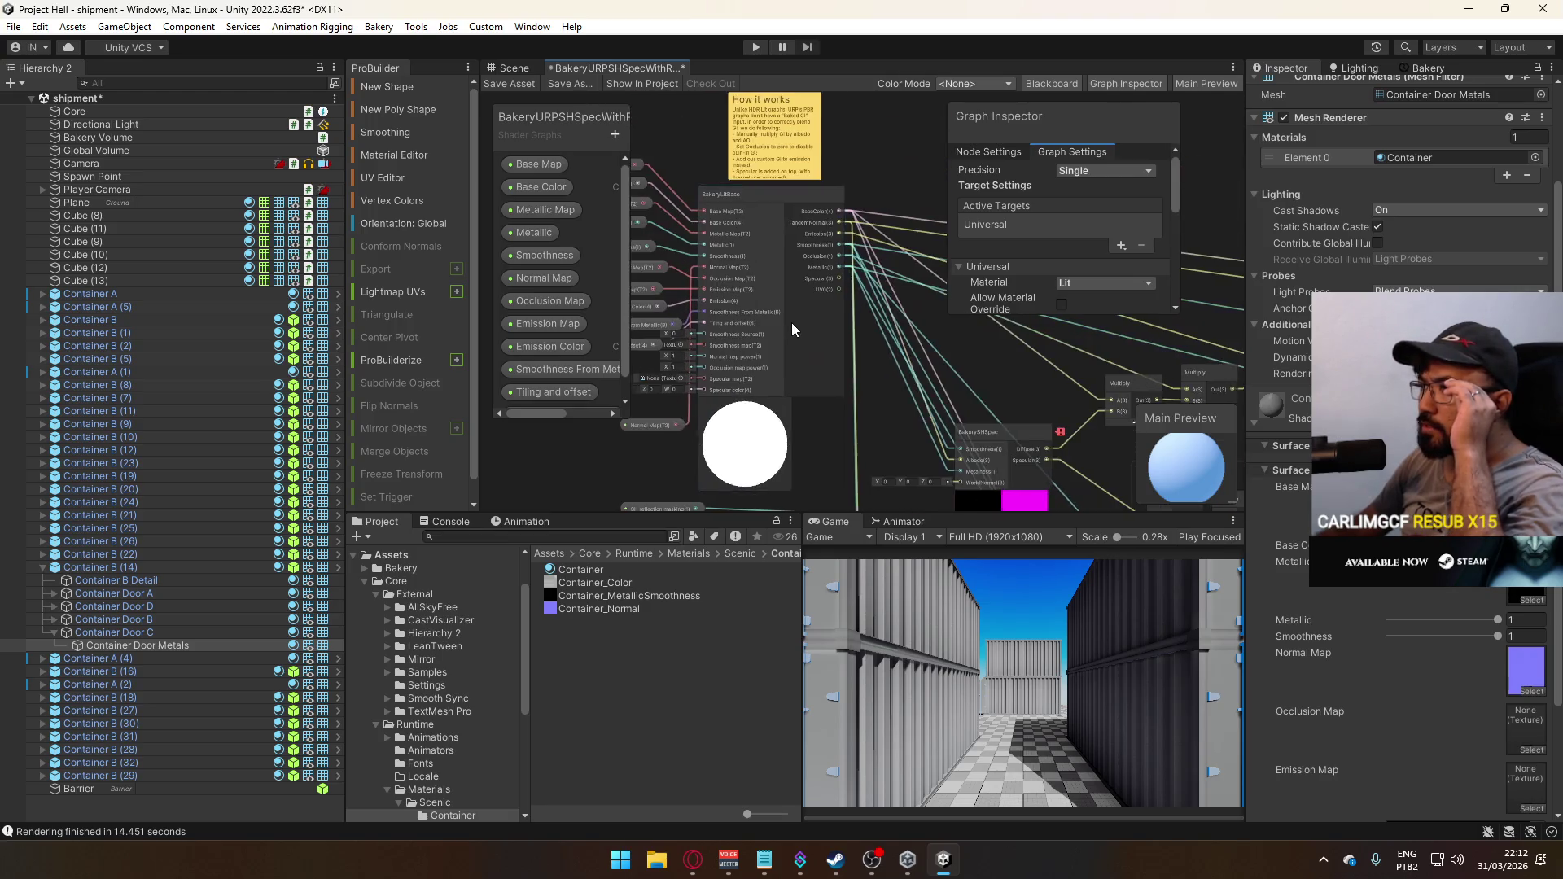
scroll(791, 323, up, 5)
mouse_move(1018, 423)
mouse_down()
mouse_move(1023, 360)
mouse_move(759, 286)
mouse_move(764, 383)
mouse_move(794, 281)
mouse_move(706, 311)
mouse_up()
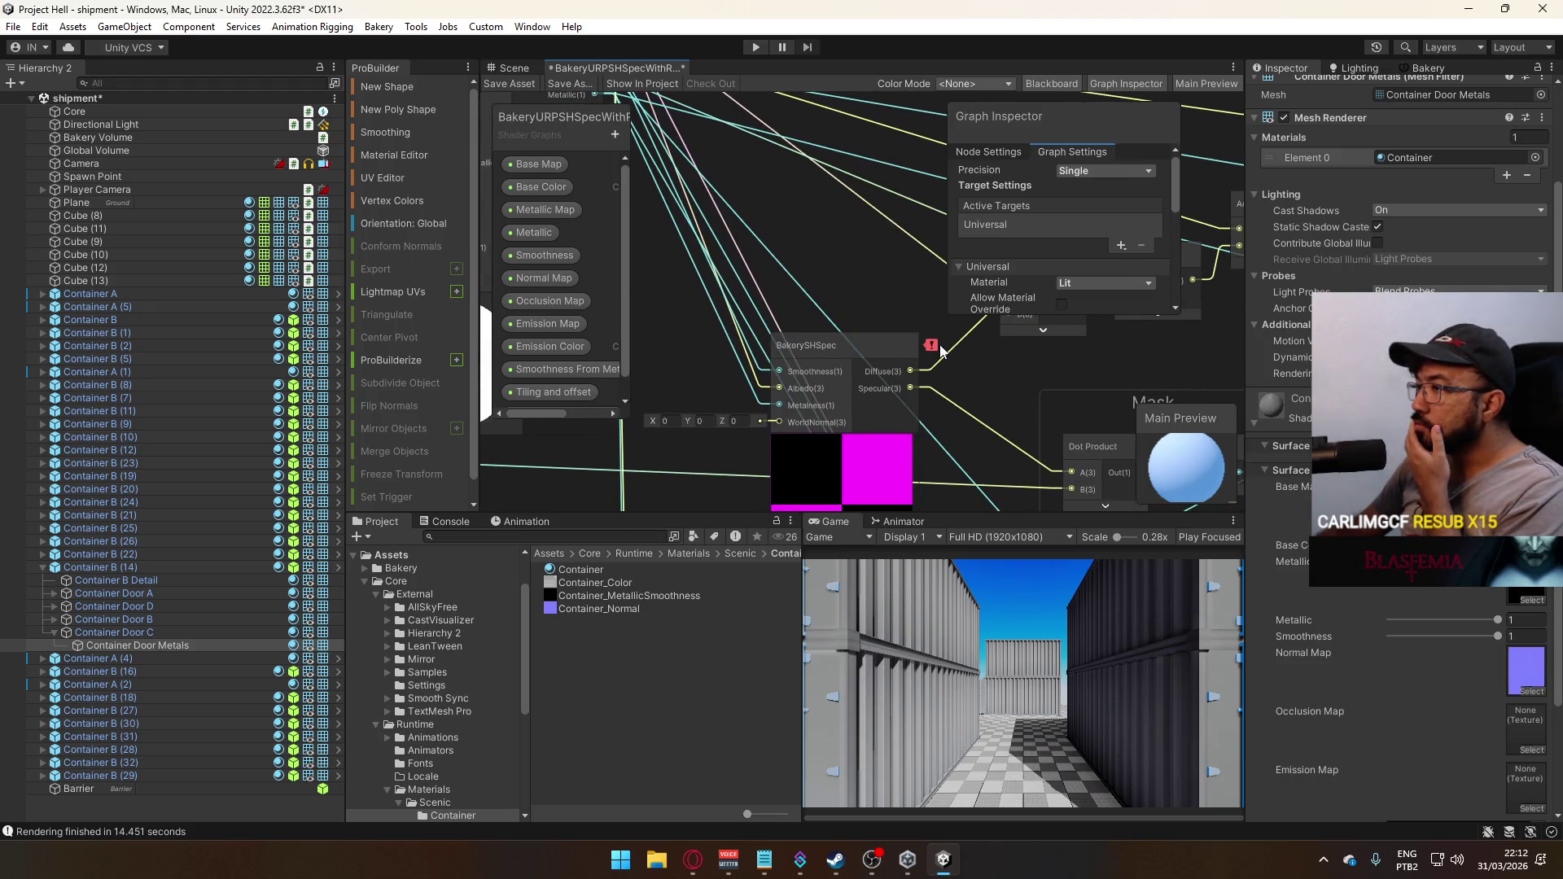
mouse_move(935, 351)
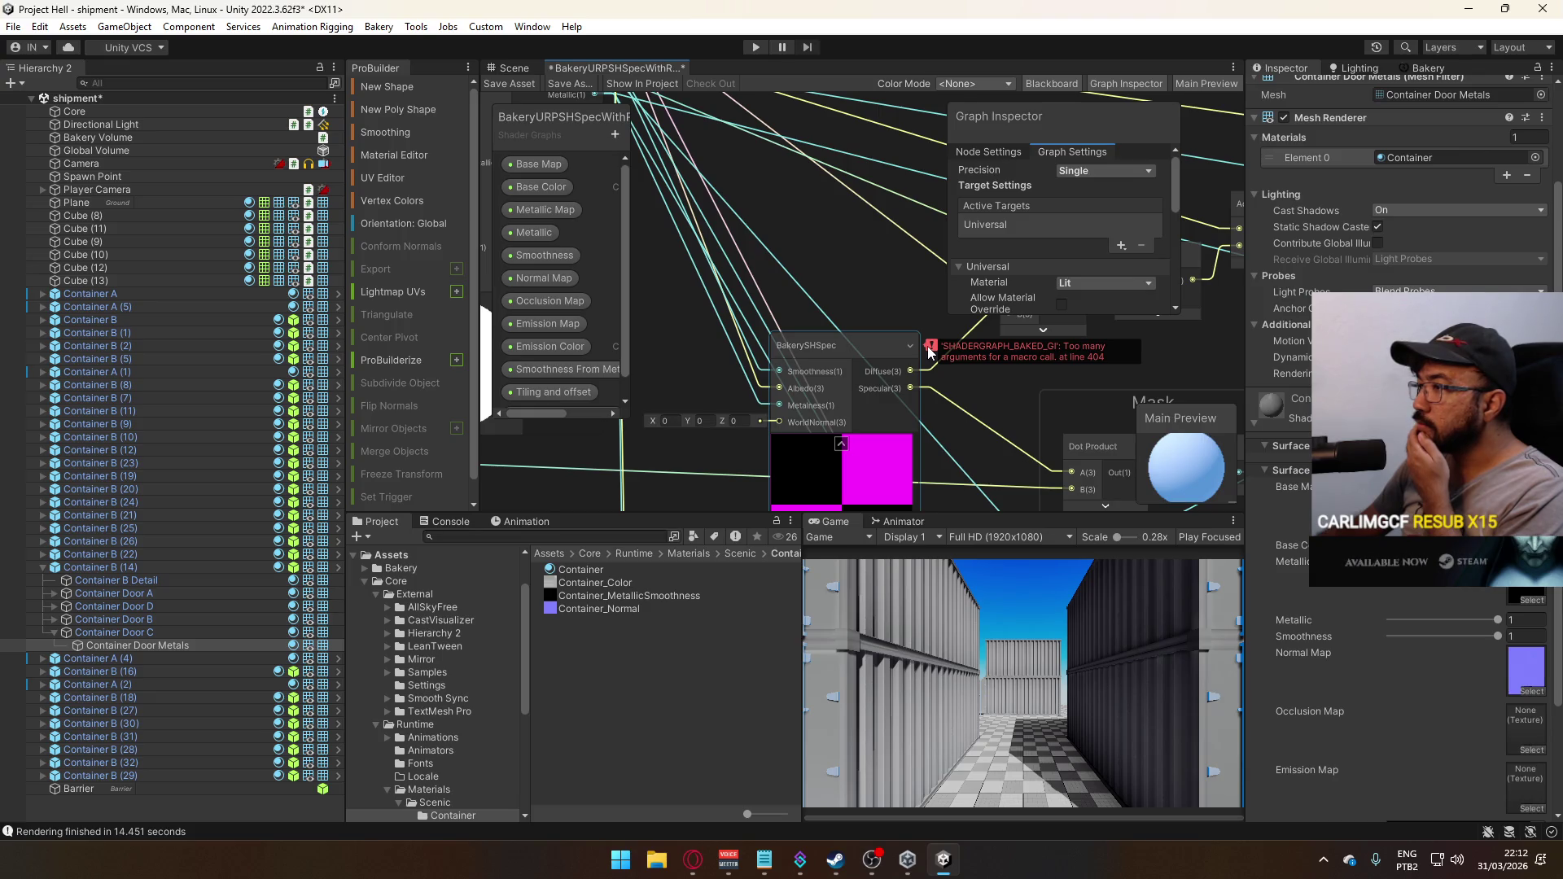
scroll(847, 301, down, 3)
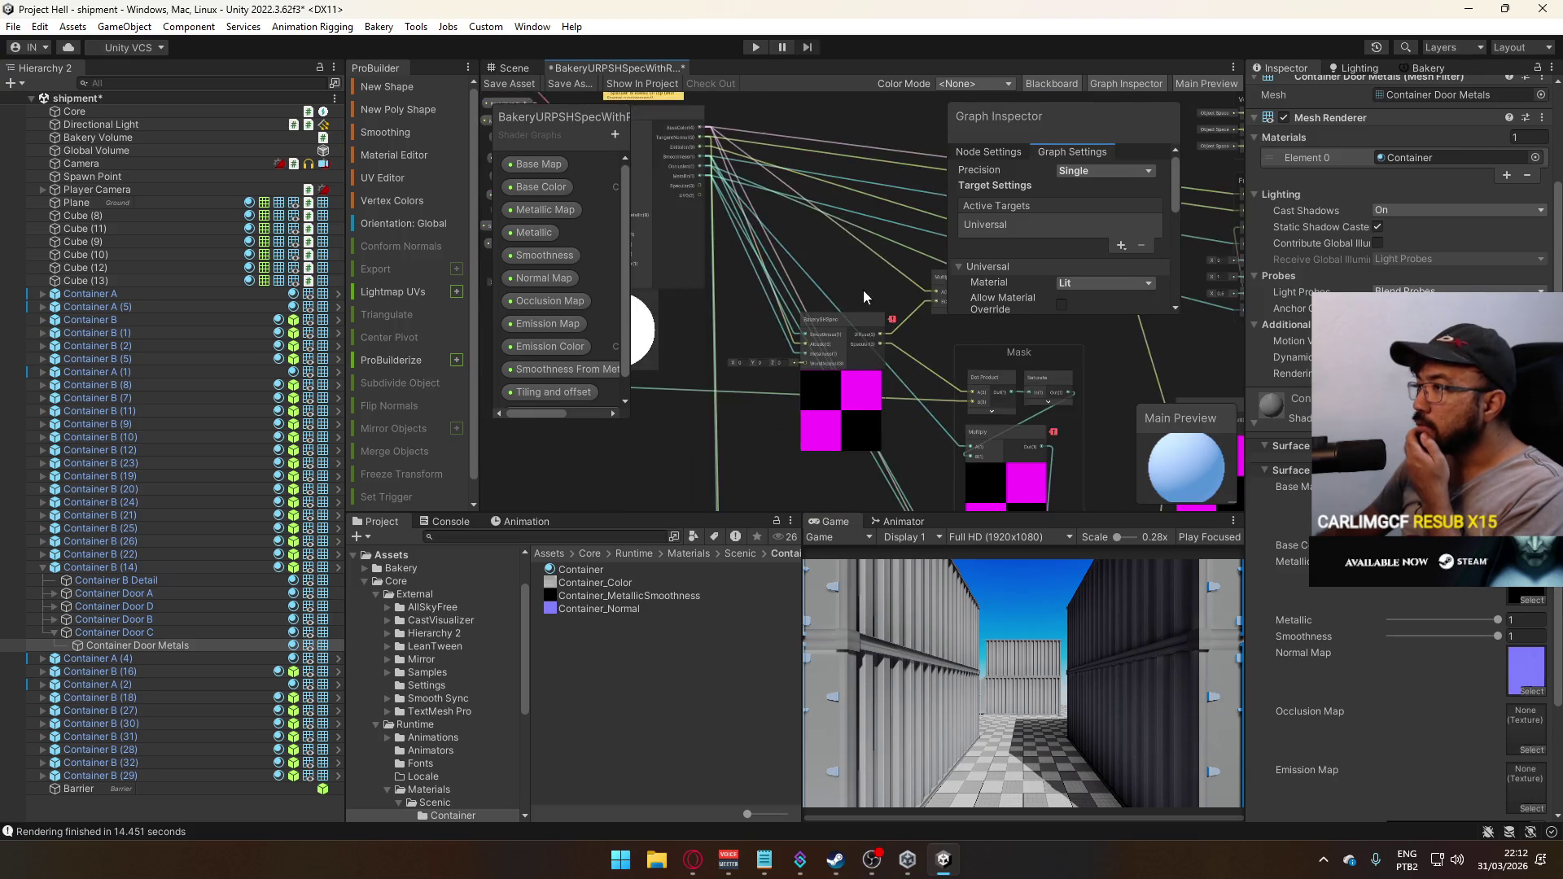
drag(863, 290, 654, 339)
drag(862, 329, 842, 283)
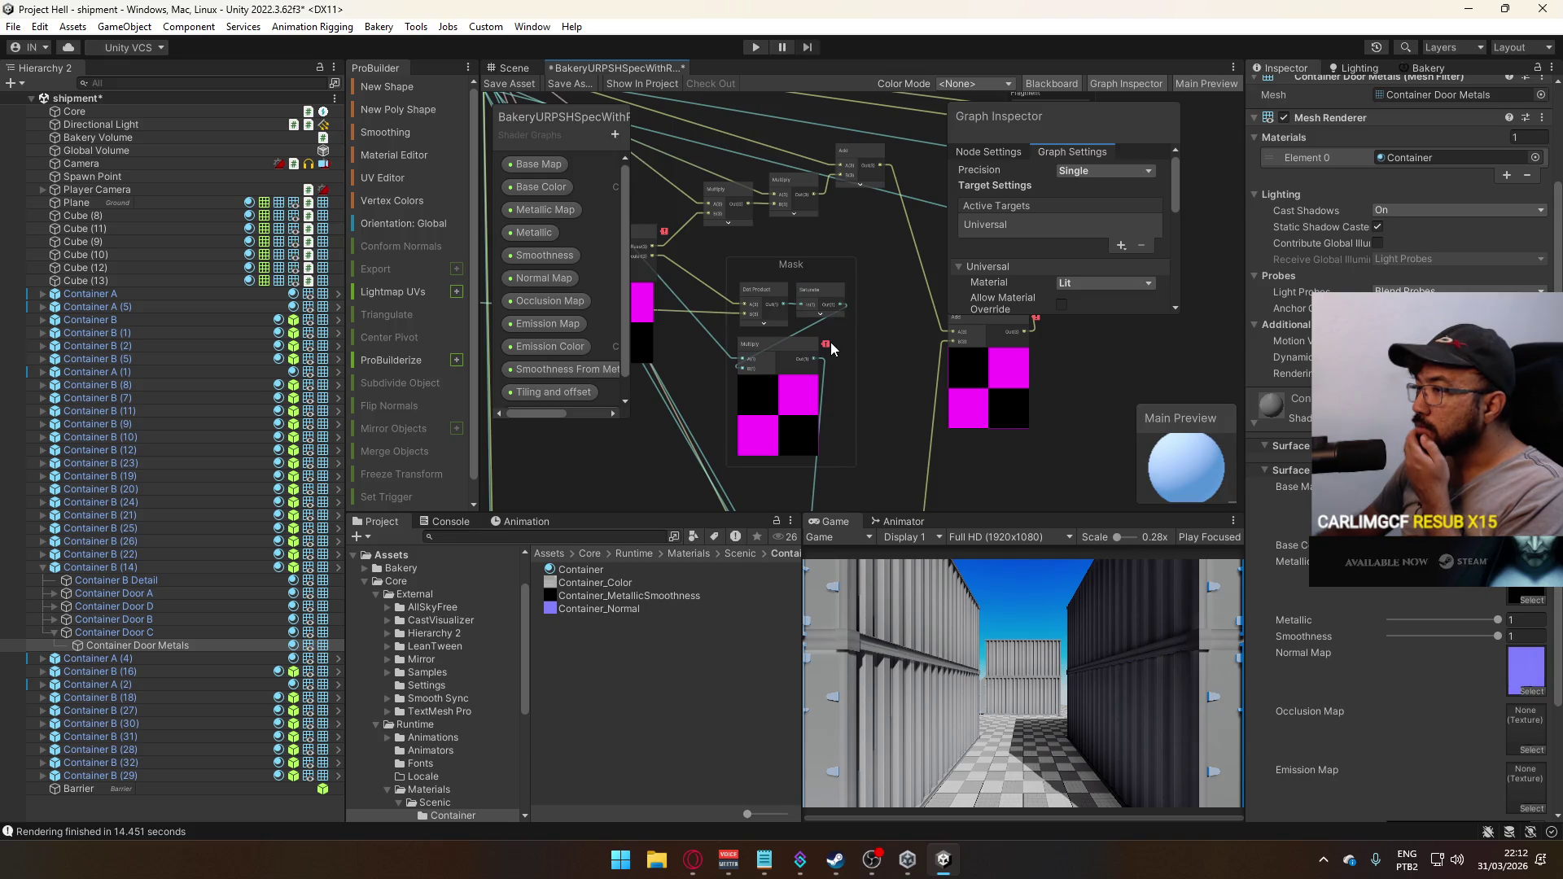
mouse_move(827, 346)
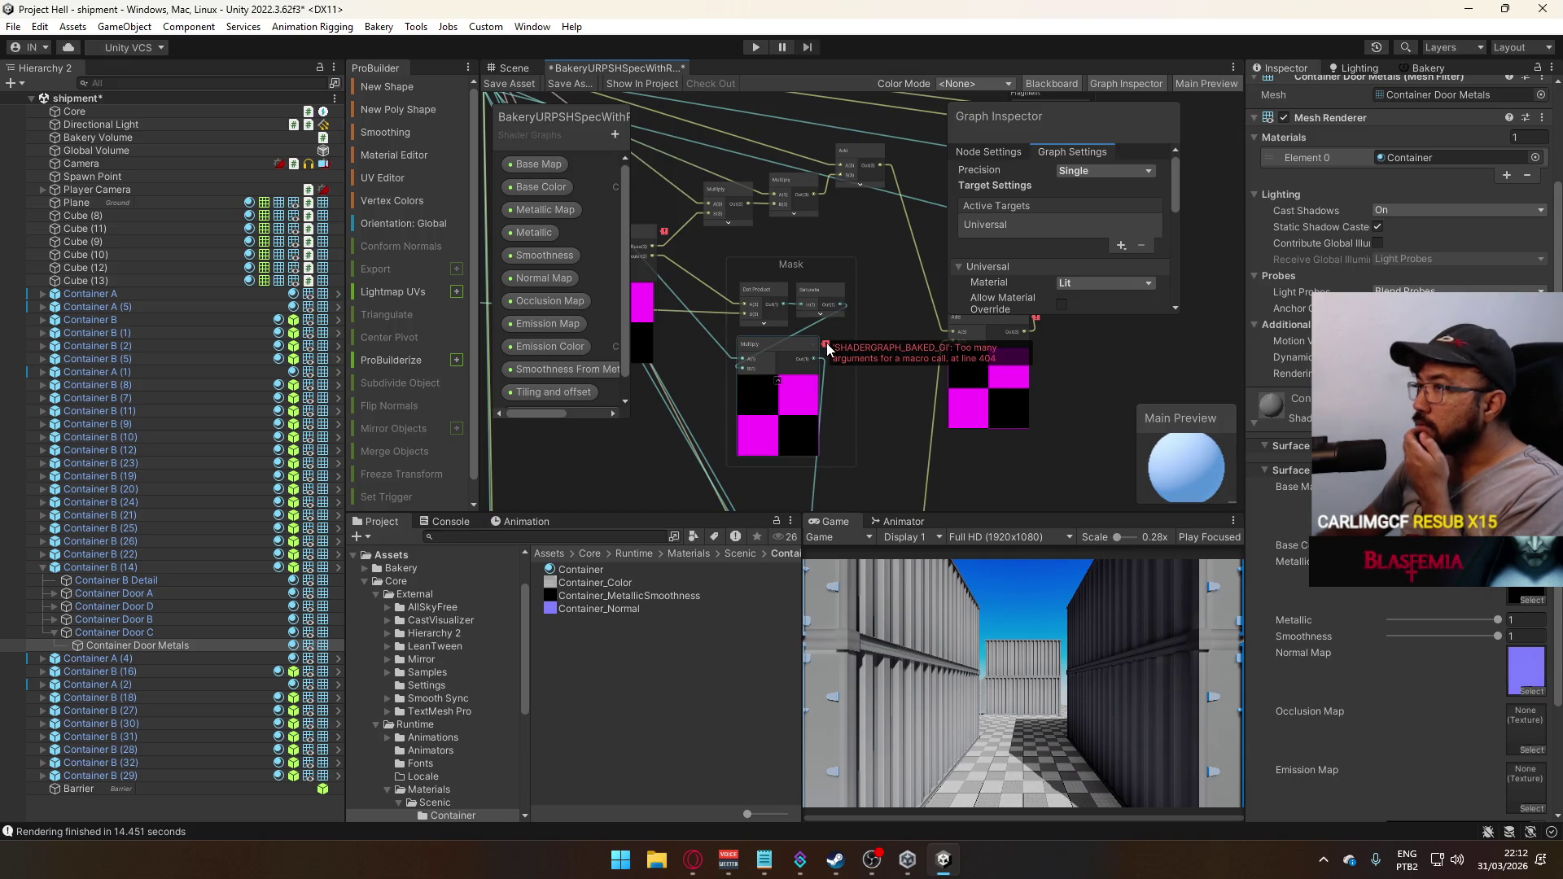
scroll(1419, 236, up, 3)
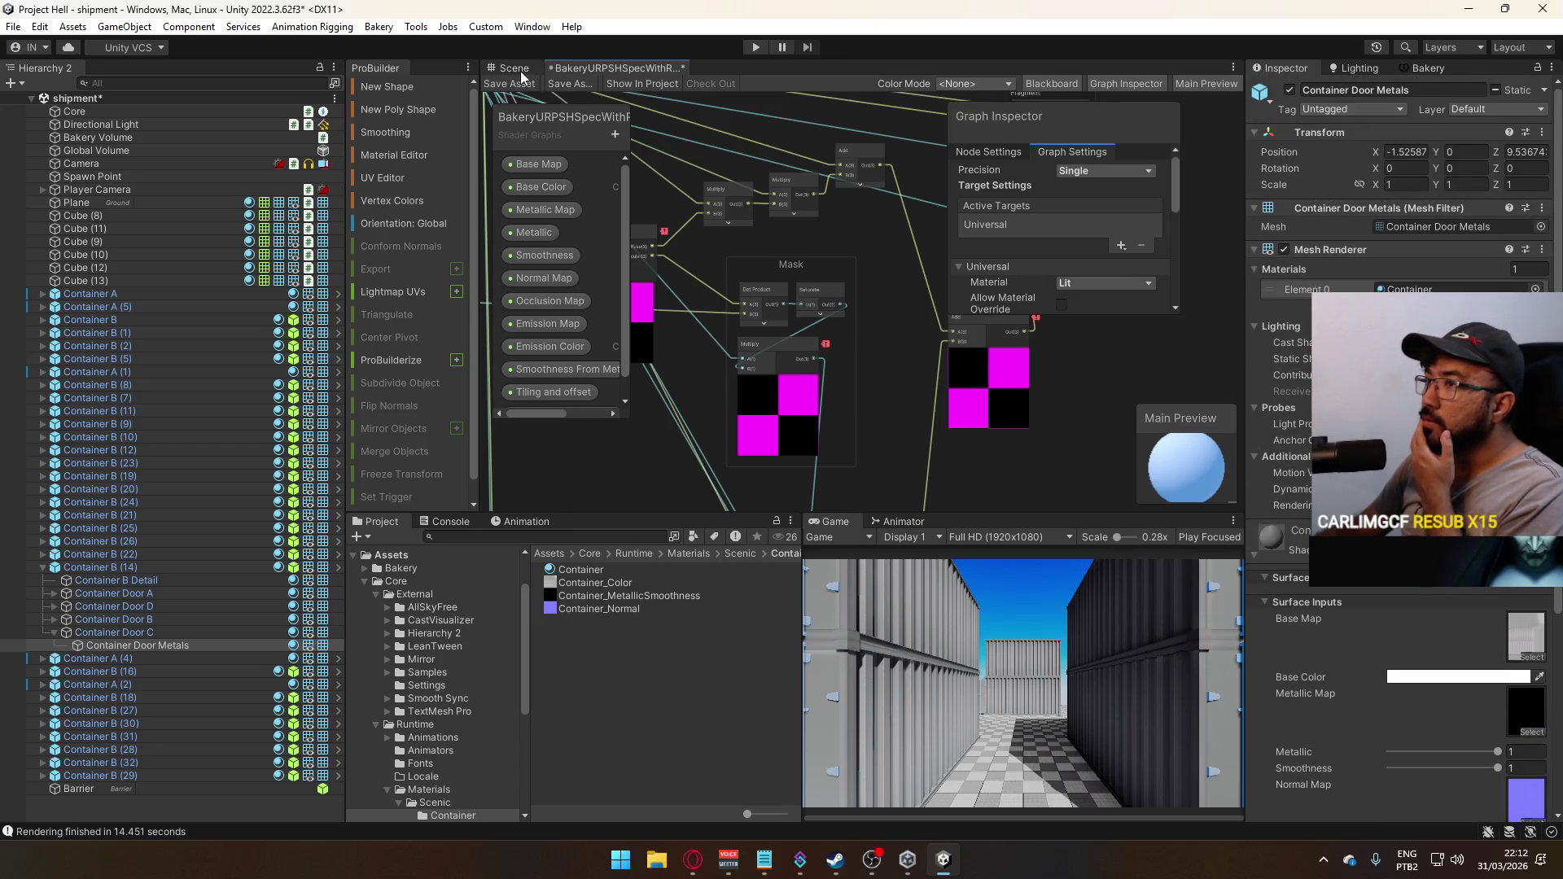
Close the shader graph tab and discard its unsaved changes
right_click(668, 73)
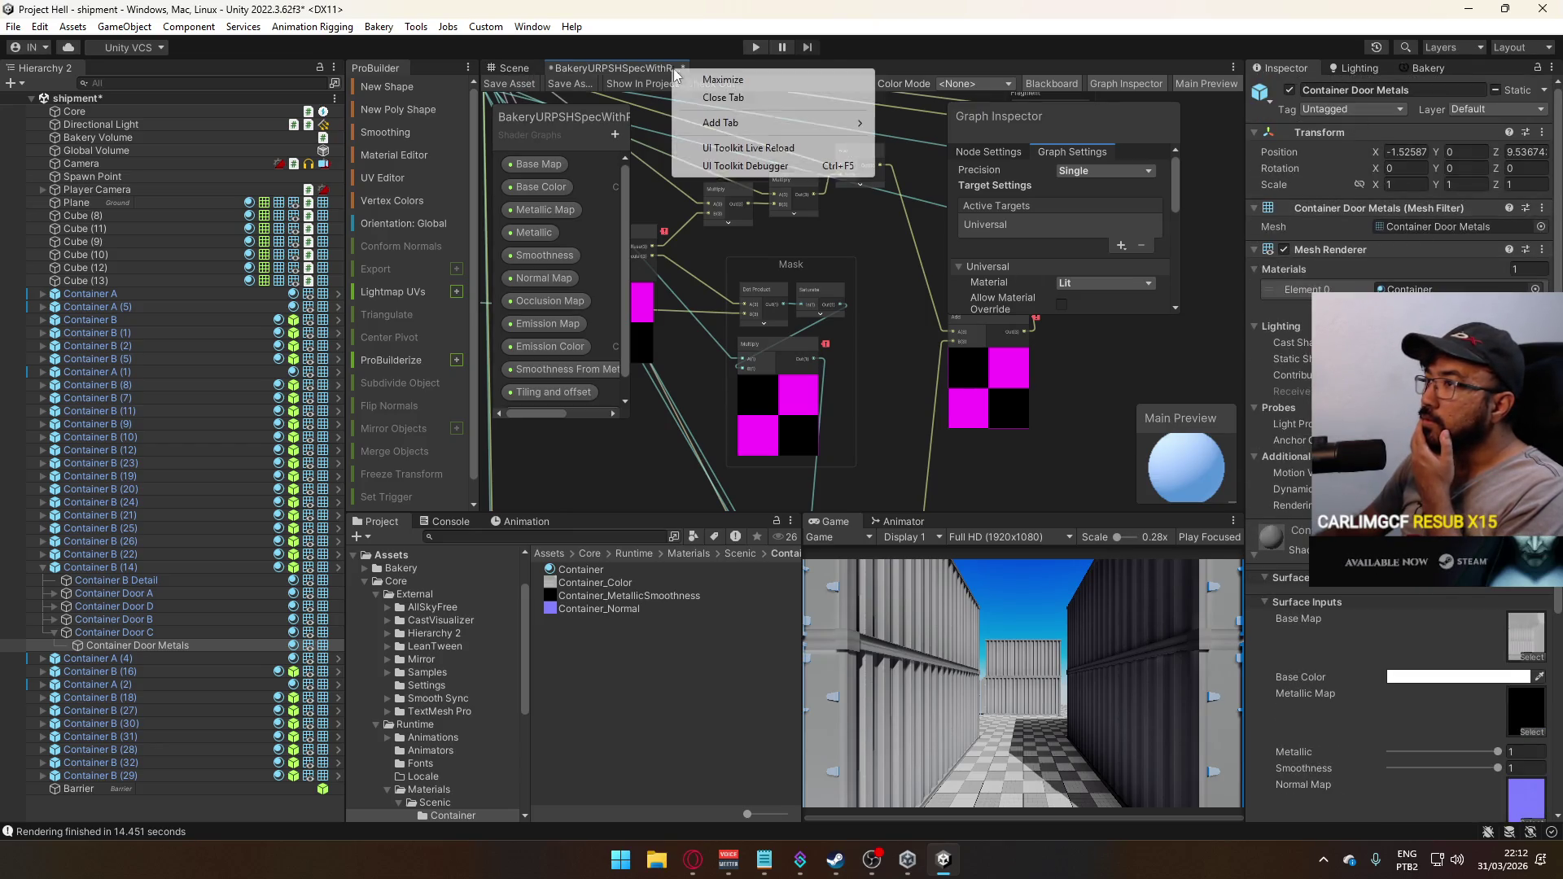
click(829, 350)
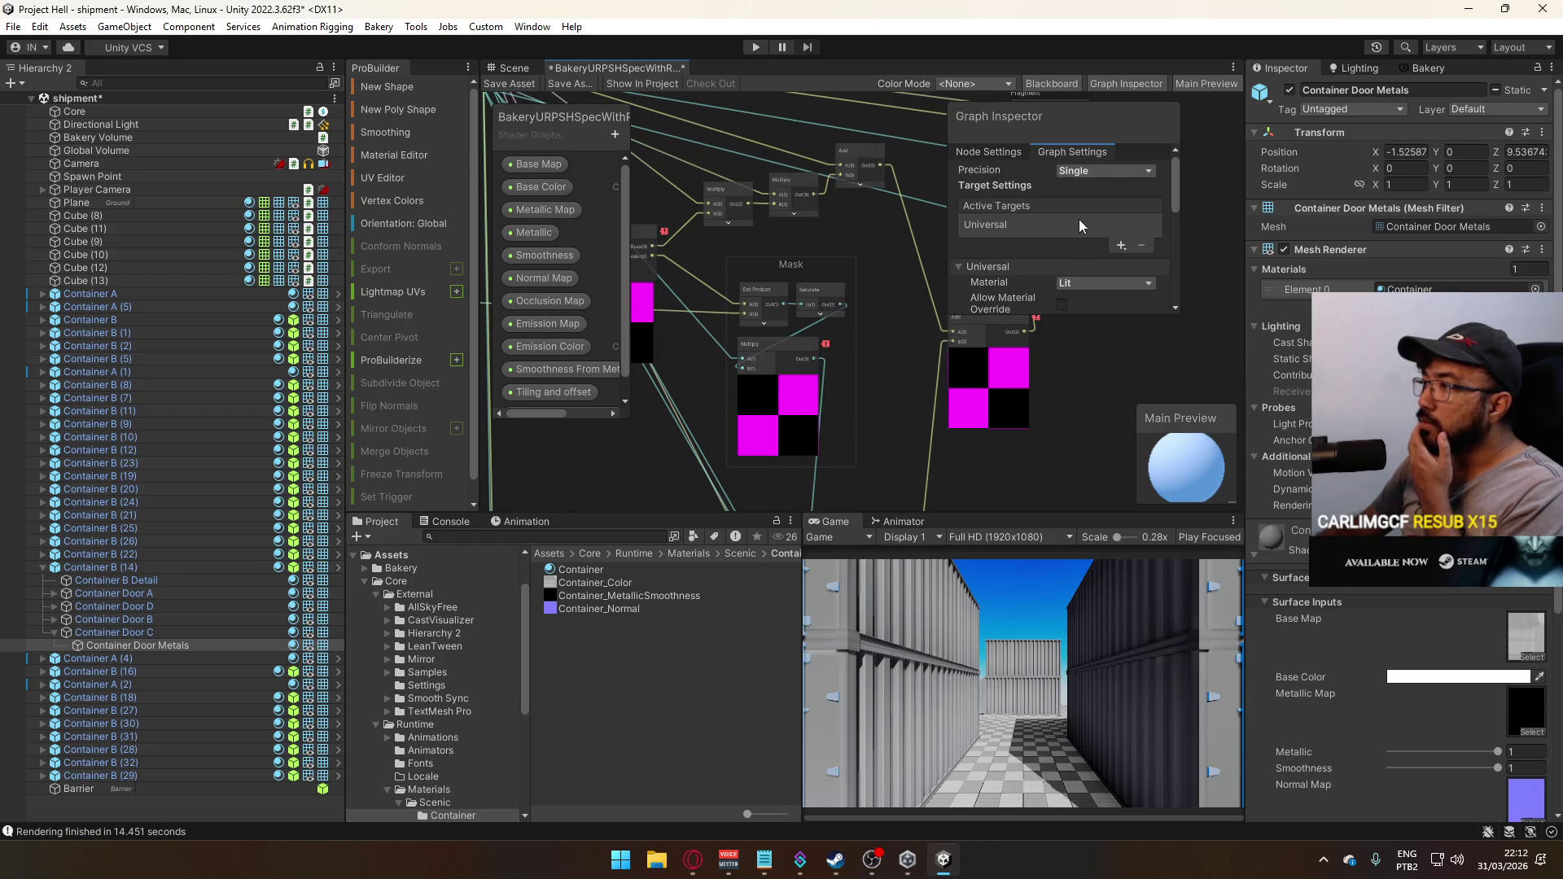
scroll(1079, 218, down, 5)
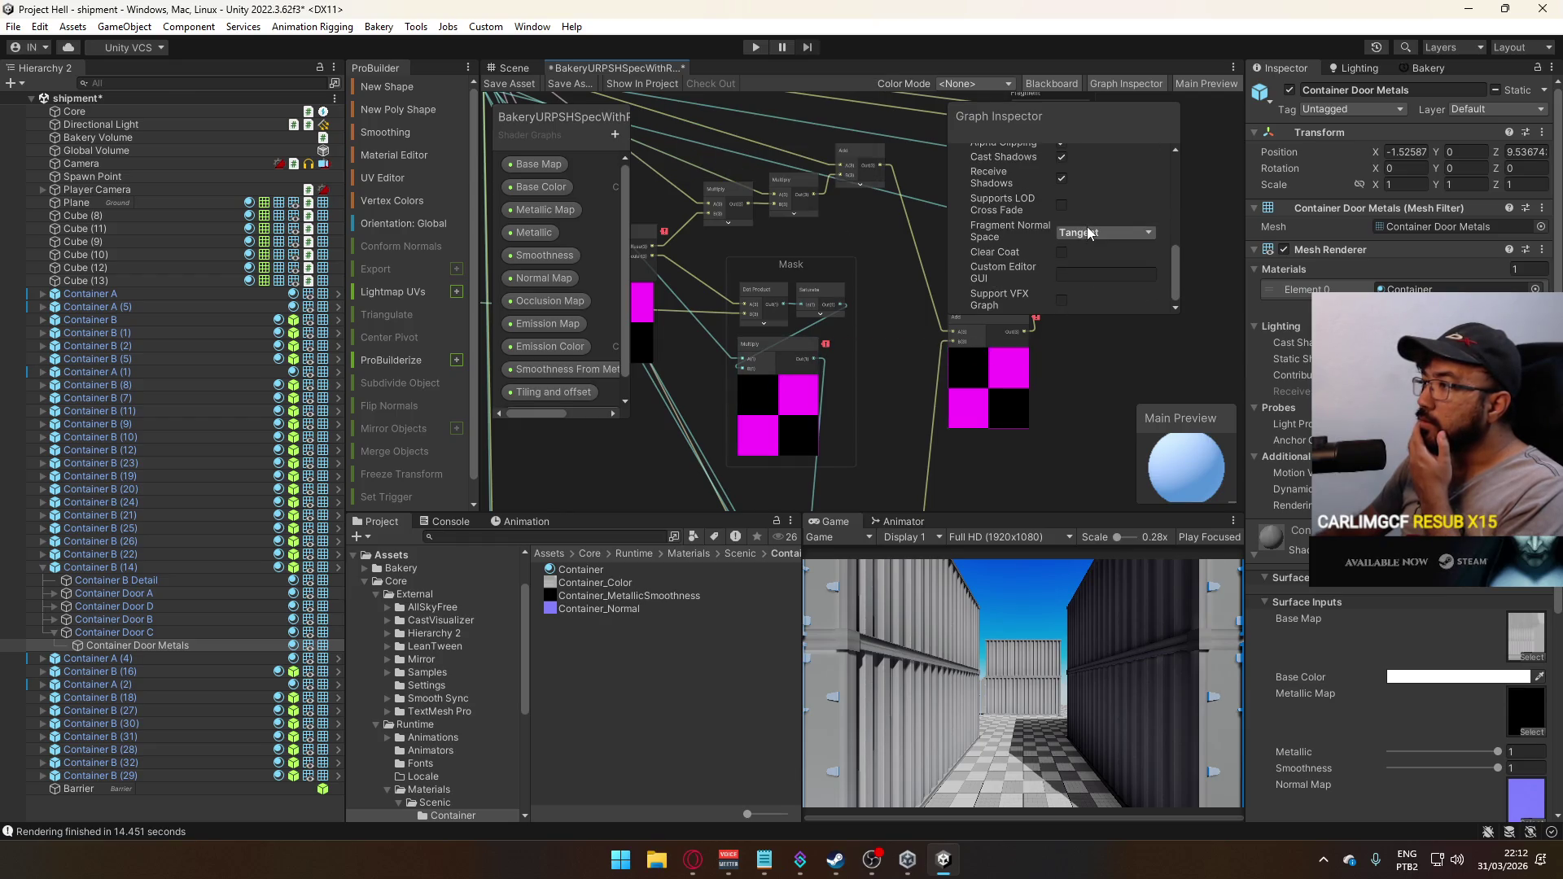
right_click(559, 73)
click(643, 97)
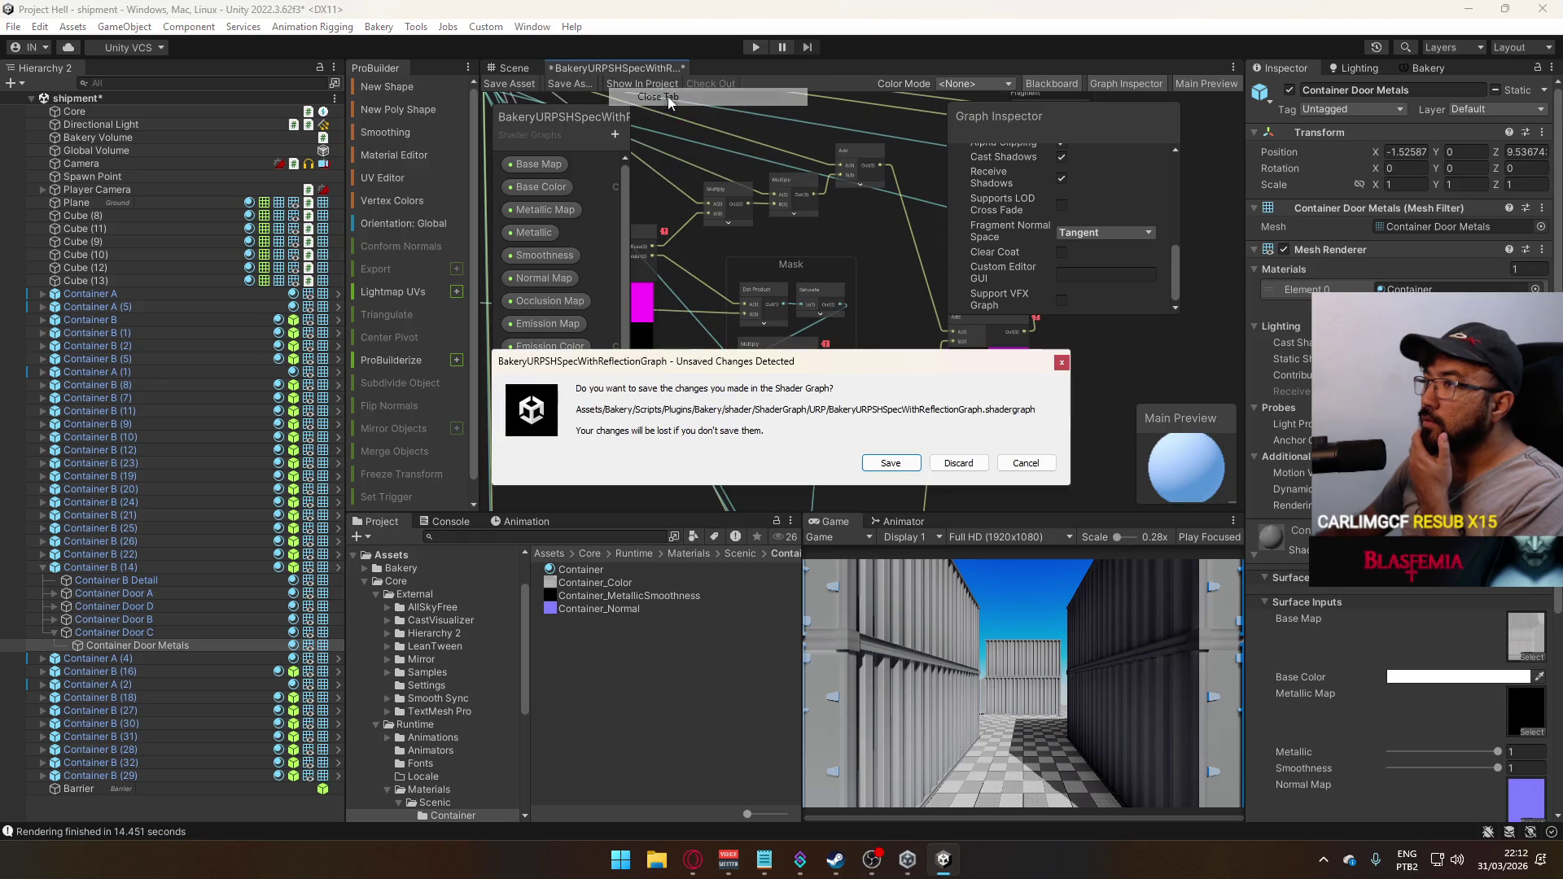
click(942, 464)
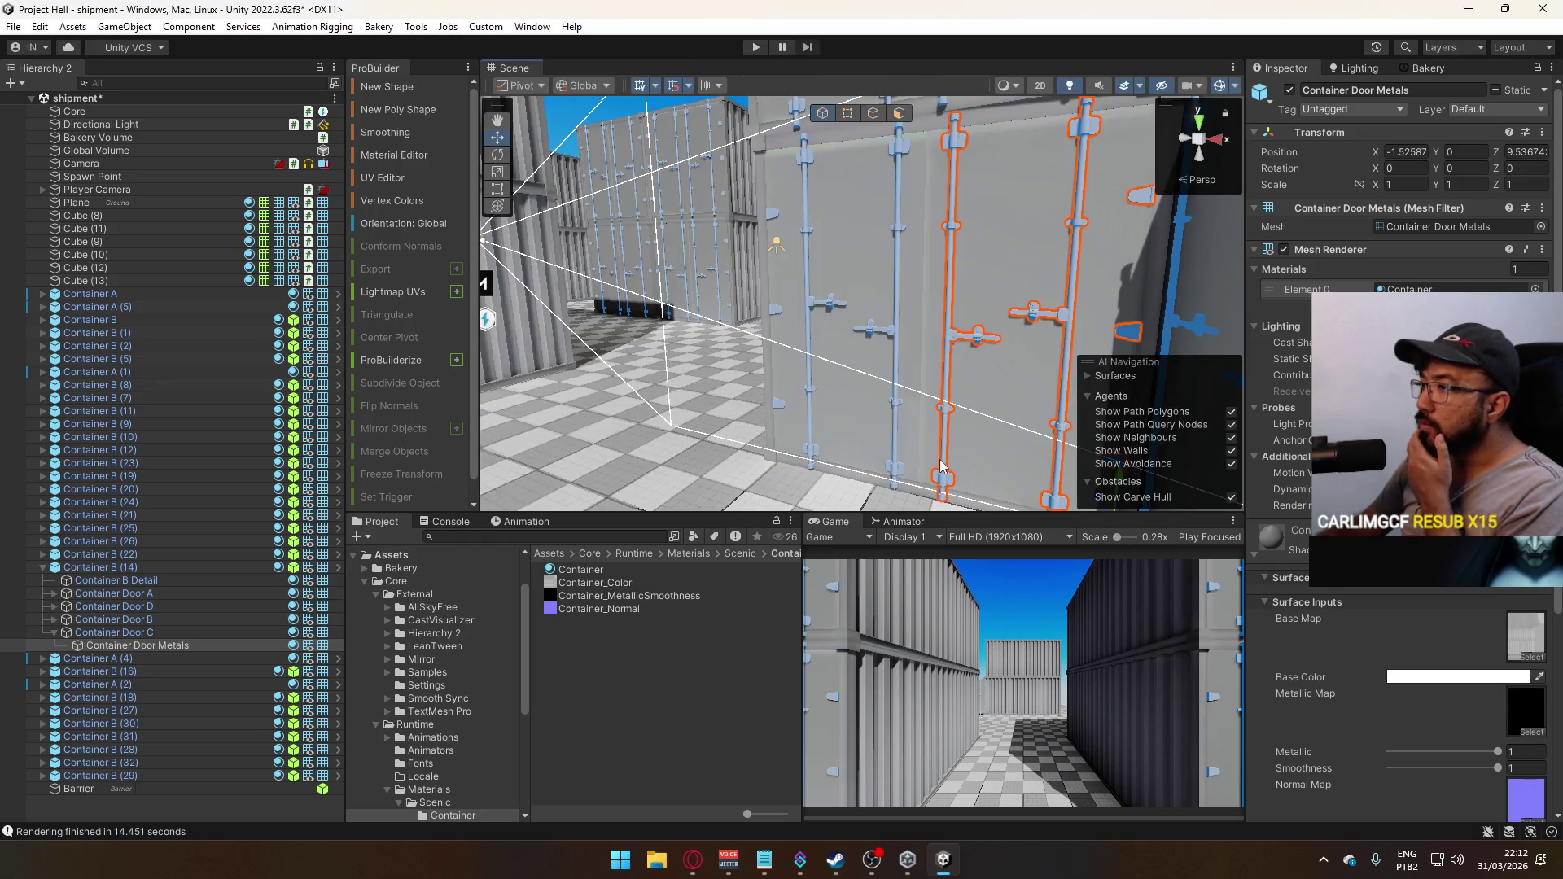
Reapply the BakeryURPSHGraph shader to the door metals' Container material
double_click(1417, 289)
click(1397, 105)
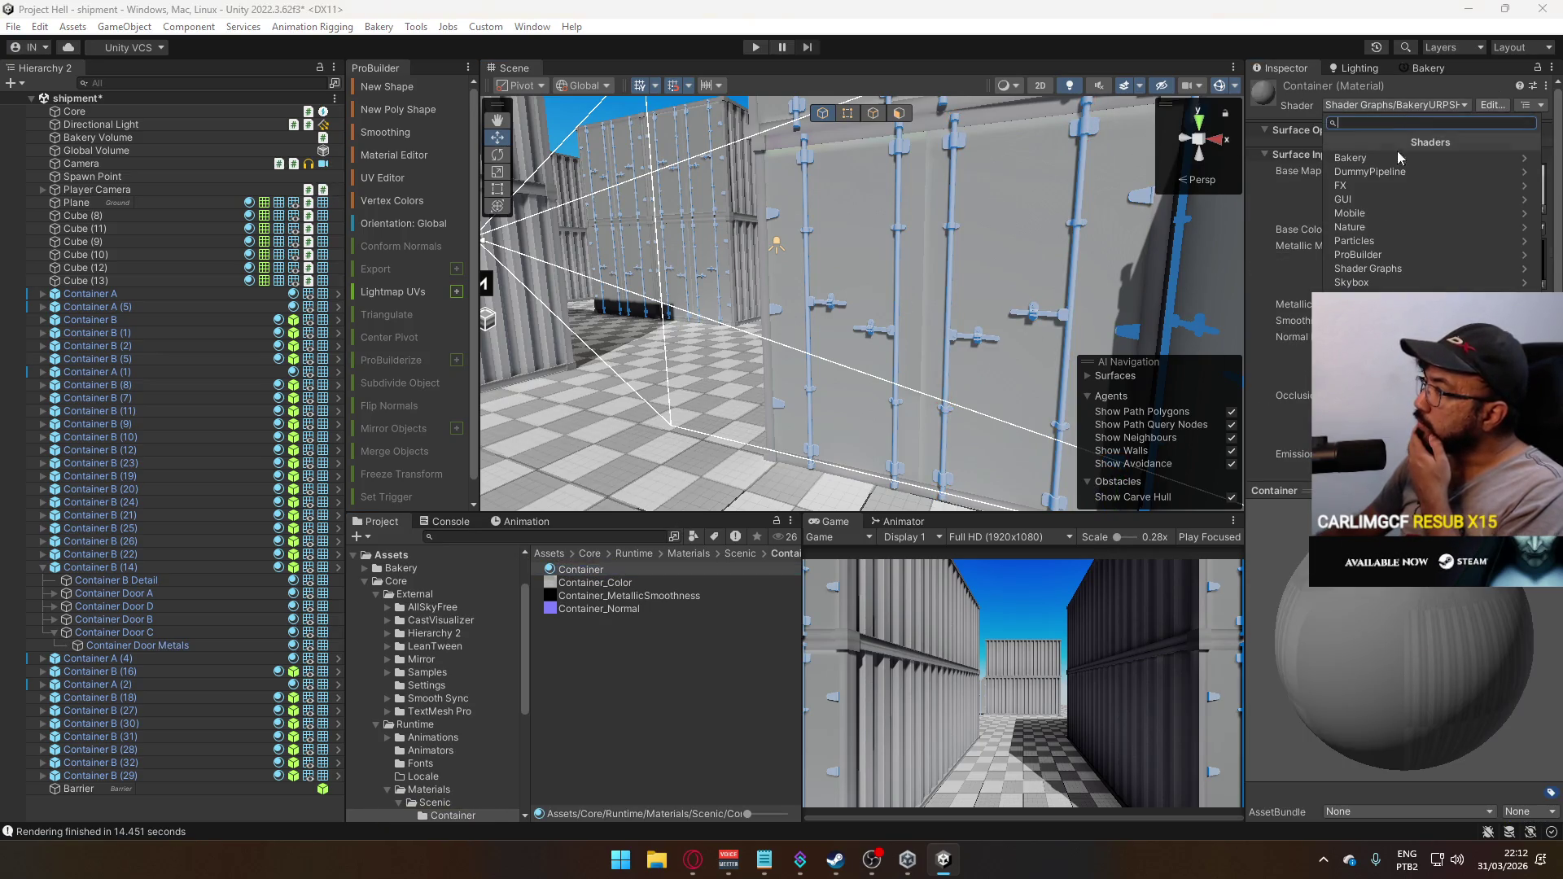
click(1384, 269)
key(Return)
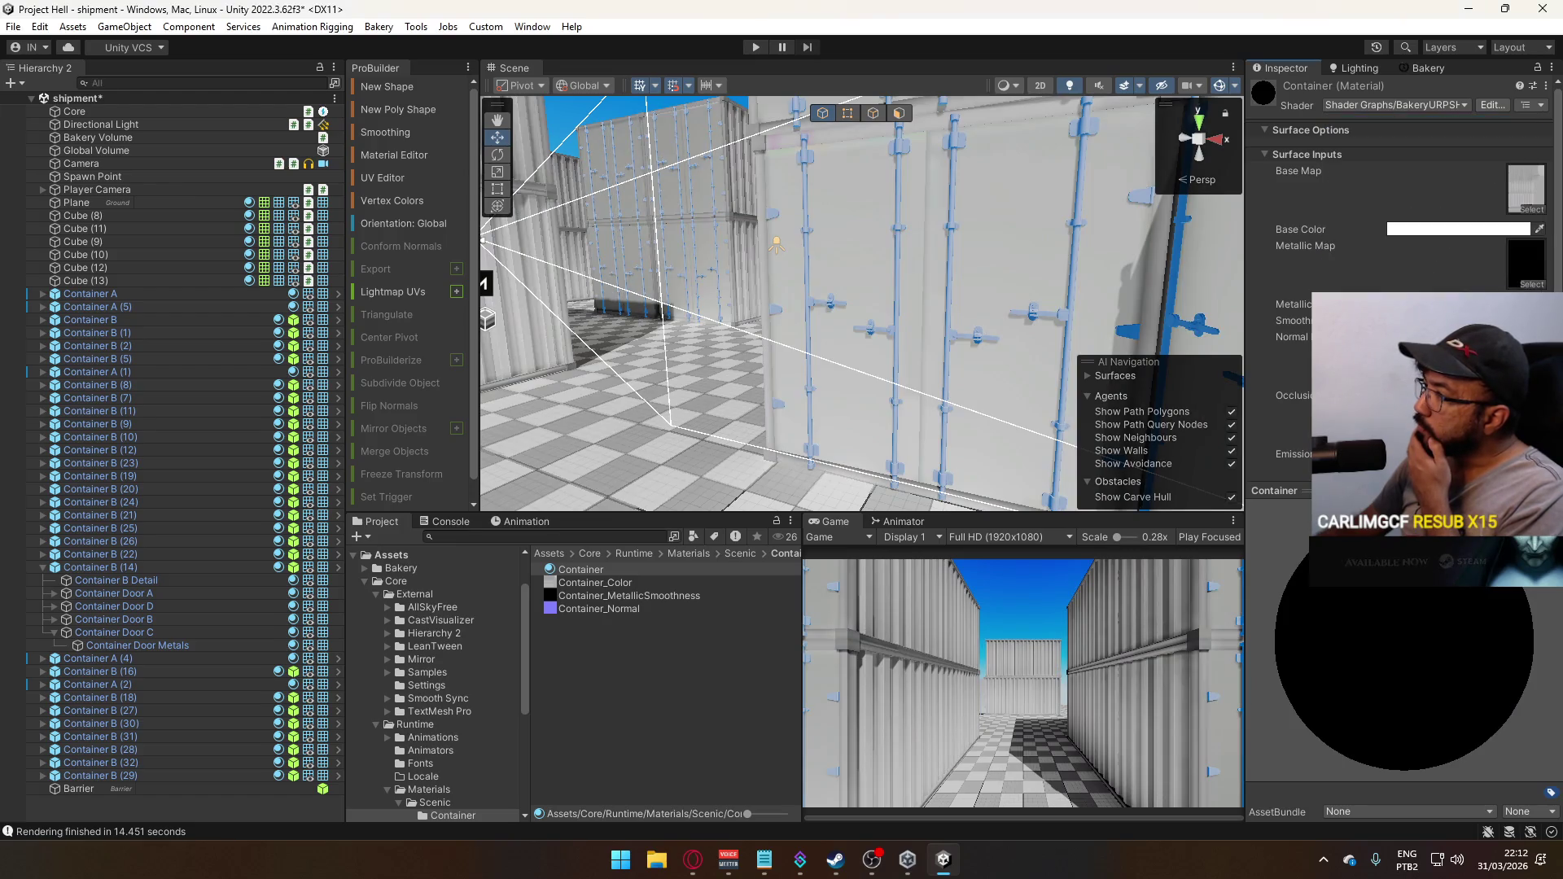
click(1425, 107)
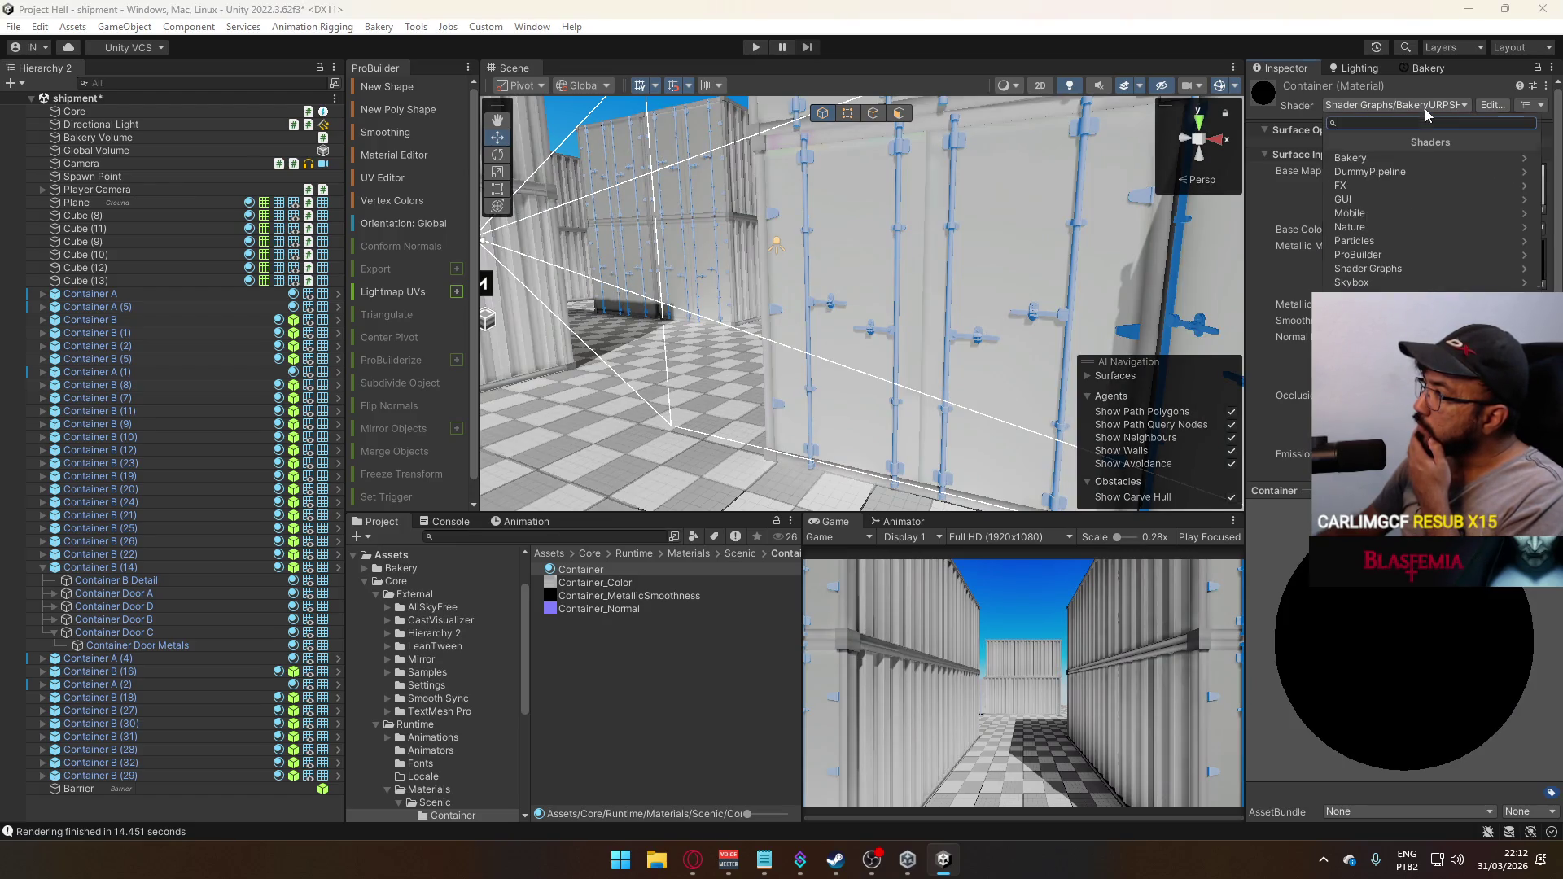
click(1407, 259)
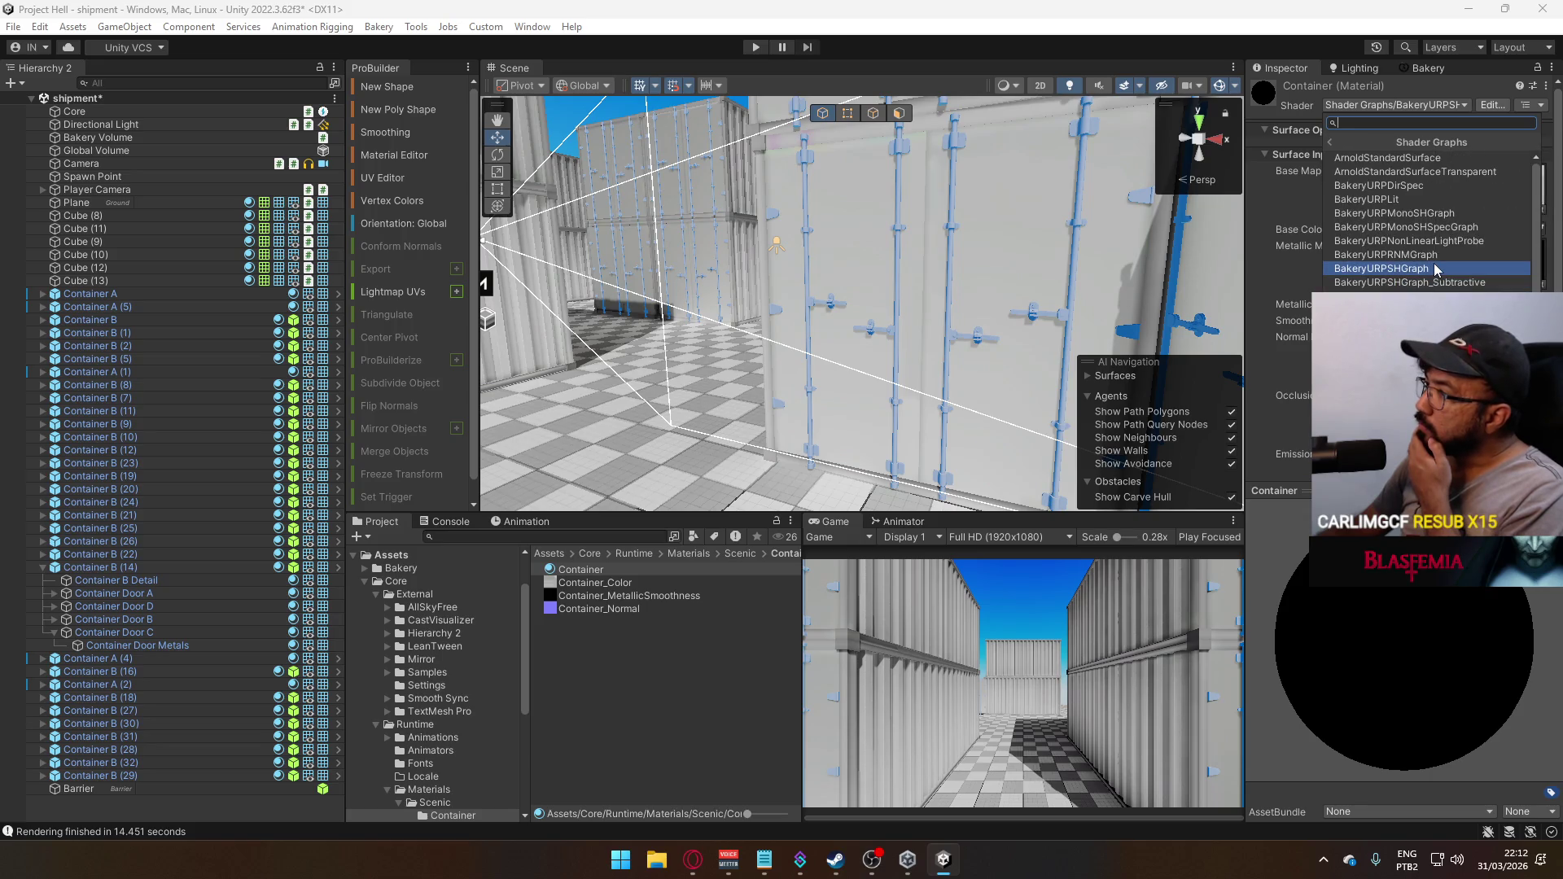
click(1406, 142)
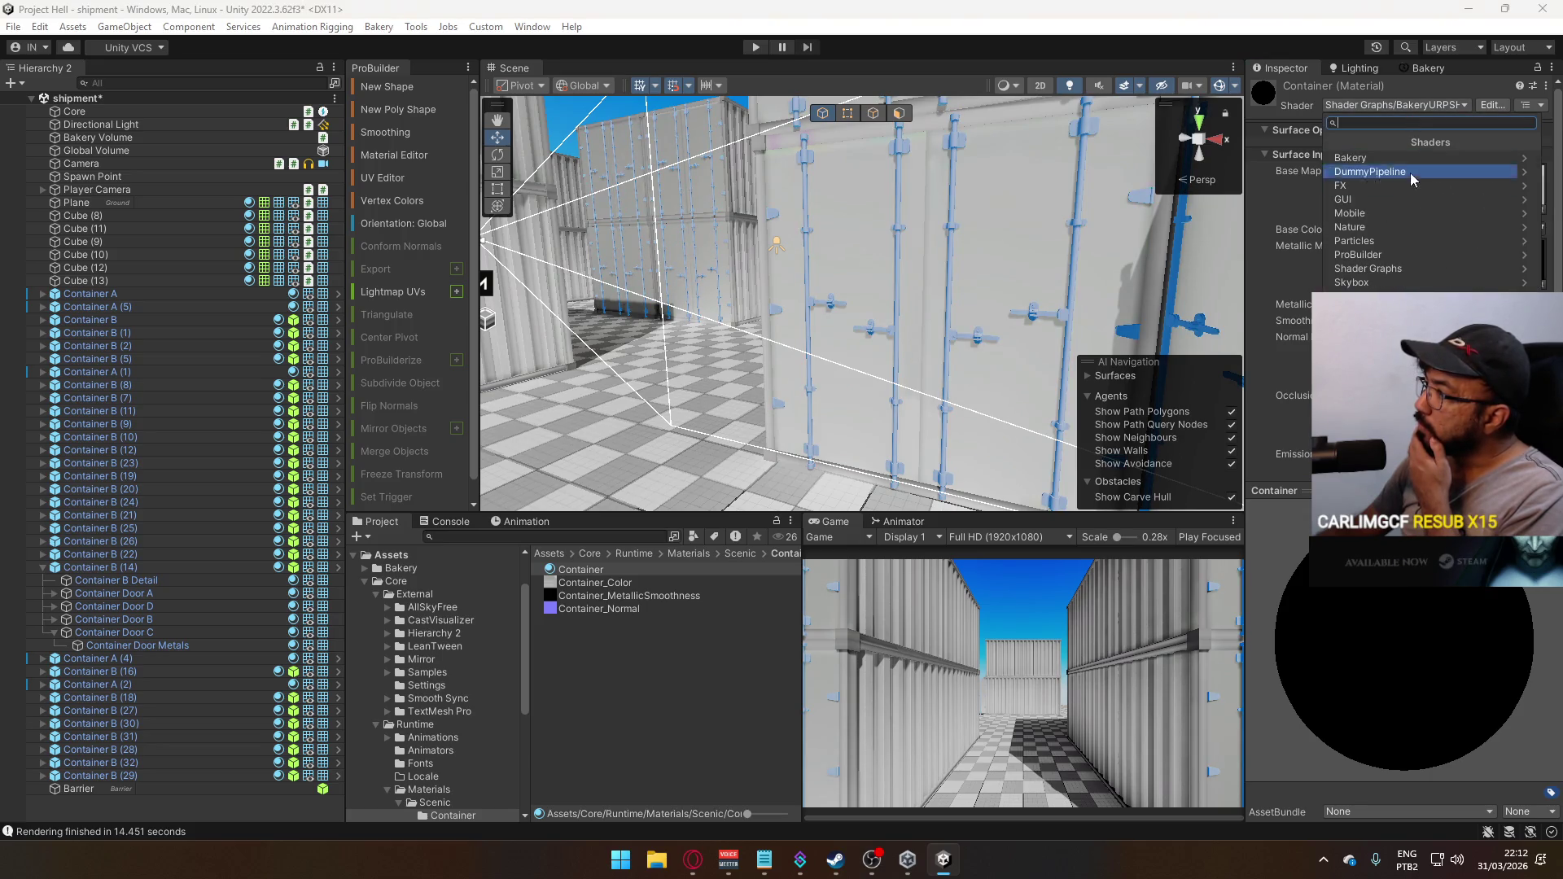
click(1419, 268)
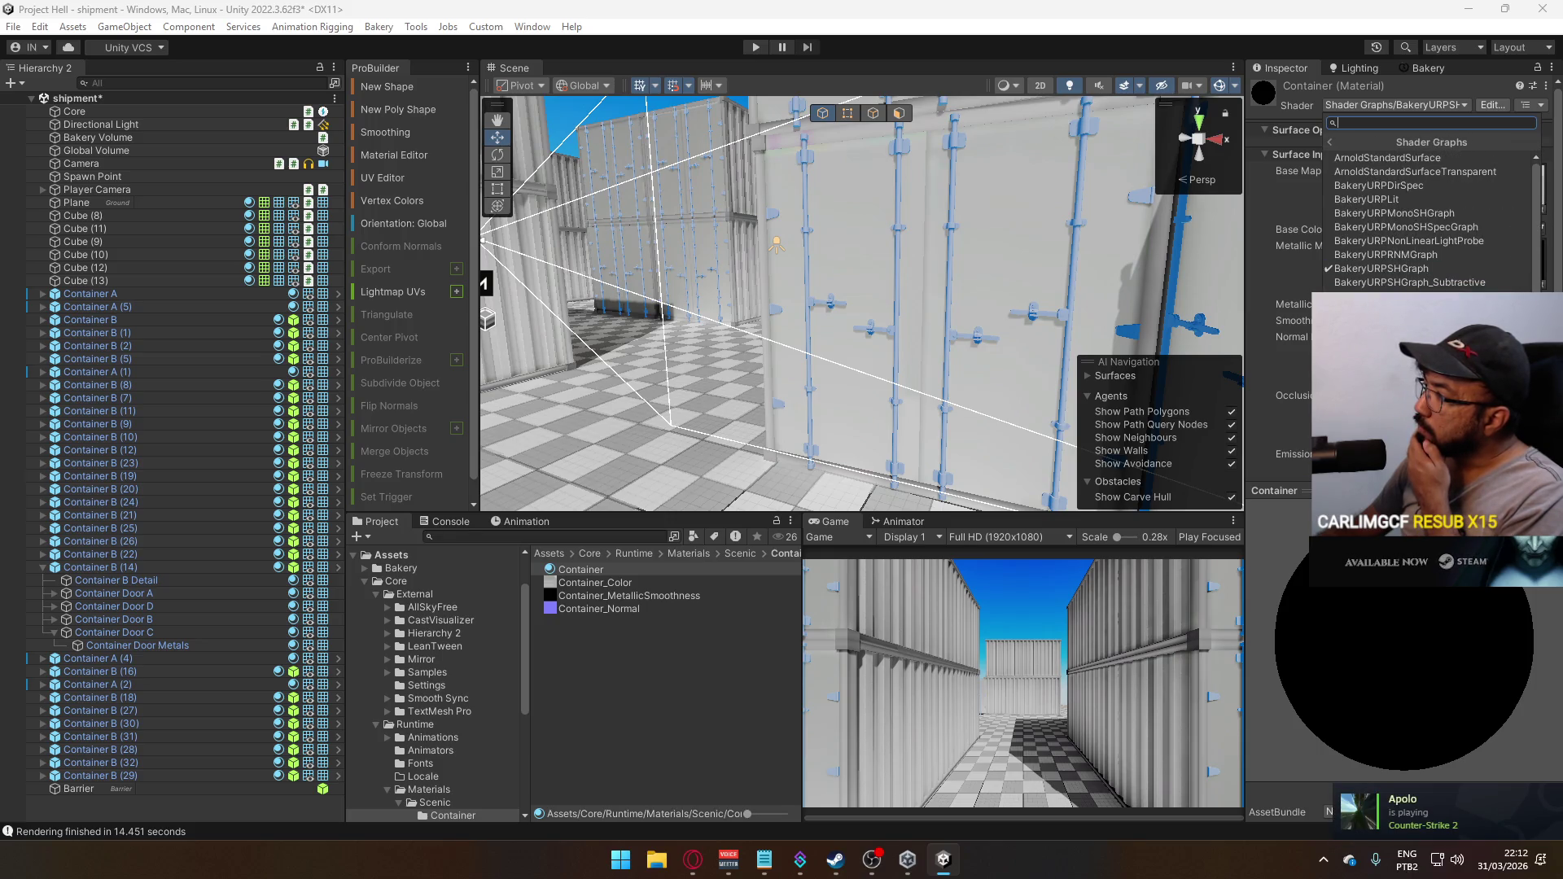
click(1414, 282)
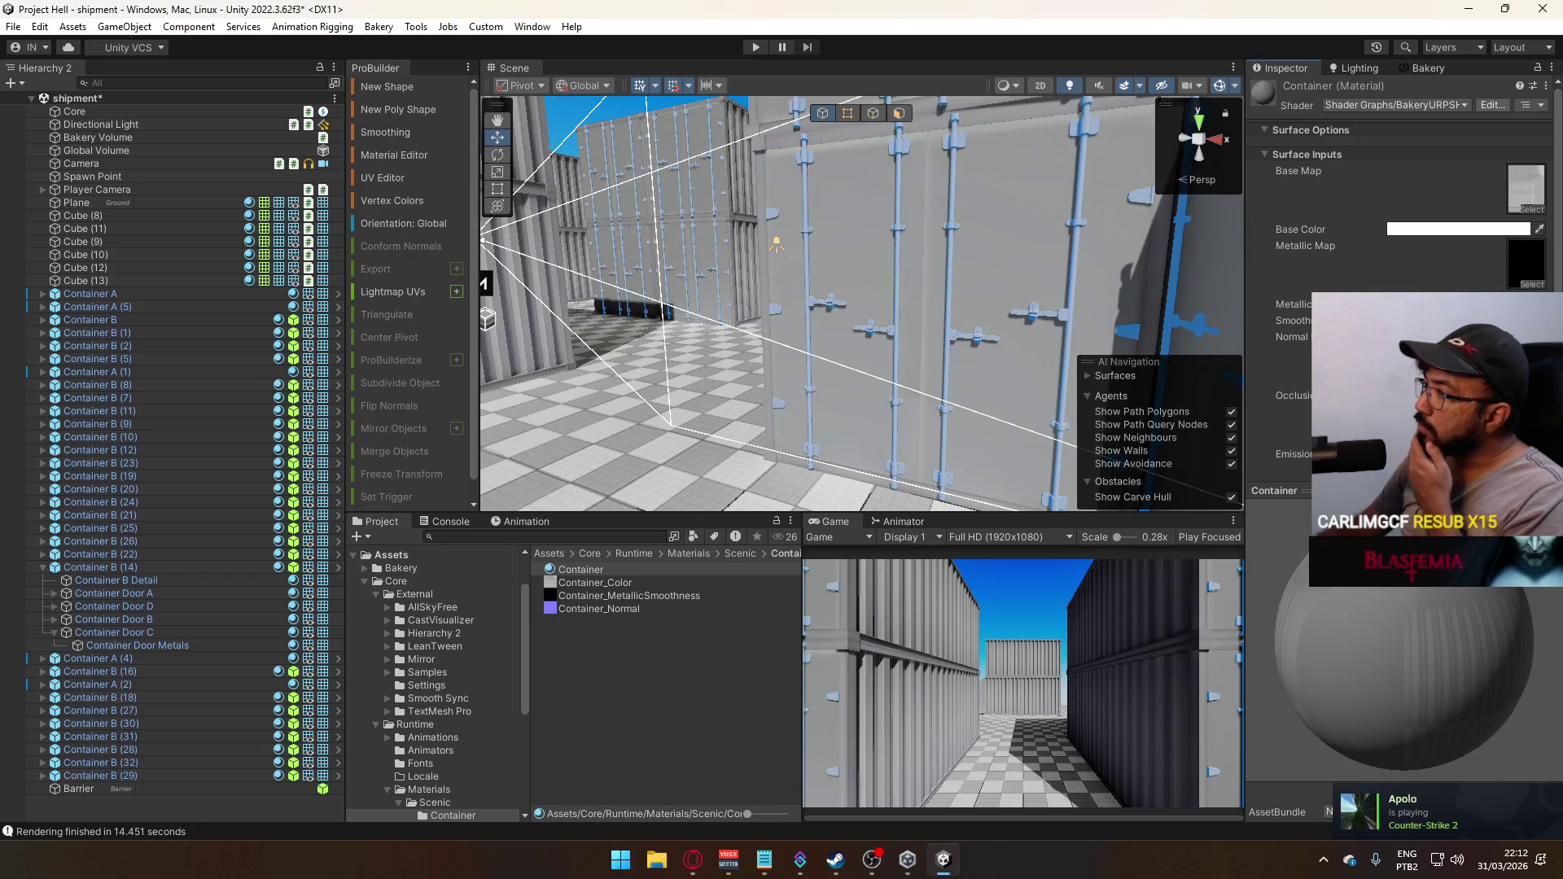
mouse_move(936, 329)
mouse_down()
mouse_move(920, 334)
mouse_move(1018, 348)
mouse_move(814, 340)
mouse_move(949, 351)
mouse_move(684, 293)
mouse_move(1018, 326)
mouse_move(1167, 310)
mouse_move(1053, 311)
mouse_move(1073, 311)
mouse_up()
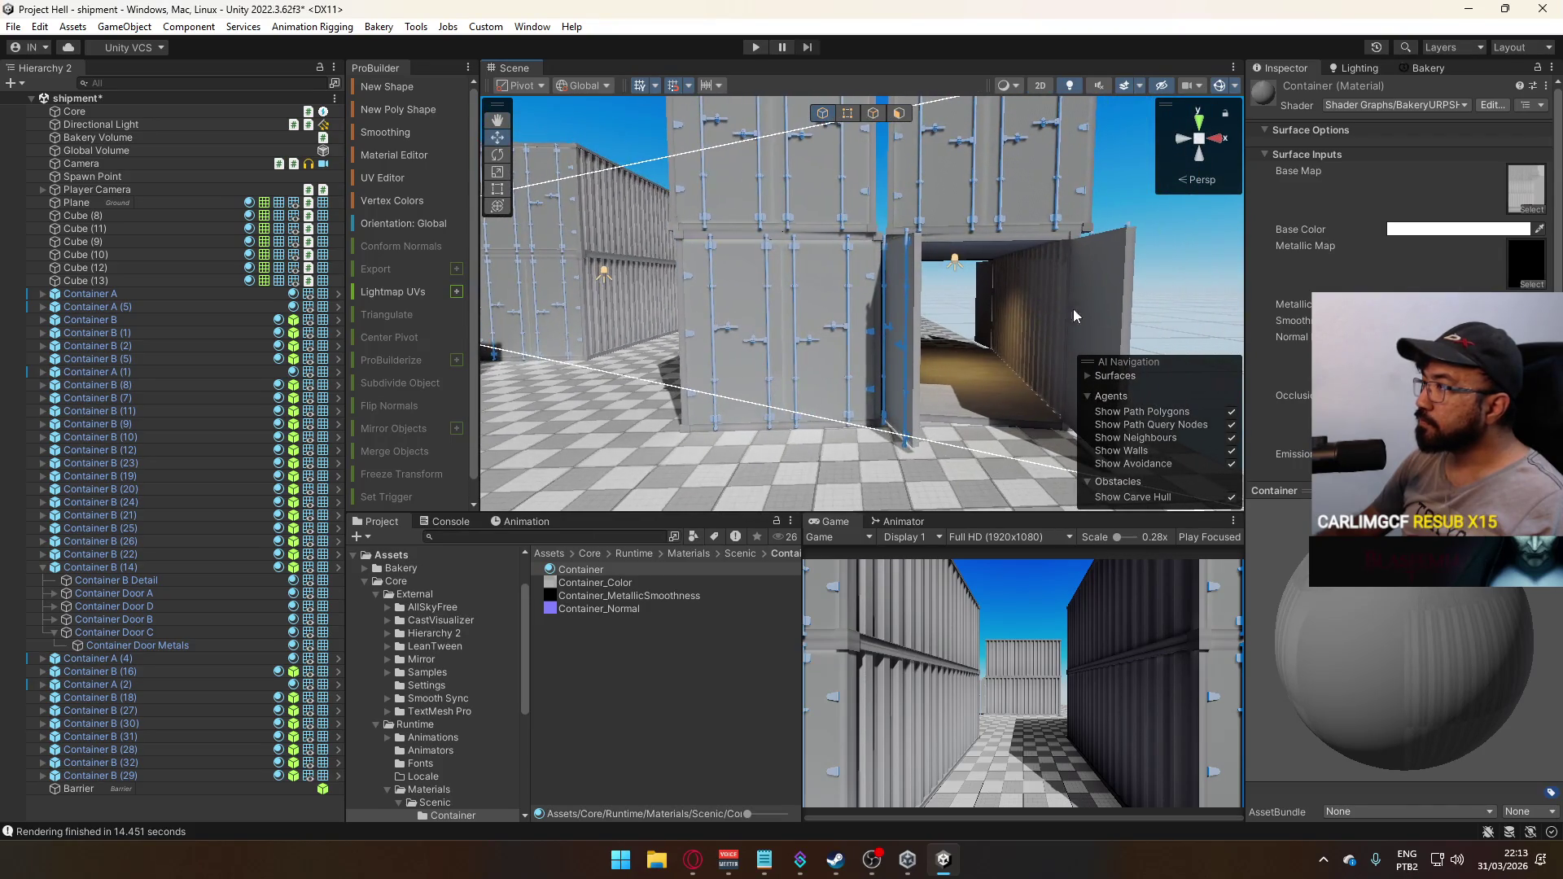
Apply BakeryURPSHGraph to the Container material and select Container Door D
click(1383, 104)
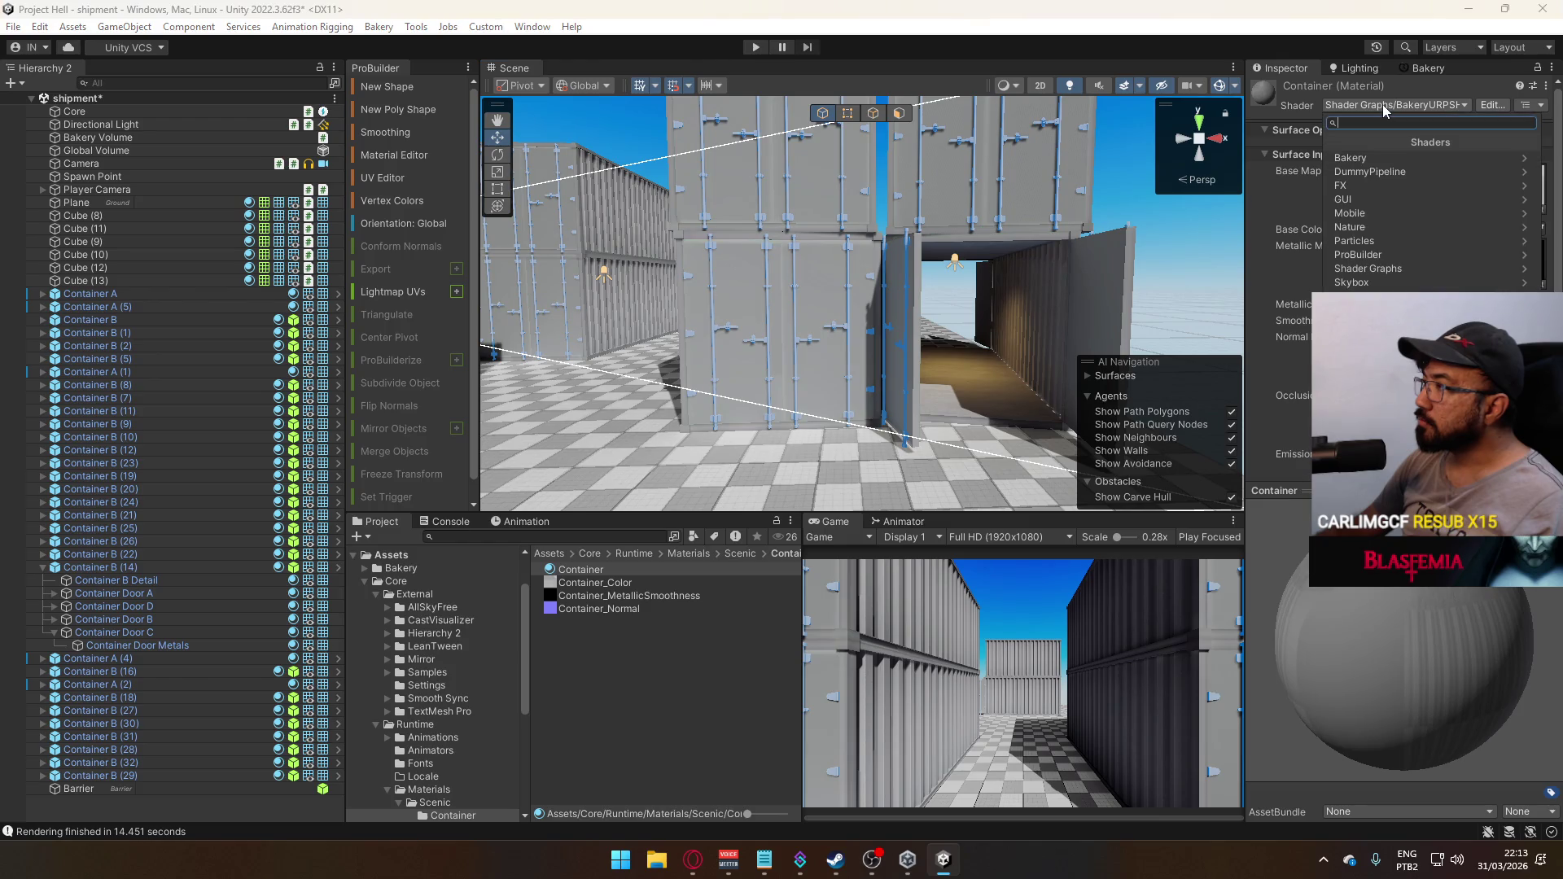
click(1425, 269)
click(1446, 267)
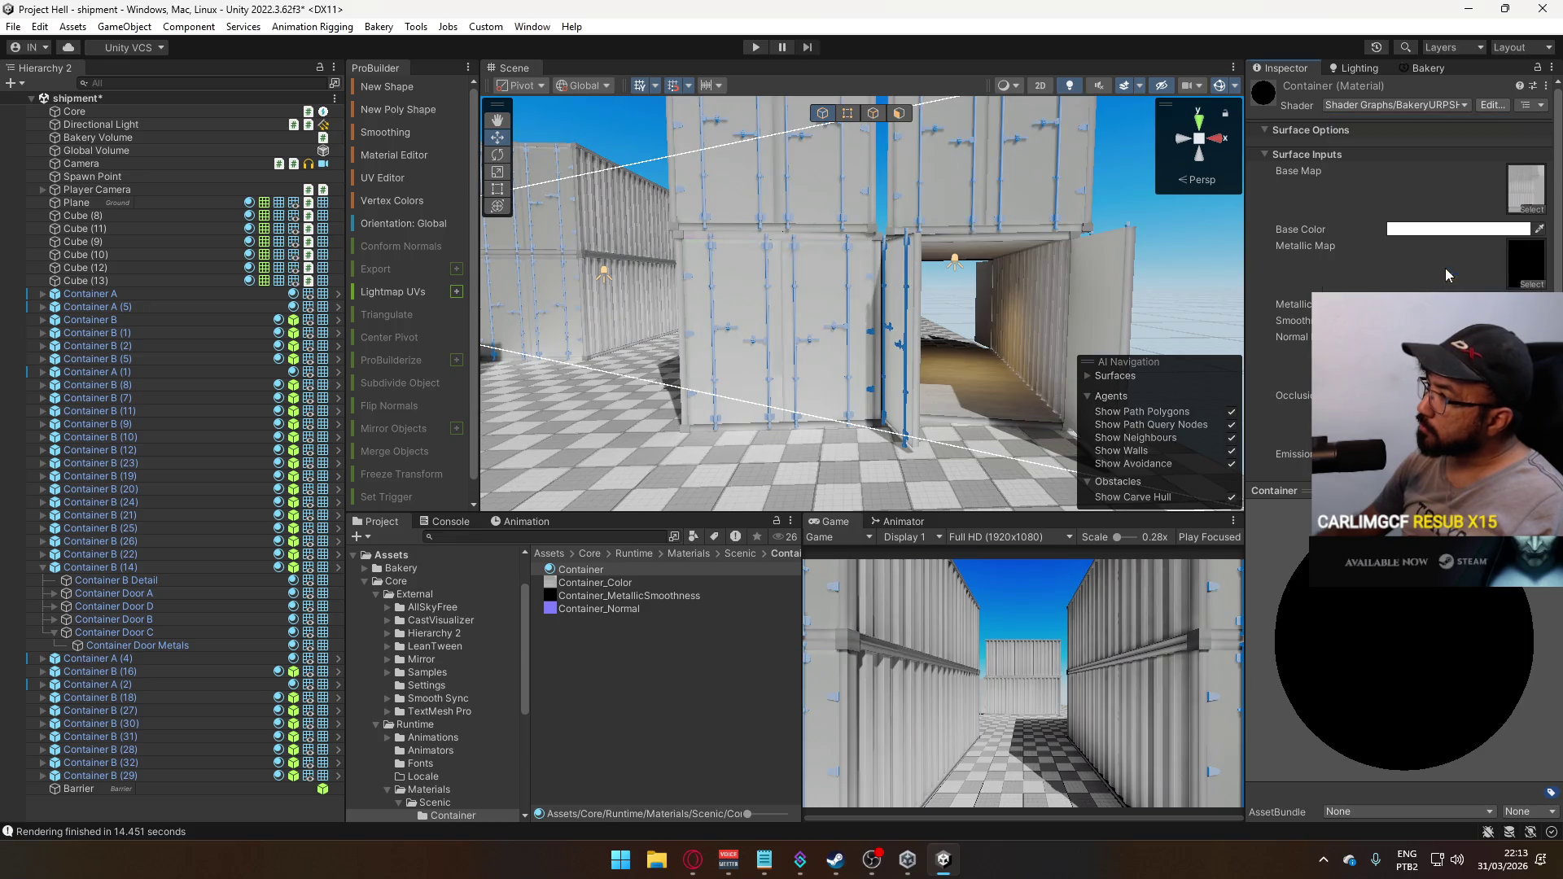
drag(1059, 309, 921, 296)
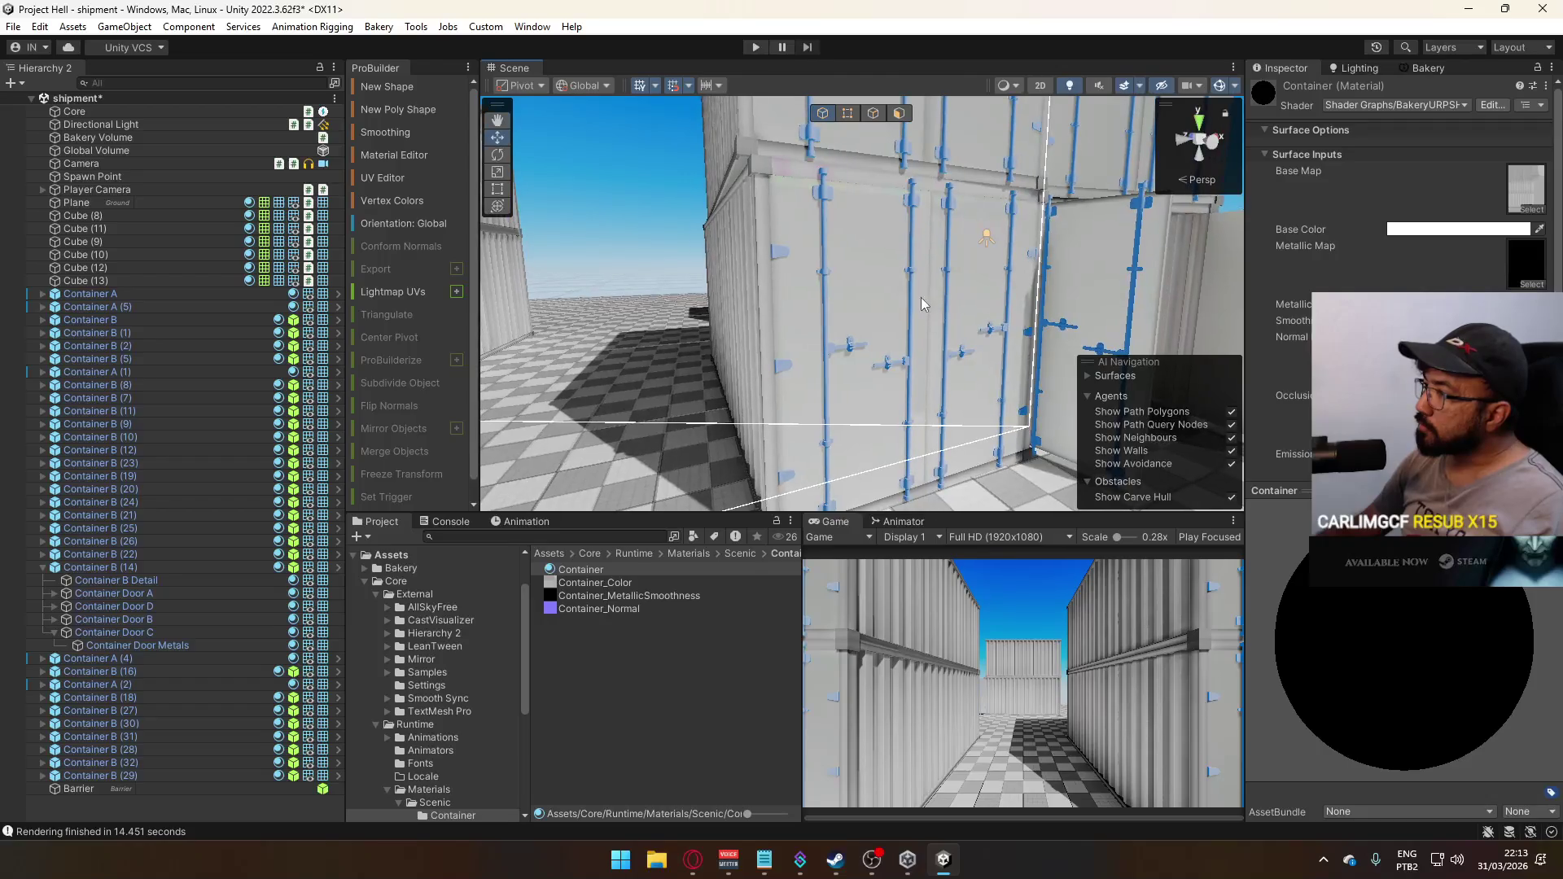
click(909, 296)
click(909, 296)
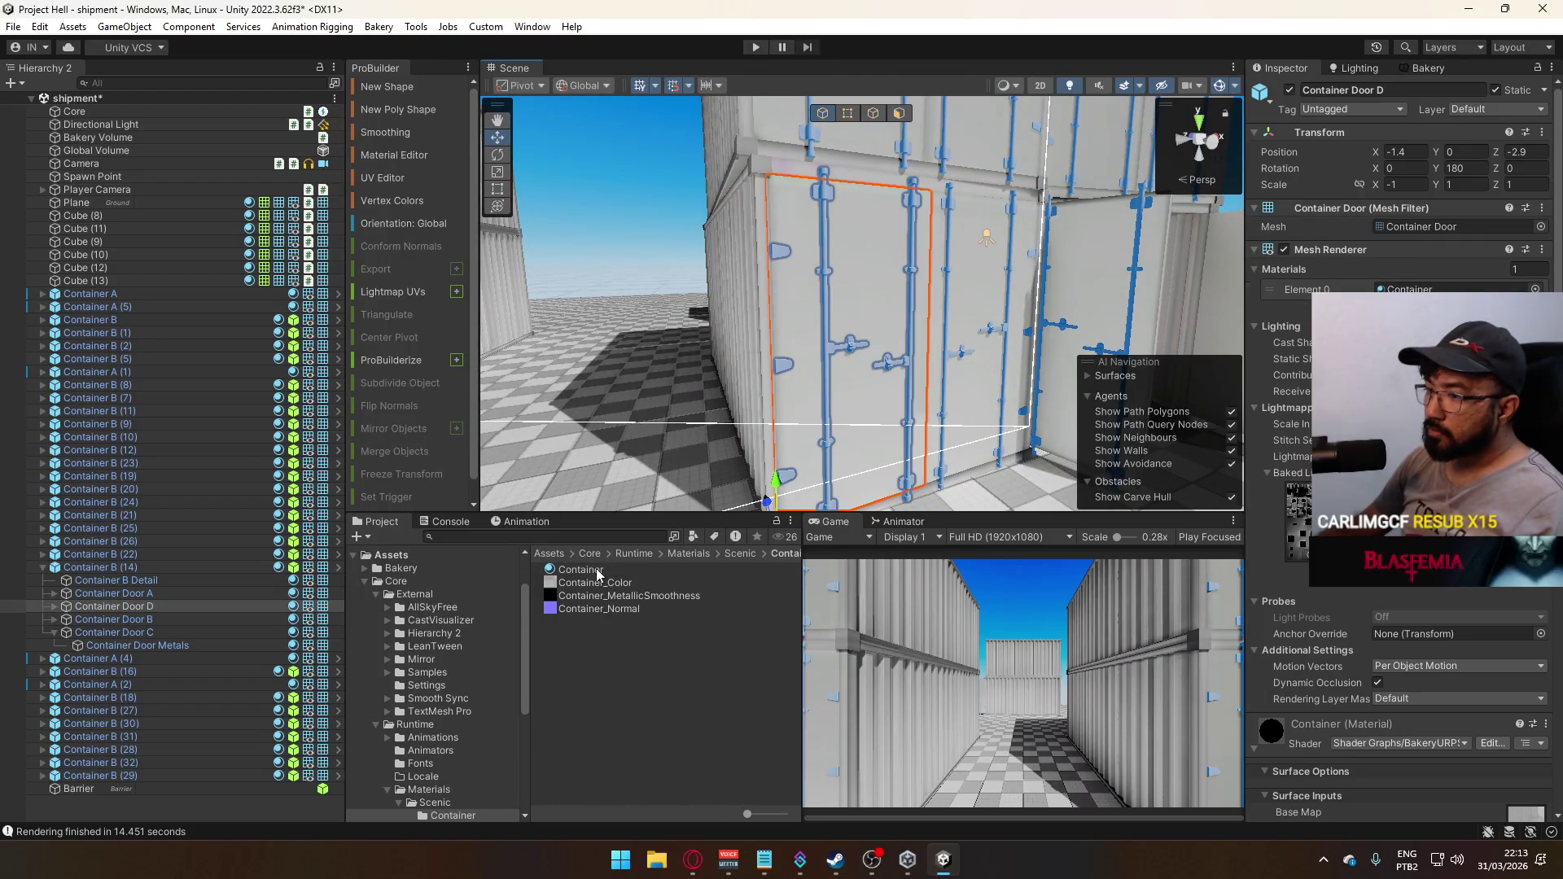
Duplicate the Container material as 'Container Test' and give it a different Bakery shader graph
click(598, 573)
key(ctrl+d)
click(652, 583)
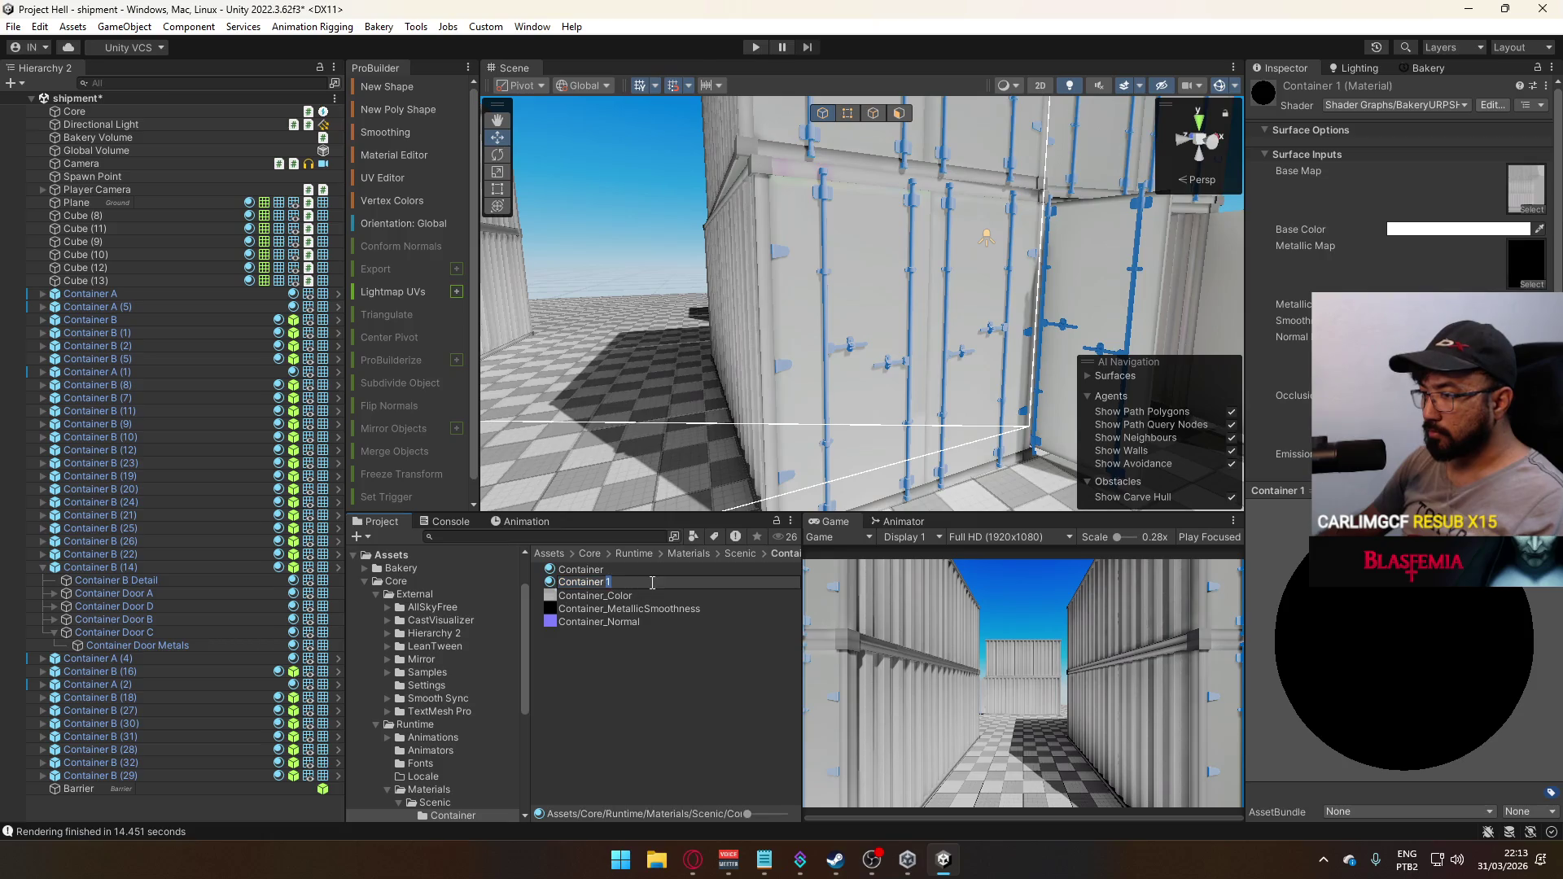
text(Test)
key(Return)
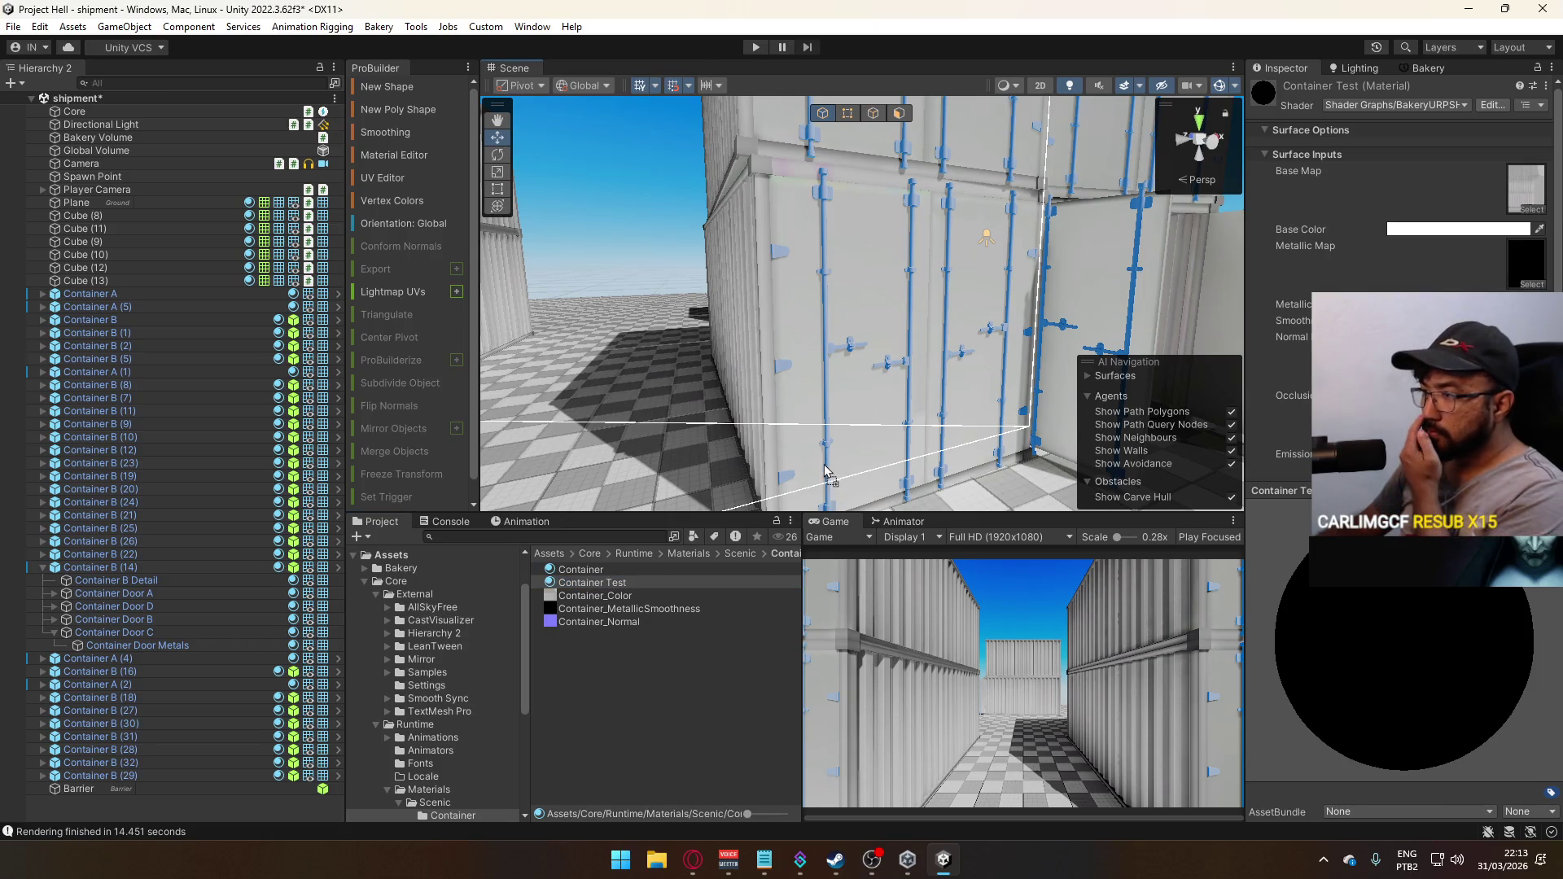
click(592, 582)
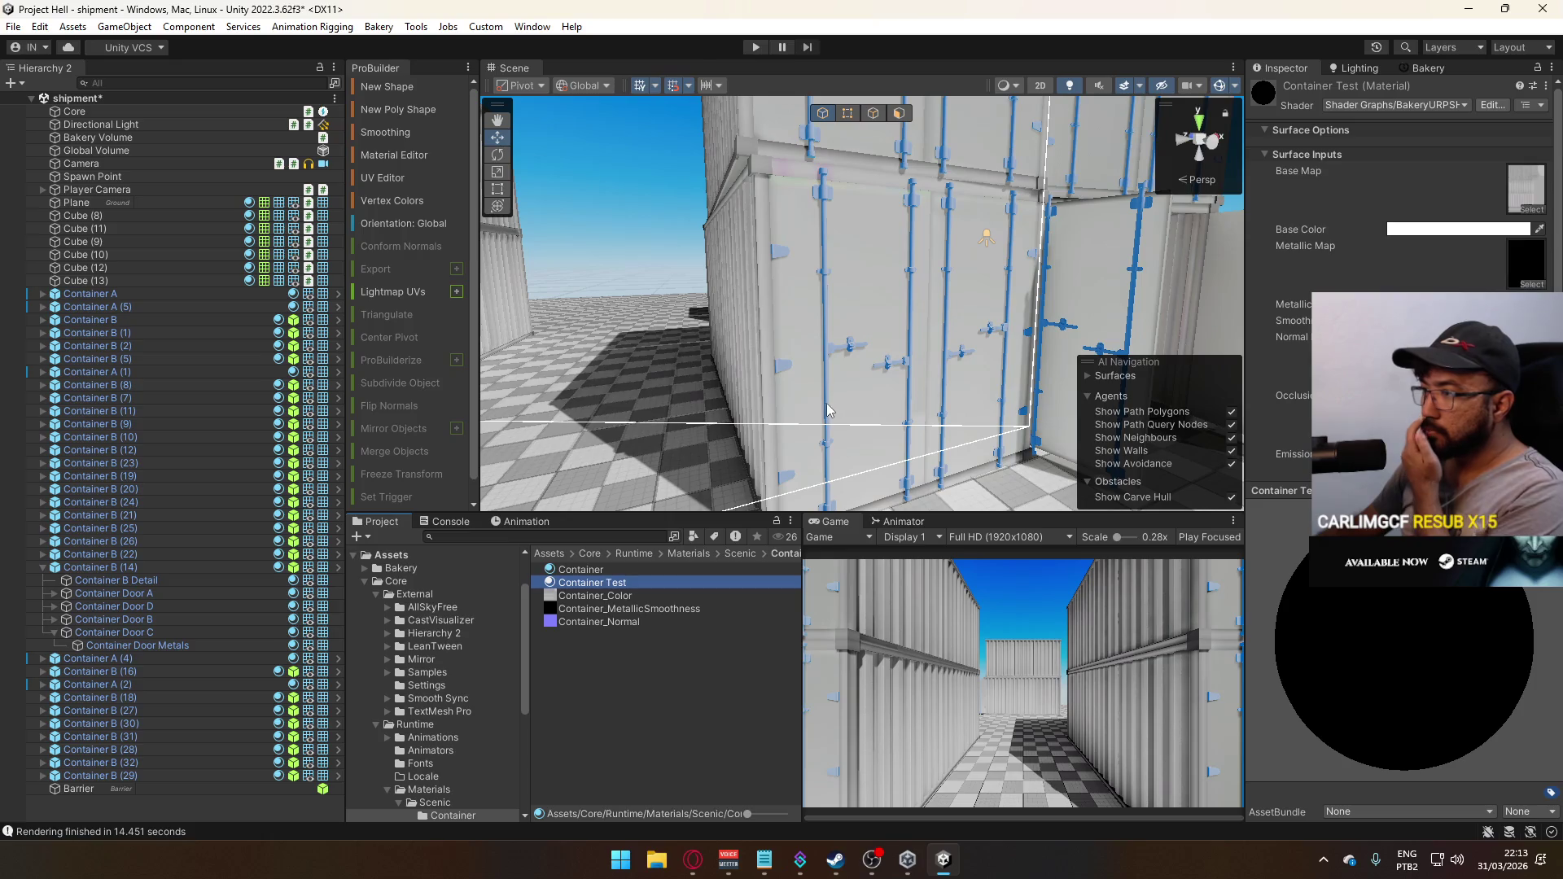
click(1394, 105)
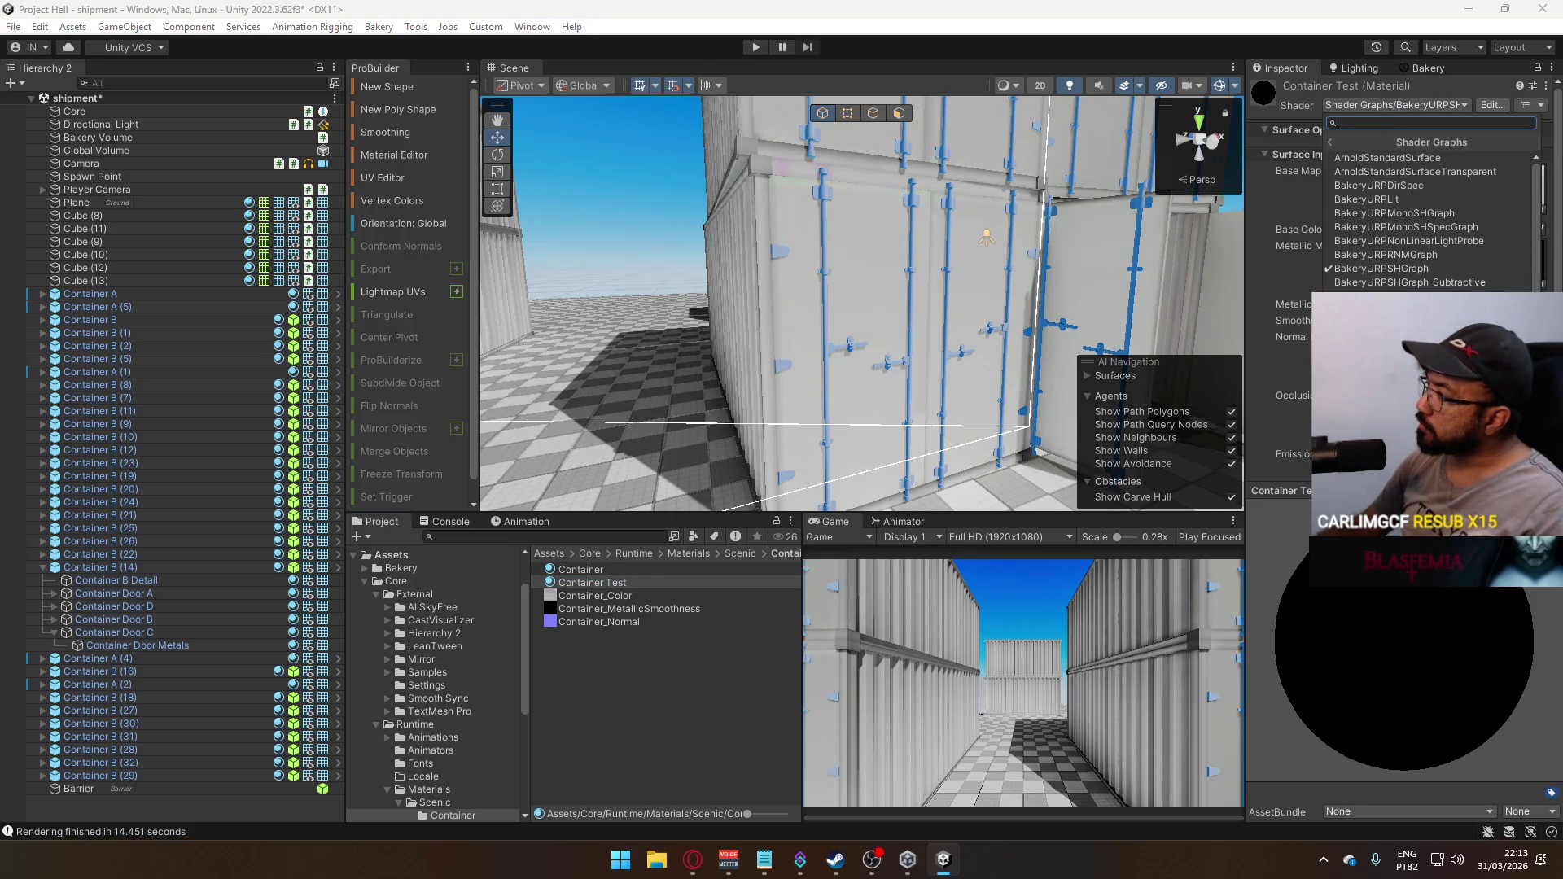
click(1401, 309)
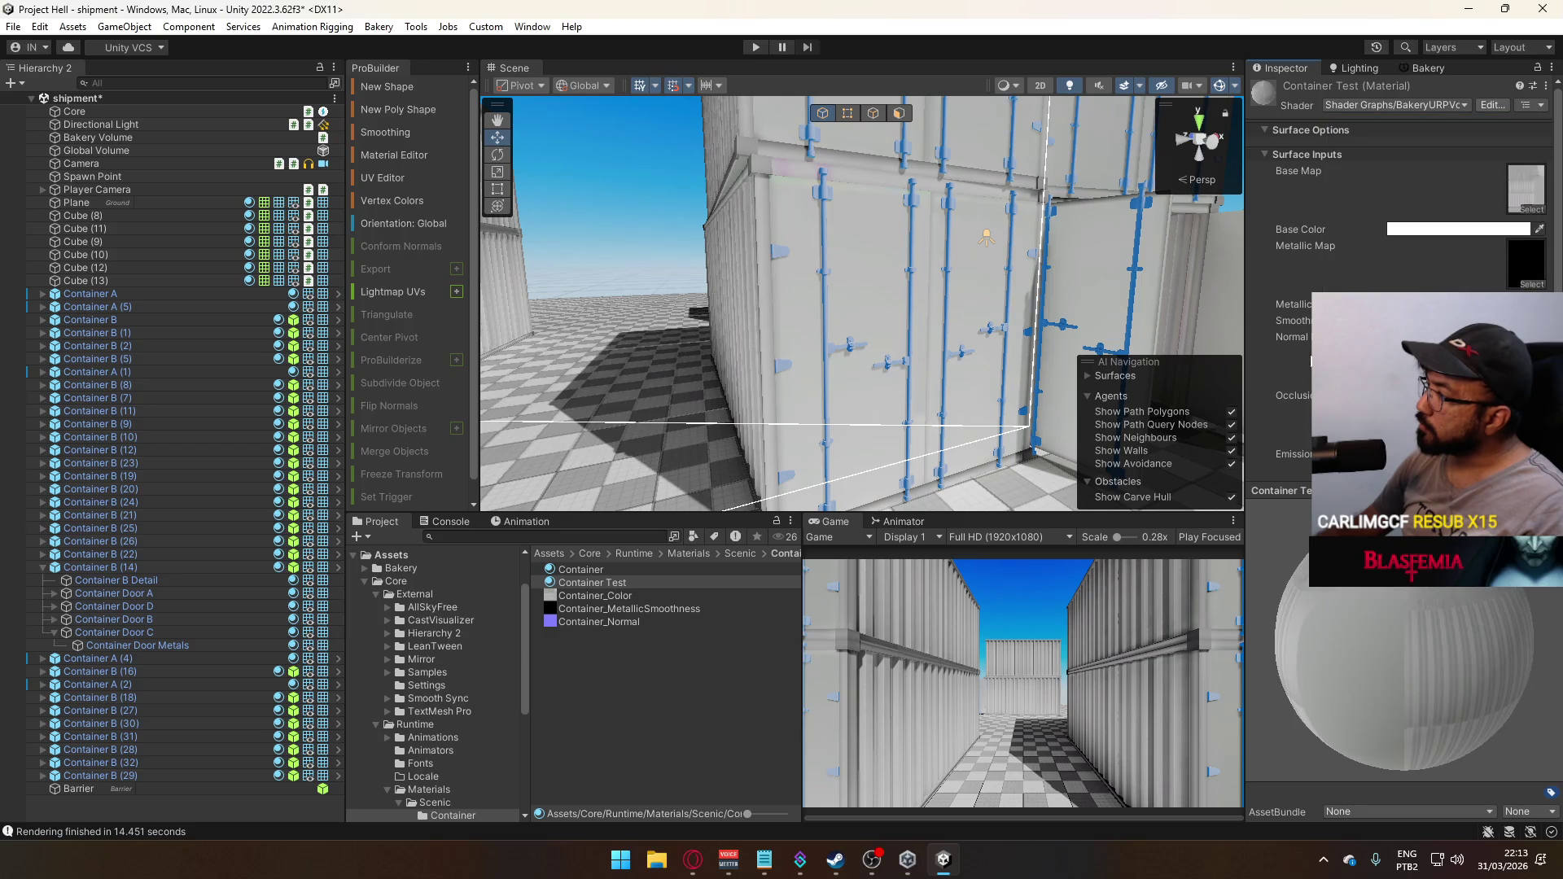
Assign Container Test to Container Door D's Container Door Metals
click(913, 328)
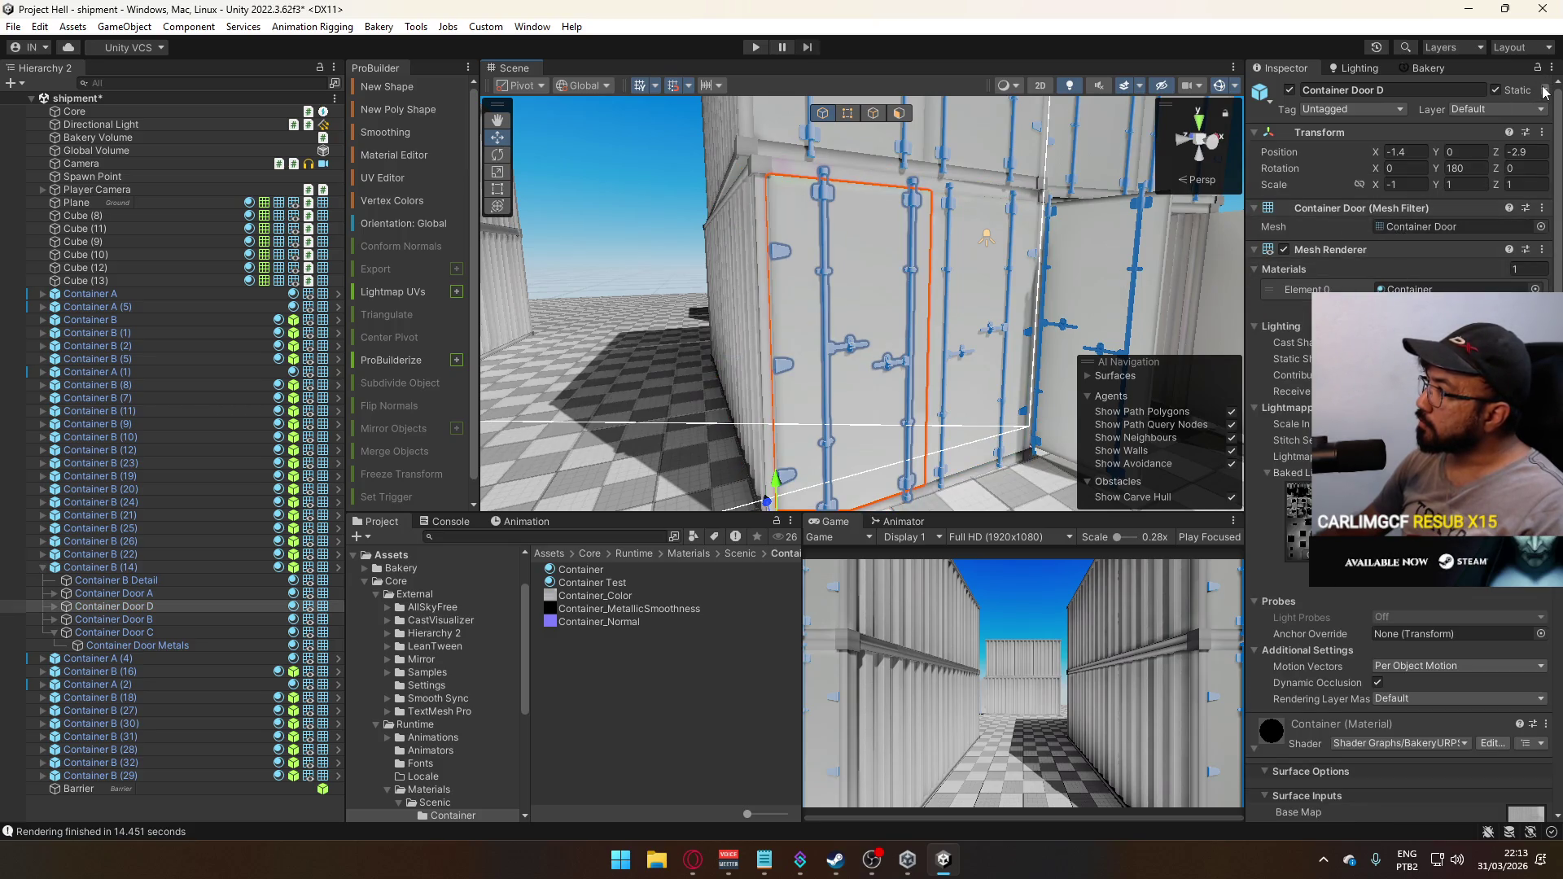
click(915, 203)
click(915, 203)
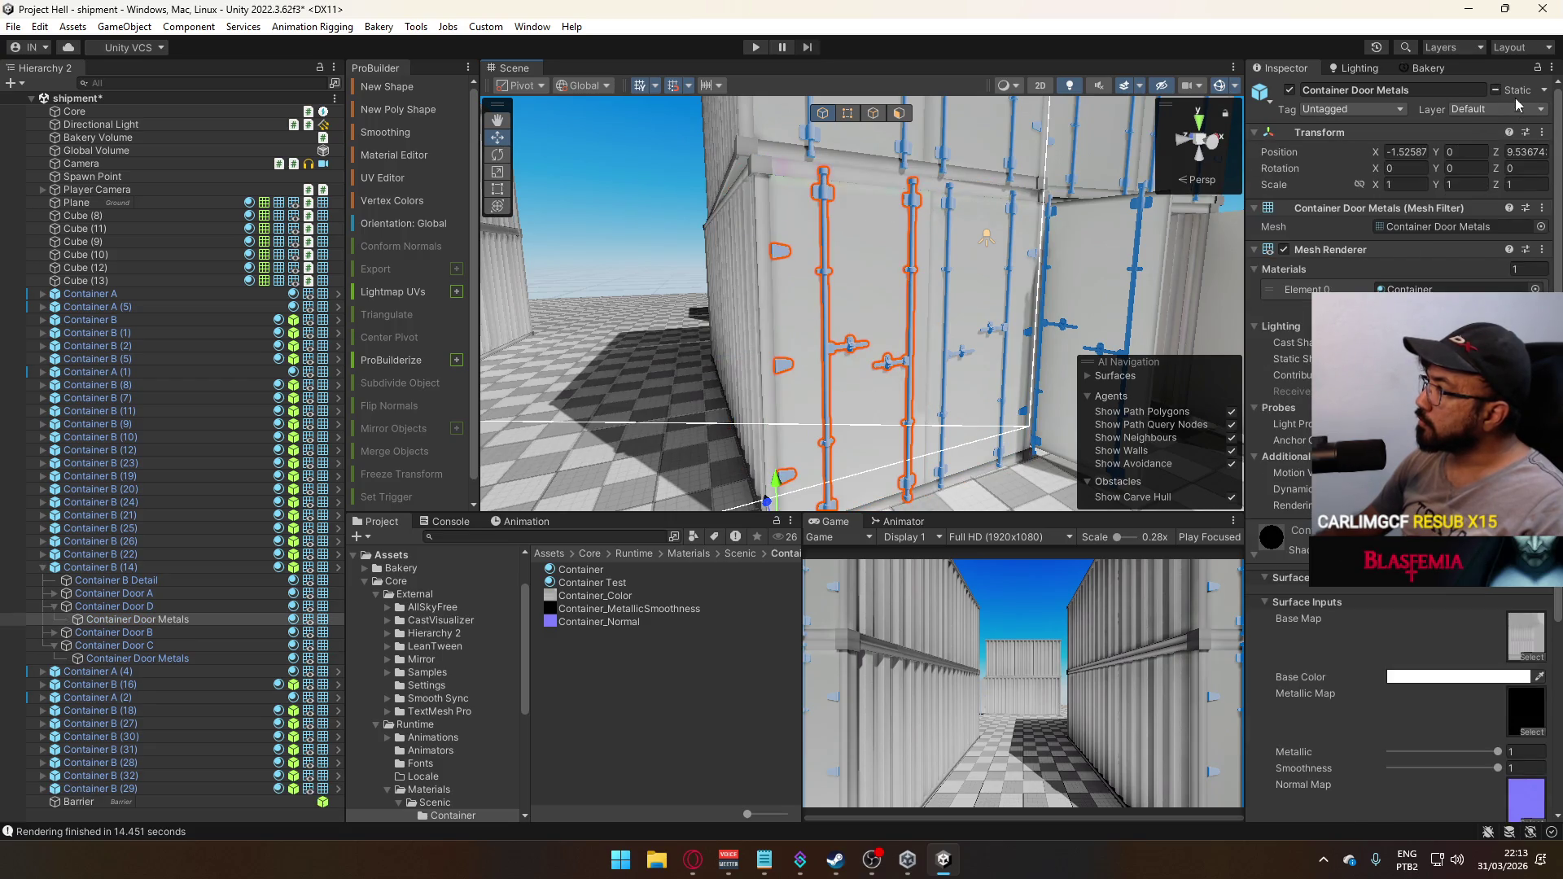
click(1543, 91)
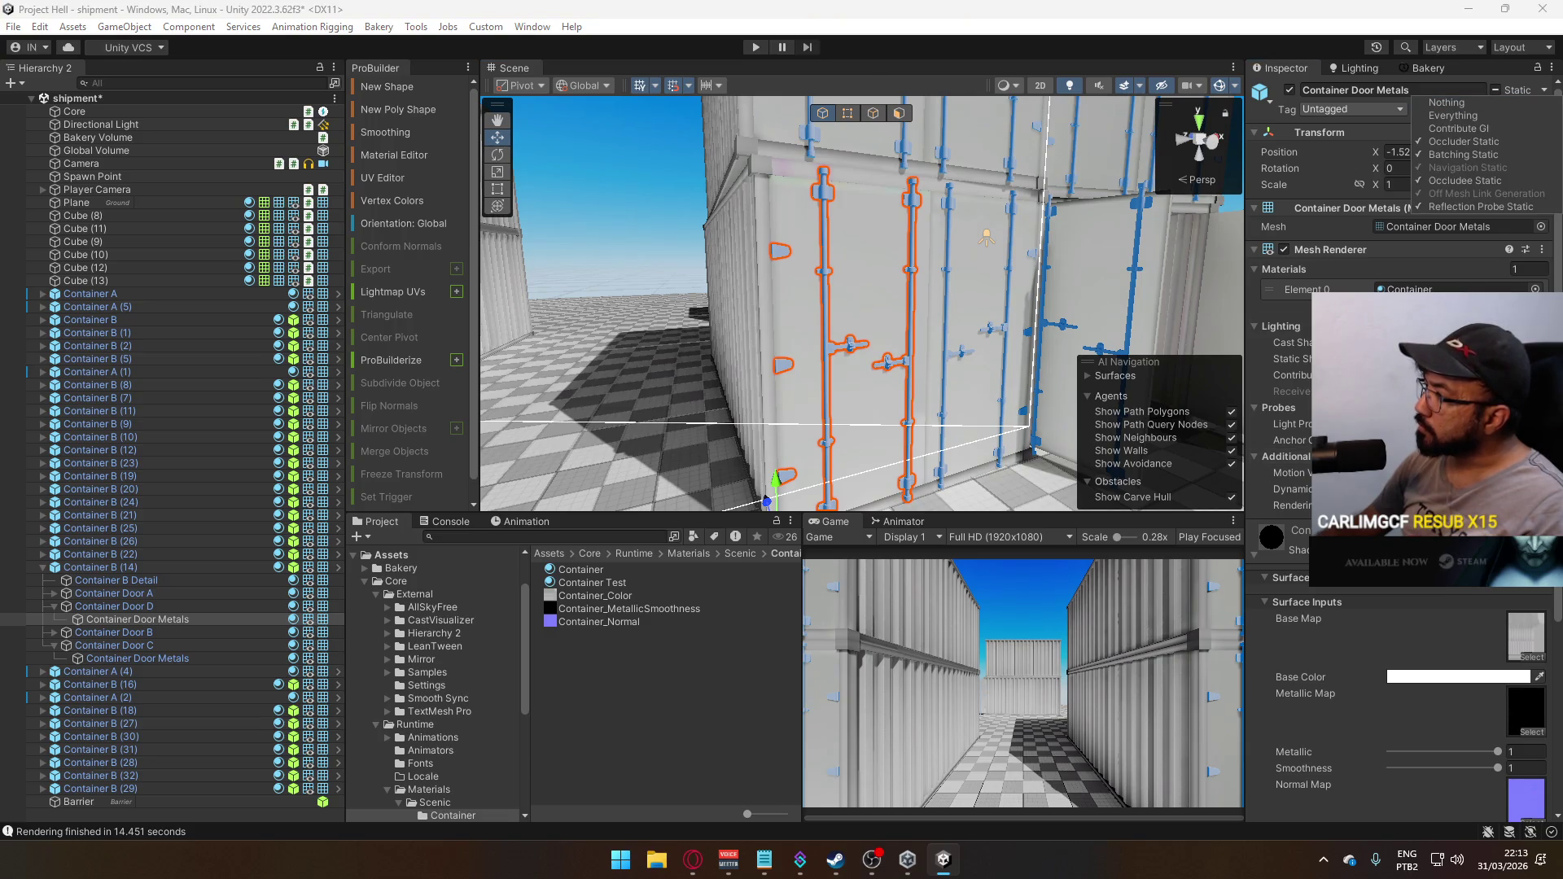
click(615, 601)
drag(592, 582, 1004, 255)
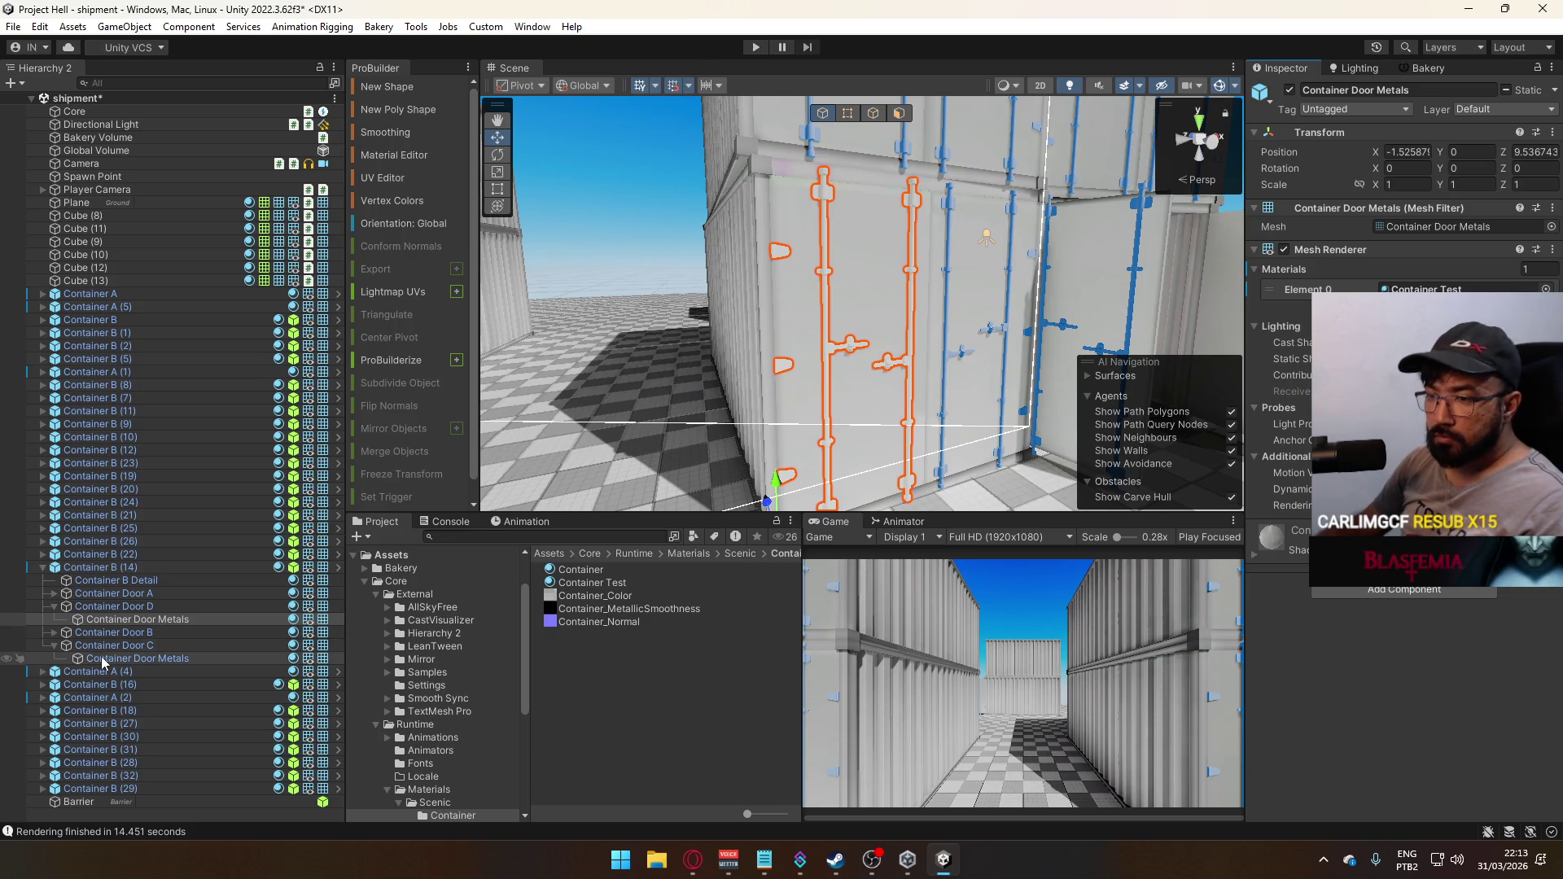
click(54, 632)
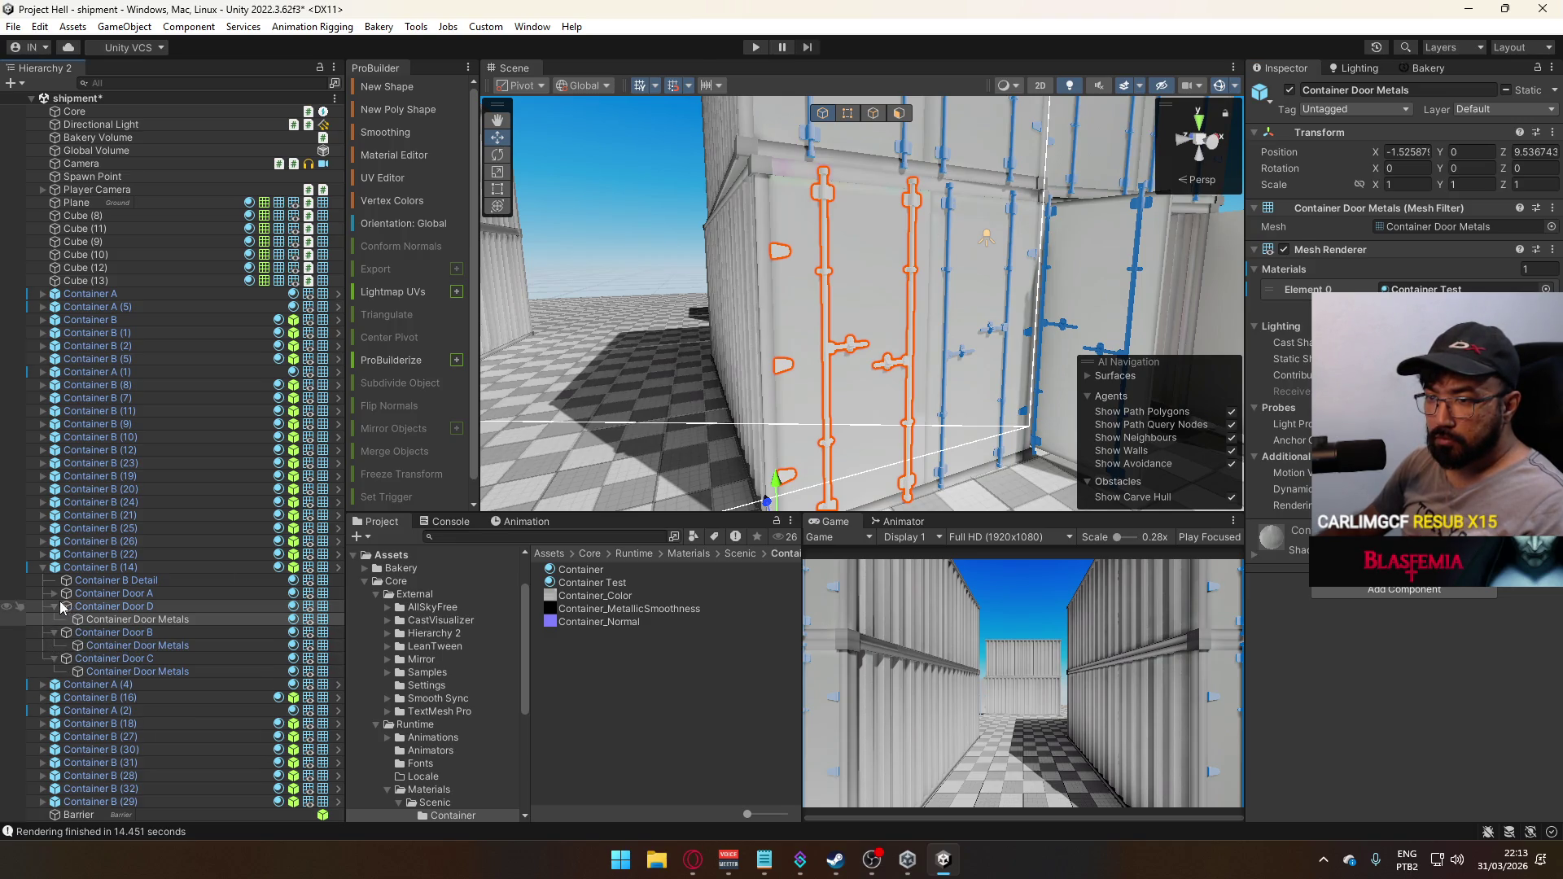
Assign Container Test to the remaining Container Door Metals parts
click(54, 594)
ctrl+click(138, 606)
ctrl+click(138, 659)
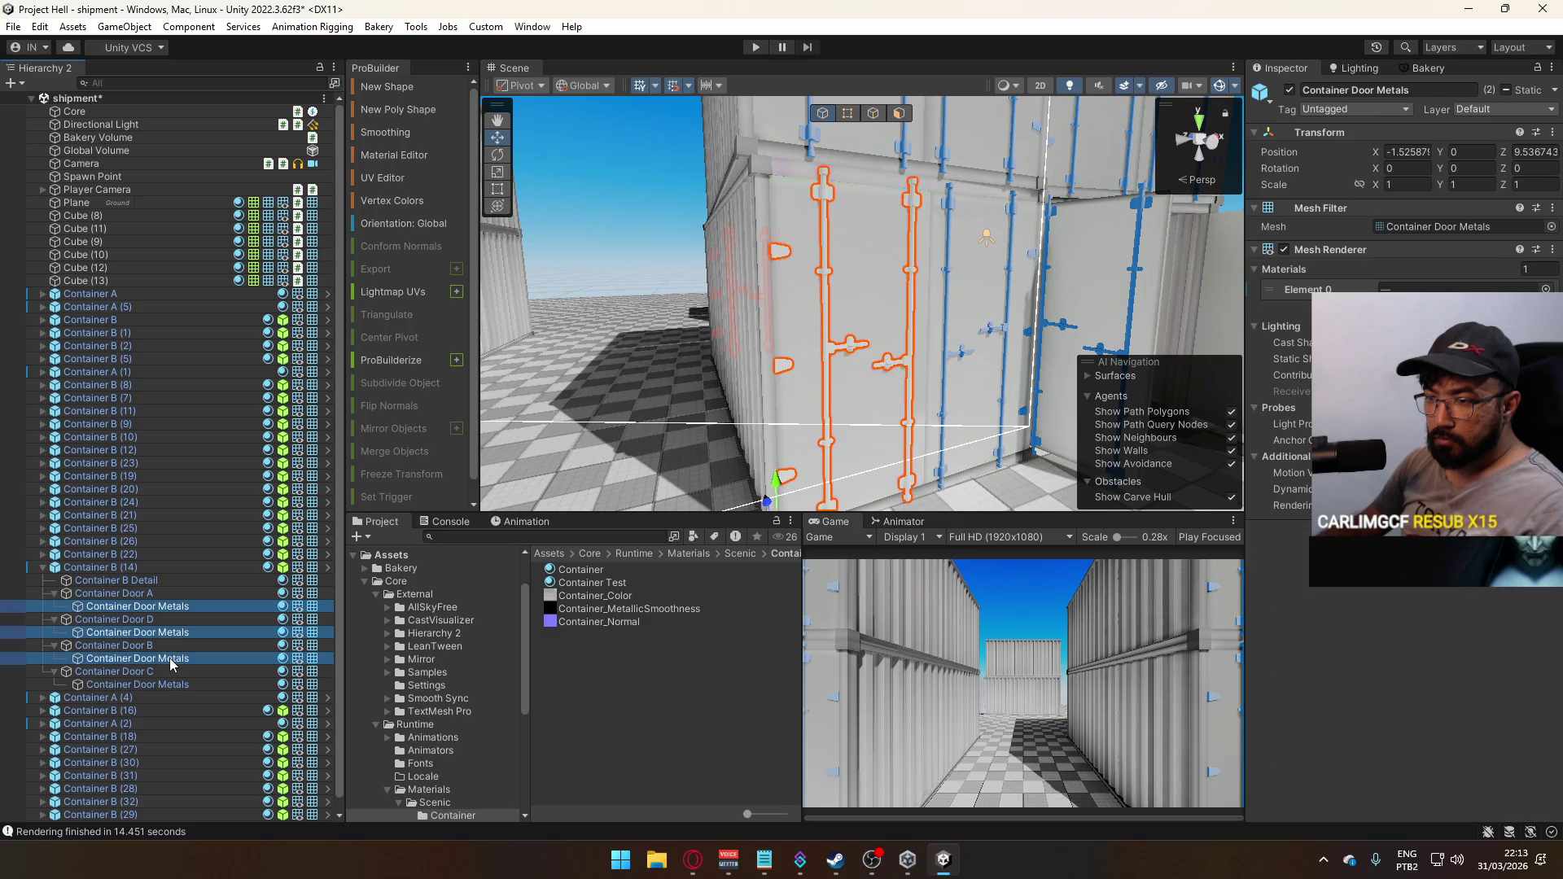
ctrl+click(137, 685)
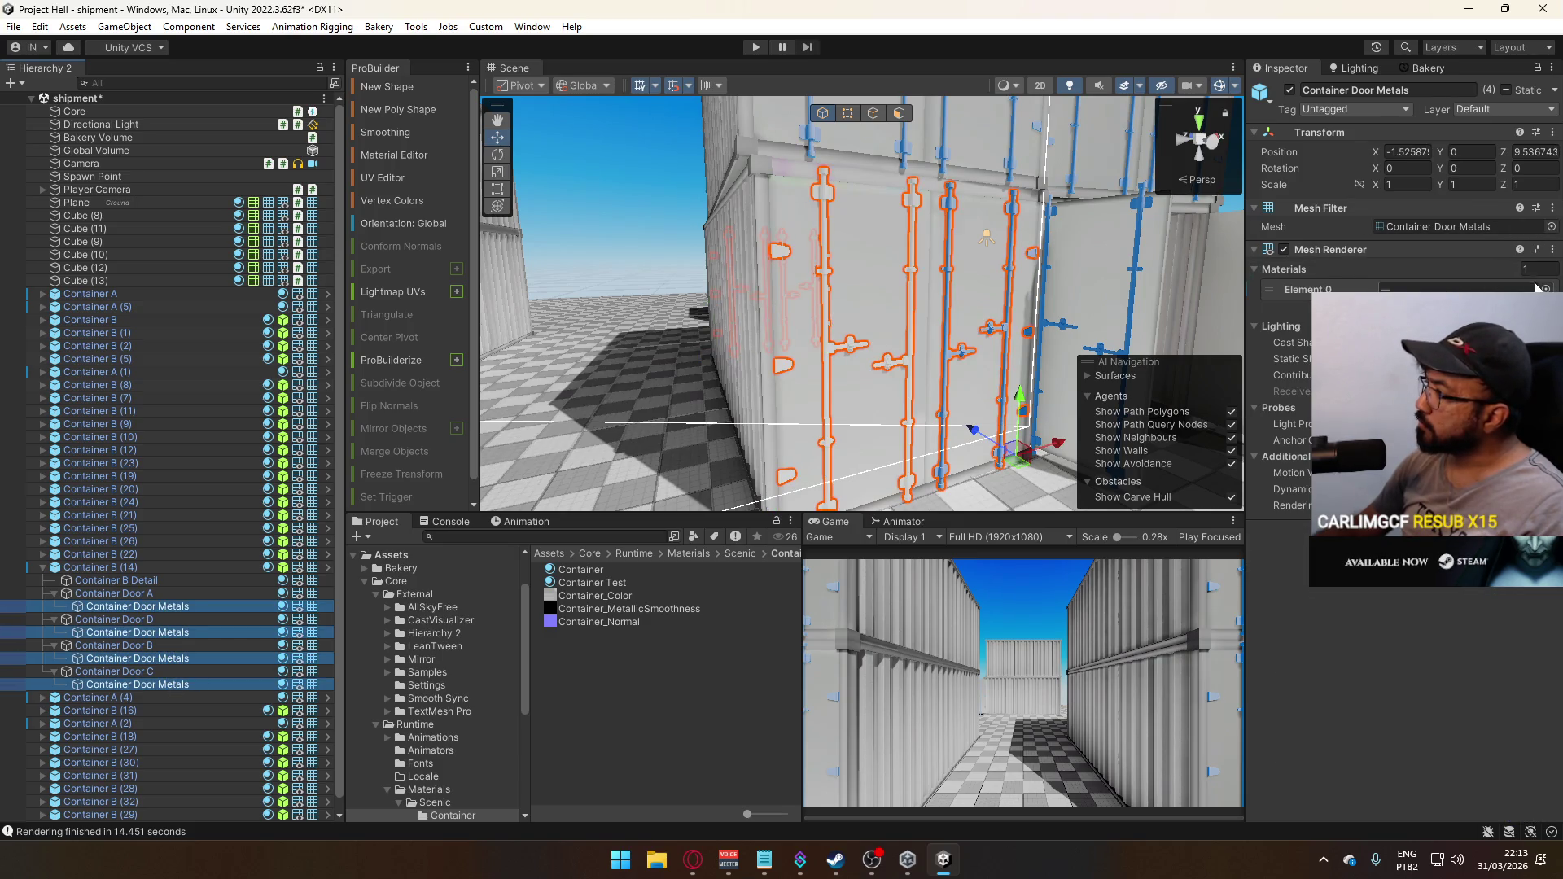
click(602, 586)
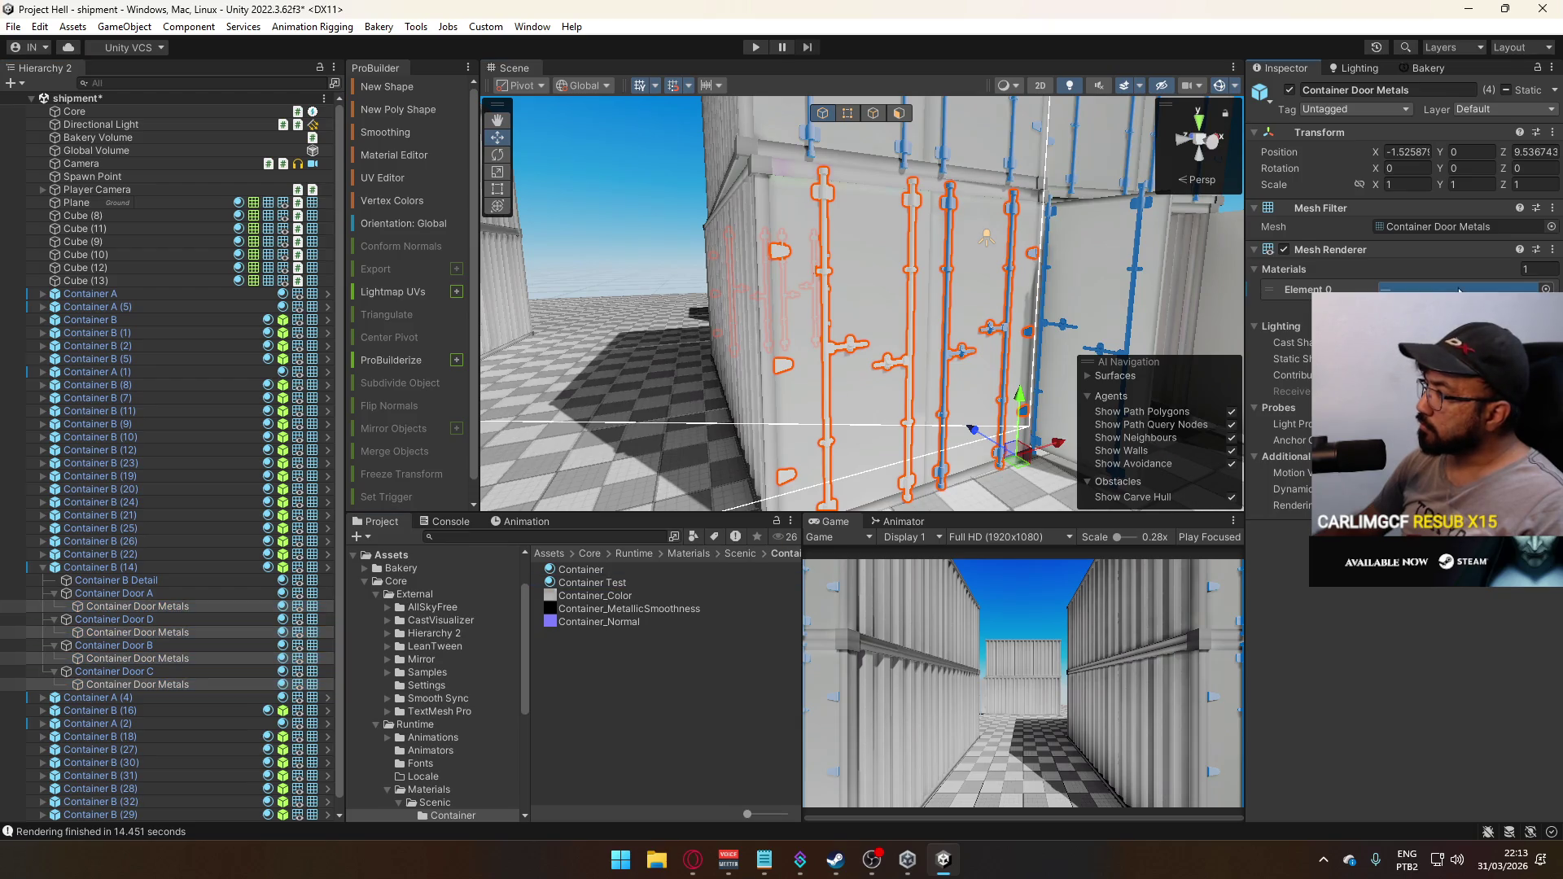
drag(1458, 291, 1460, 290)
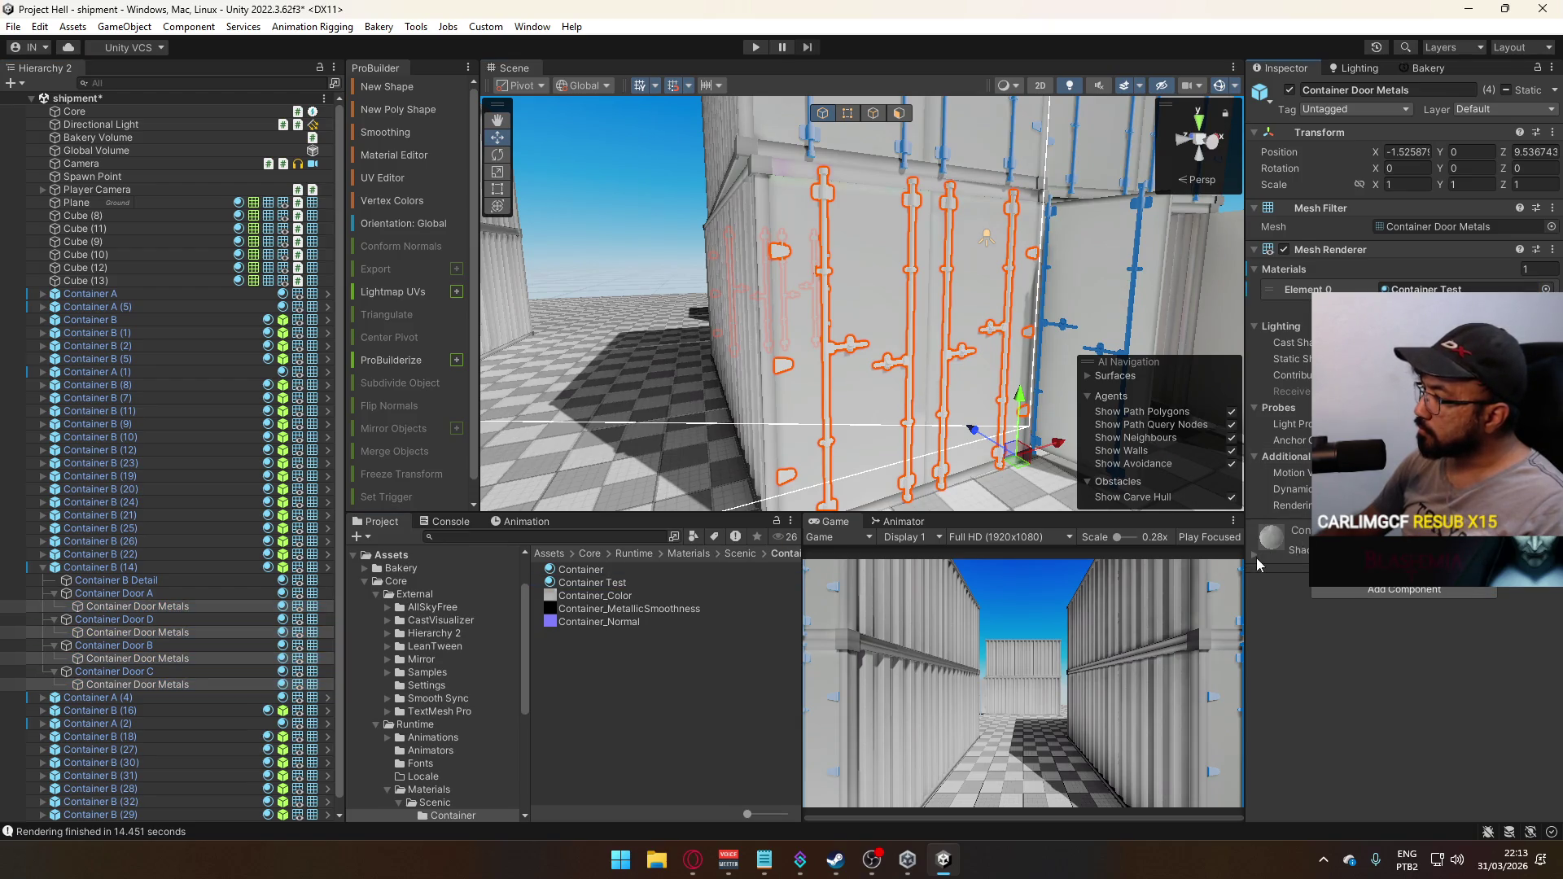
click(1425, 550)
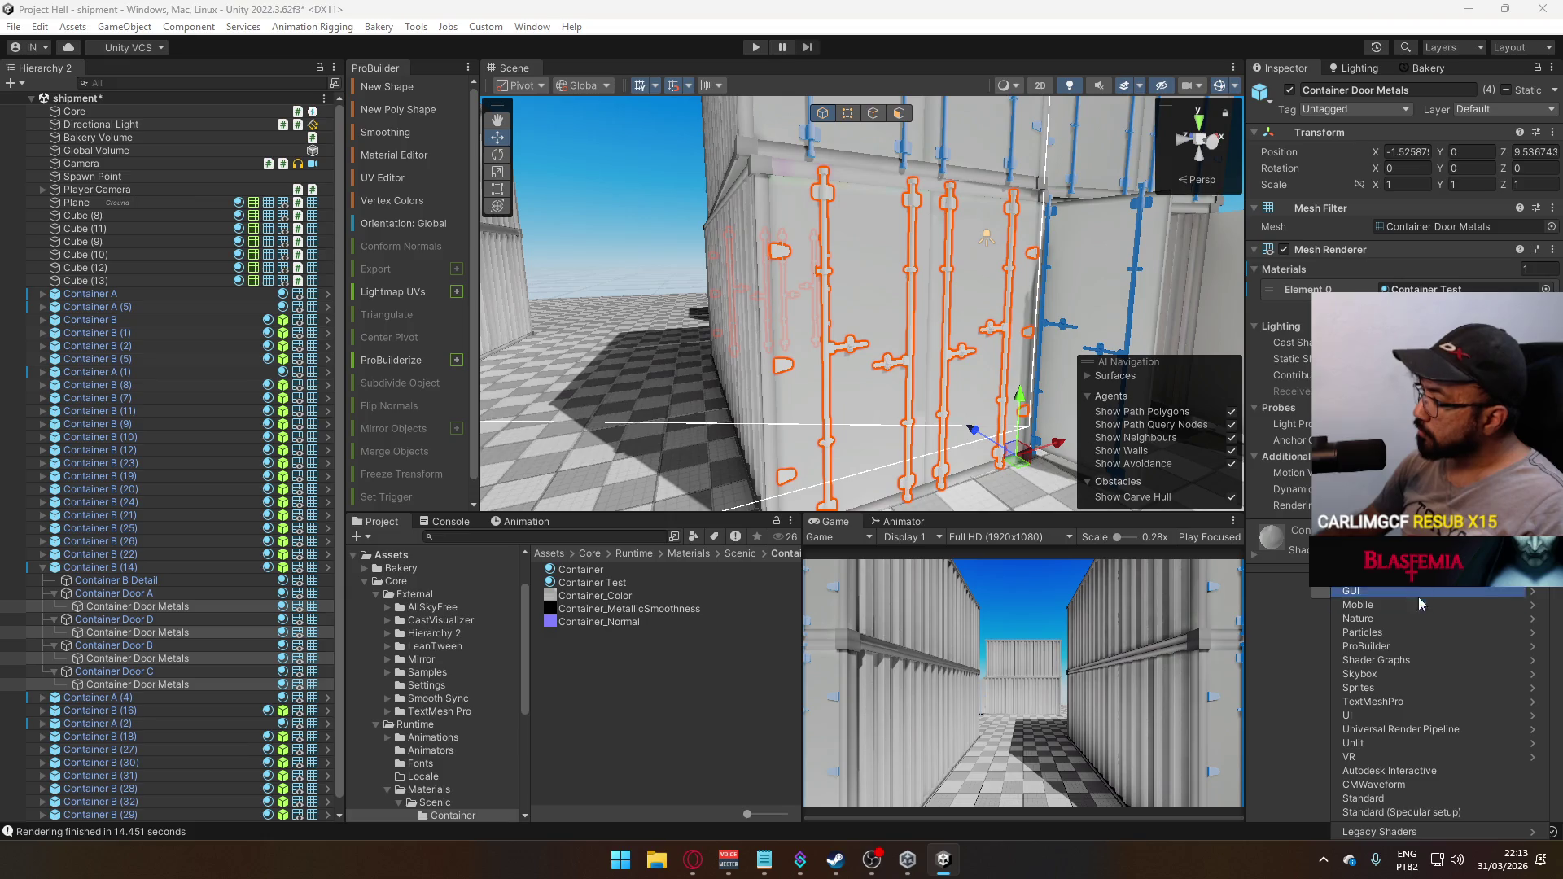
click(1425, 655)
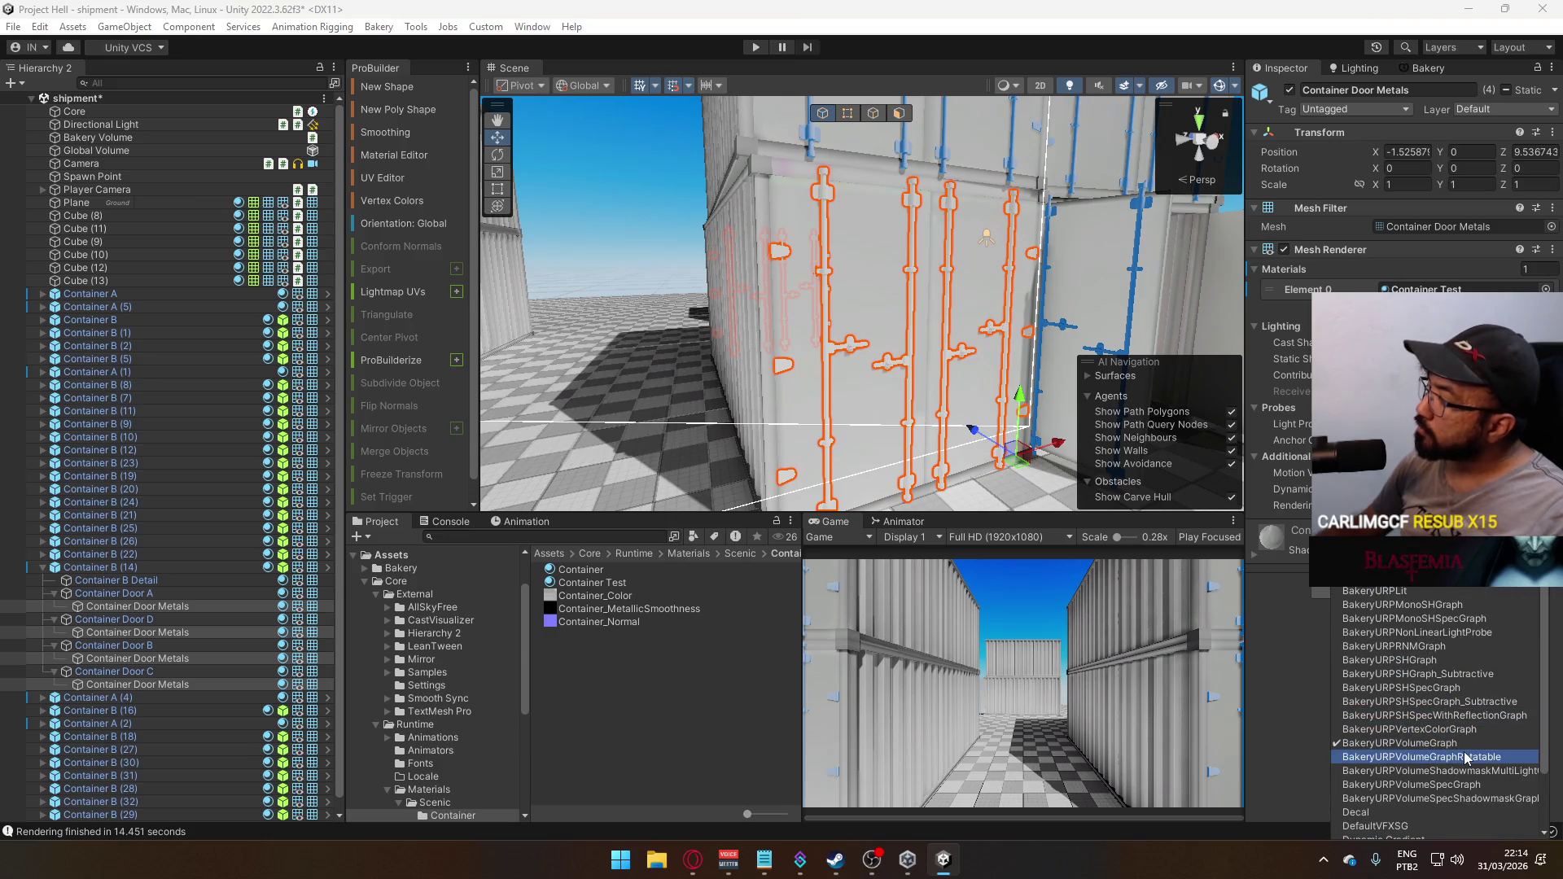
click(1459, 794)
Select Container B (14) and frame it in the Scene view
drag(893, 377, 1047, 348)
click(962, 286)
key(f)
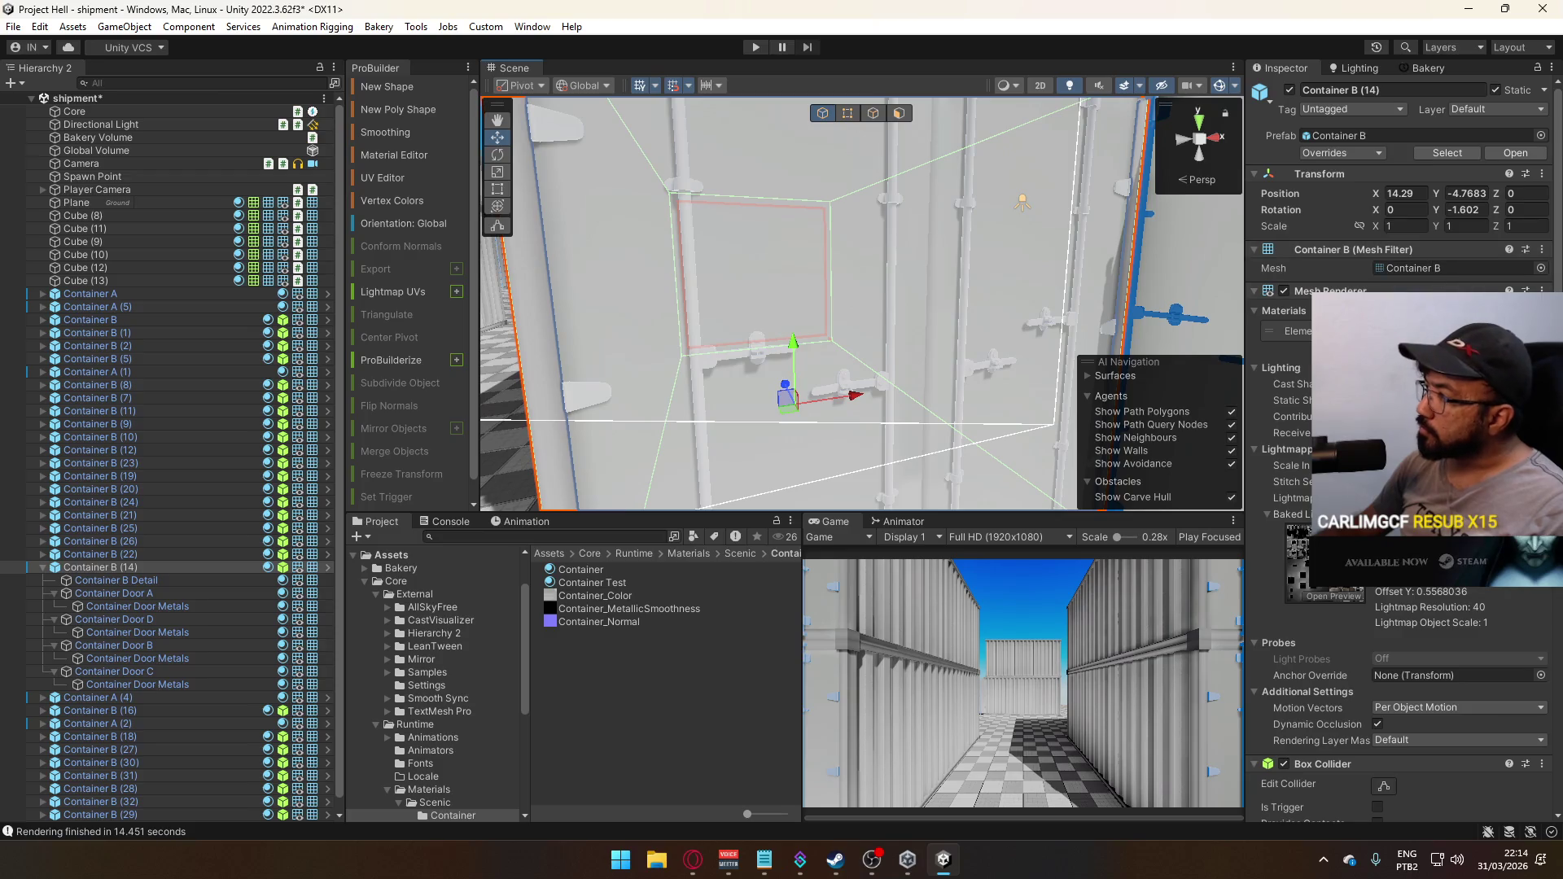
Review the first container's Mesh Renderer prefab override against the prefab
click(1295, 331)
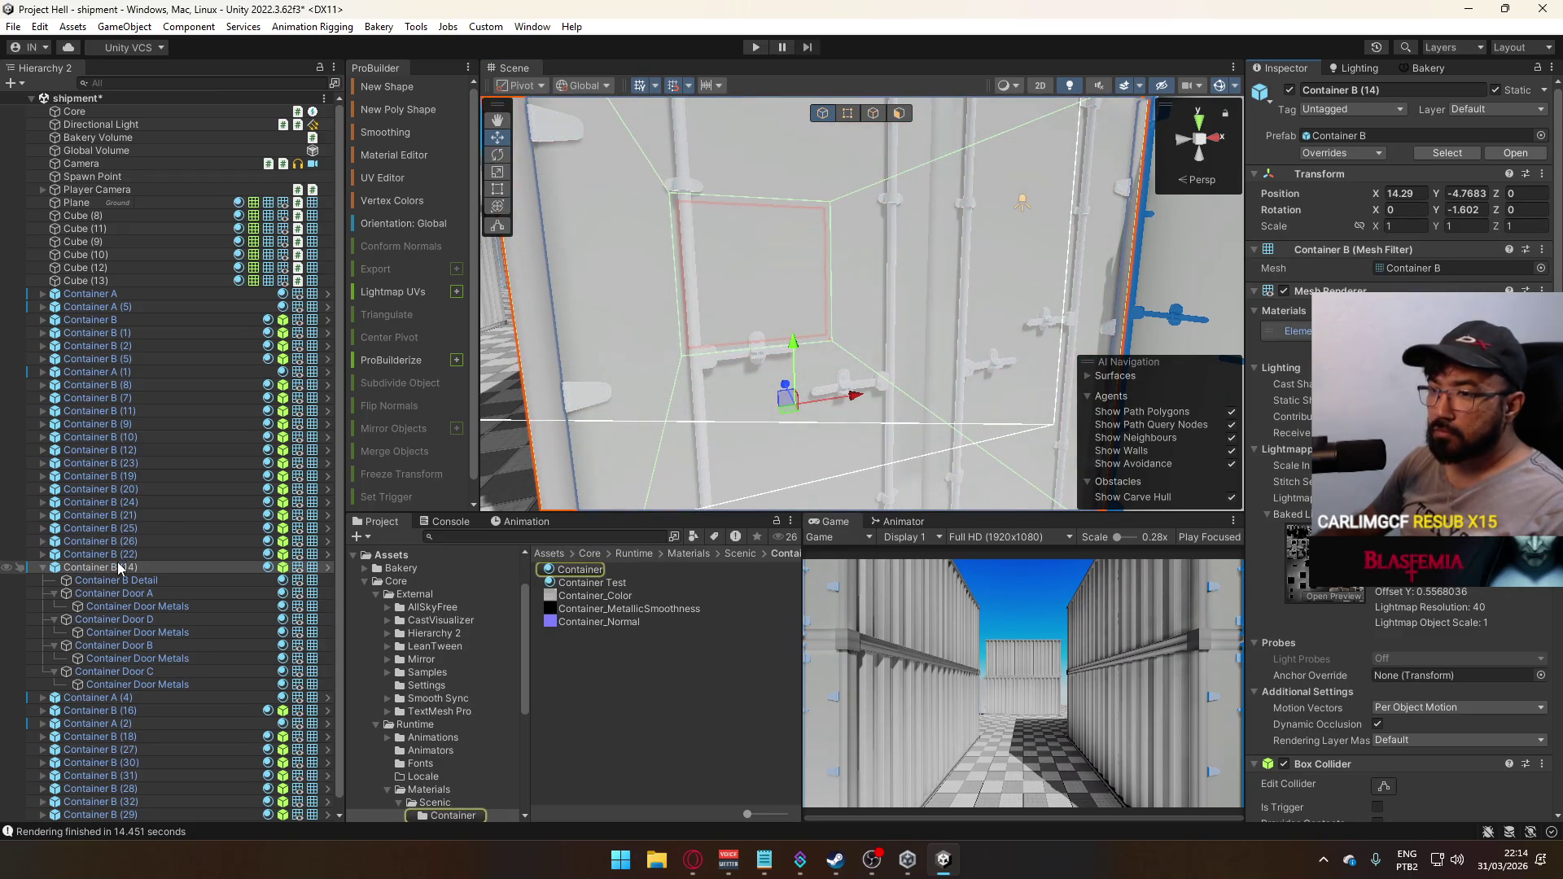
click(1342, 153)
click(1400, 264)
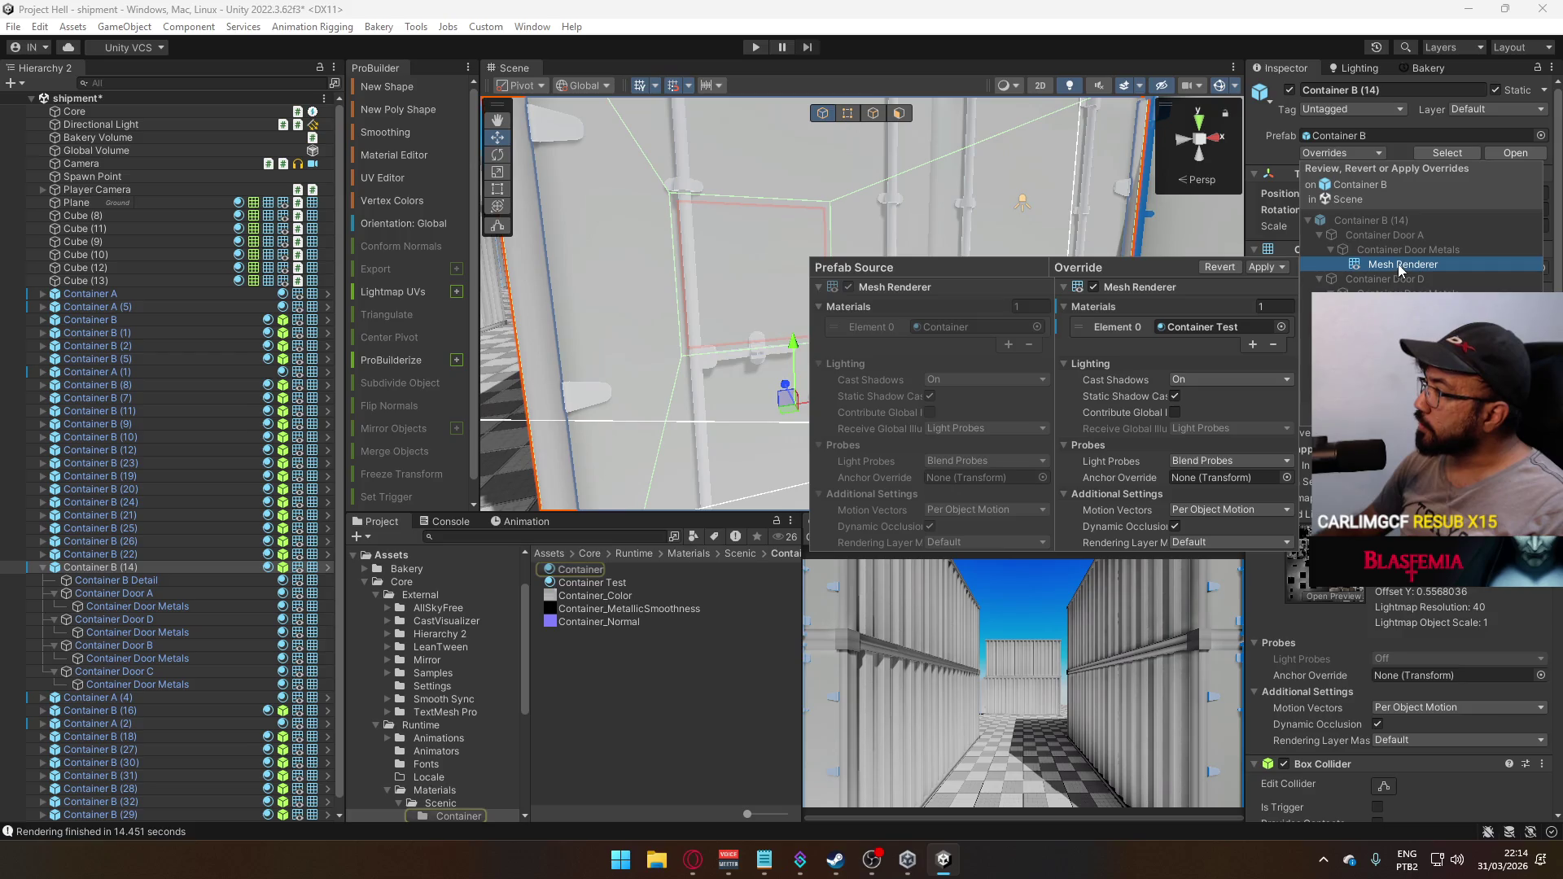
click(1027, 350)
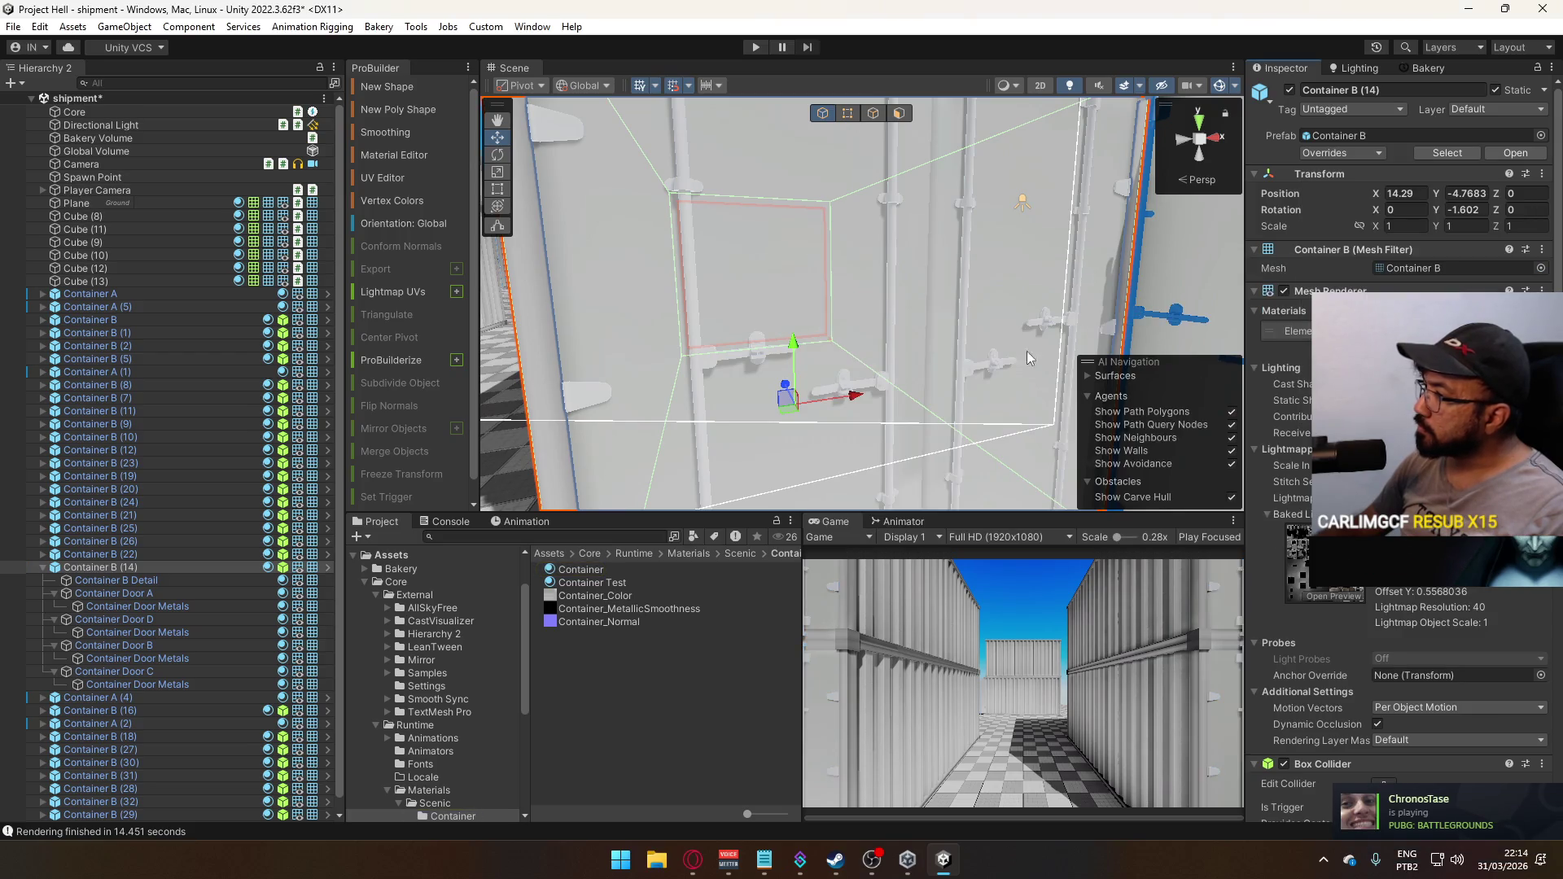
drag(1028, 350, 906, 355)
scroll(907, 355, down, 8)
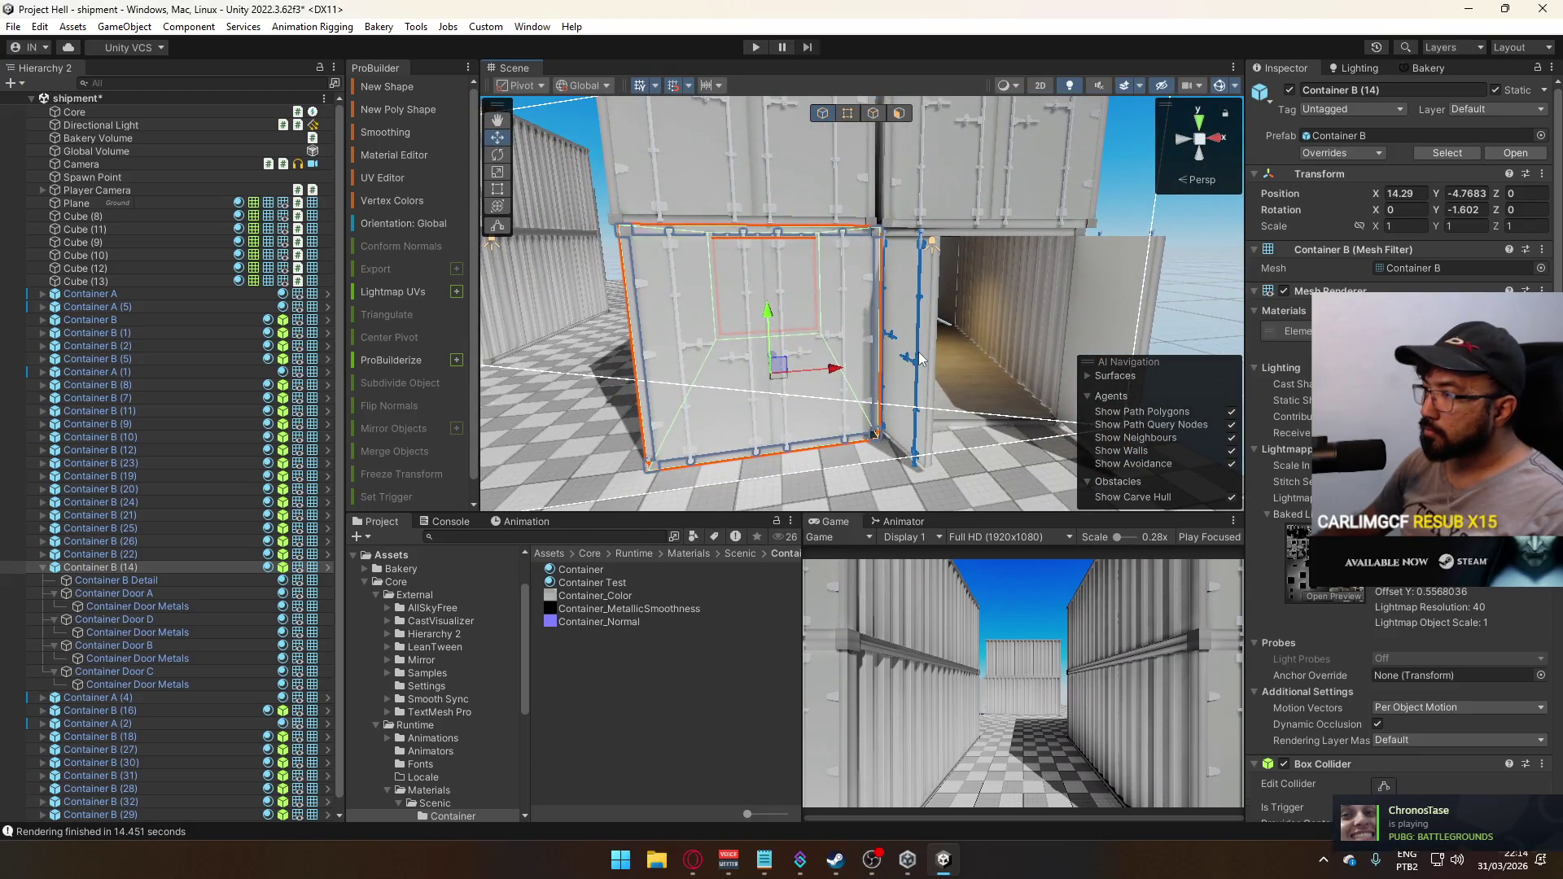
Assign the Container Test material to all four Container Door Metals of Container A (2)
click(906, 359)
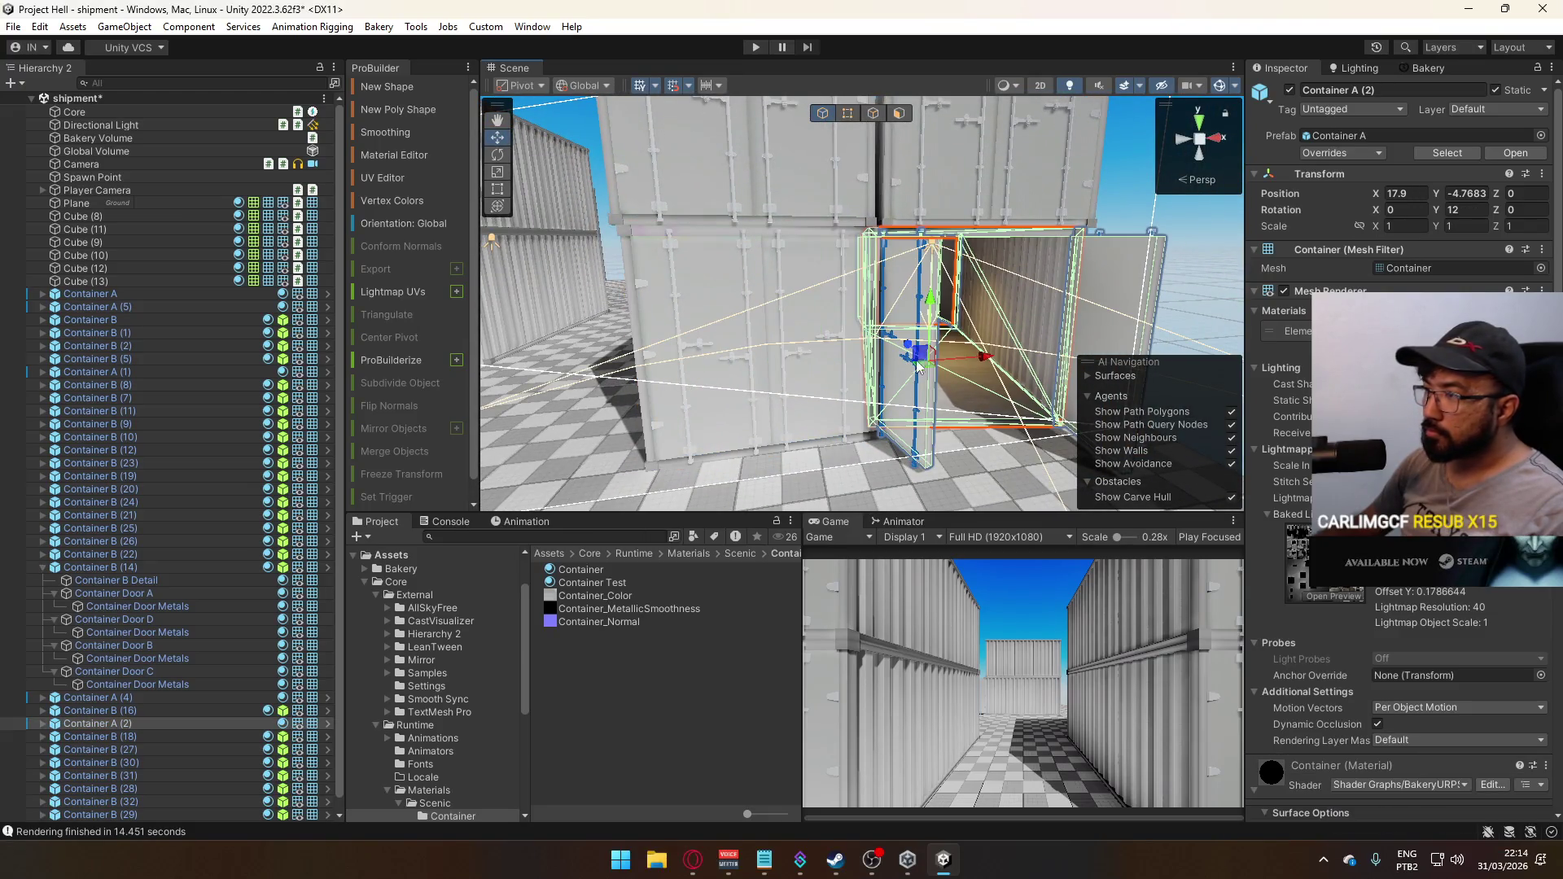
click(43, 723)
scroll(154, 729, down, 3)
click(127, 703)
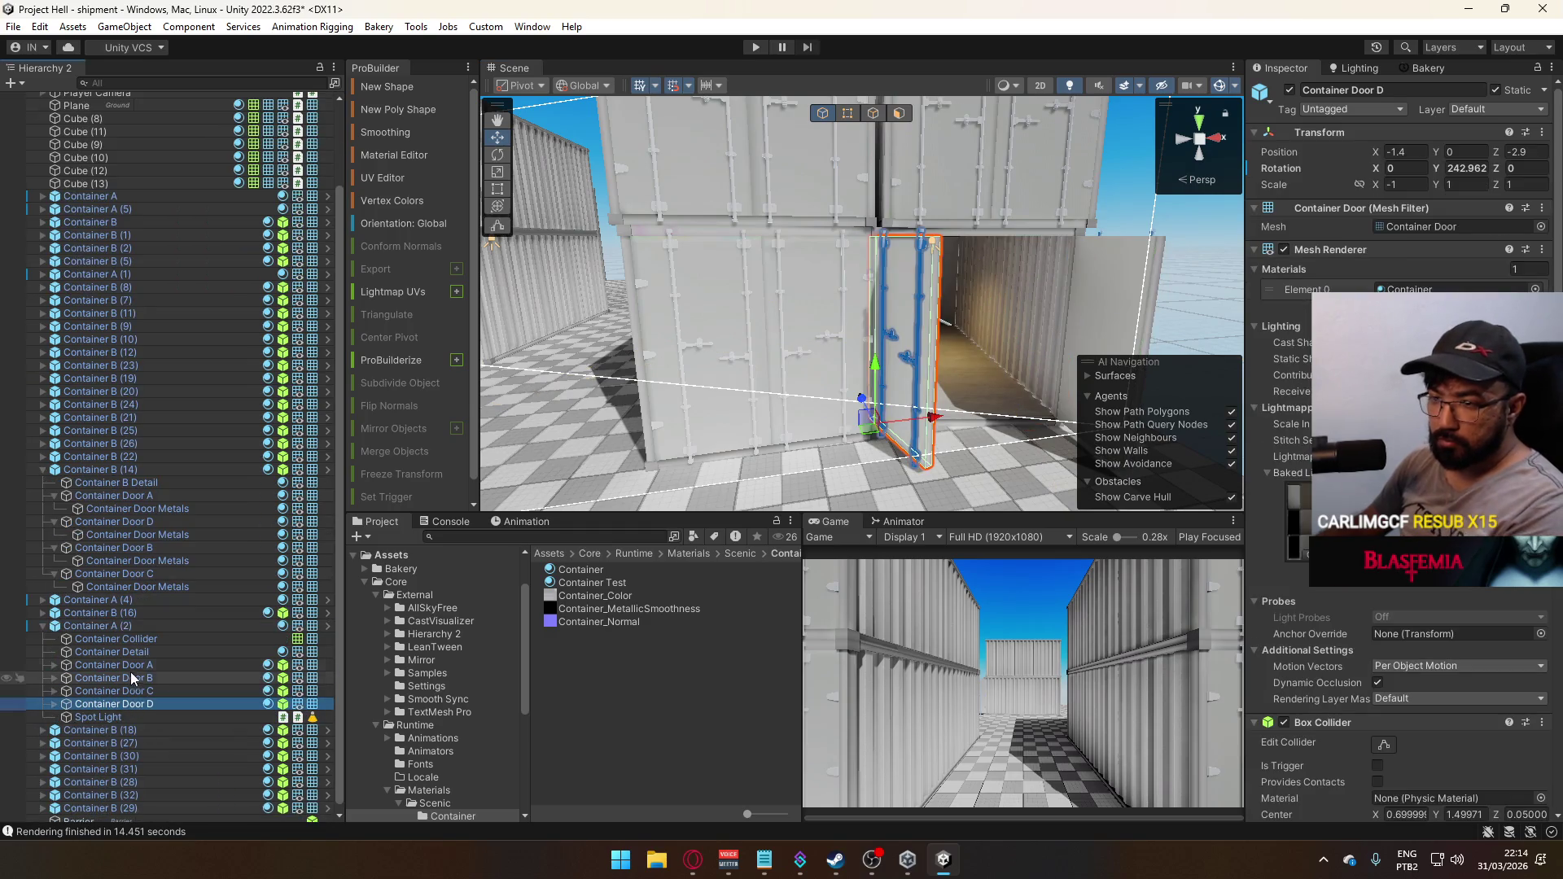
shift+click(134, 666)
key(Right)
key(Right)
ctrl+click(163, 704)
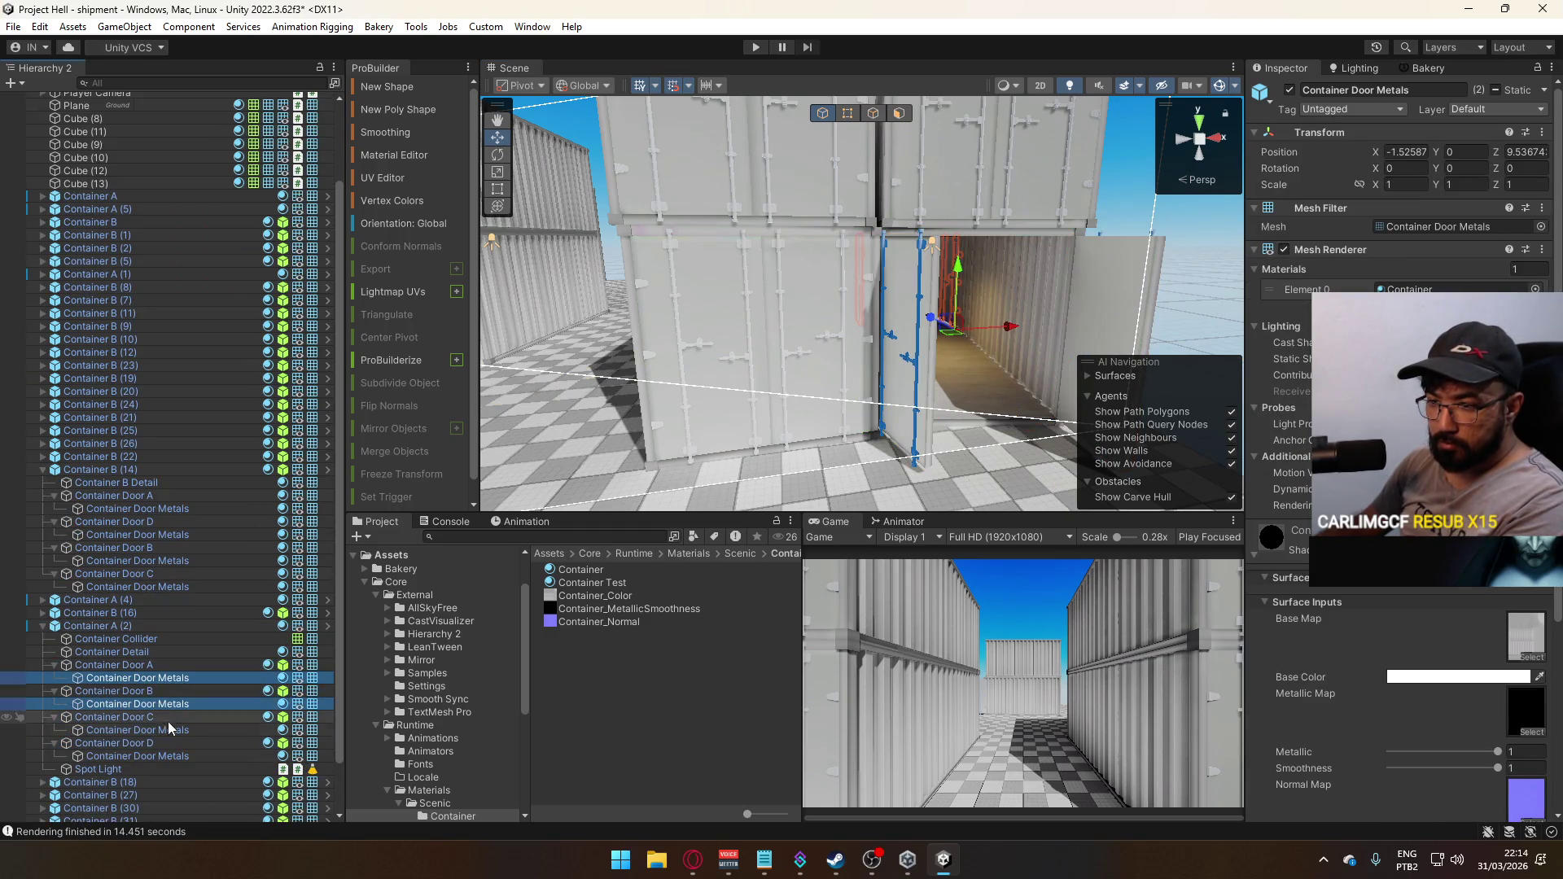
ctrl+click(170, 730)
ctrl+click(176, 756)
click(1534, 288)
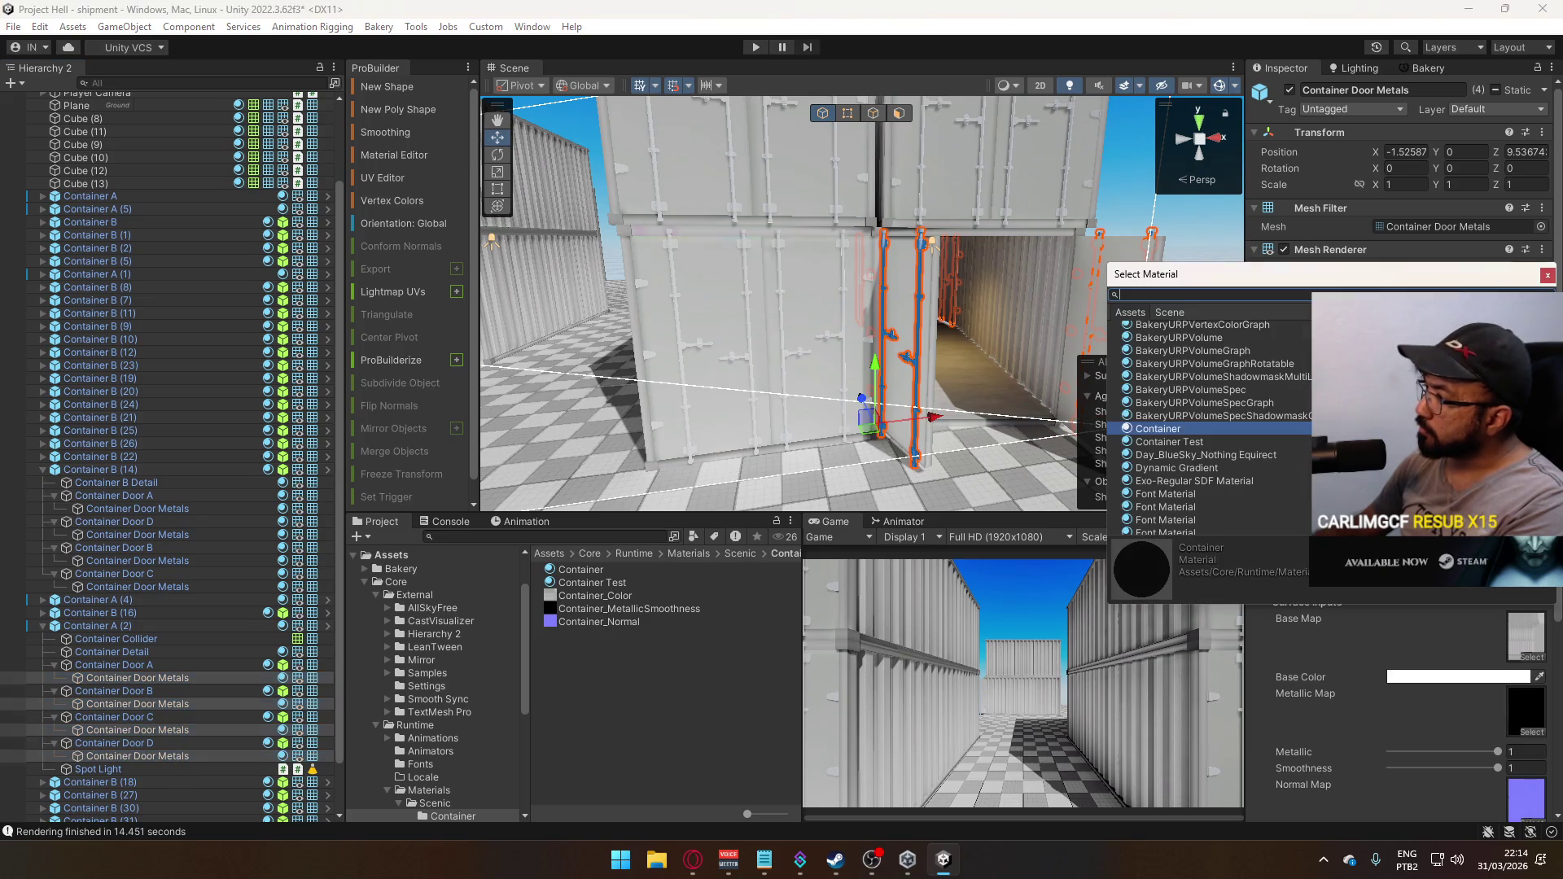
double_click(1209, 443)
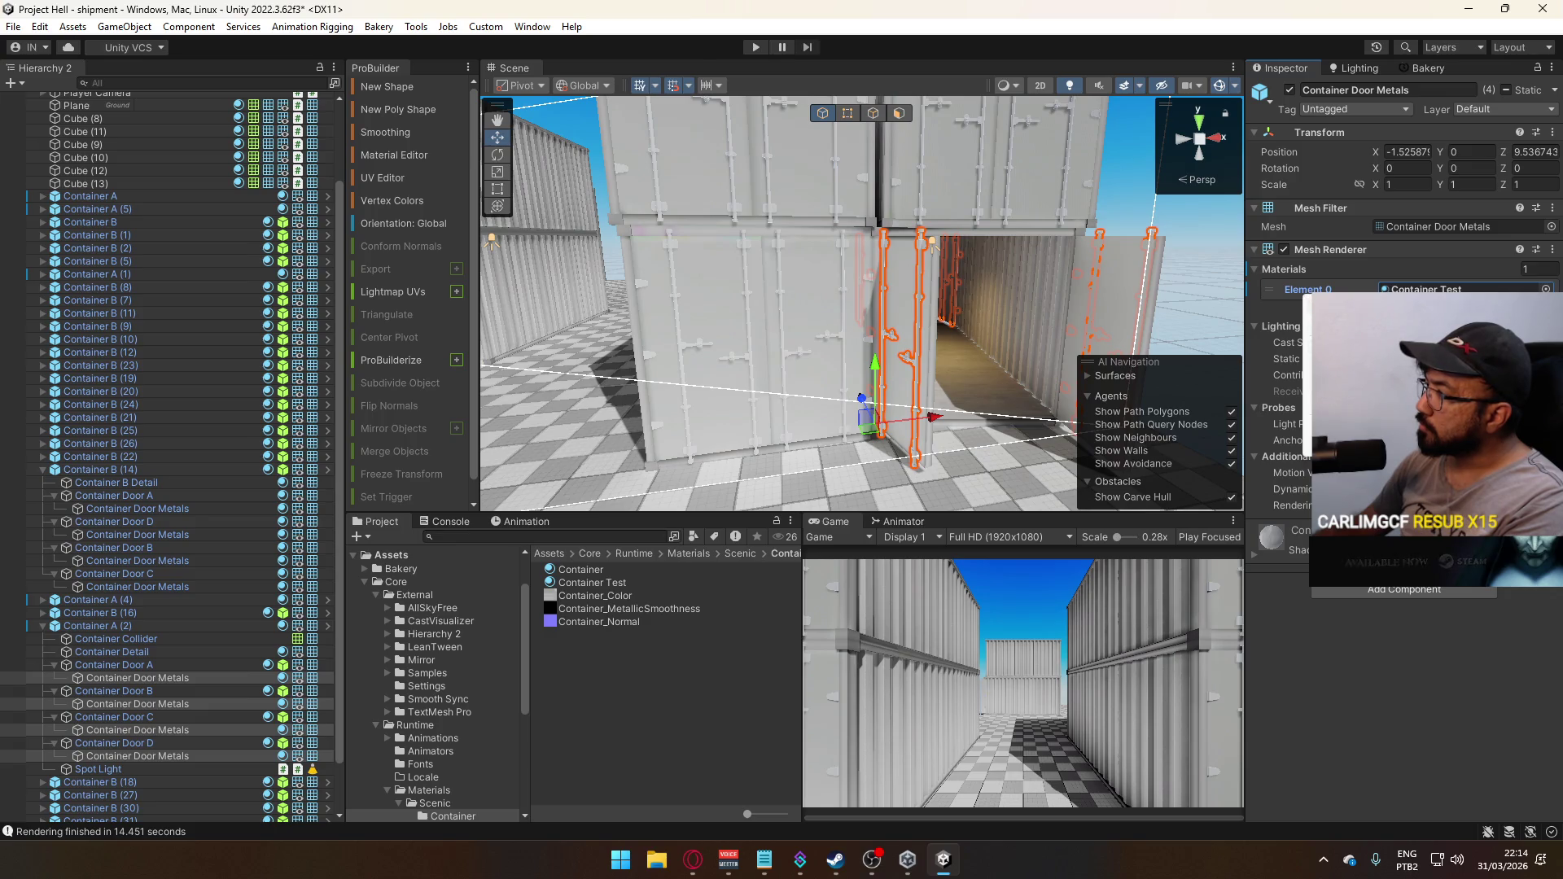
Check Container A (2)'s Mesh Renderer override and bring up Container Test's material settings
click(1313, 106)
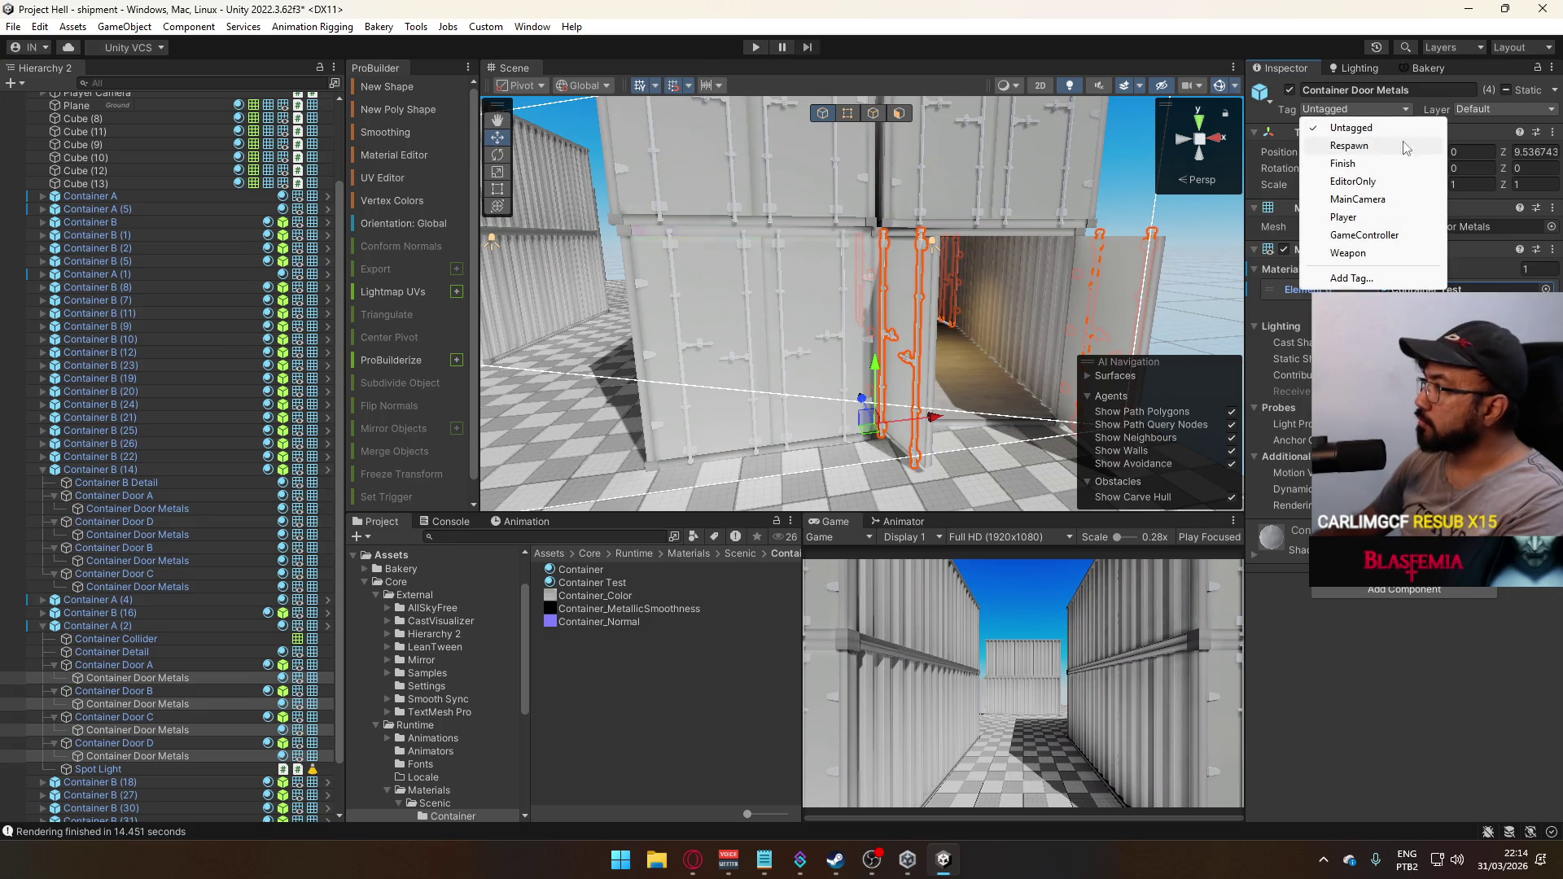
click(102, 625)
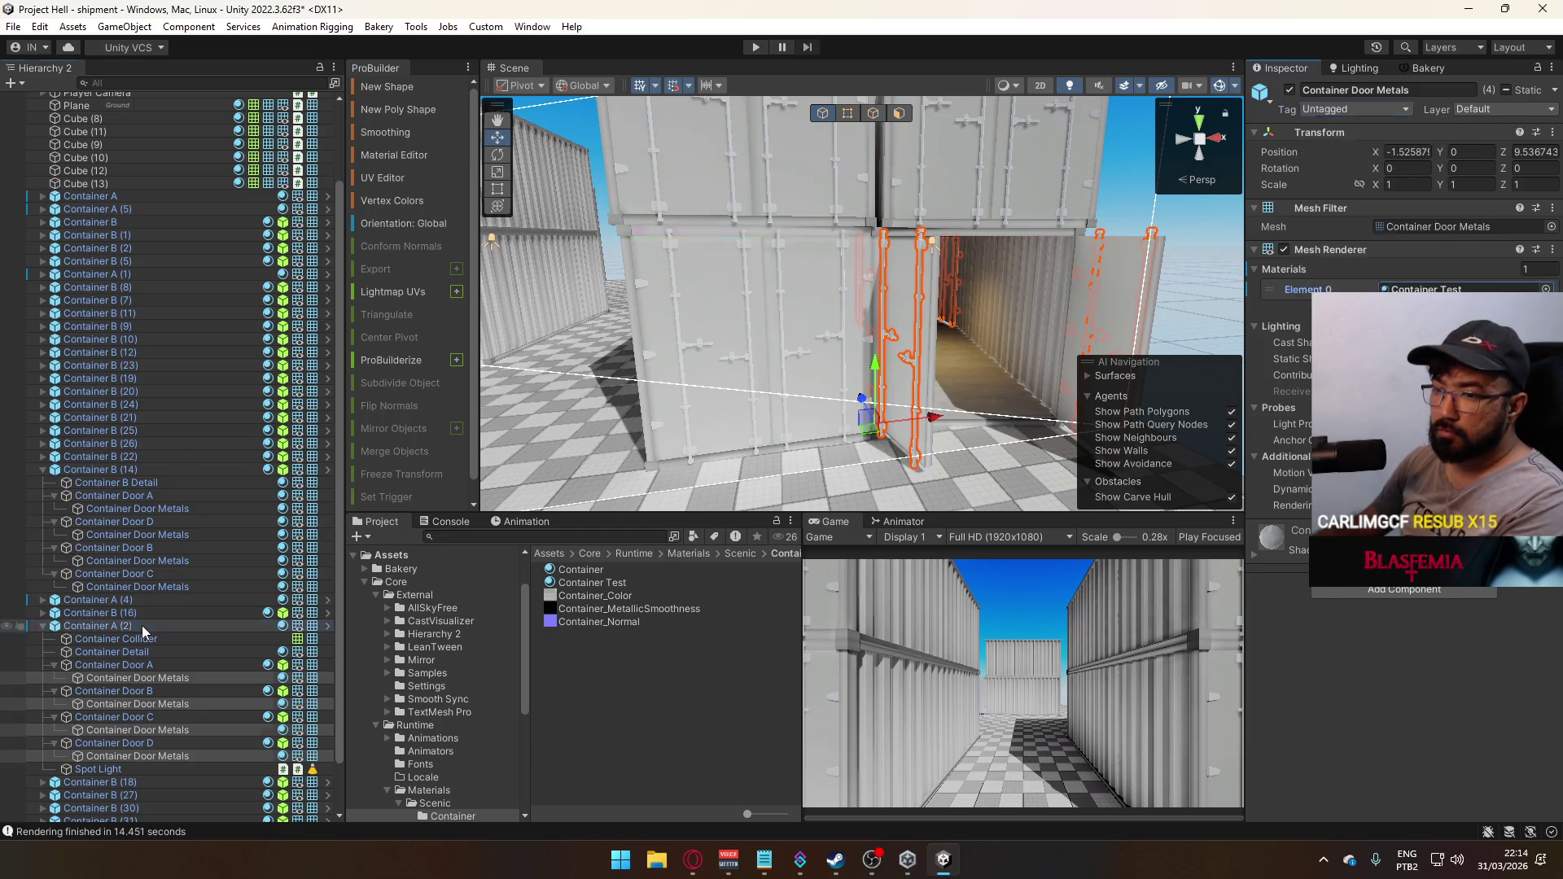
click(1358, 153)
click(1397, 454)
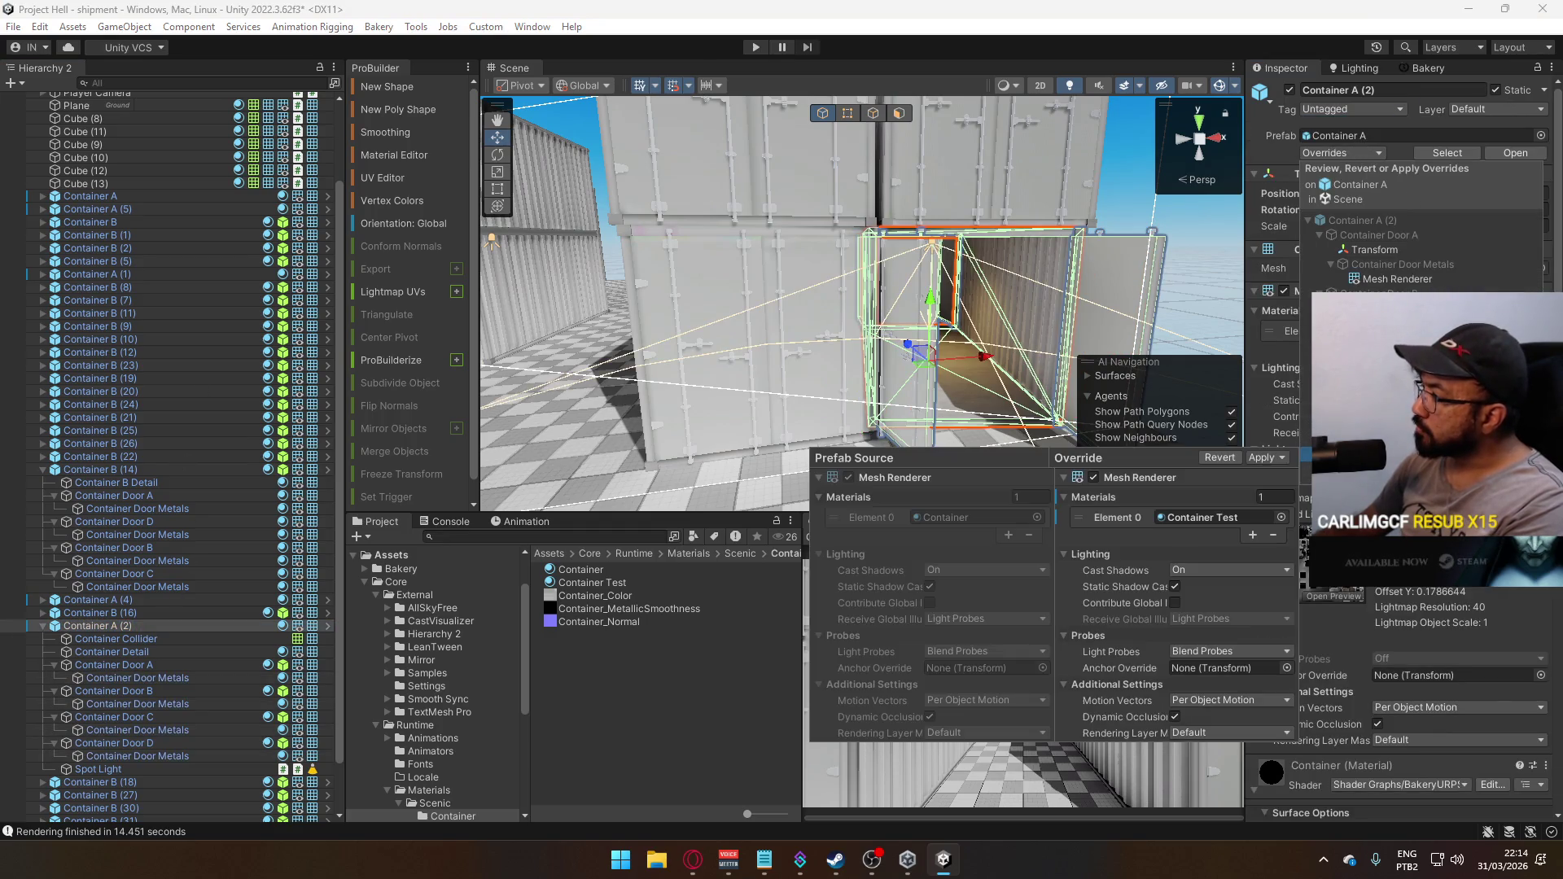
click(1384, 409)
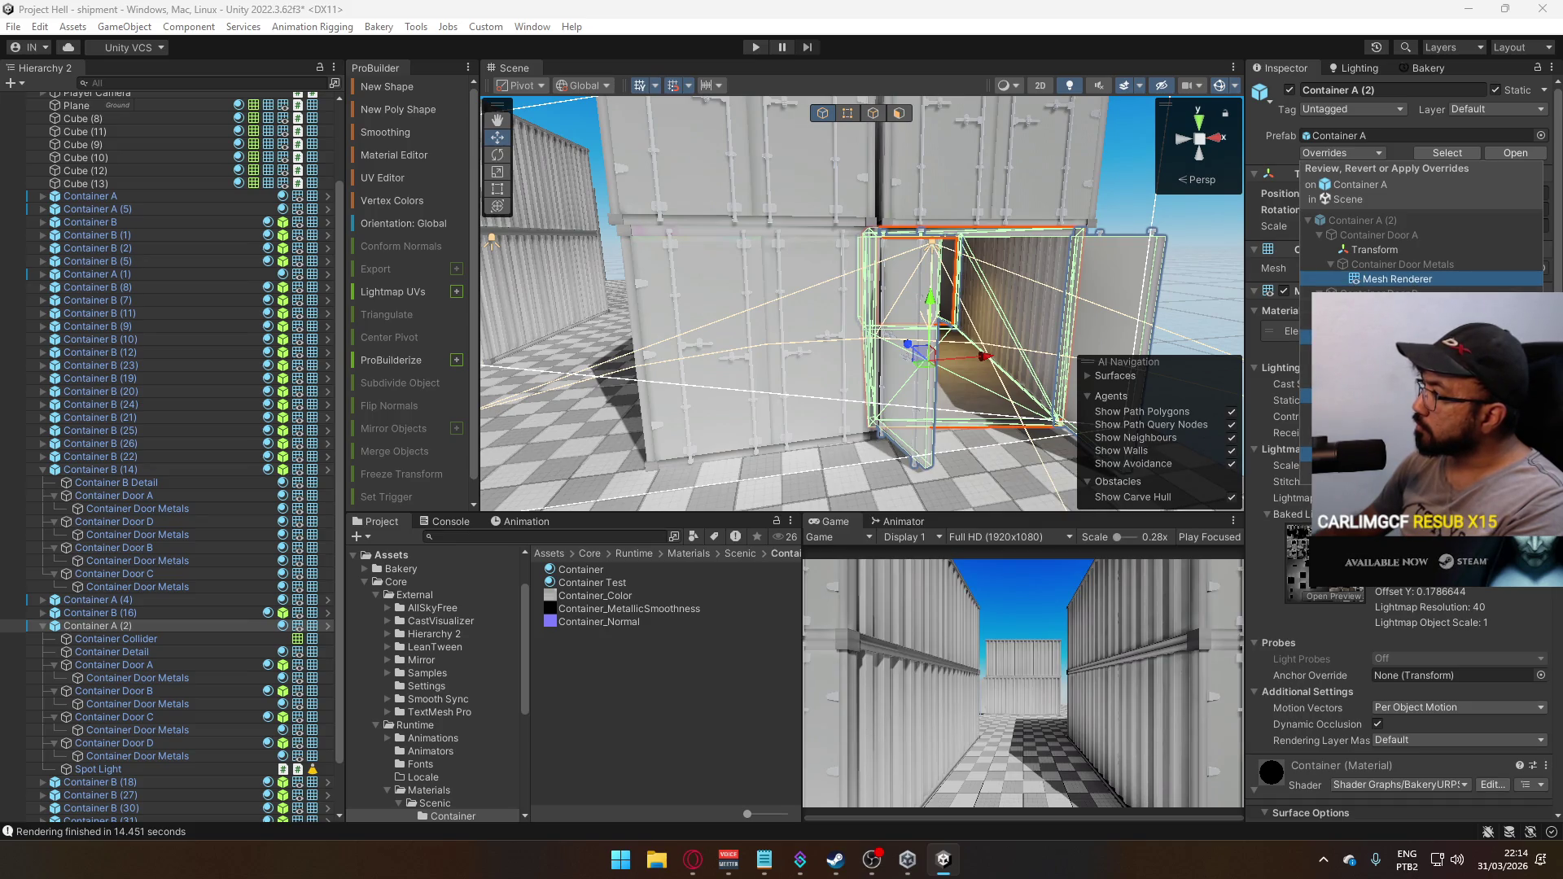
drag(828, 343, 844, 373)
click(599, 583)
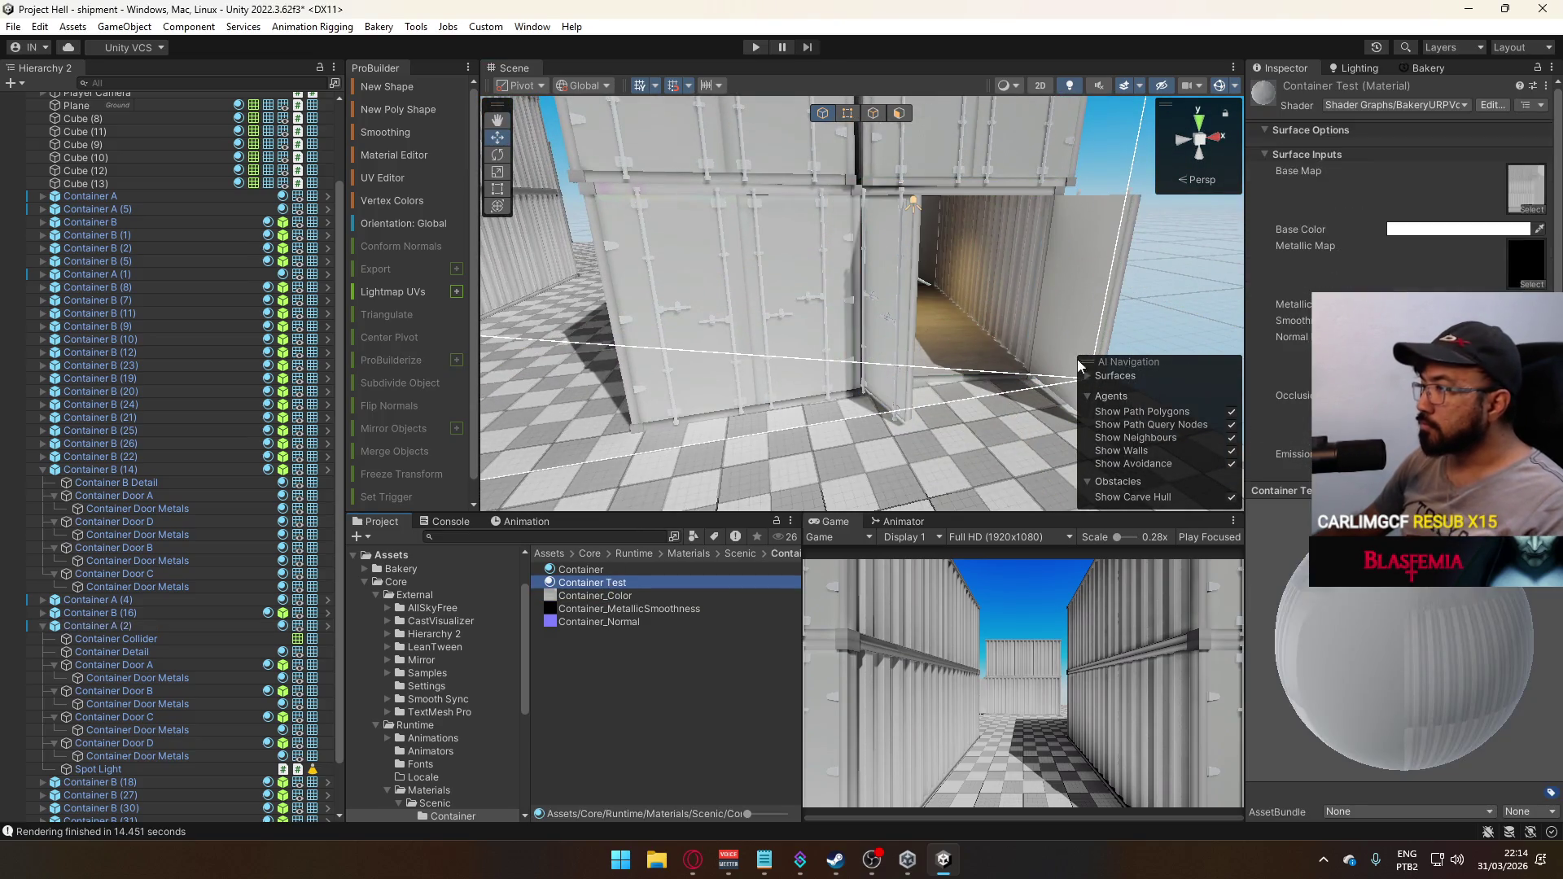
Launch Google Drive for desktop from a 'dr' search and check its tray notification
drag(1175, 283, 1050, 391)
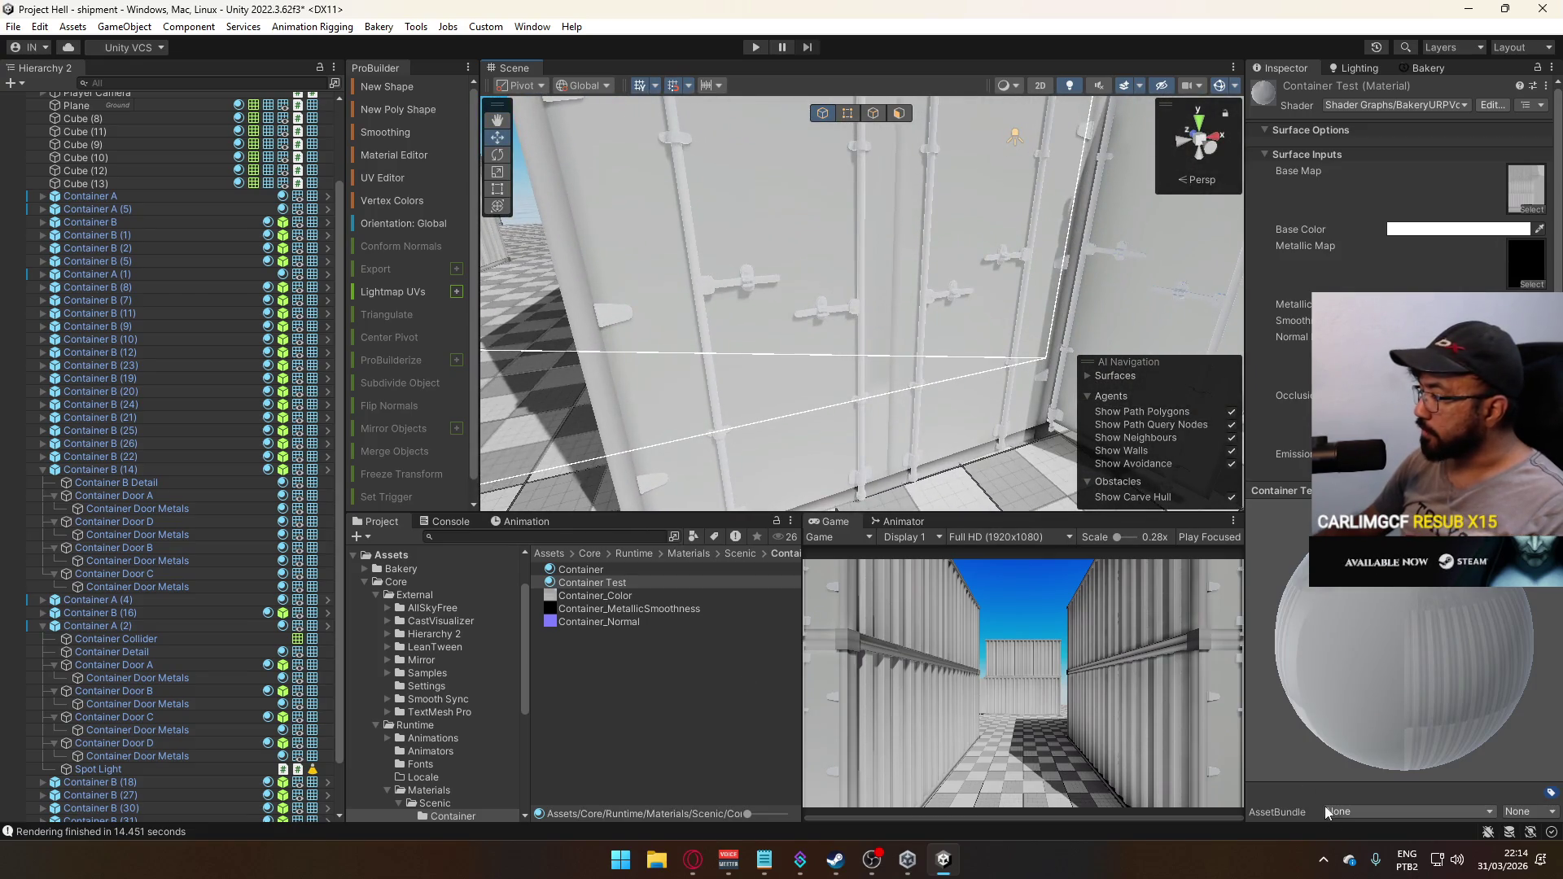
click(1324, 859)
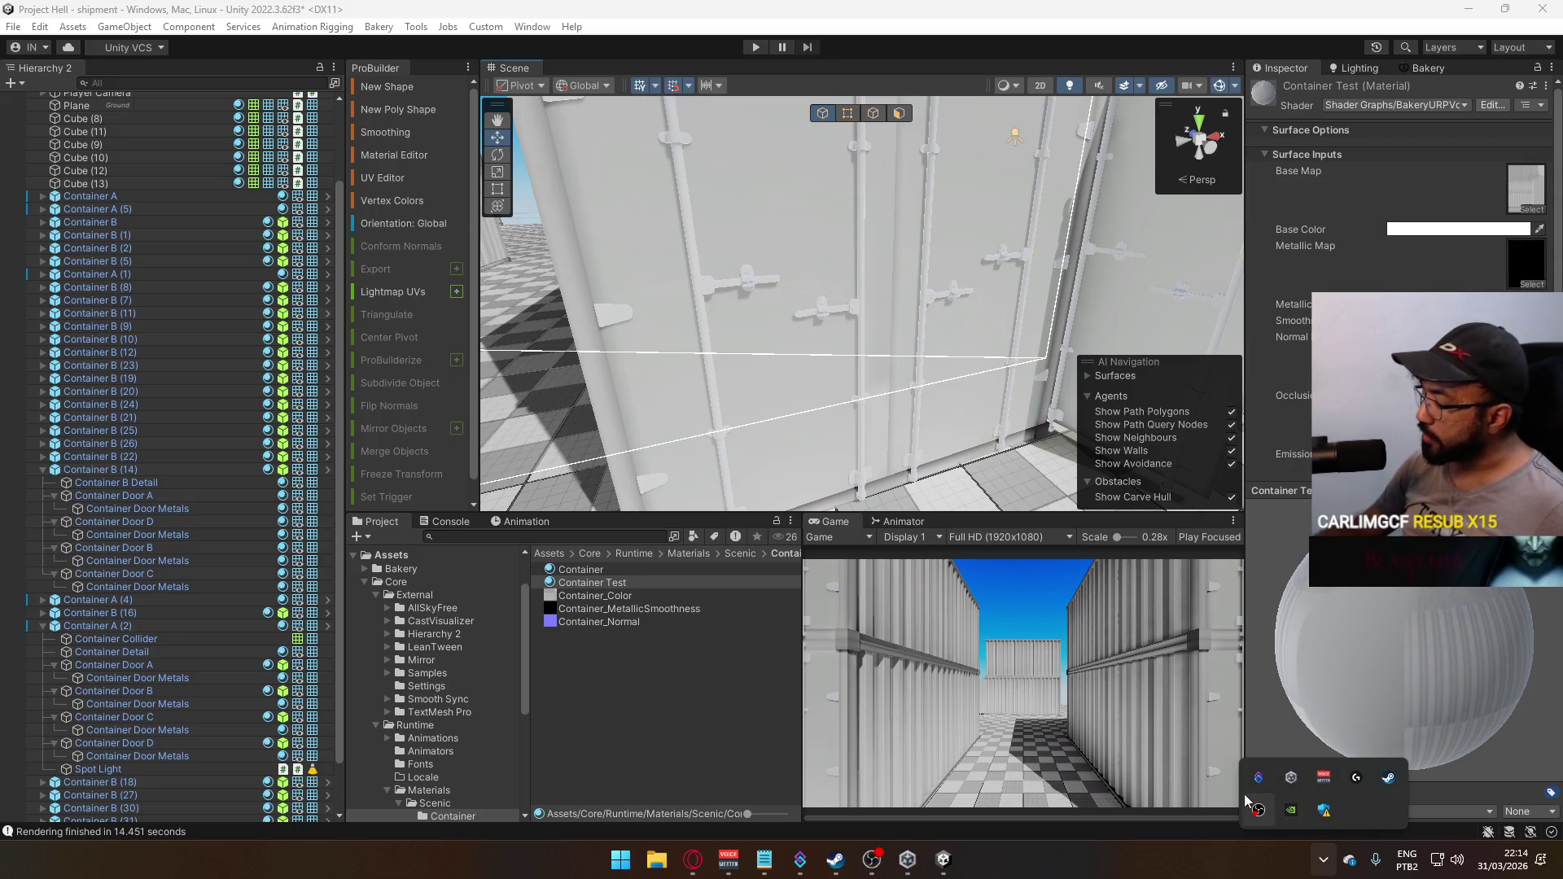
click(619, 862)
text(dr)
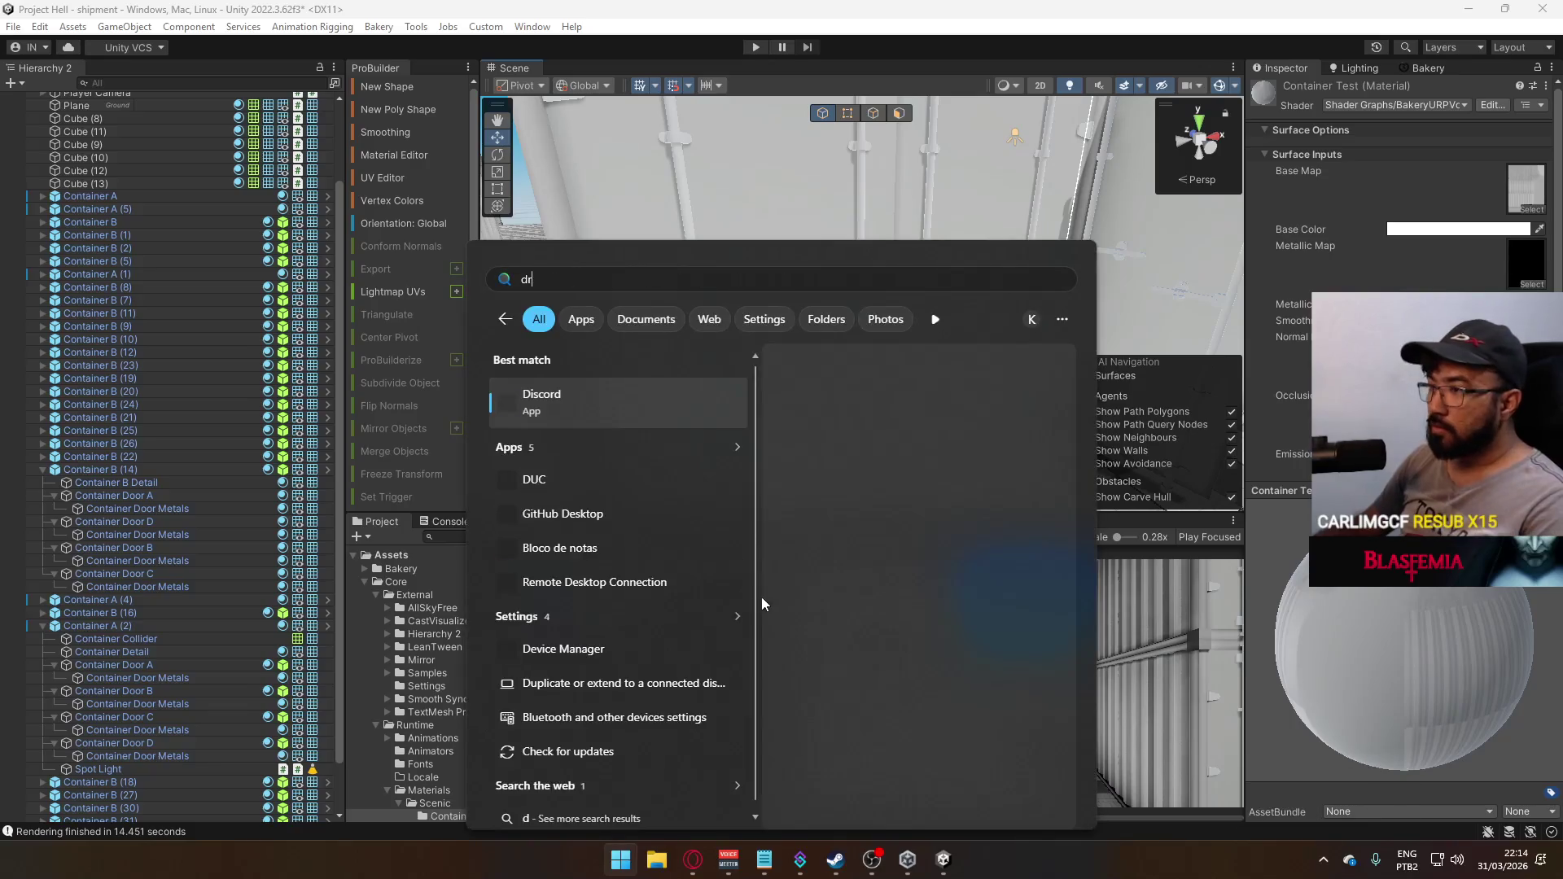
key(Return)
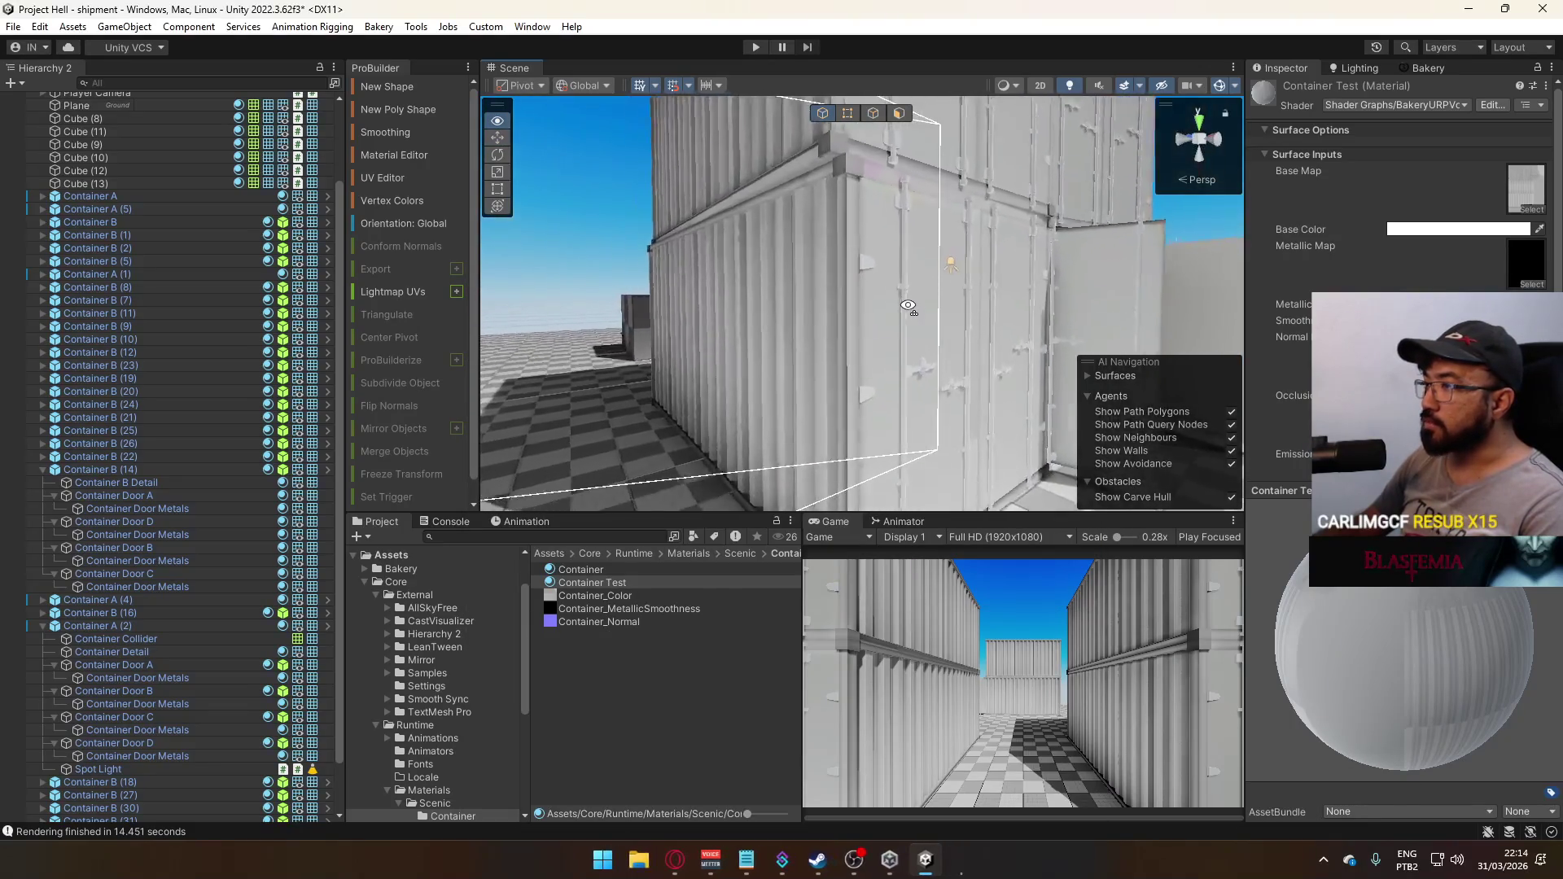
mouse_move(908, 306)
mouse_down()
mouse_move(678, 307)
mouse_move(1114, 611)
mouse_up()
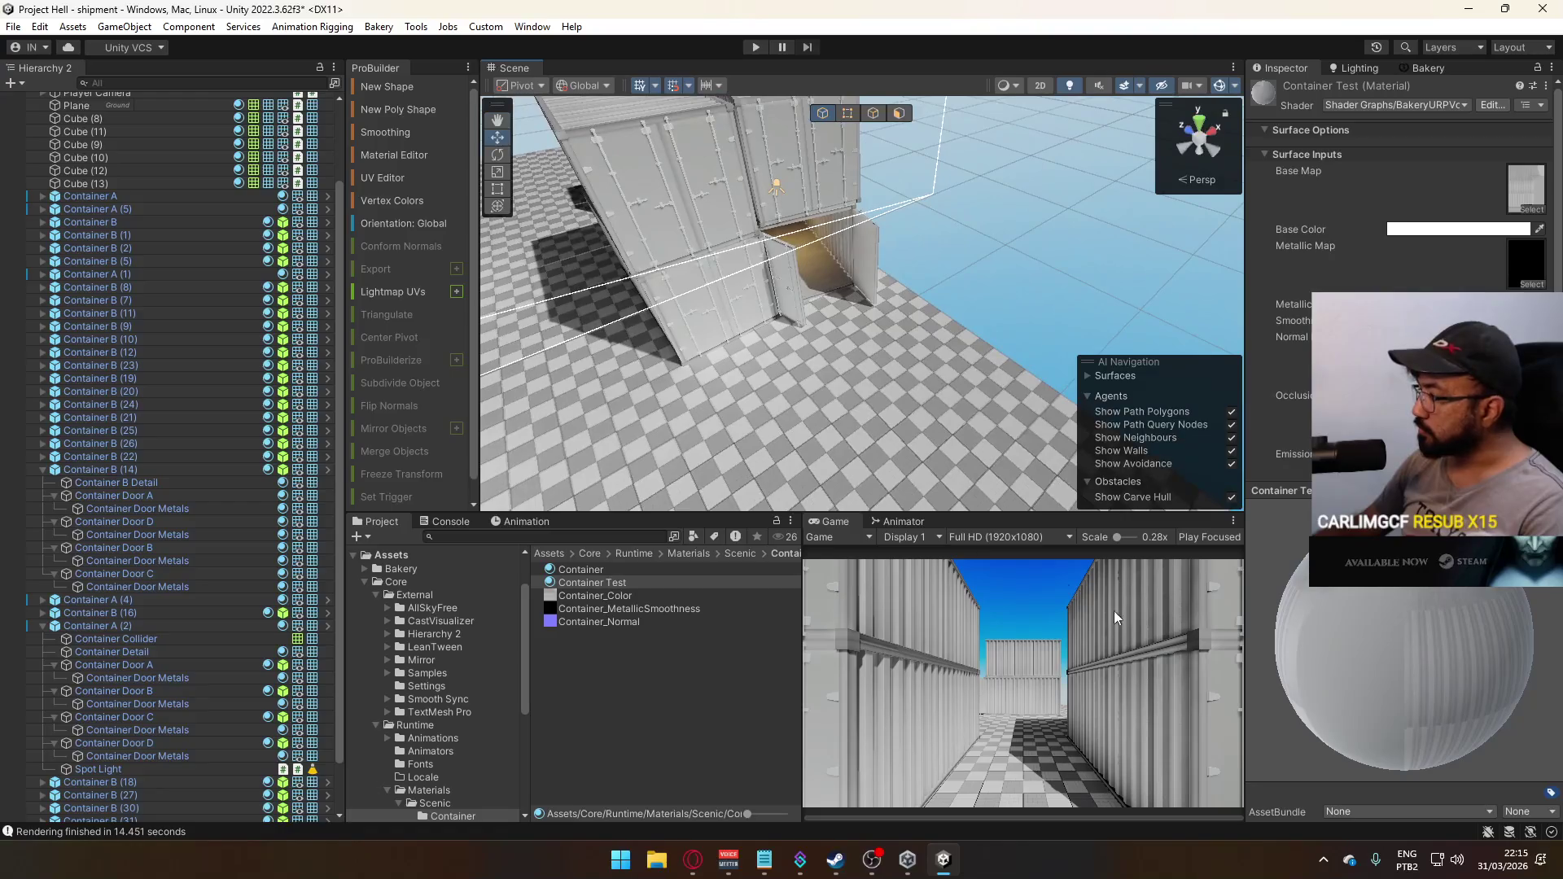
click(1325, 863)
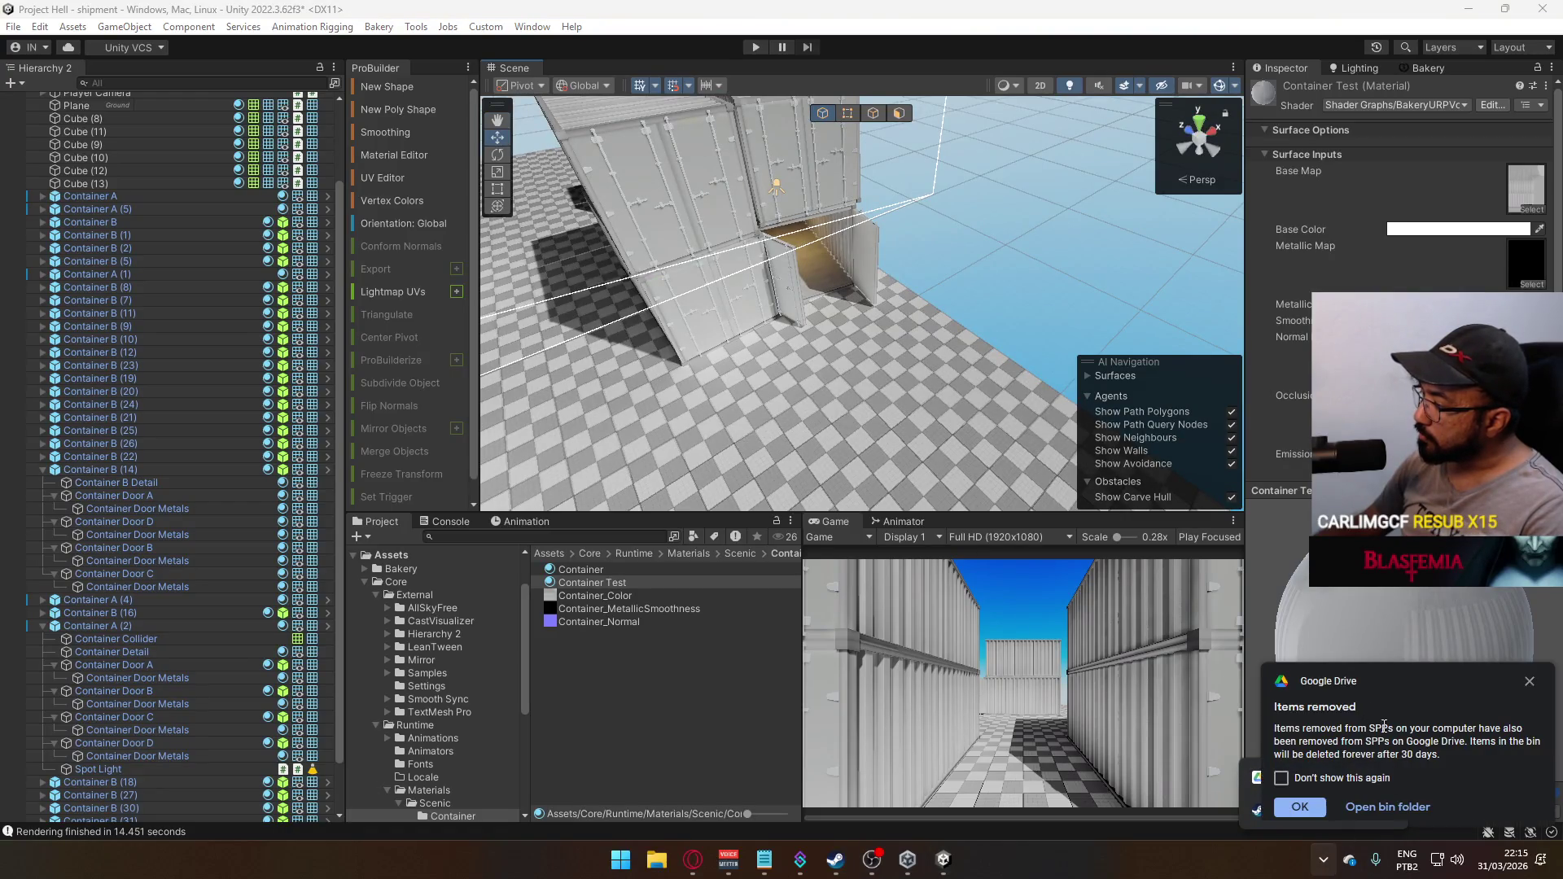
click(1389, 822)
Reveal syncing Container.spp's local SPPs folder in Project Hell from the Google Drive window
click(1325, 863)
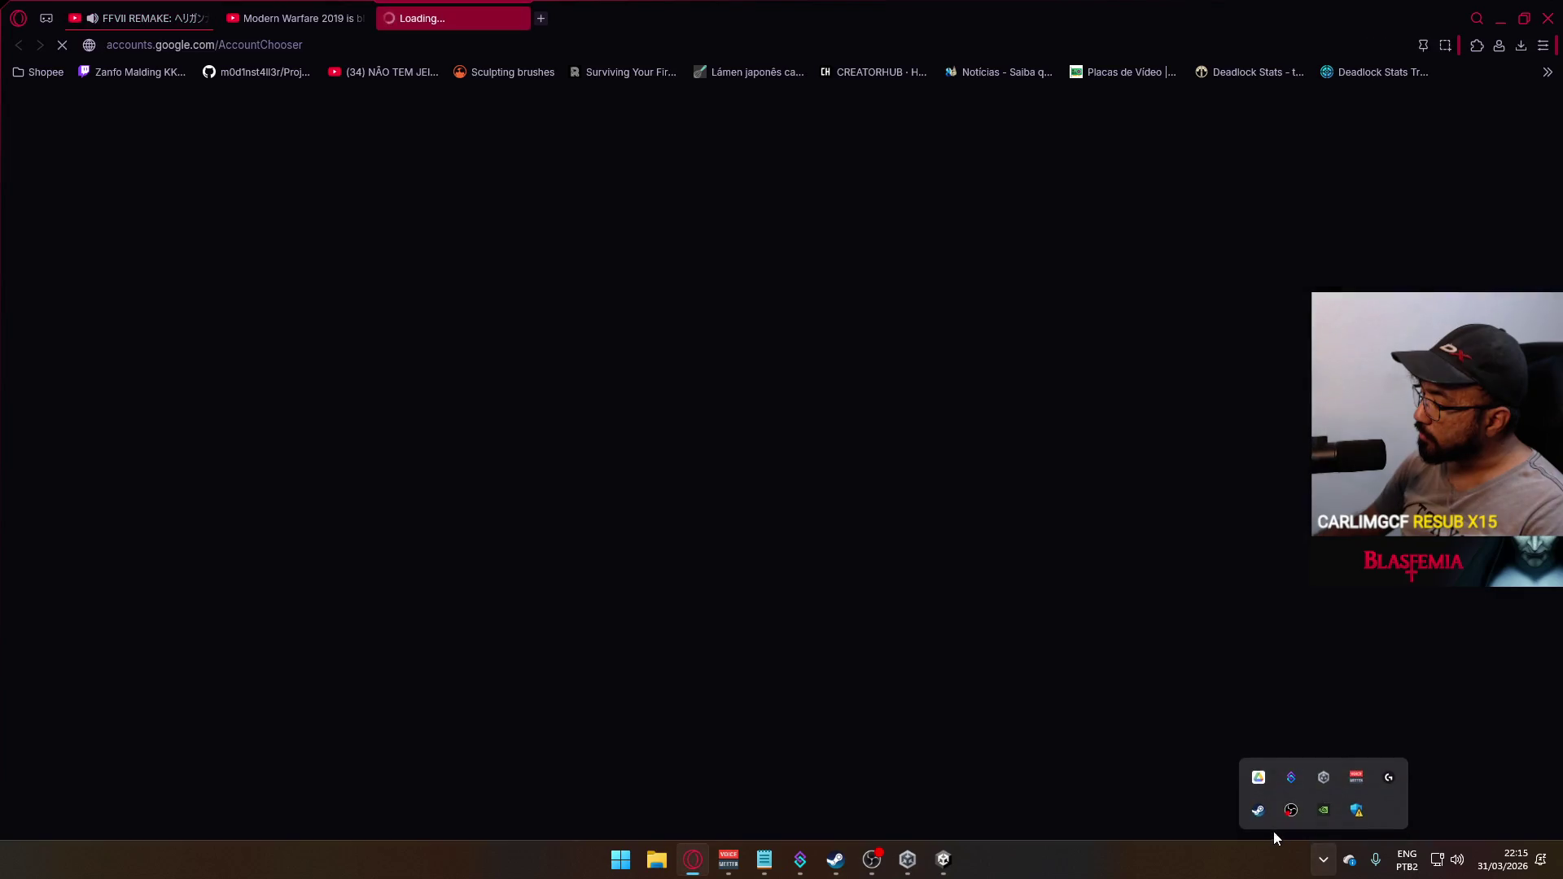
click(520, 18)
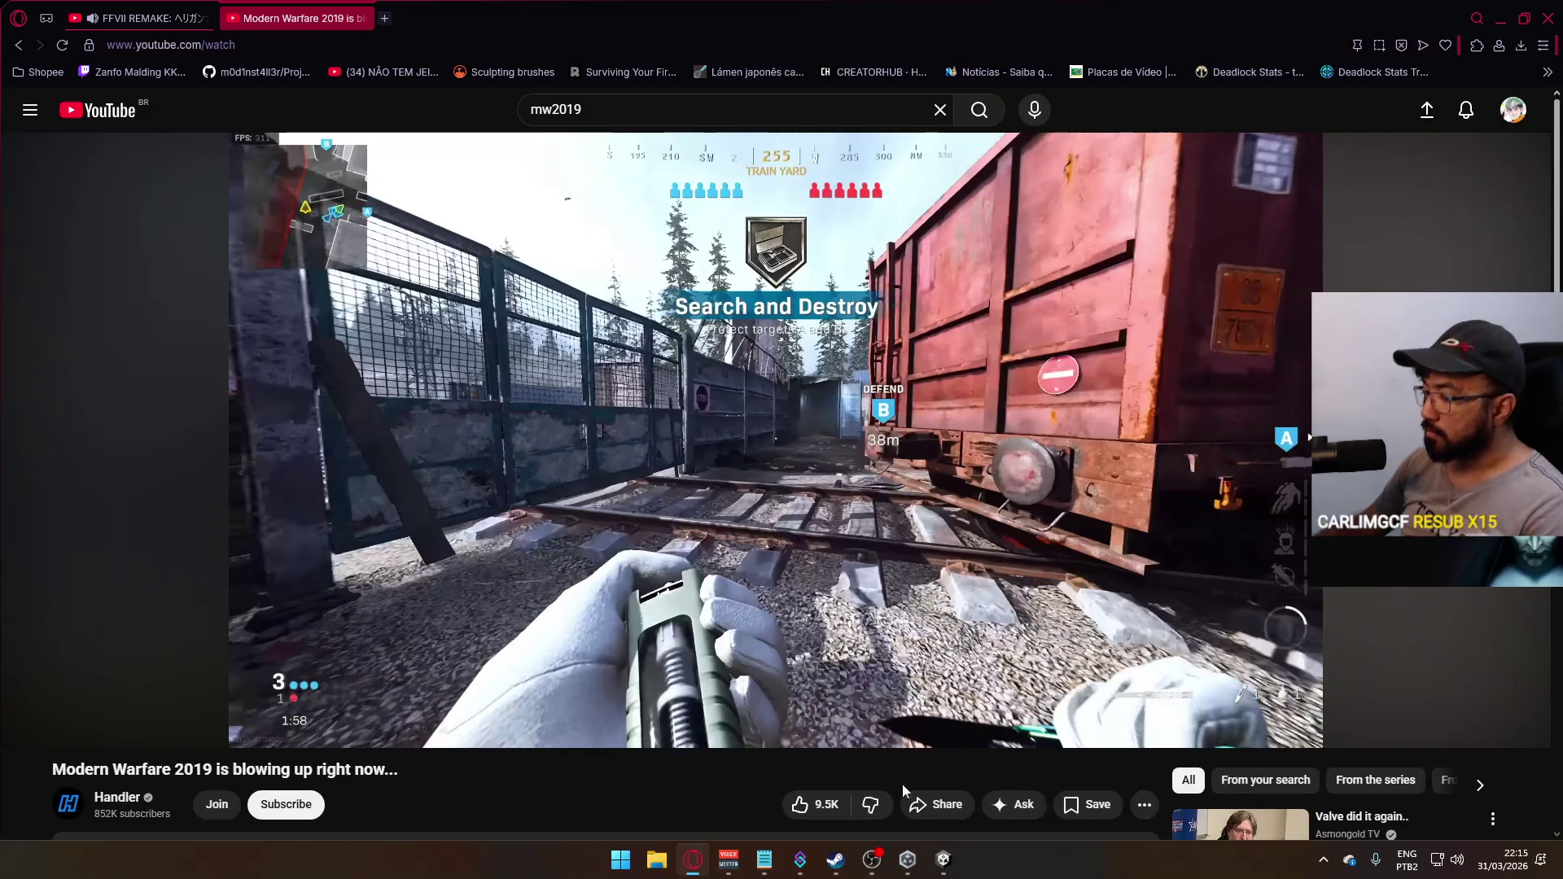
click(1324, 859)
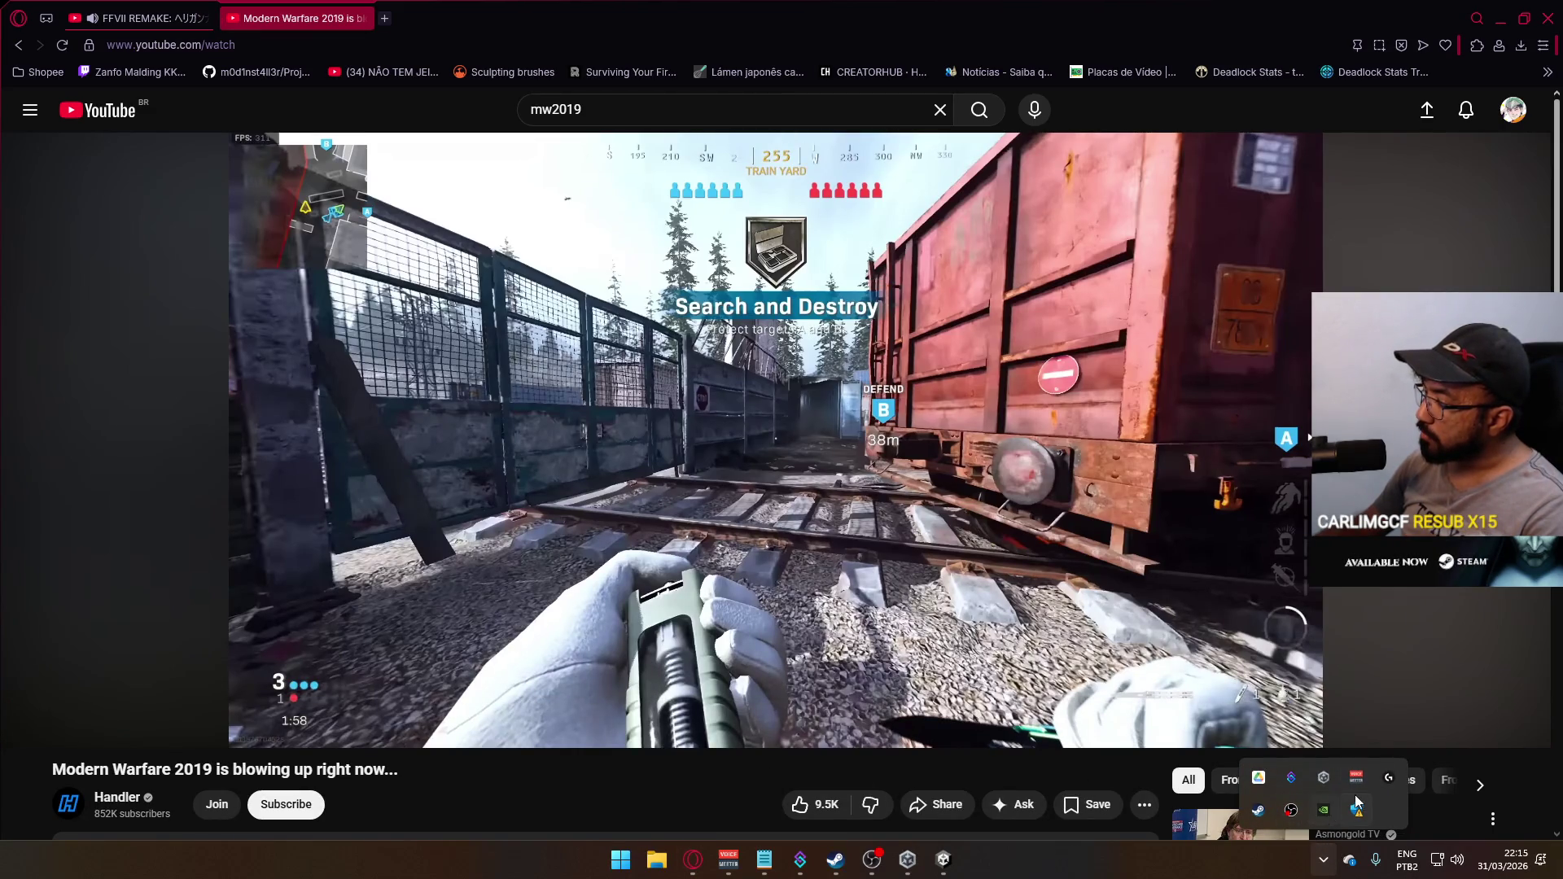
click(1261, 778)
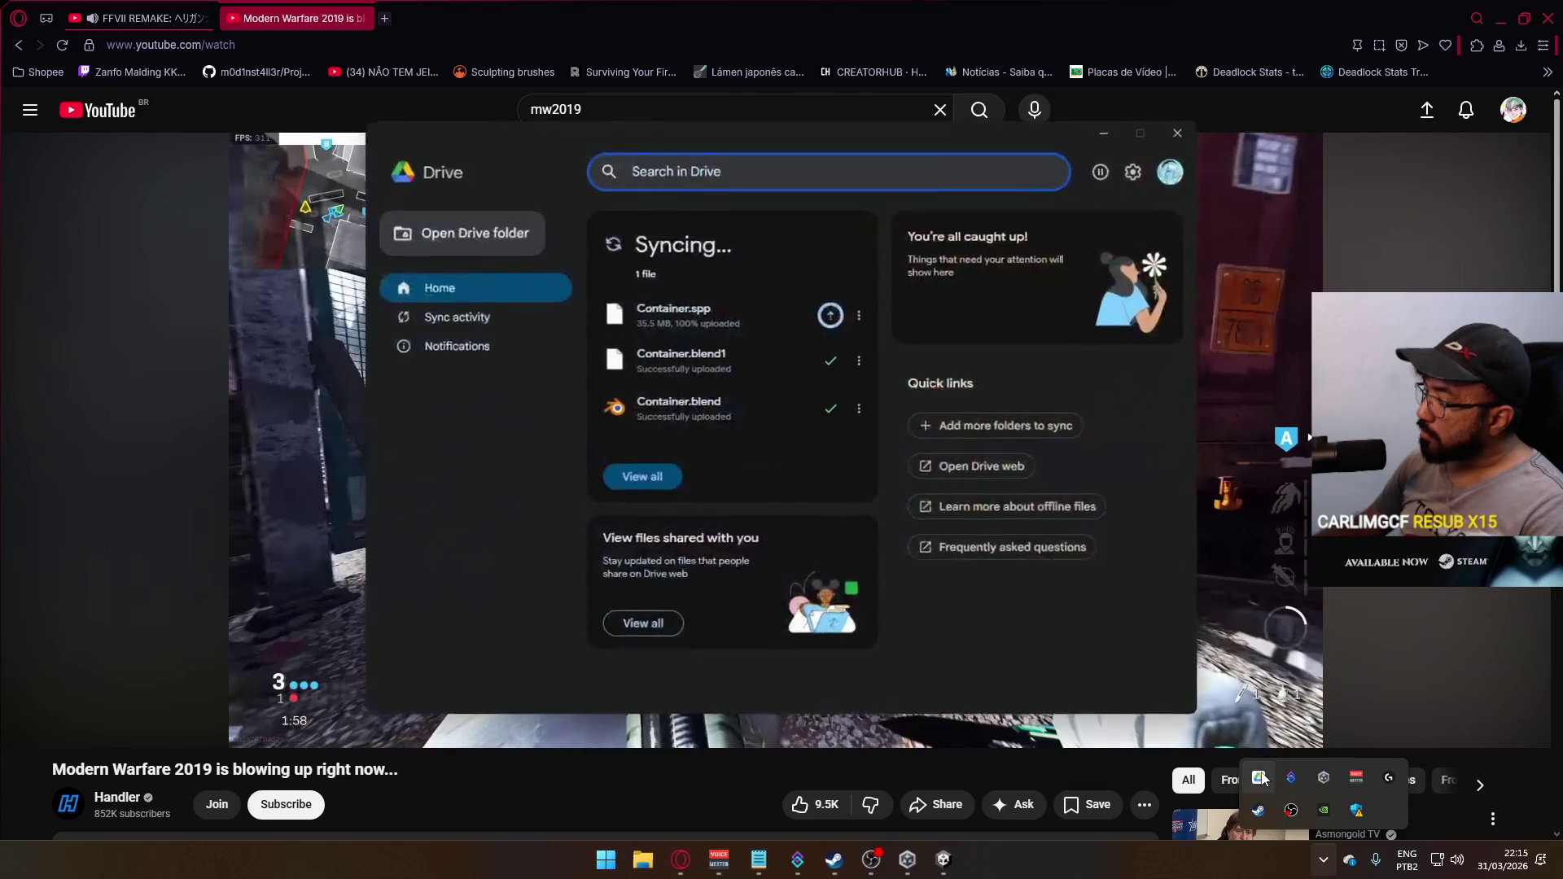
click(715, 325)
click(473, 397)
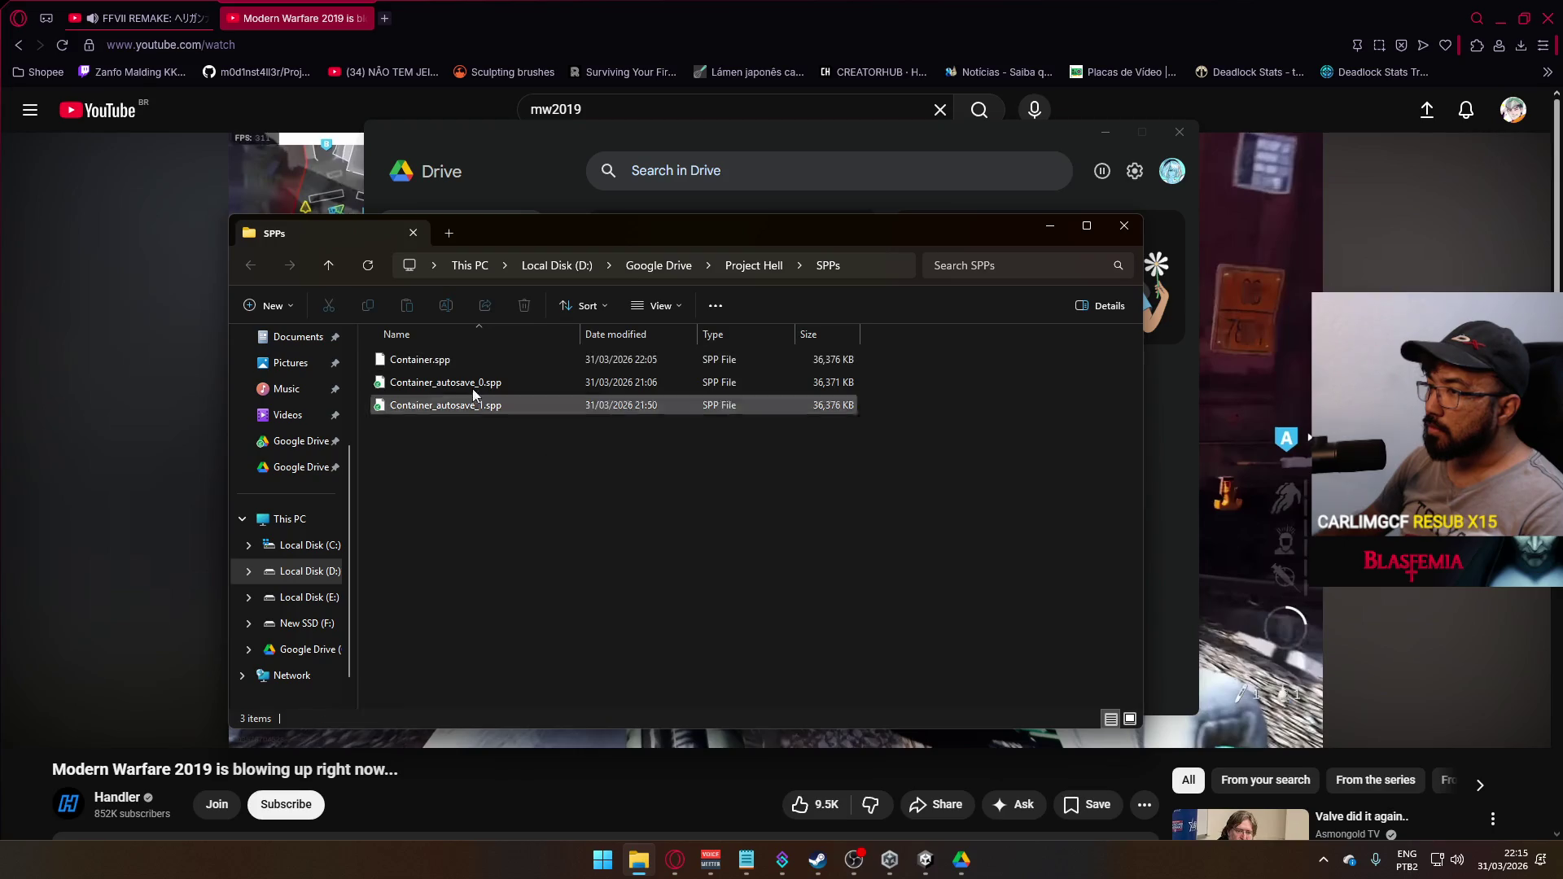
Start choosing a different app for Container.spp, browsing the drives for it
click(466, 360)
right_click(467, 360)
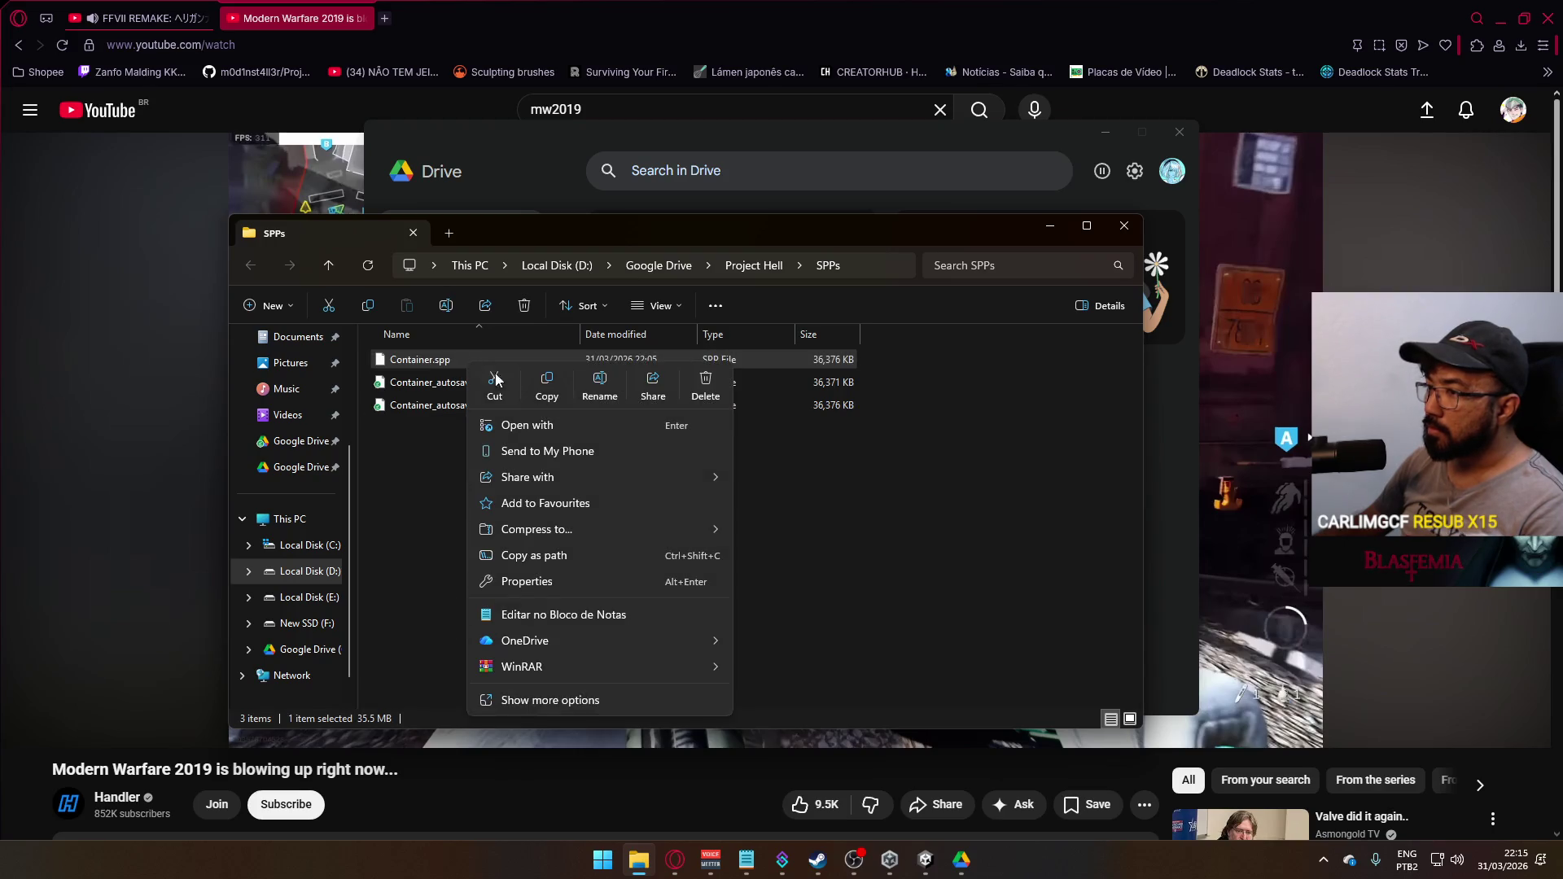
click(583, 422)
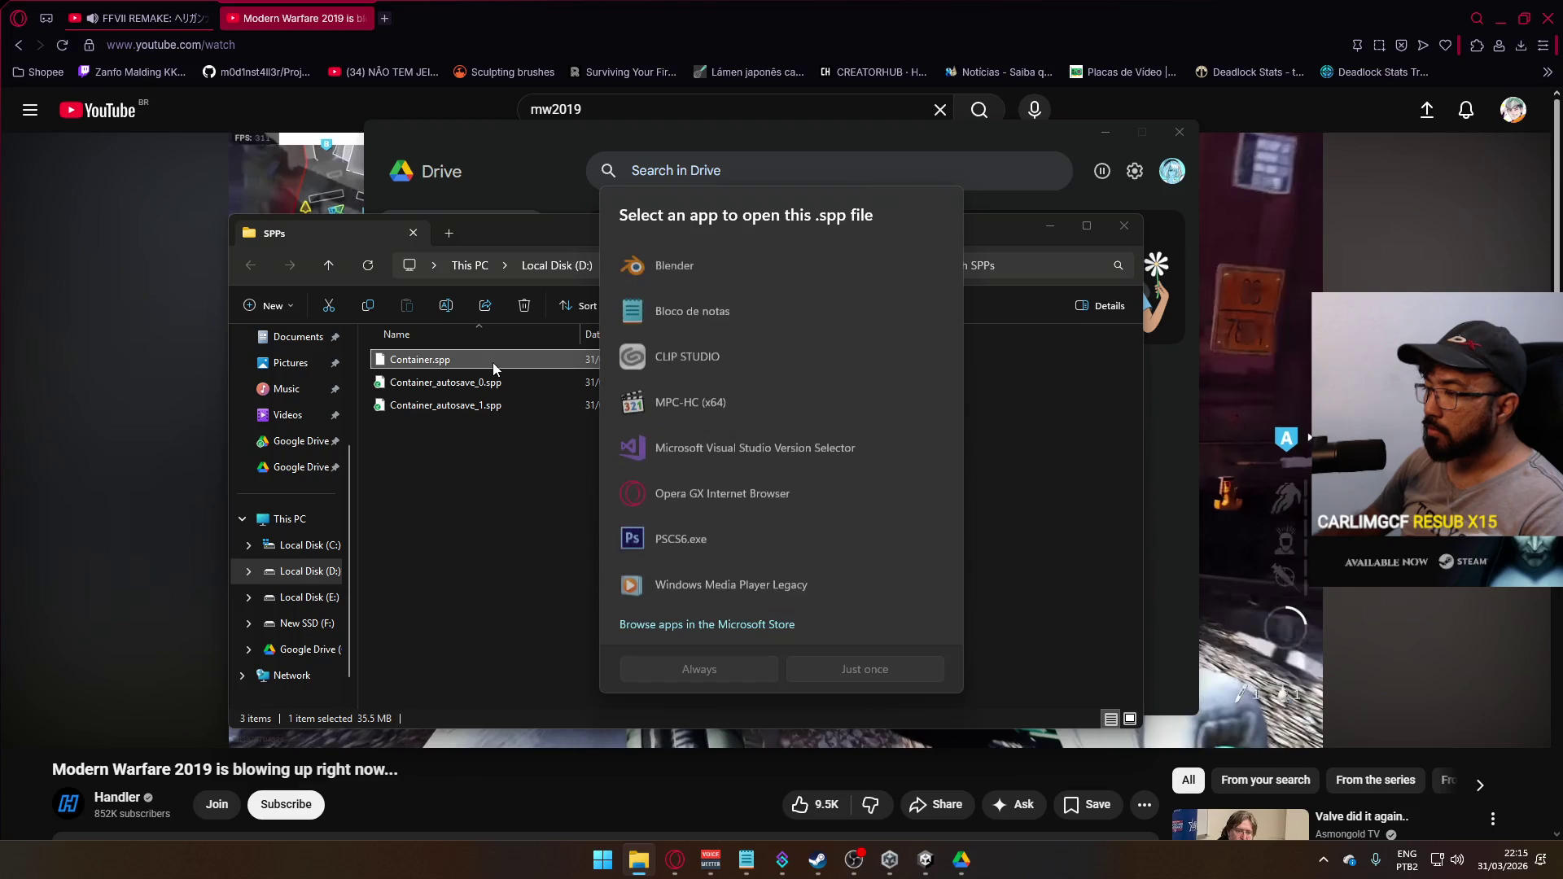
scroll(754, 568, down, 1)
click(722, 619)
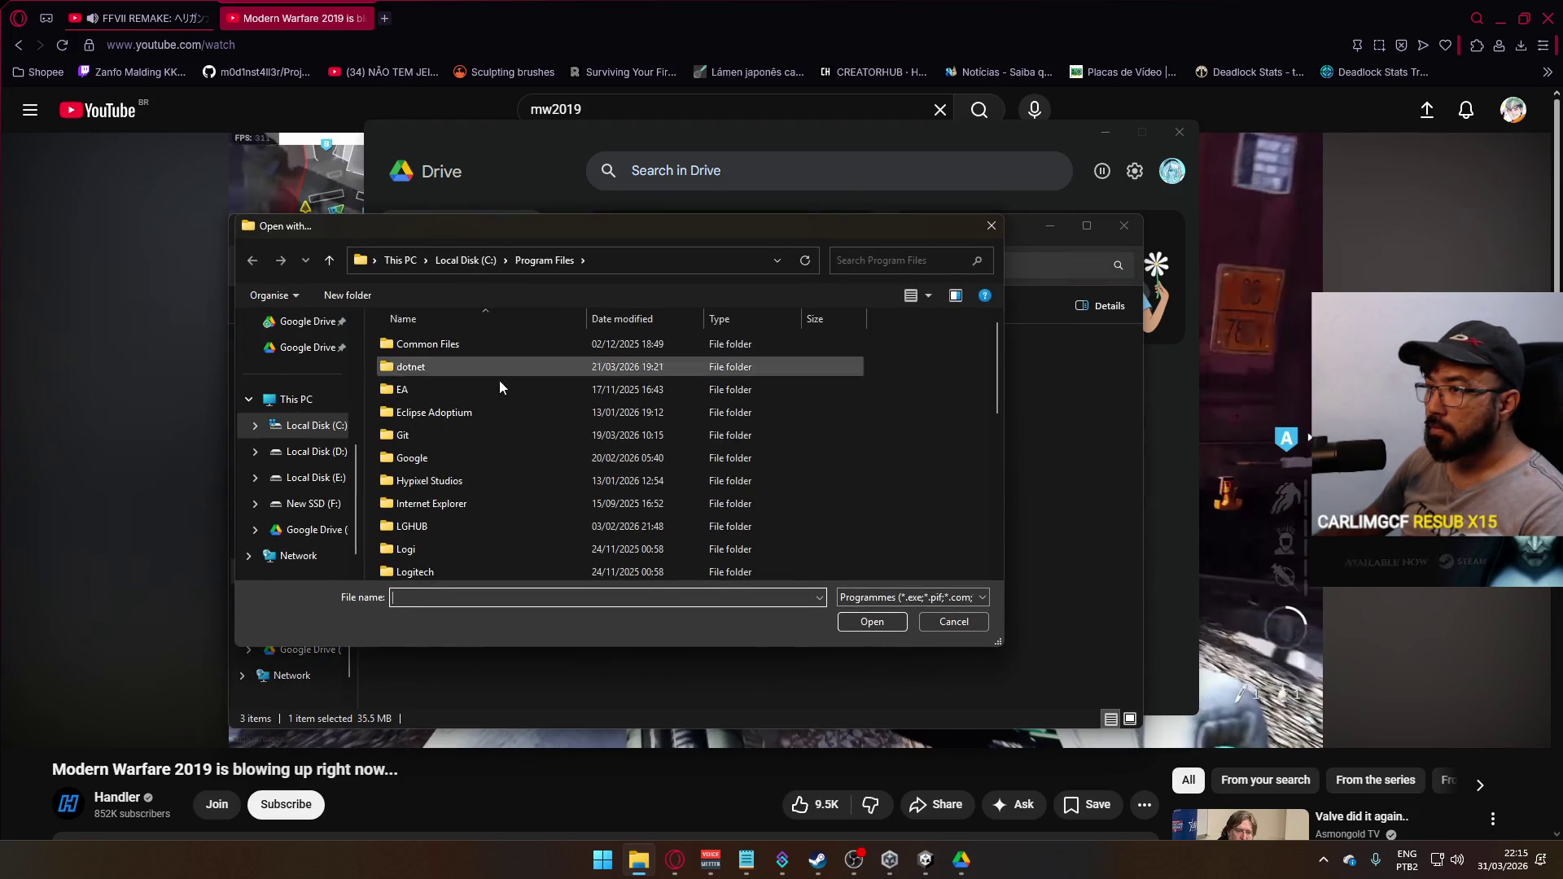
click(468, 260)
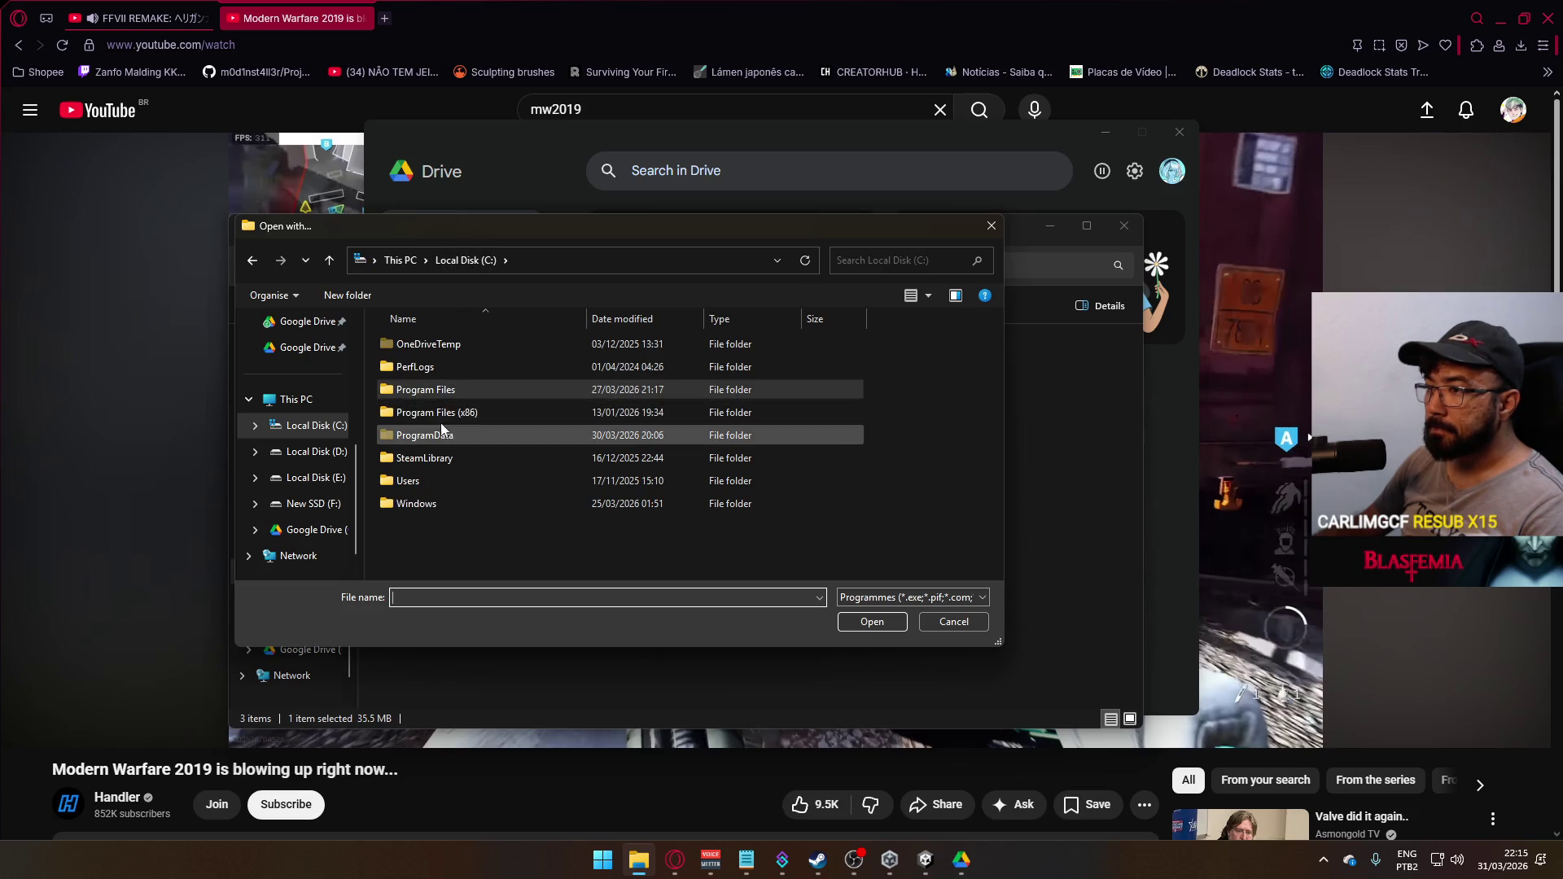
click(400, 260)
double_click(708, 370)
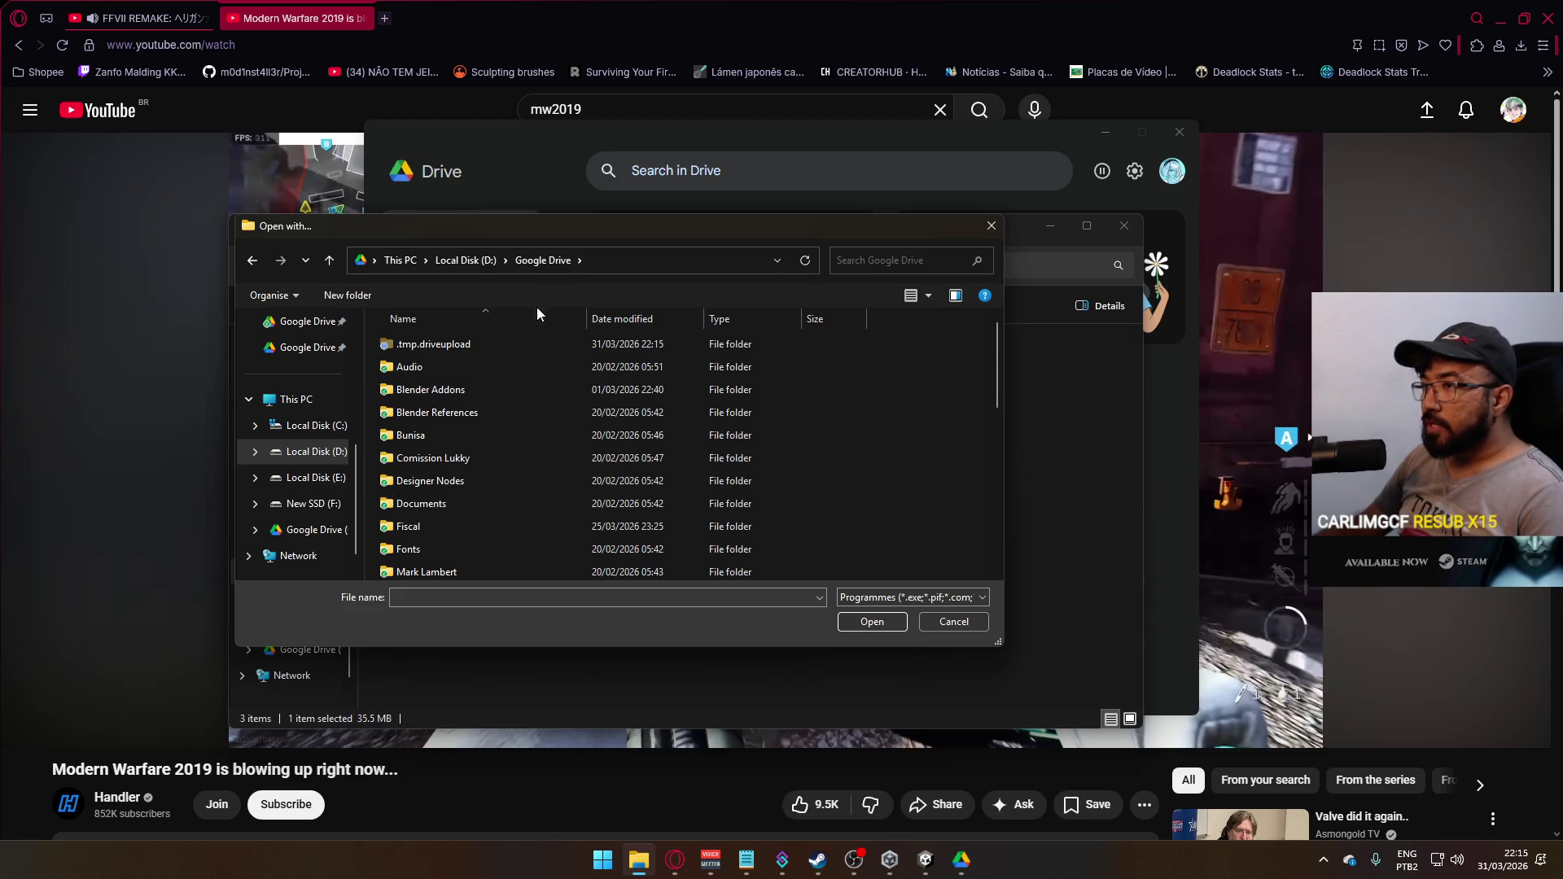
scroll(521, 392, down, 3)
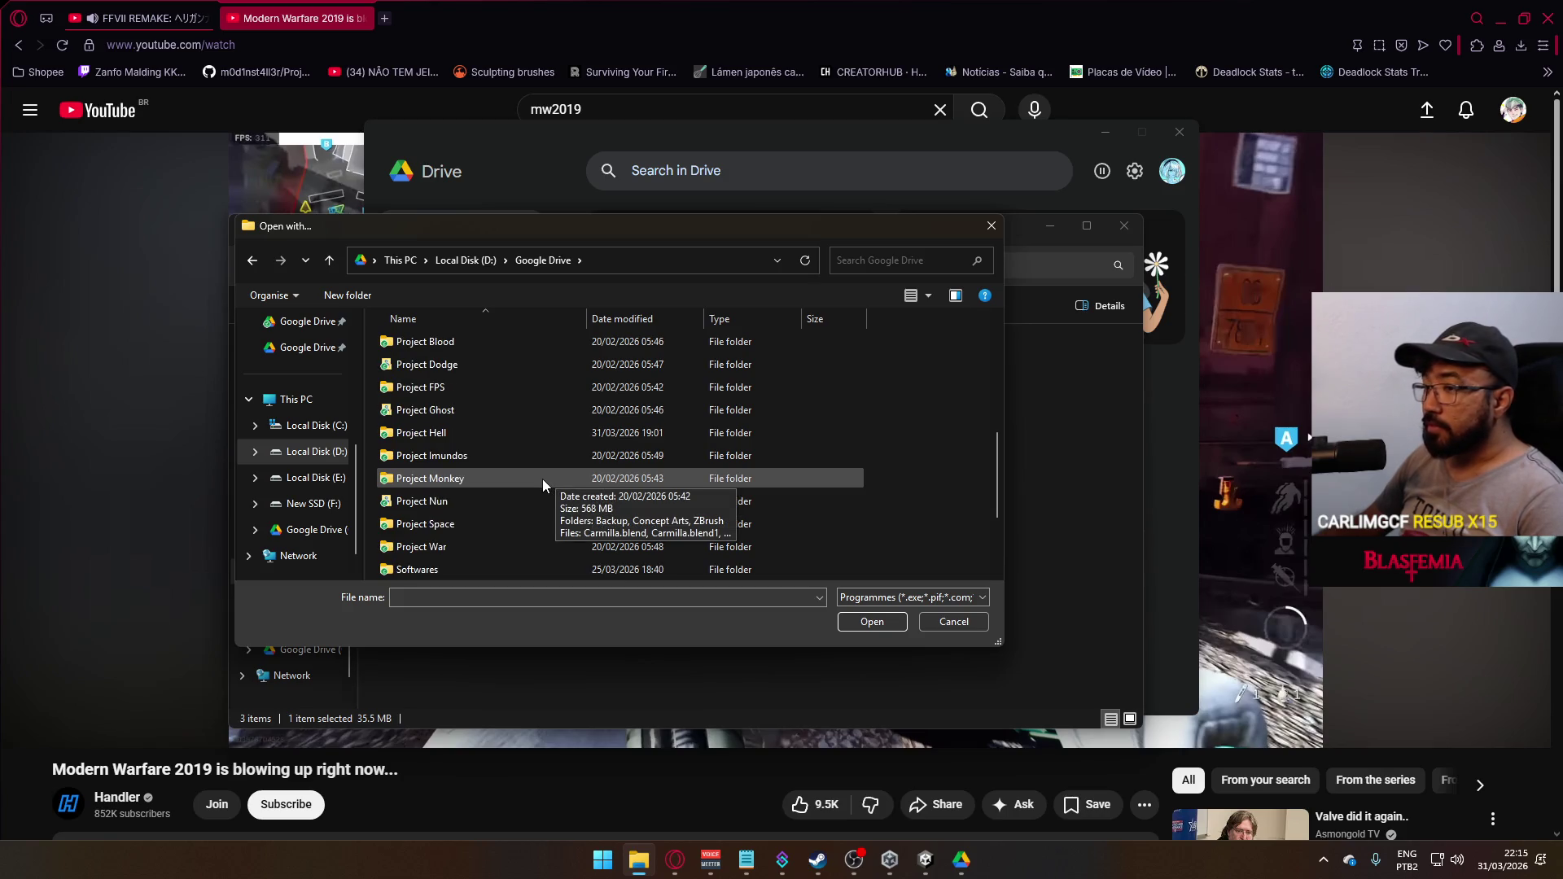
scroll(542, 479, down, 3)
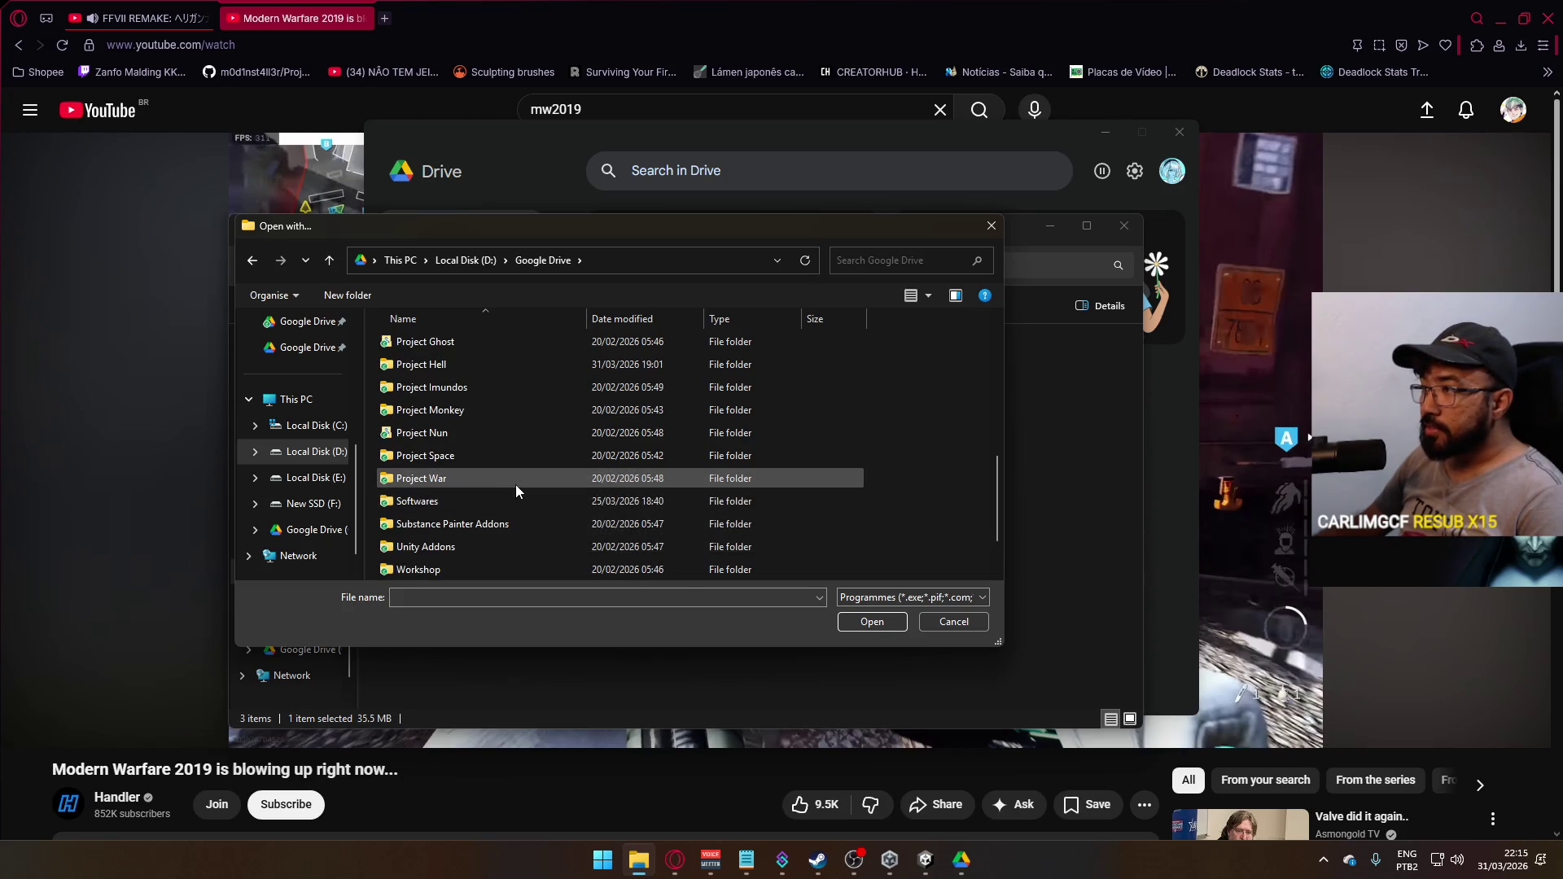
scroll(513, 488, up, 4)
scroll(522, 522, down, 3)
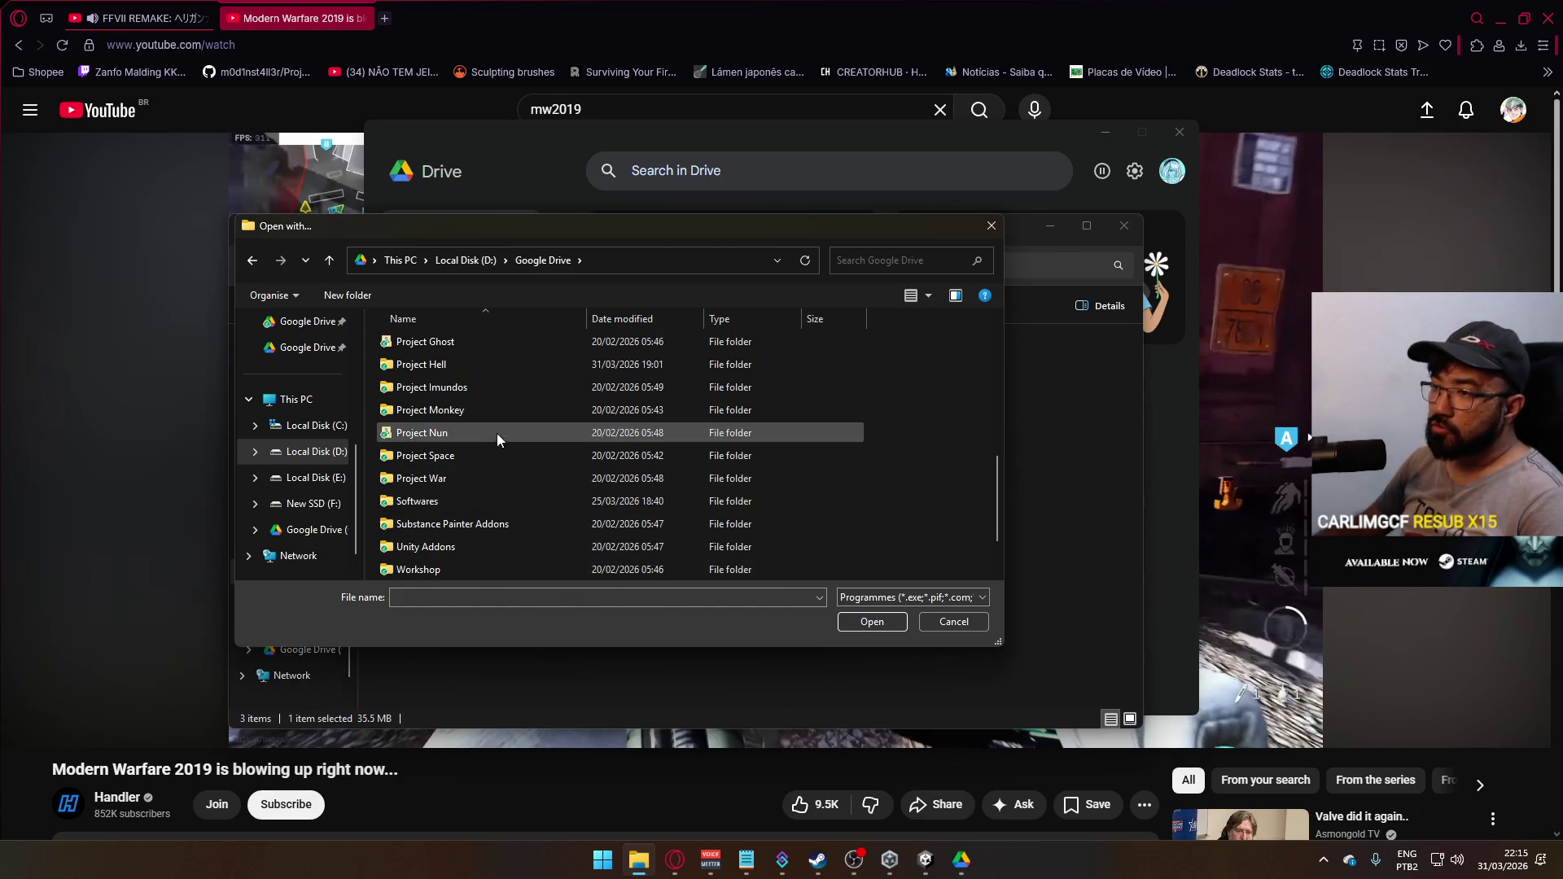
scroll(472, 420, up, 2)
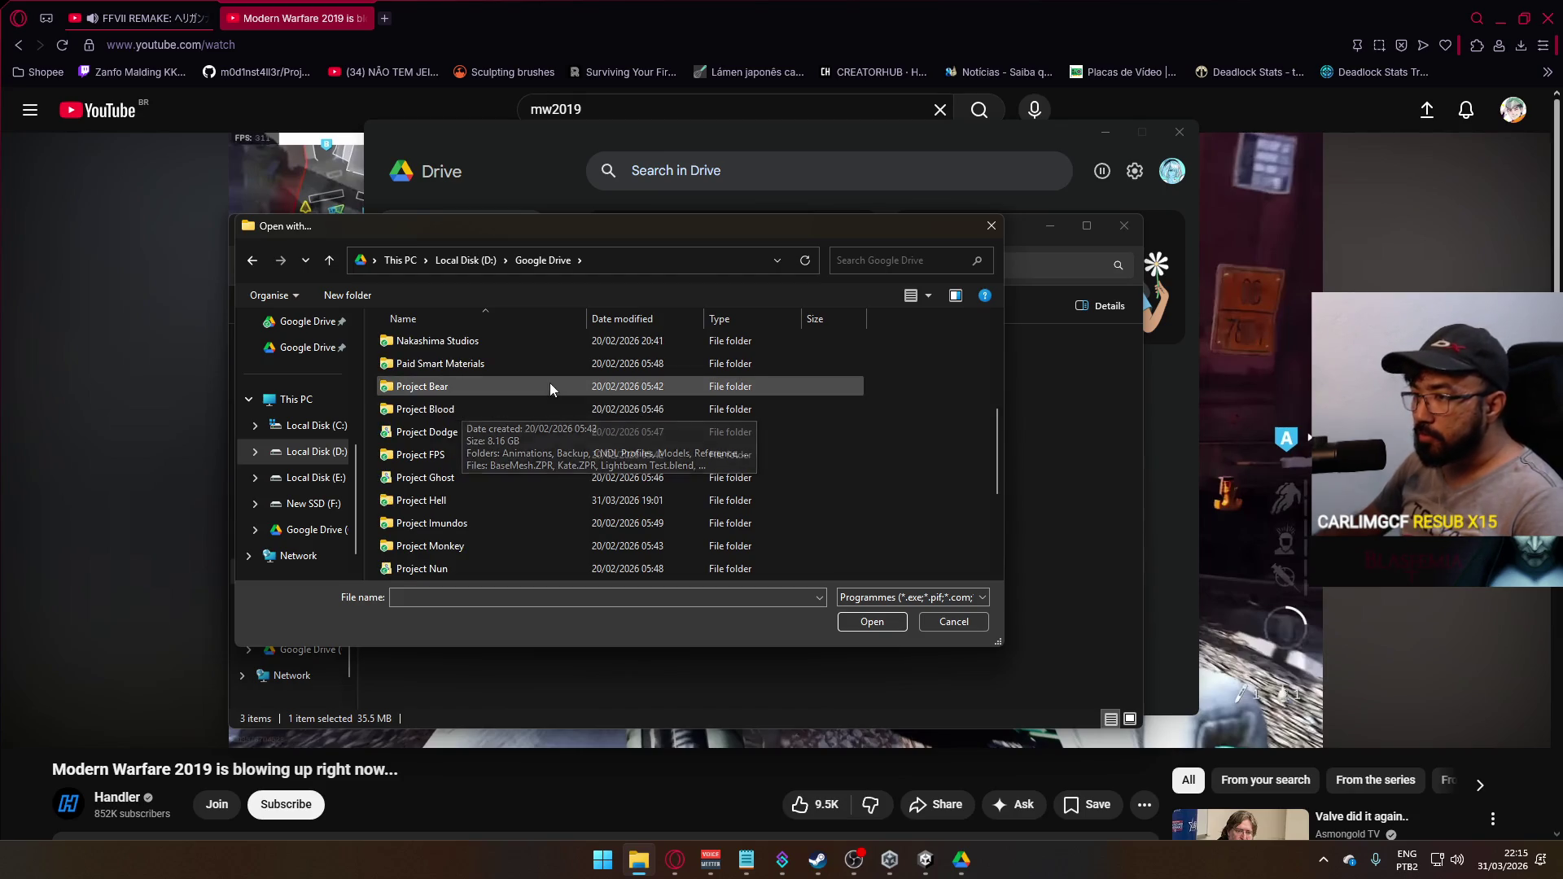
scroll(521, 397, up, 2)
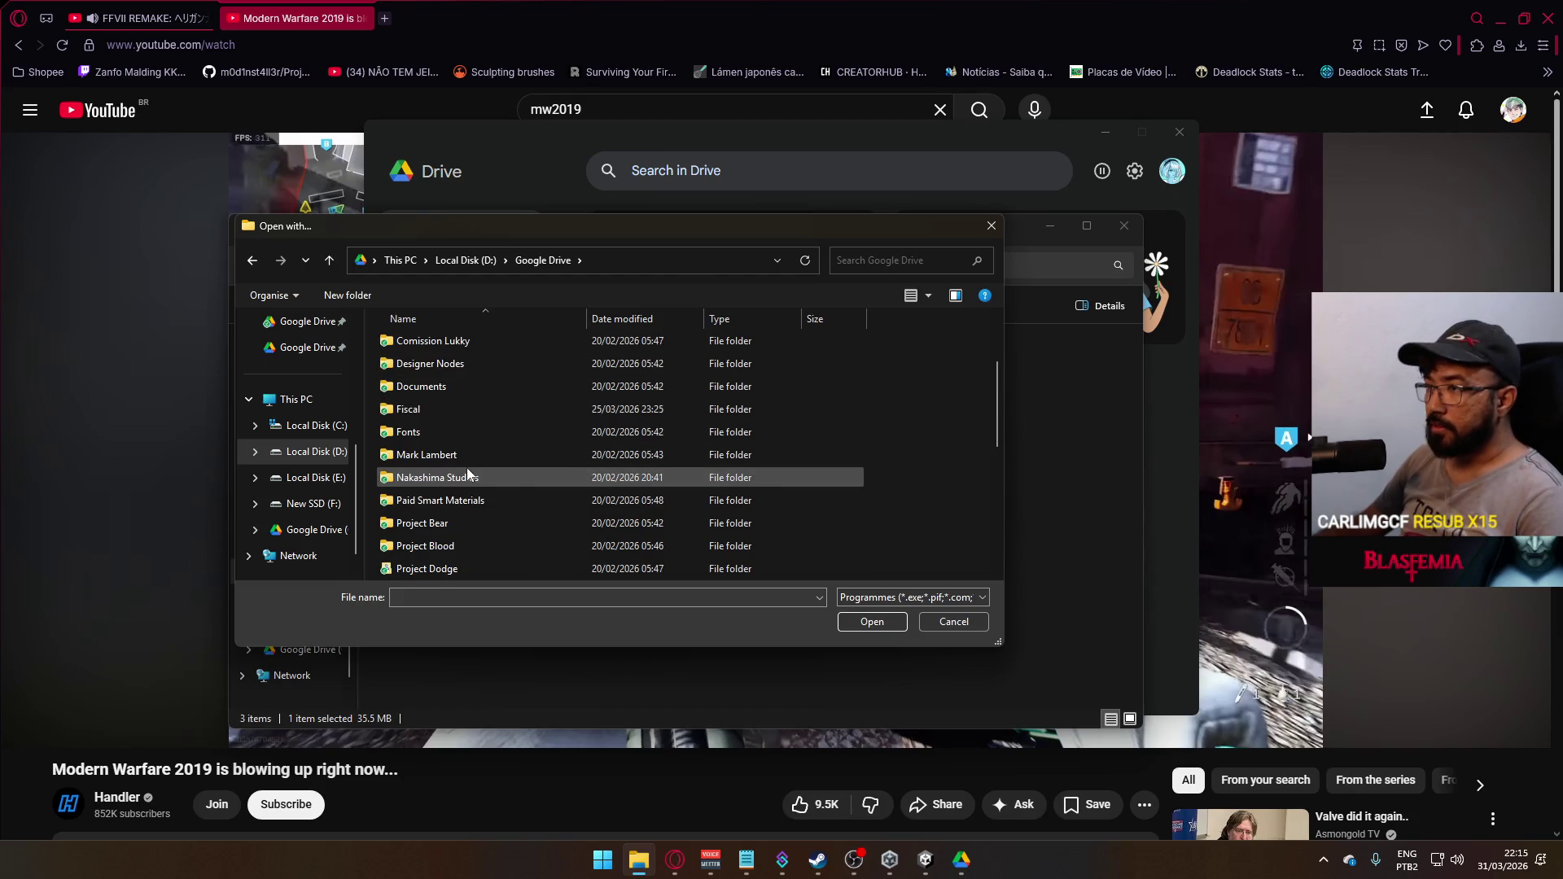
Pick the Adobe Substance 3D Painter executable on D: to always open .spp files
click(465, 260)
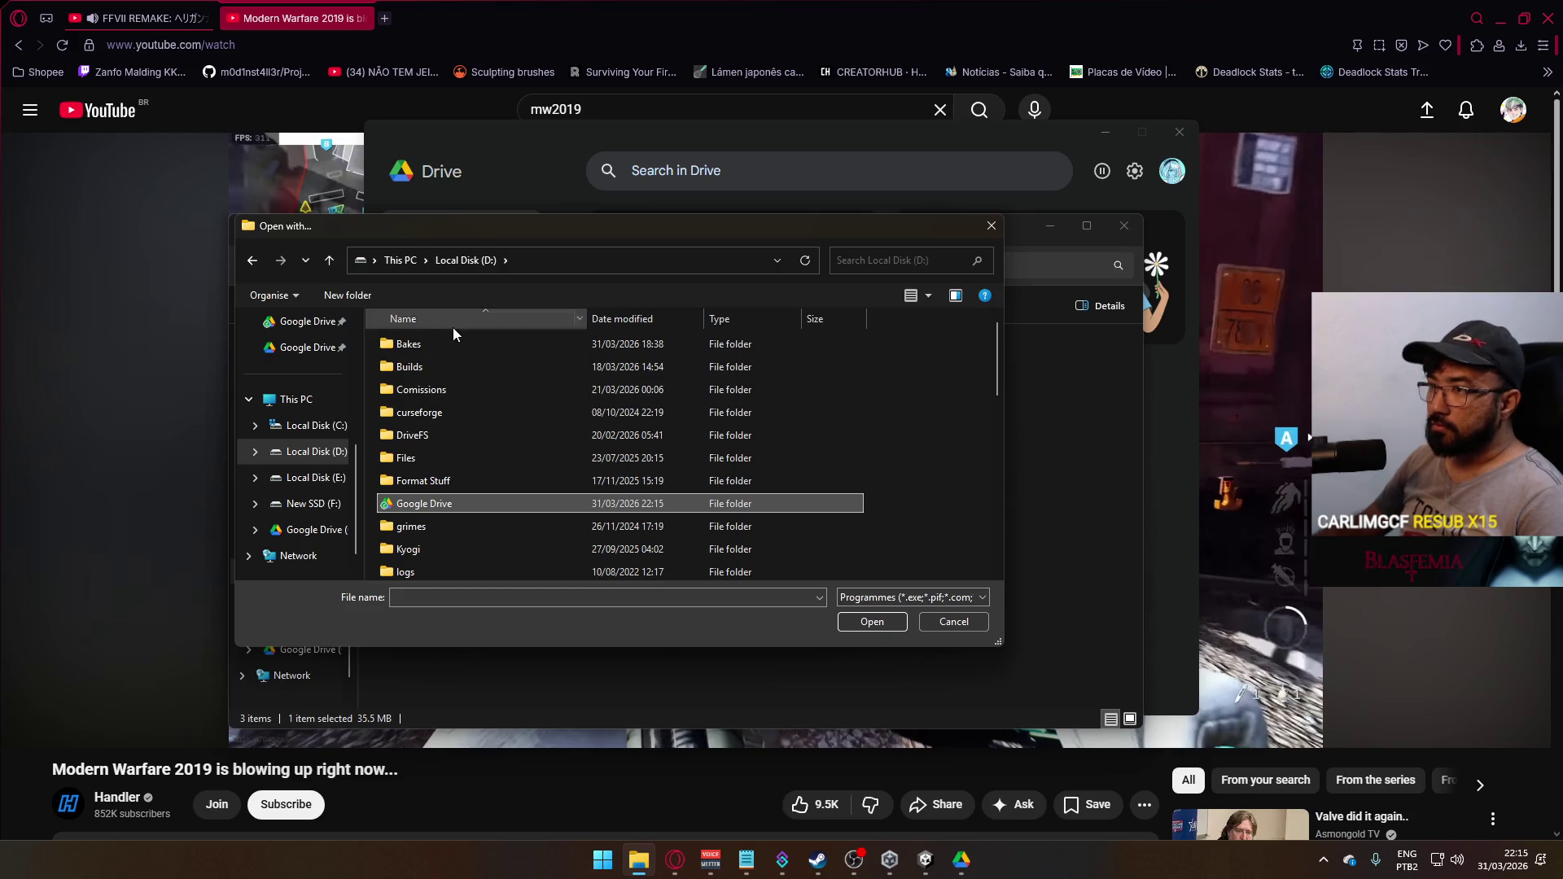
scroll(521, 441, down, 2)
double_click(436, 521)
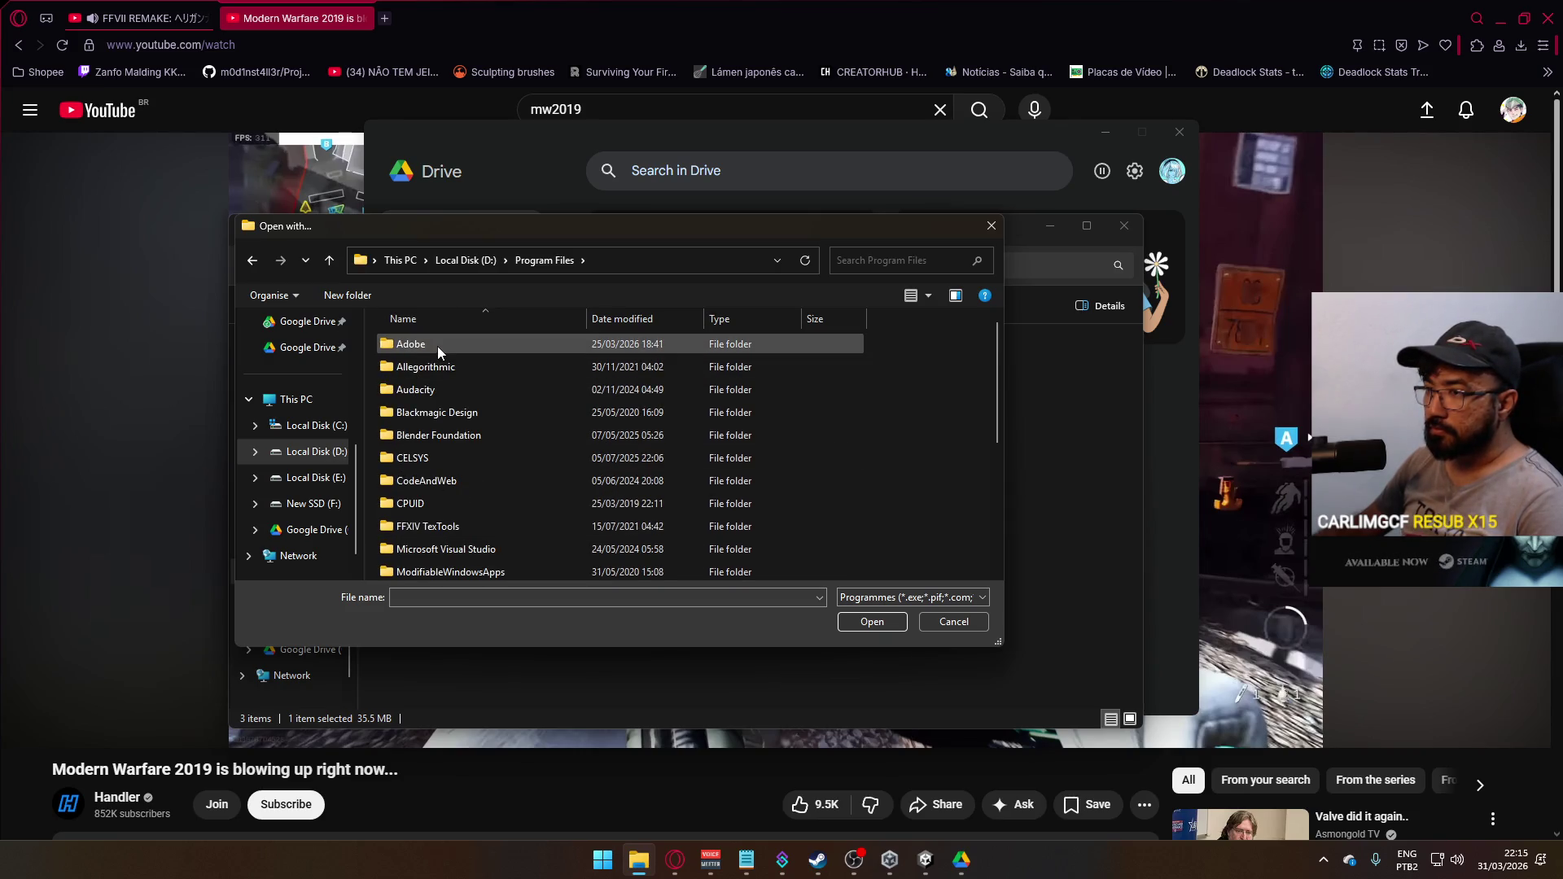
double_click(437, 366)
double_click(457, 346)
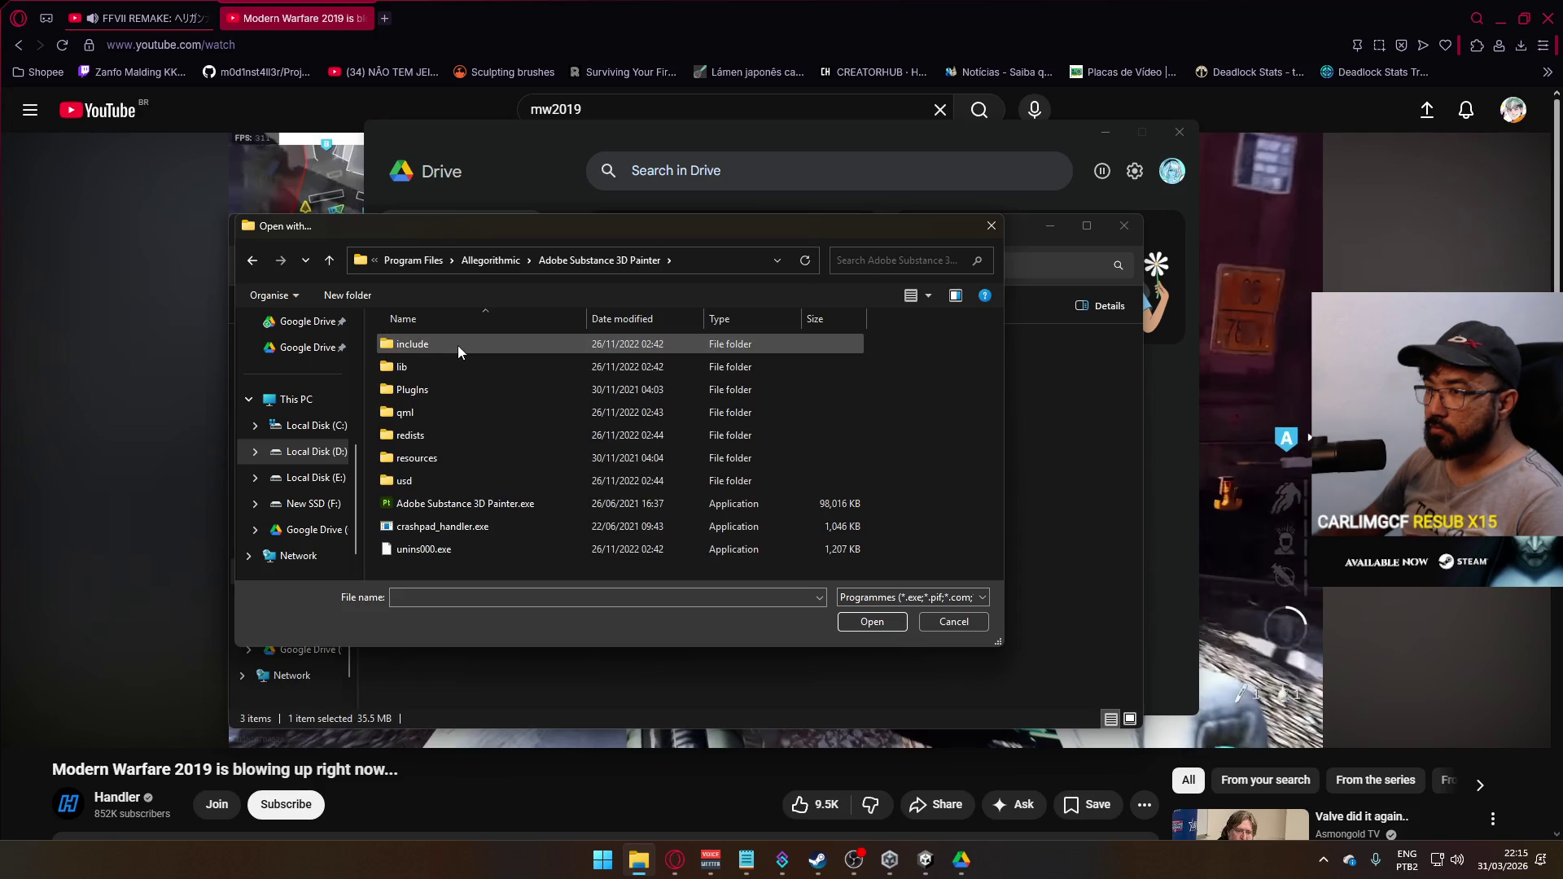
double_click(451, 504)
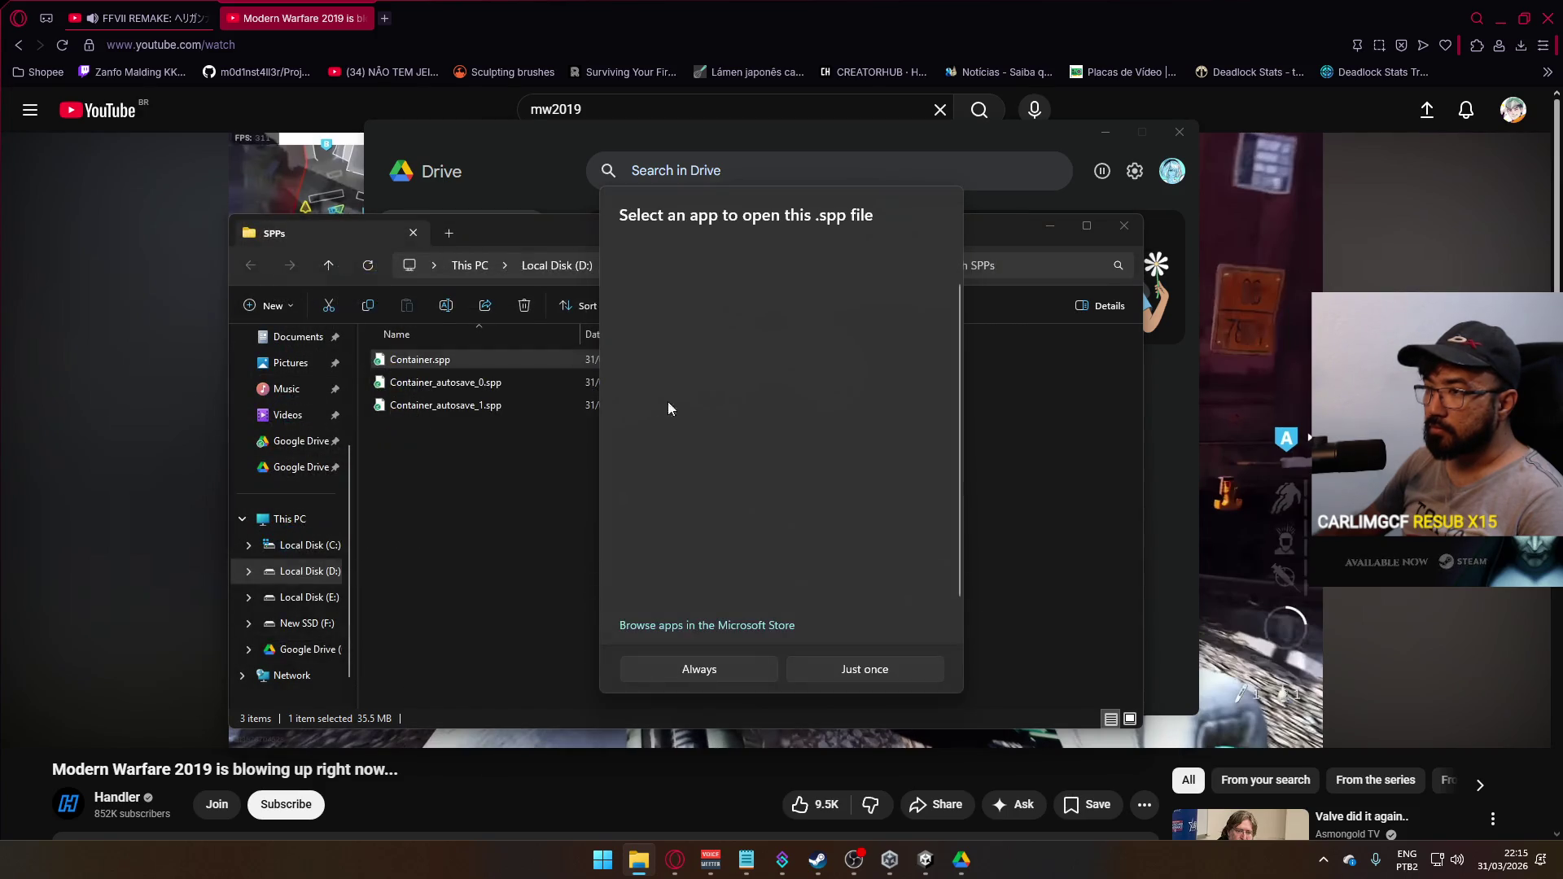
click(728, 673)
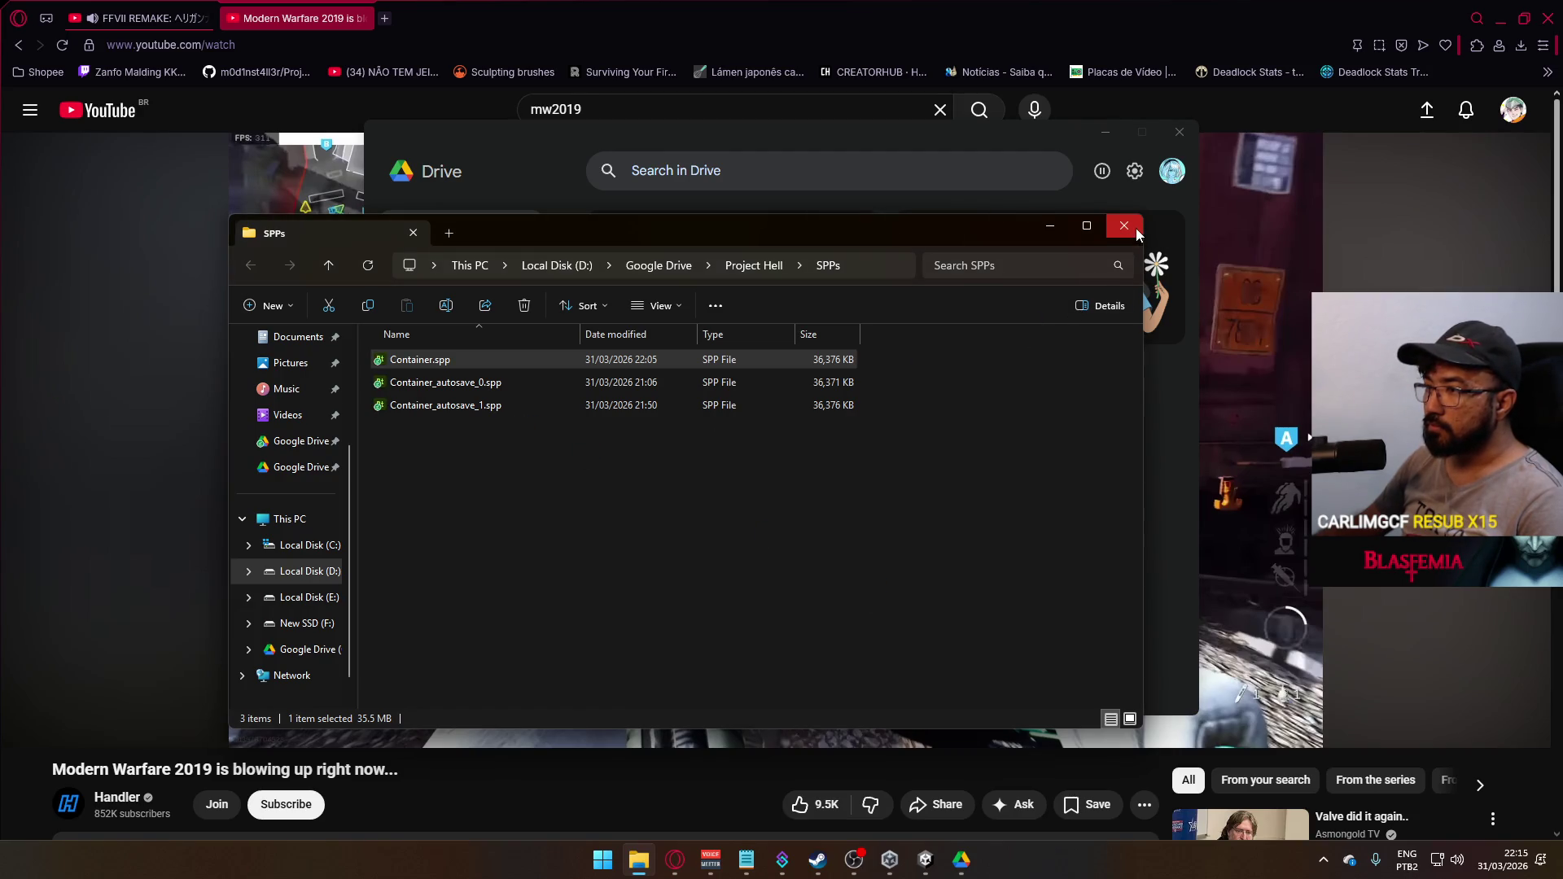
Delete Container_autosave_0.spp and Container_autosave_1.spp, leaving only Container.spp
click(554, 382)
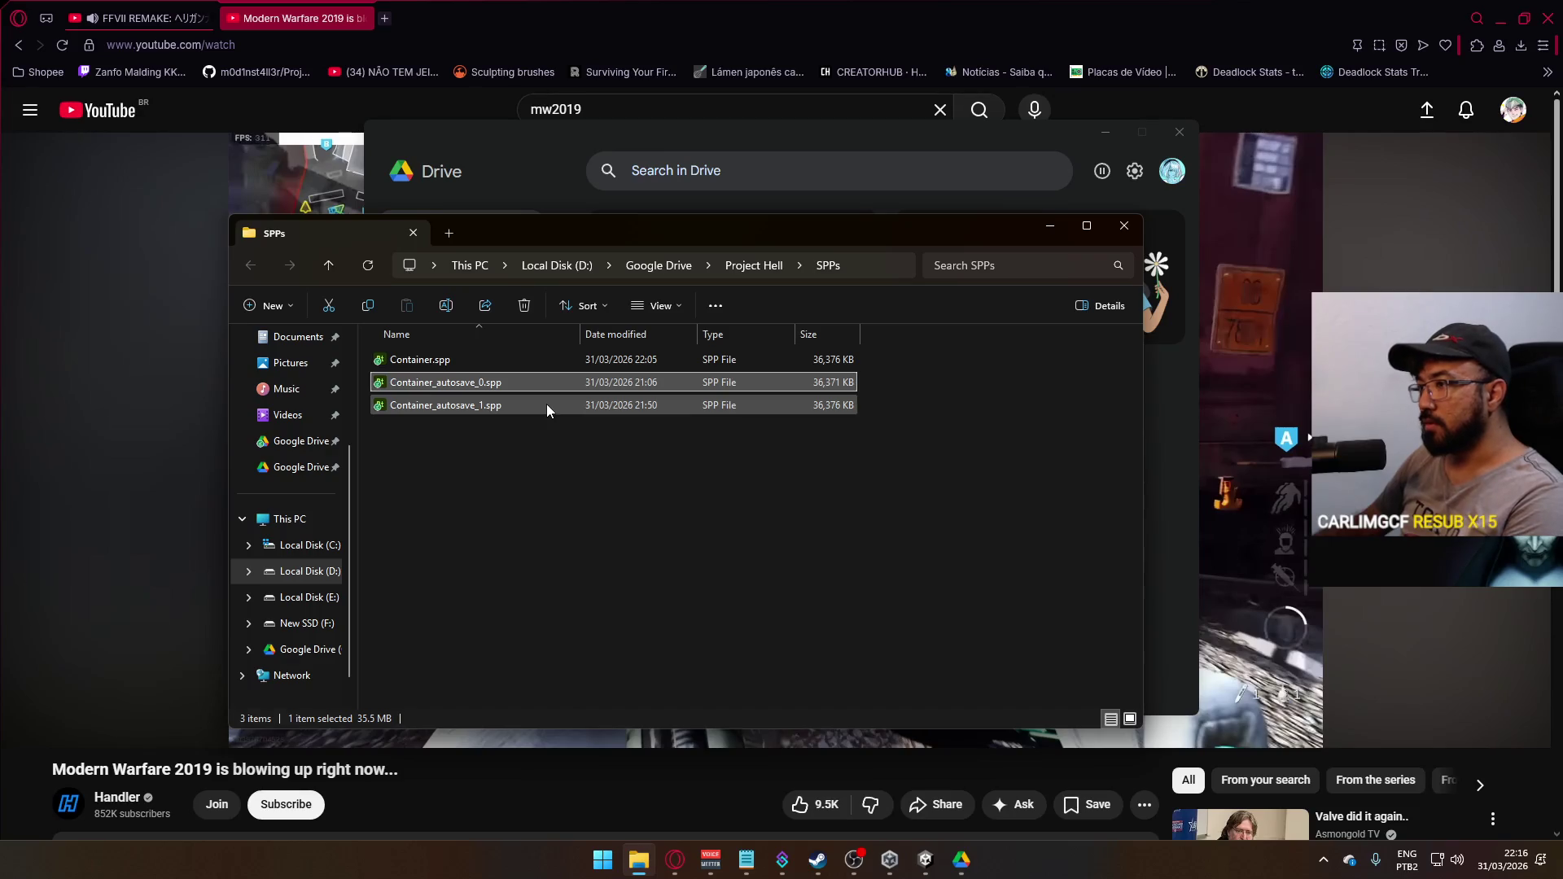
shift+click(545, 404)
key(Delete)
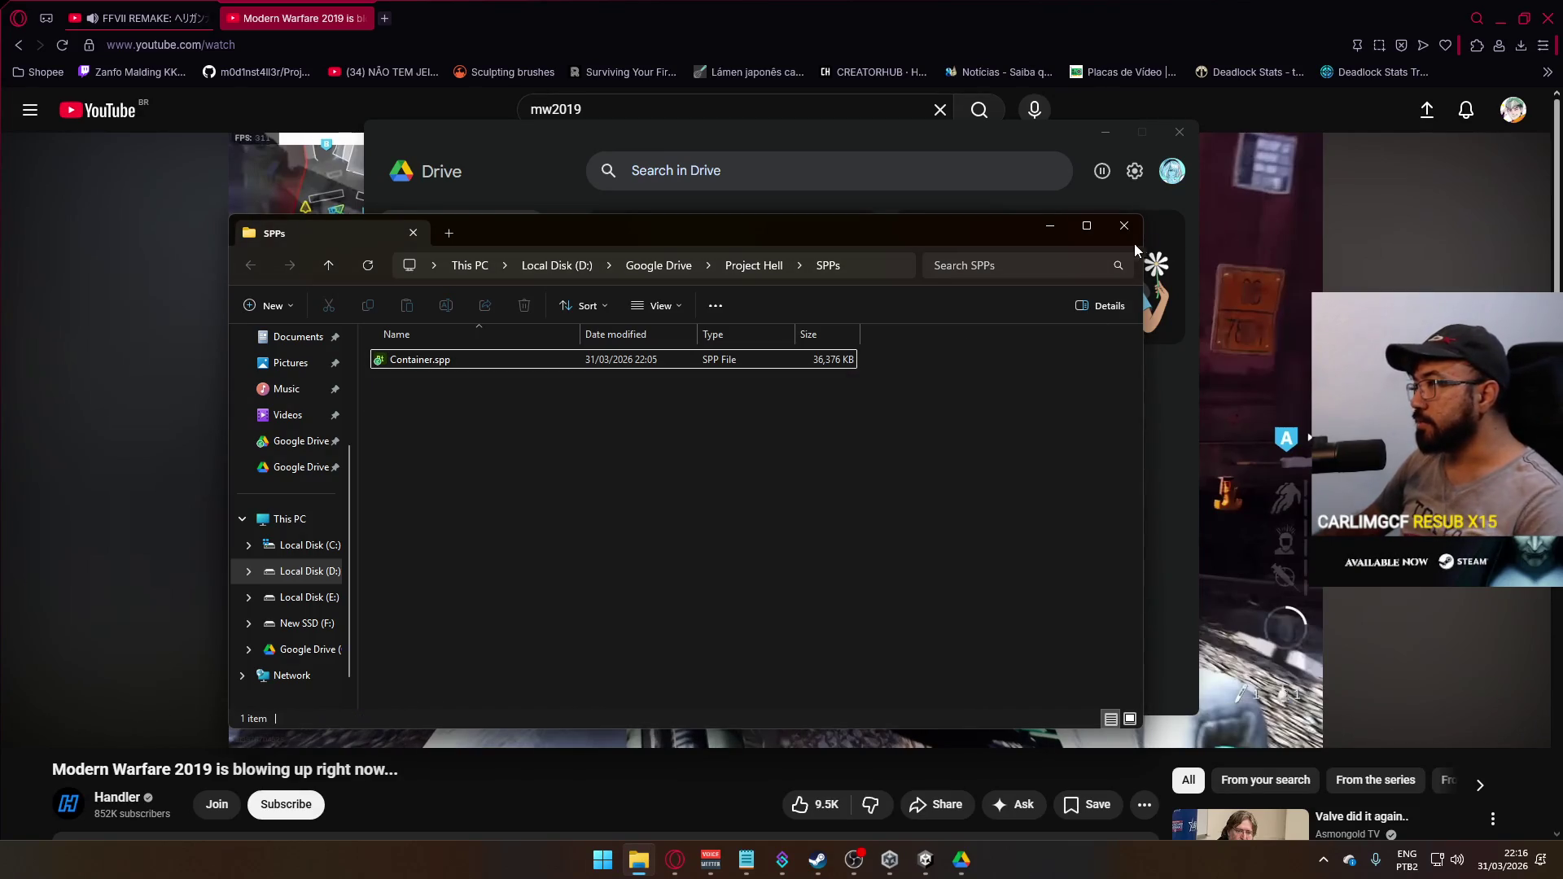
click(1124, 226)
click(1110, 132)
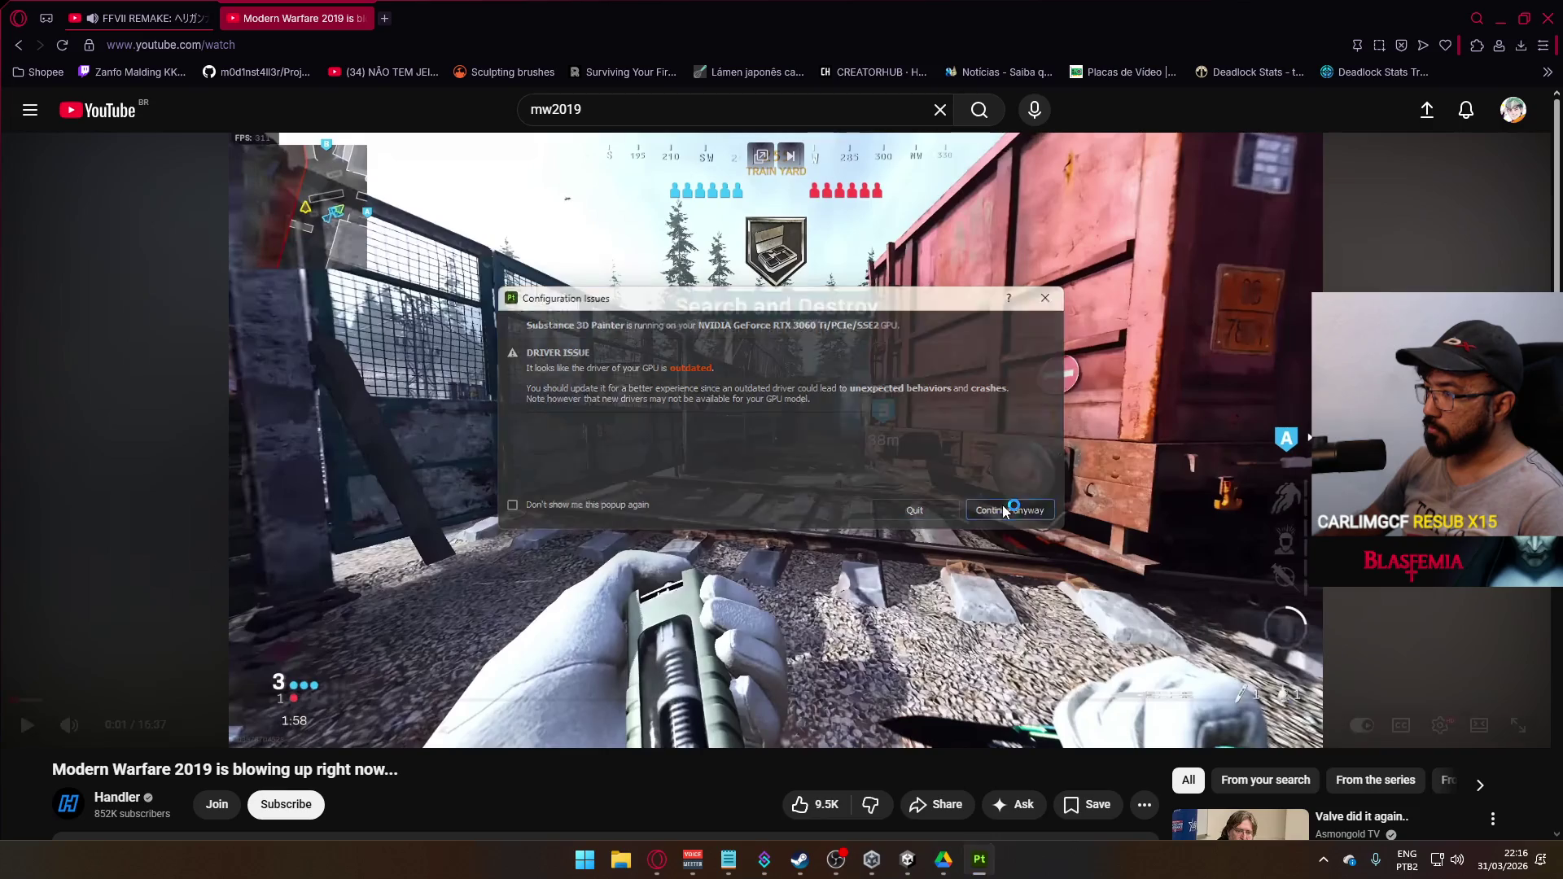
Dismiss the driver warning and welcome screen, then raise the Metals base layer roughness to 1
click(1005, 510)
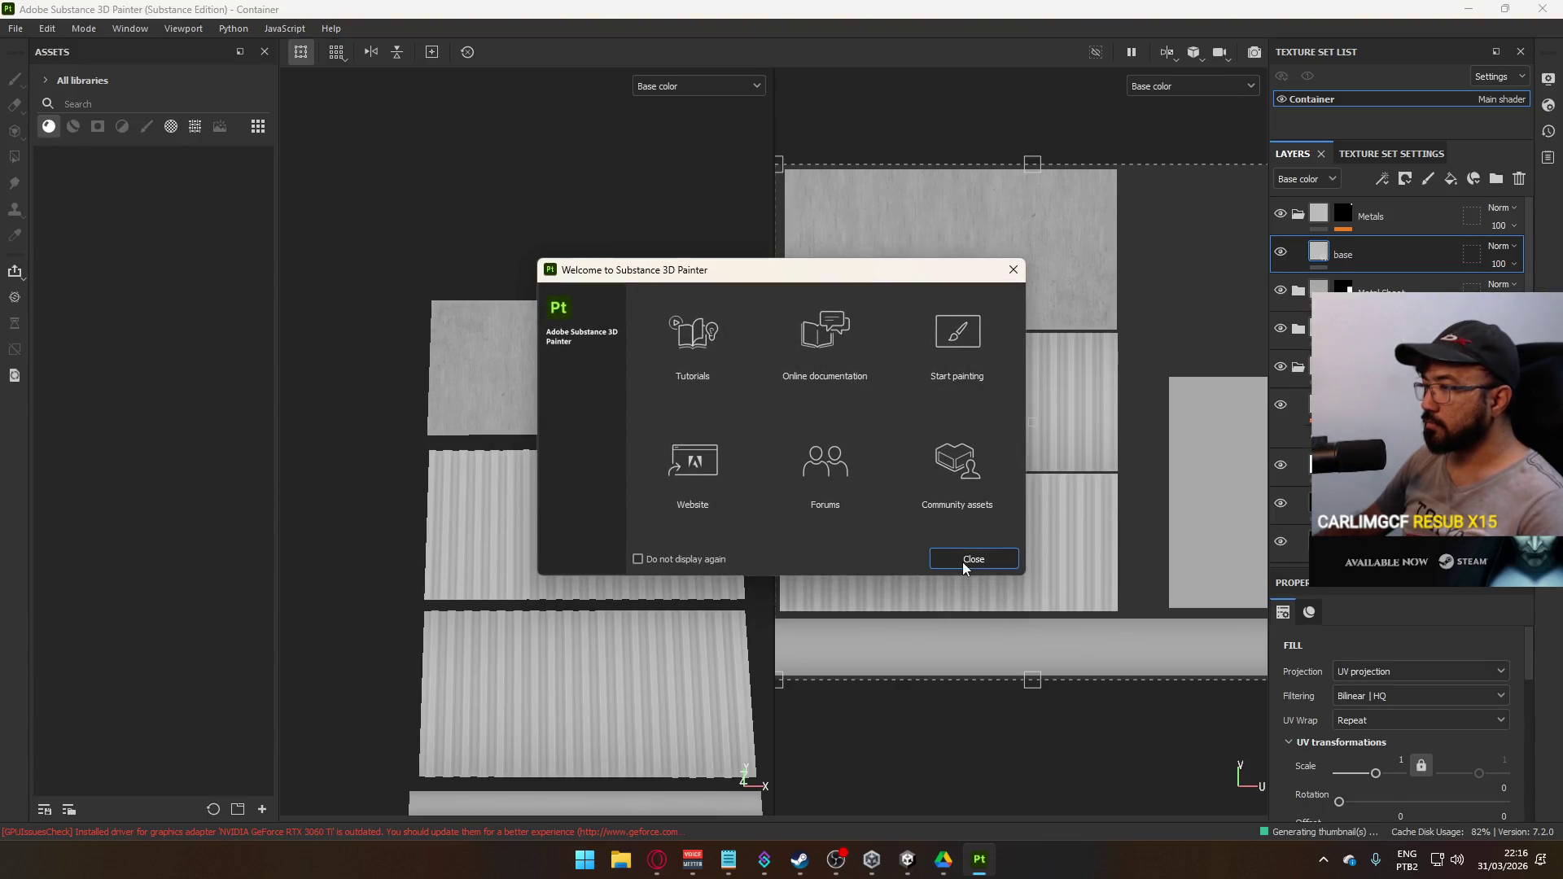
click(965, 553)
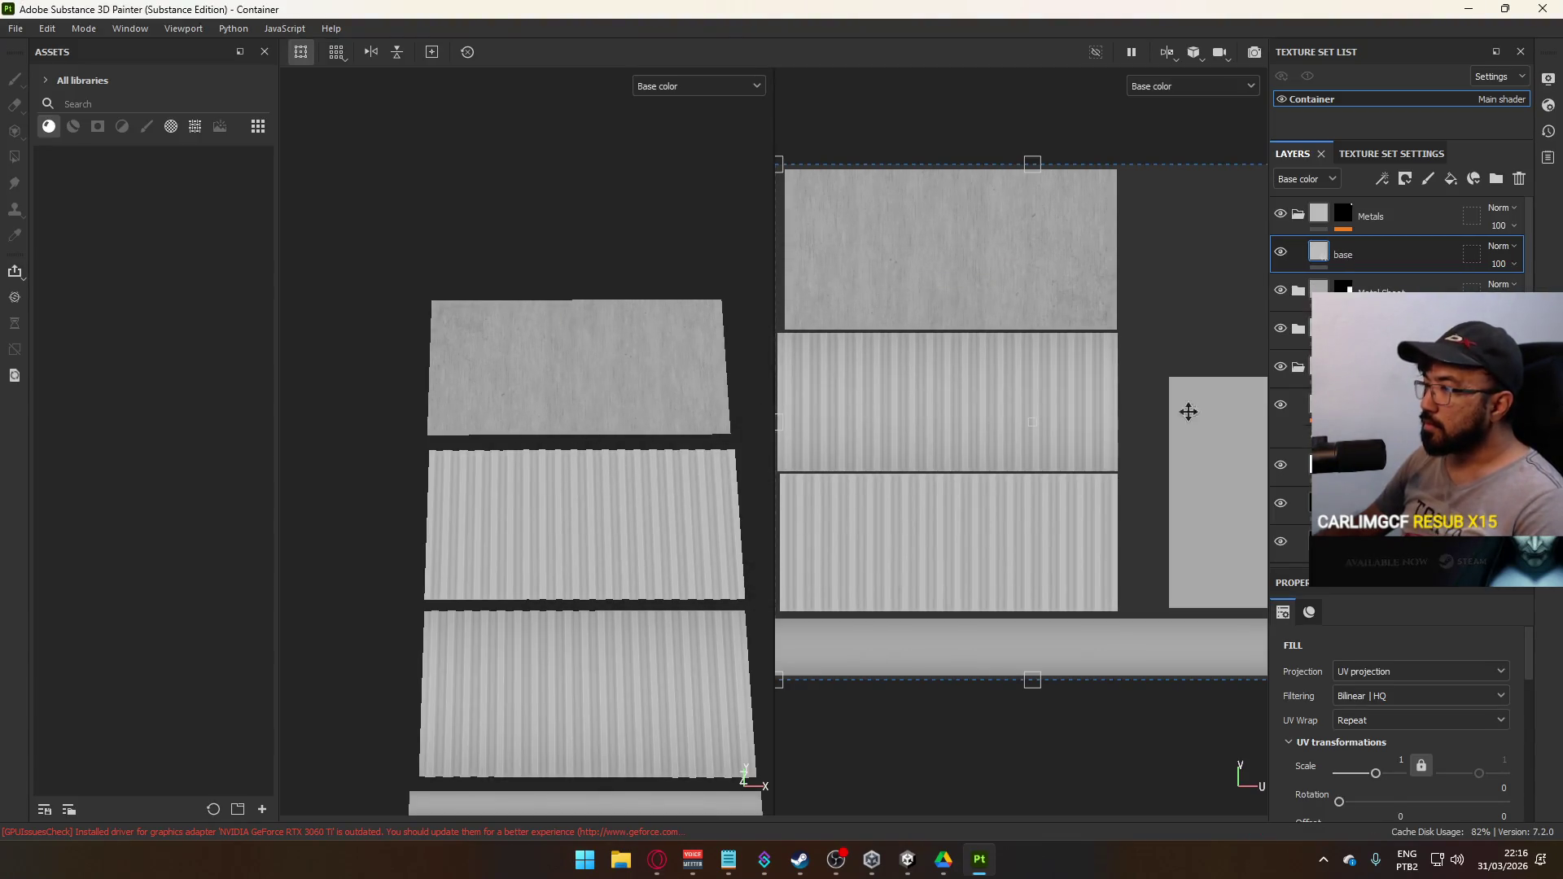
click(1299, 215)
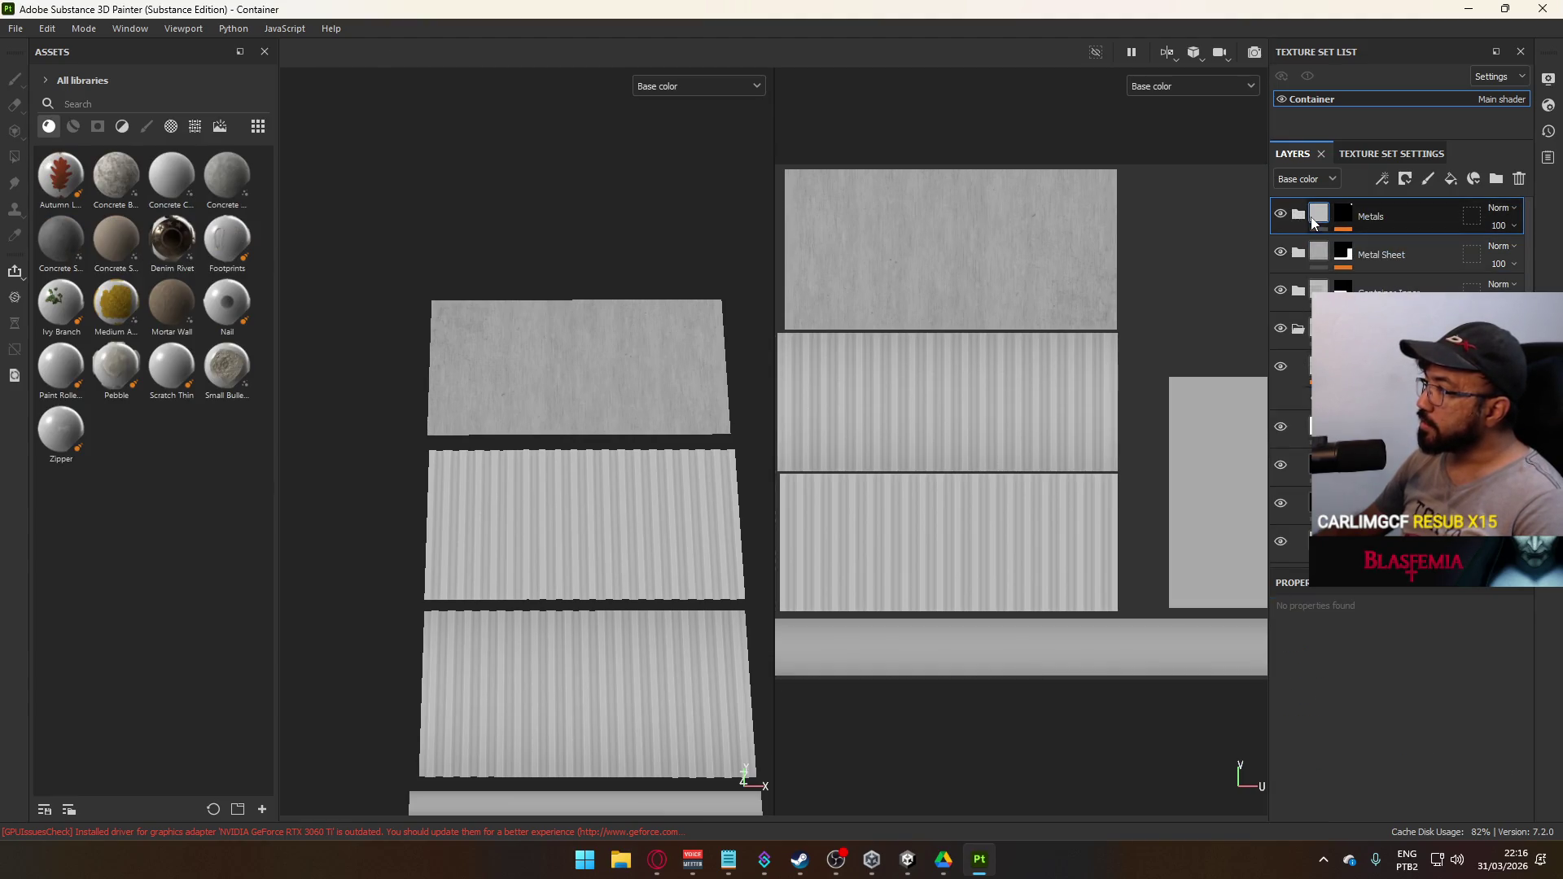
click(1299, 216)
click(1355, 248)
scroll(1463, 641, down, 5)
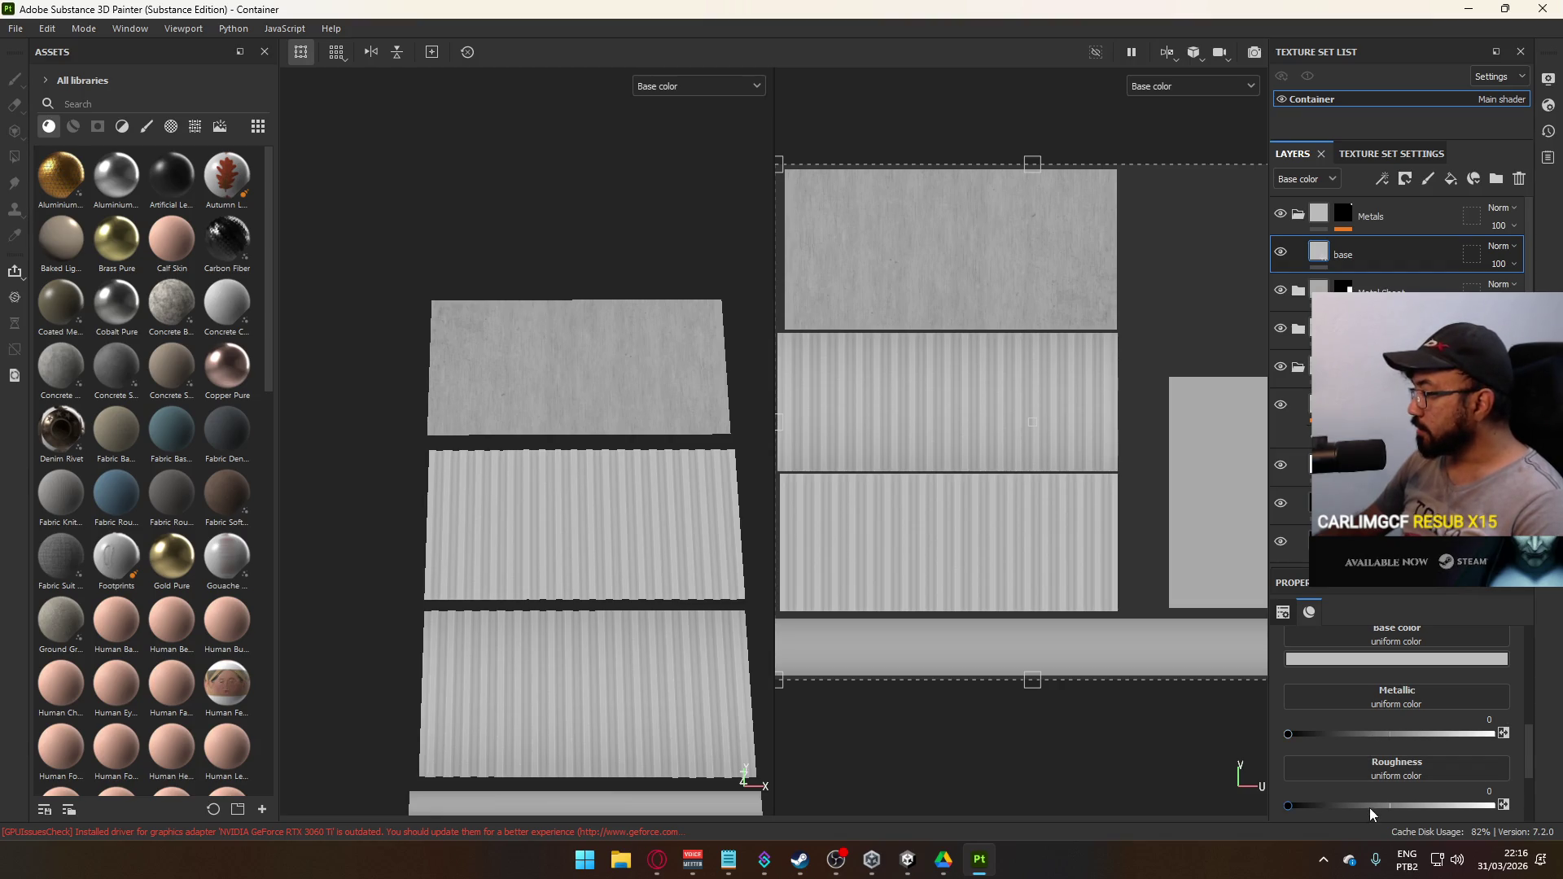
drag(1370, 808, 1515, 809)
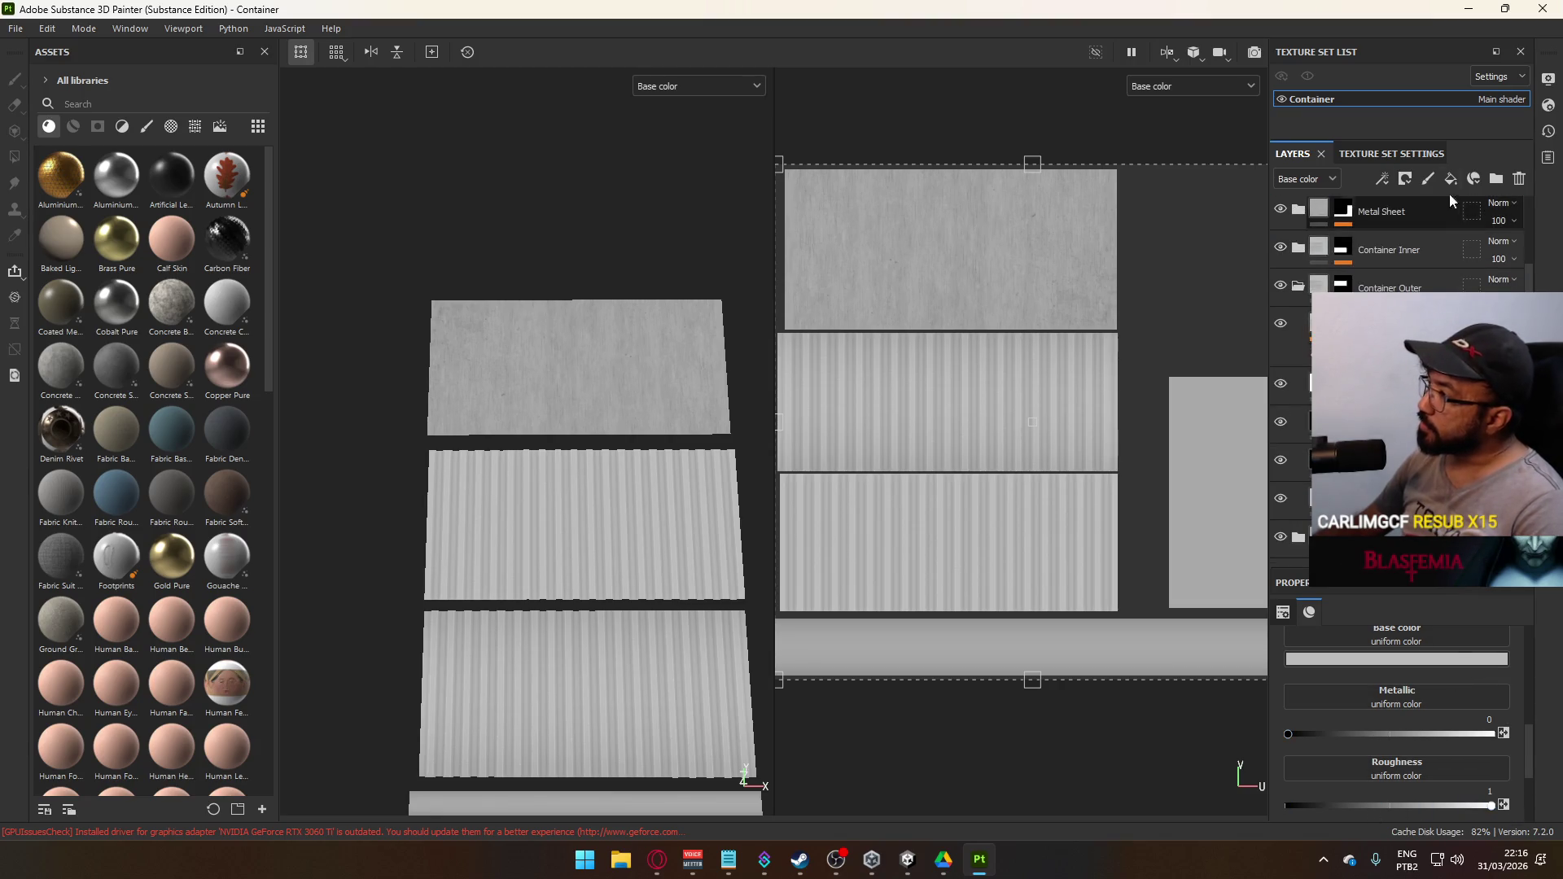
Show the Texture Set Settings and the mesh map baking settings
click(1404, 154)
scroll(1401, 367, down, 5)
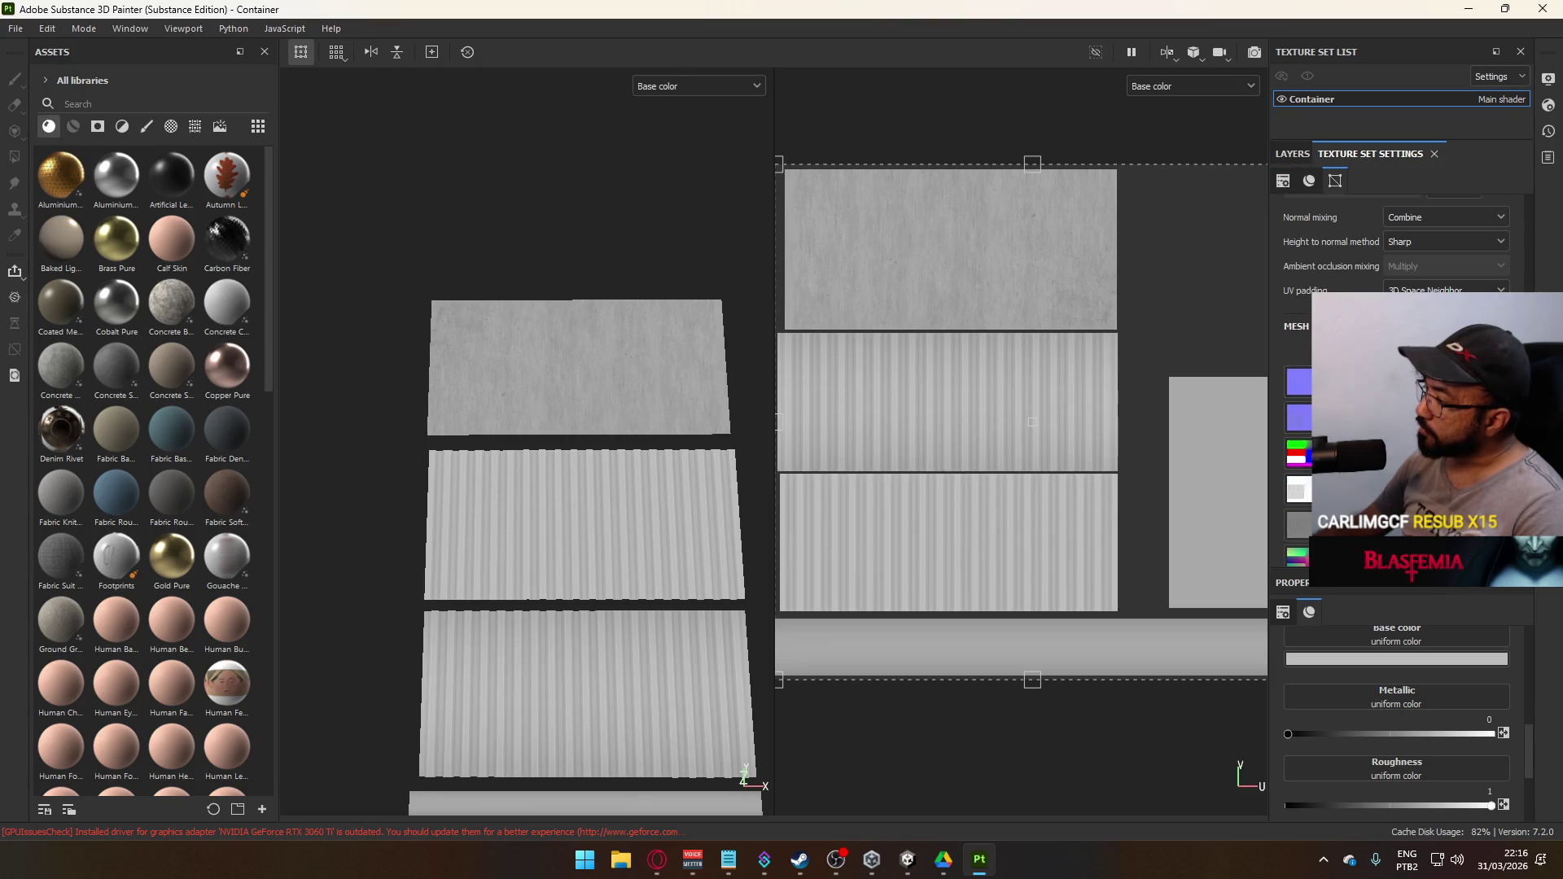
click(1405, 354)
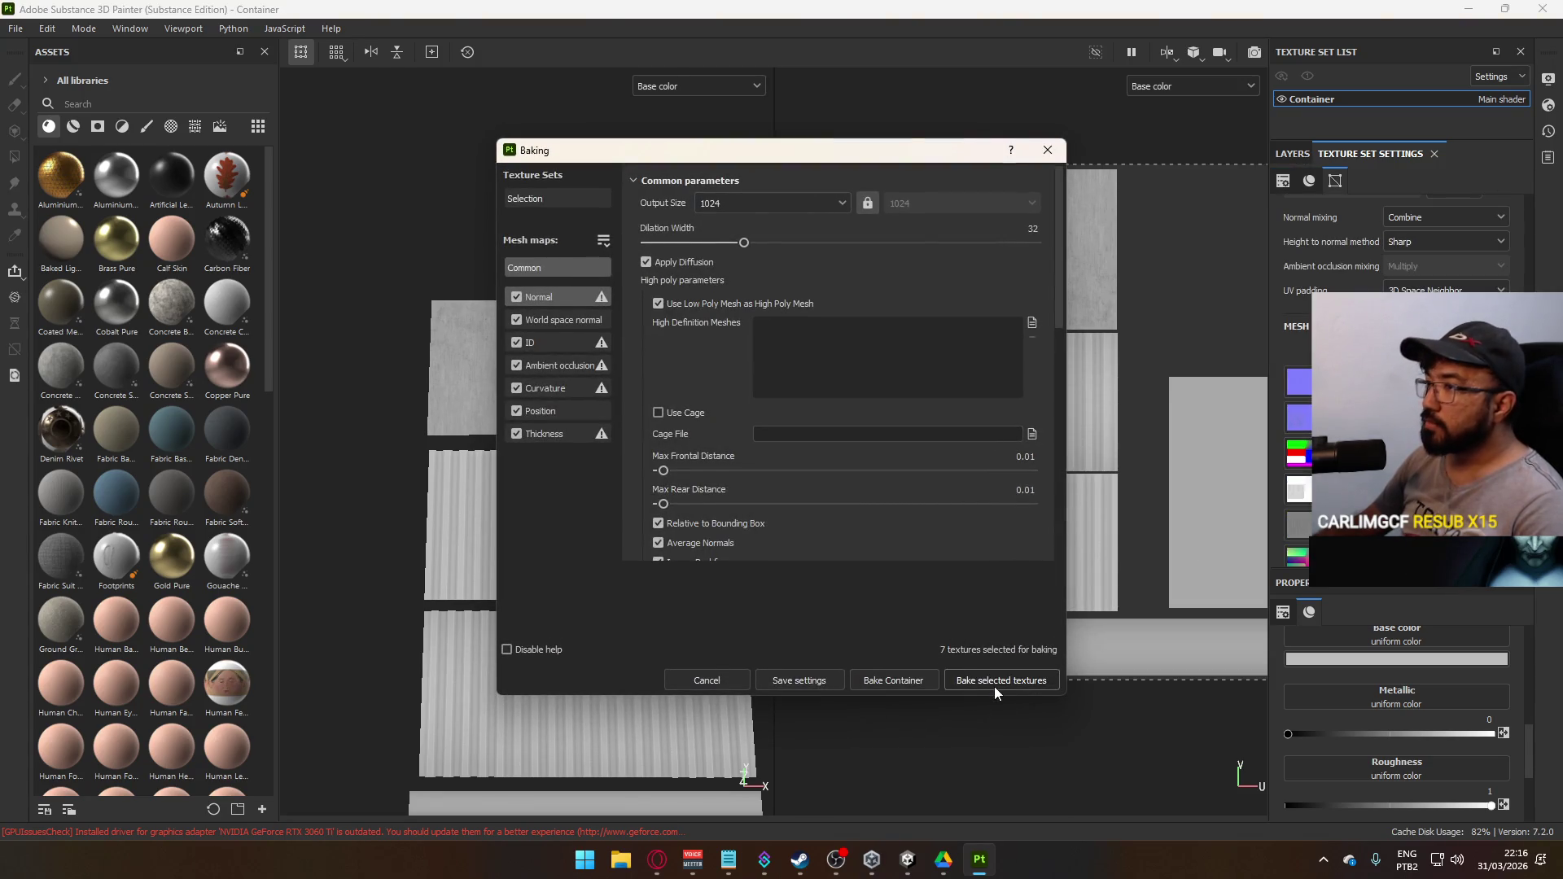
Bake the seven selected mesh maps and inspect the container doors in Unity meanwhile
click(987, 681)
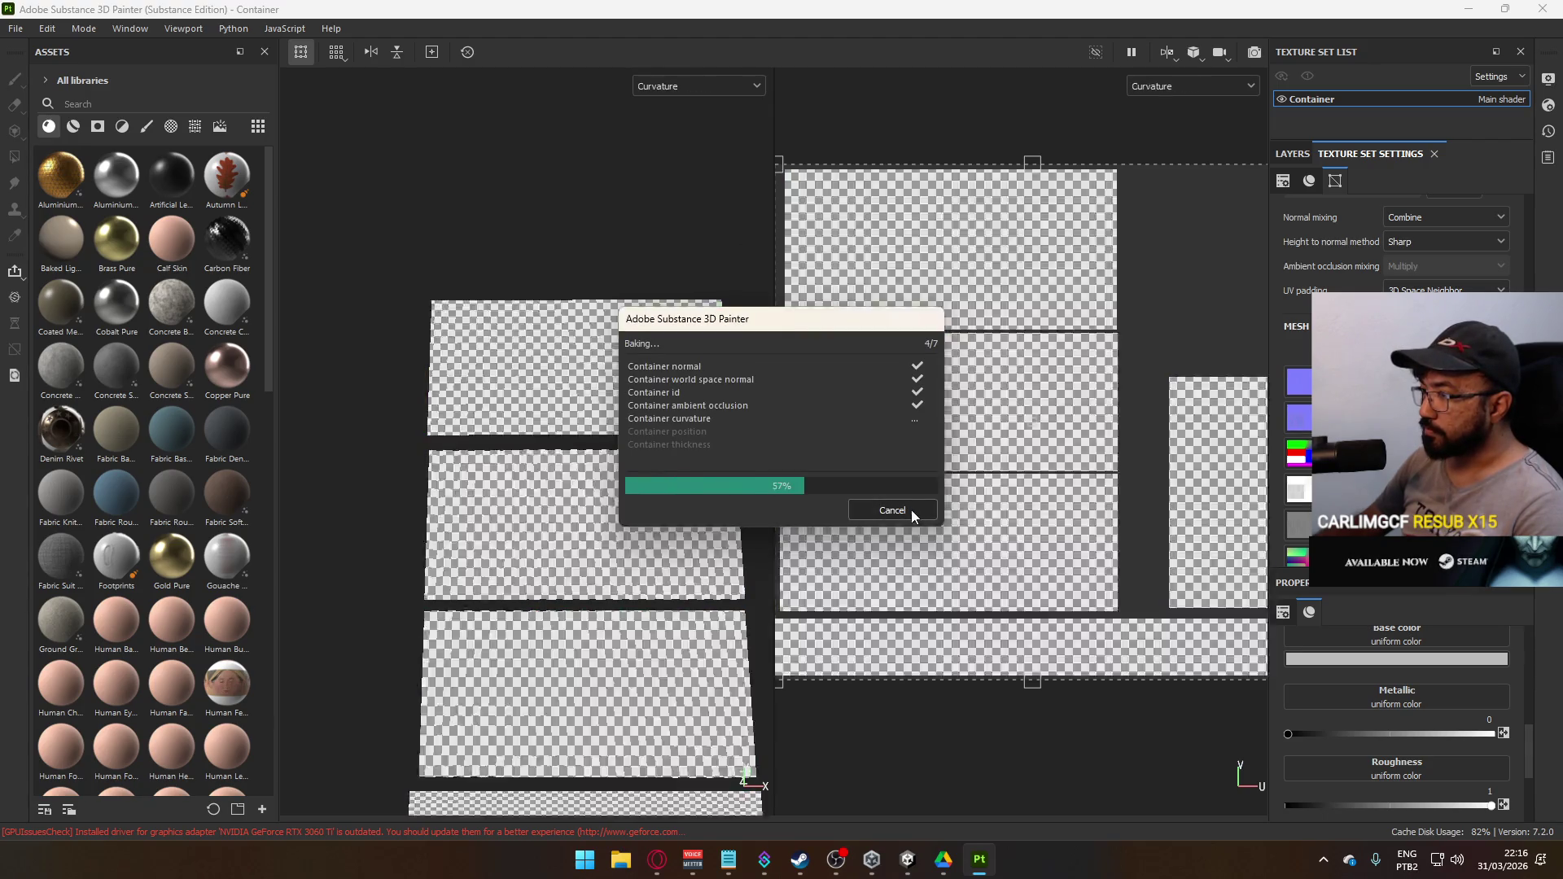
key(alt+Tab)
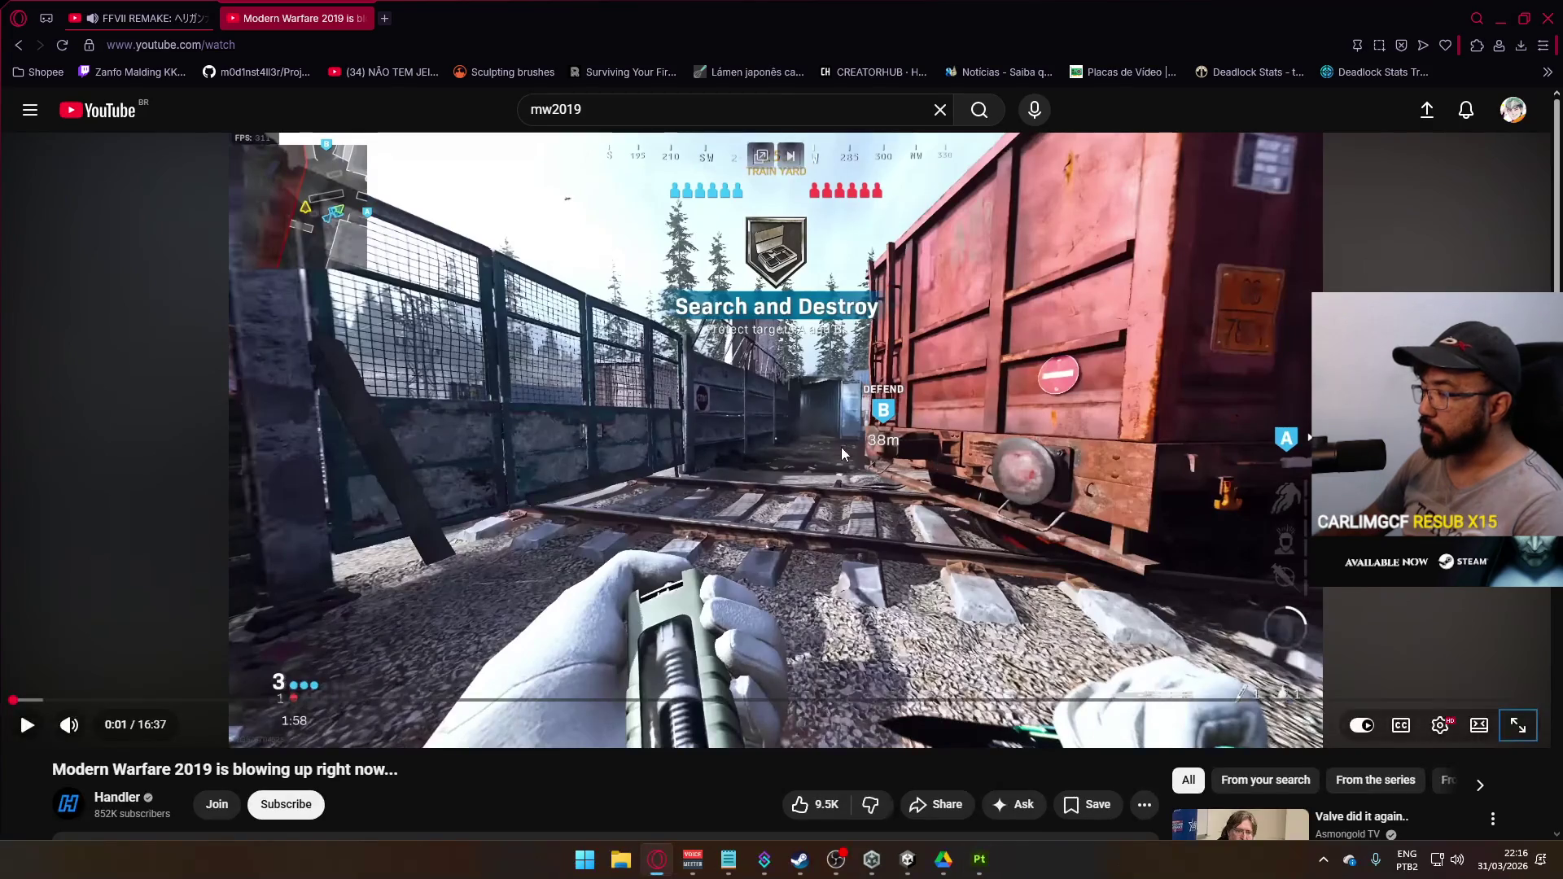
key(alt+Tab)
drag(948, 349, 855, 190)
scroll(1400, 244, down, 3)
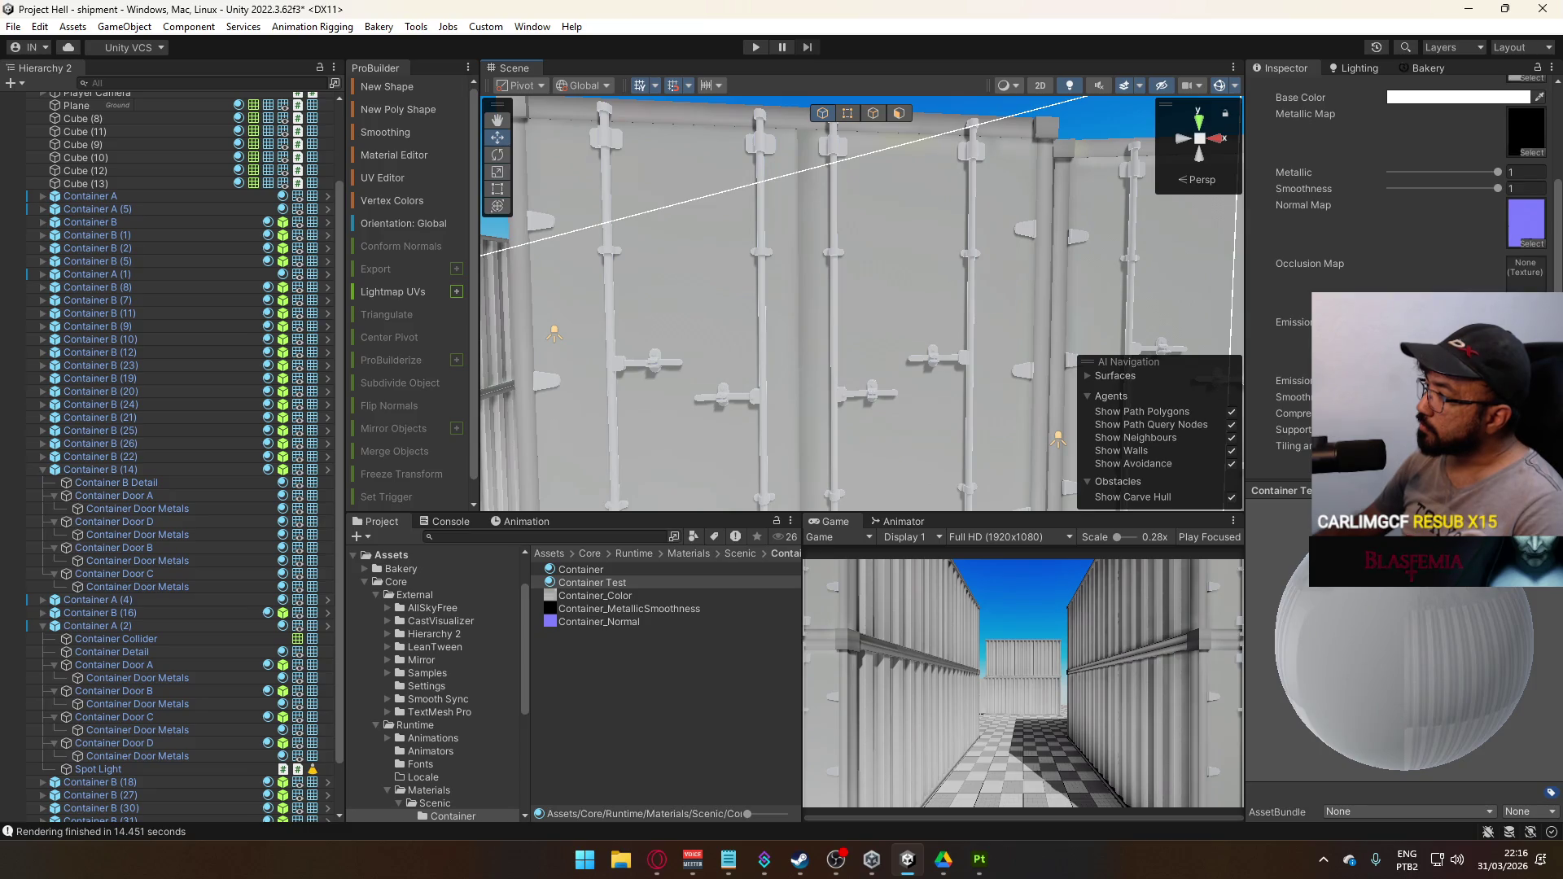
key(alt+Tab)
click(988, 859)
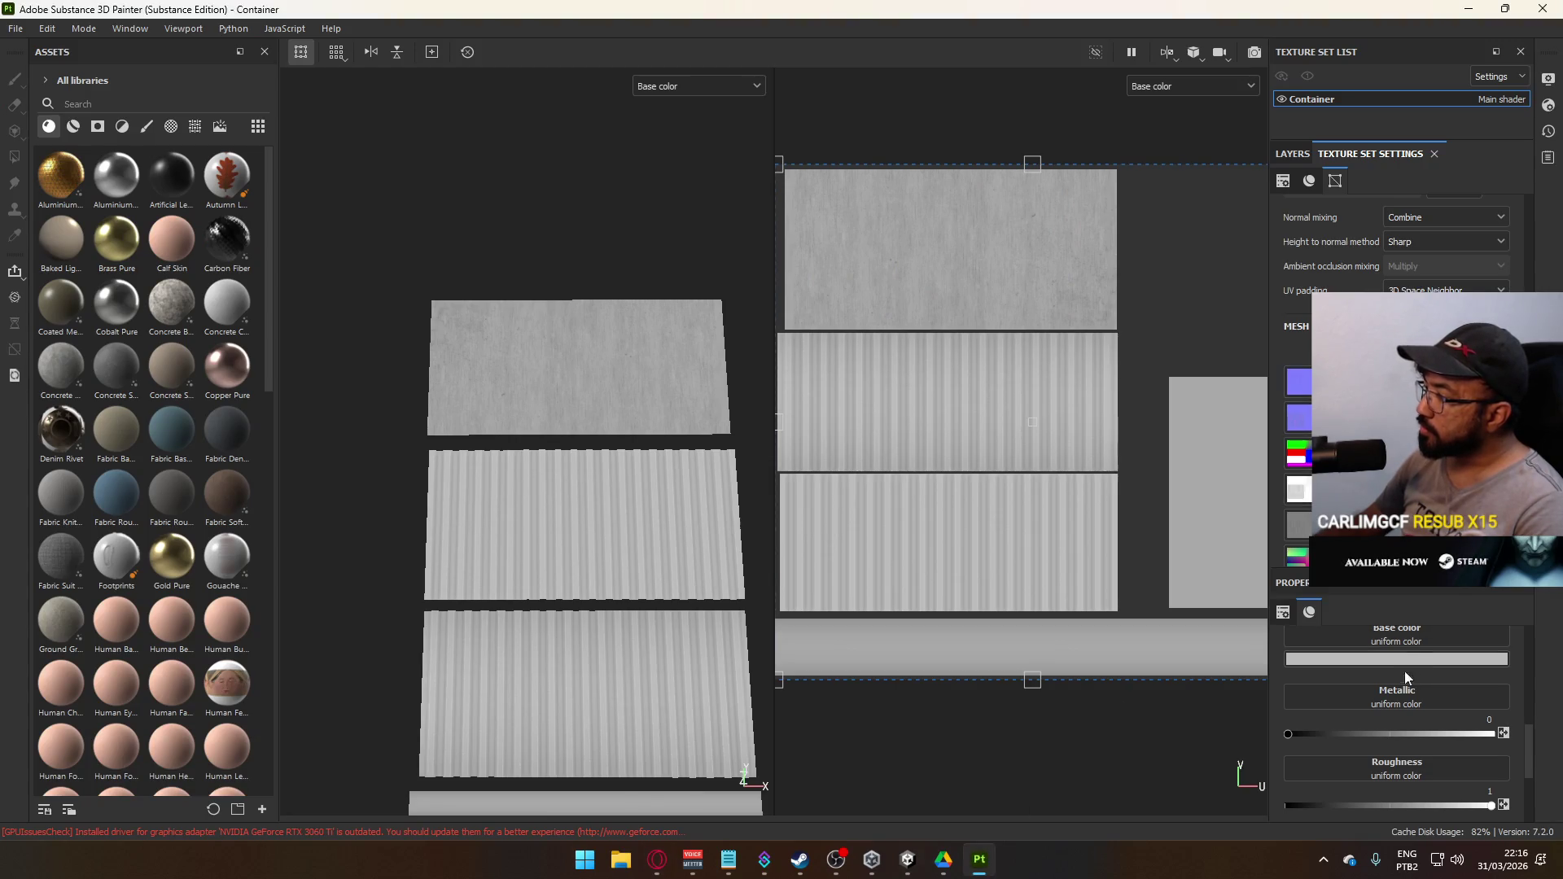
Set Metallic to 0.8 and Roughness to 0.5, then export the four Container PNG textures
drag(1370, 735, 1453, 740)
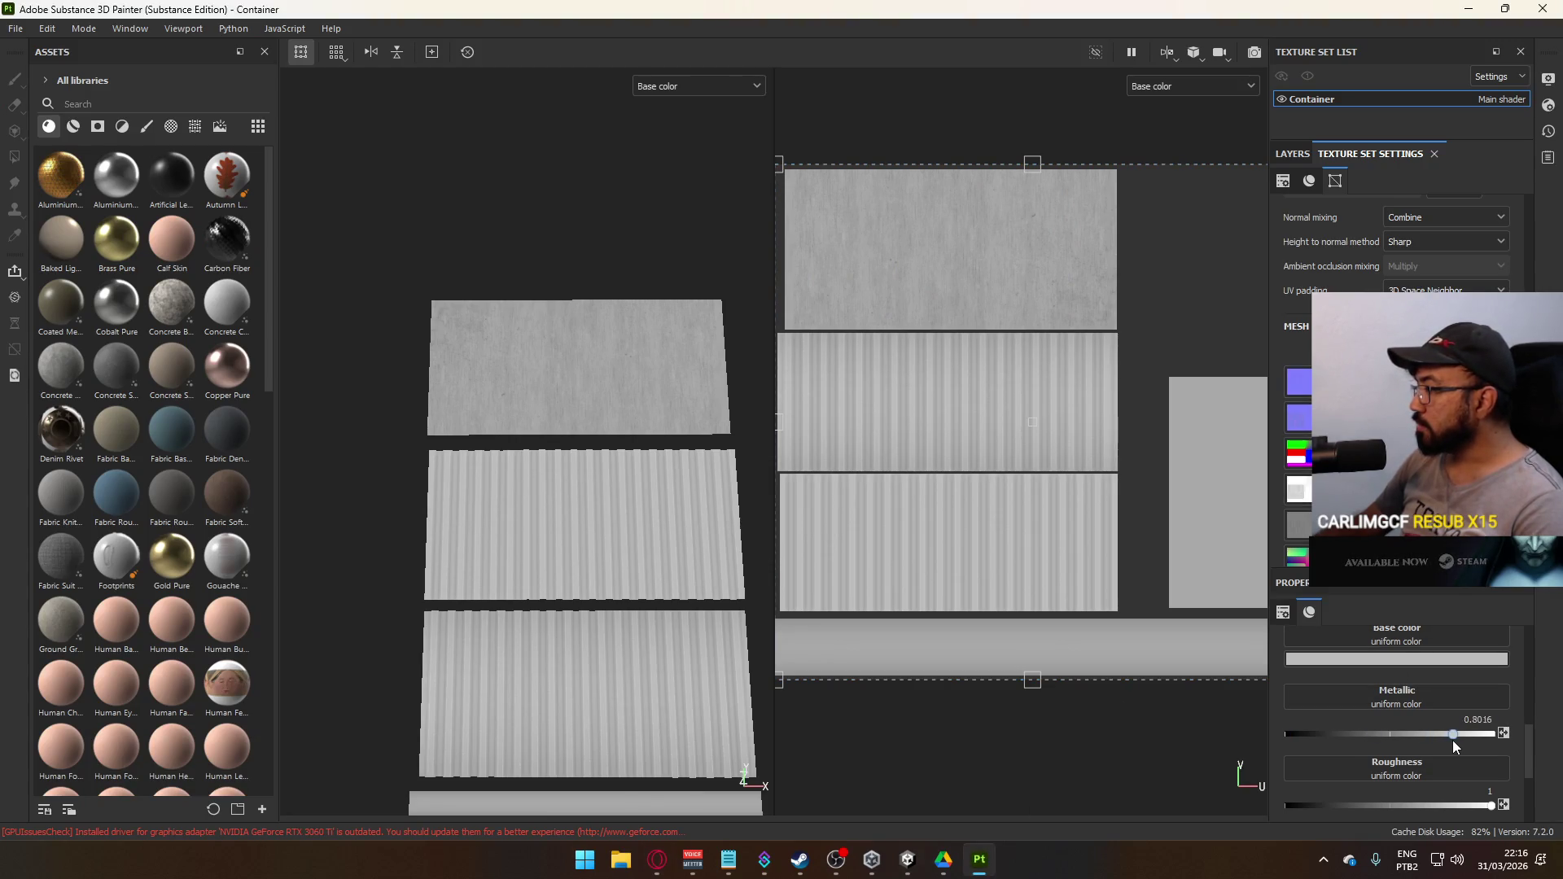
double_click(1478, 721)
text(0.8)
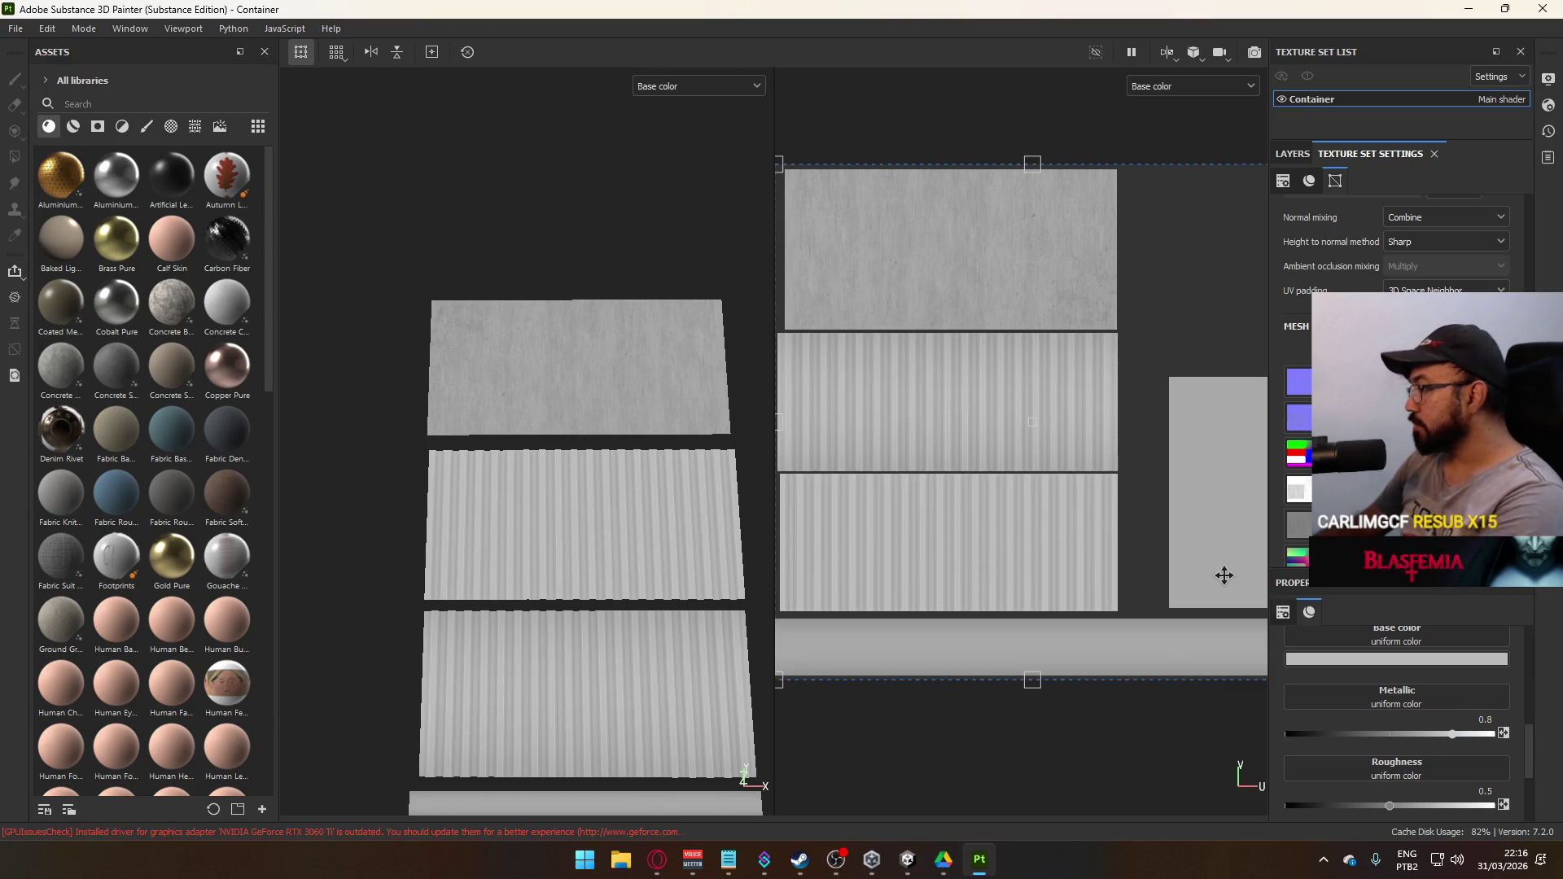
click(15, 28)
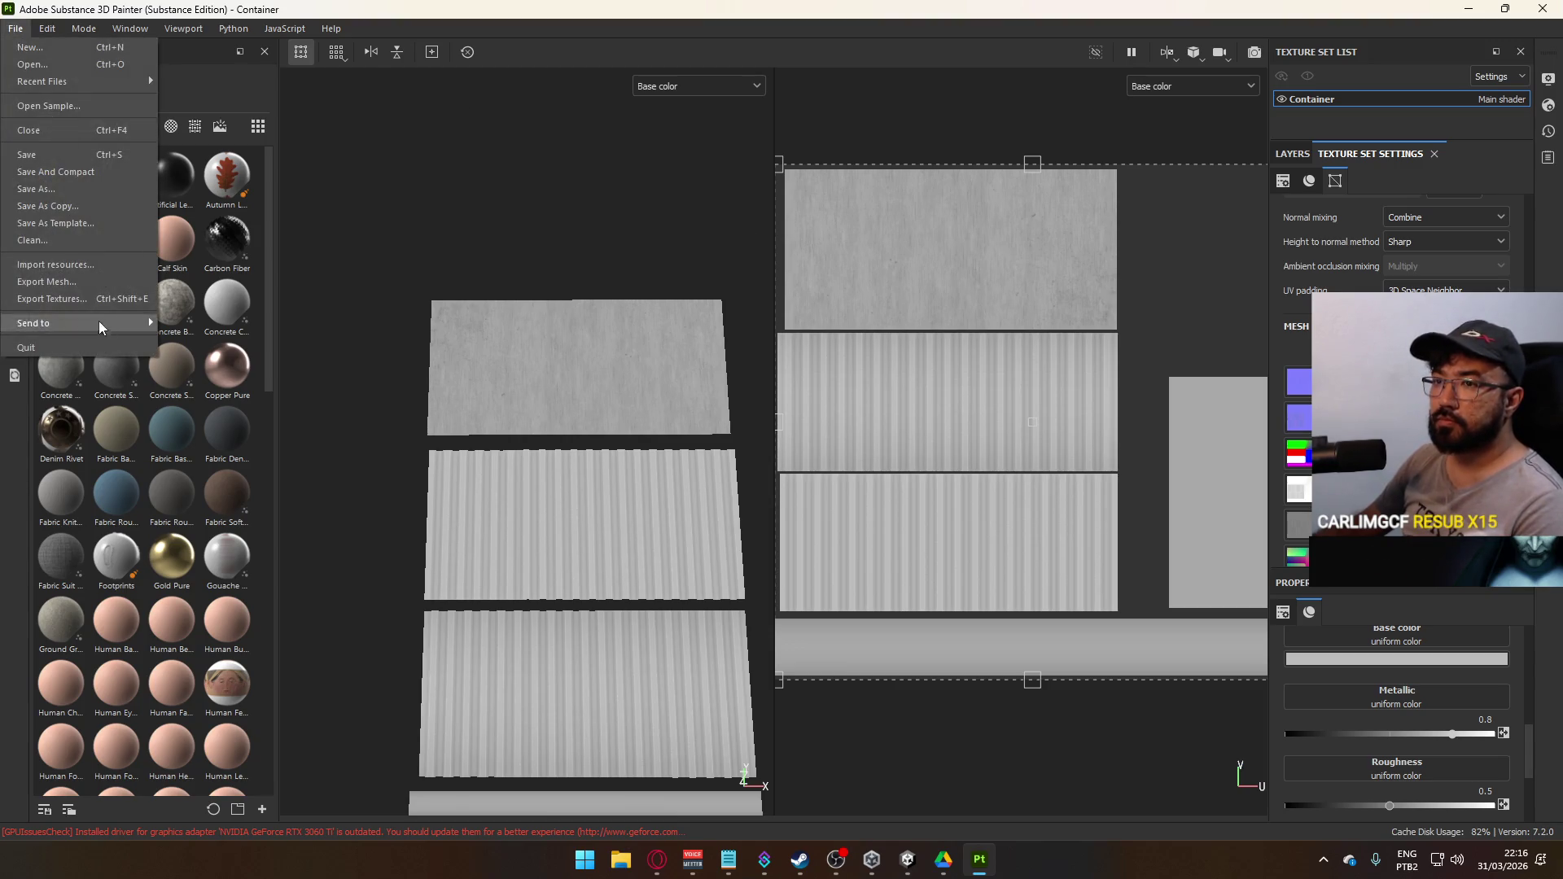
click(37, 298)
click(1179, 714)
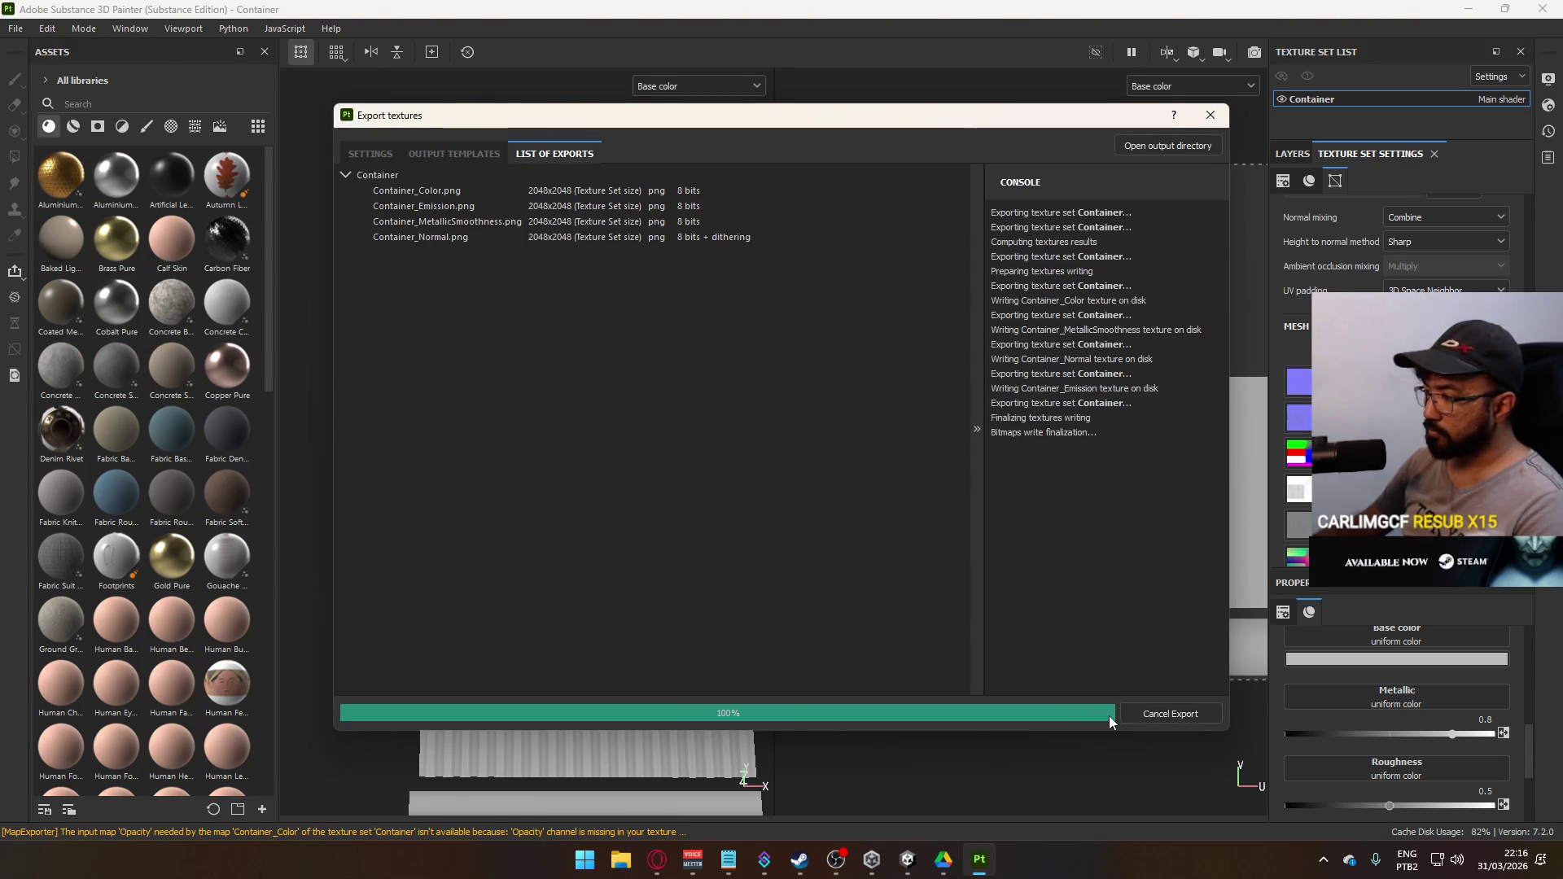
key(alt+Tab)
key(alt+Tab)
key(alt+Tab)
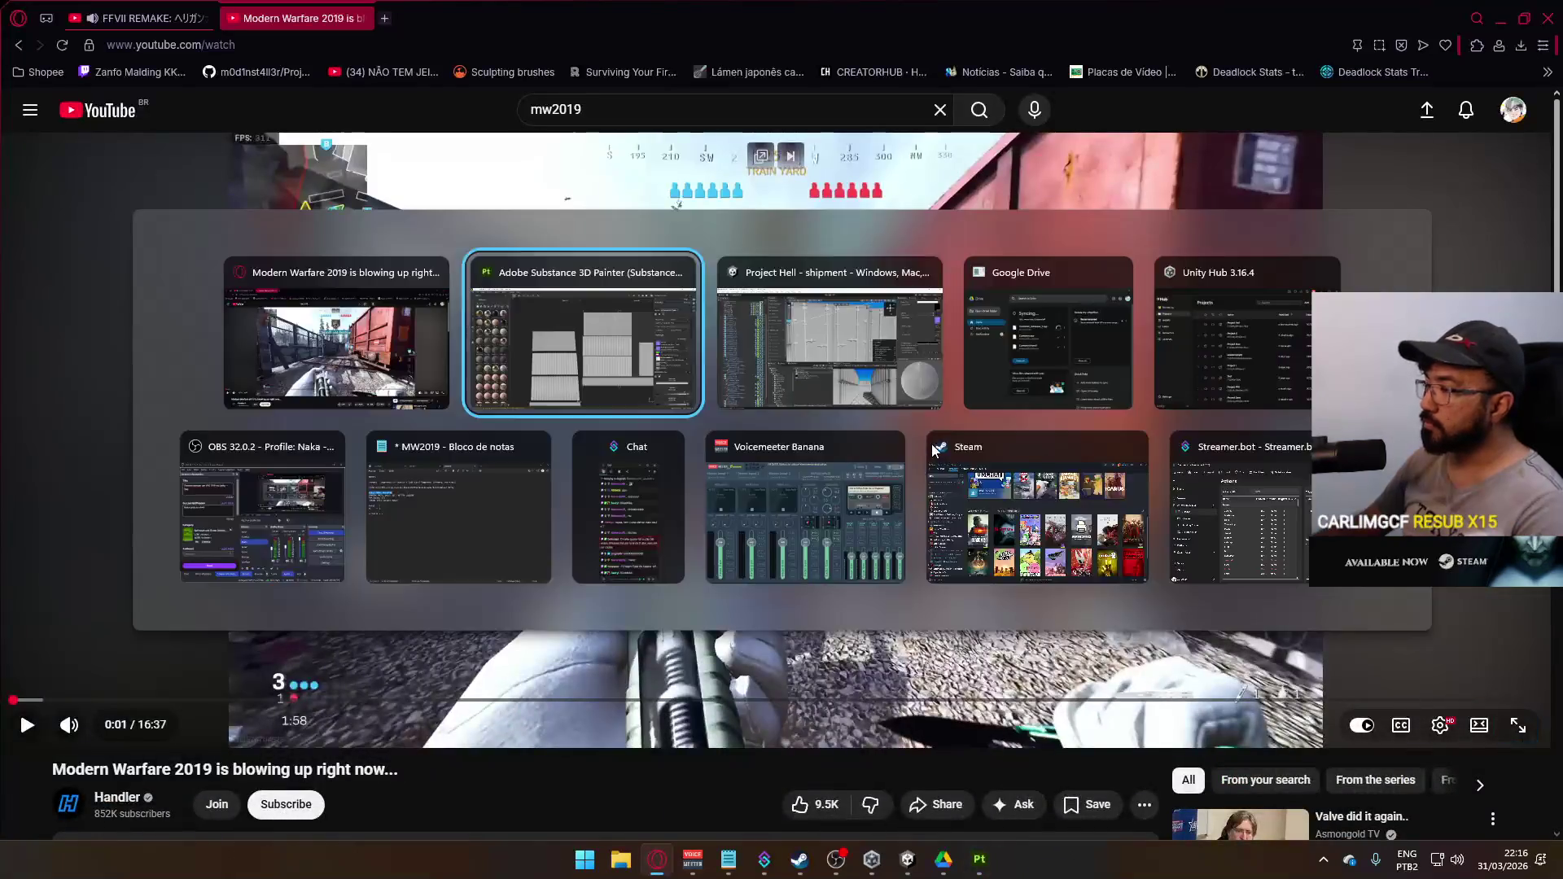
Orbit the Scene view along the container walls and bring up the Lighting environment settings
mouse_move(750, 400)
mouse_down()
mouse_move(1006, 496)
mouse_move(960, 373)
mouse_move(882, 391)
mouse_move(917, 340)
mouse_move(802, 404)
mouse_up()
scroll(802, 403, up, 3)
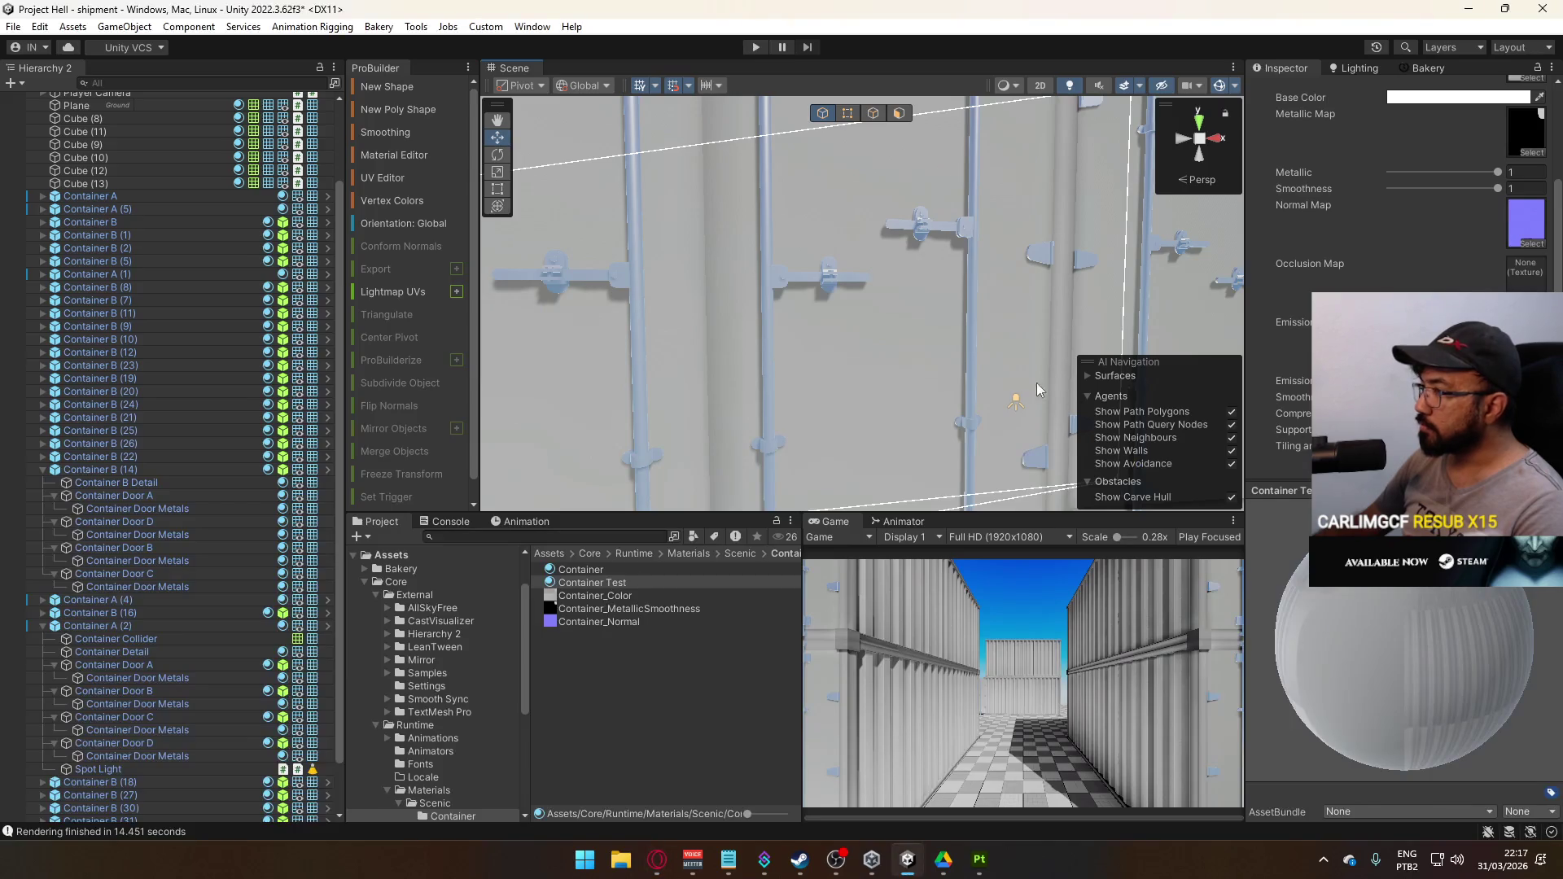
mouse_move(1038, 384)
mouse_down()
mouse_move(1008, 448)
mouse_move(1062, 327)
mouse_move(1123, 309)
mouse_up()
click(1355, 68)
Try a flat Color ambient source, then keep Skybox lighting with Intensity Multiplier 0
mouse_move(1388, 233)
mouse_down()
mouse_move(1369, 234)
mouse_move(1506, 238)
mouse_up()
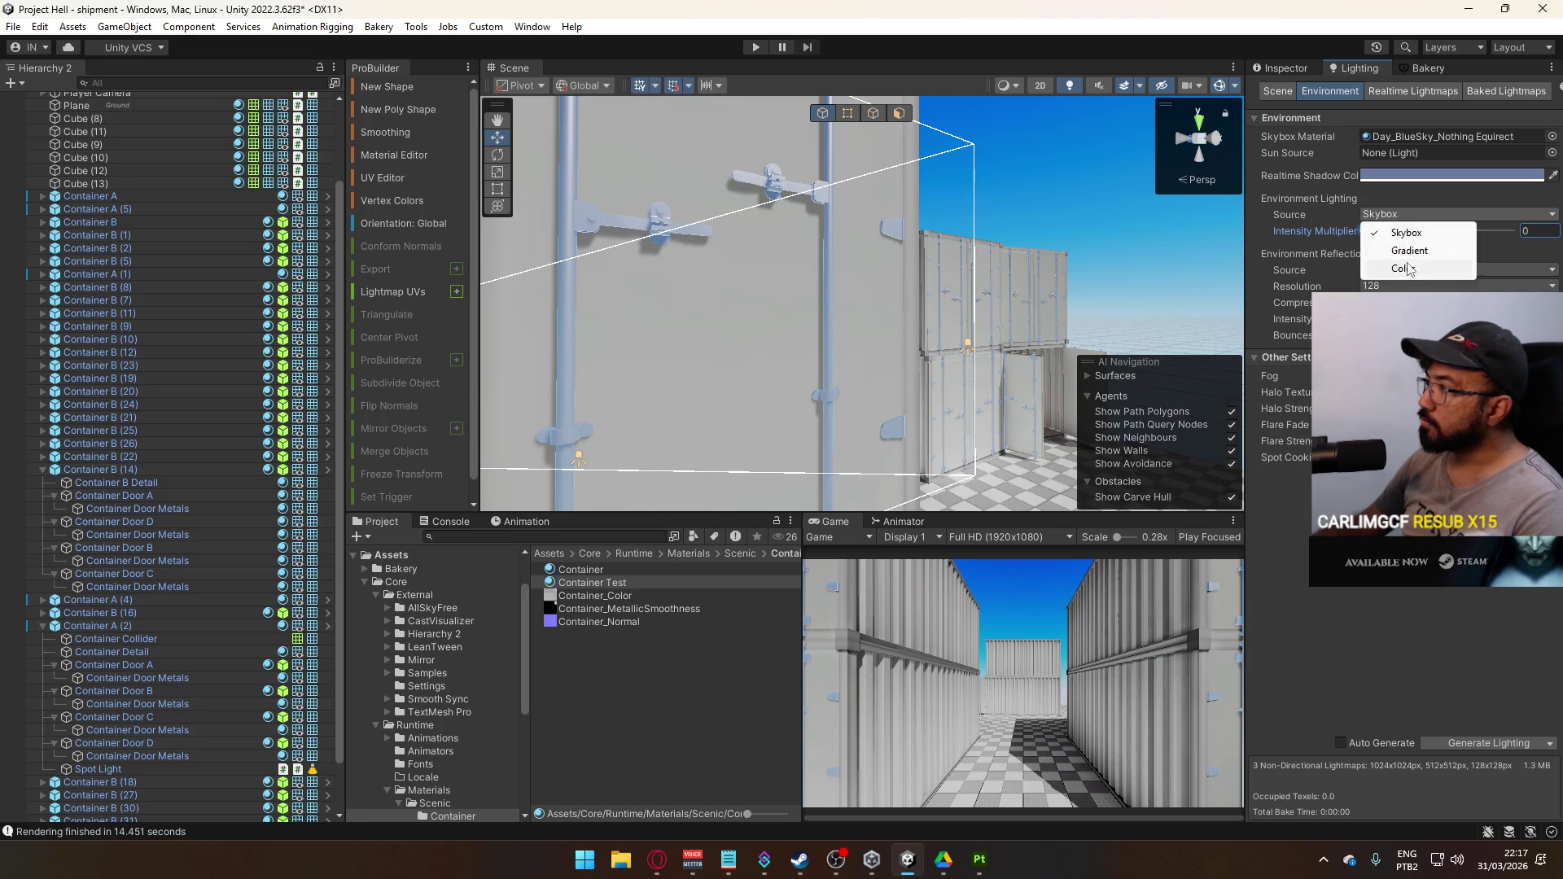
click(1409, 269)
click(1402, 230)
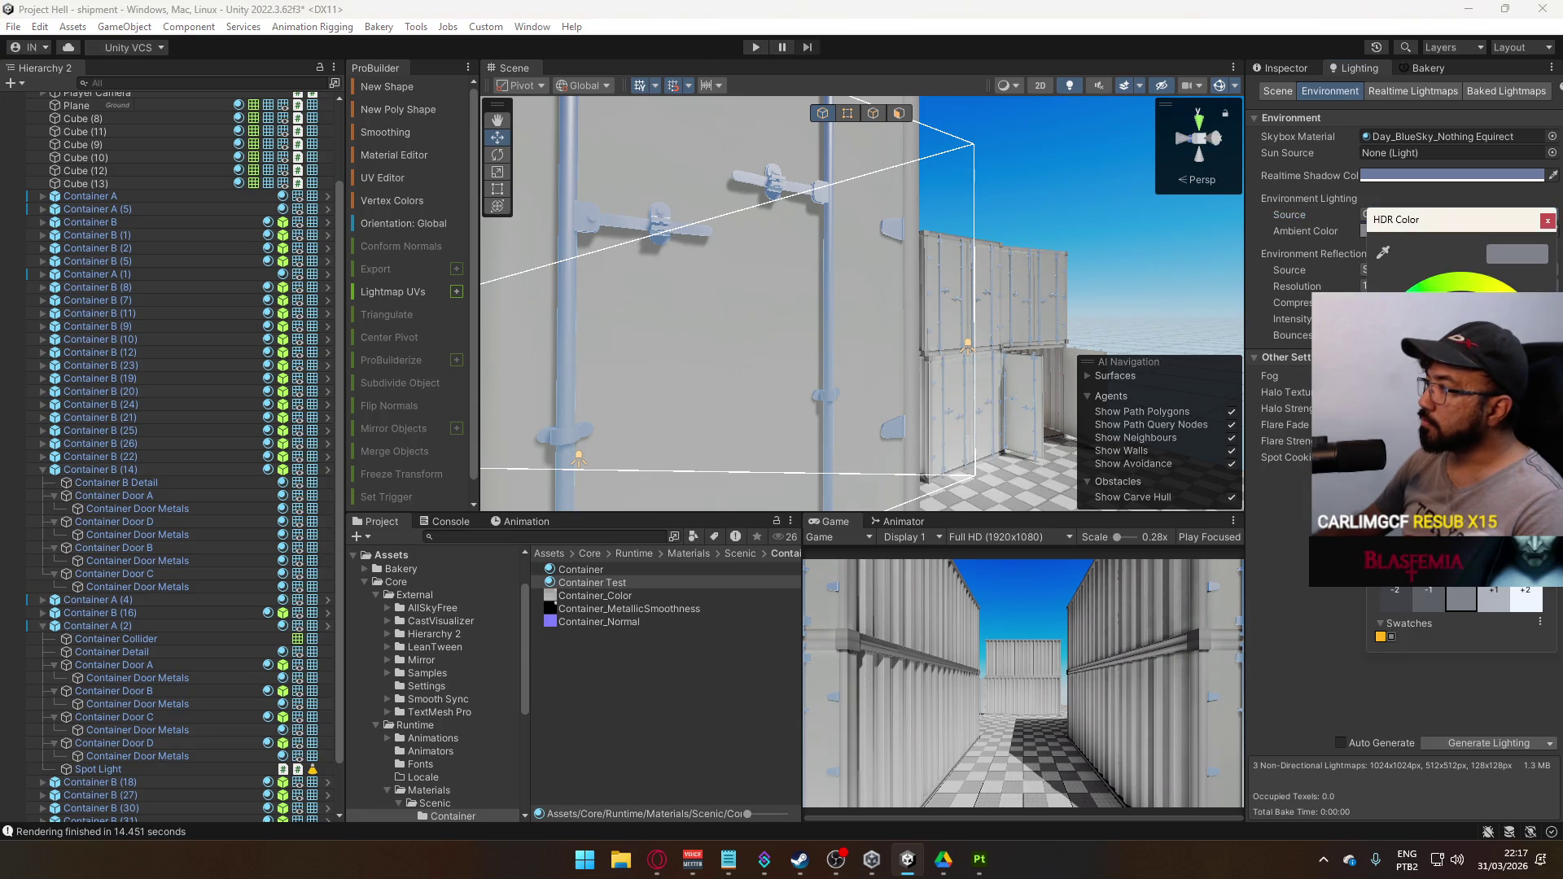
click(1547, 222)
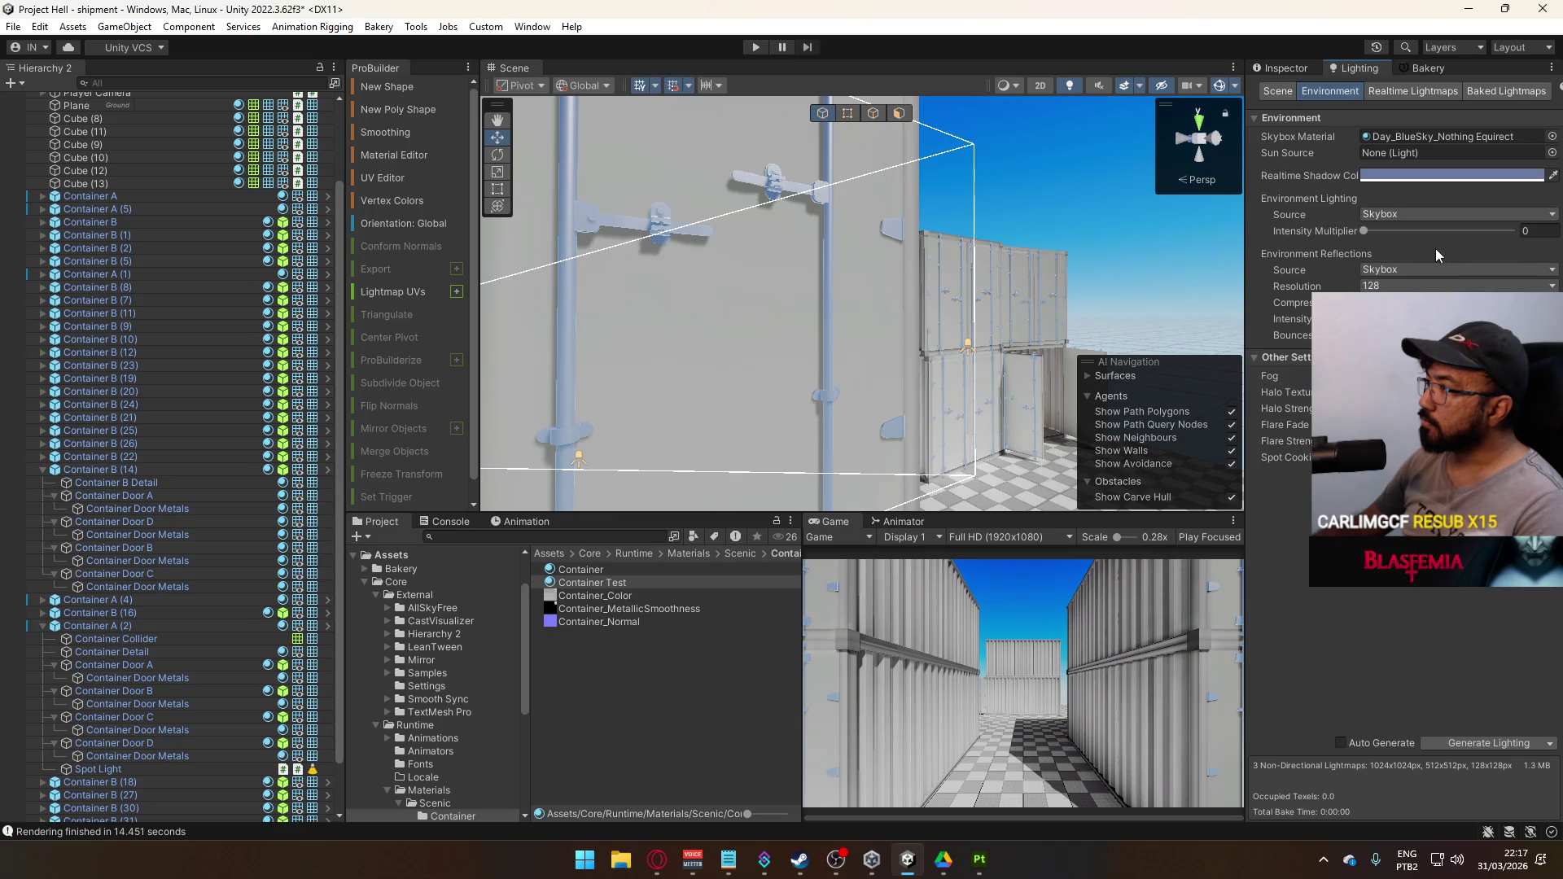
click(1415, 268)
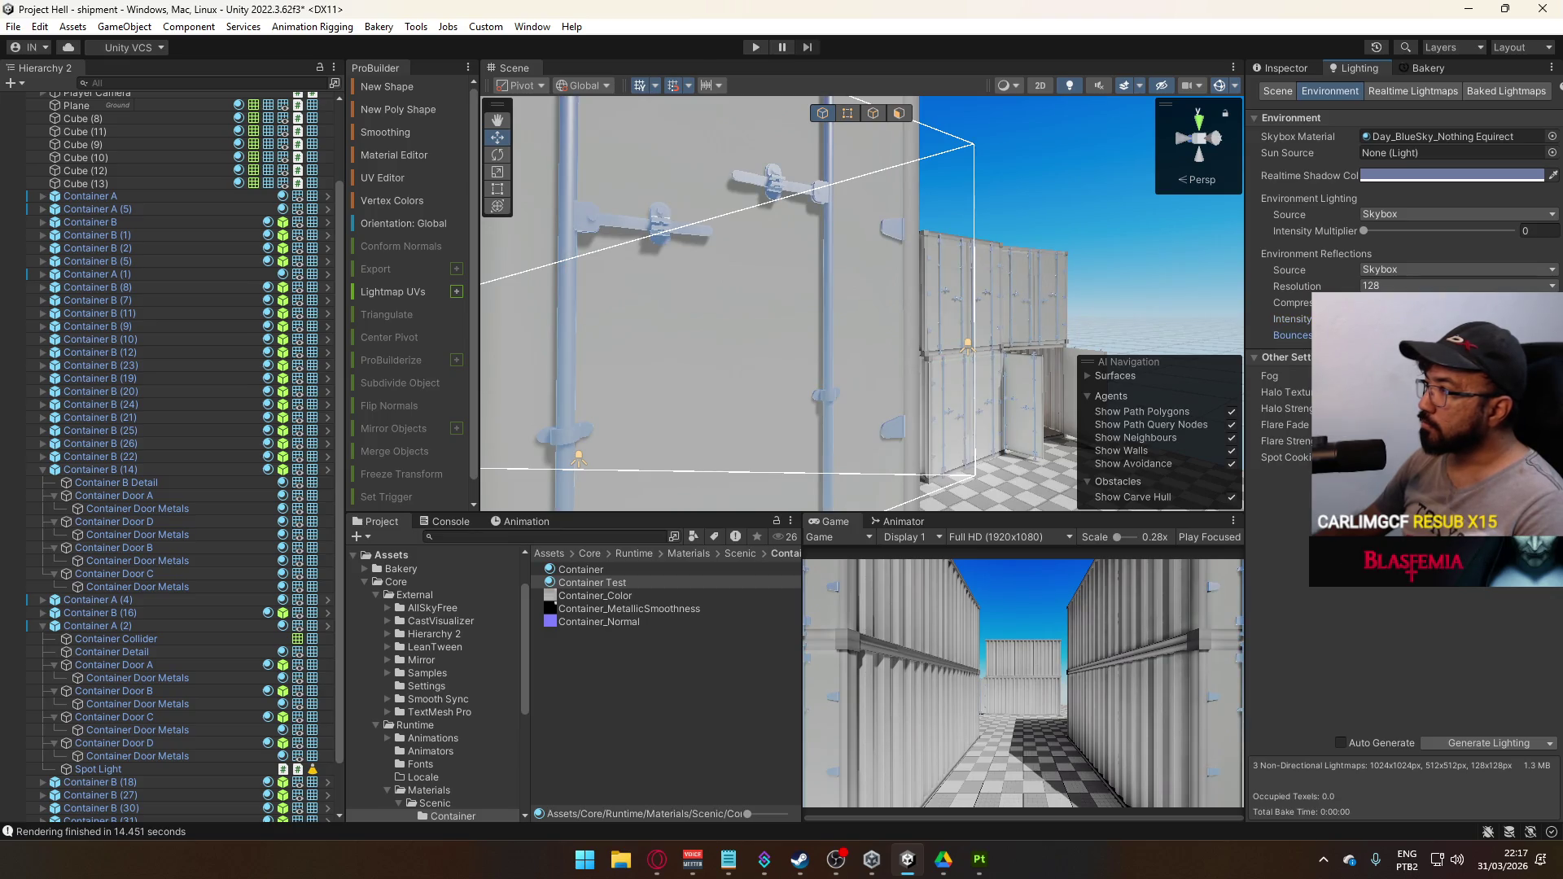
mouse_move(936, 391)
mouse_down()
mouse_move(975, 454)
mouse_move(895, 375)
mouse_up()
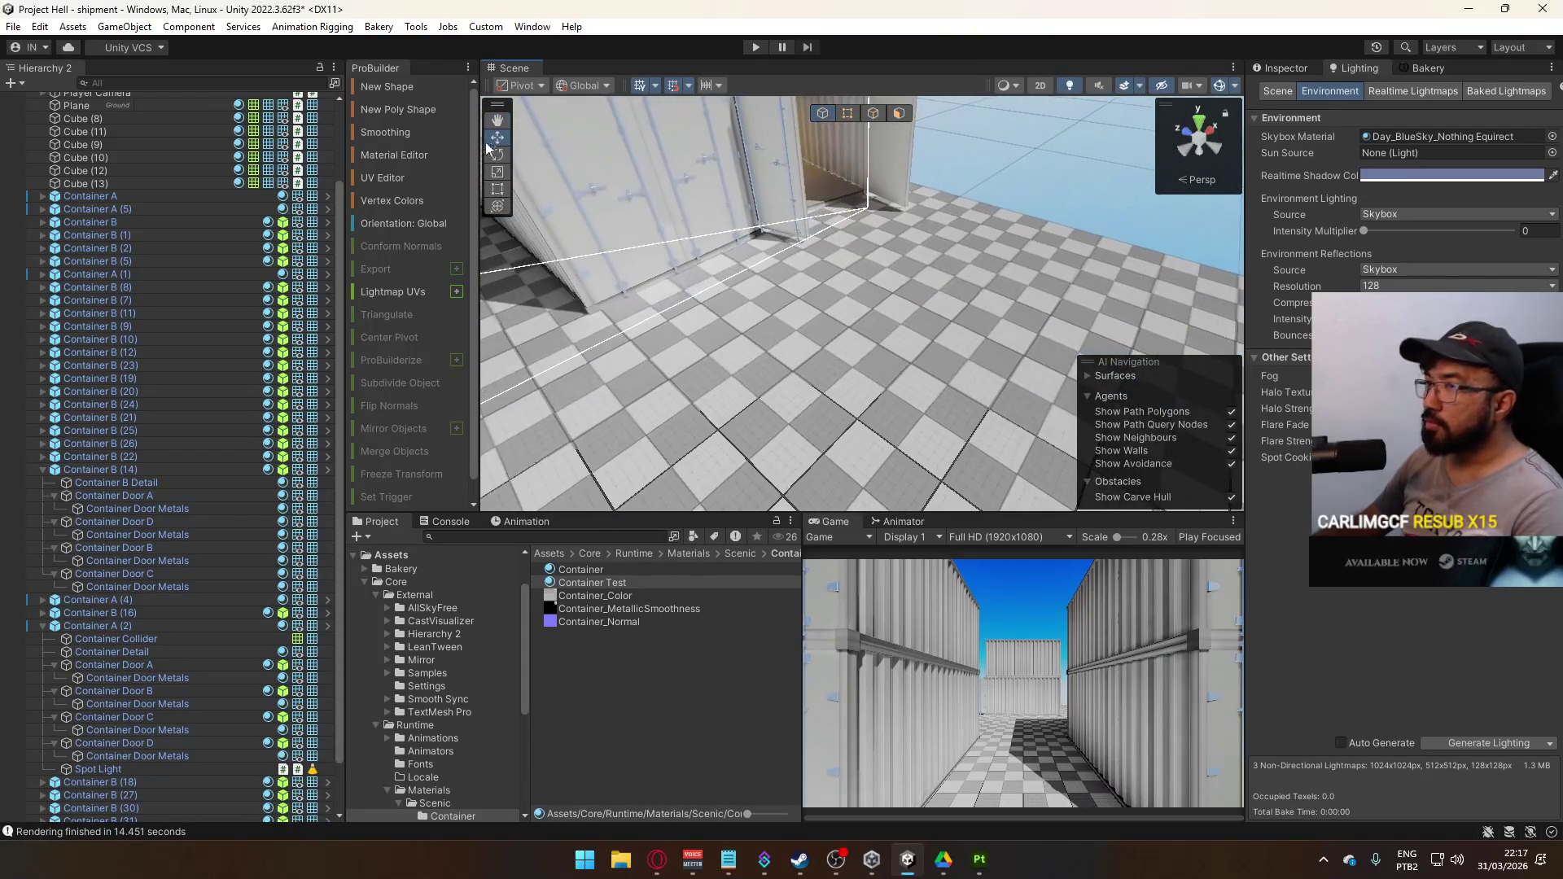
click(99, 27)
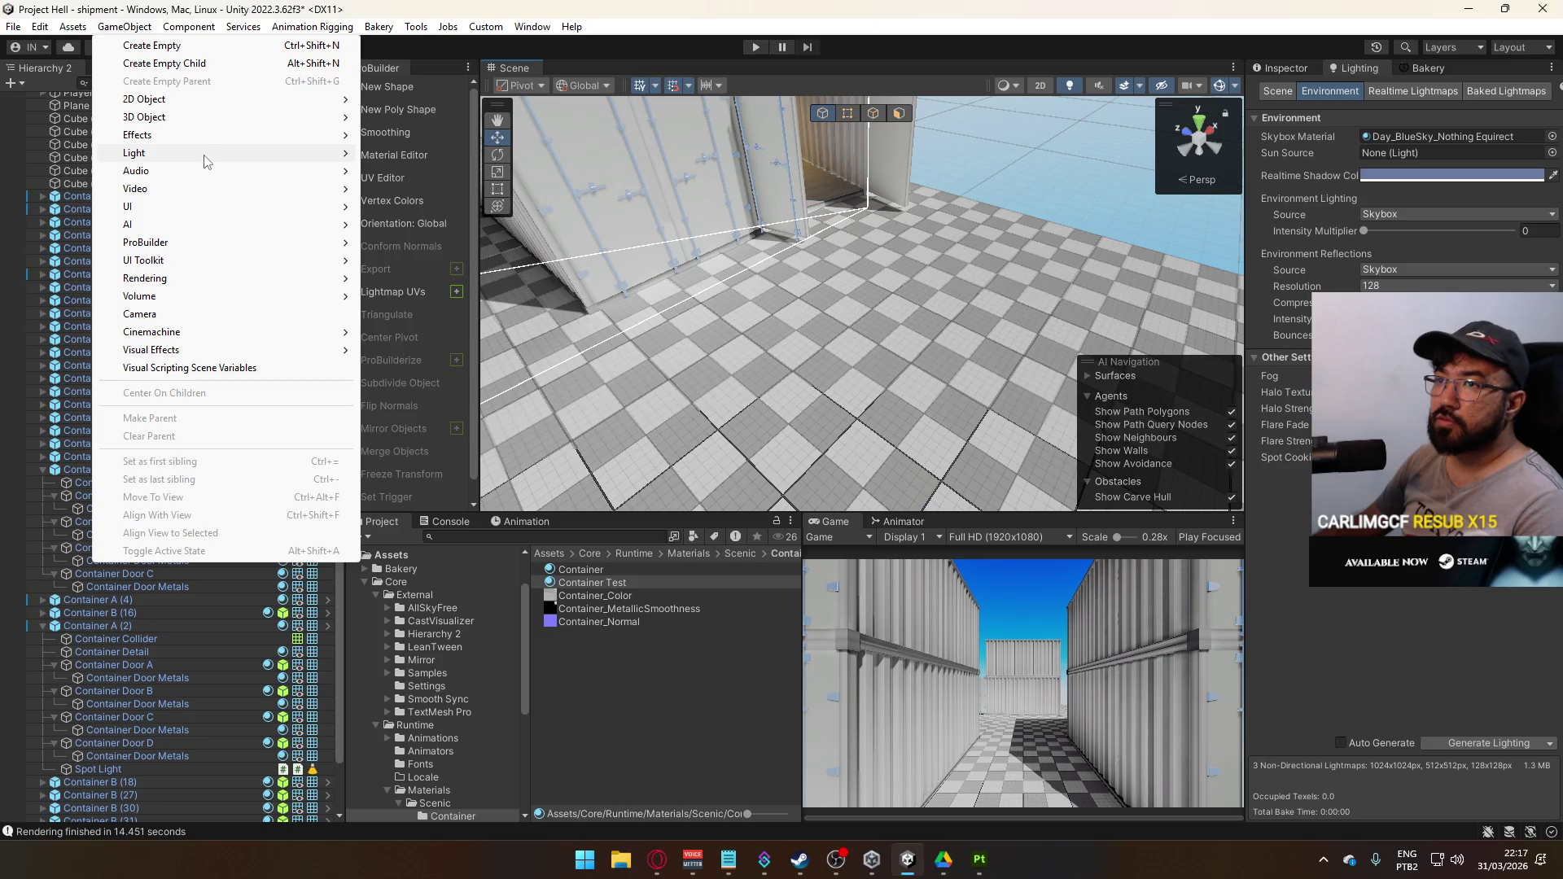
Browse the GameObject, Assets and Component menus, collapse Container B (14), and select Container A through Container B (29)
mouse_move(206, 161)
mouse_move(202, 130)
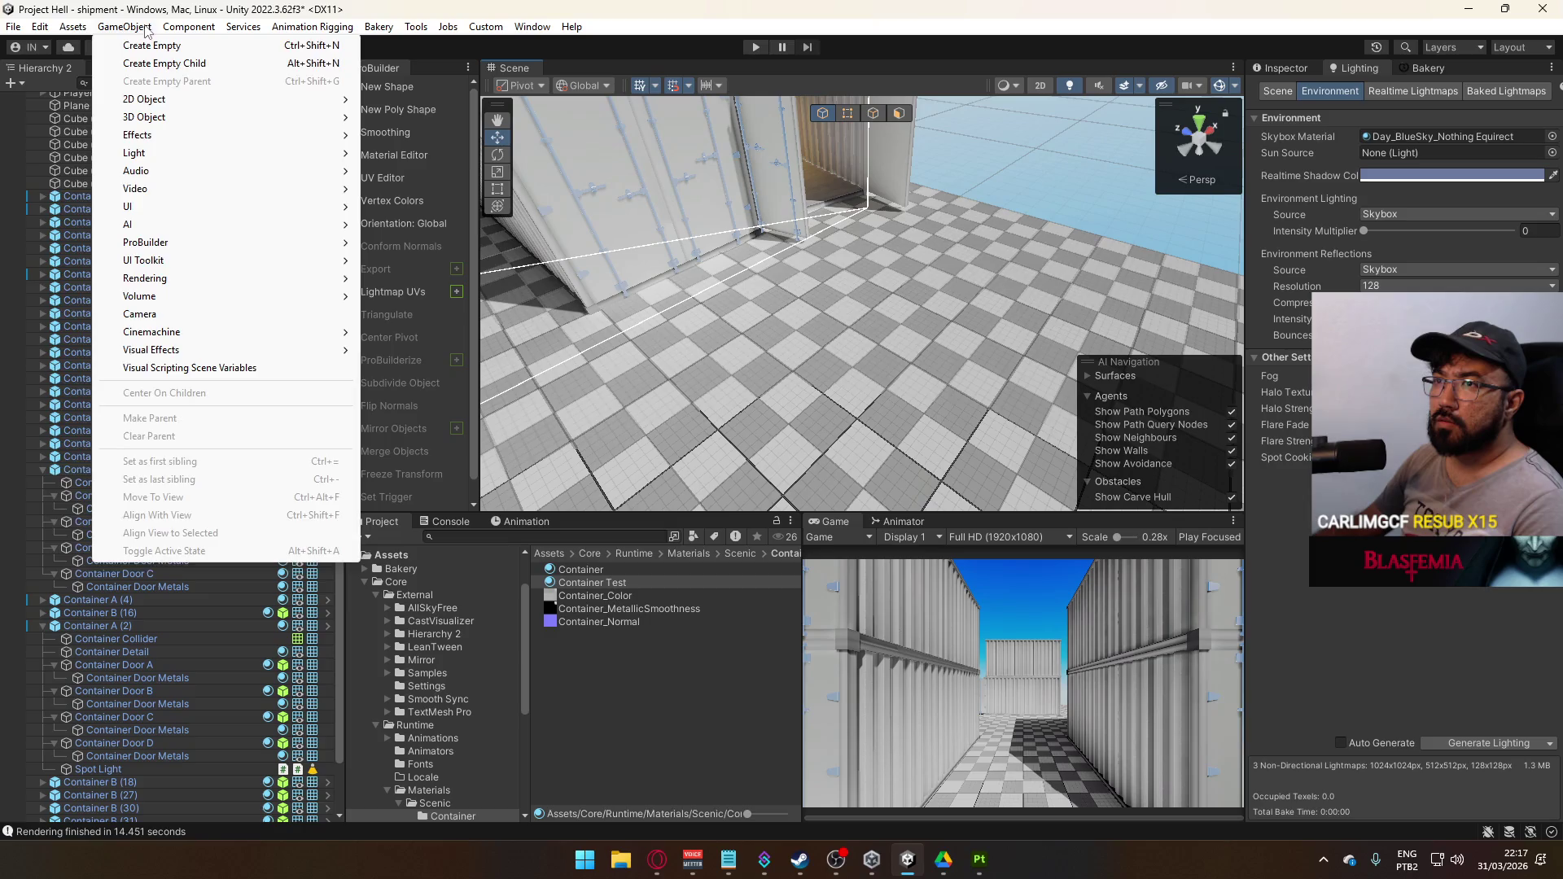
mouse_move(69, 28)
mouse_move(122, 54)
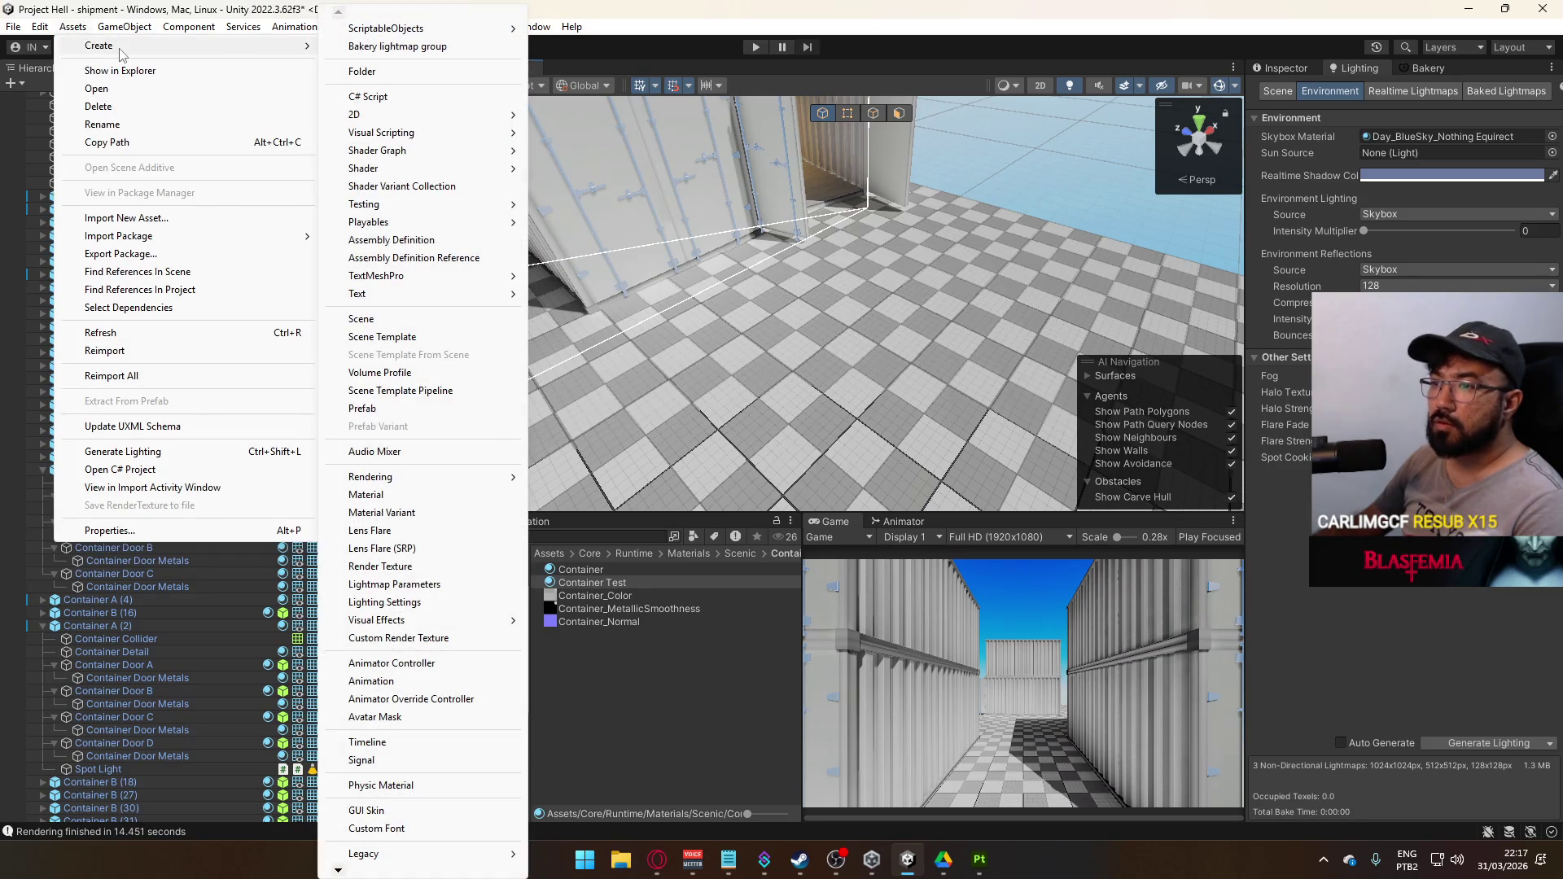
mouse_move(172, 20)
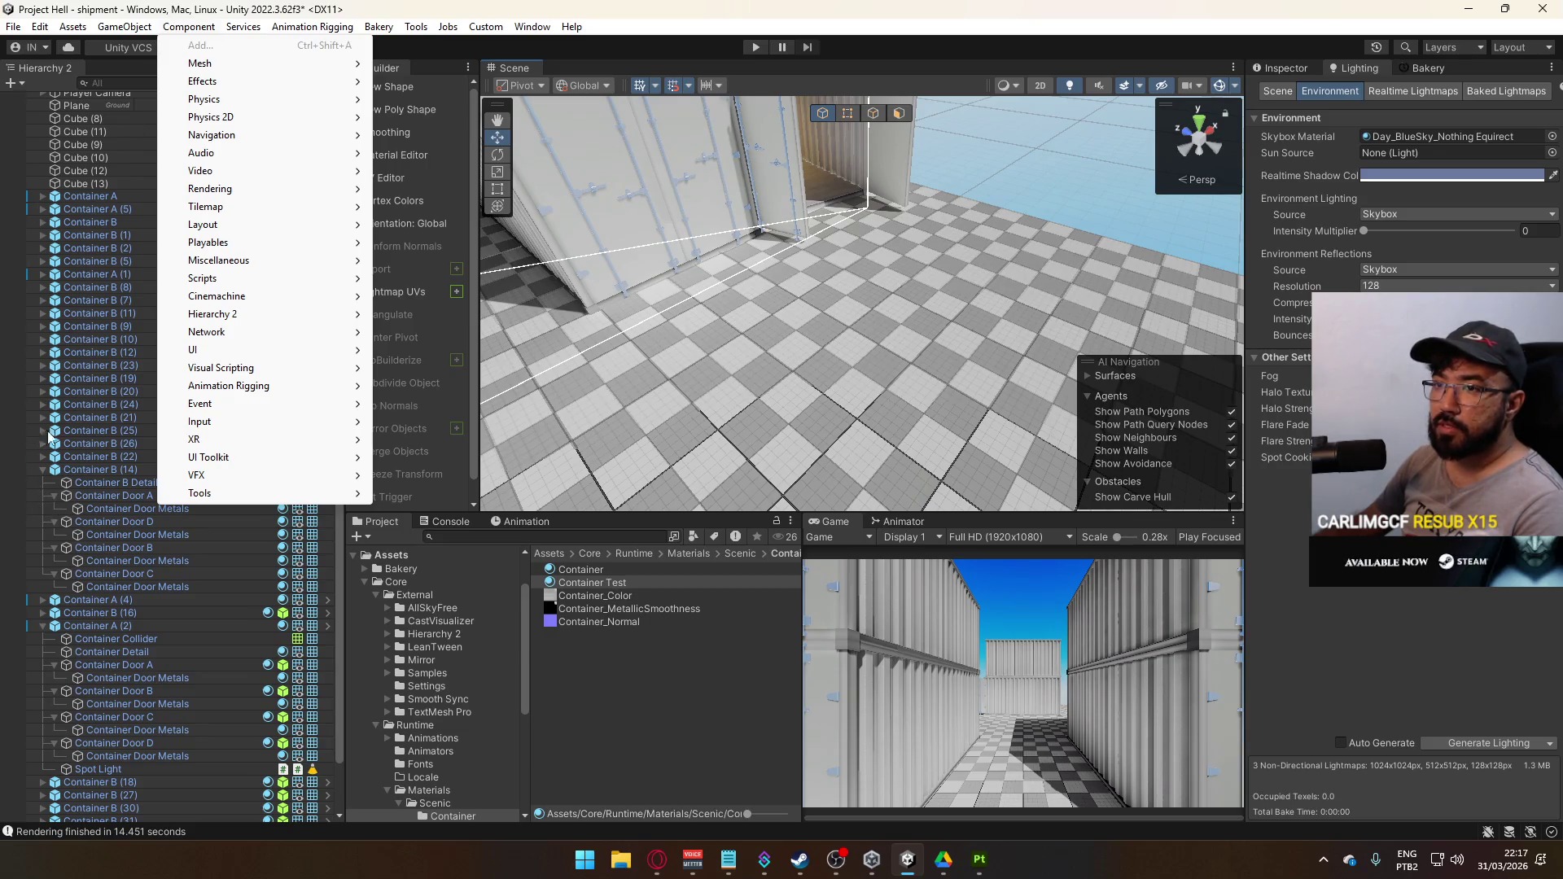
click(39, 467)
click(40, 573)
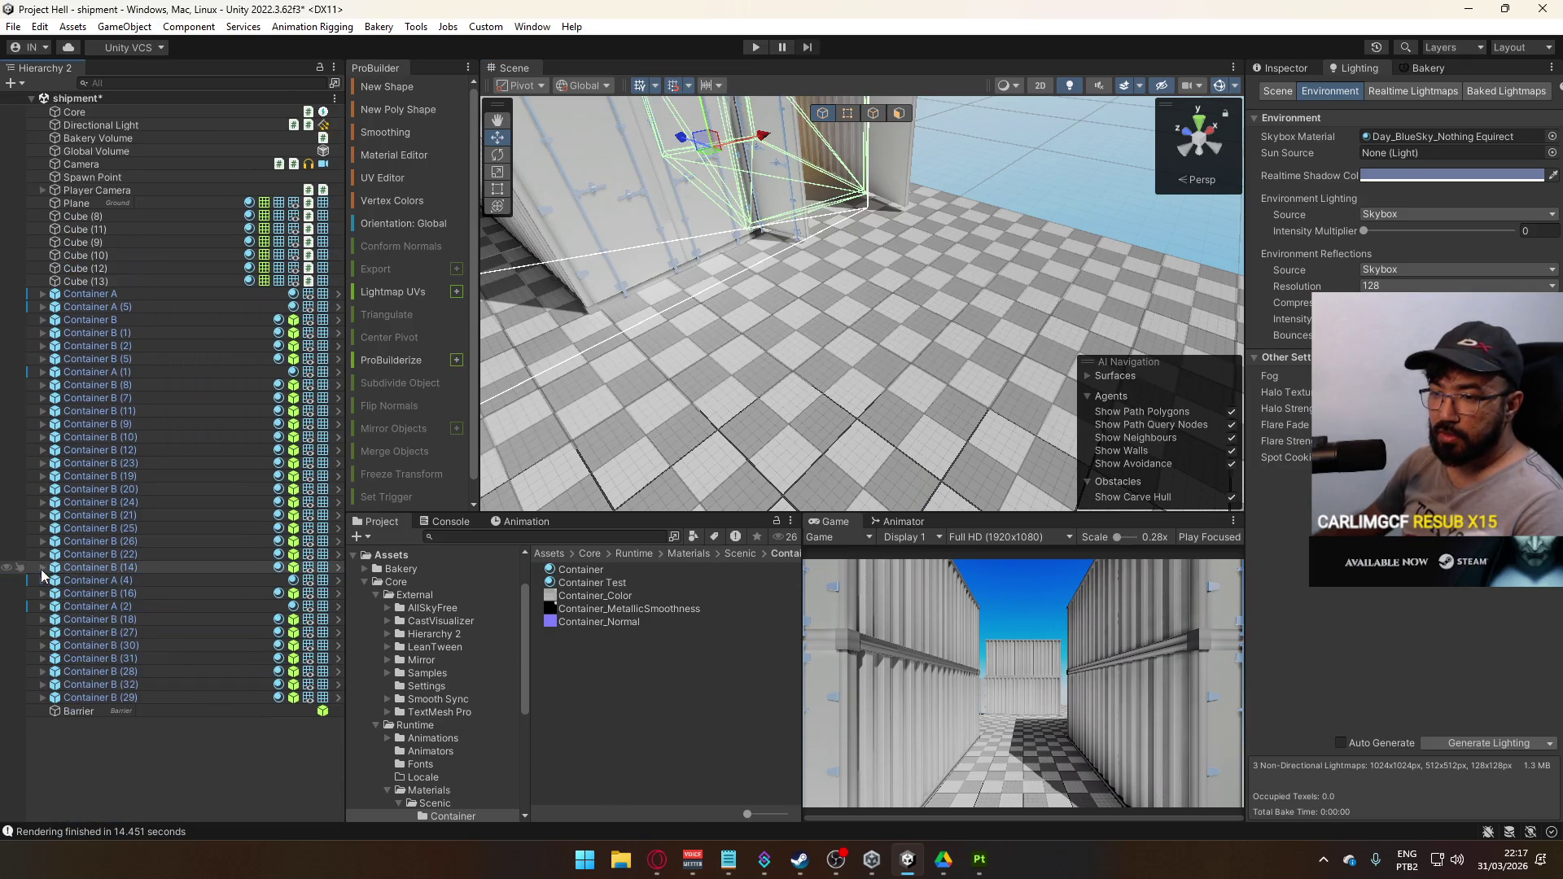
shift+click(90, 698)
right_click(150, 721)
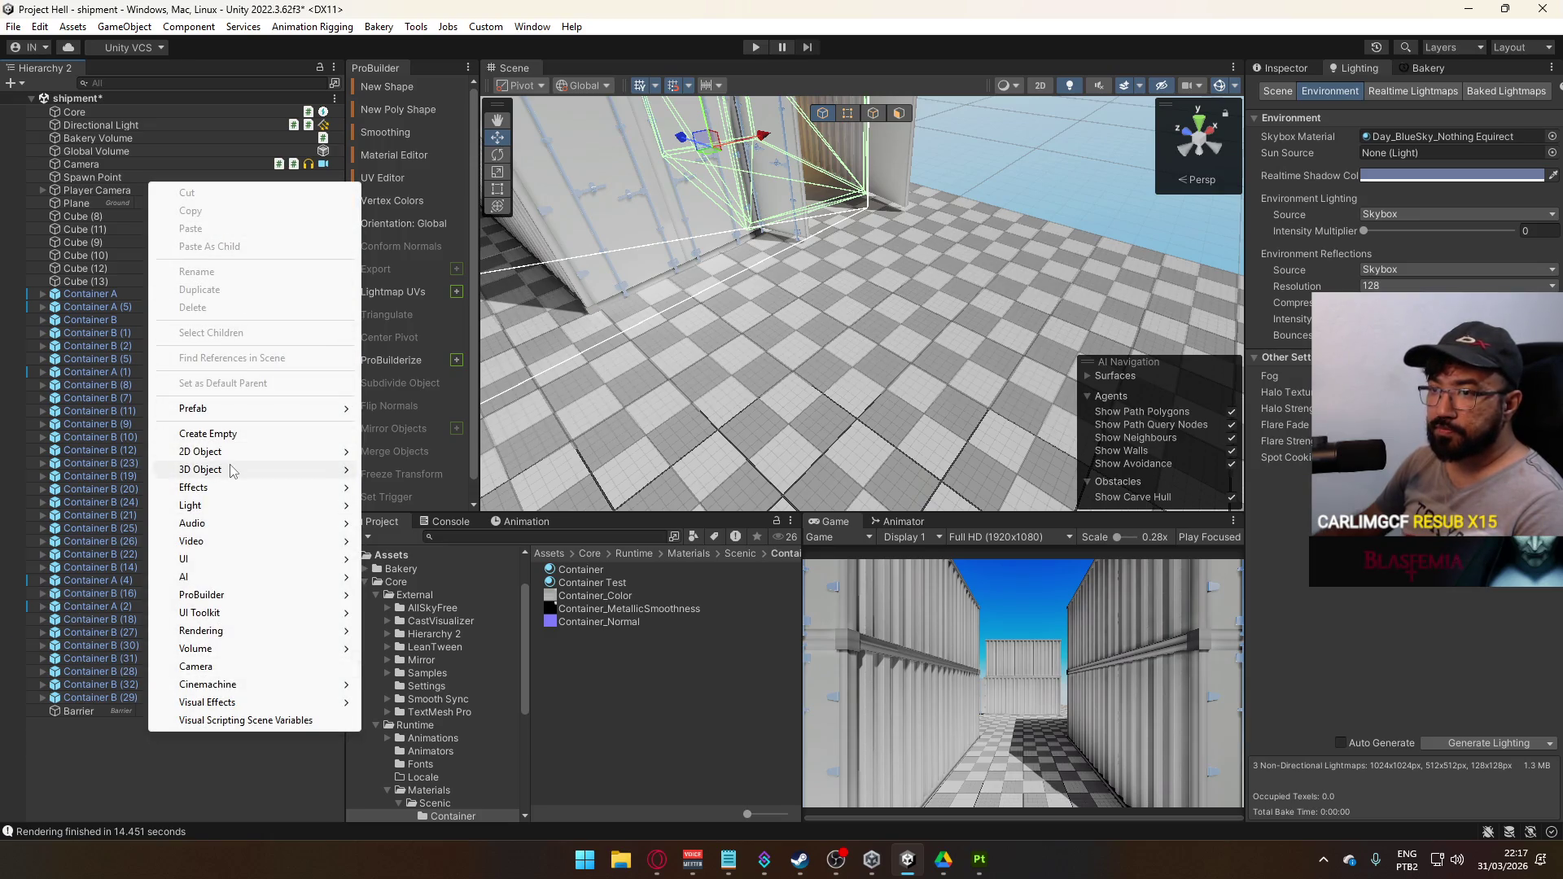
Look through the selected containers' actions, then show GameObject > Light options for lights and probes
mouse_move(232, 471)
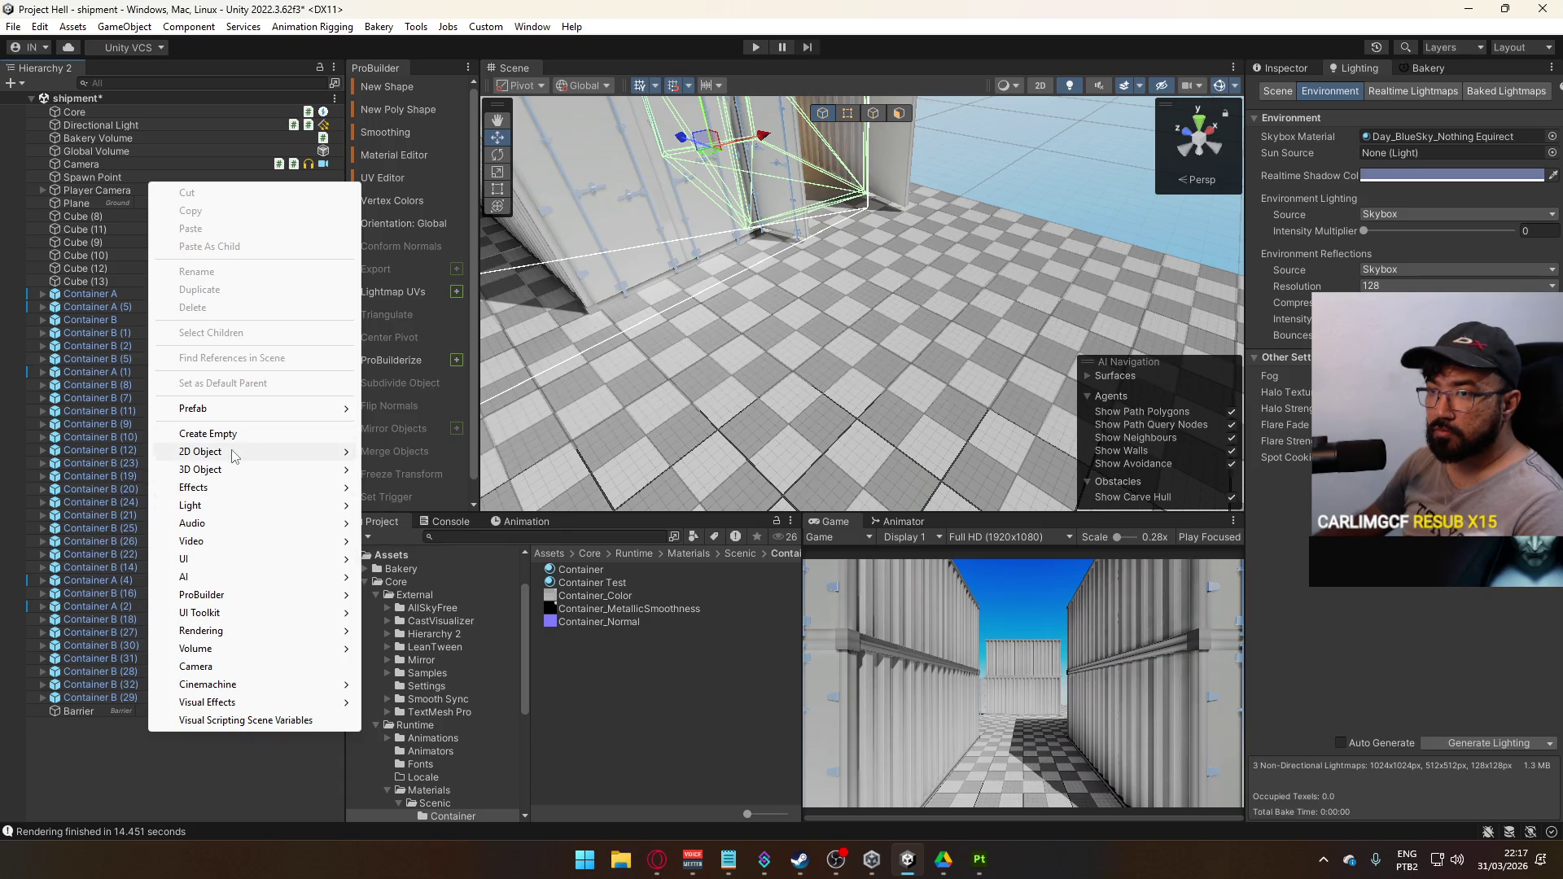
mouse_move(244, 631)
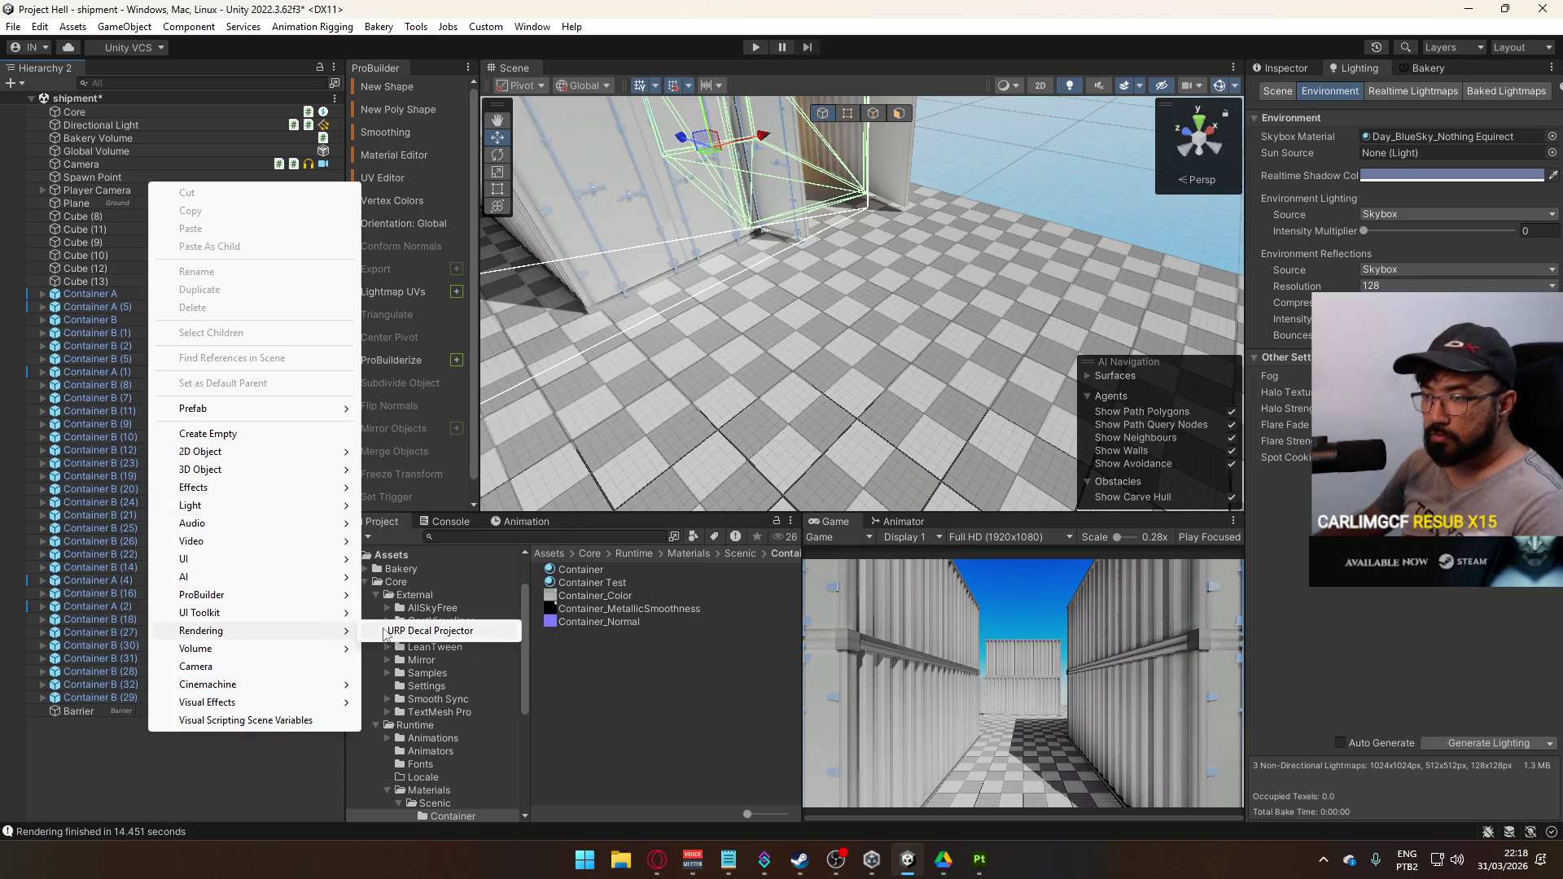
mouse_move(287, 651)
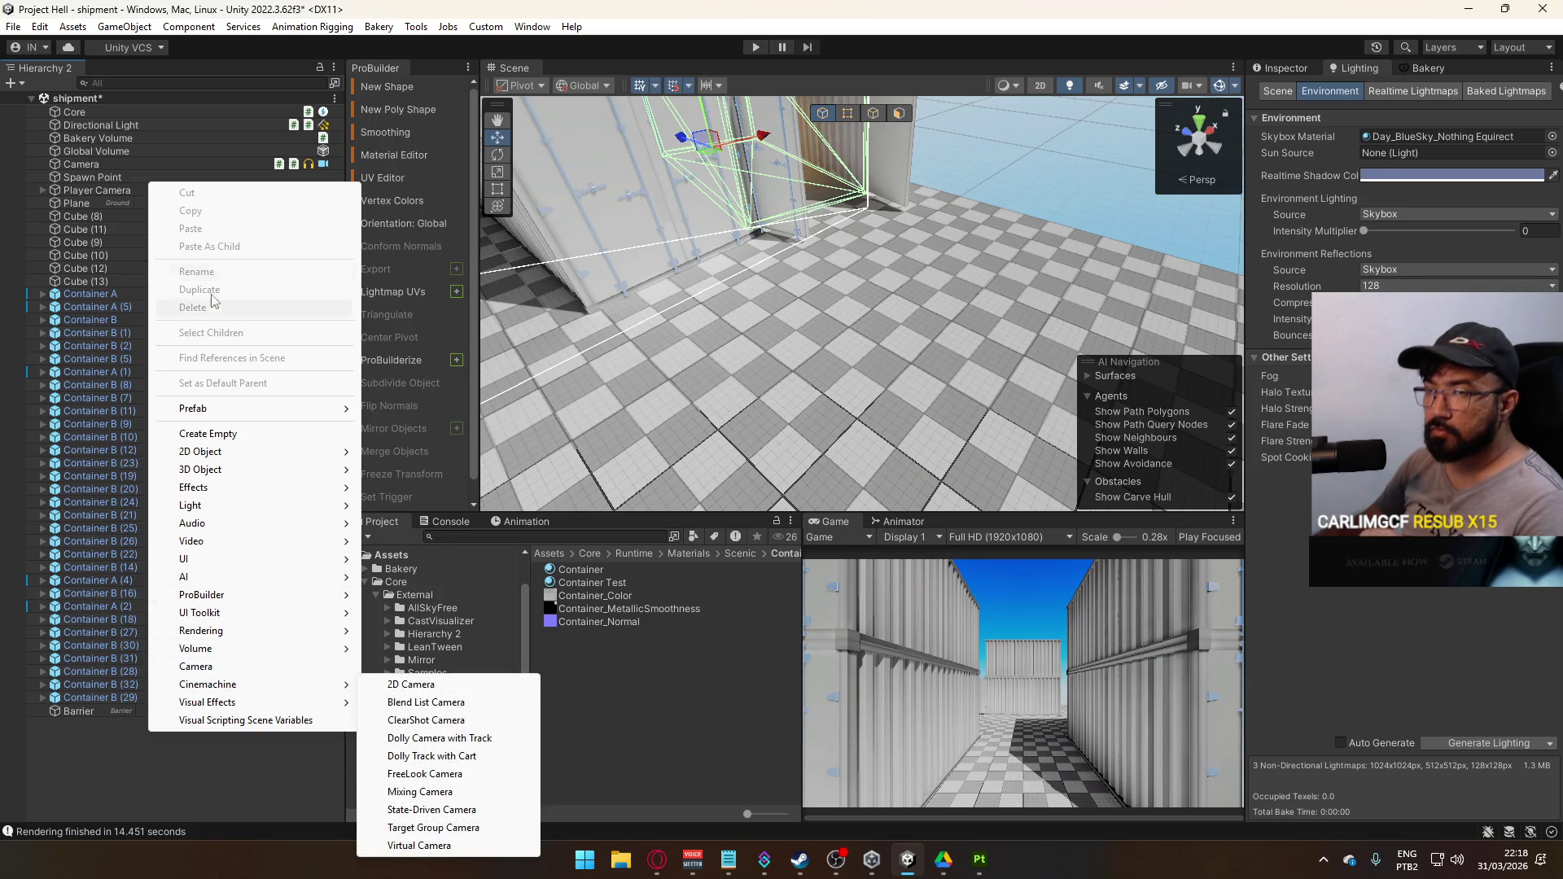
click(42, 607)
click(125, 26)
mouse_move(235, 336)
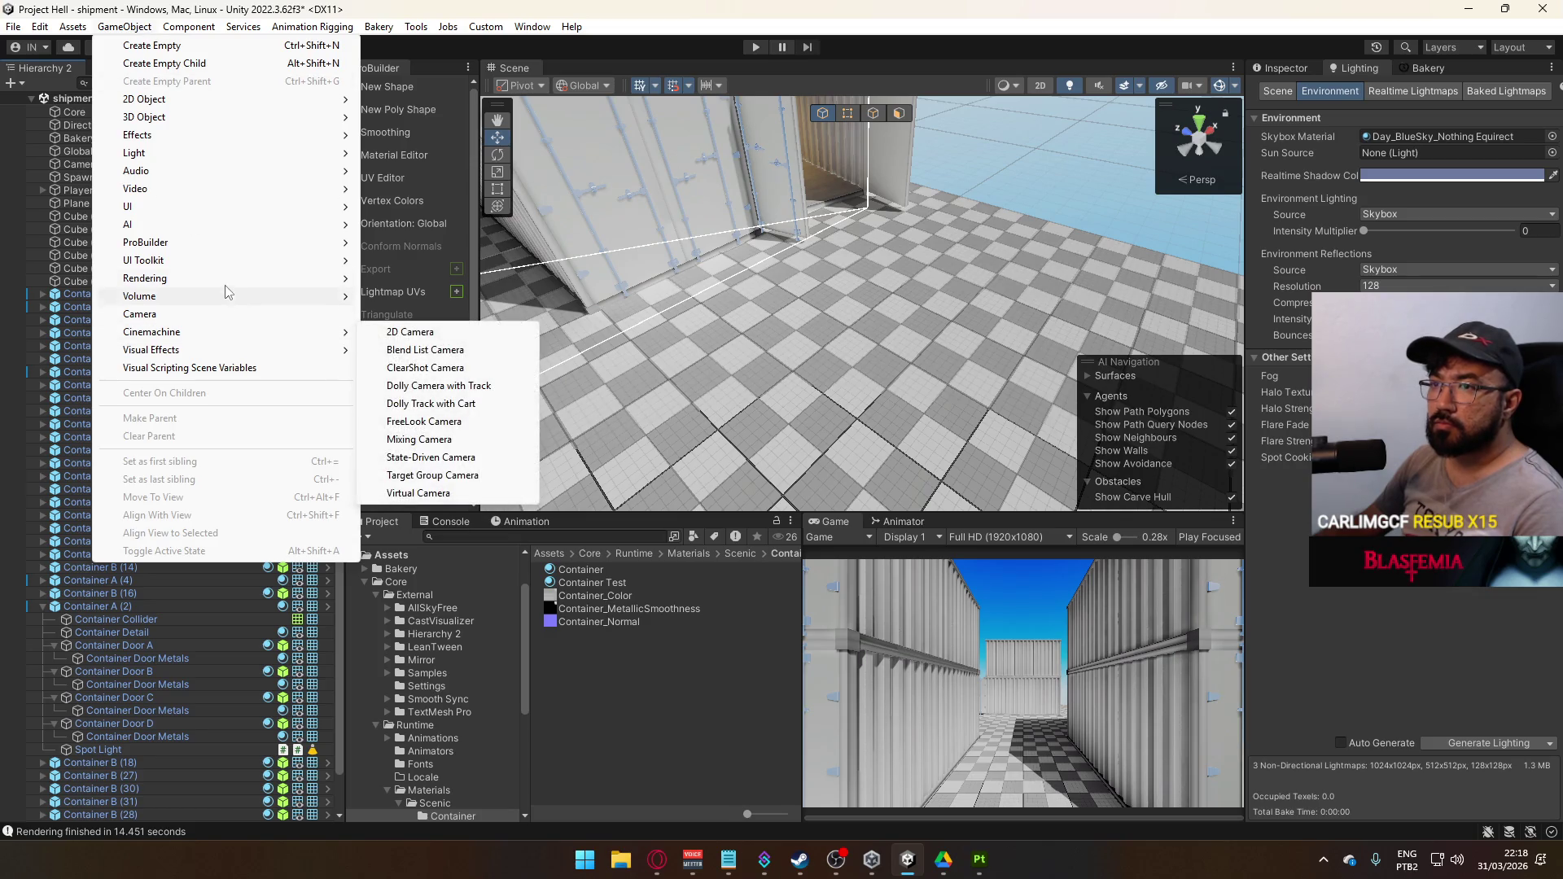
mouse_move(245, 278)
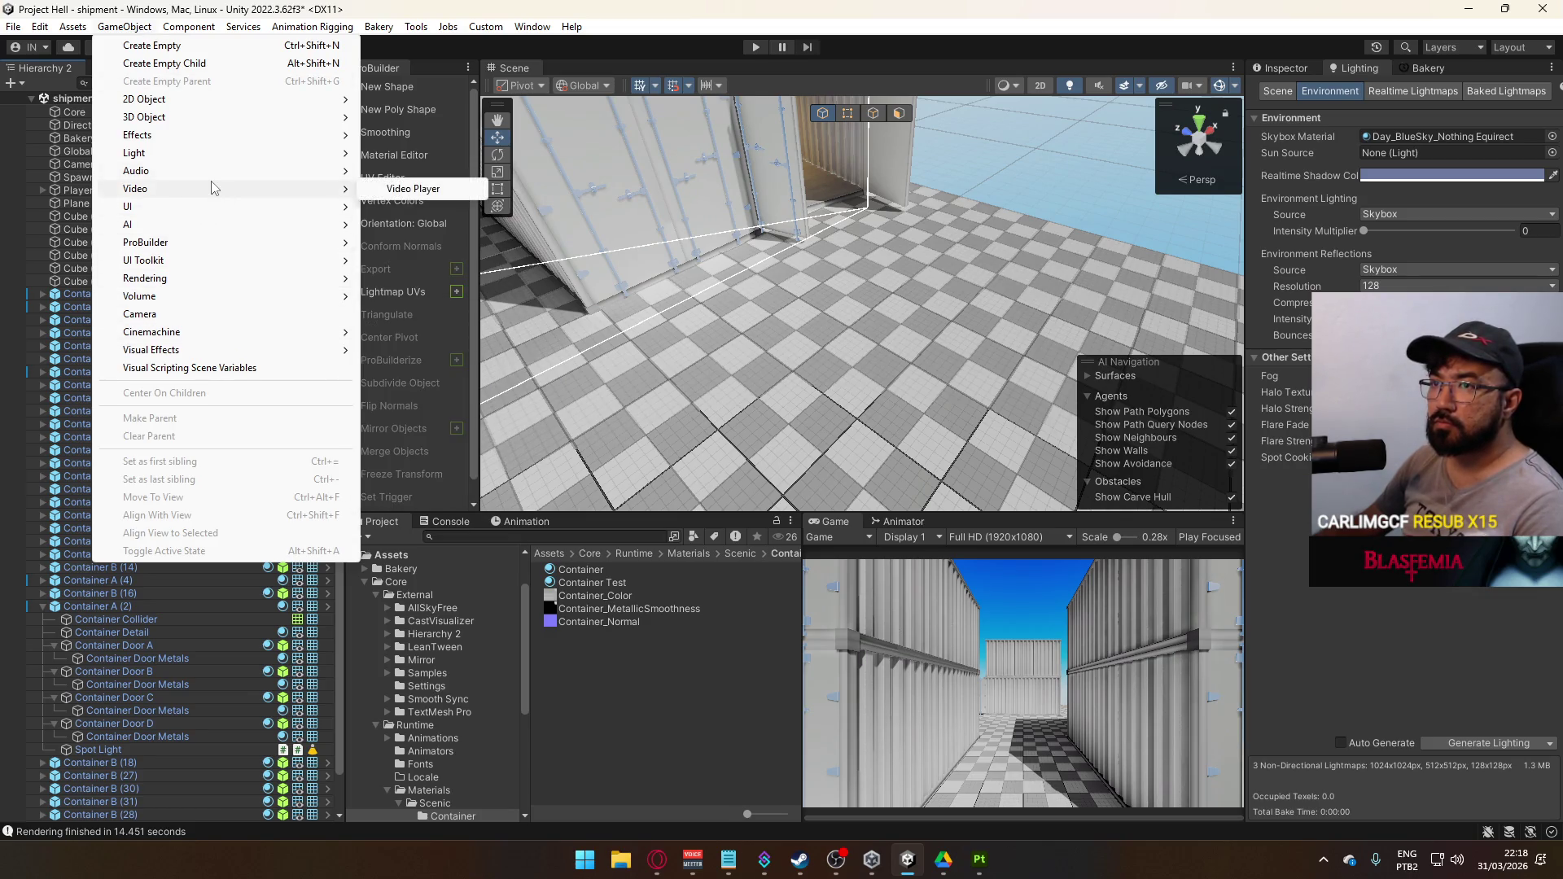
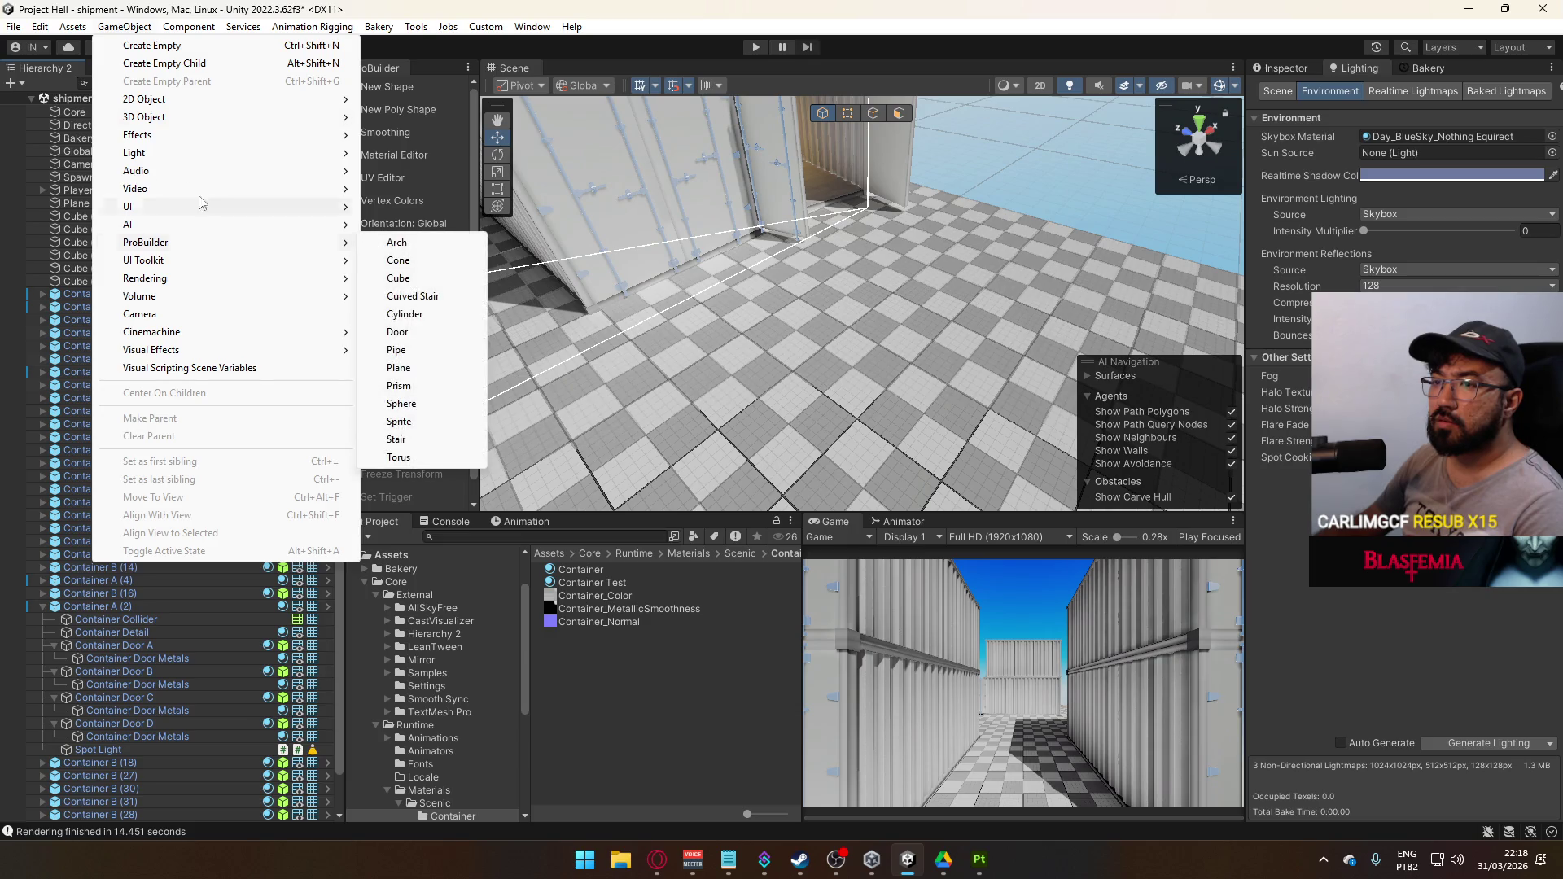
Dismiss the creation menu, fly down to the containers and select the container's spot light
mouse_move(179, 53)
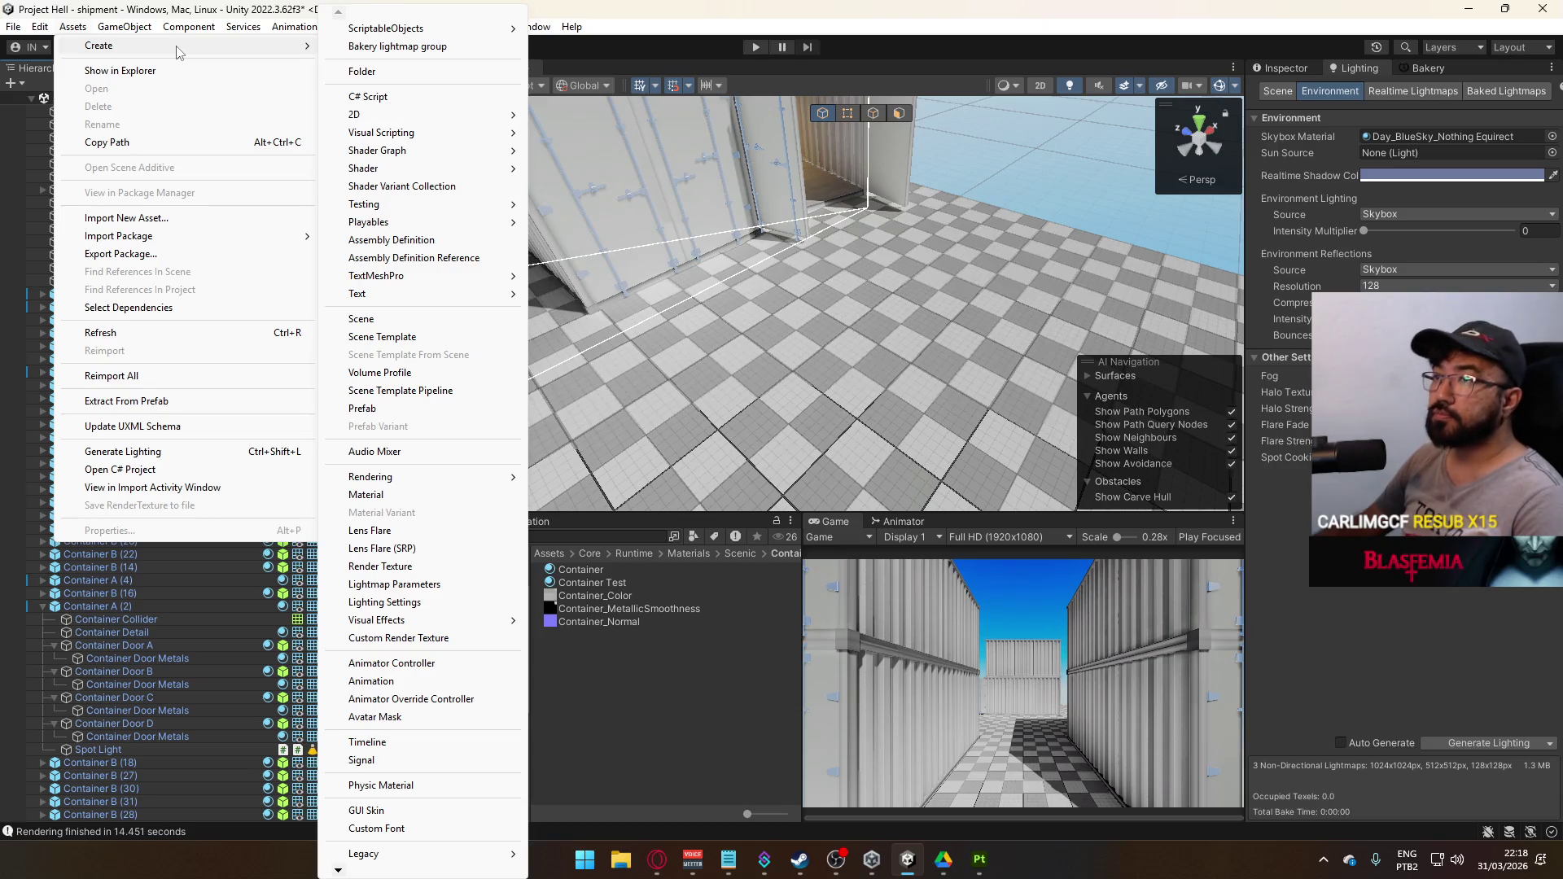
mouse_move(147, 32)
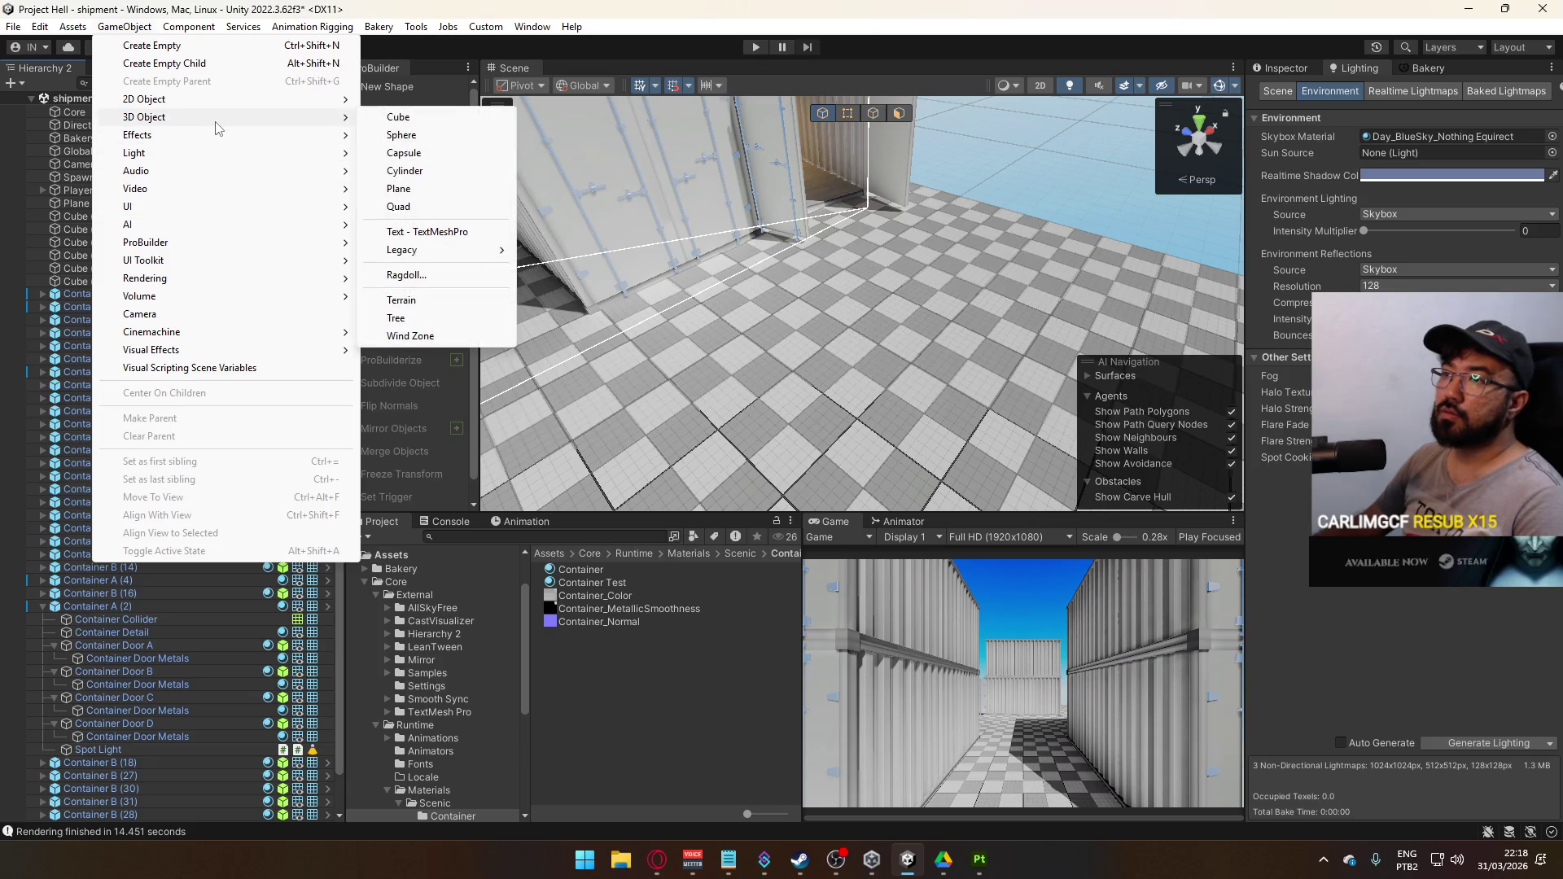
click(857, 324)
scroll(856, 324, down, 5)
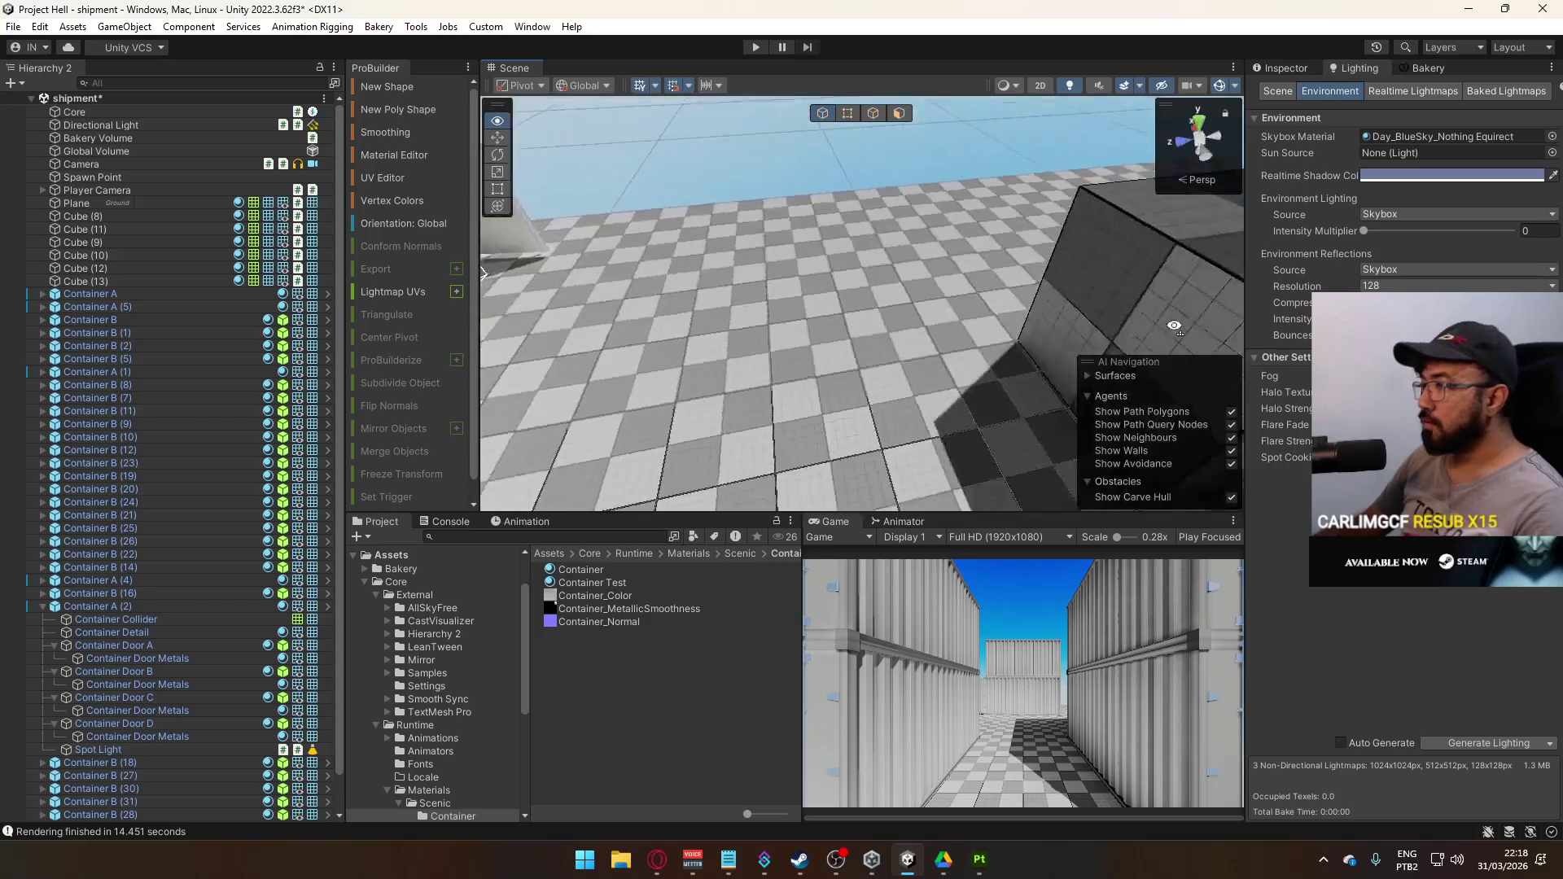
click(916, 356)
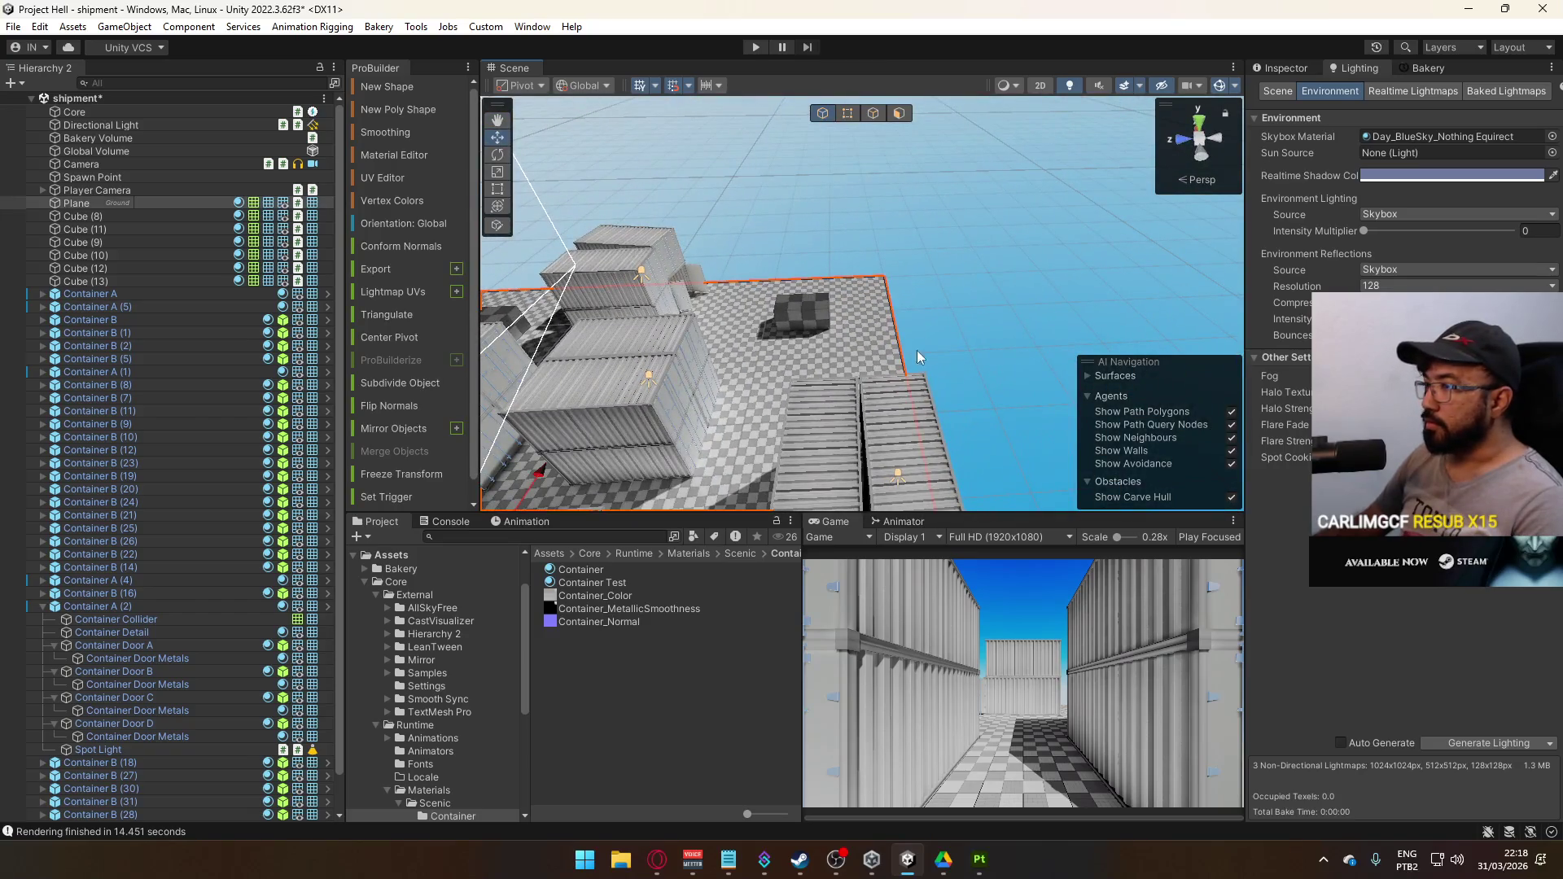
mouse_move(917, 351)
mouse_down()
mouse_move(1018, 194)
mouse_move(1228, 247)
mouse_move(1006, 279)
mouse_move(1175, 252)
mouse_up()
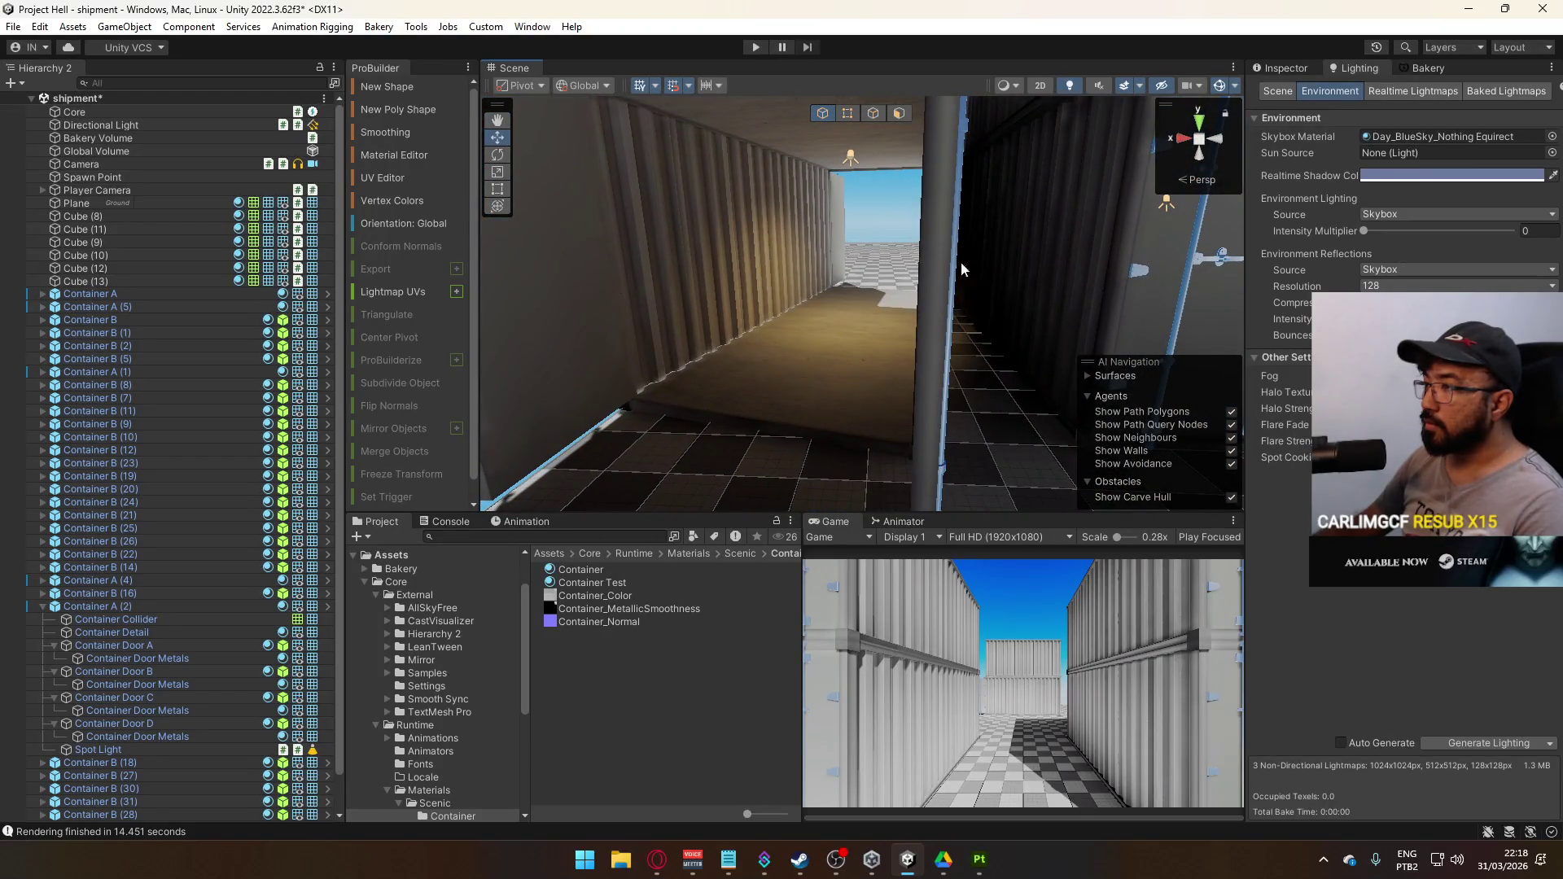
click(851, 156)
mouse_move(853, 157)
mouse_down()
mouse_move(939, 241)
mouse_move(879, 232)
mouse_up()
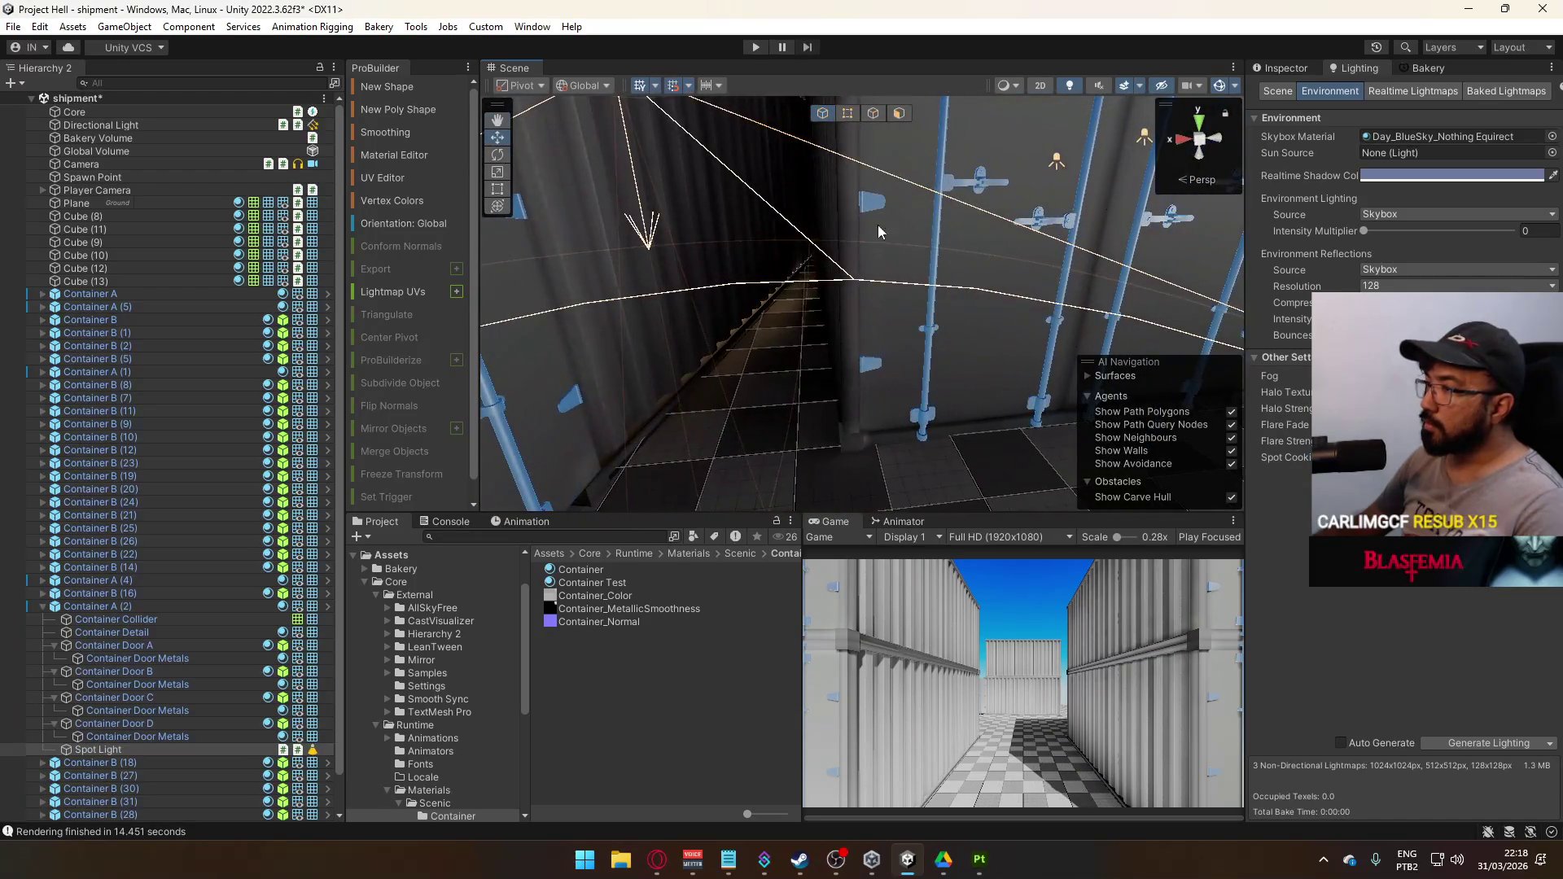
Review the Spot Light's 0.05 depth and 0.001 normal shadow bias, then orbit the lit container
click(1290, 72)
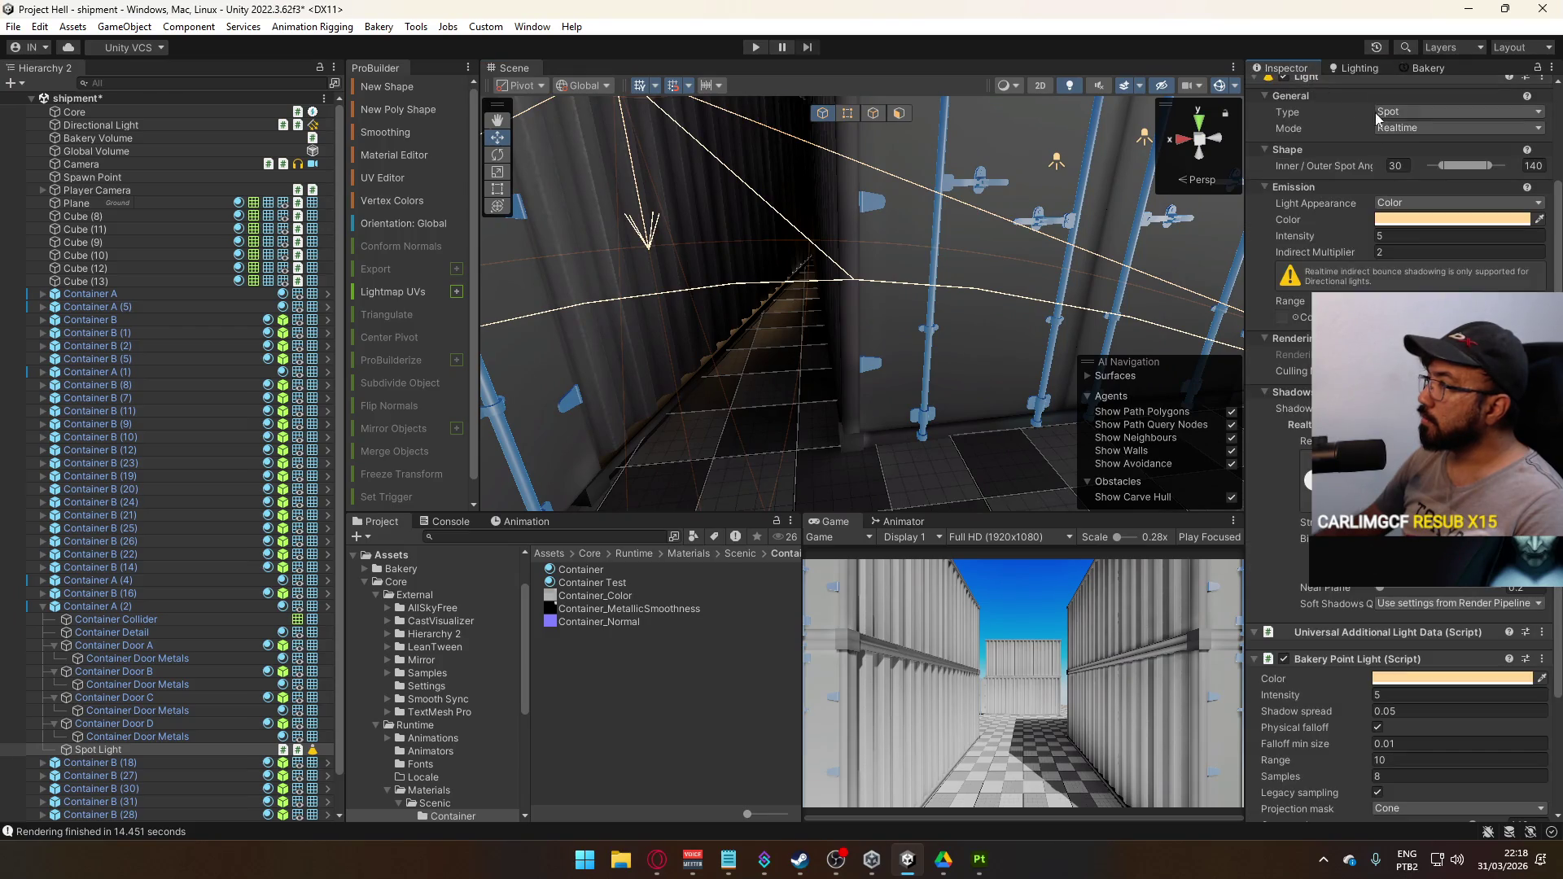
scroll(1360, 122, up, 3)
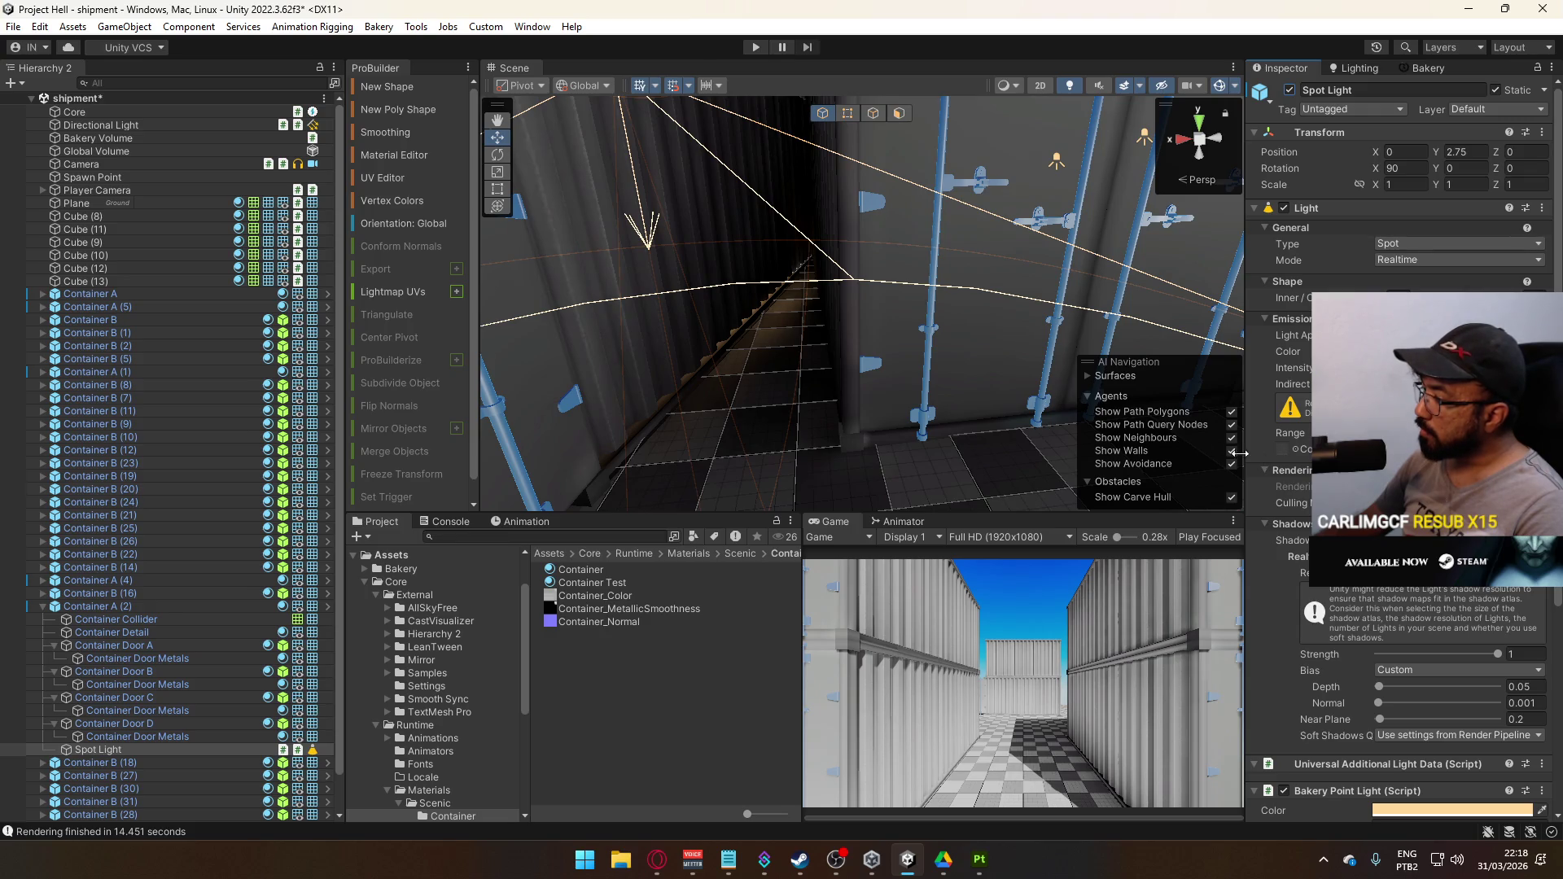
mouse_move(1381, 705)
mouse_down()
mouse_move(1488, 709)
mouse_move(1379, 703)
mouse_move(1368, 689)
mouse_up()
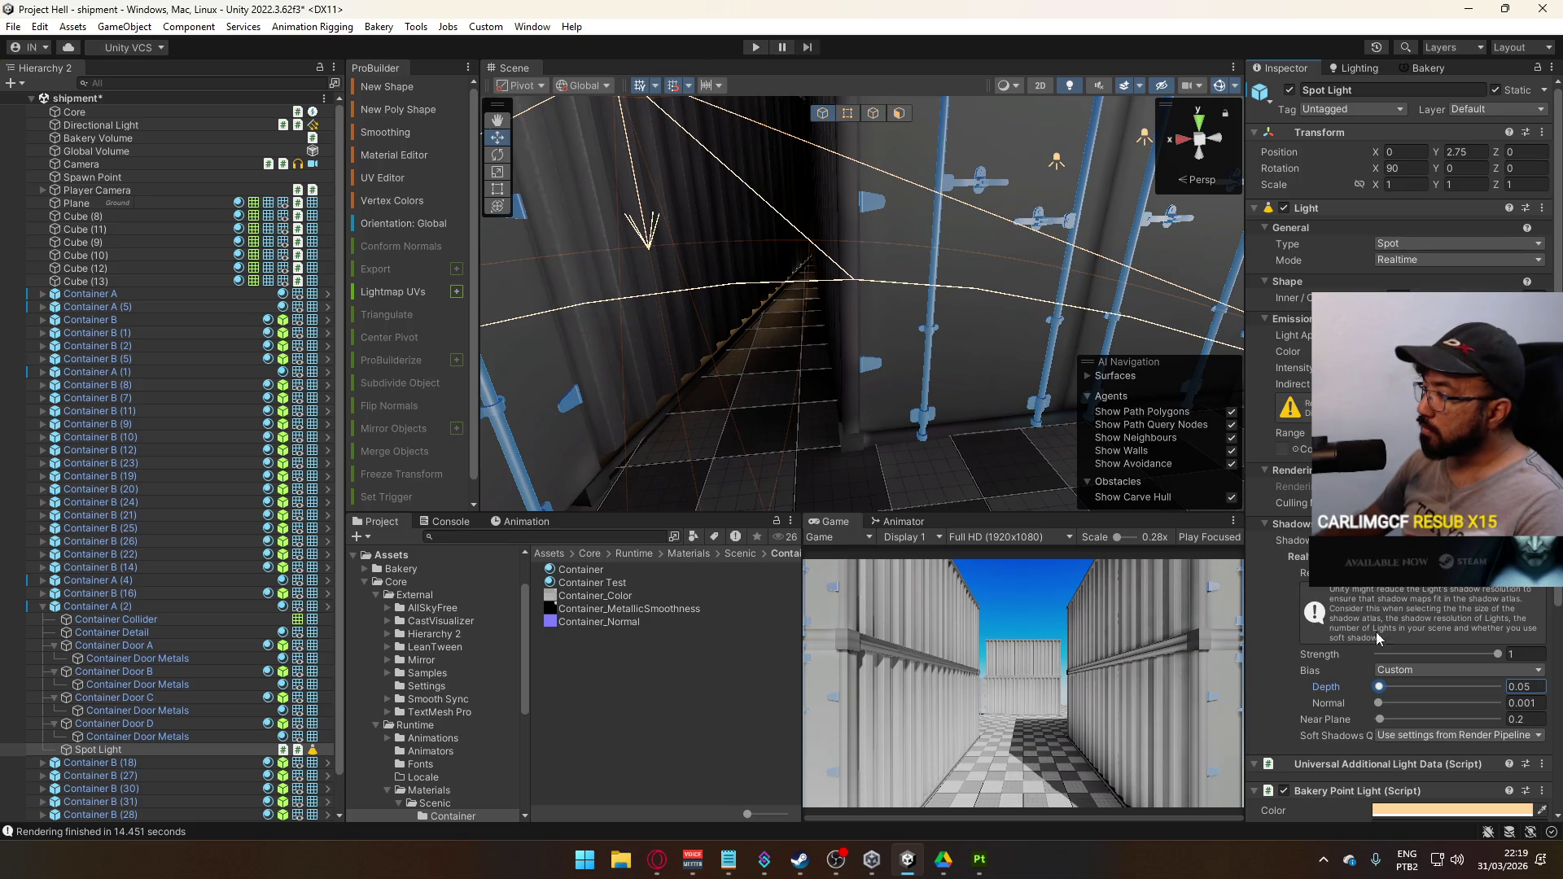
mouse_move(847, 326)
mouse_down()
mouse_move(869, 281)
mouse_move(865, 316)
mouse_move(834, 309)
mouse_up()
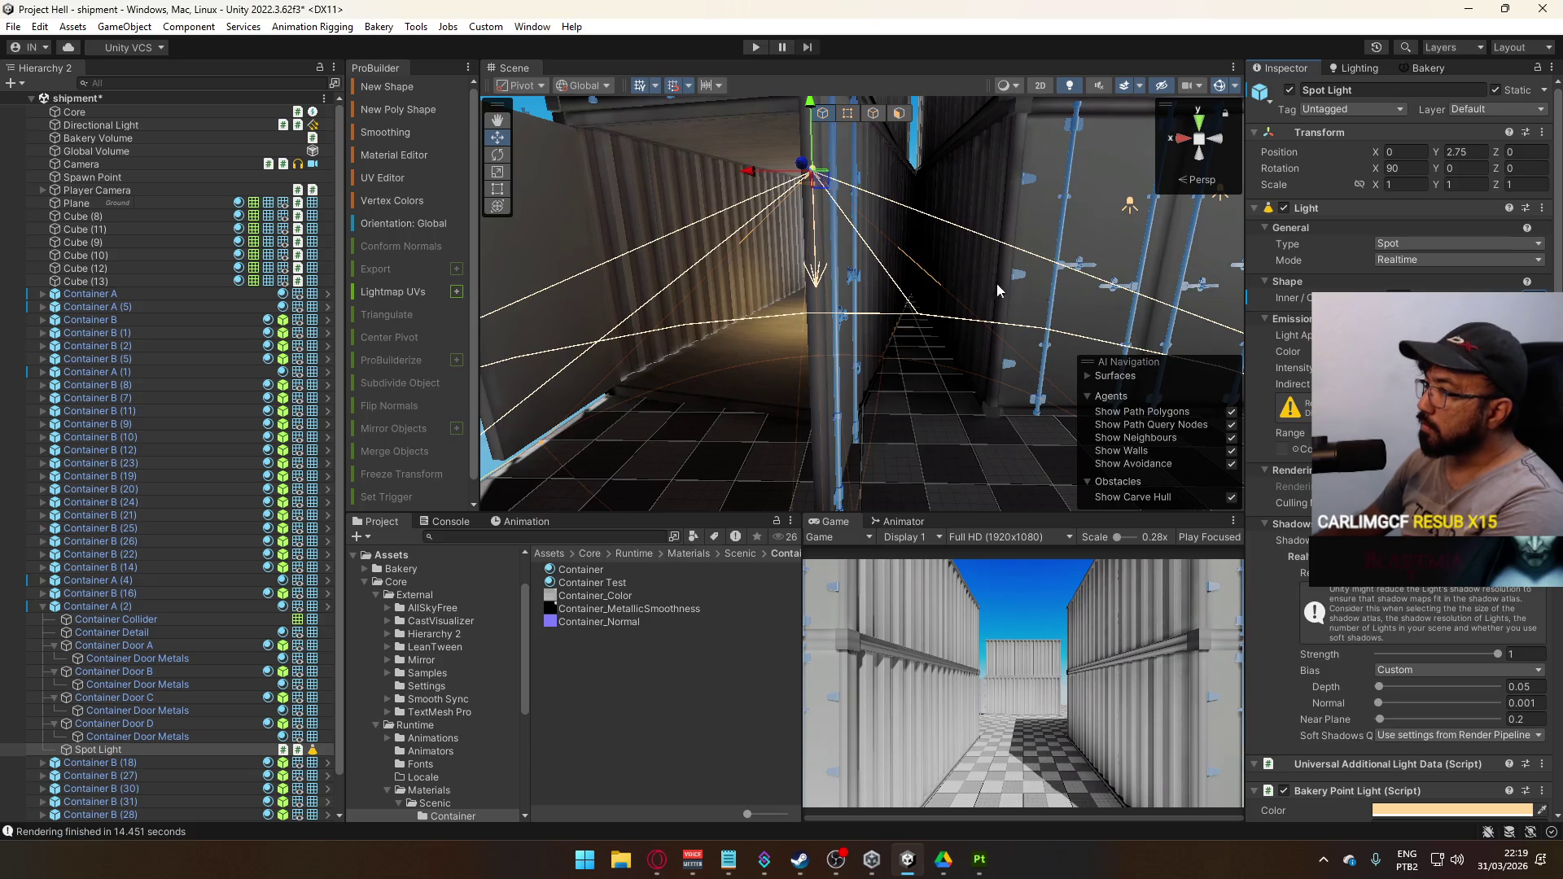
drag(998, 290, 733, 342)
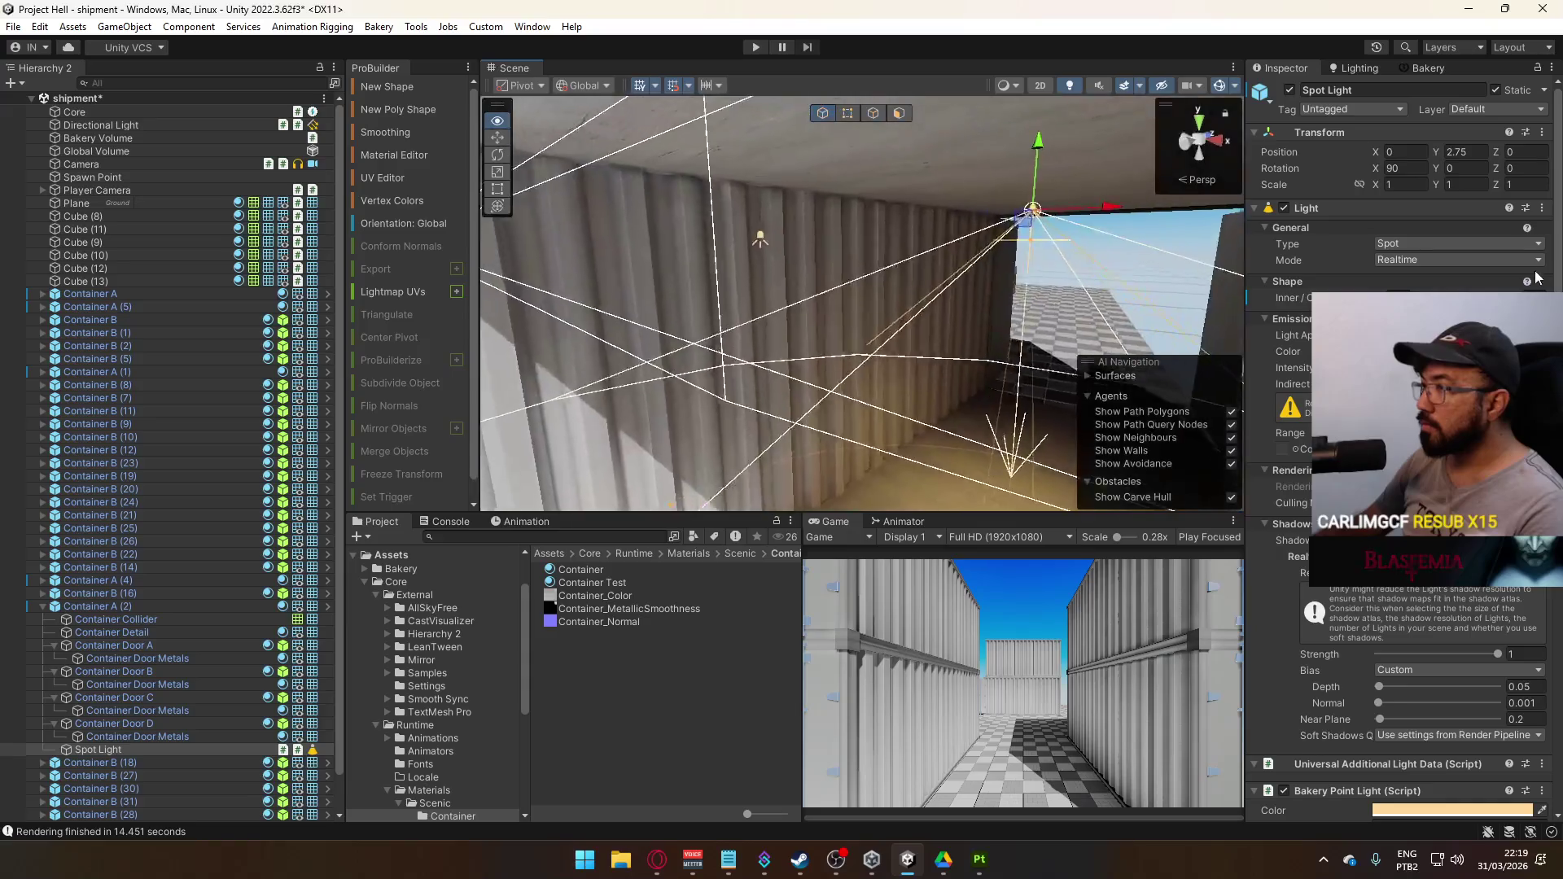
mouse_move(1538, 278)
mouse_down()
mouse_move(1100, 364)
mouse_move(1143, 304)
mouse_move(1097, 356)
mouse_move(1150, 466)
mouse_up()
mouse_move(780, 459)
mouse_down()
mouse_move(760, 339)
mouse_move(321, 319)
mouse_move(638, 228)
mouse_move(831, 272)
mouse_move(1039, 278)
mouse_move(1026, 285)
mouse_up()
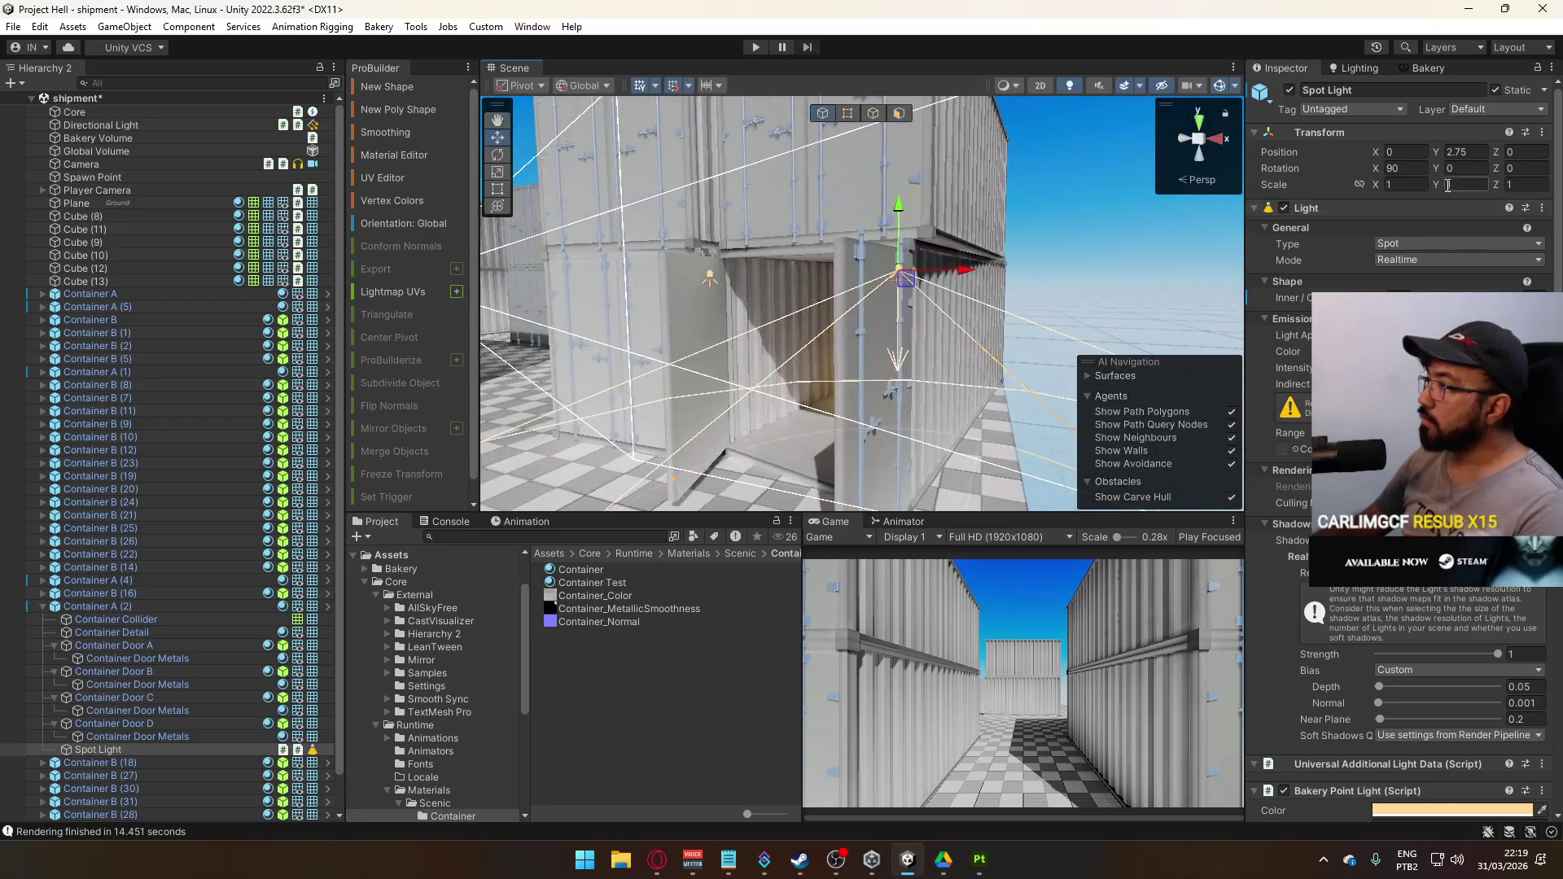
Apply Container A (2)'s spot light override (outer angle 100) to the prefab and review environment lighting
click(126, 604)
click(1326, 153)
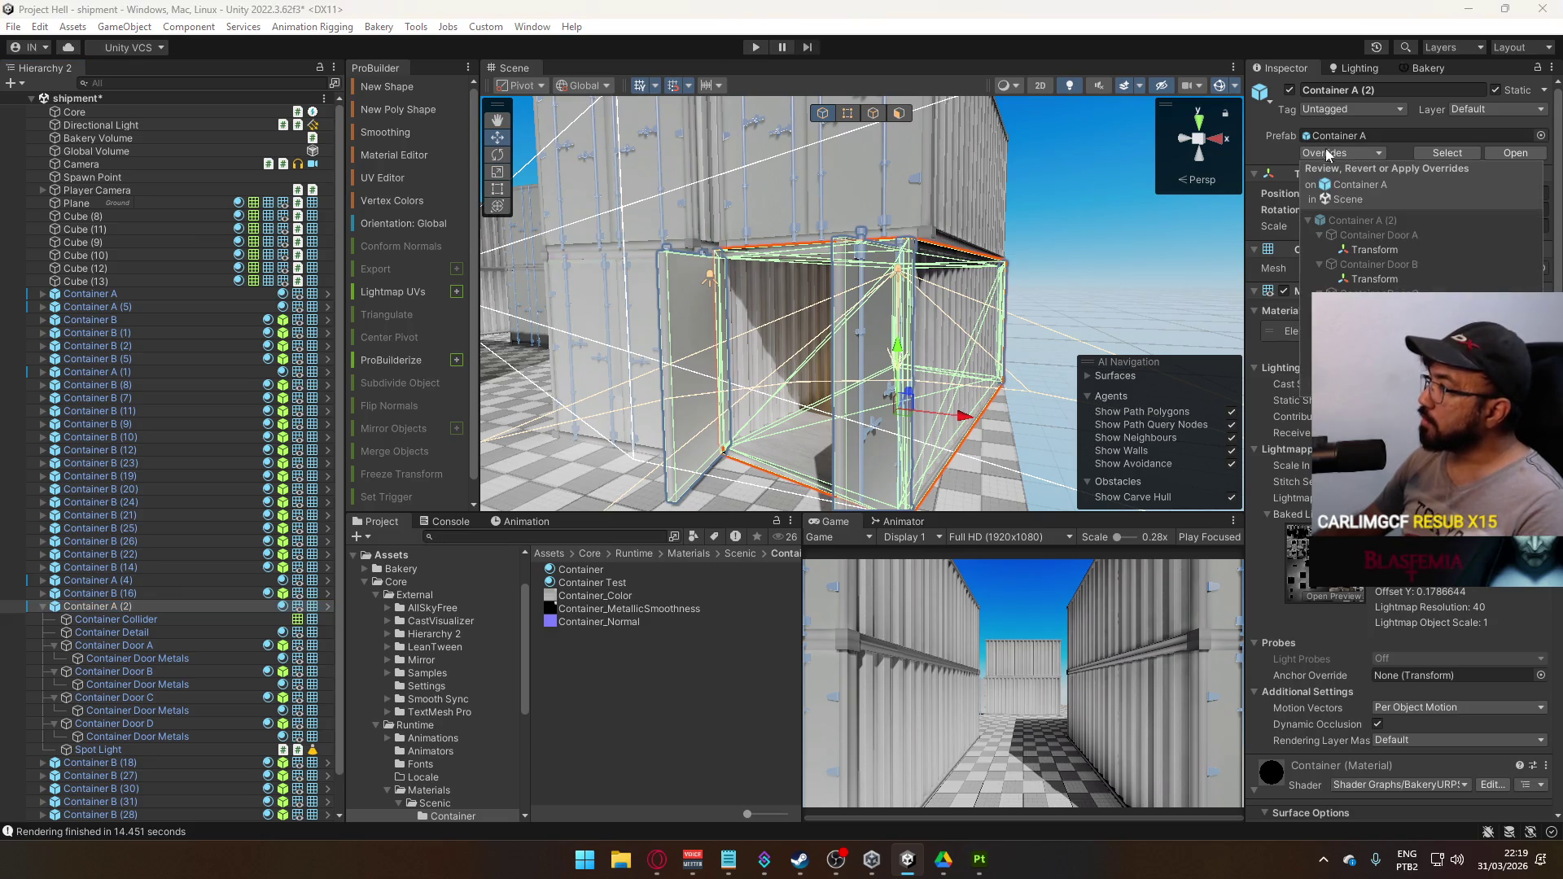
click(1306, 367)
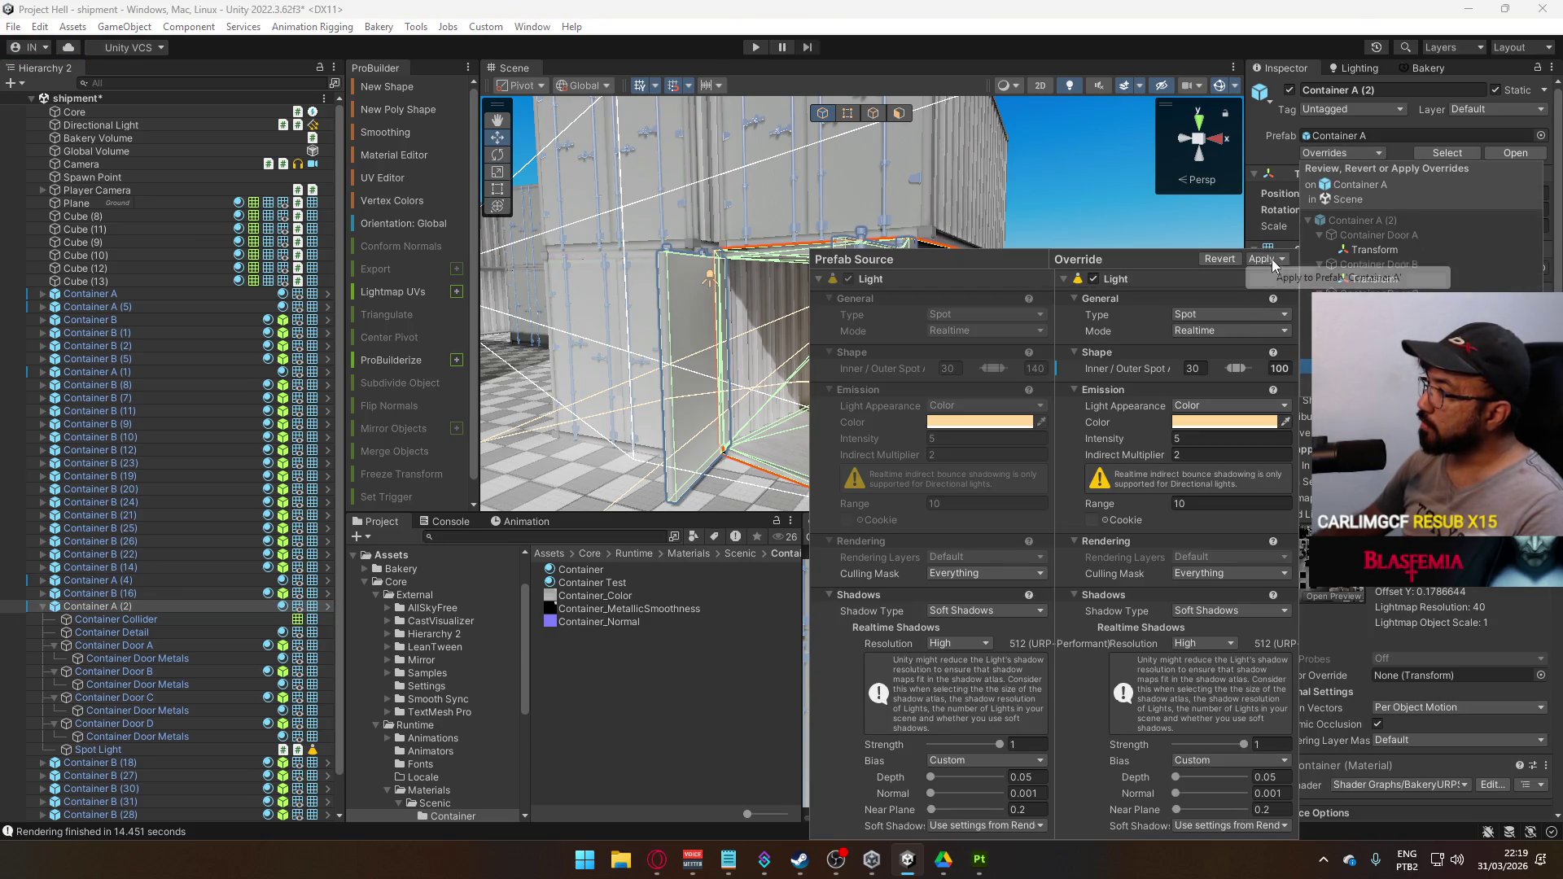
click(1338, 278)
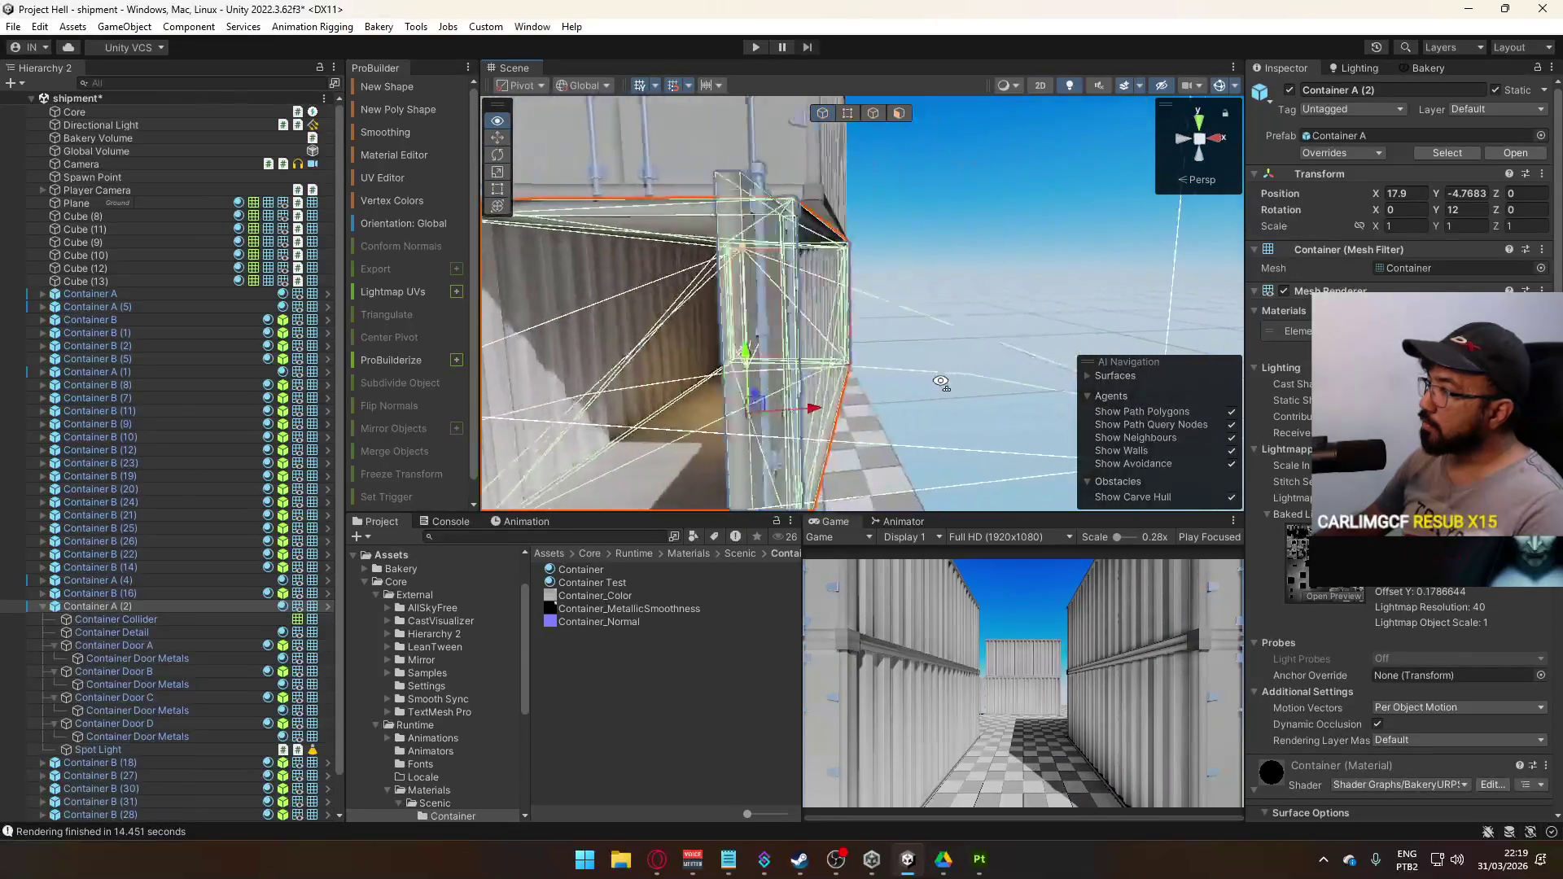
mouse_move(985, 286)
mouse_down()
mouse_move(551, 244)
mouse_move(809, 272)
mouse_move(838, 307)
mouse_move(833, 291)
mouse_move(935, 294)
mouse_move(849, 277)
mouse_move(835, 254)
mouse_up()
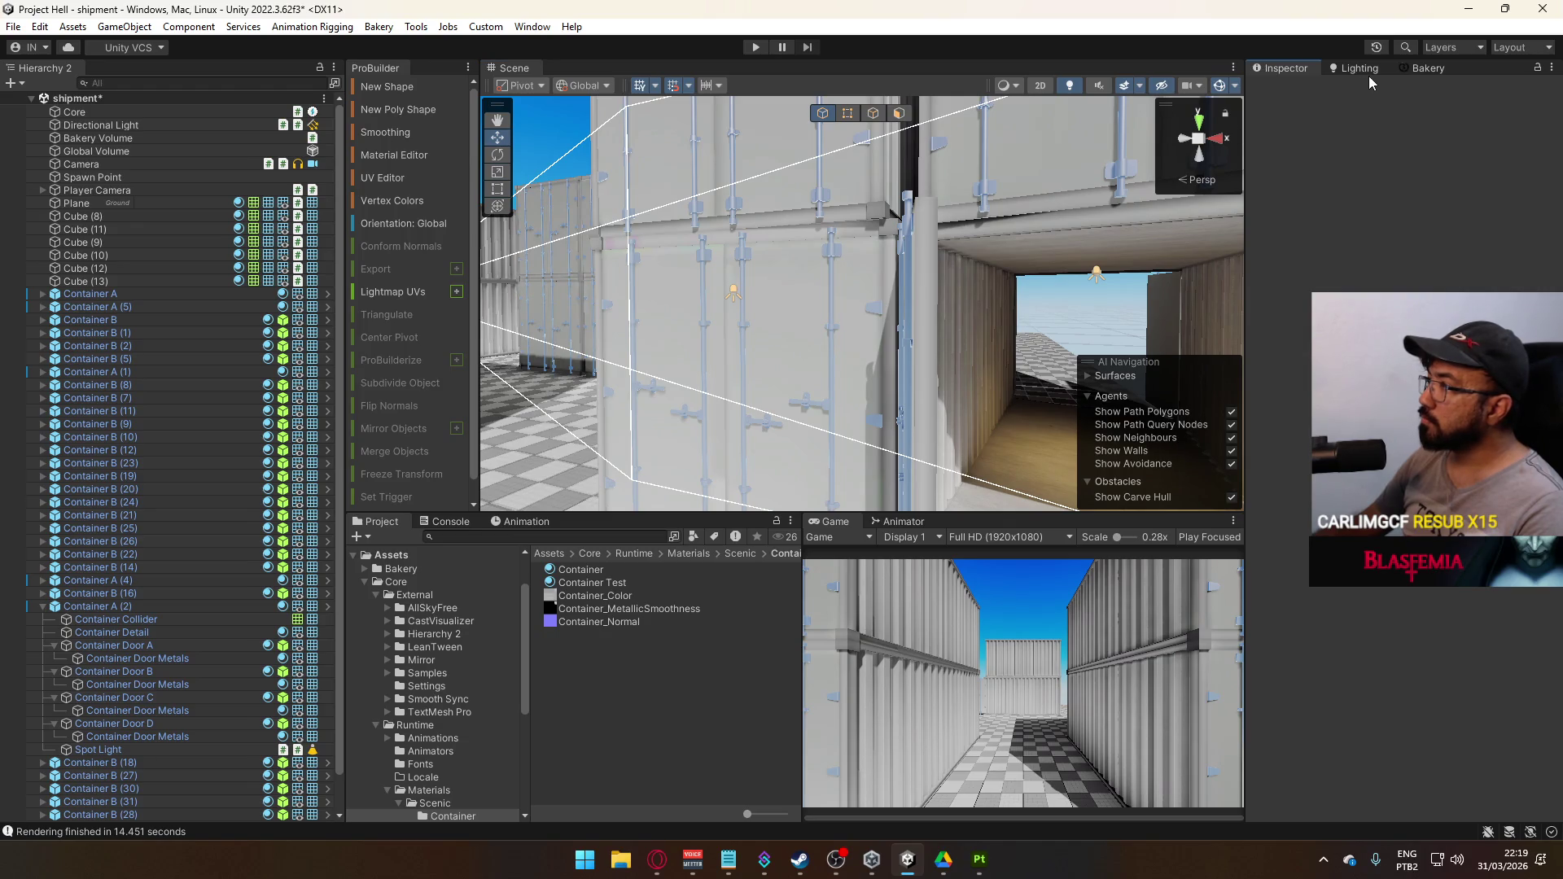
click(1368, 70)
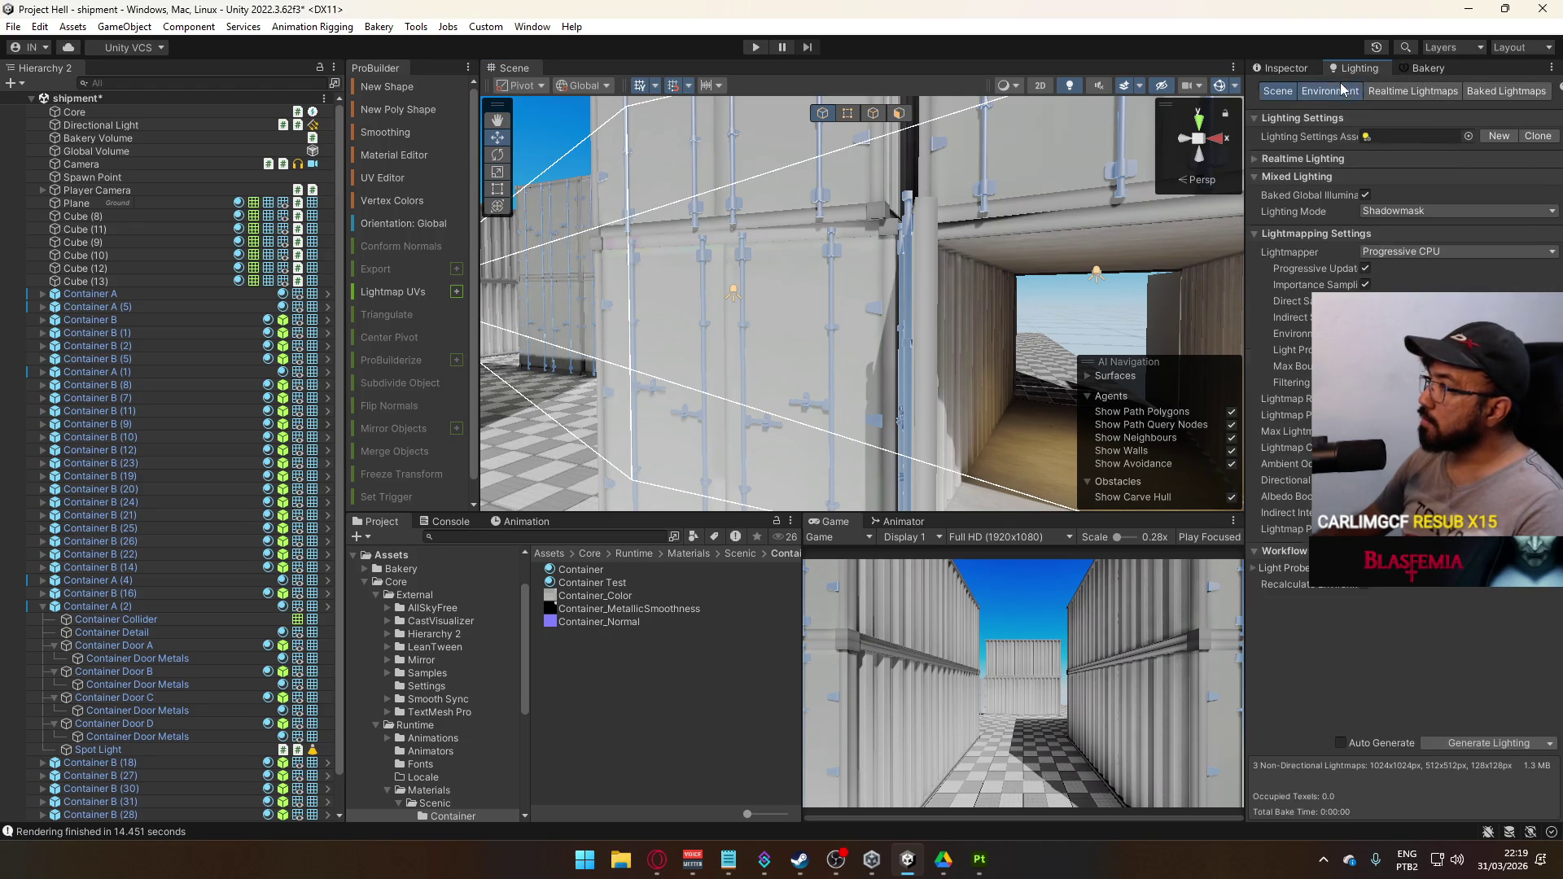
click(1343, 90)
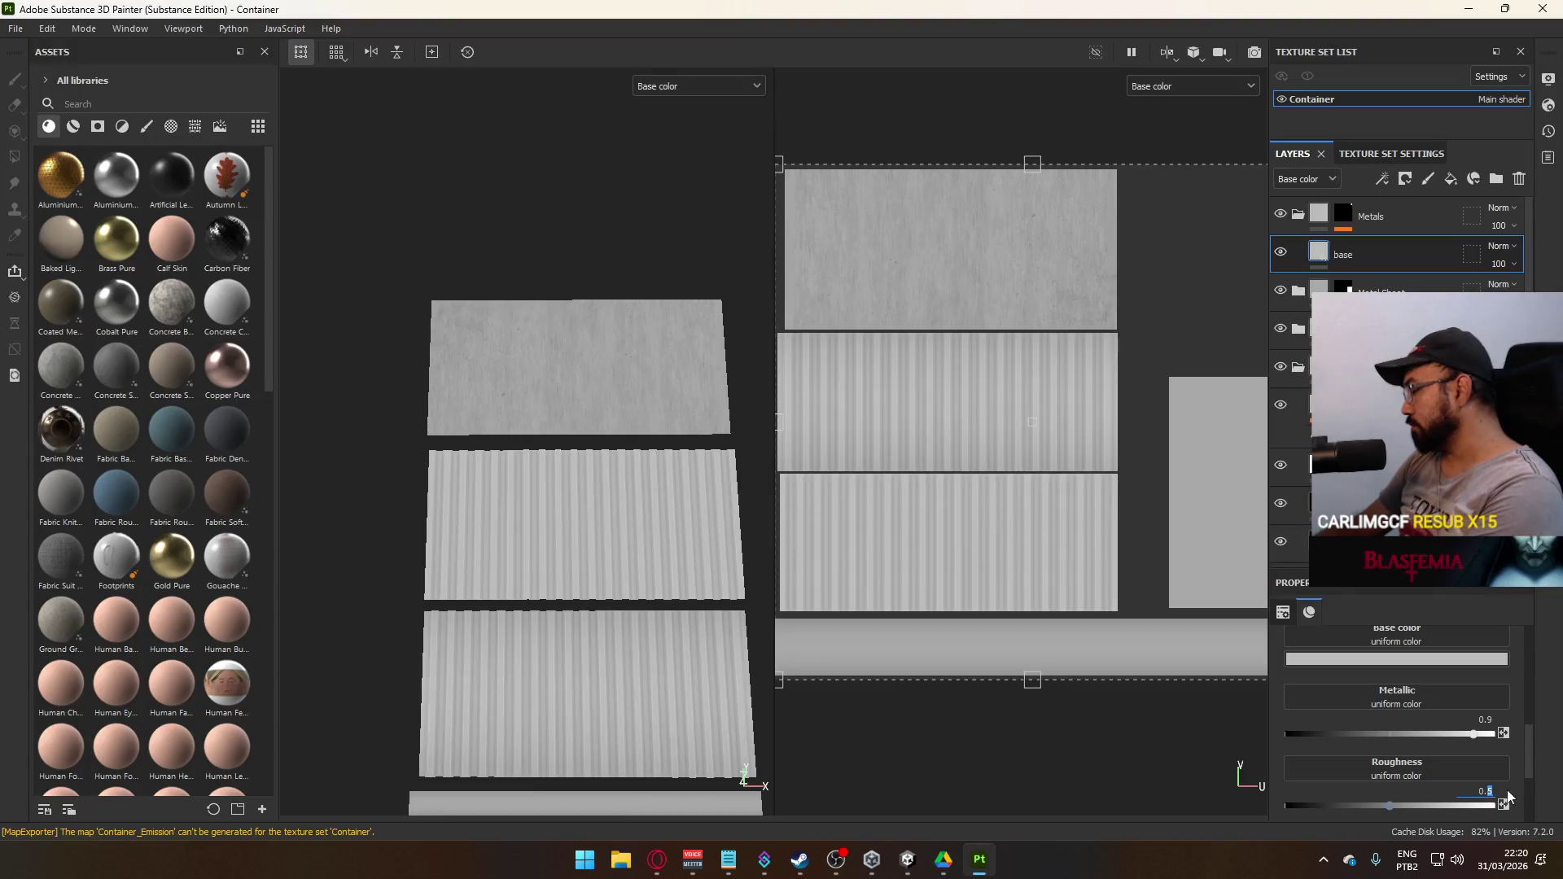
Re-export the container textures from Substance Painter at 2048x2048, then return to Unity
click(16, 28)
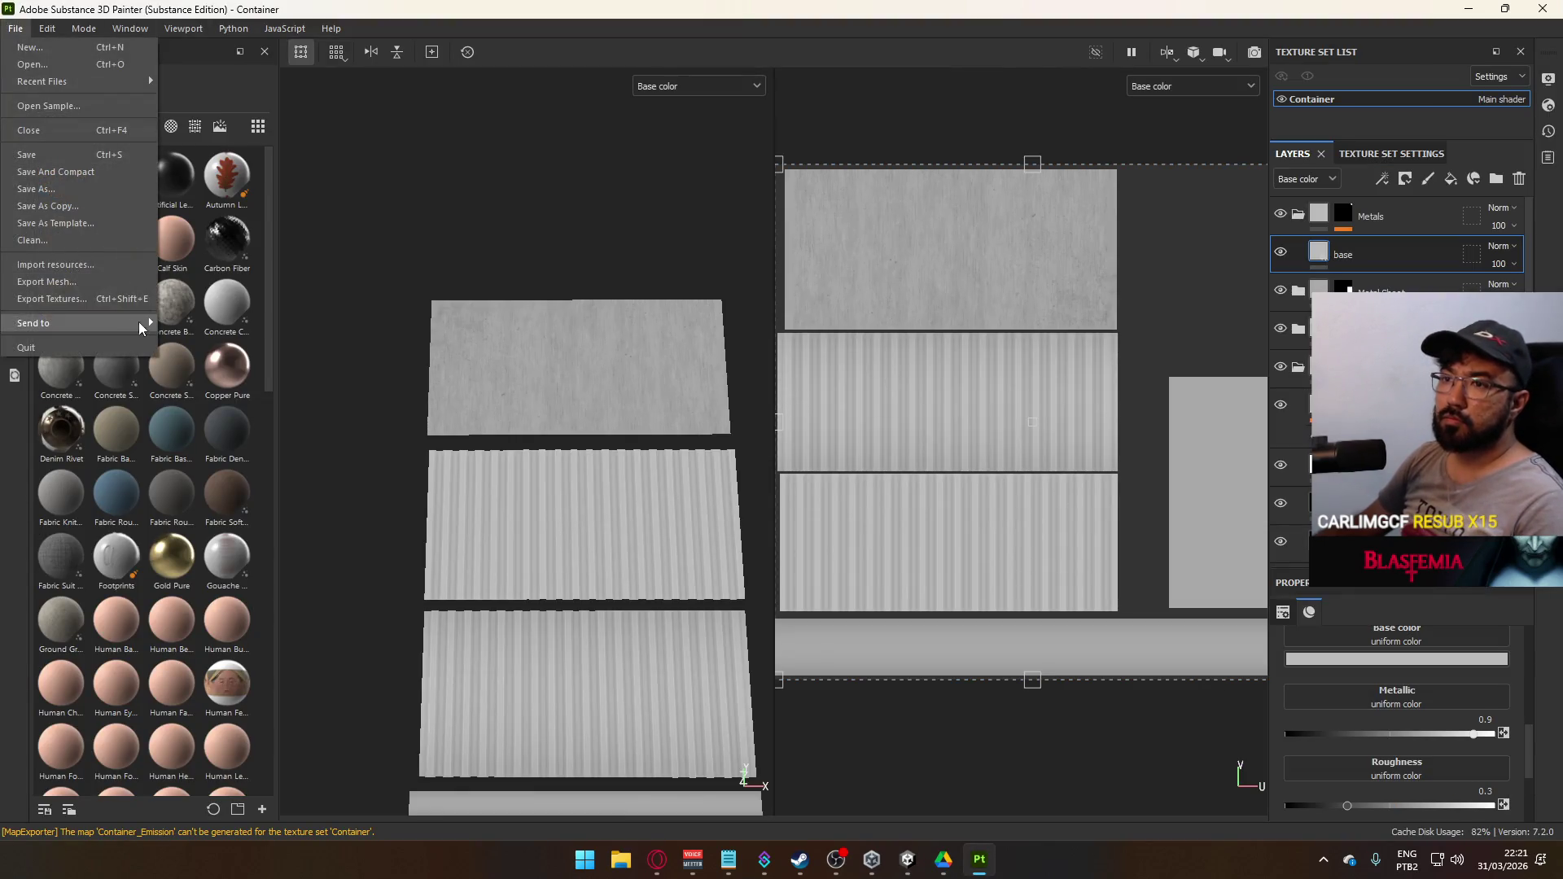
key(Escape)
key(Return)
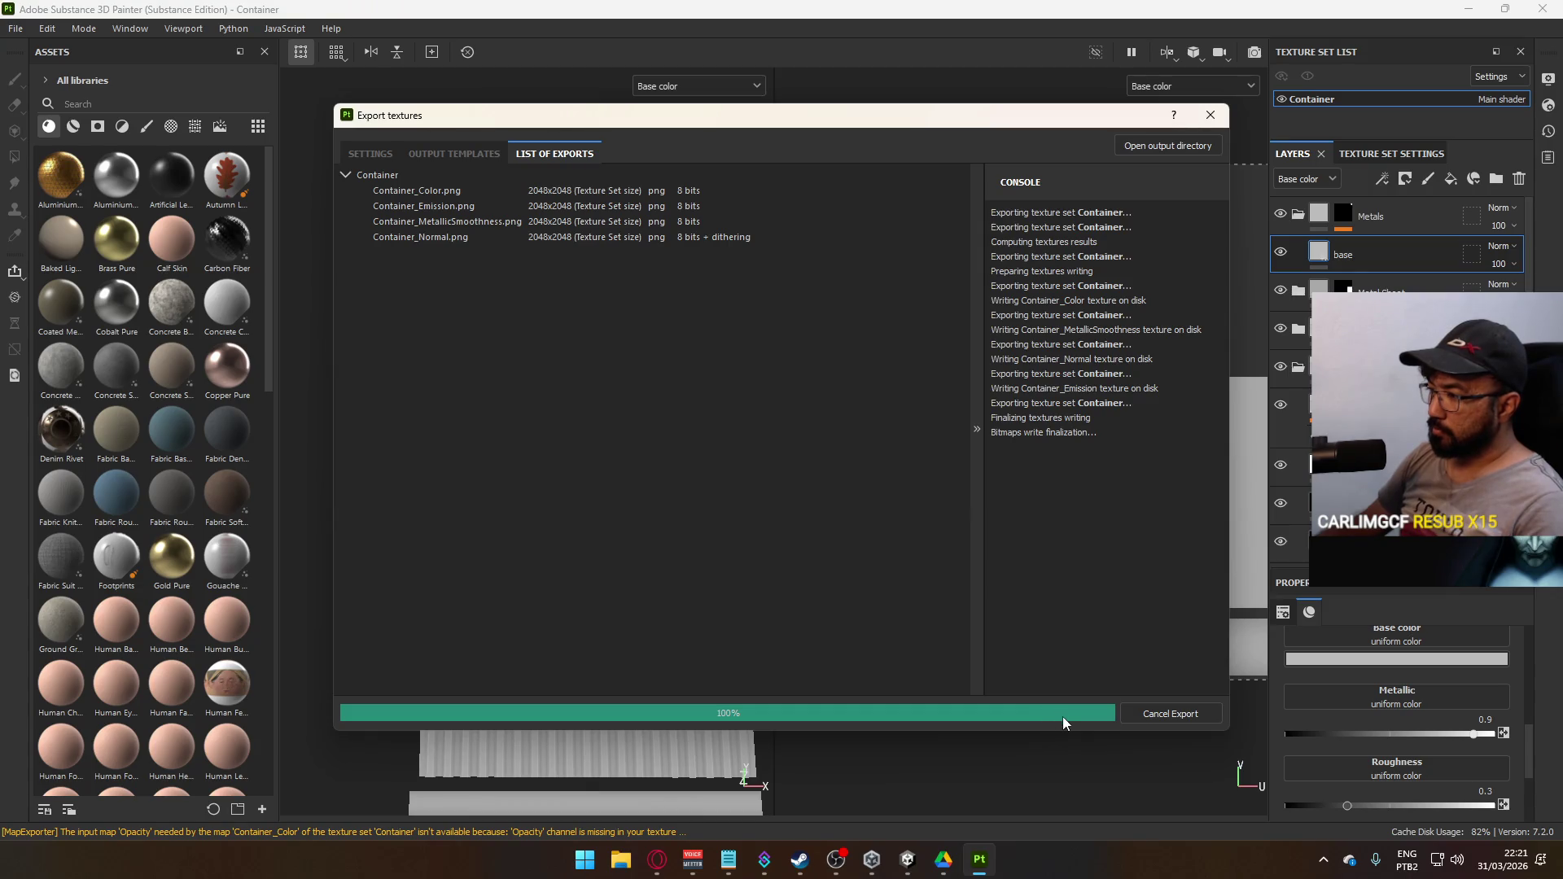
key(alt+Tab)
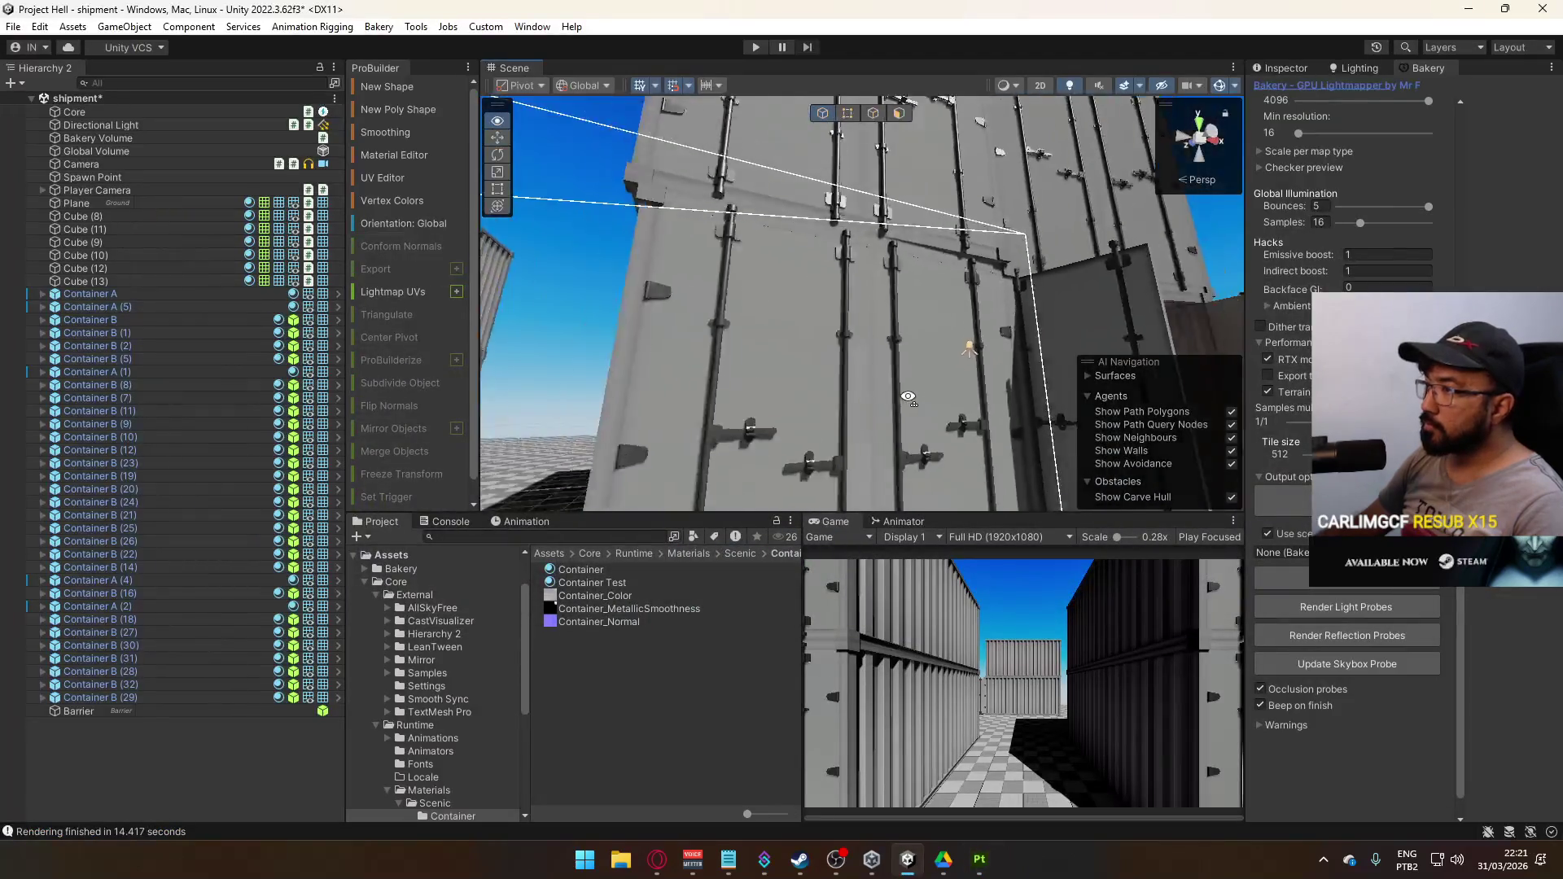
Zoom the Scene view on the container wall, then move over to Substance 3D Painter
scroll(908, 397, down, 5)
scroll(908, 398, up, 10)
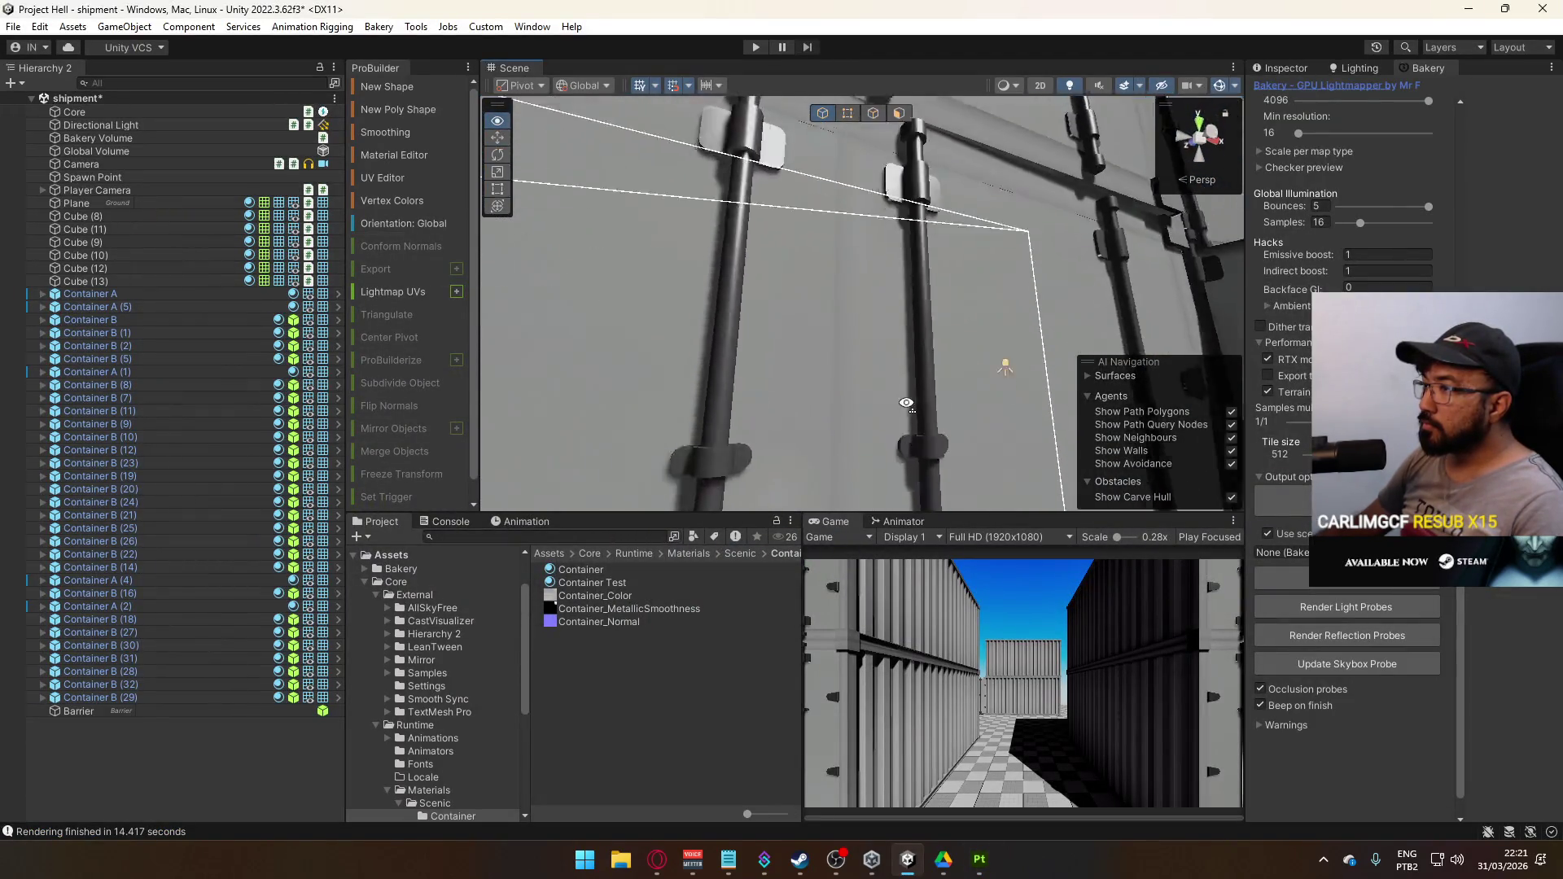
scroll(906, 403, down, 5)
scroll(907, 403, up, 5)
key(alt+Tab)
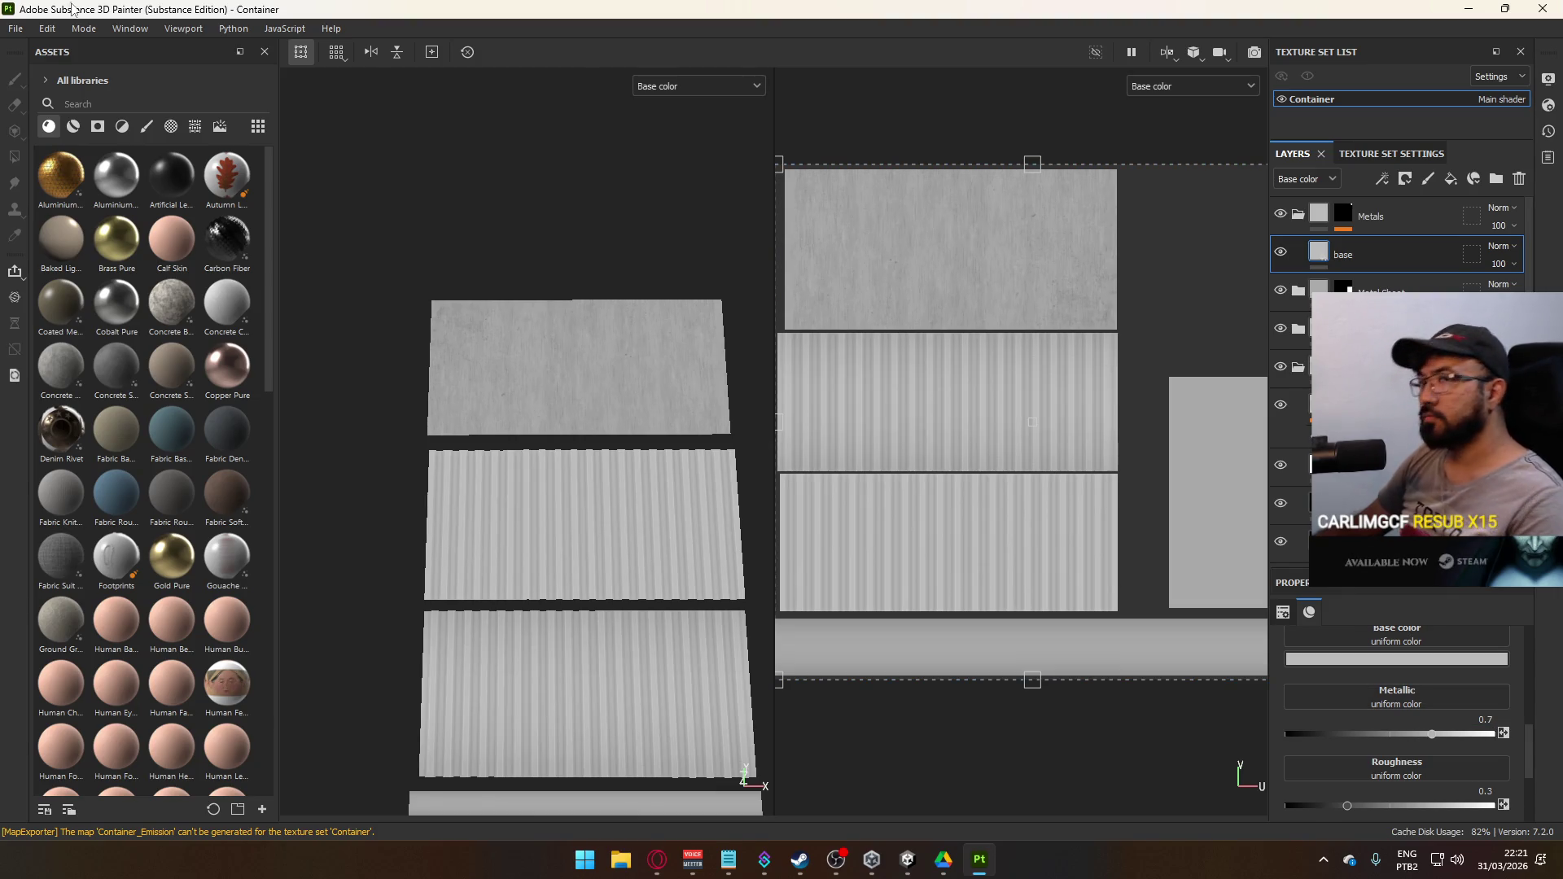
Export the container textures with metallic at 0.7 via File > Export Textures
click(16, 29)
click(49, 306)
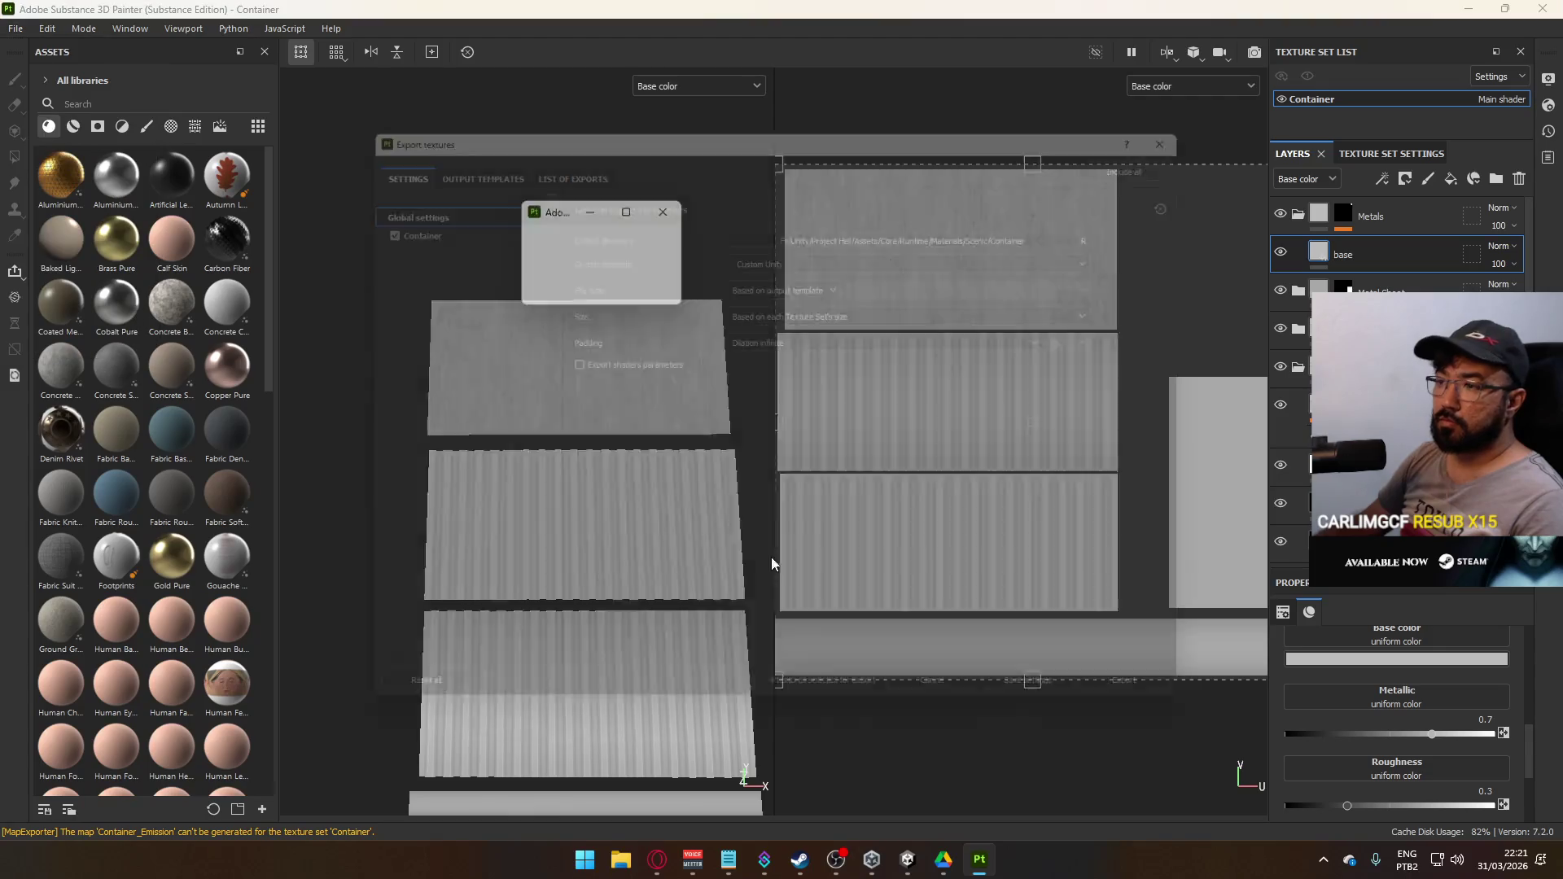
click(1153, 716)
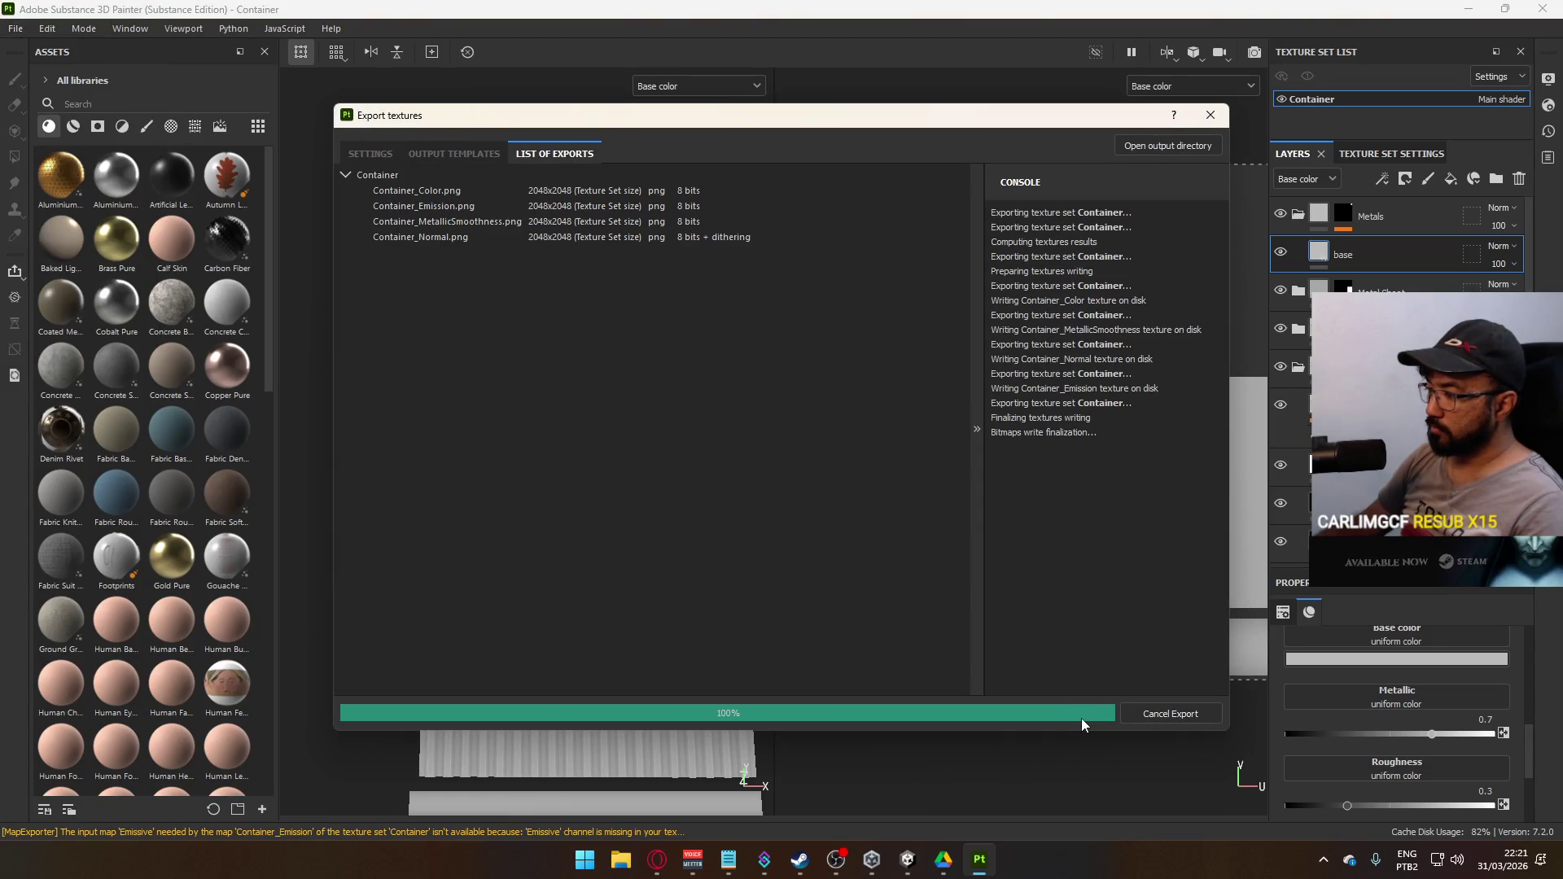
click(1067, 720)
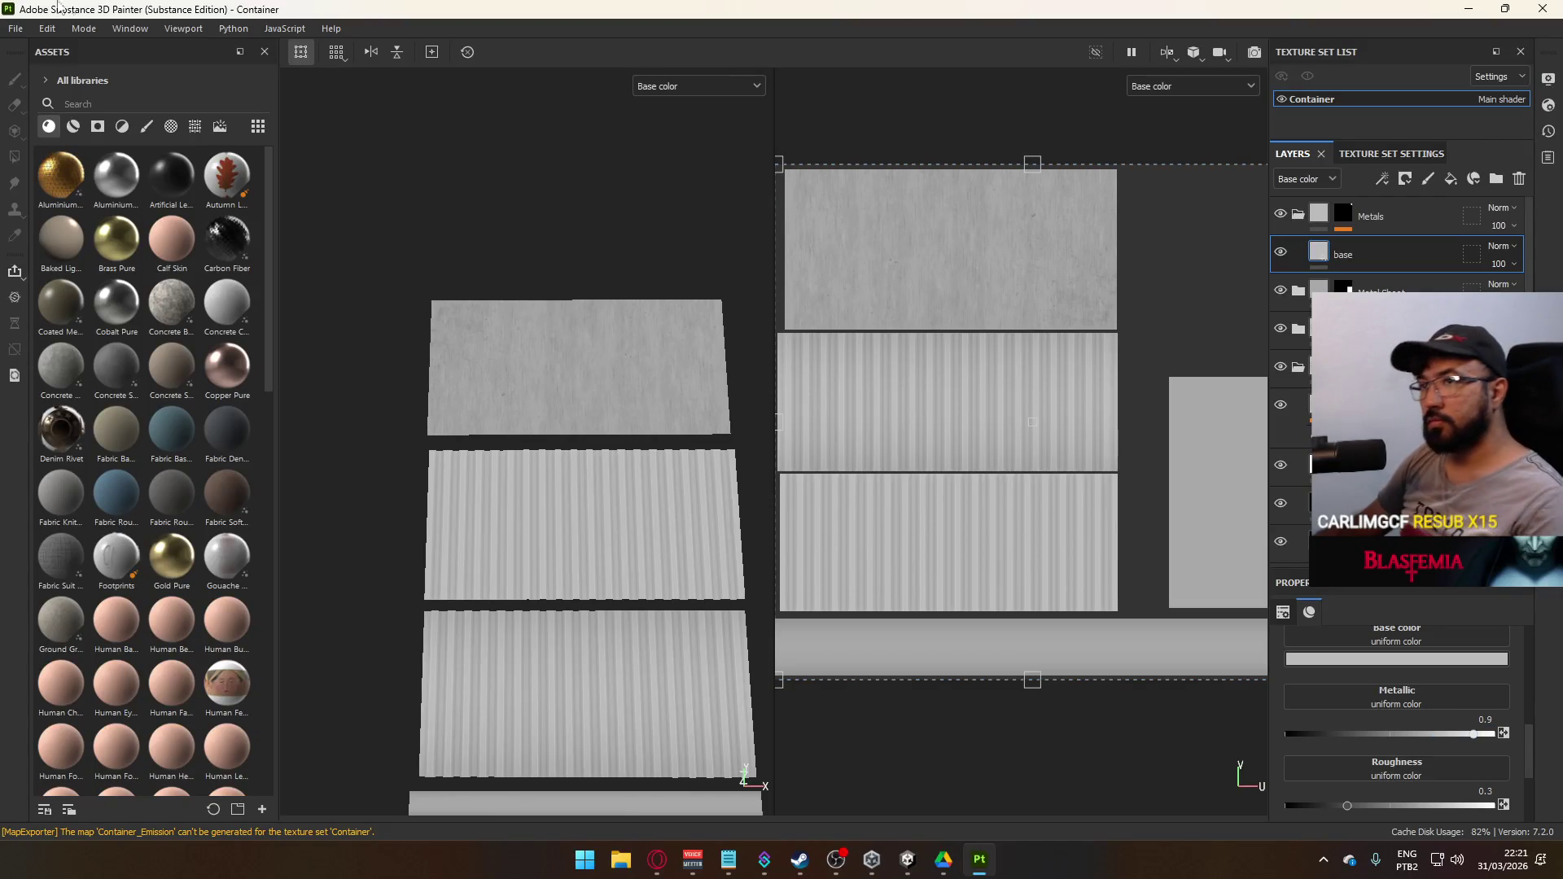
Export the container textures again with metallic back at 0.9, then return to Unity's floor view
click(29, 31)
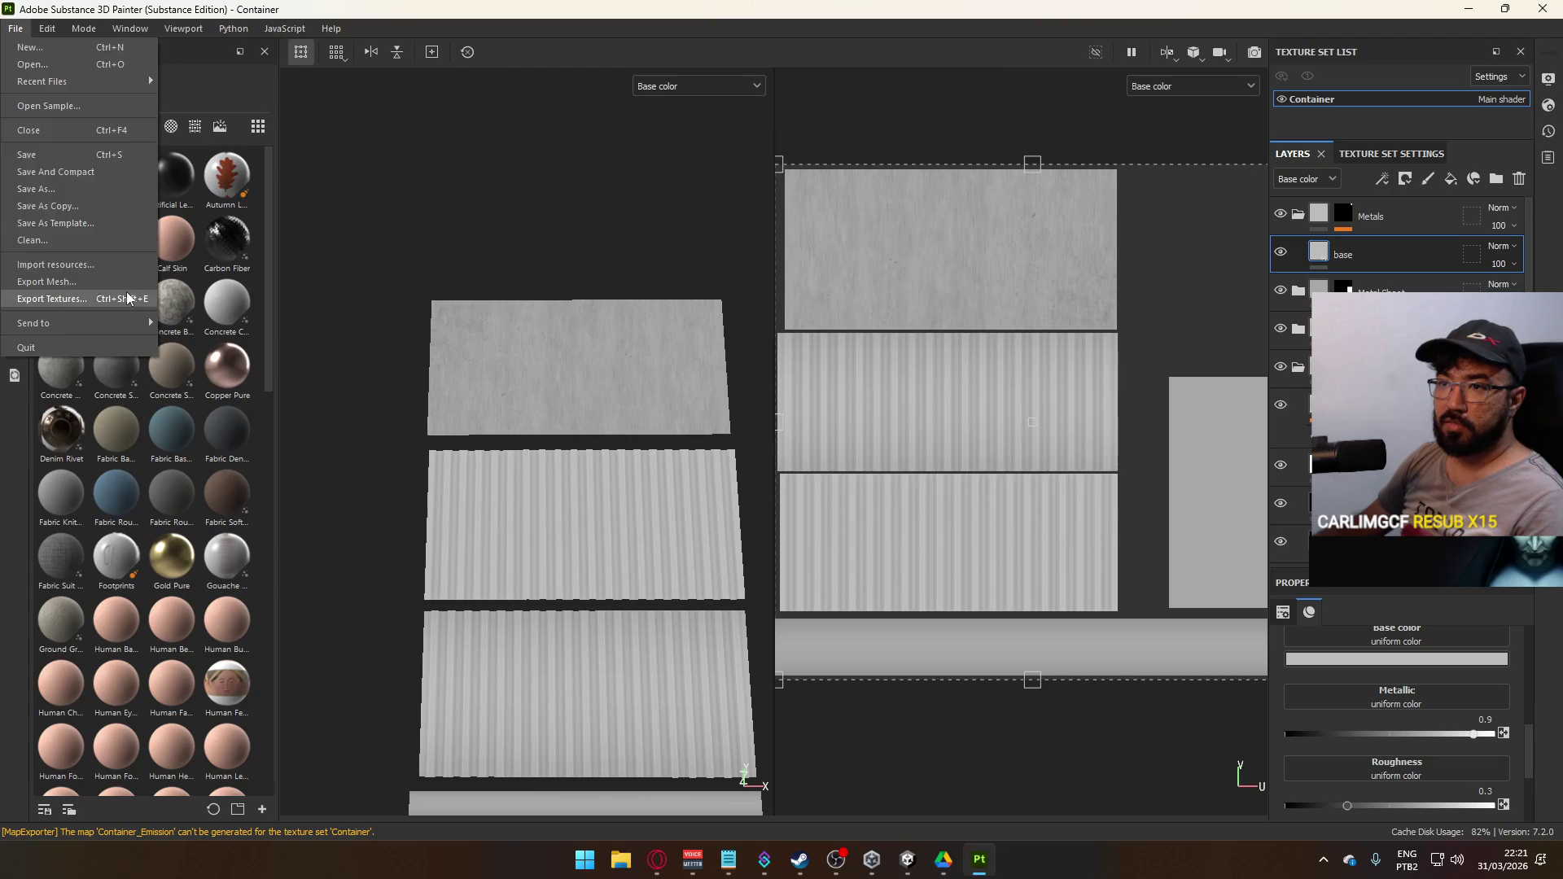
click(81, 292)
key(Return)
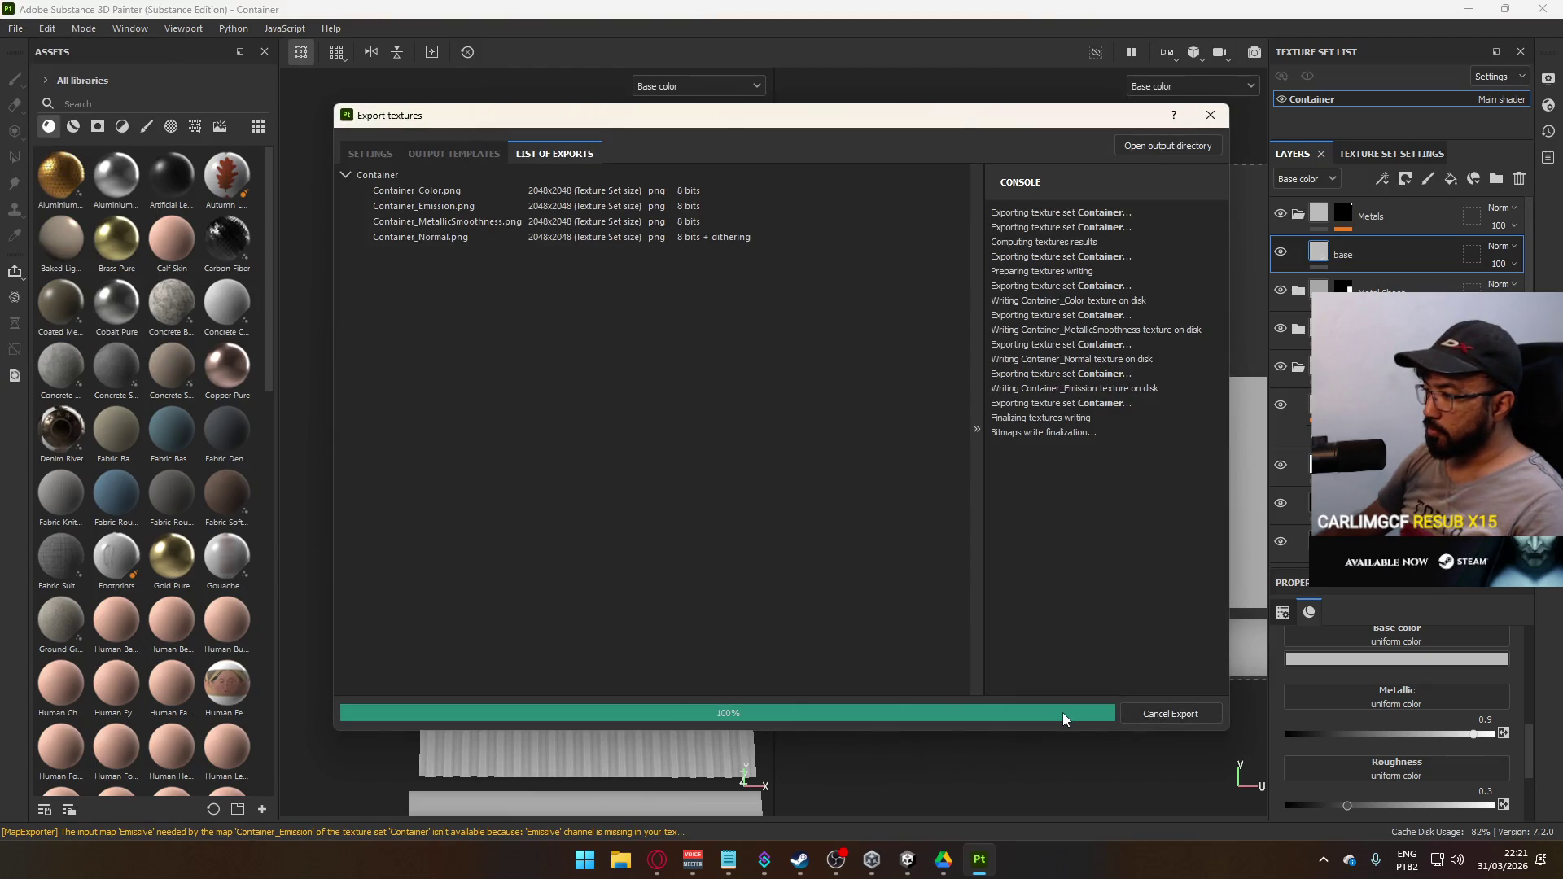
click(1063, 712)
click(908, 859)
mouse_move(909, 435)
mouse_down()
mouse_move(948, 504)
mouse_move(928, 480)
mouse_up()
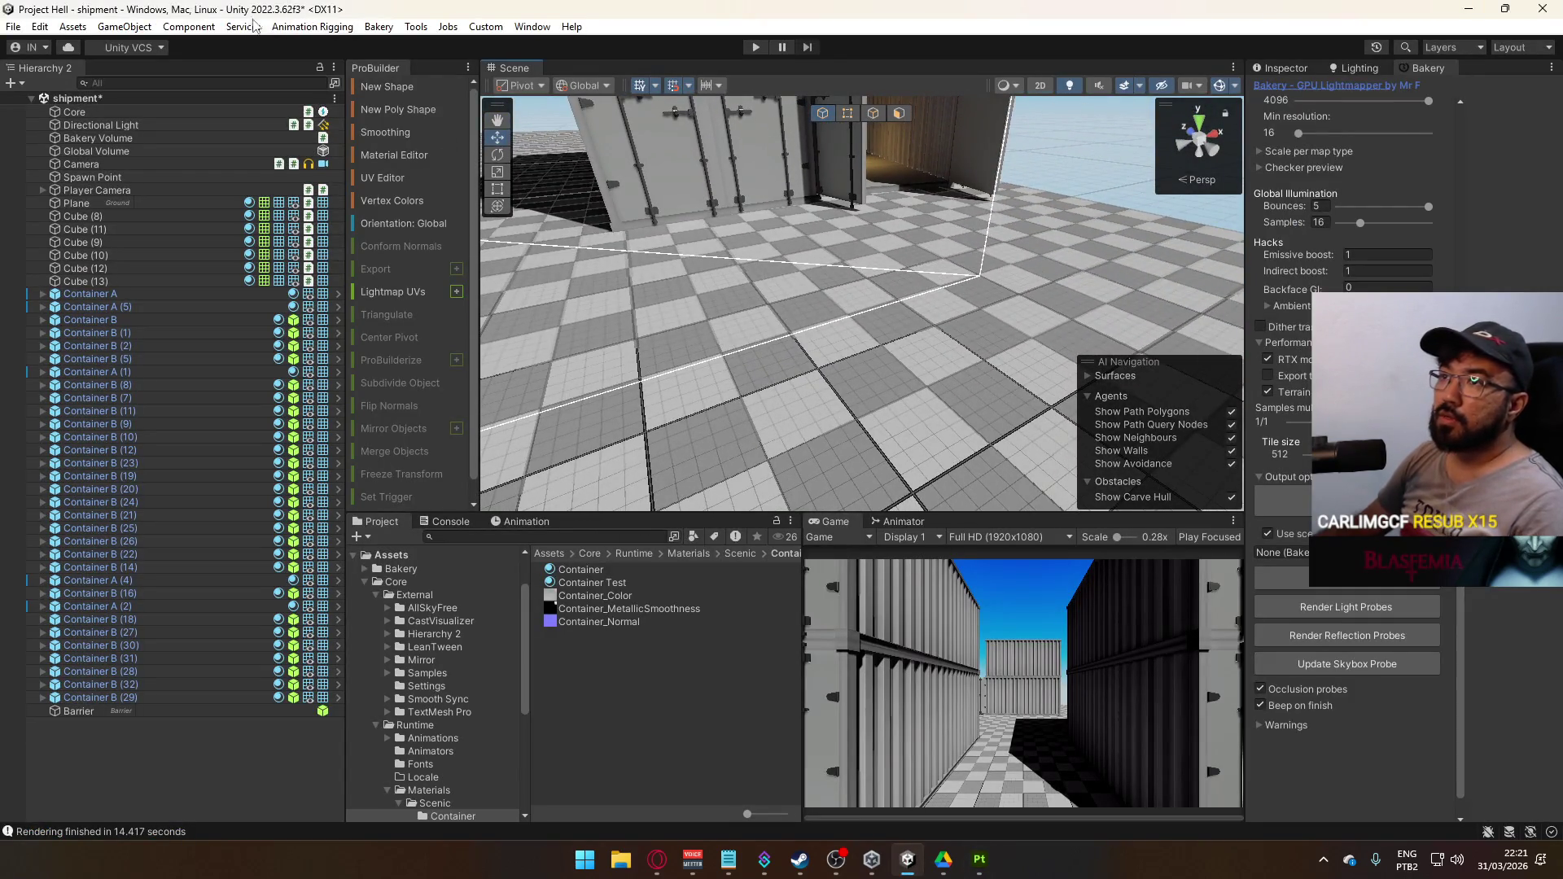
Add a Reflection Probe via GameObject > Light among the containers and show its Baked-type settings
click(181, 26)
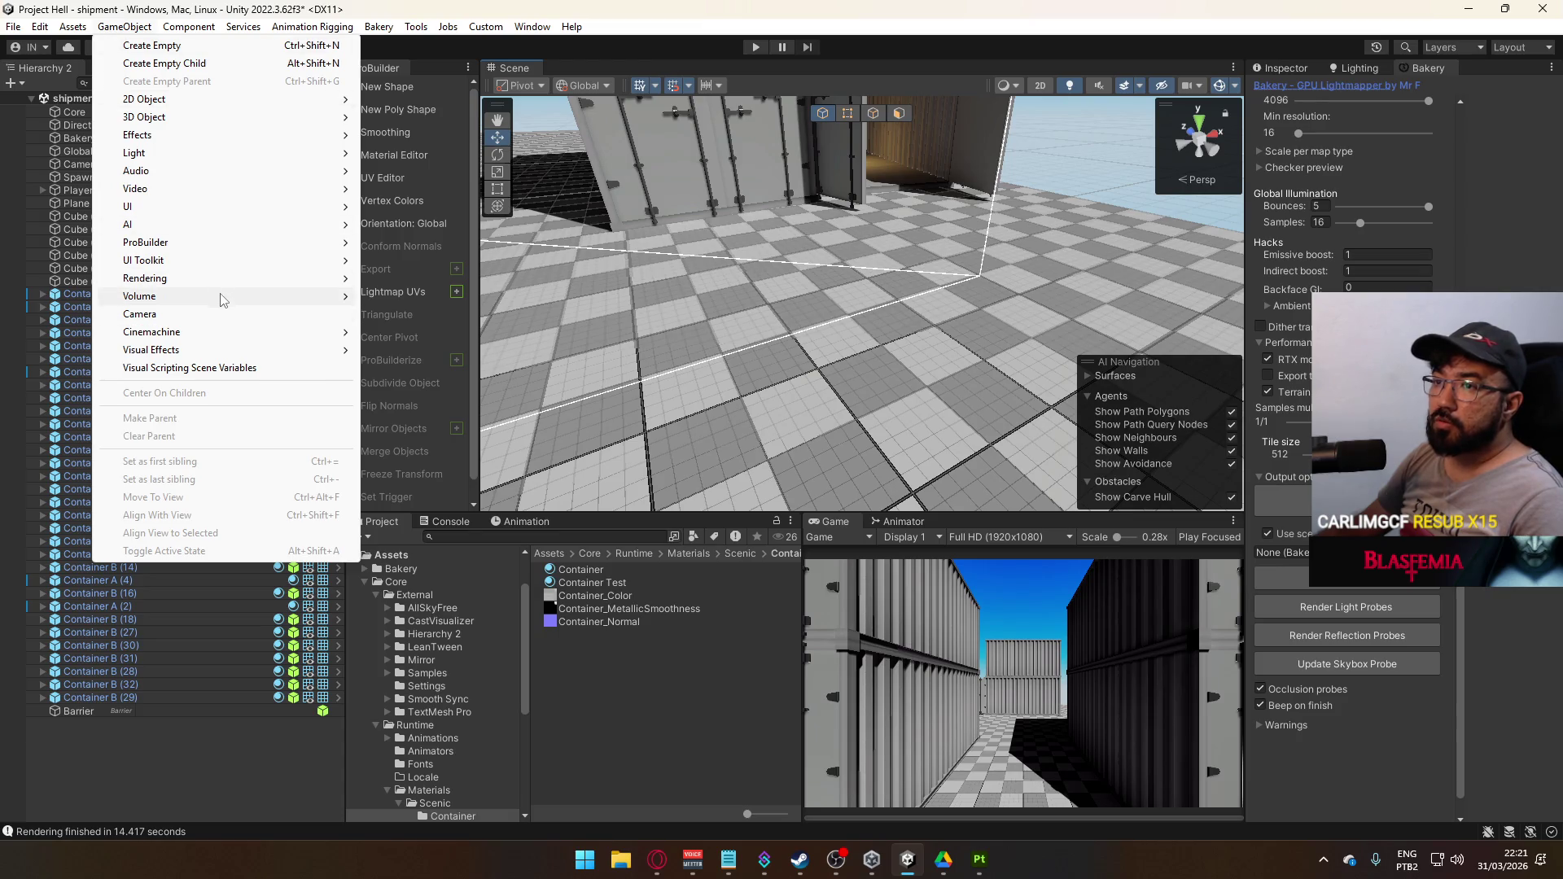
mouse_move(216, 306)
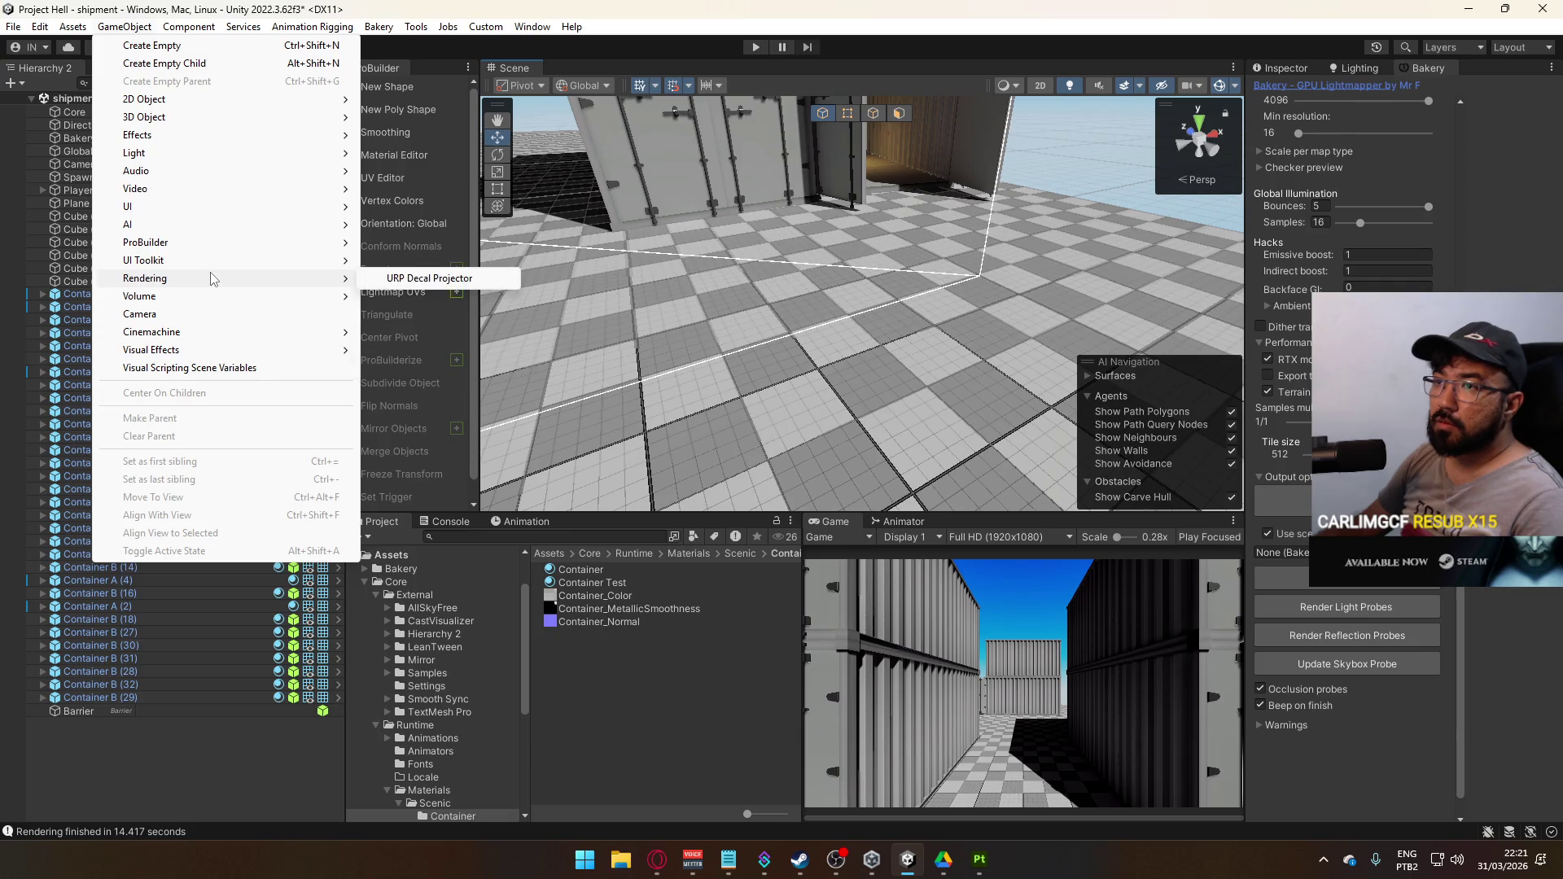
mouse_move(201, 150)
mouse_move(204, 123)
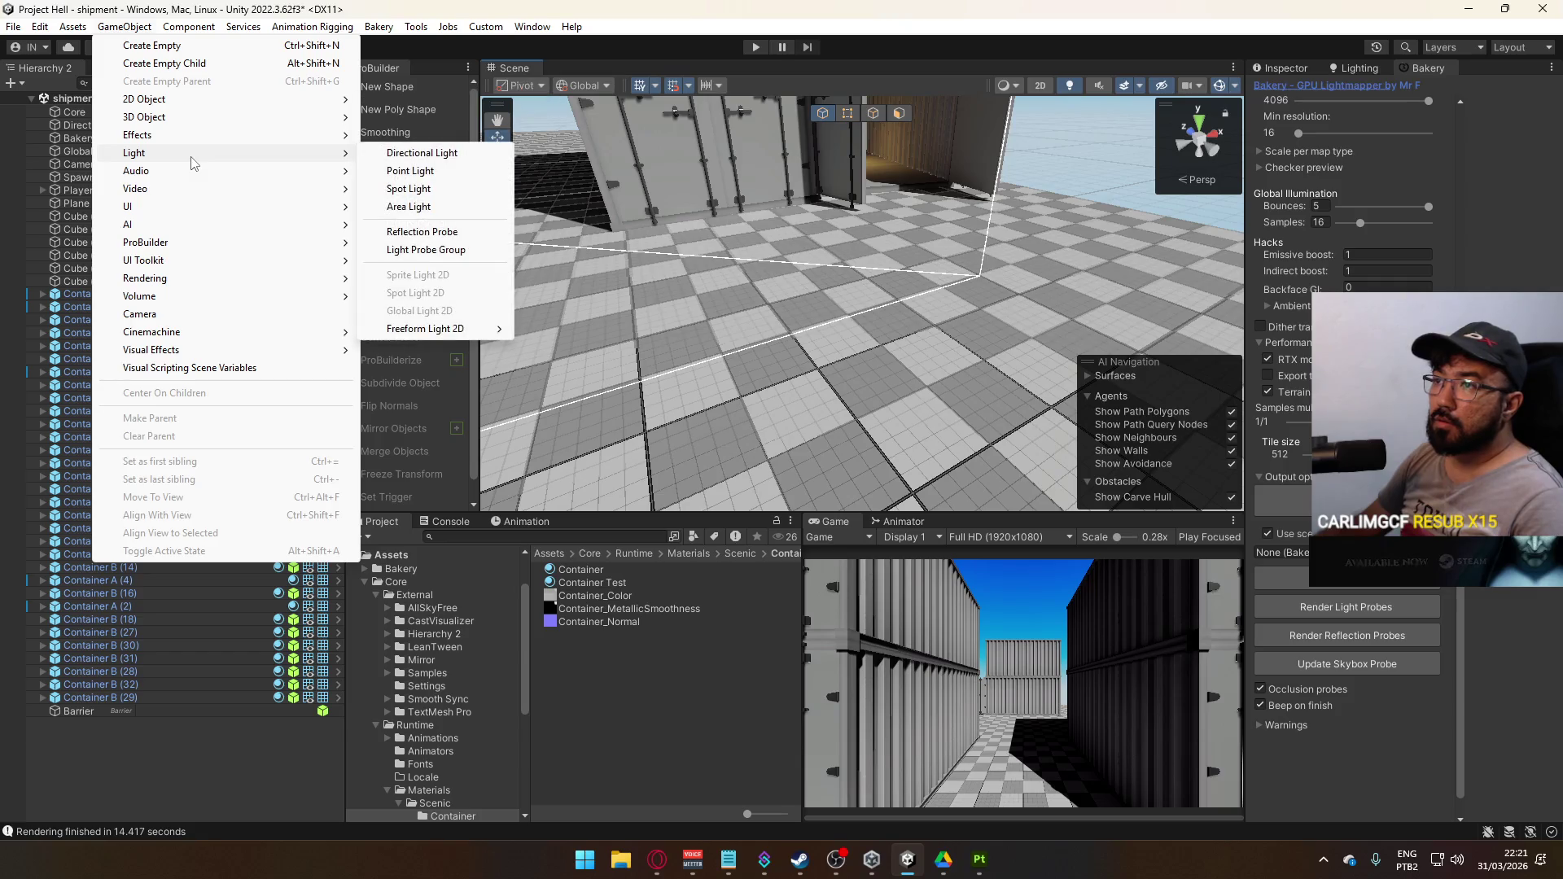
click(484, 235)
drag(717, 253, 1156, 259)
click(1283, 68)
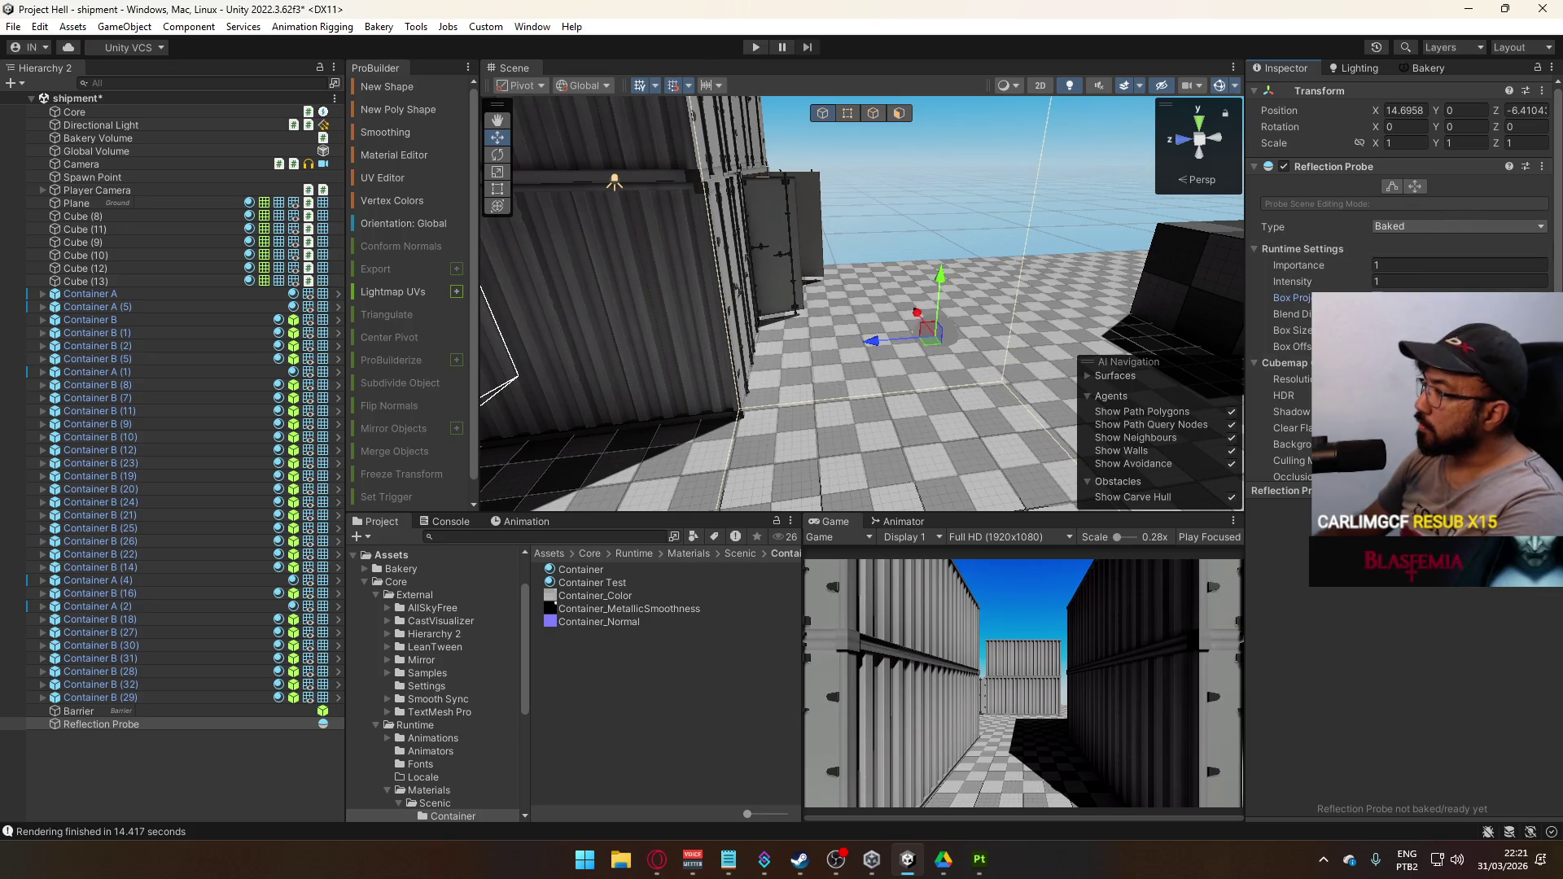
Set the Reflection Probe to Realtime and adjust Importance and Intensity to 1
click(1390, 226)
click(1426, 281)
mouse_move(1018, 310)
mouse_down()
mouse_move(912, 302)
mouse_move(912, 208)
mouse_up()
scroll(912, 208, up, 3)
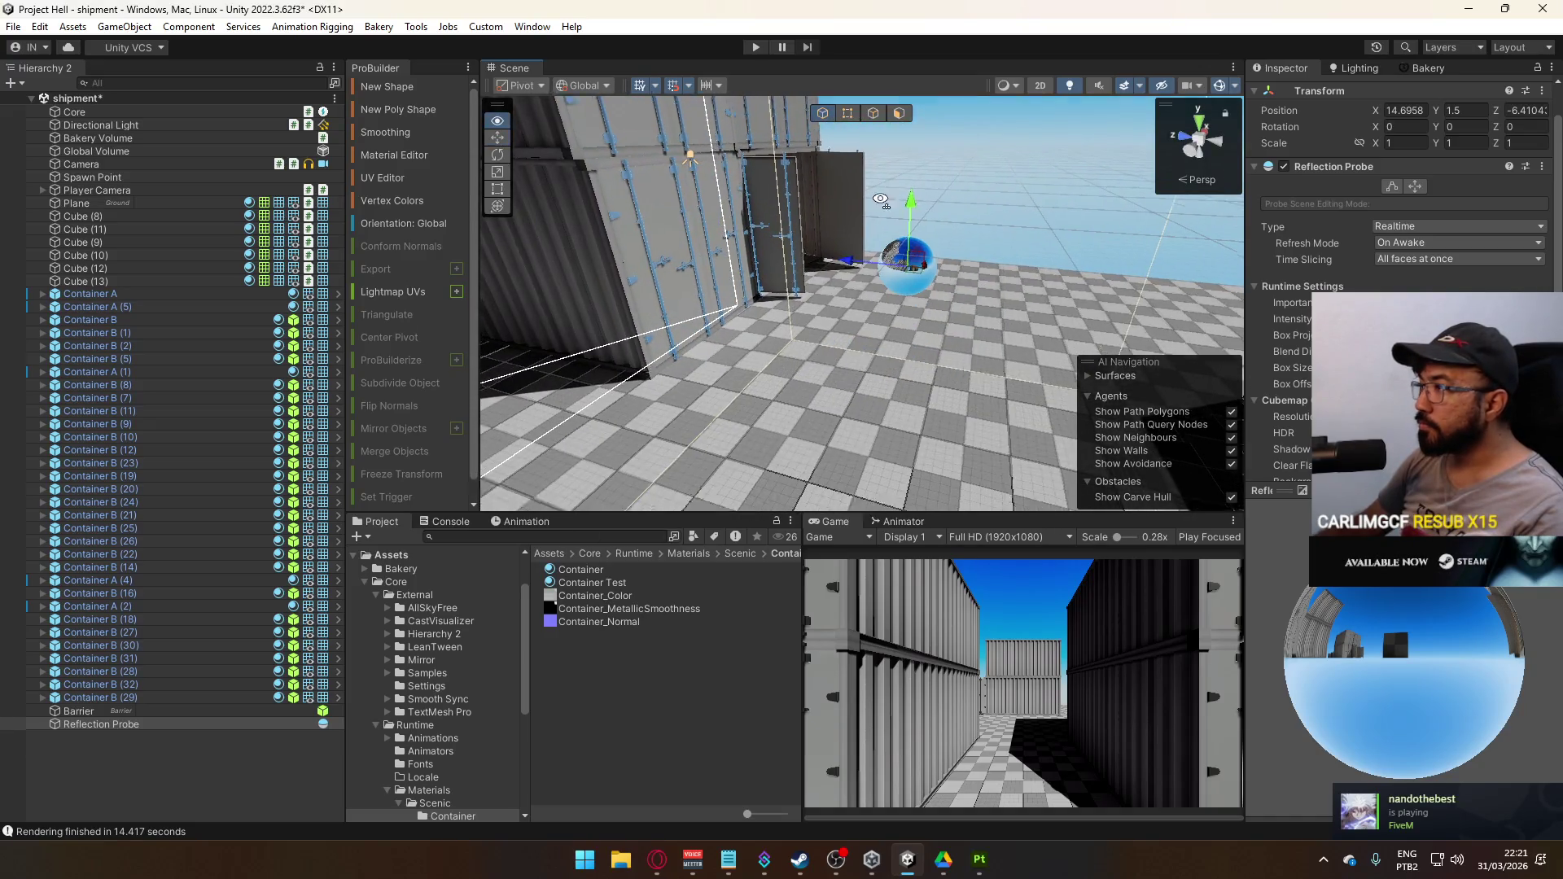
scroll(1394, 623, down, 1)
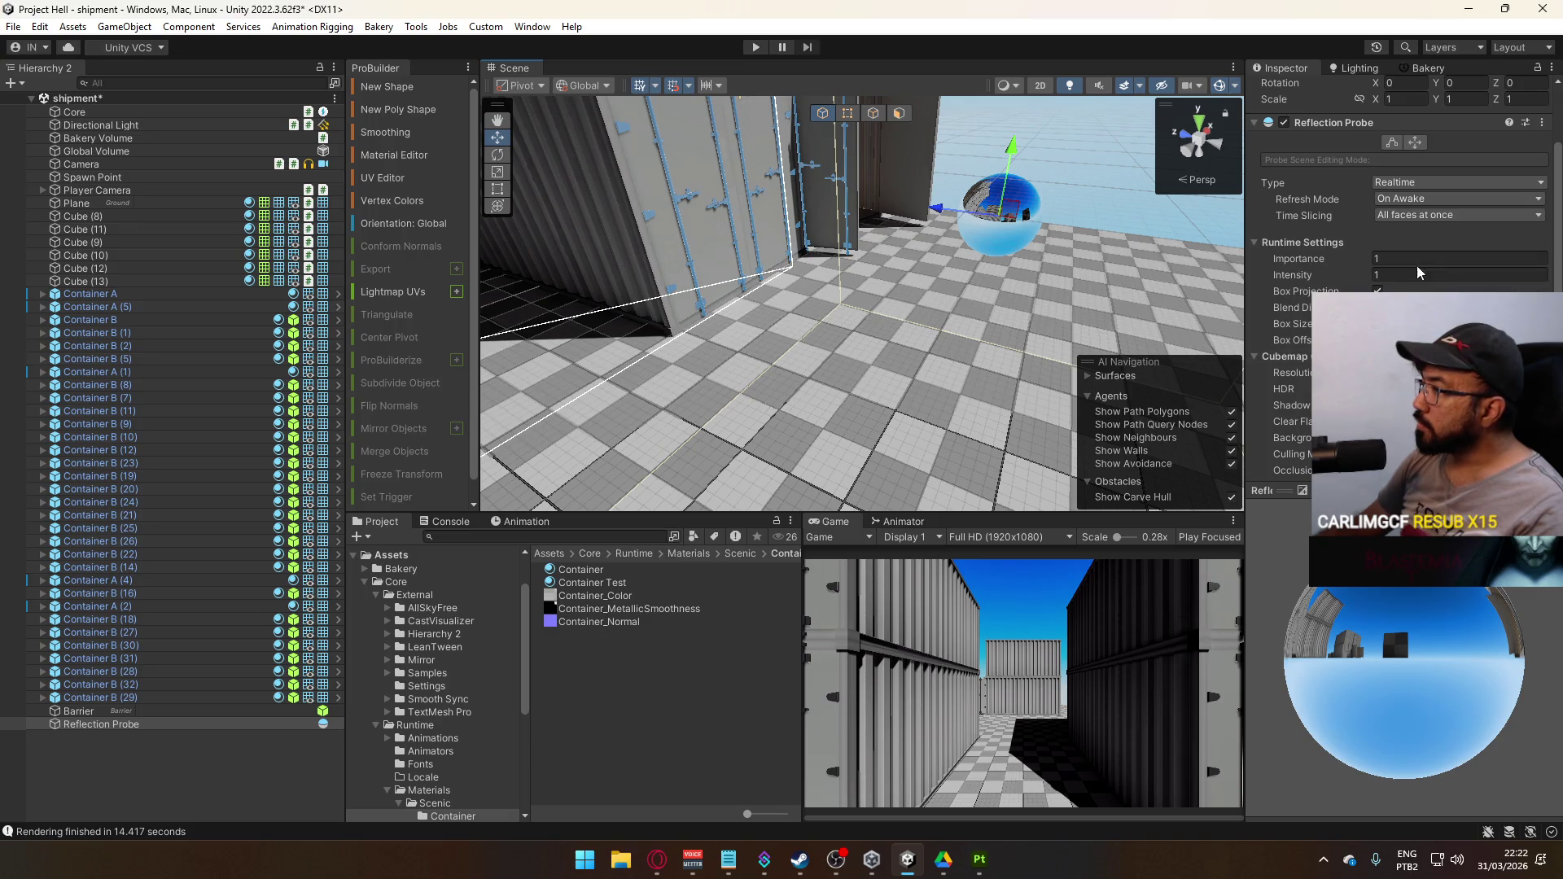
drag(1346, 260, 1308, 260)
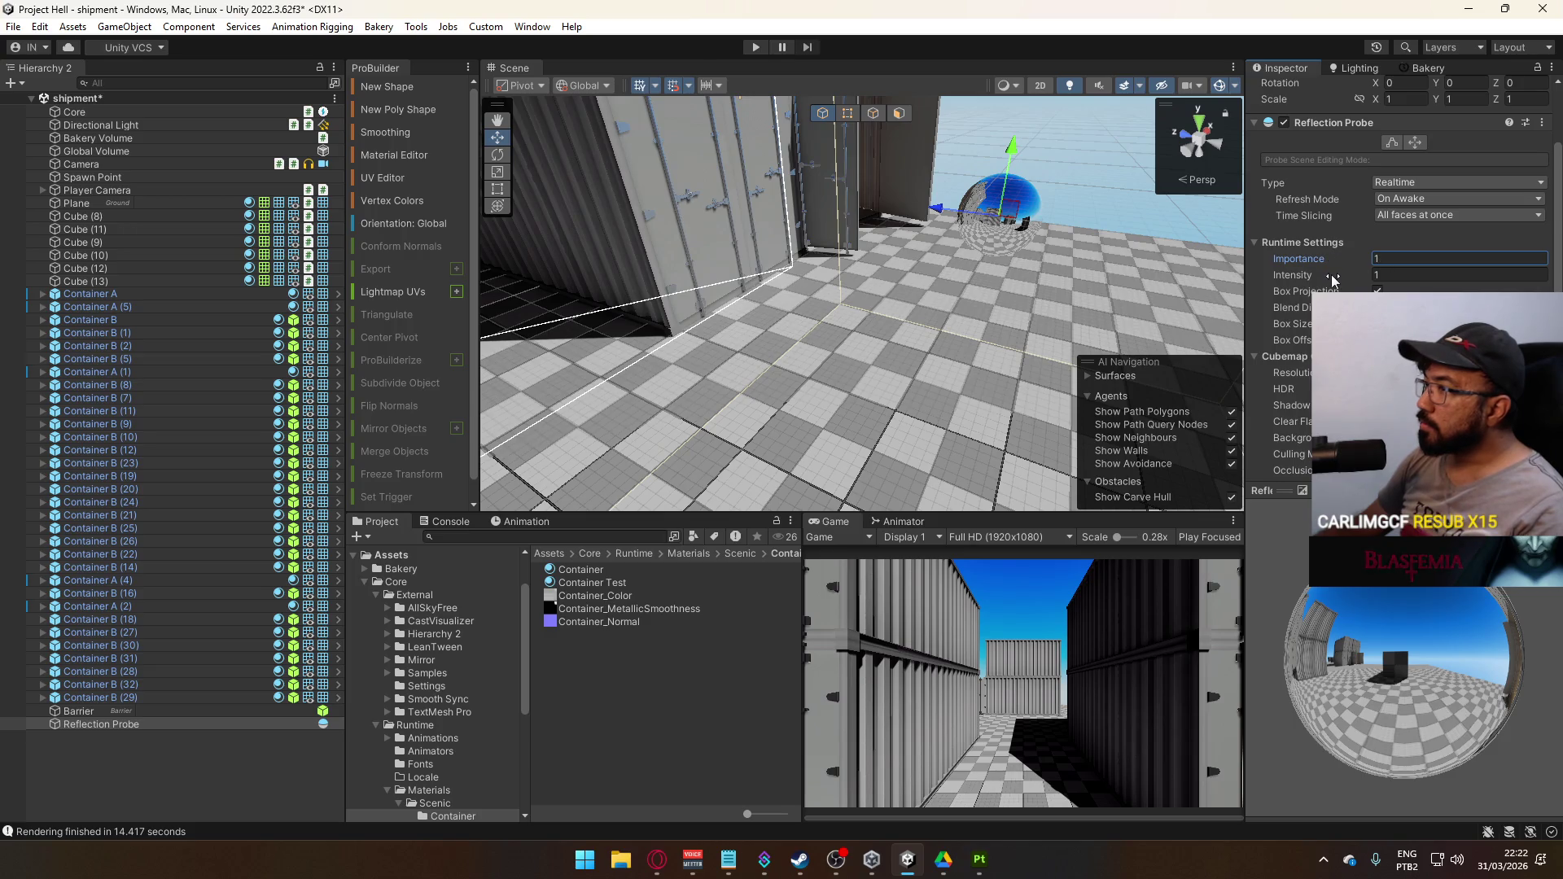
drag(1336, 276, 1330, 282)
text(1)
key(Return)
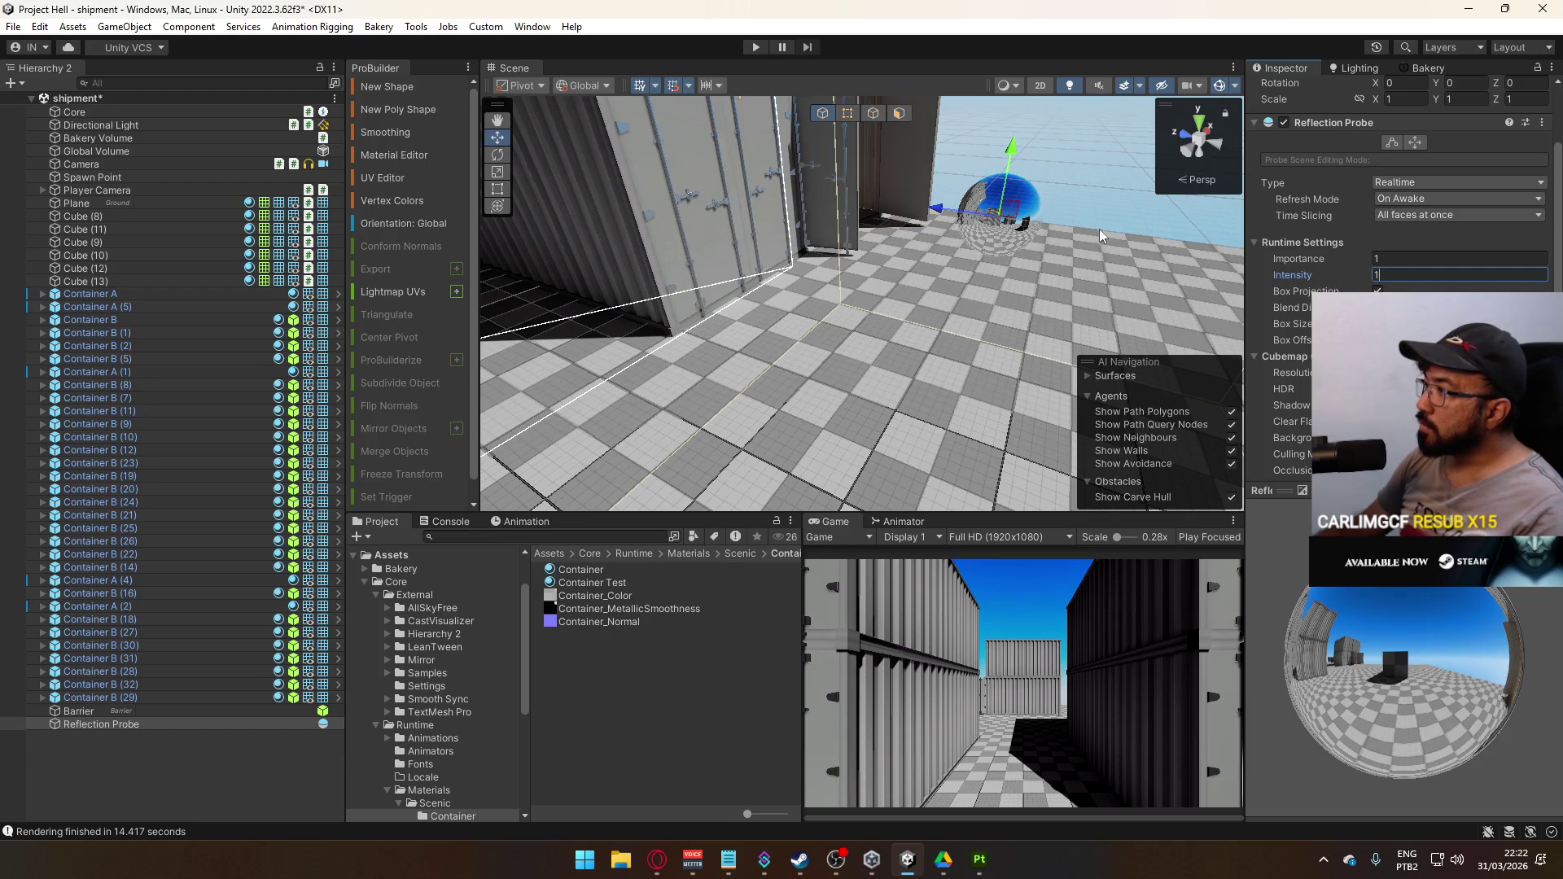
mouse_move(896, 245)
mouse_down()
mouse_move(1059, 282)
mouse_move(993, 255)
mouse_up()
scroll(1401, 204, down, 3)
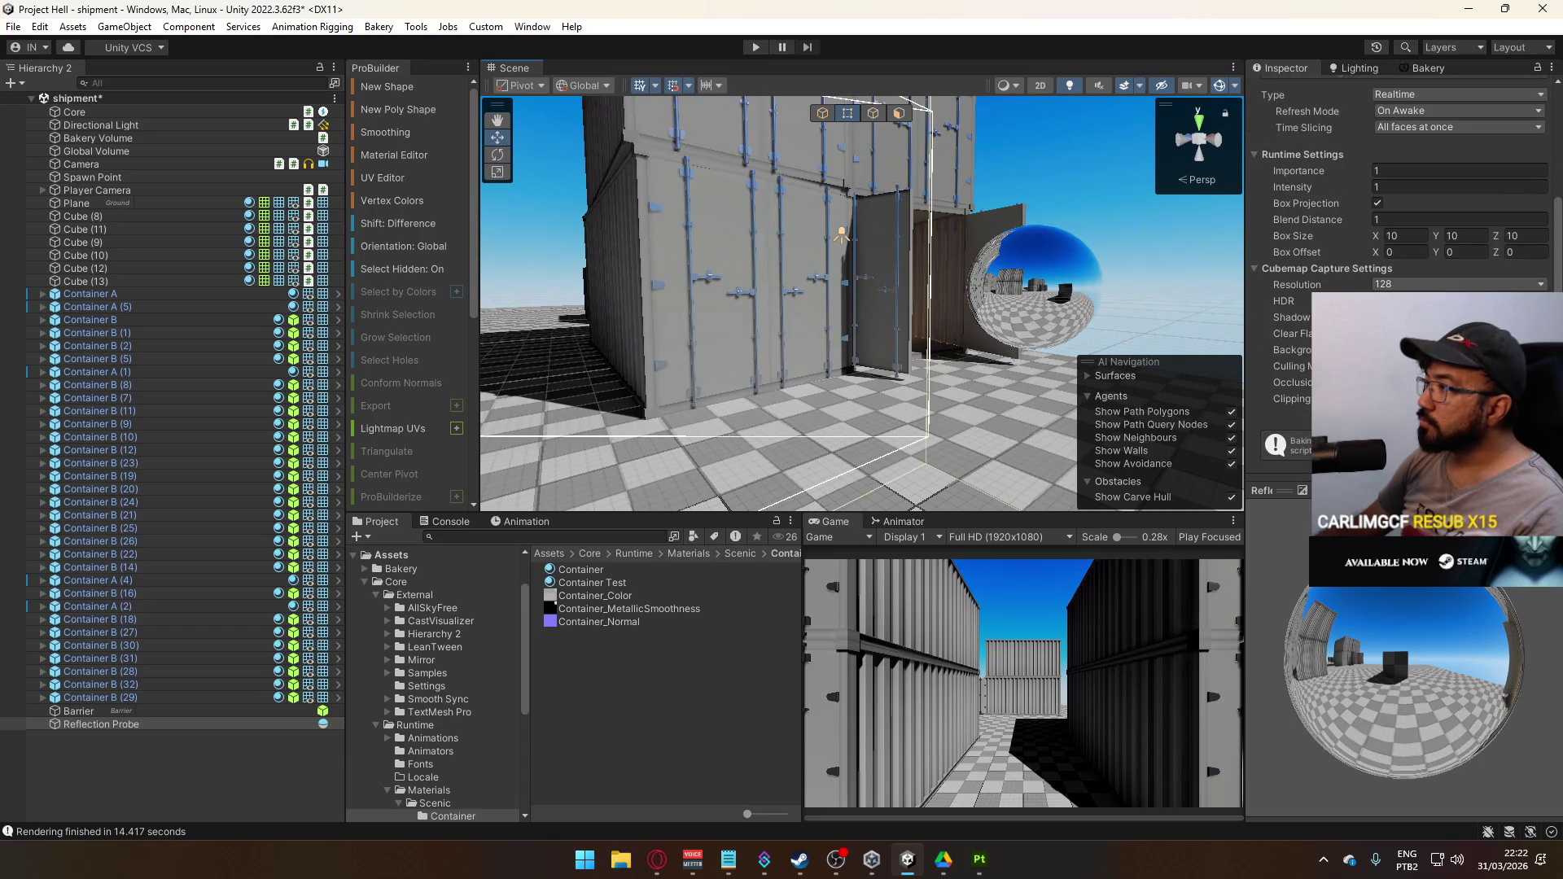
Return the probe type to Baked and start the global illumination bake
click(1425, 96)
click(1421, 110)
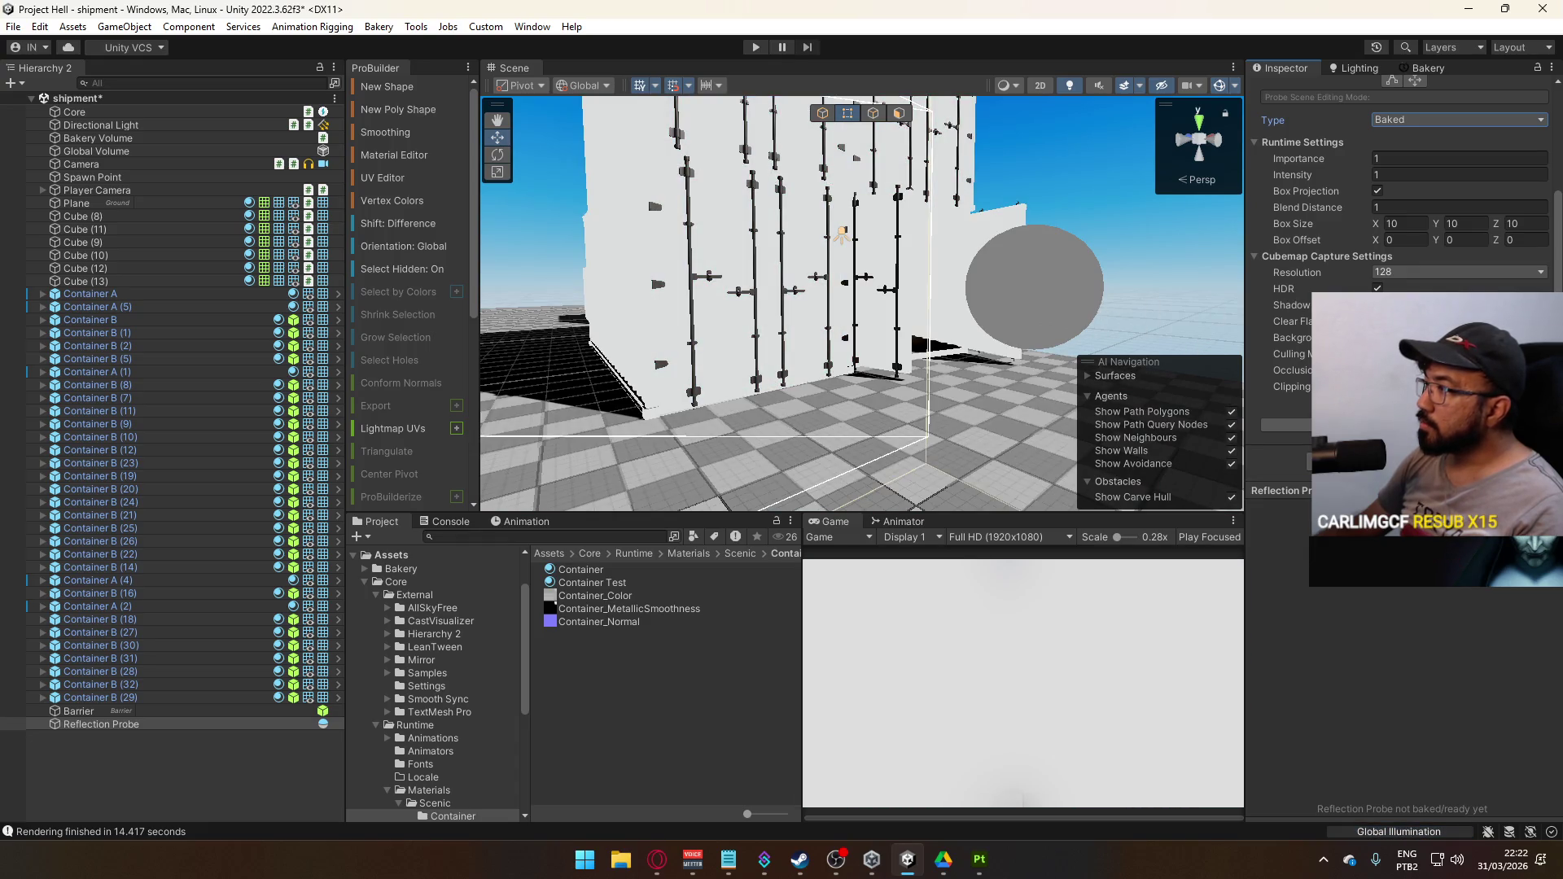
key(ctrl+z)
click(1054, 295)
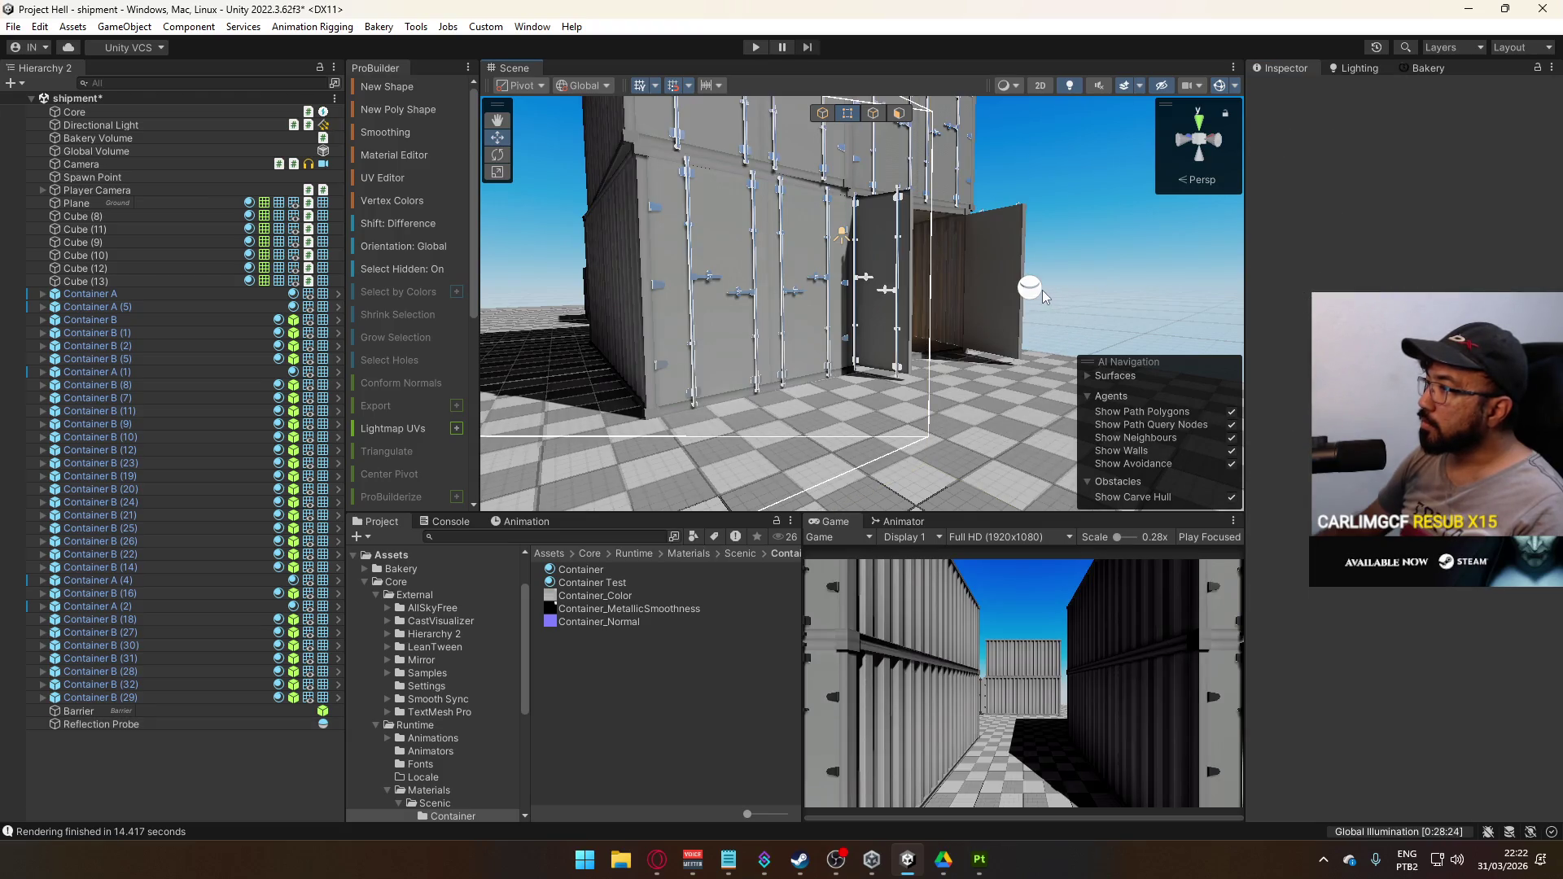
click(1042, 290)
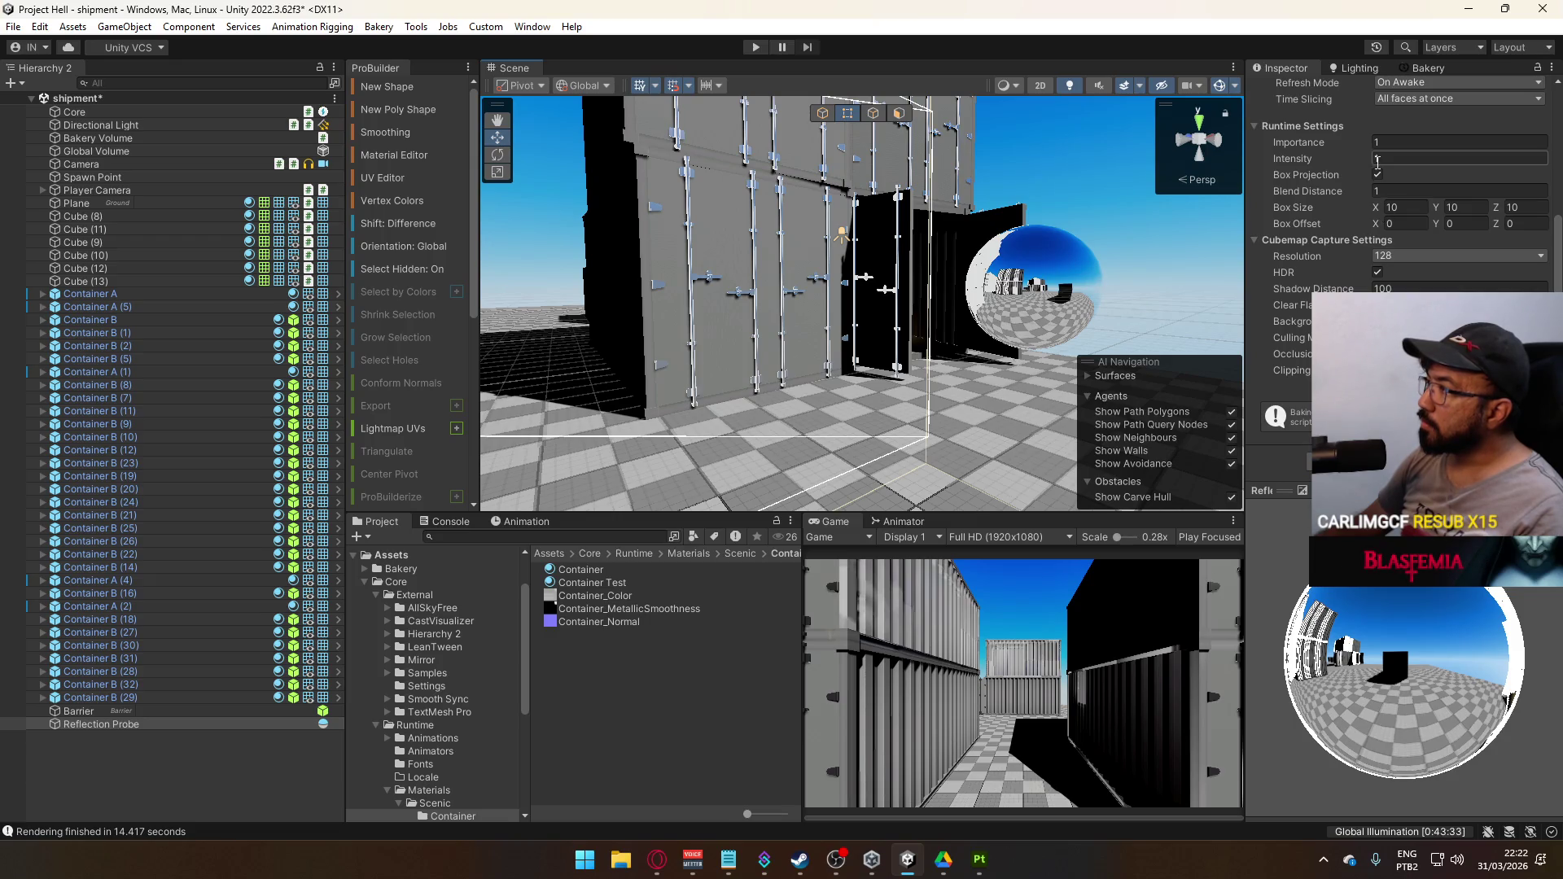
scroll(1400, 130, up, 2)
click(1403, 112)
click(1409, 128)
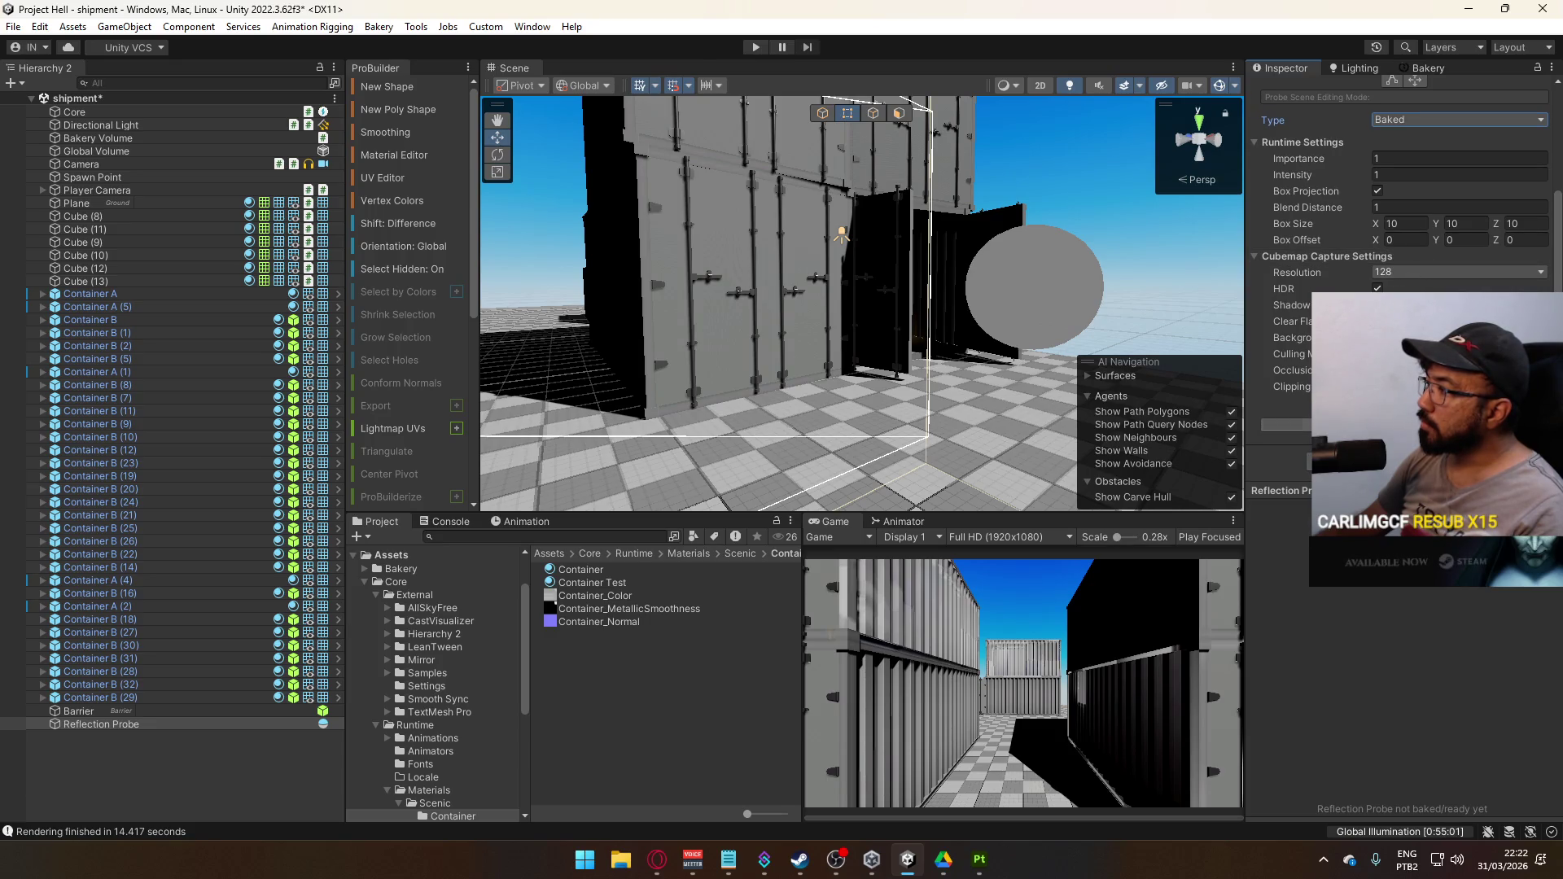
click(1285, 424)
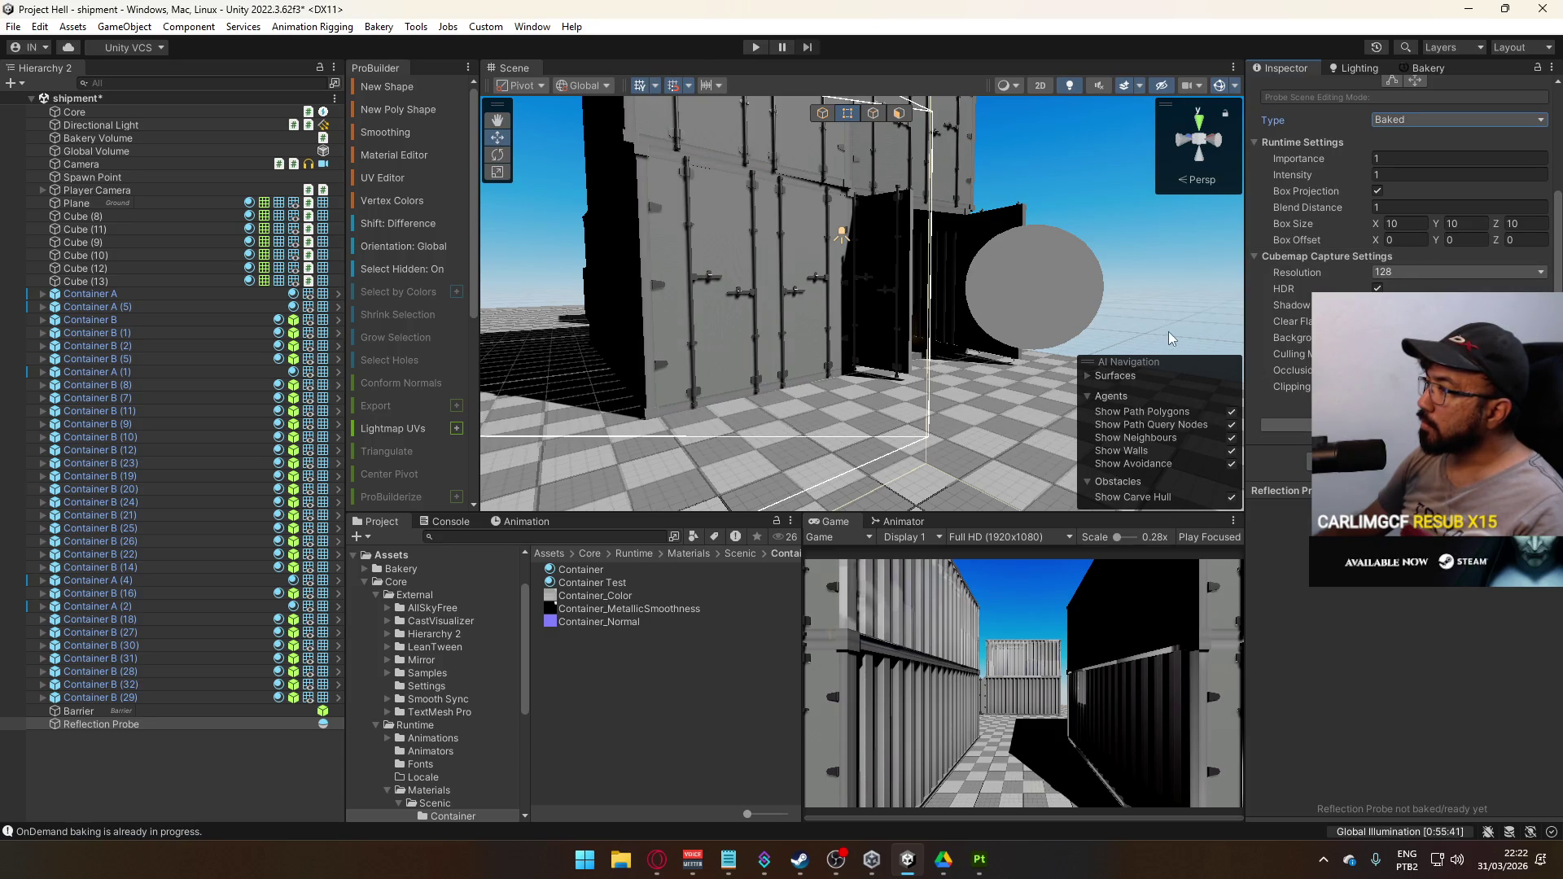
drag(1059, 289, 1099, 262)
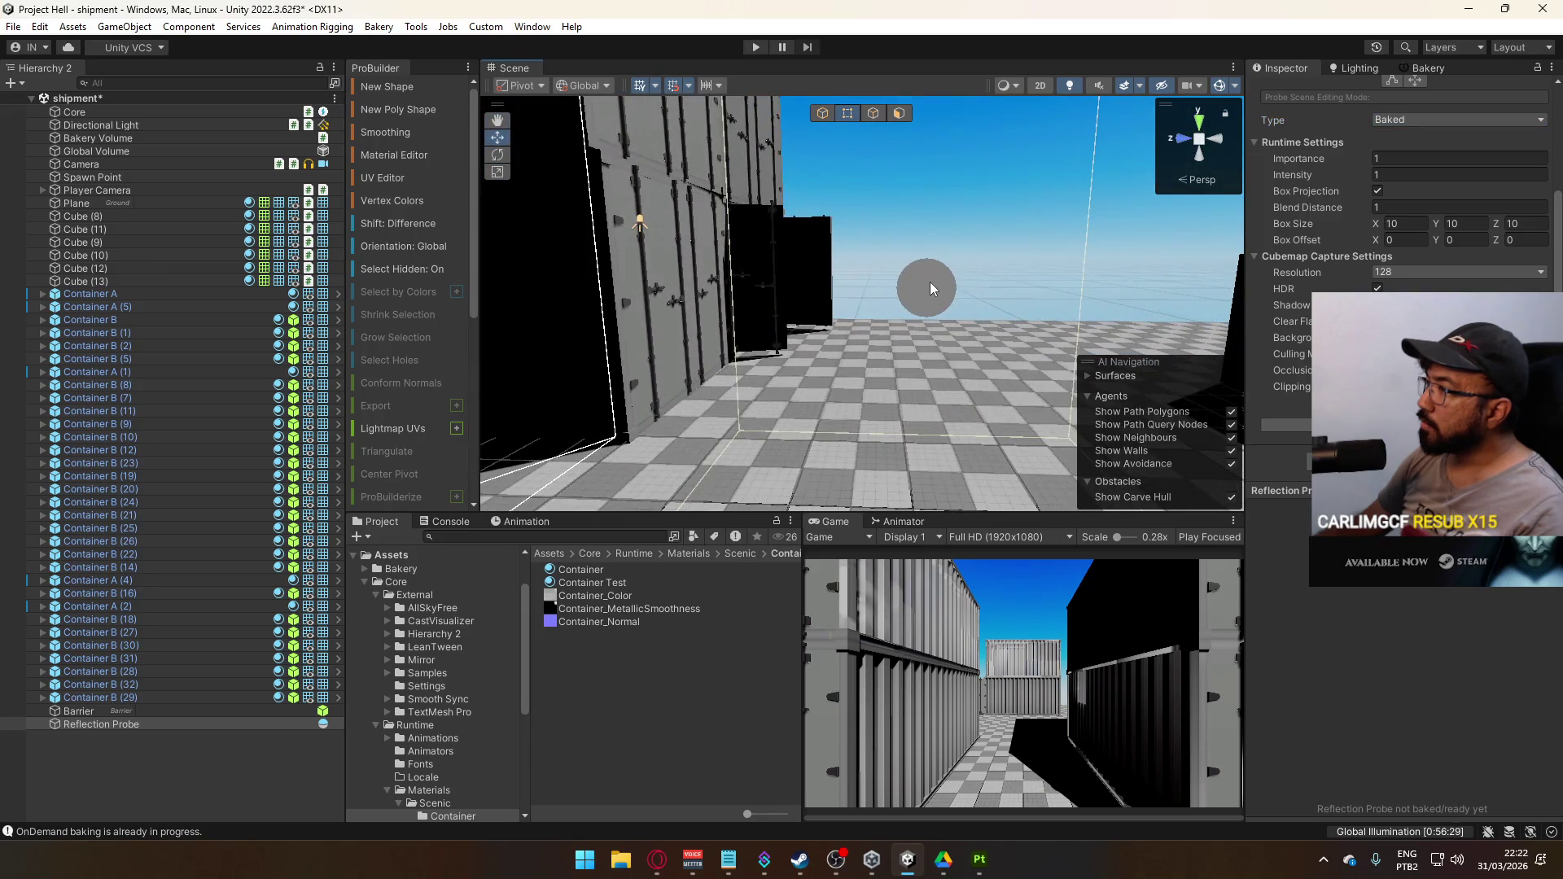
Check the running bake tasks and render the reflection probes with Bakery
click(1426, 67)
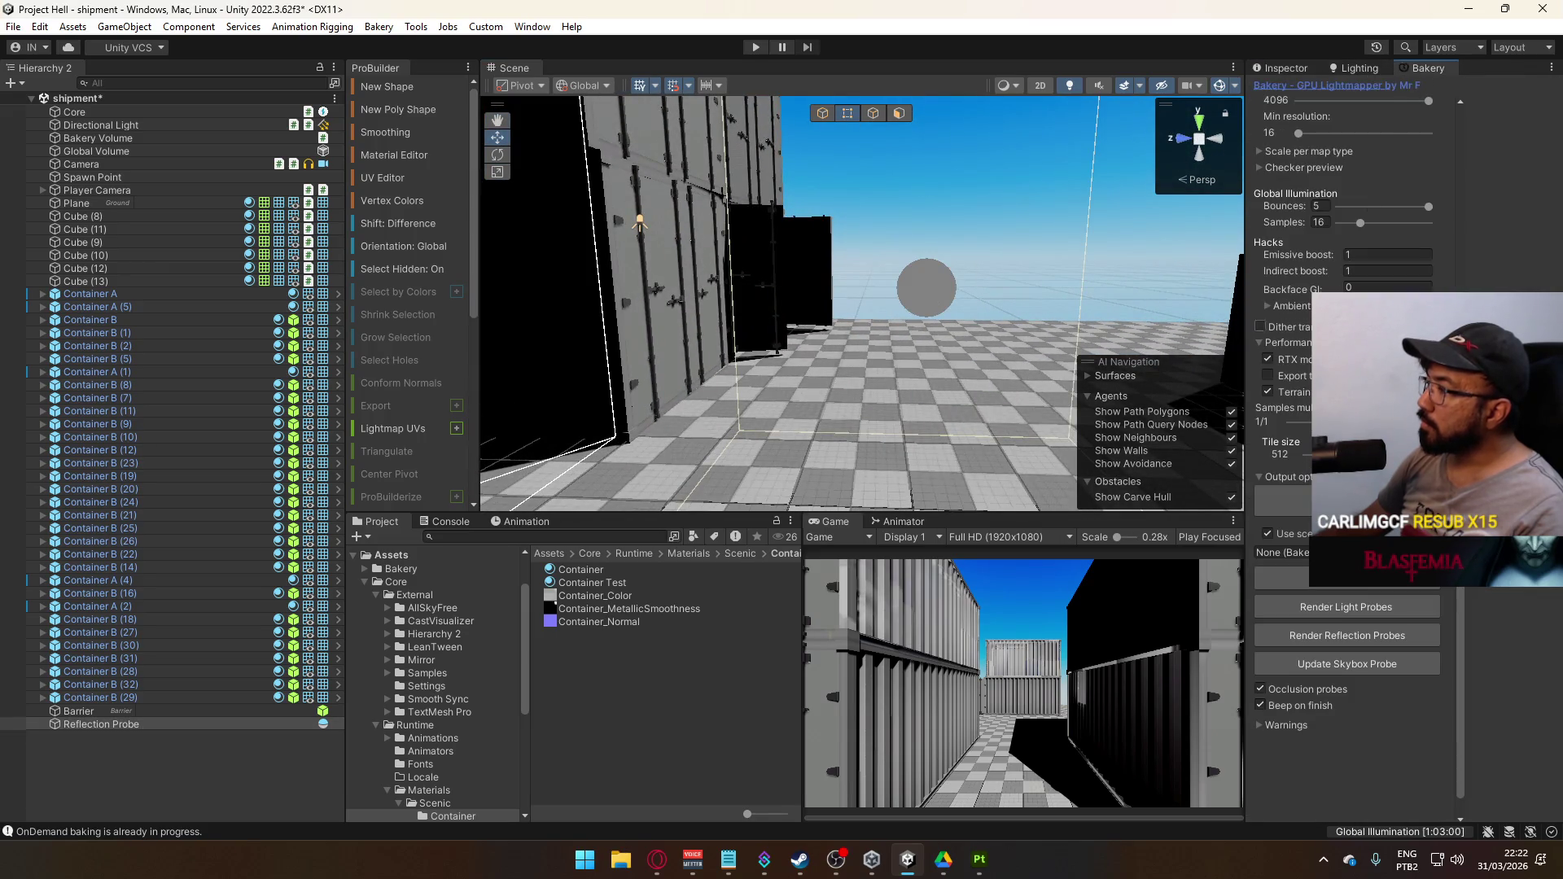
click(1389, 826)
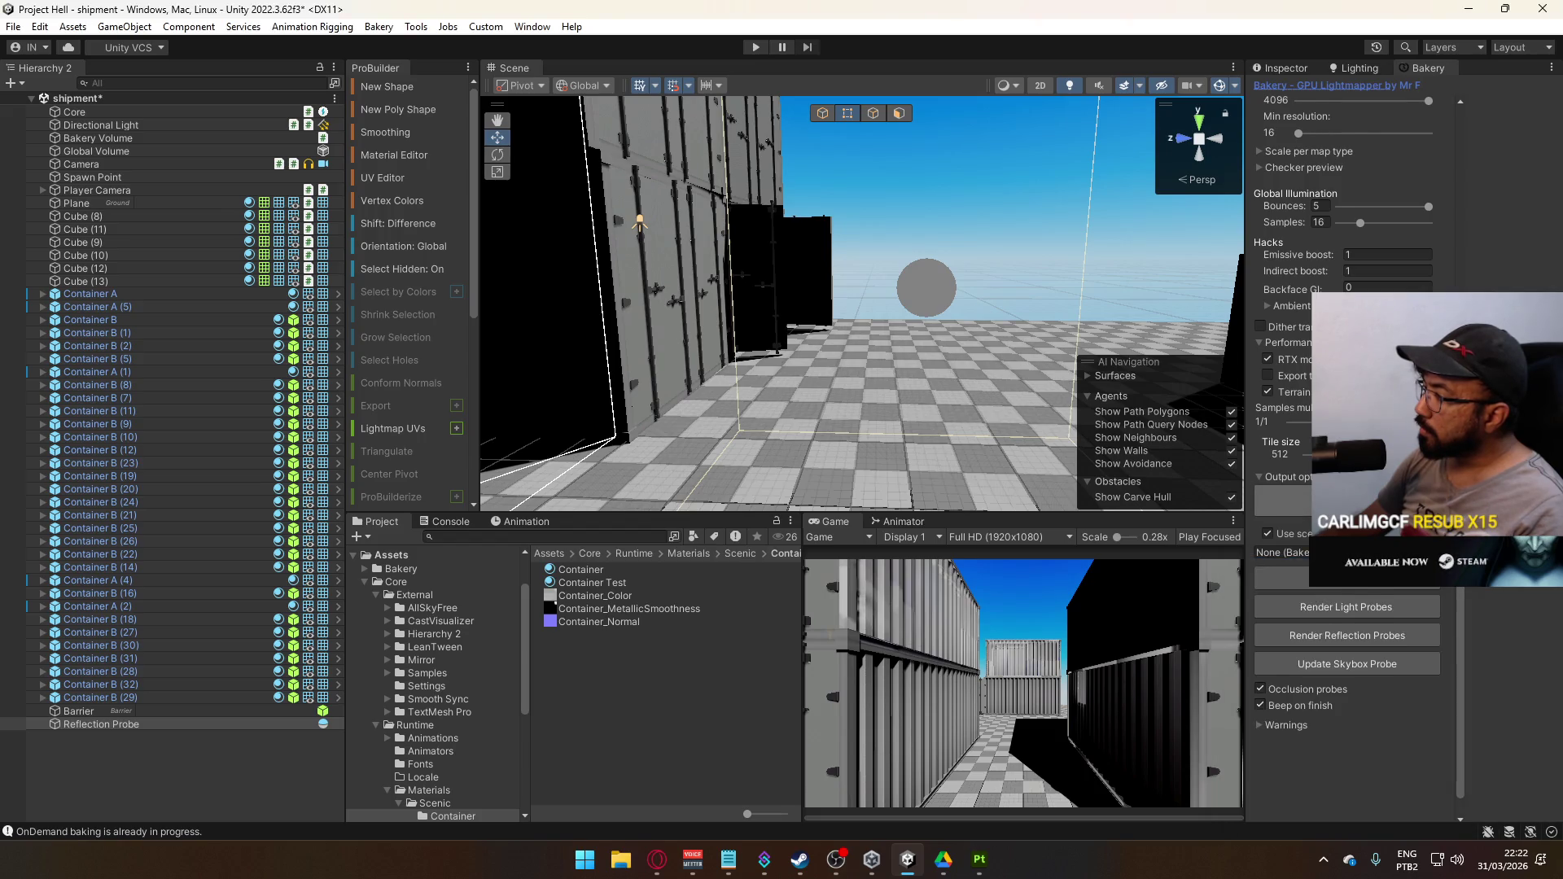
scroll(1371, 586, down, 1)
click(1371, 611)
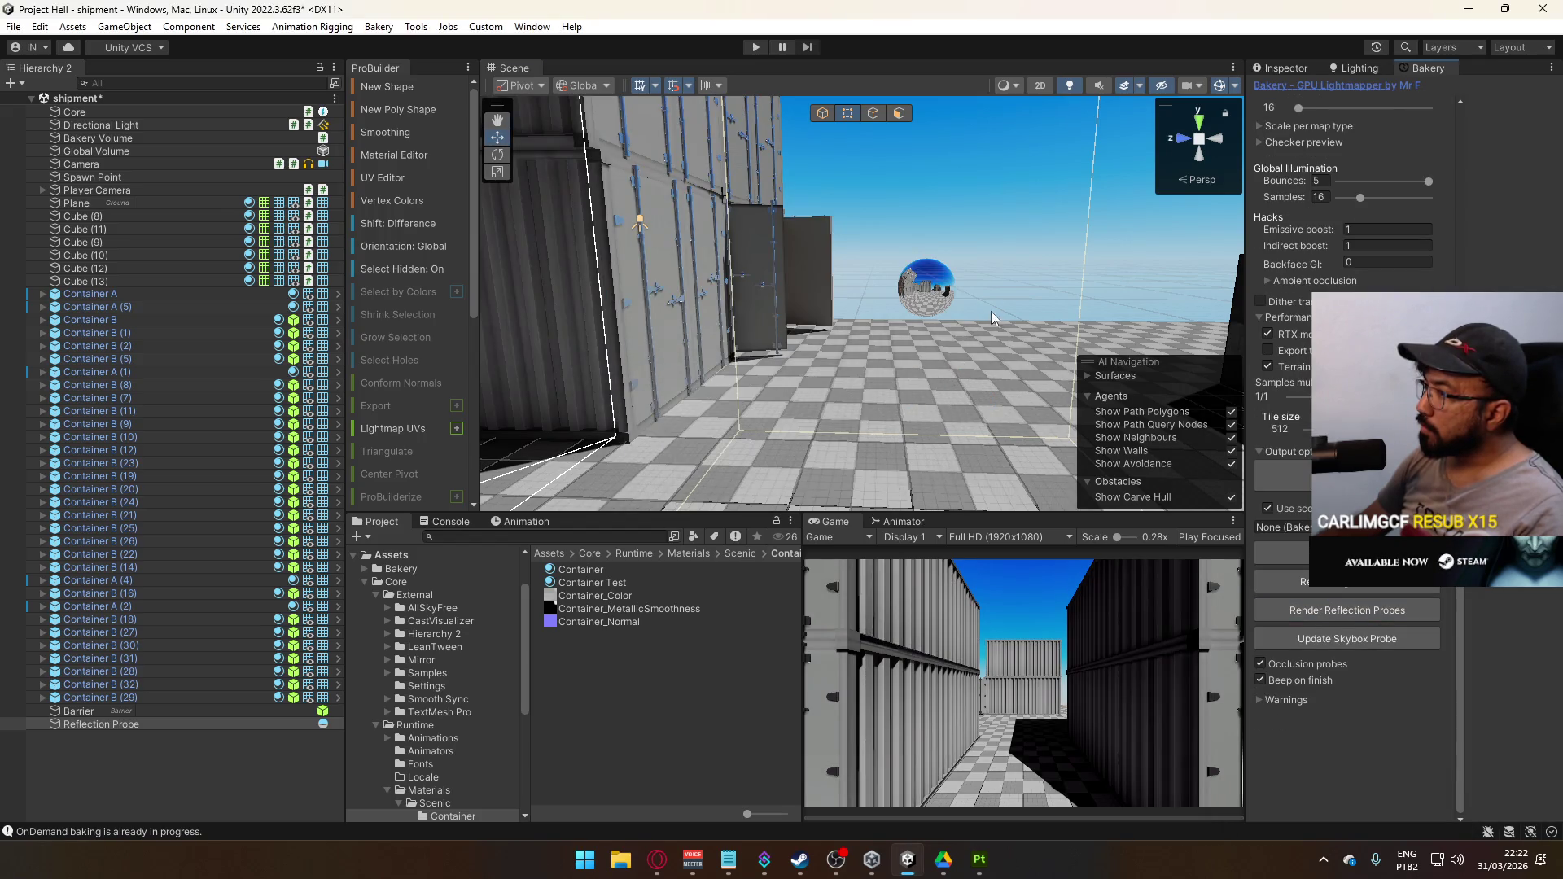
Select the Reflection Probe and keep its Intensity at 1 after a trial change
mouse_move(992, 318)
mouse_down()
mouse_move(555, 310)
mouse_move(914, 342)
mouse_up()
click(914, 342)
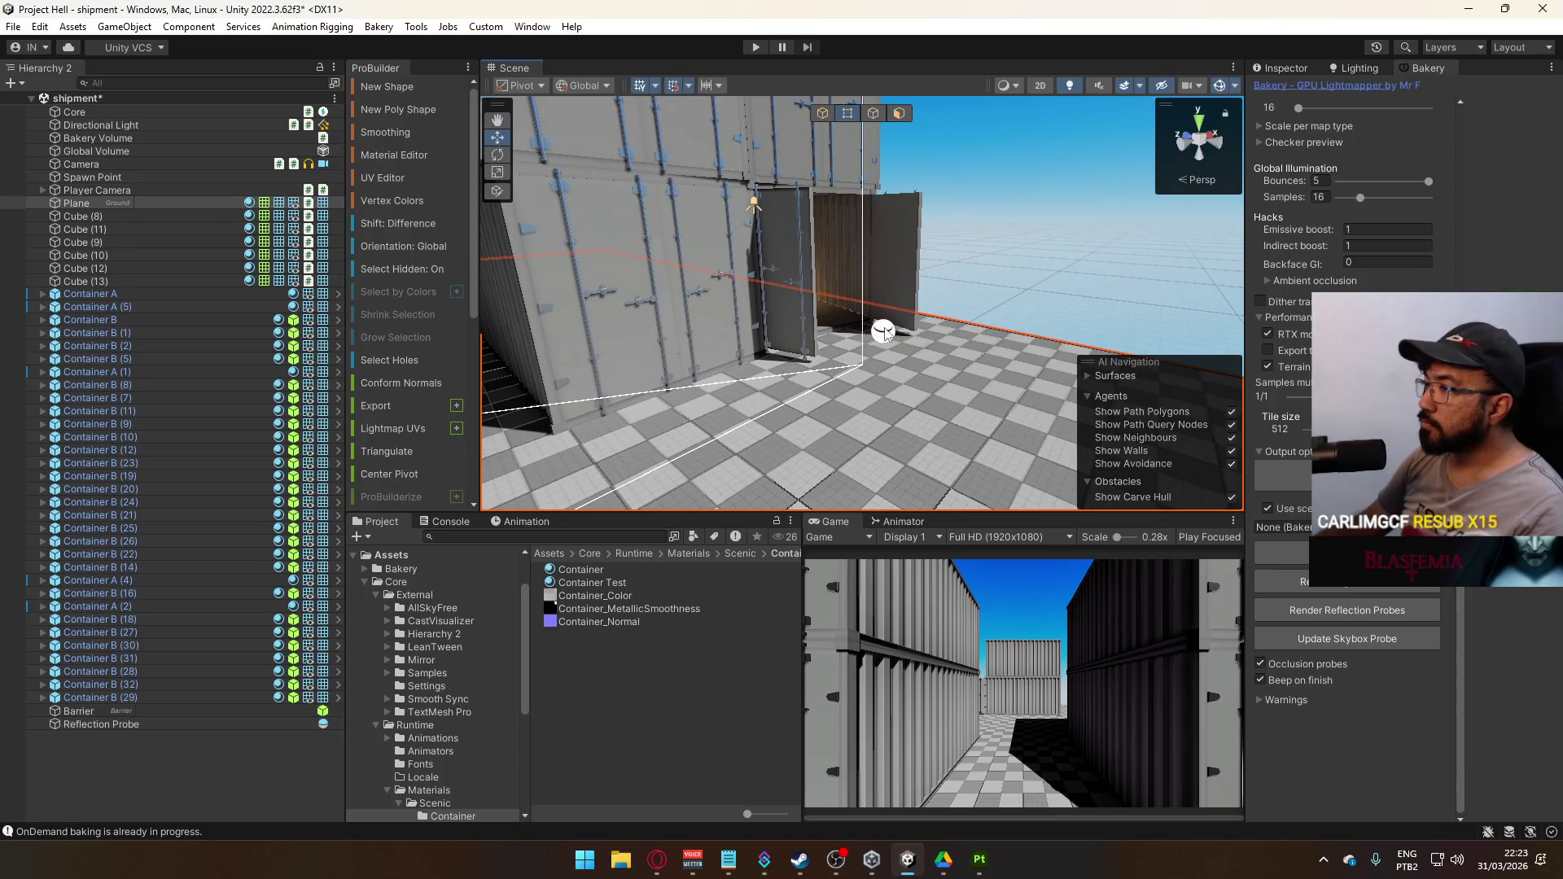
click(883, 331)
click(1296, 70)
scroll(1400, 244, down, 3)
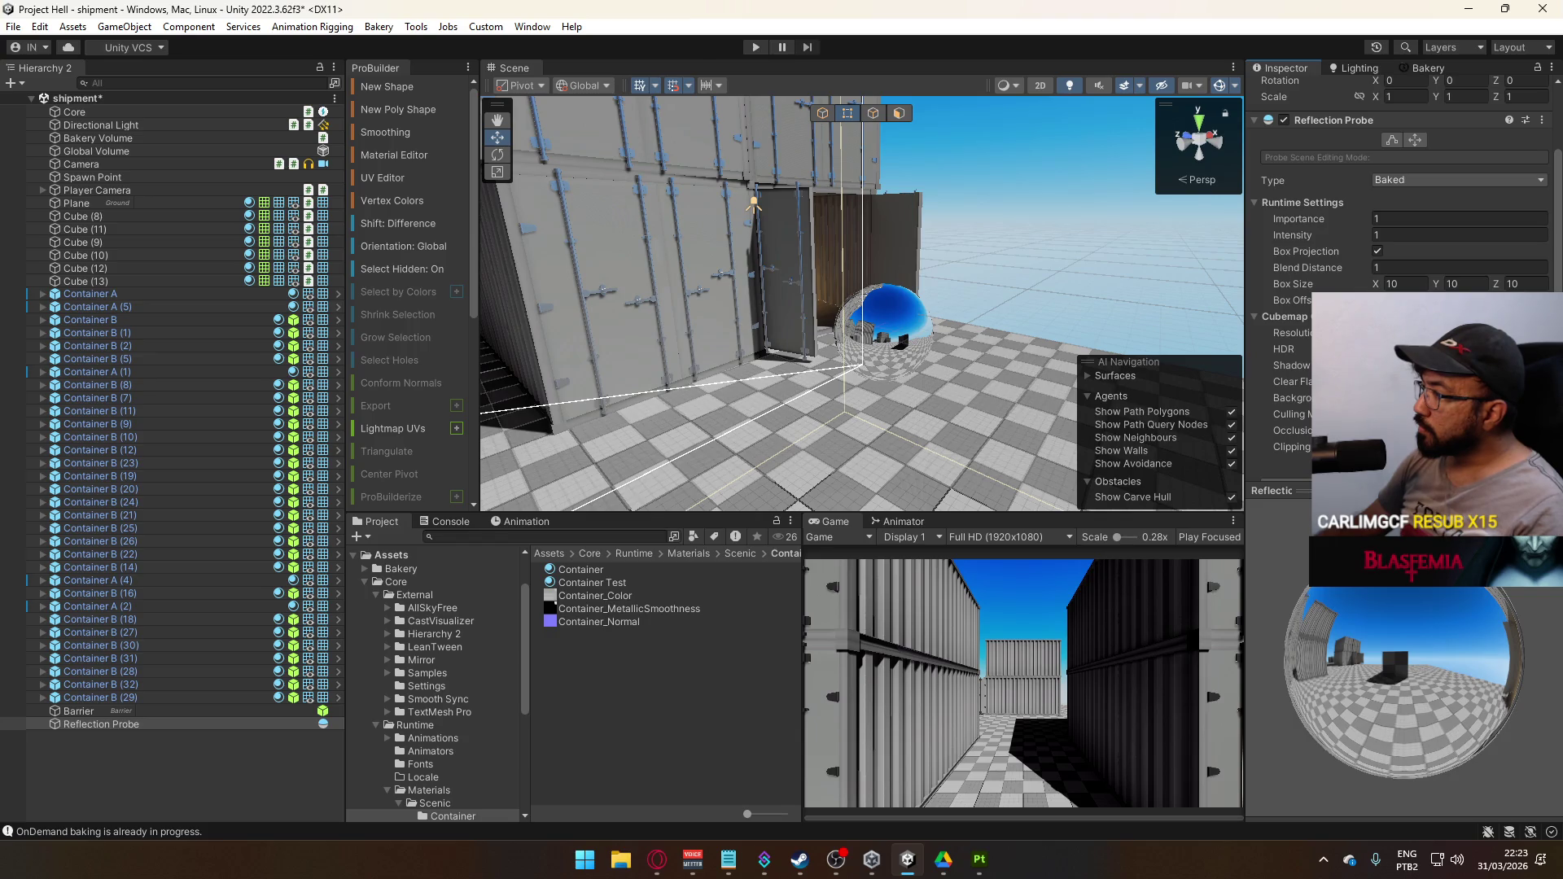
scroll(1401, 244, down, 2)
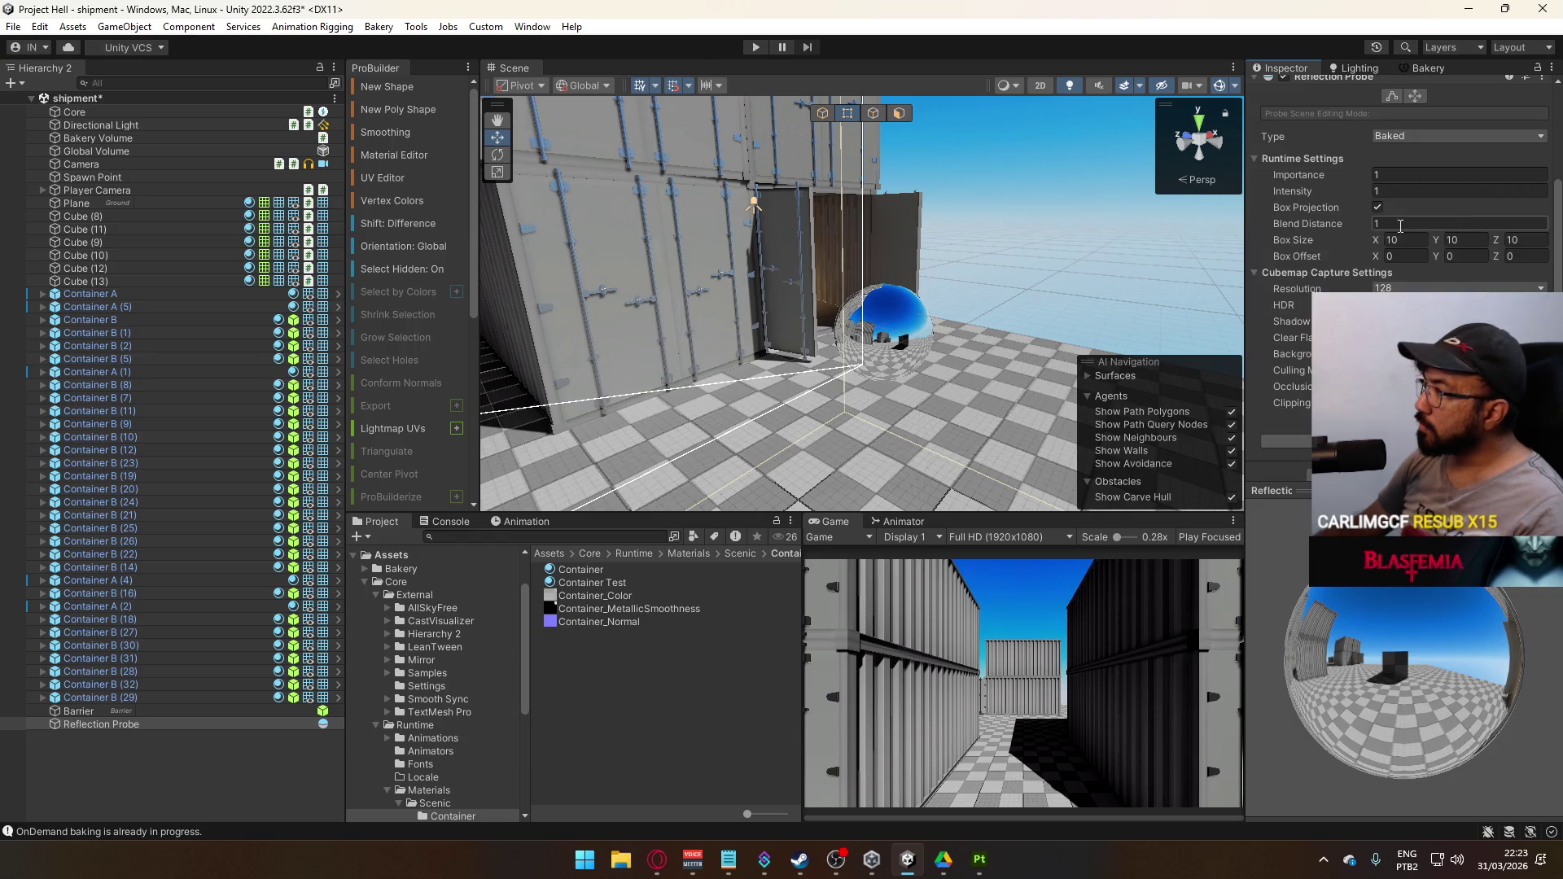
drag(1346, 192, 1343, 193)
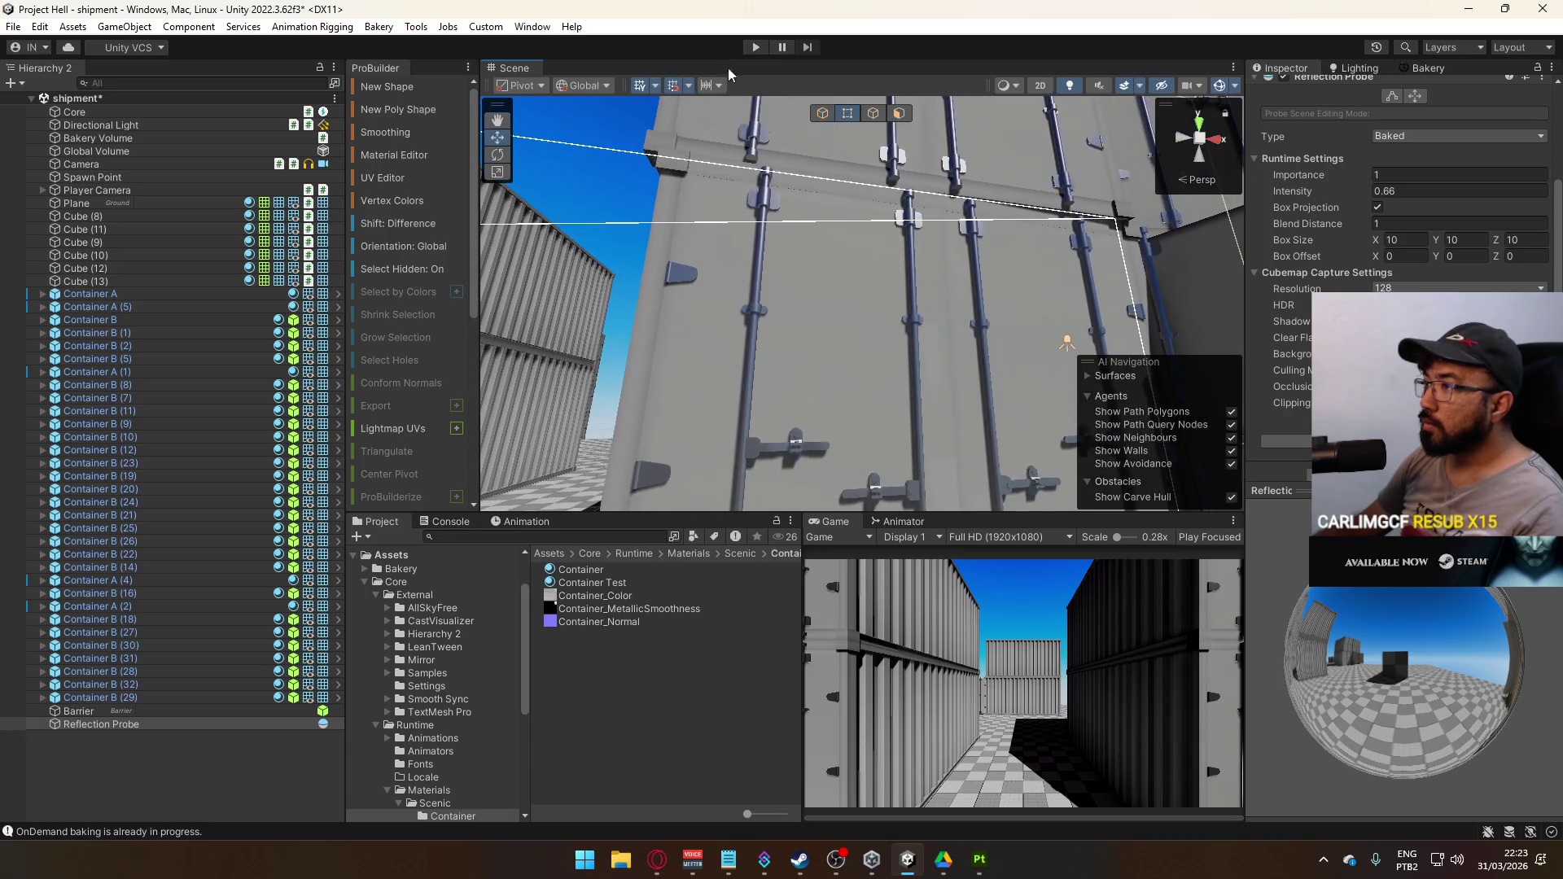
key(ctrl+z)
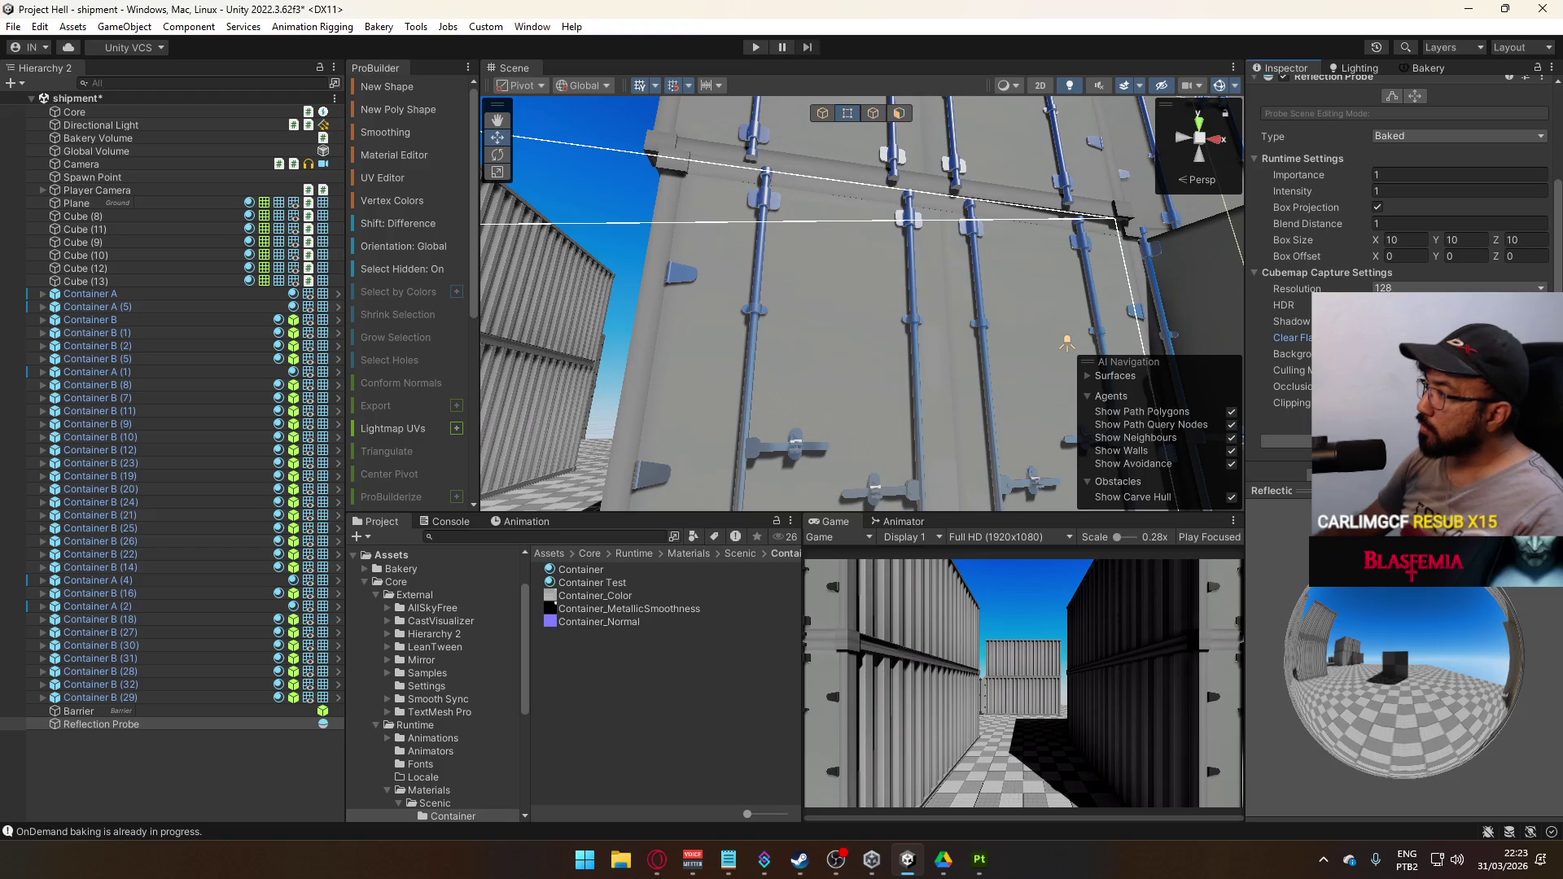
Set the probe's Background colour to black (000000) and re-render the reflection probes in Bakery
click(1462, 354)
click(1381, 570)
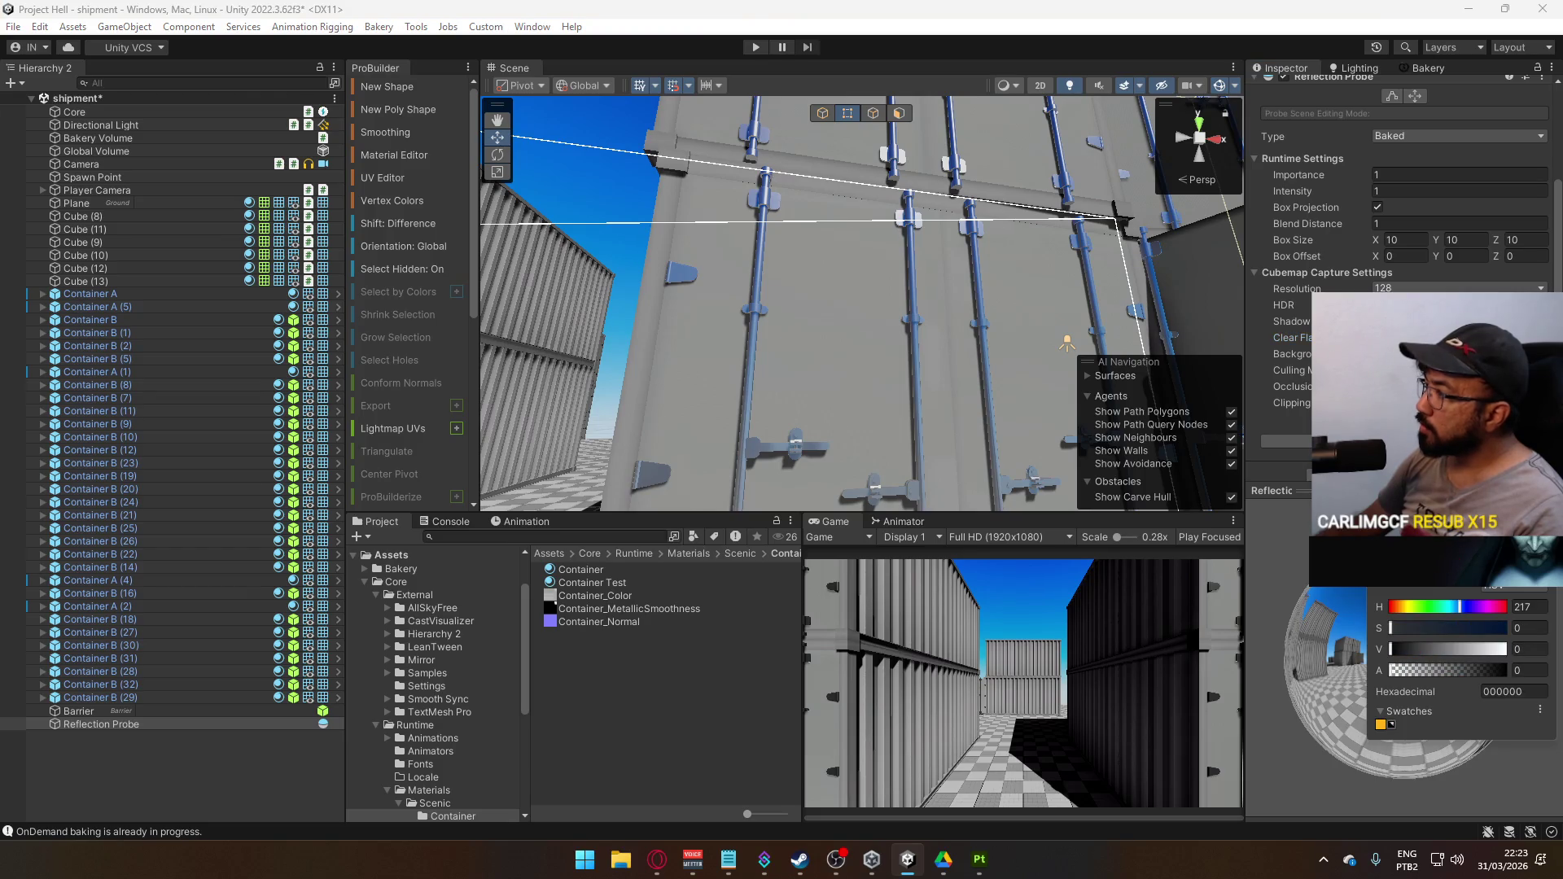
key(Escape)
scroll(1400, 244, down, 1)
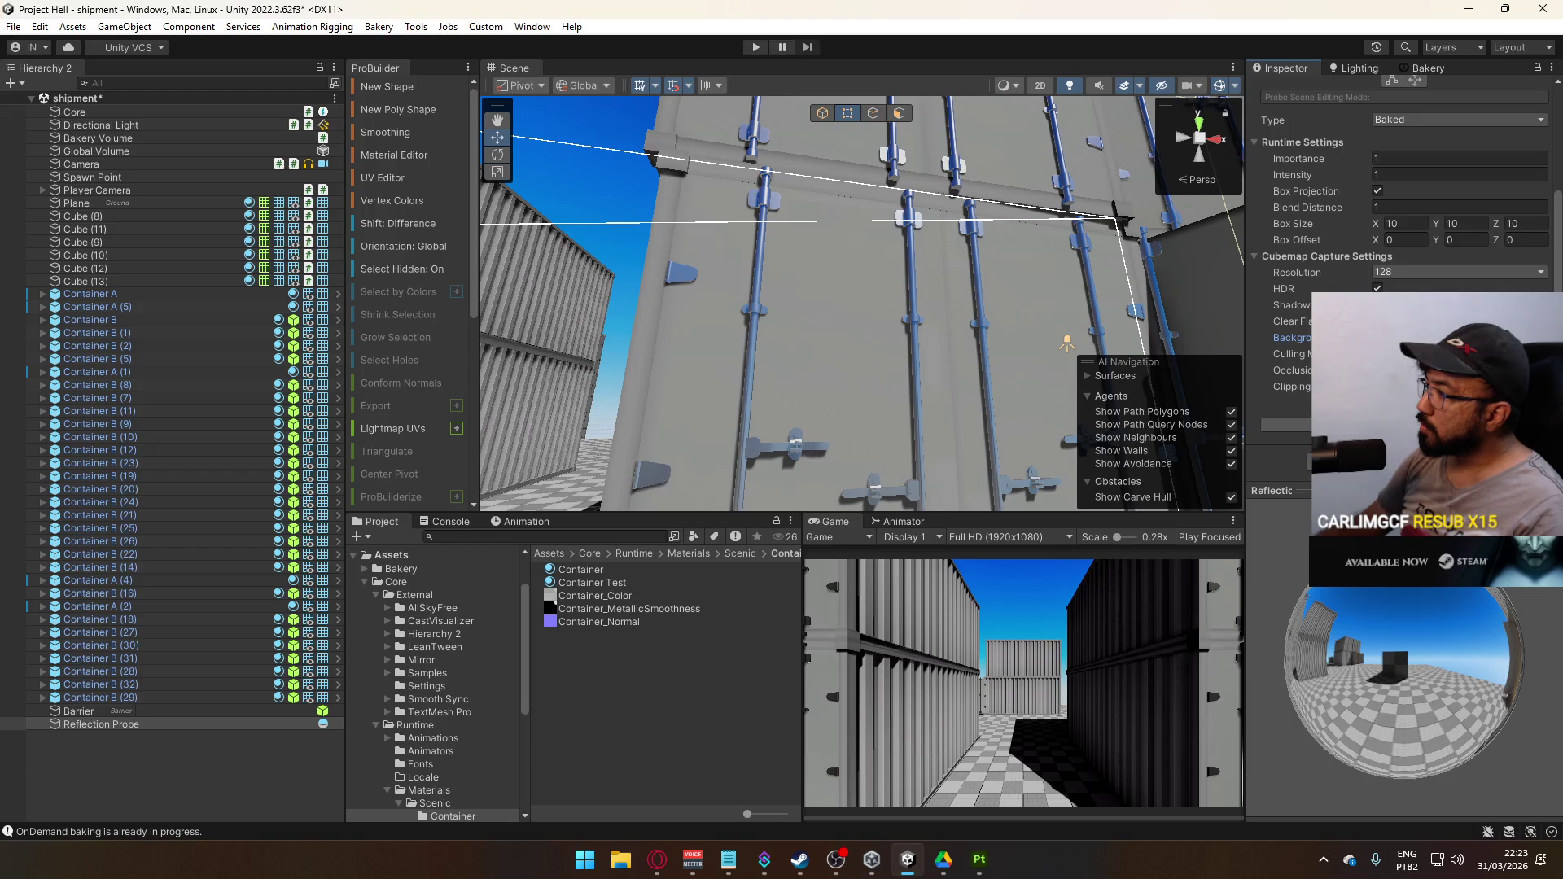
click(1430, 69)
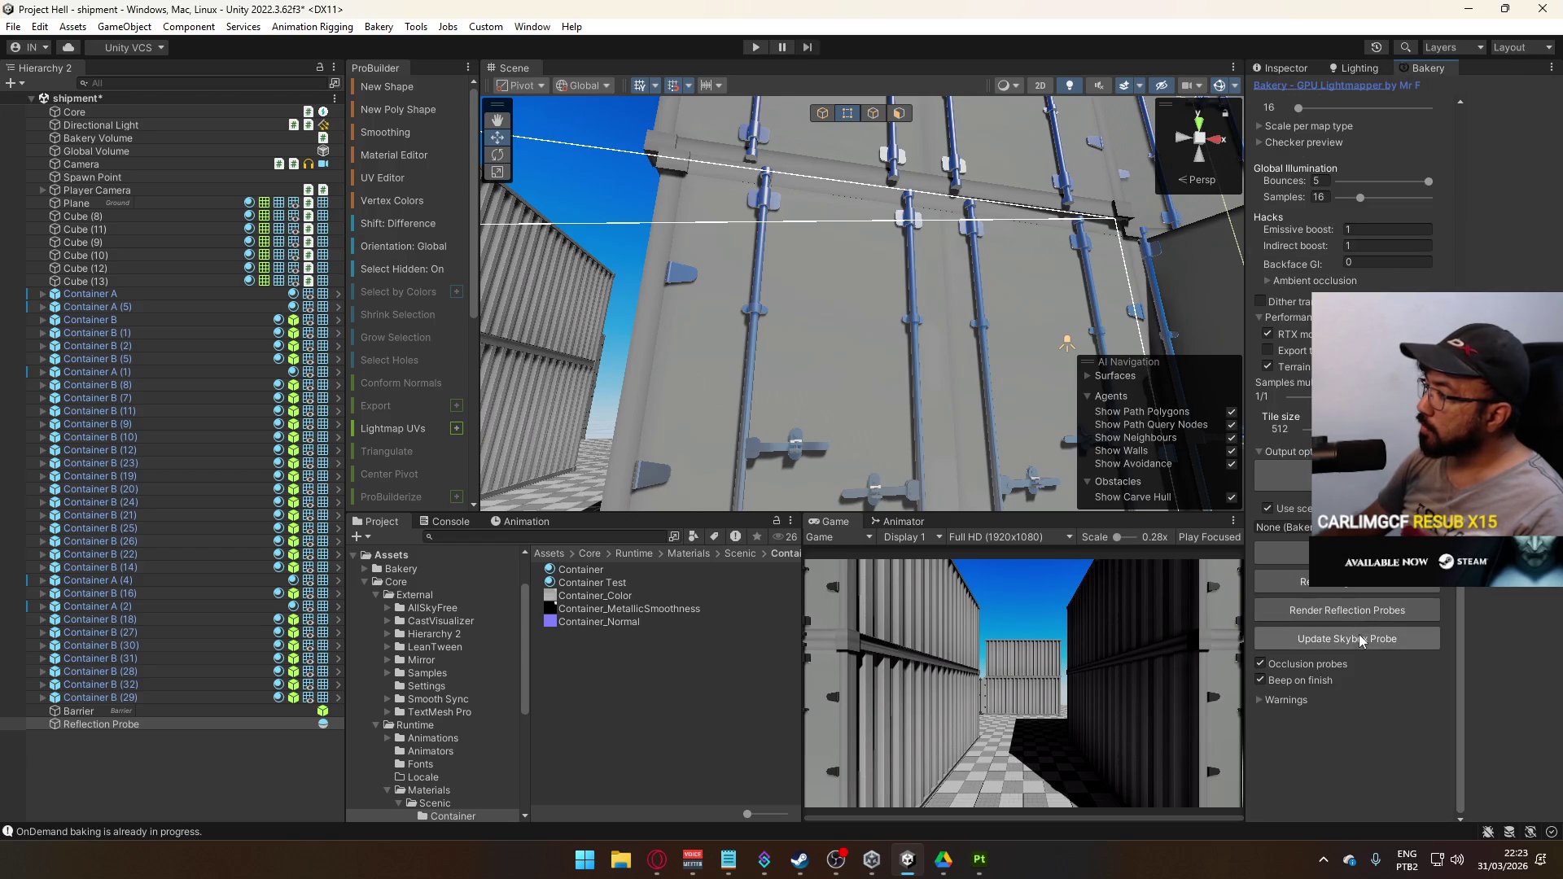
click(1367, 610)
Inspect the probe's 10×10×10 box and culling mask settings, then frame the probe
mouse_move(926, 317)
mouse_down()
mouse_move(975, 375)
mouse_move(618, 179)
mouse_up()
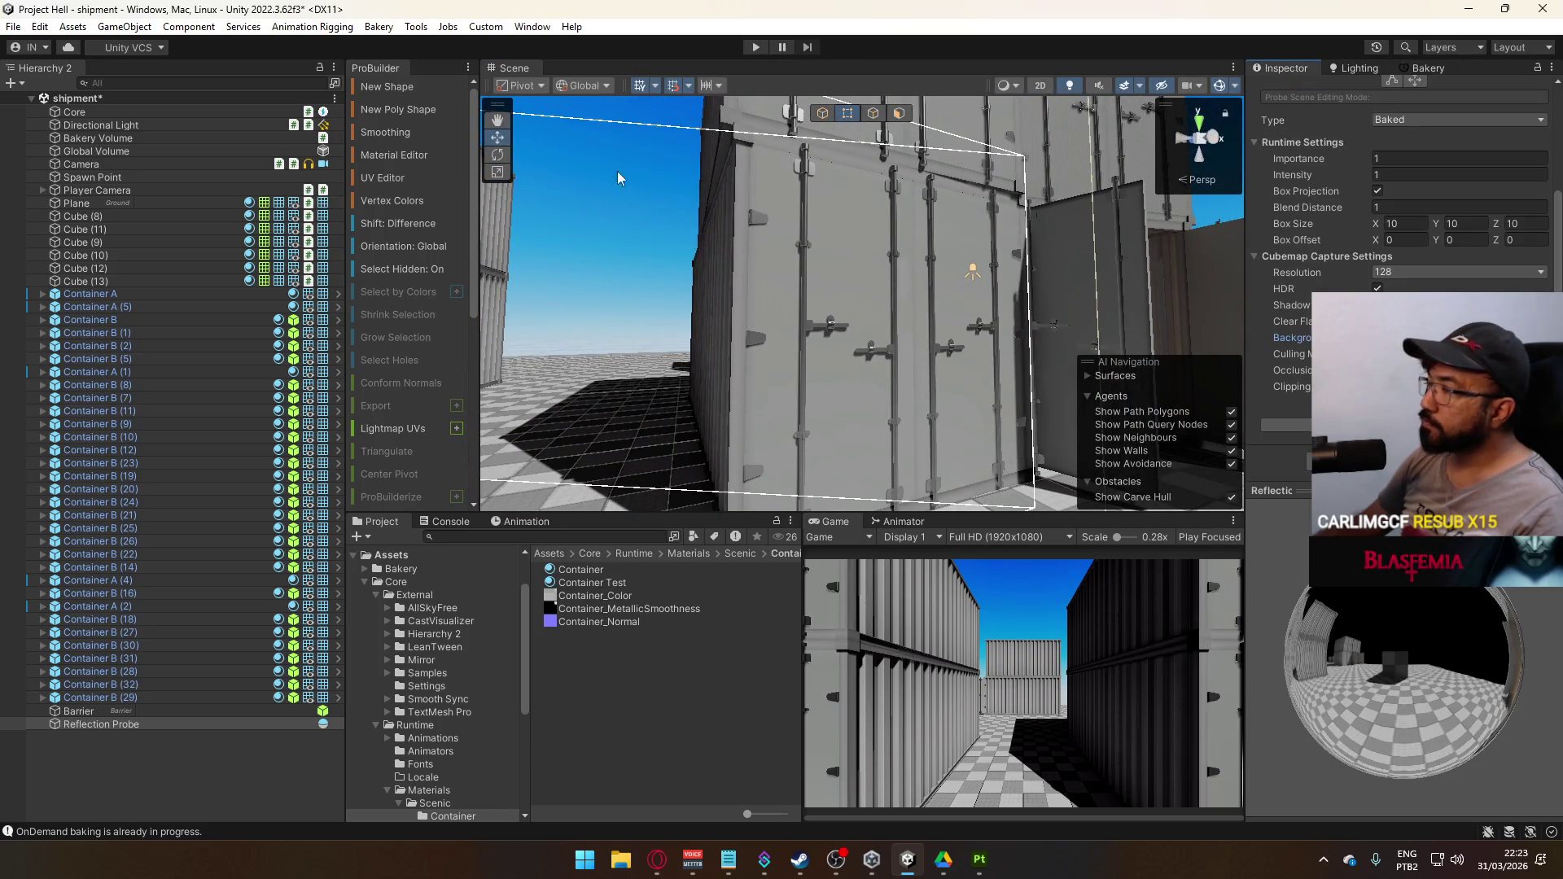
scroll(1321, 118, up, 3)
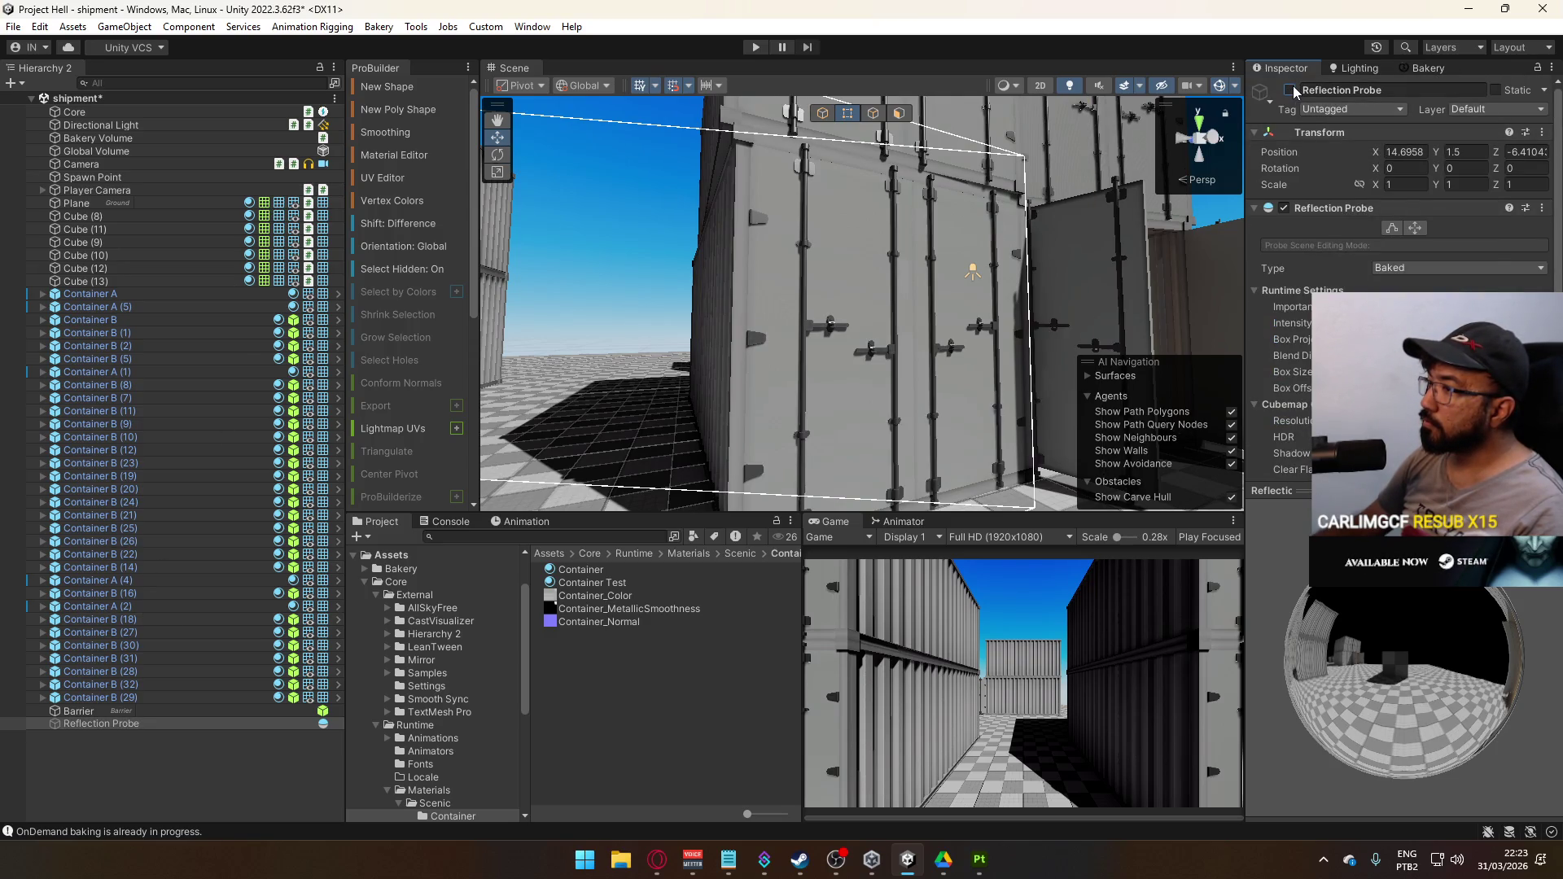
drag(1213, 199, 1129, 505)
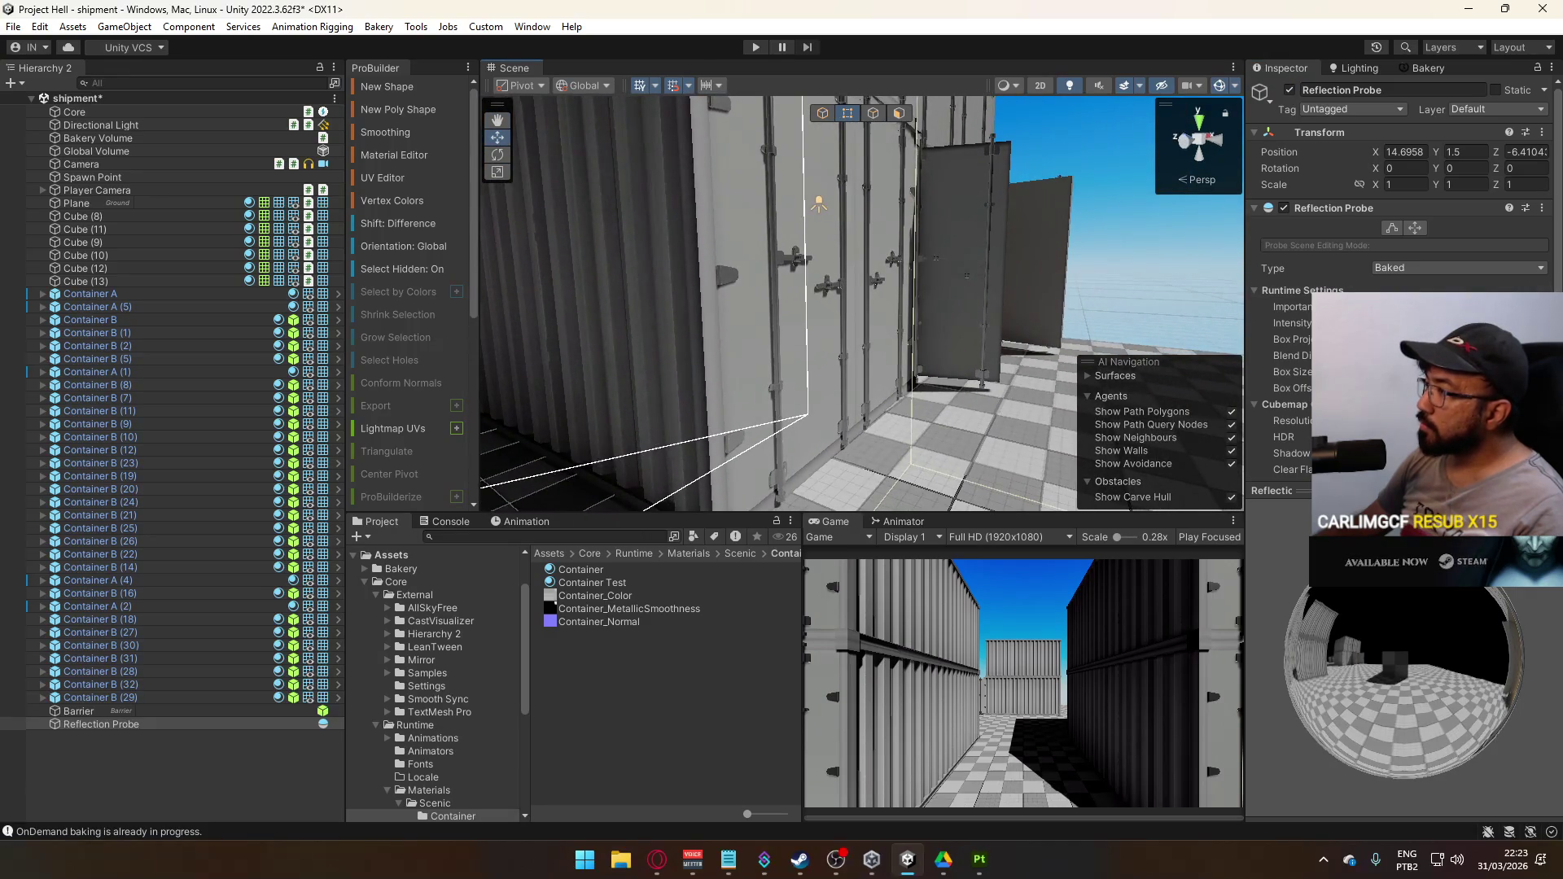
scroll(1287, 244, down, 3)
drag(1132, 326, 782, 295)
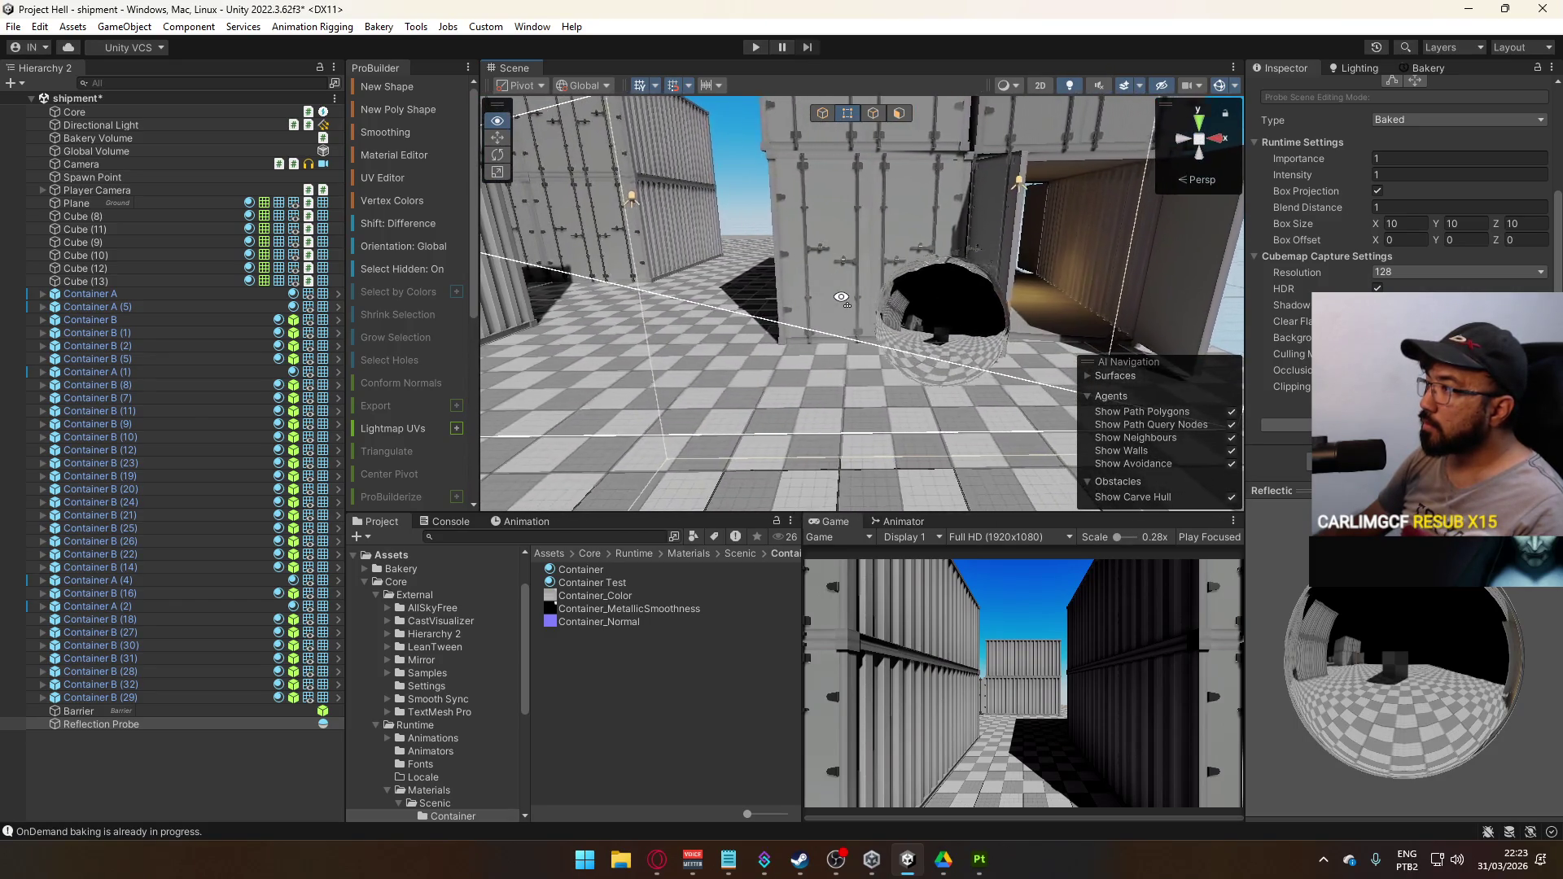
click(1458, 353)
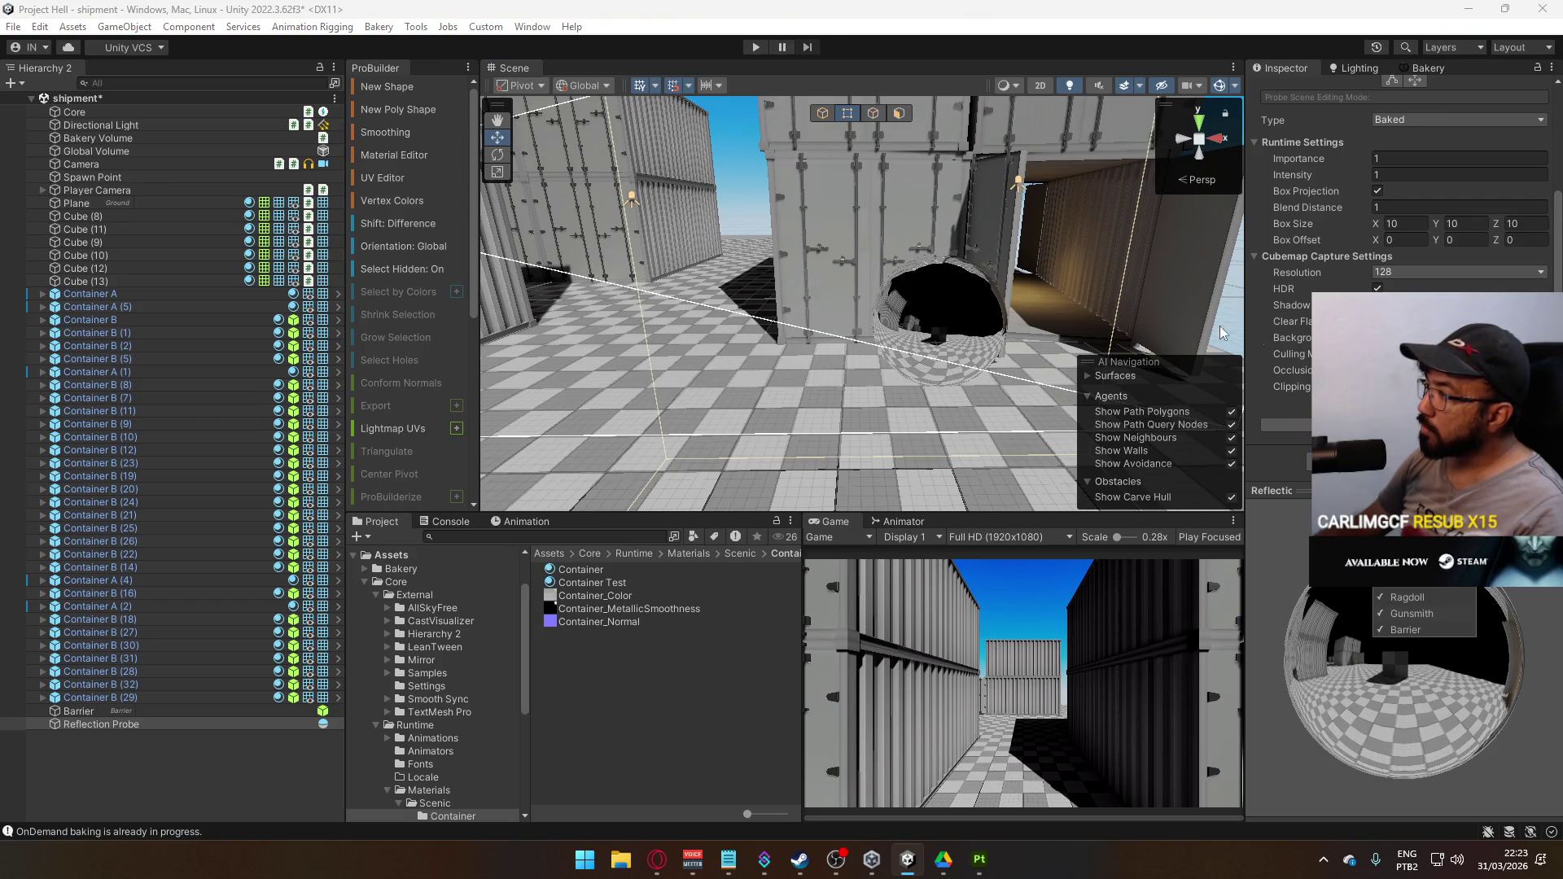
click(946, 299)
key(f)
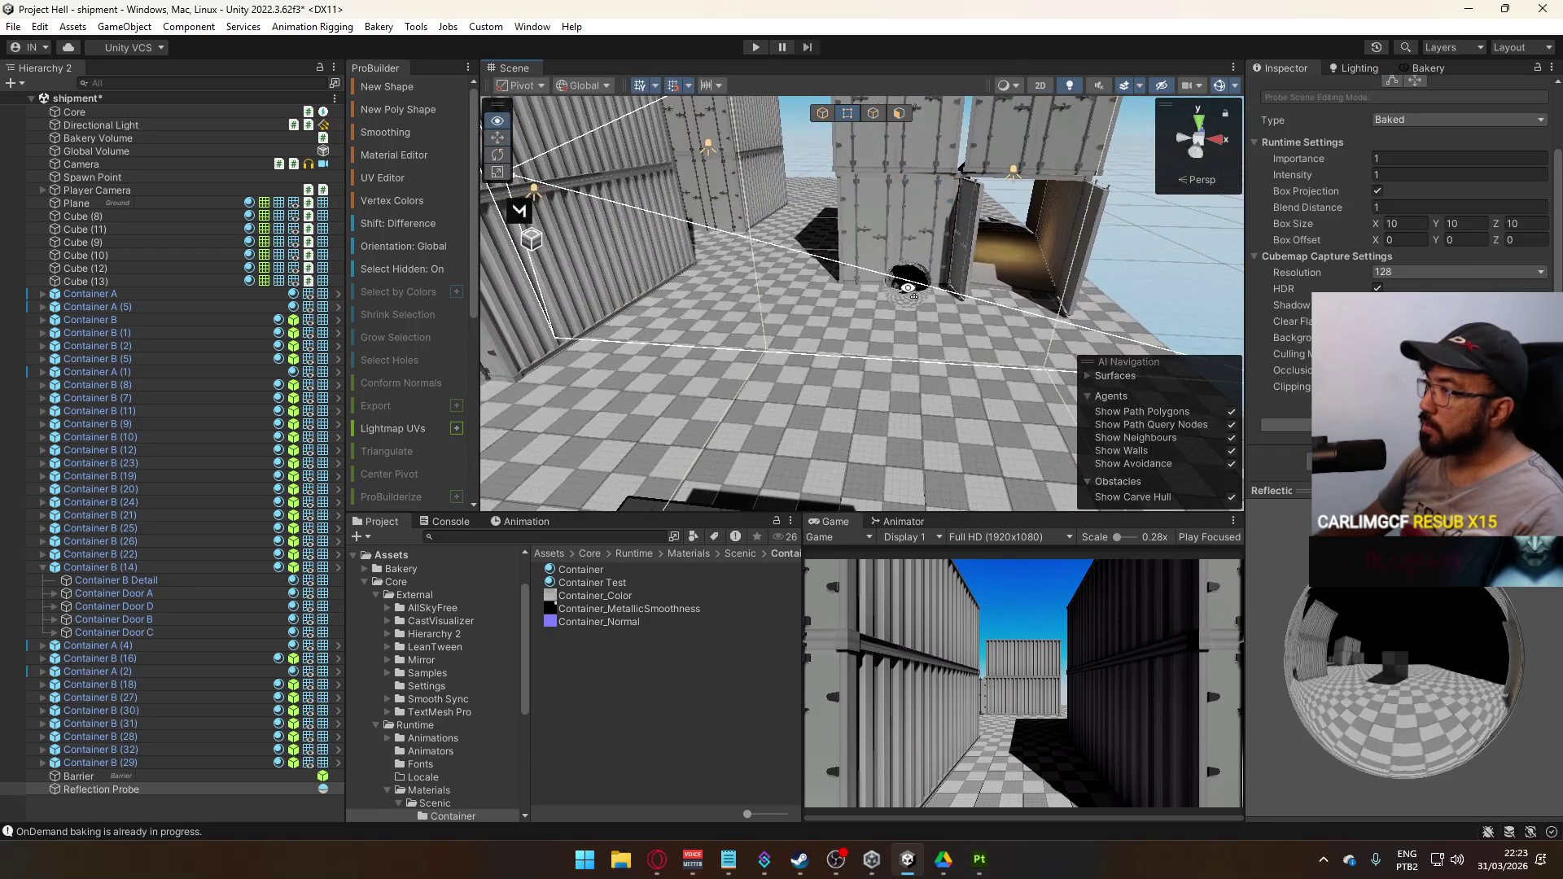
Reselect and frame the reflection probe, then view the Scene from directly above
mouse_move(908, 288)
mouse_down()
mouse_move(1146, 214)
mouse_move(971, 288)
mouse_move(1017, 328)
mouse_move(1108, 352)
mouse_move(1223, 421)
mouse_move(1045, 310)
mouse_up()
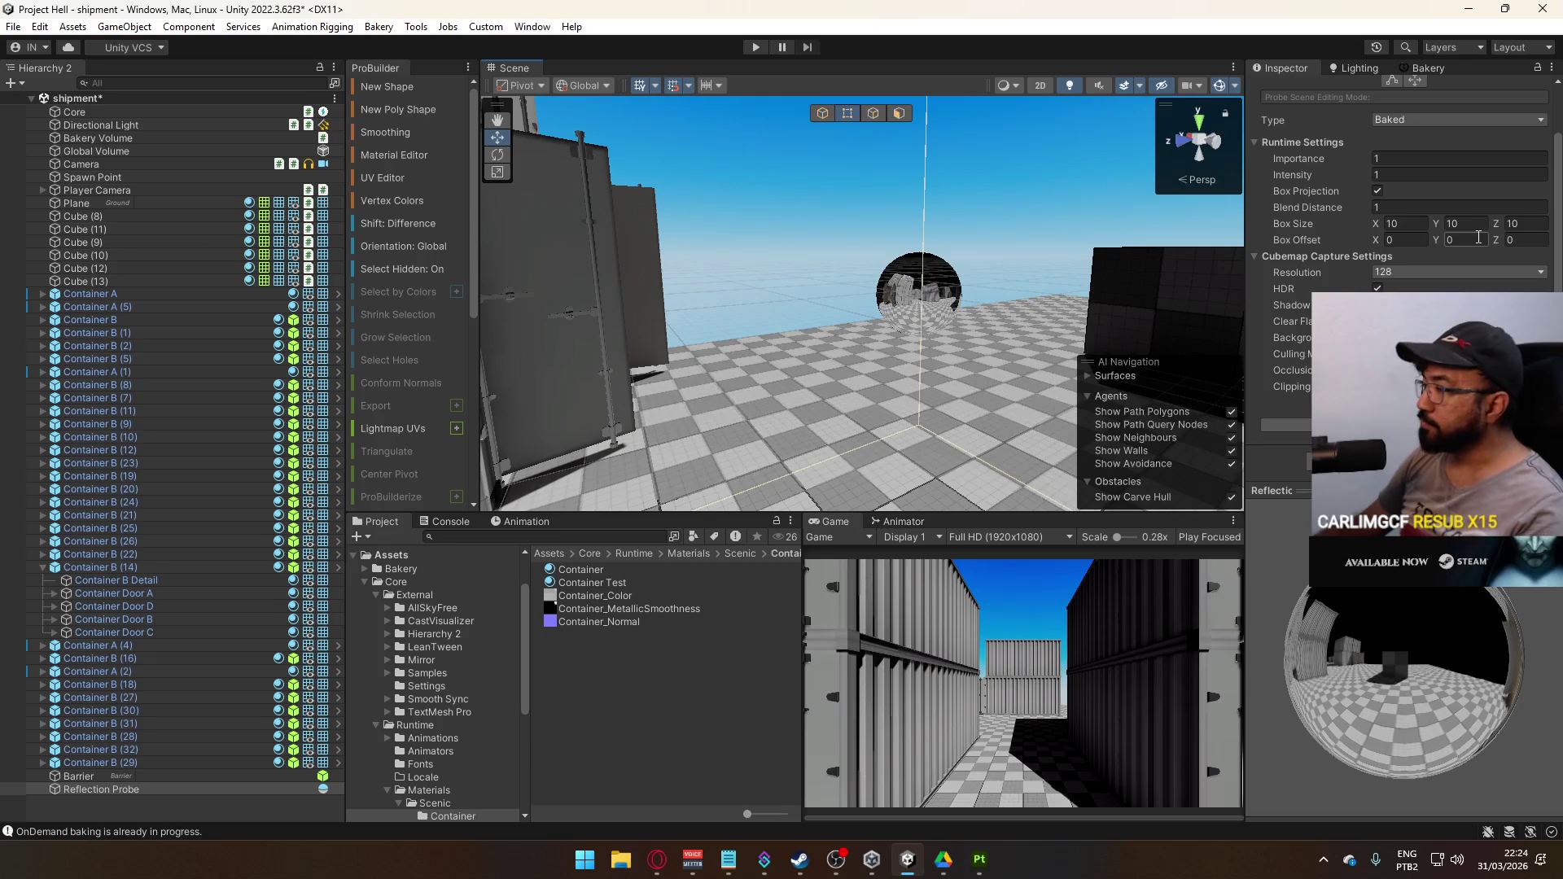
drag(1006, 216, 997, 220)
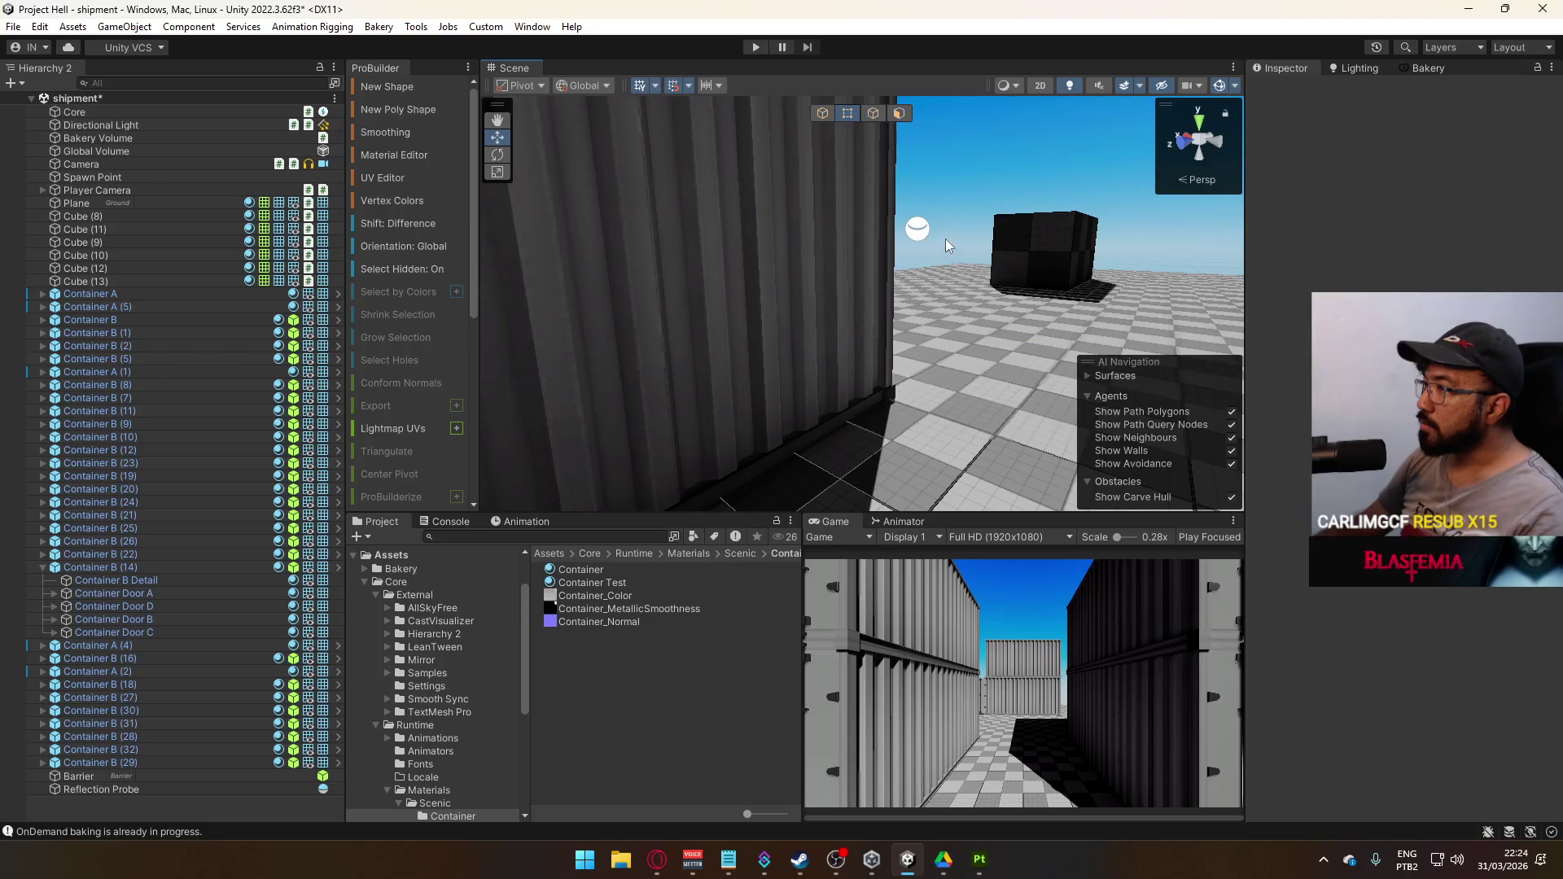
click(928, 243)
key(f)
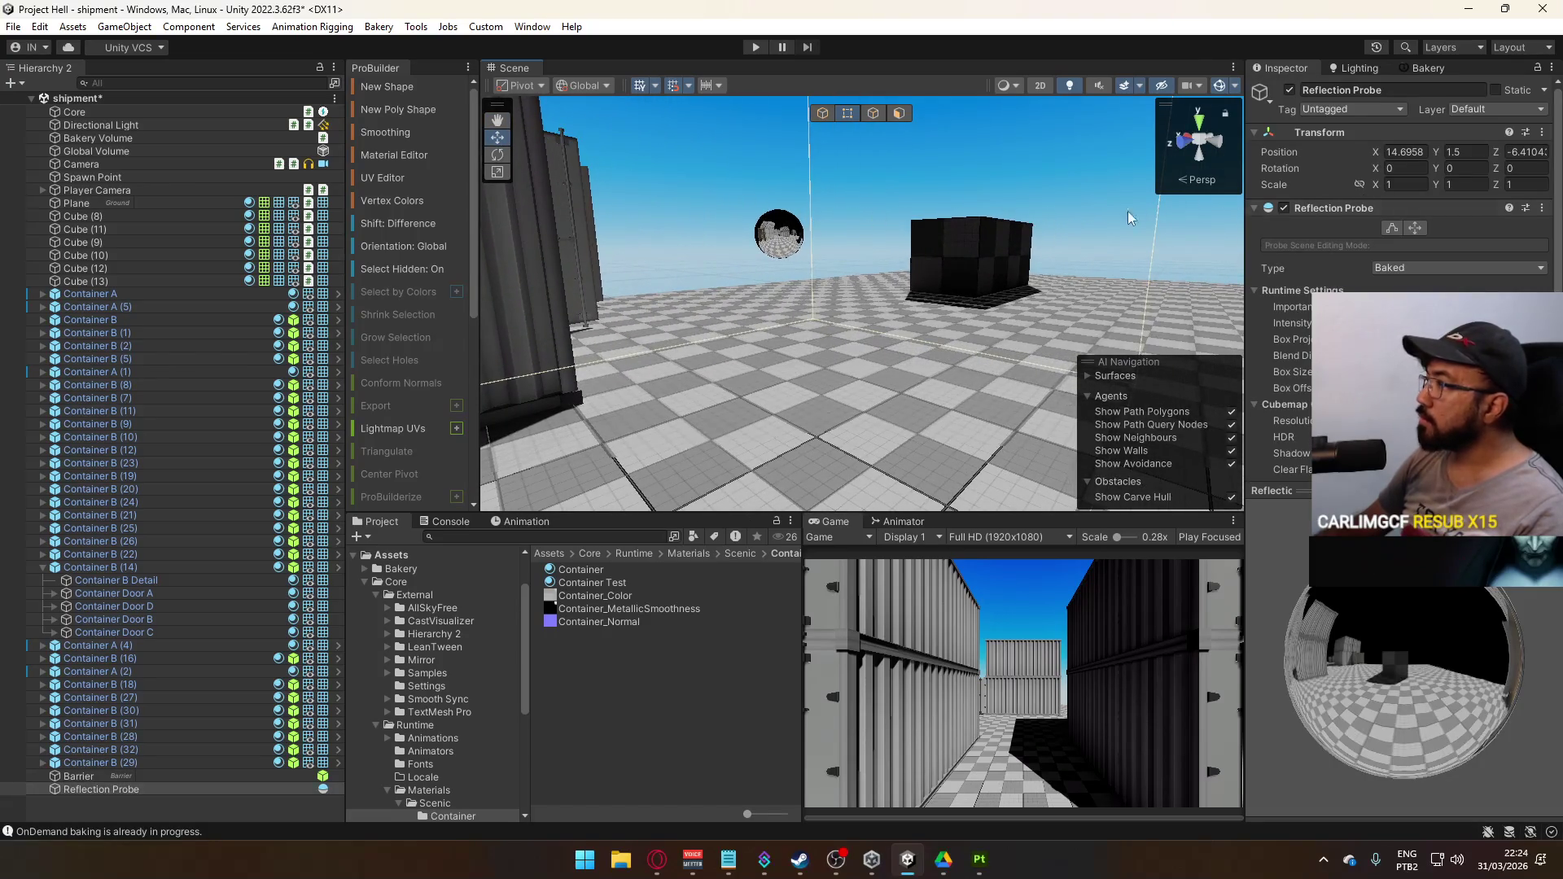
drag(1129, 218, 444, 239)
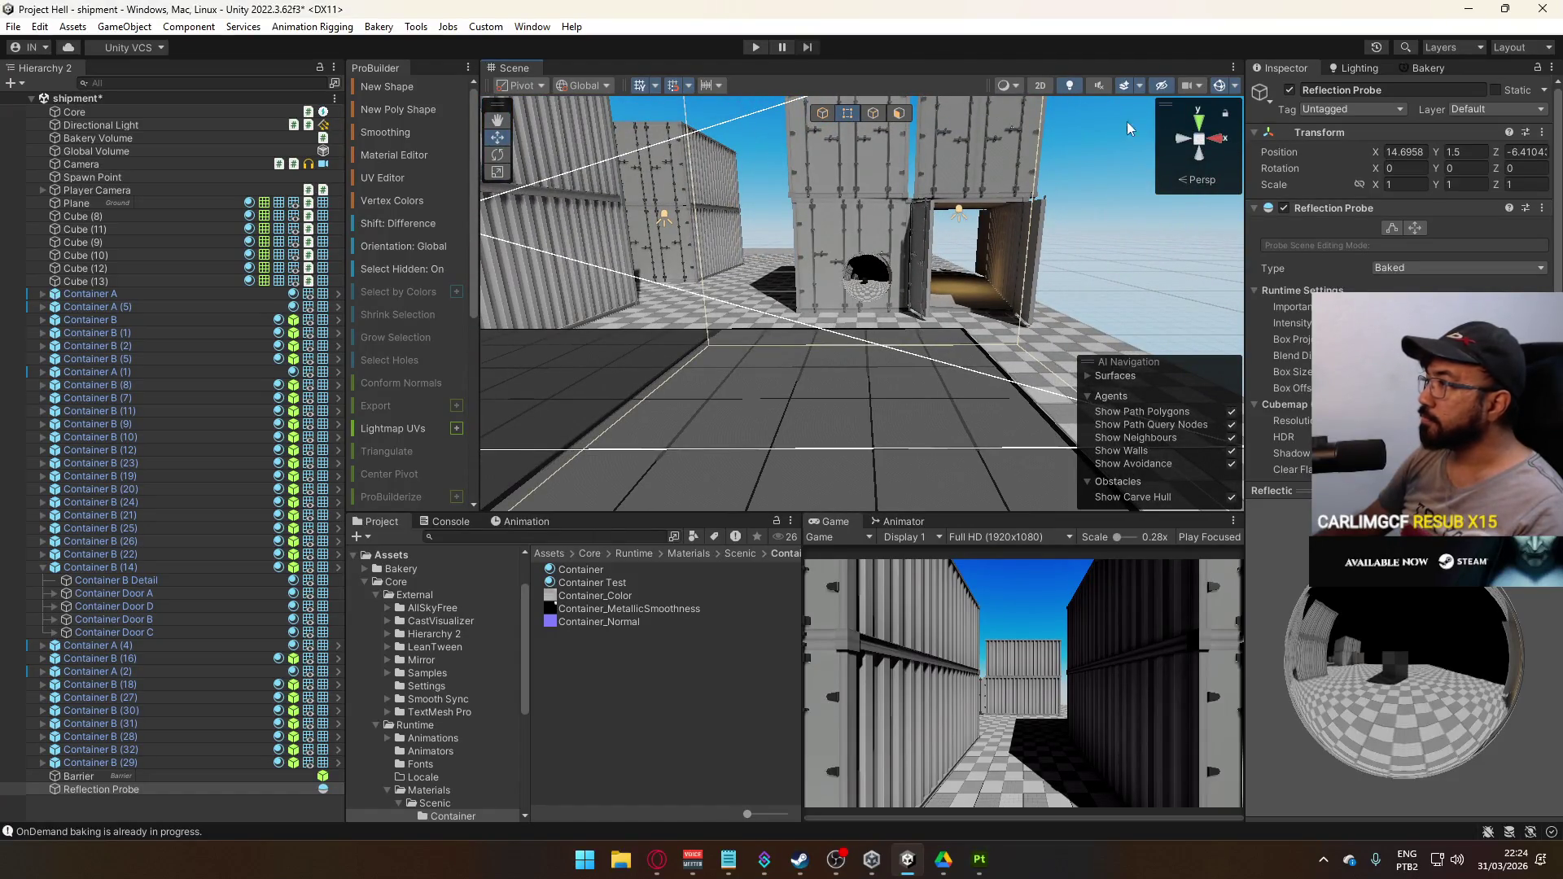
click(1199, 121)
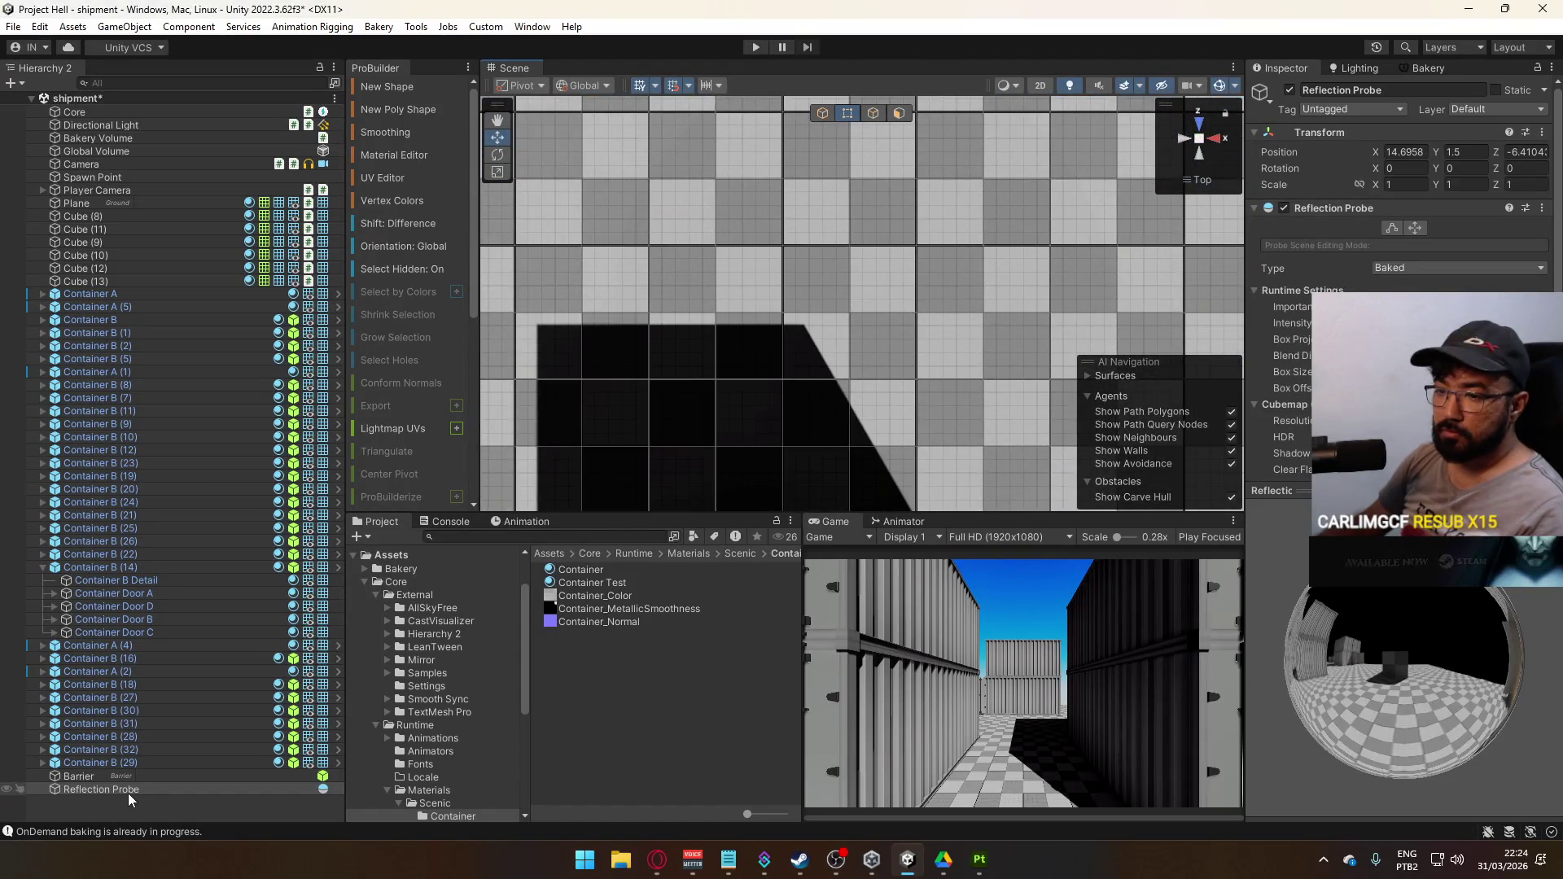
Switch ProBuilder to Object mode and snap the reflection probe to position 16, 1.5, -6.5
double_click(129, 792)
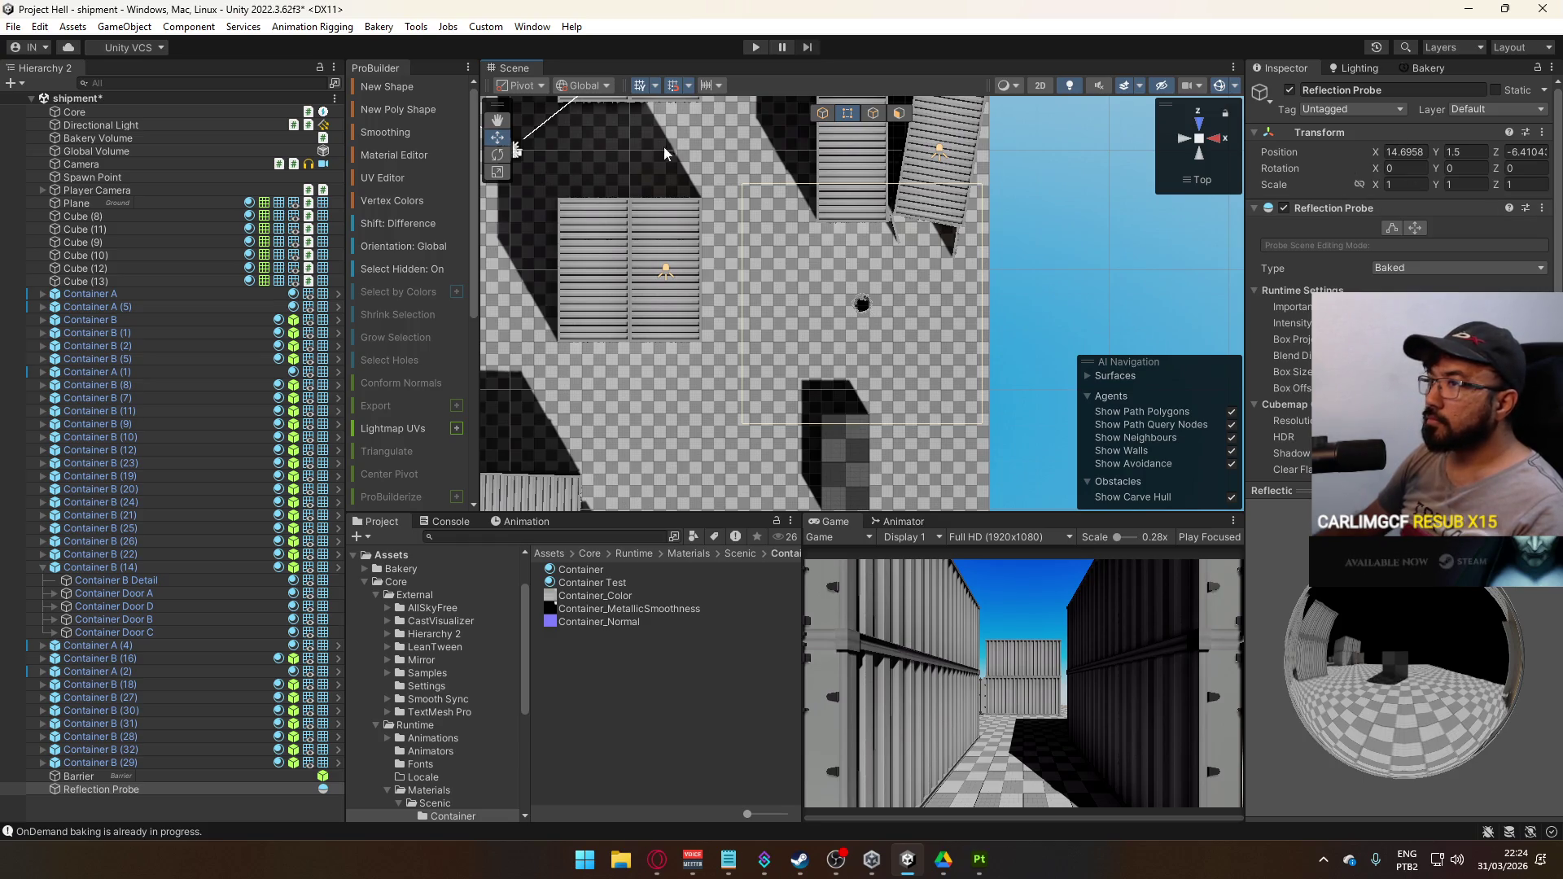
click(821, 114)
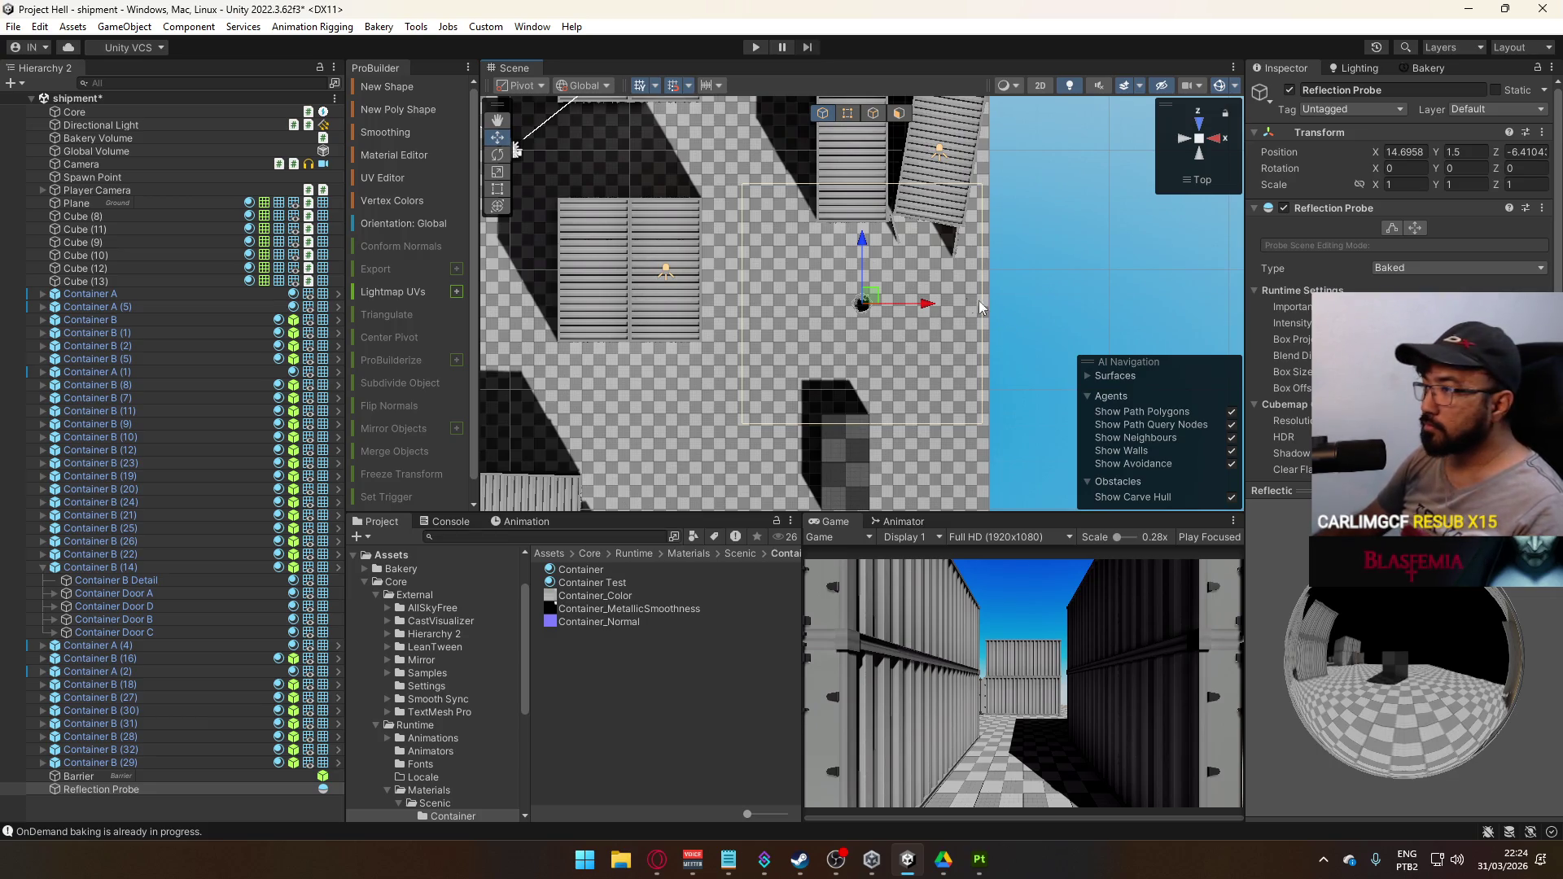
drag(932, 305, 966, 309)
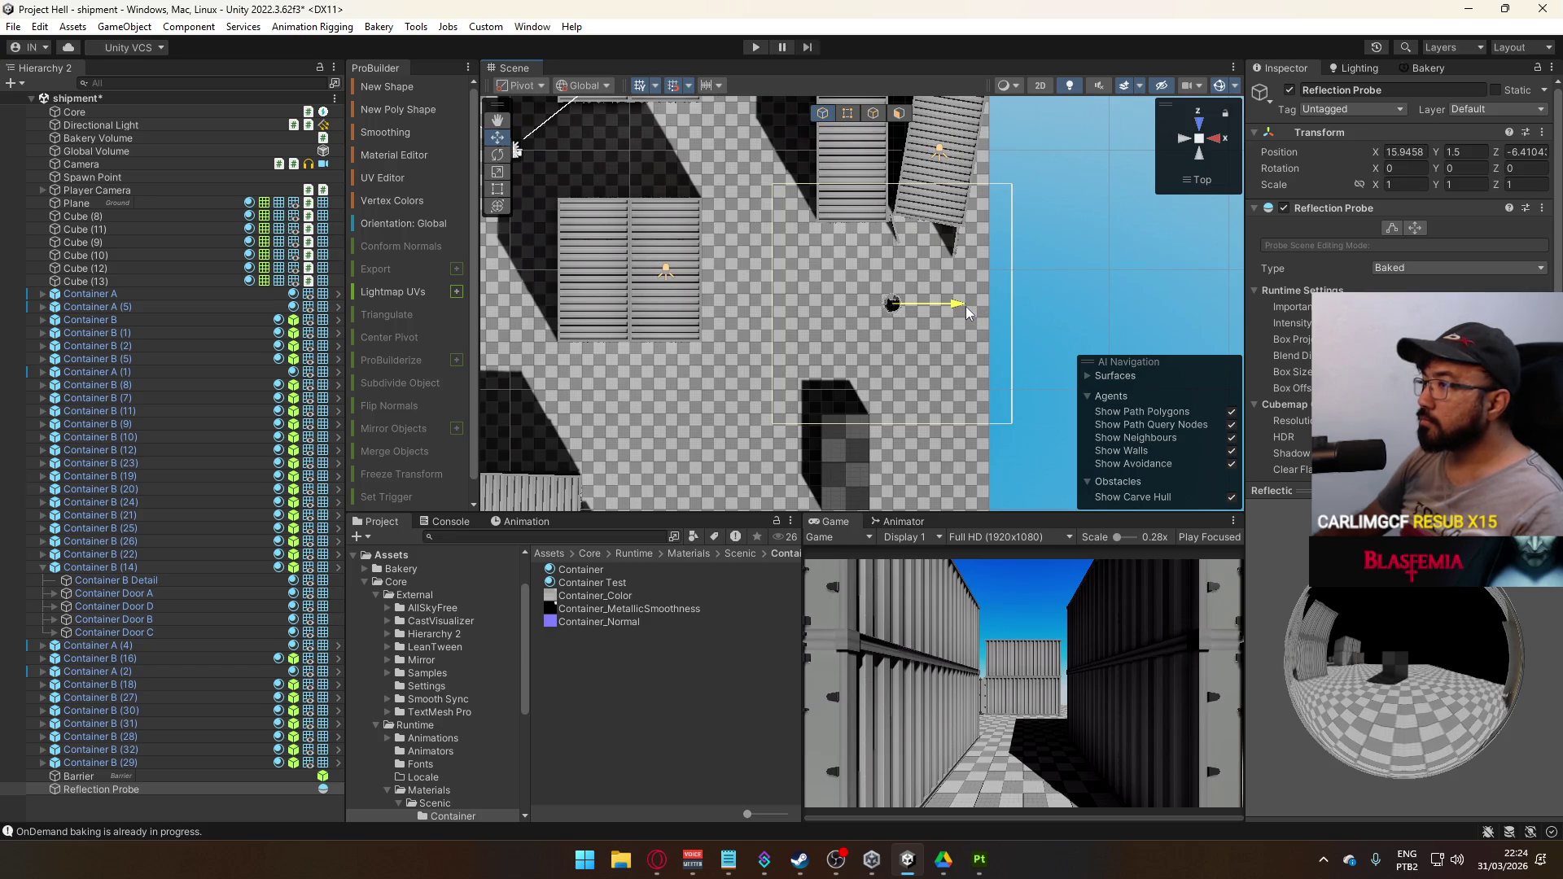
key(f)
drag(868, 245, 868, 236)
scroll(868, 236, up, 2)
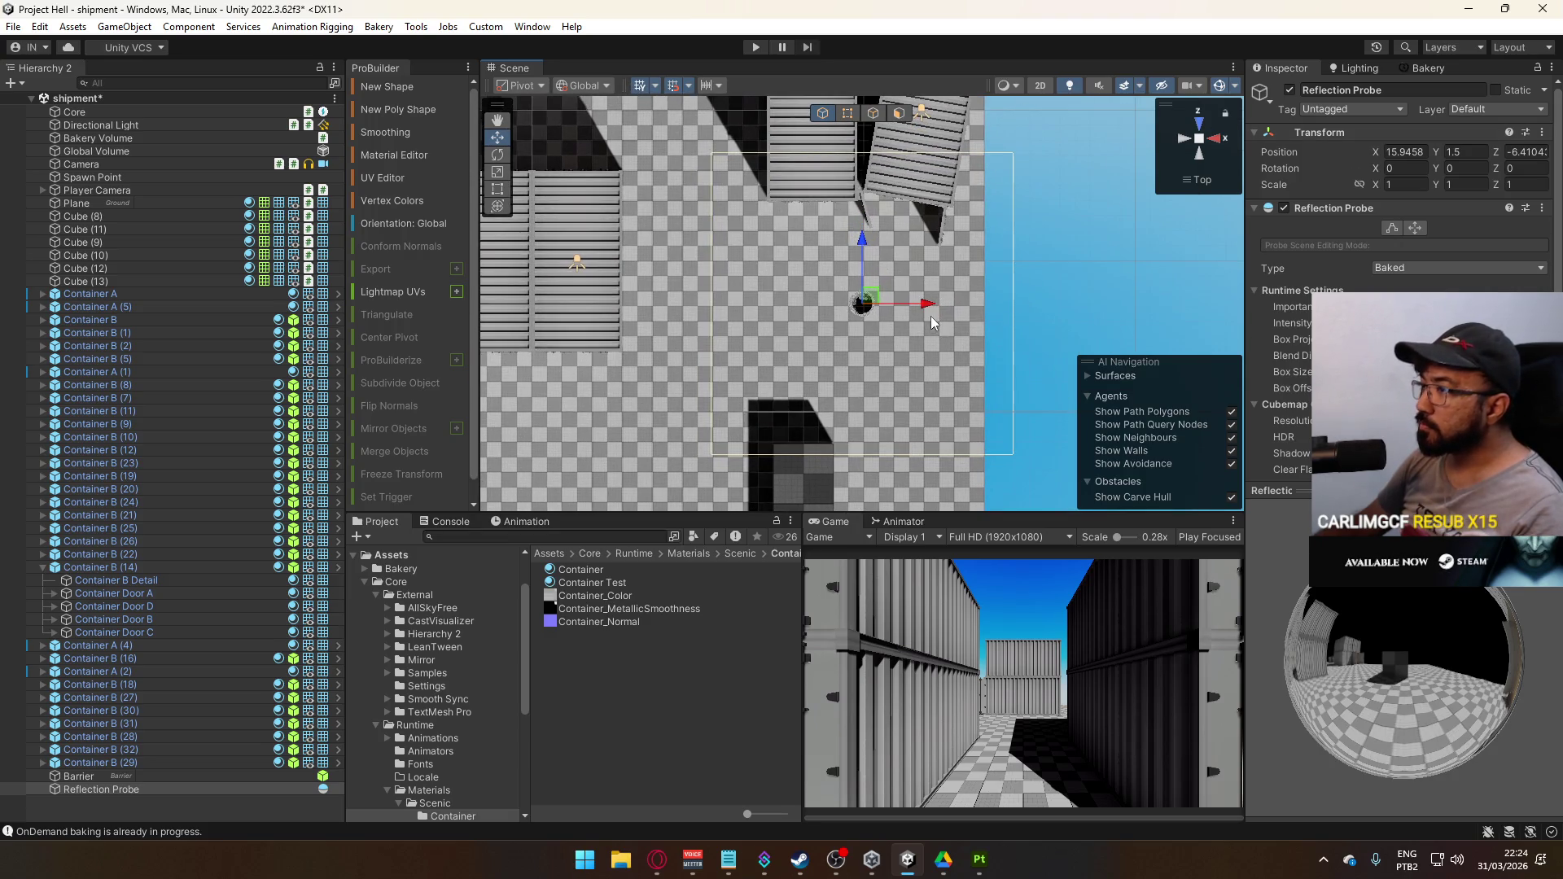
drag(927, 306, 921, 307)
drag(867, 242, 868, 246)
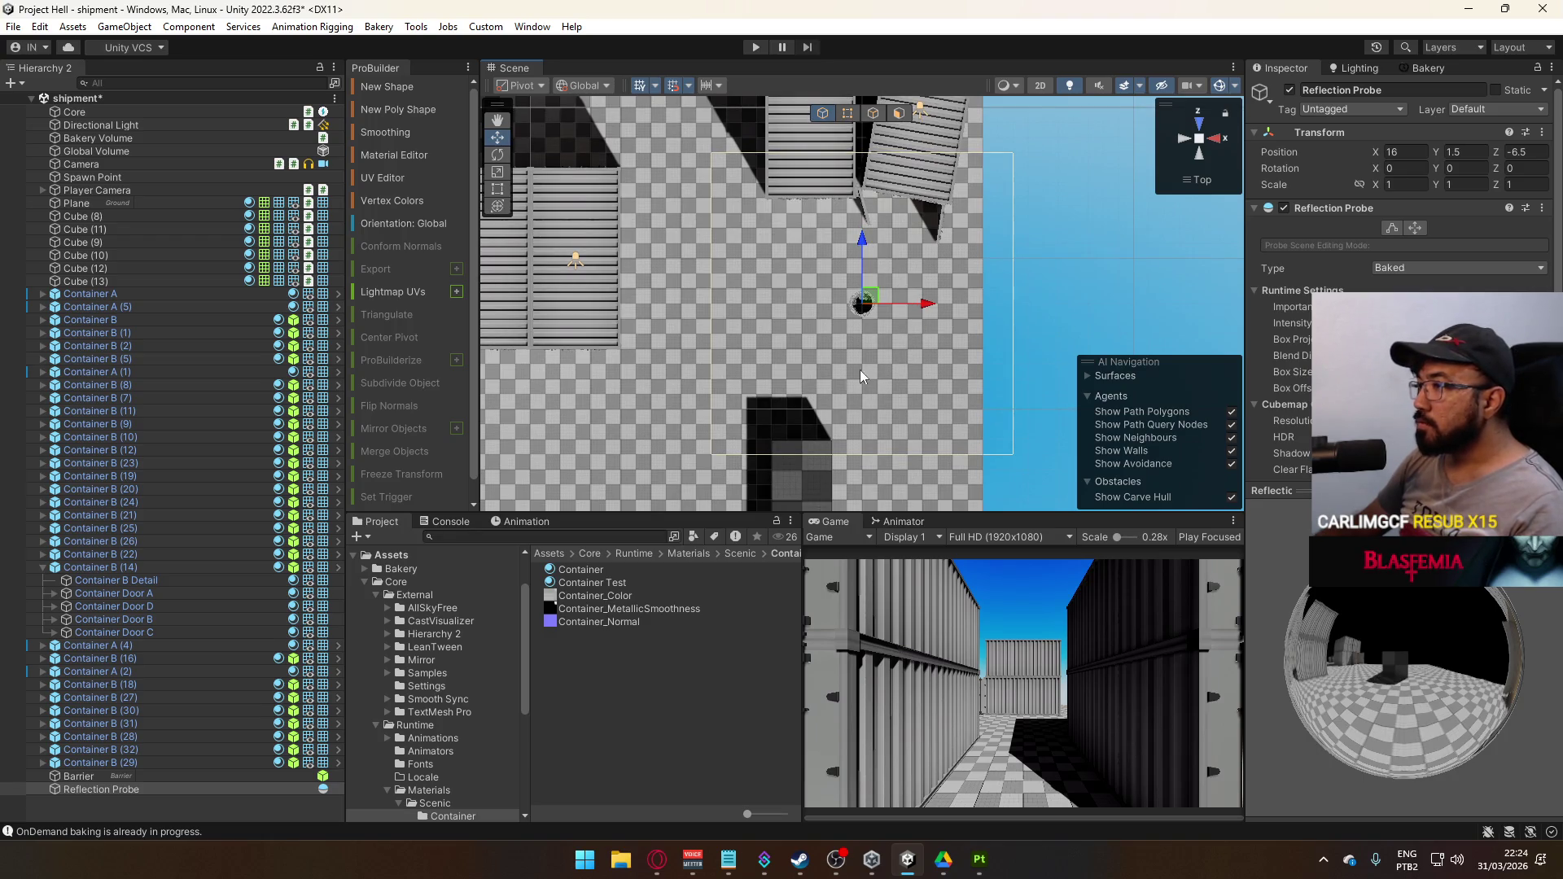
mouse_move(860, 372)
mouse_down()
mouse_move(895, 235)
mouse_move(926, 222)
mouse_move(931, 187)
mouse_move(923, 334)
mouse_move(976, 413)
mouse_move(807, 228)
mouse_move(855, 244)
mouse_move(914, 325)
mouse_move(891, 295)
mouse_up()
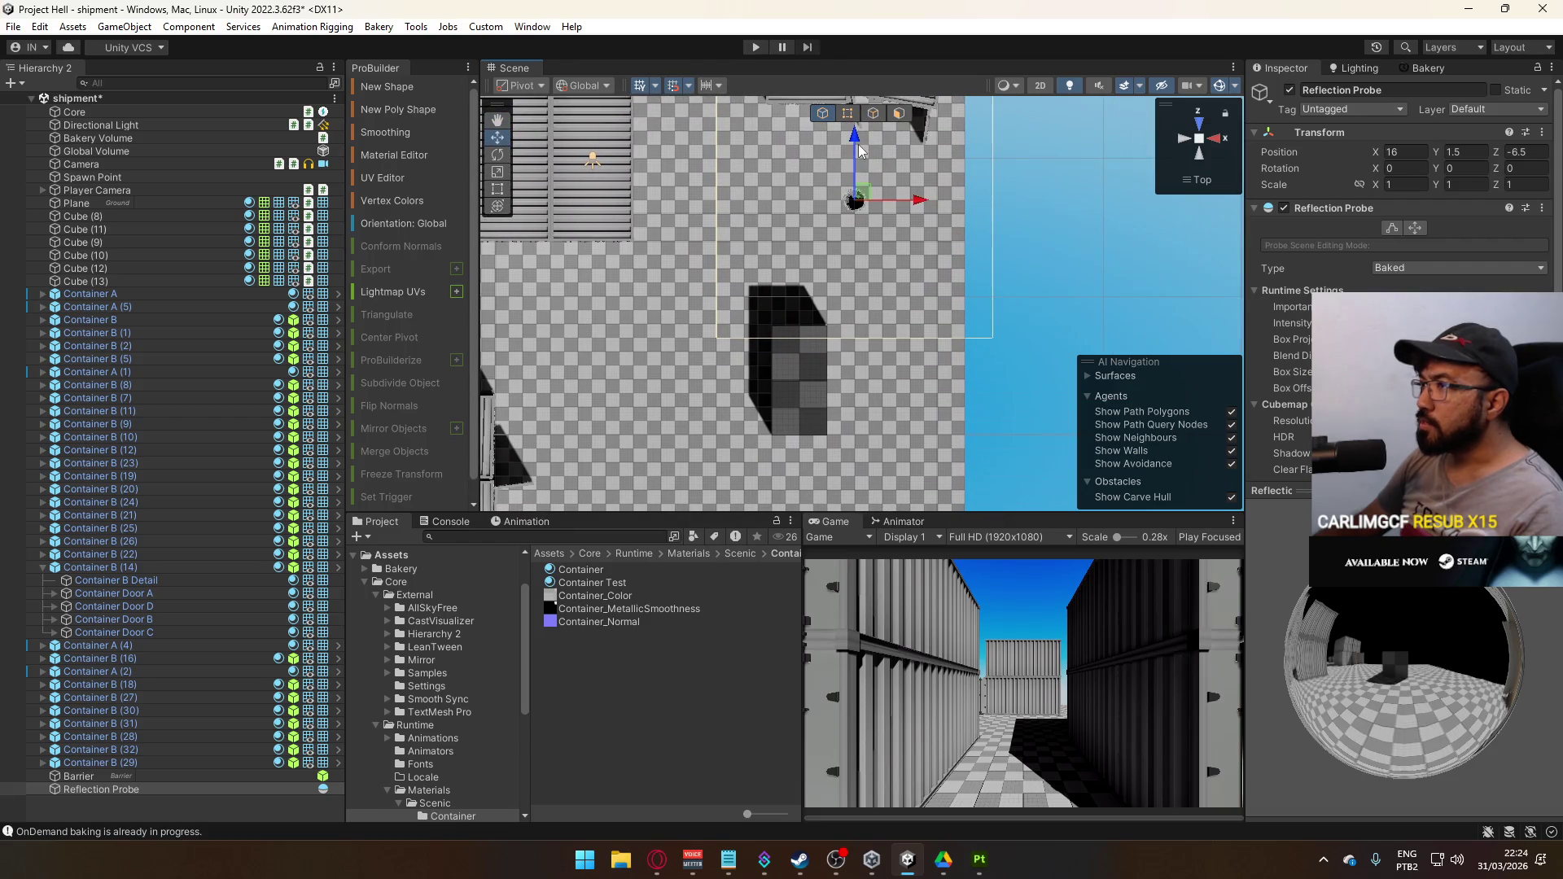
Duplicate the probe twice, placing one copy at X 17, Z -15.5 and Reflection Probe (2) near Z -15
key(ctrl+d)
mouse_move(859, 149)
mouse_down()
mouse_move(883, 393)
mouse_move(910, 263)
mouse_up()
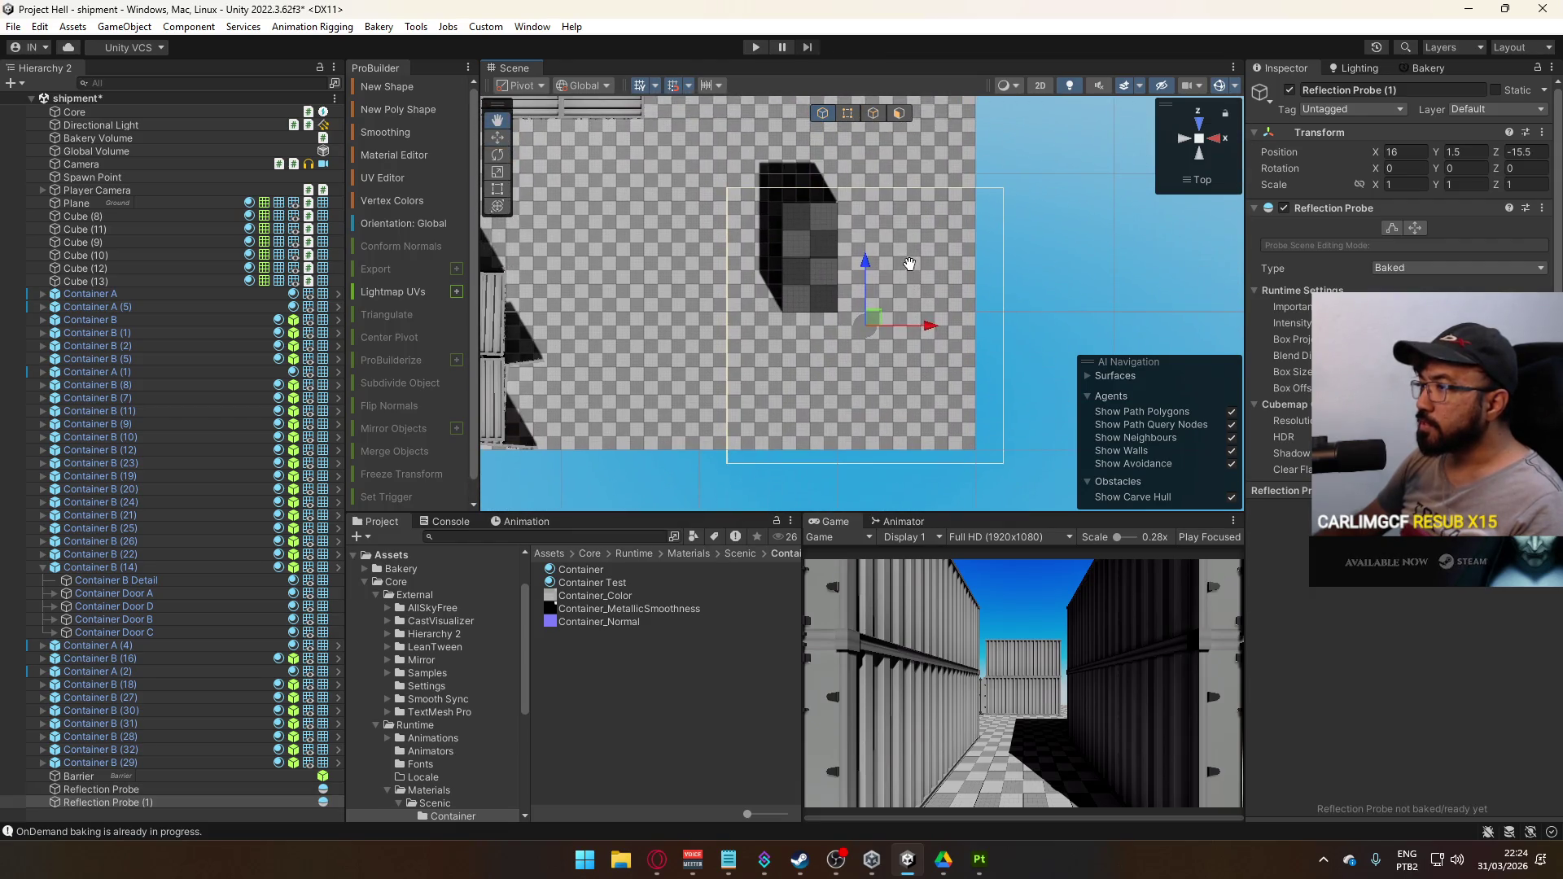
mouse_move(927, 329)
mouse_down()
mouse_move(1140, 278)
mouse_move(1046, 348)
mouse_move(959, 331)
mouse_move(770, 349)
mouse_up()
key(ctrl+d)
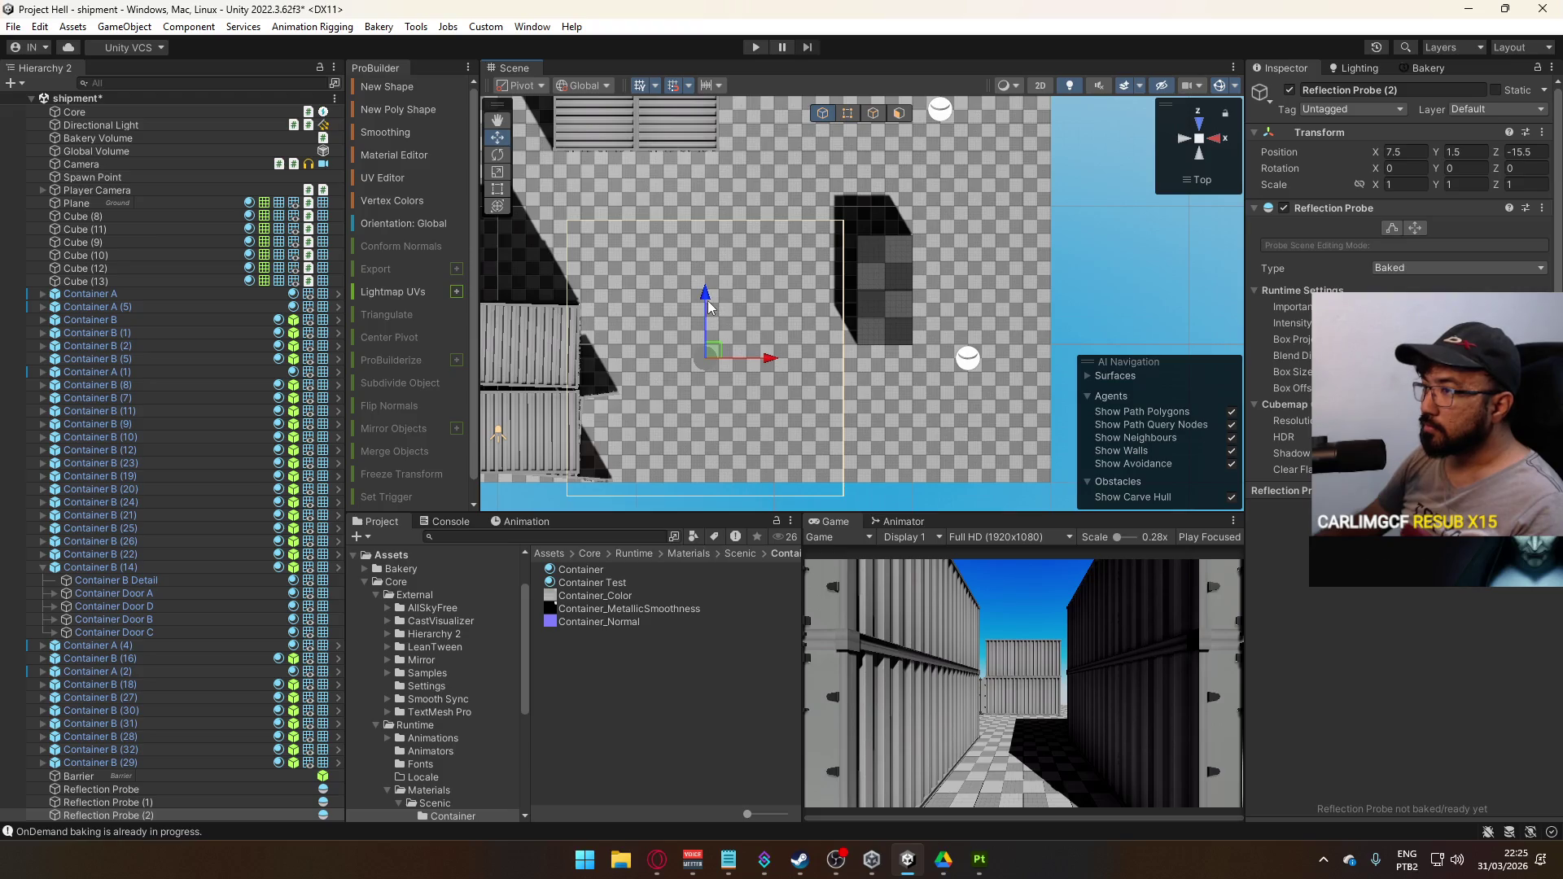
mouse_move(706, 310)
mouse_down()
mouse_move(718, 285)
mouse_move(718, 298)
mouse_up()
Reposition Reflection Probe (2) further up the yard at X -0.5
click(971, 360)
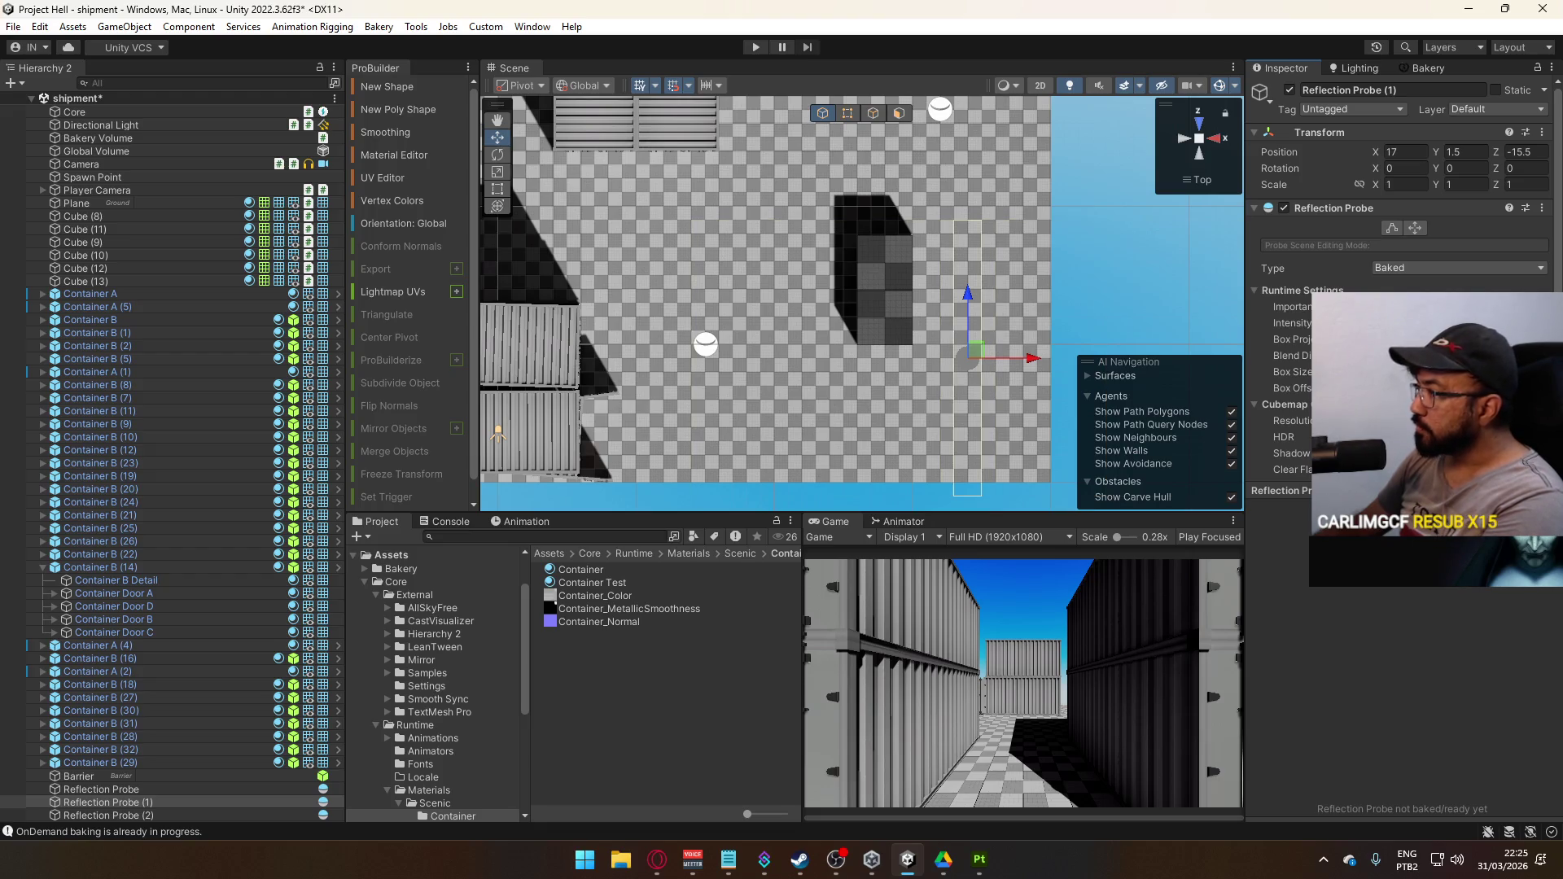
click(706, 344)
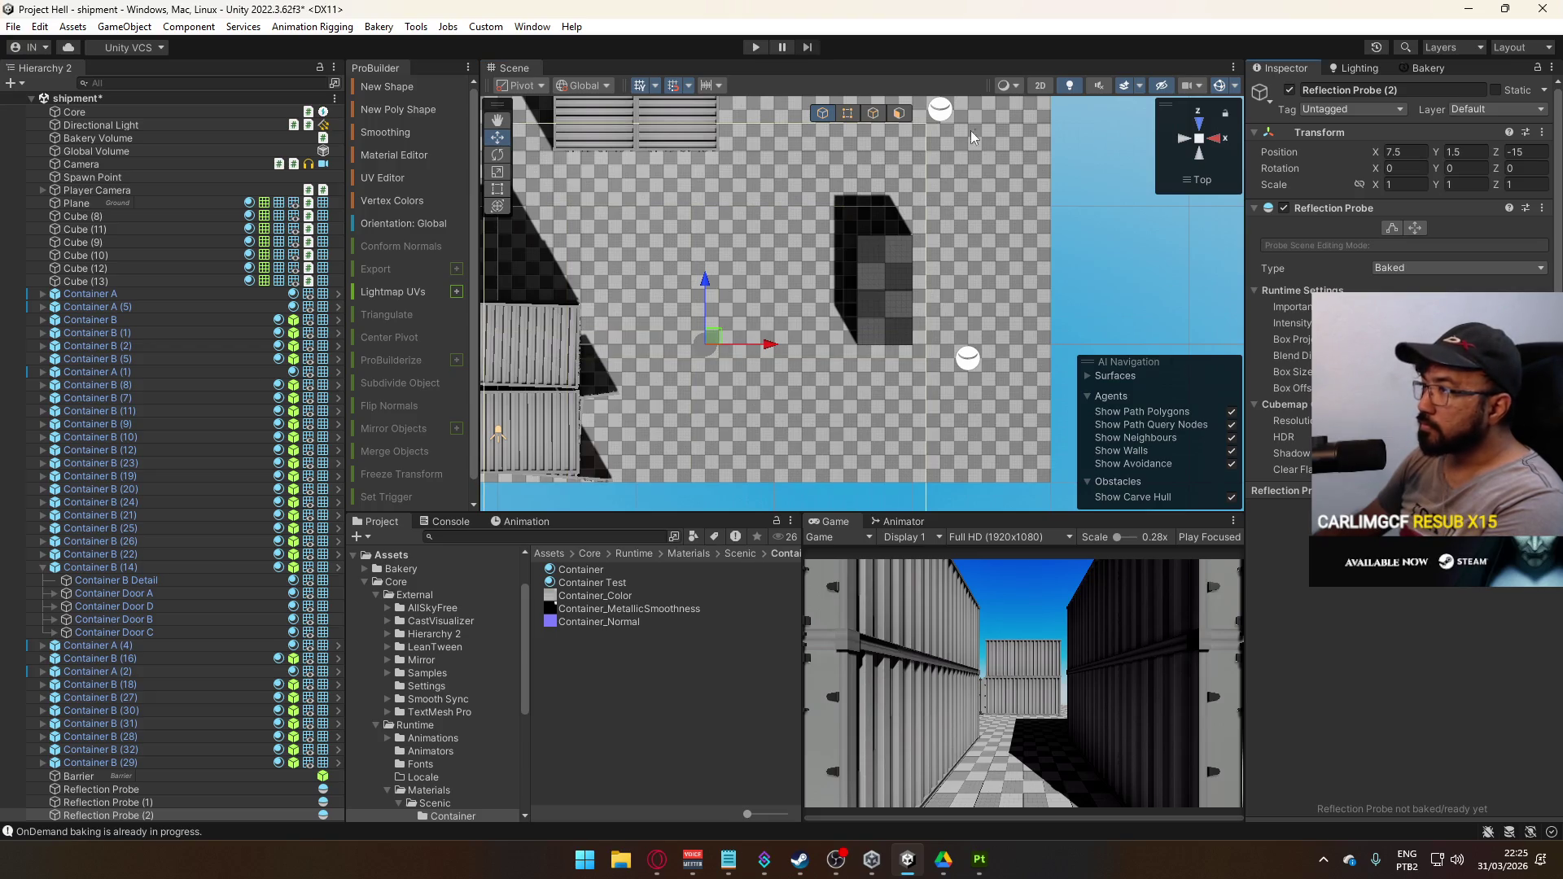
click(941, 116)
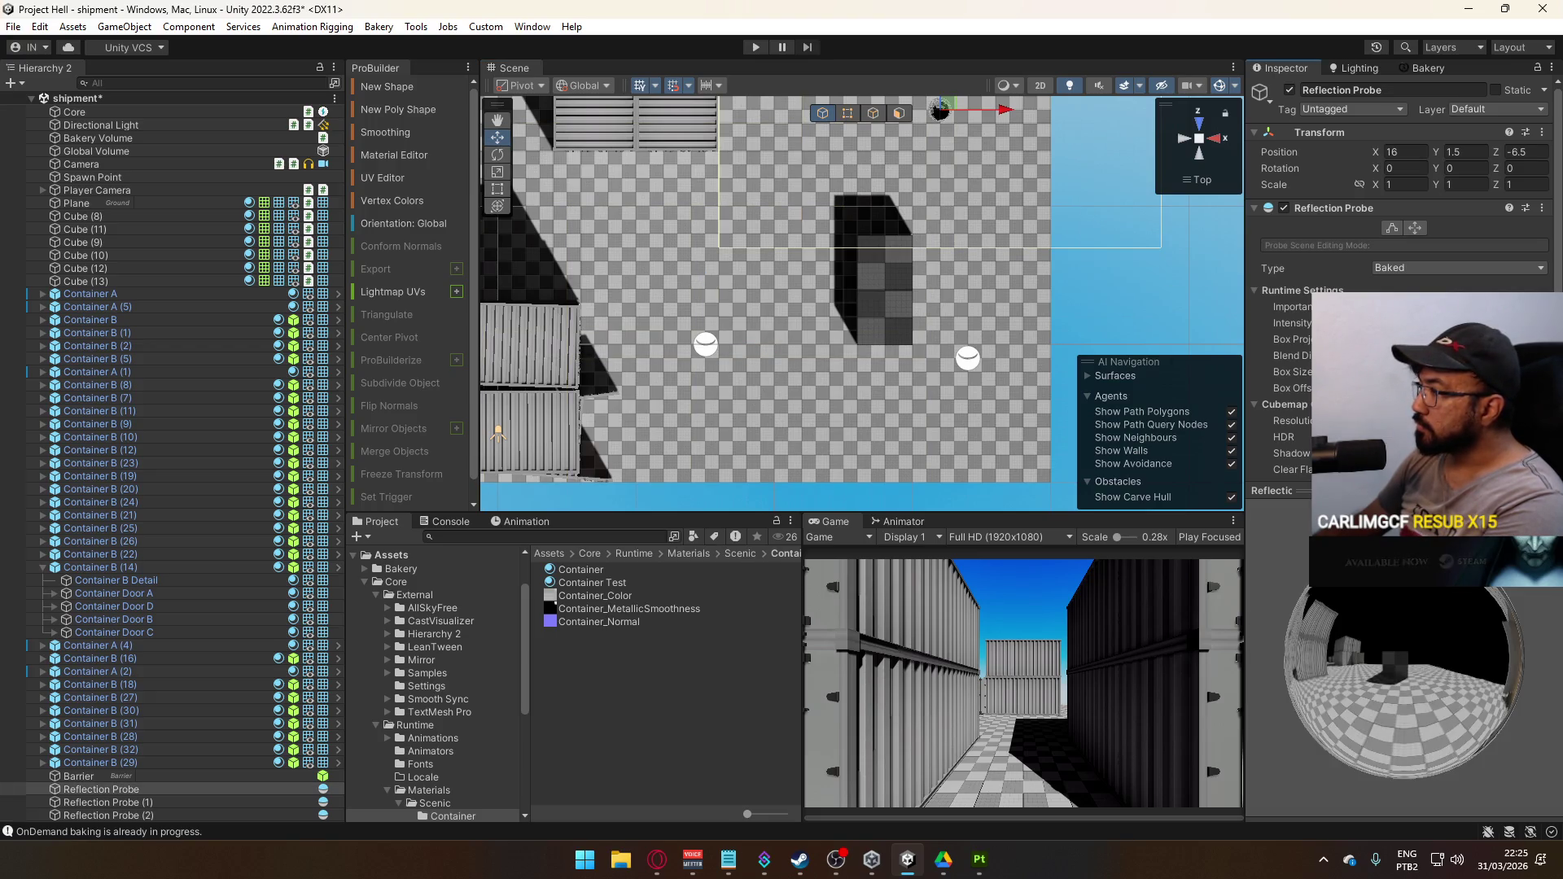
scroll(935, 270, down, 5)
scroll(868, 223, up, 3)
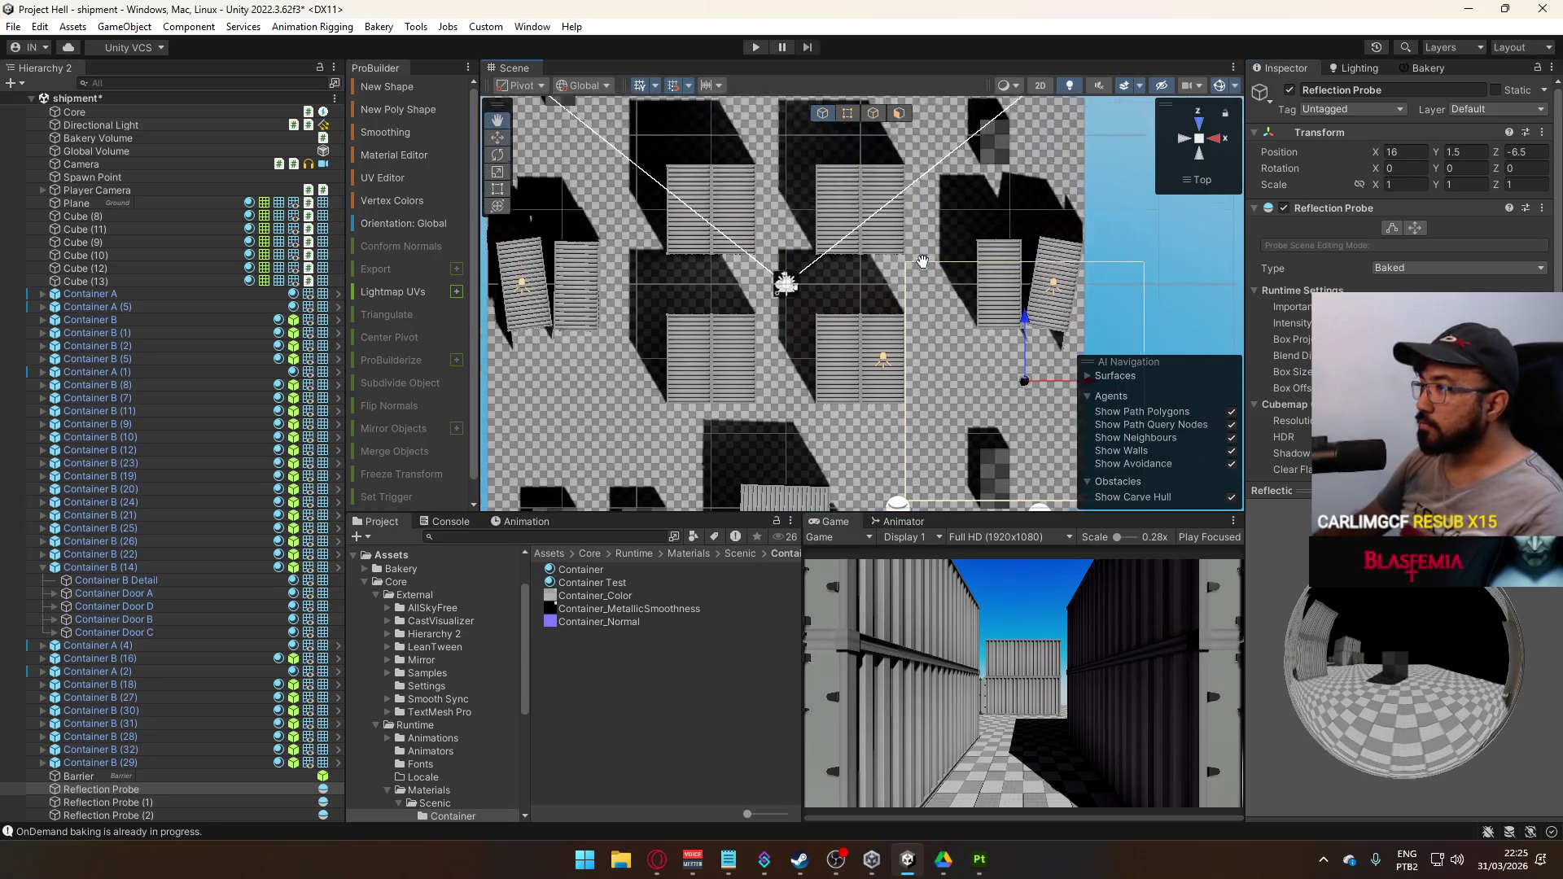
scroll(896, 334, down, 3)
click(927, 360)
drag(916, 314, 915, 255)
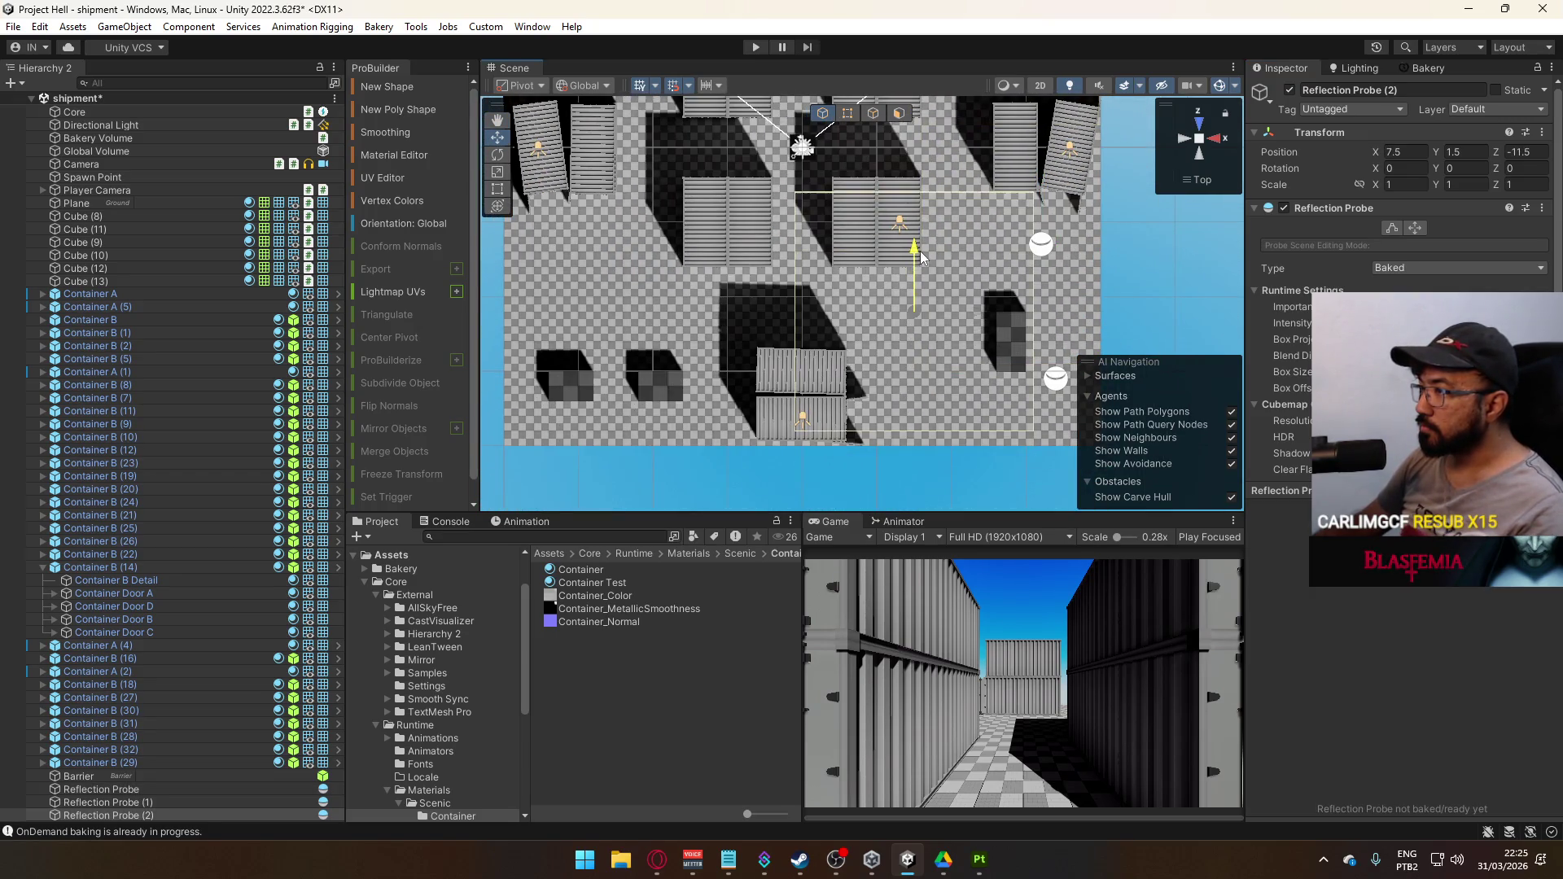
drag(977, 312, 783, 315)
Add Reflection Probe (3) at Z -13.5 and Reflection Probe (4) at Z 6, X -14
key(ctrl+d)
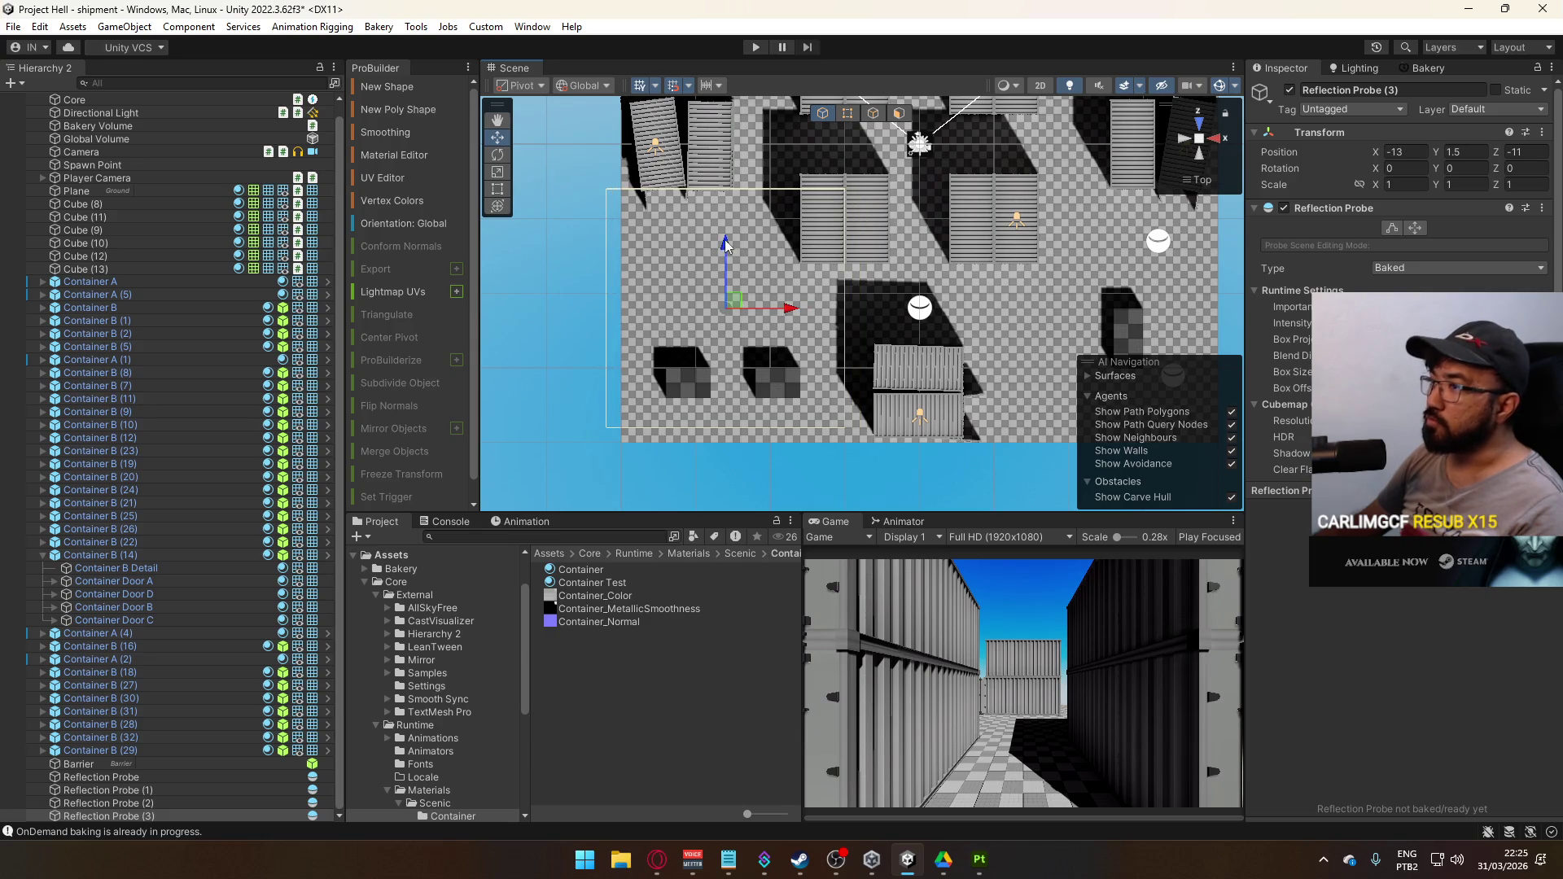
mouse_move(725, 242)
mouse_down()
mouse_move(725, 292)
mouse_move(779, 301)
mouse_up()
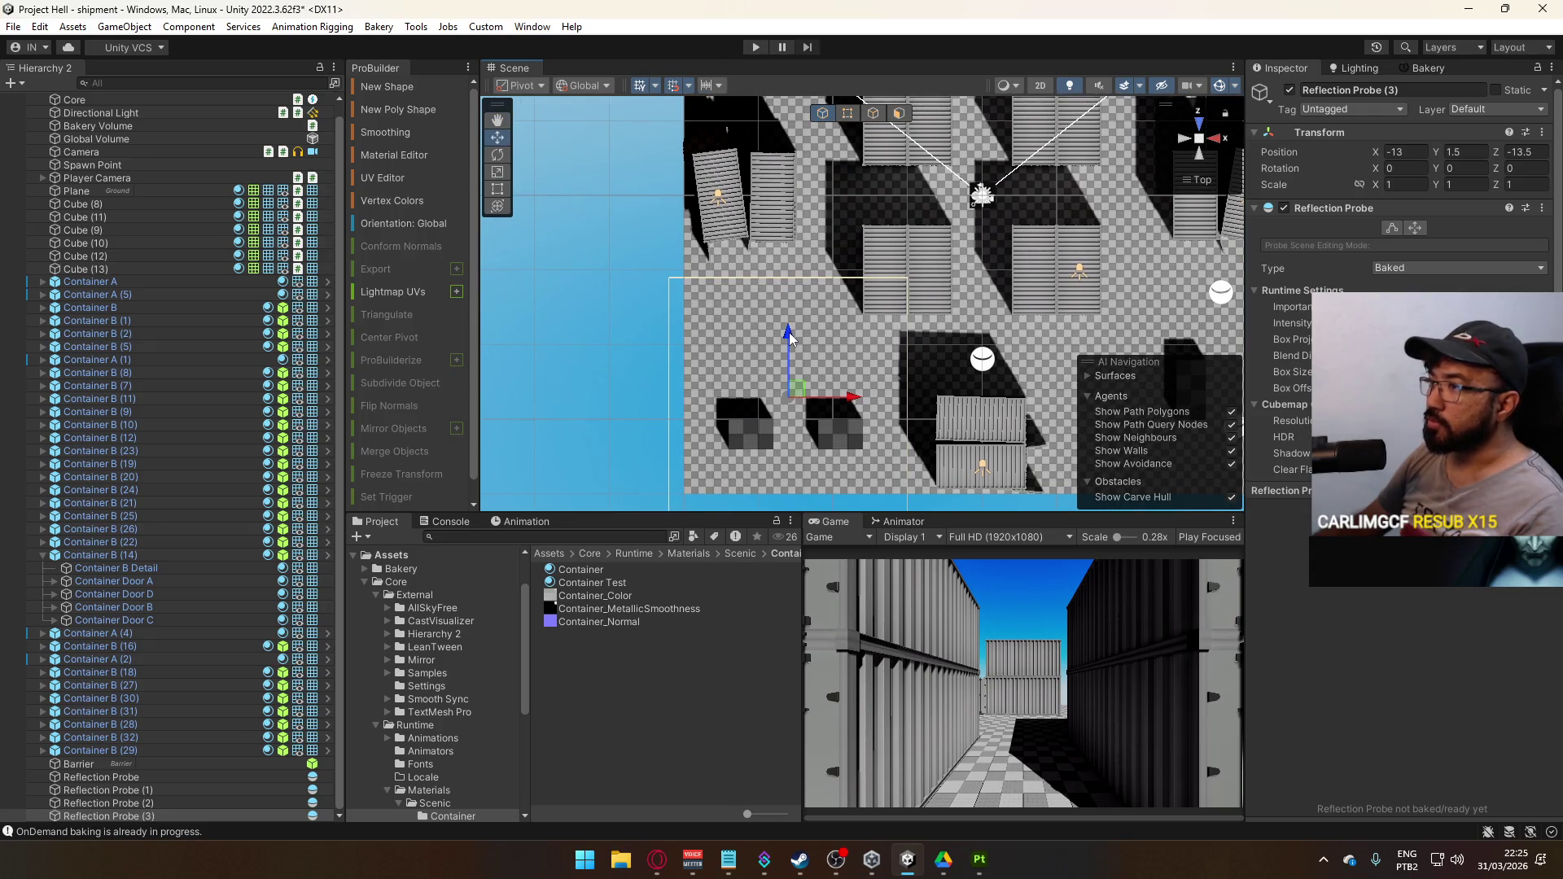
key(Up)
key(Right)
key(ctrl+d)
mouse_move(738, 428)
mouse_down()
mouse_move(775, 153)
mouse_move(786, 205)
mouse_up()
drag(783, 354, 767, 352)
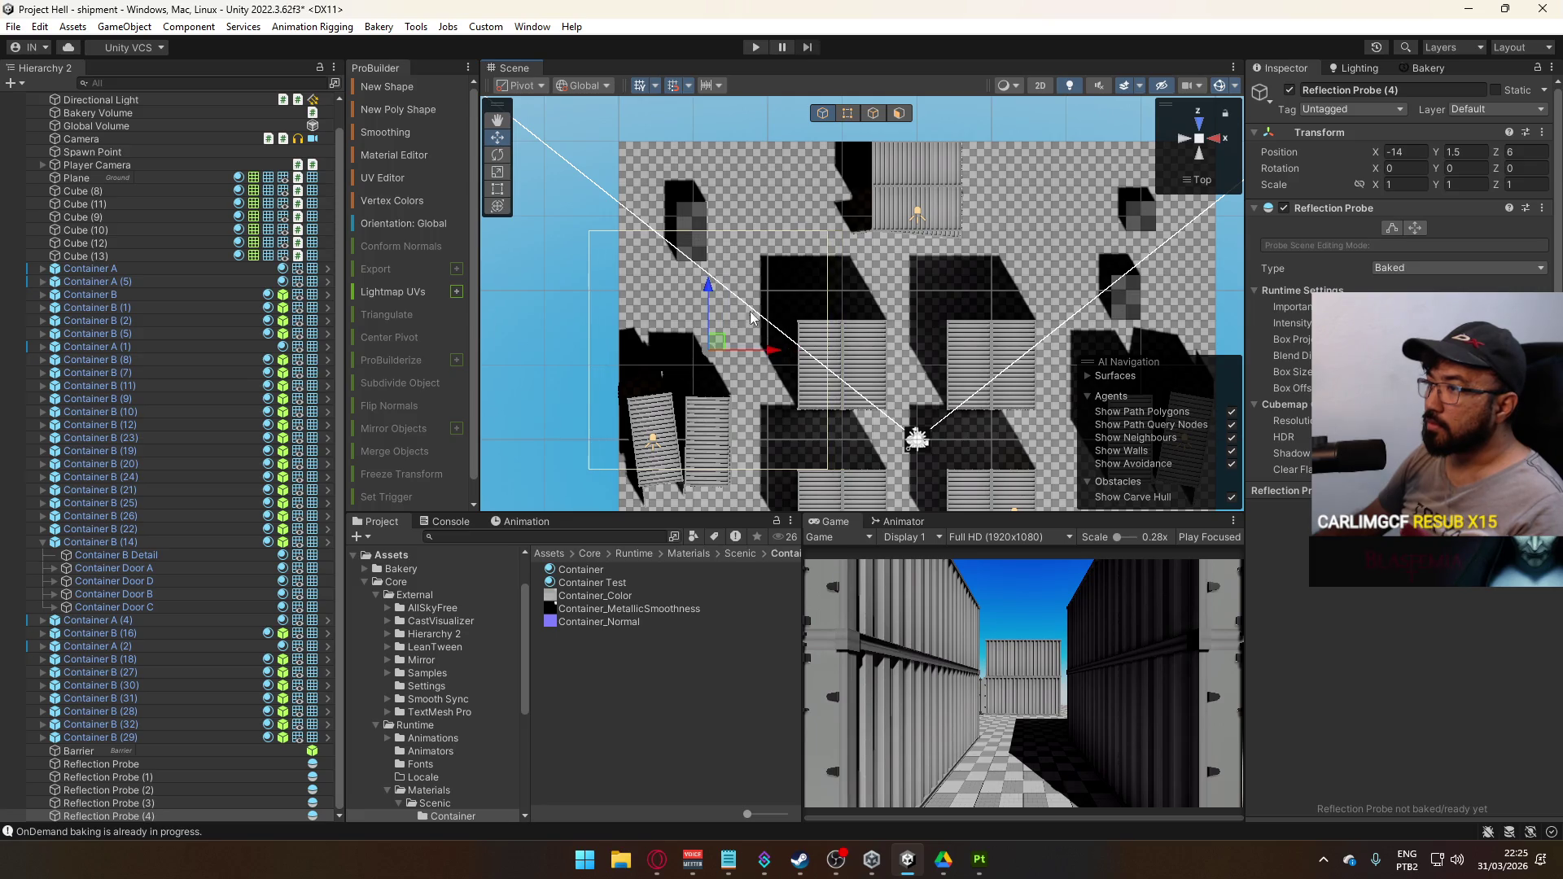
Add Reflection Probes (5) at Z 17, X -9, (6) at X 7.5, and (7) at Z 12.5
key(ctrl+d)
drag(711, 295, 749, 123)
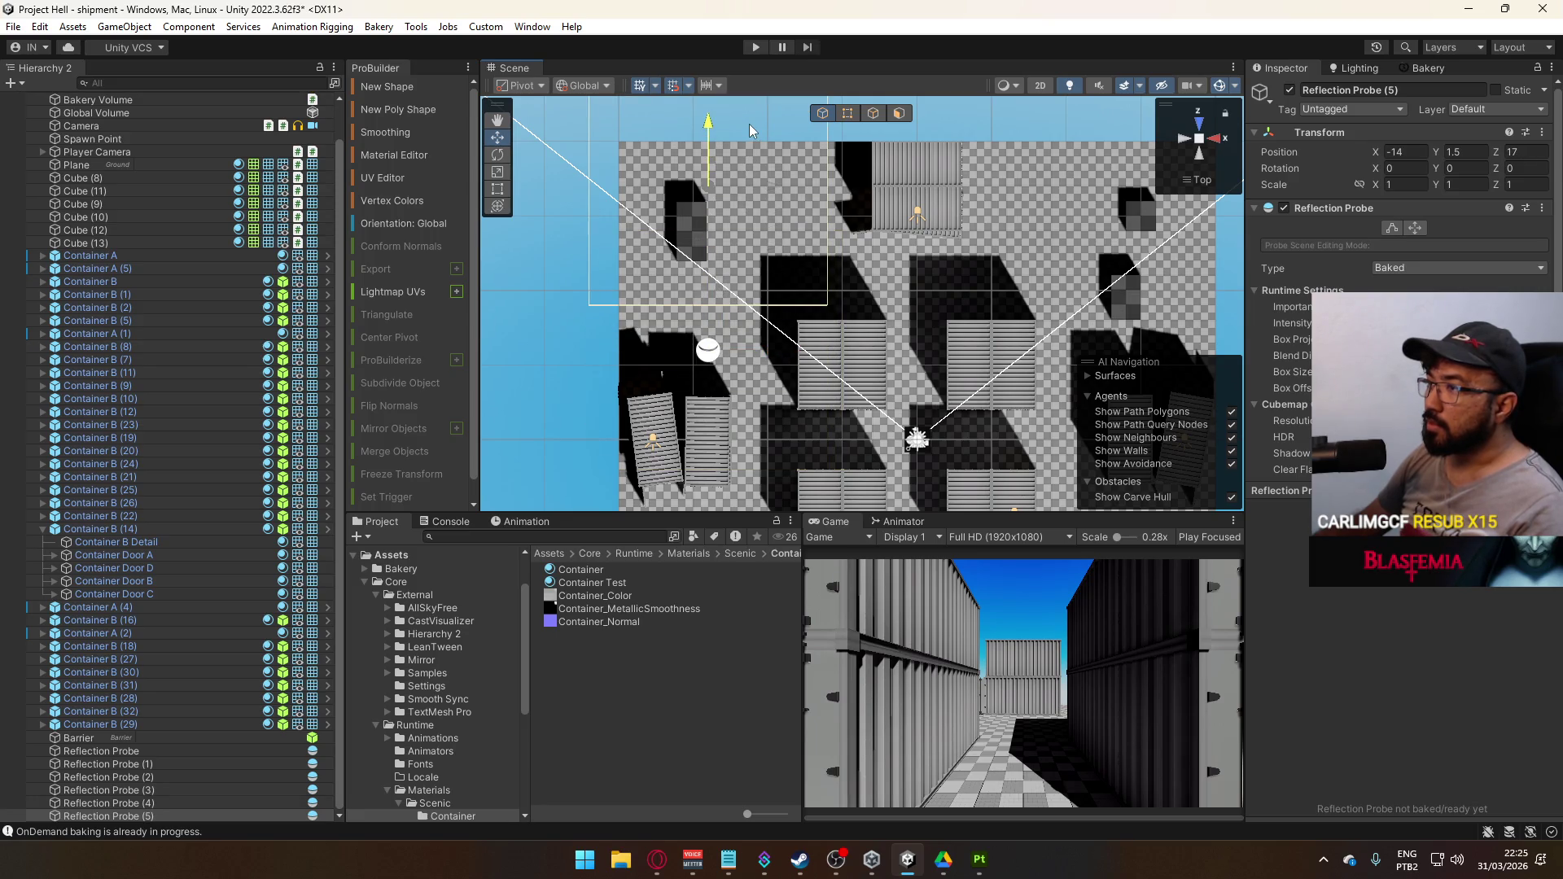
mouse_move(788, 193)
mouse_down()
mouse_move(840, 193)
mouse_move(857, 214)
mouse_up()
key(ctrl+d)
mouse_move(696, 266)
mouse_down()
mouse_move(926, 267)
mouse_move(789, 205)
mouse_move(958, 200)
mouse_up()
key(ctrl+d)
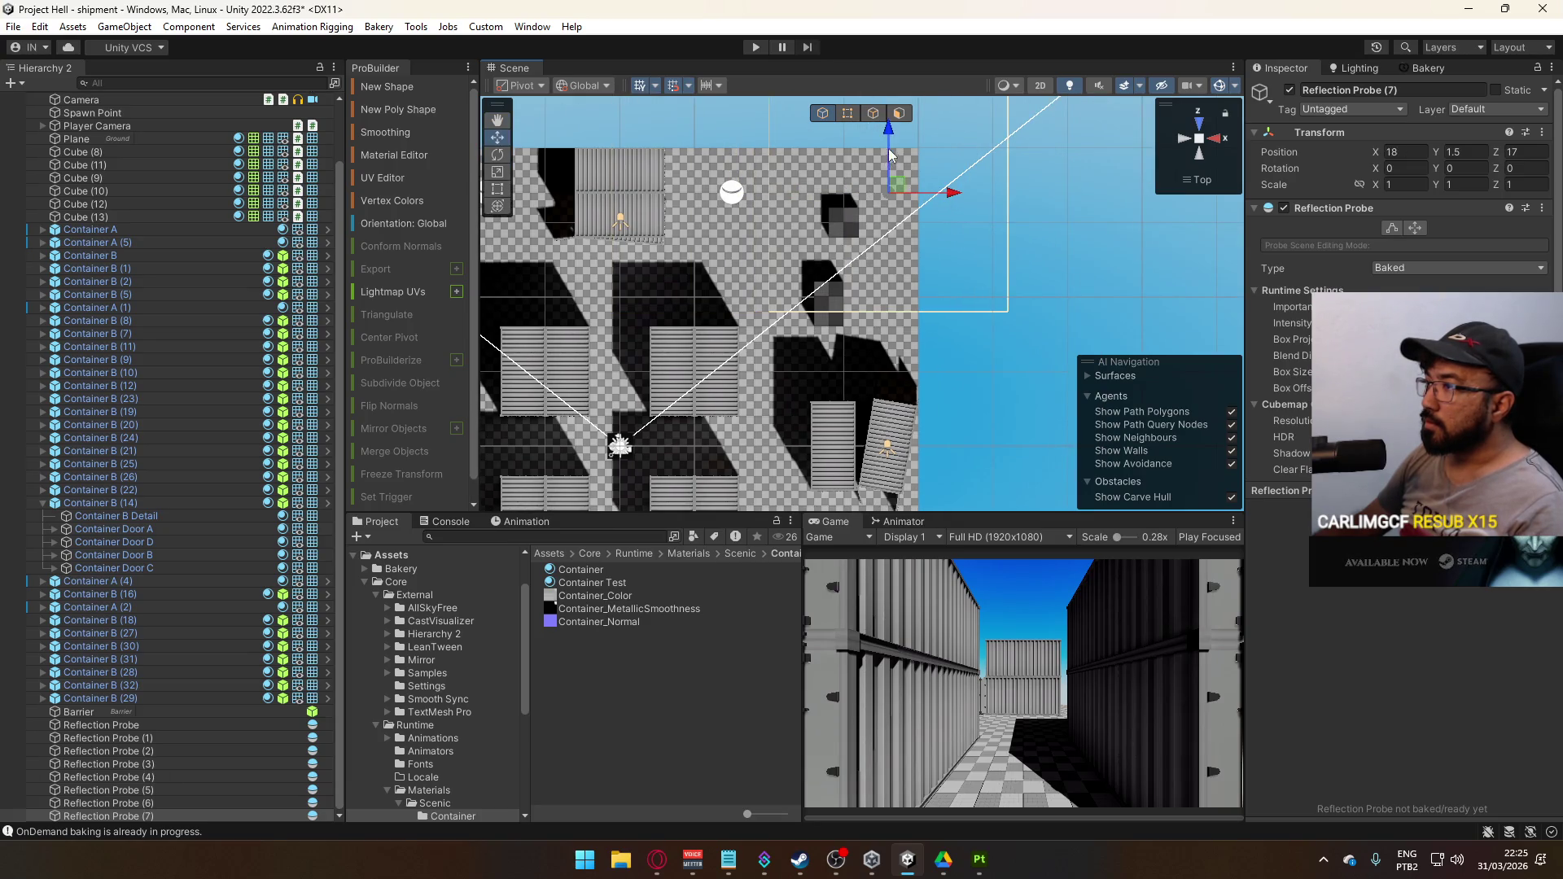
drag(888, 154, 890, 221)
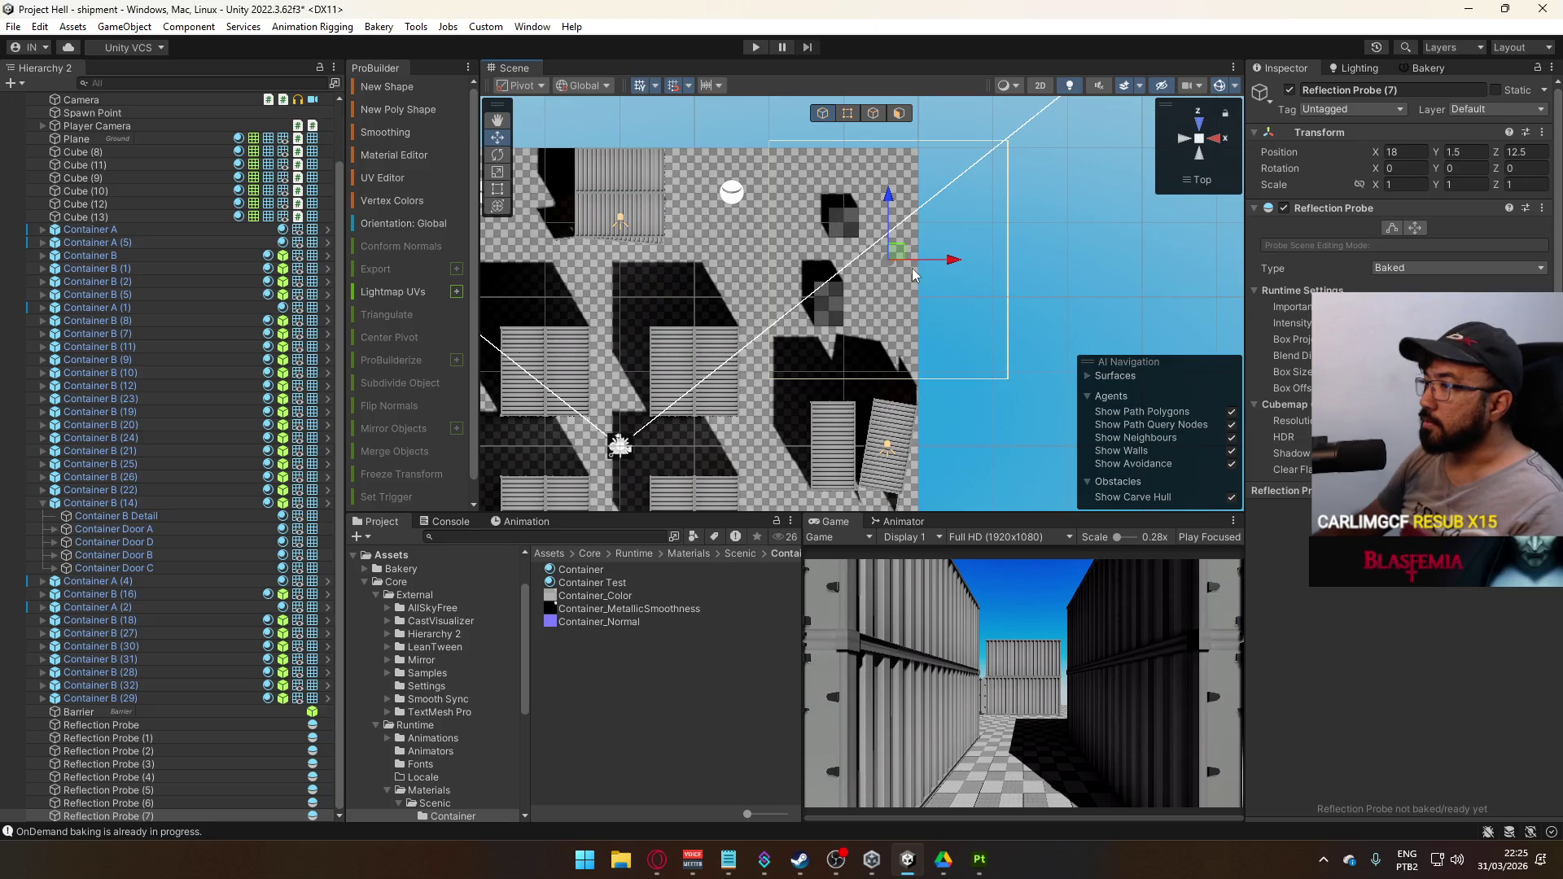
mouse_move(864, 474)
mouse_down()
mouse_move(891, 232)
mouse_move(872, 440)
mouse_up()
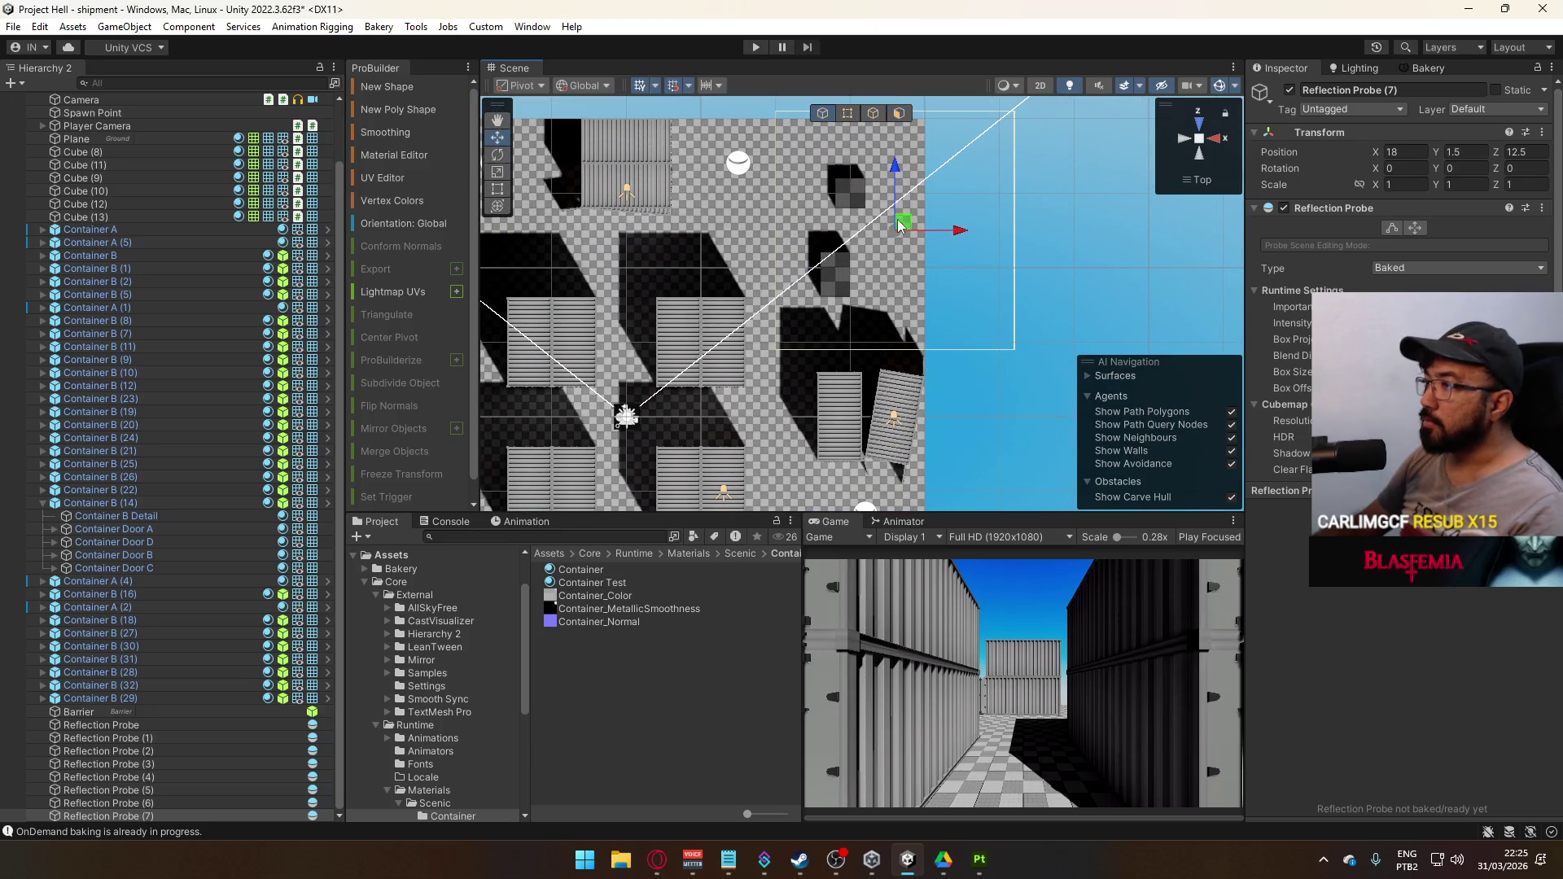
Add Reflection Probe (8) at Z 11 and Reflection Probe (9) near the yard centre
key(ctrl+d)
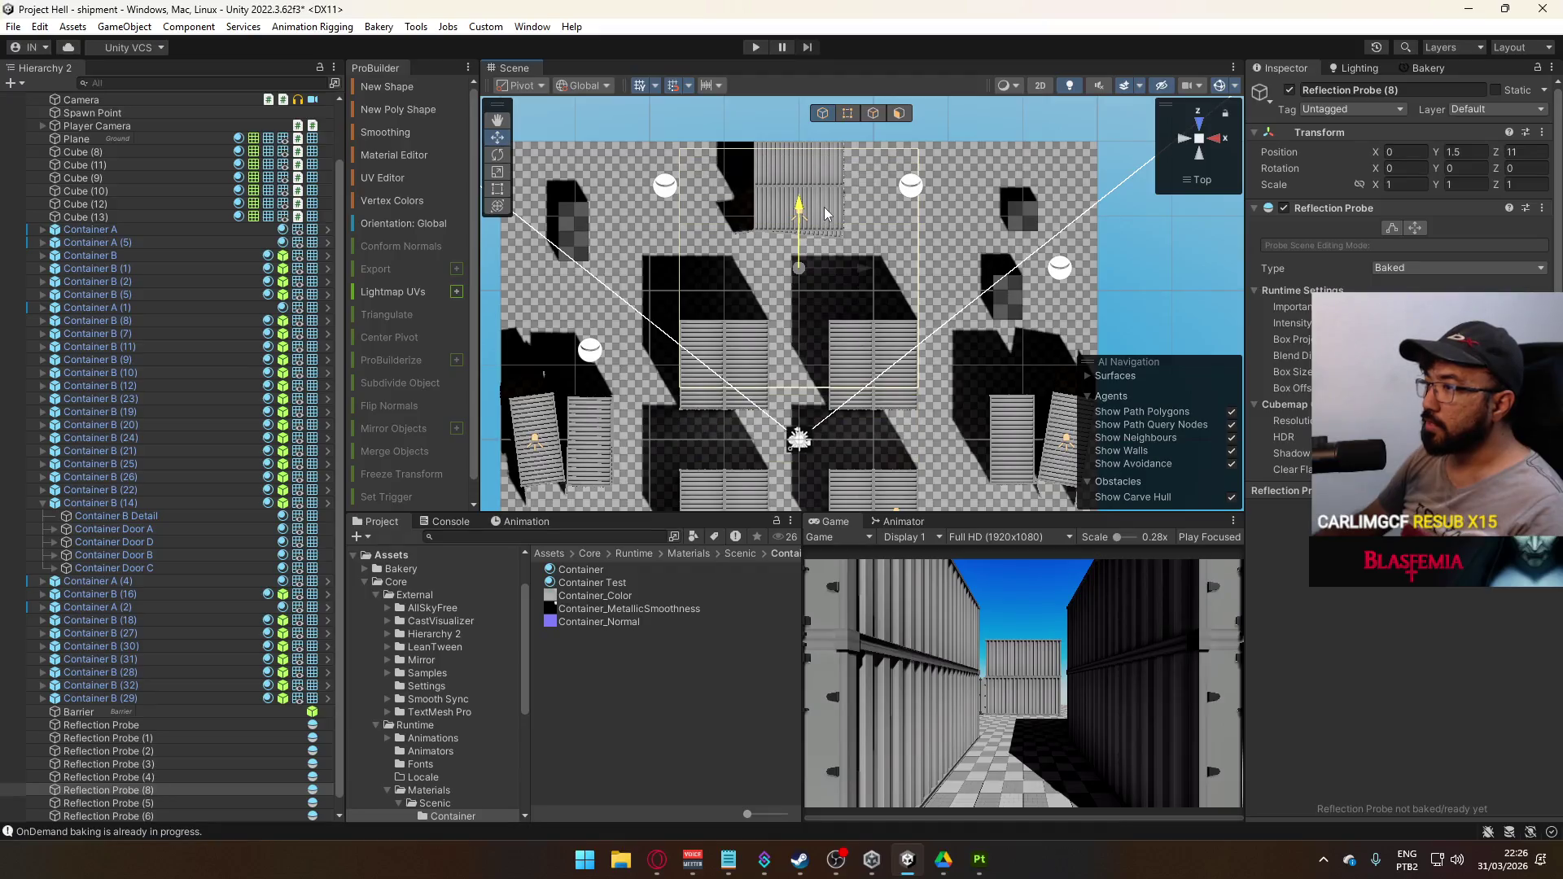
drag(826, 214, 818, 242)
key(ctrl+d)
drag(793, 145, 789, 307)
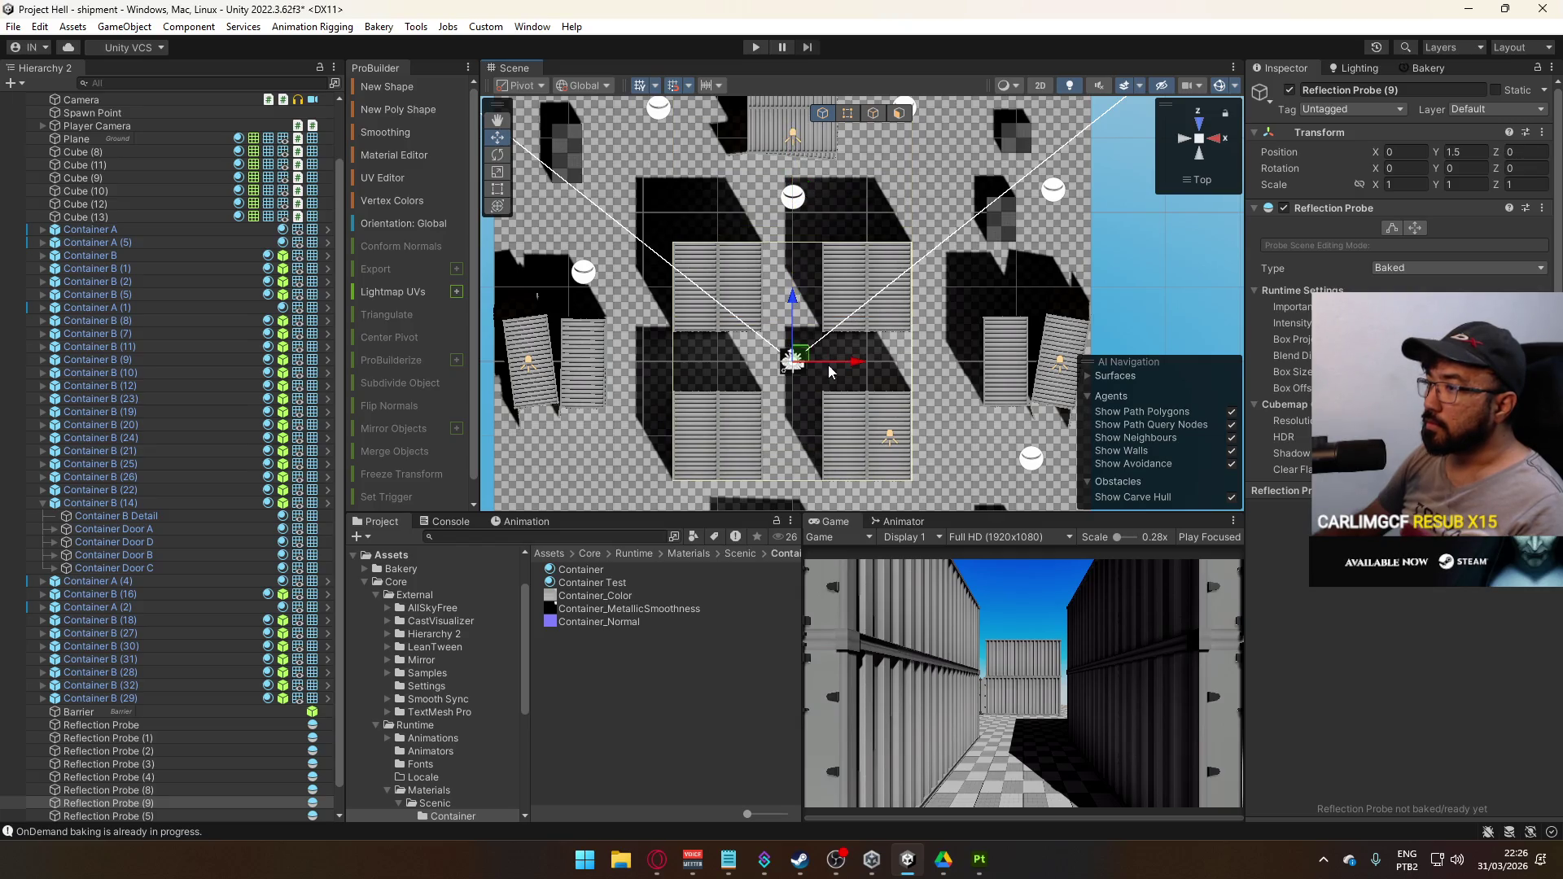
mouse_move(788, 404)
mouse_down()
mouse_move(828, 296)
mouse_move(947, 188)
mouse_move(1010, 298)
mouse_move(988, 382)
mouse_move(967, 263)
mouse_move(901, 208)
mouse_move(948, 274)
mouse_up()
Place Reflection Probe (10) inside a container at X 6.5, Y 1.5, Z -3.5
mouse_move(1187, 159)
mouse_down()
mouse_move(926, 294)
mouse_move(974, 250)
mouse_up()
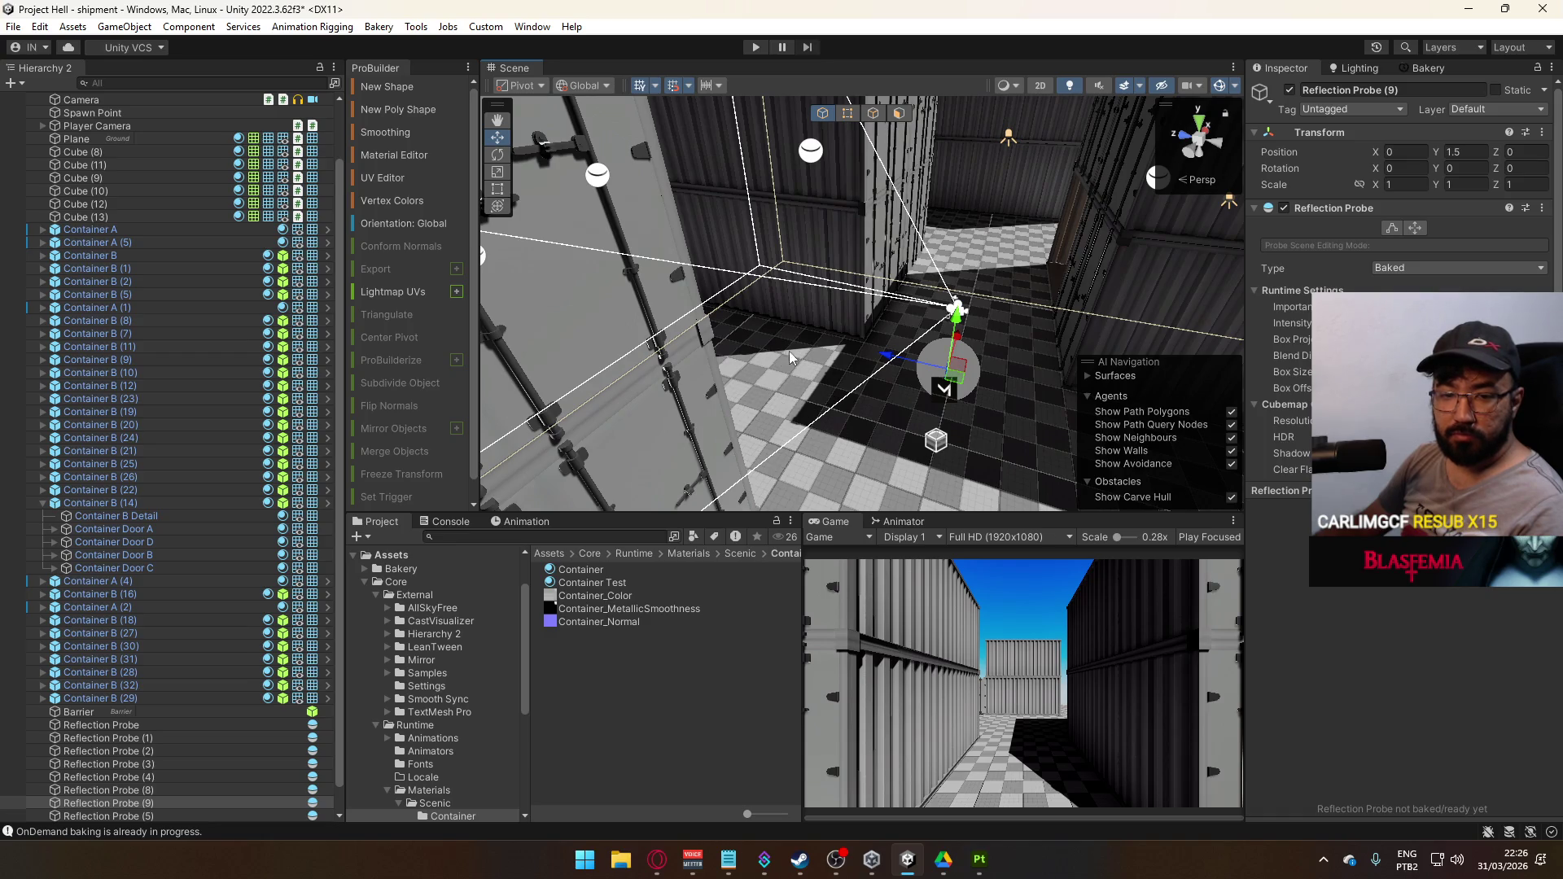
drag(803, 379, 872, 365)
mouse_move(910, 432)
mouse_down()
mouse_move(896, 426)
mouse_move(1016, 294)
mouse_move(782, 489)
mouse_up()
key(ctrl+d)
key(f)
mouse_move(840, 411)
mouse_down()
mouse_move(802, 244)
mouse_move(1123, 206)
mouse_move(1213, 220)
mouse_up()
drag(1132, 273, 1010, 273)
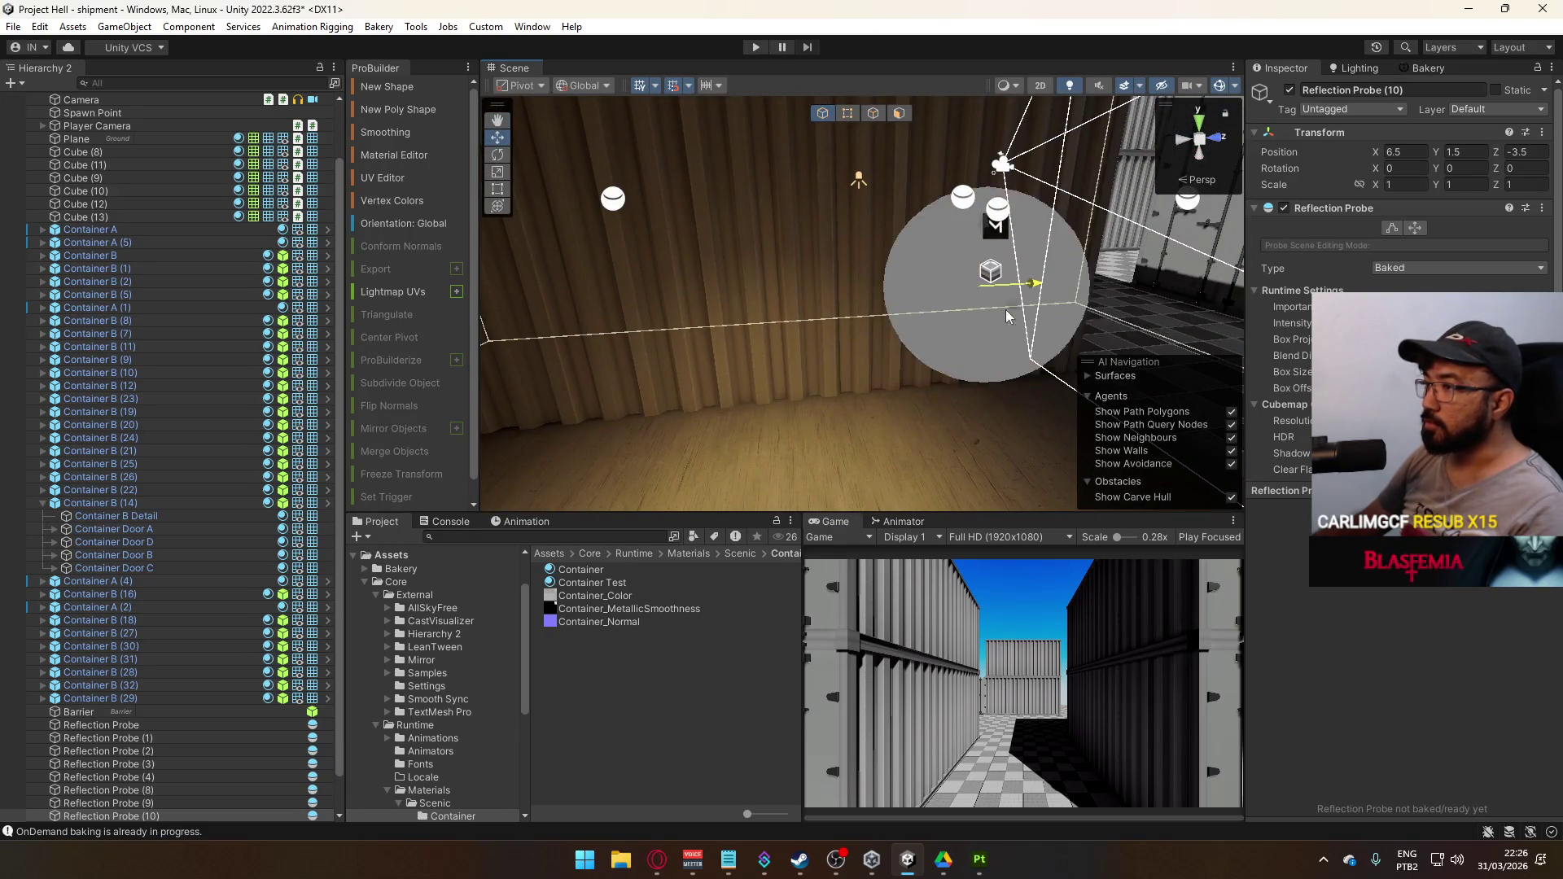
key(f)
drag(826, 324, 725, 329)
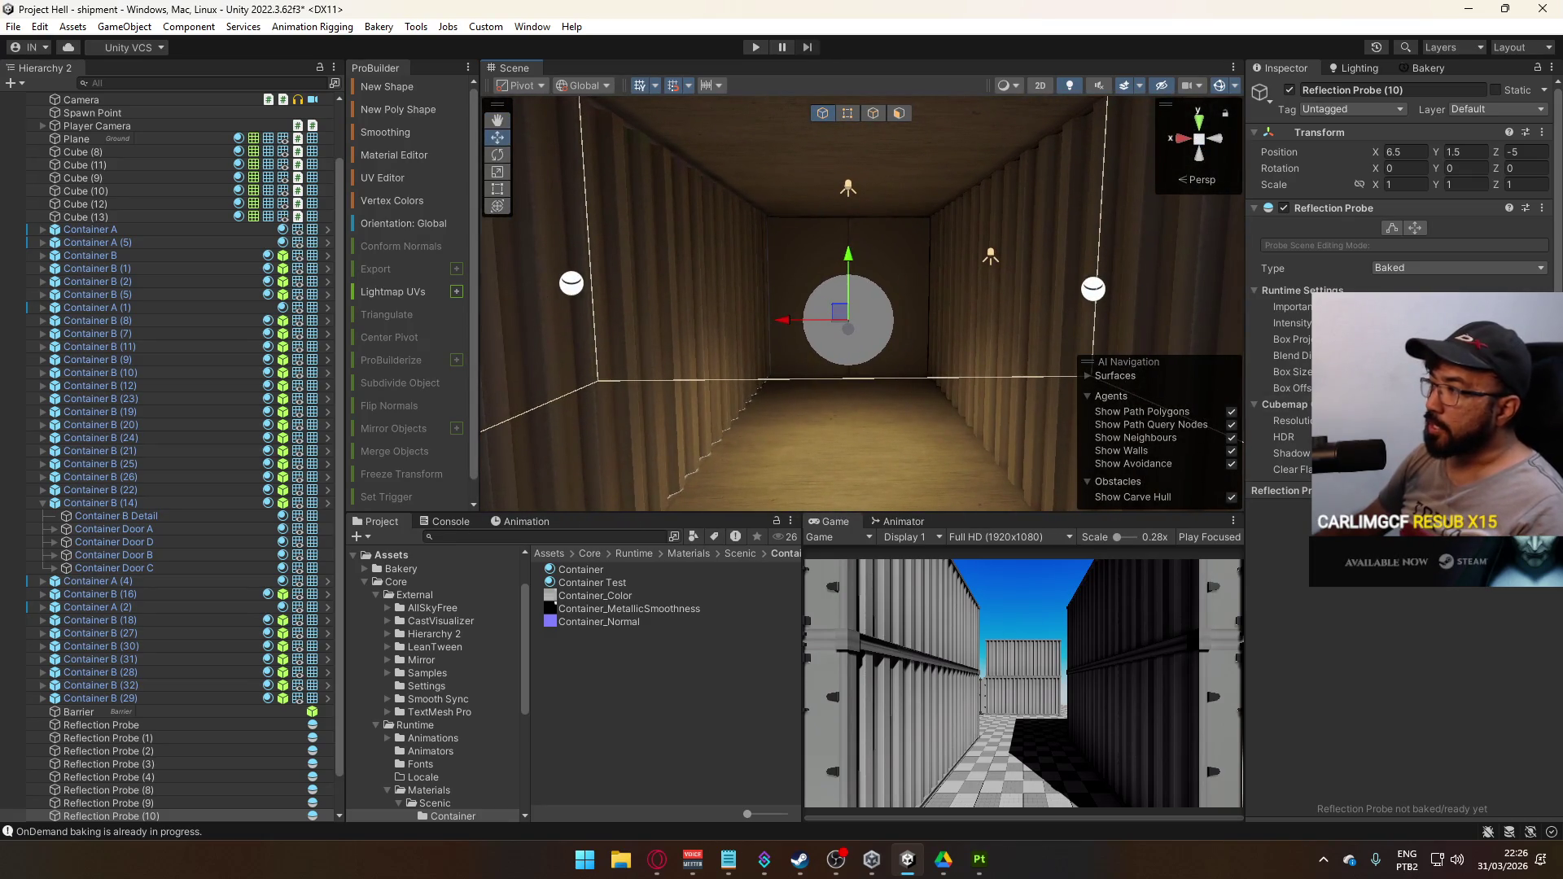
mouse_move(725, 329)
mouse_down()
mouse_move(643, 329)
mouse_move(1066, 354)
mouse_up()
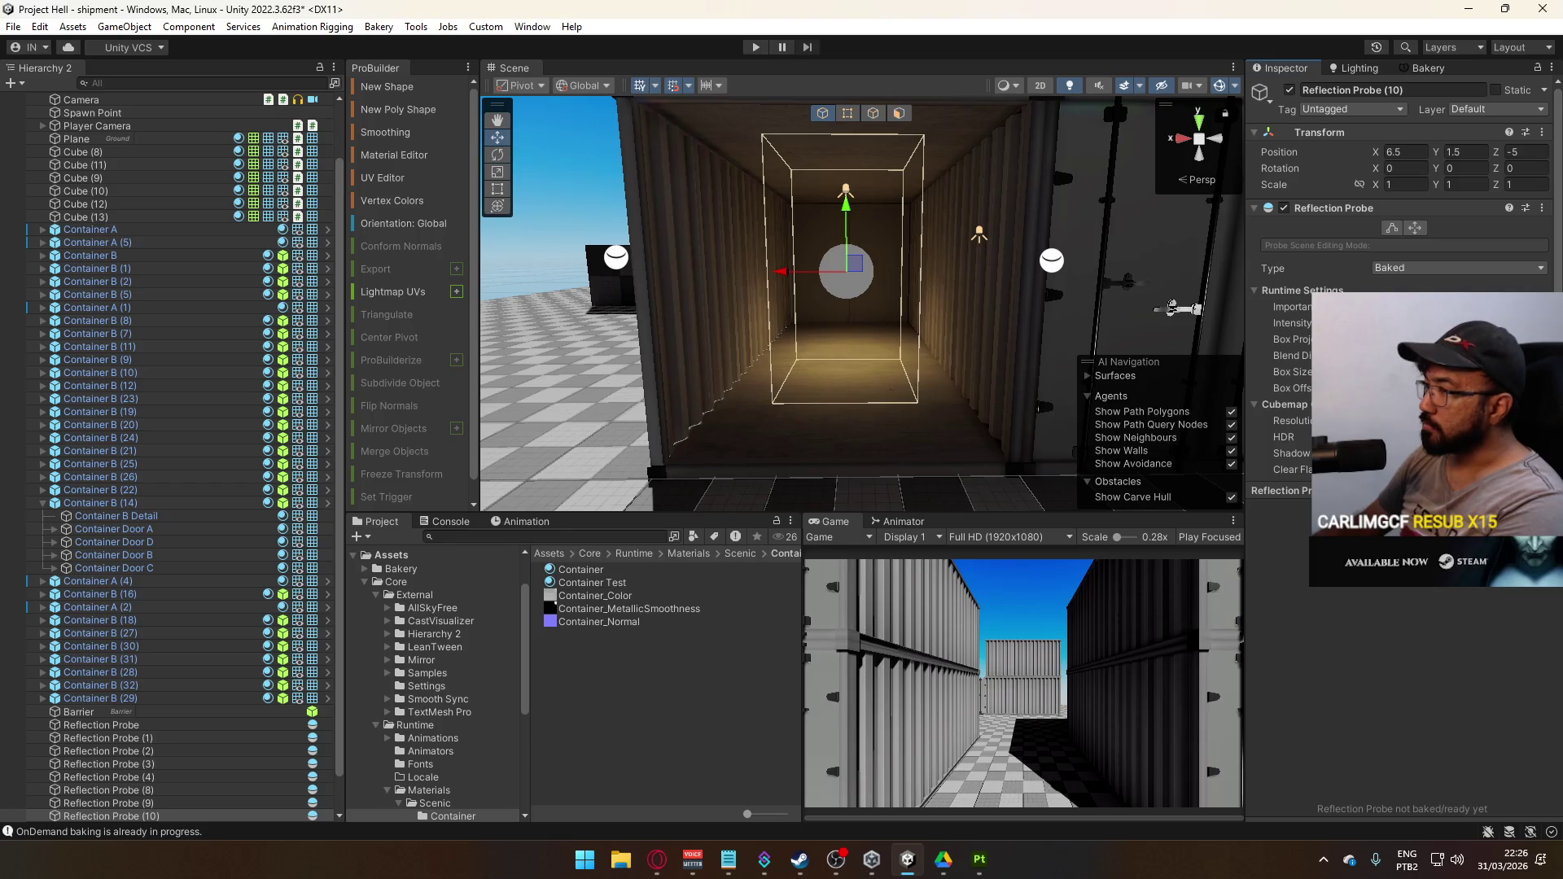
drag(1172, 307, 1302, 277)
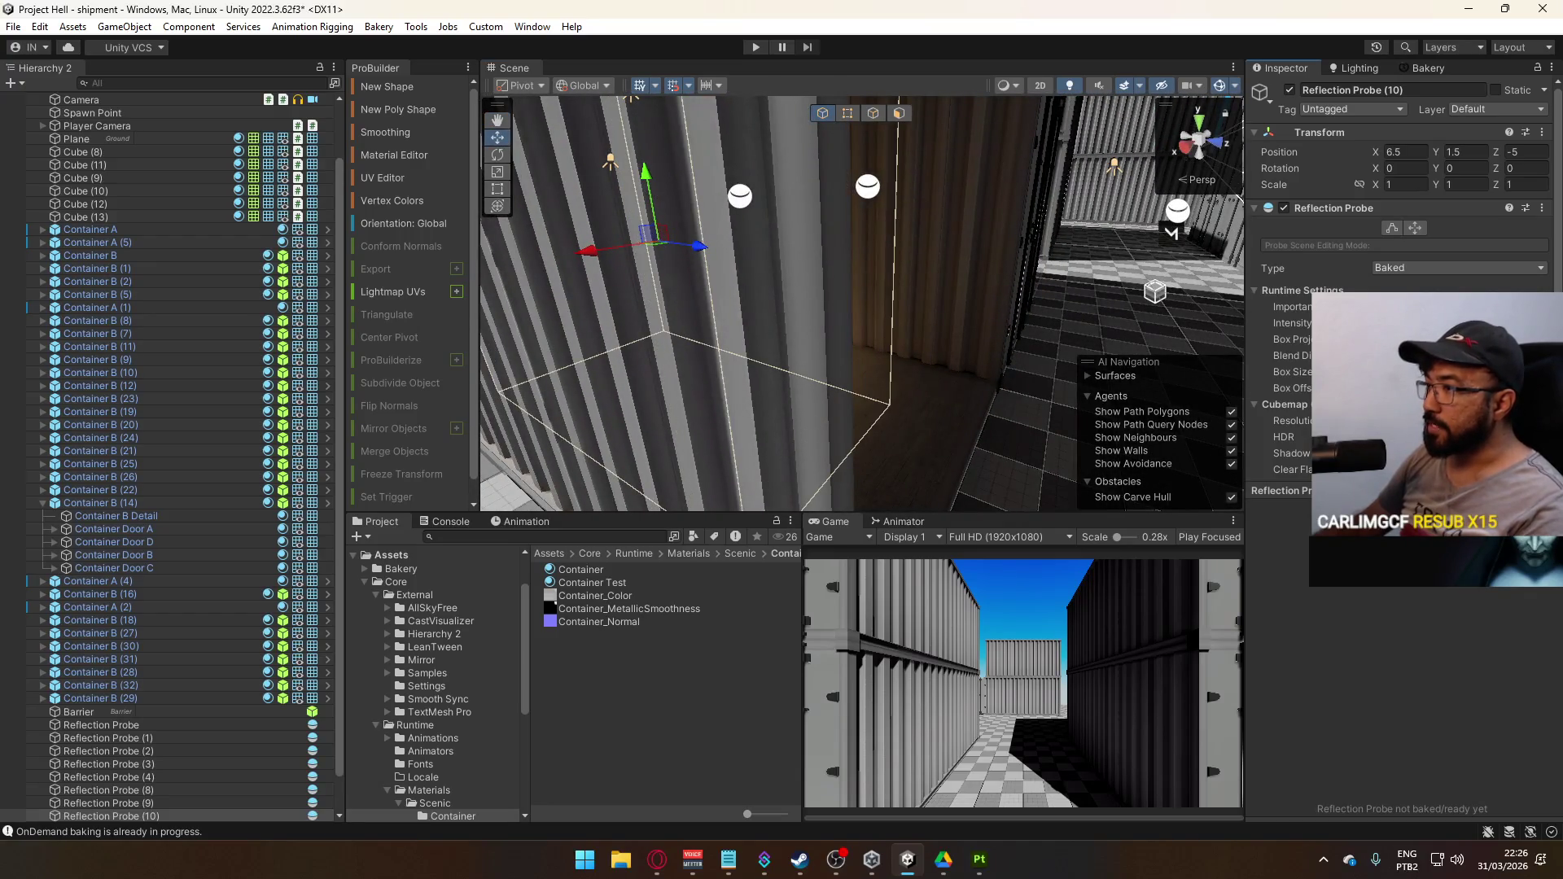
drag(1171, 233, 1009, 331)
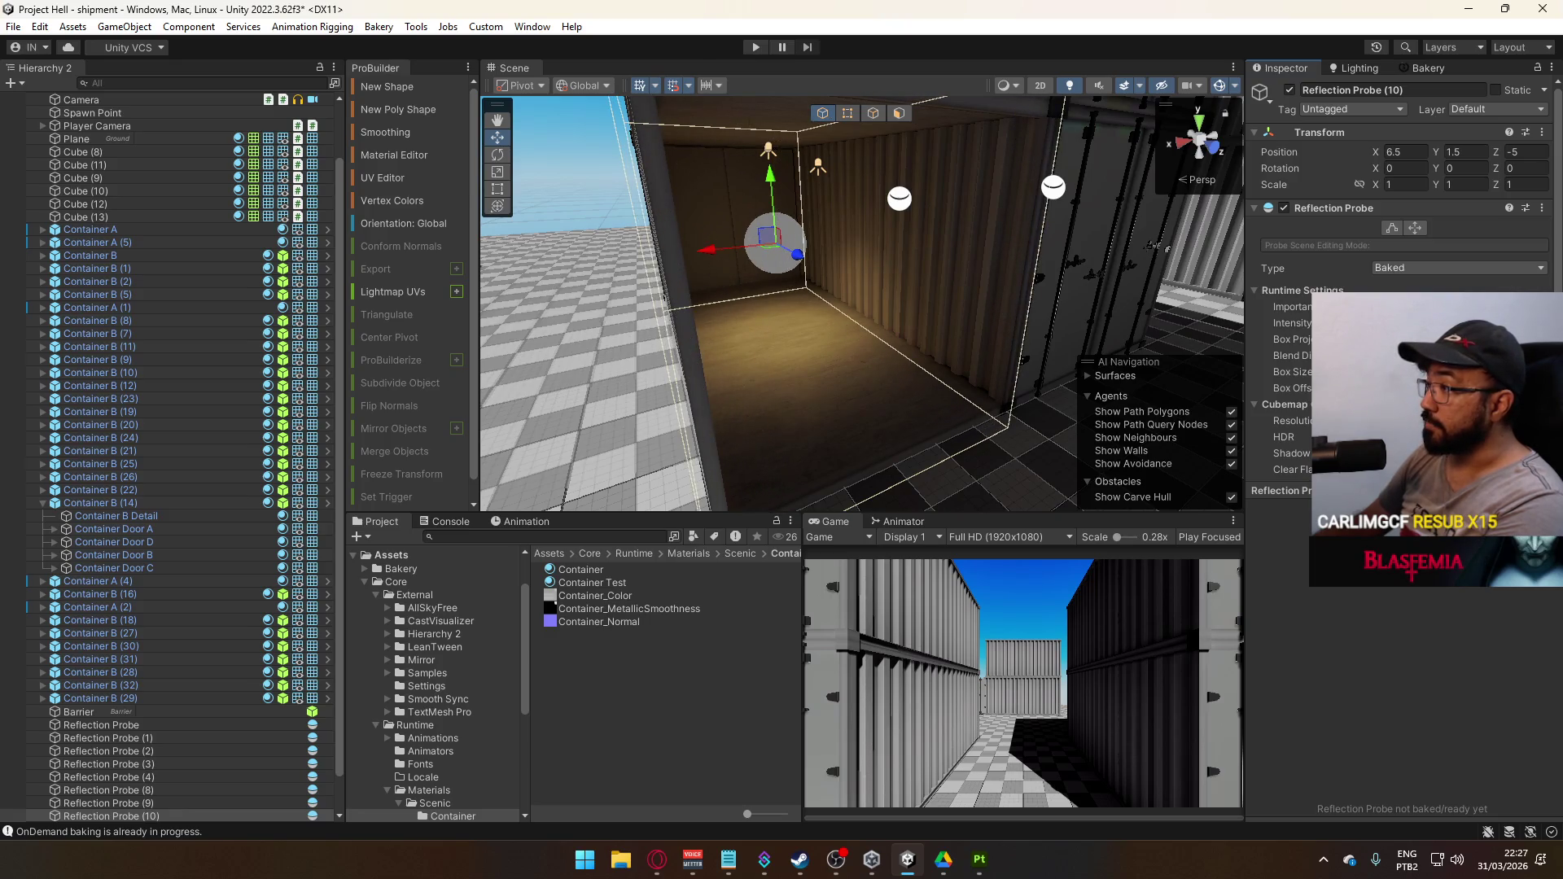
drag(937, 326, 983, 331)
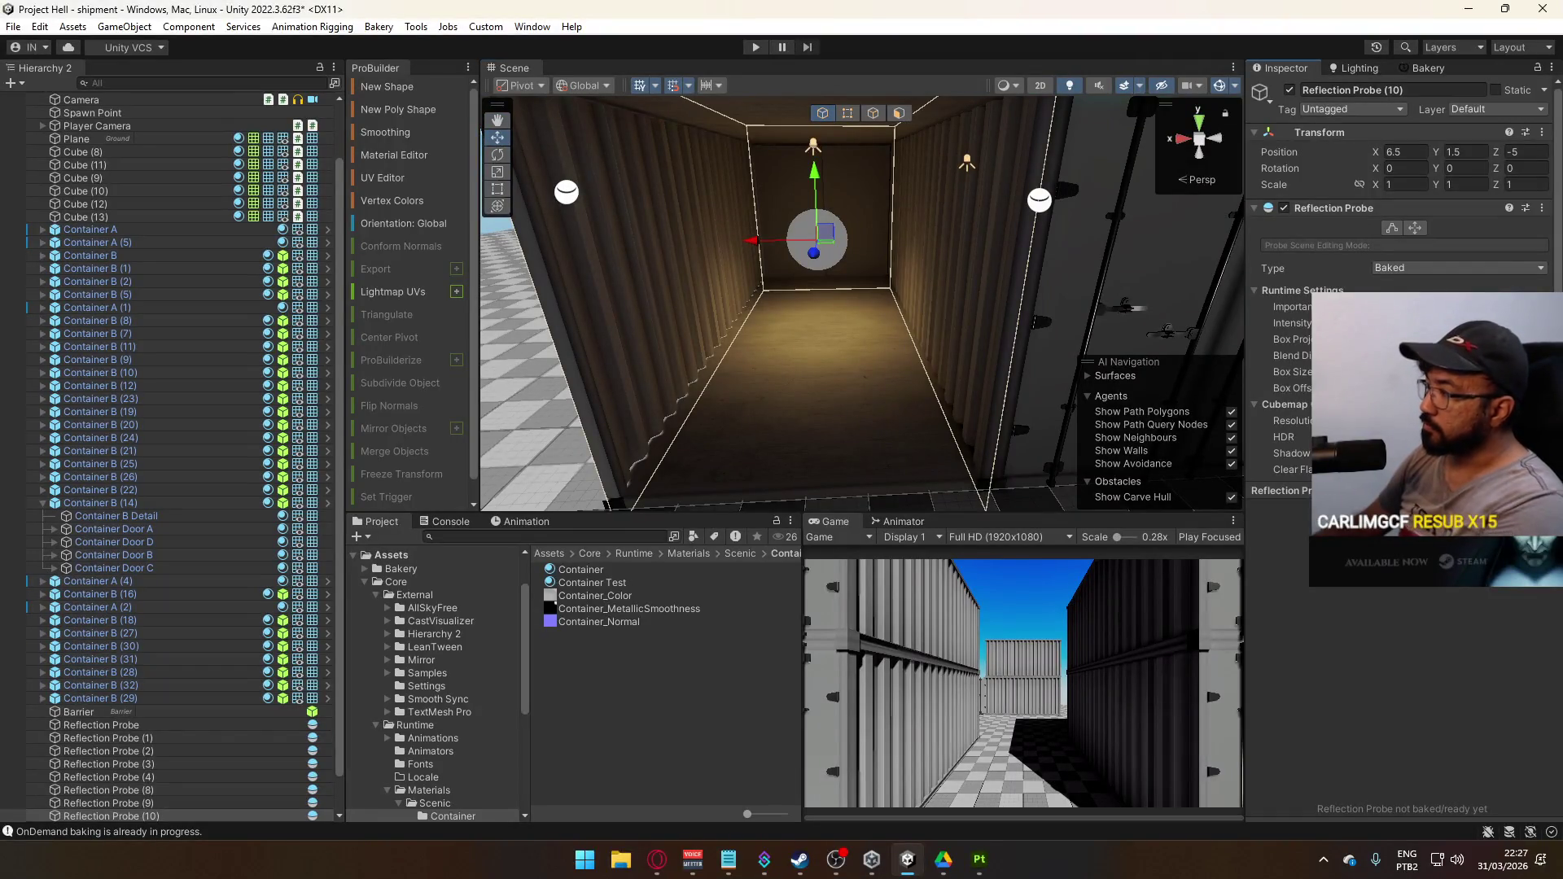
mouse_move(1083, 352)
mouse_down()
mouse_move(603, 429)
mouse_move(541, 412)
mouse_move(583, 398)
mouse_move(771, 419)
mouse_up()
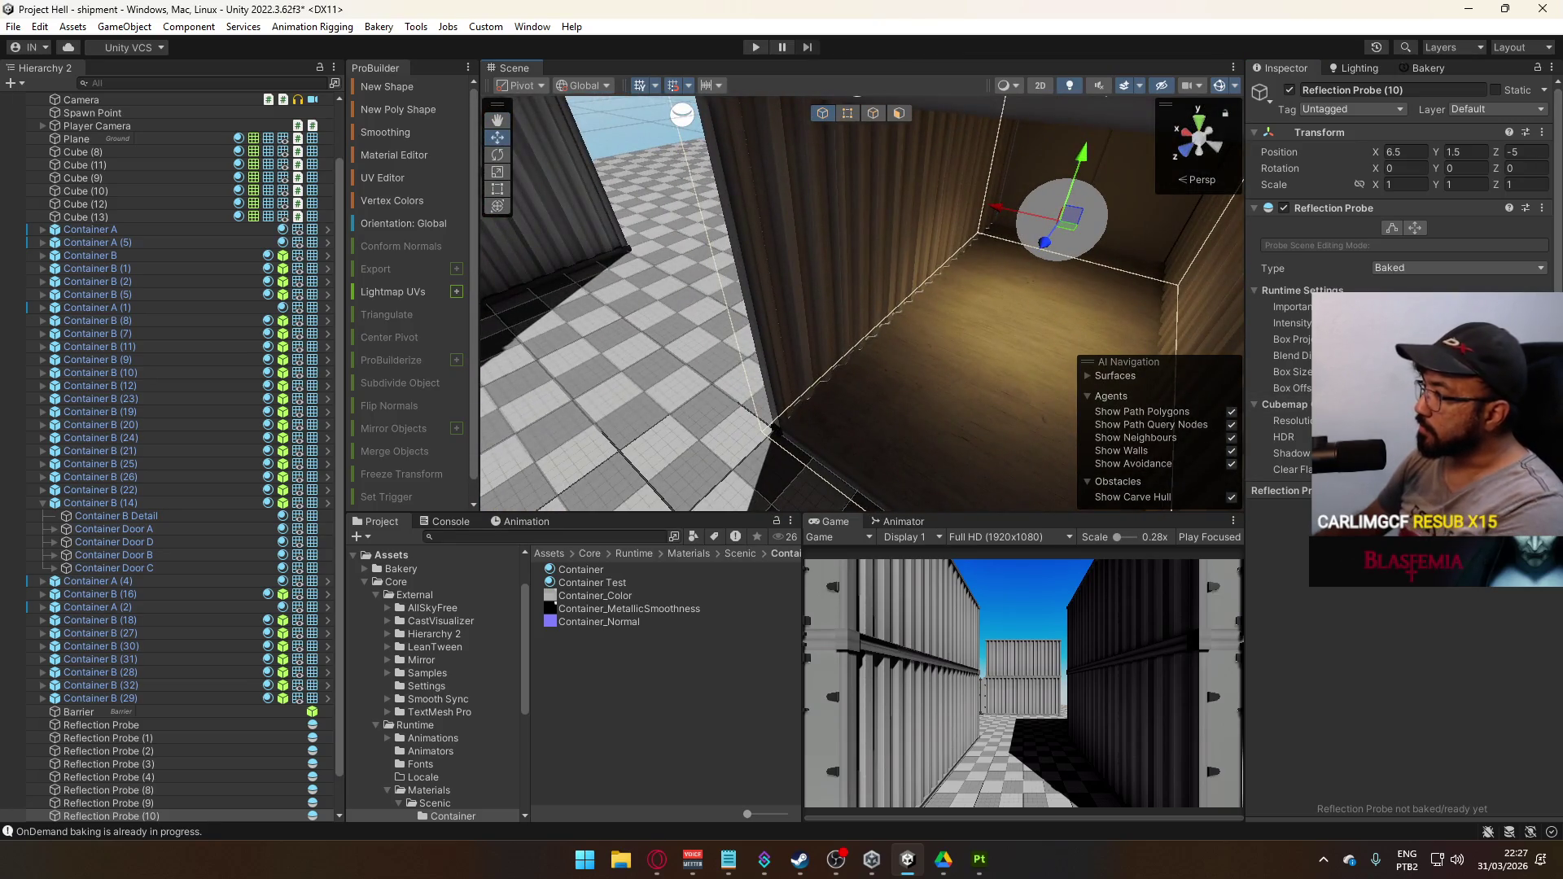
drag(976, 335, 1156, 326)
scroll(1400, 366, down, 3)
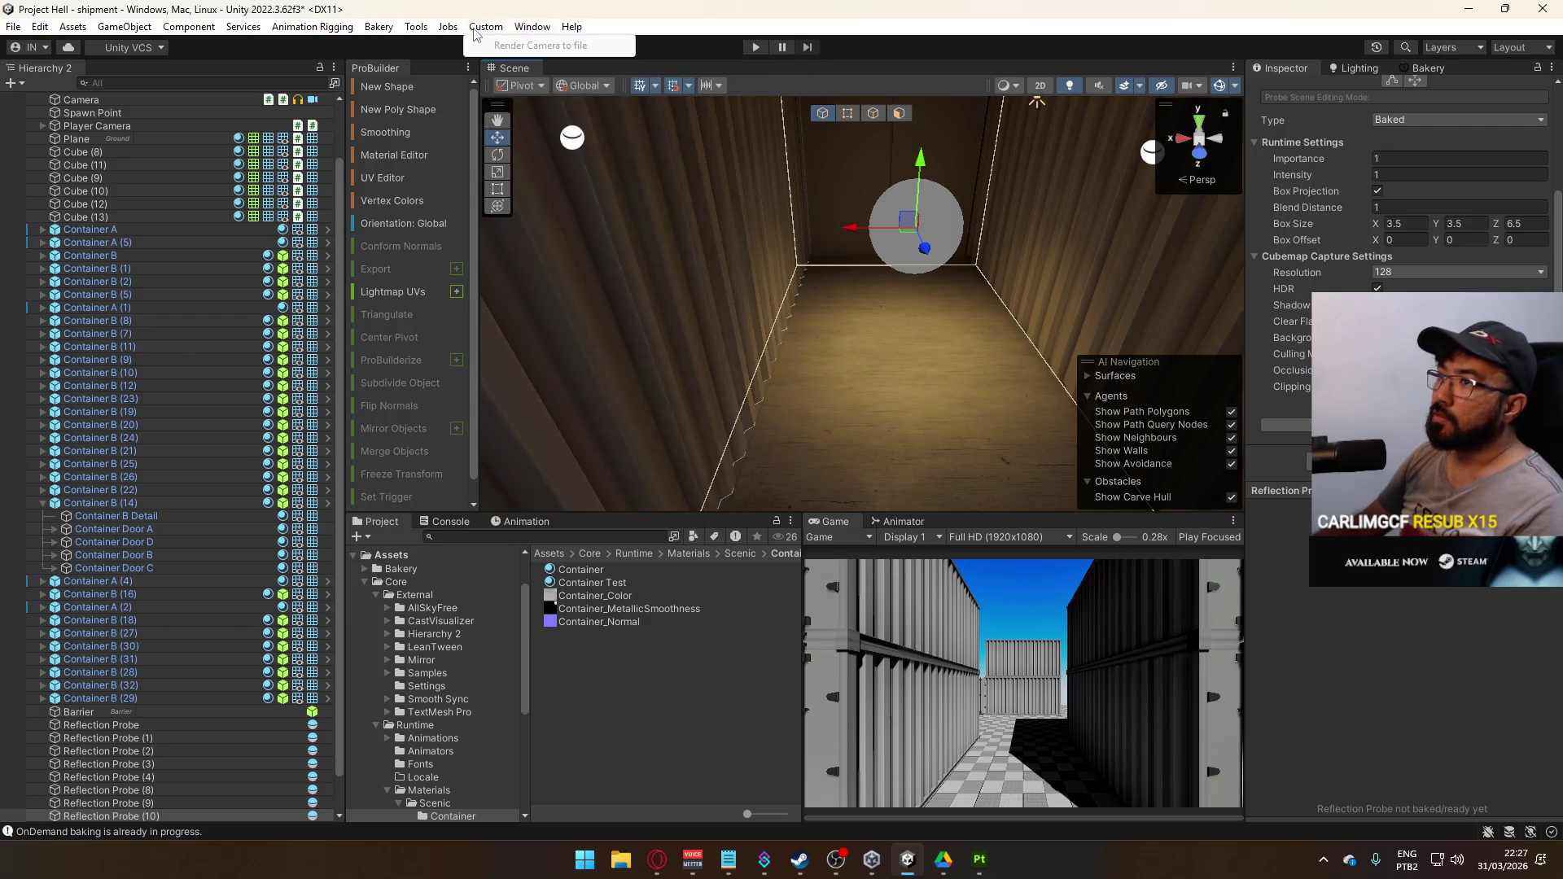
Browse the Bakery menu without creating anything and move the view into the container
click(373, 28)
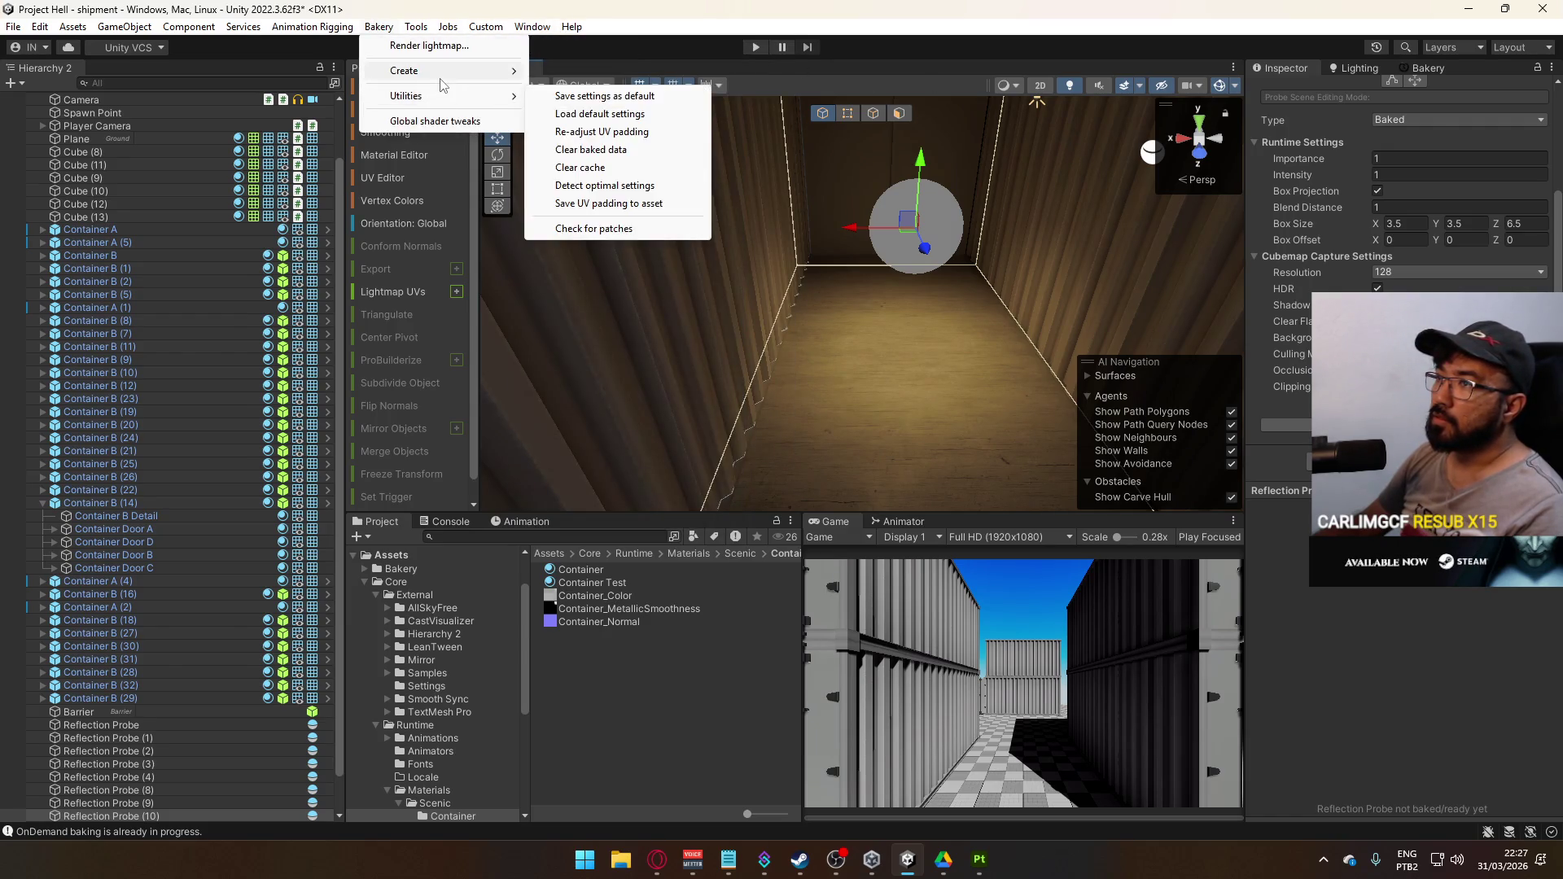
mouse_move(445, 79)
click(866, 259)
mouse_move(867, 259)
mouse_down()
mouse_move(1319, 277)
mouse_move(1425, 221)
mouse_move(1425, 168)
mouse_move(1396, 240)
mouse_move(982, 231)
mouse_up()
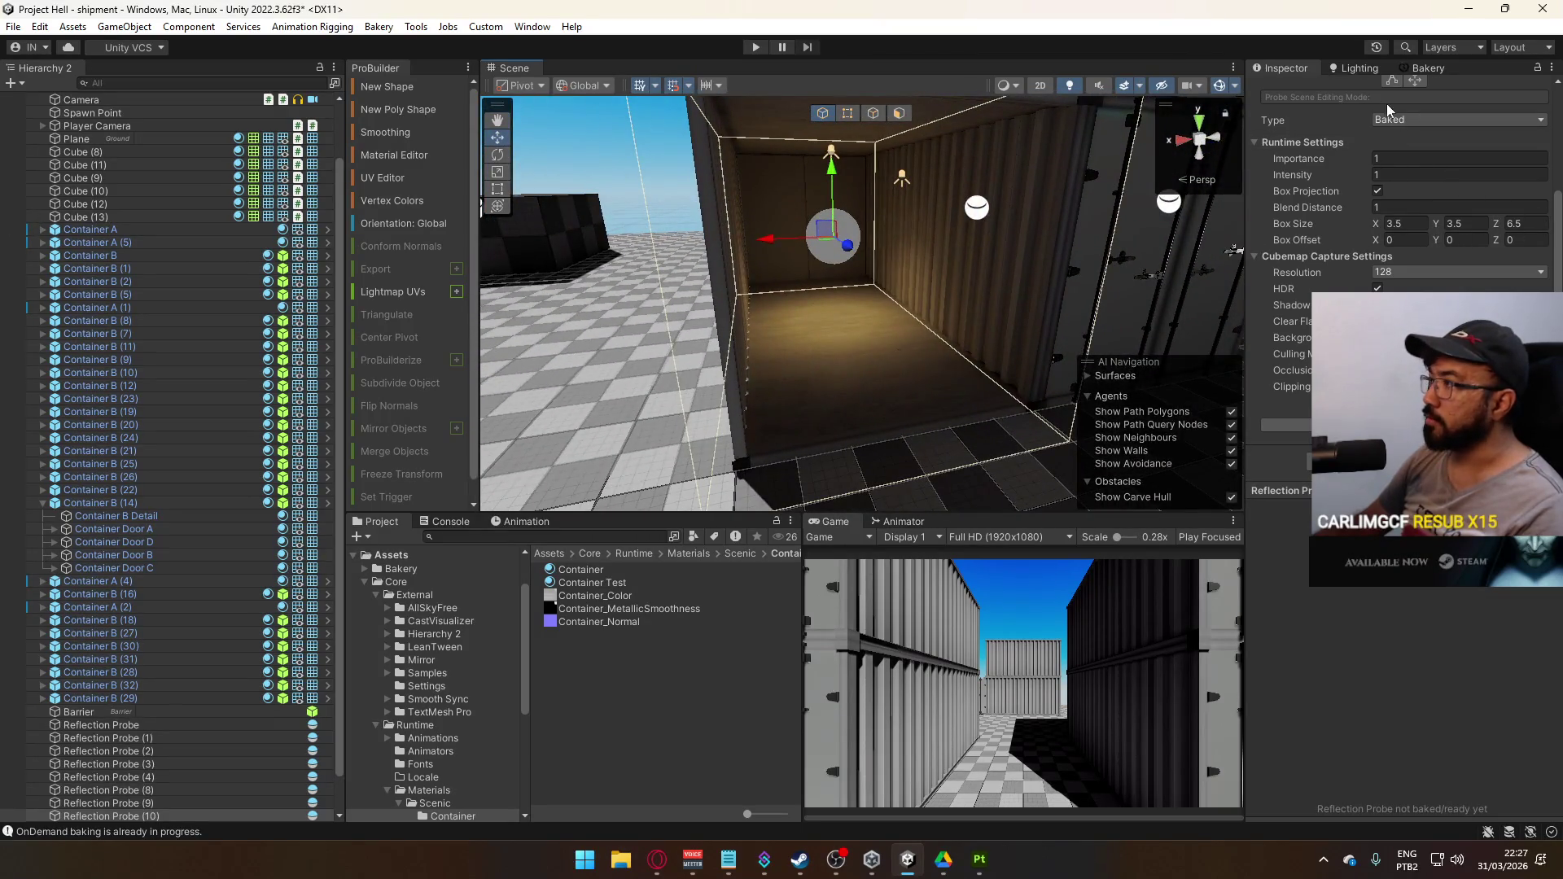
Start a Bakery render, decline the save prompt, and render the reflection probes instead
click(1429, 67)
scroll(1347, 489, down, 5)
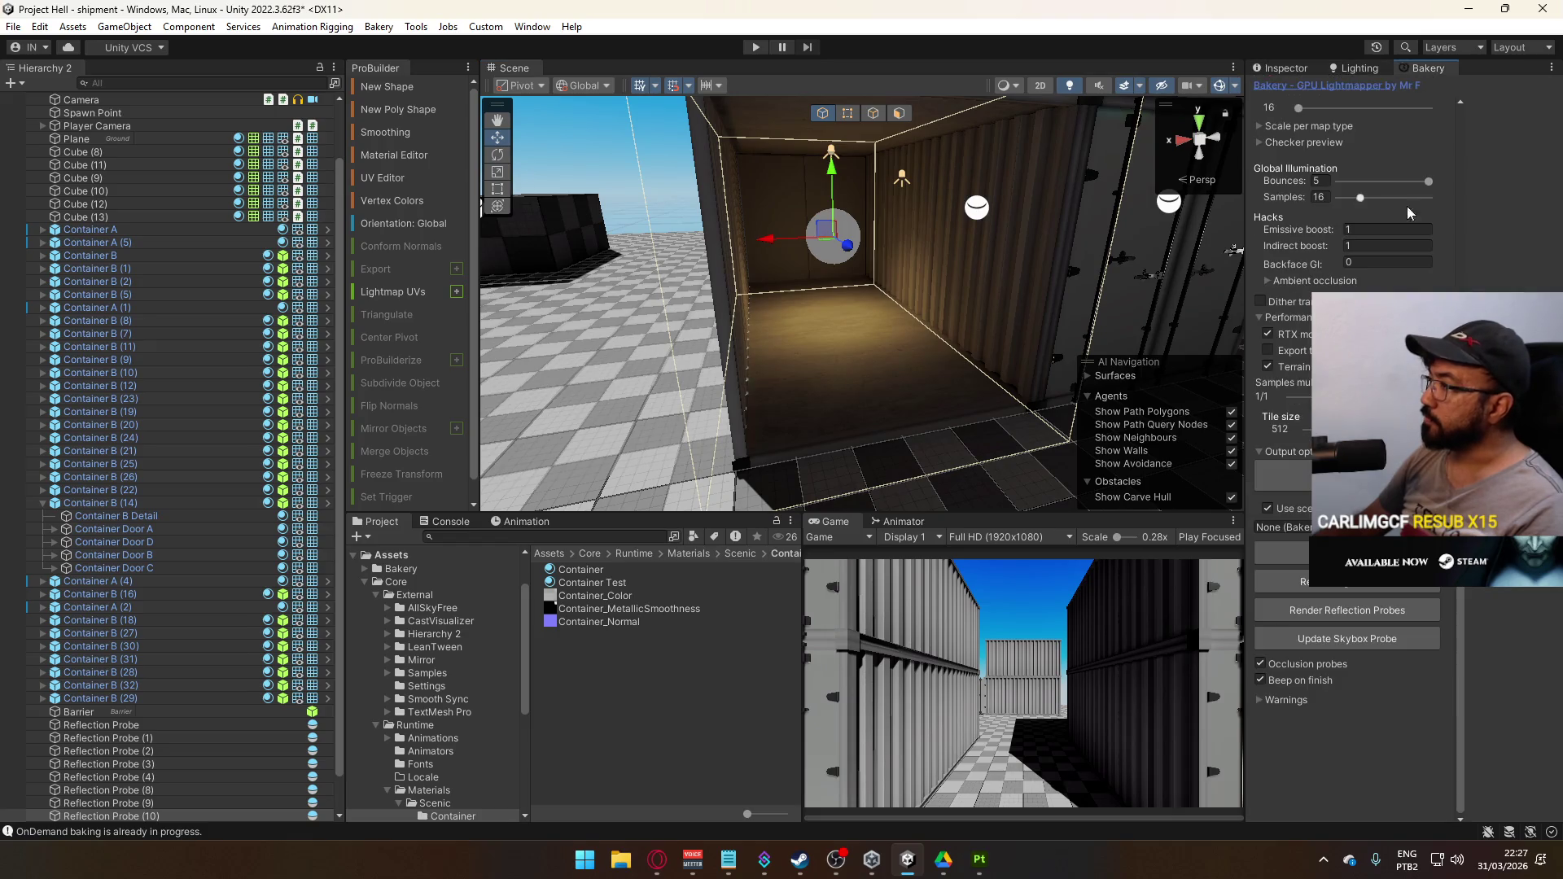
click(1282, 552)
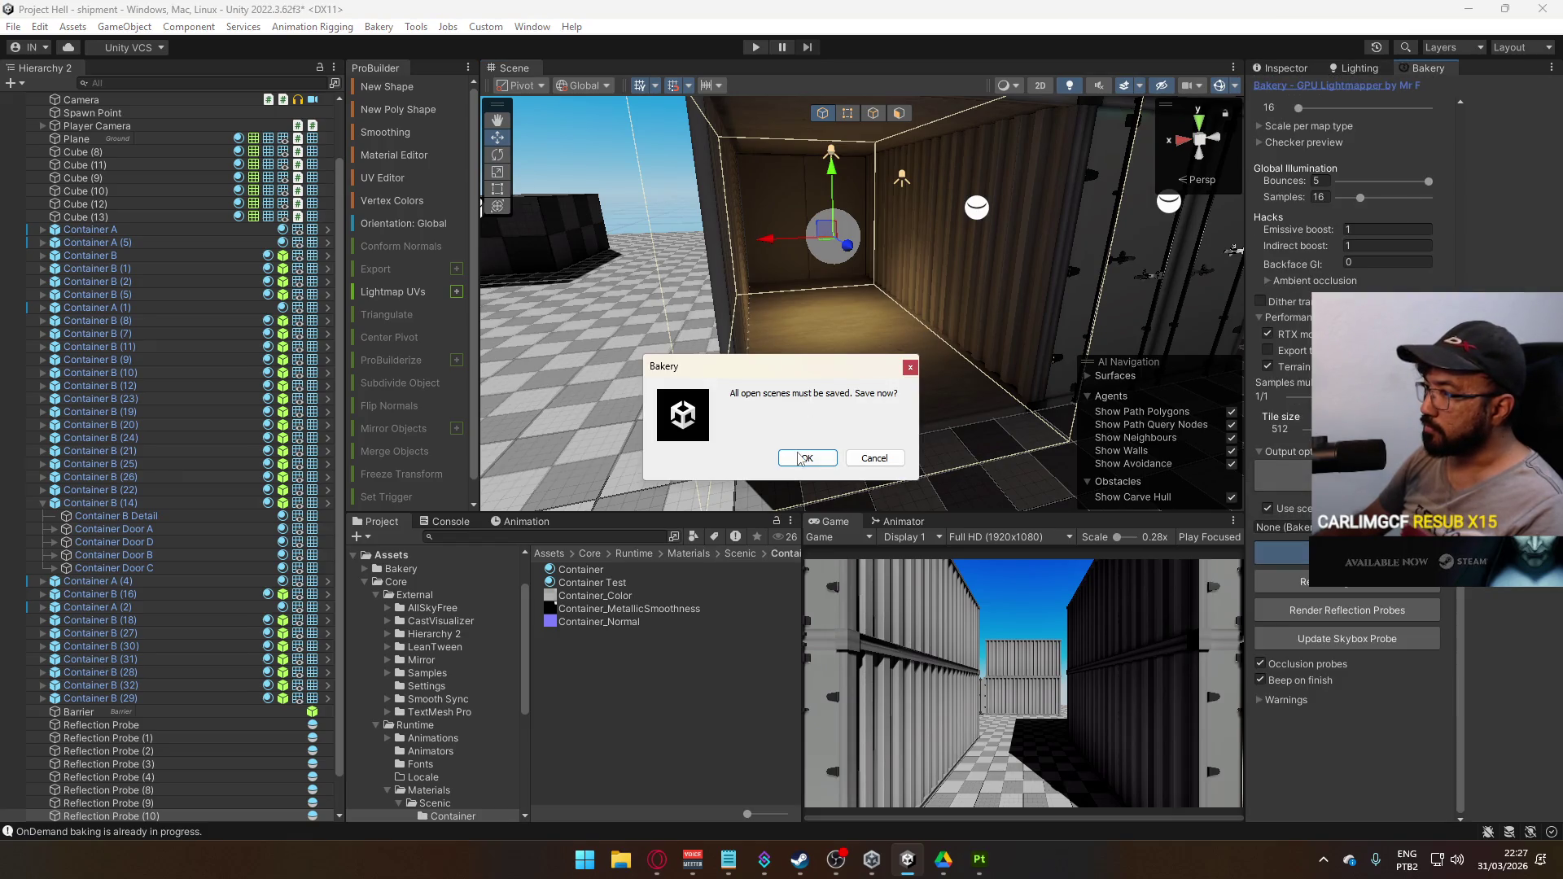
click(872, 458)
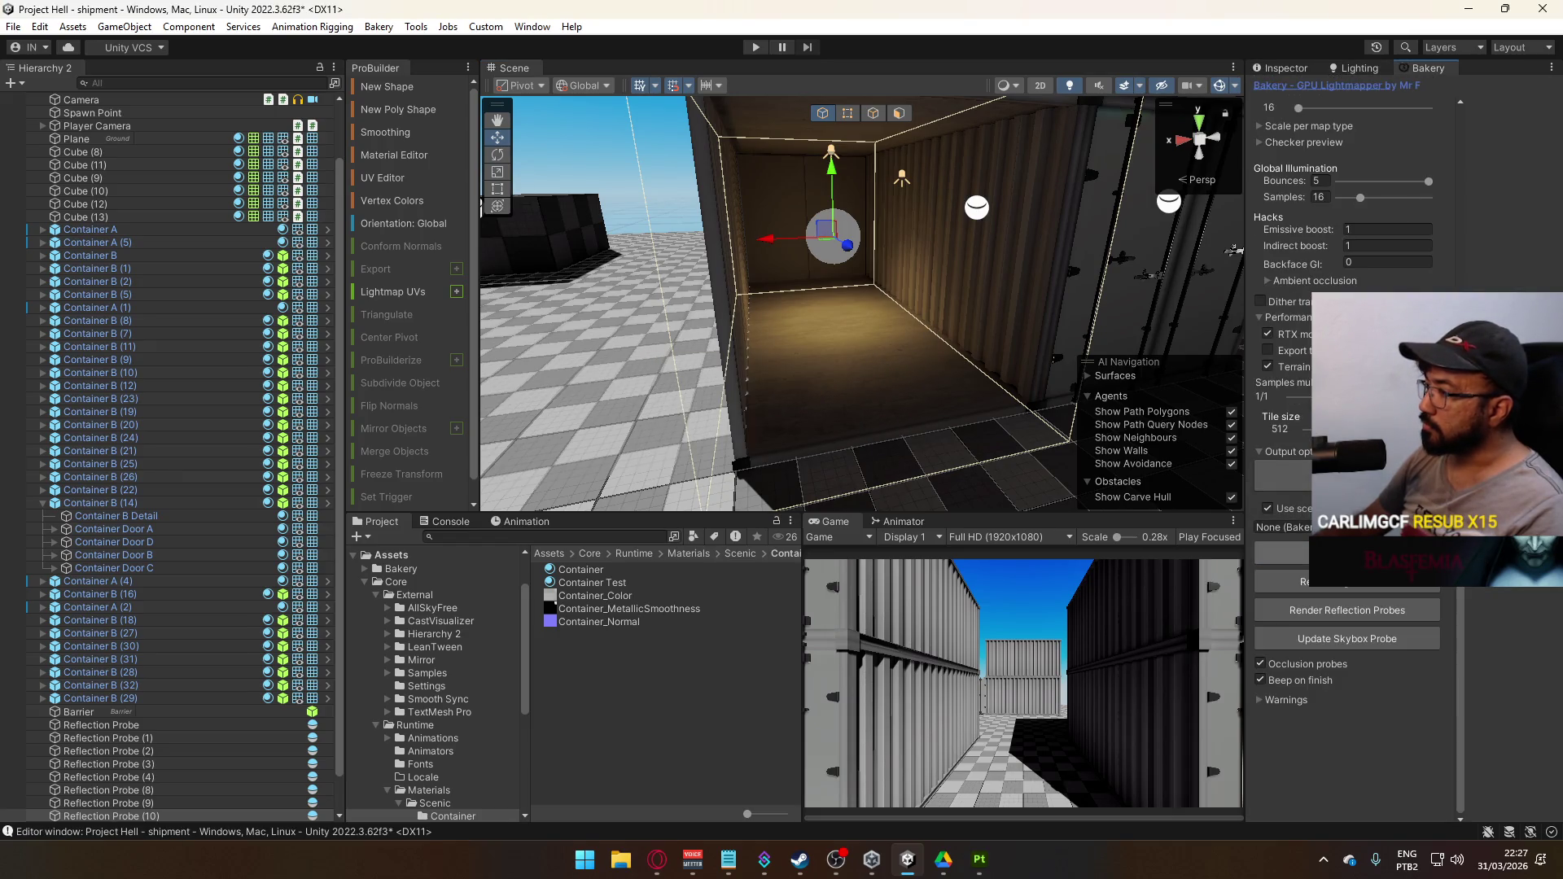
click(1361, 614)
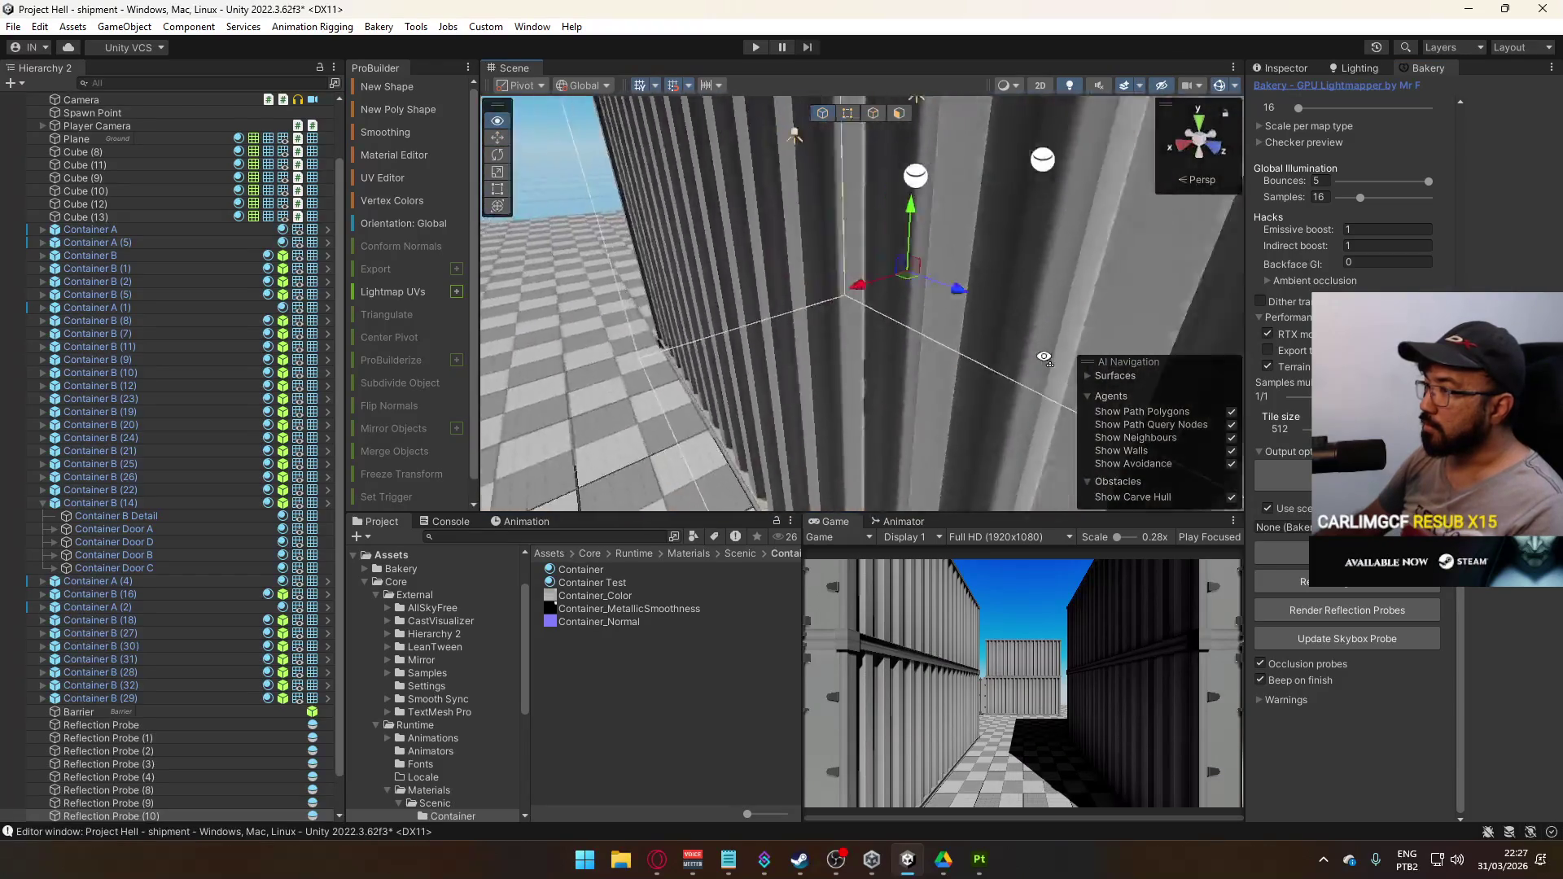
drag(938, 347, 1102, 360)
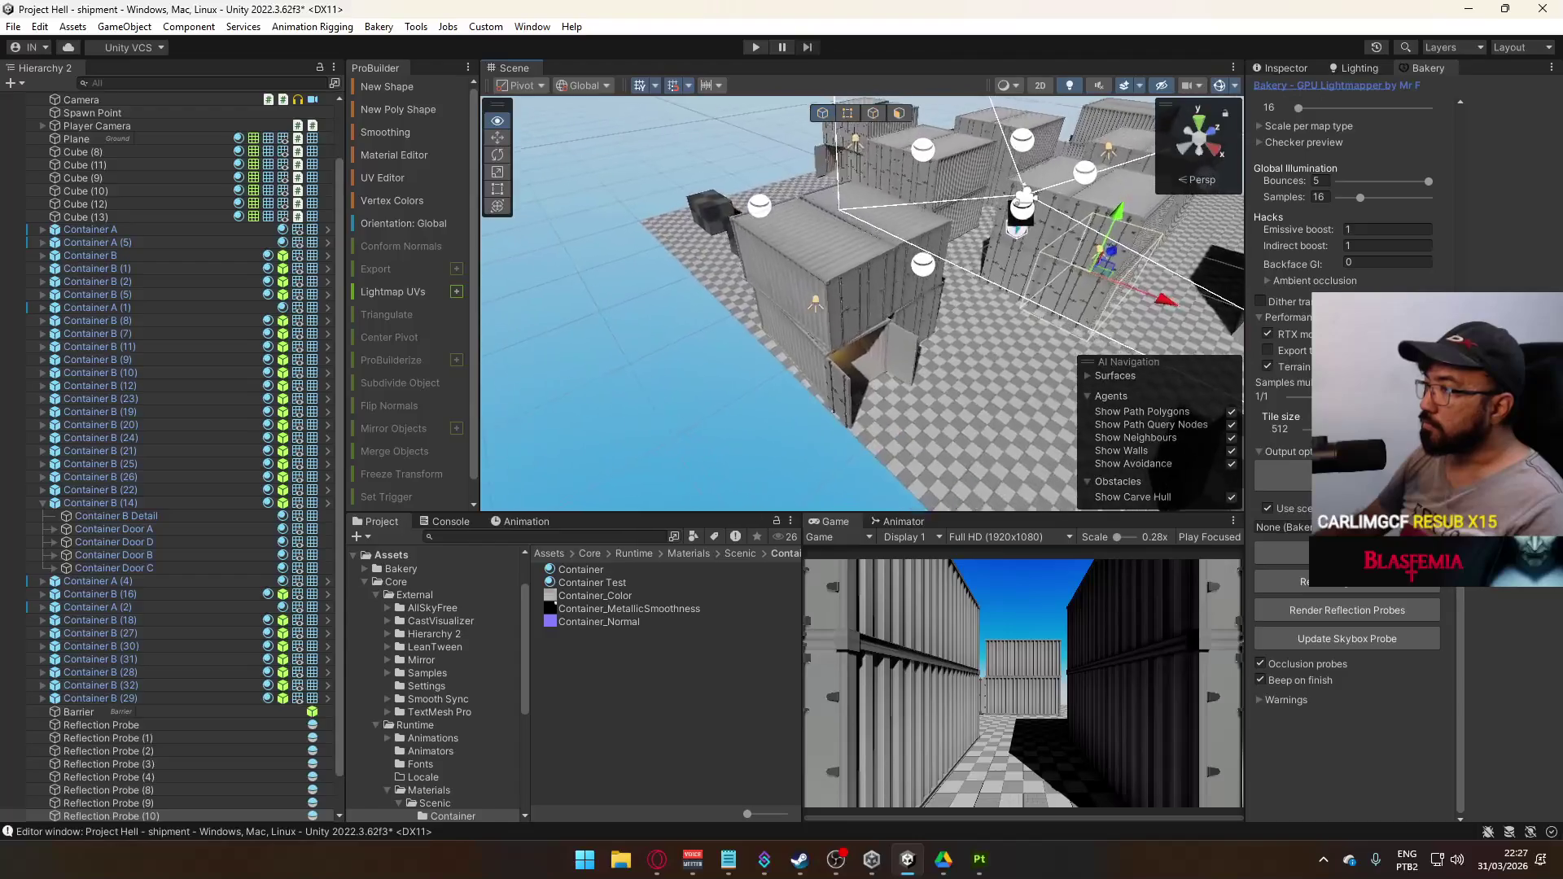
Select Reflection Probe (11) and slide it along X so its box encloses a container's interior
drag(961, 424, 1061, 444)
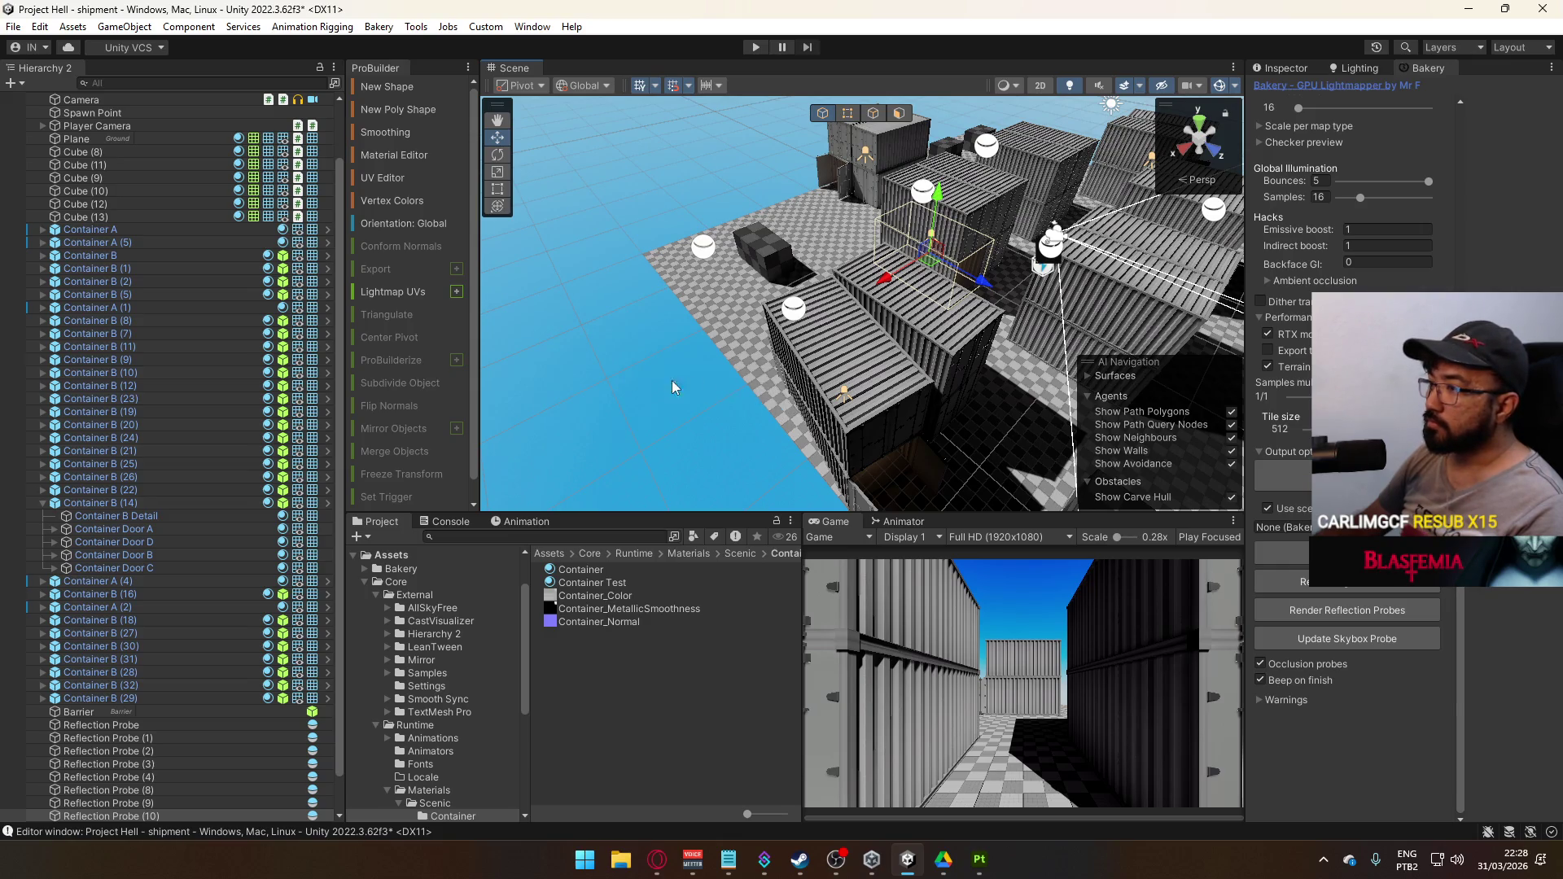
scroll(672, 388, up, 5)
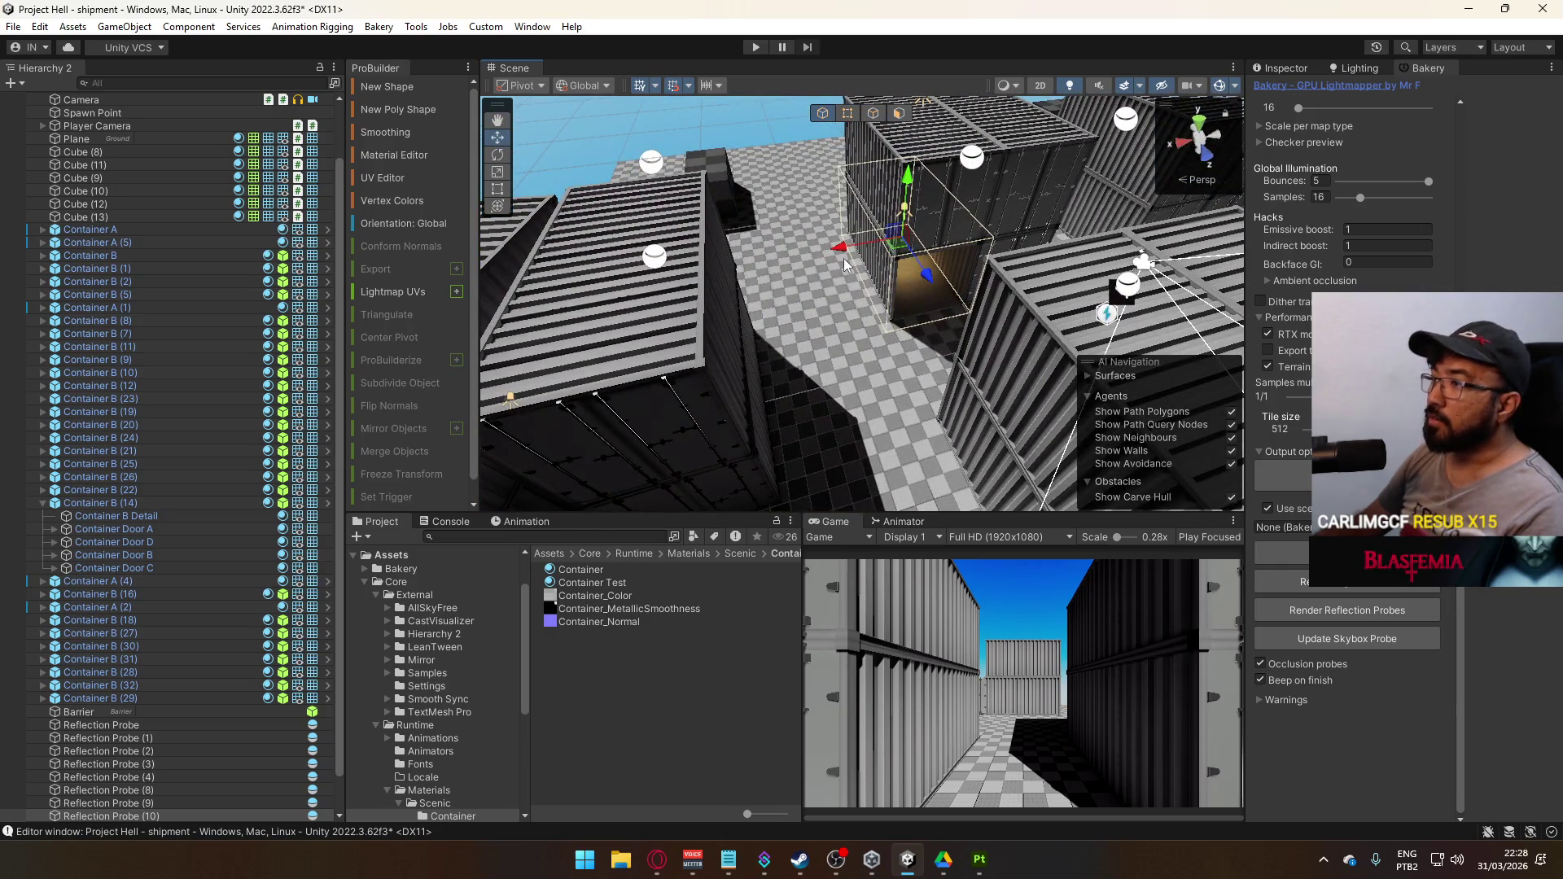
click(650, 163)
click(900, 236)
mouse_move(615, 297)
mouse_down()
mouse_move(692, 228)
mouse_move(737, 155)
mouse_move(695, 173)
mouse_up()
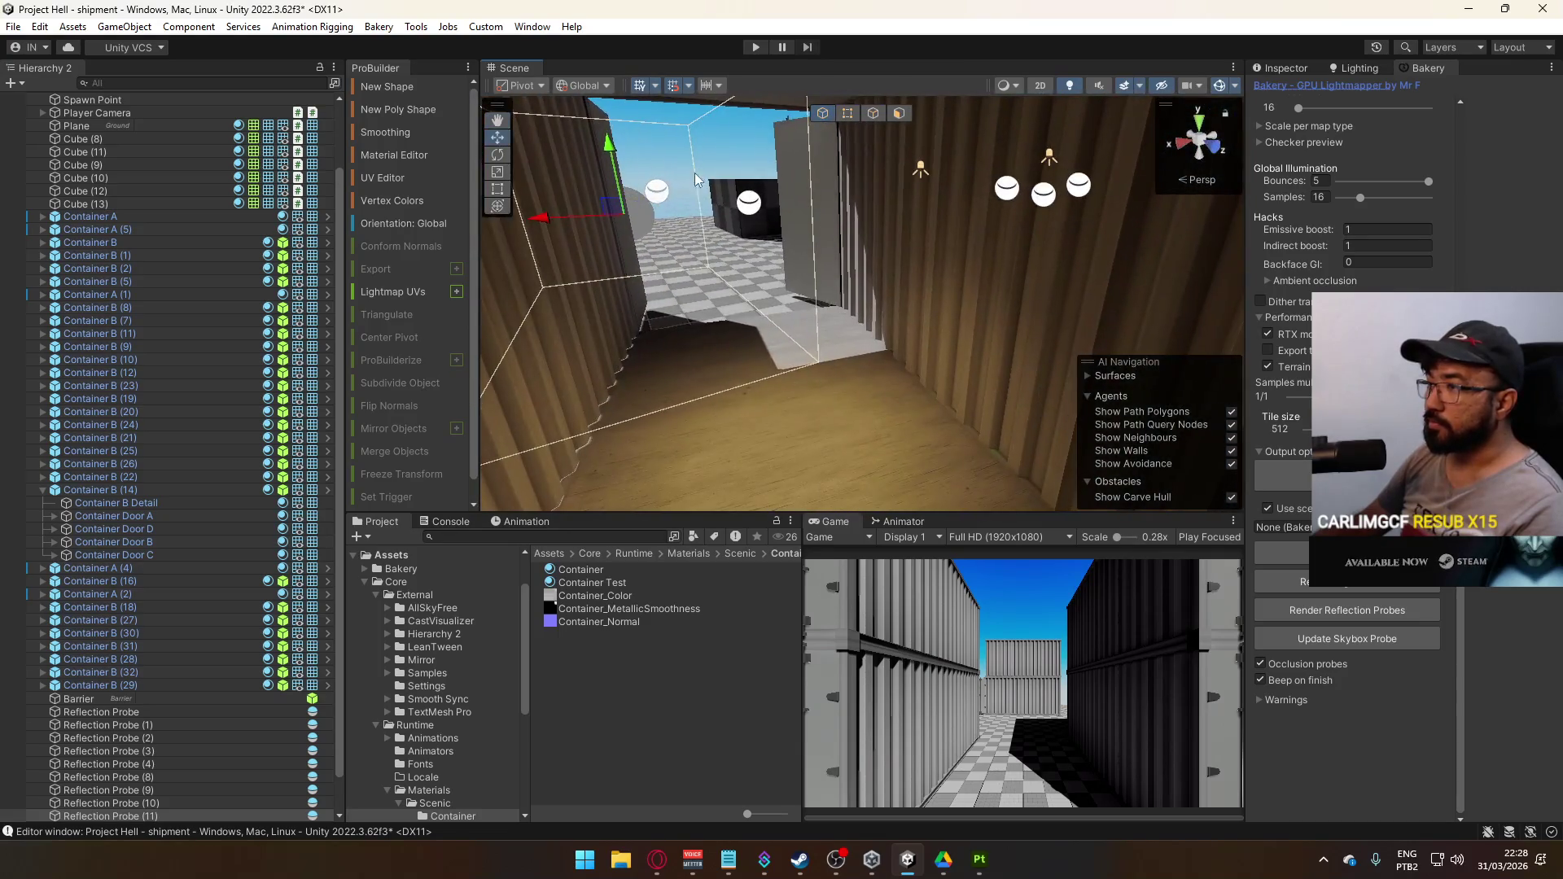
mouse_move(558, 222)
mouse_down()
mouse_move(707, 236)
mouse_move(773, 283)
mouse_move(955, 207)
mouse_up()
key(f)
mouse_move(883, 296)
mouse_down()
mouse_move(1254, 410)
mouse_move(758, 370)
mouse_up()
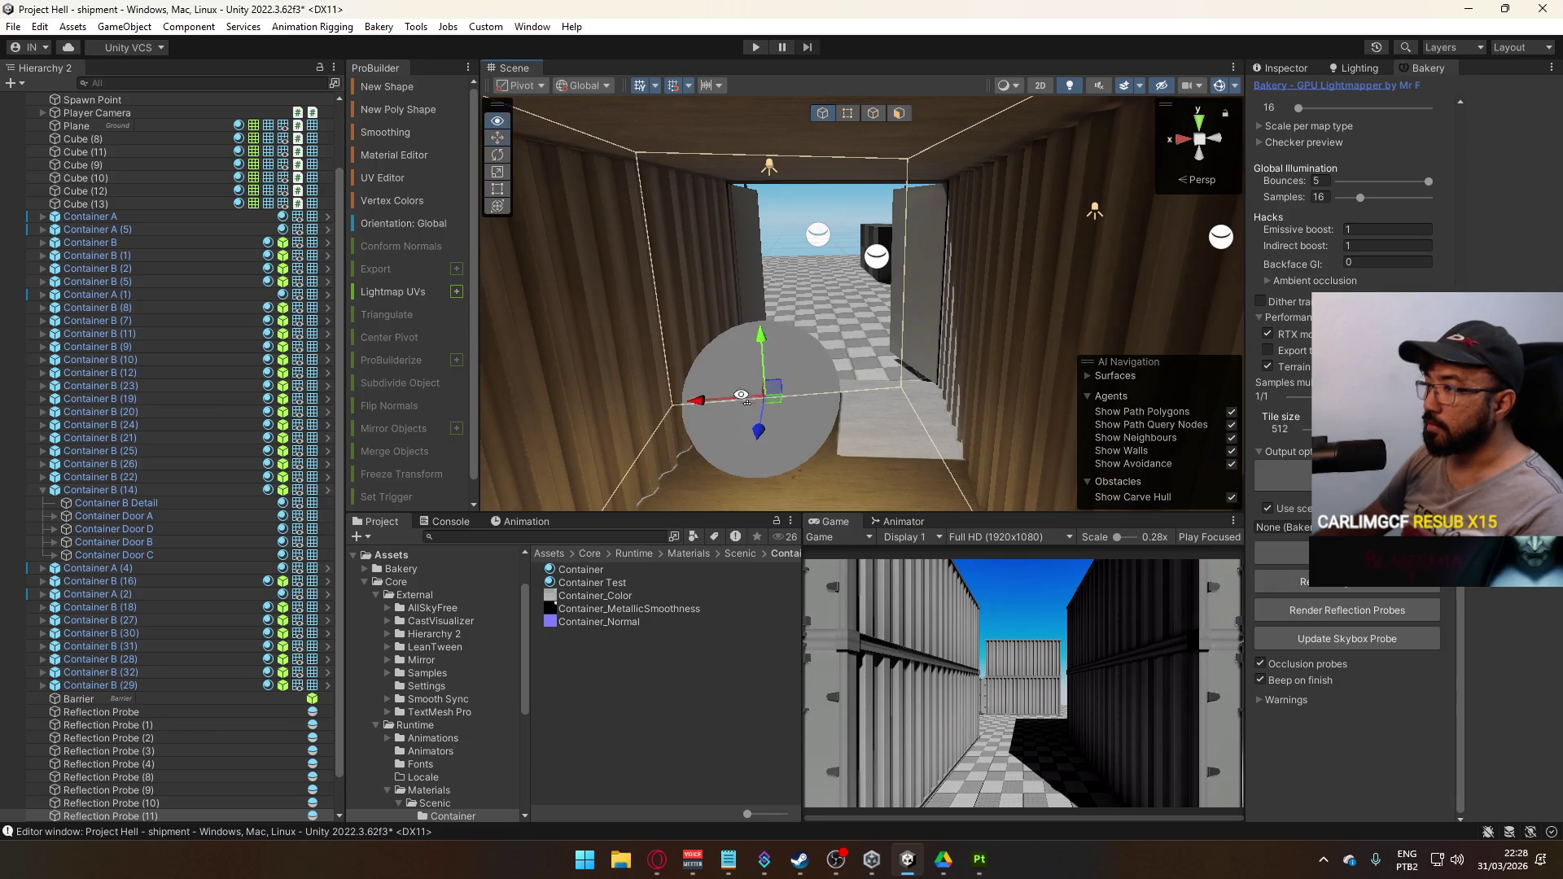
key(f)
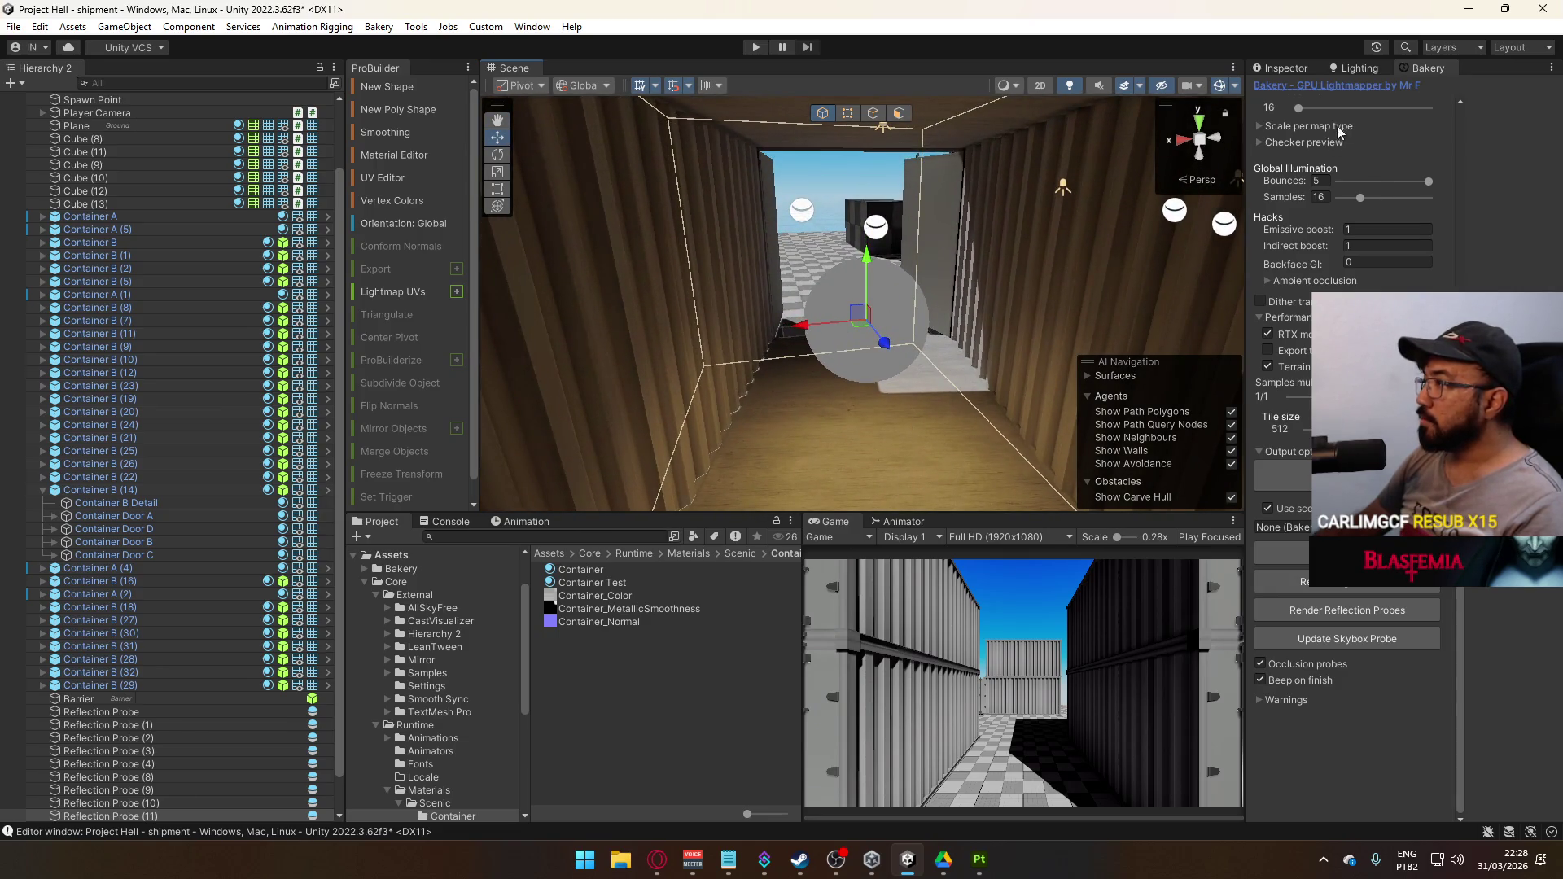
scroll(1336, 126, up, 10)
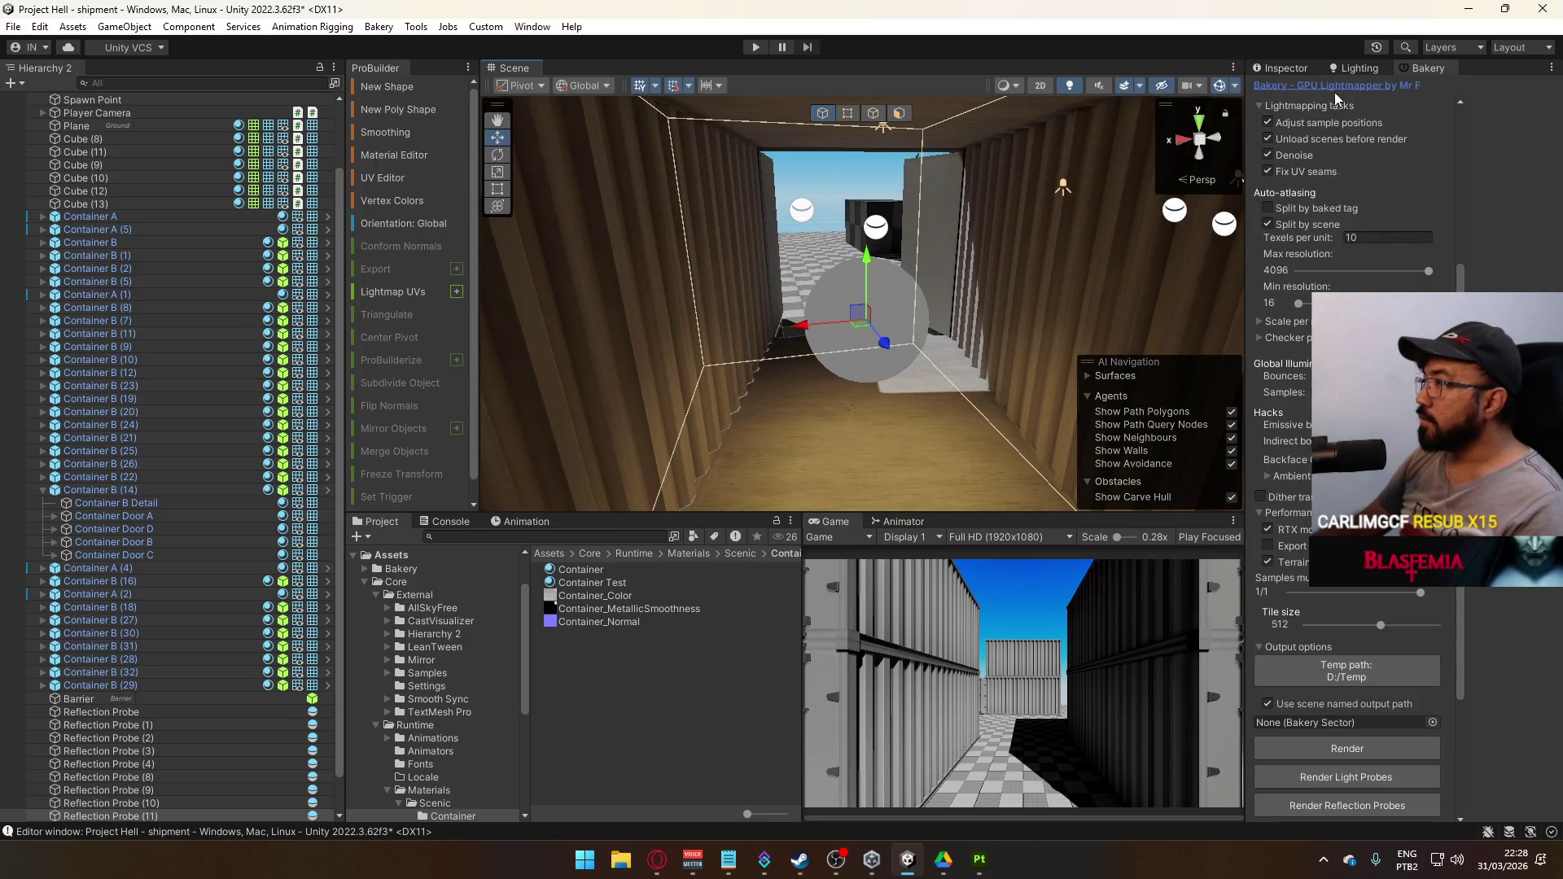
Show the probe's Inspector settings and nudge Reflection Probe (11) along X to 17.857
click(1292, 71)
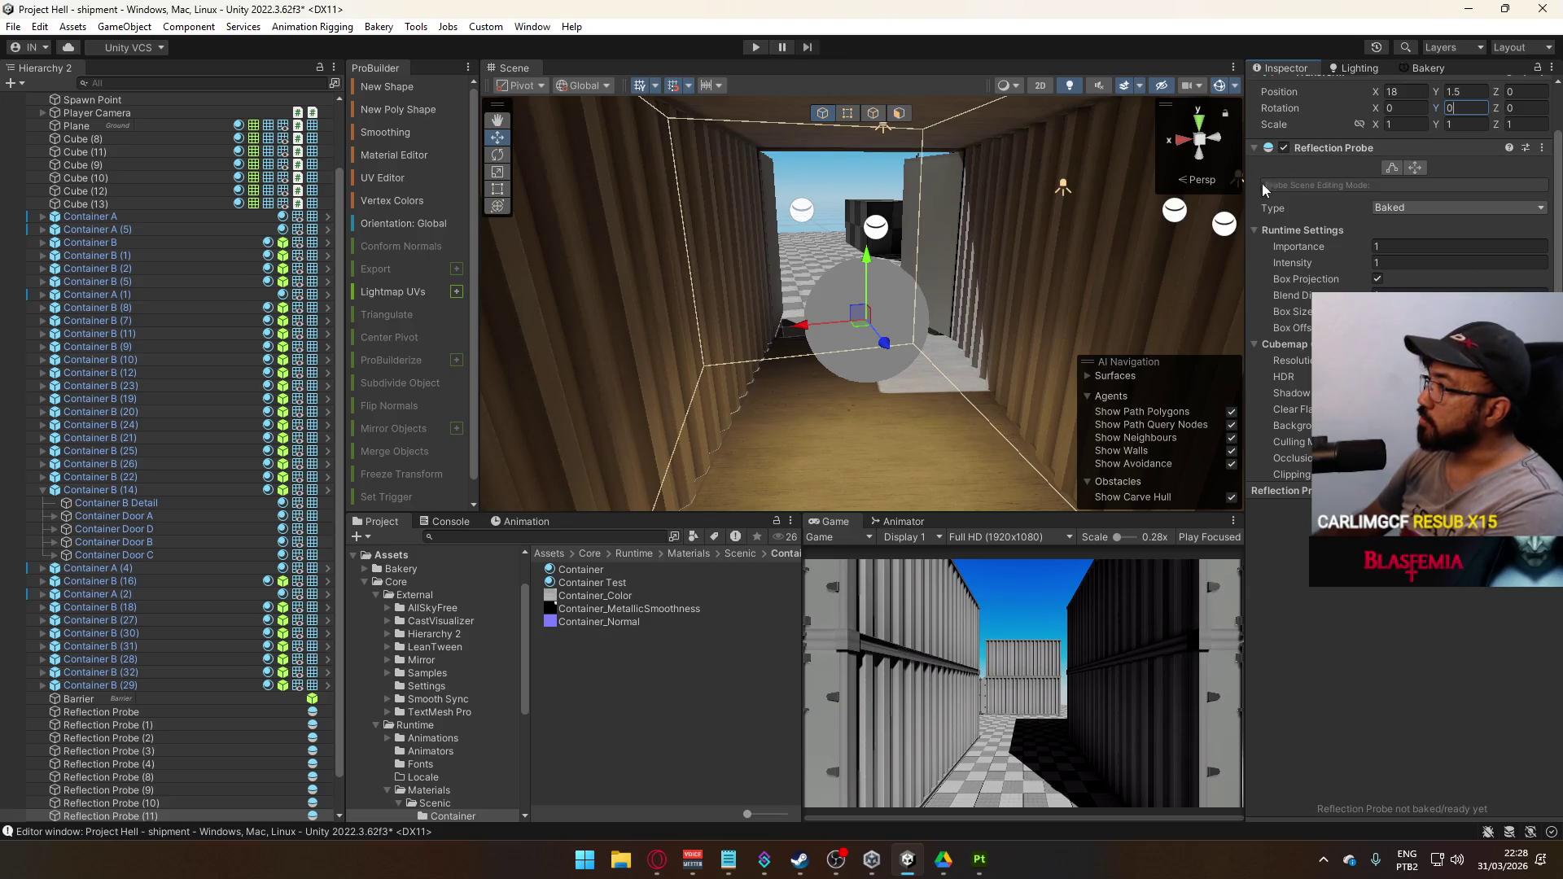
scroll(1460, 135, up, 2)
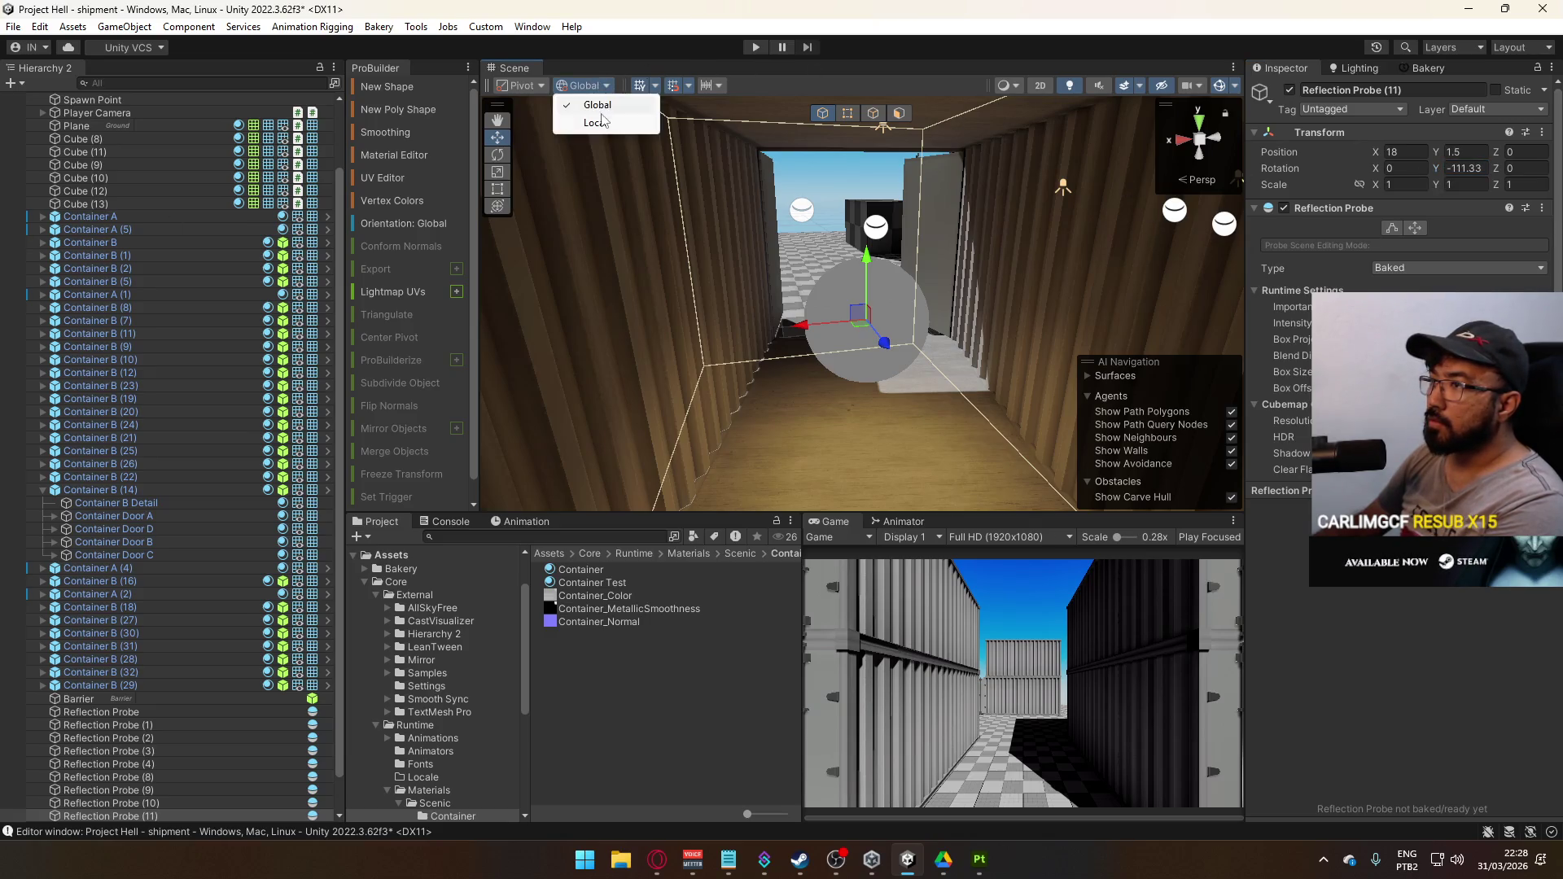
mouse_move(1040, 229)
mouse_down()
mouse_move(1155, 259)
mouse_move(896, 319)
mouse_up()
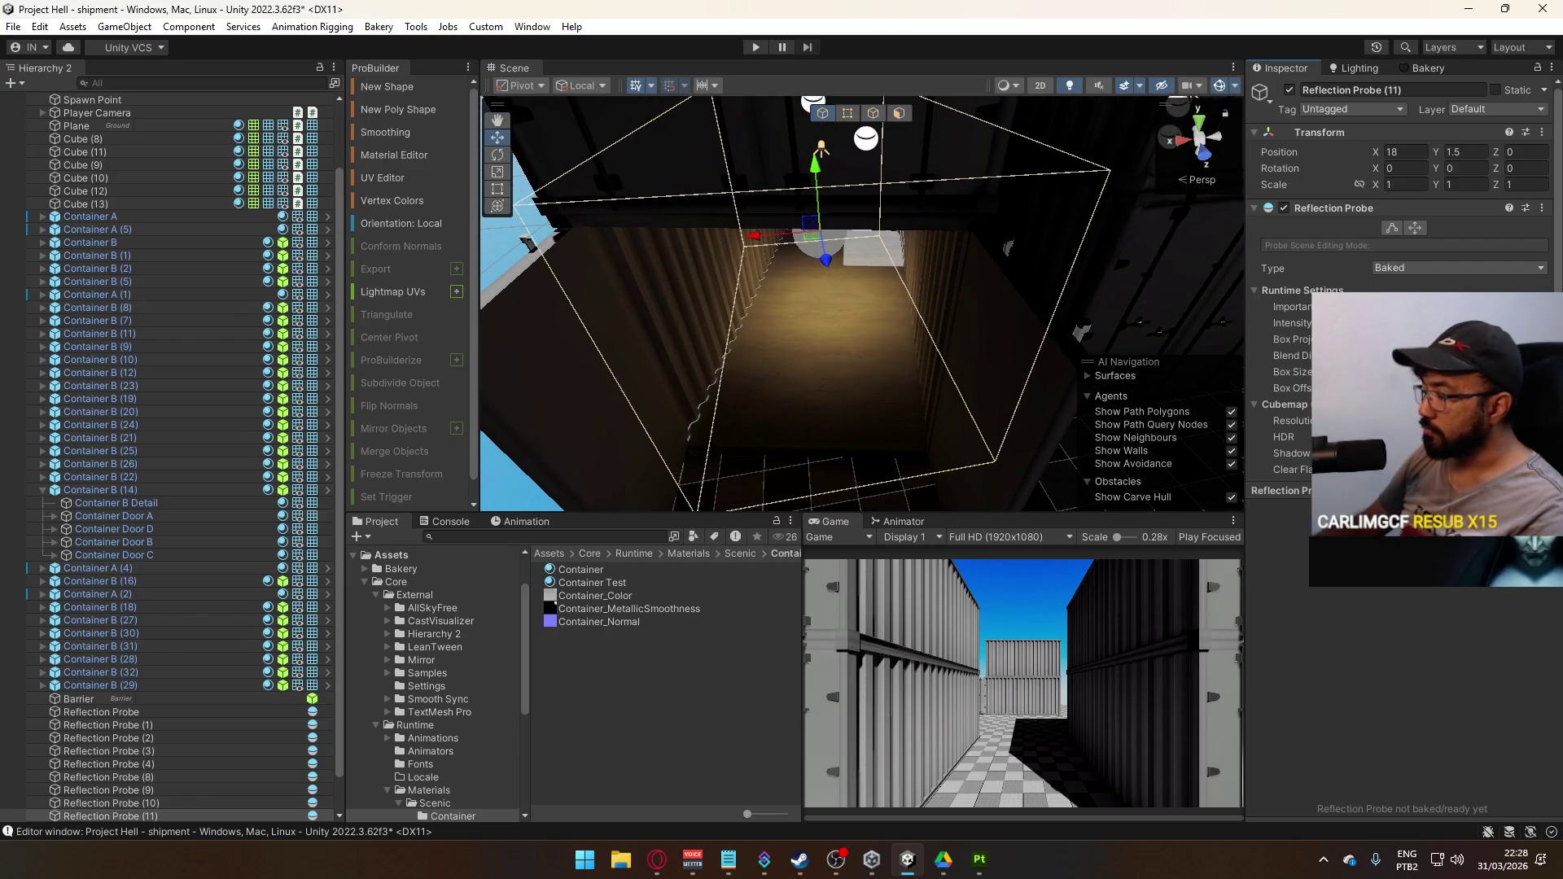
mouse_move(895, 319)
mouse_down()
mouse_move(1391, 277)
mouse_move(21, 321)
mouse_move(178, 306)
mouse_move(222, 265)
mouse_up()
drag(793, 369, 949, 320)
scroll(955, 321, up, 4)
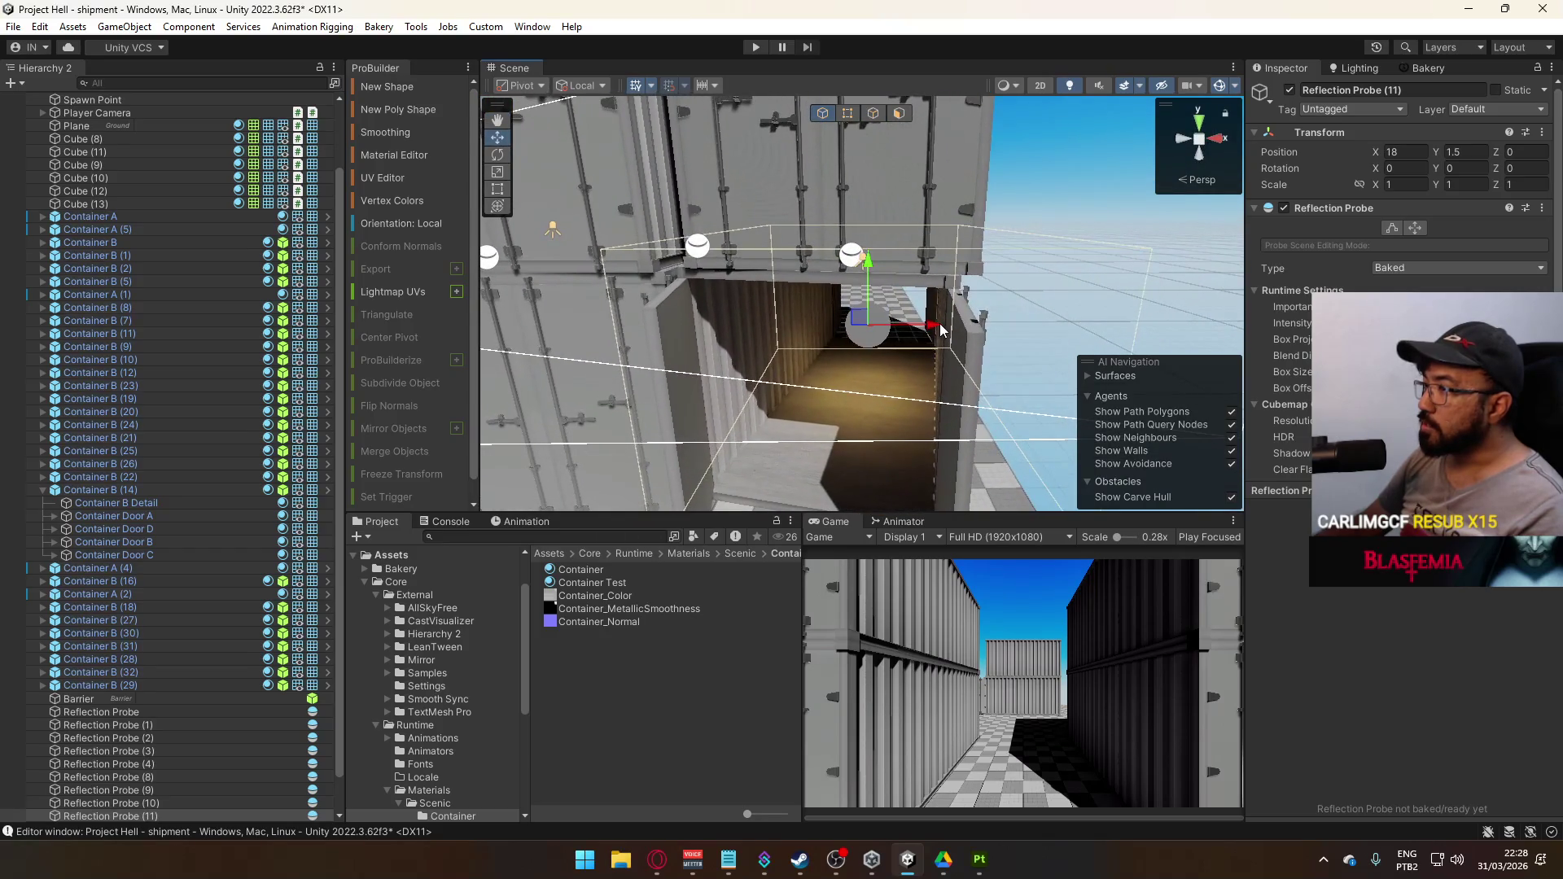
scroll(939, 324, up, 8)
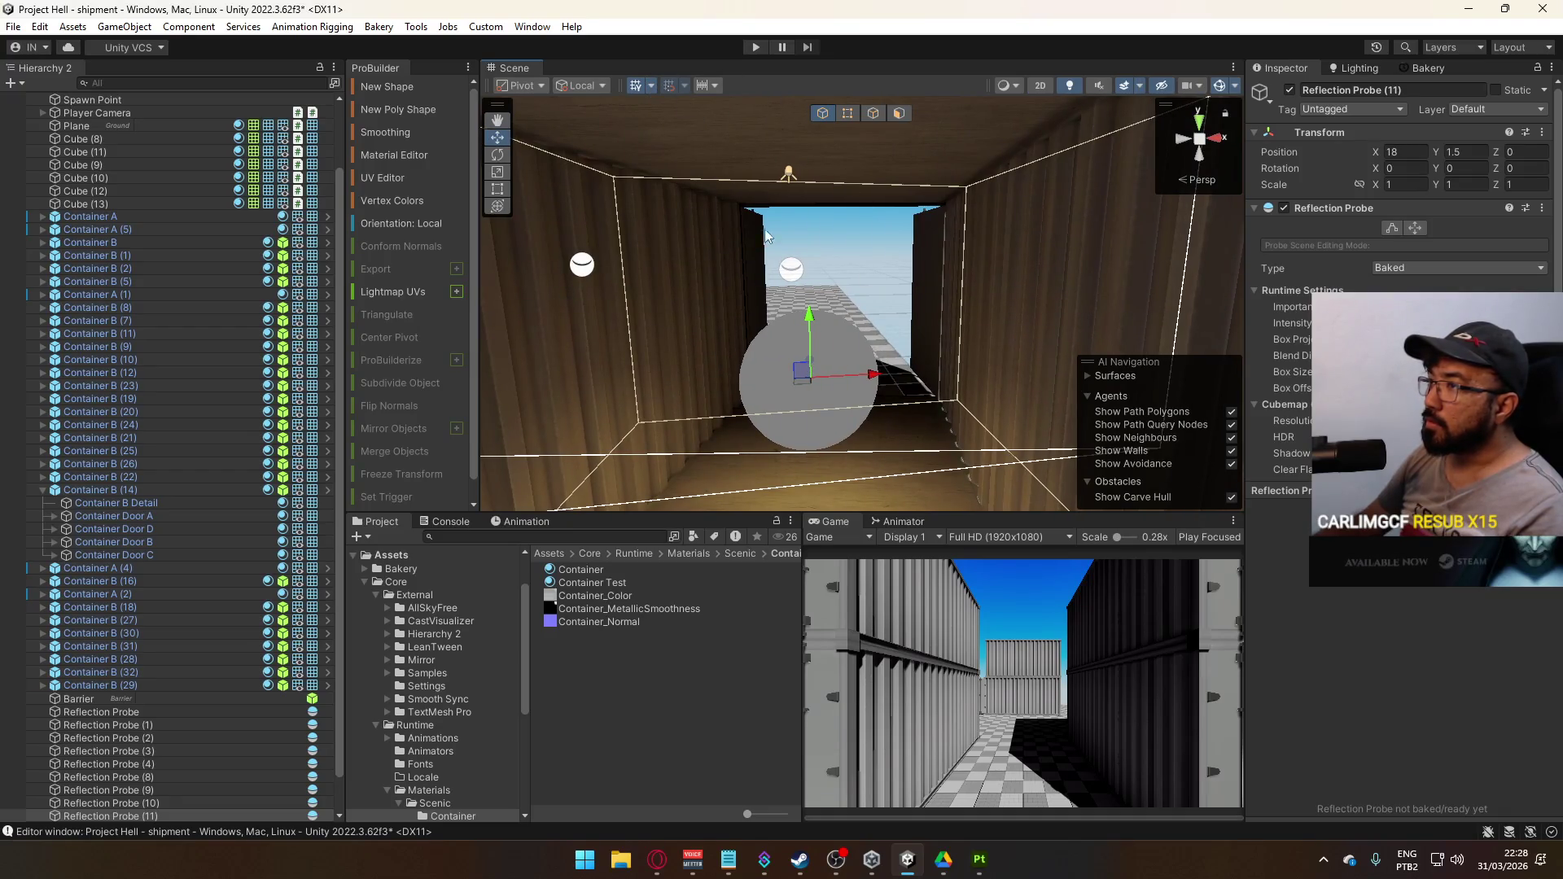
drag(885, 379, 857, 378)
scroll(1010, 280, up, 3)
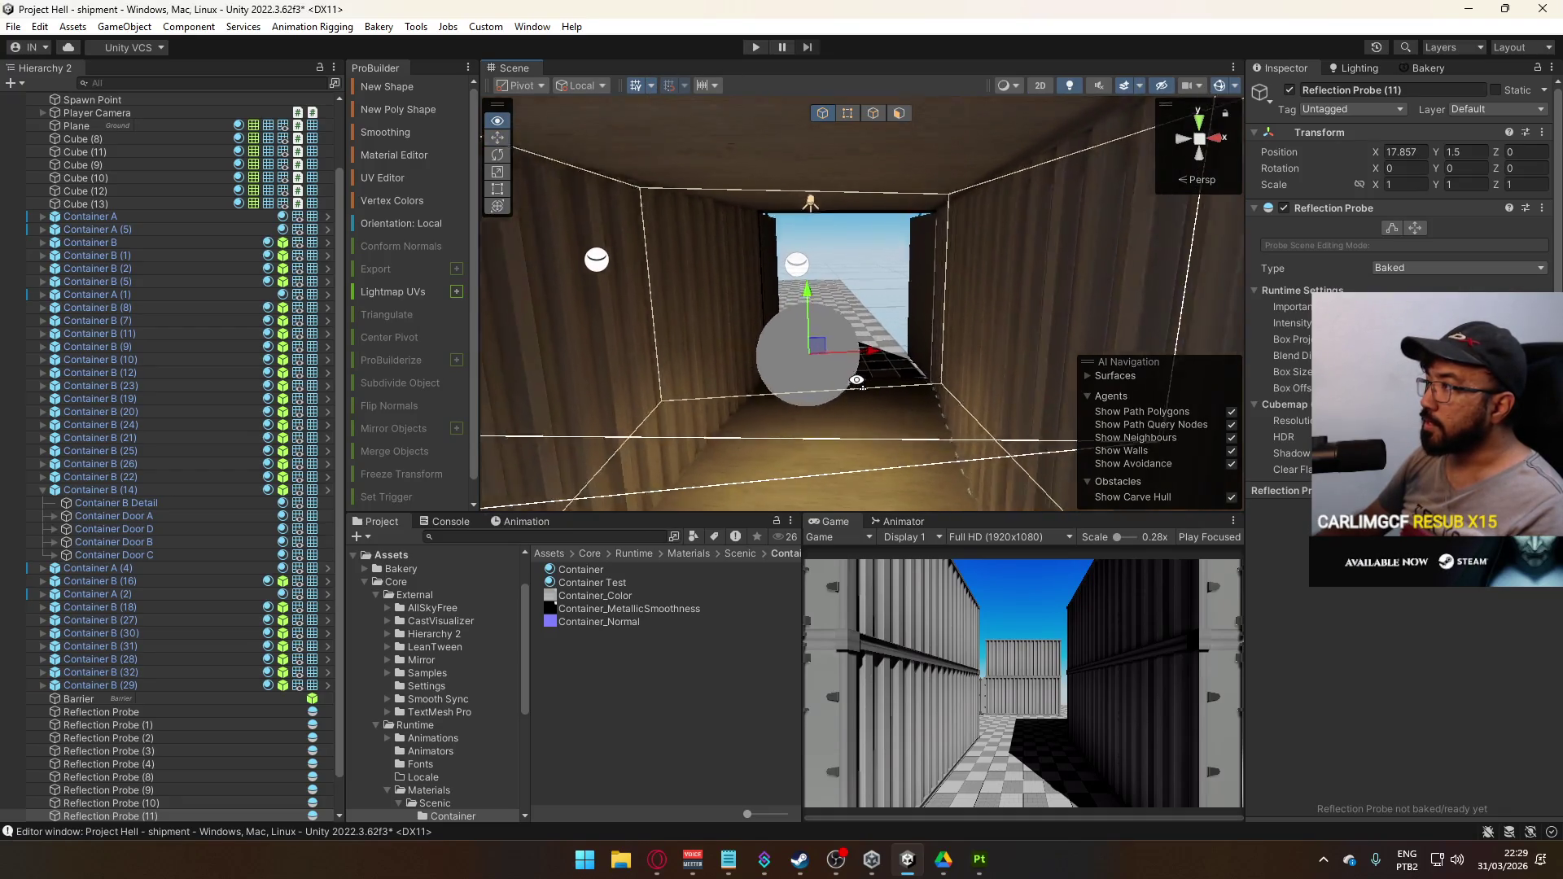
Select Reflection Probe (12) from a high view and frame it
mouse_move(1080, 272)
mouse_down()
mouse_move(369, 243)
mouse_move(331, 322)
mouse_move(639, 404)
mouse_move(814, 416)
mouse_up()
mouse_move(366, 687)
mouse_down()
mouse_move(1093, 384)
mouse_move(872, 295)
mouse_up()
click(863, 293)
key(f)
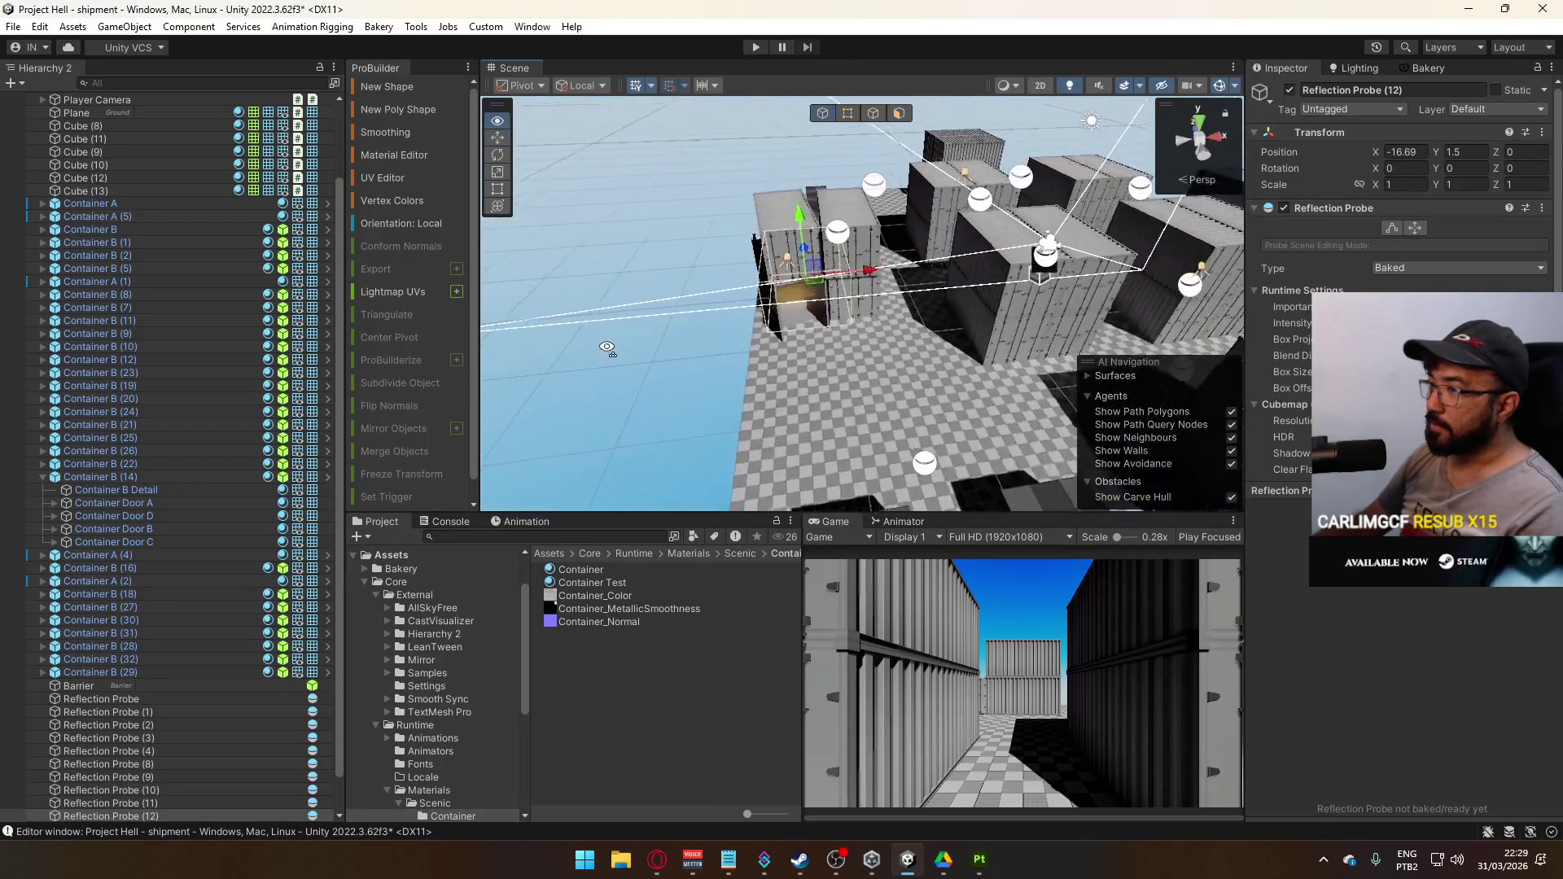
Move Reflection Probe (12) to X -17.543, then duplicate it as Probe (13) shifted along Z
mouse_move(928, 328)
mouse_down()
mouse_move(801, 340)
mouse_move(1011, 407)
mouse_move(839, 309)
mouse_move(733, 350)
mouse_up()
drag(459, 375, 1053, 202)
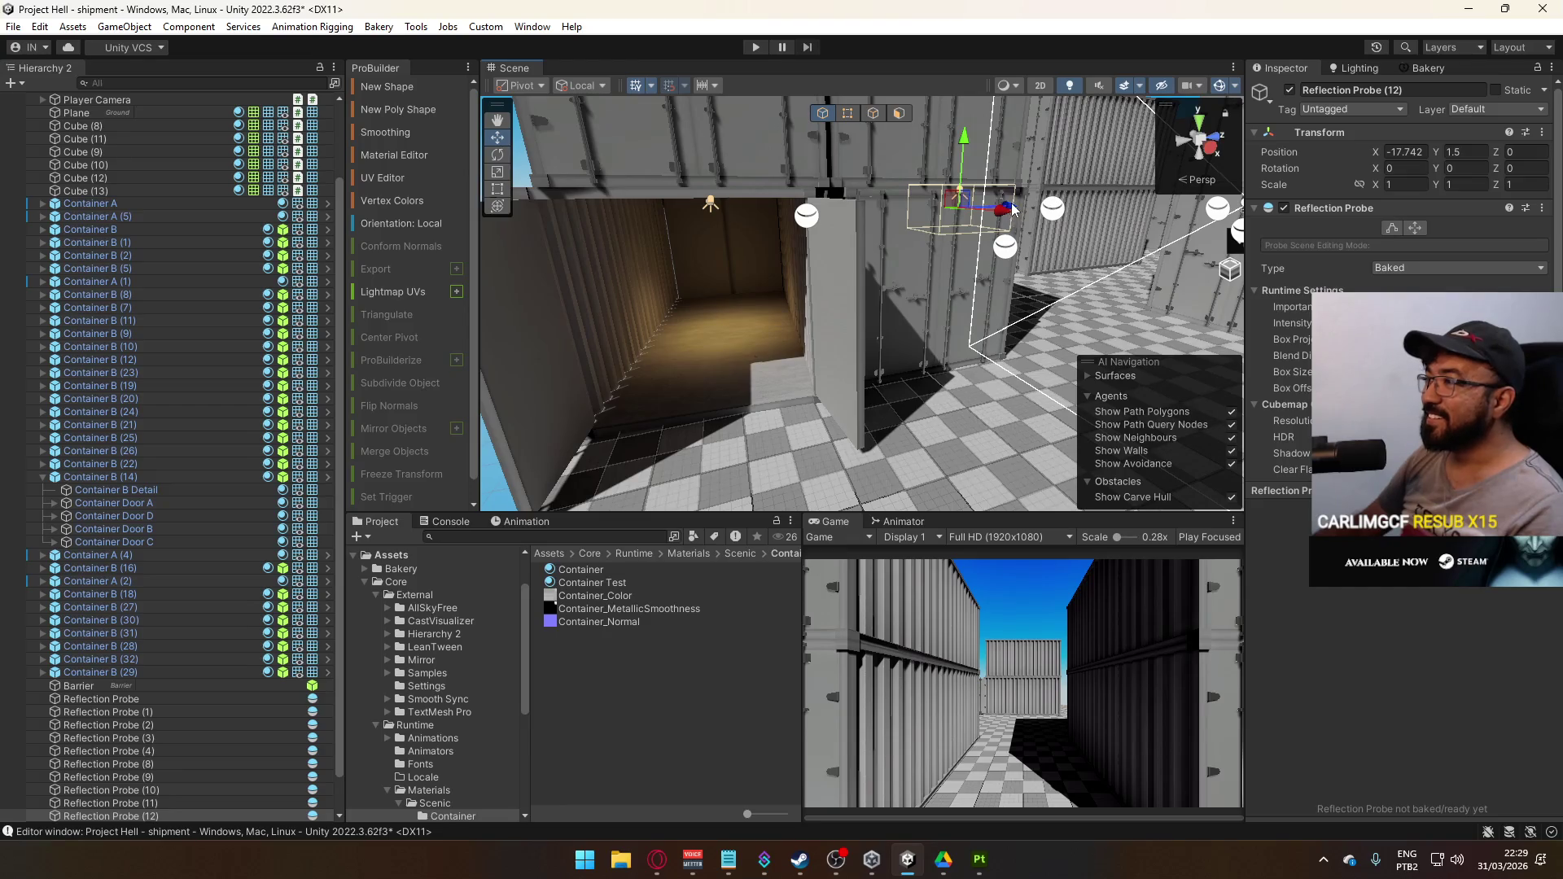
key(ctrl+d)
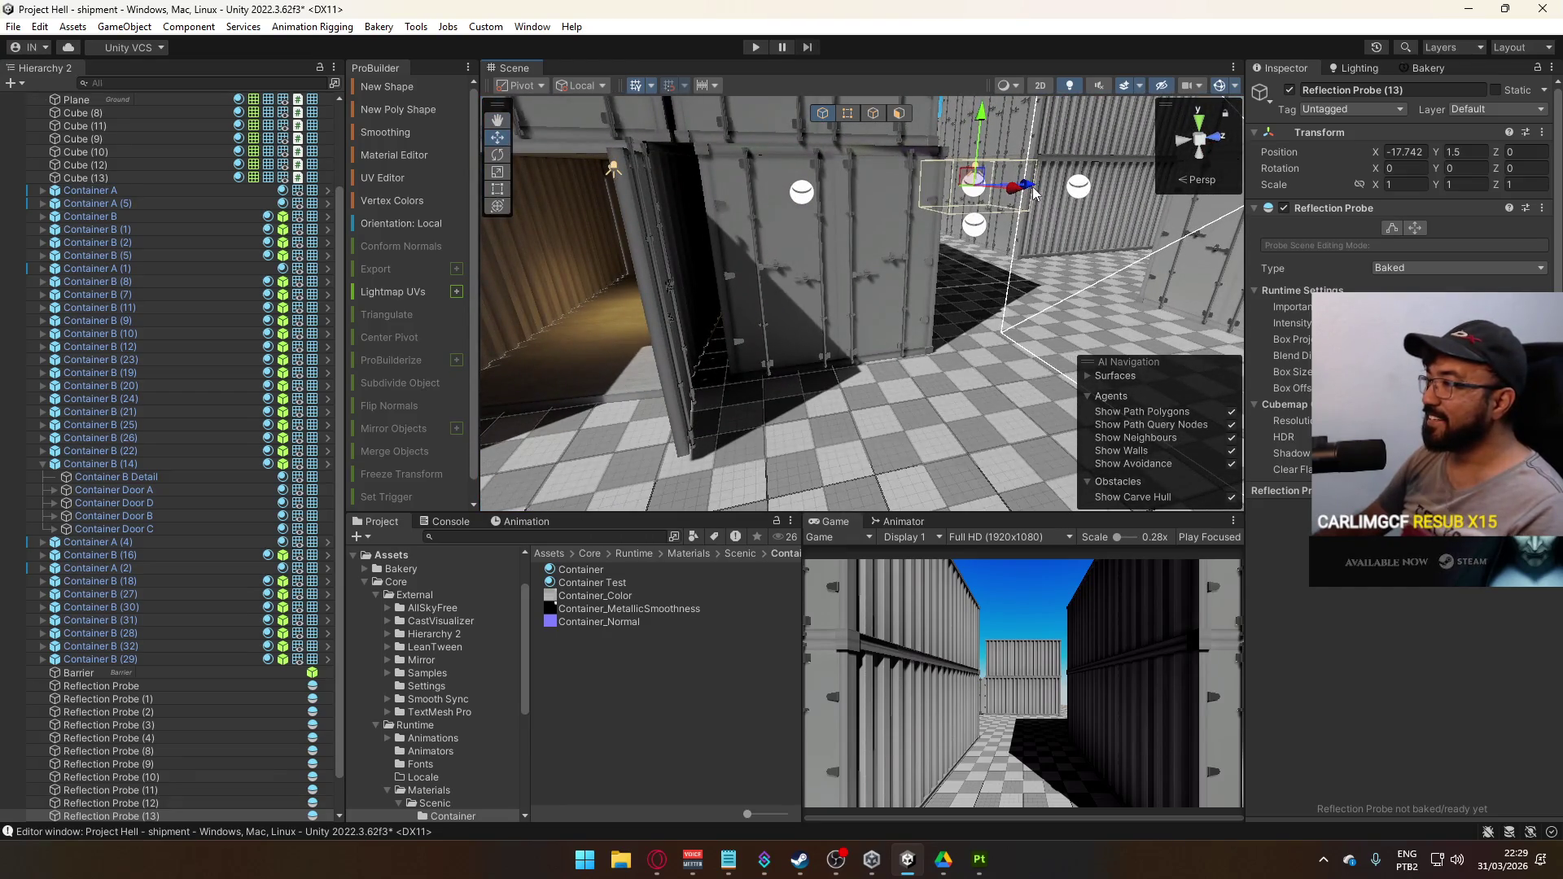
drag(763, 231, 714, 234)
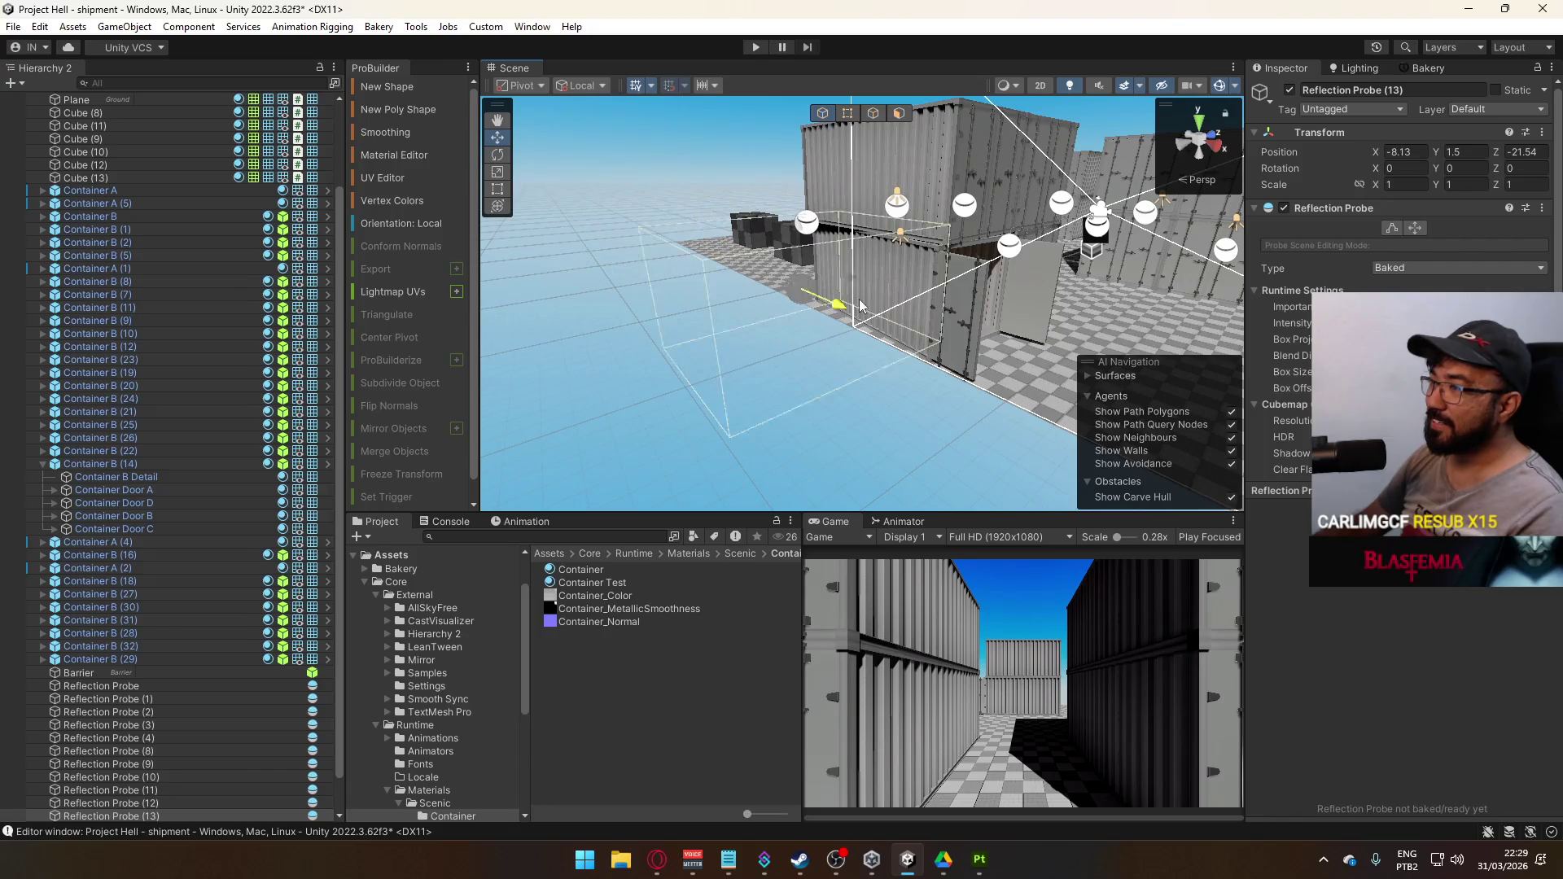
Shrink Reflection Probe (13)'s box size to fit the container's interior
drag(921, 326, 719, 268)
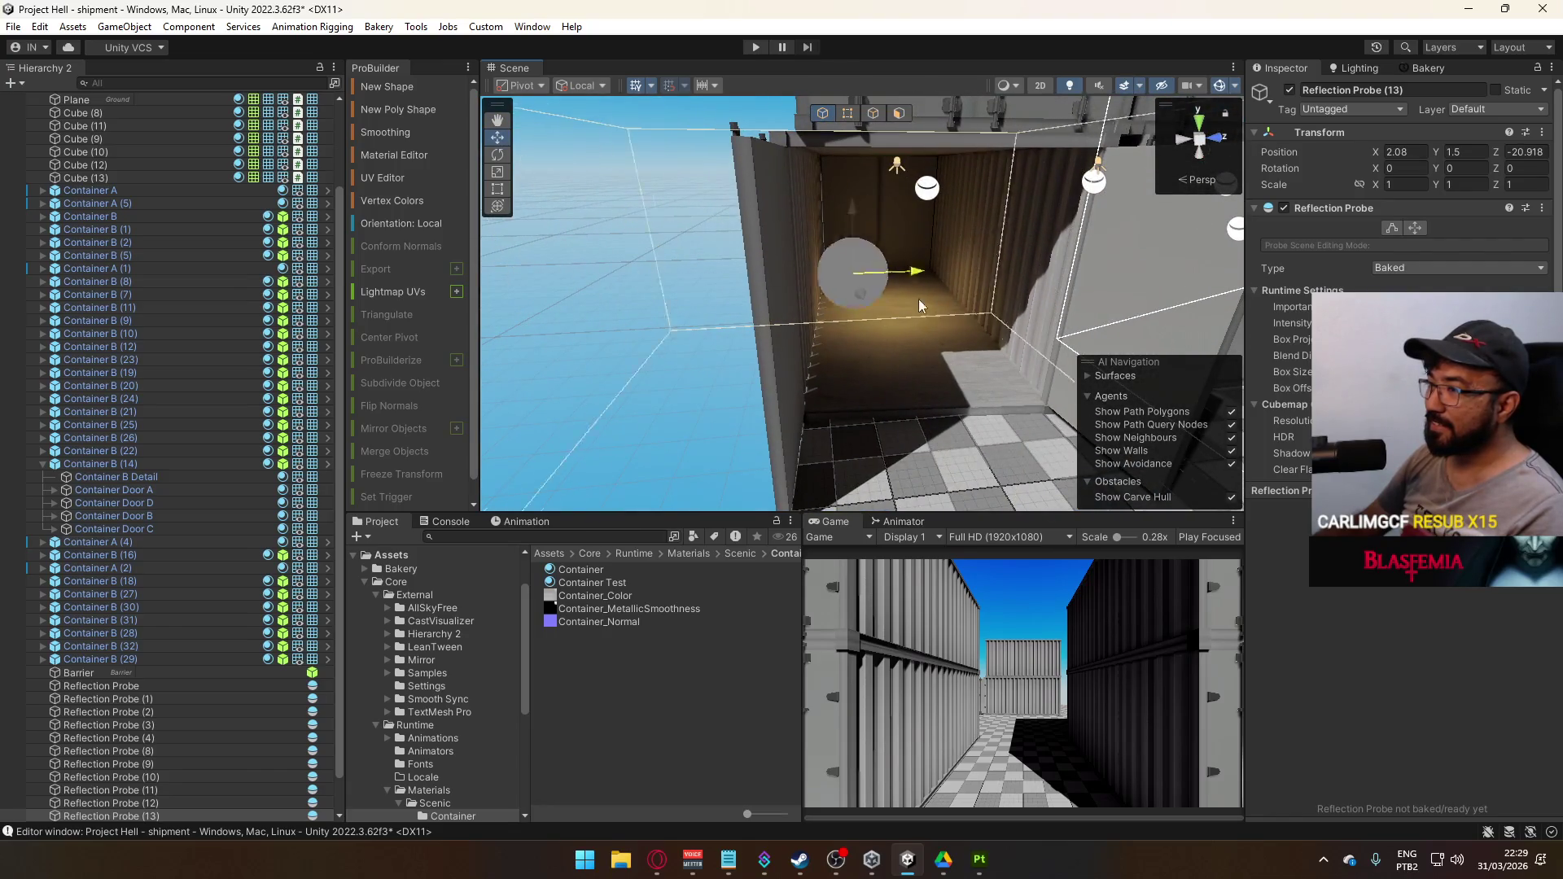
mouse_move(983, 310)
mouse_down()
mouse_move(896, 346)
mouse_move(602, 295)
mouse_move(744, 237)
mouse_move(1014, 374)
mouse_move(912, 390)
mouse_move(1173, 342)
mouse_up()
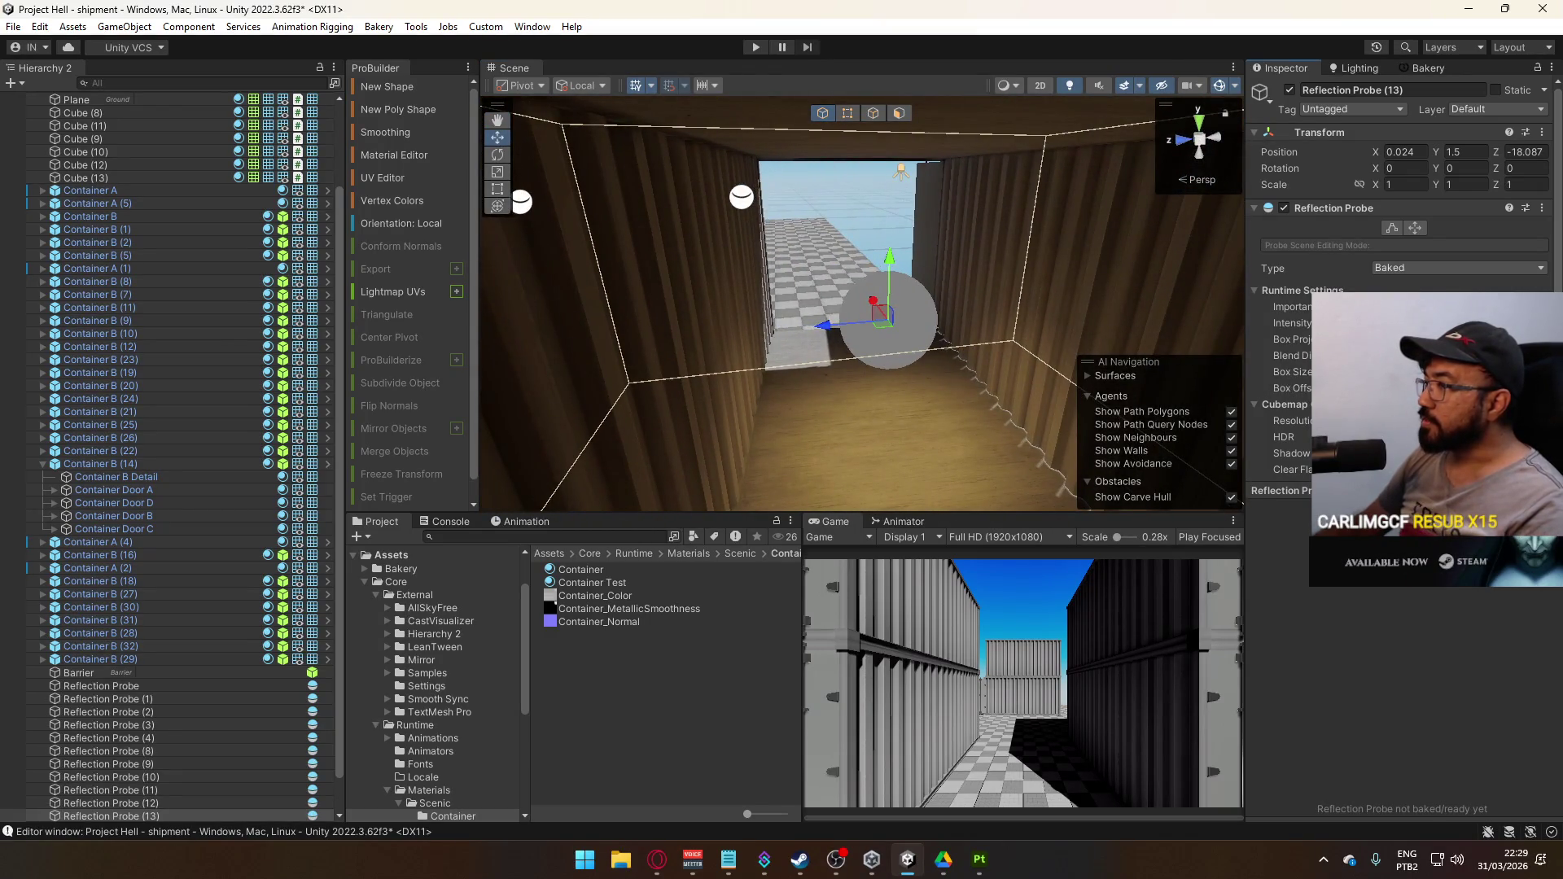
drag(1278, 362, 1258, 382)
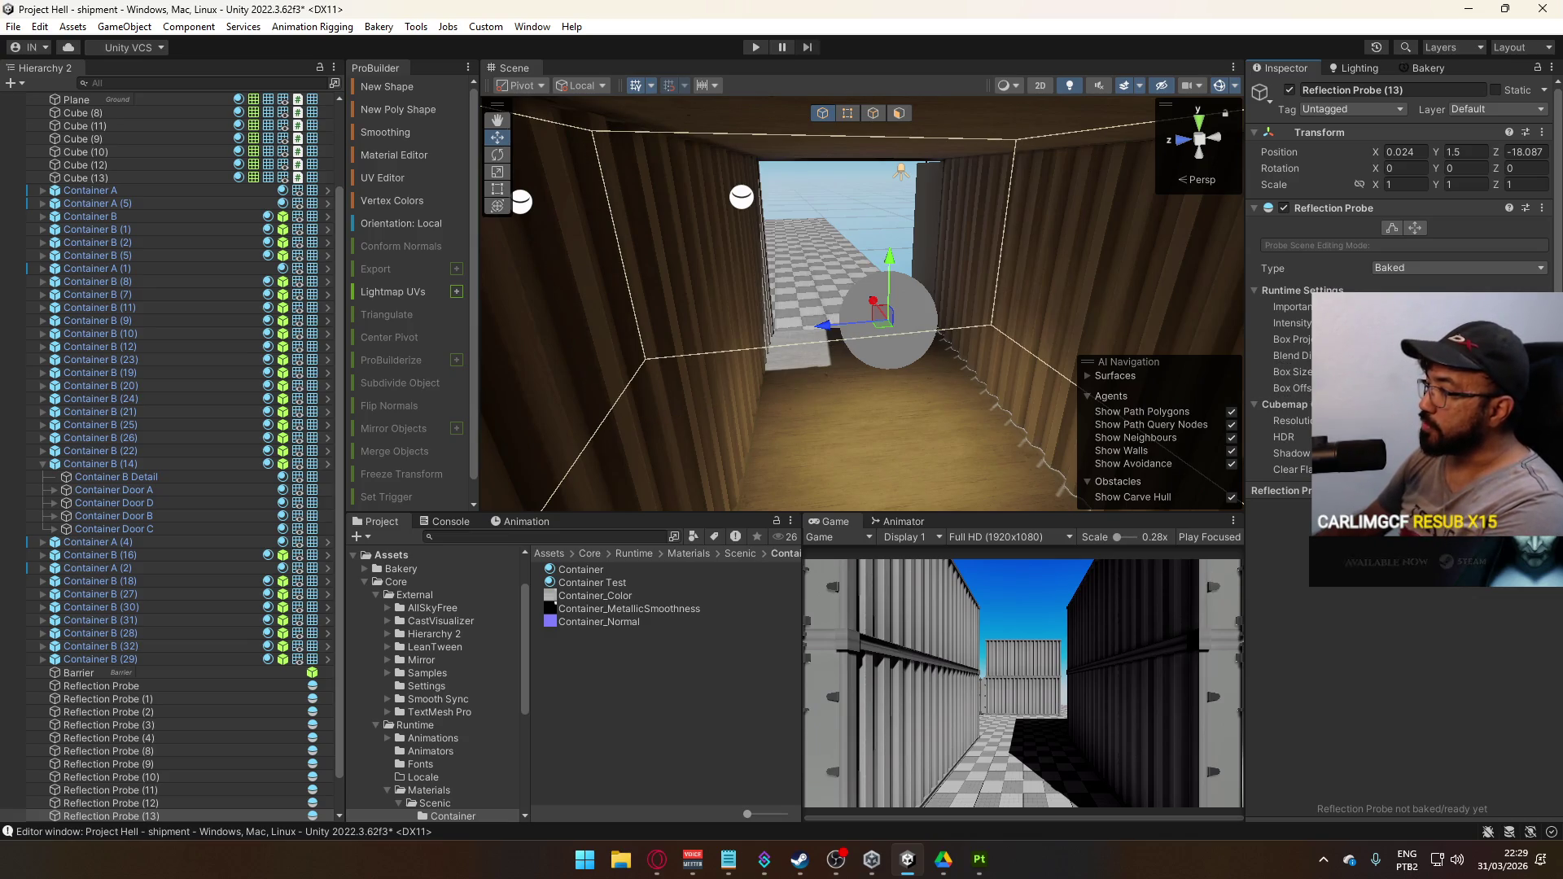
Duplicate the probe as Reflection Probe (14) and place it inside another container at Z 15.4
mouse_move(966, 358)
mouse_down()
mouse_move(764, 368)
mouse_move(884, 303)
mouse_move(936, 325)
mouse_move(815, 317)
mouse_move(737, 346)
mouse_move(1264, 255)
mouse_up()
mouse_move(1401, 206)
mouse_down()
mouse_move(1260, 215)
mouse_move(1057, 272)
mouse_move(1221, 210)
mouse_move(1146, 165)
mouse_move(690, 280)
mouse_up()
key(ctrl+d)
mouse_move(1032, 352)
mouse_down()
mouse_move(951, 361)
mouse_move(1091, 283)
mouse_up()
drag(859, 397, 1046, 405)
drag(892, 371, 1246, 416)
mouse_move(1018, 253)
mouse_down()
mouse_move(1057, 255)
mouse_move(618, 233)
mouse_move(716, 245)
mouse_move(795, 304)
mouse_move(957, 249)
mouse_move(803, 243)
mouse_move(1093, 308)
mouse_move(1221, 204)
mouse_up()
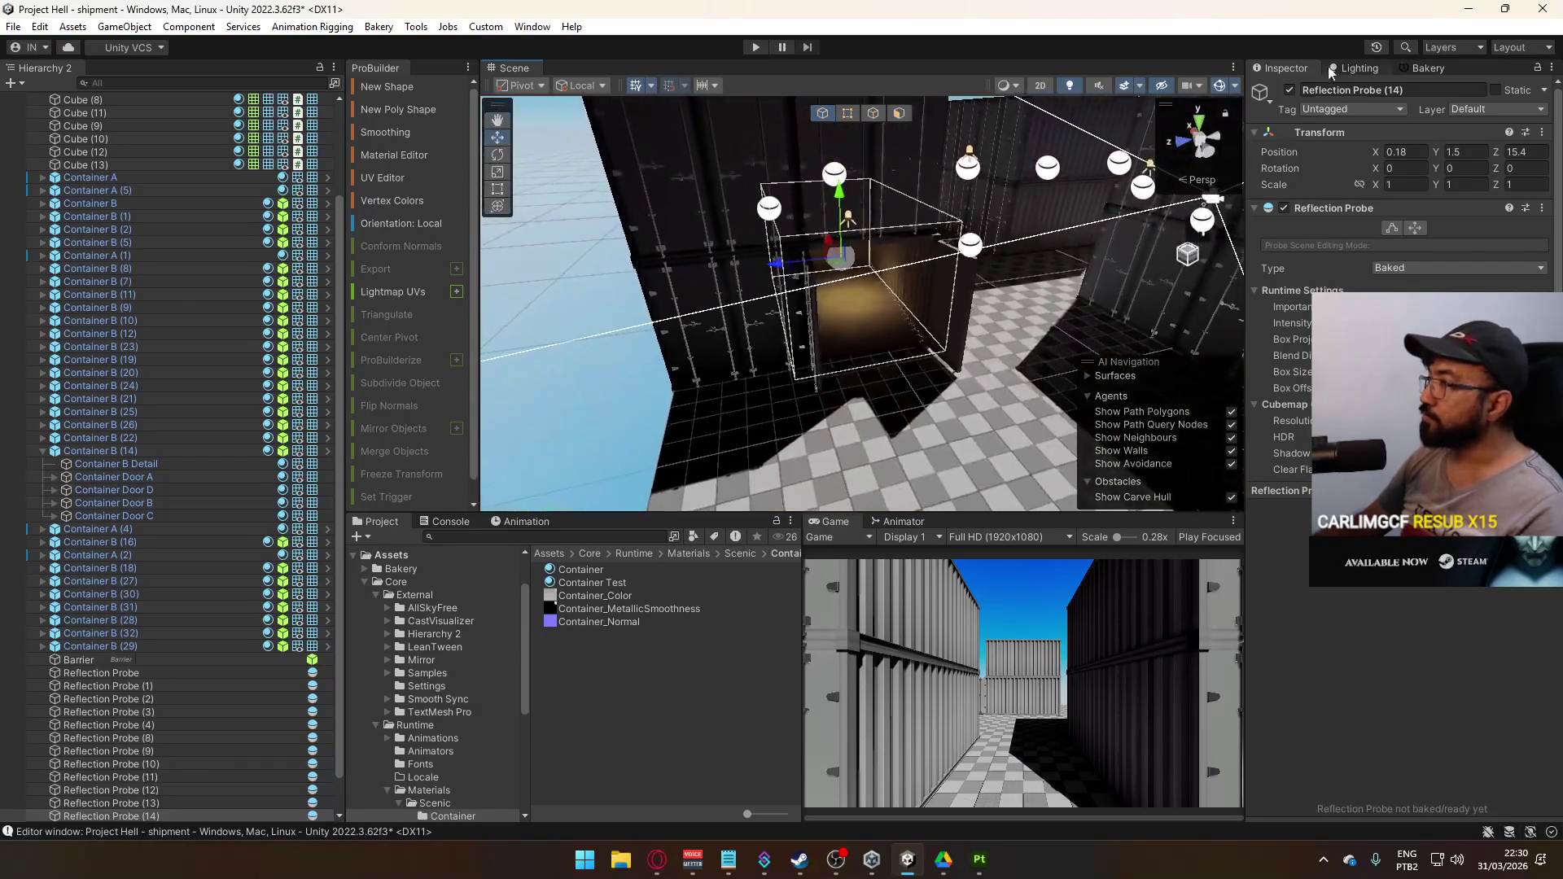
click(1390, 70)
Re-render all the scene's reflection probes with Bakery
scroll(1441, 670, down, 5)
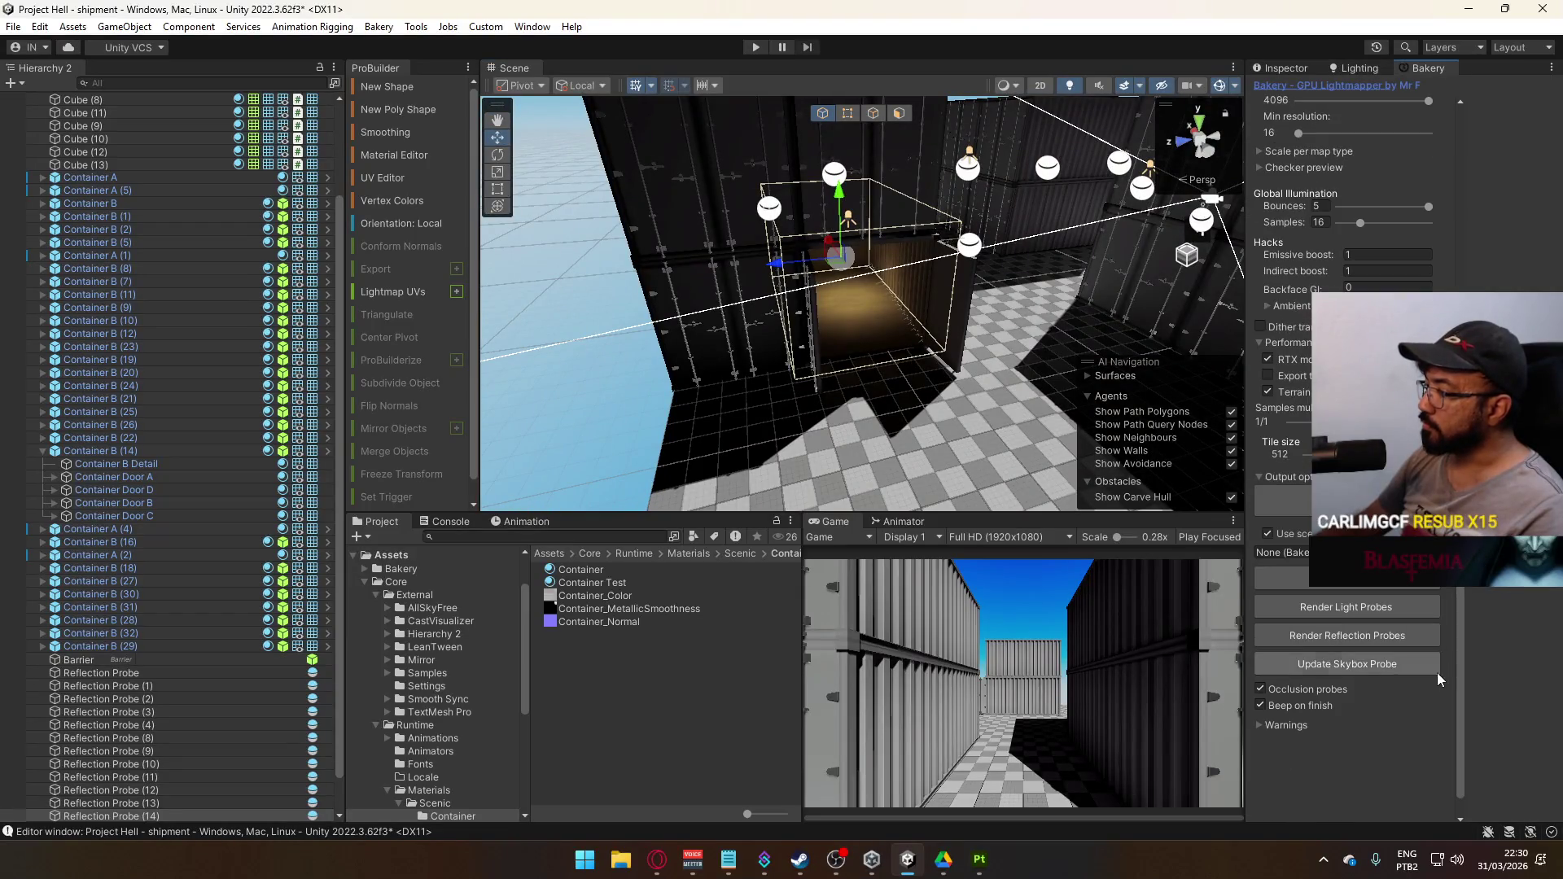
click(1391, 636)
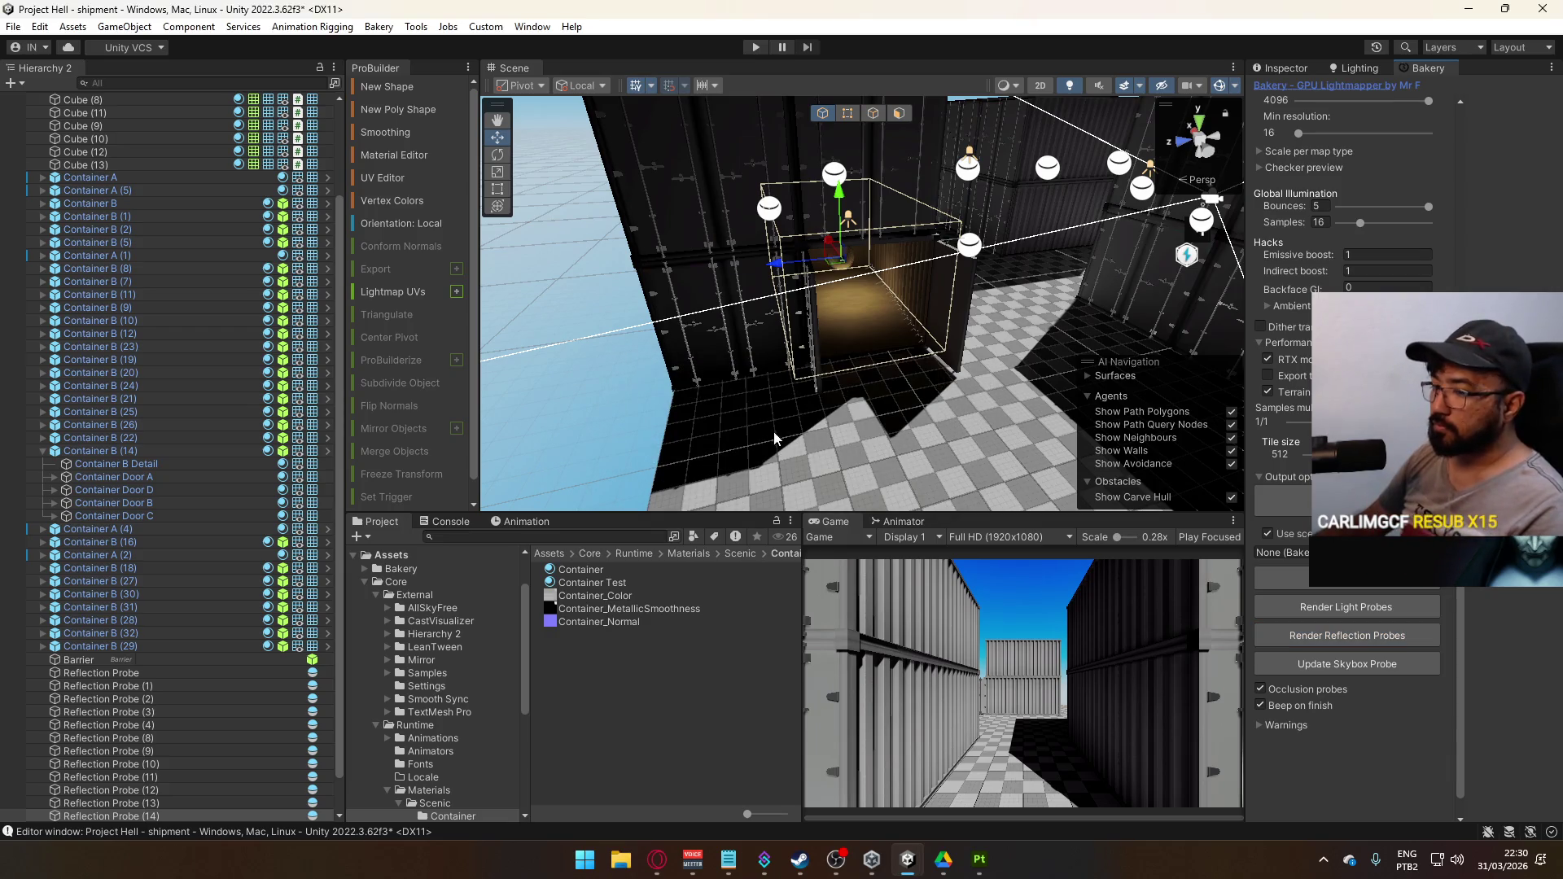
scroll(980, 425, up, 10)
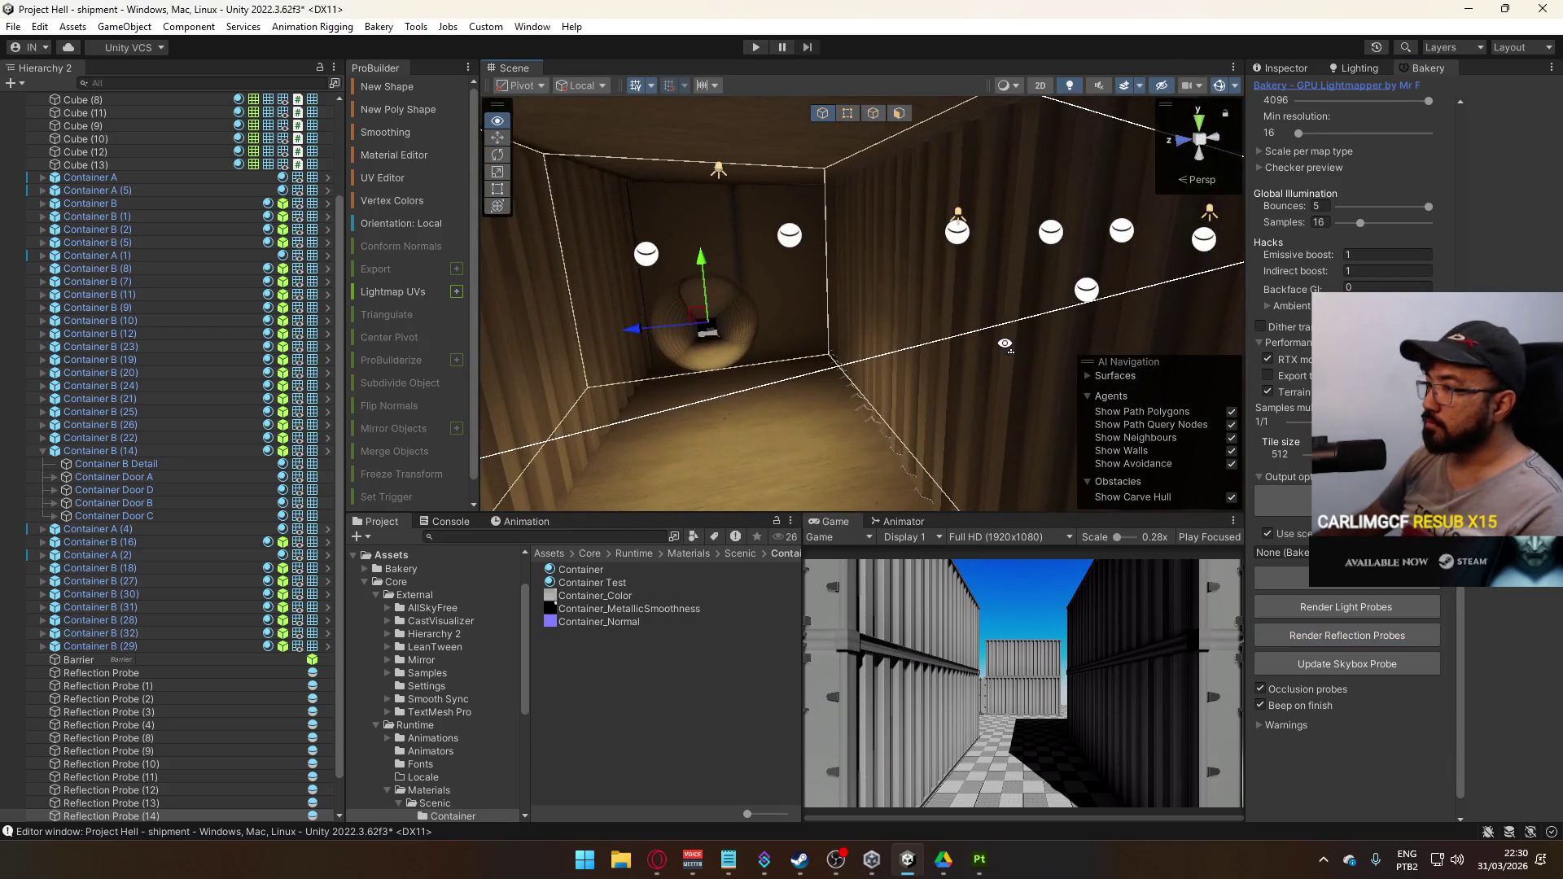
scroll(1005, 343, down, 10)
drag(1005, 344, 752, 407)
scroll(752, 407, down, 5)
Select the Barrier object, then bring up the context menu for Core in the Hierarchy
click(90, 660)
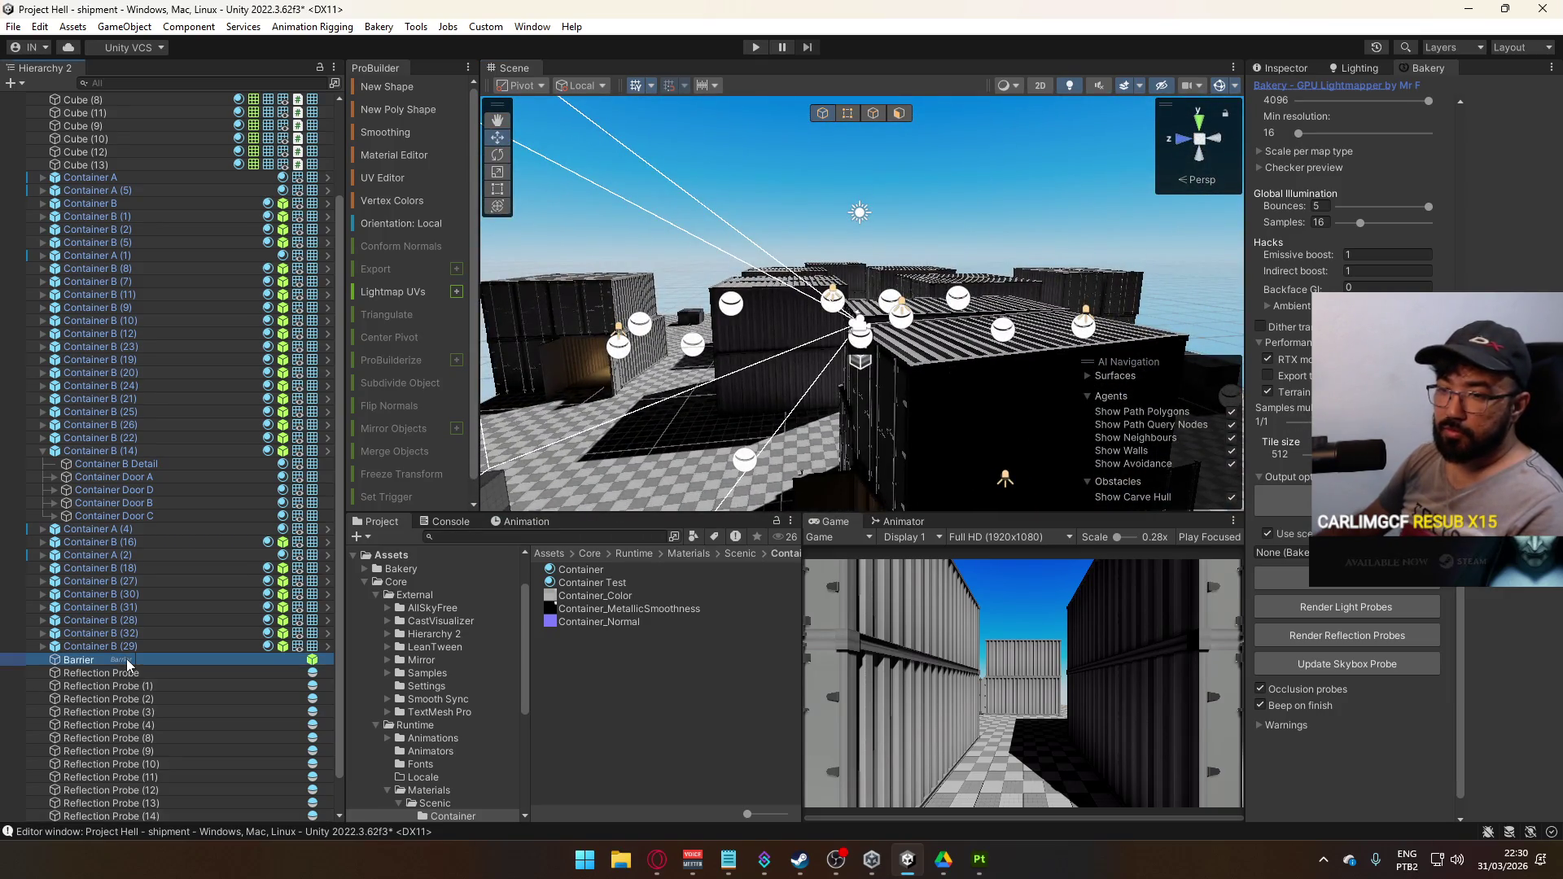
scroll(155, 570, up, 3)
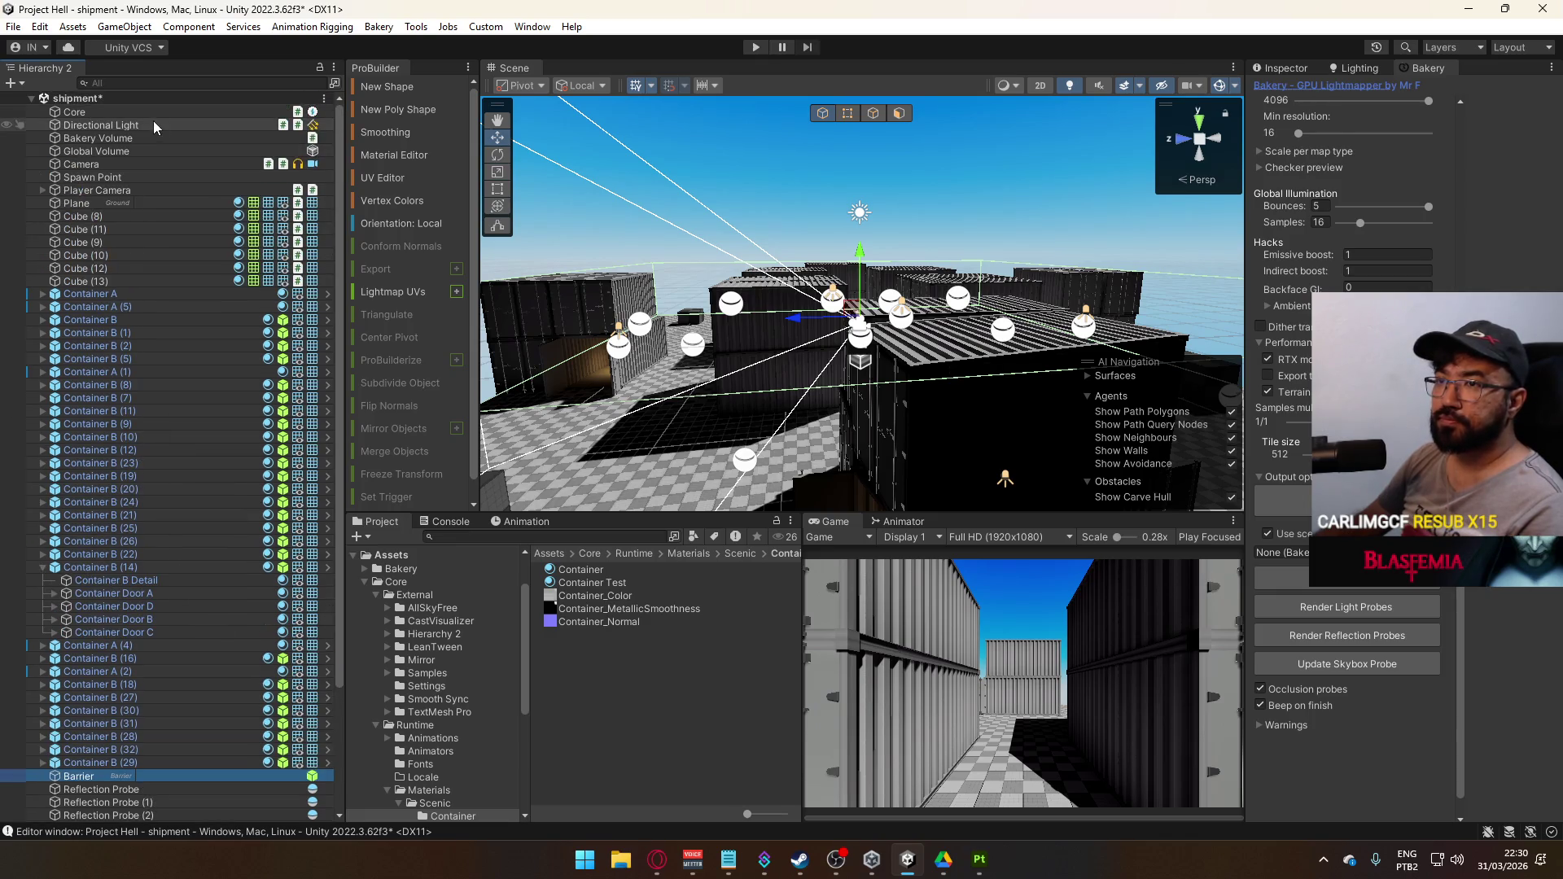
right_click(120, 115)
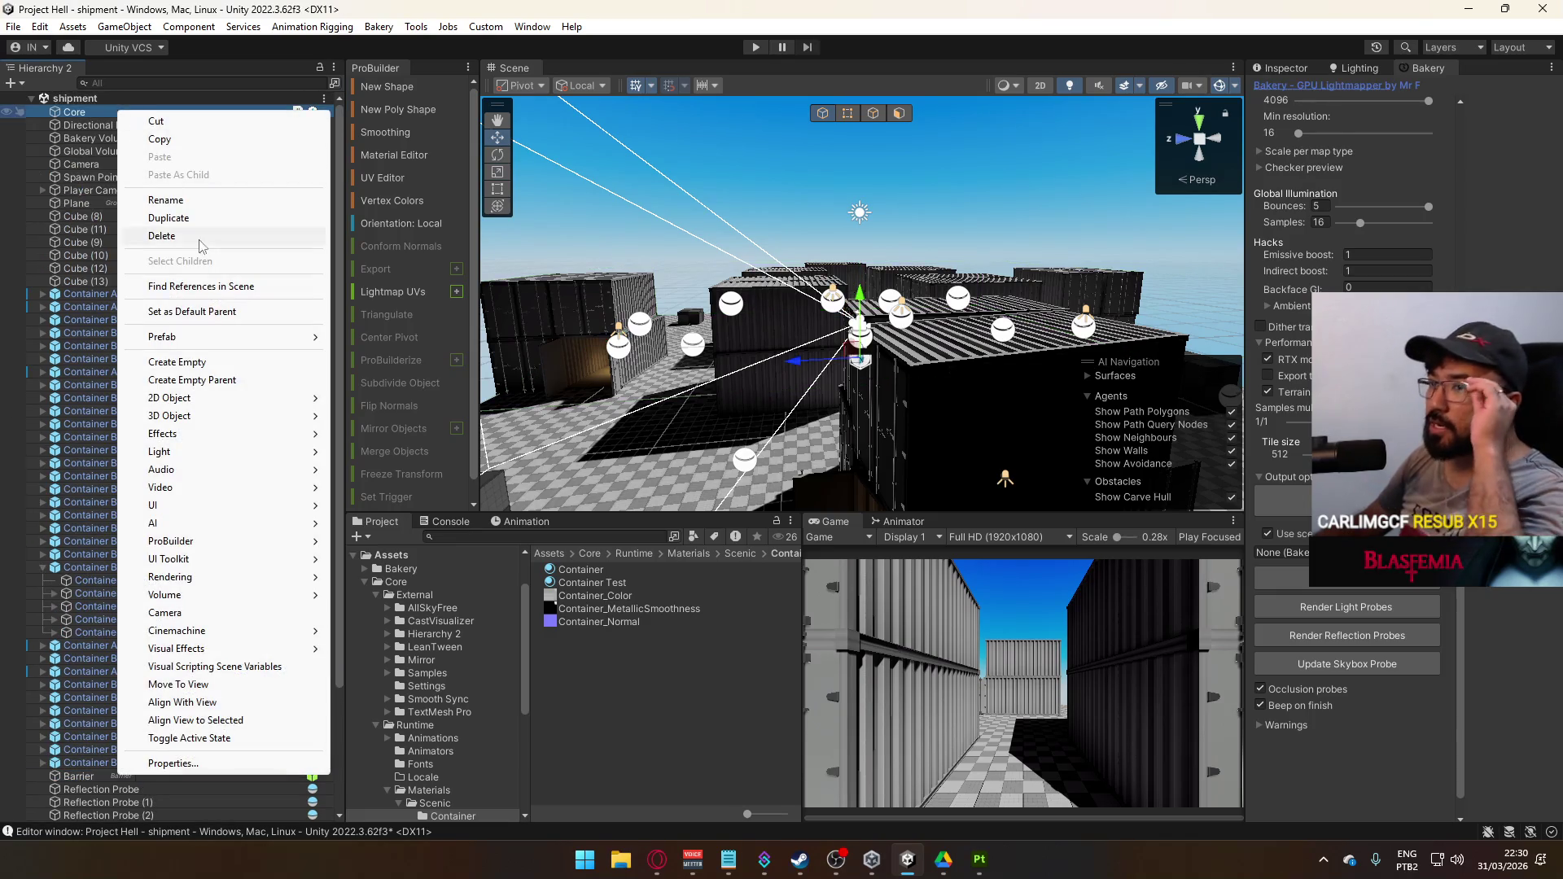
Create a root-level Sky Light object with a Bakery Sky Light component at intensity 4.59 and a blue-sky texture
click(197, 367)
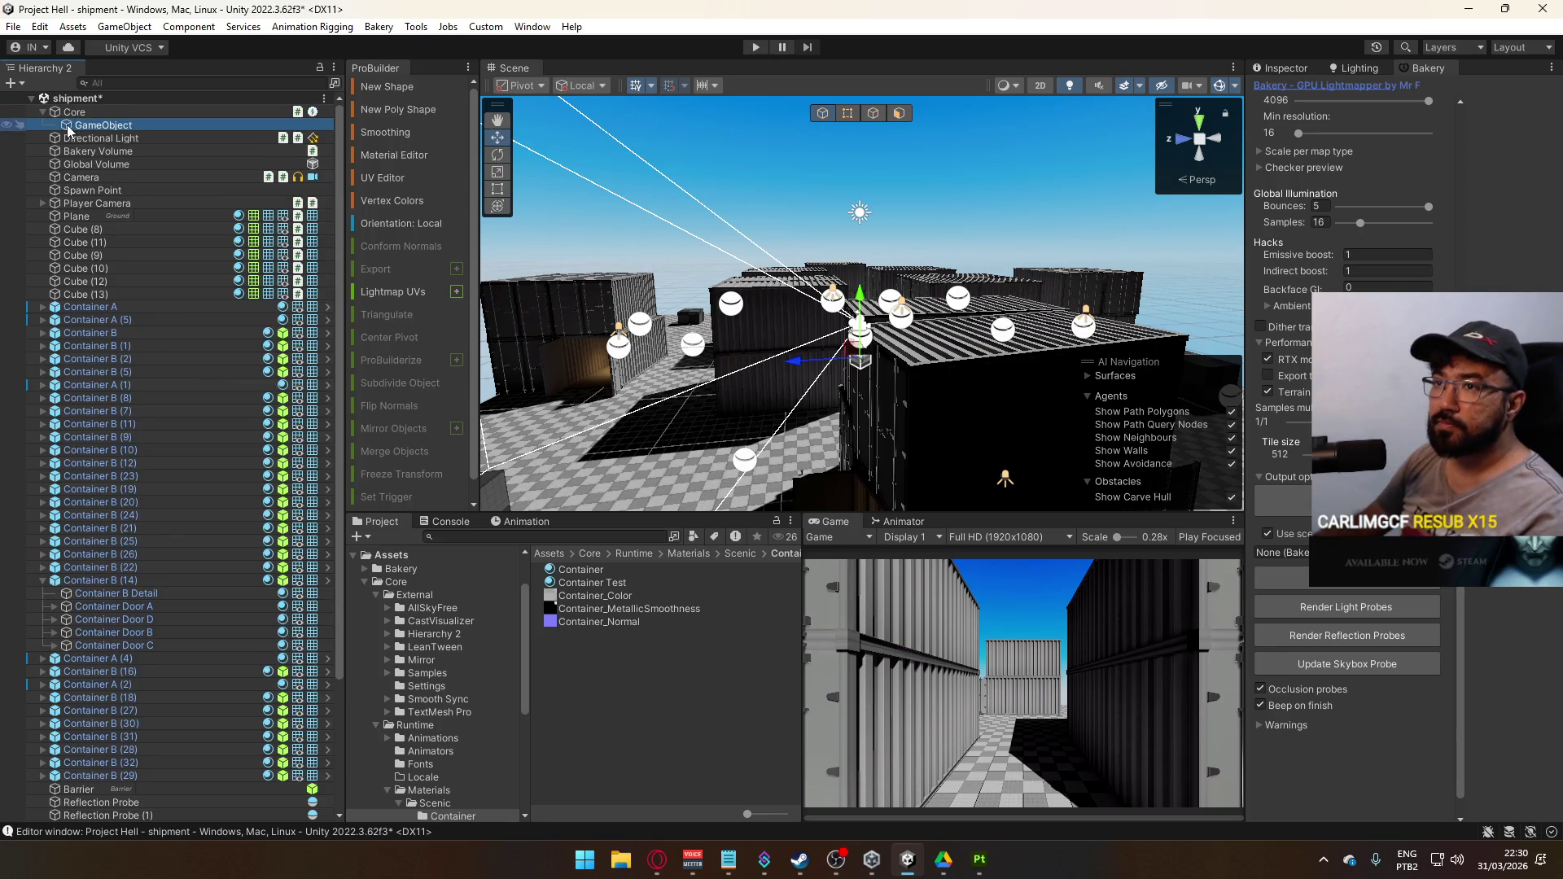
drag(93, 124, 126, 143)
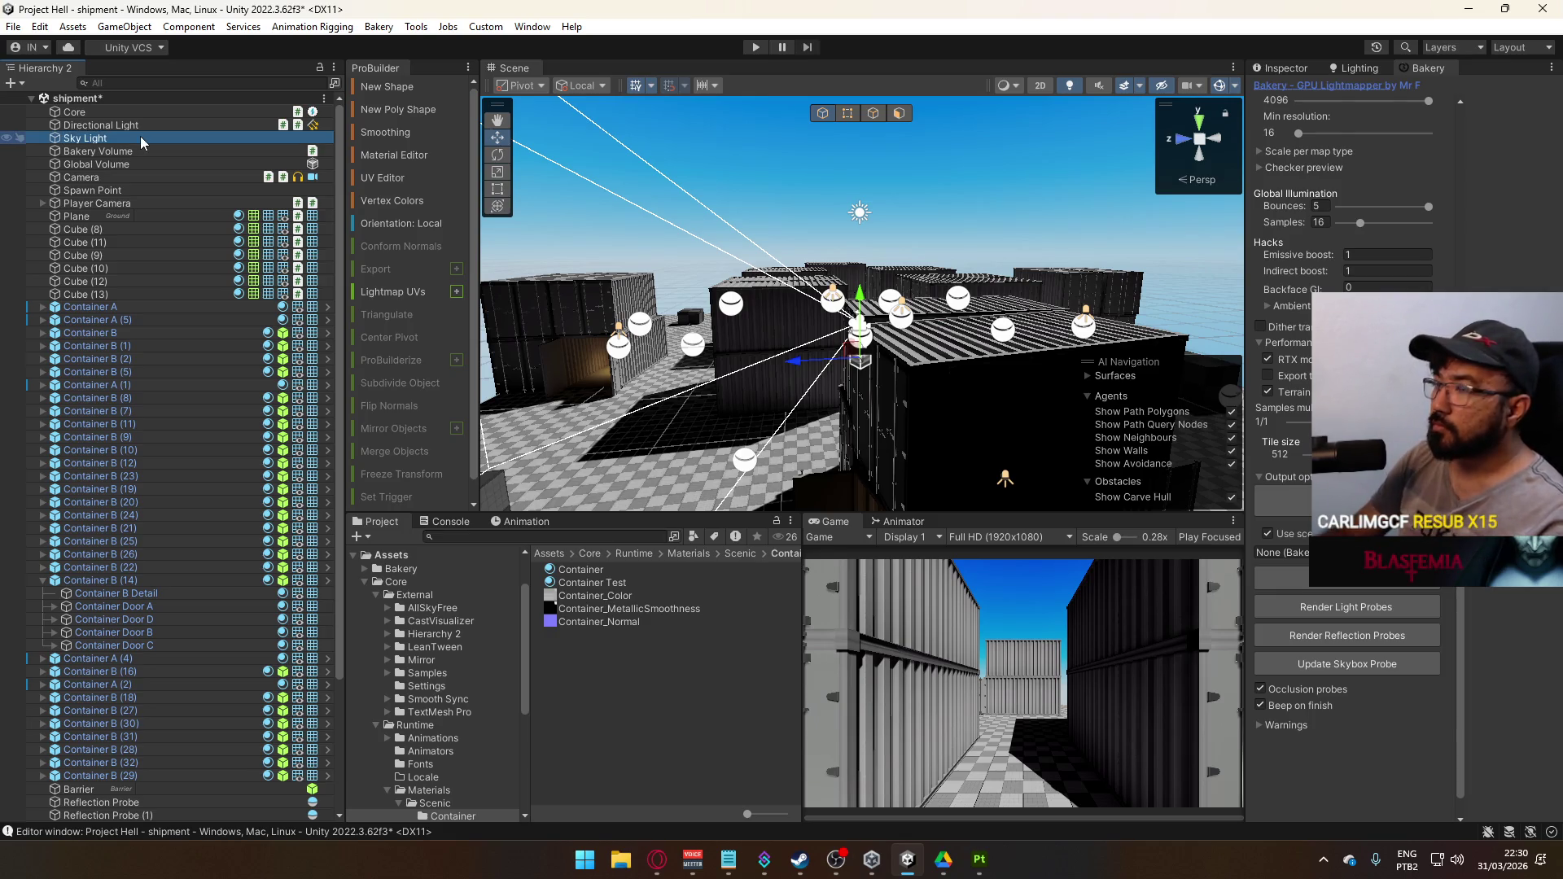
click(1298, 70)
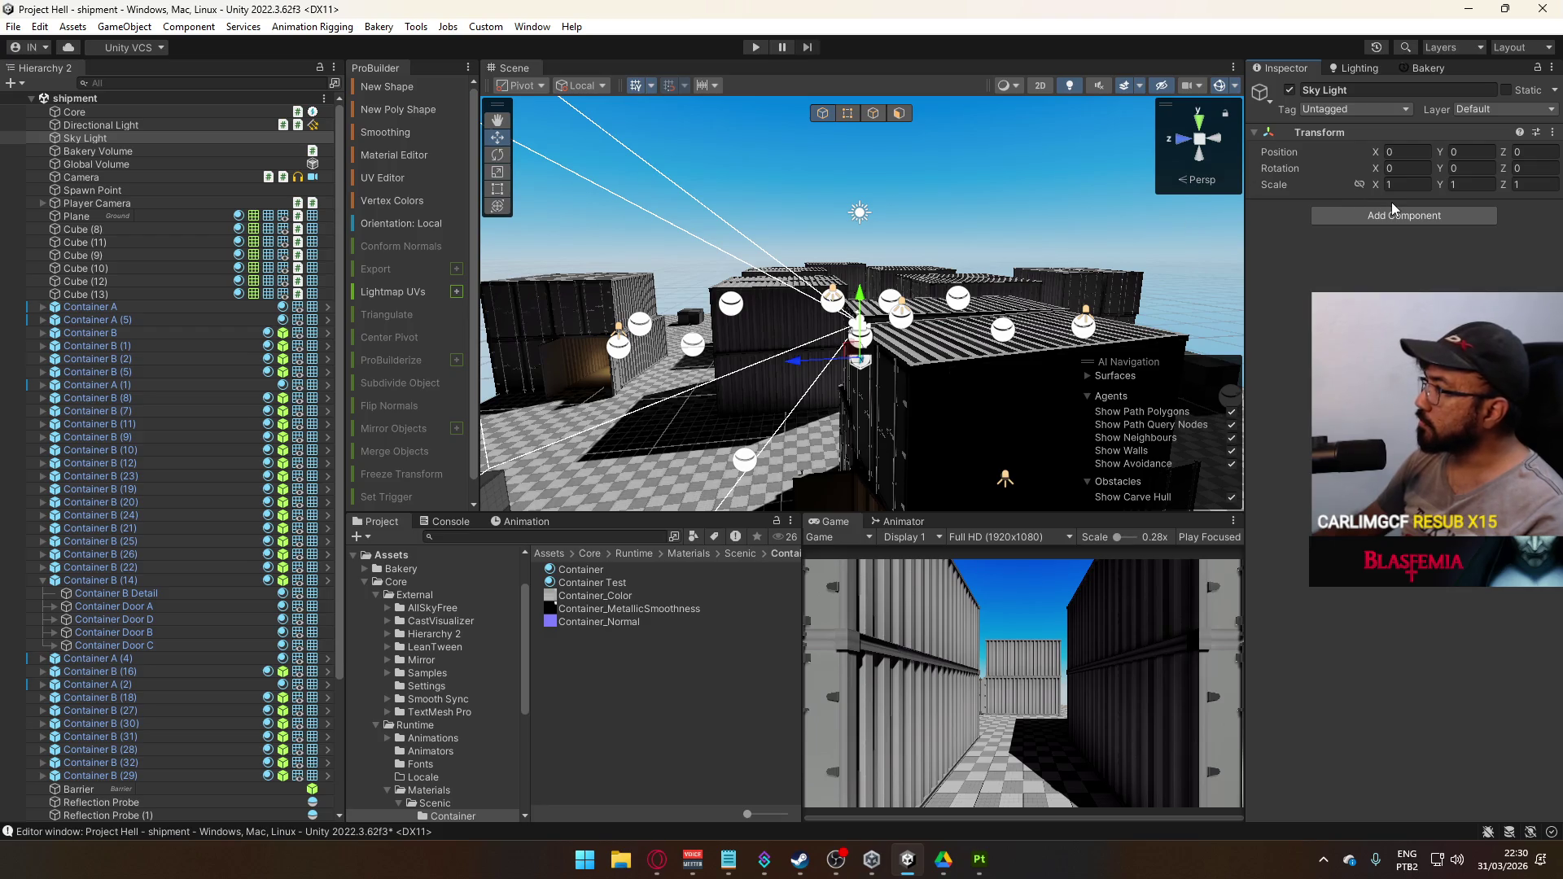
click(1374, 217)
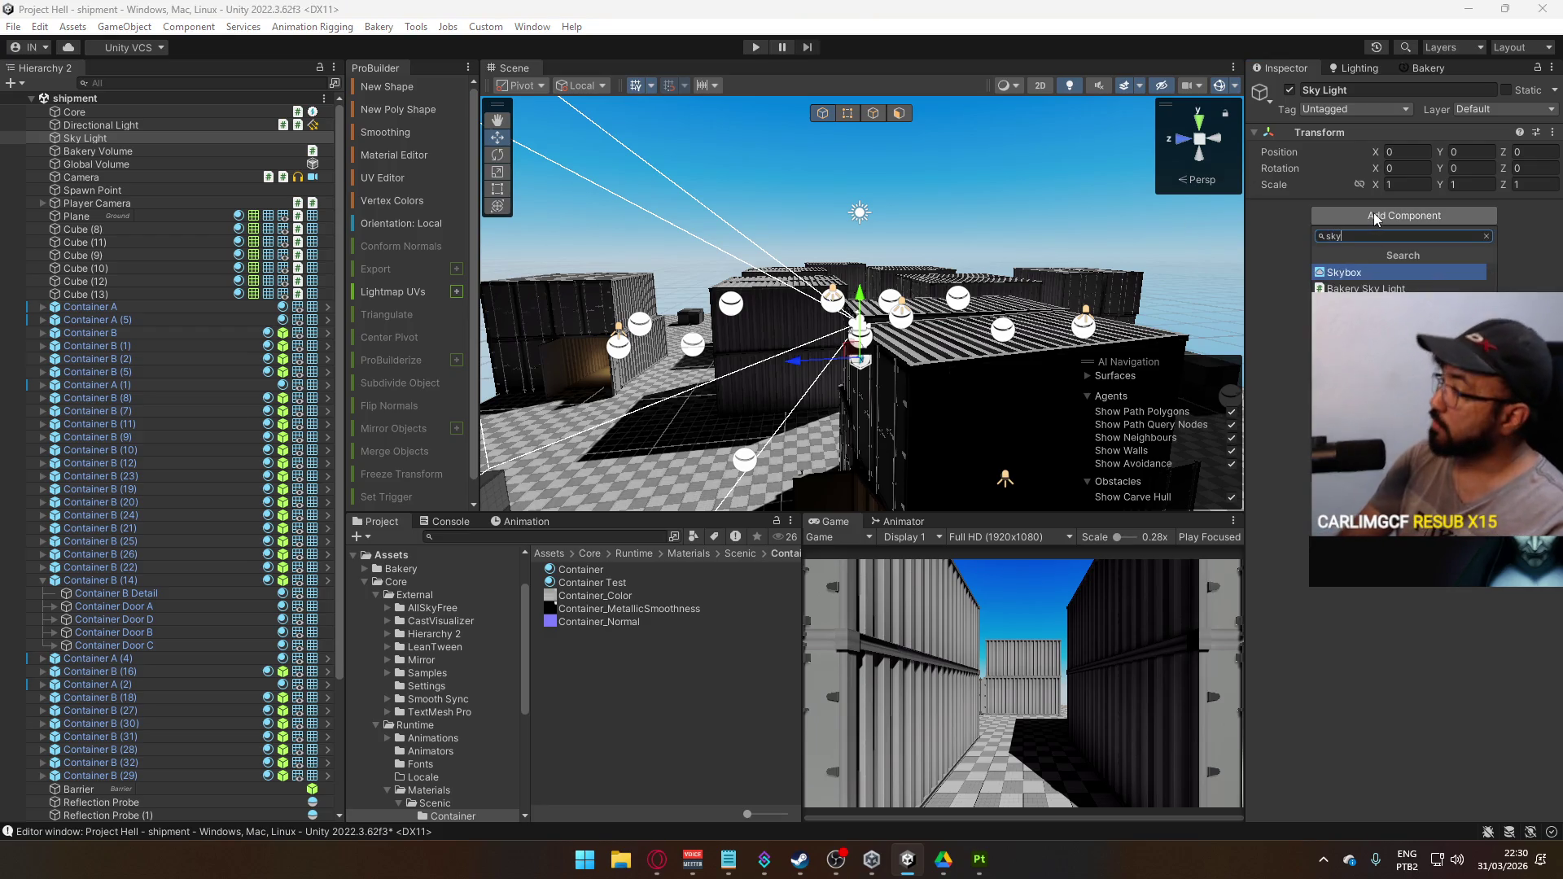
key(Return)
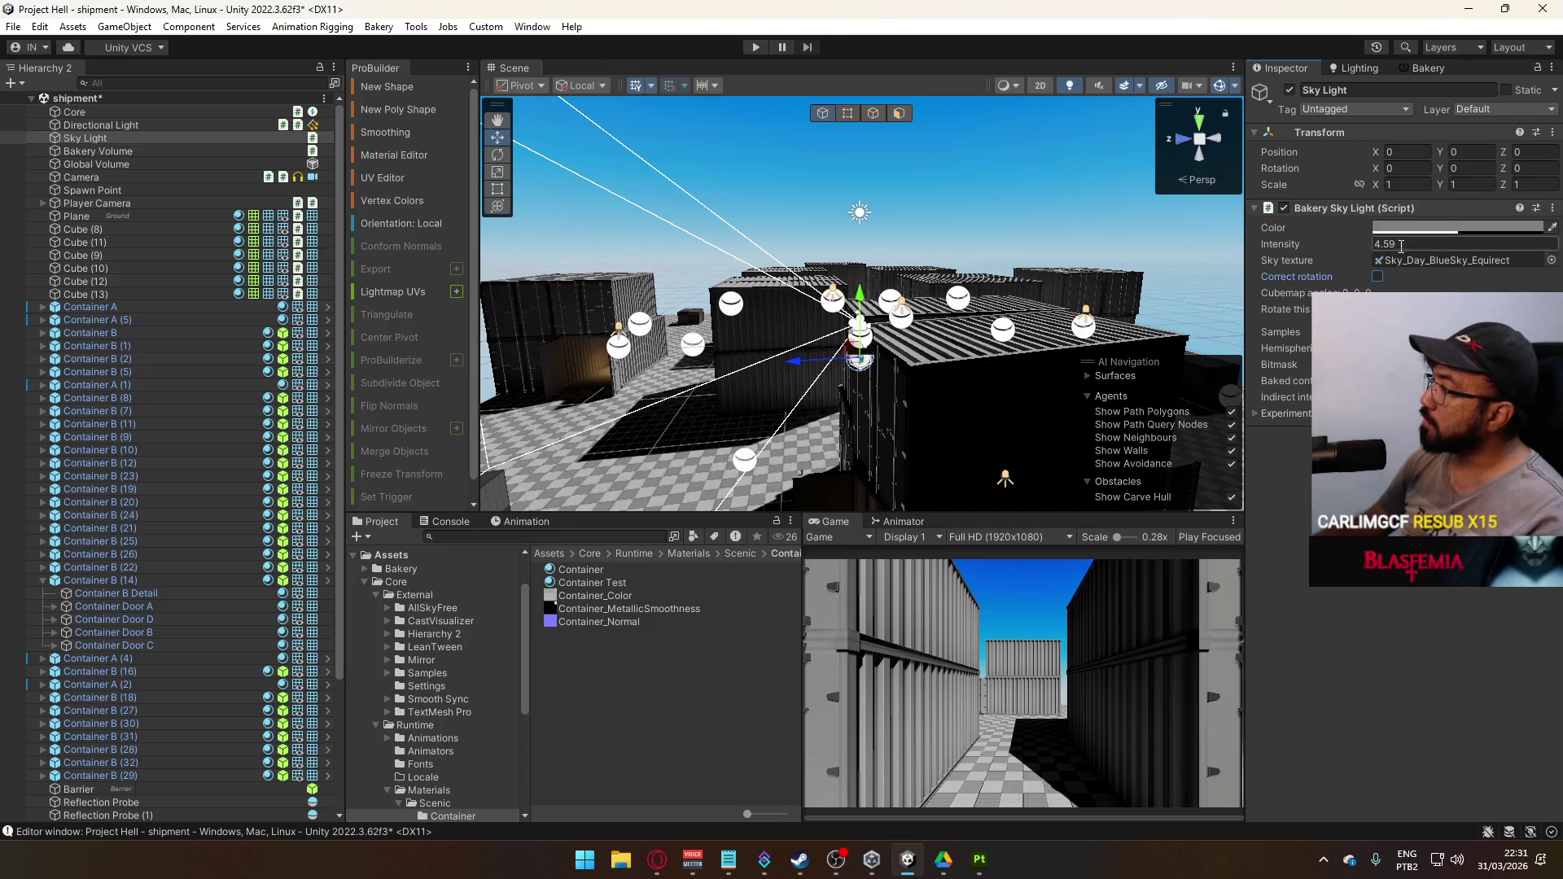
click(1408, 73)
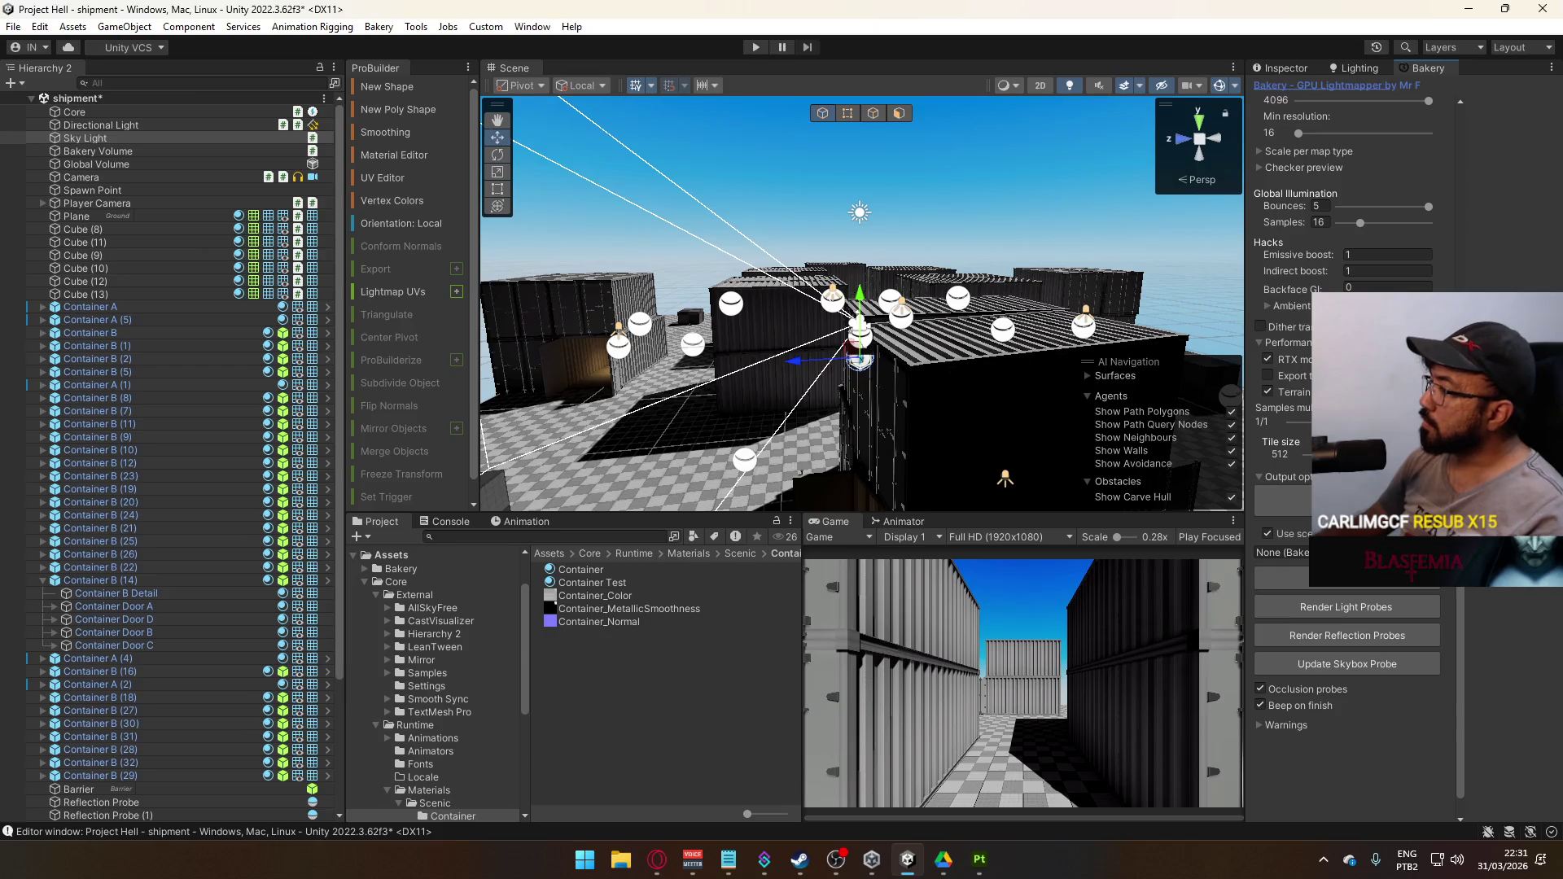
Save the scene and bake the lightmaps with Bakery, finishing in 16.885 seconds
click(1336, 580)
click(807, 457)
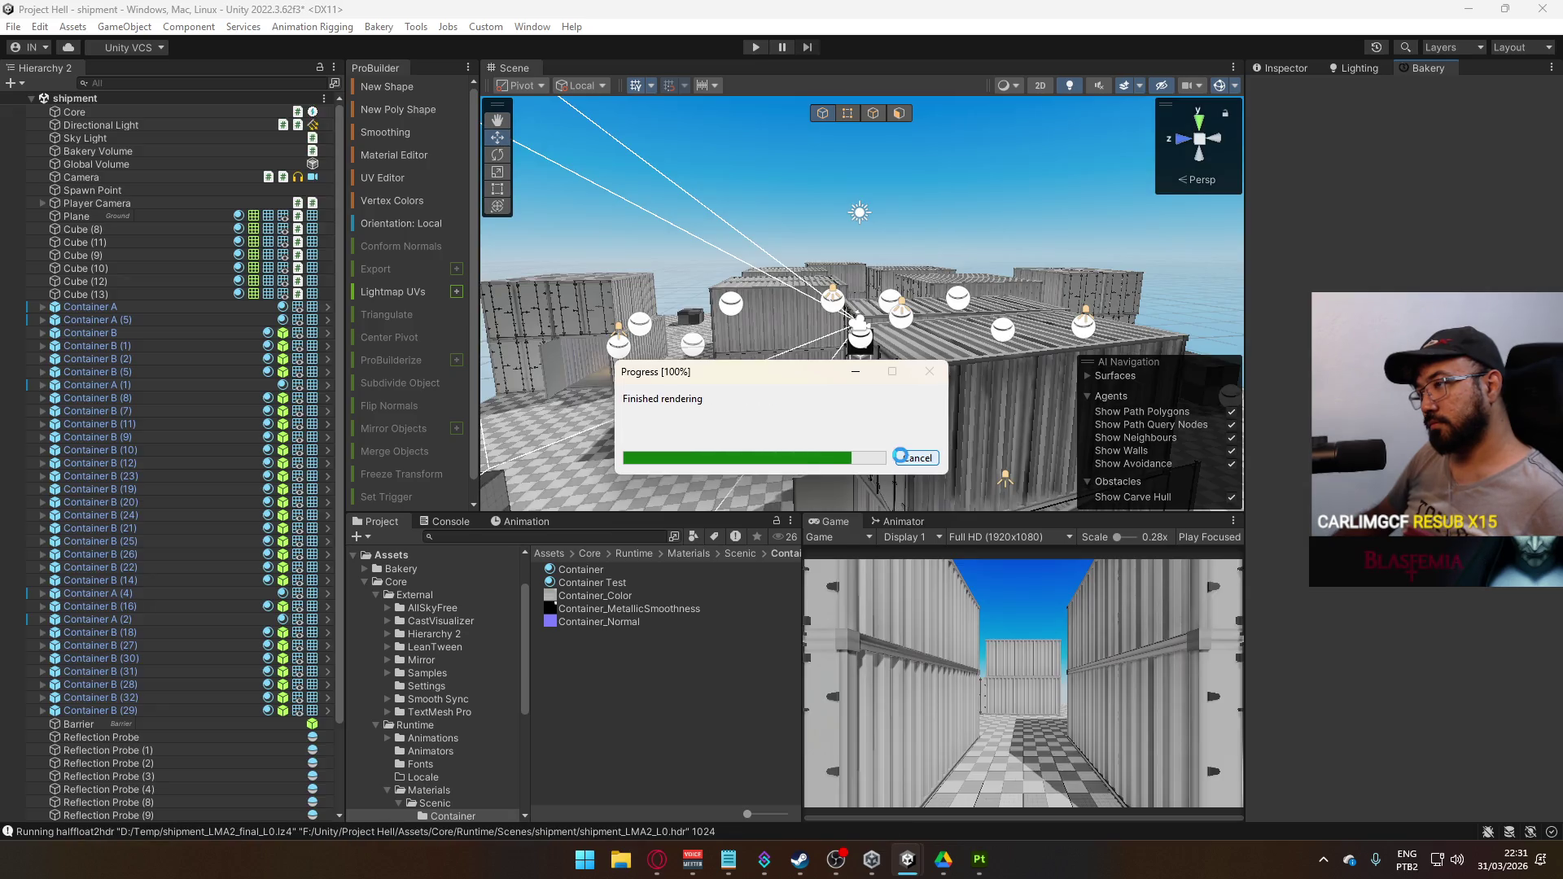
mouse_move(901, 456)
mouse_down()
mouse_move(1140, 399)
mouse_move(1173, 407)
mouse_move(758, 314)
mouse_up()
click(145, 138)
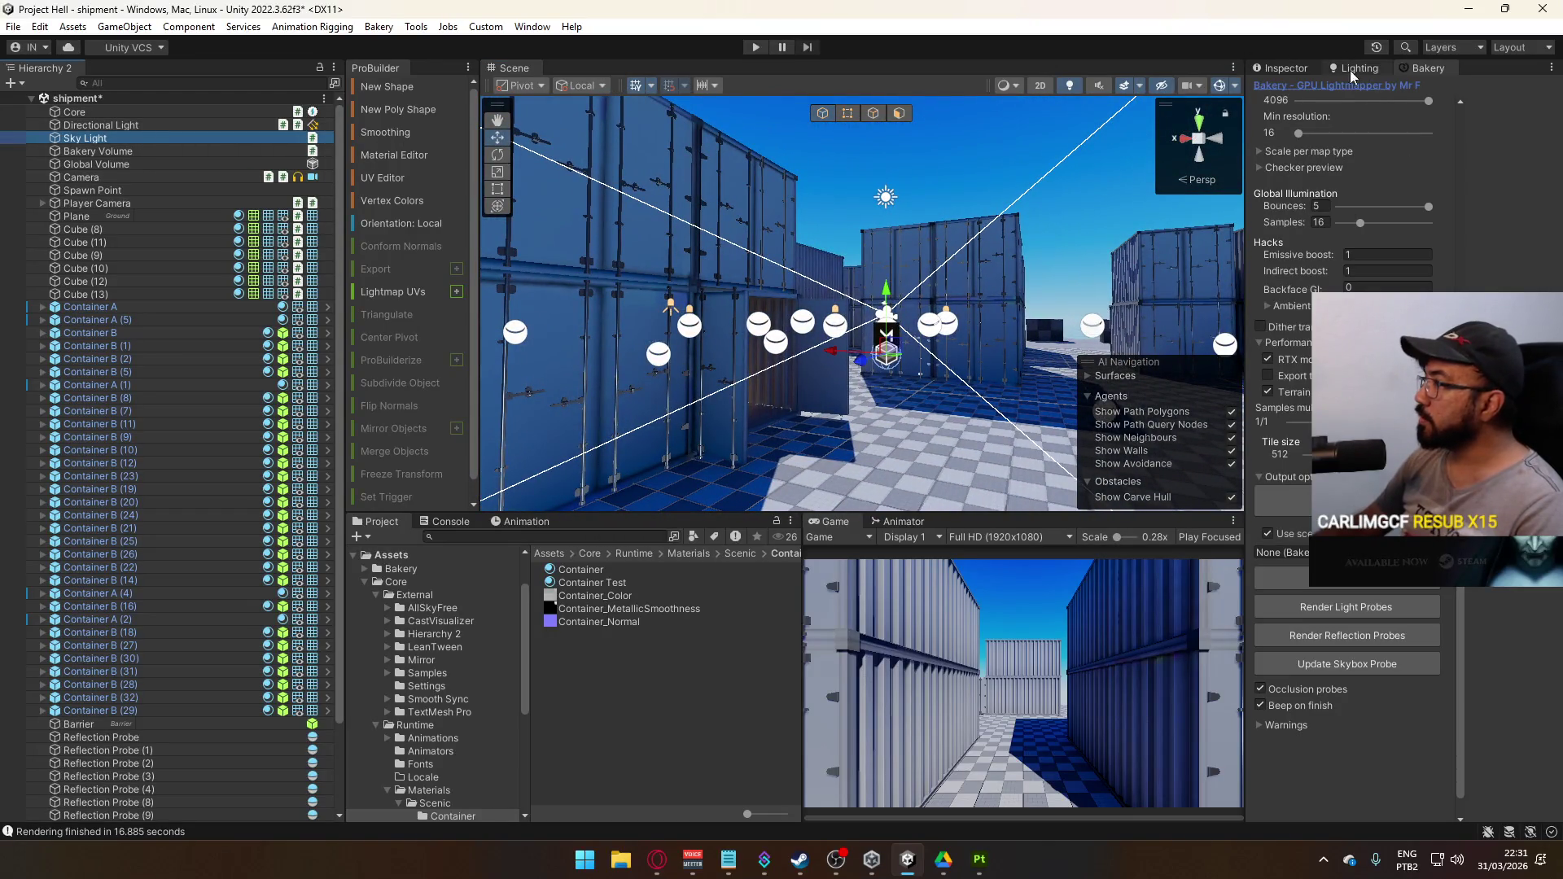
Set the Sky Light's intensity to 2
click(1285, 68)
click(1401, 244)
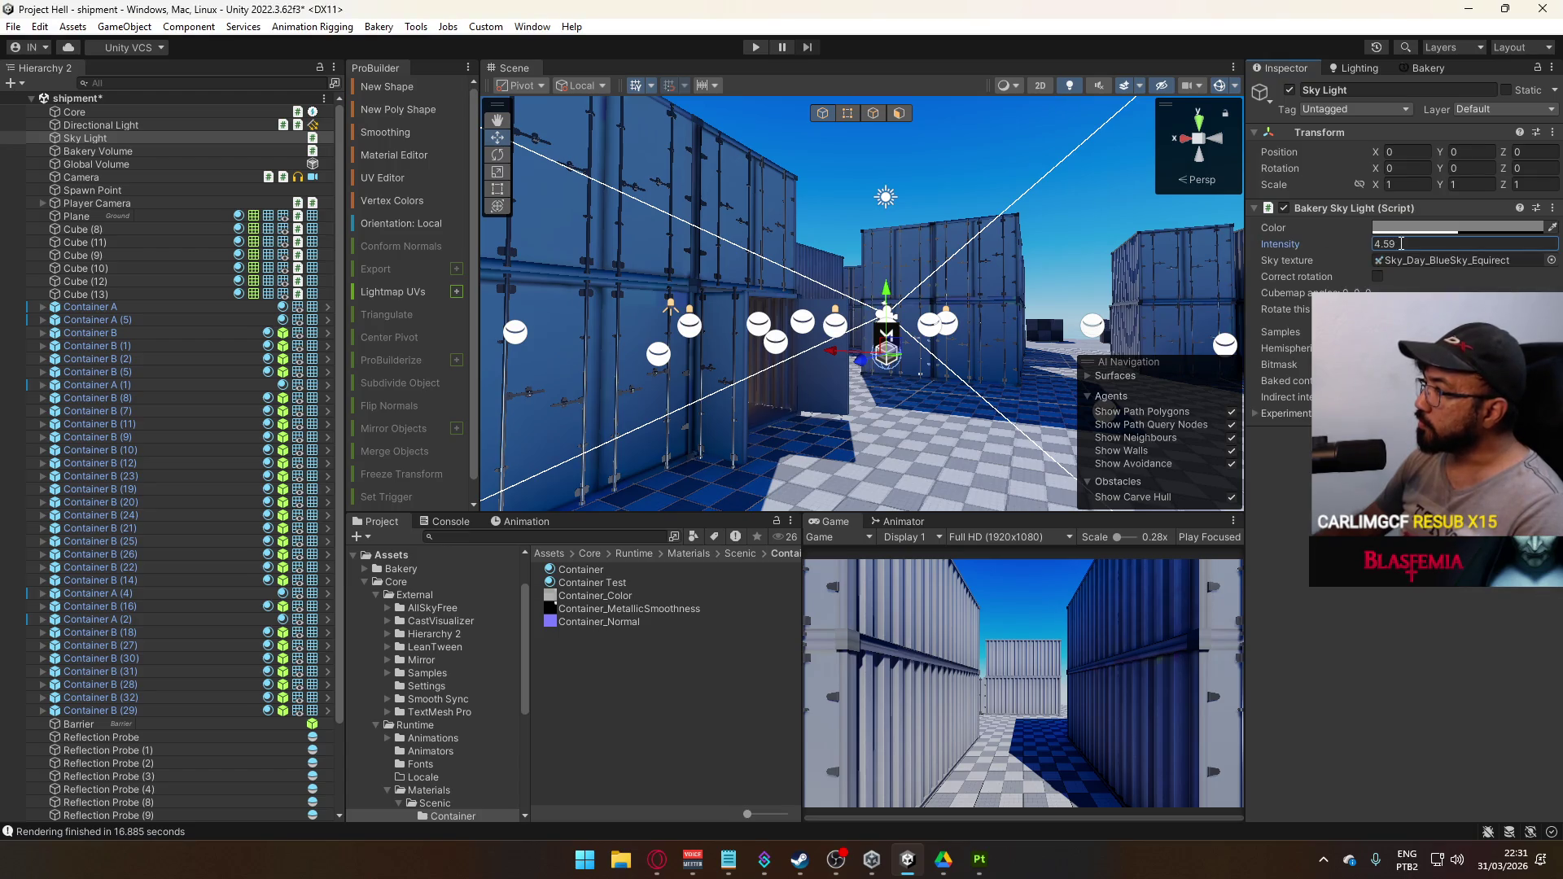
text(2)
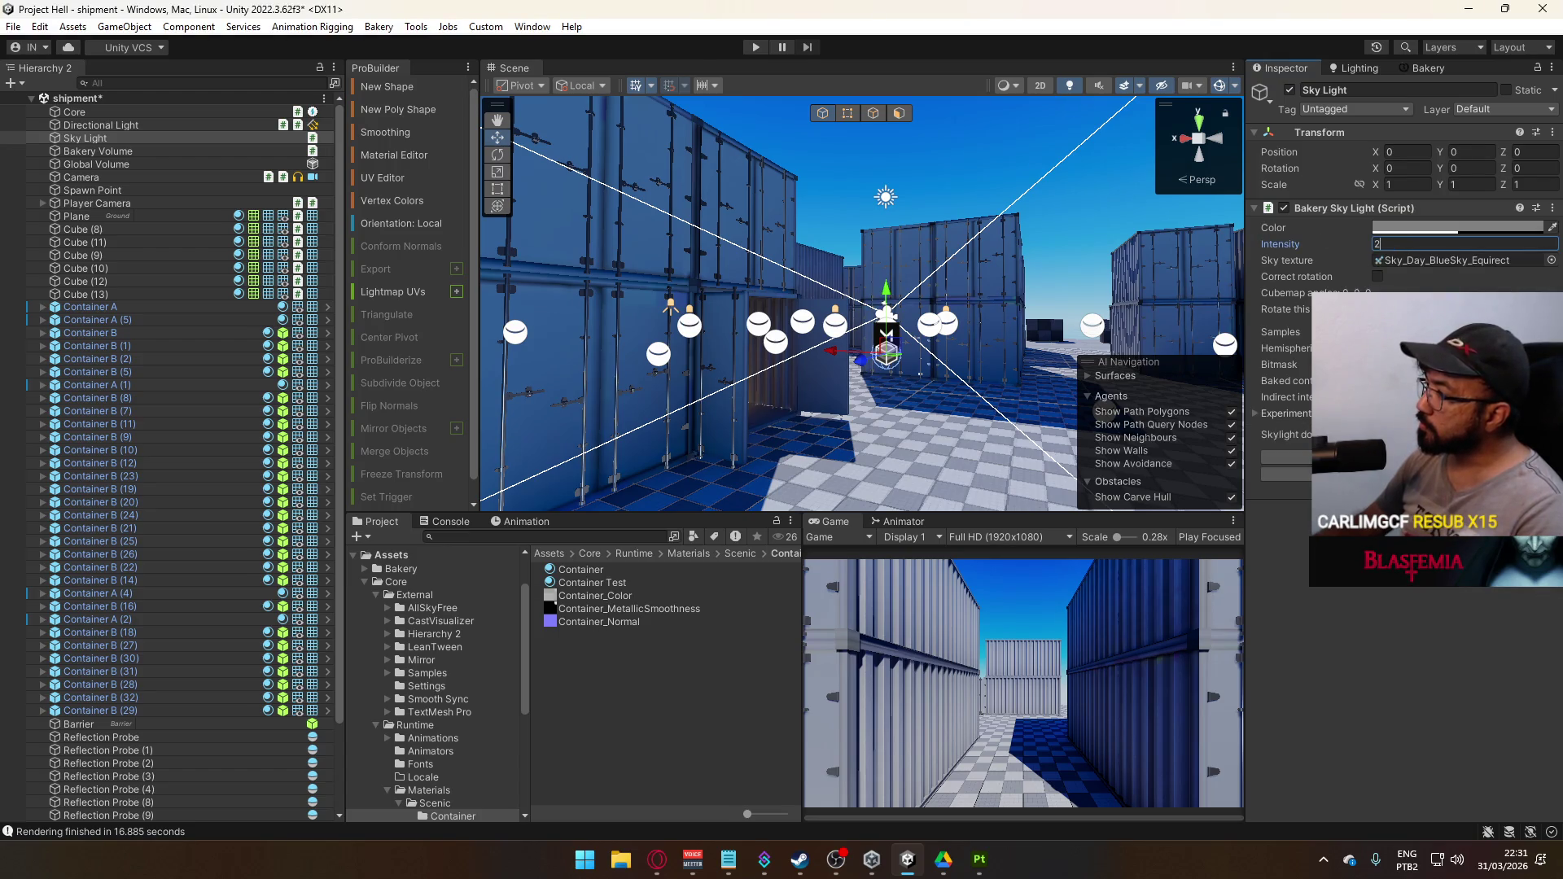
Save and rebake the lightmaps with Bakery, finishing in 17.015 seconds
click(1426, 68)
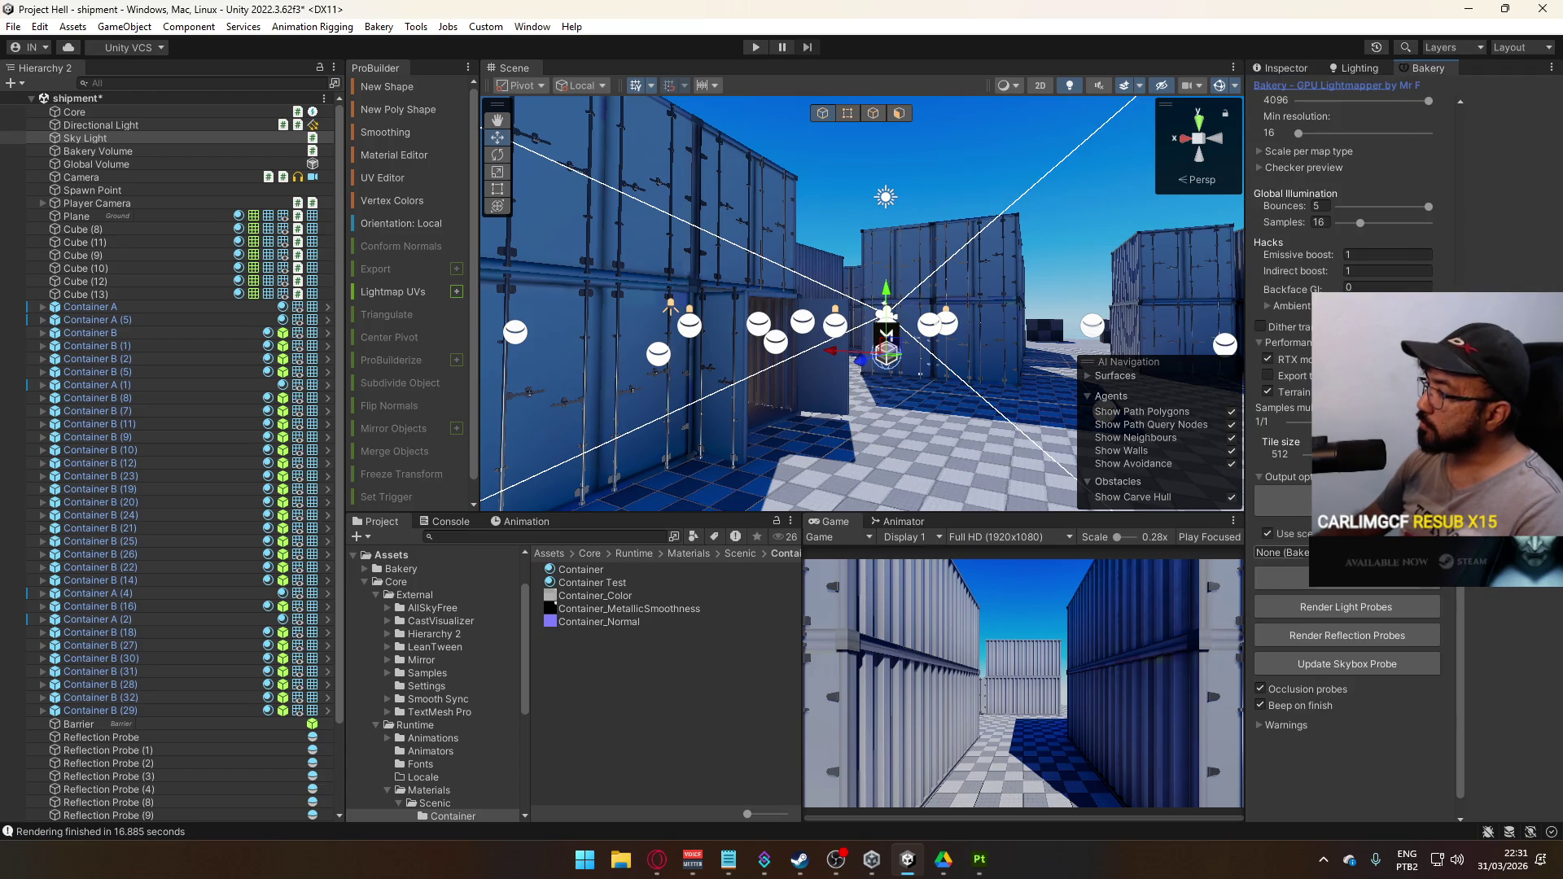
click(1268, 575)
click(818, 456)
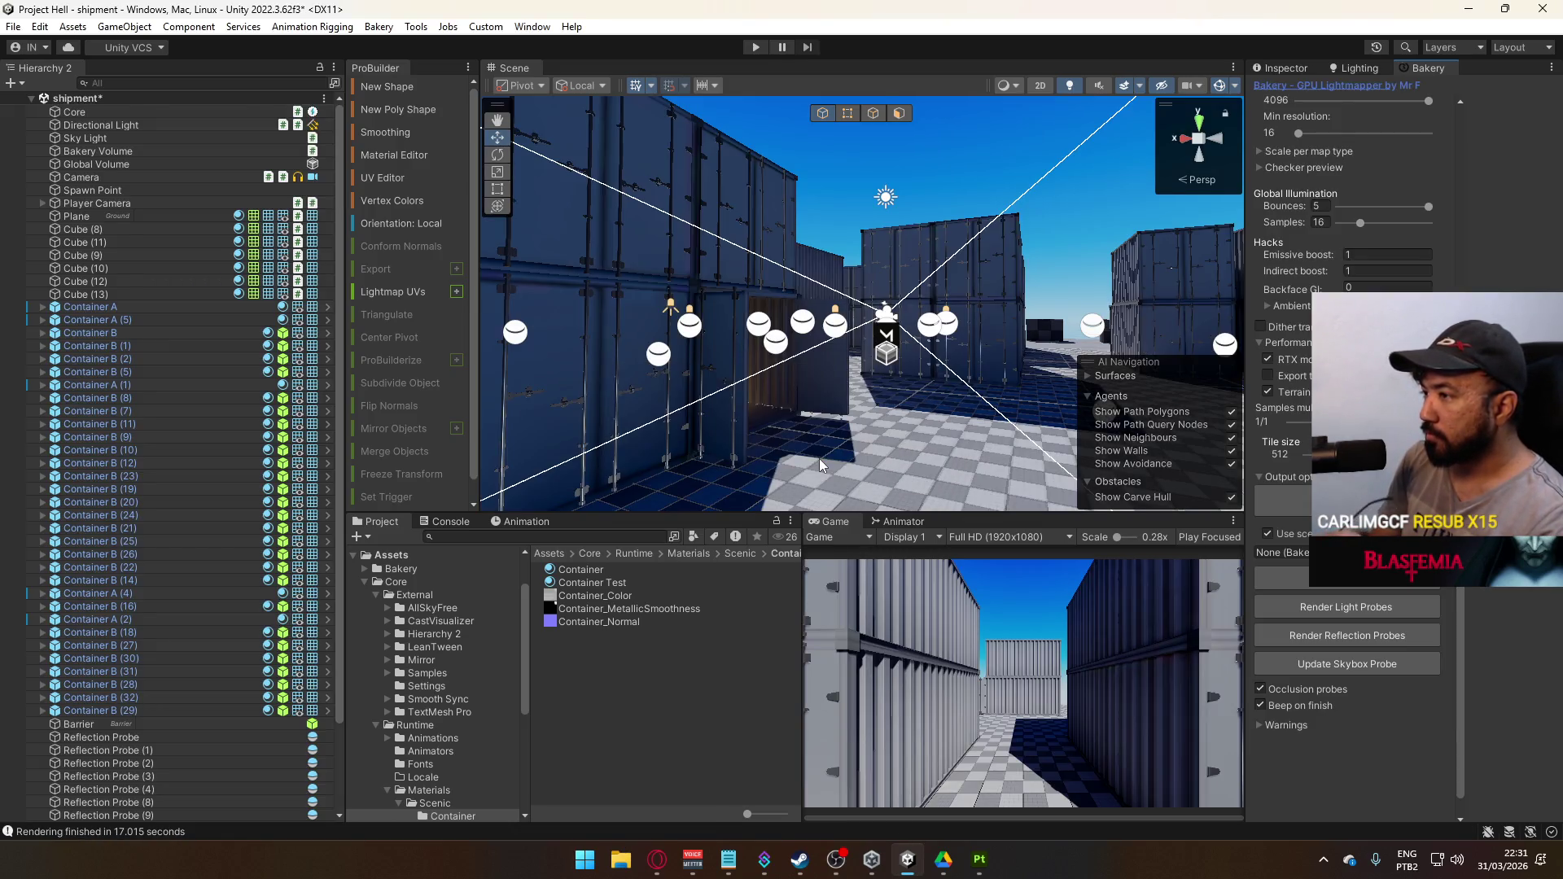
mouse_move(819, 457)
mouse_down()
mouse_move(1096, 334)
mouse_move(651, 334)
mouse_up()
mouse_move(327, 334)
mouse_down()
mouse_move(796, 275)
mouse_move(860, 246)
mouse_move(393, 252)
mouse_move(374, 262)
mouse_move(548, 310)
mouse_move(938, 262)
mouse_move(829, 268)
mouse_up()
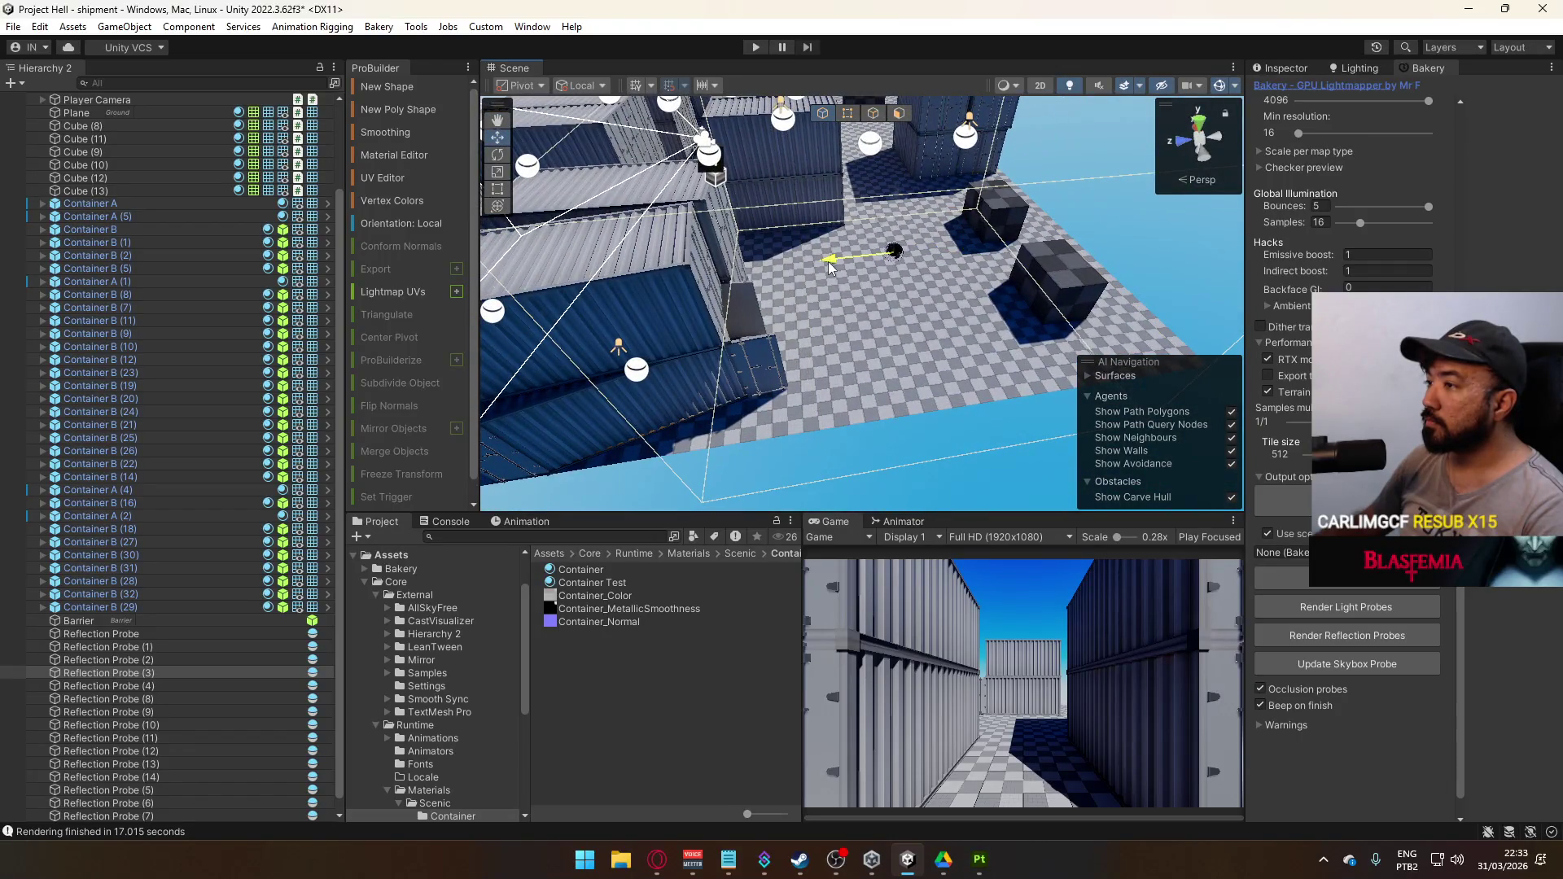
Select Reflection Probe through Reflection Probe (15), frame them, and re-render them with Bakery's Render Reflection Probes
click(1351, 635)
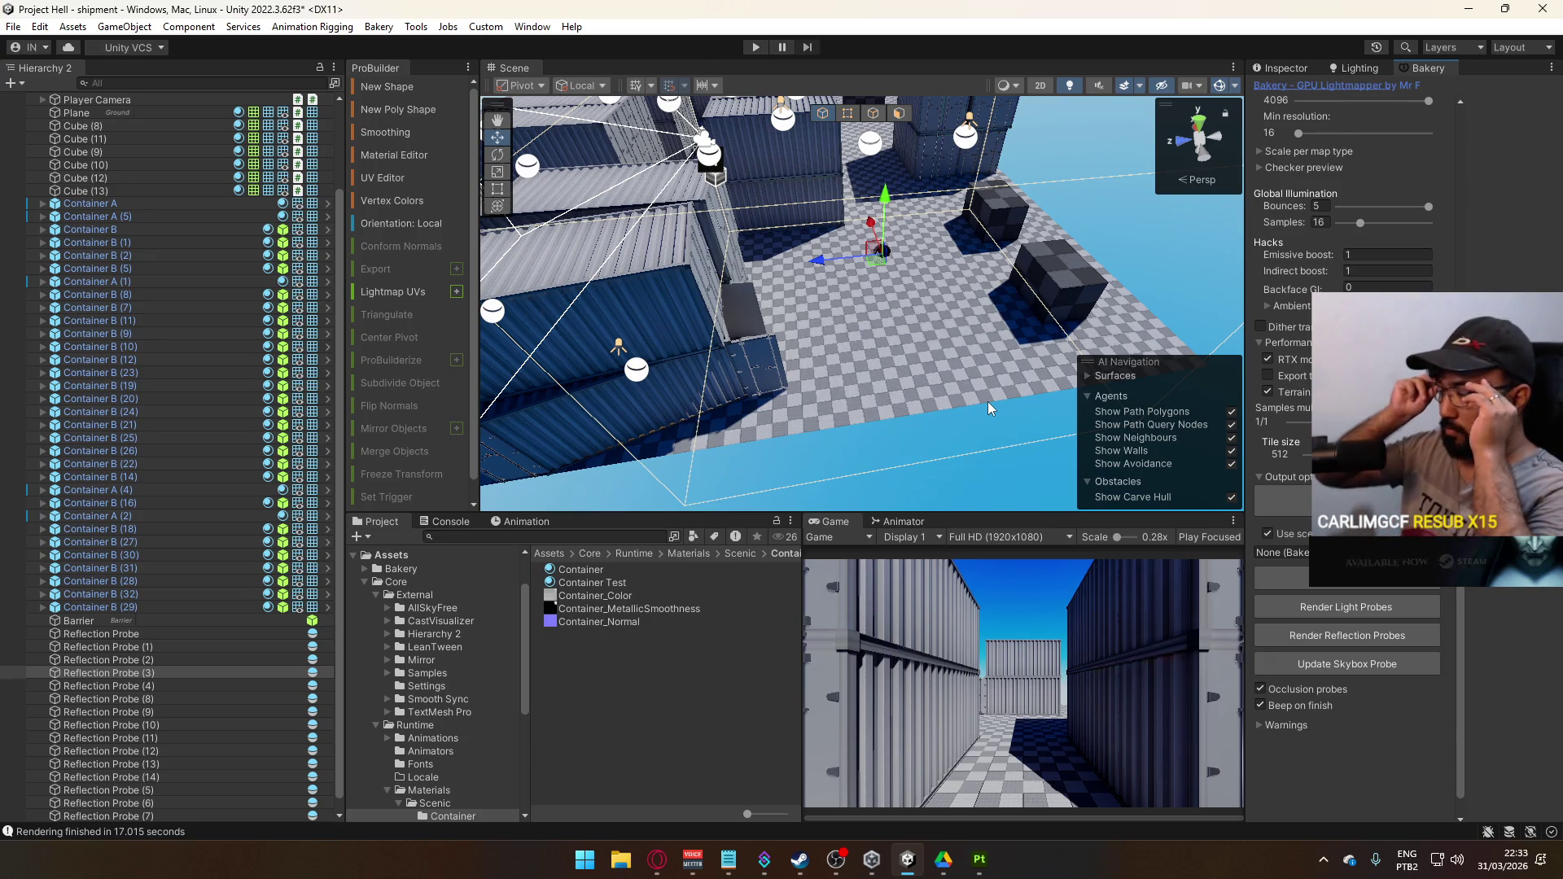
mouse_move(938, 278)
mouse_down()
mouse_move(826, 213)
mouse_move(598, 155)
mouse_up()
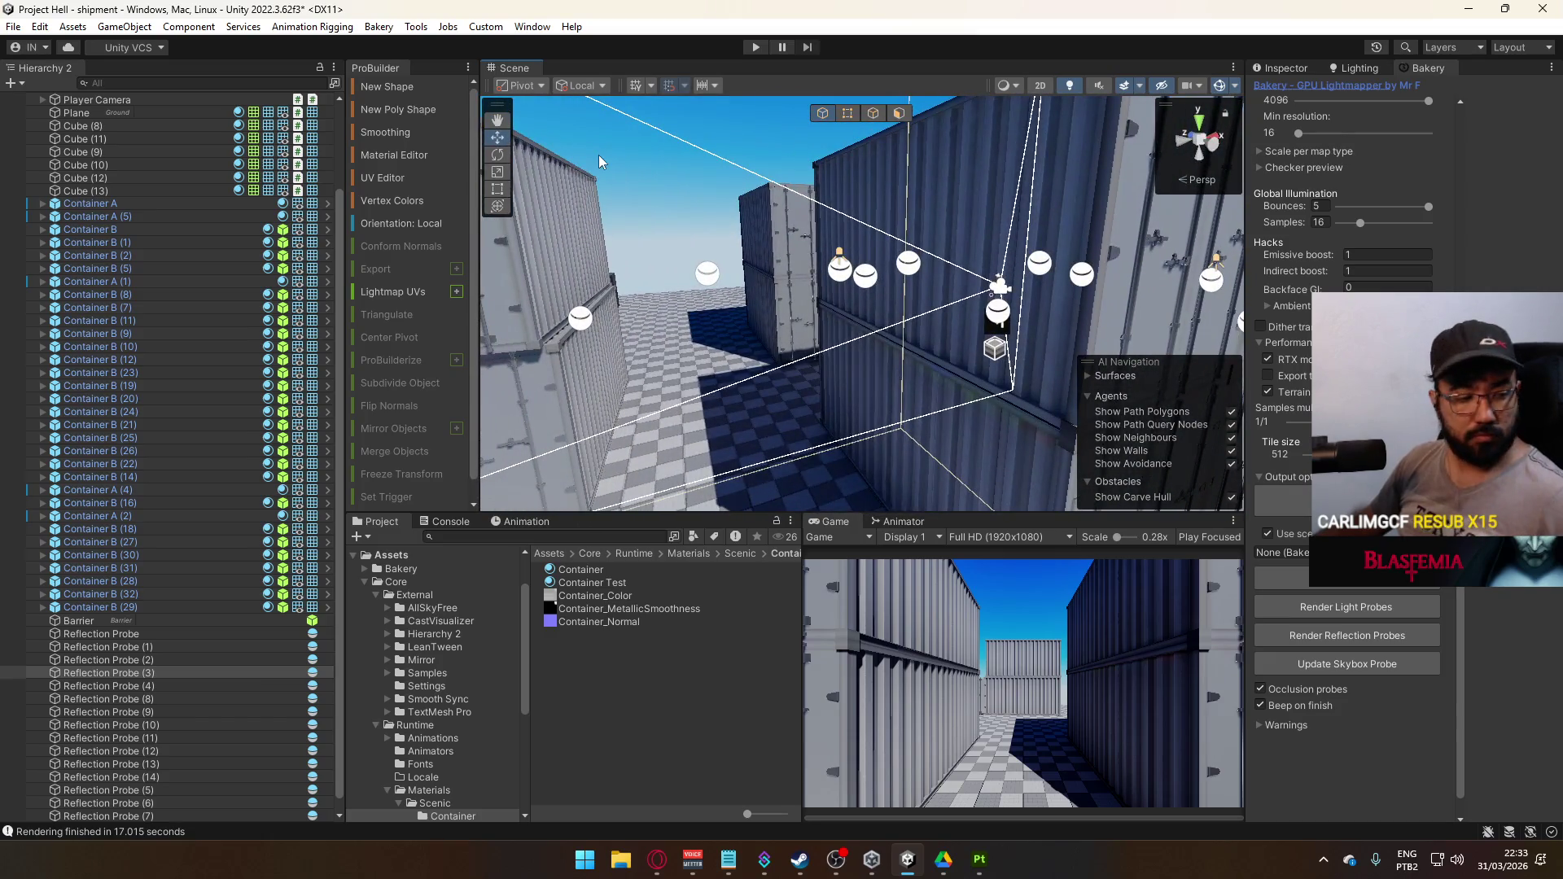
click(186, 633)
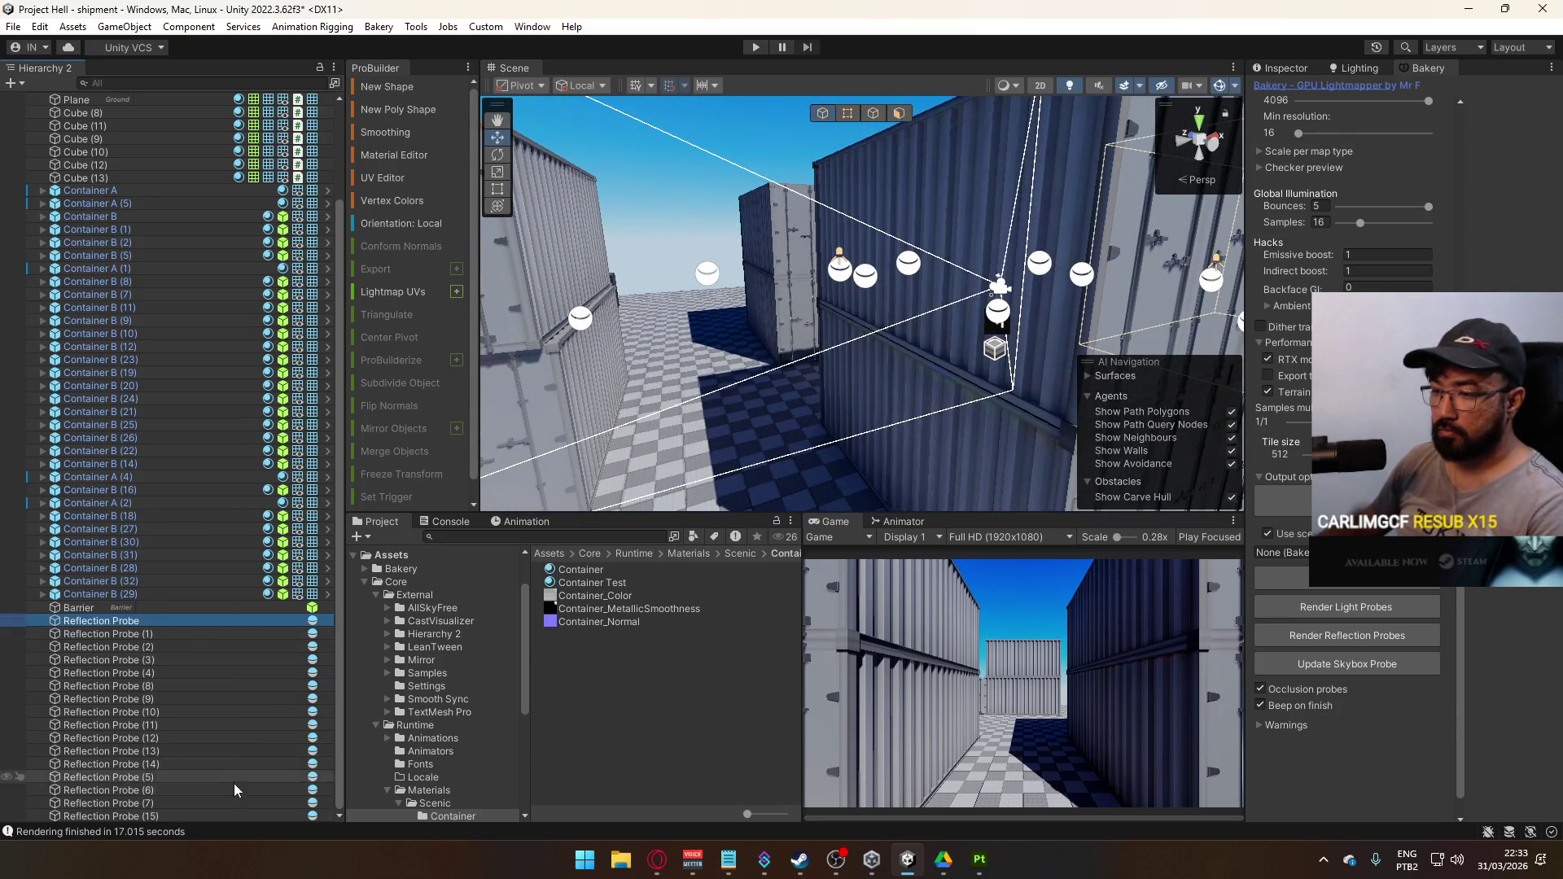
shift+click(228, 818)
click(1299, 70)
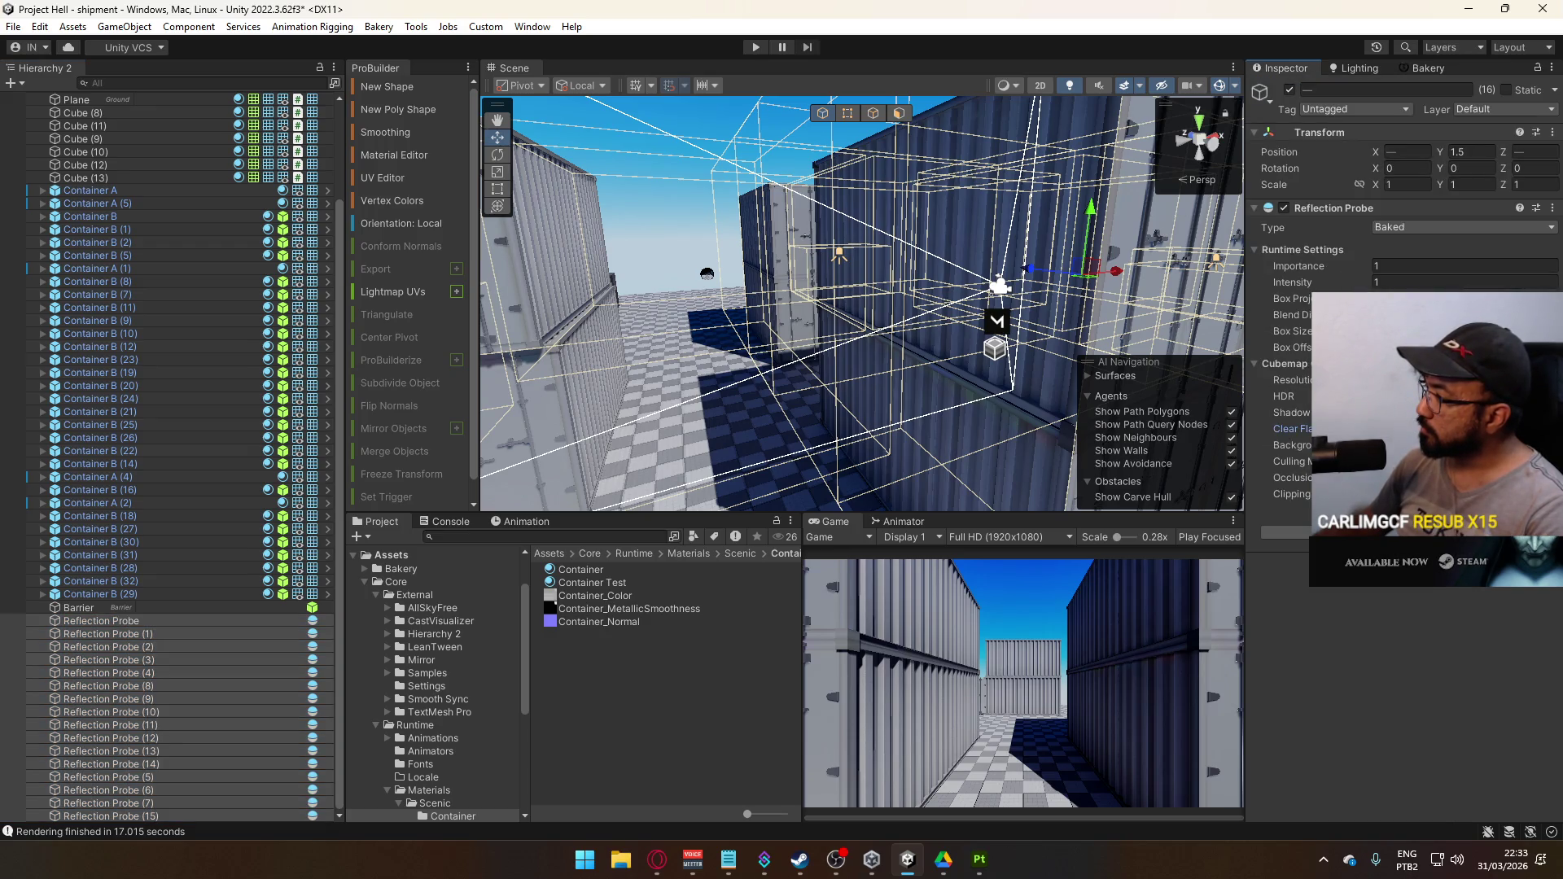
key(f)
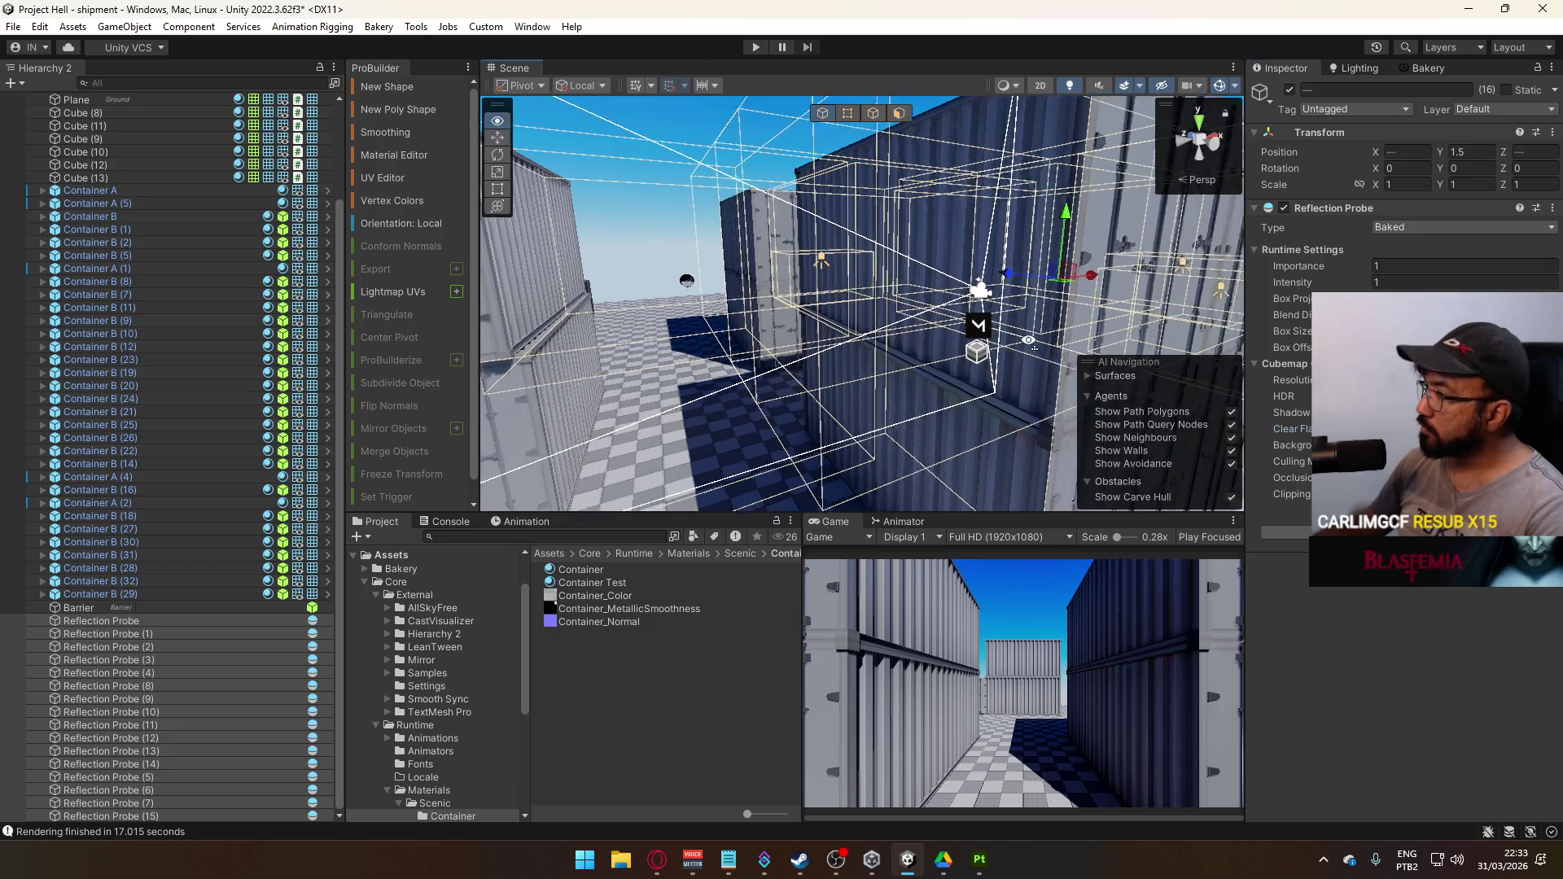
click(1428, 68)
click(1378, 639)
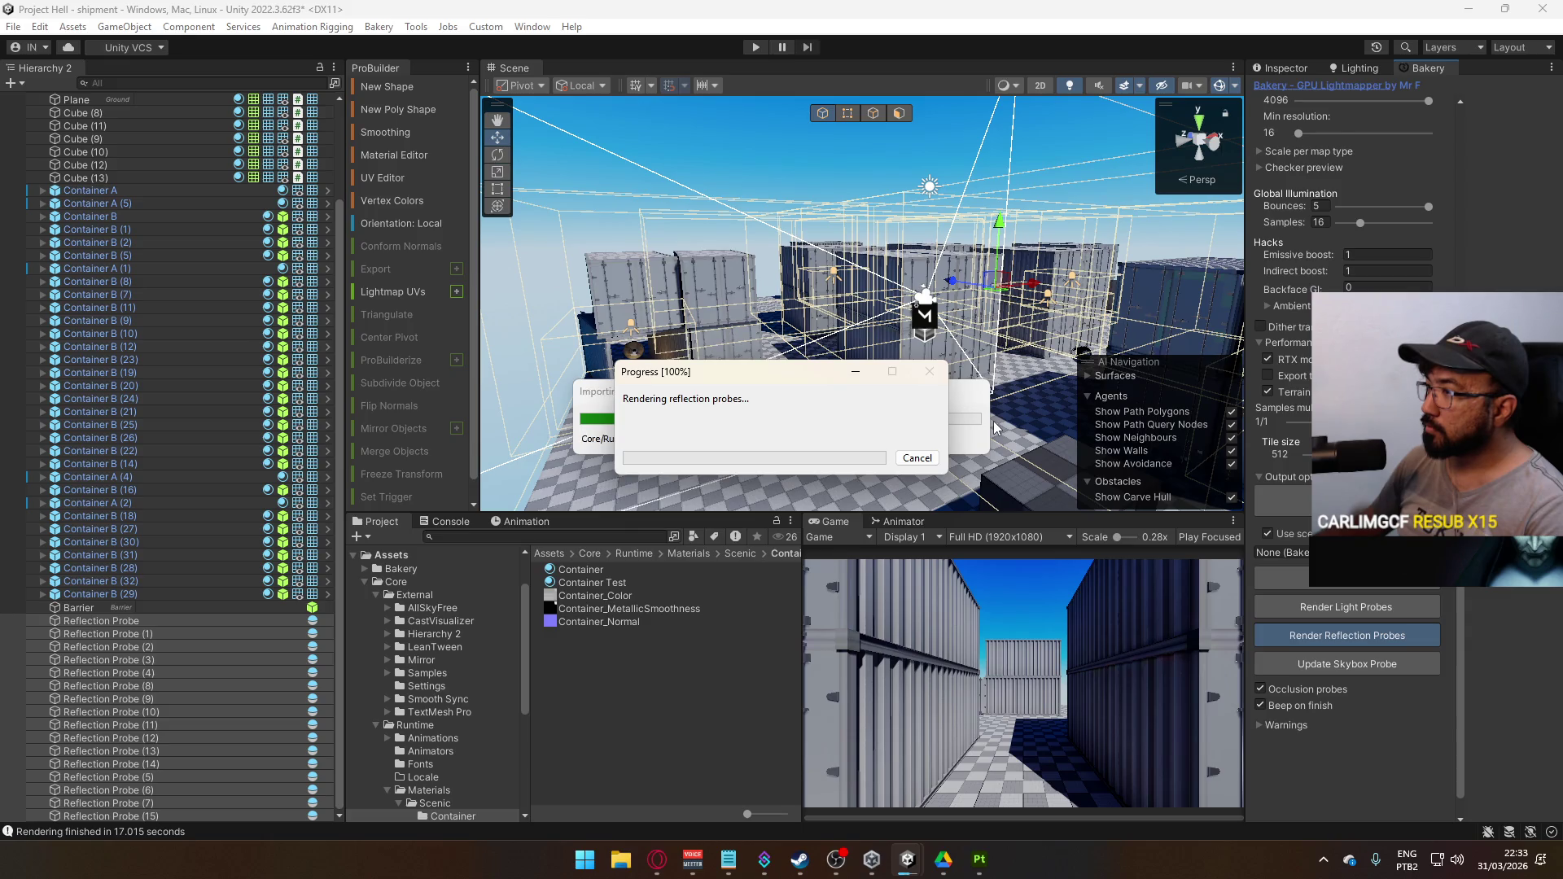
mouse_move(995, 429)
mouse_down()
mouse_move(801, 334)
mouse_move(817, 295)
mouse_up()
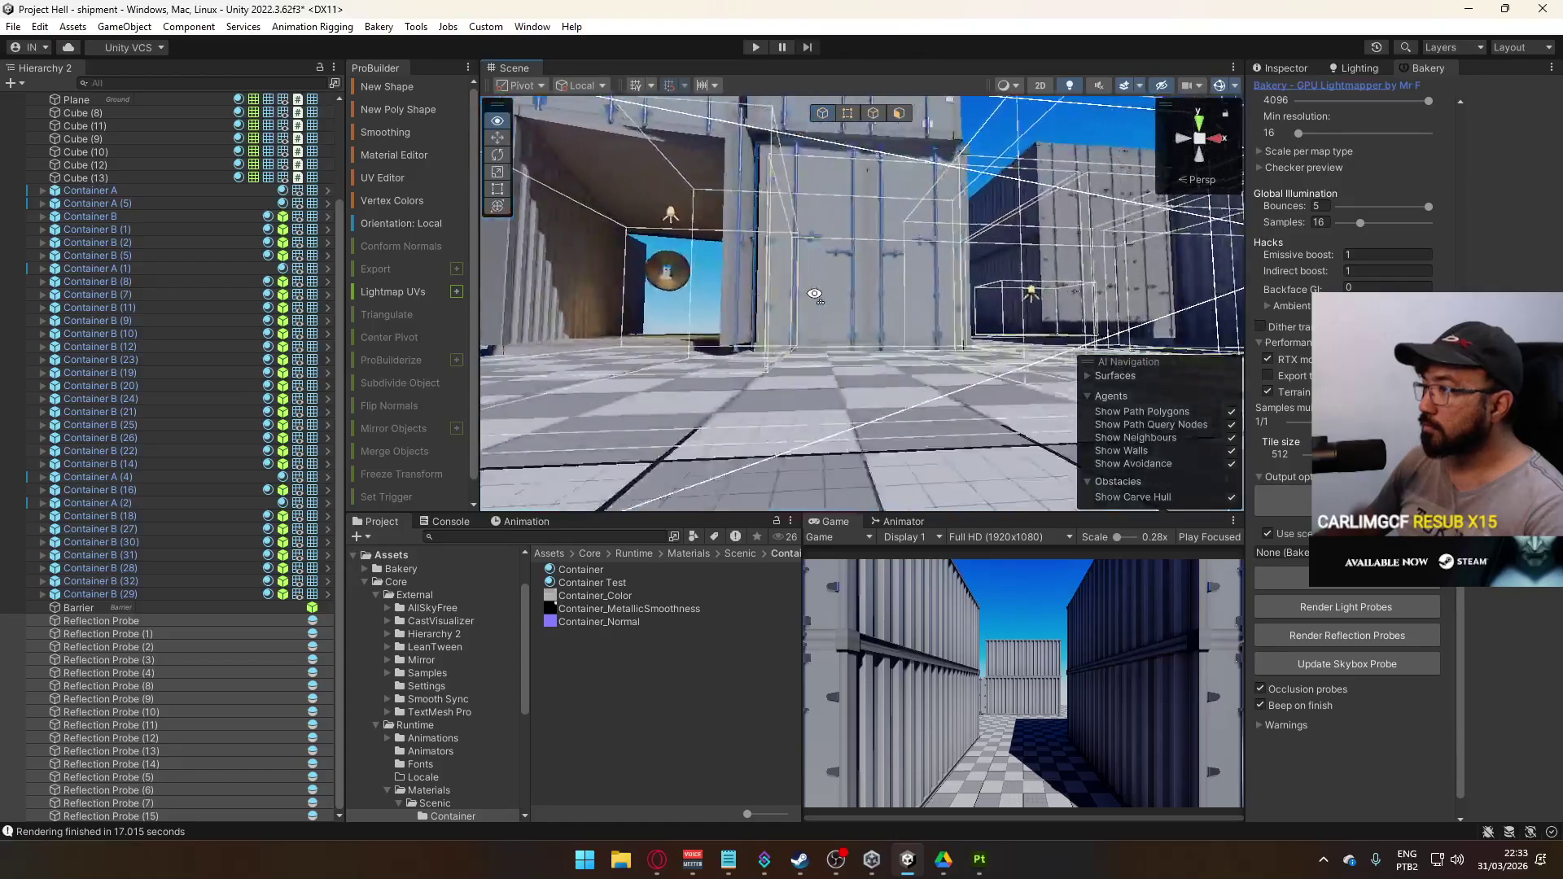
Fly around the stacked containers and select Container Door Metals on Container A (5)'s door
mouse_move(854, 356)
mouse_down()
mouse_move(656, 342)
mouse_move(907, 311)
mouse_up()
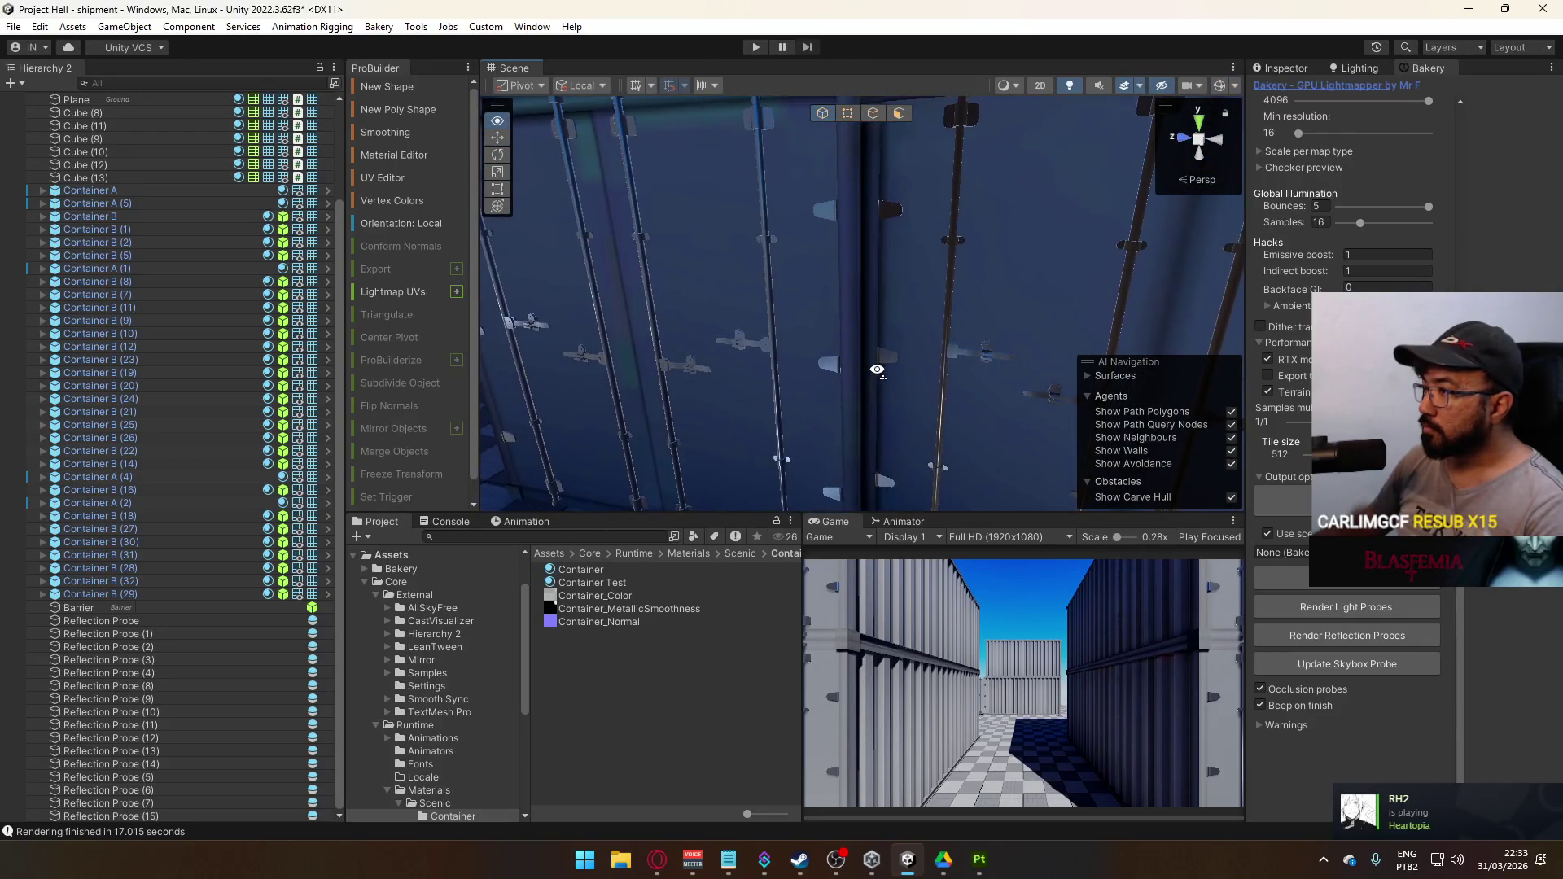
drag(722, 367, 710, 382)
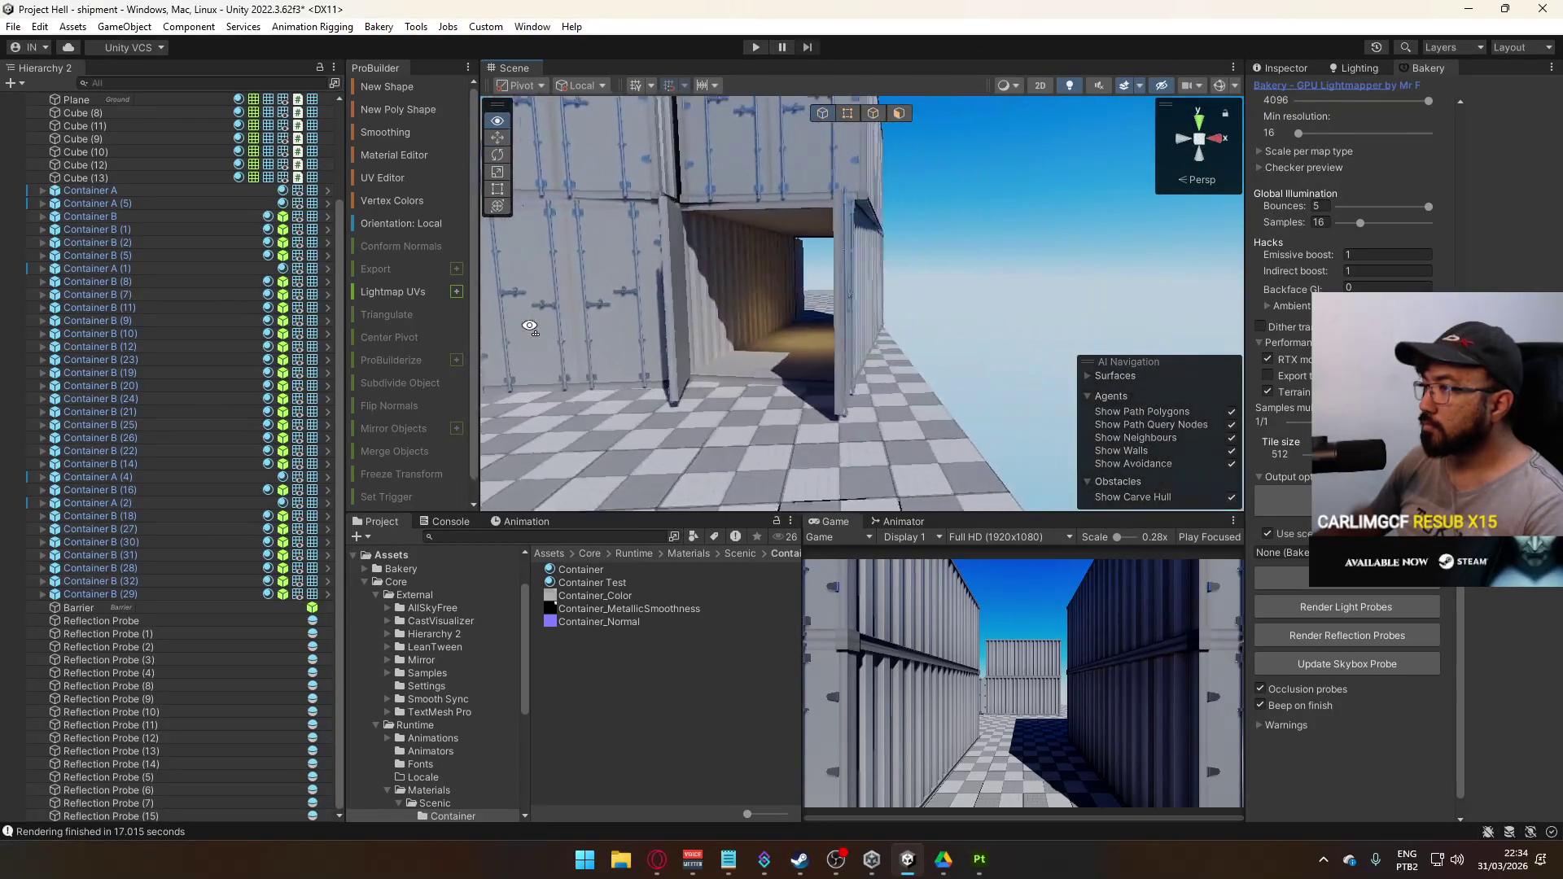
key(s)
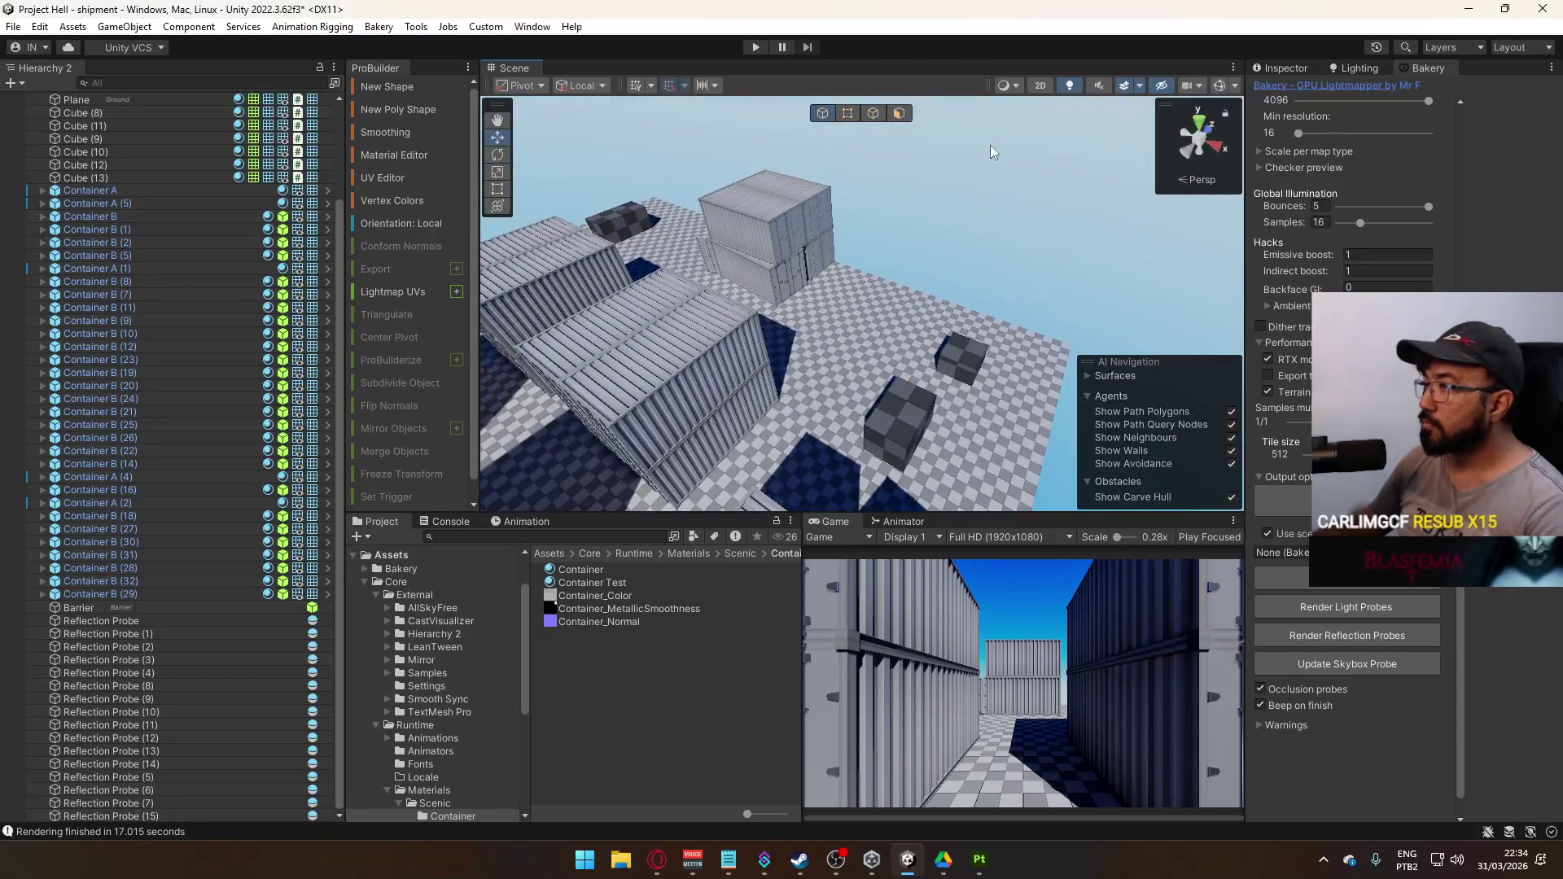
click(896, 307)
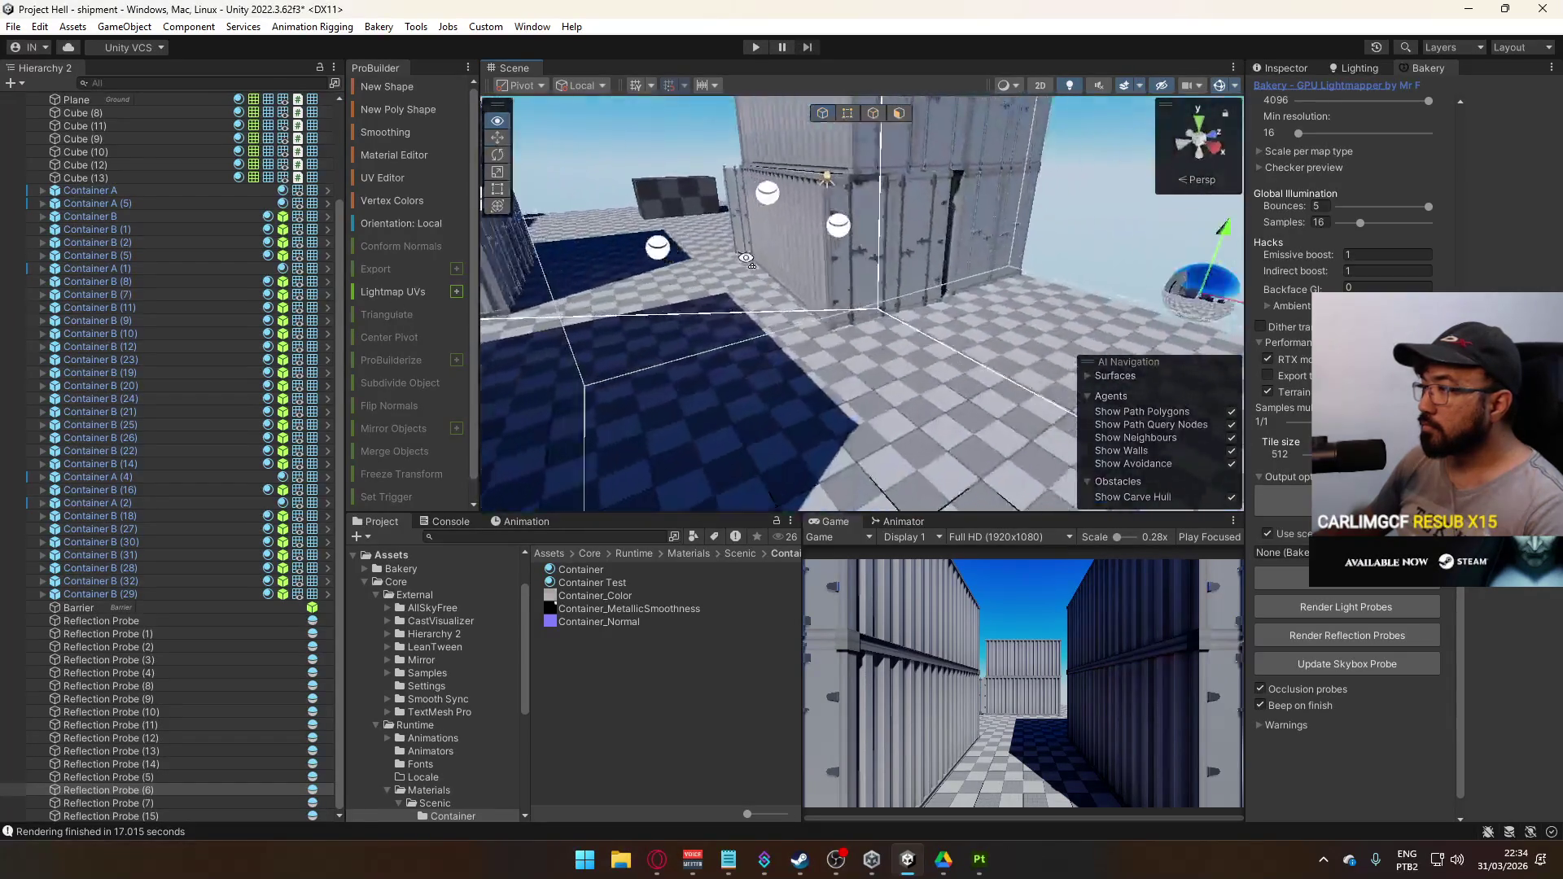
click(796, 271)
click(796, 271)
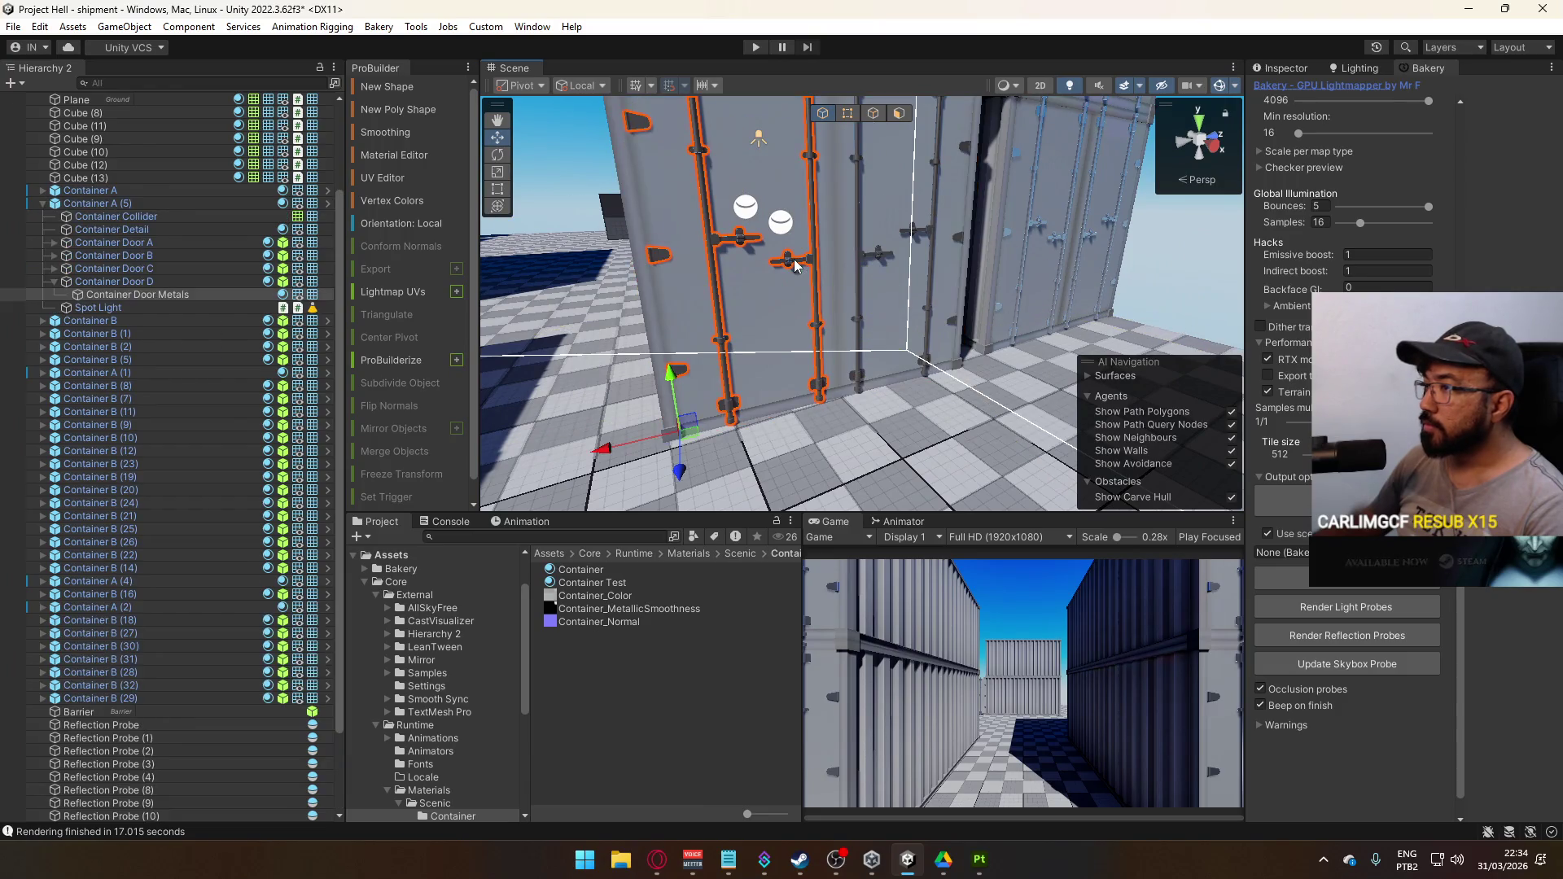
Start multi-selecting Reflection Probes (6), (14), (4), (3) and (2) around the yard
key(ctrl+3)
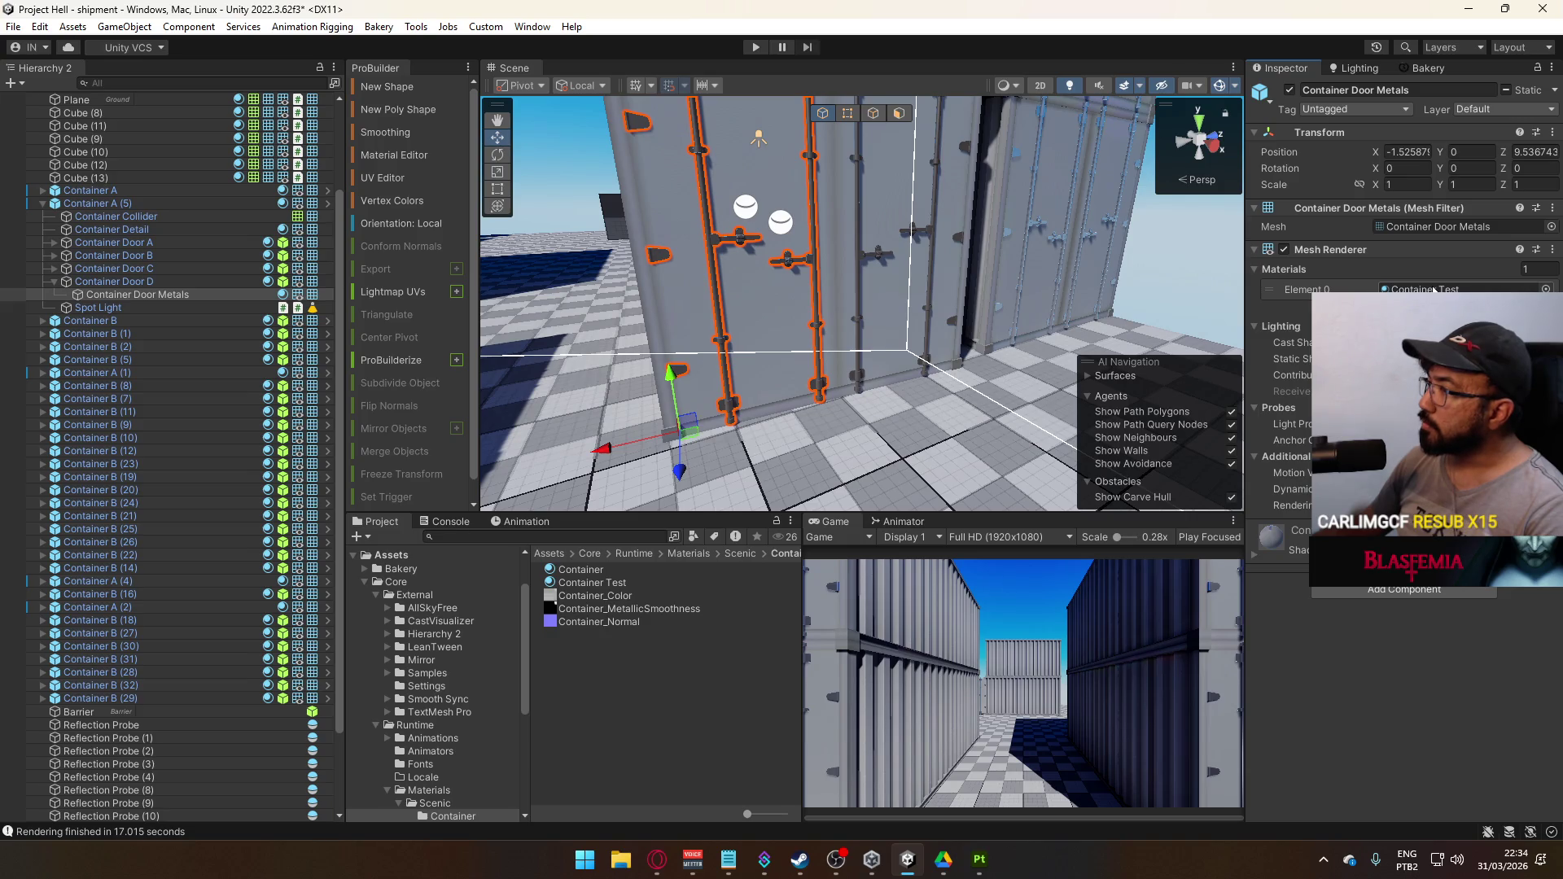
click(1025, 230)
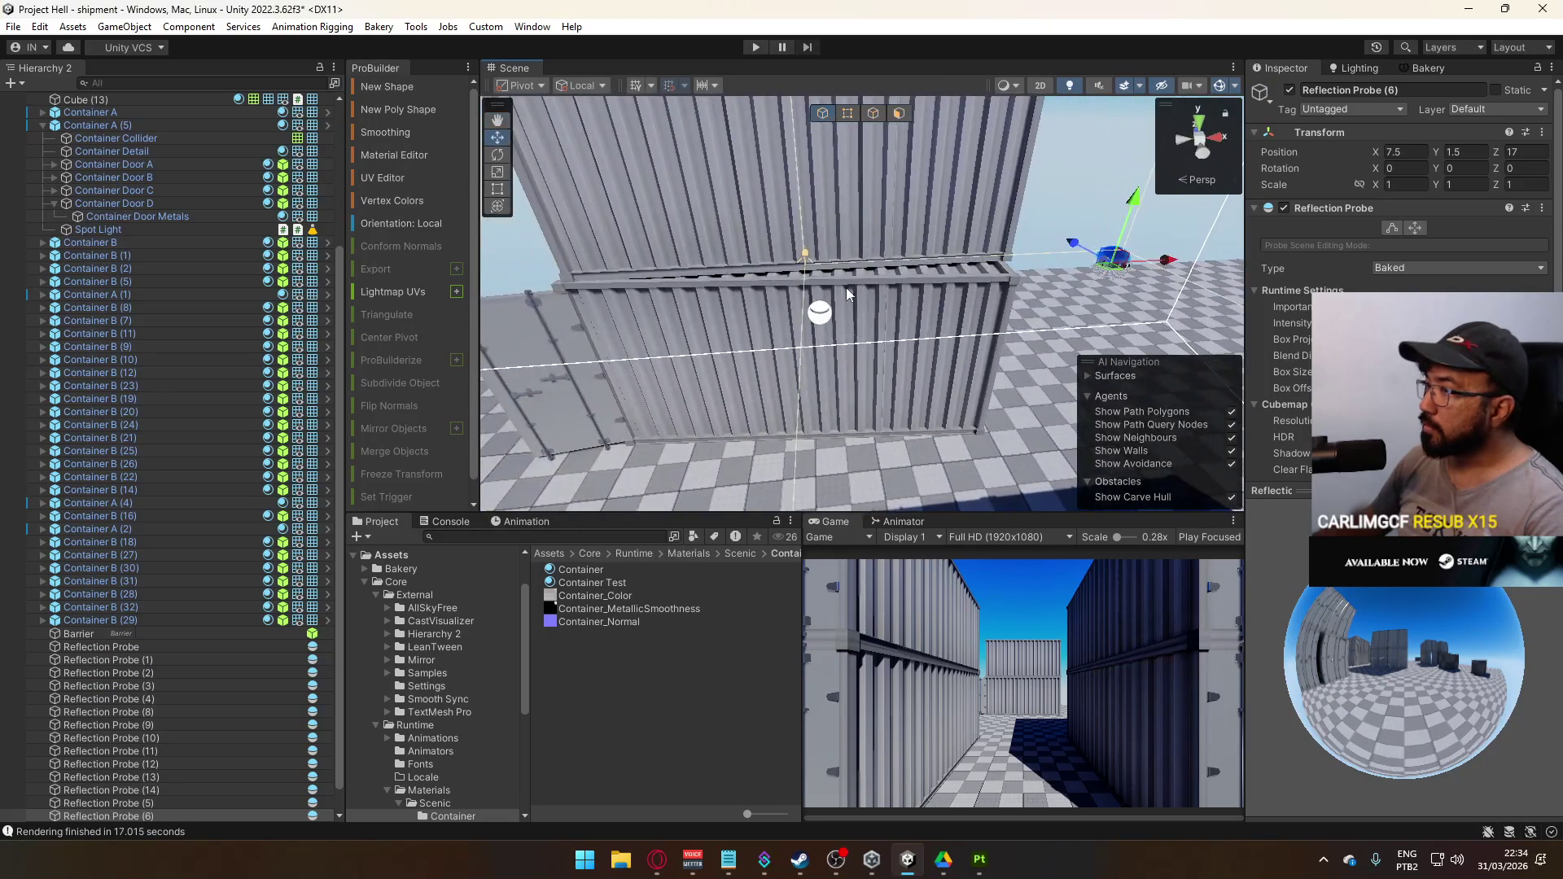
click(821, 305)
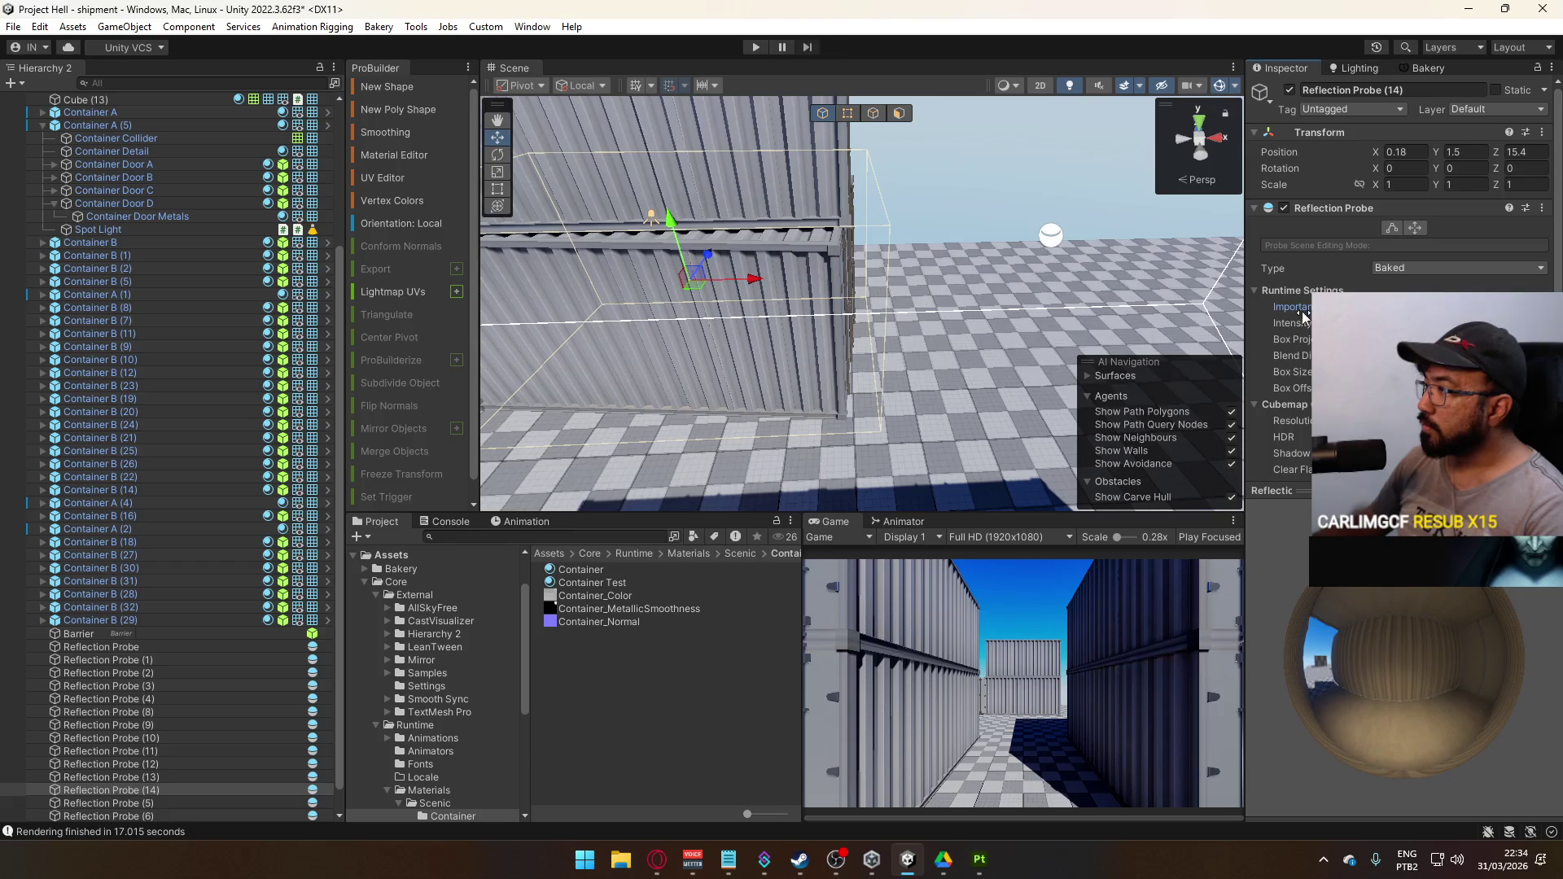
click(1049, 241)
mouse_move(1049, 241)
mouse_down()
mouse_move(923, 338)
mouse_move(1002, 339)
mouse_move(949, 388)
mouse_move(920, 351)
mouse_move(862, 367)
mouse_up()
ctrl+click(973, 358)
ctrl+click(861, 367)
scroll(910, 341, up, 5)
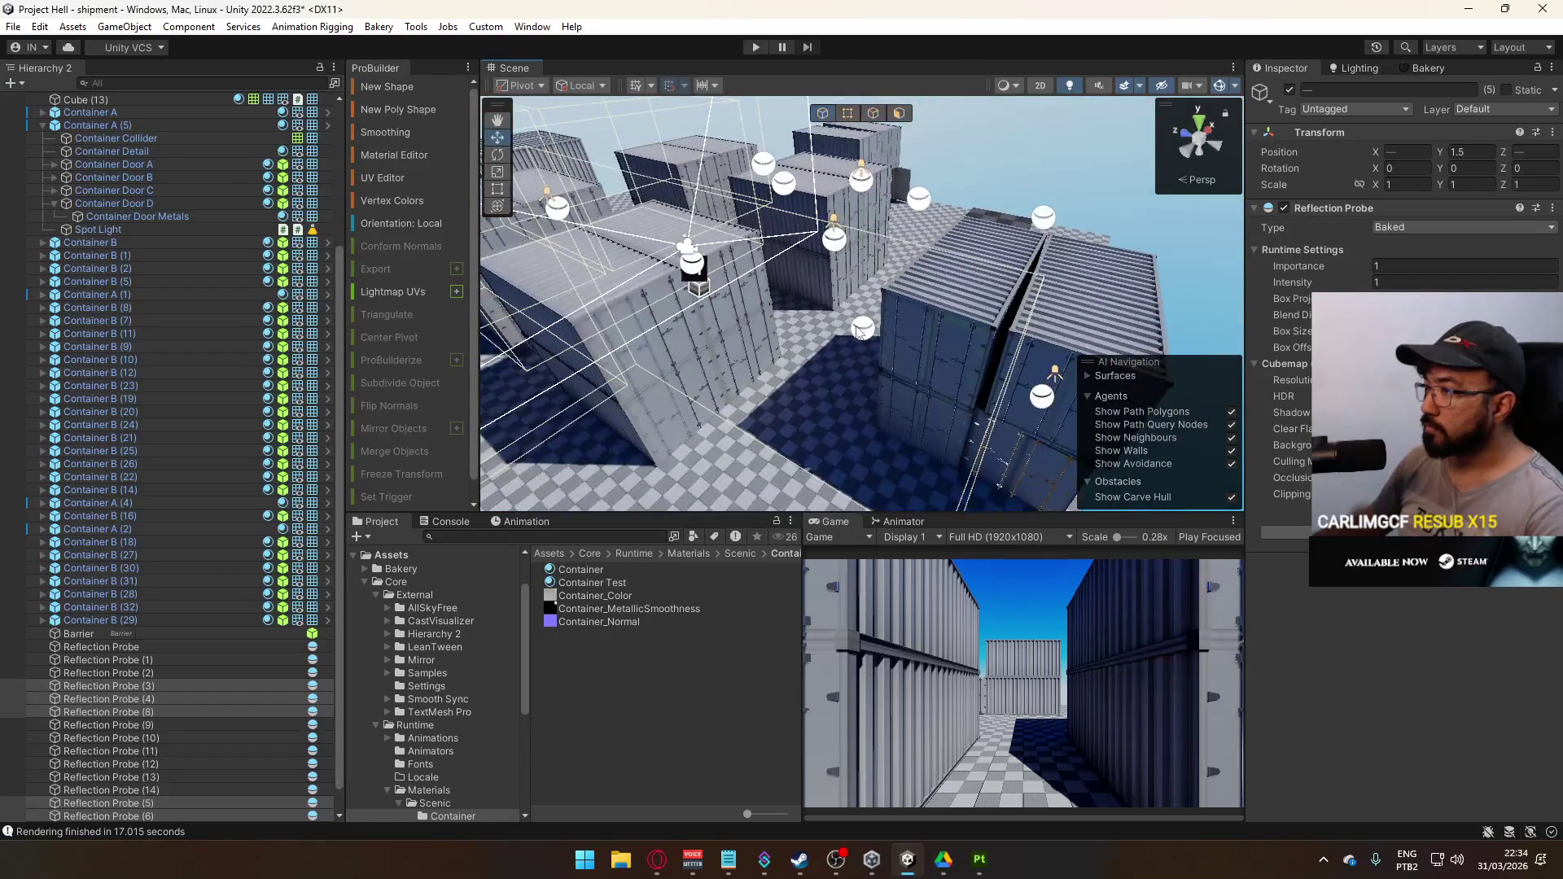
ctrl+click(928, 333)
Add the remaining probes for eleven in total, set their Importance to 2, then deselect
ctrl+click(928, 236)
ctrl+click(1032, 354)
mouse_move(1032, 354)
mouse_down()
mouse_move(1053, 277)
mouse_move(937, 322)
mouse_move(883, 309)
mouse_up()
ctrl+click(878, 305)
scroll(939, 348, down, 5)
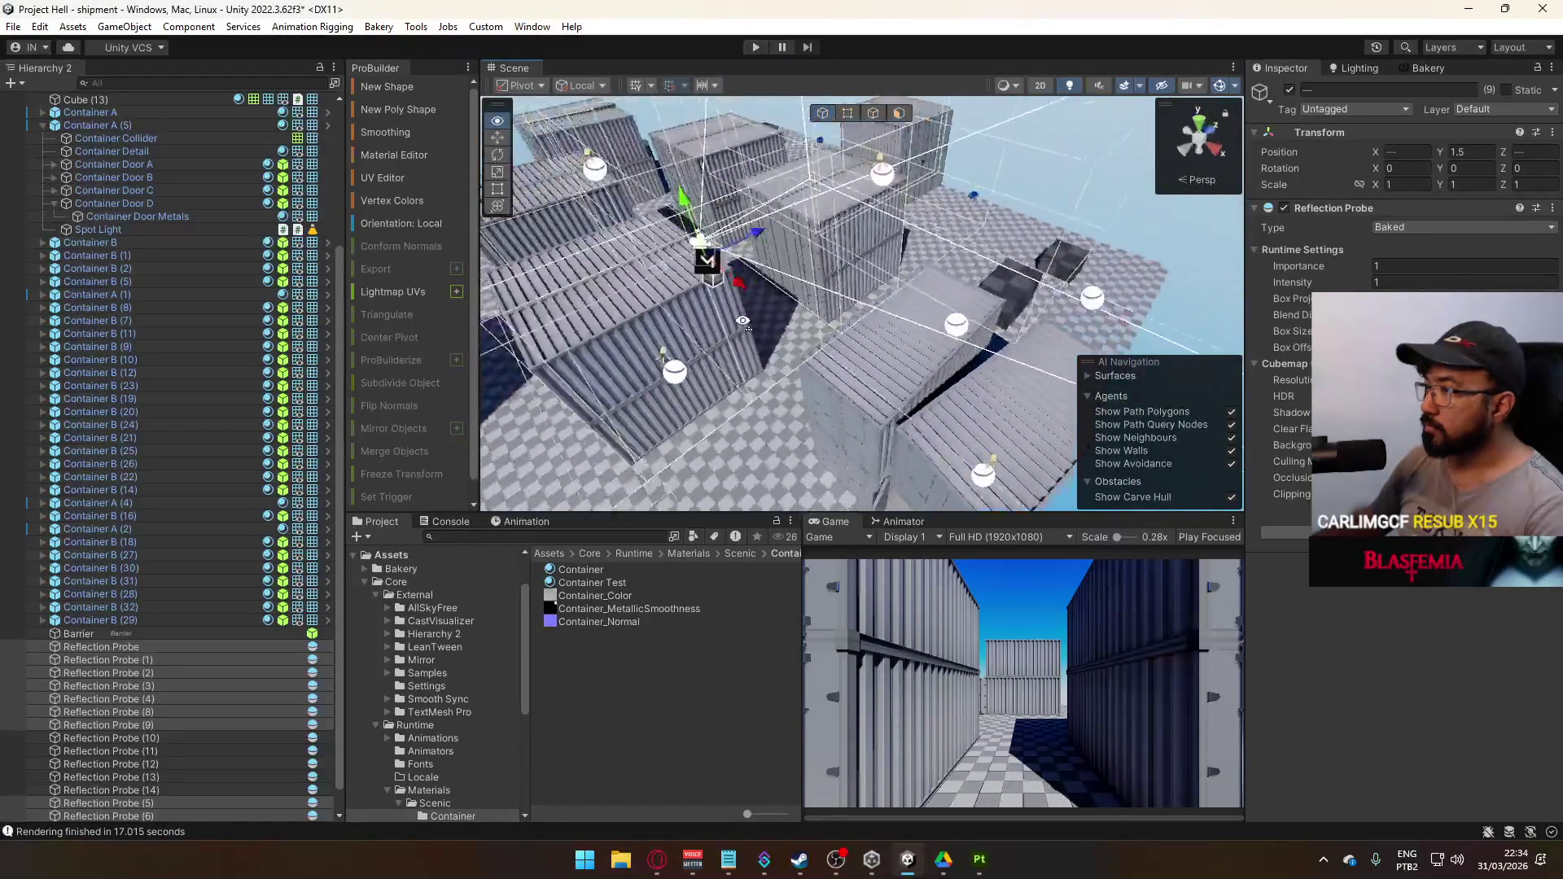
ctrl+click(820, 342)
ctrl+click(1003, 430)
scroll(1002, 432, down, 5)
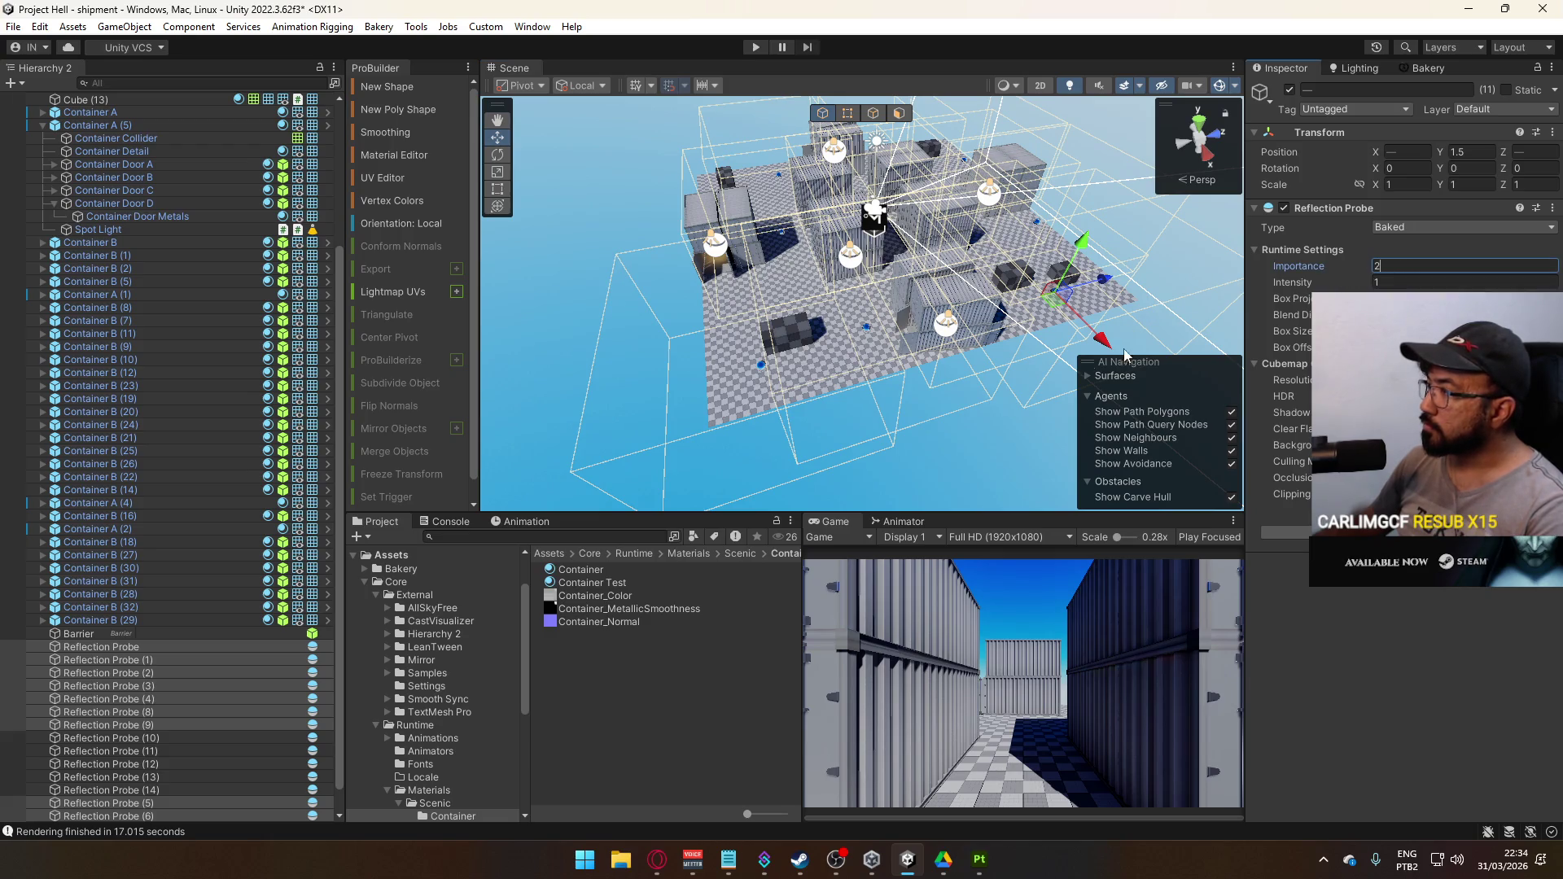
click(1102, 396)
click(1026, 368)
mouse_move(1026, 368)
mouse_down()
mouse_move(1048, 323)
mouse_move(847, 242)
mouse_move(814, 244)
mouse_up()
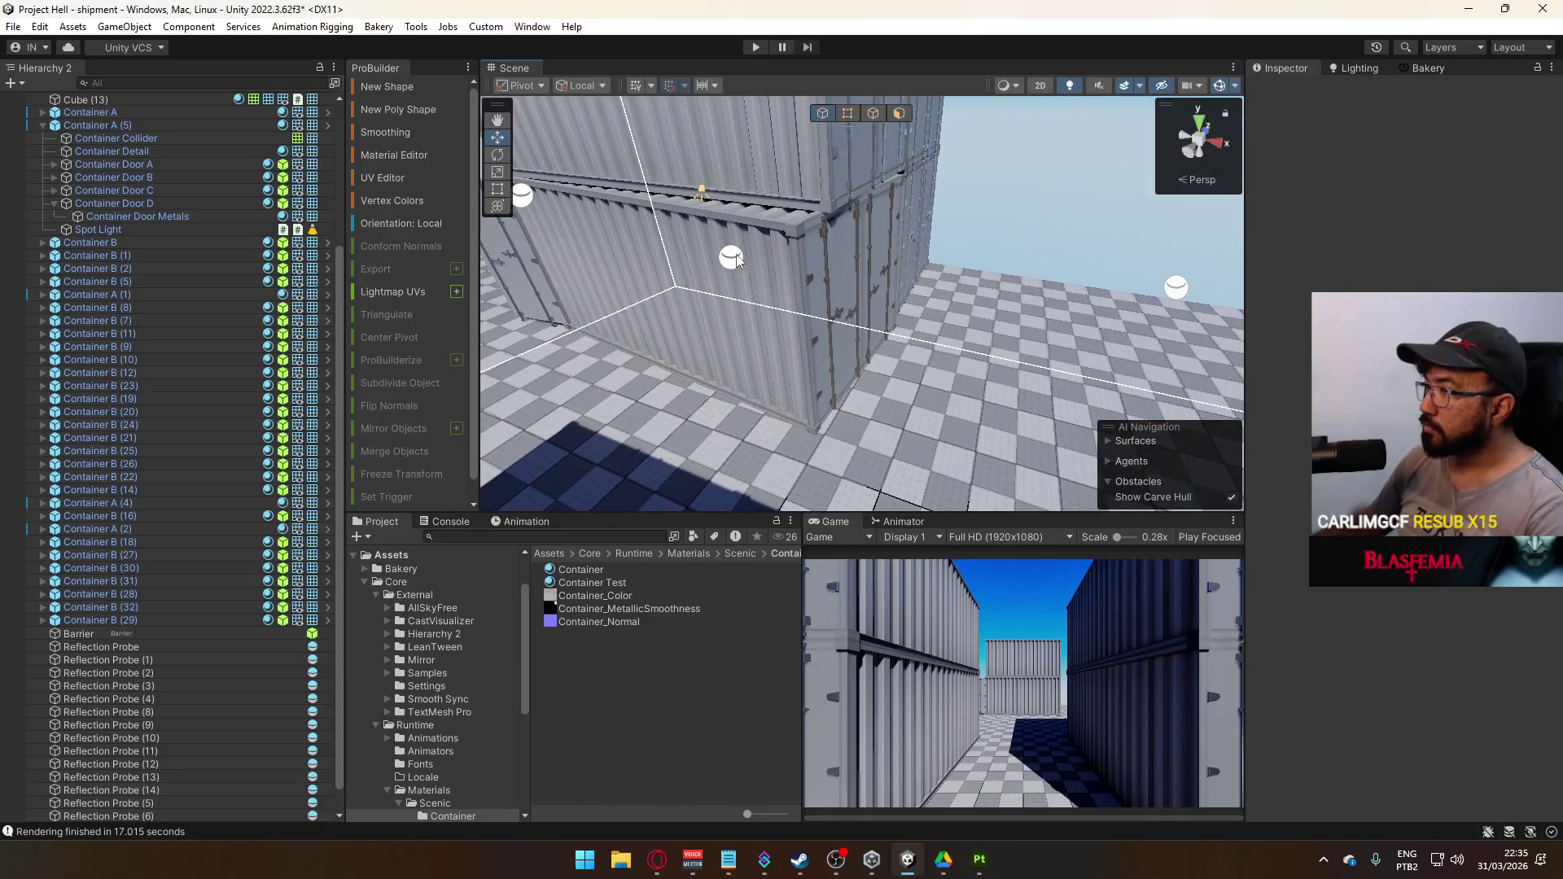
Select Reflection Probe (14) and get a close view between the container doors
click(733, 258)
mouse_move(939, 290)
mouse_down()
mouse_move(1140, 306)
mouse_move(1384, 257)
mouse_move(1018, 309)
mouse_move(1269, 306)
mouse_move(1137, 308)
mouse_up()
scroll(1018, 309, down, 5)
scroll(1018, 310, up, 5)
drag(920, 320, 1016, 314)
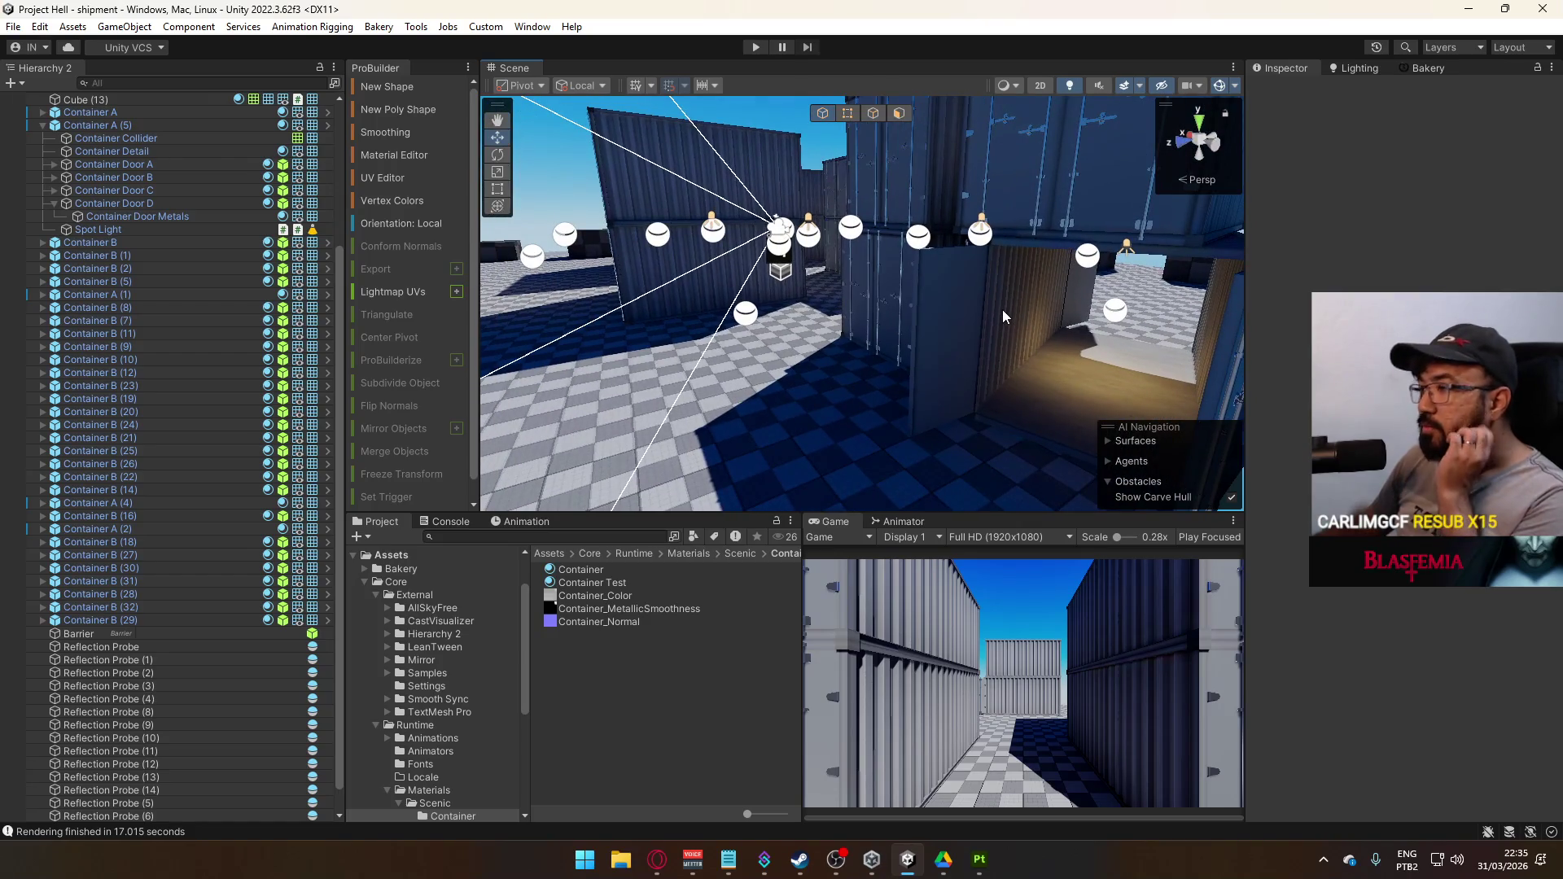
scroll(117, 122, up, 5)
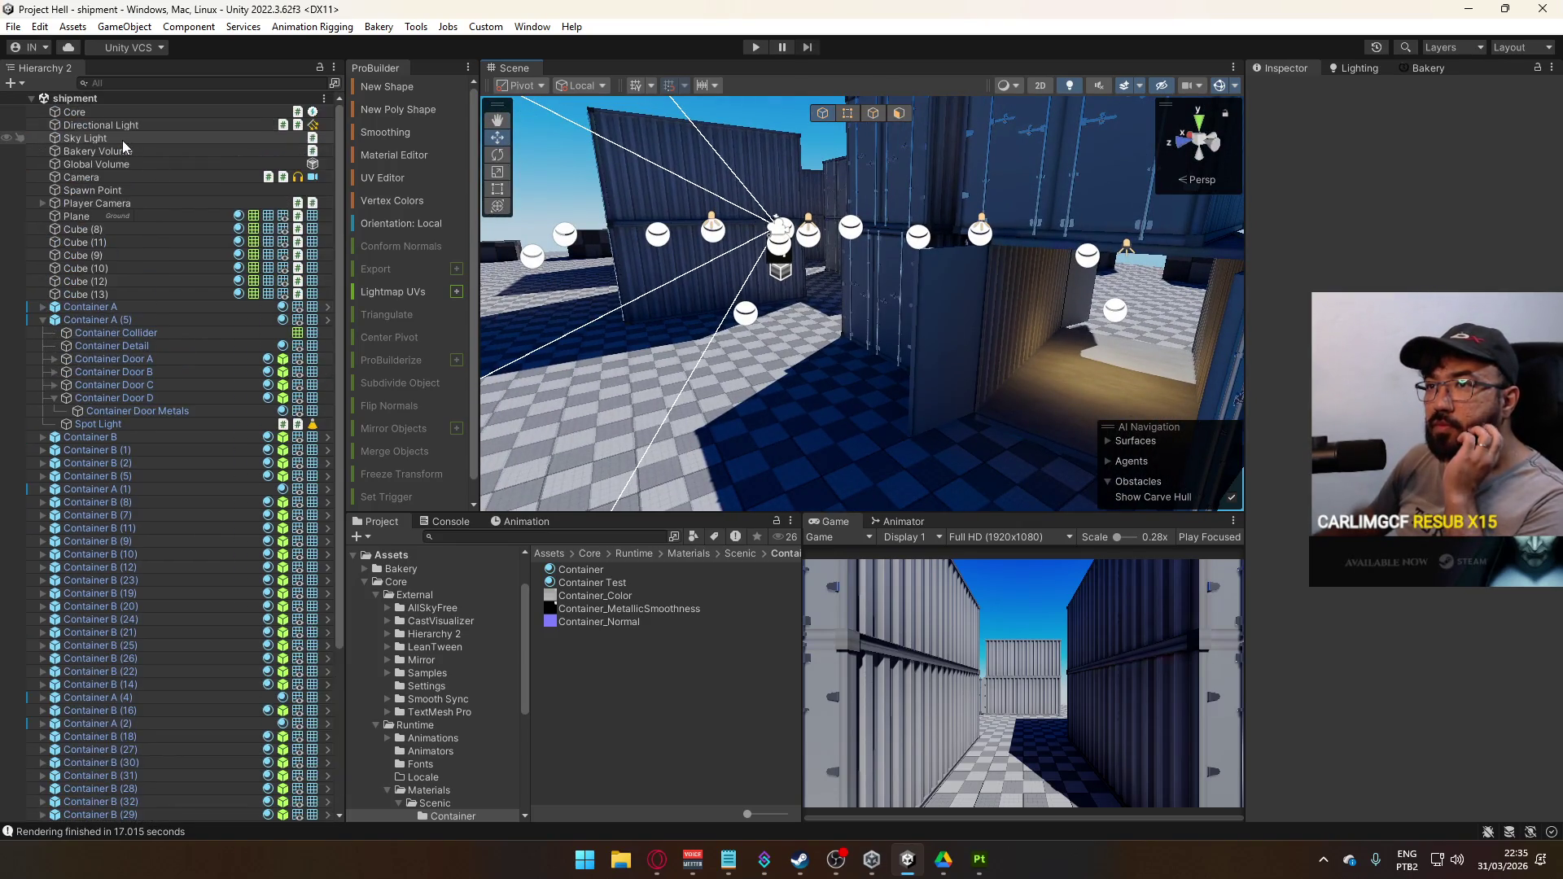
Lower the Directional Light's Shadow Strength and return to the Bakery lightmapper settings
click(130, 125)
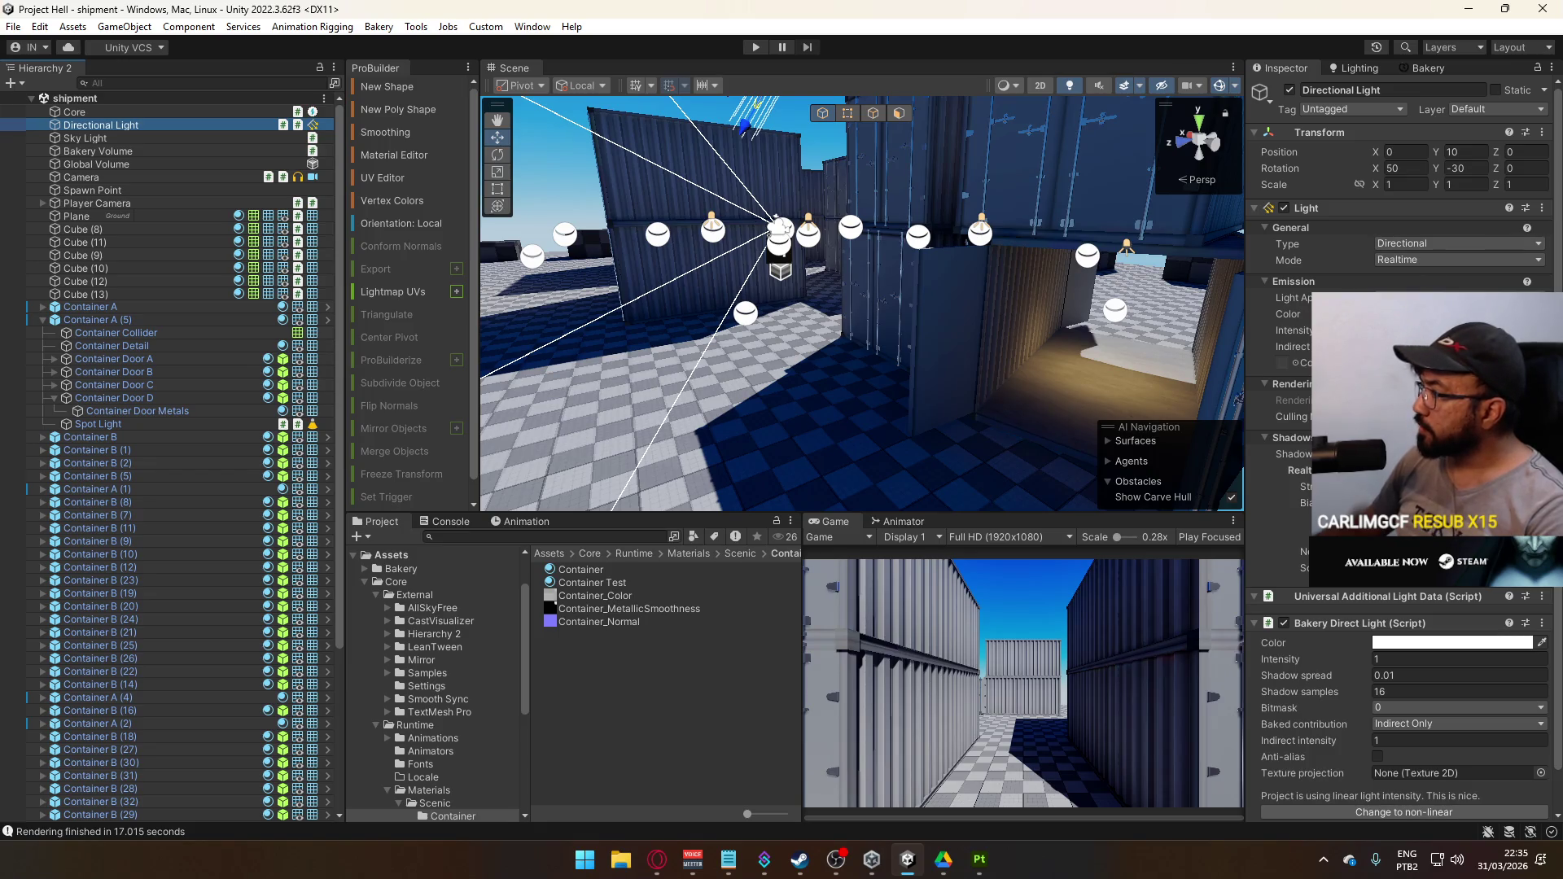
click(1449, 486)
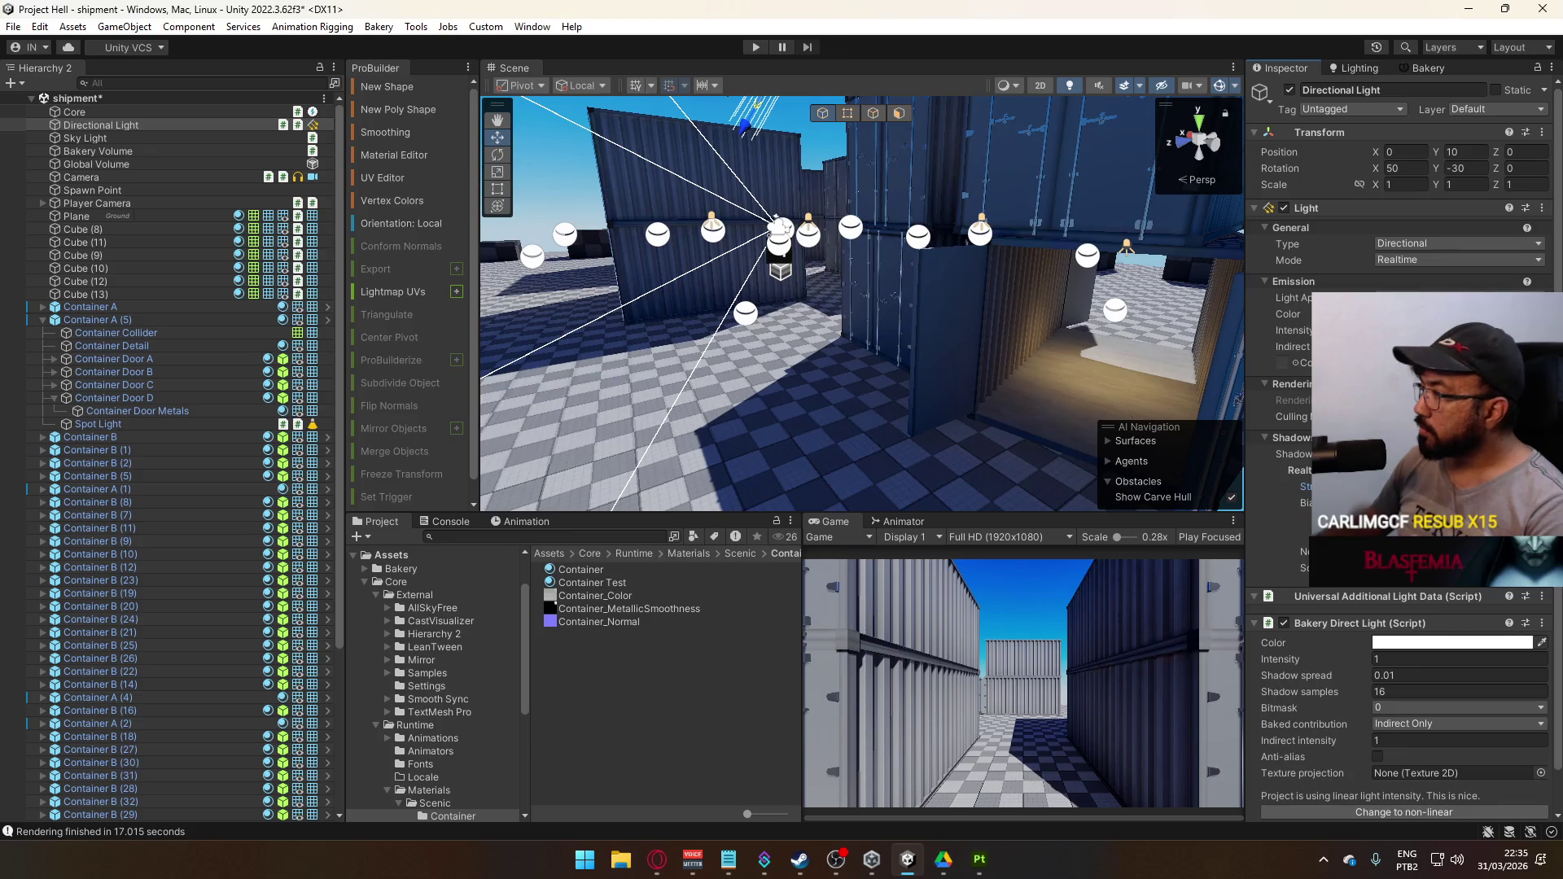
key(alt)
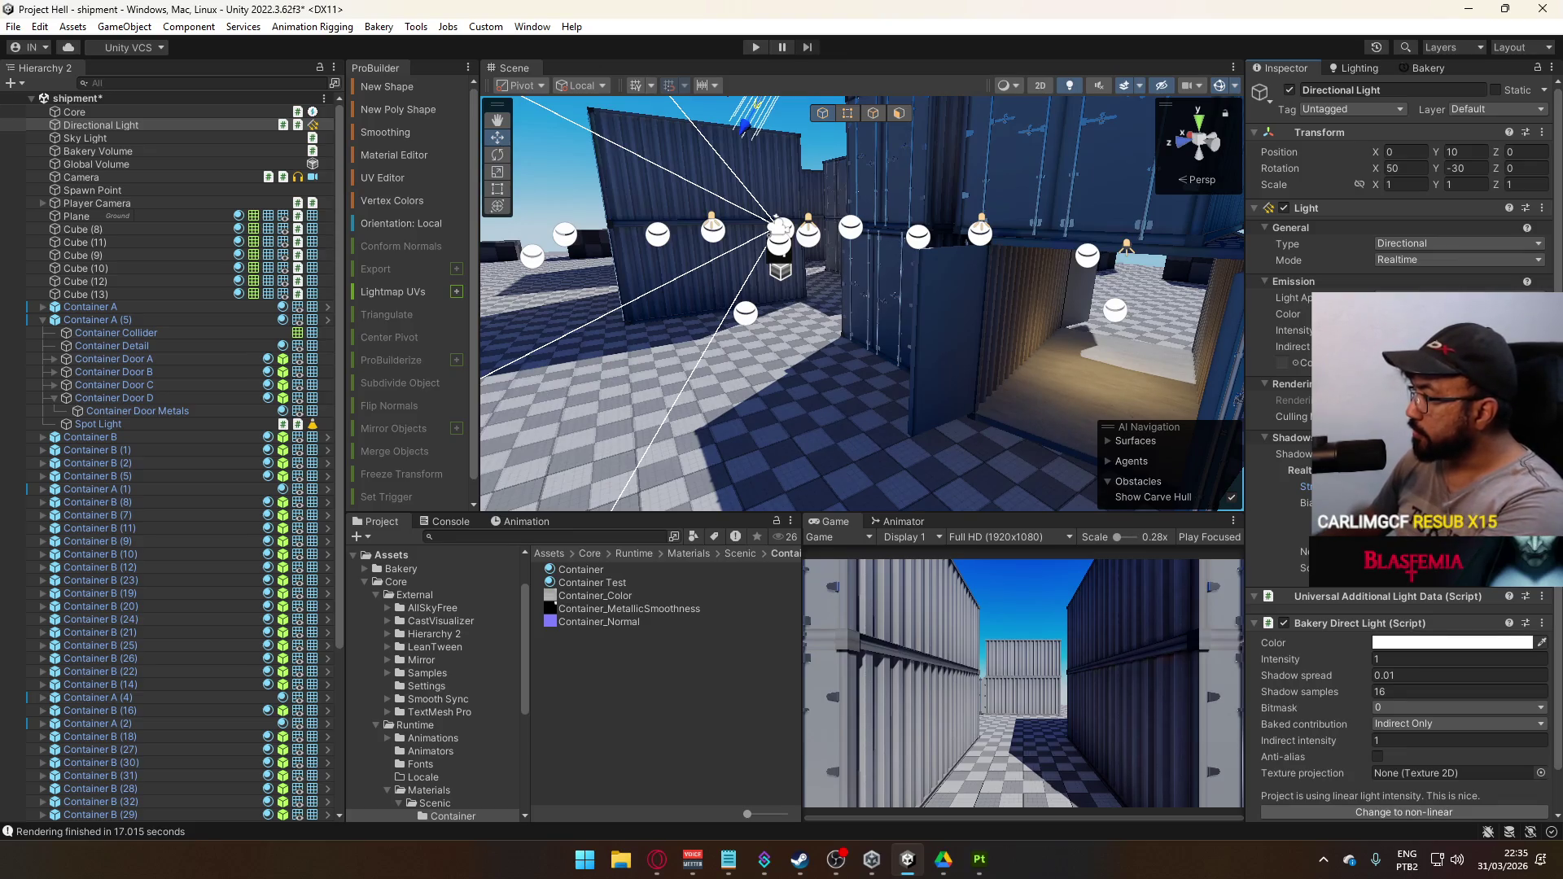
mouse_move(896, 317)
mouse_down()
mouse_move(863, 424)
mouse_move(842, 253)
mouse_move(1170, 284)
mouse_move(1114, 310)
mouse_move(1131, 287)
mouse_move(1171, 316)
mouse_move(1303, 325)
mouse_up()
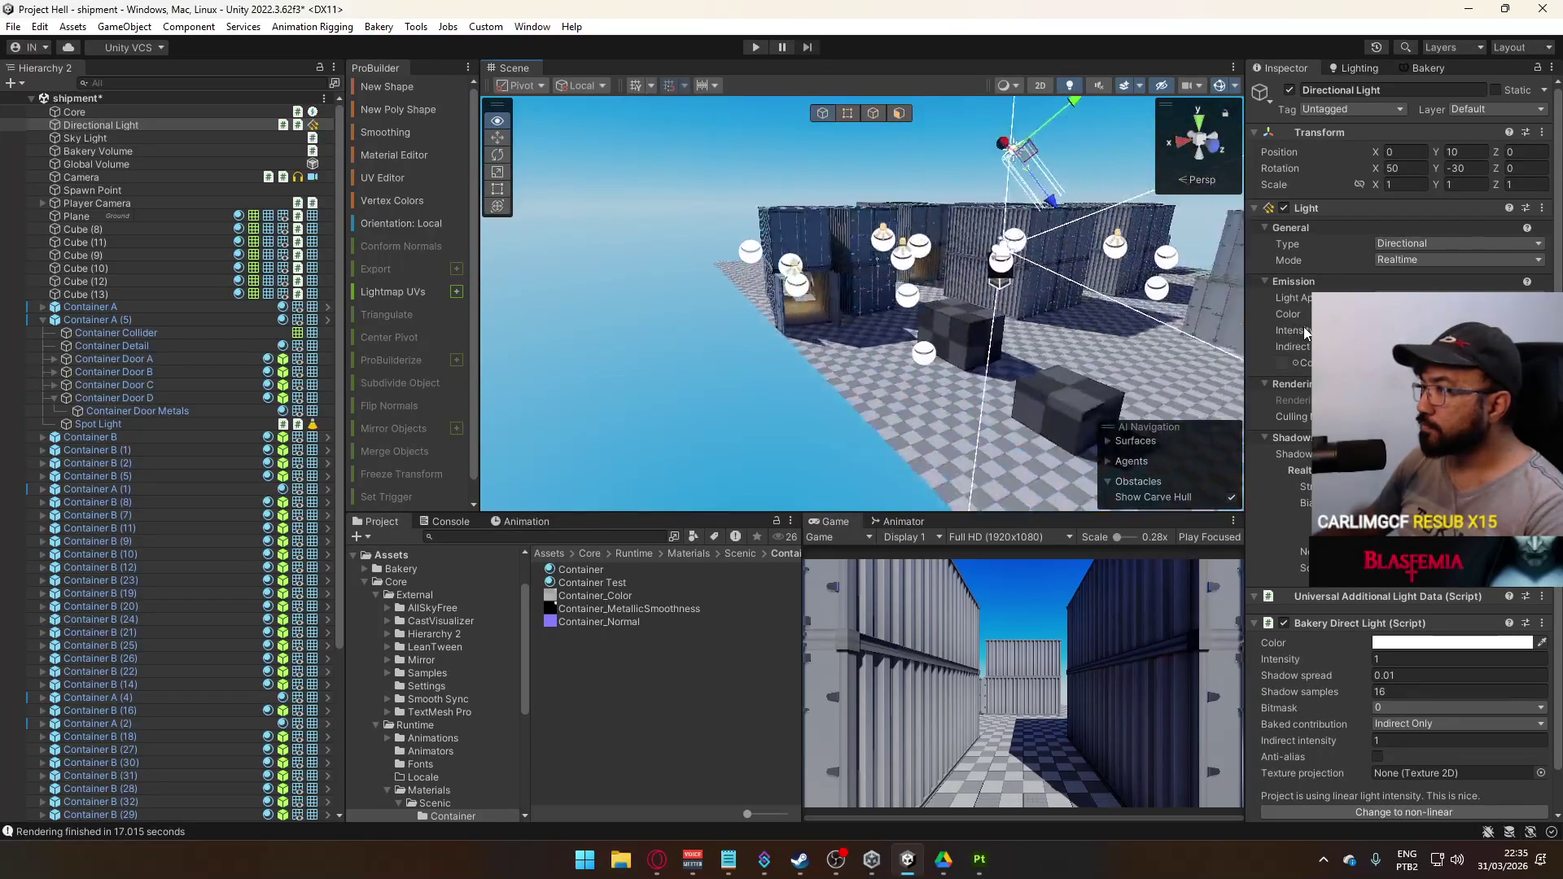
click(1421, 67)
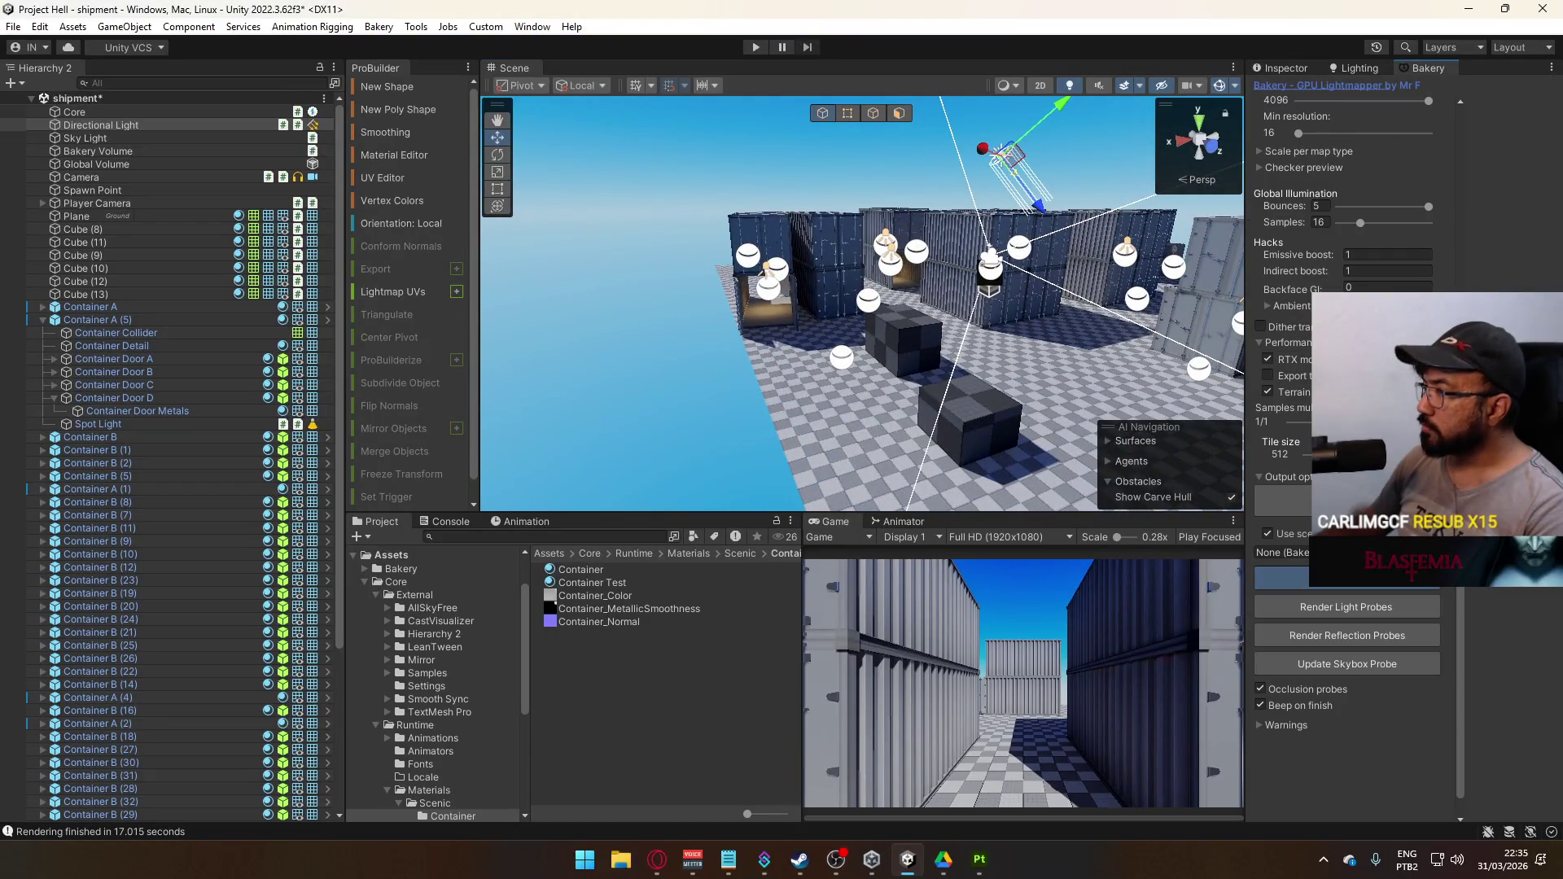
Rebake the lightmaps with Bakery, then browse to Core/Runtime/Scenes and select the title scene
click(1348, 579)
key(Return)
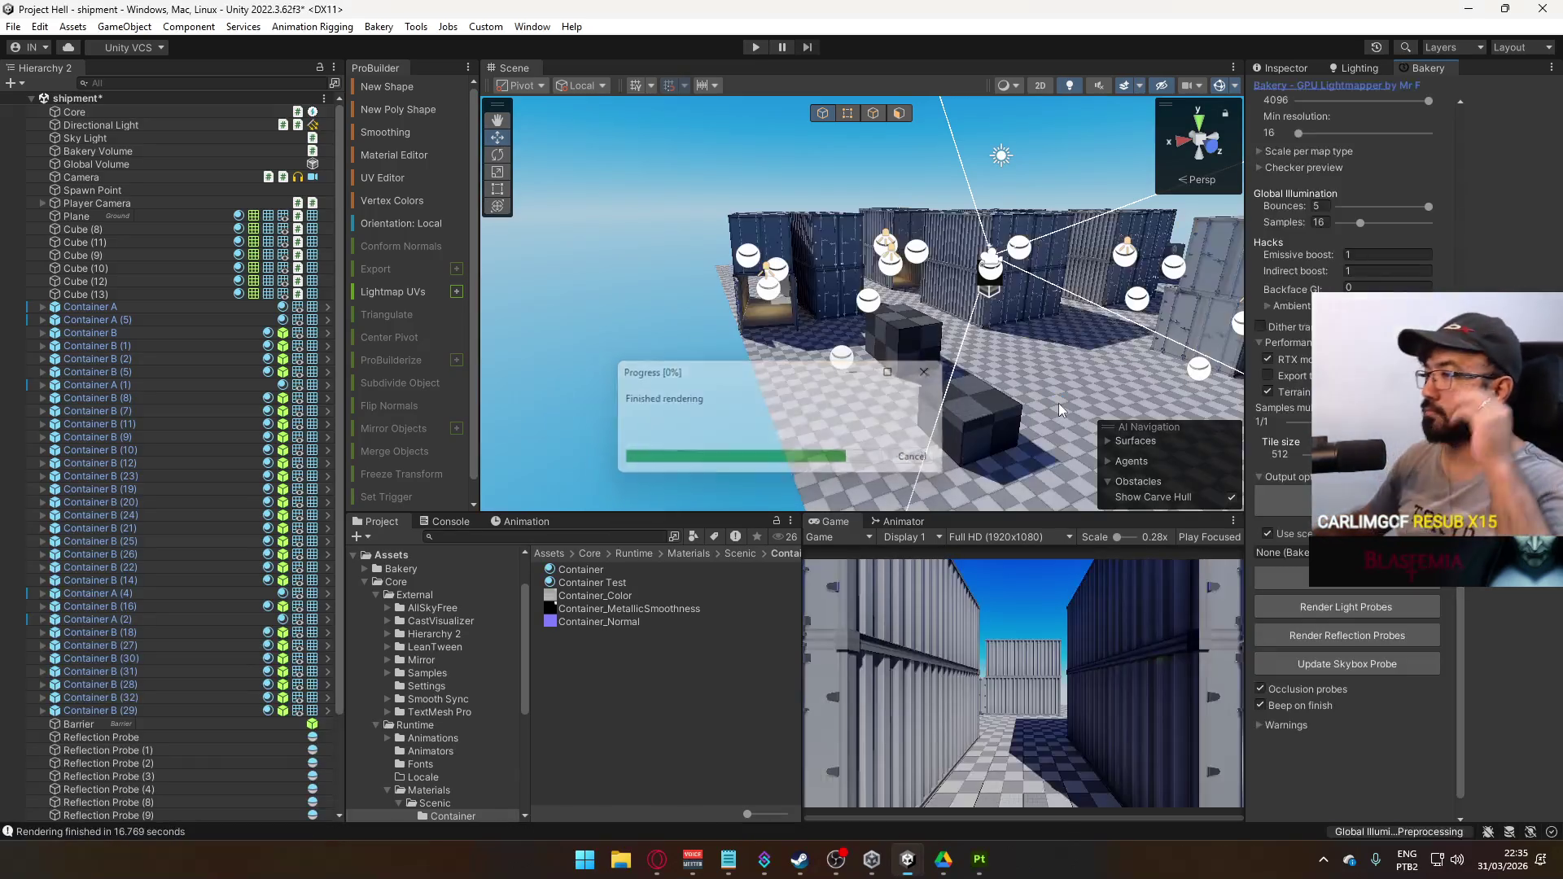
click(358, 587)
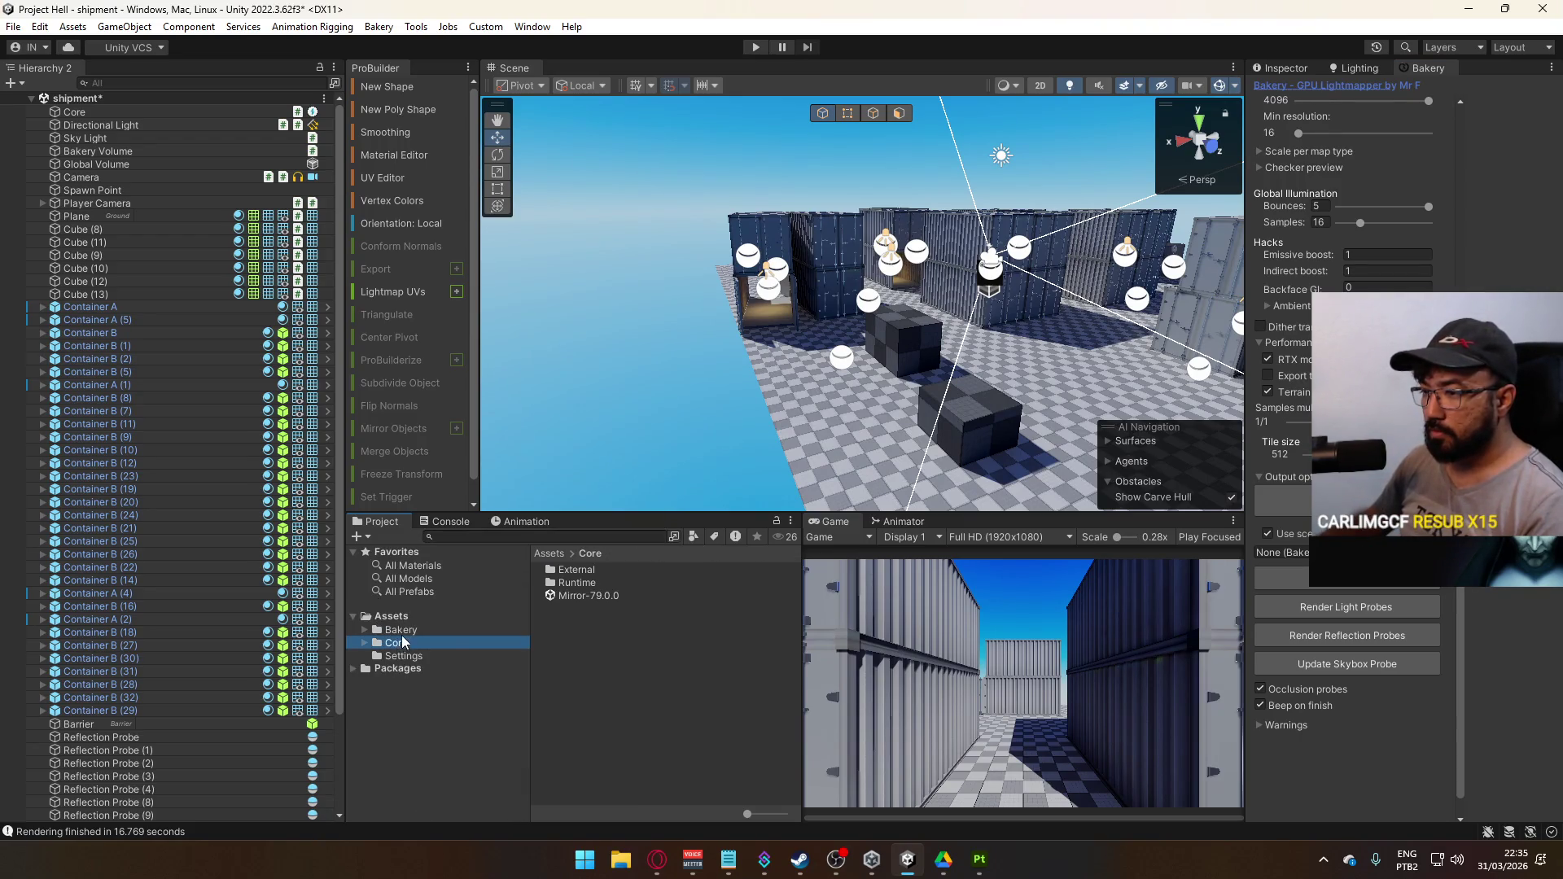
double_click(580, 583)
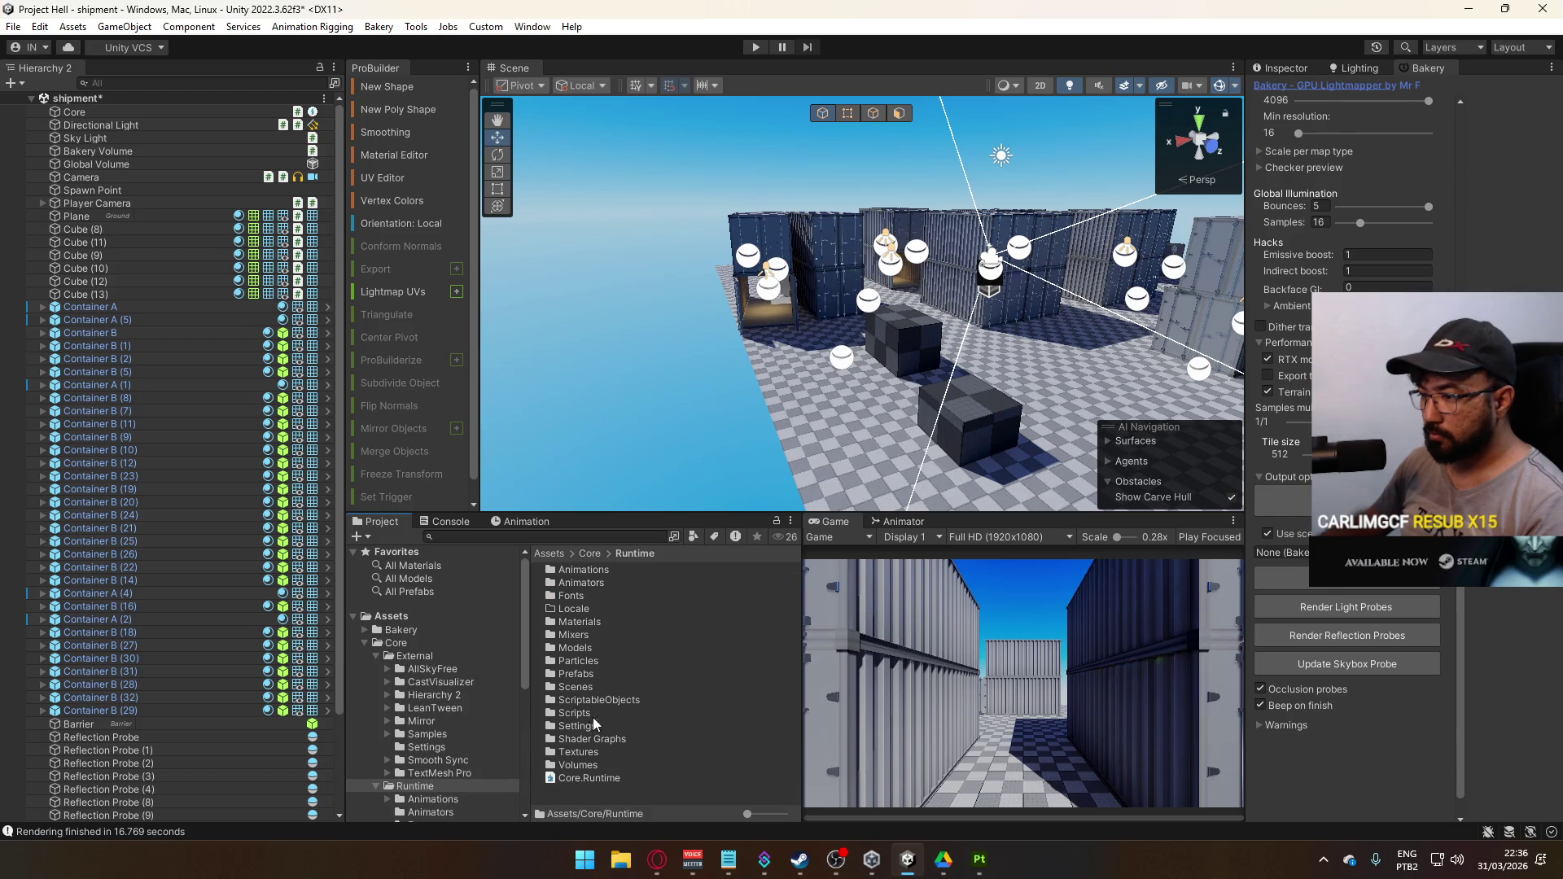
double_click(603, 687)
click(603, 686)
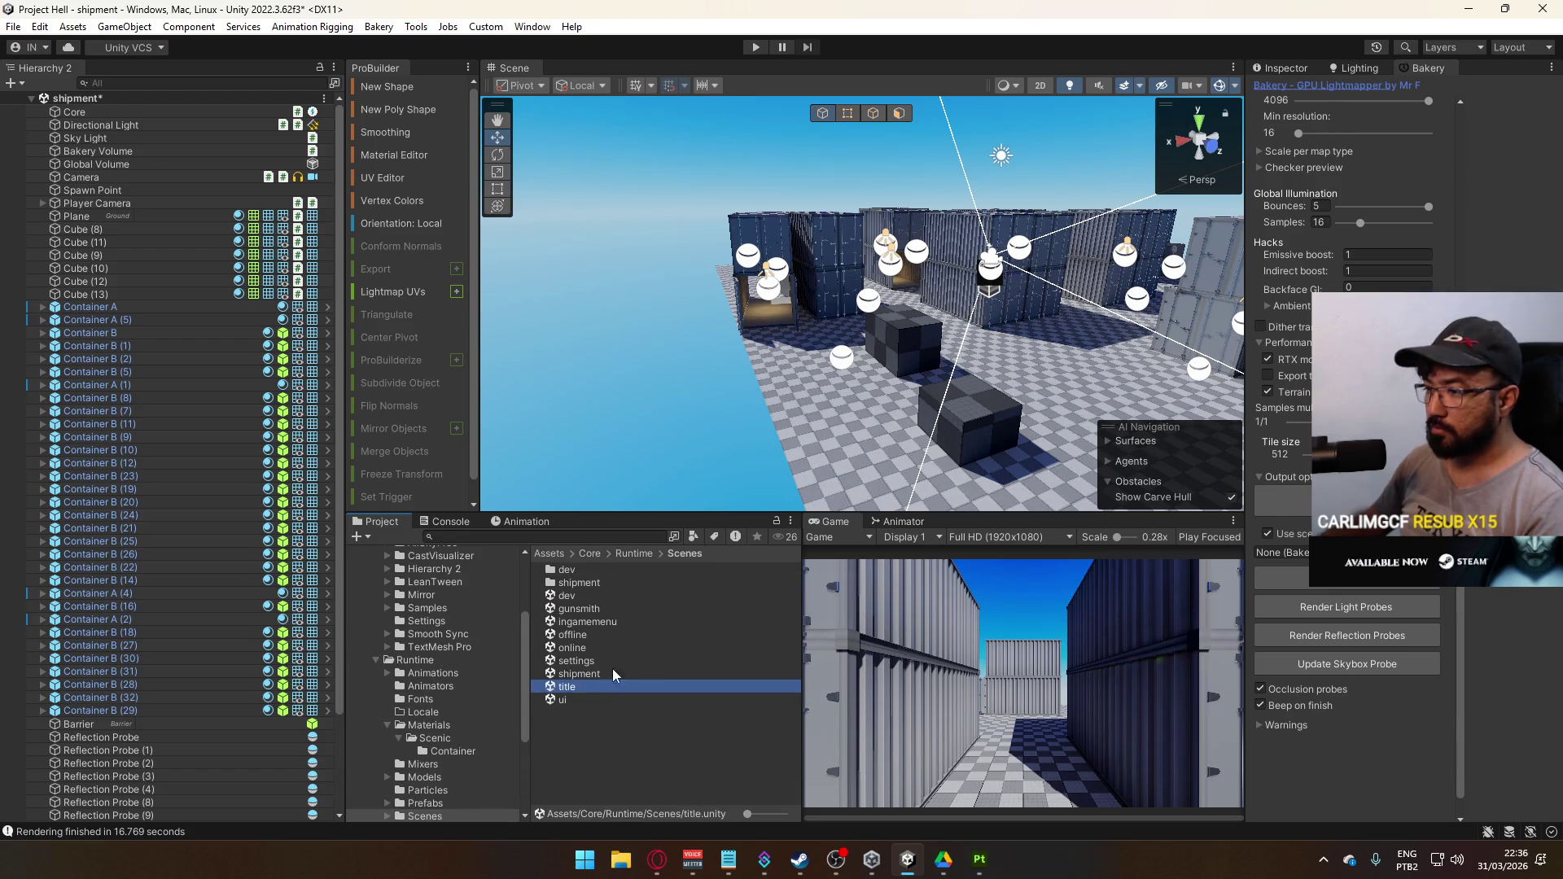
Open title.unity, choosing Don't Save for the shipment scene changes
double_click(603, 675)
click(910, 463)
double_click(608, 686)
click(829, 463)
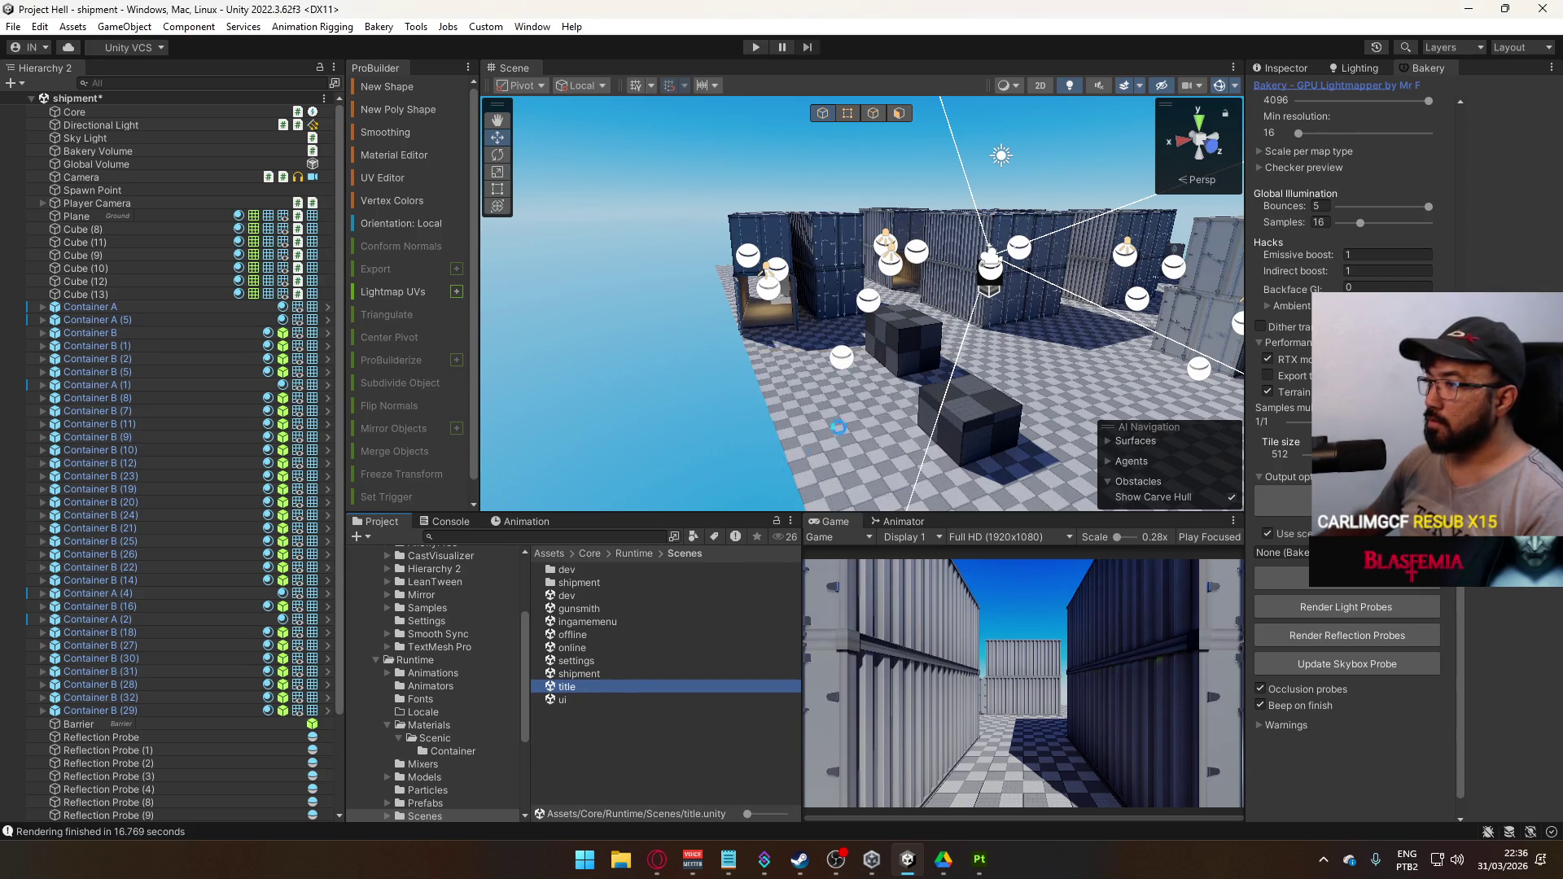
Test-run the game in a maximized Game view, stop, and clear the logged Console errors
click(761, 50)
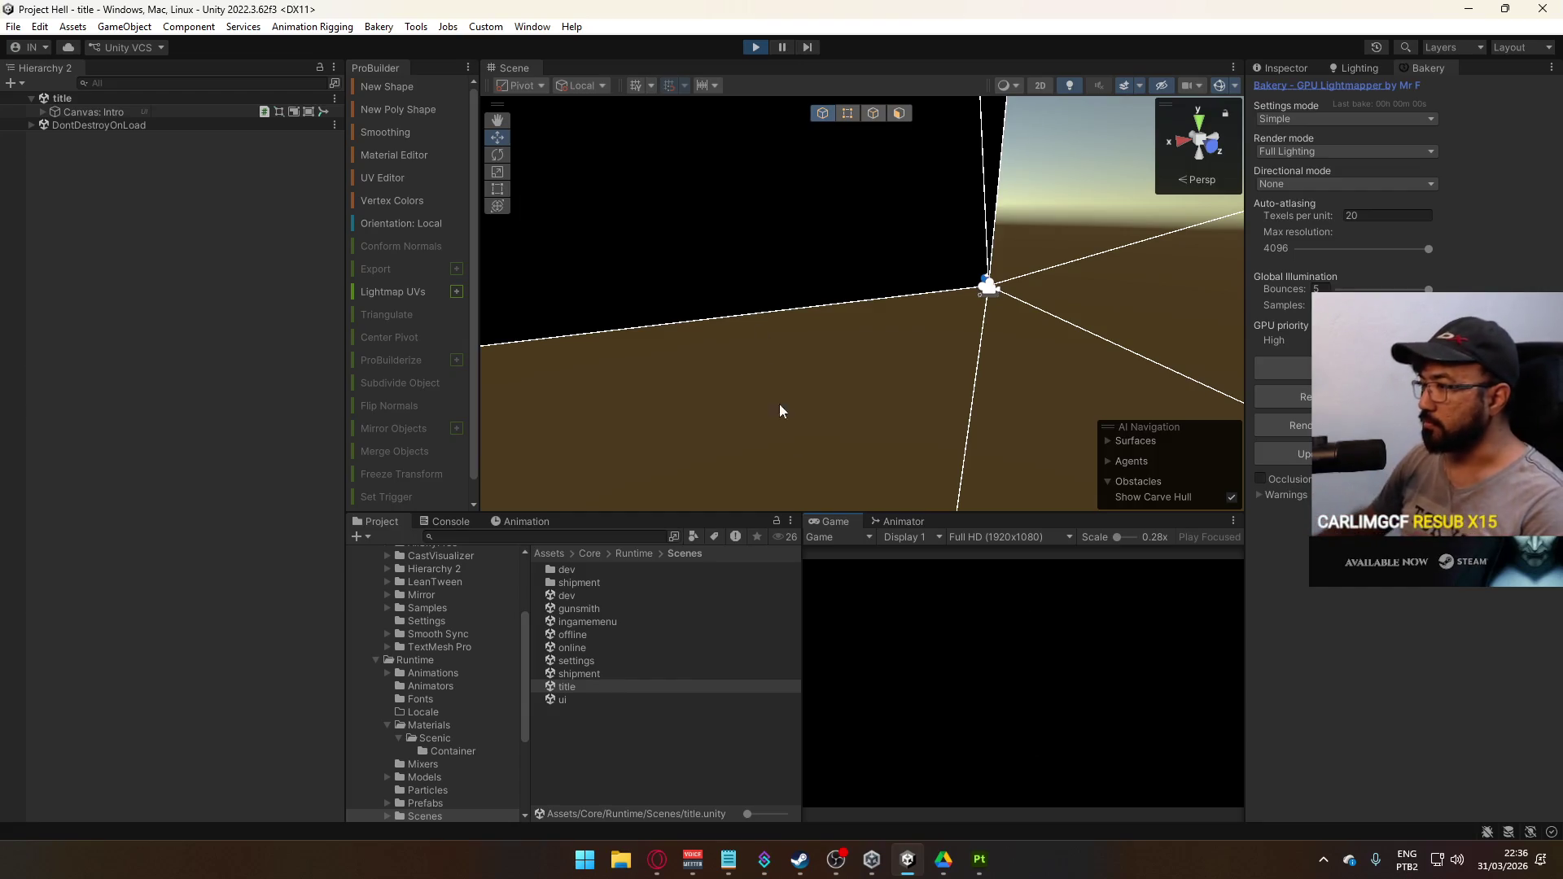
right_click(839, 522)
click(904, 572)
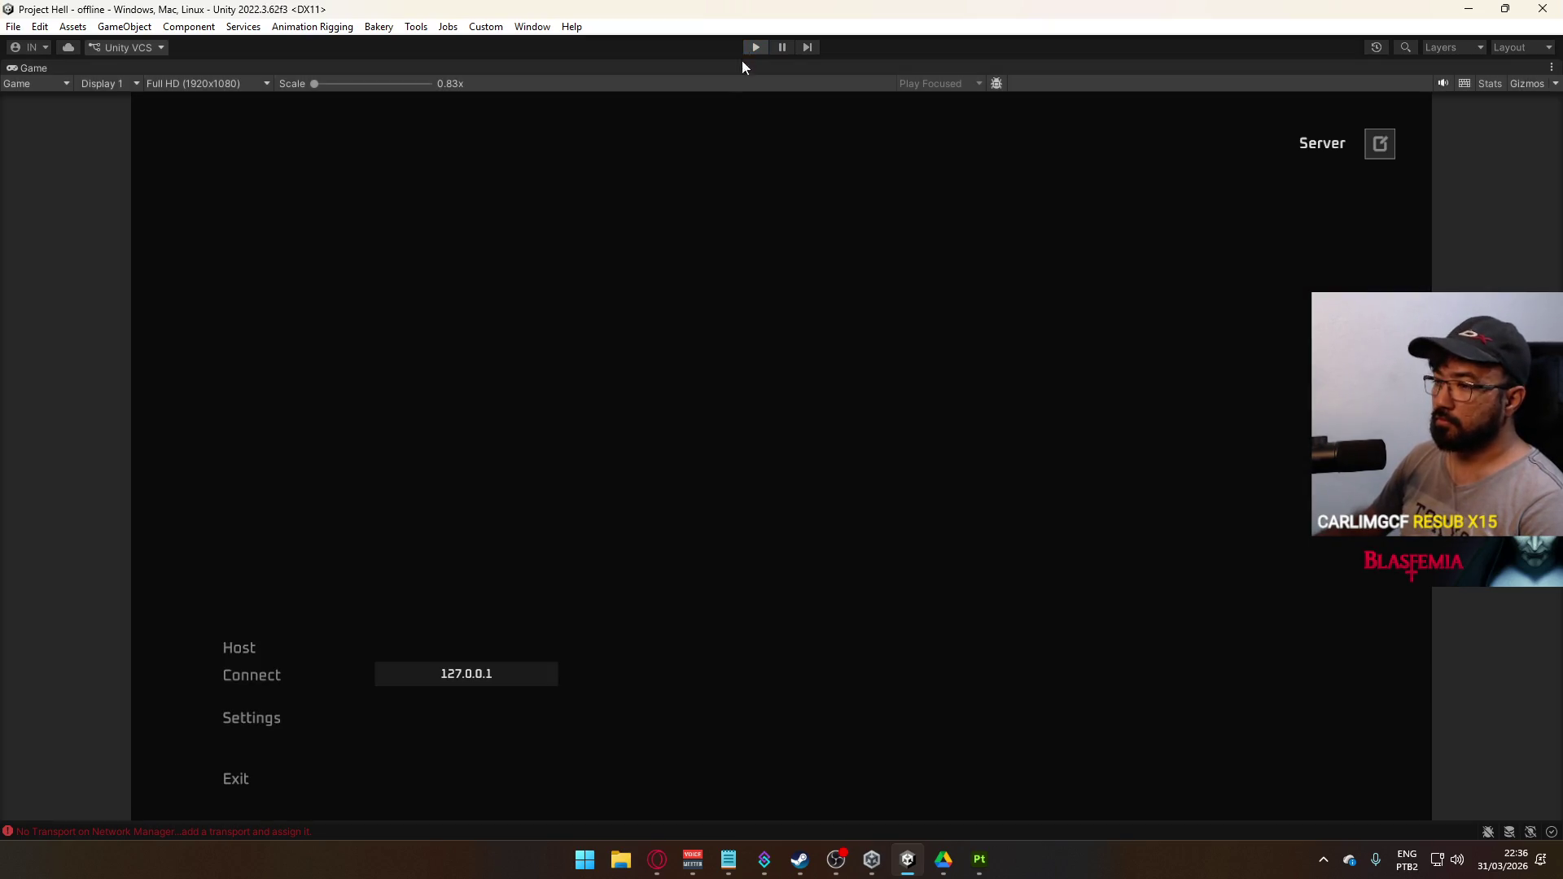
click(750, 48)
click(239, 832)
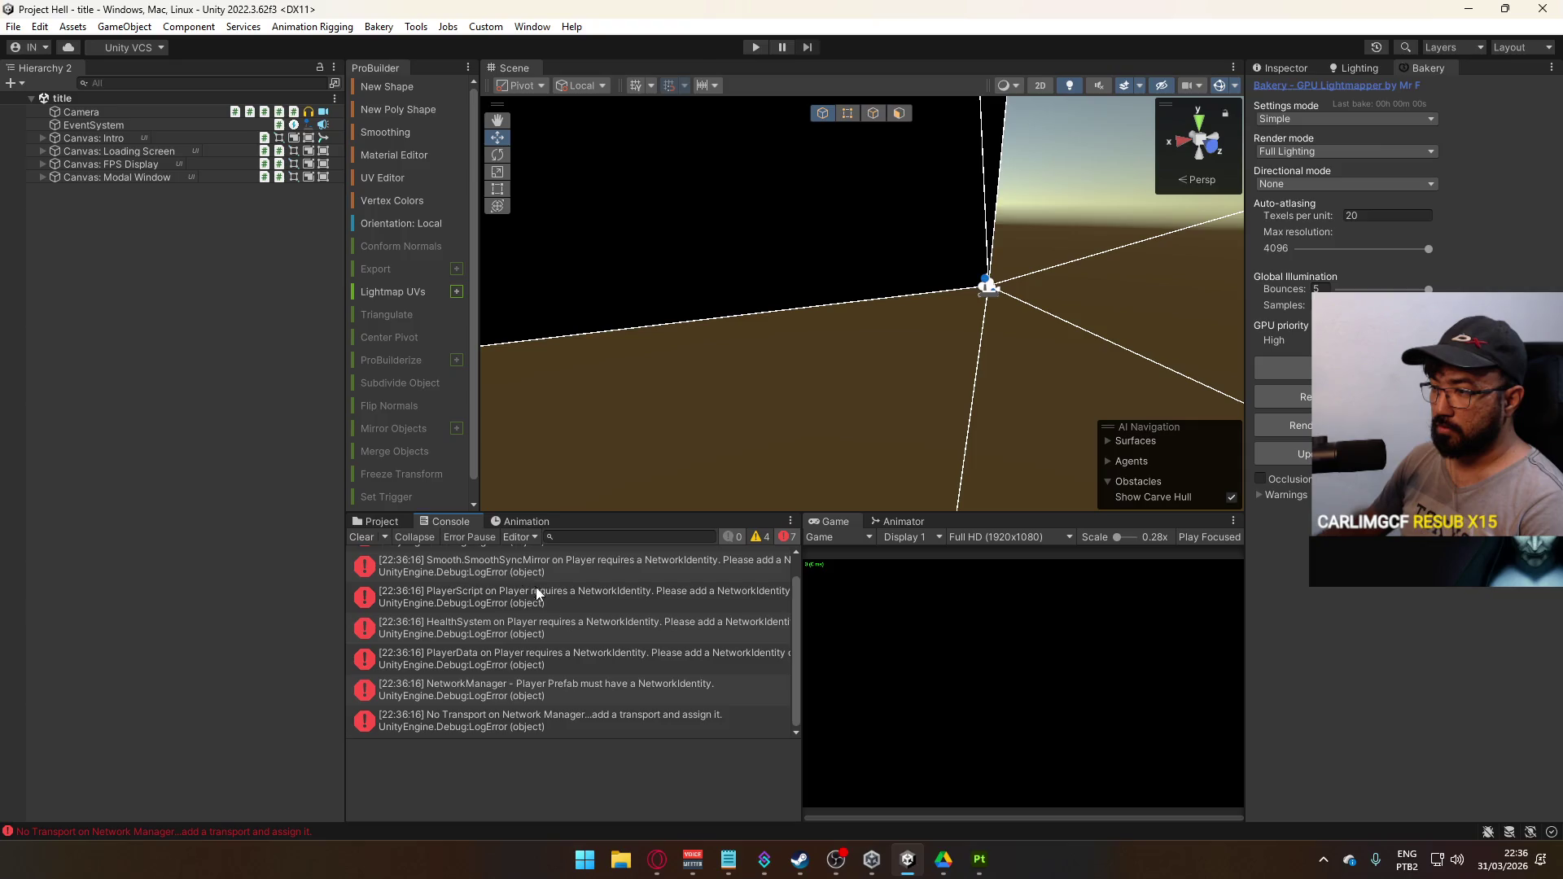
click(363, 537)
Move the Mirror folder into Core/External
click(377, 521)
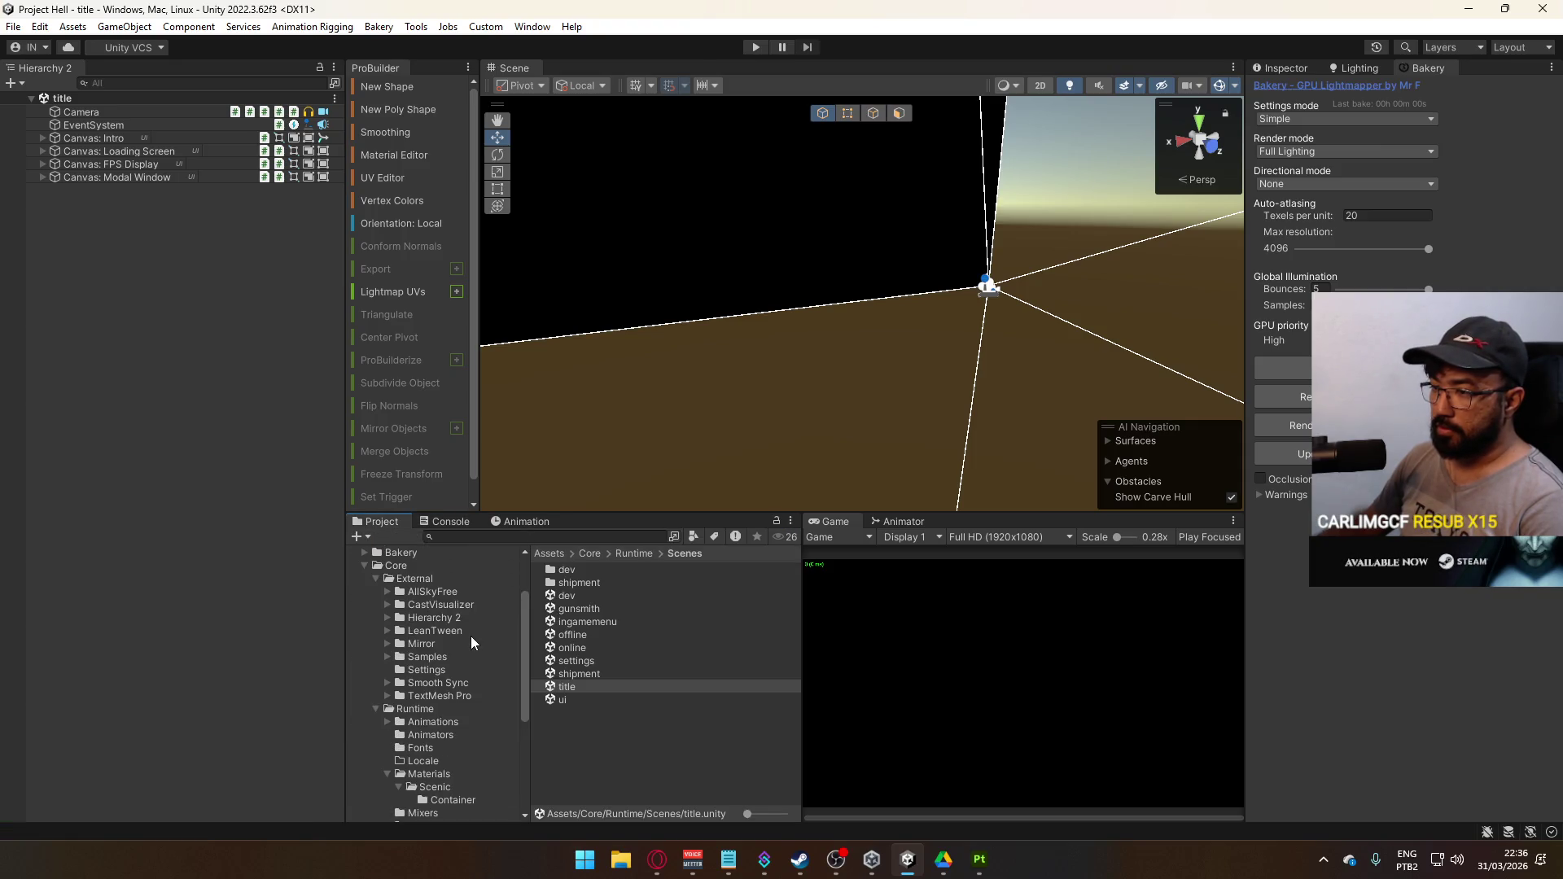
click(423, 648)
click(376, 709)
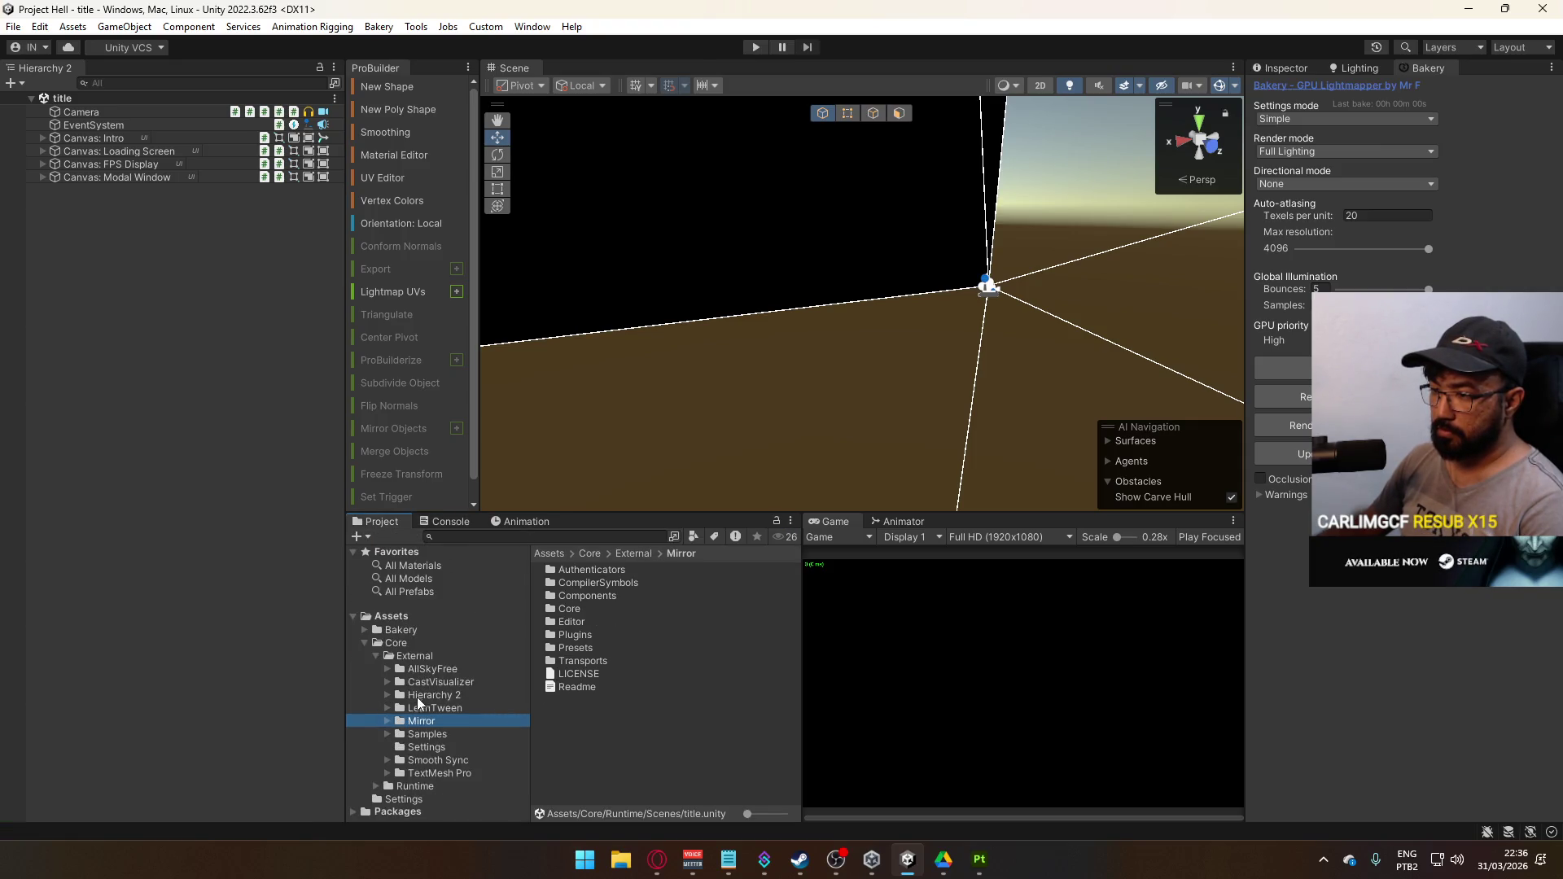
drag(398, 647, 398, 646)
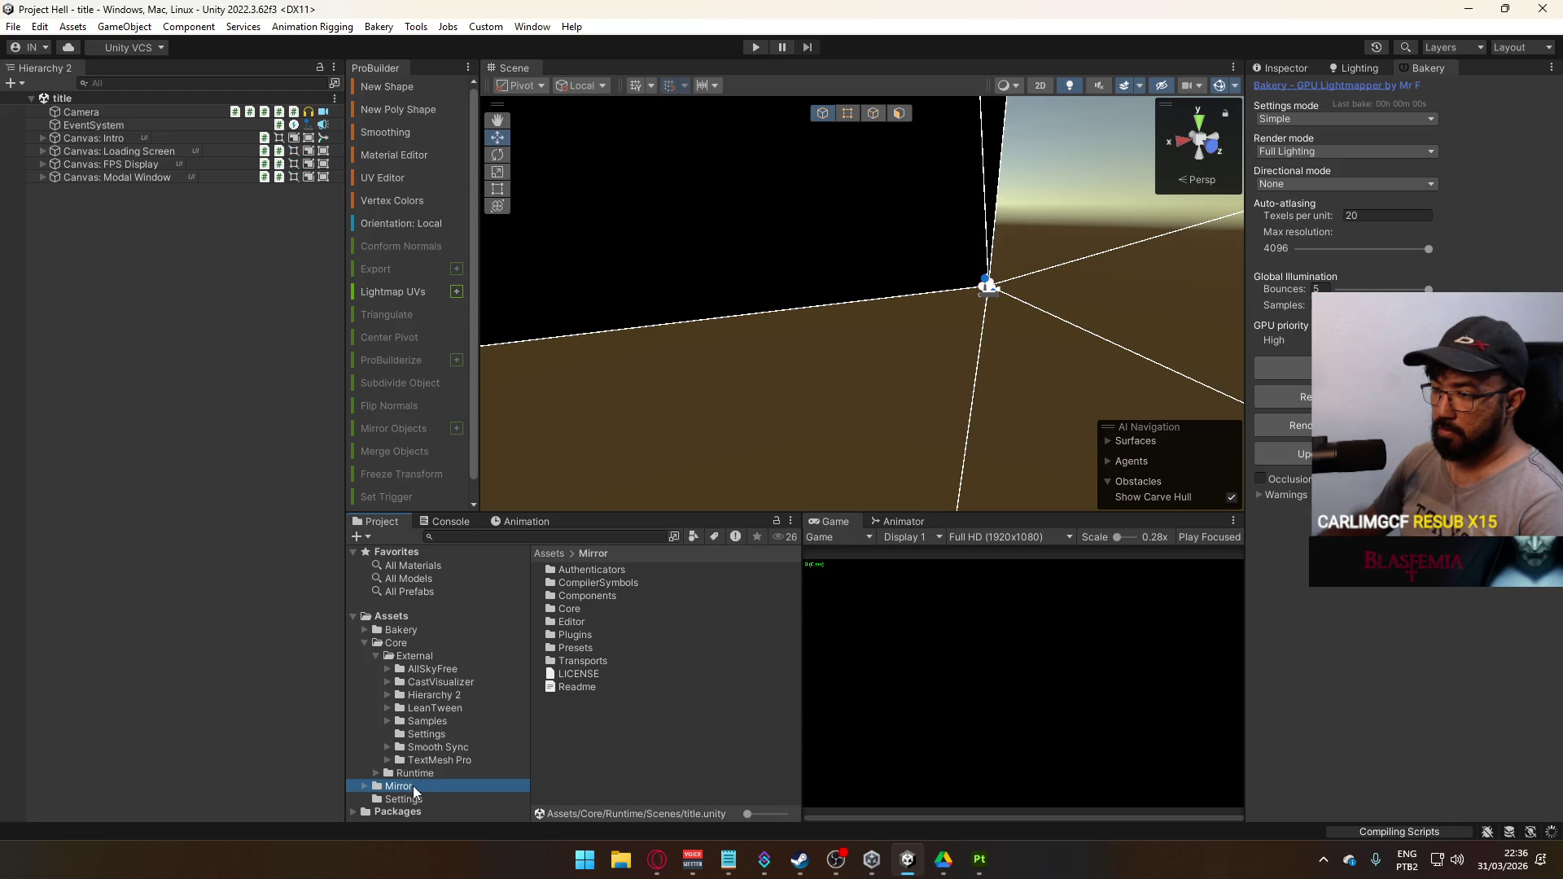
click(461, 773)
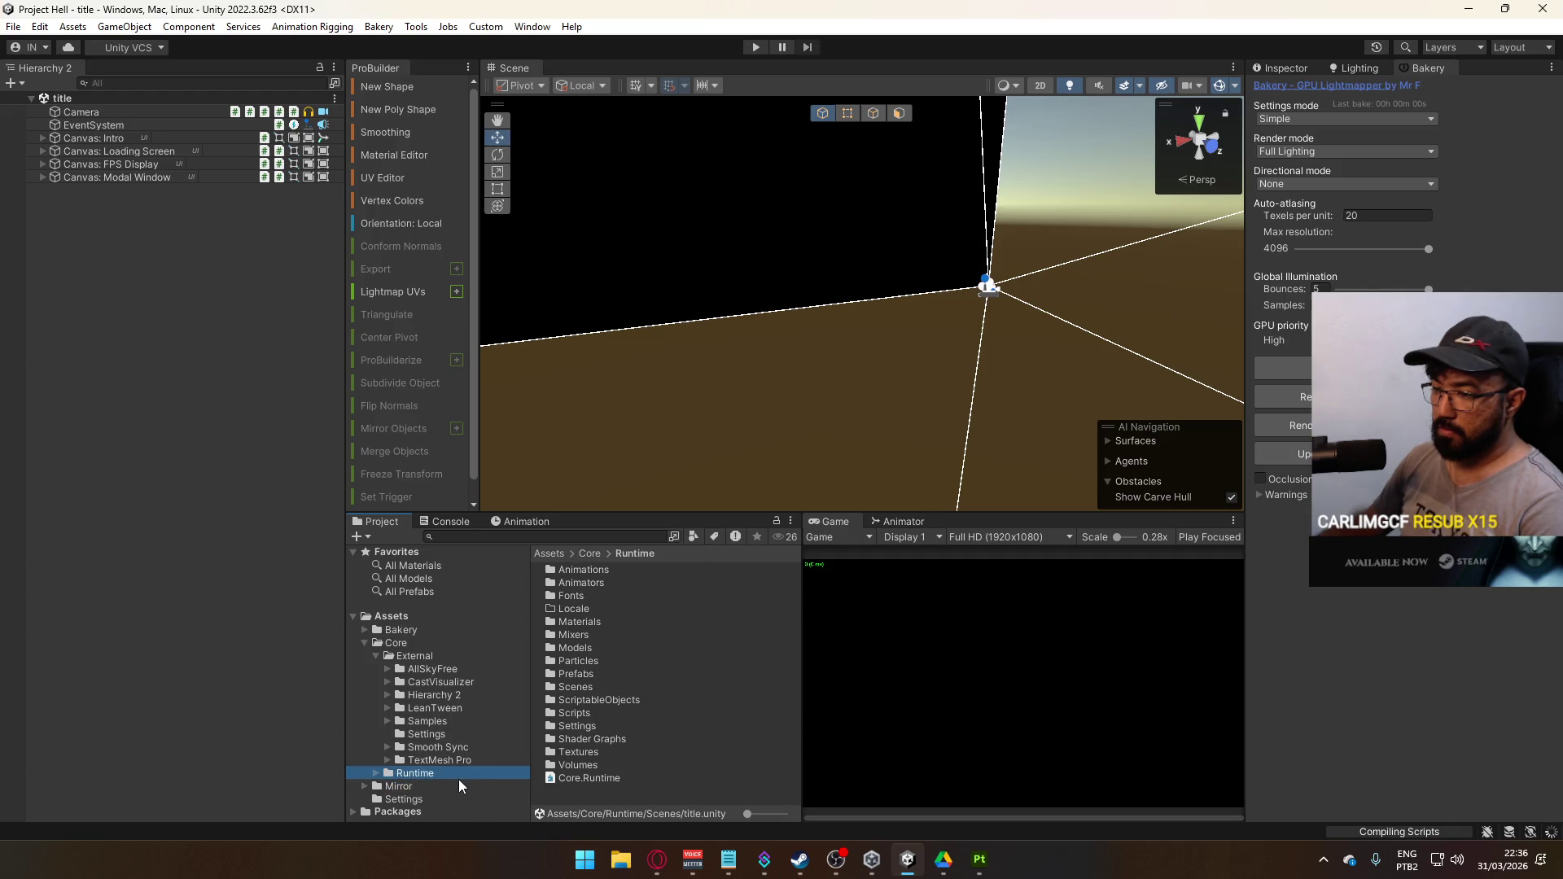
click(399, 786)
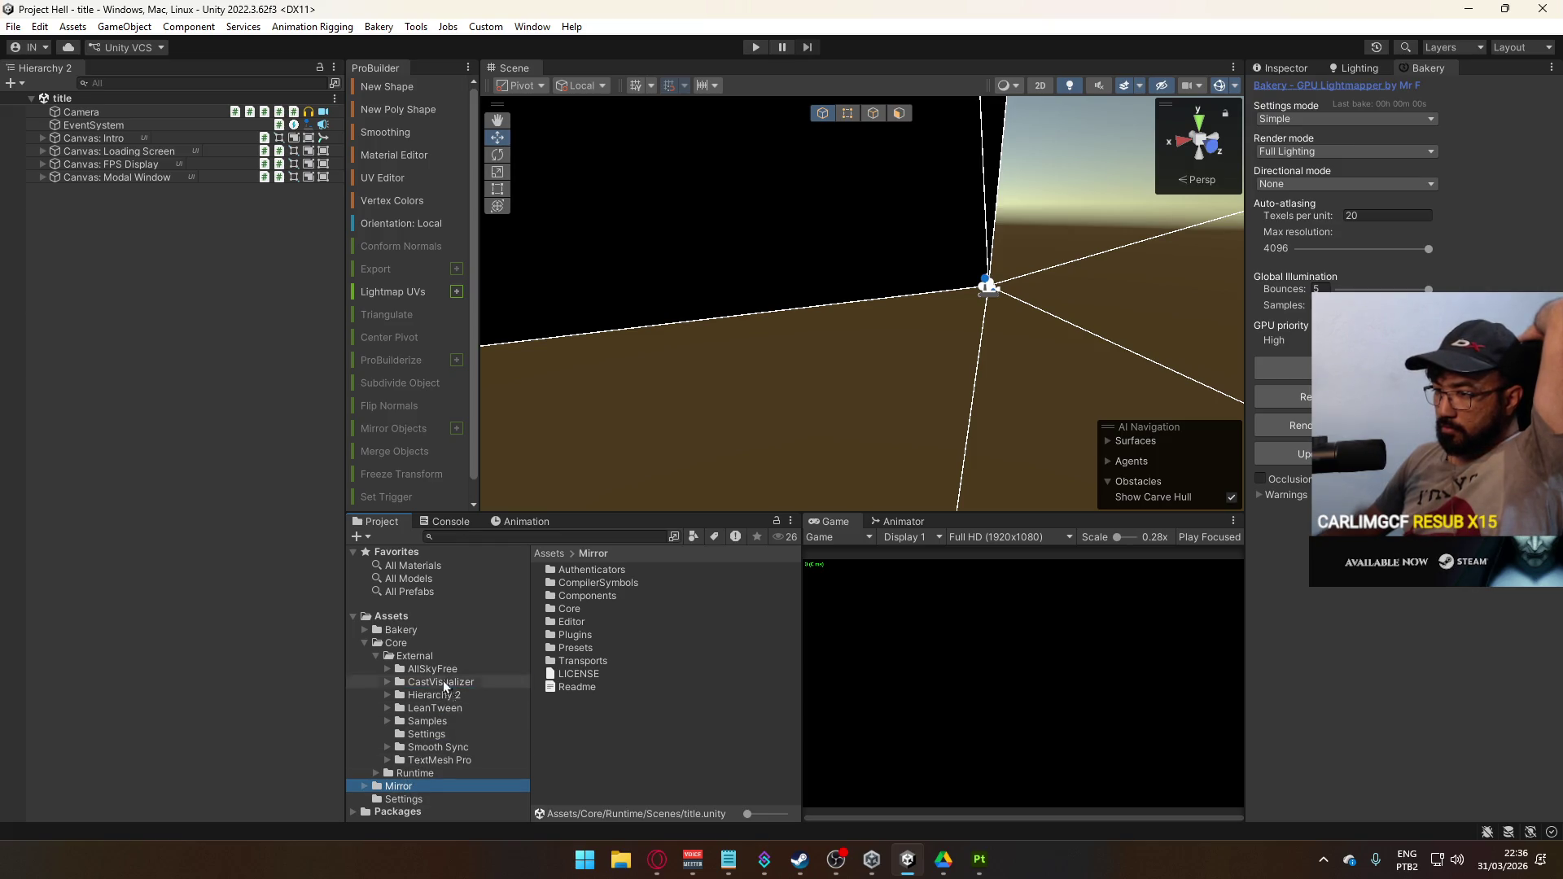
drag(418, 658, 419, 658)
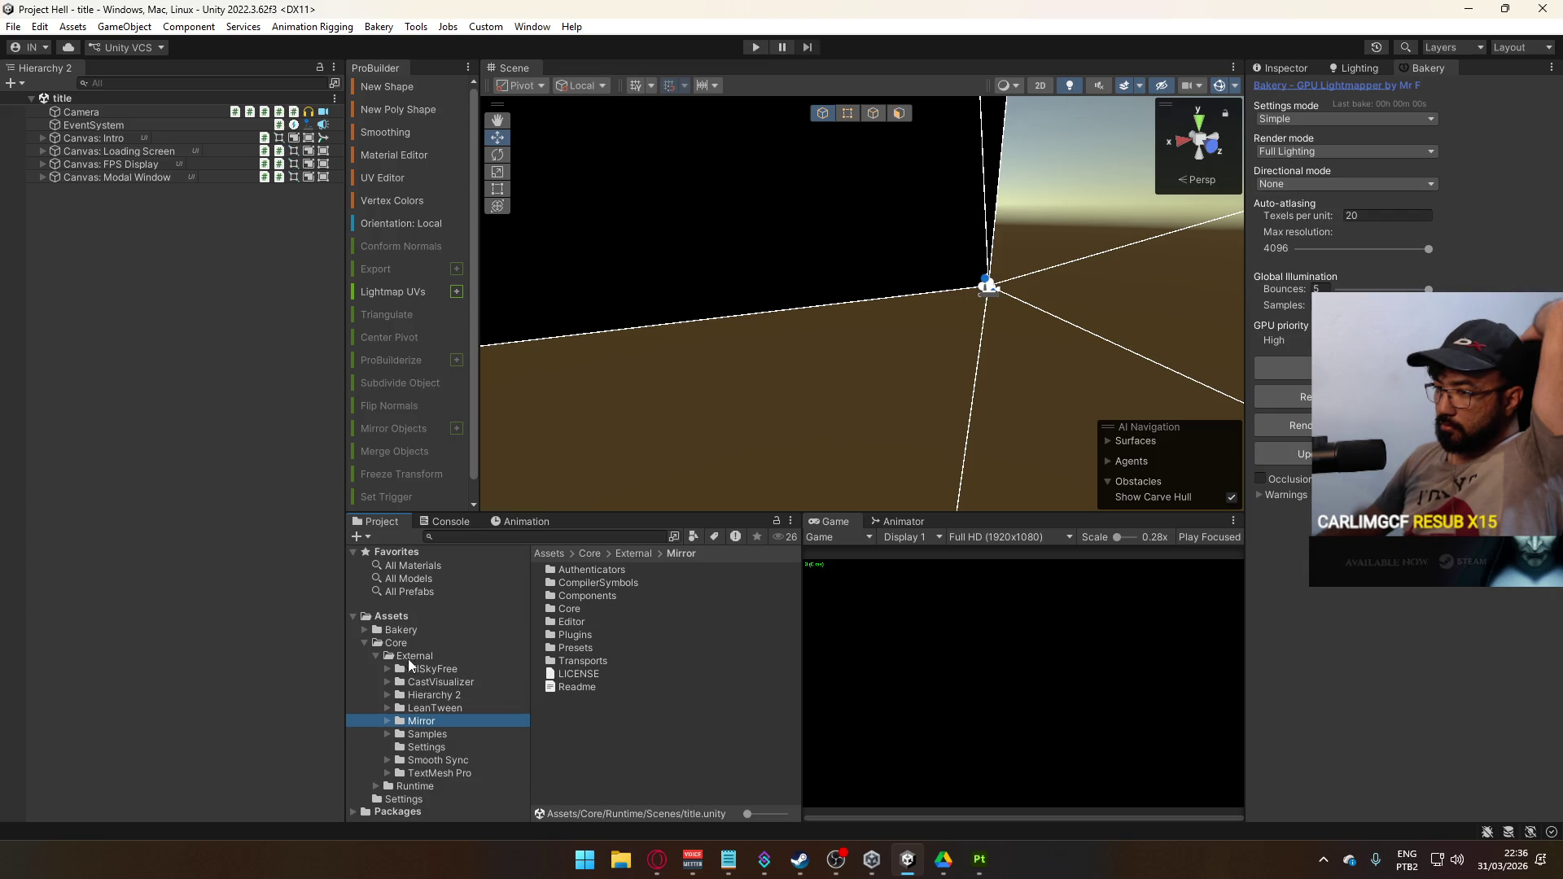
Browse back to Core/Runtime/Scenes and select the title scene
click(378, 656)
click(364, 644)
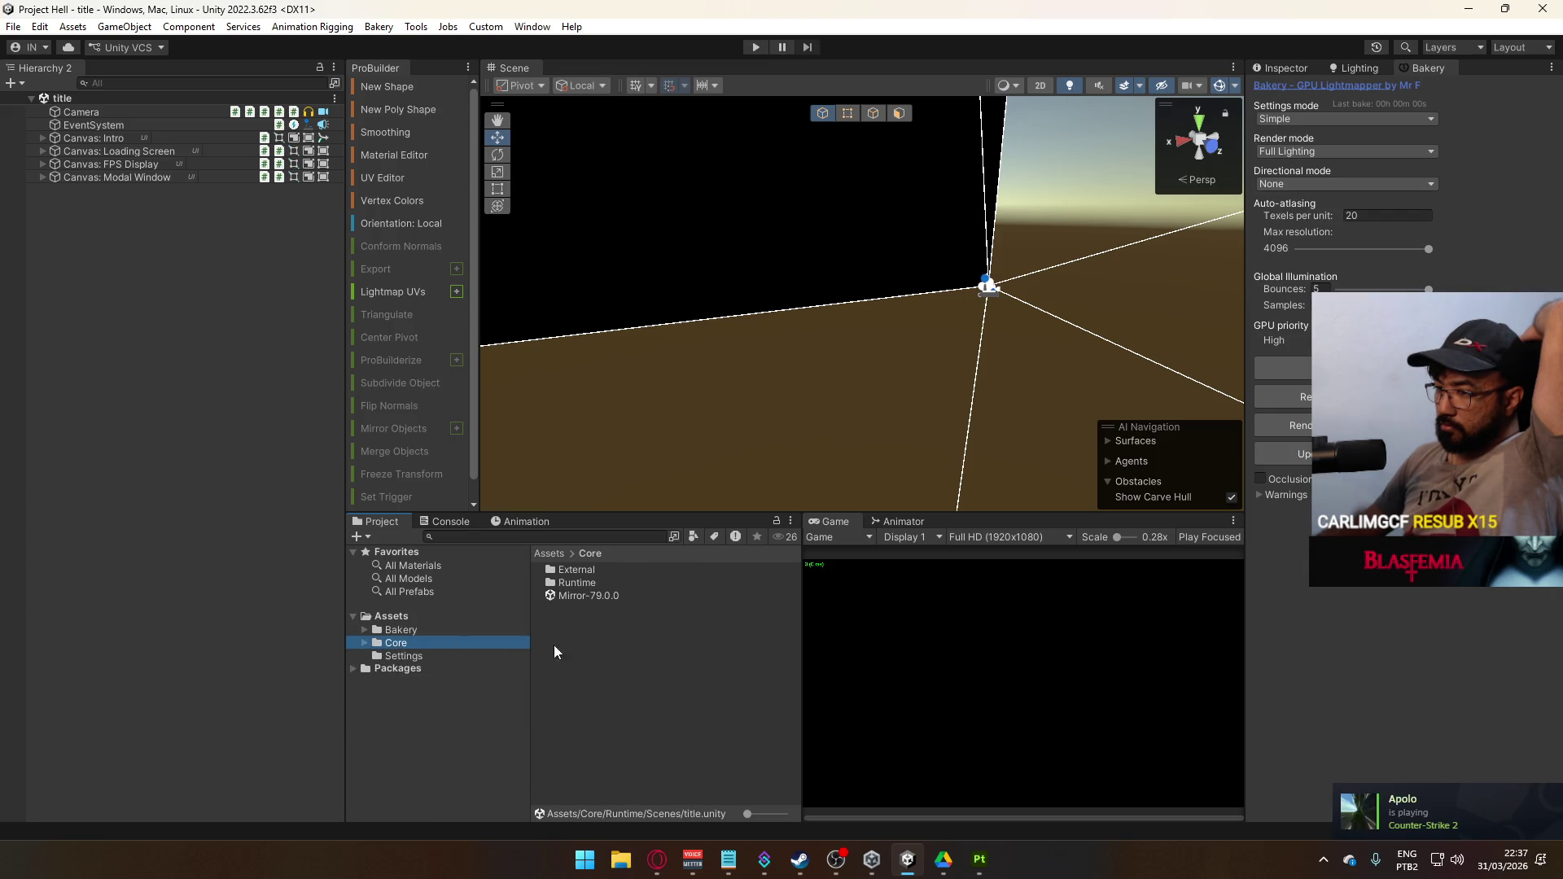
double_click(611, 584)
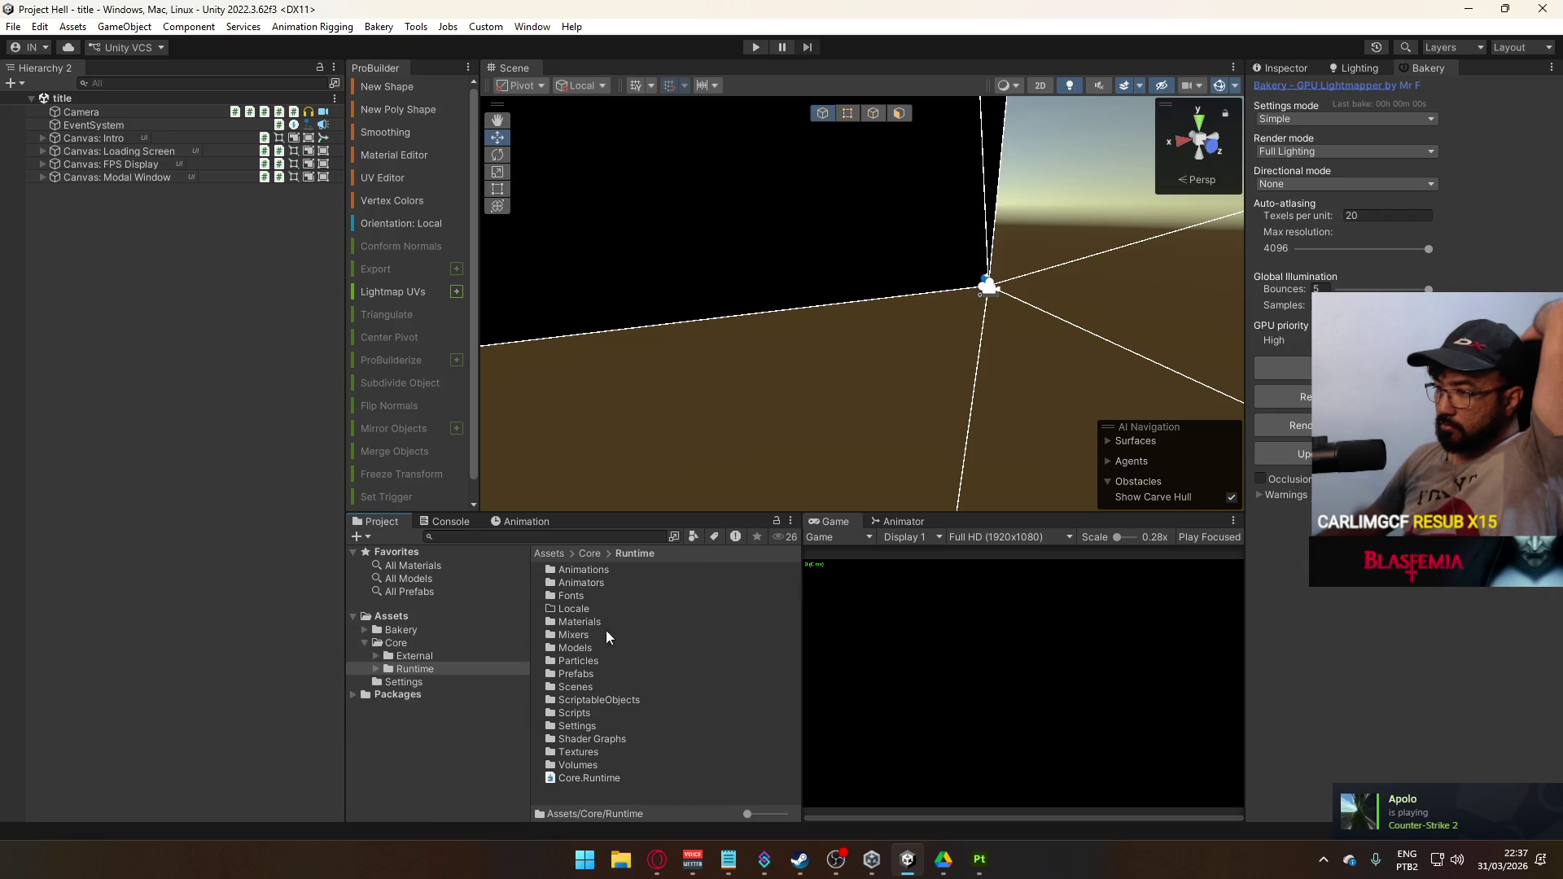
double_click(598, 690)
click(590, 688)
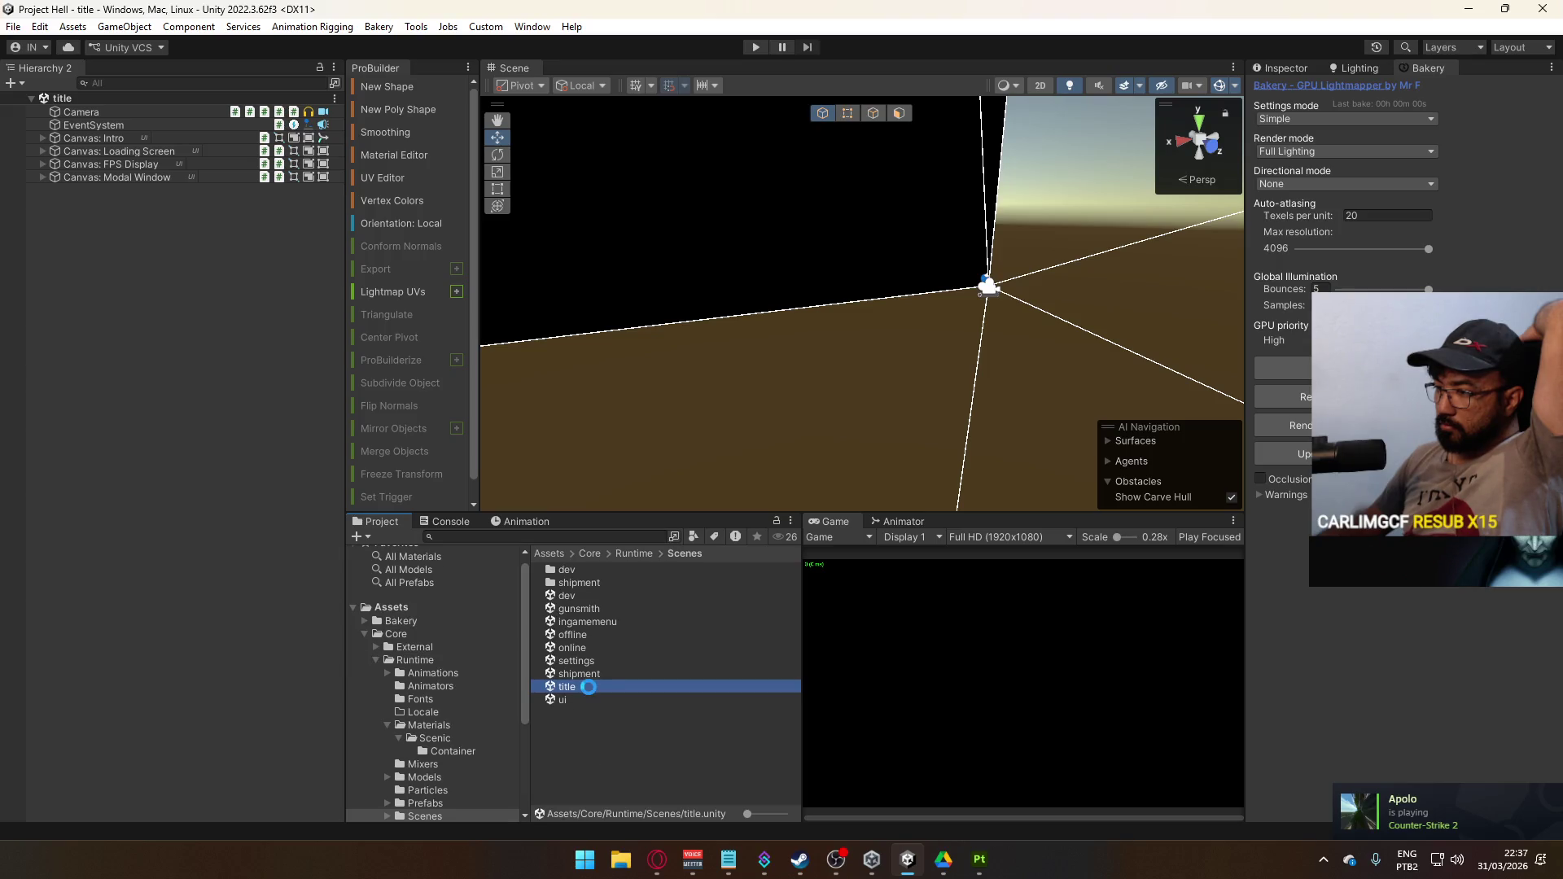
Enter play mode with the Game view maximized and host a match on the shipment map
click(755, 46)
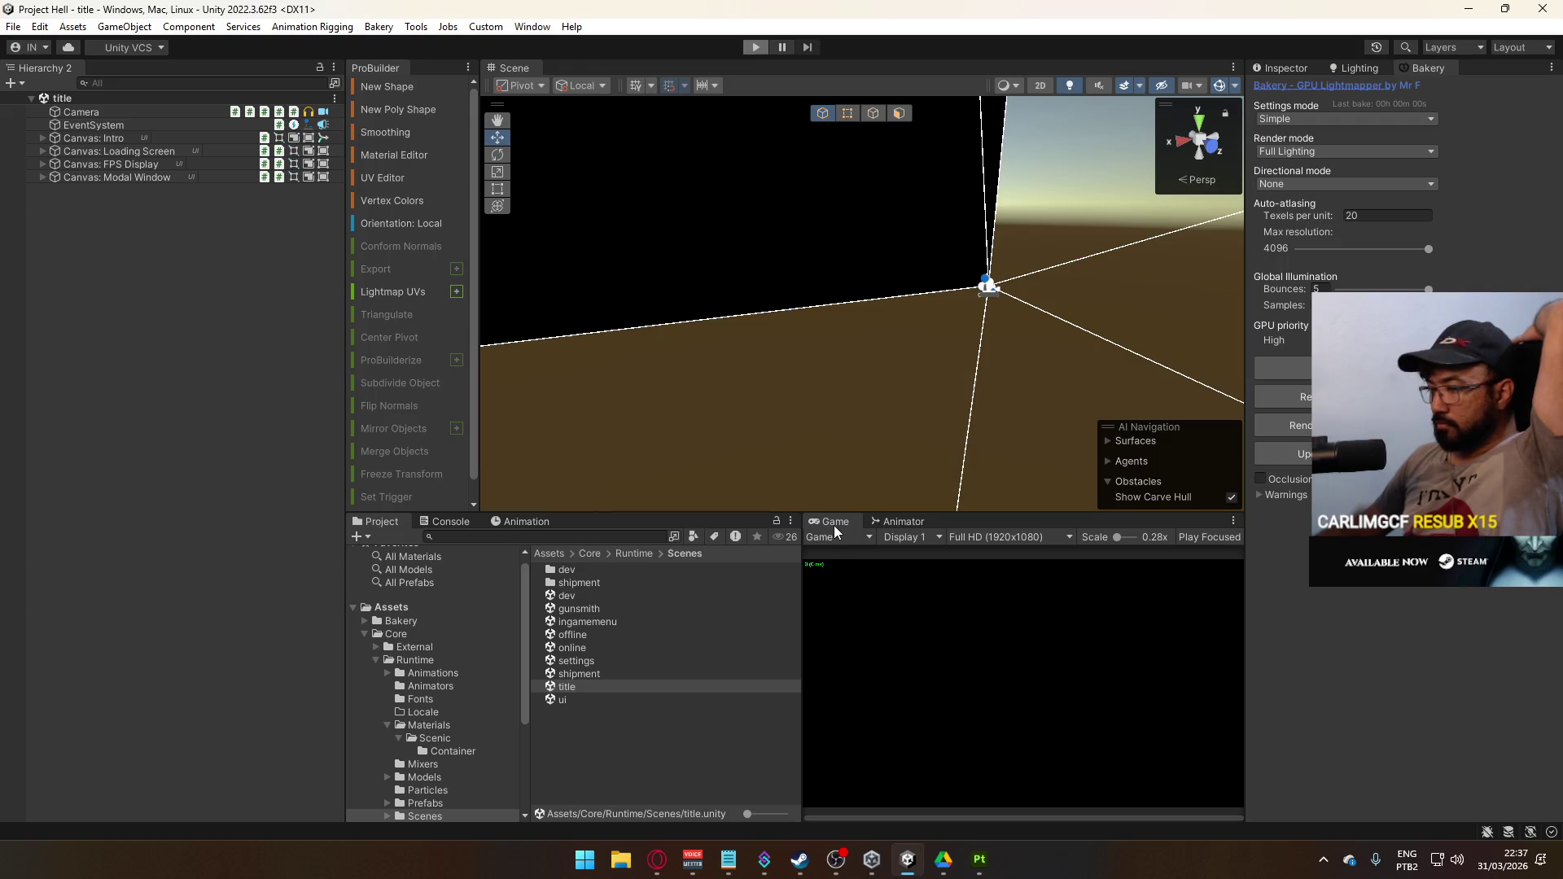
right_click(837, 525)
click(935, 578)
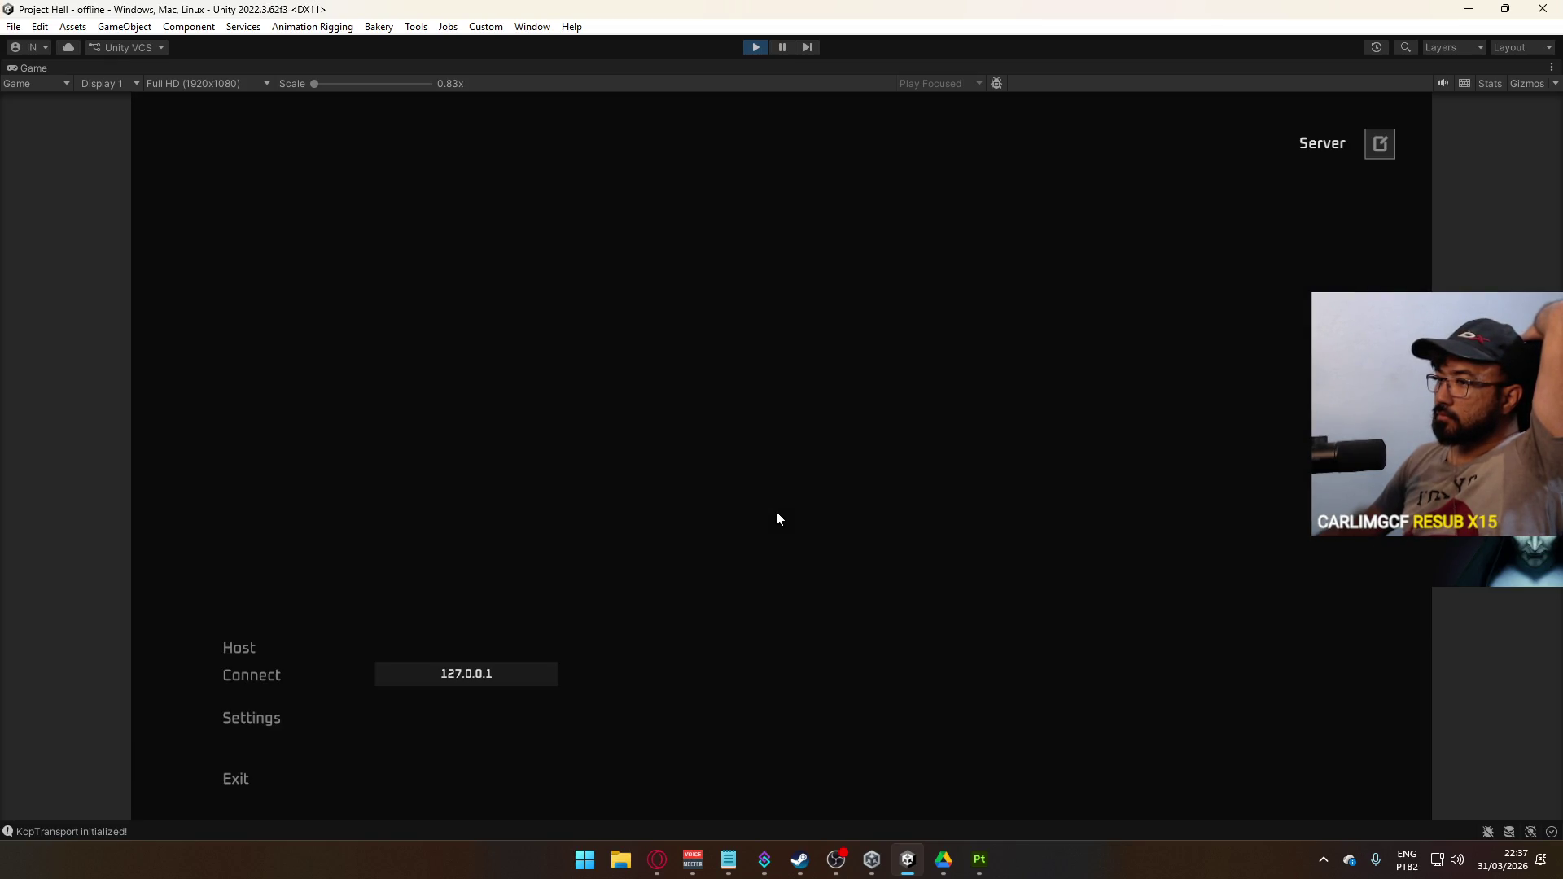
click(245, 648)
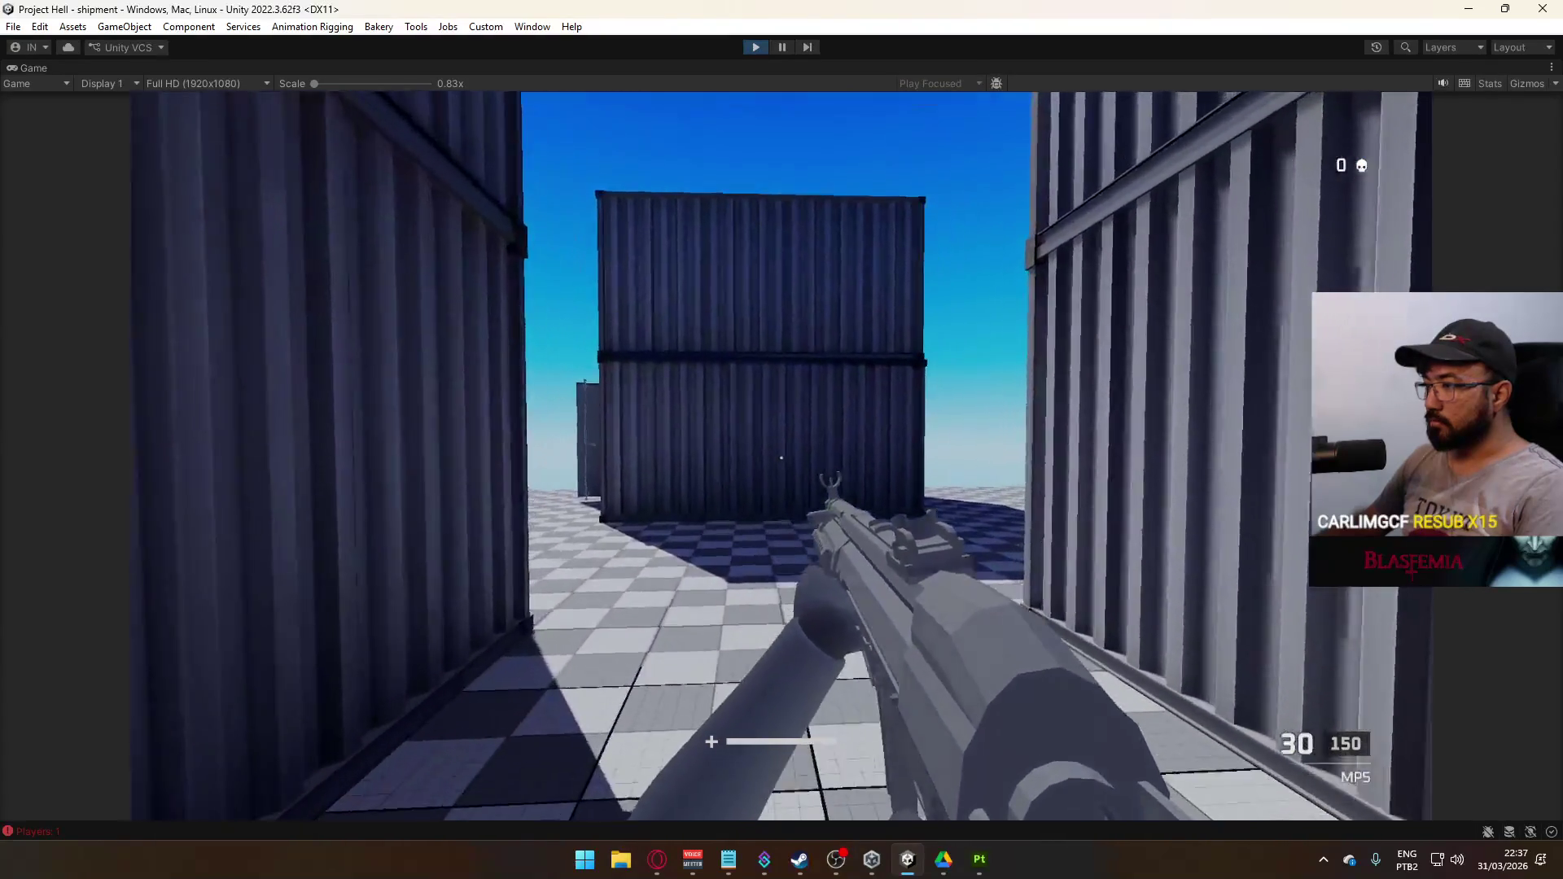
Sprint and walk through the container yard and corridors to inspect the baked lighting
key(shift+w)
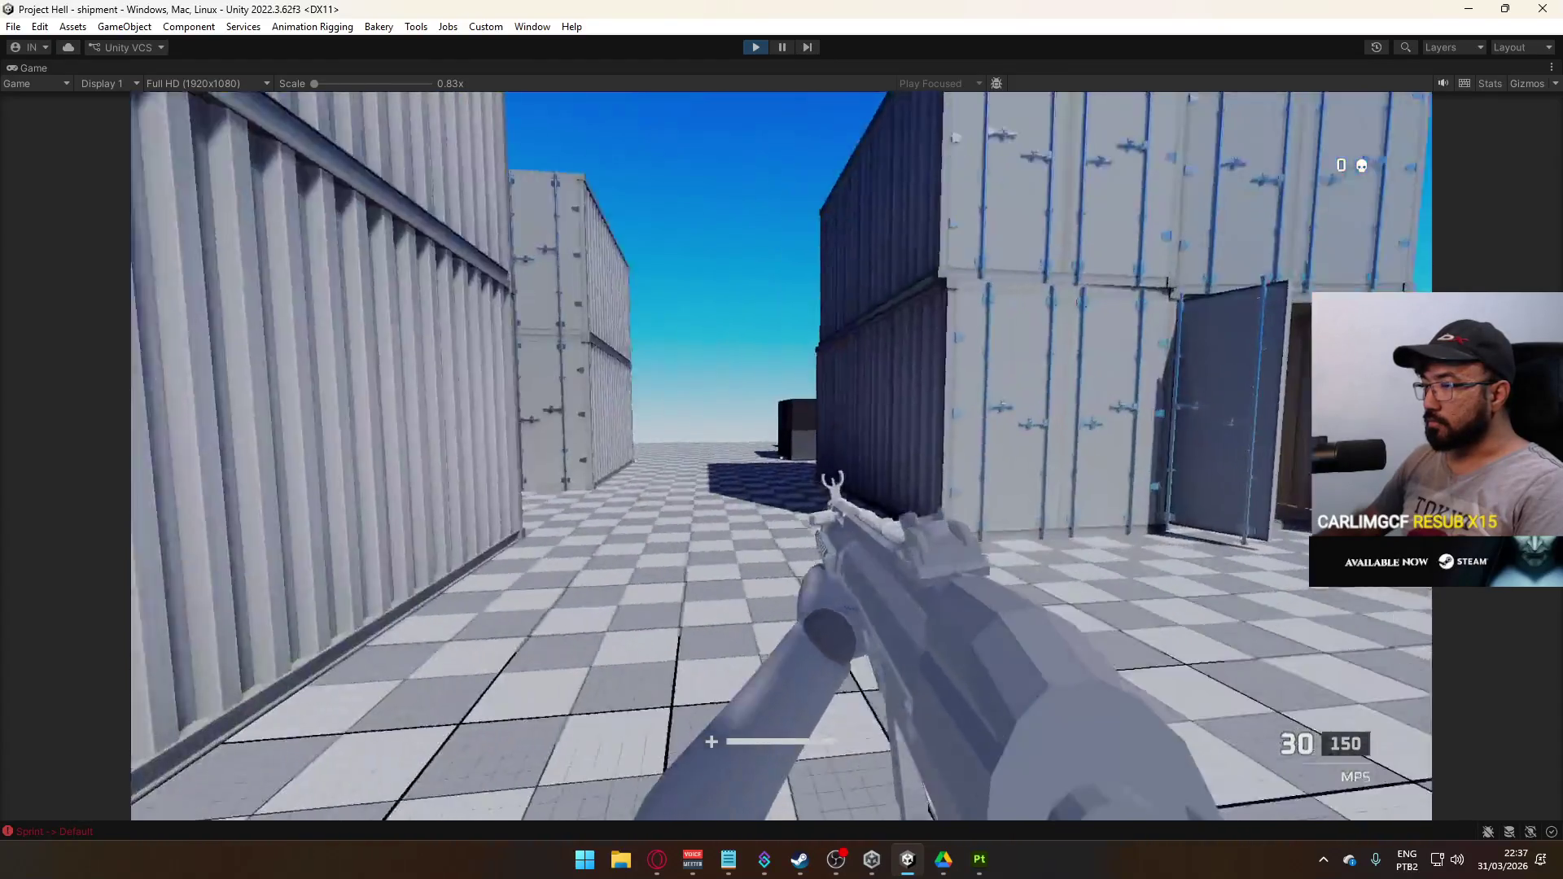
click(782, 456)
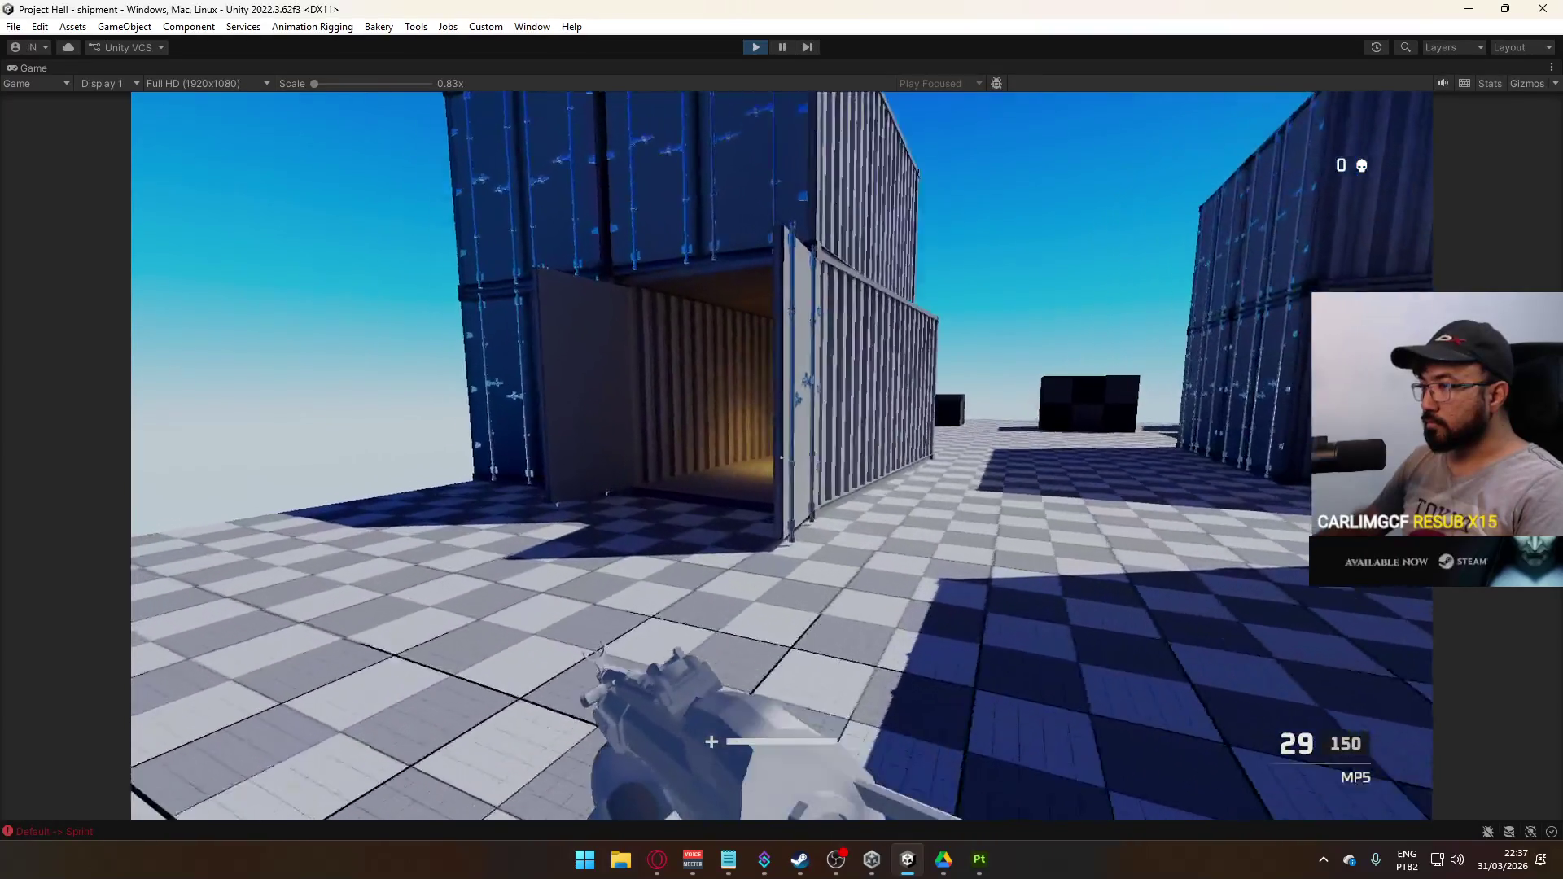
key(w)
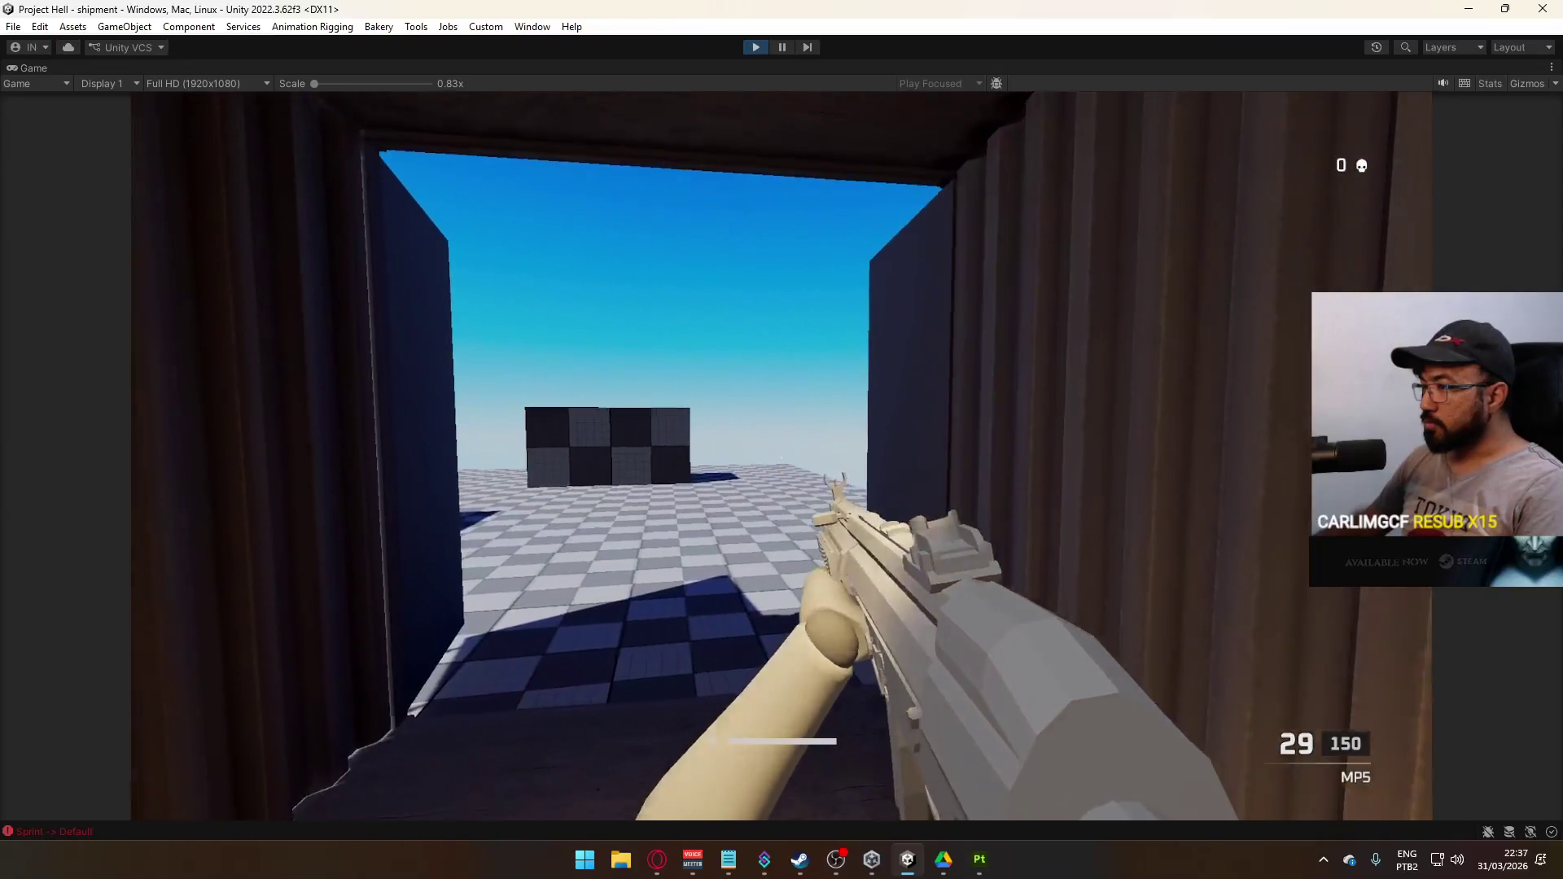
key(shift)
key(w)
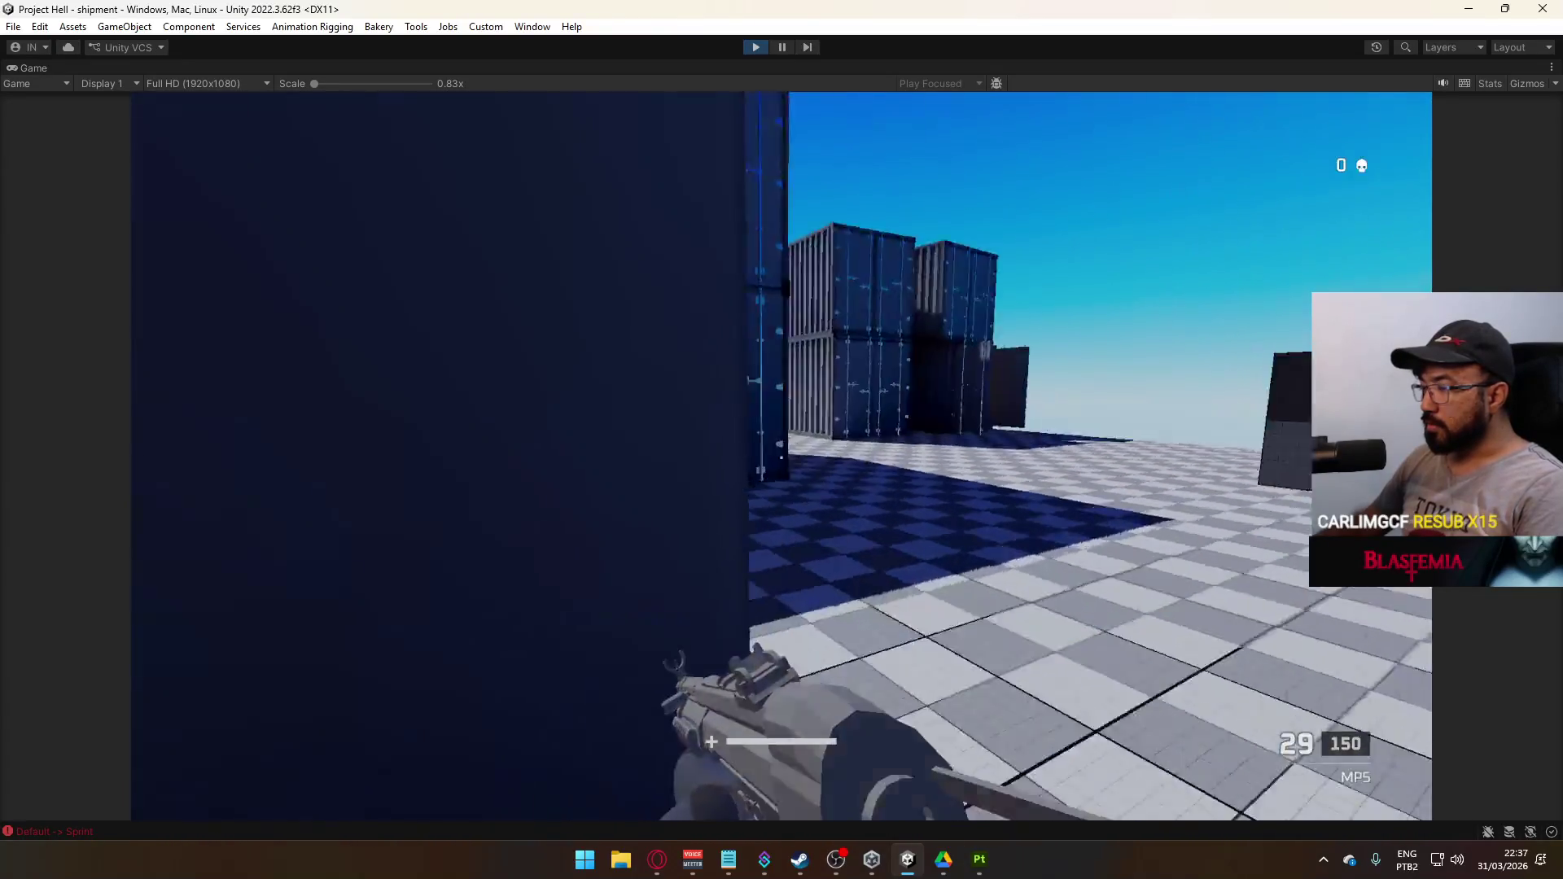
key(w)
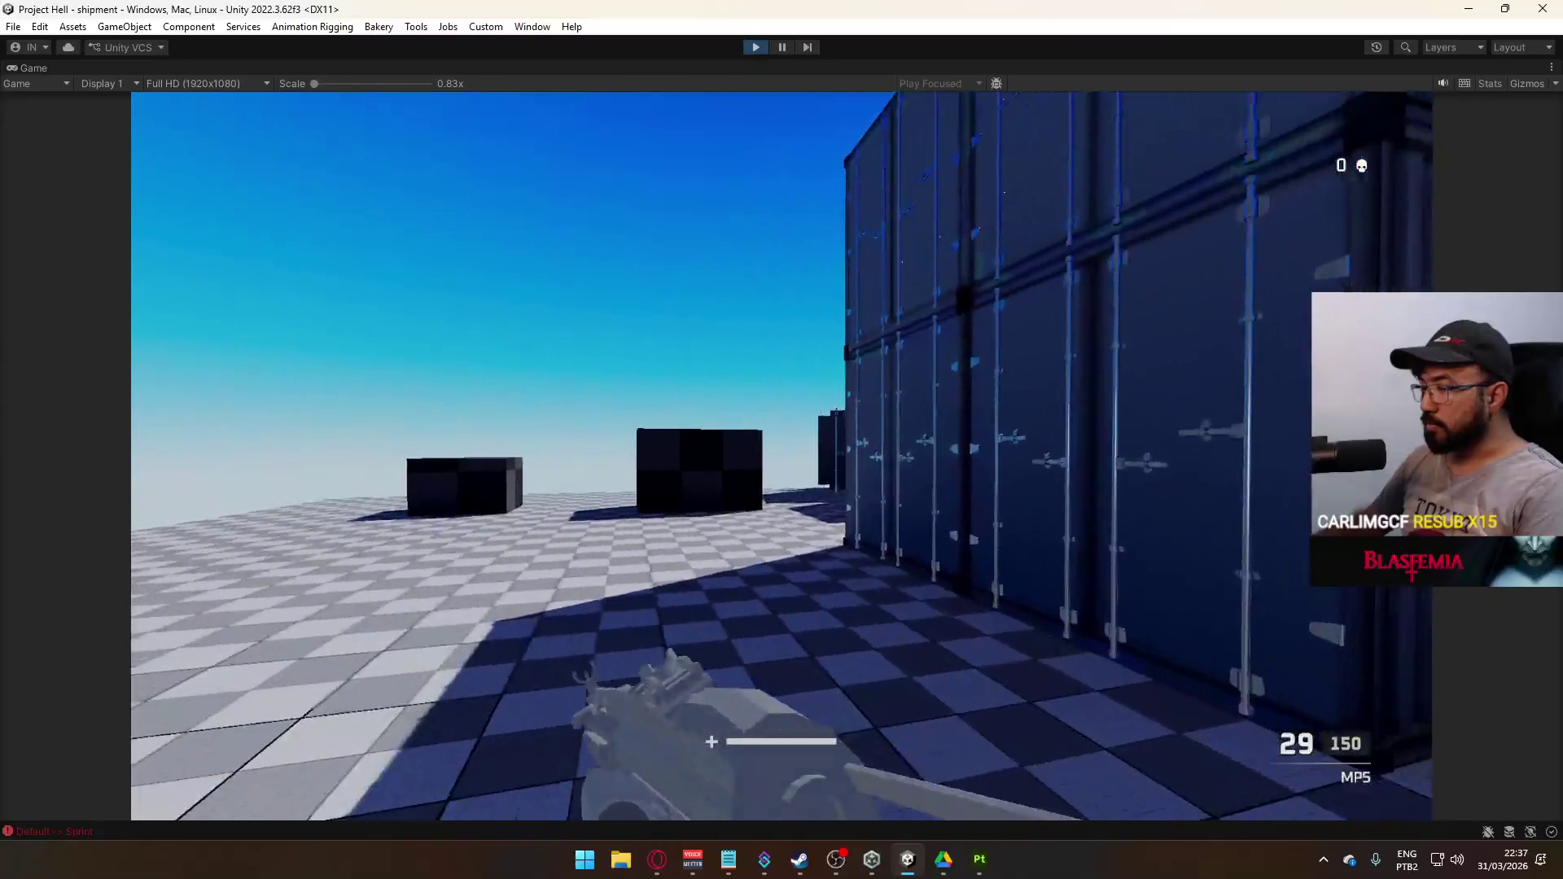
key(w)
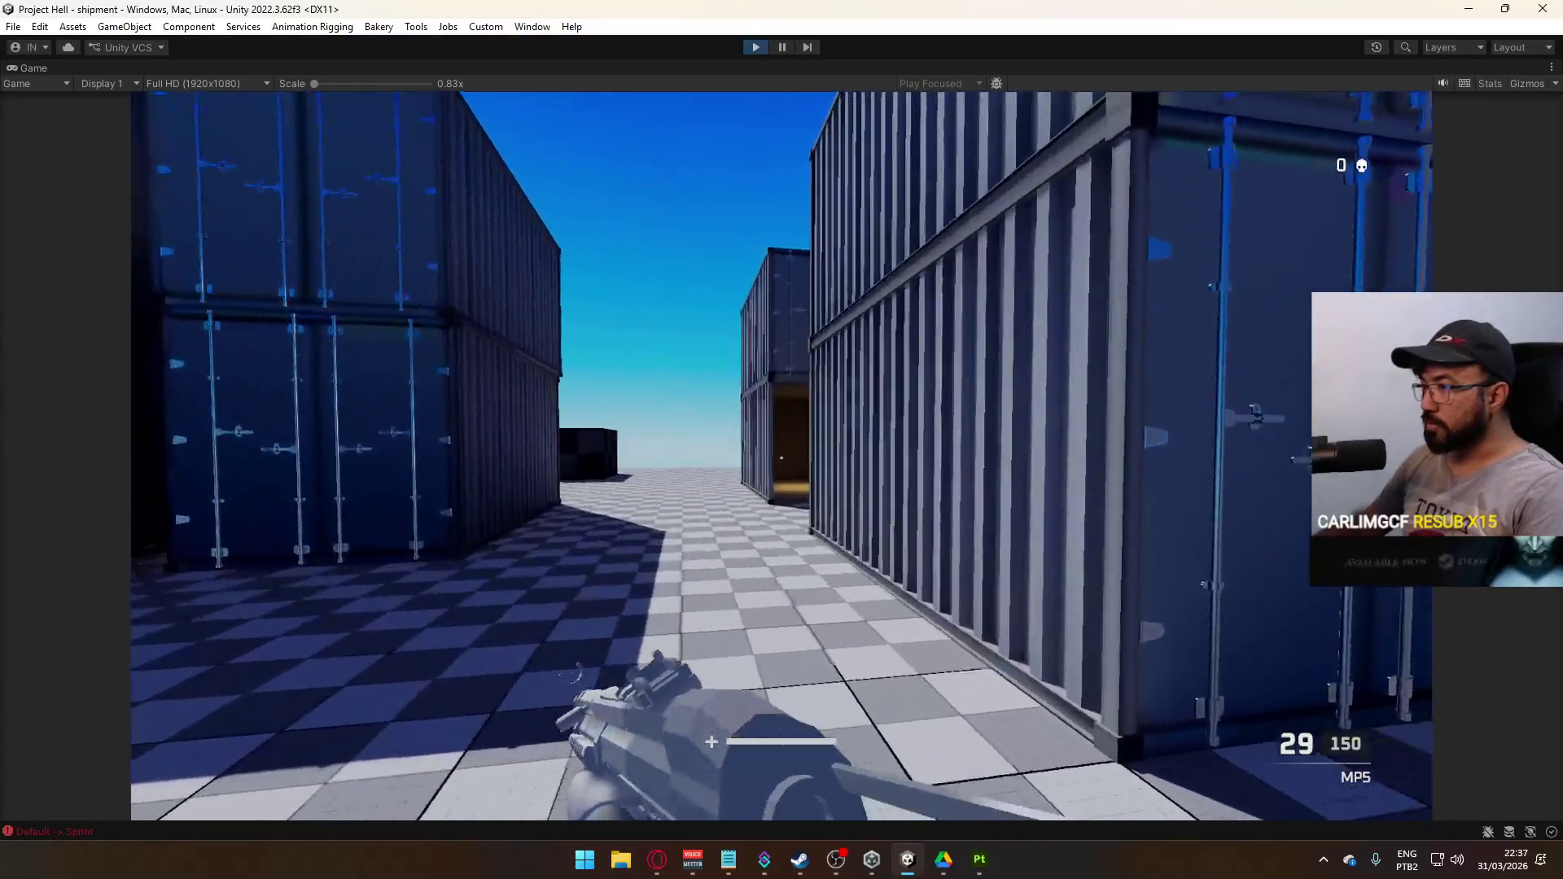
key(w)
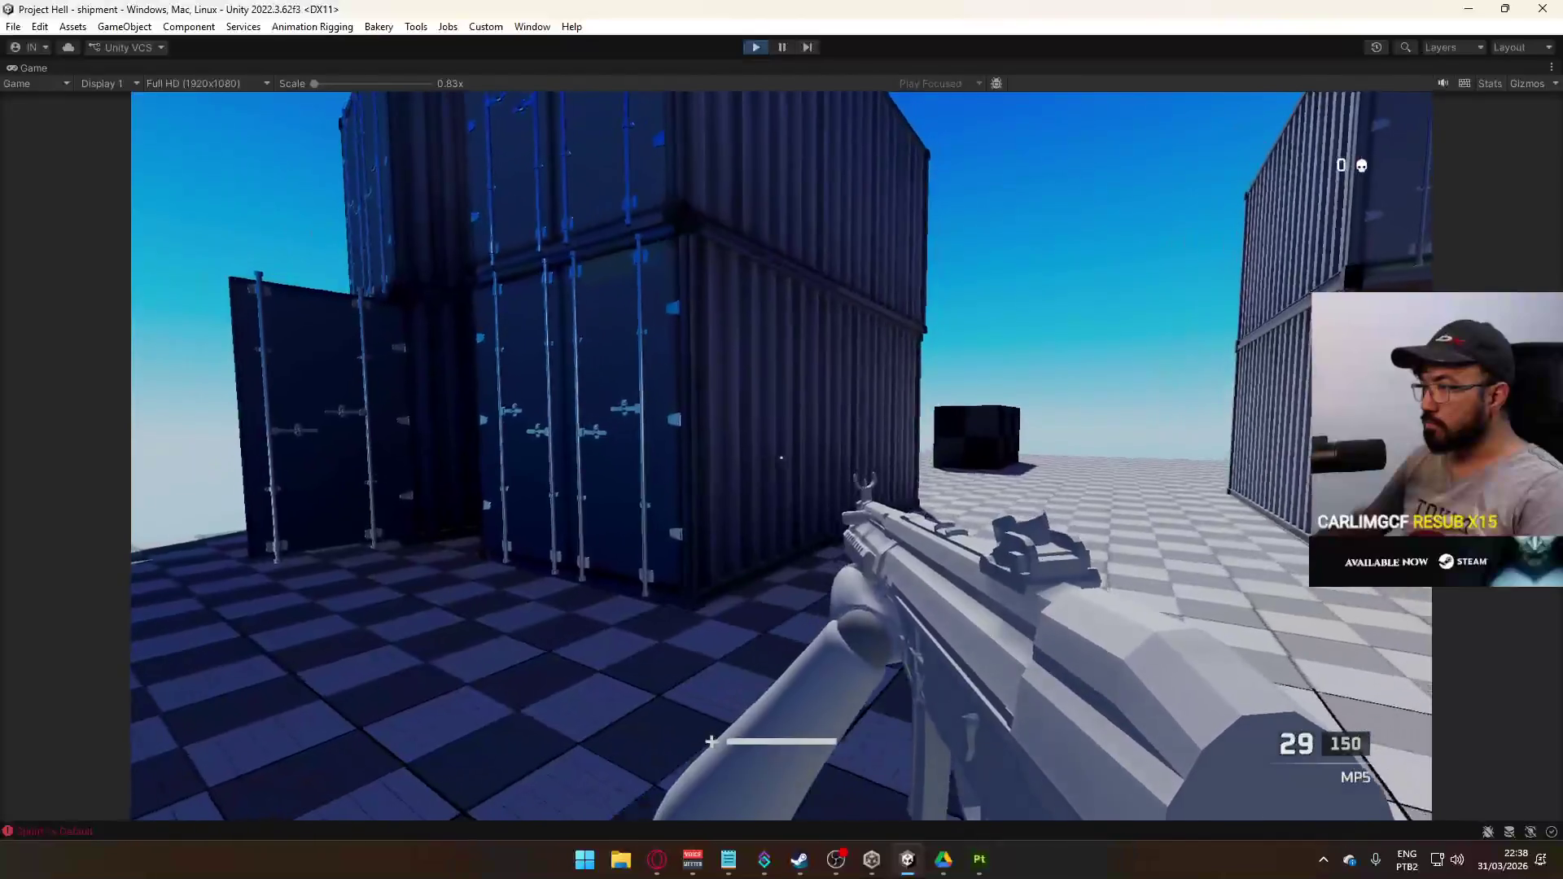
key(s)
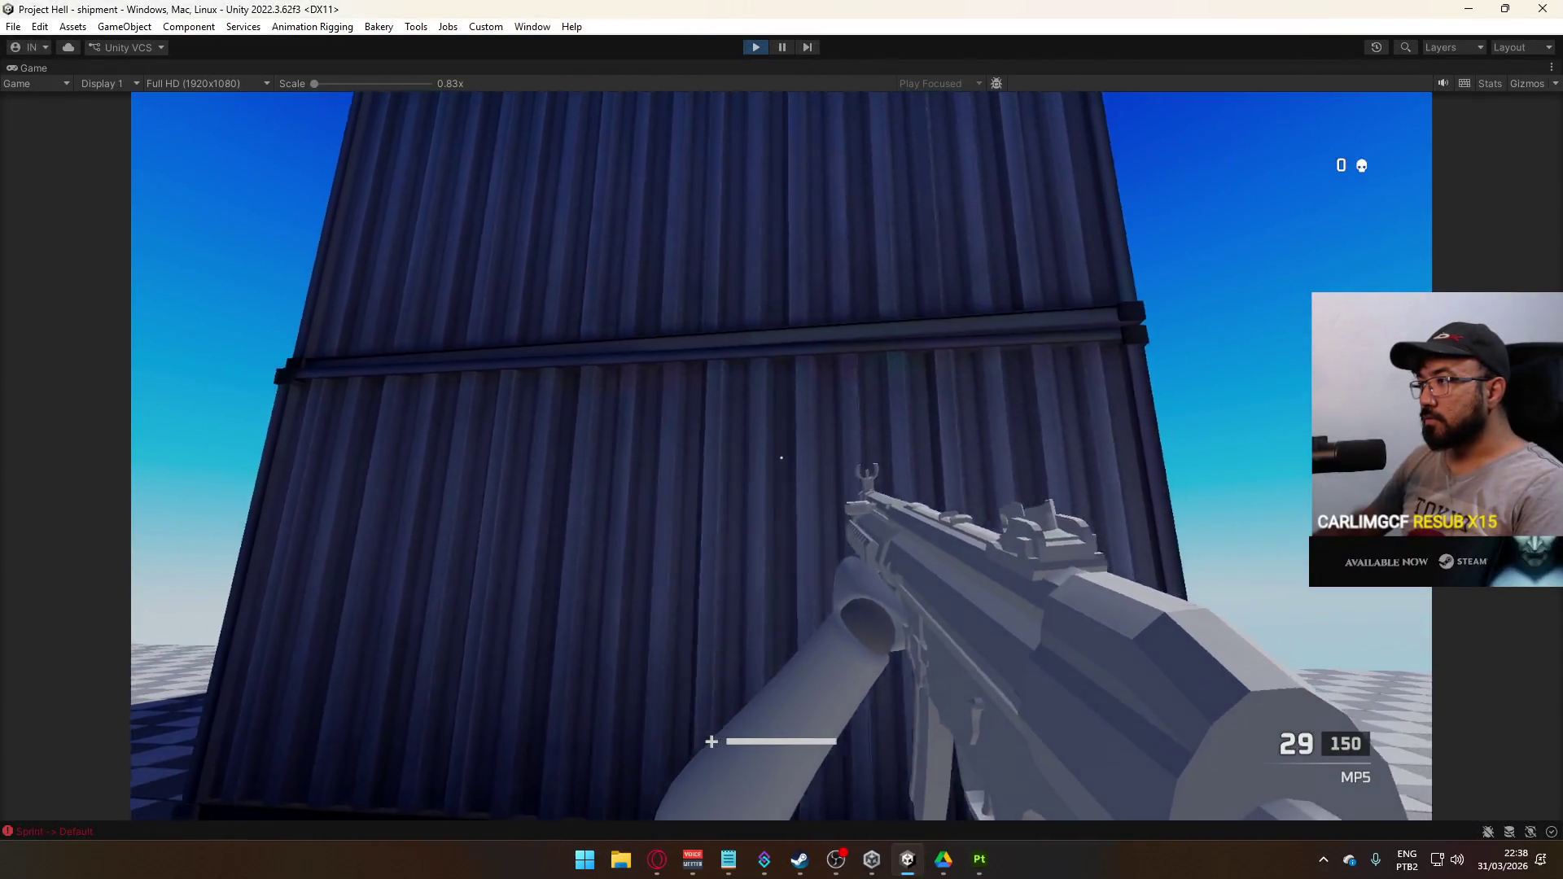
key(w)
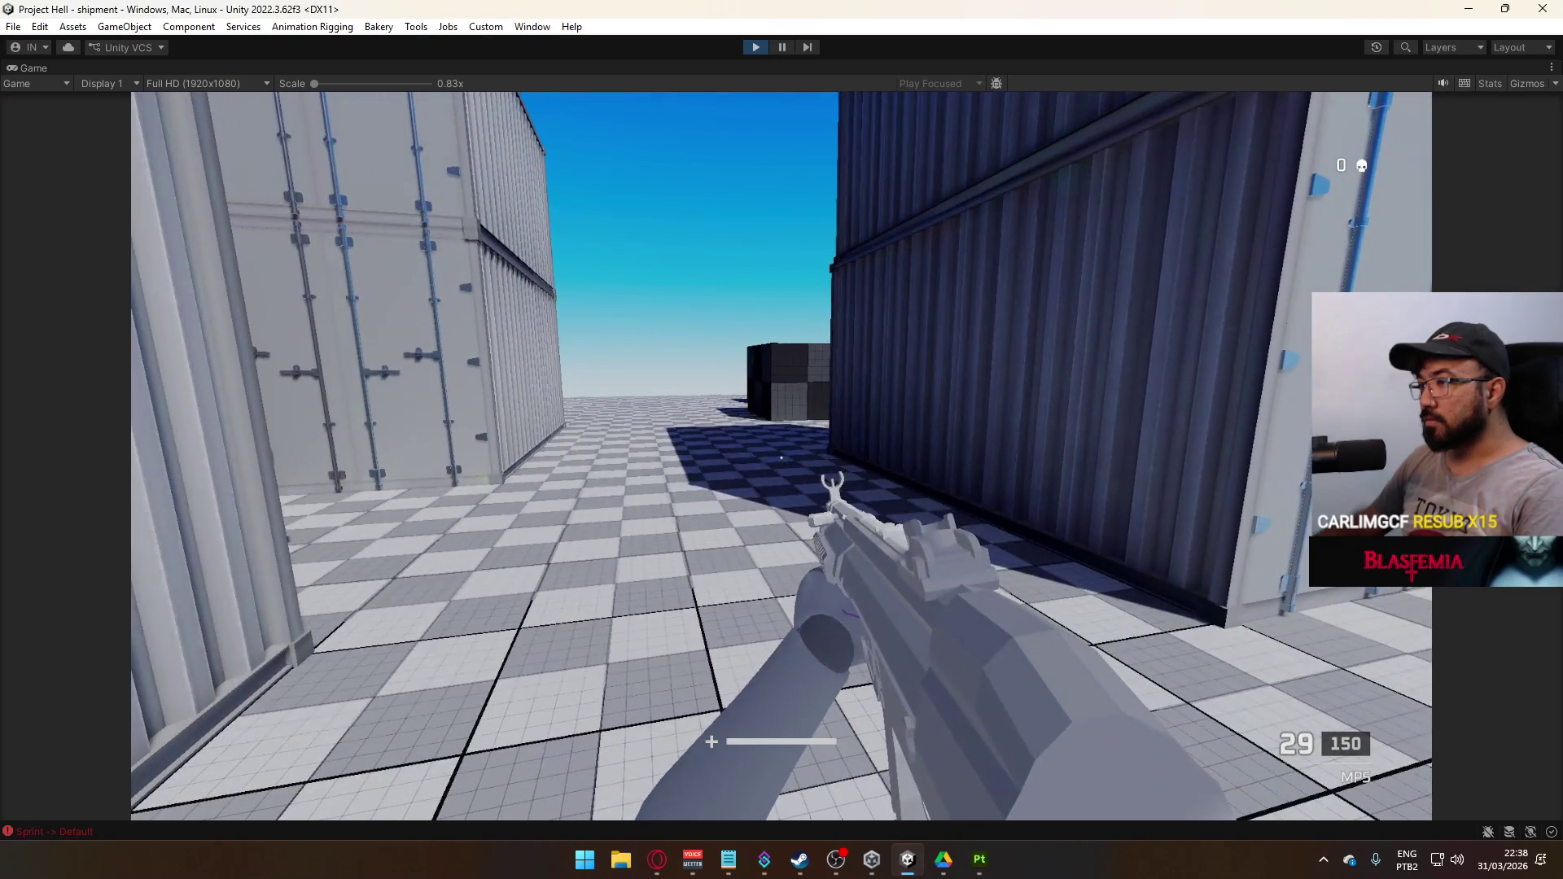
Uncheck Maximize on the Game tab to restore the full editor layout
key(super)
right_click(721, 72)
click(813, 127)
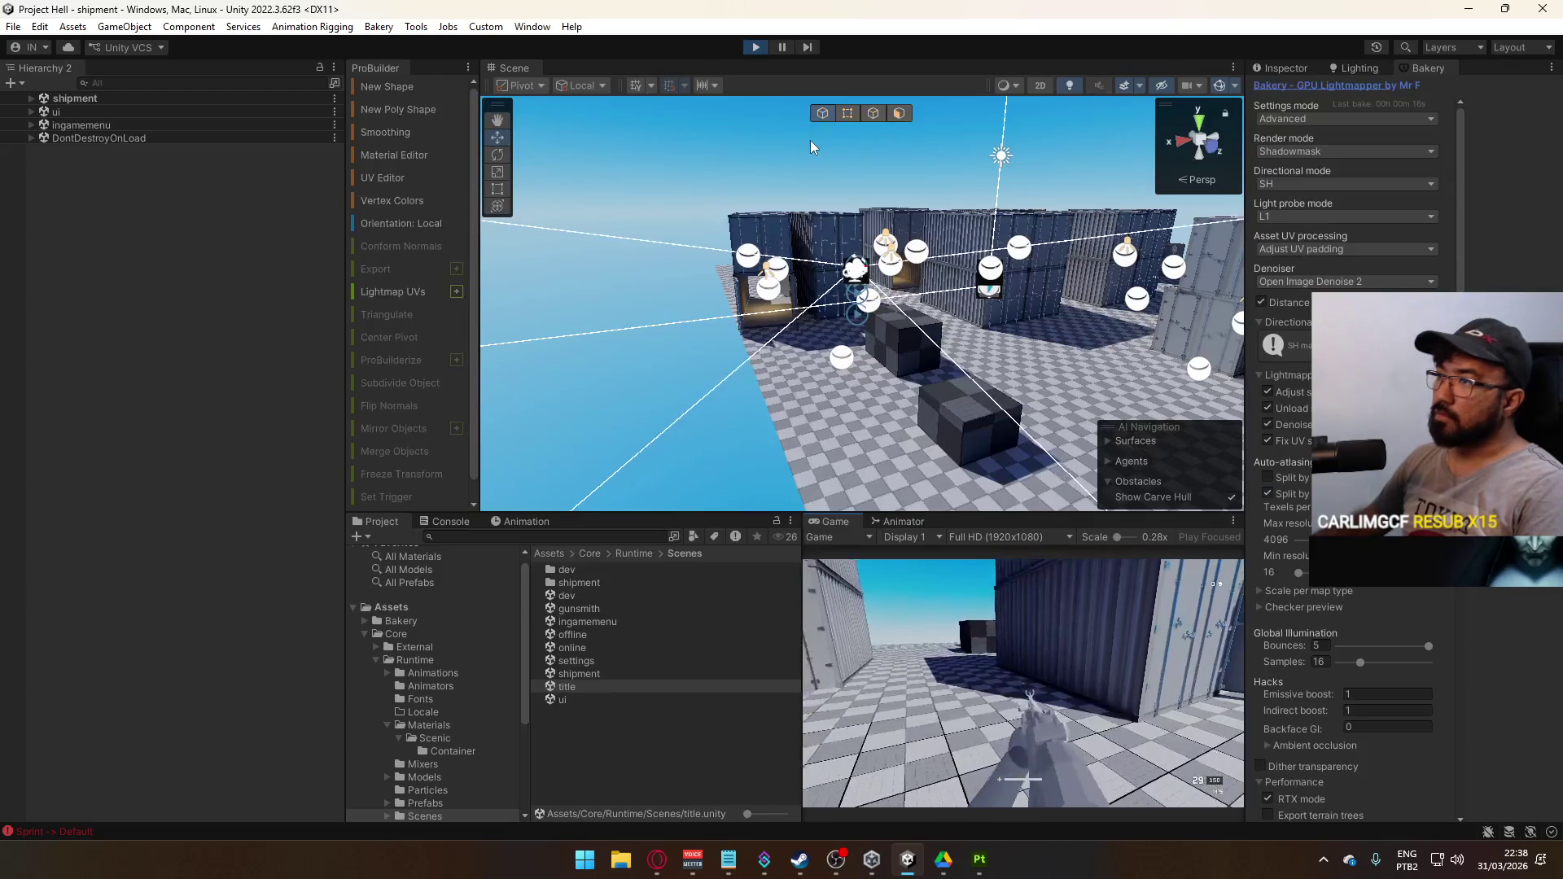
On the Global Volume, raise post exposure and toggle the Tonemapping Mode override to compare brightness
key(super)
key(super)
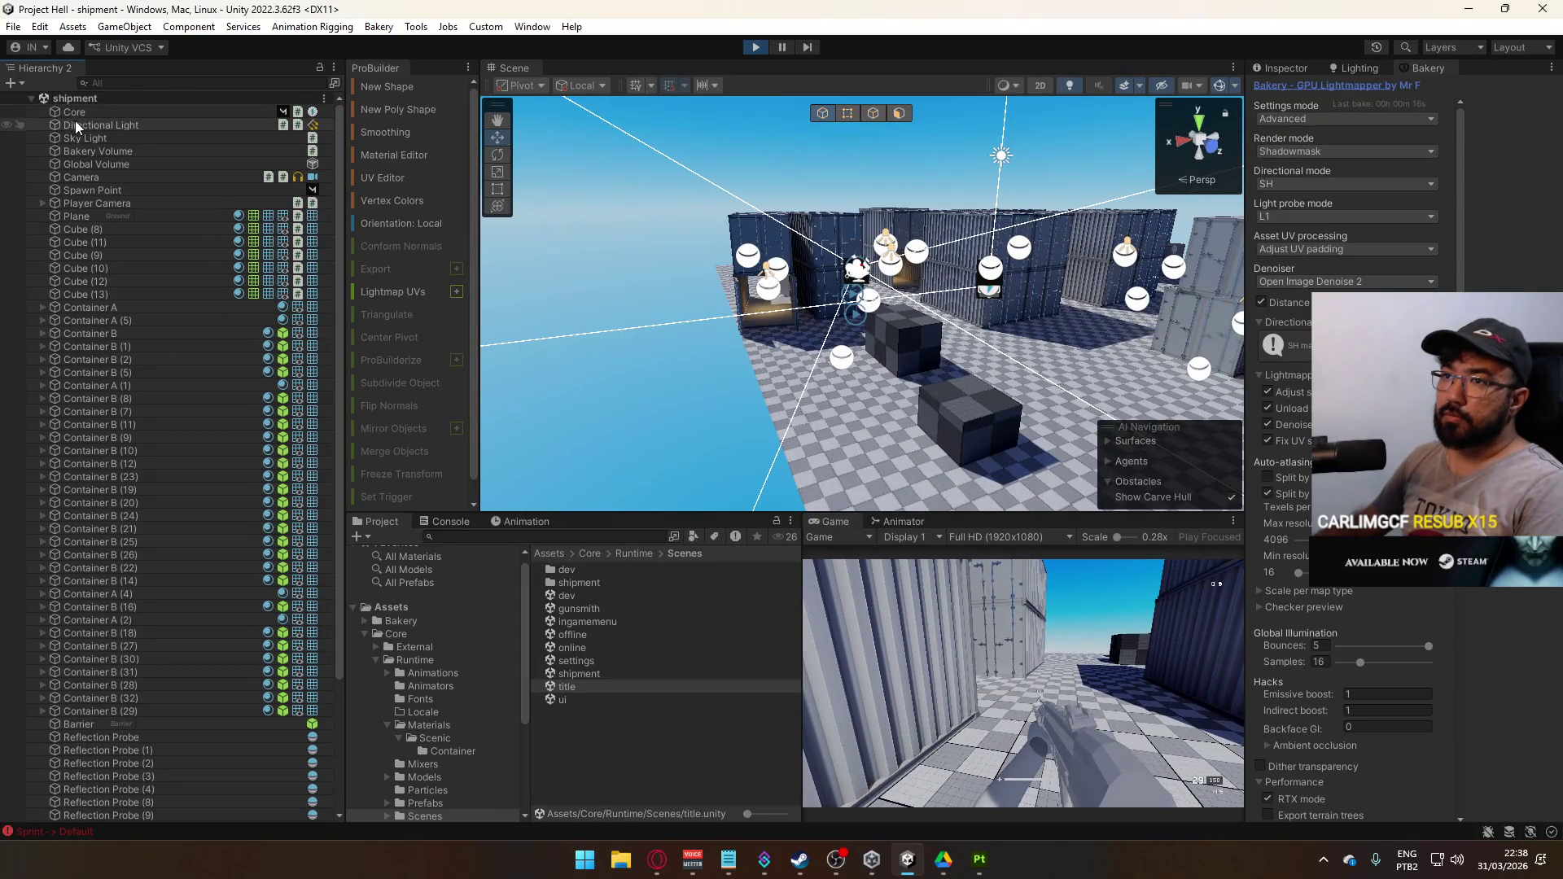
click(95, 166)
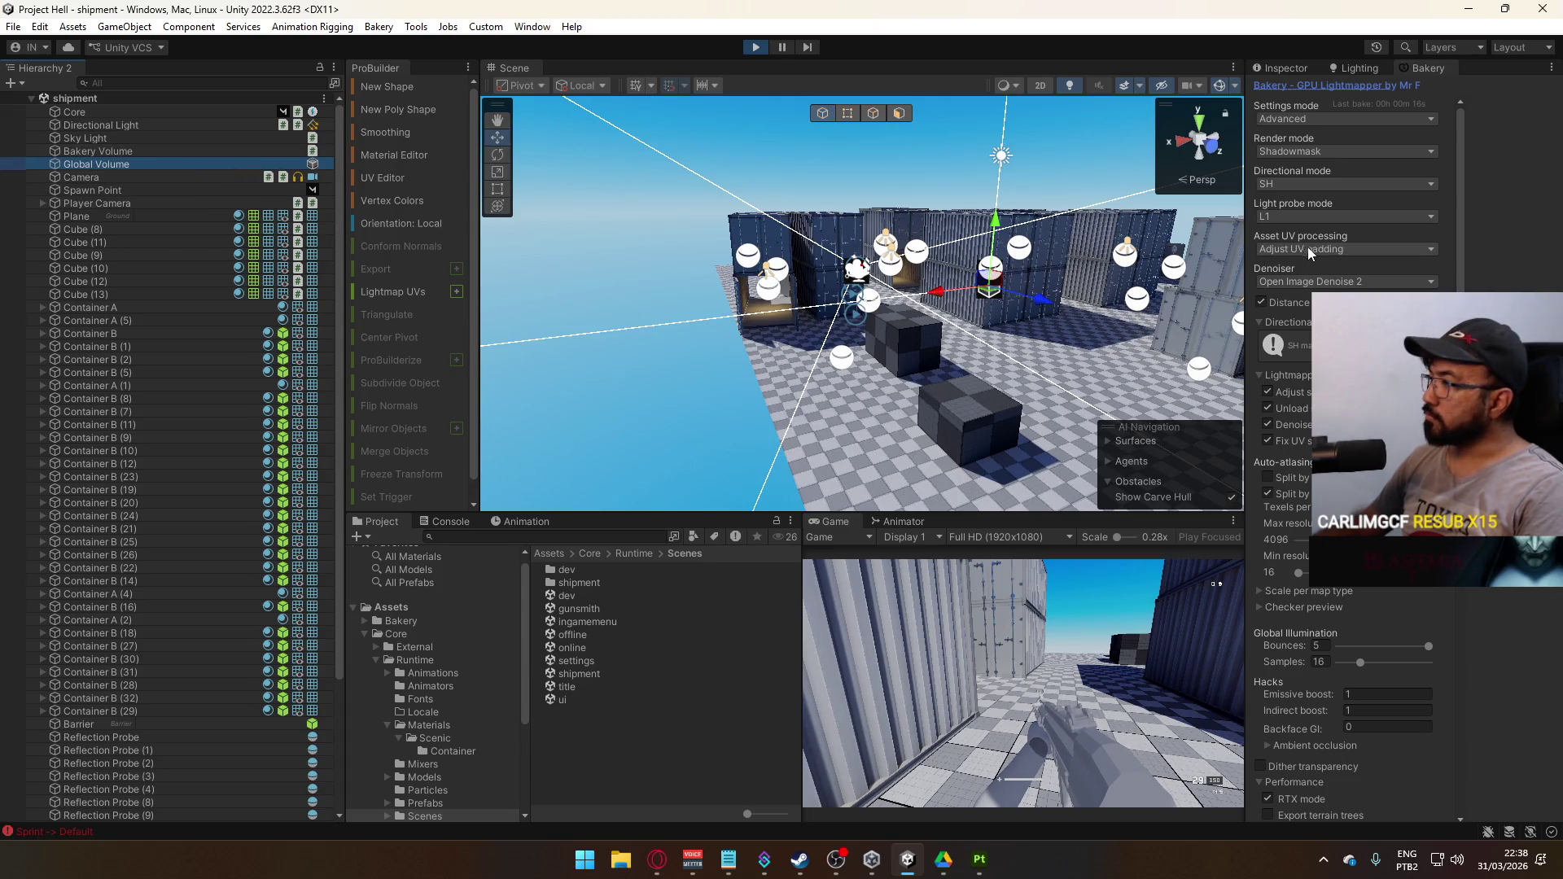
click(1274, 69)
scroll(757, 287, up, 5)
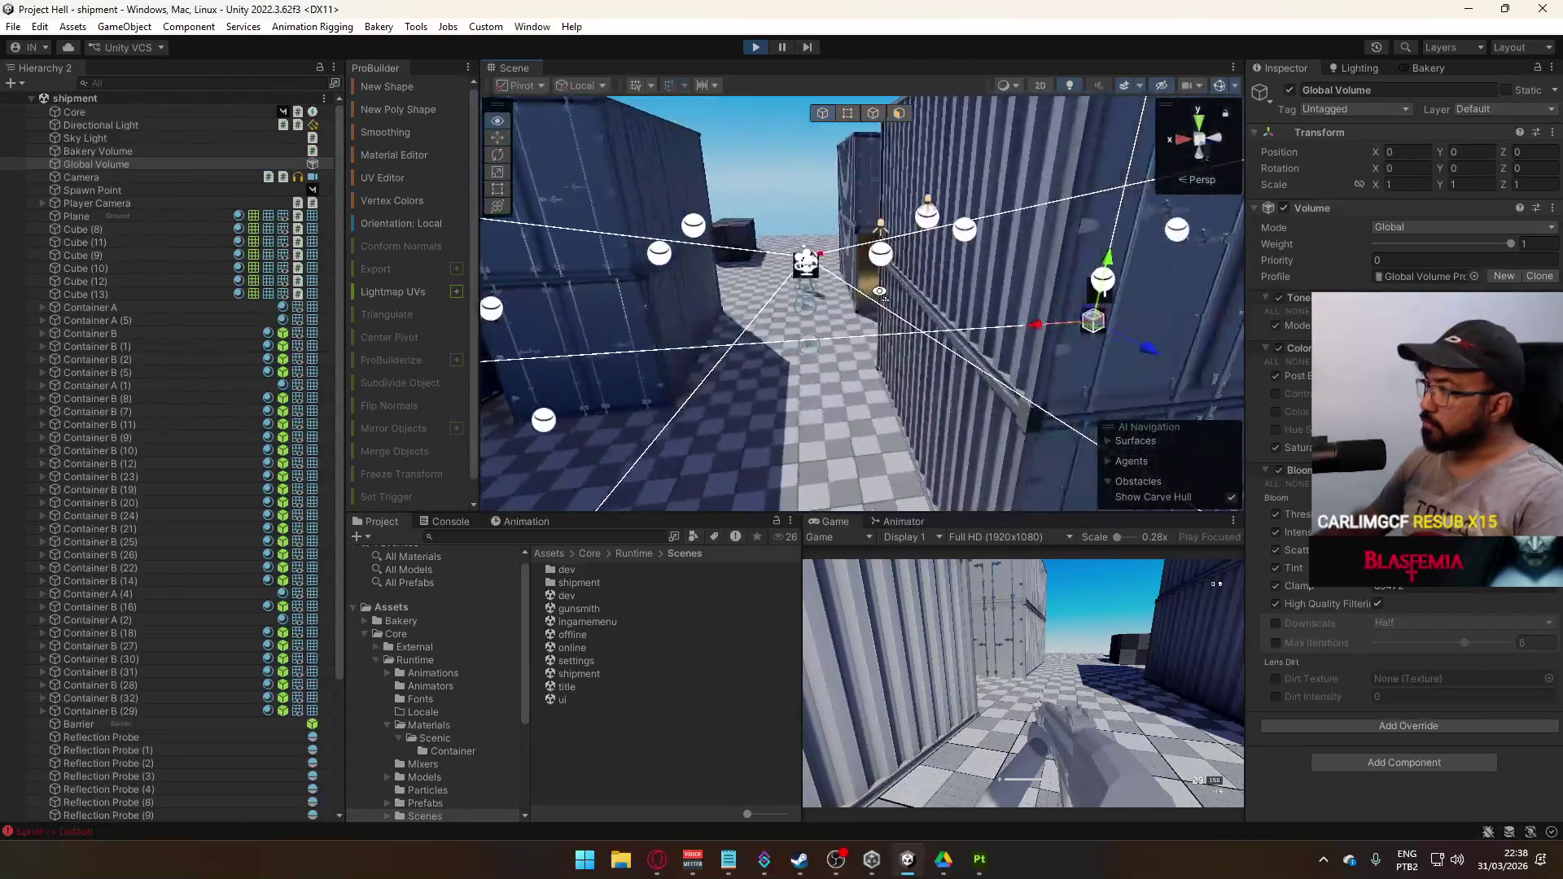
mouse_move(1295, 376)
mouse_down()
mouse_move(1311, 375)
mouse_move(1309, 439)
mouse_up()
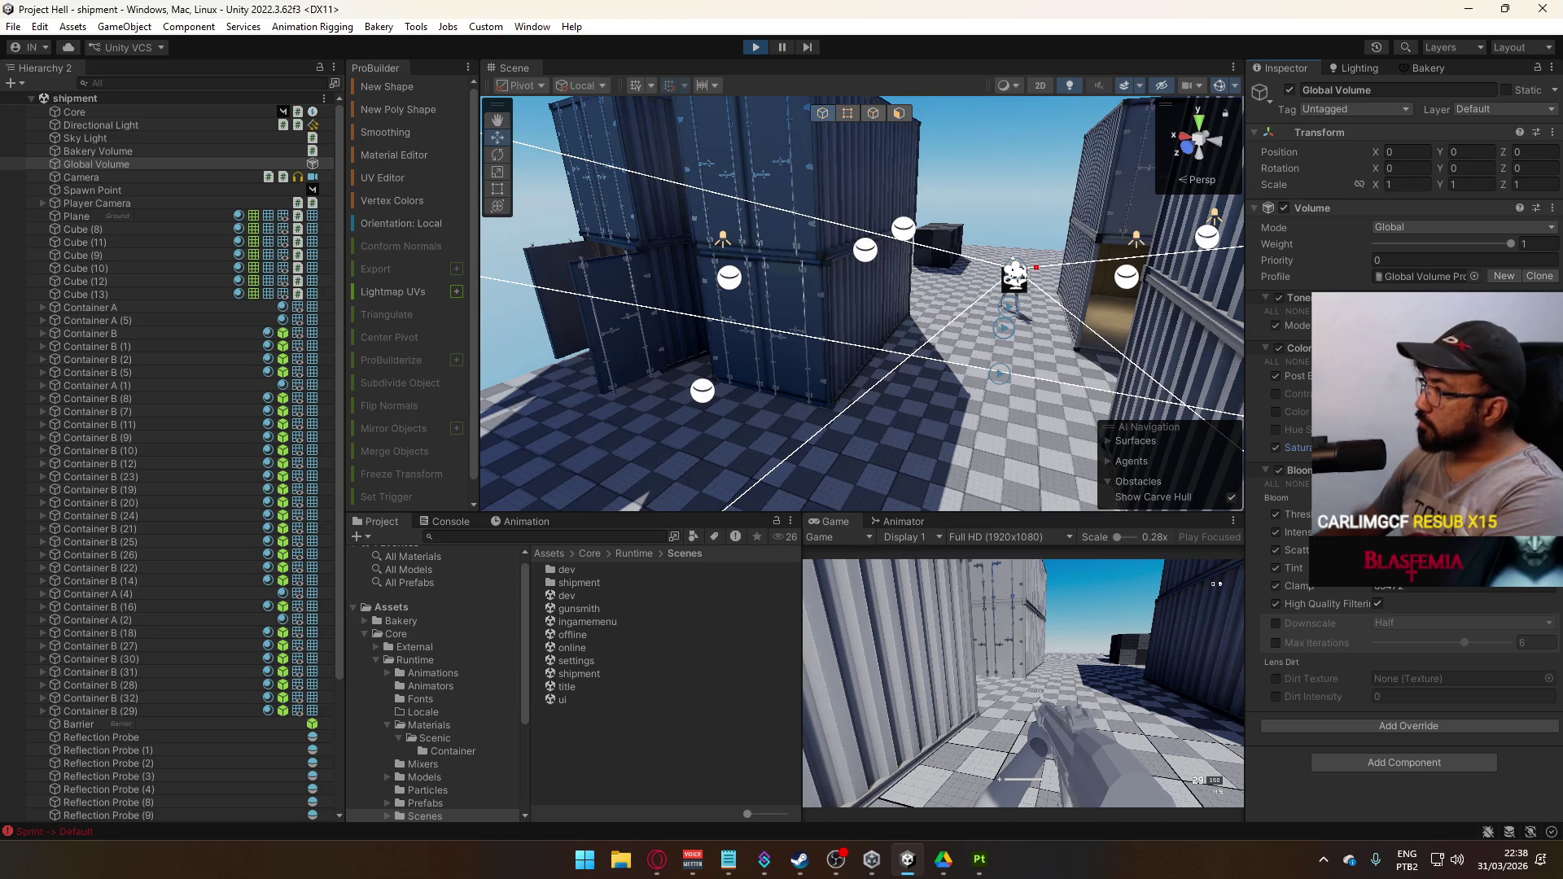
click(1276, 325)
click(1276, 326)
click(1276, 326)
click(1276, 326)
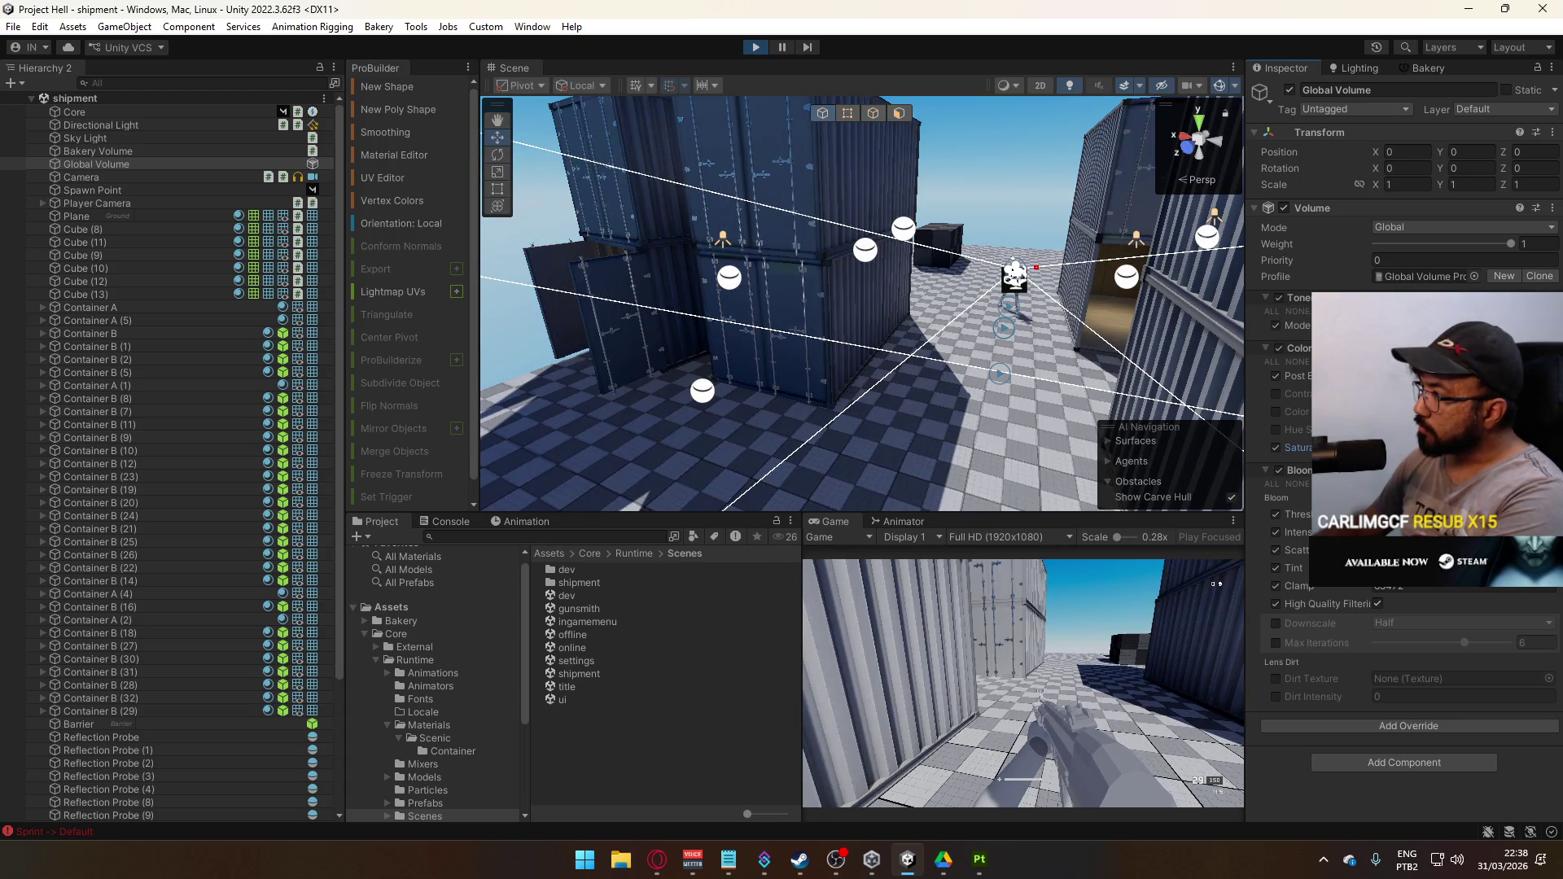
click(1276, 326)
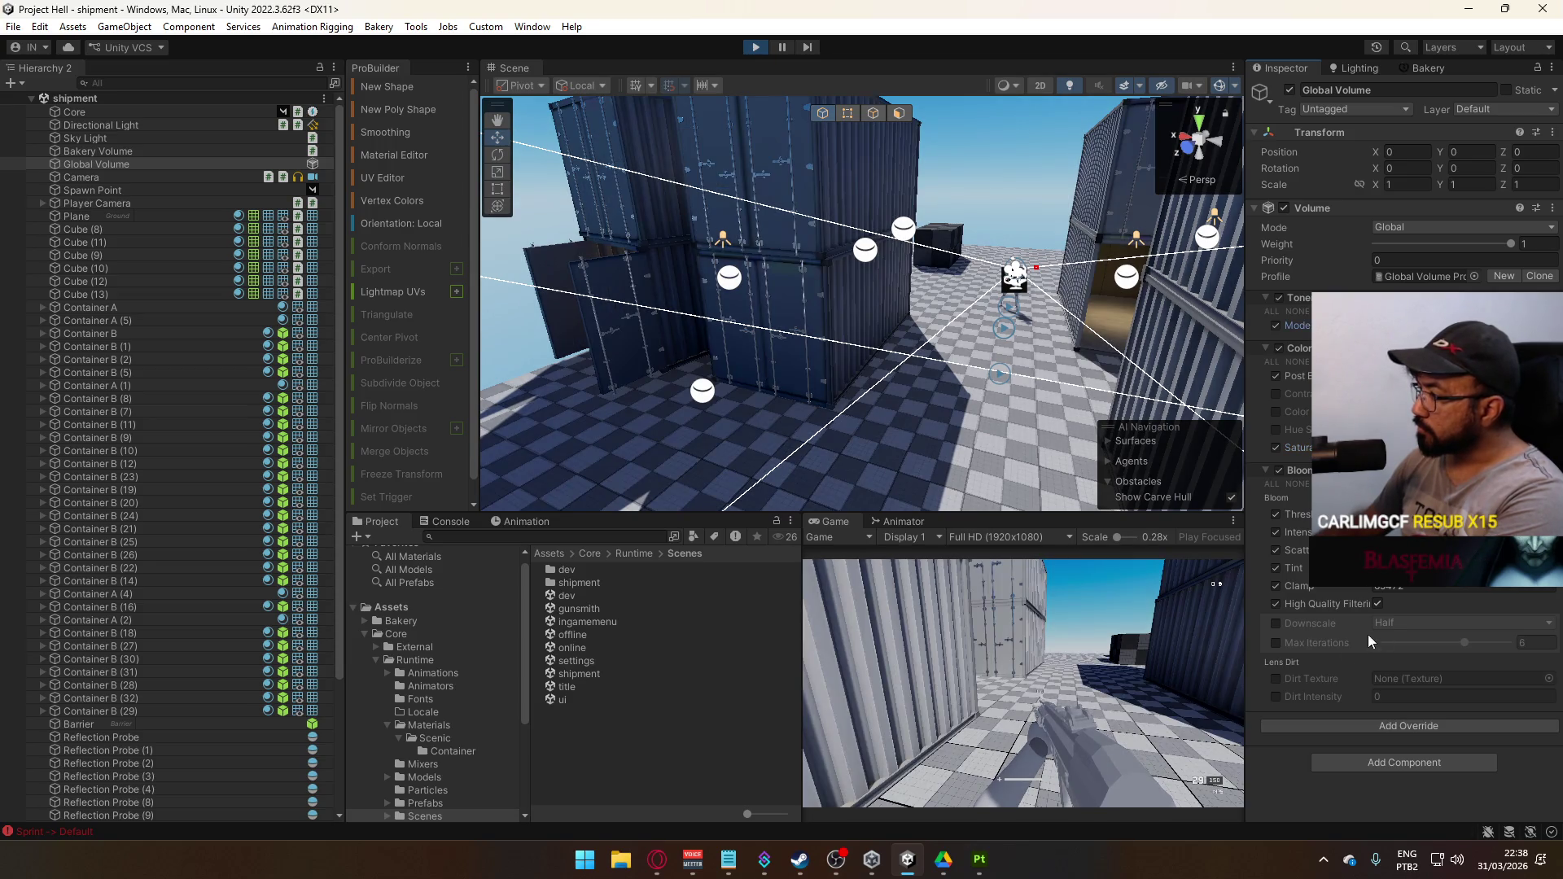
Add a Shadows, Midtones, Highlights override with Shadows at 1.93, then maximize the Game view
click(1385, 722)
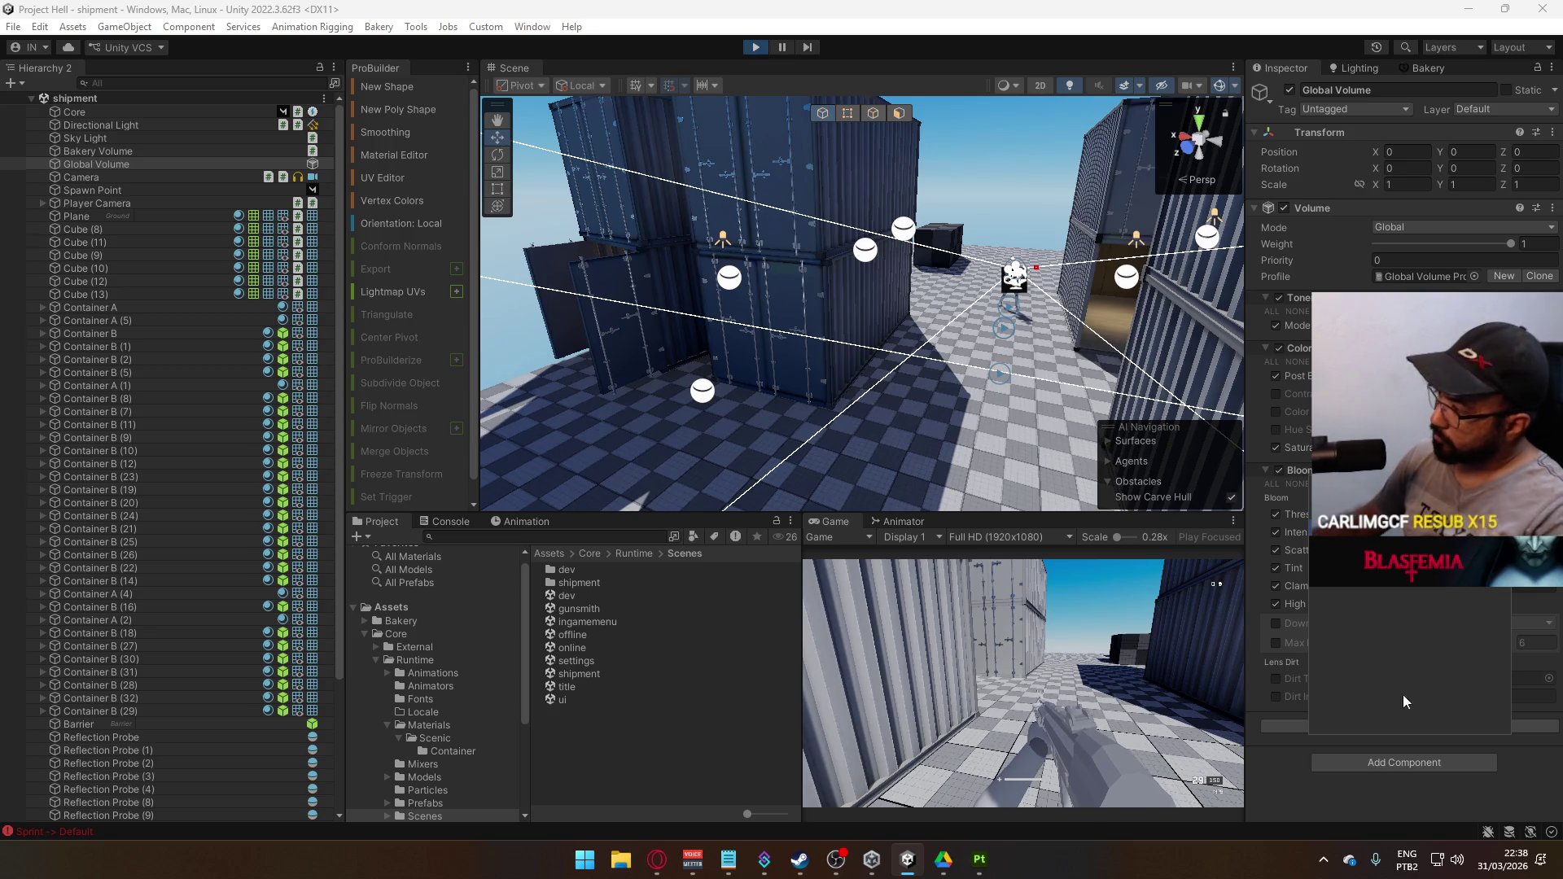
click(1401, 542)
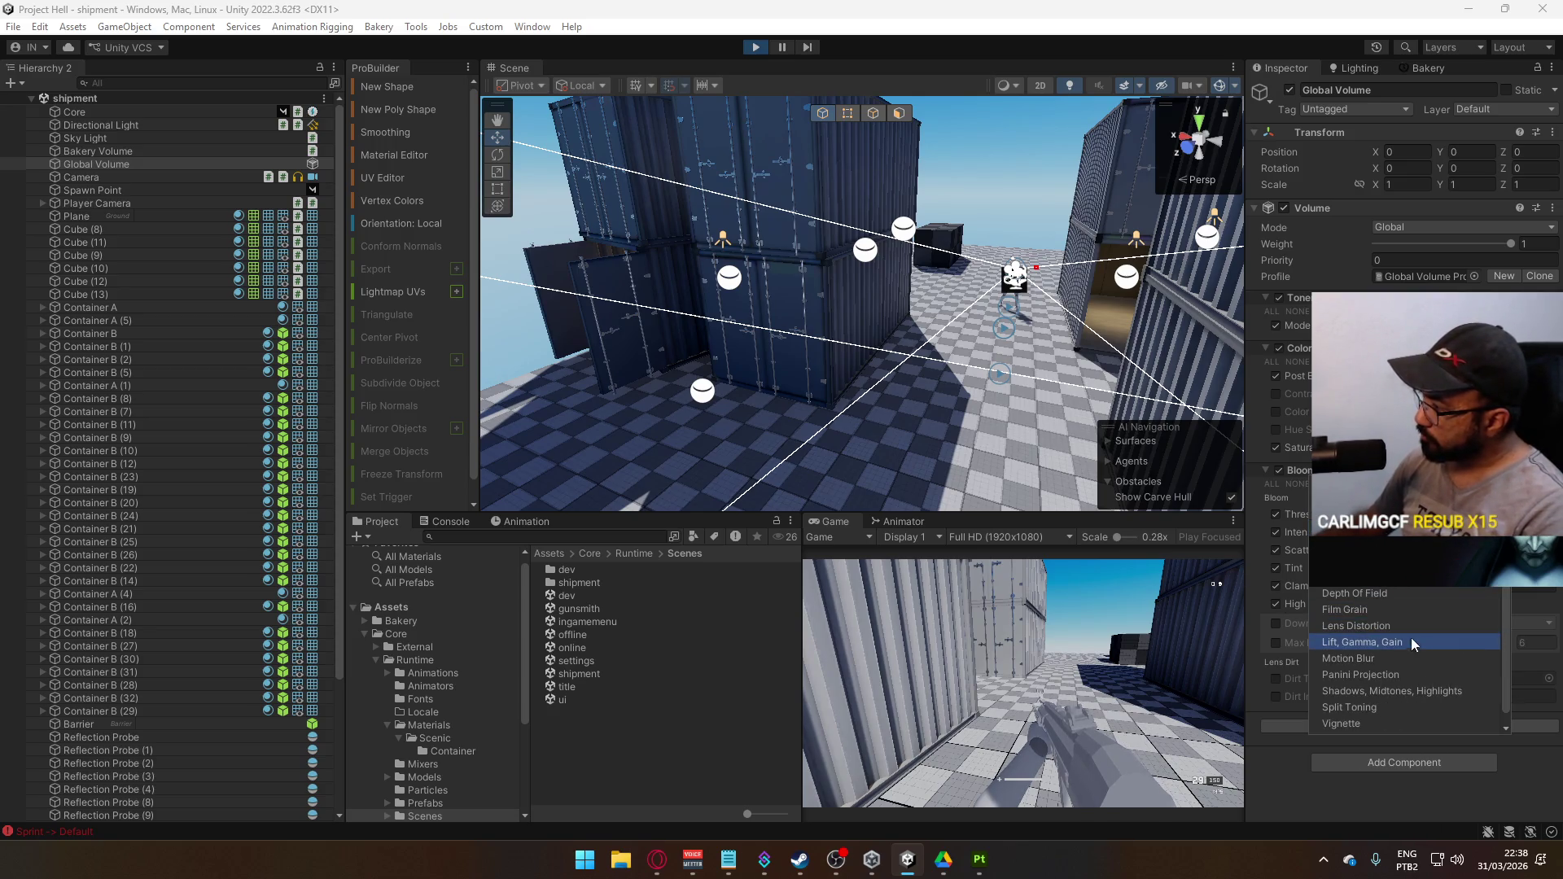
click(1400, 691)
scroll(1410, 667, down, 4)
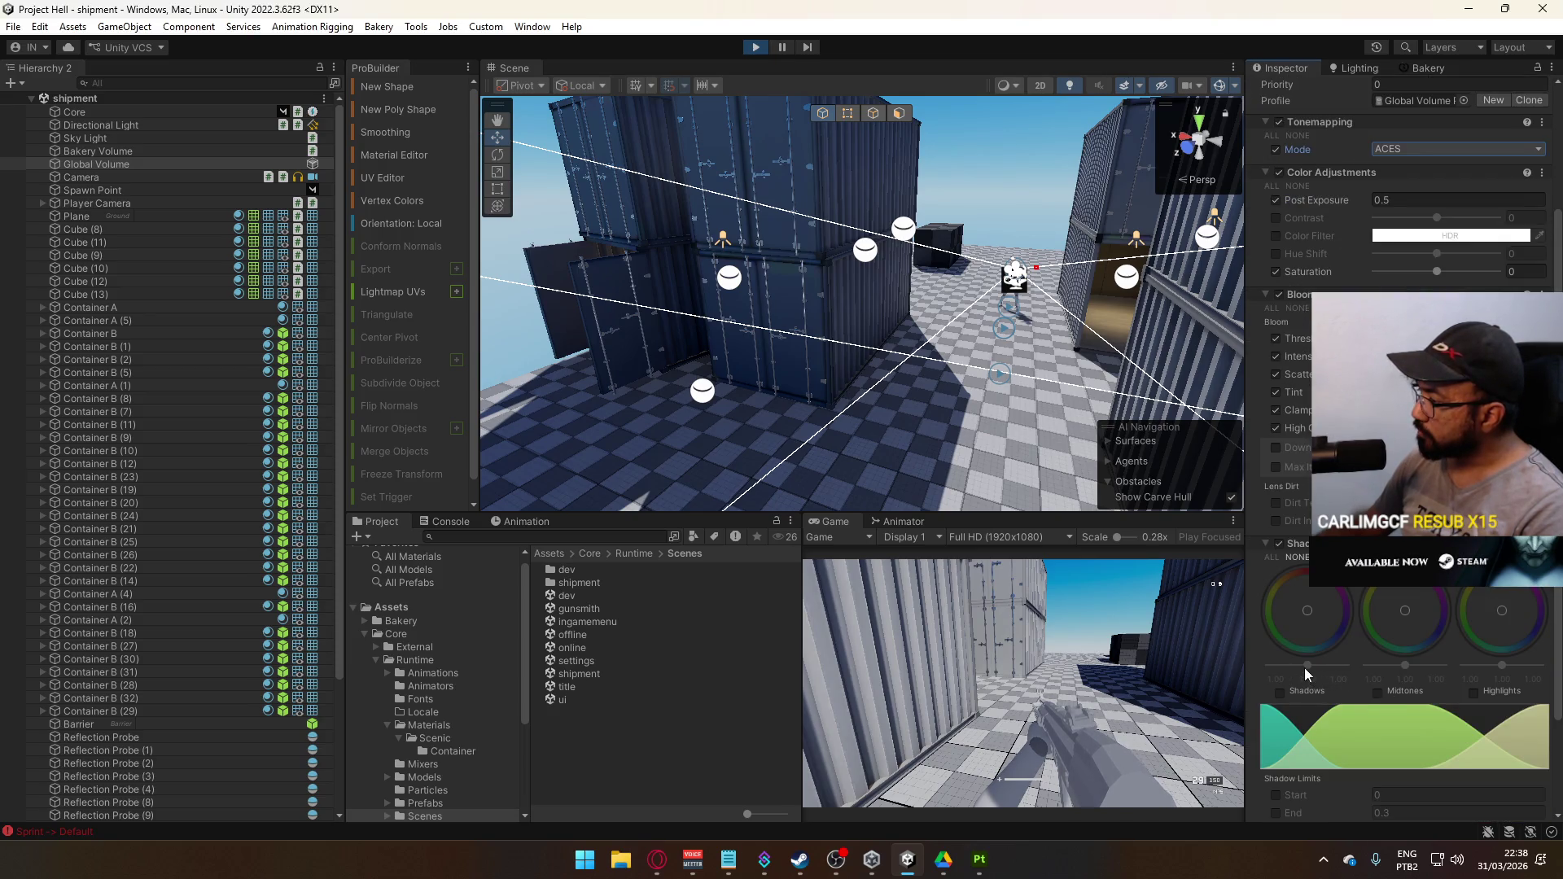
drag(1311, 668, 1314, 666)
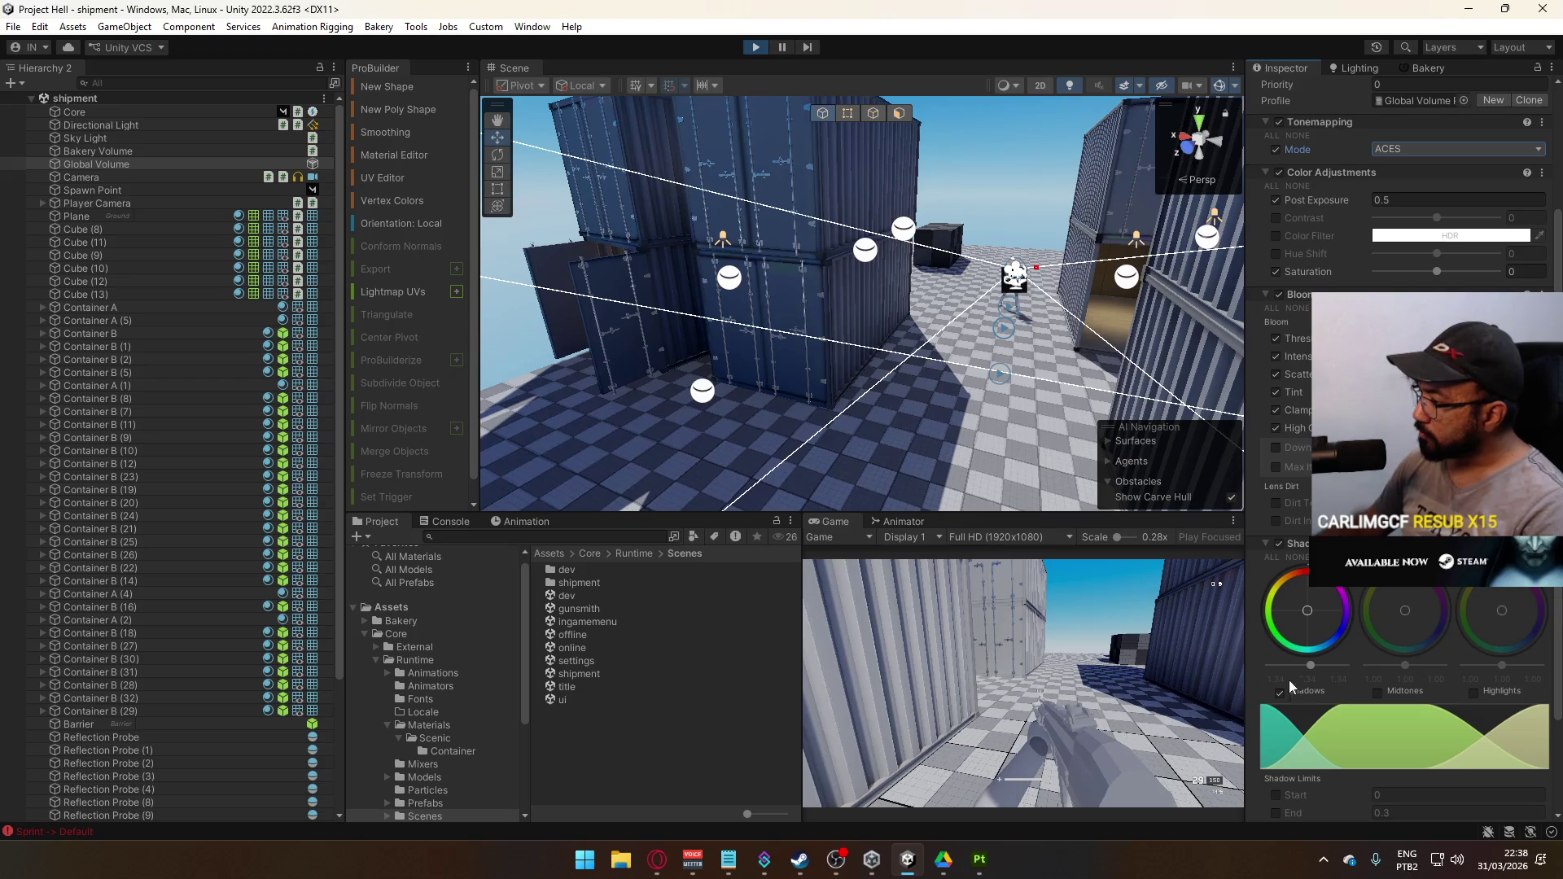
right_click(839, 522)
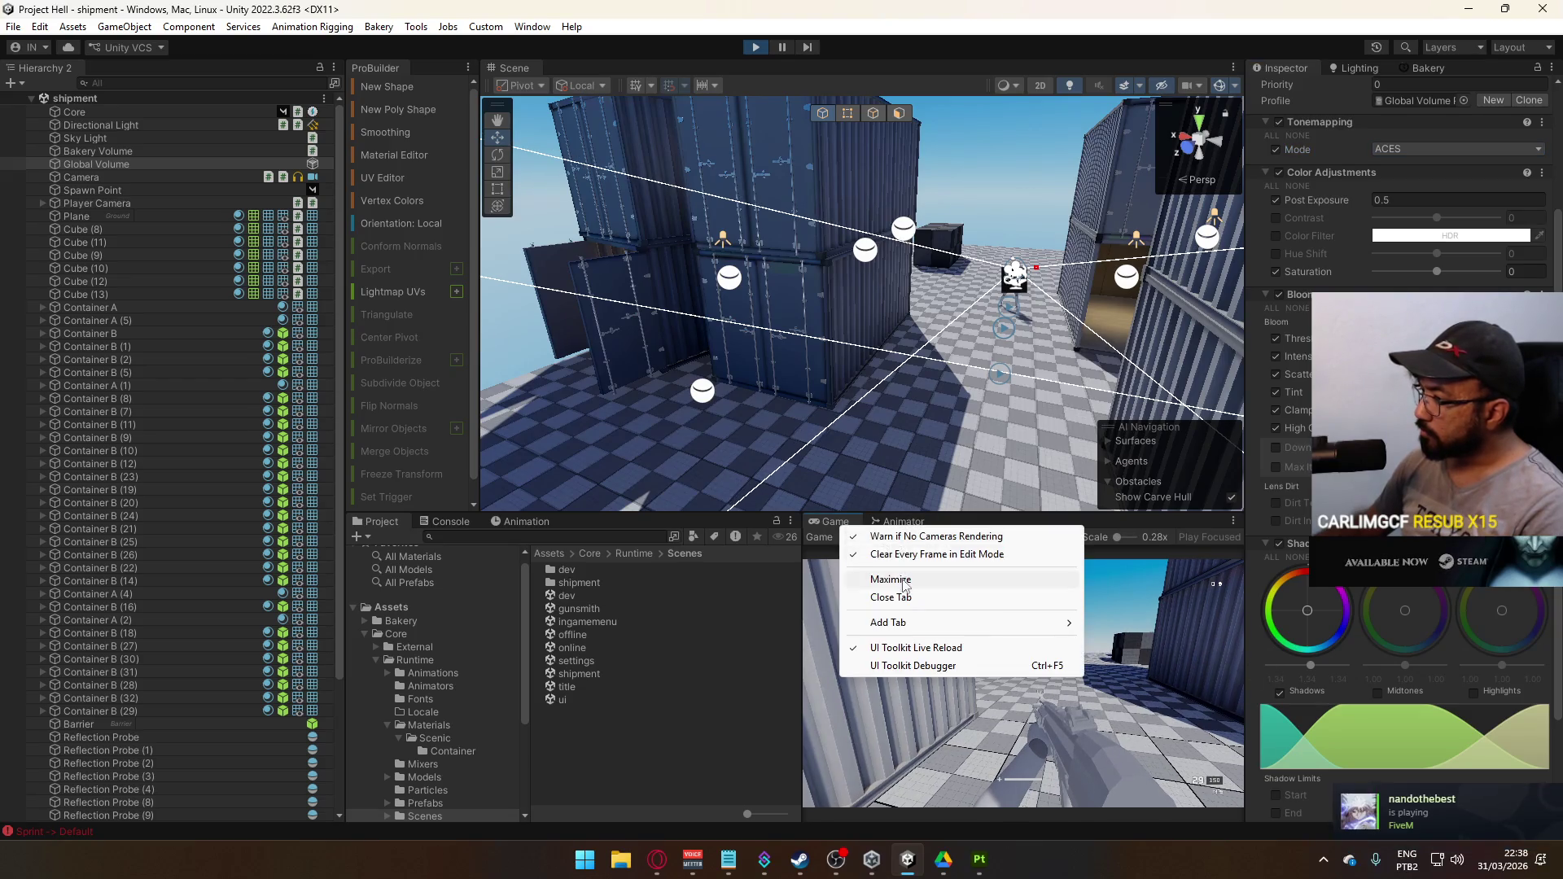
click(879, 579)
Play-test by walking and sprinting through the lanes between the stacked containers
click(1200, 500)
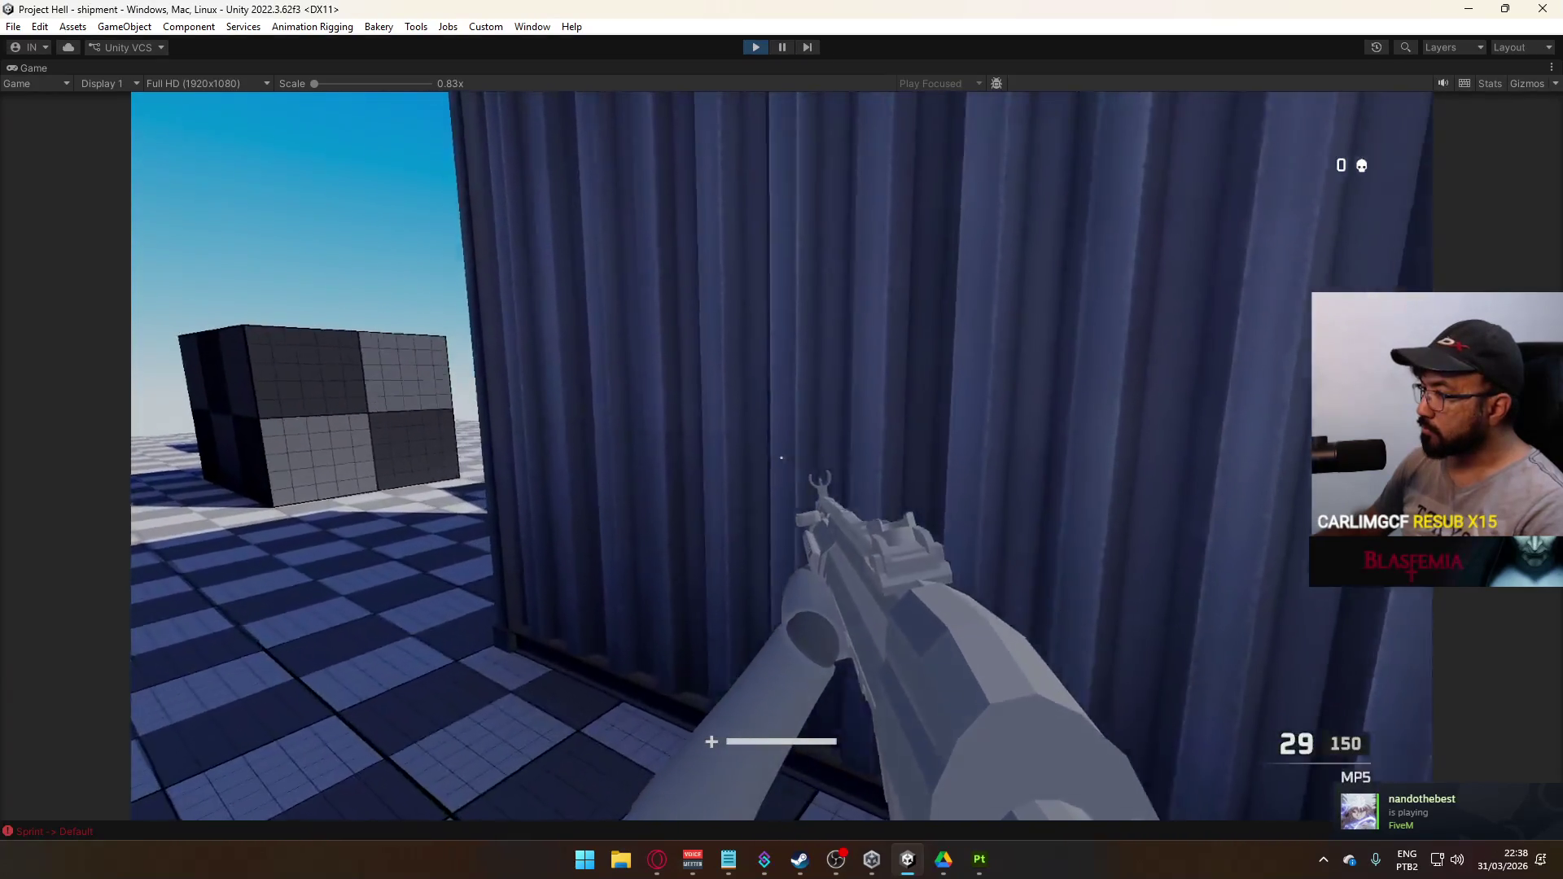
key(w)
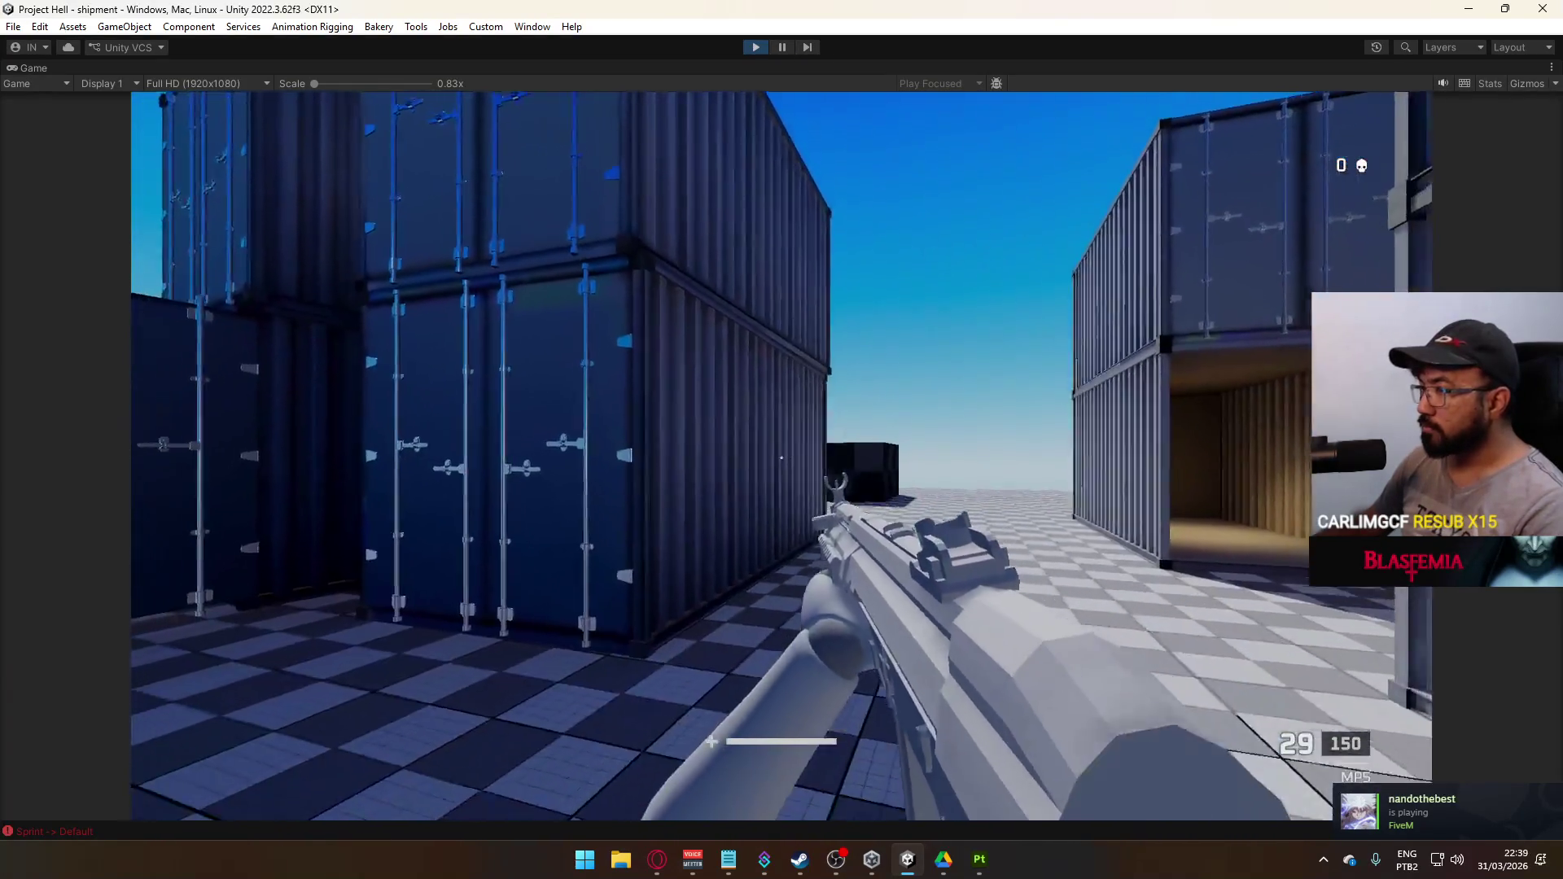
key(w)
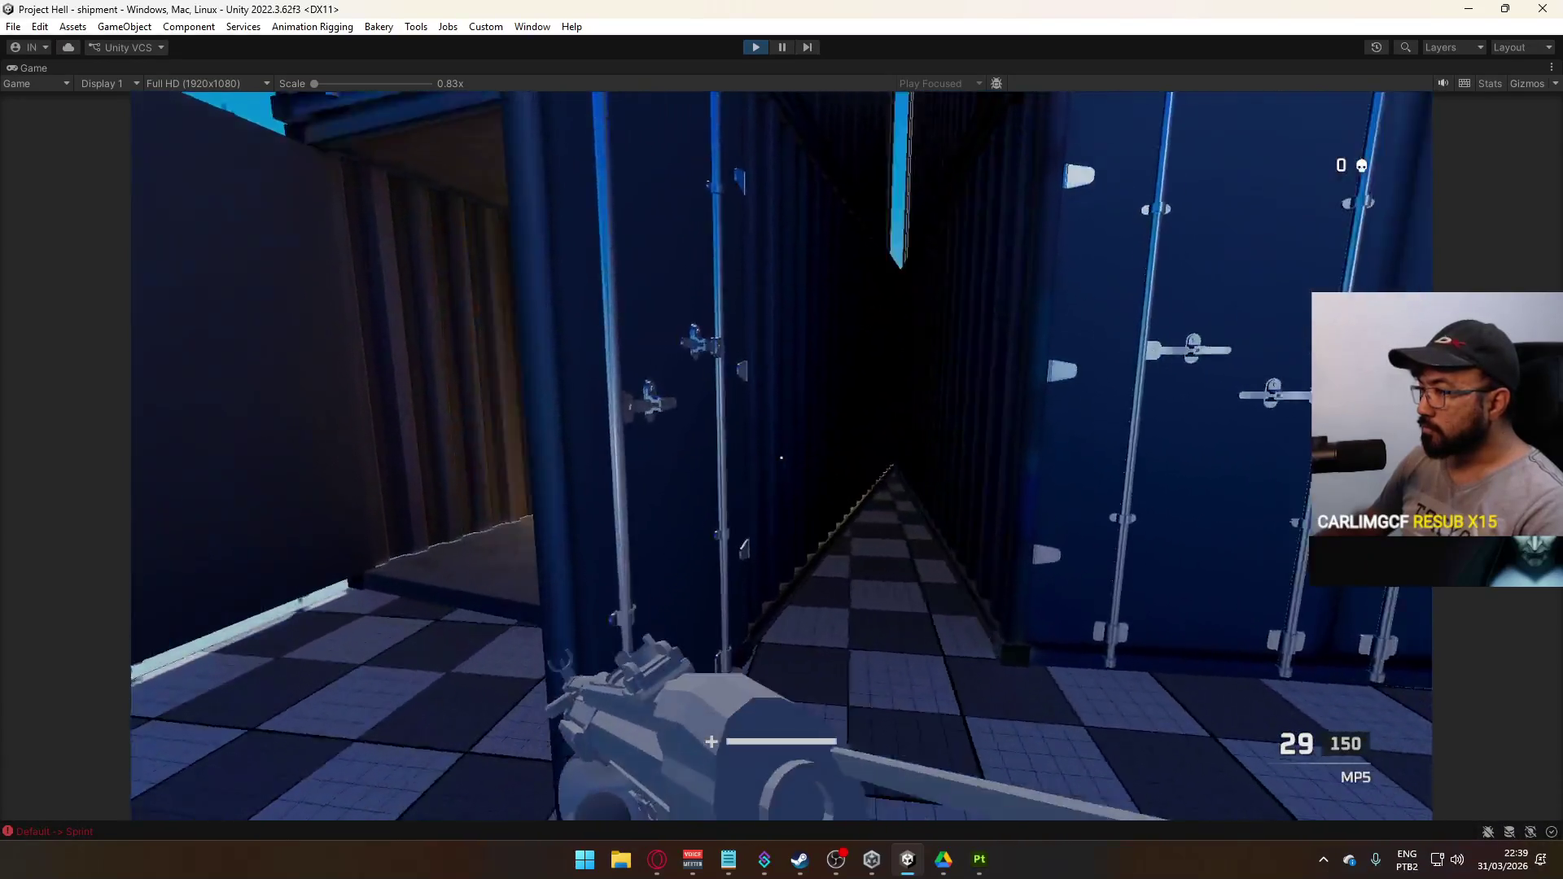
key(w)
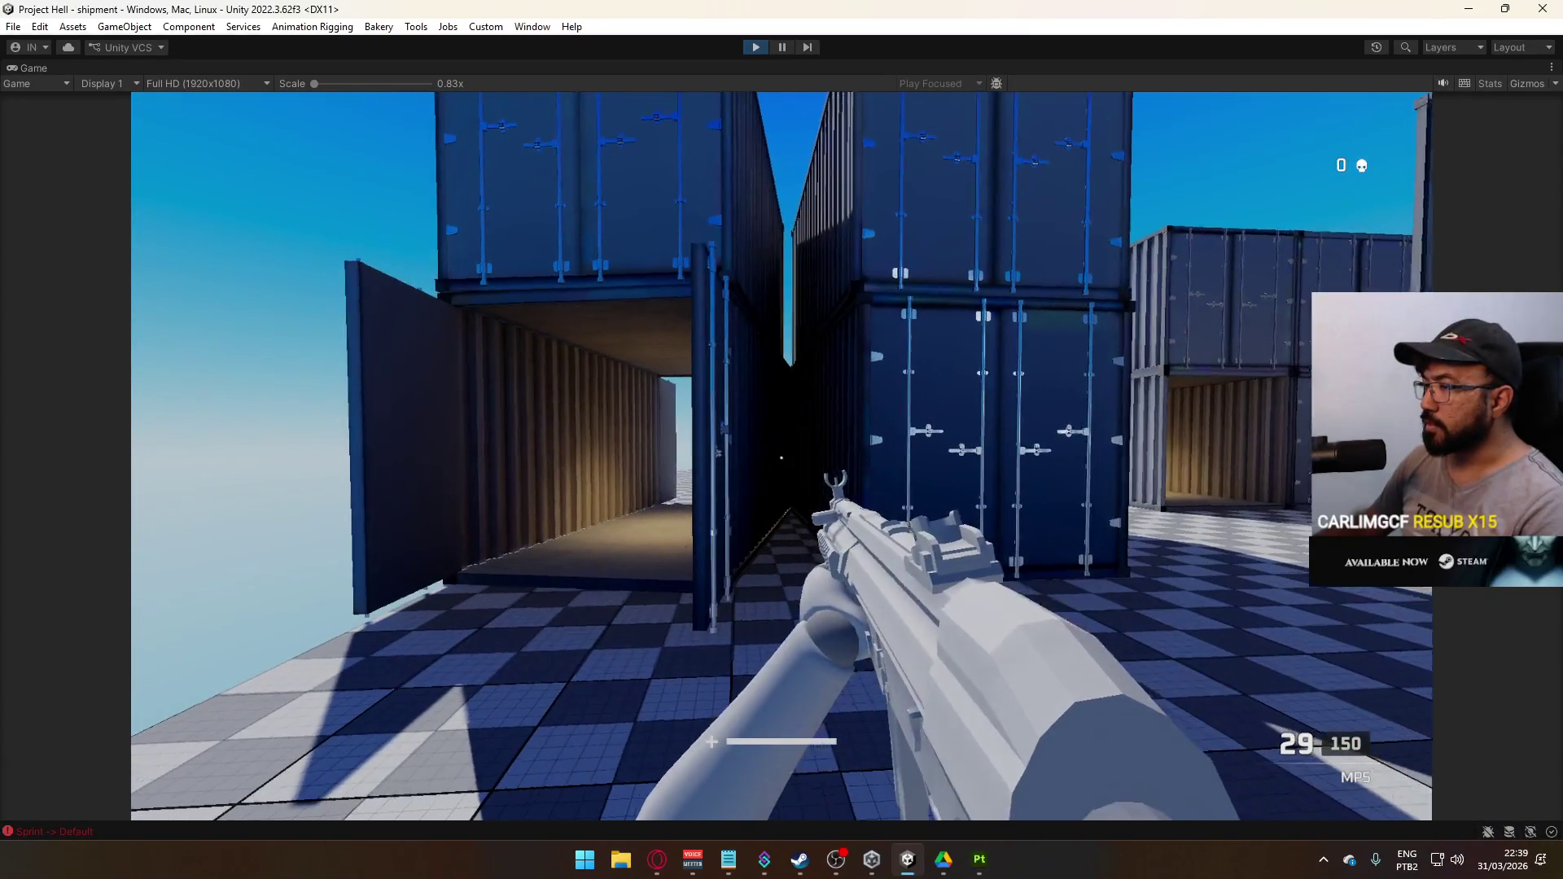
key(w)
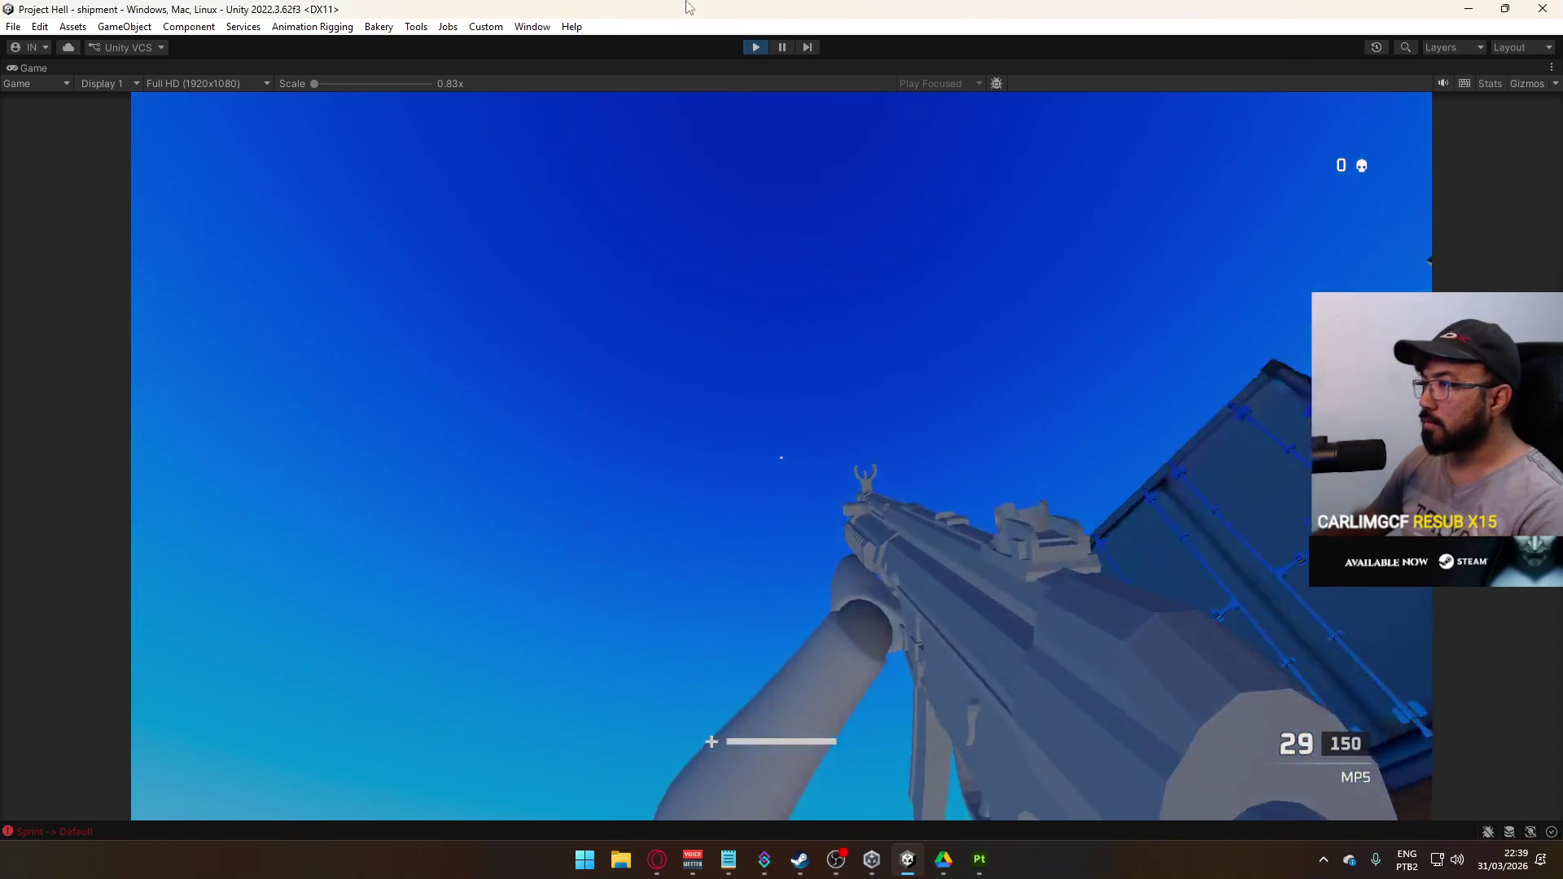
key(w)
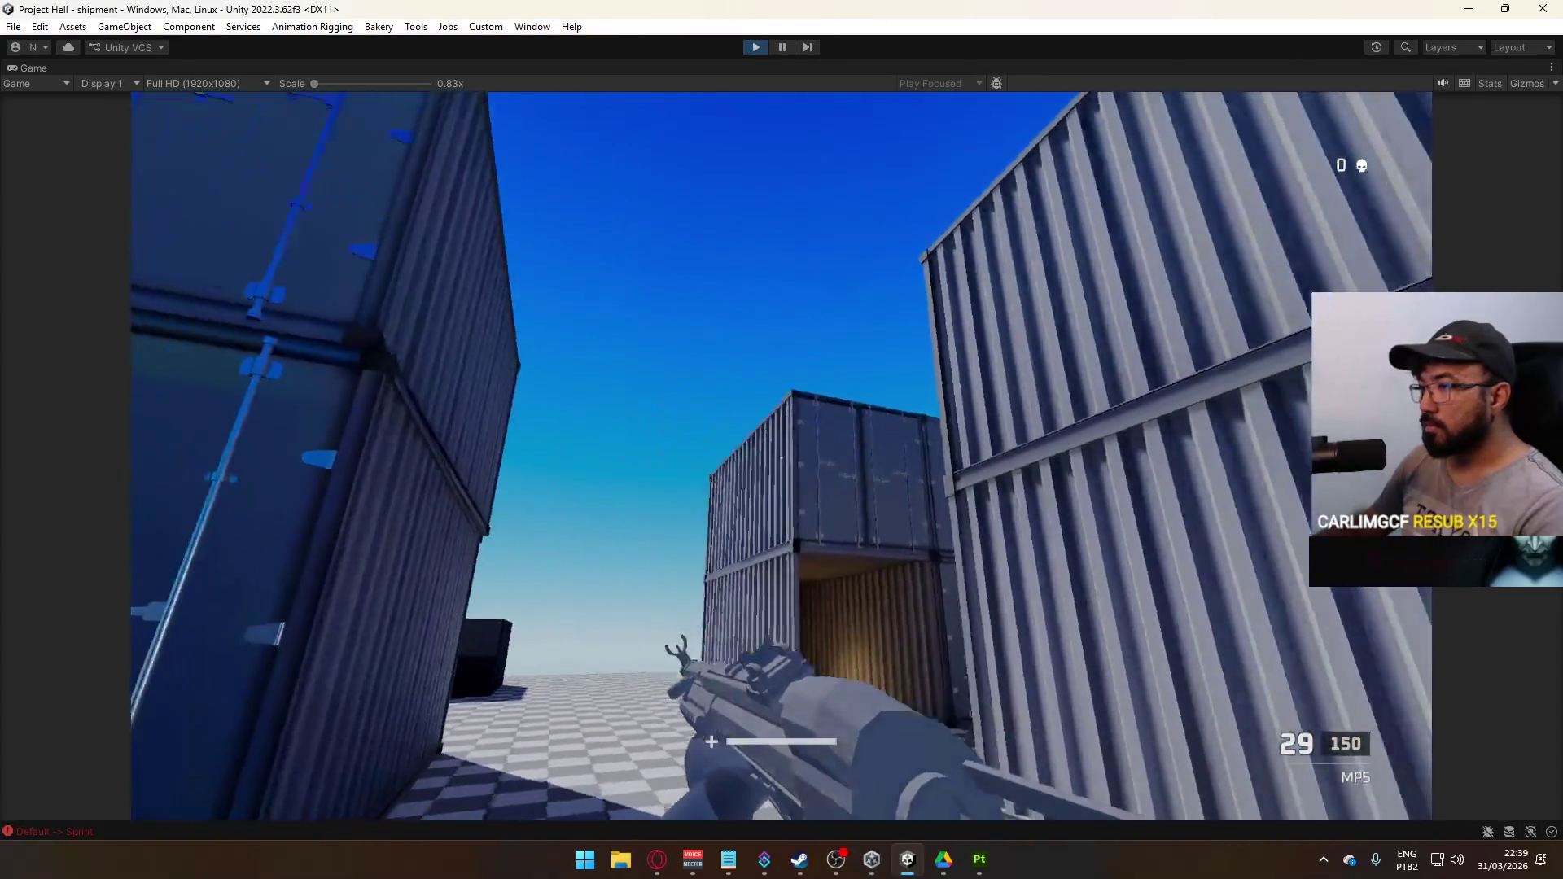
key(w)
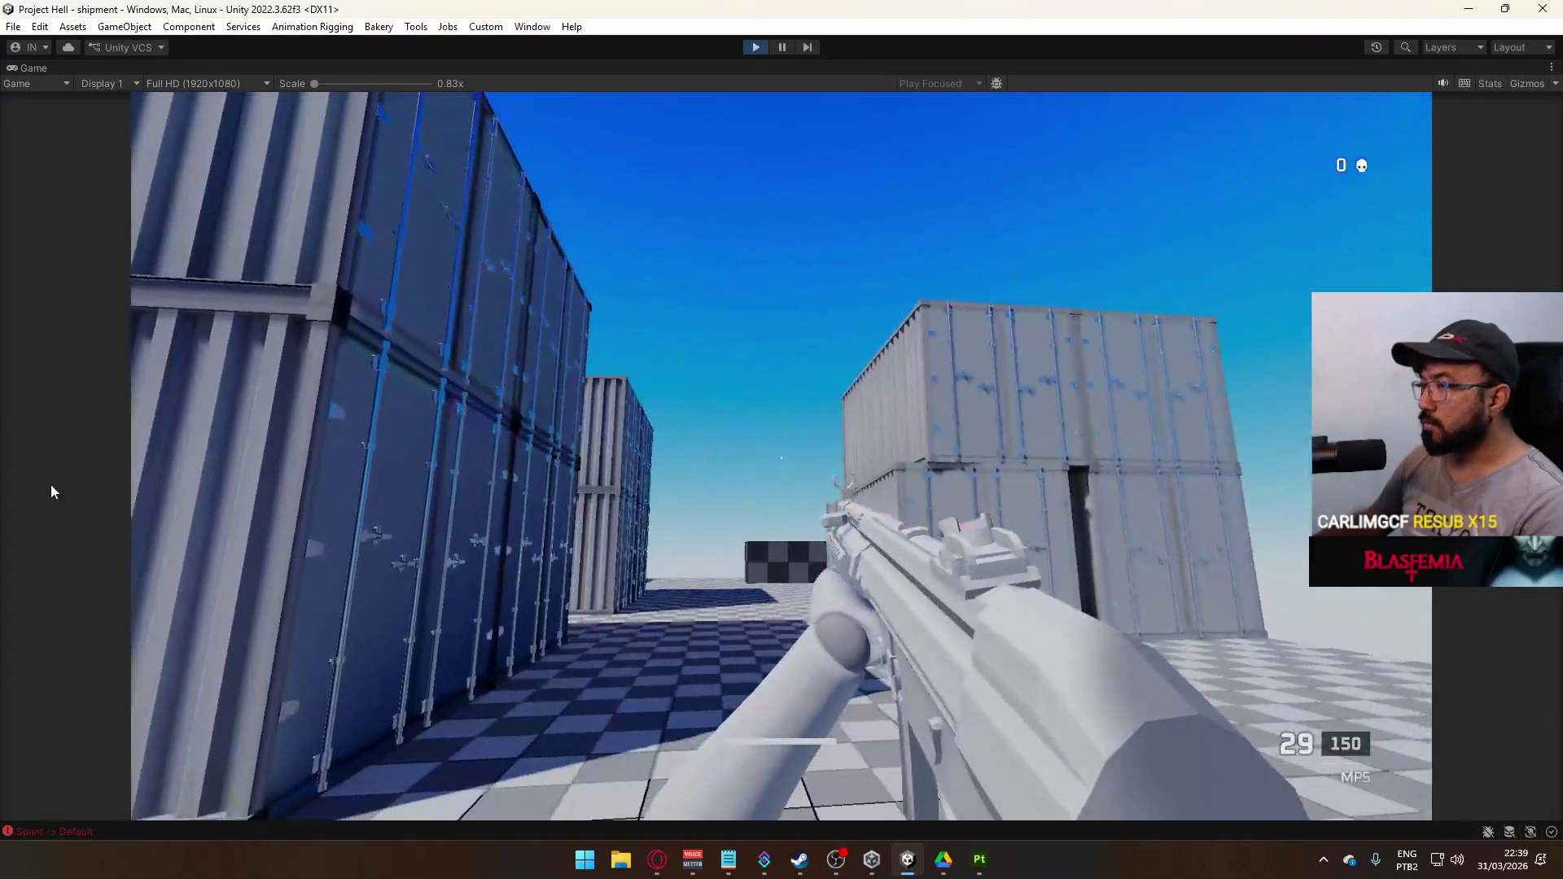
key(shift)
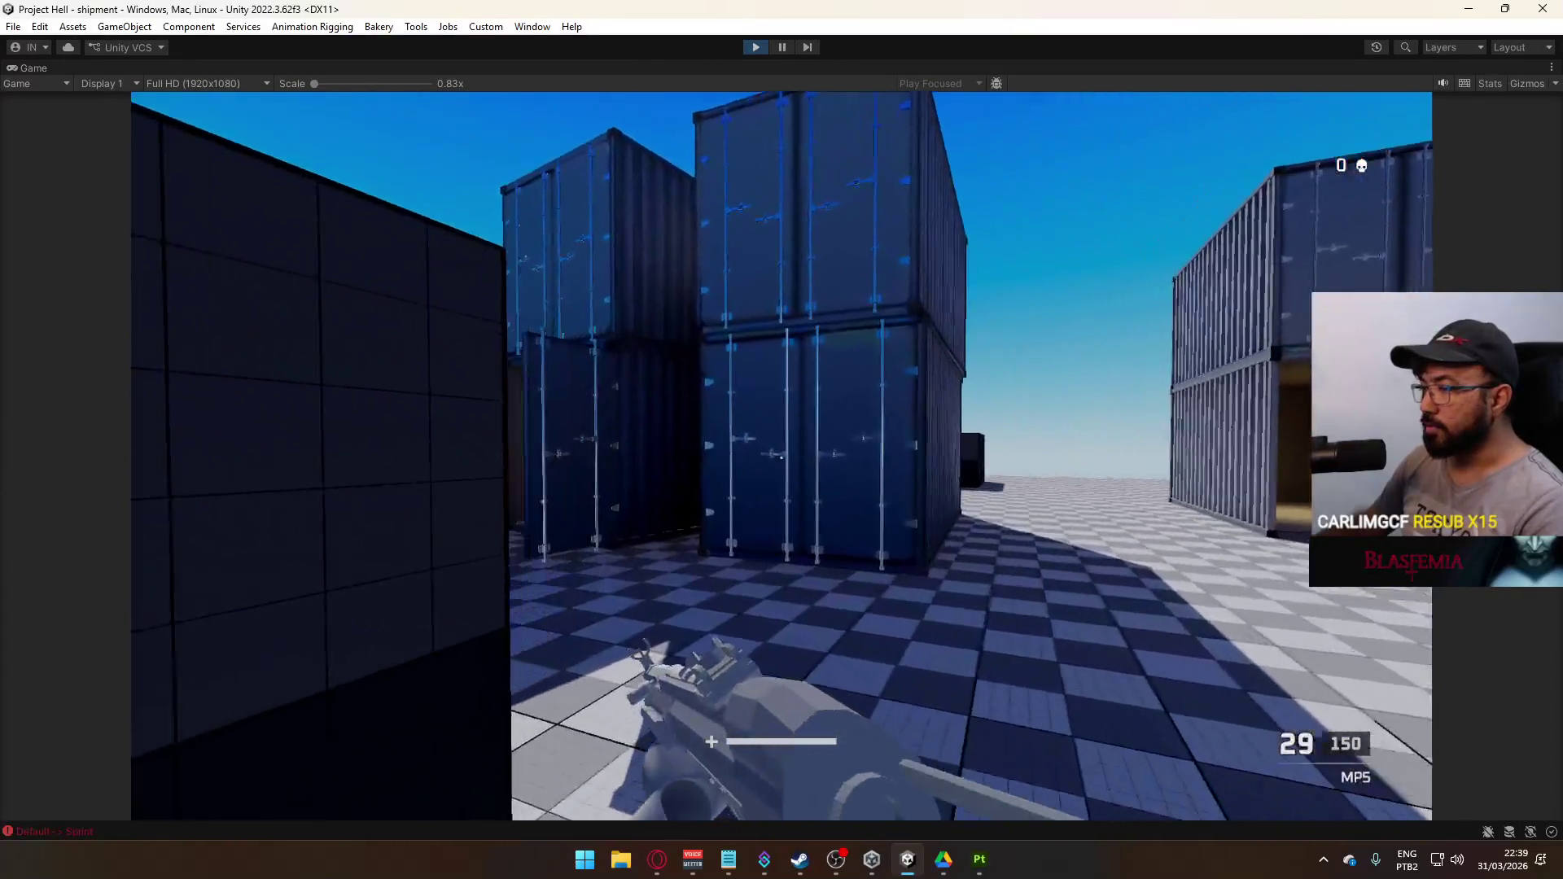
key(w)
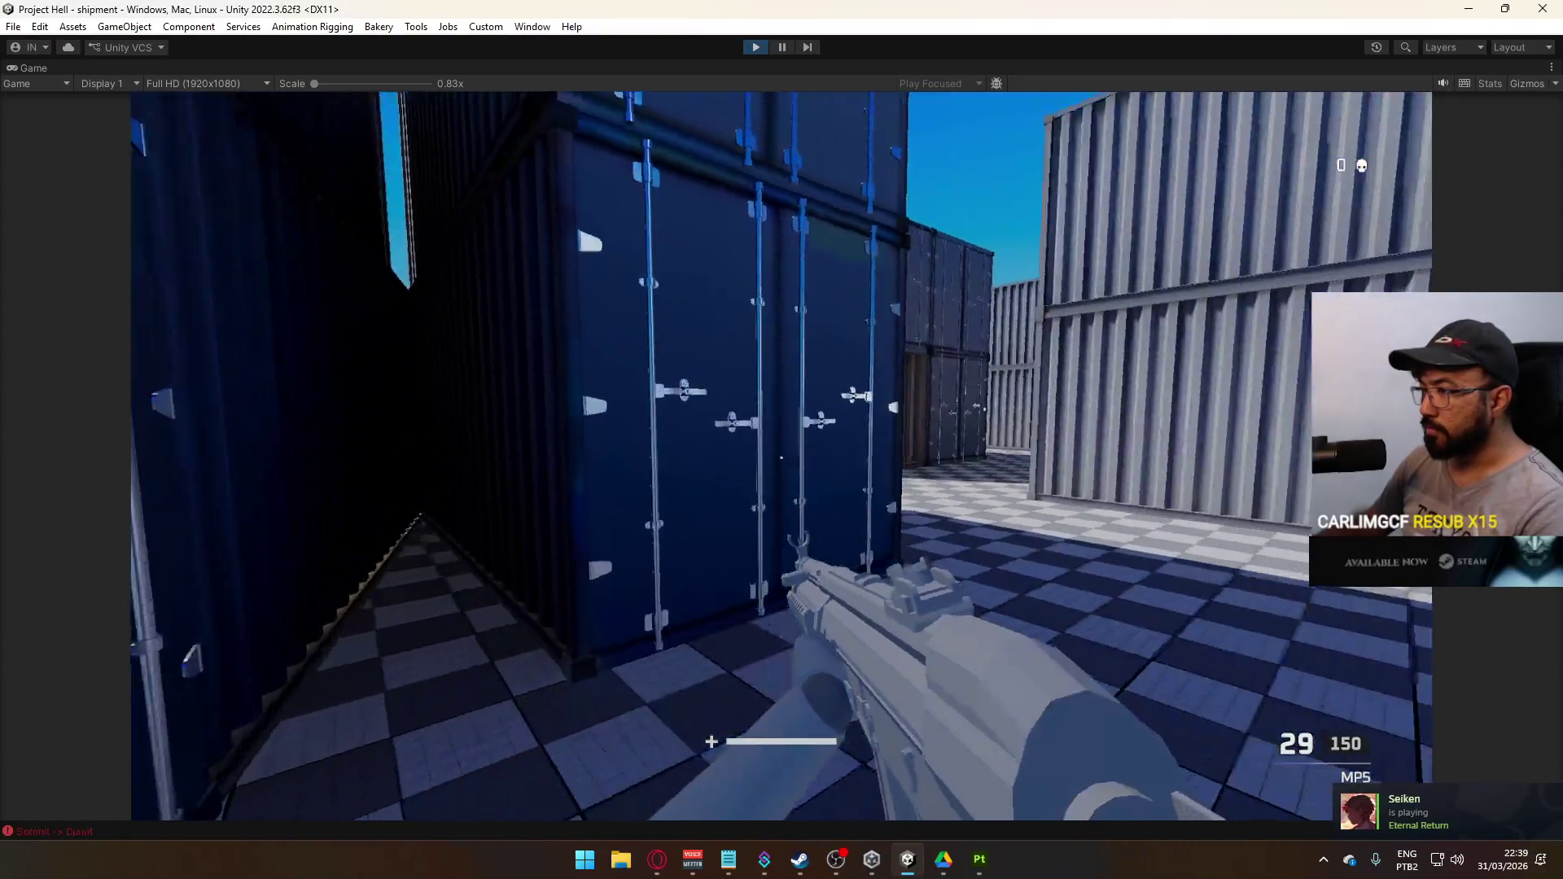
key(w)
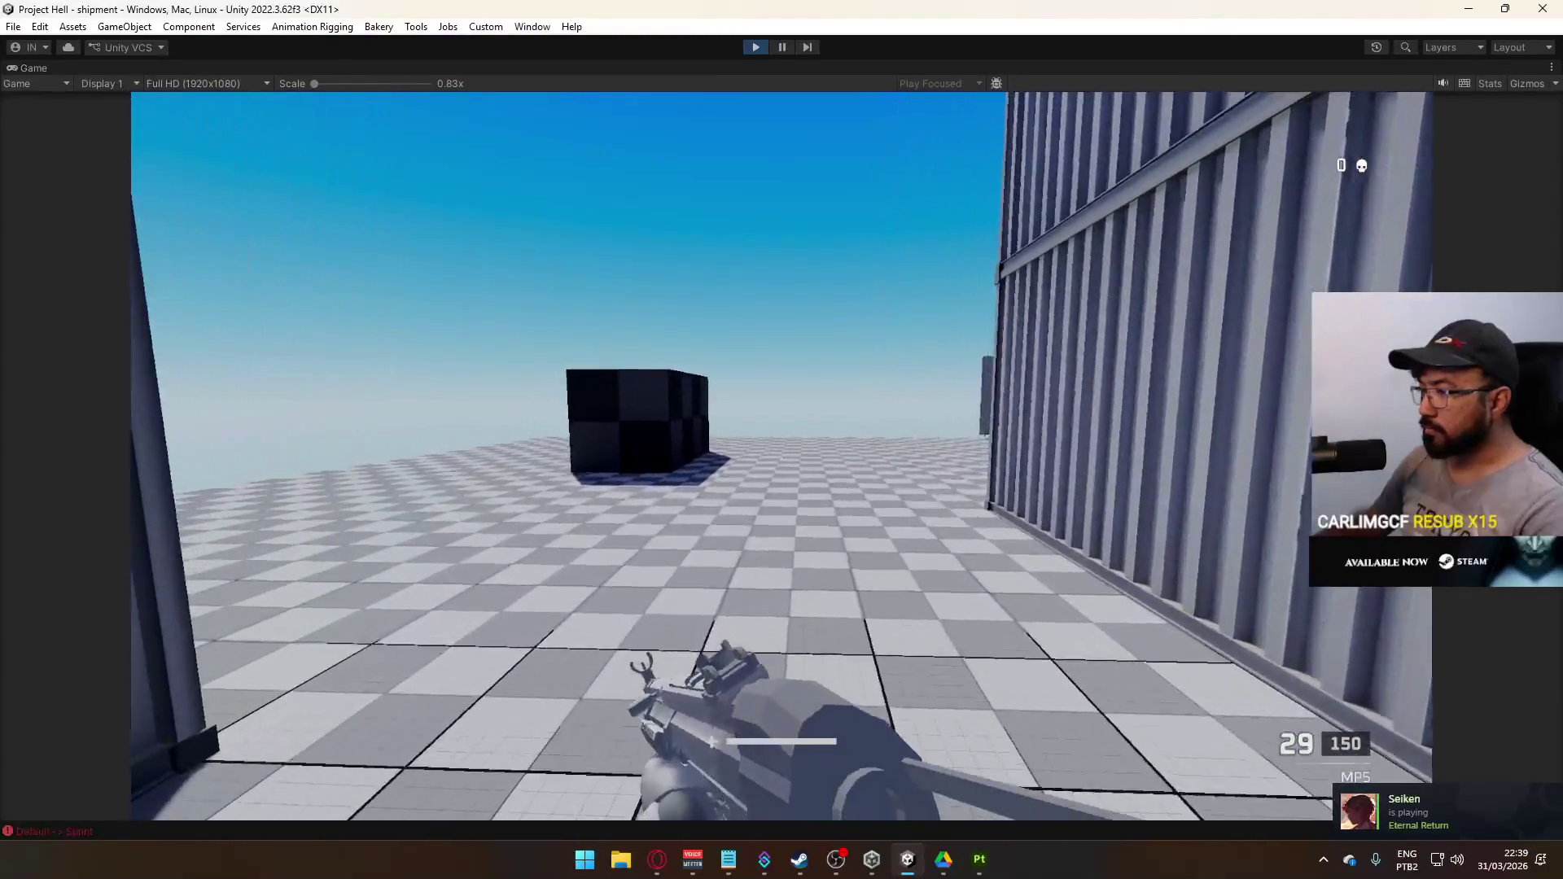
key(w)
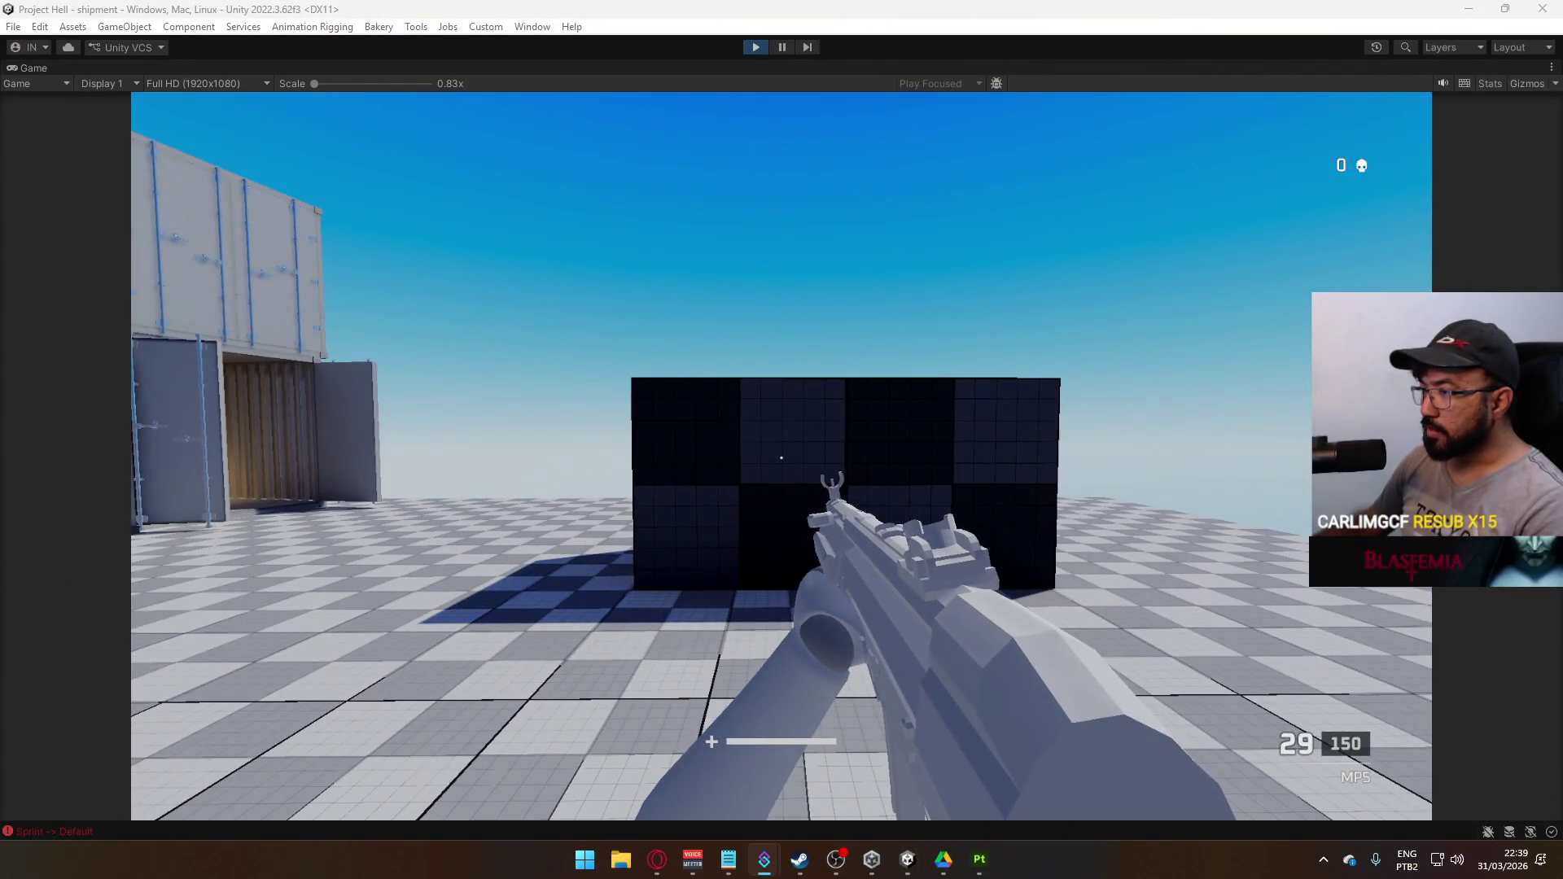
Test shooting by firing several rounds at the dark block, then reload
click(782, 458)
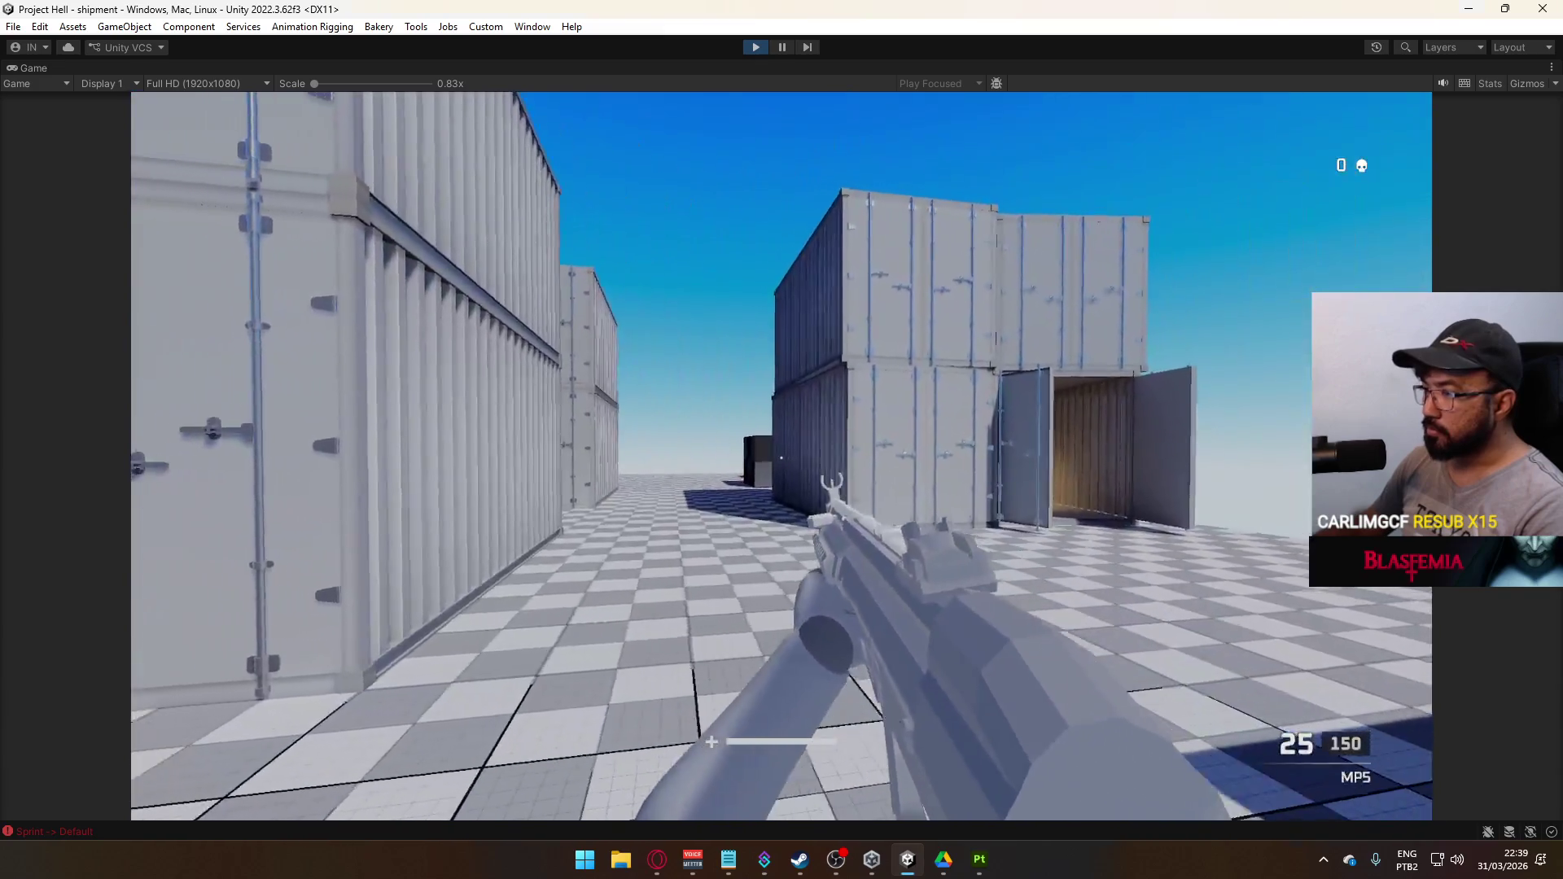
click(781, 458)
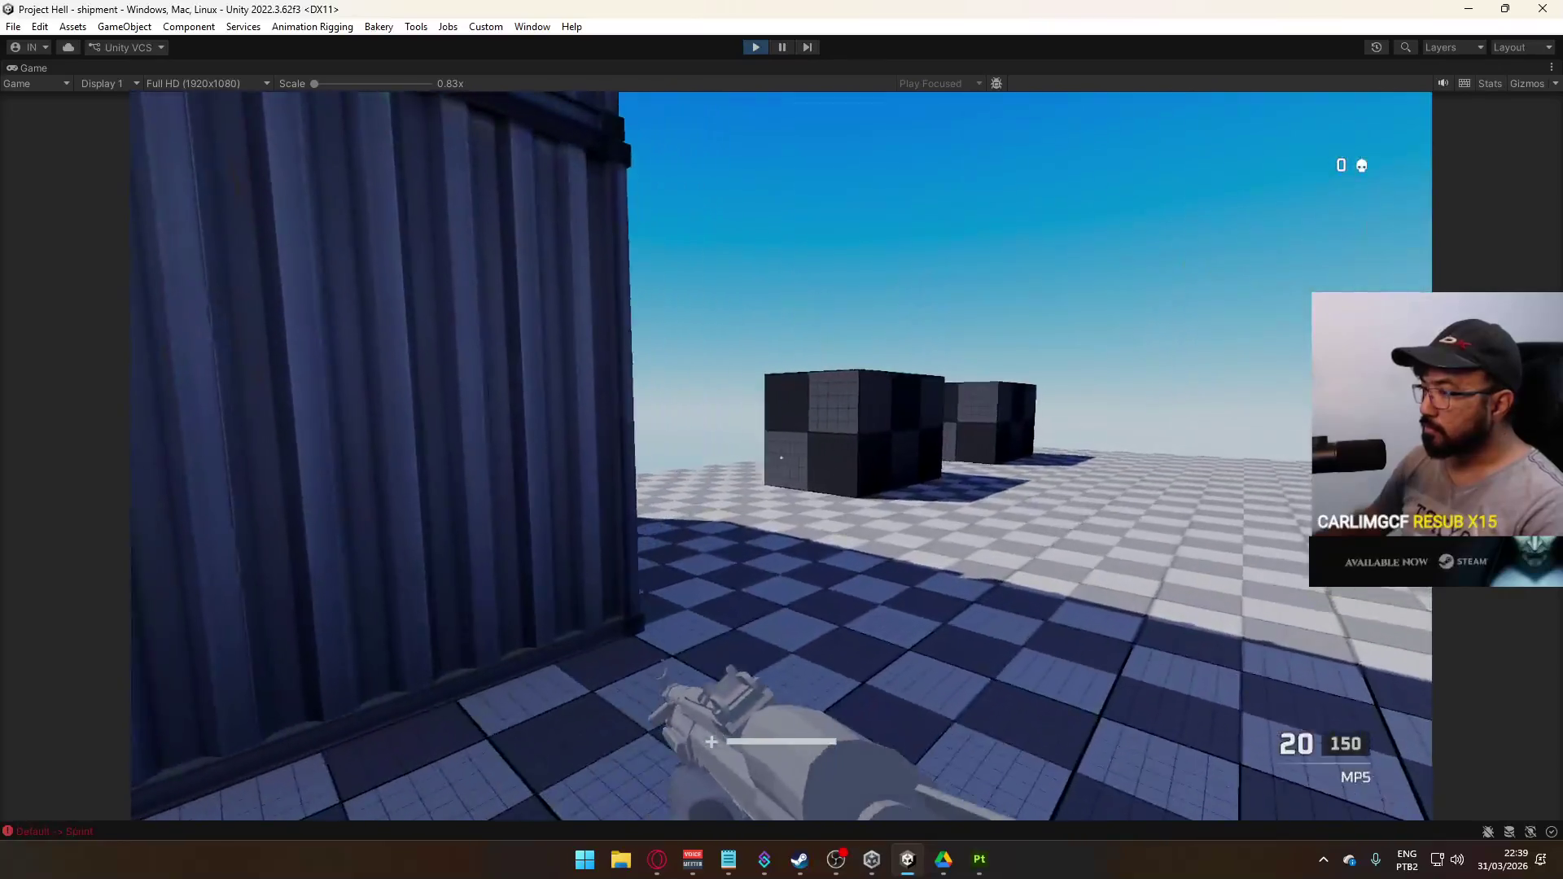
click(781, 458)
click(782, 457)
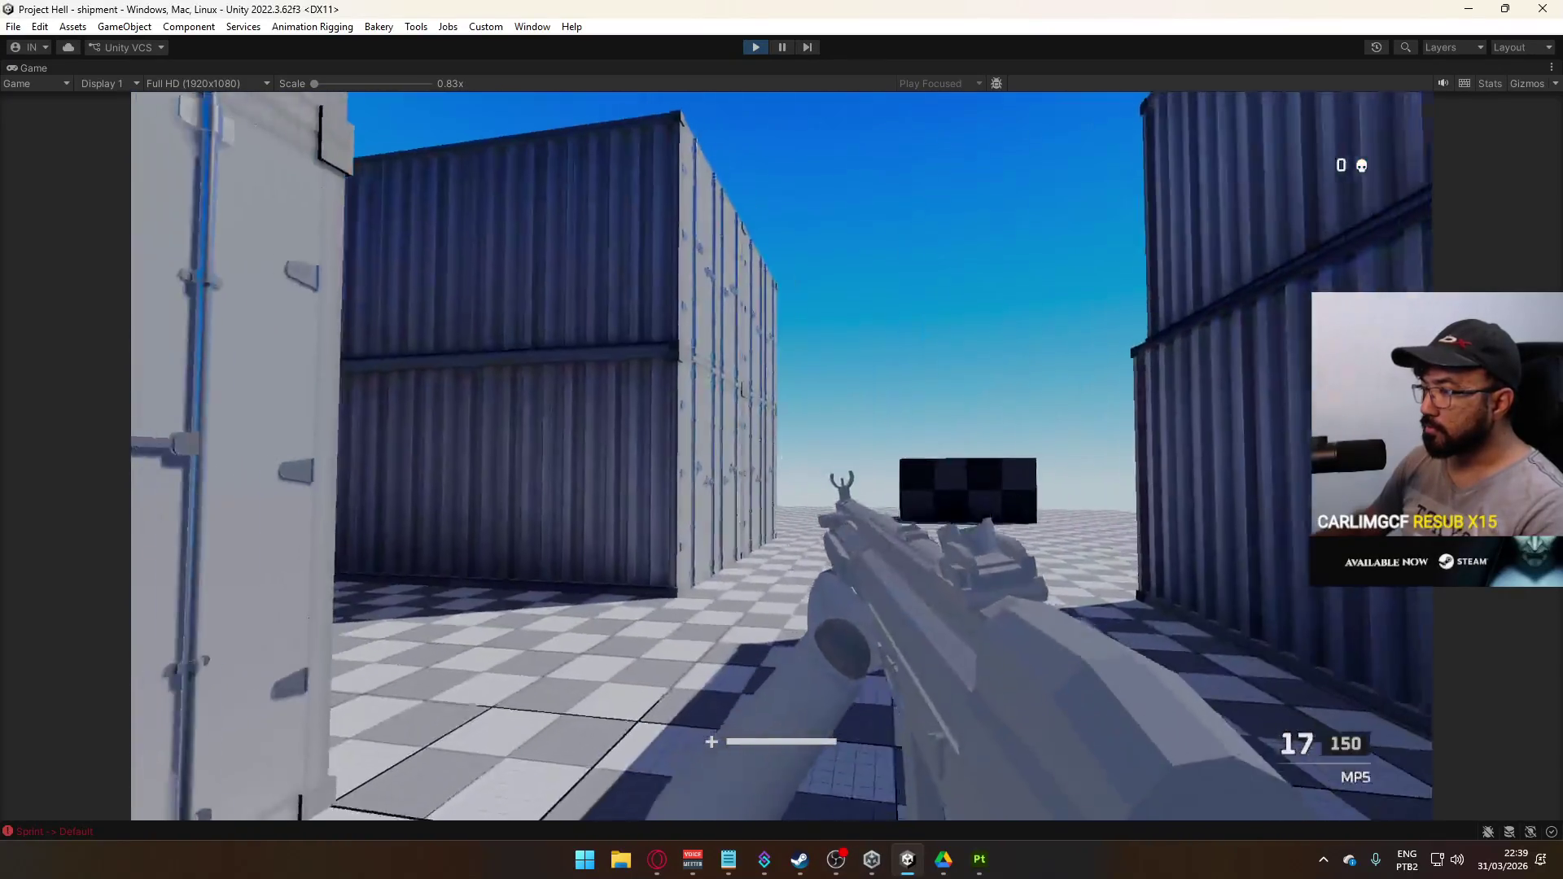
key(r)
Free the pointer and un-maximize the Game view to restore the full editor layout
key(super)
right_click(930, 61)
click(981, 116)
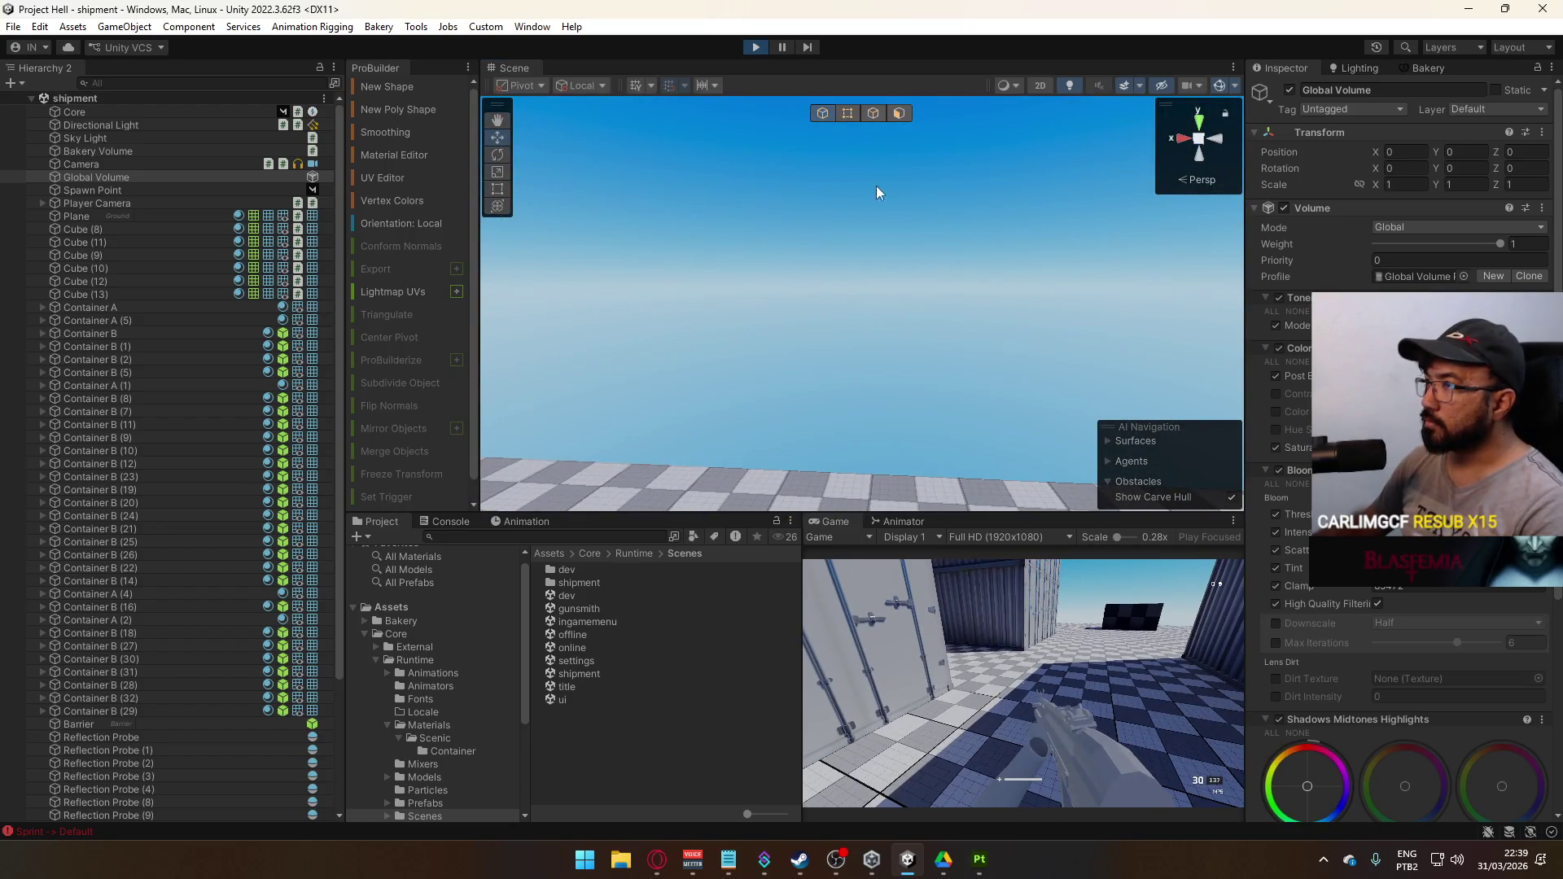
Stop Play mode and reopen the shipment scene from the scenes folder
click(756, 47)
double_click(593, 661)
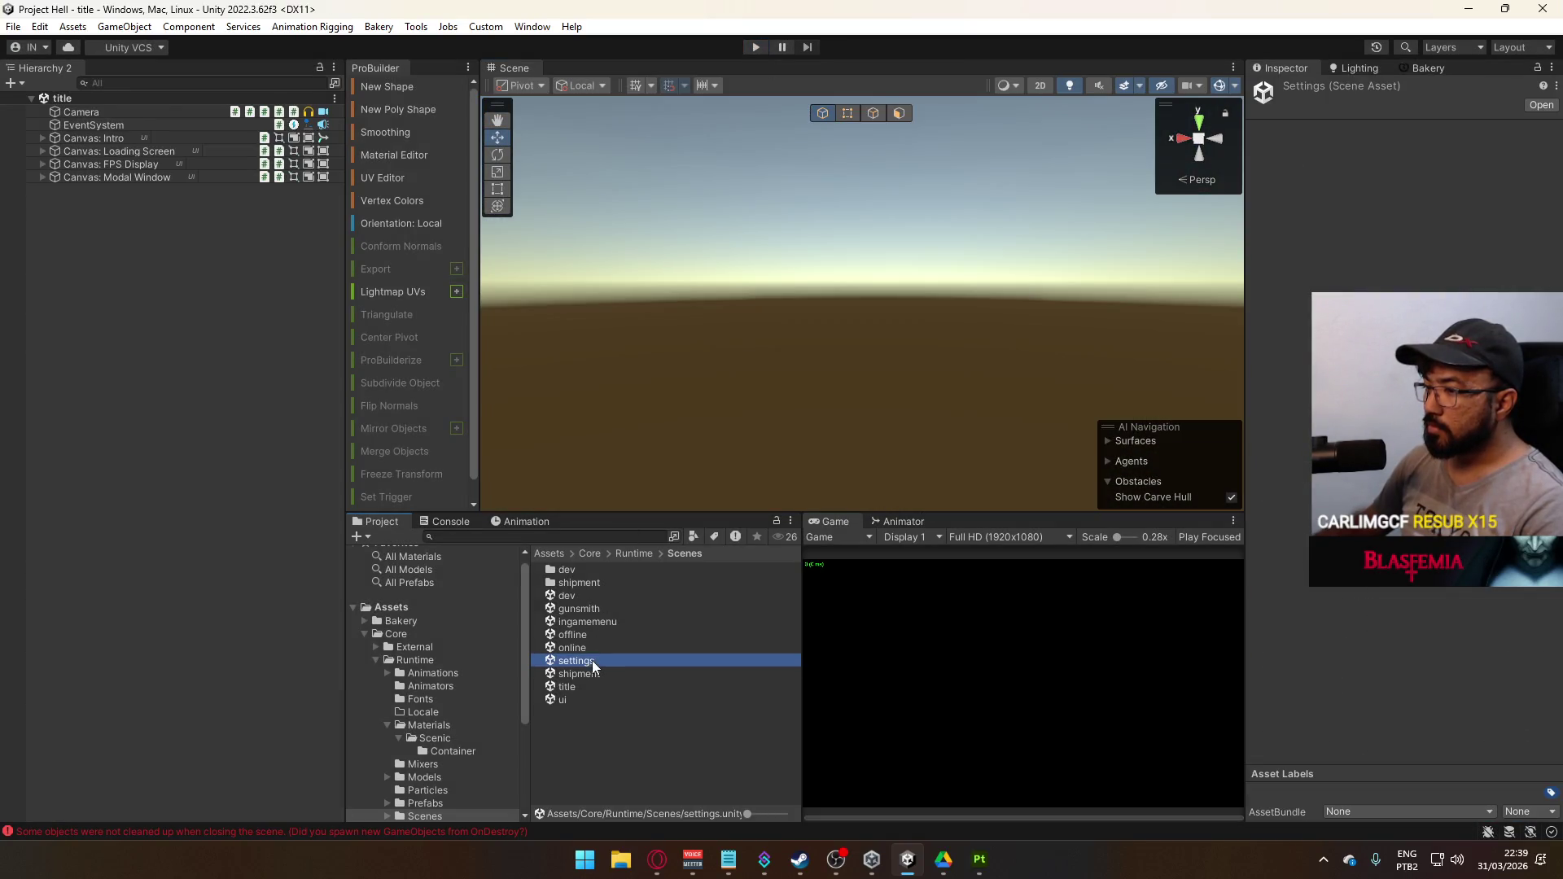
double_click(593, 673)
Lighten the Object Placeholder material's base colour on Cube (8) to light grey
drag(707, 370, 860, 354)
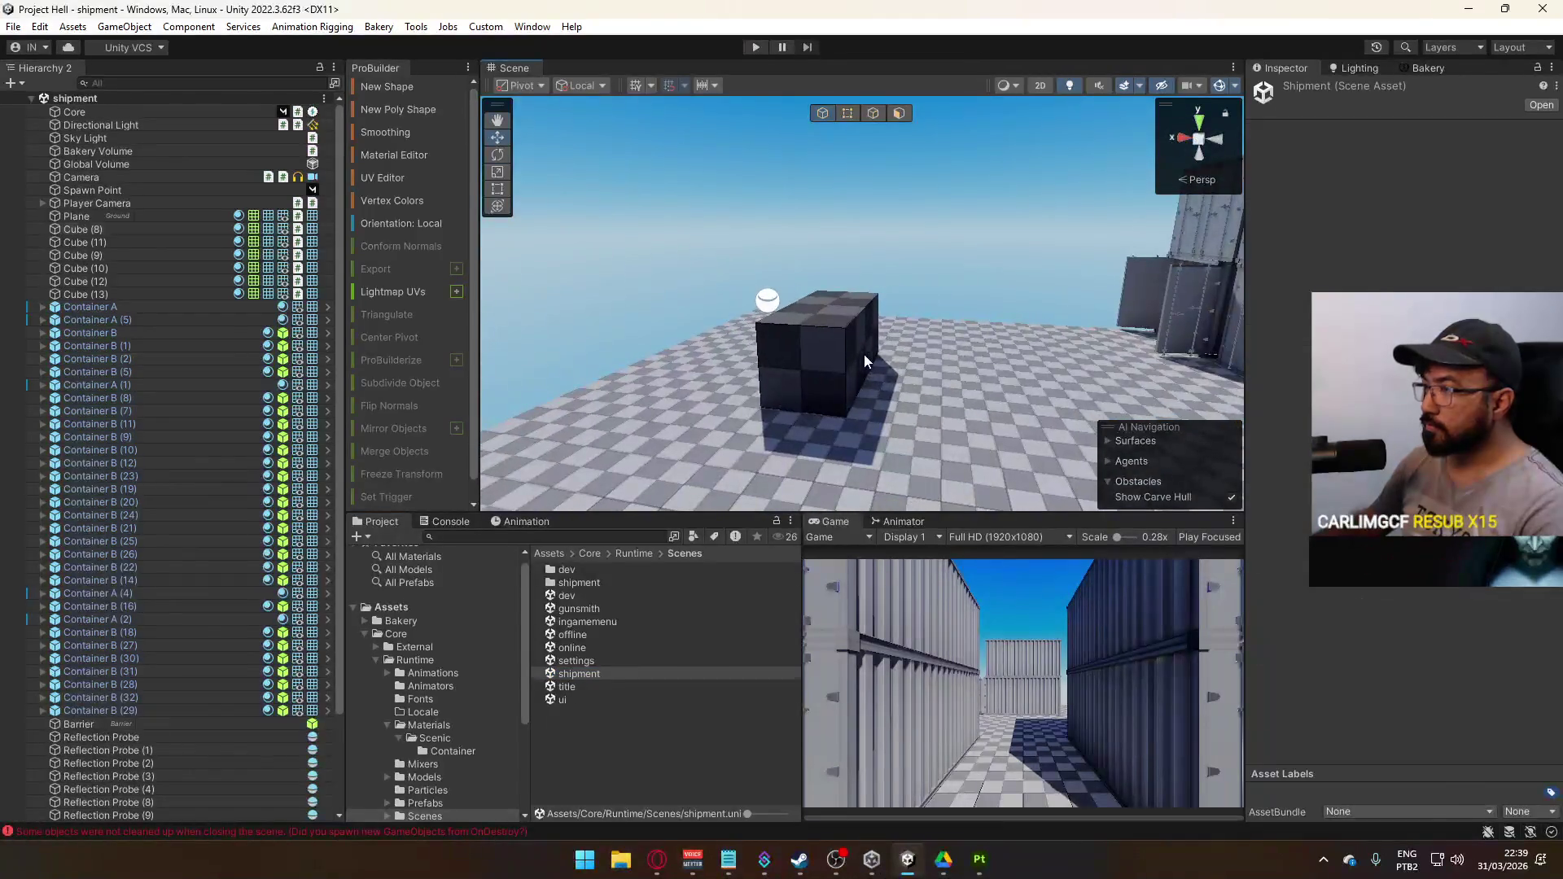
click(860, 355)
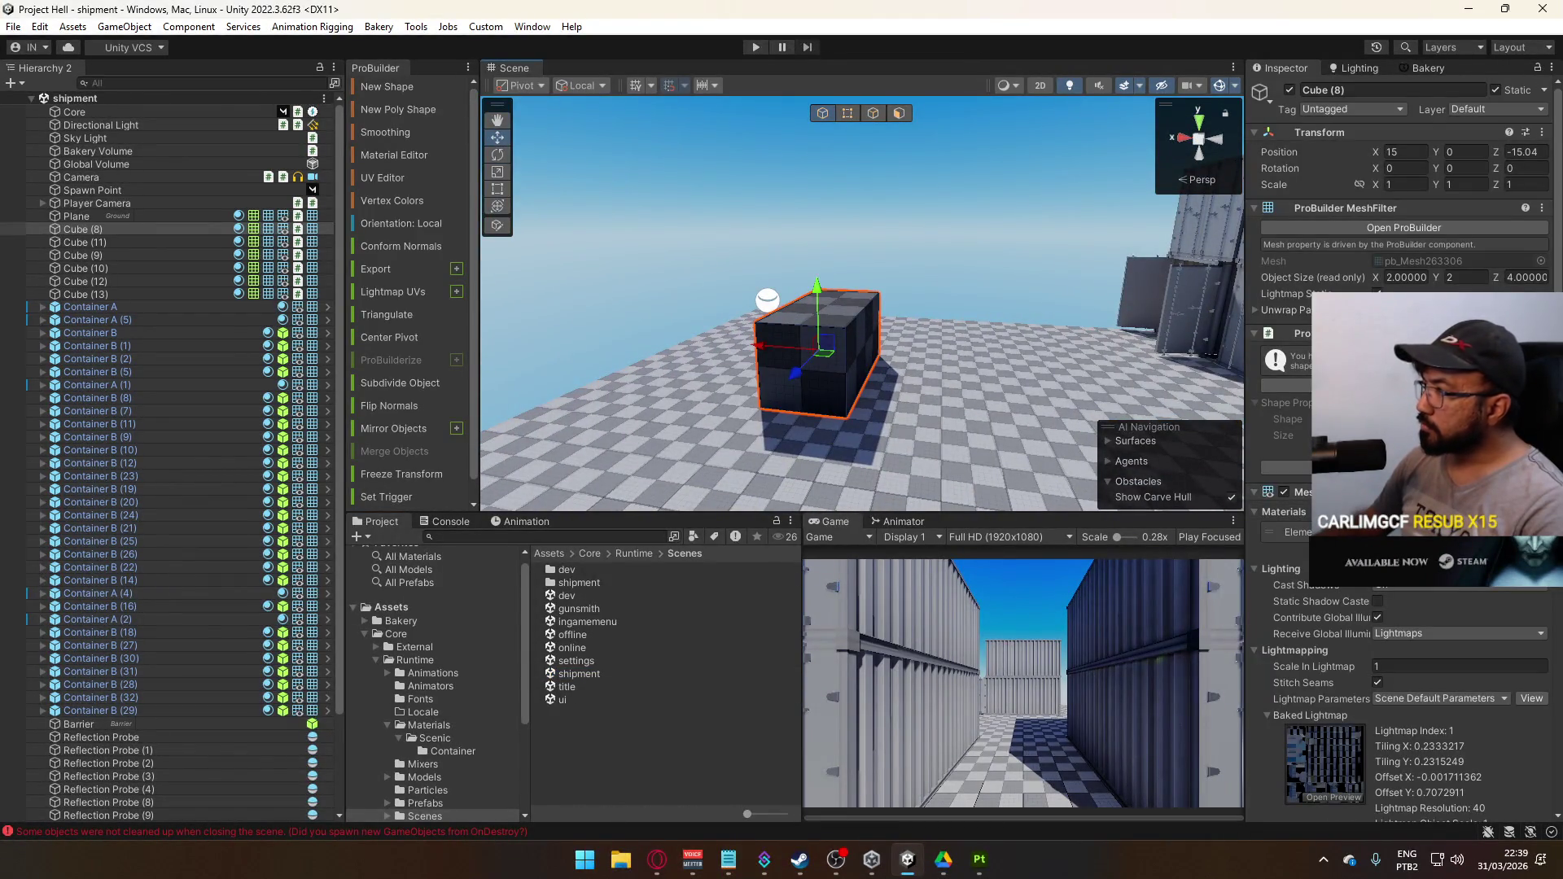
click(1433, 533)
click(598, 645)
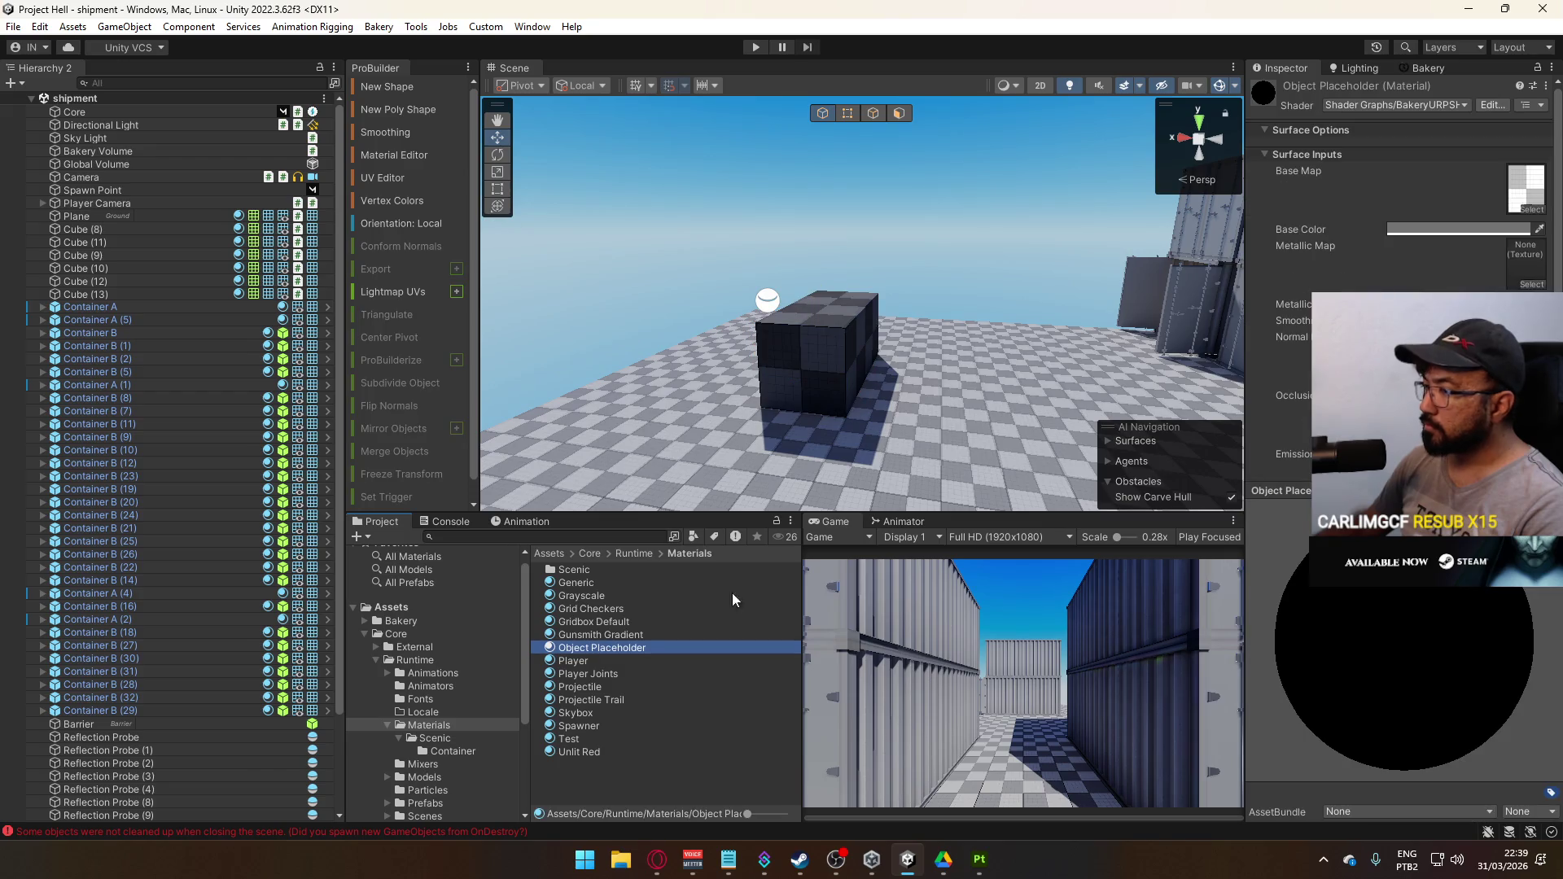
click(1465, 231)
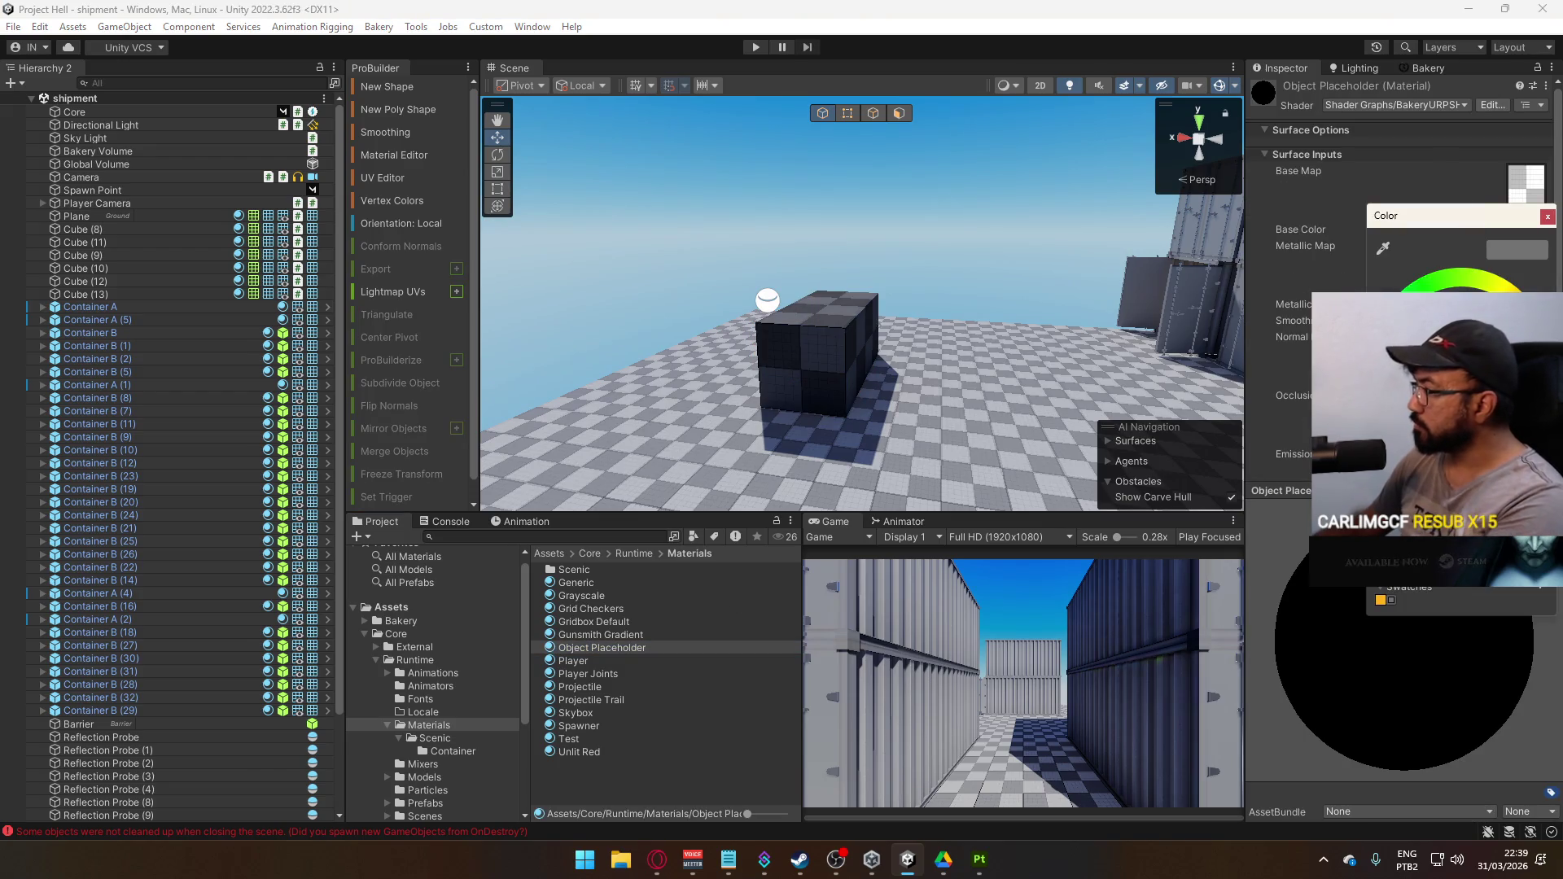
drag(1458, 367, 1445, 350)
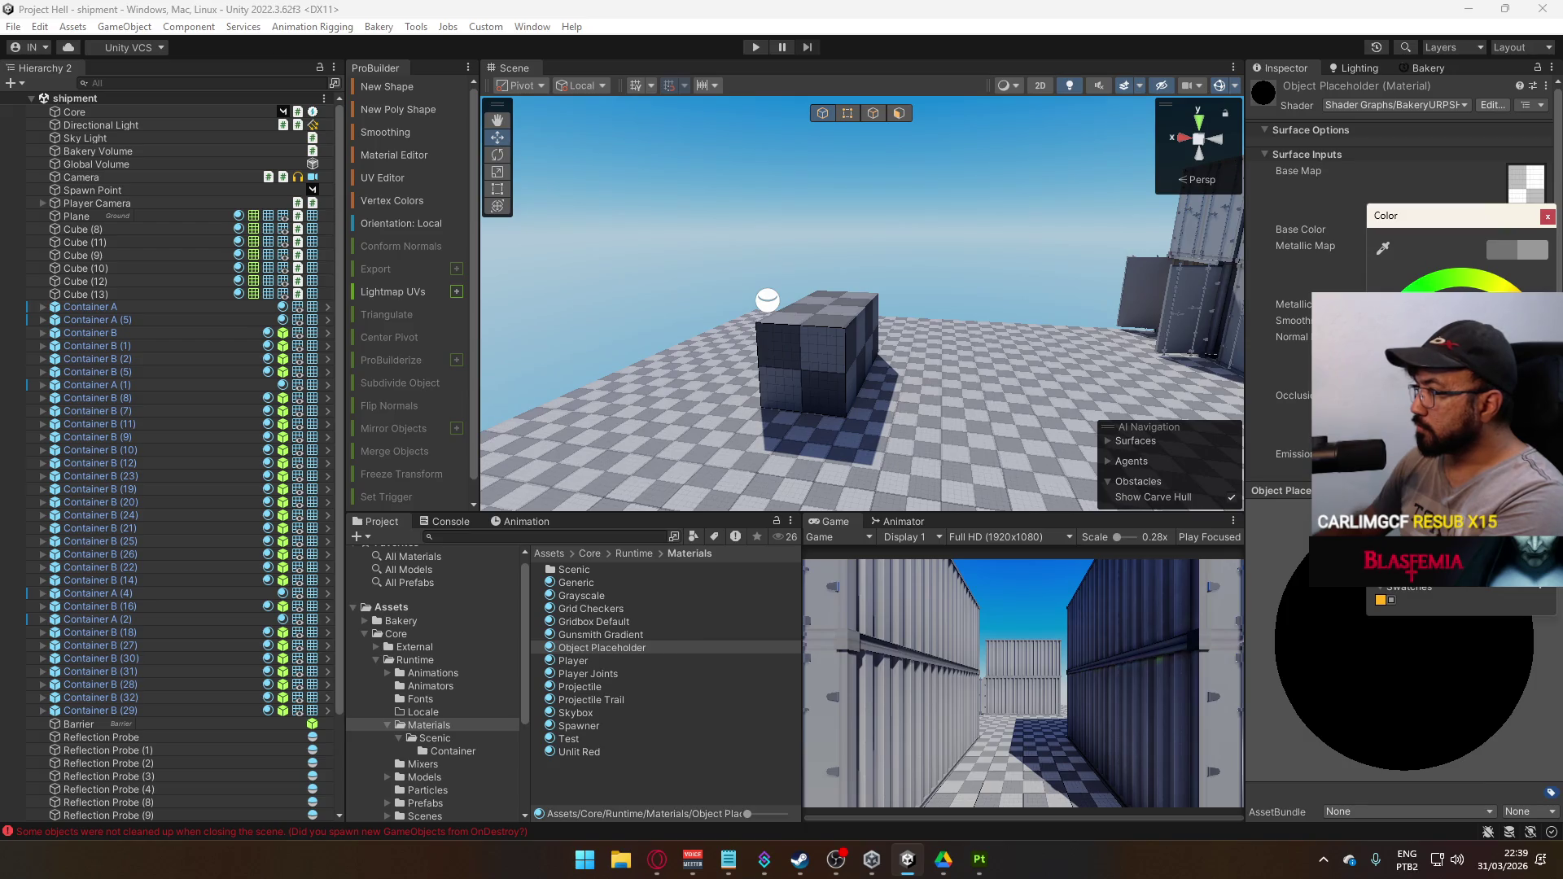
mouse_move(521, 440)
mouse_down()
mouse_move(691, 338)
mouse_move(707, 358)
mouse_move(497, 250)
mouse_up()
click(1424, 68)
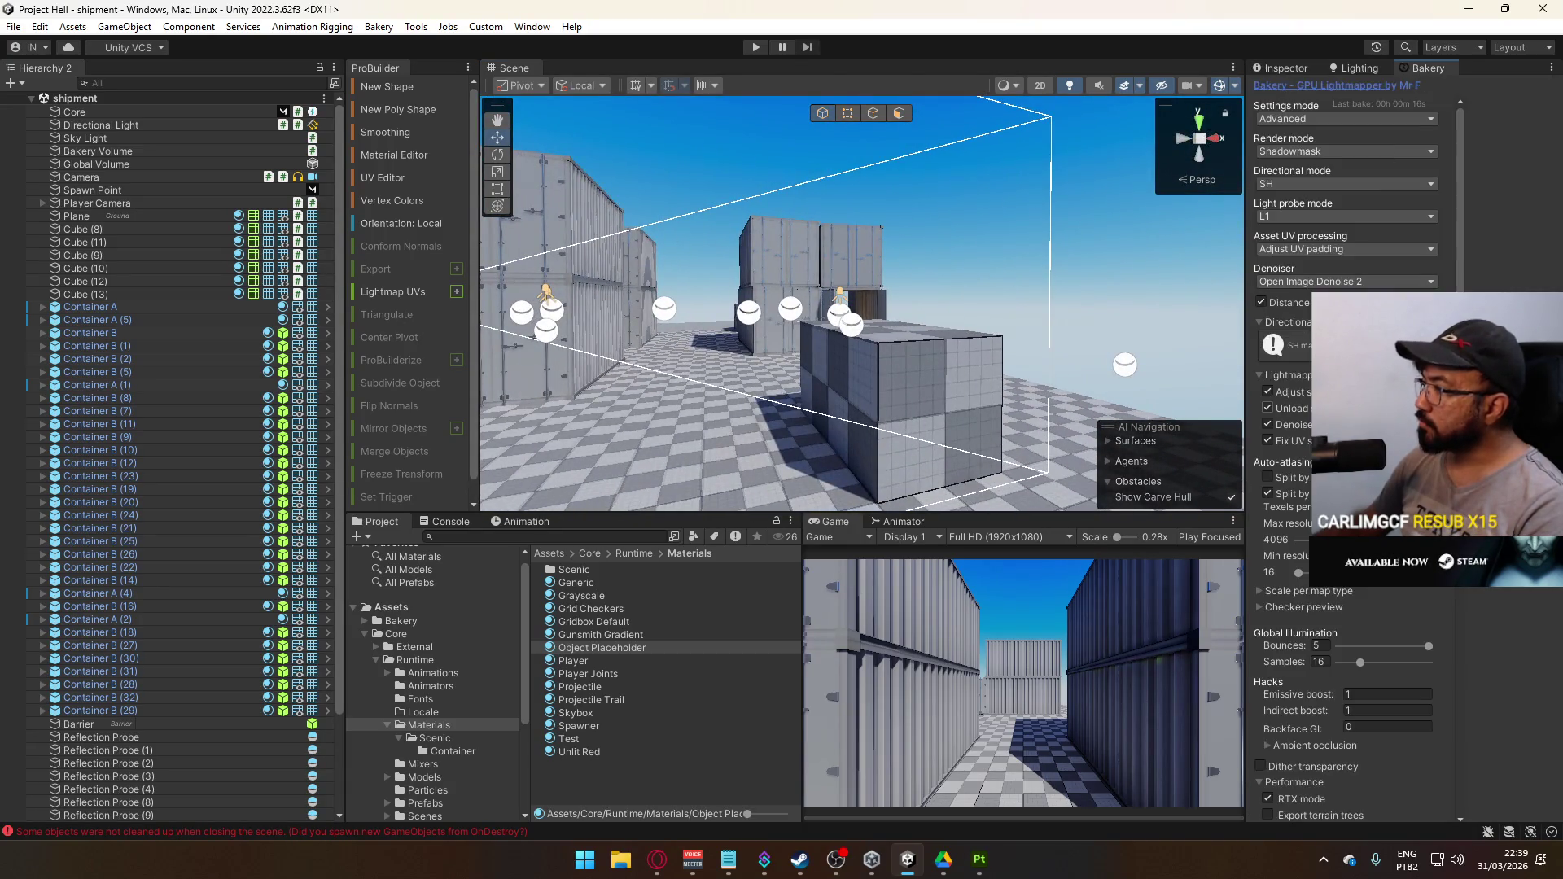
Select the Global Volume and inspect its post-processing settings
scroll(1352, 456, down, 6)
drag(1058, 342, 1039, 327)
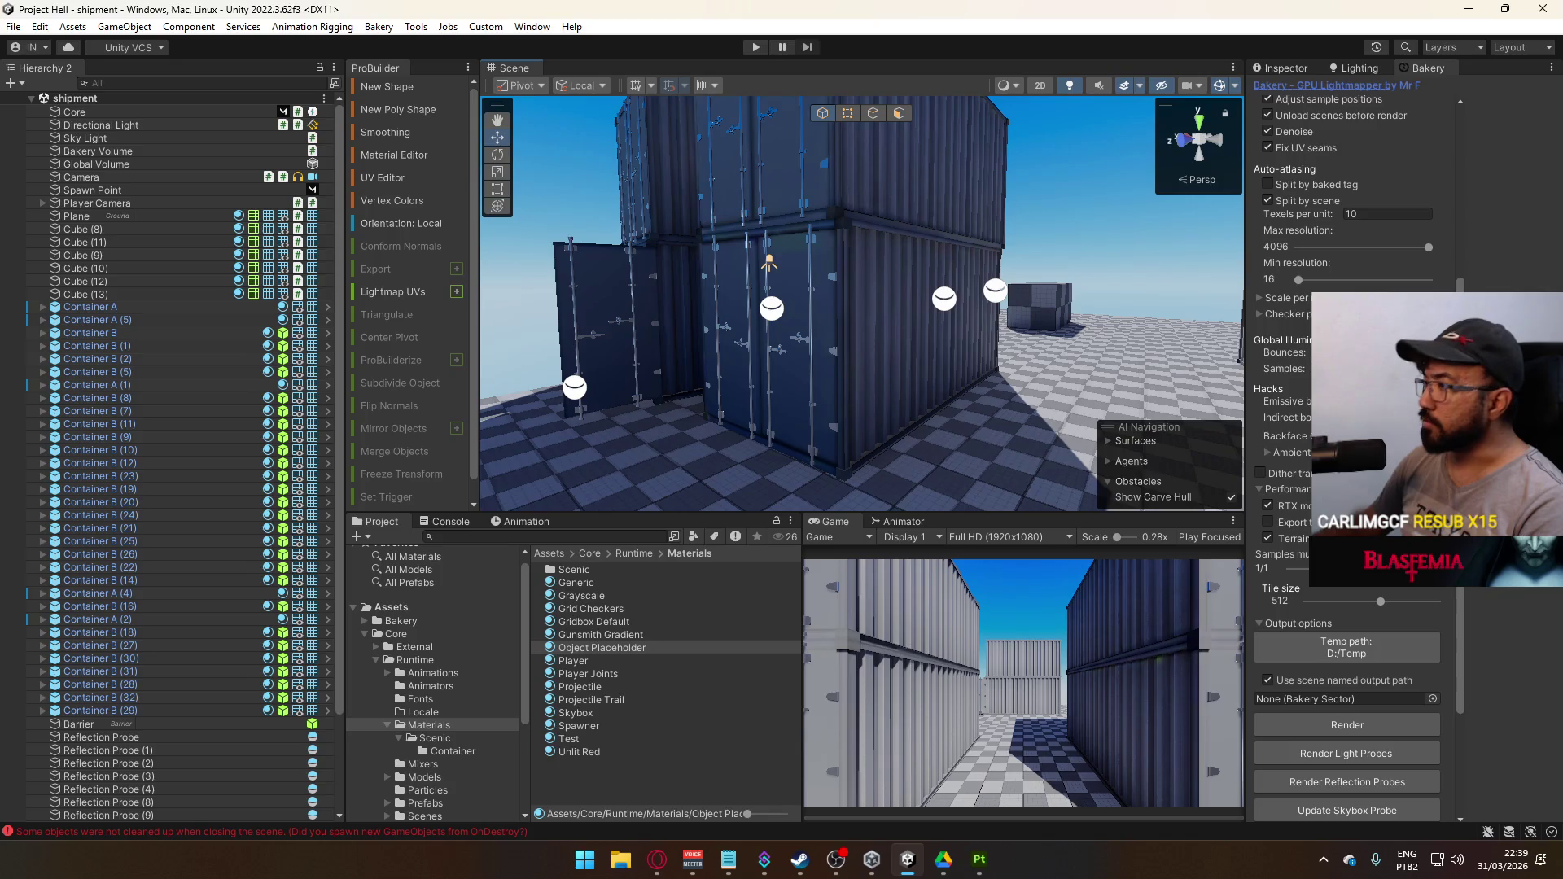
click(137, 163)
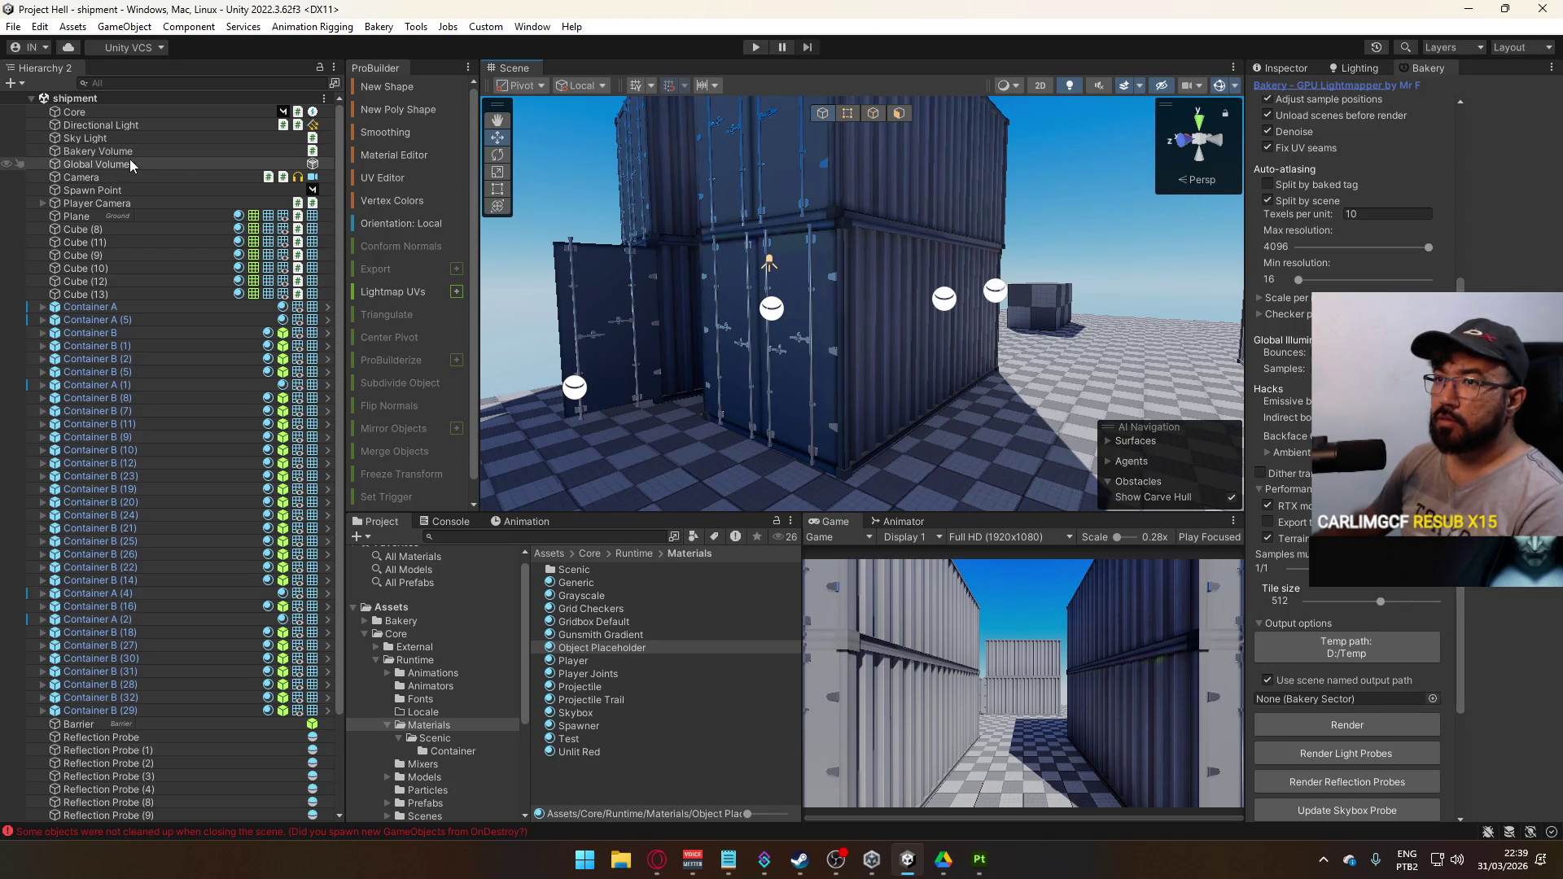
click(1306, 70)
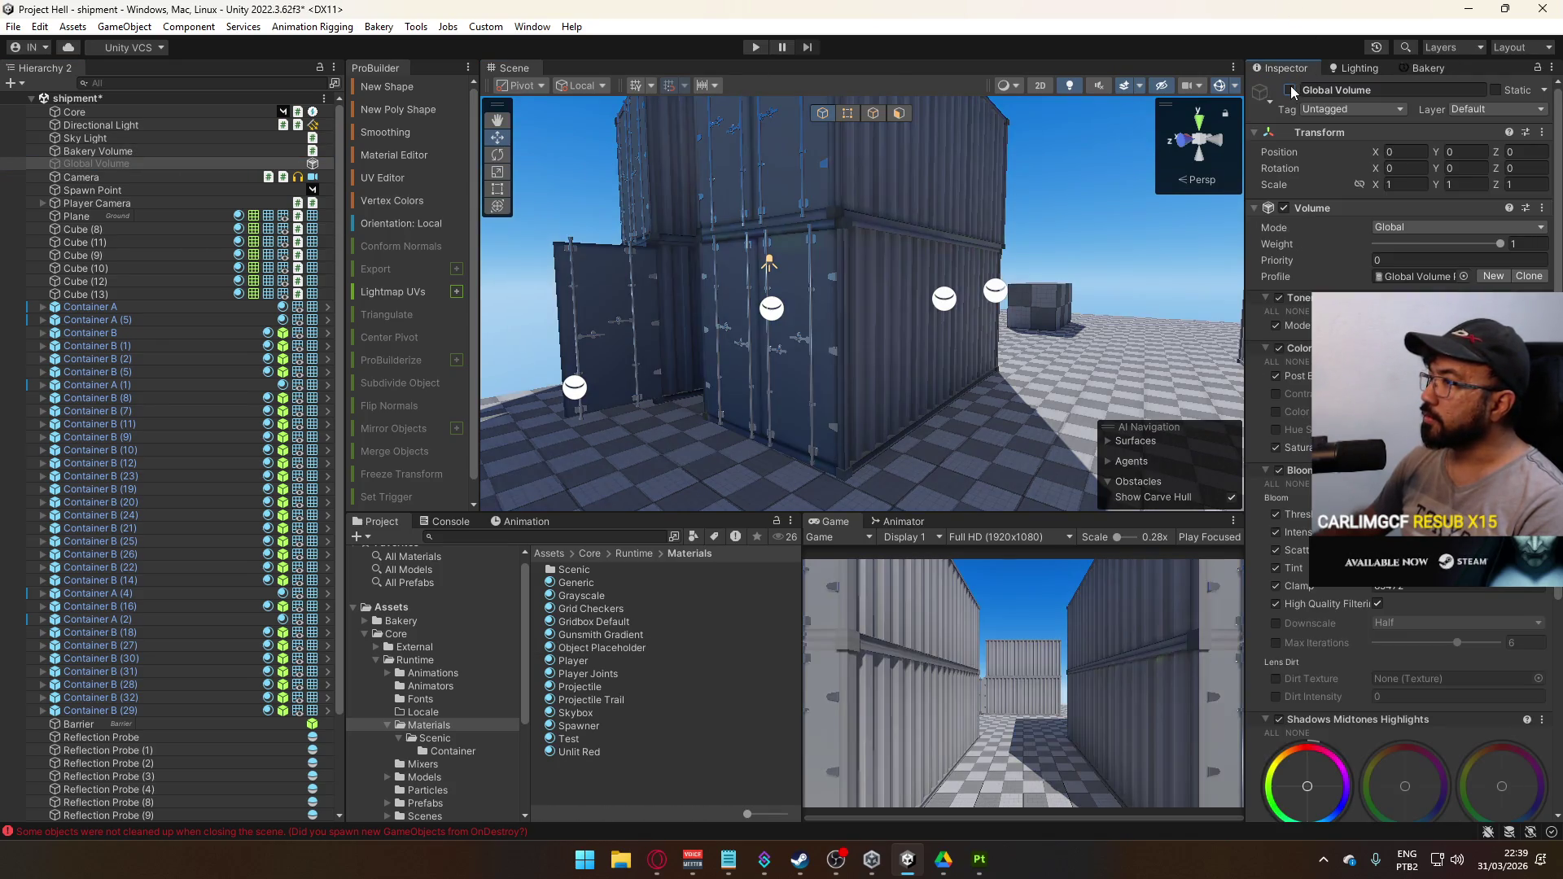
drag(870, 242, 1070, 325)
scroll(1400, 407, down, 4)
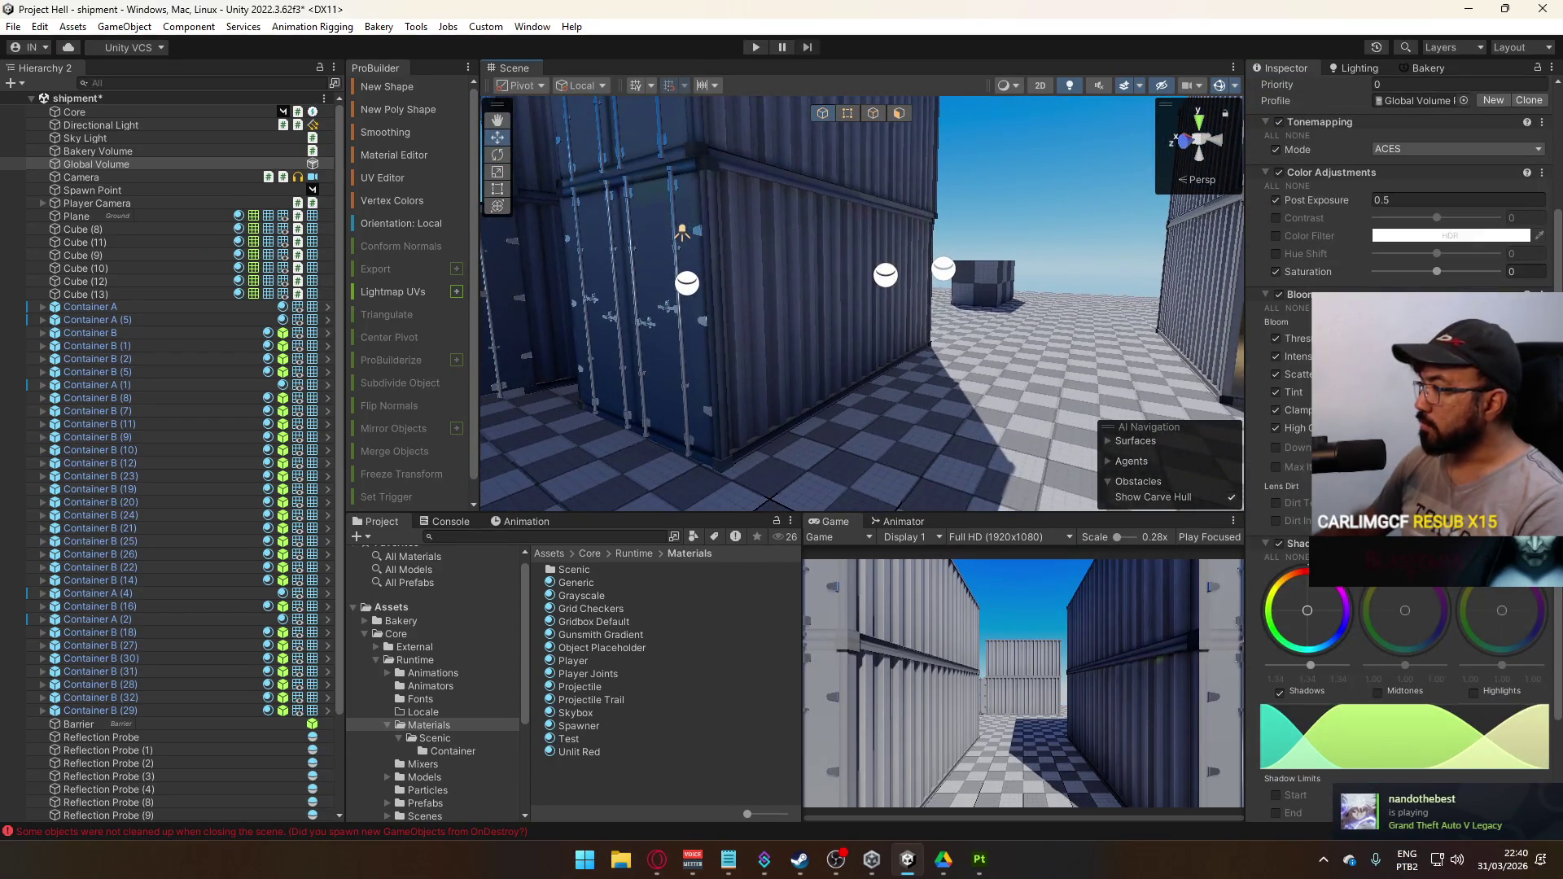
mouse_move(937, 375)
mouse_down()
mouse_move(1023, 441)
mouse_move(1140, 196)
mouse_up()
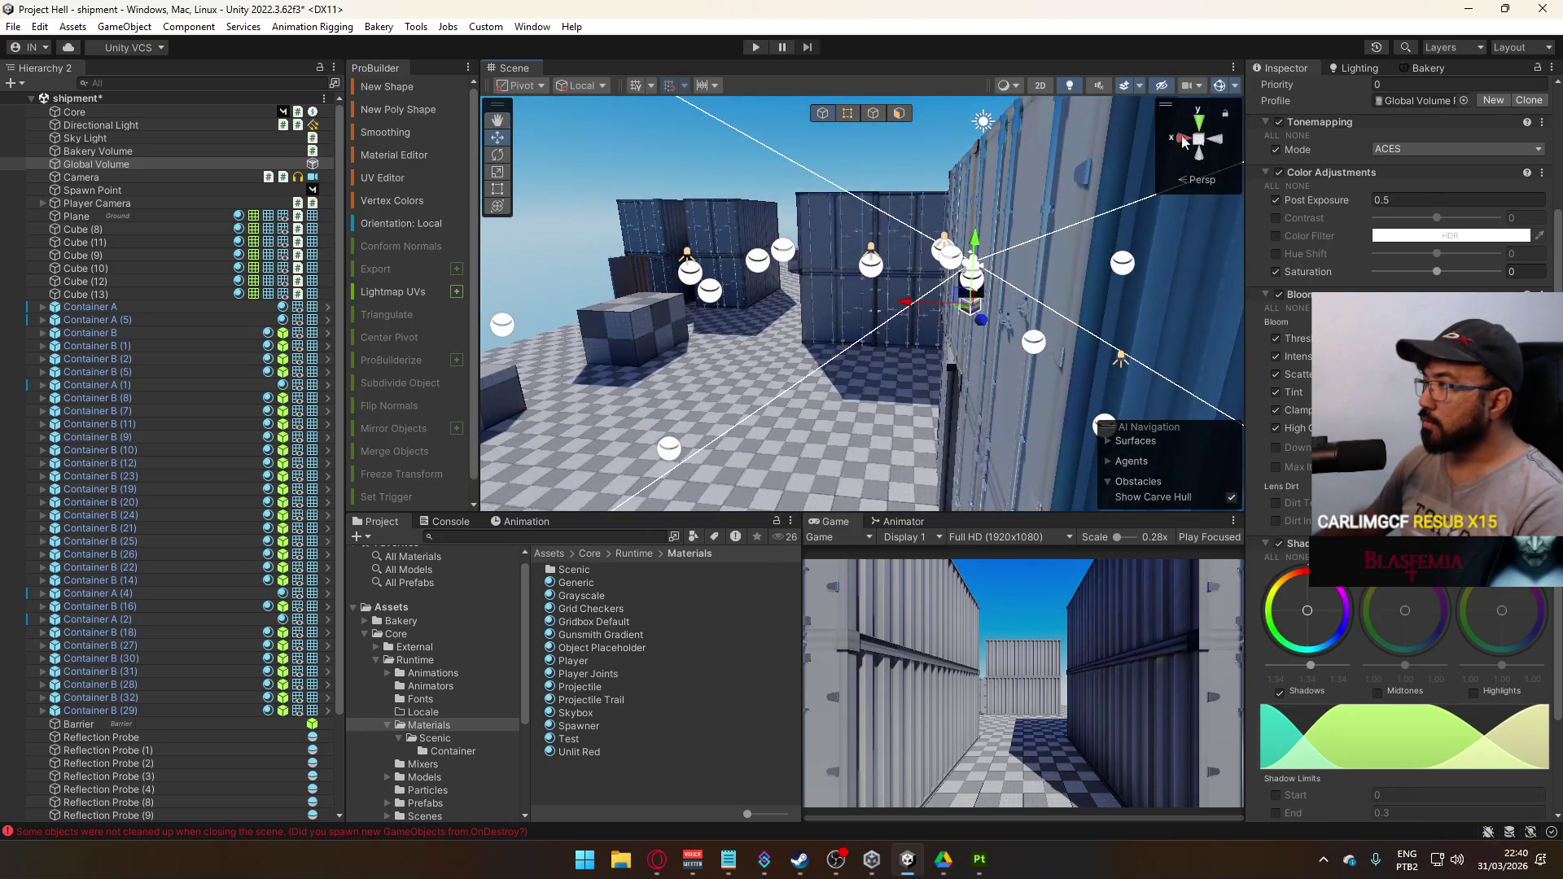
Render the lightmaps with Bakery after saving the scene, finishing in 16.624 seconds
click(1429, 68)
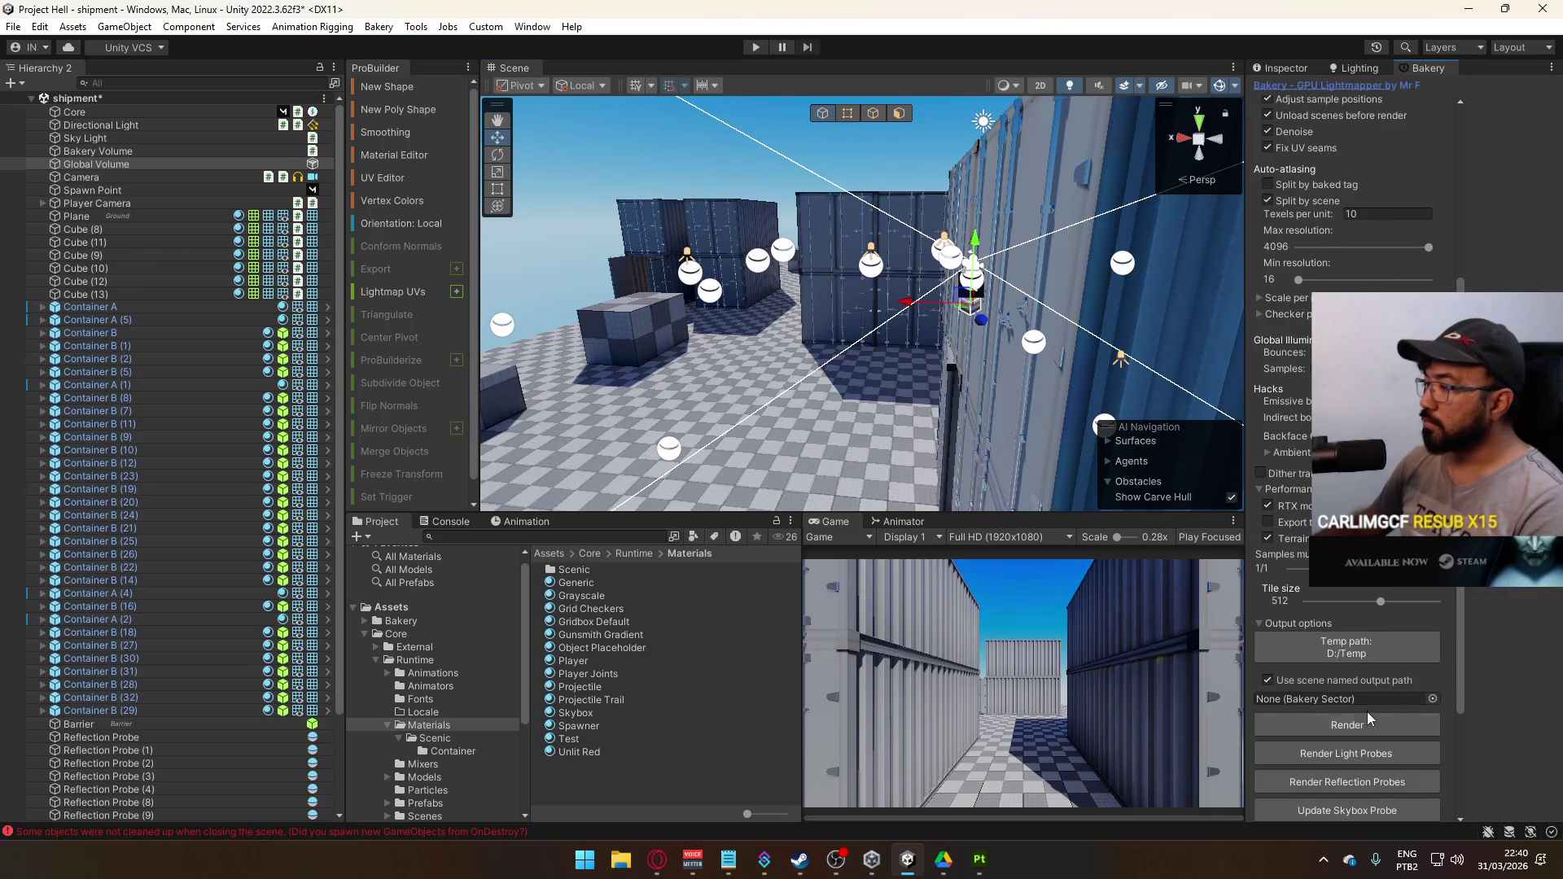
click(1272, 720)
click(807, 458)
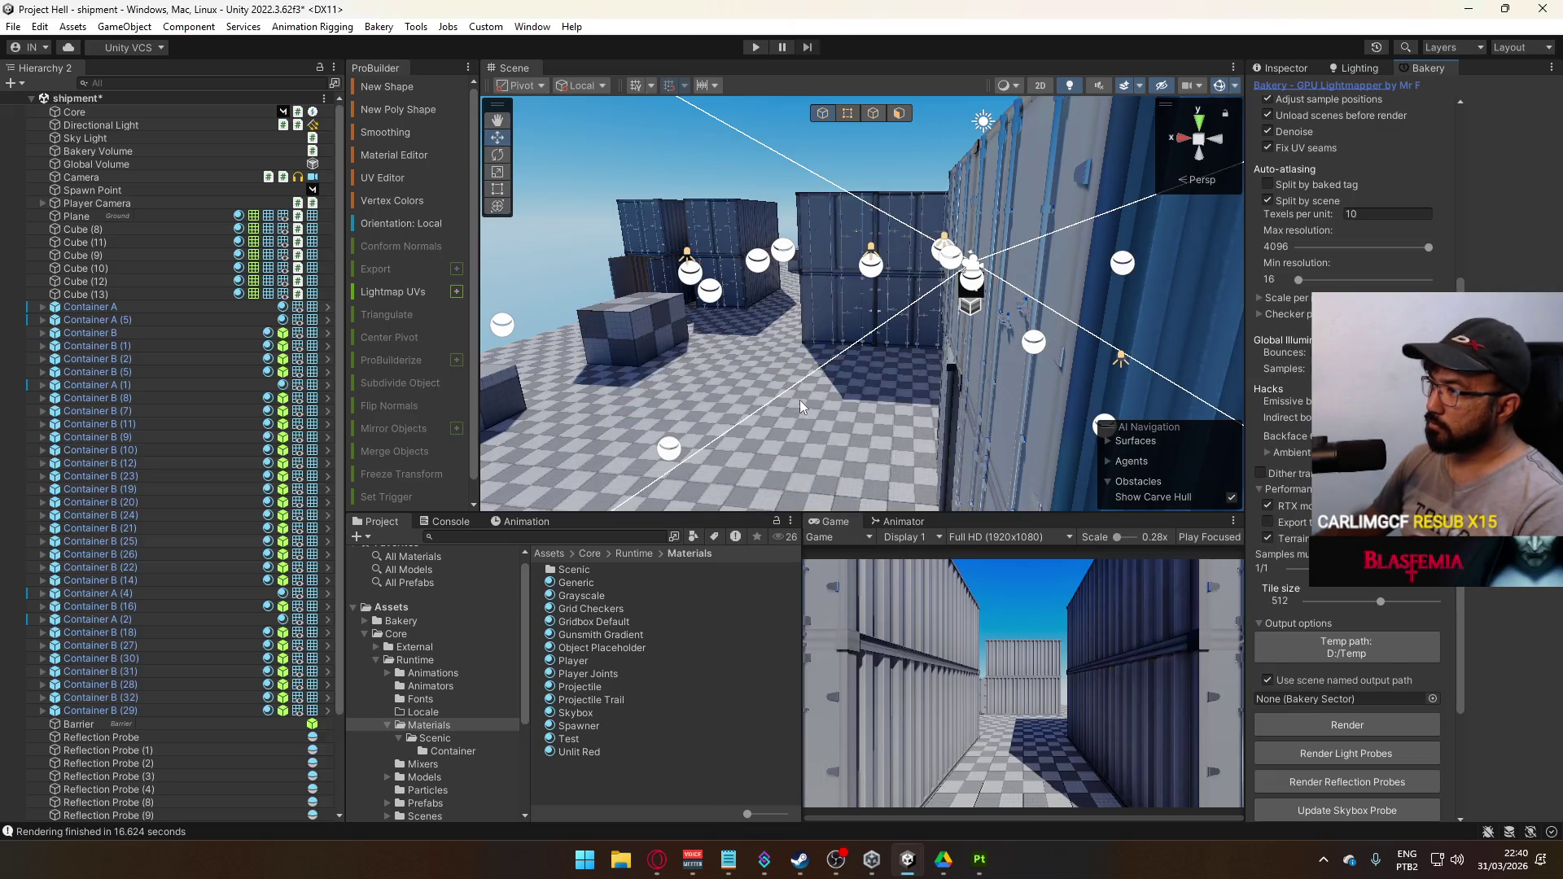
mouse_move(799, 399)
mouse_down()
mouse_move(758, 374)
mouse_move(721, 316)
mouse_move(838, 257)
mouse_up()
click(839, 258)
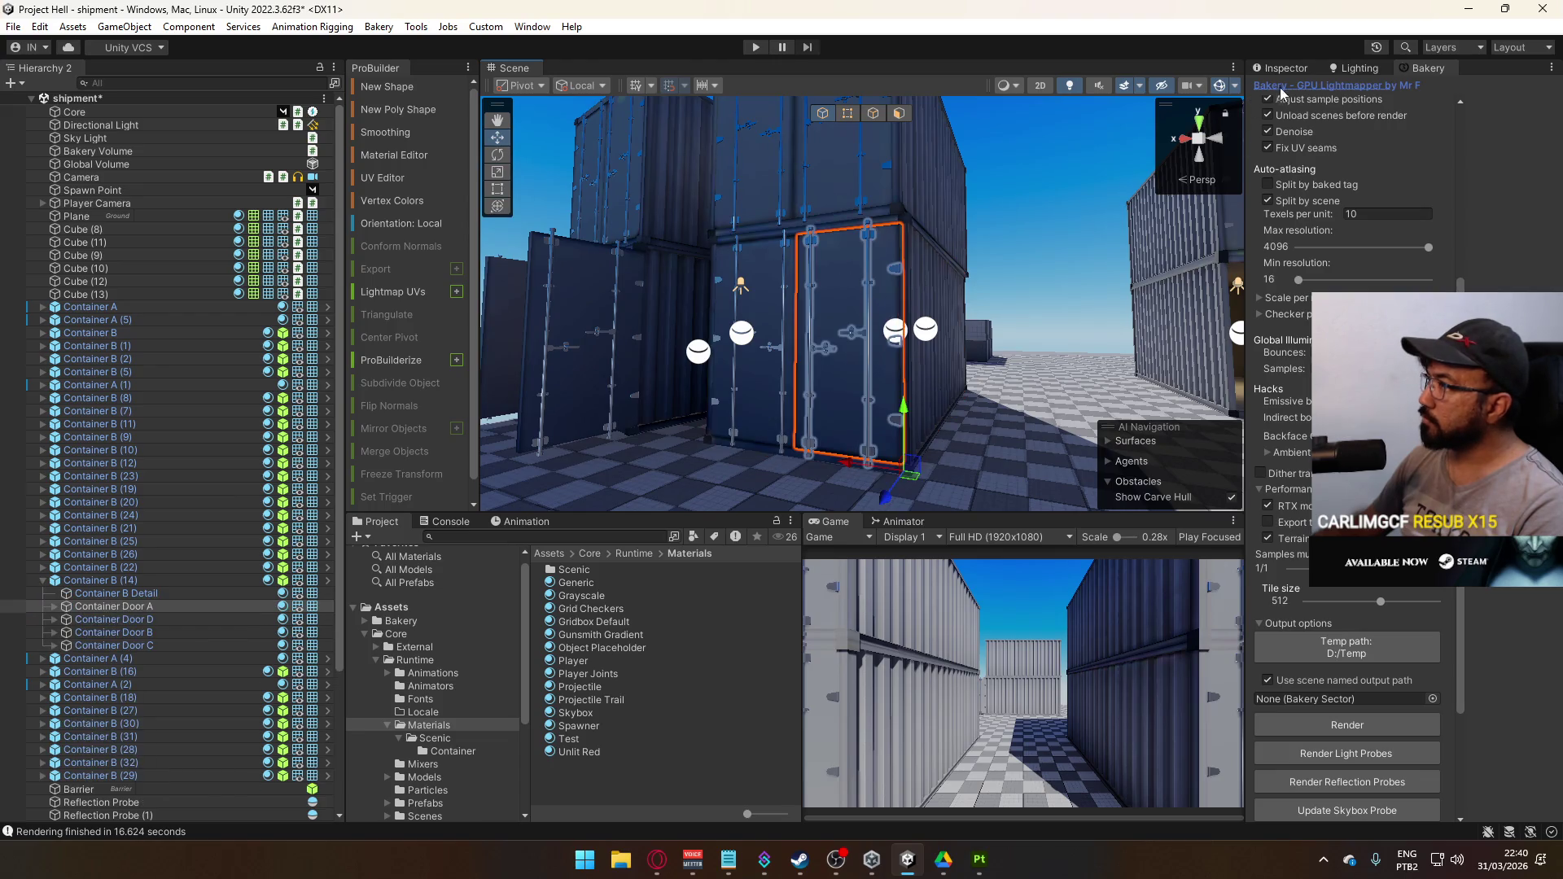
Open the baked lightmap preview for Container Door A
click(1294, 69)
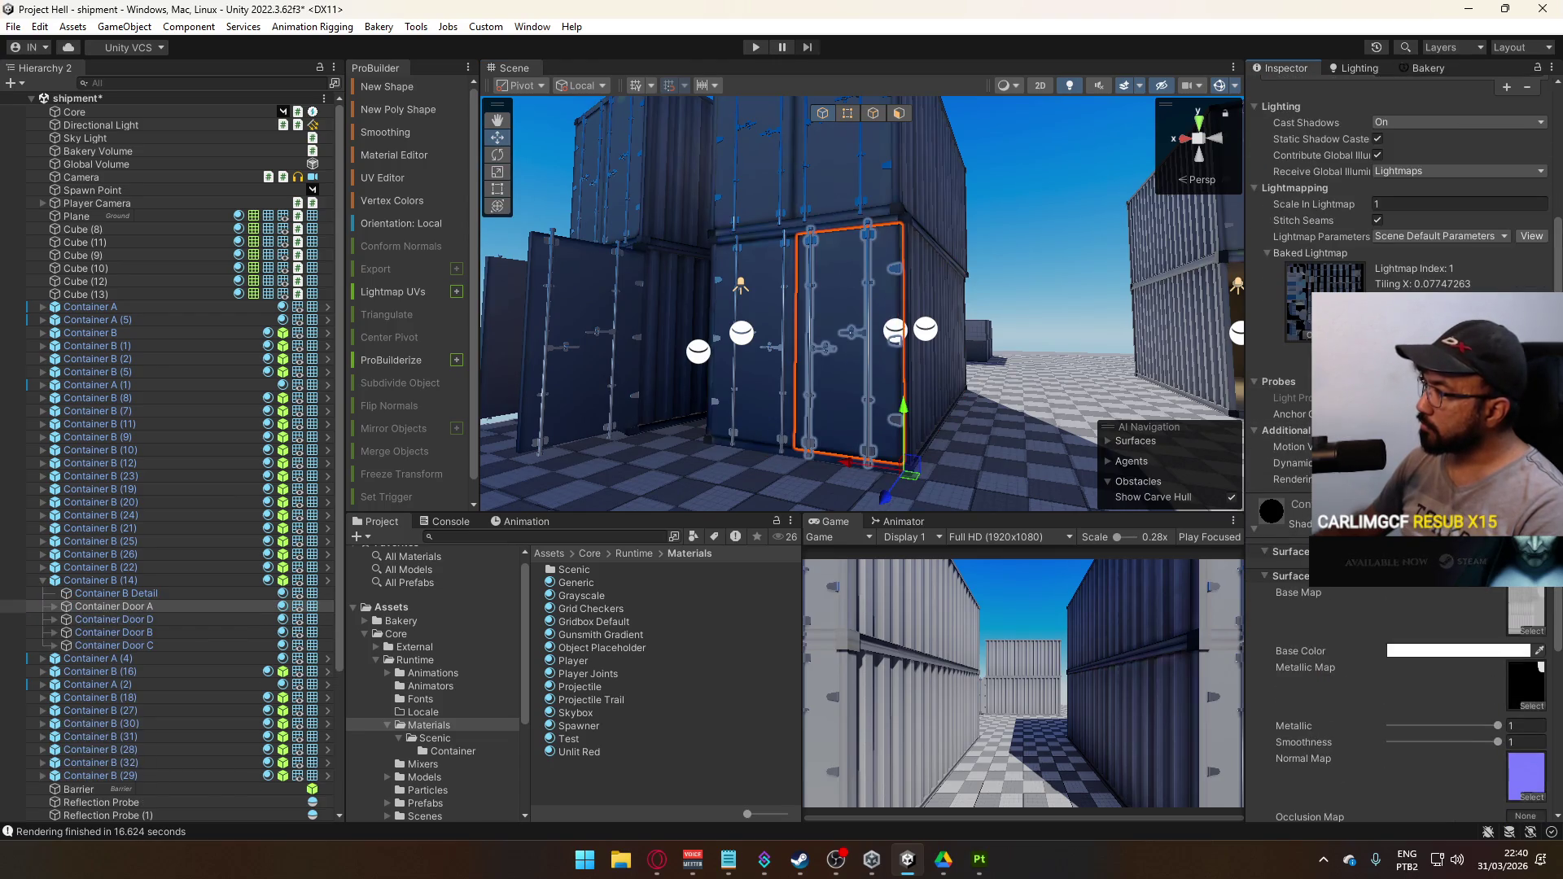
click(1319, 301)
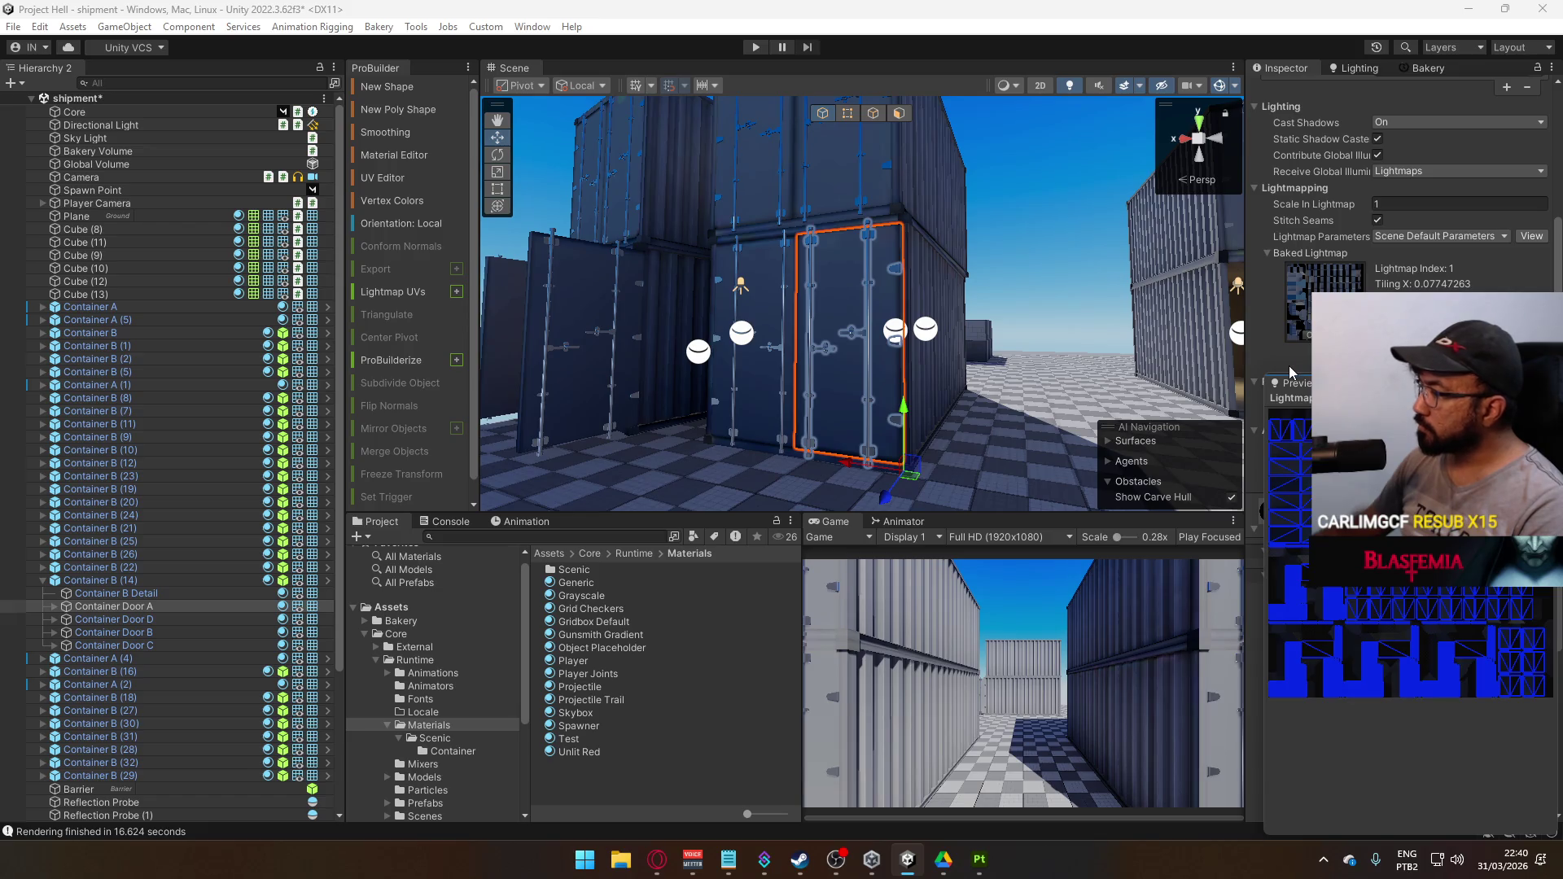
scroll(971, 351, up, 10)
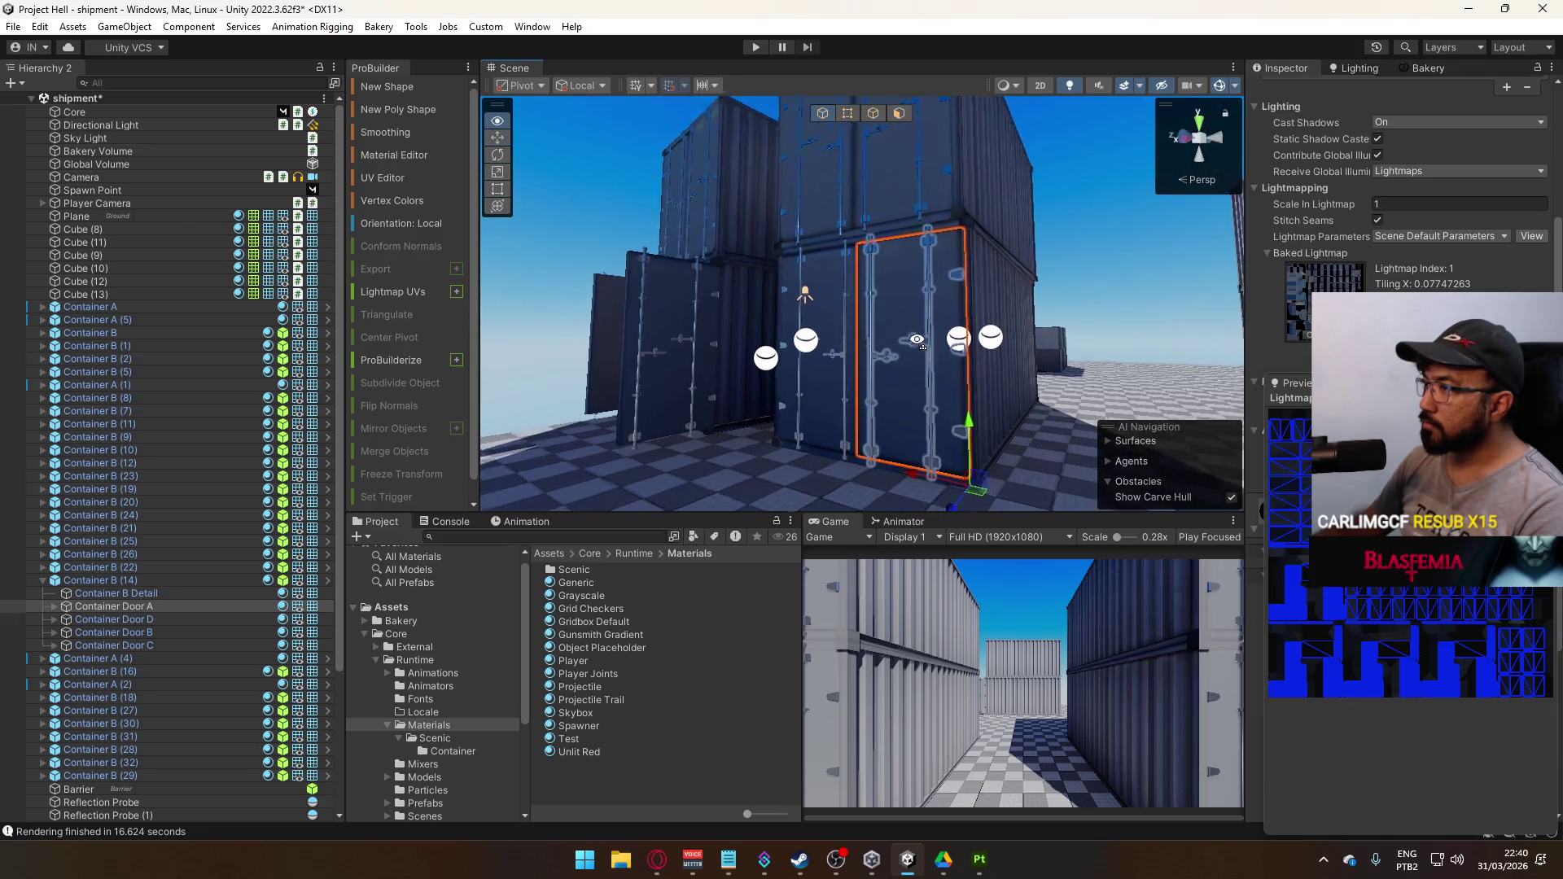
mouse_move(916, 340)
mouse_down()
mouse_move(1044, 450)
mouse_move(1027, 451)
mouse_move(1037, 405)
mouse_move(813, 418)
mouse_move(942, 383)
mouse_move(1131, 405)
mouse_move(1191, 372)
mouse_move(653, 411)
mouse_move(673, 360)
mouse_up()
Select Container B (27) and open its Container B prefab in Prefab Mode
click(759, 316)
click(715, 244)
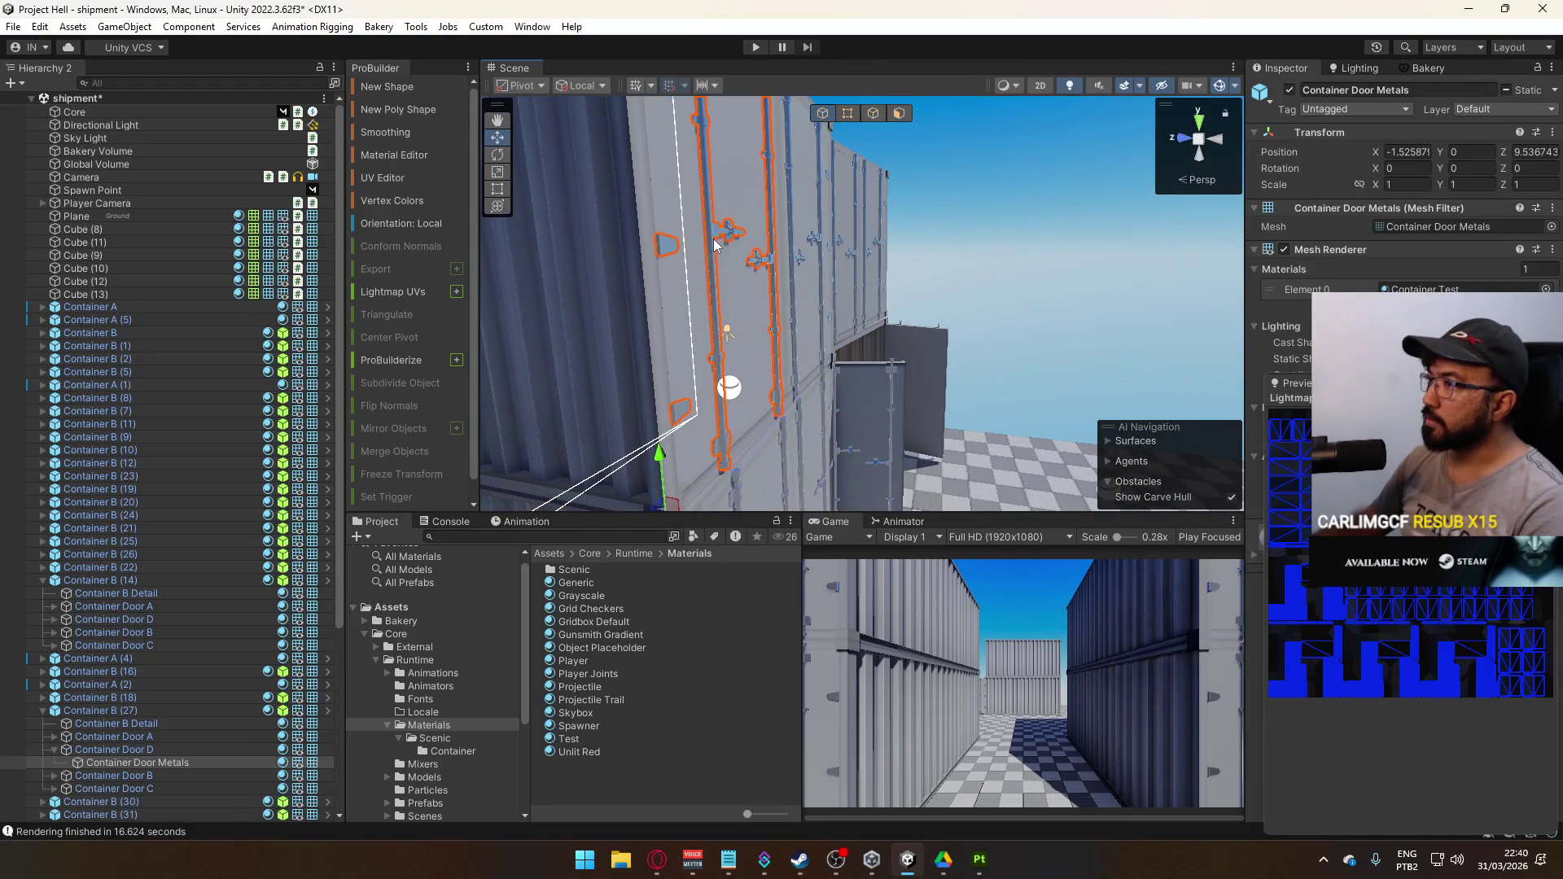
drag(1058, 204, 658, 245)
click(743, 255)
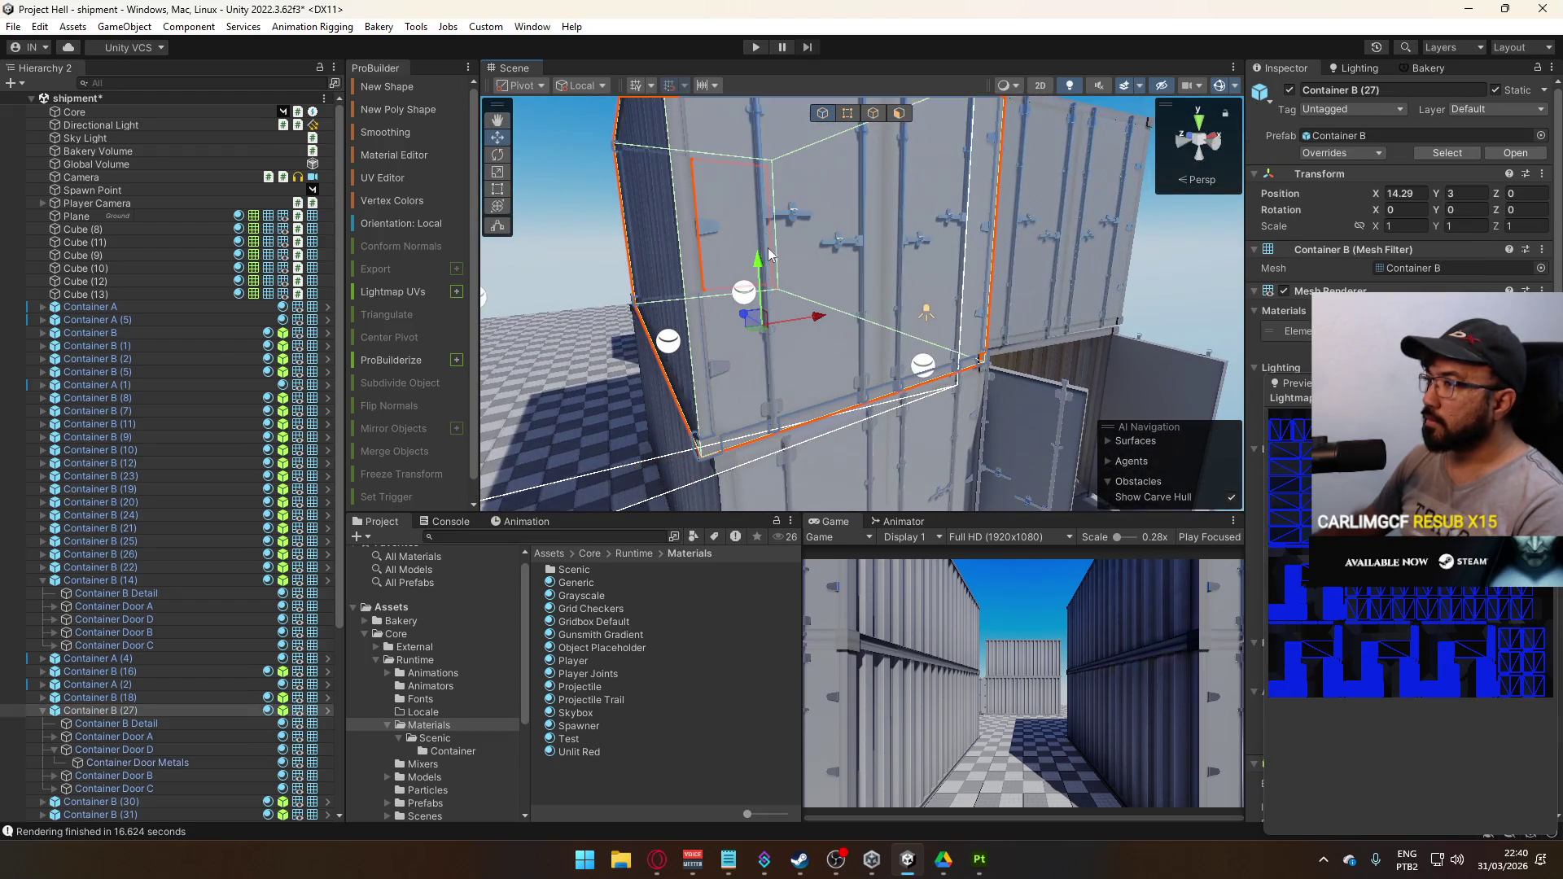
click(1339, 135)
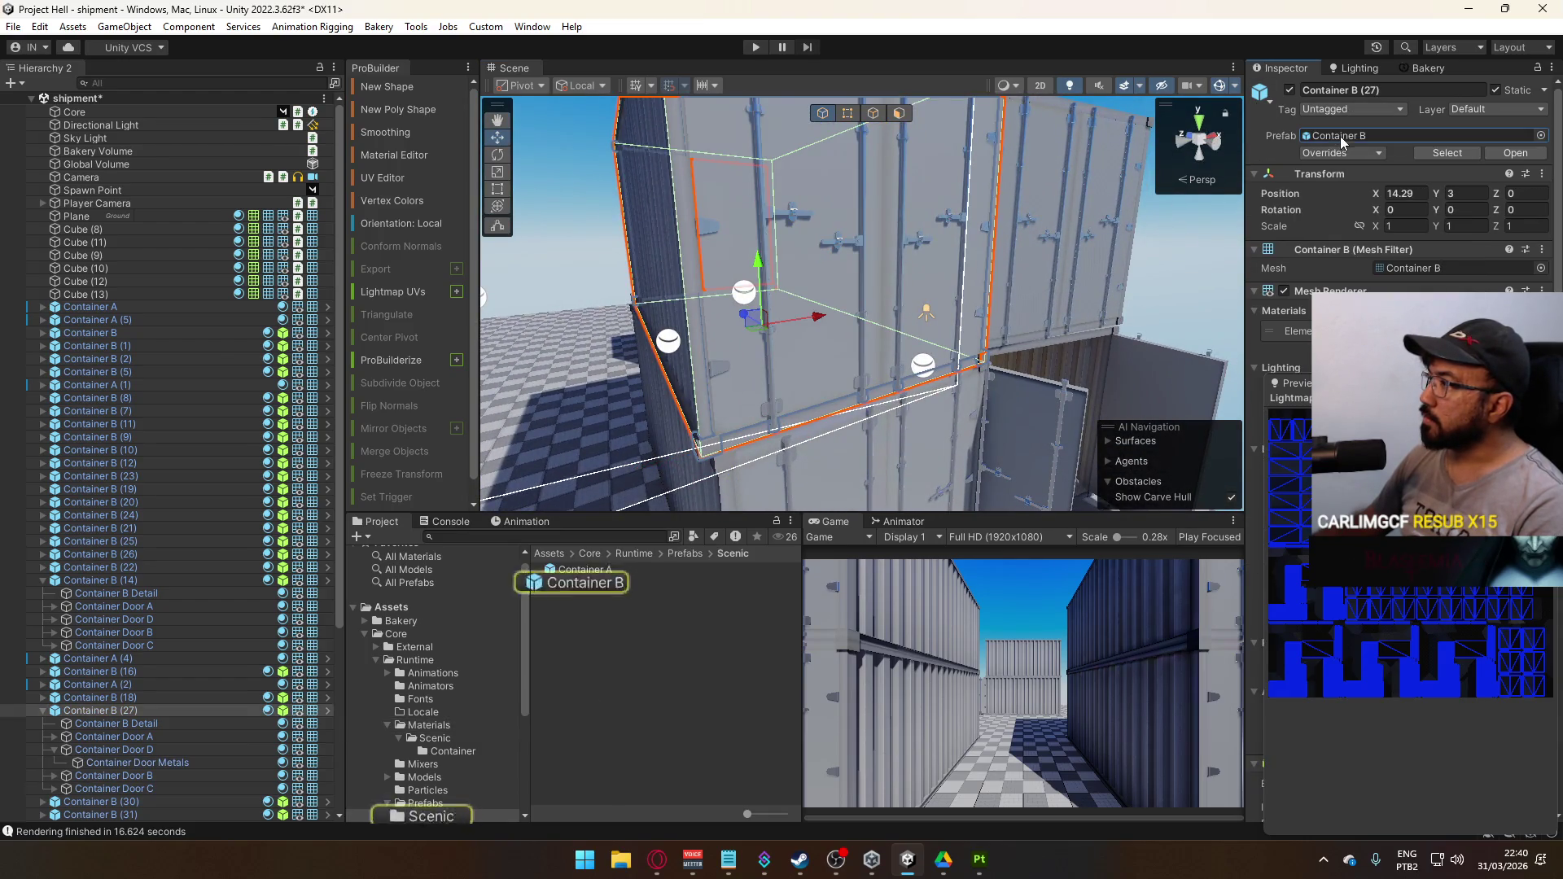
double_click(595, 583)
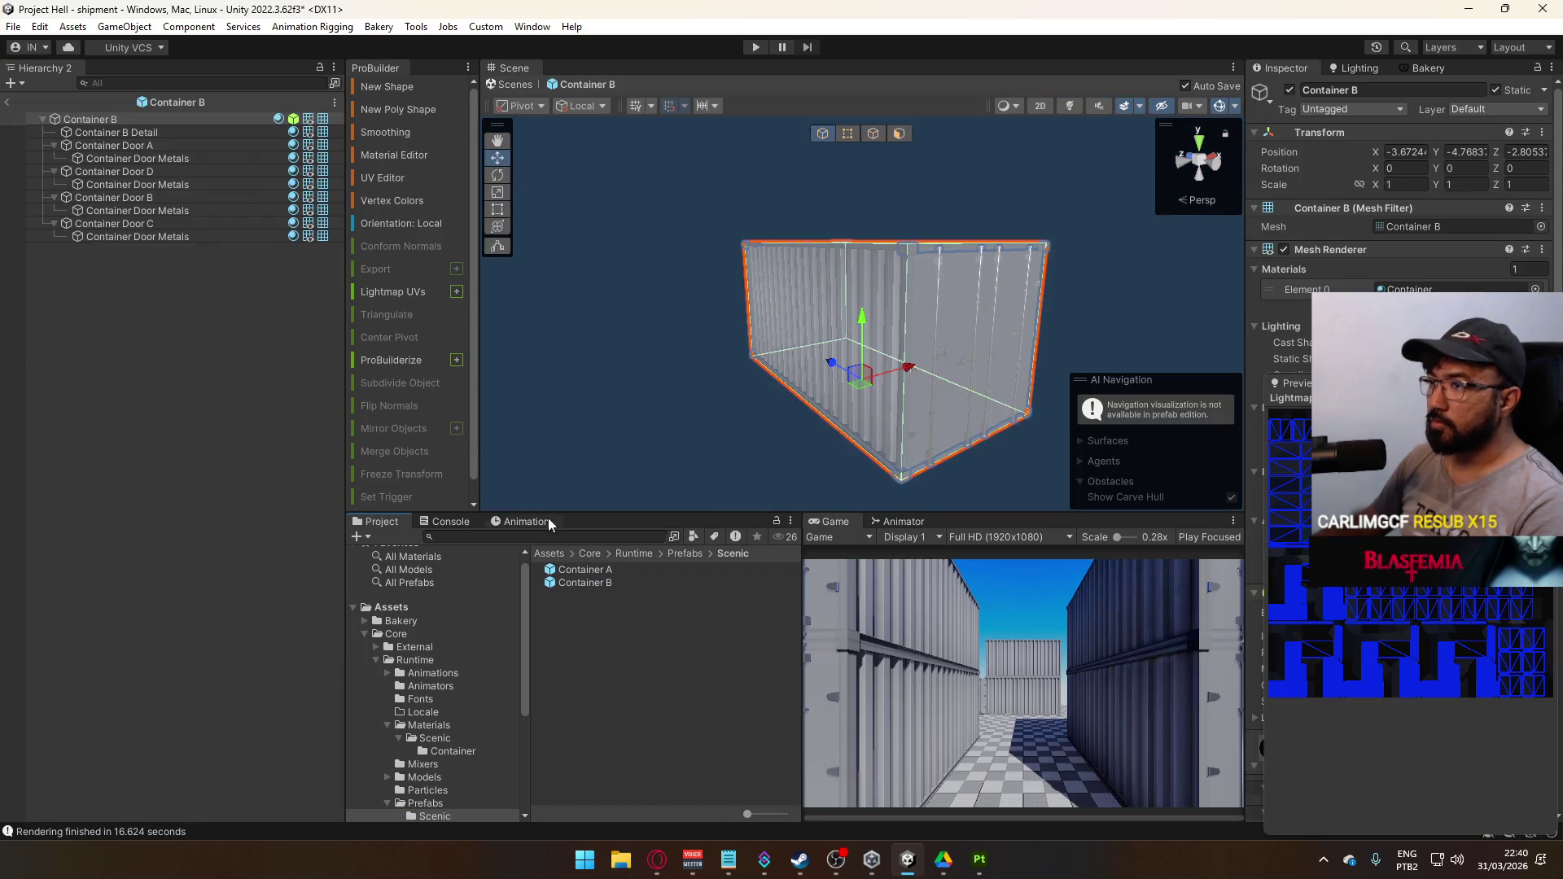
Assign the Container Test material to Container B's Doors A–D and return to the scene
click(936, 338)
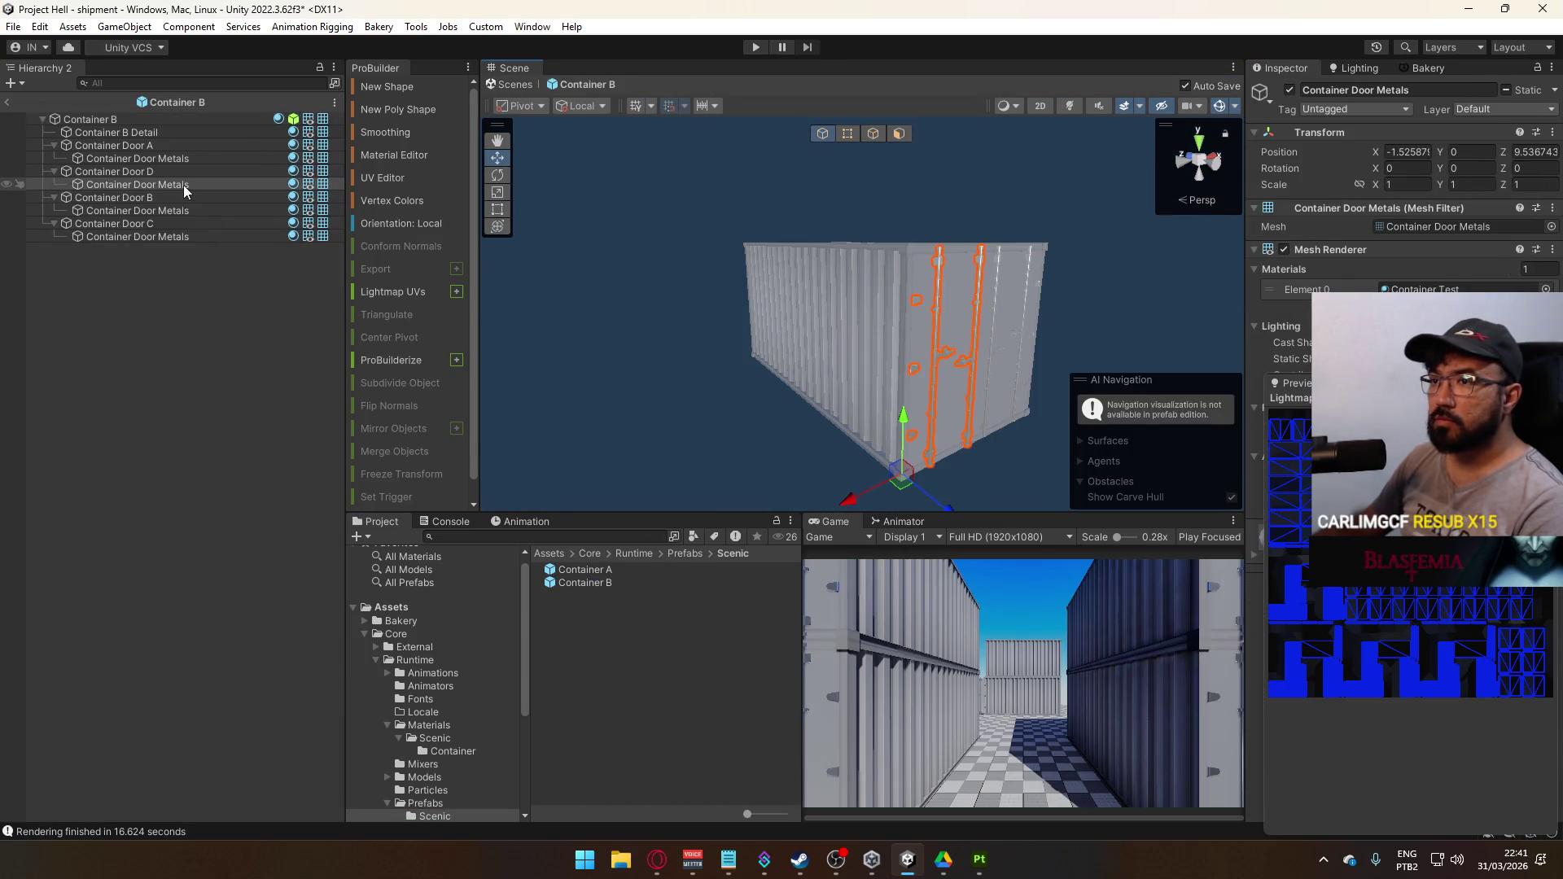
click(970, 291)
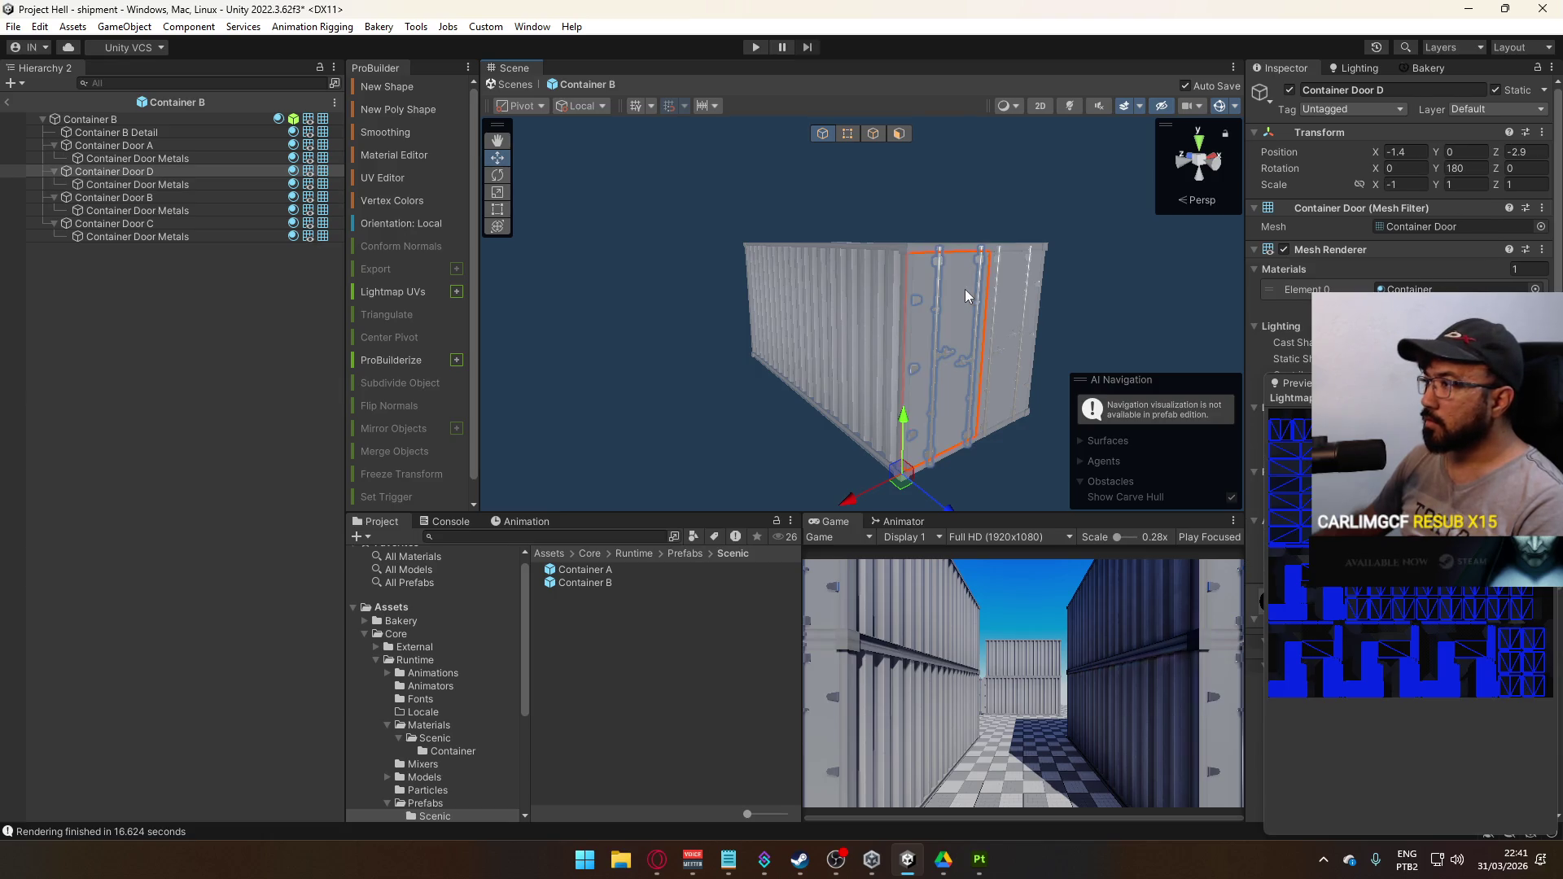
shift+click(1018, 278)
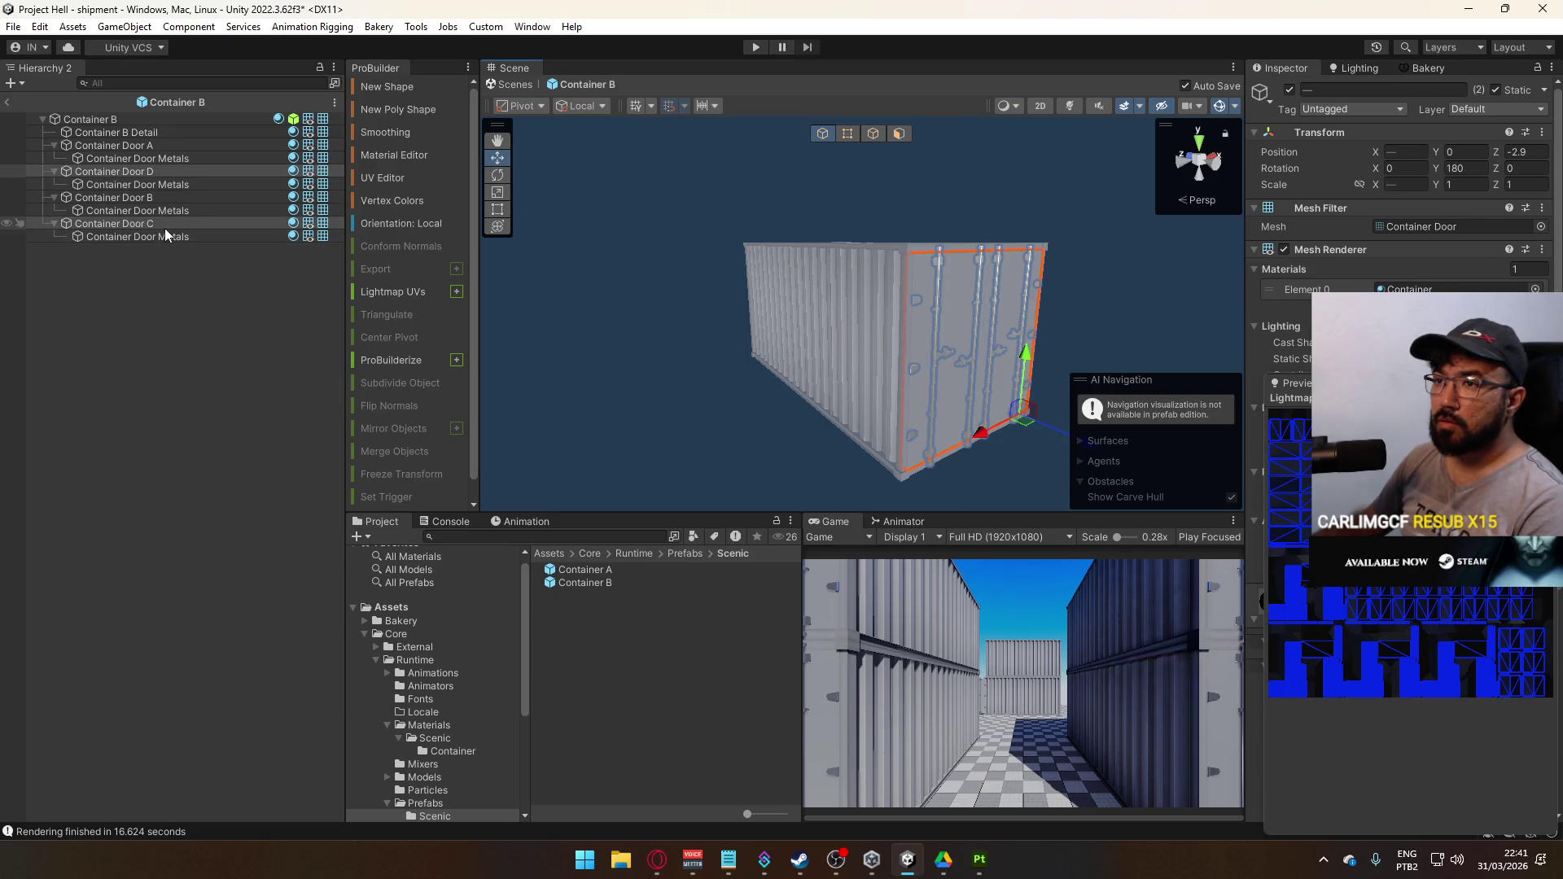
ctrl+click(135, 201)
ctrl+click(145, 145)
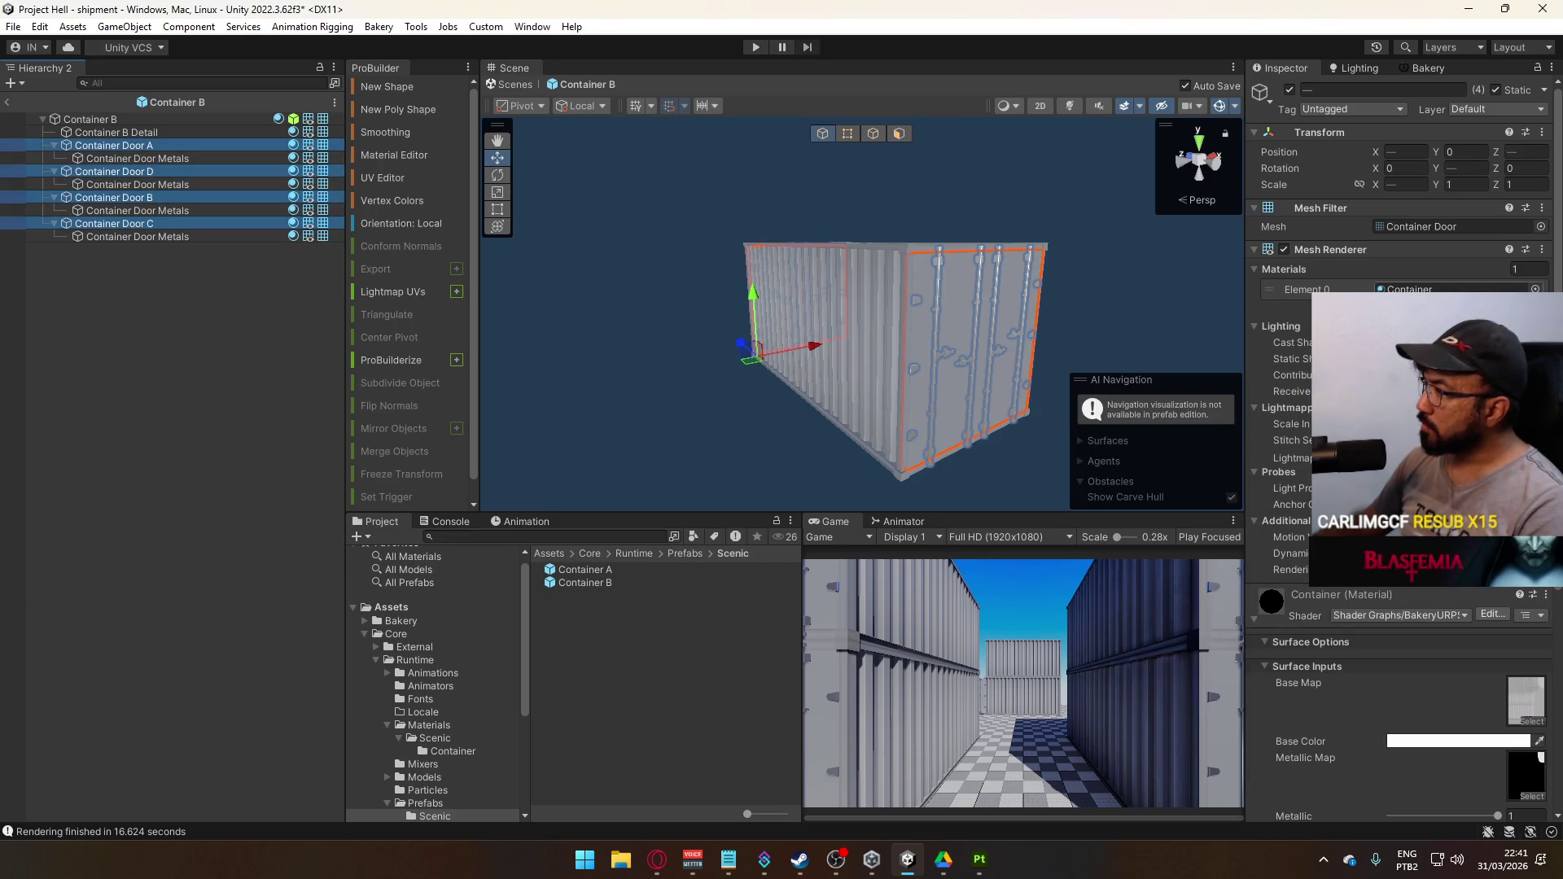
click(1535, 289)
double_click(1220, 436)
drag(937, 382, 489, 162)
click(10, 103)
mouse_move(978, 325)
mouse_down()
mouse_move(1178, 307)
mouse_move(1293, 348)
mouse_up()
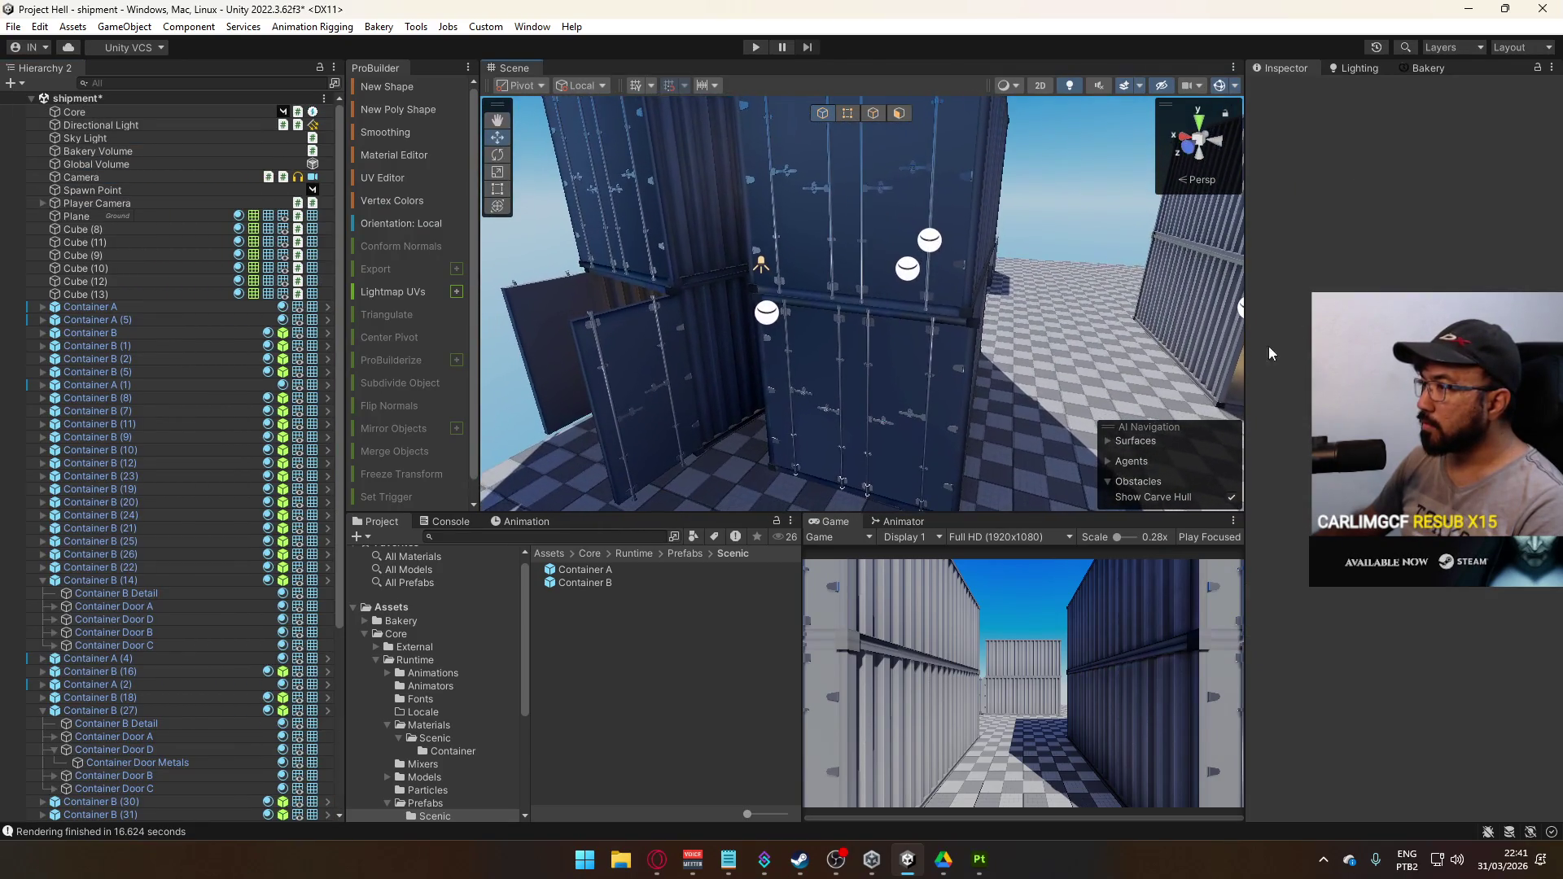
Rename the door's Container Test material to Container Volume
click(893, 359)
click(898, 358)
drag(833, 366, 916, 357)
click(1462, 289)
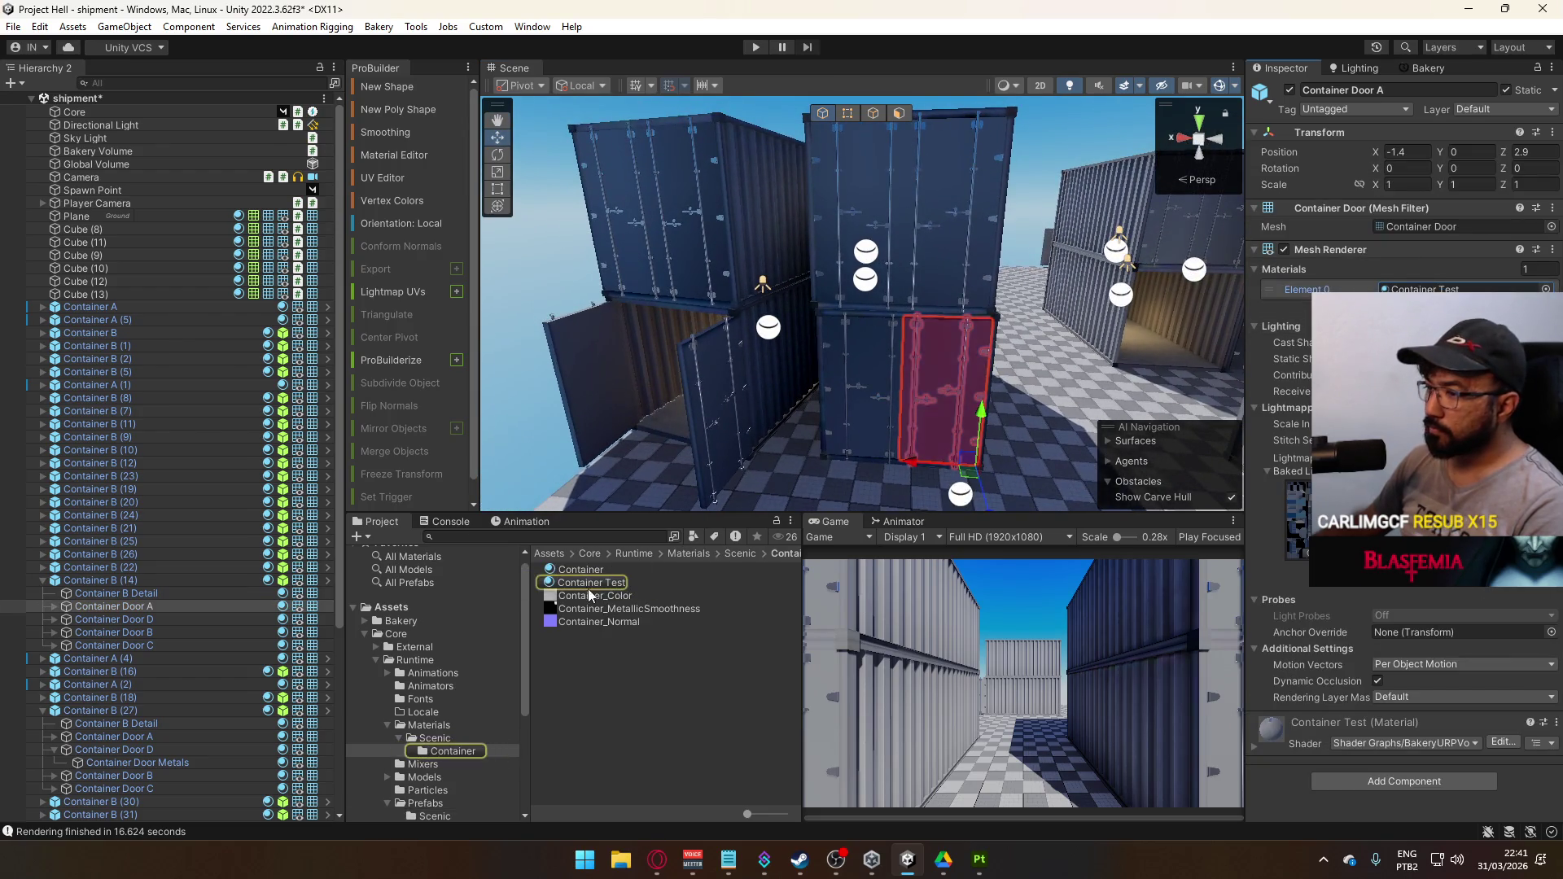
click(623, 583)
text(Vol)
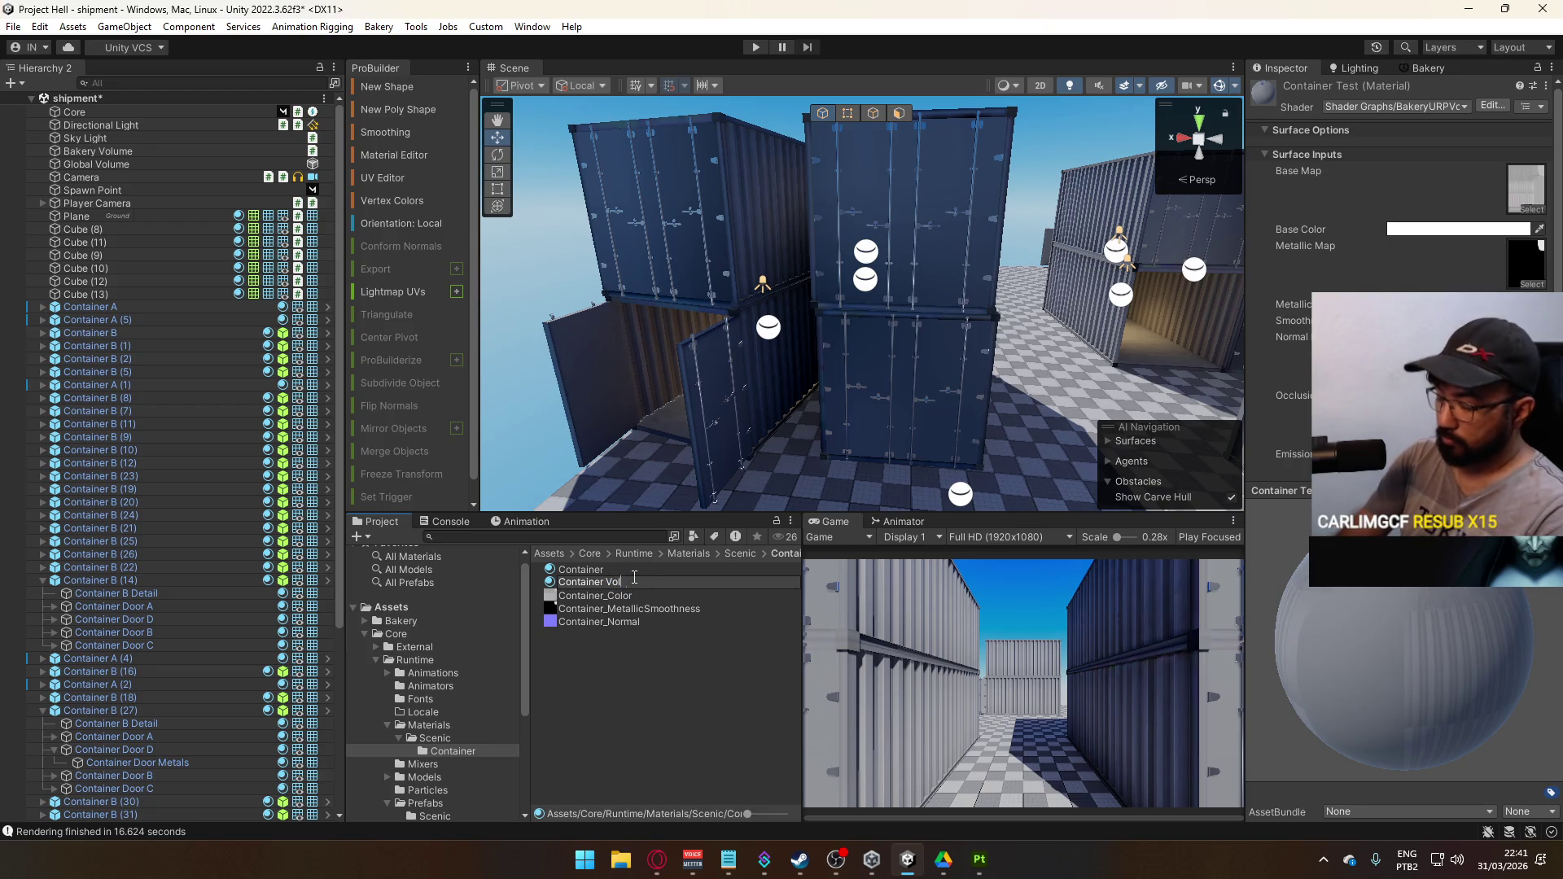
text(ume)
key(Return)
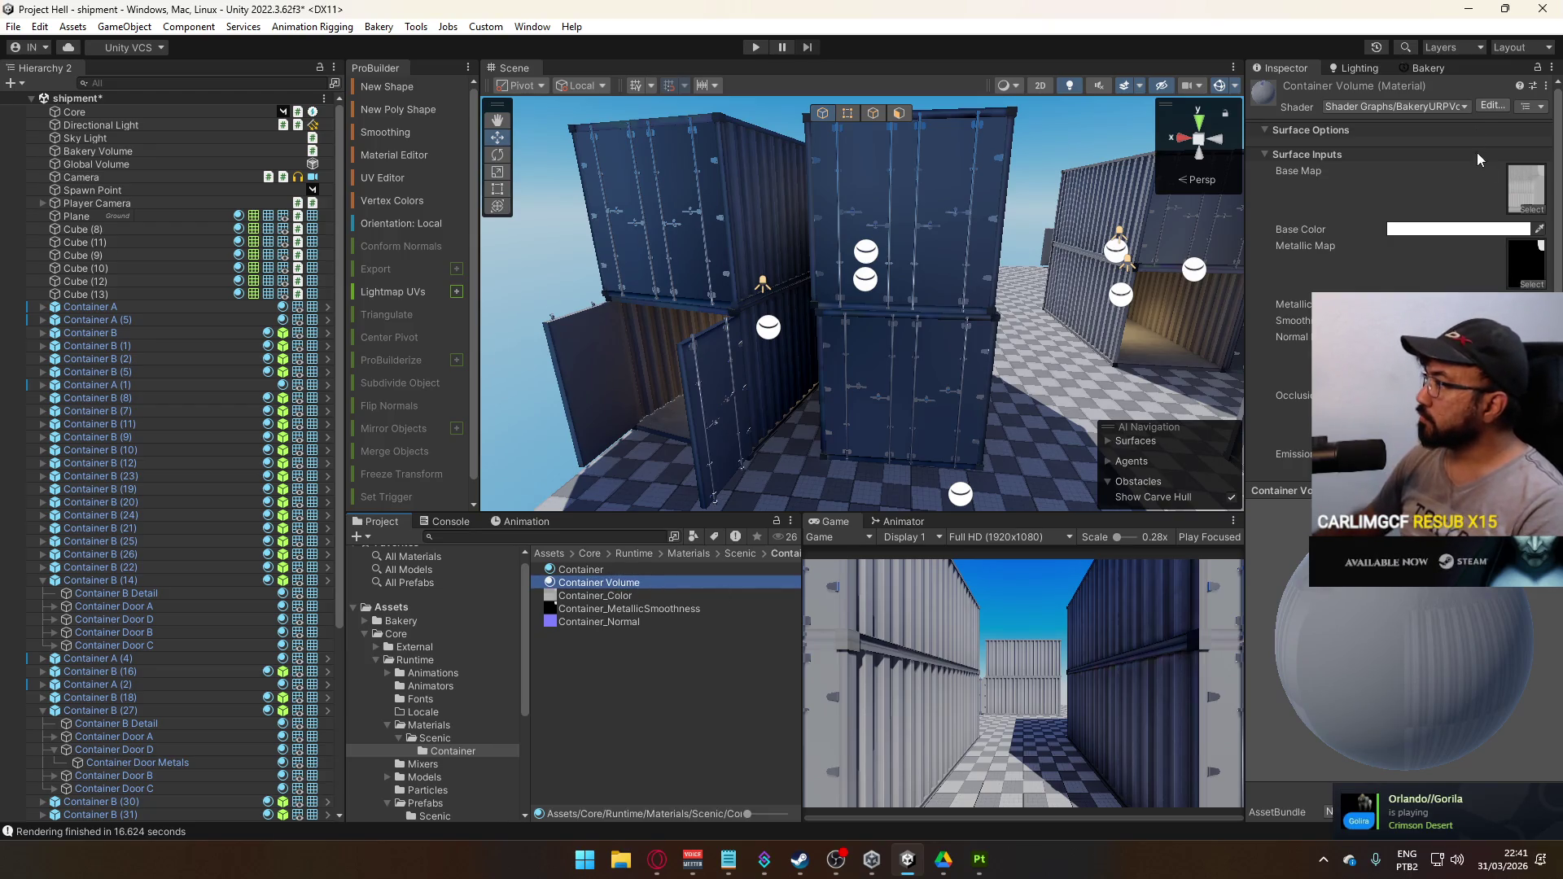
click(1438, 107)
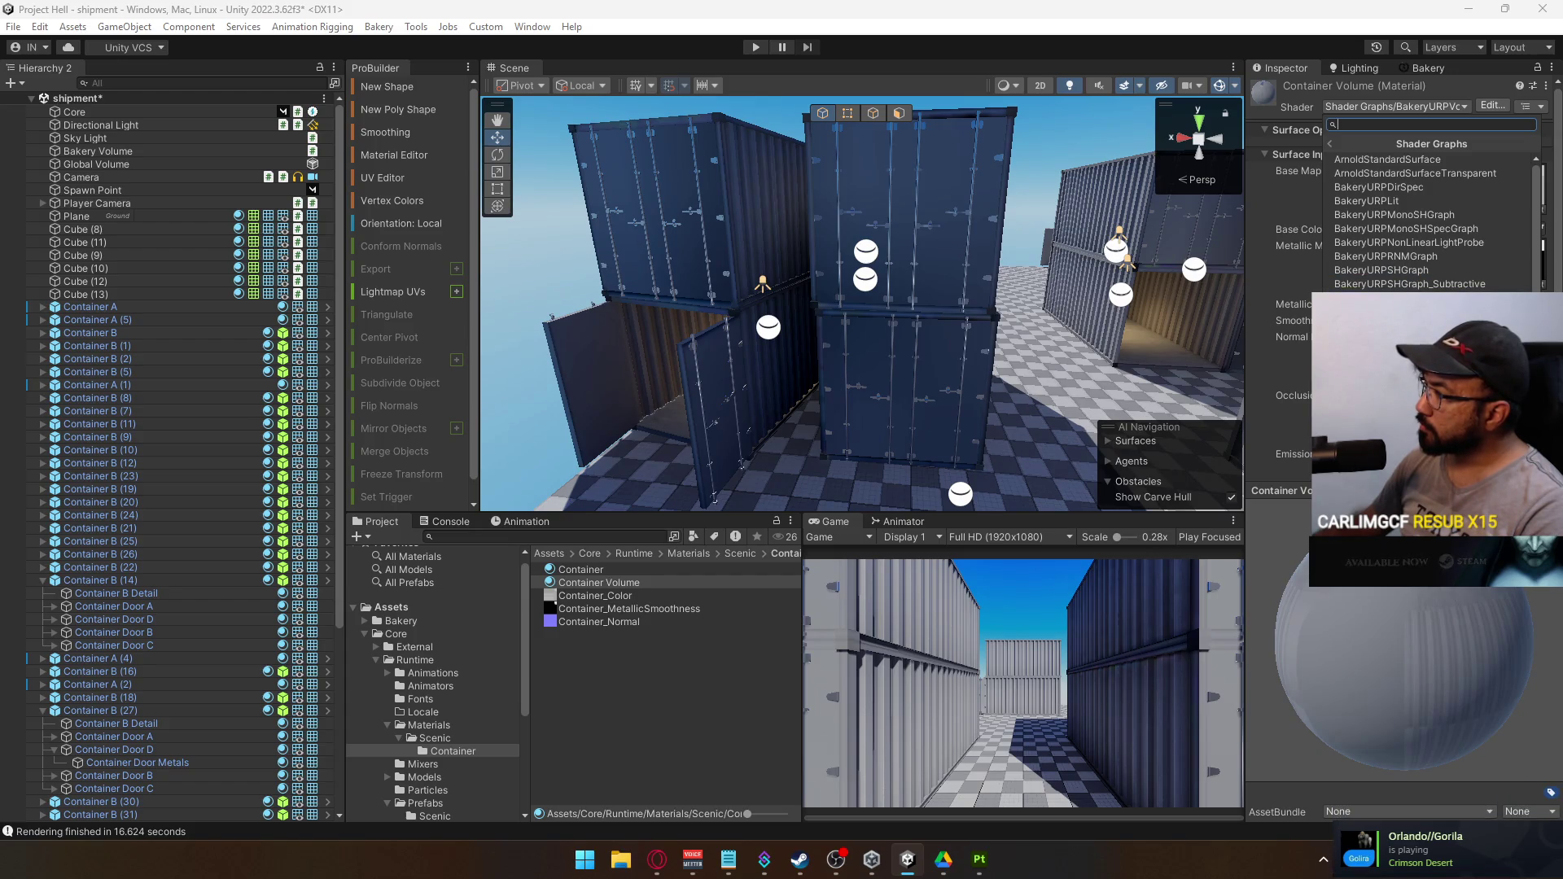
Select Container A (2) and open the Container A prefab for editing
mouse_move(894, 311)
mouse_down()
mouse_move(829, 326)
mouse_move(770, 306)
mouse_up()
click(770, 306)
click(770, 307)
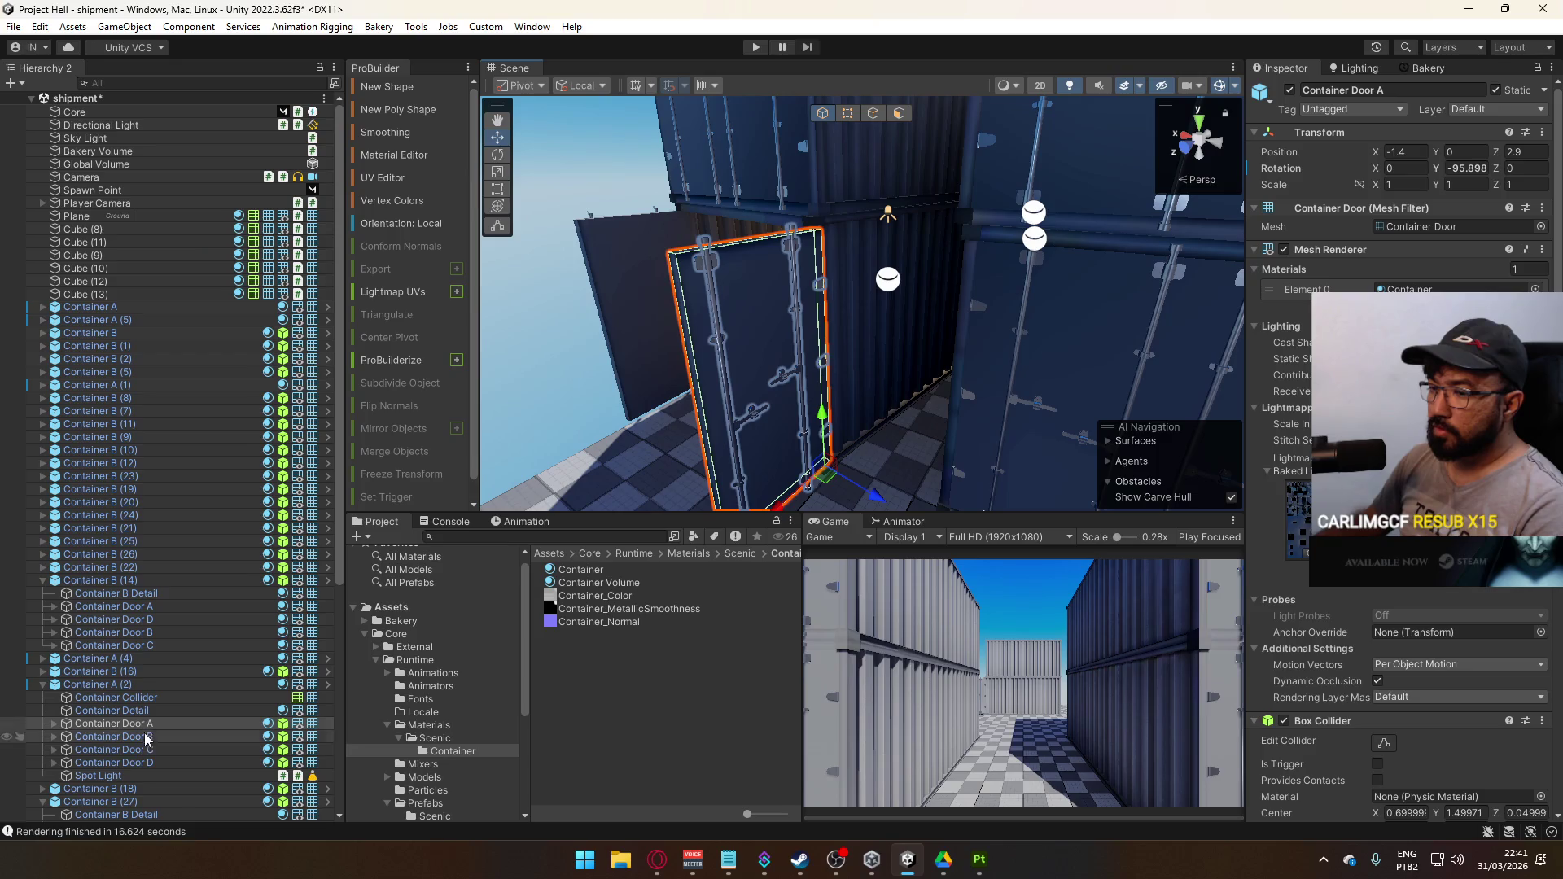
shift+click(142, 761)
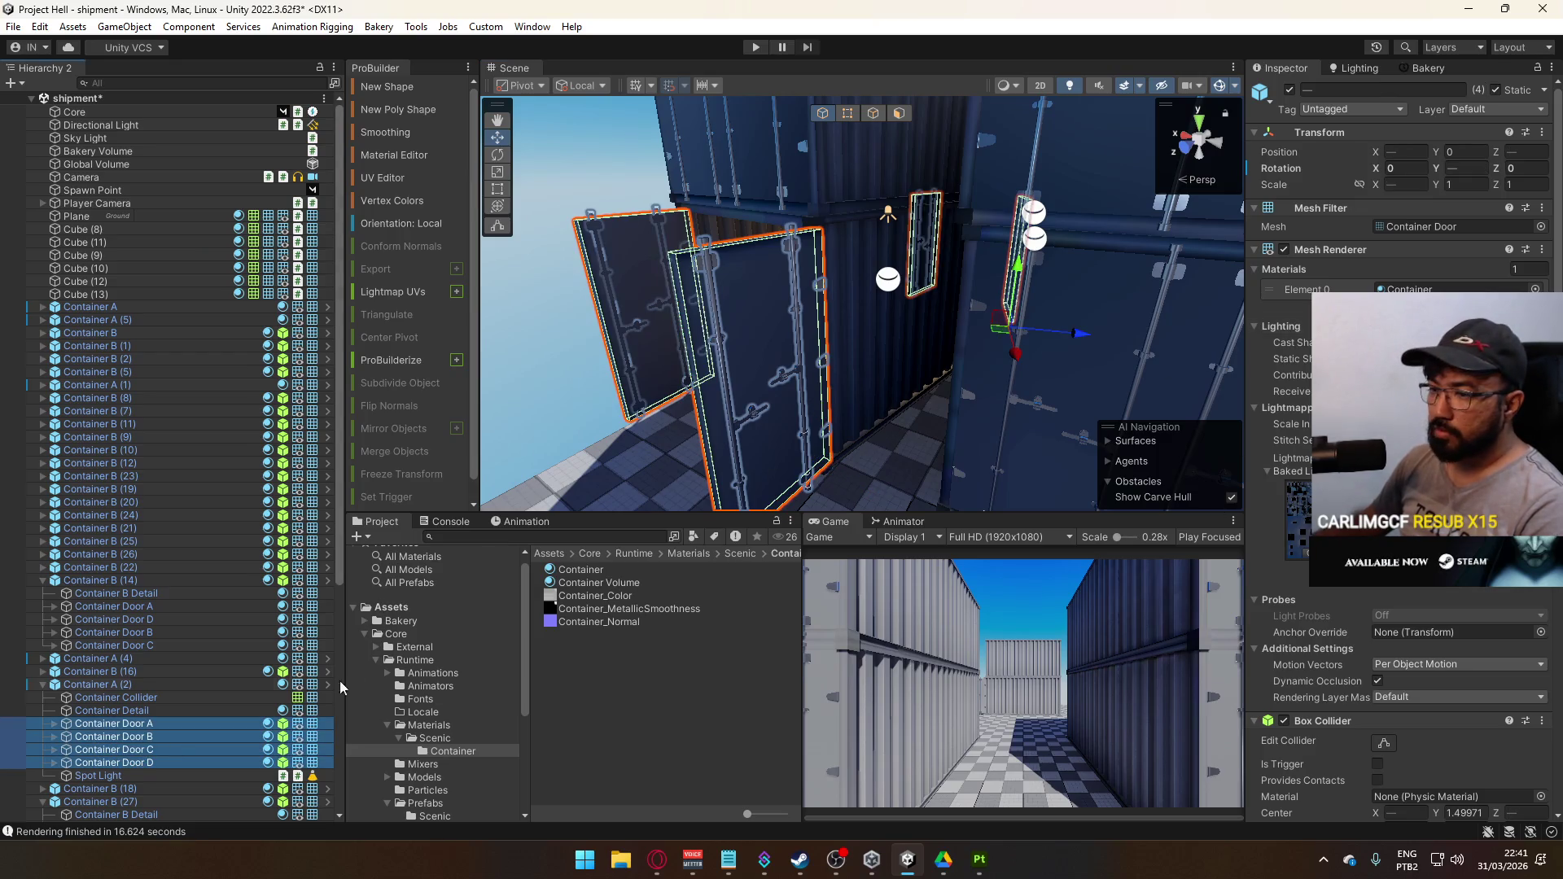
double_click(168, 685)
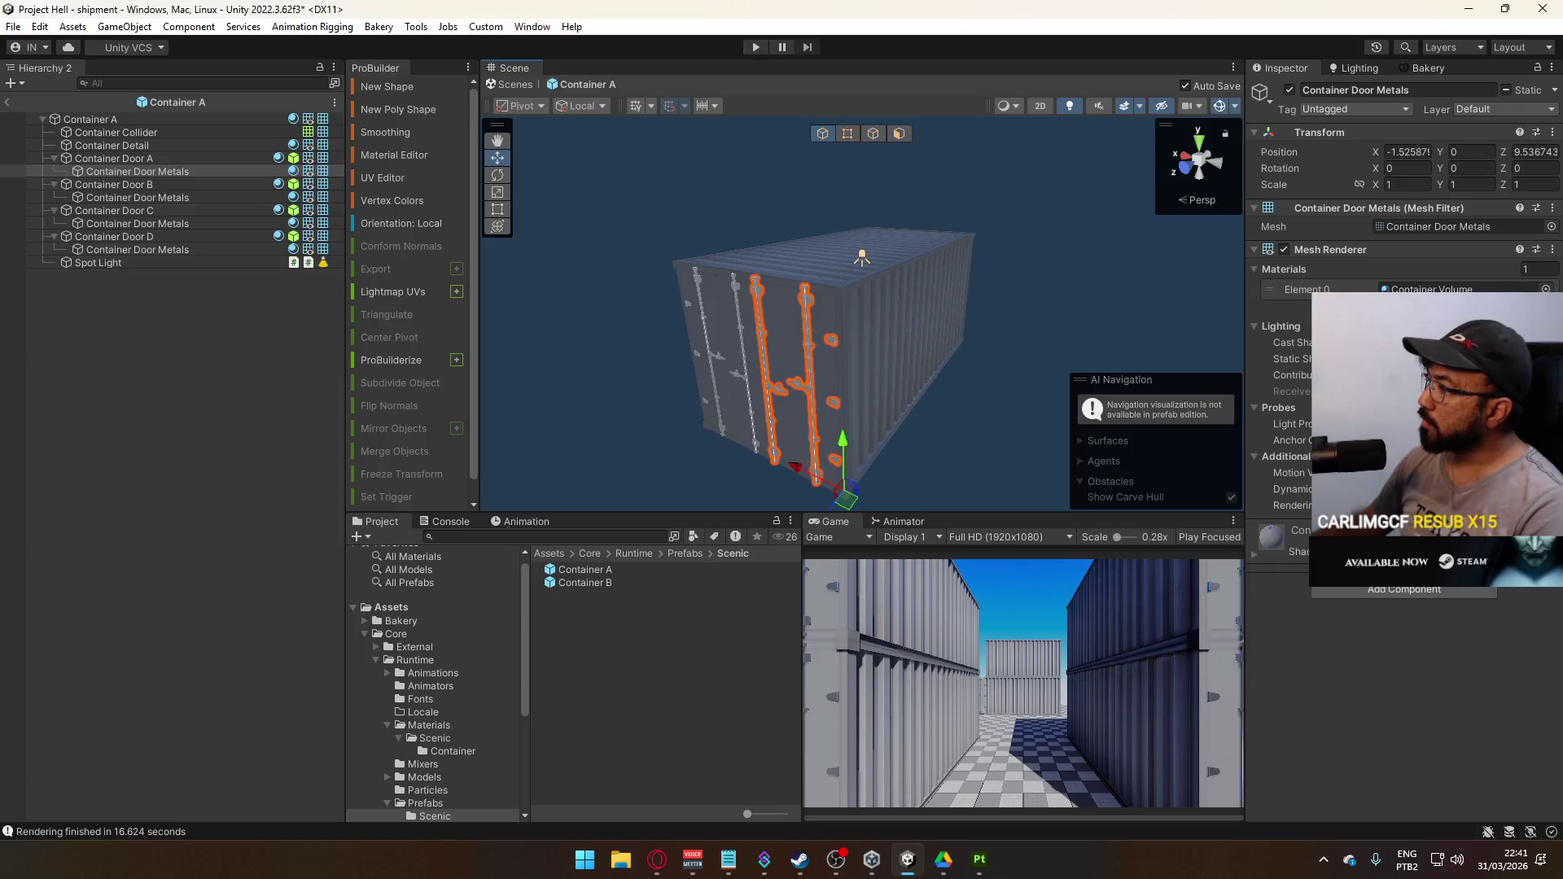
Assign the Container Volume material to Container A's Doors A–D
click(823, 316)
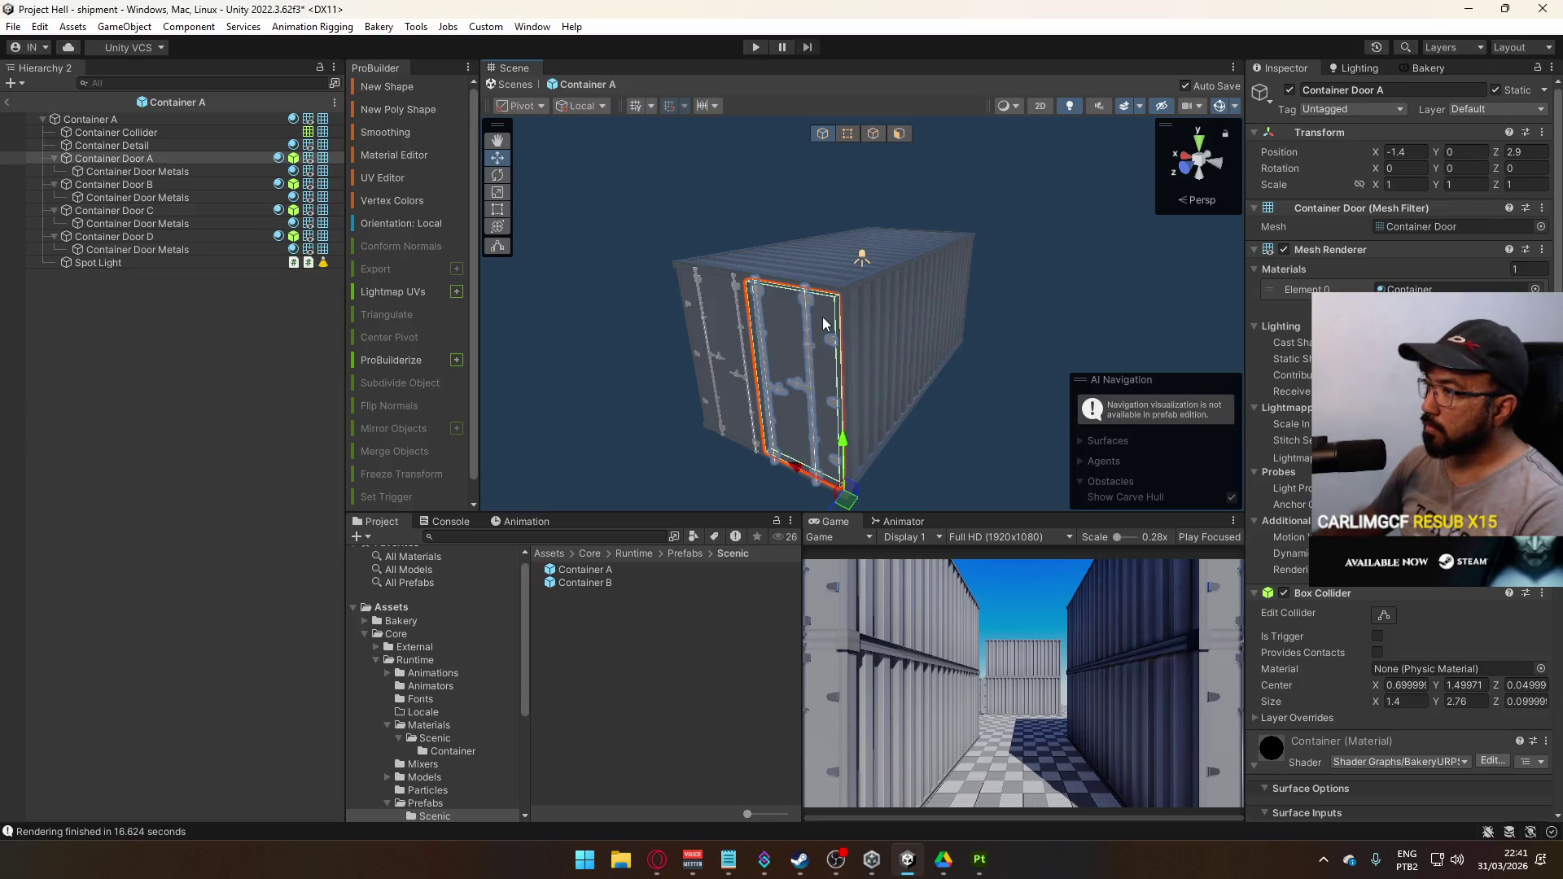
shift+click(715, 297)
mouse_move(775, 285)
mouse_down()
mouse_move(880, 289)
mouse_move(569, 251)
mouse_up()
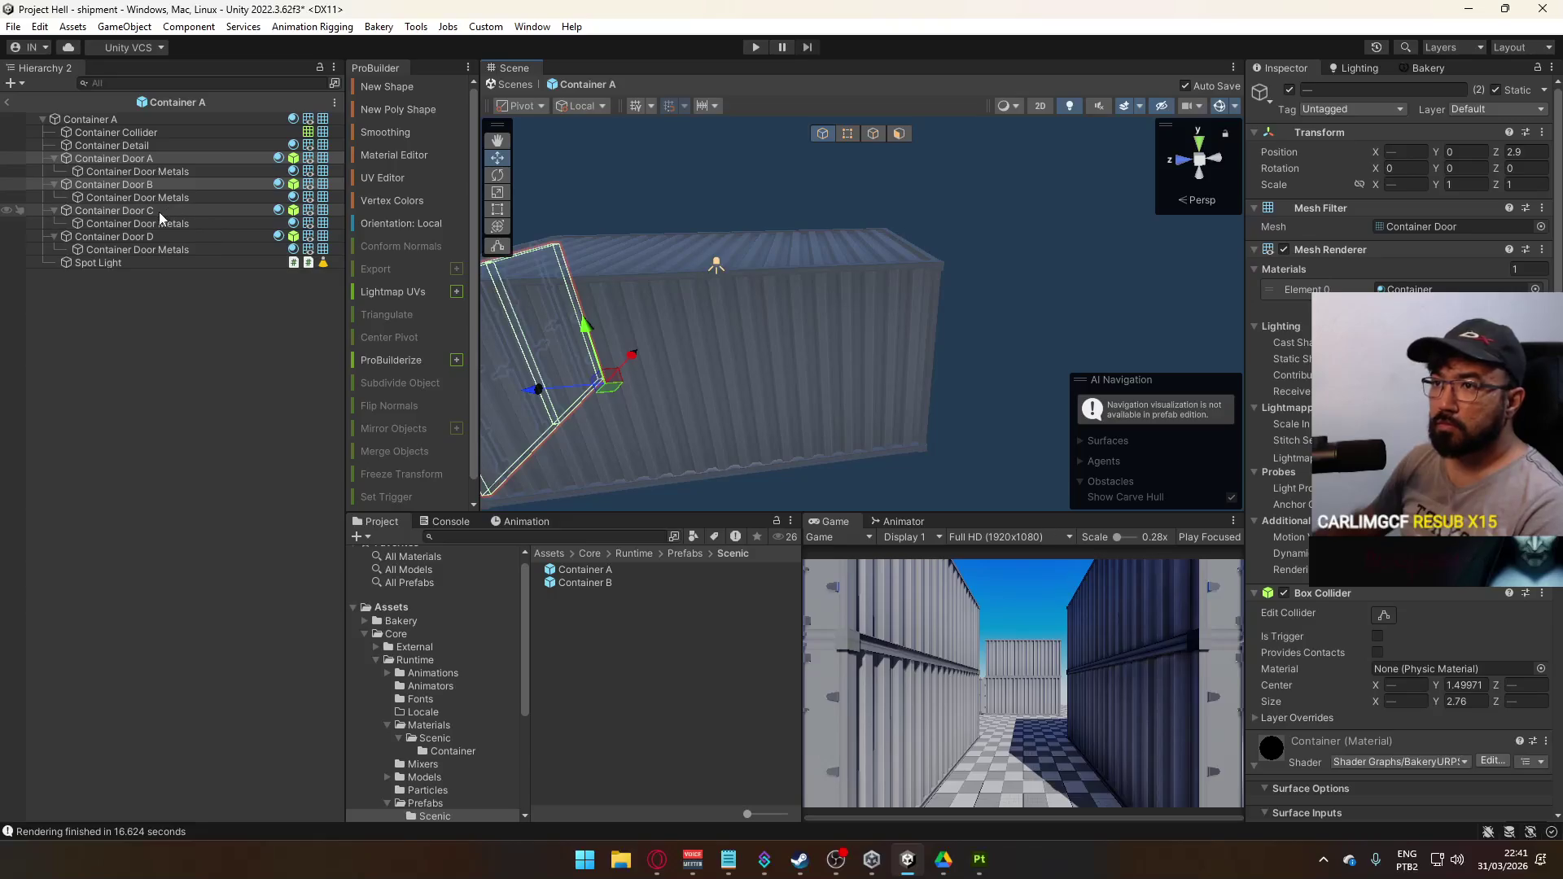
shift+click(114, 210)
shift+click(154, 236)
click(1536, 289)
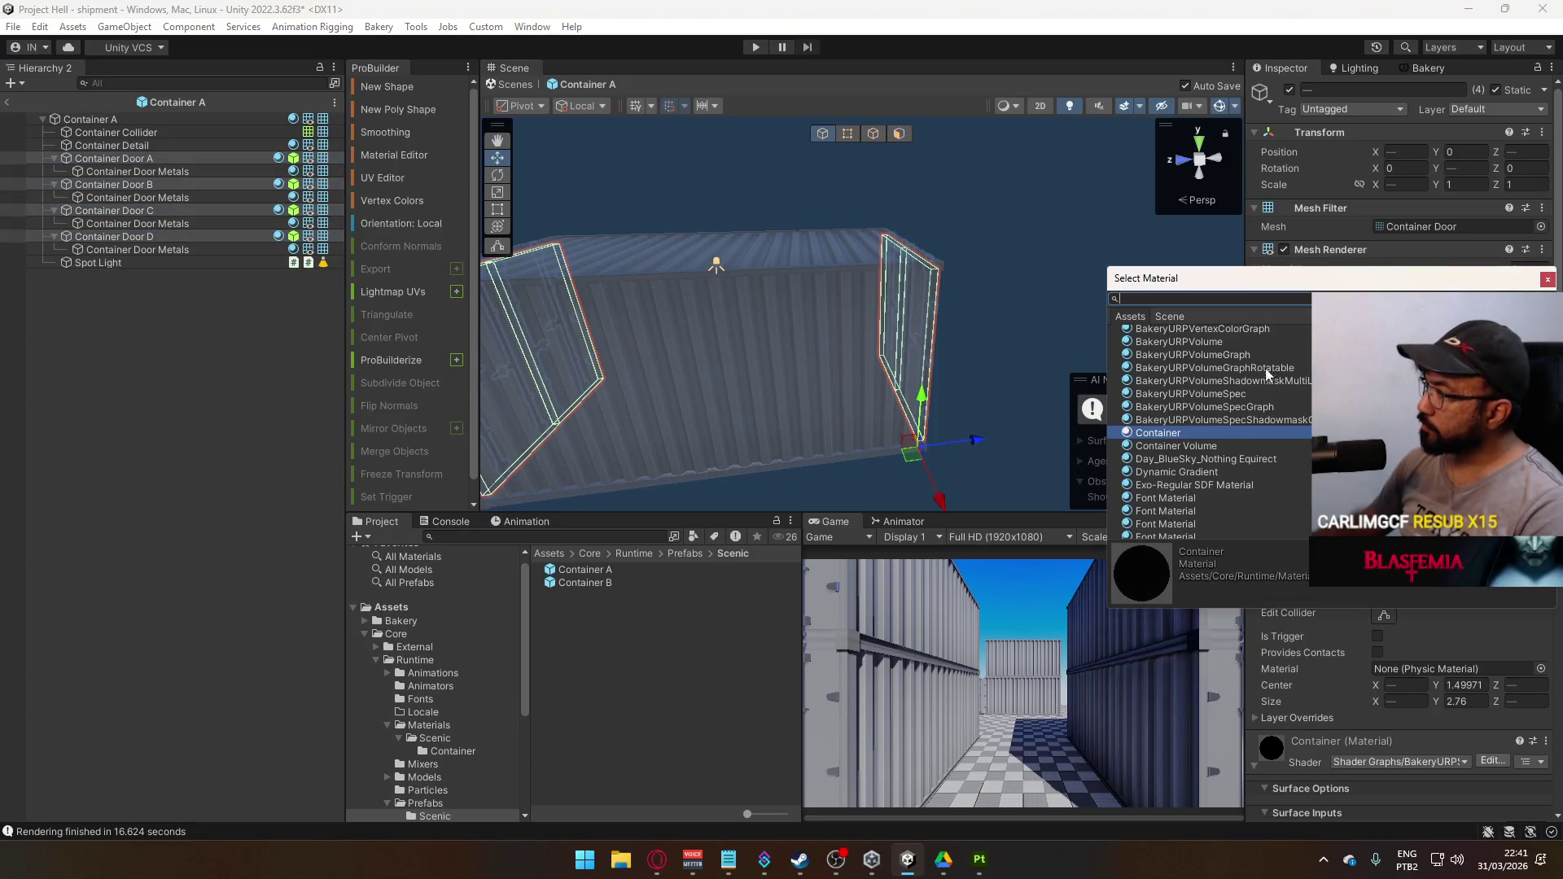
double_click(1209, 447)
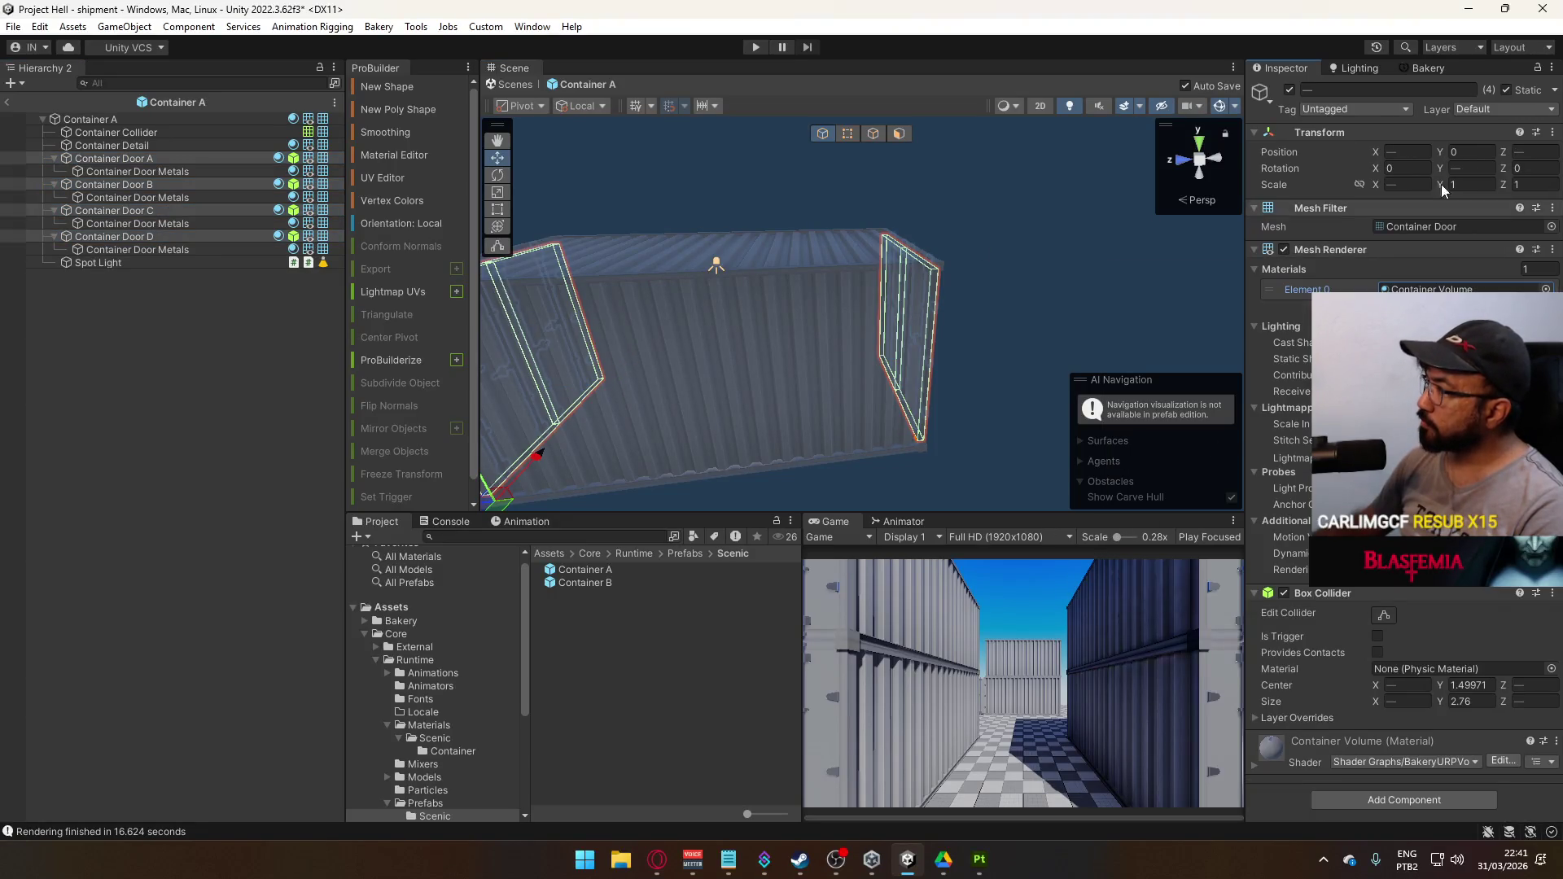
Turn off Contribute GI on the four doors and return to the shipment scene
click(1555, 90)
click(1494, 128)
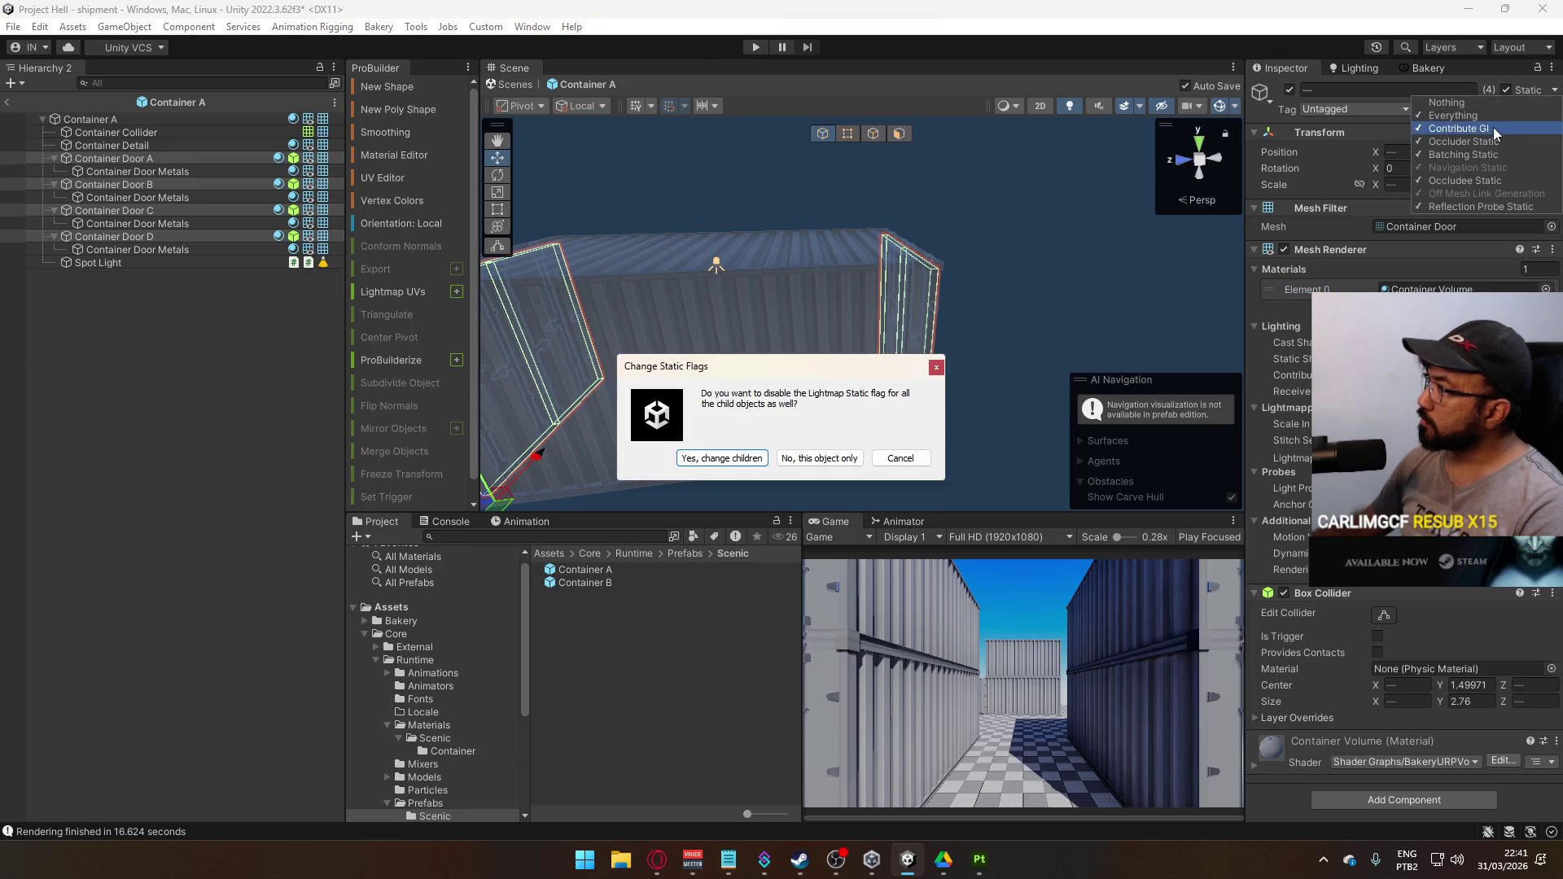
click(917, 458)
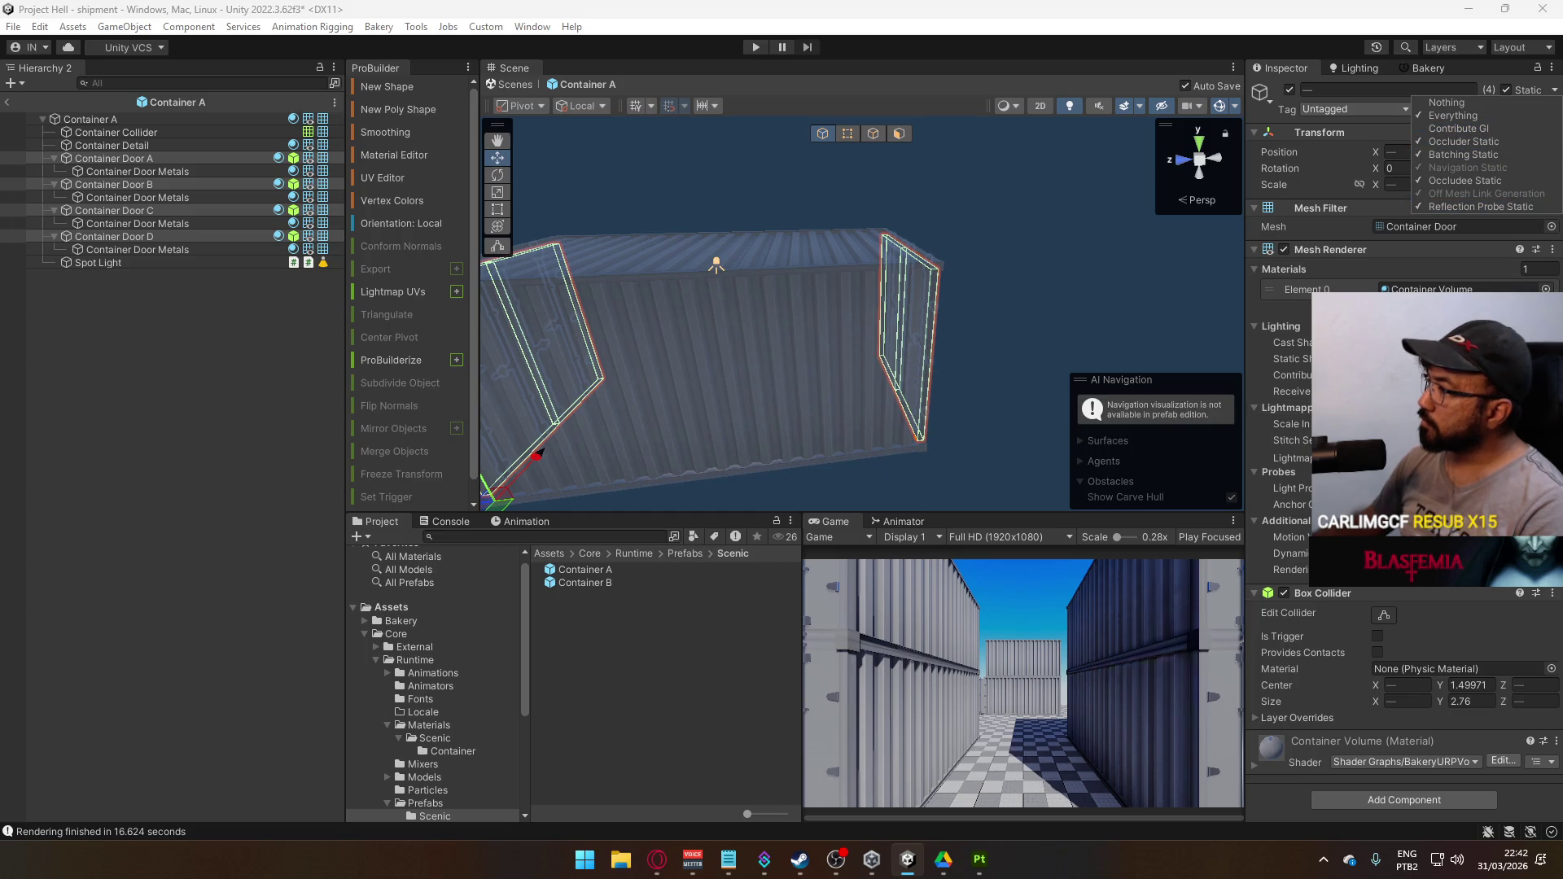
key(f)
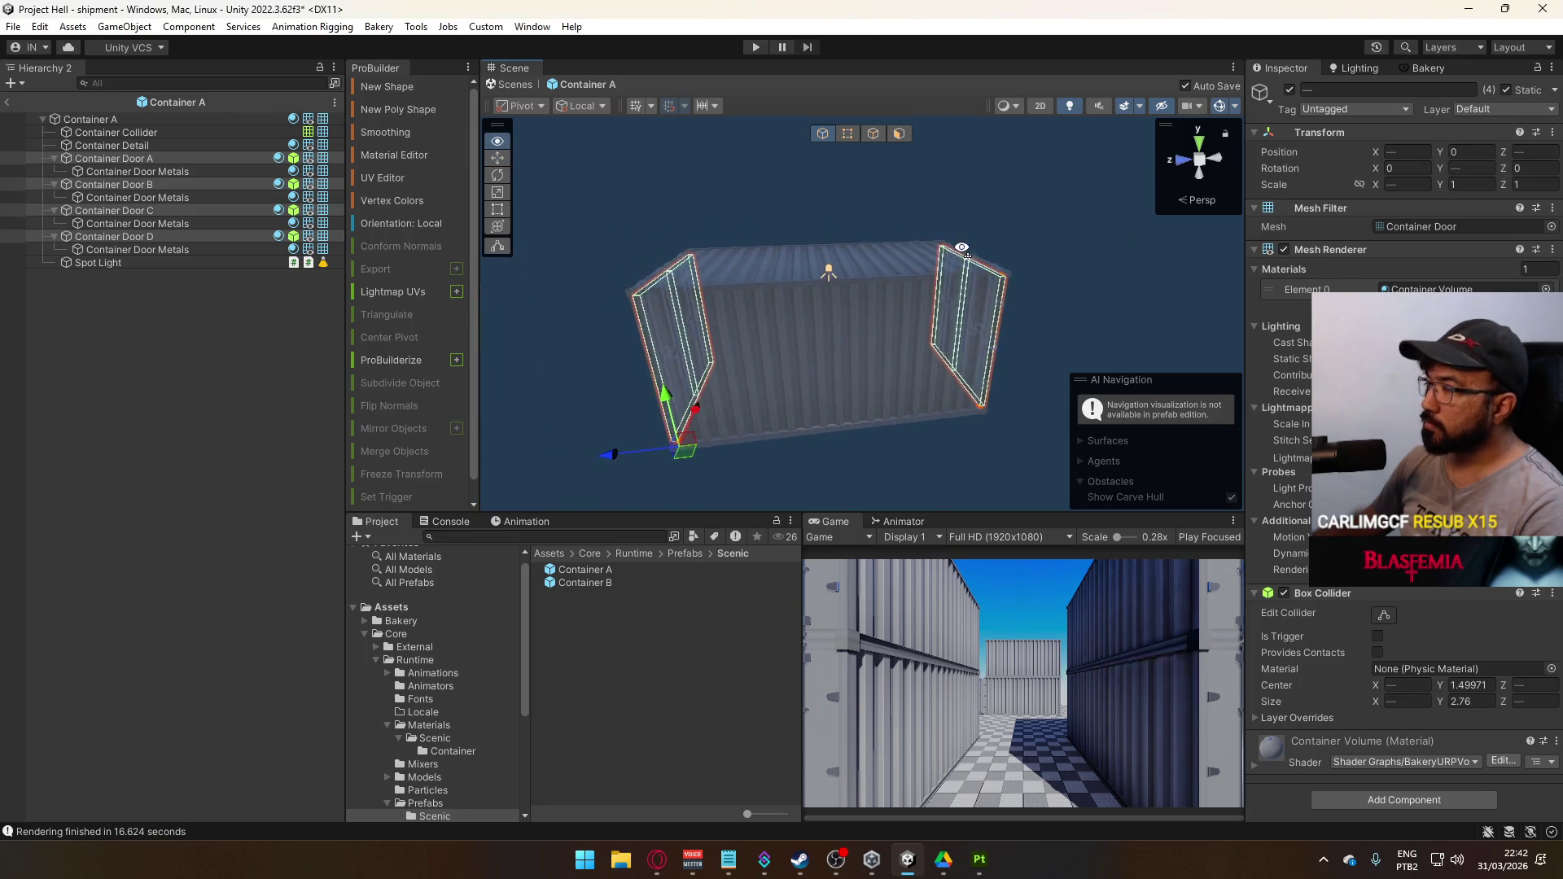
click(10, 102)
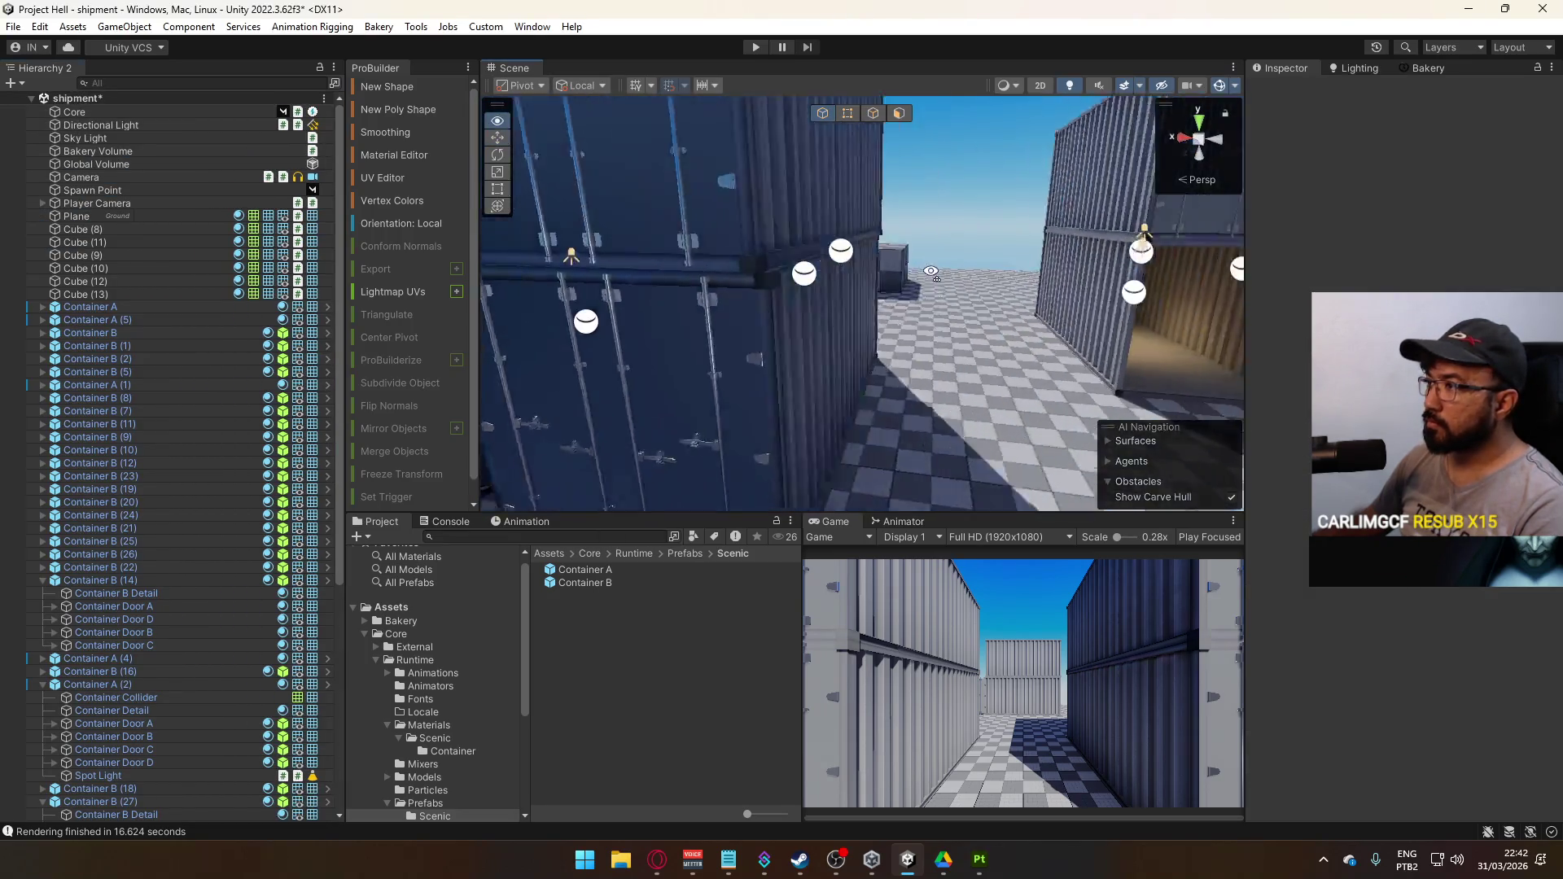
Inspect Container B (14) and its Container Door A, briefly entering its prefab
click(678, 311)
click(708, 311)
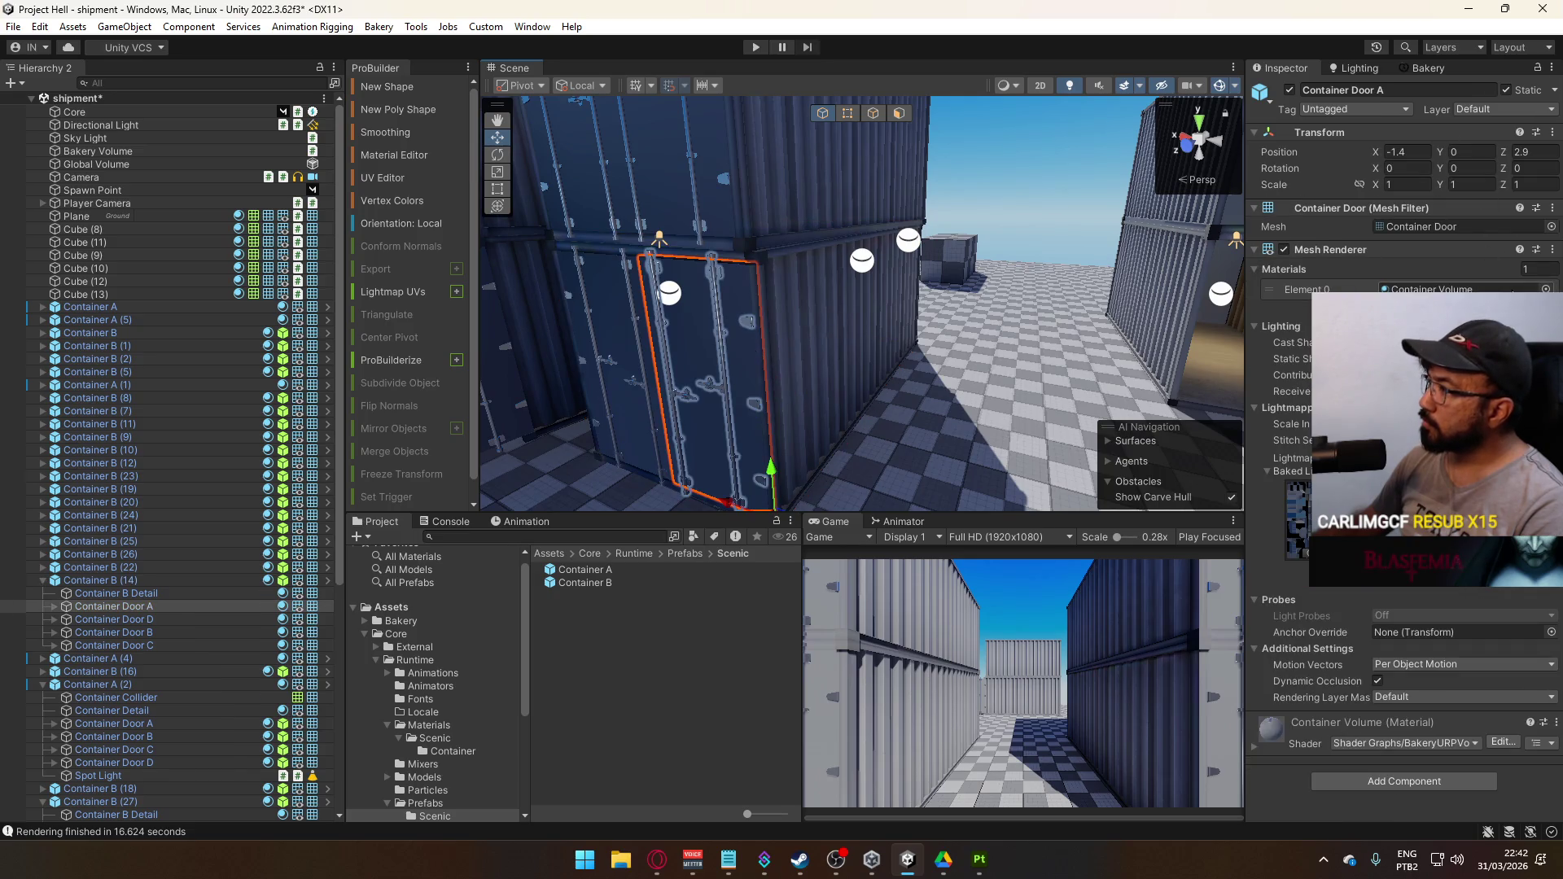
click(1411, 229)
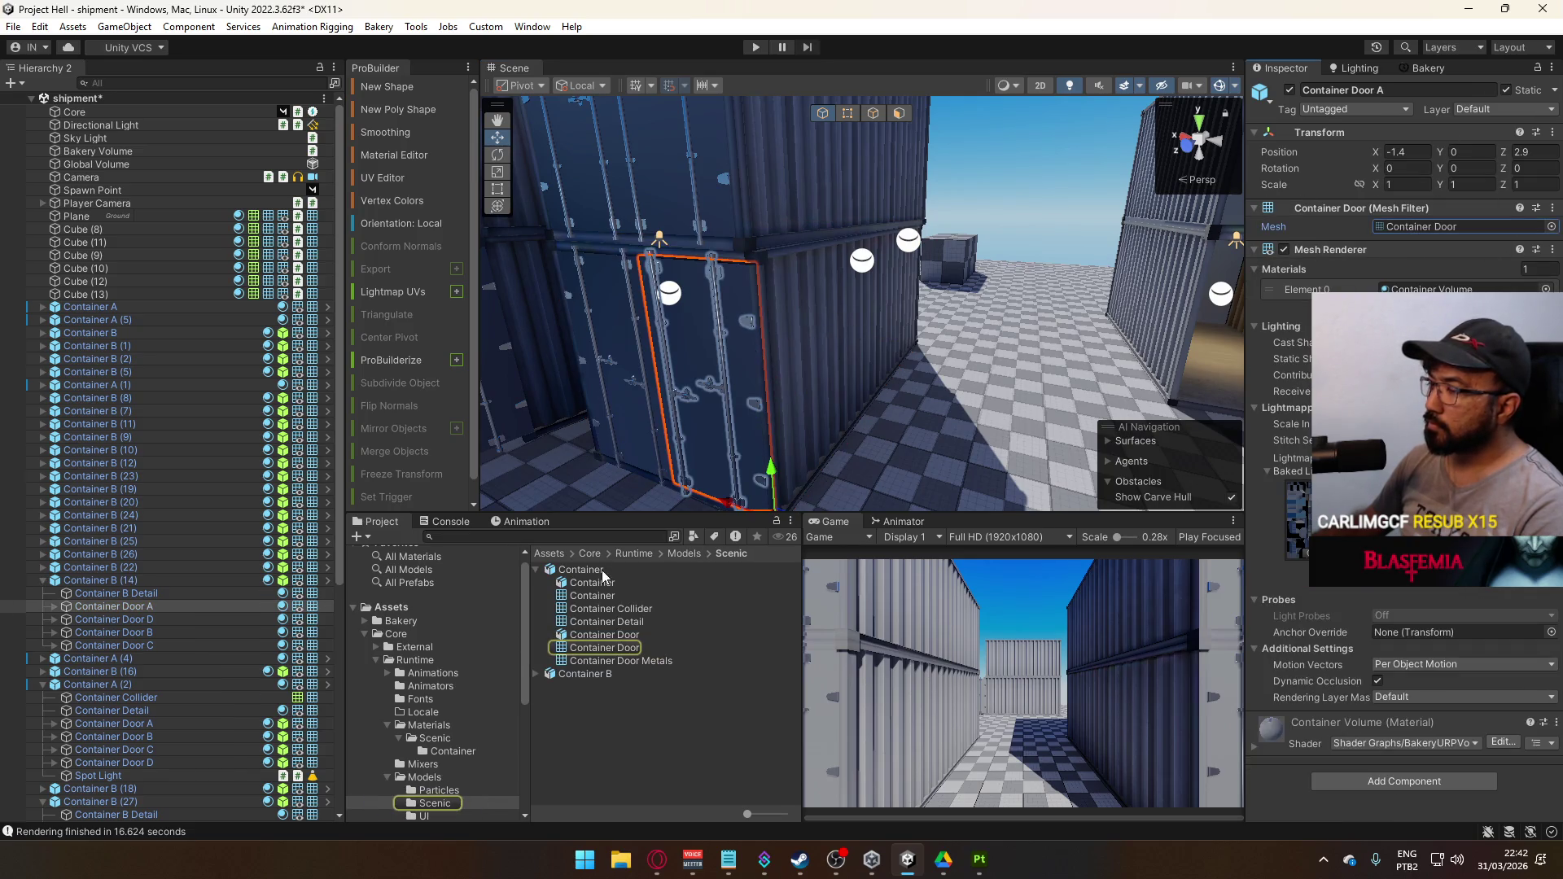
click(705, 313)
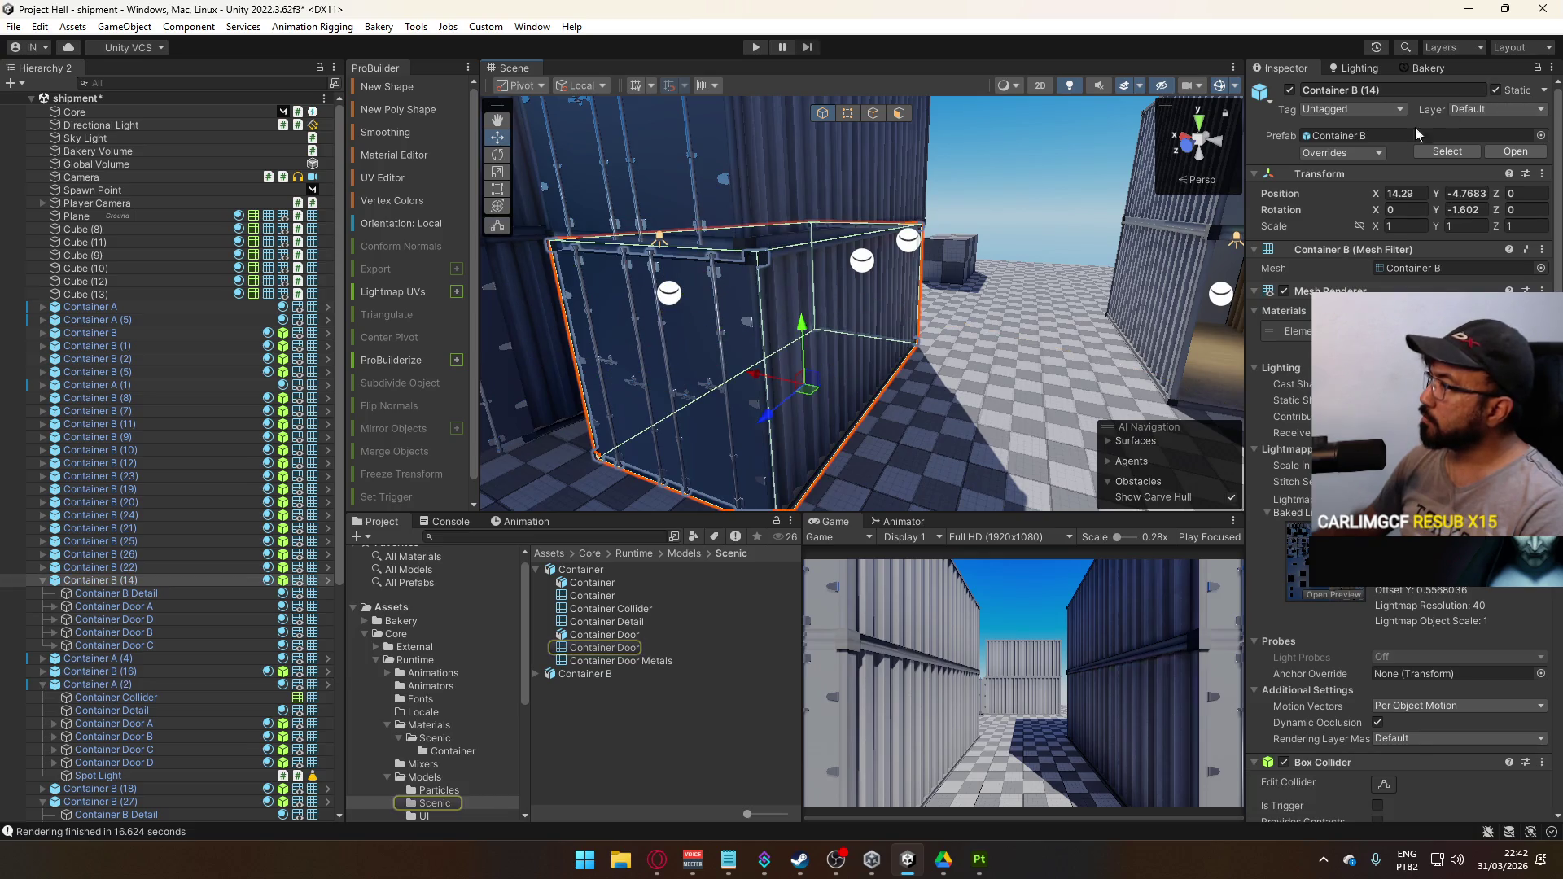
click(1516, 151)
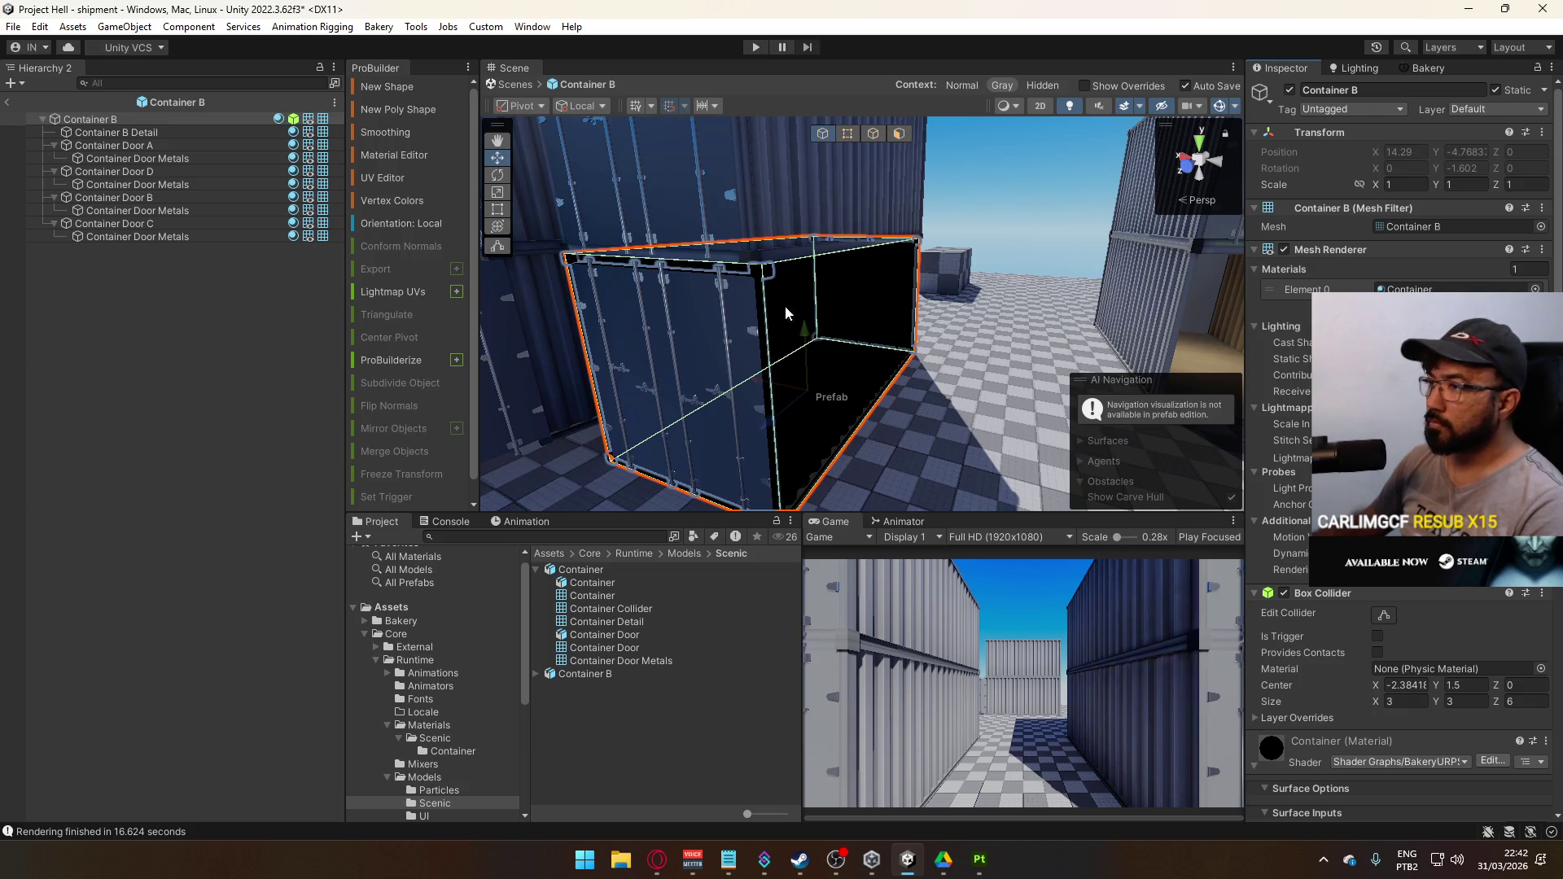
click(701, 303)
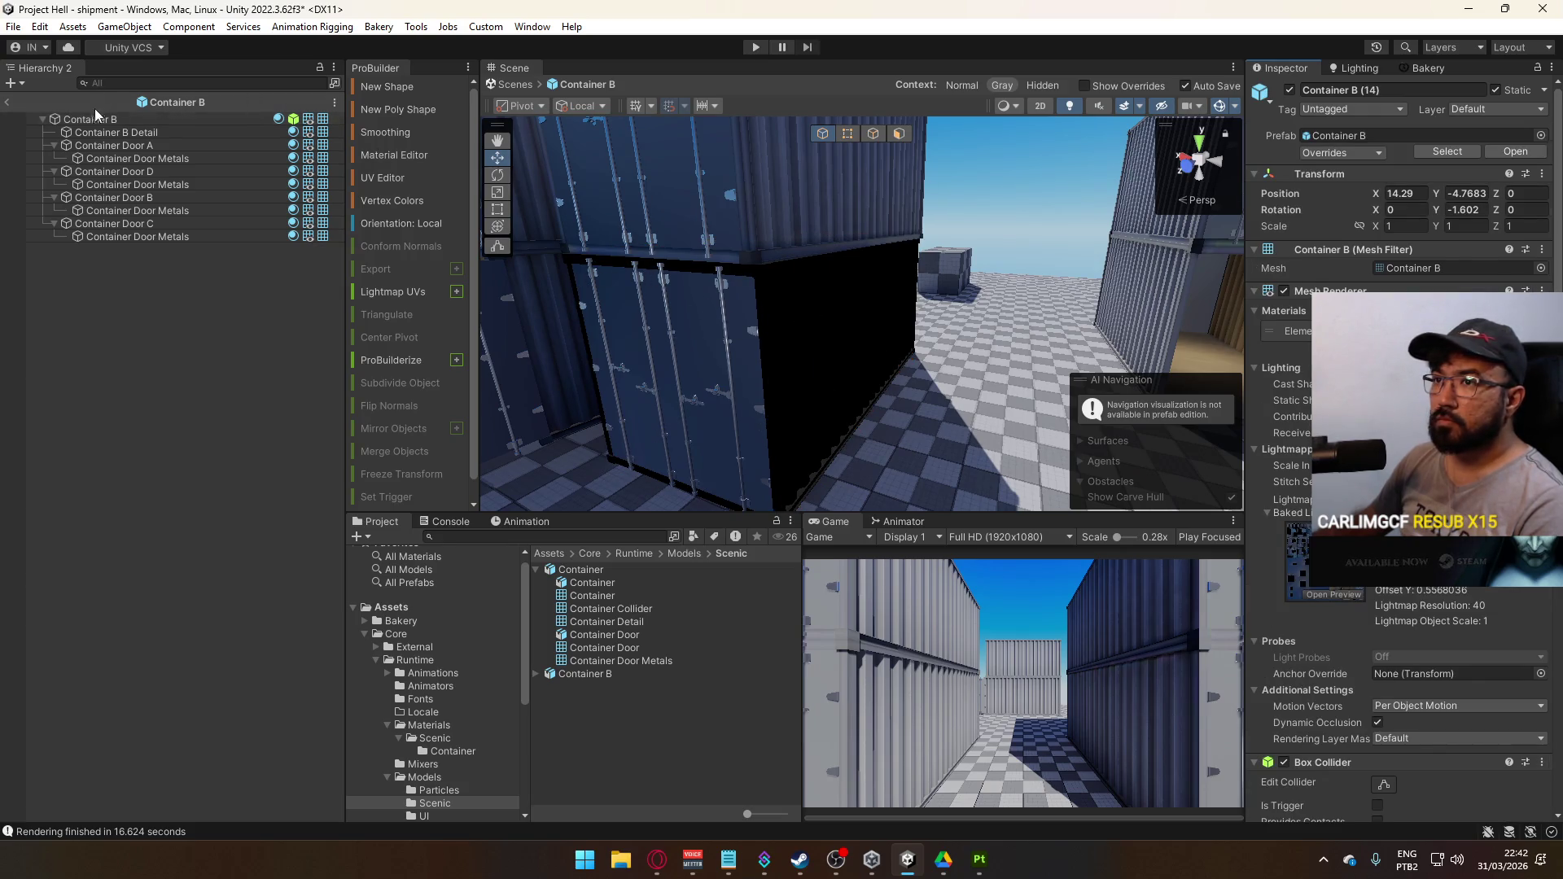
click(16, 102)
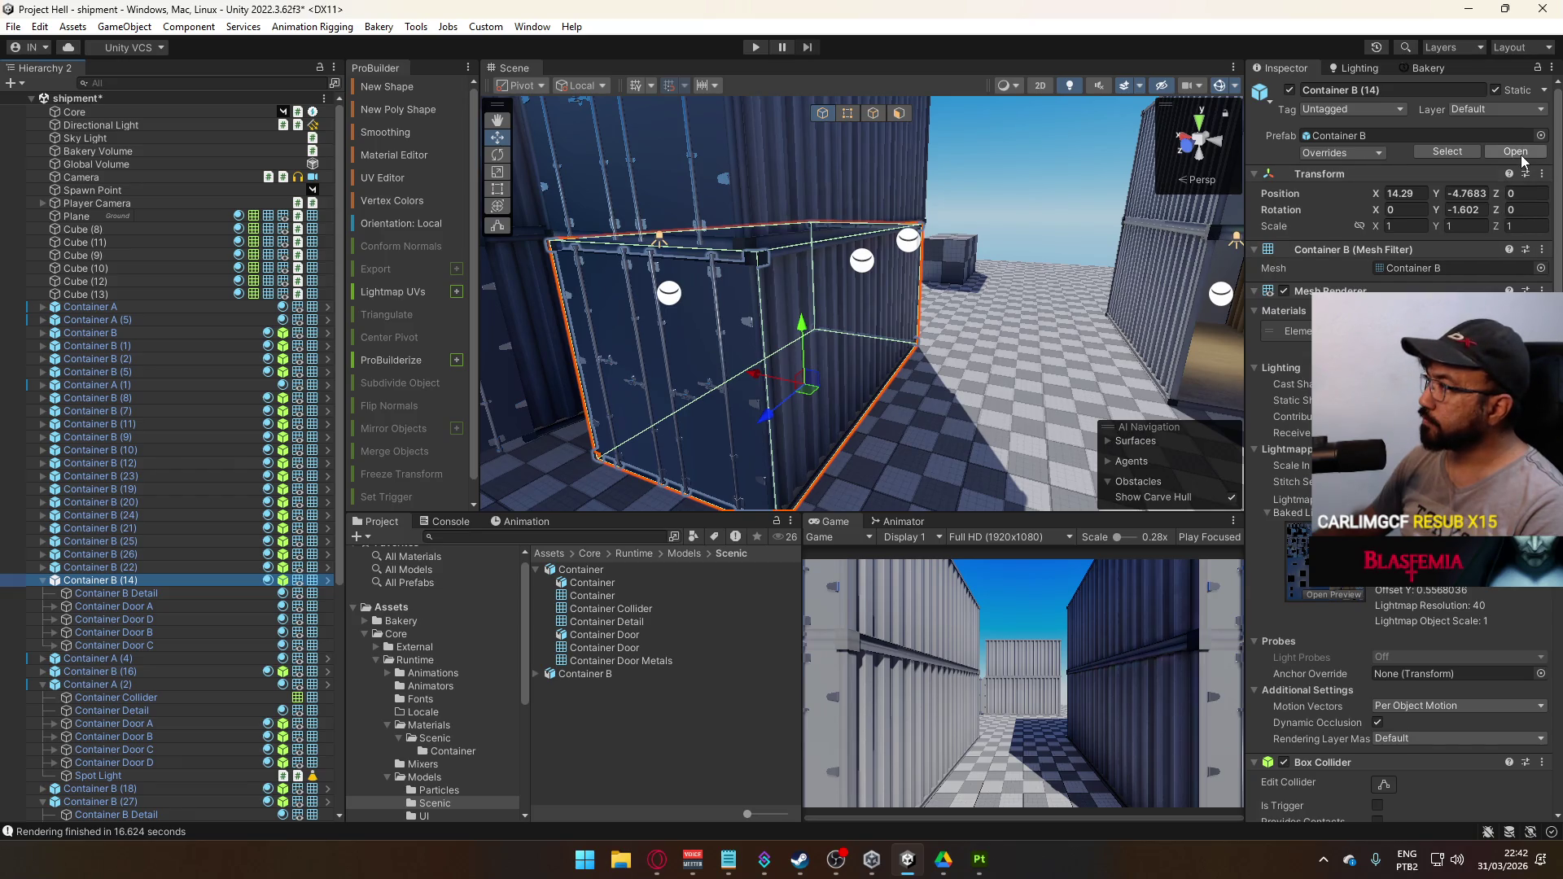
Open the Container B prefab asset and select its four Container Doors
click(1448, 152)
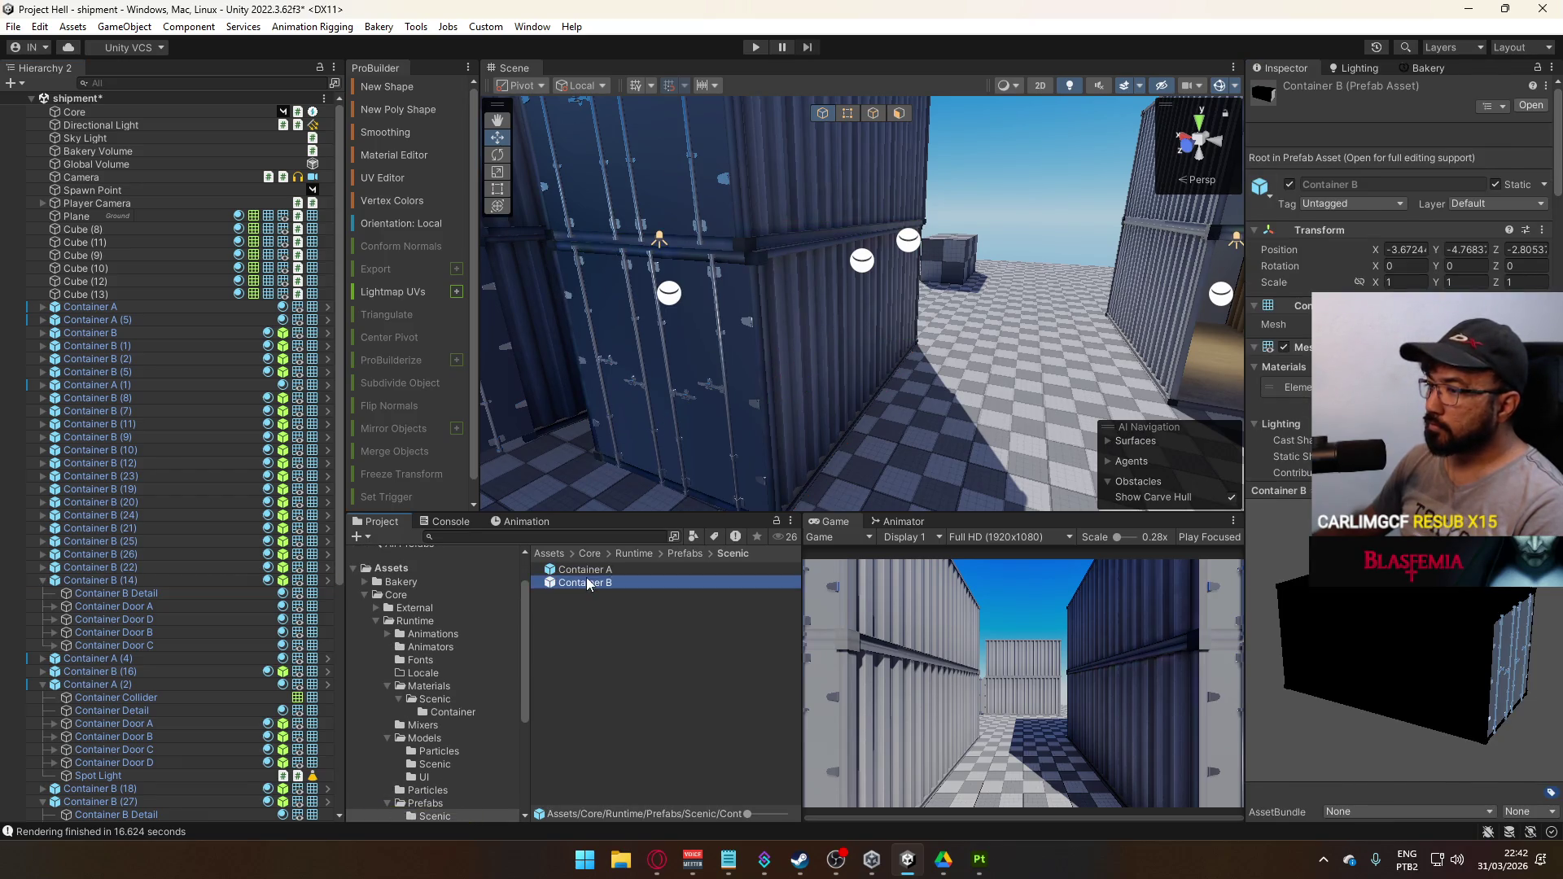
double_click(585, 580)
click(137, 224)
ctrl+click(131, 198)
ctrl+click(131, 171)
ctrl+click(145, 145)
Untick Contribute GI for the doors only, then return to the shipment scene
click(1553, 92)
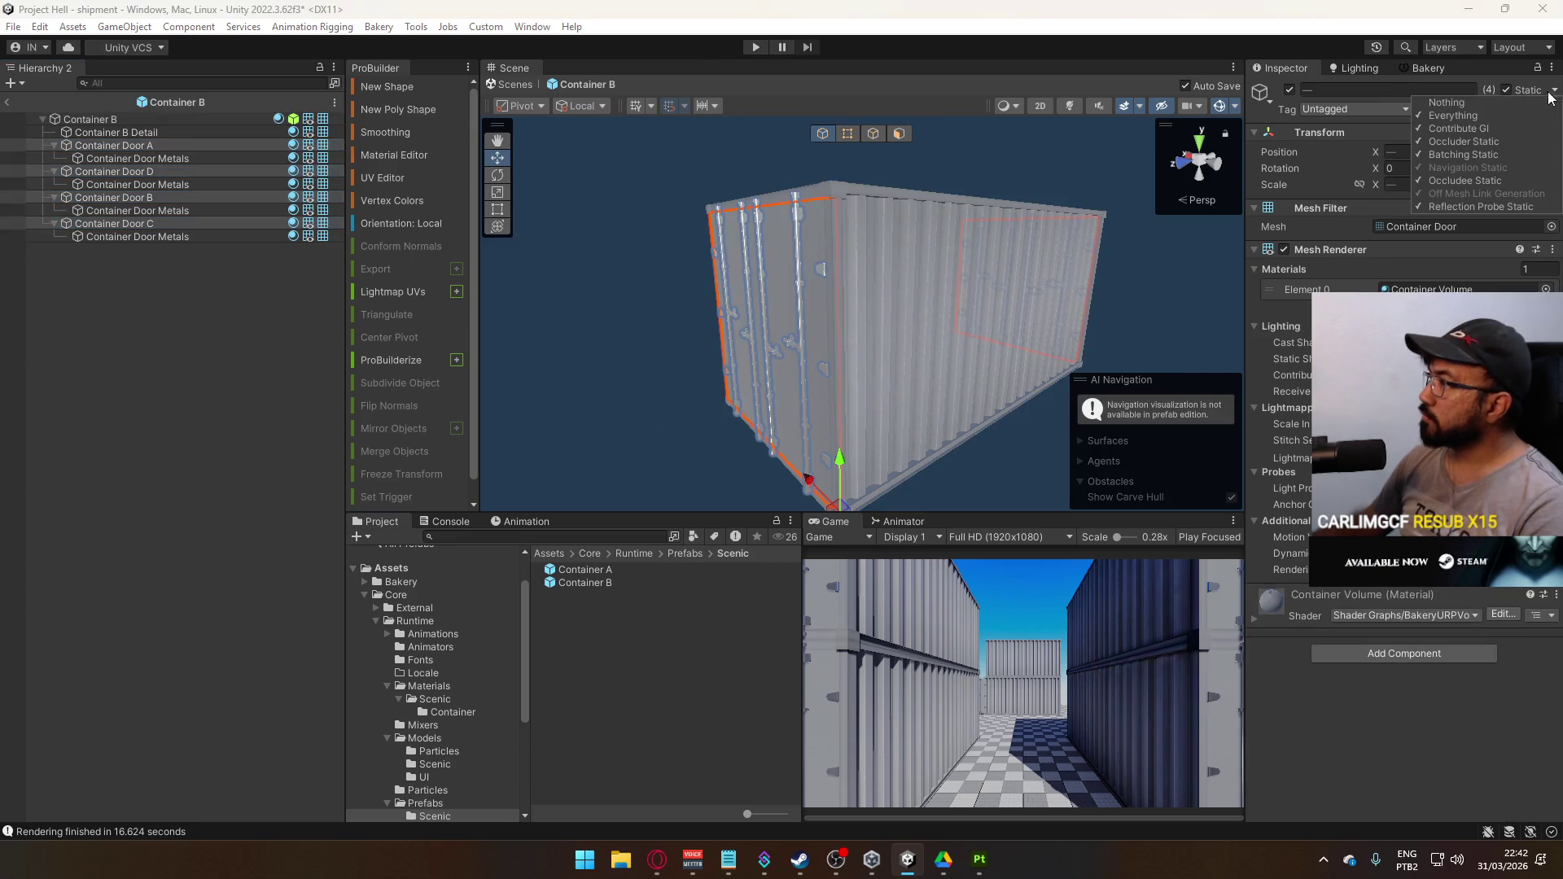
click(1495, 129)
click(820, 458)
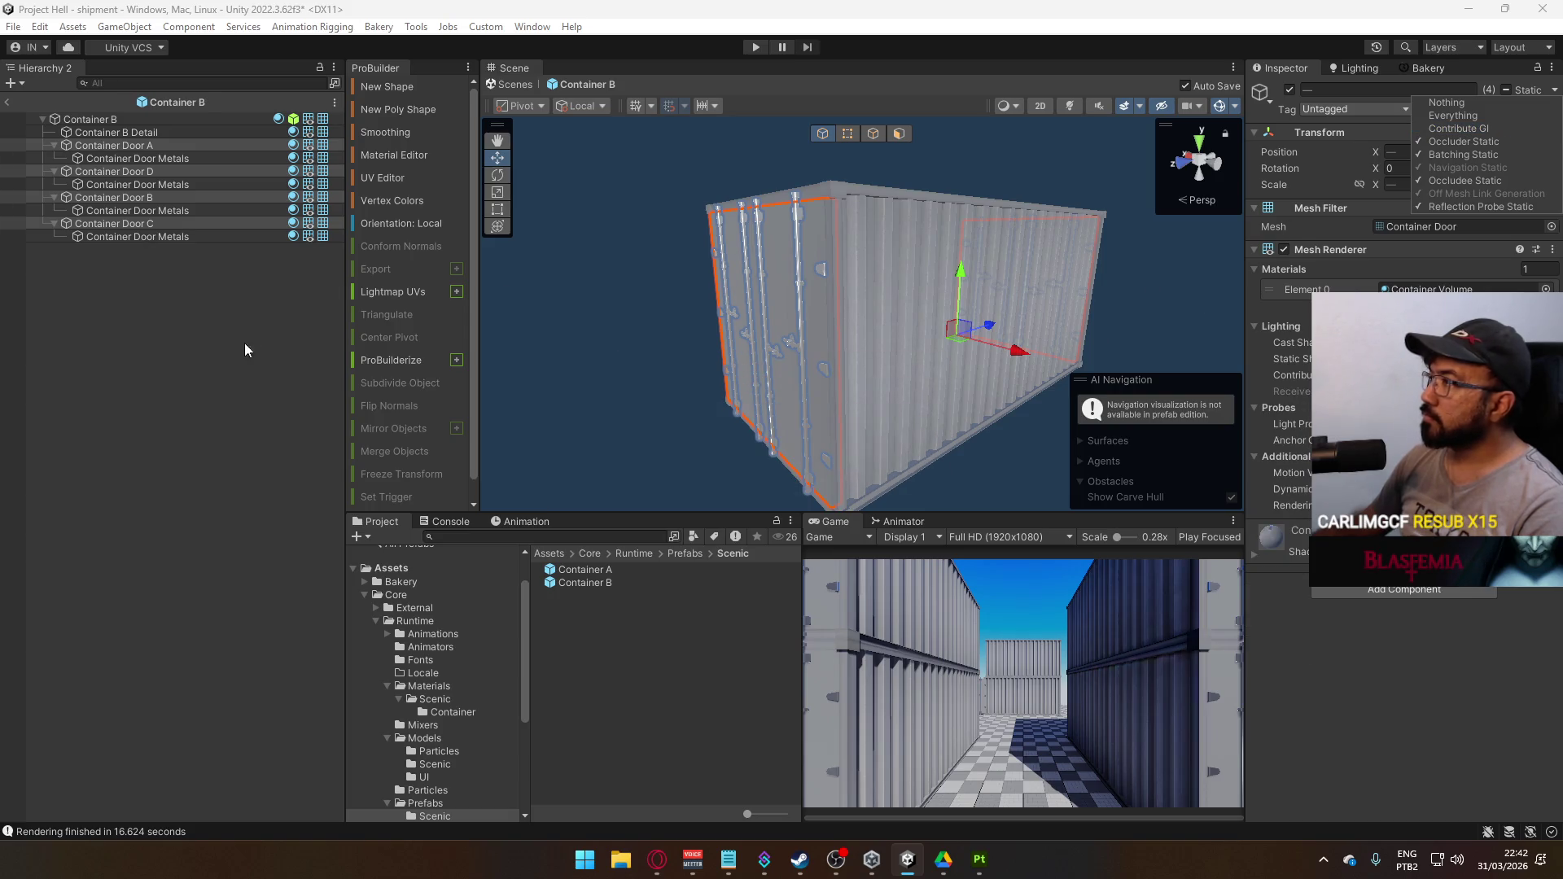
click(149, 355)
click(8, 102)
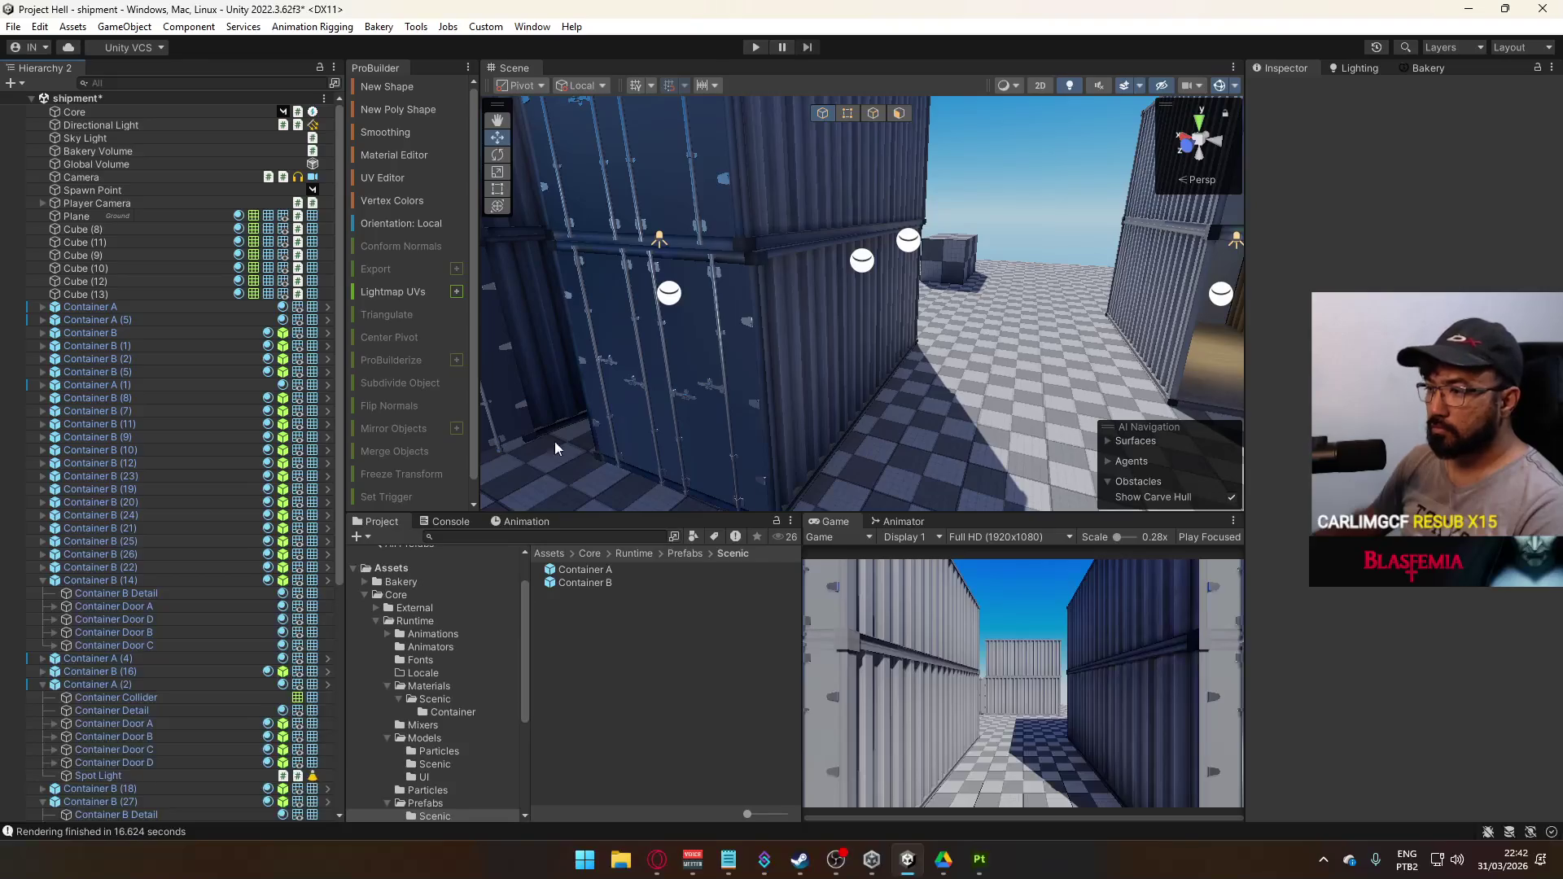
click(1417, 70)
Rebake with Bakery after saving the scene, finishing in 13.077 seconds, then select Container Door B
click(1331, 725)
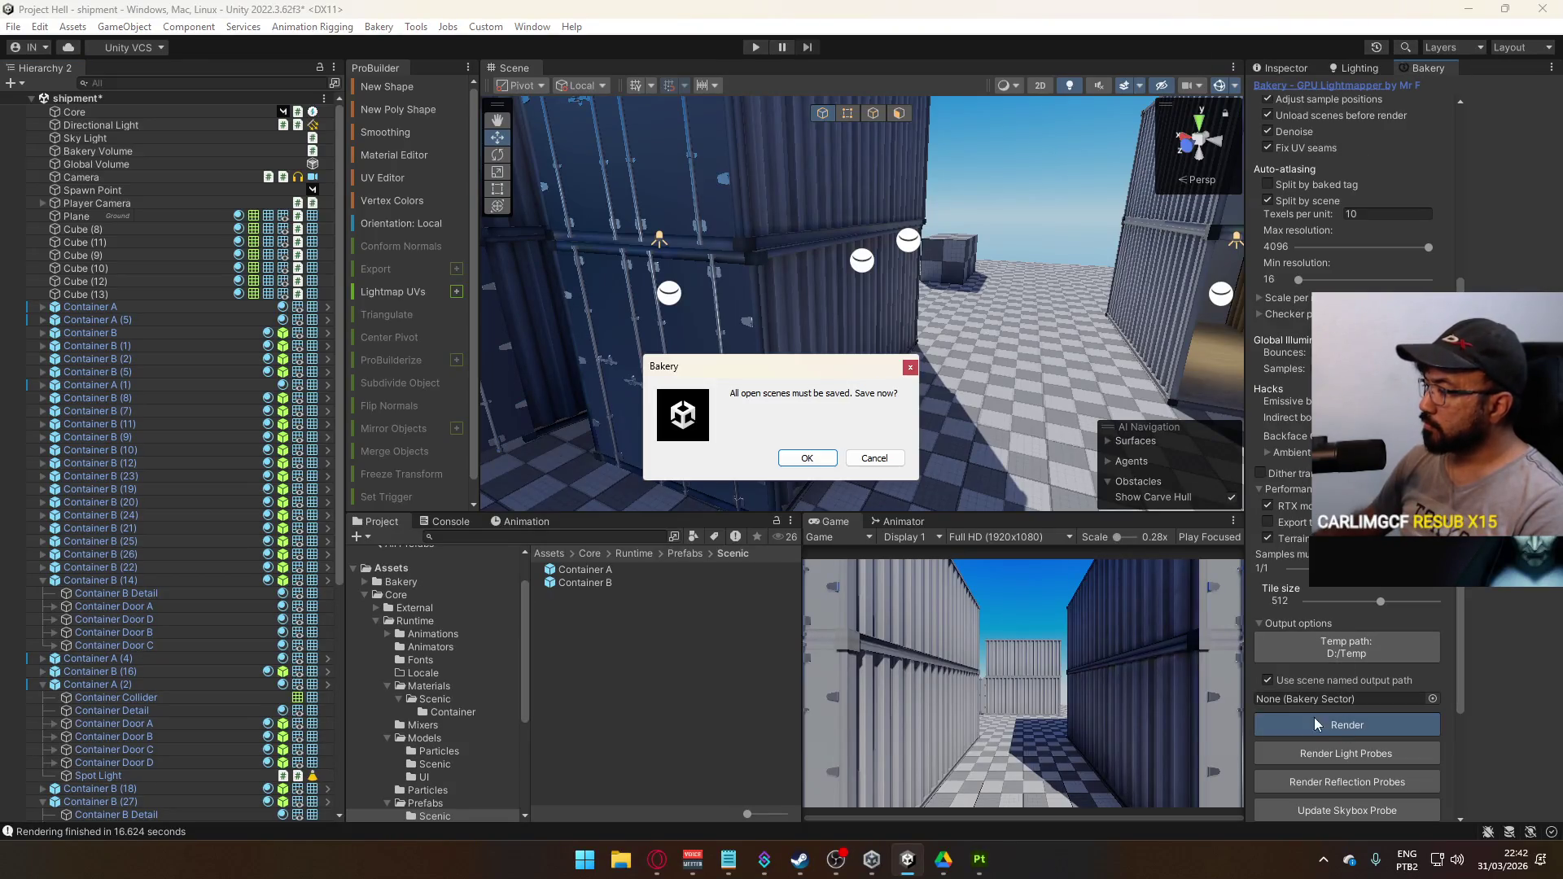
click(816, 456)
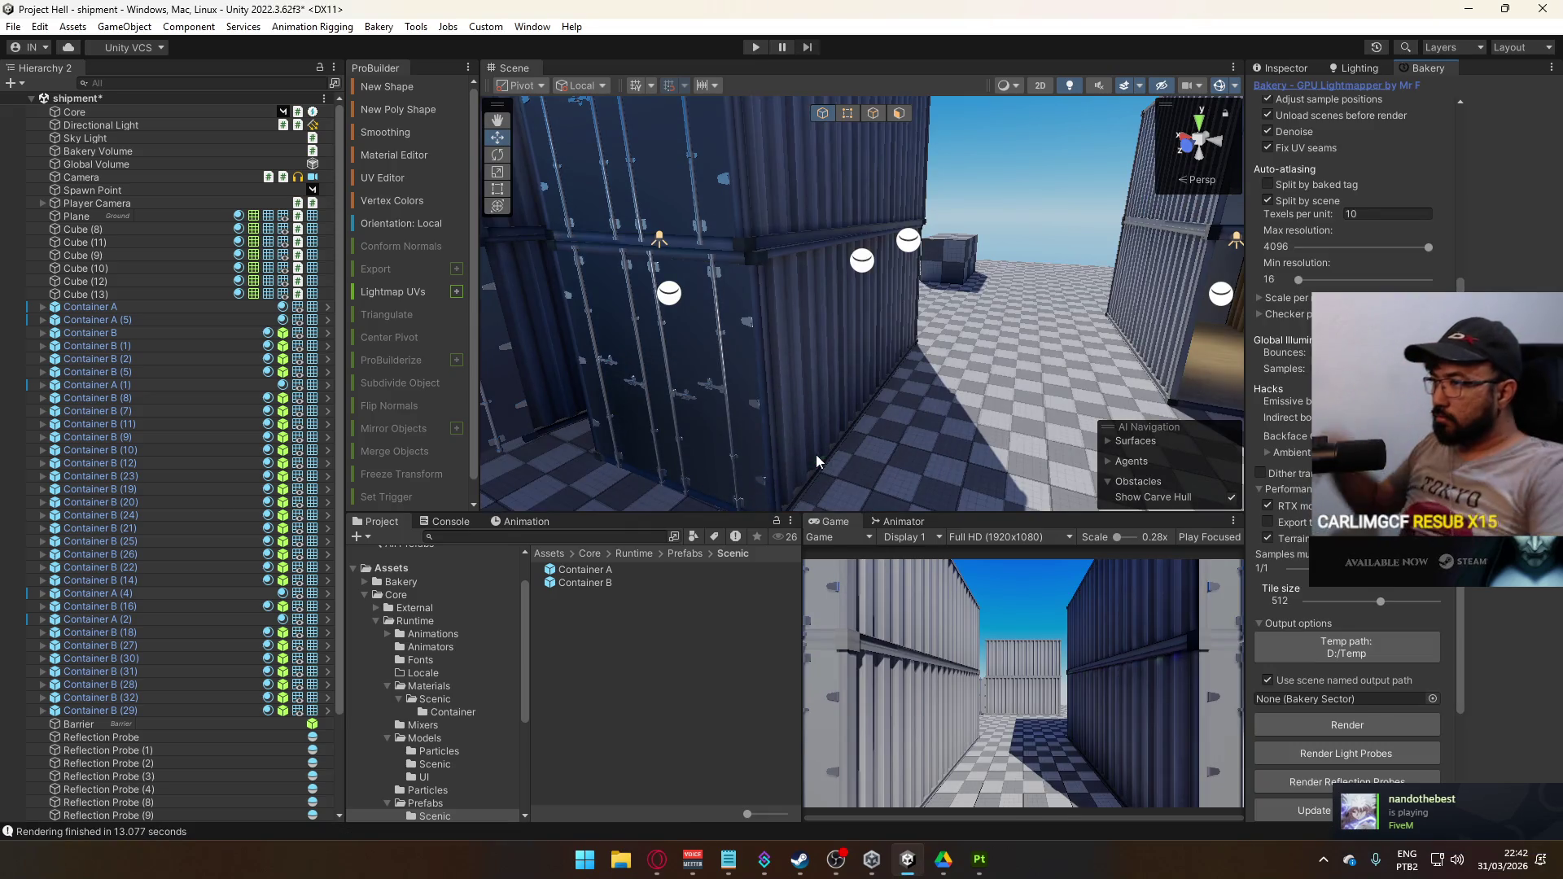
mouse_move(816, 454)
mouse_down()
mouse_move(938, 420)
mouse_move(948, 507)
mouse_move(923, 418)
mouse_move(974, 388)
mouse_move(1149, 386)
mouse_move(1239, 274)
mouse_move(488, 239)
mouse_move(642, 382)
mouse_move(677, 285)
mouse_move(623, 354)
mouse_move(1090, 348)
mouse_move(666, 312)
mouse_up()
click(666, 312)
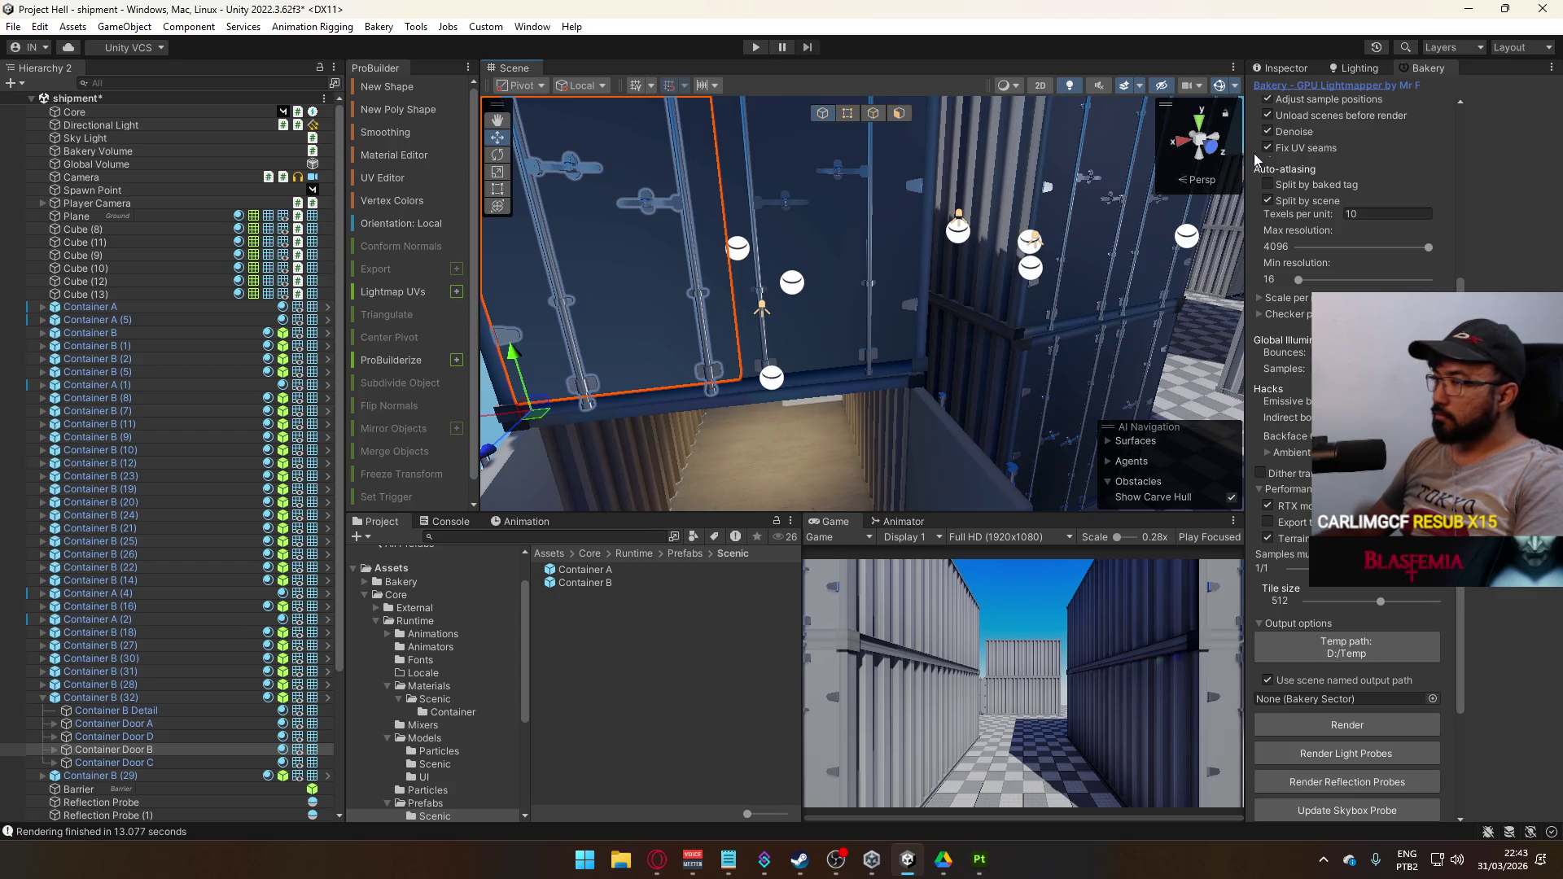
Frame Container Door B, then open a large preview of Container B (32)'s baked lightmap
click(1285, 68)
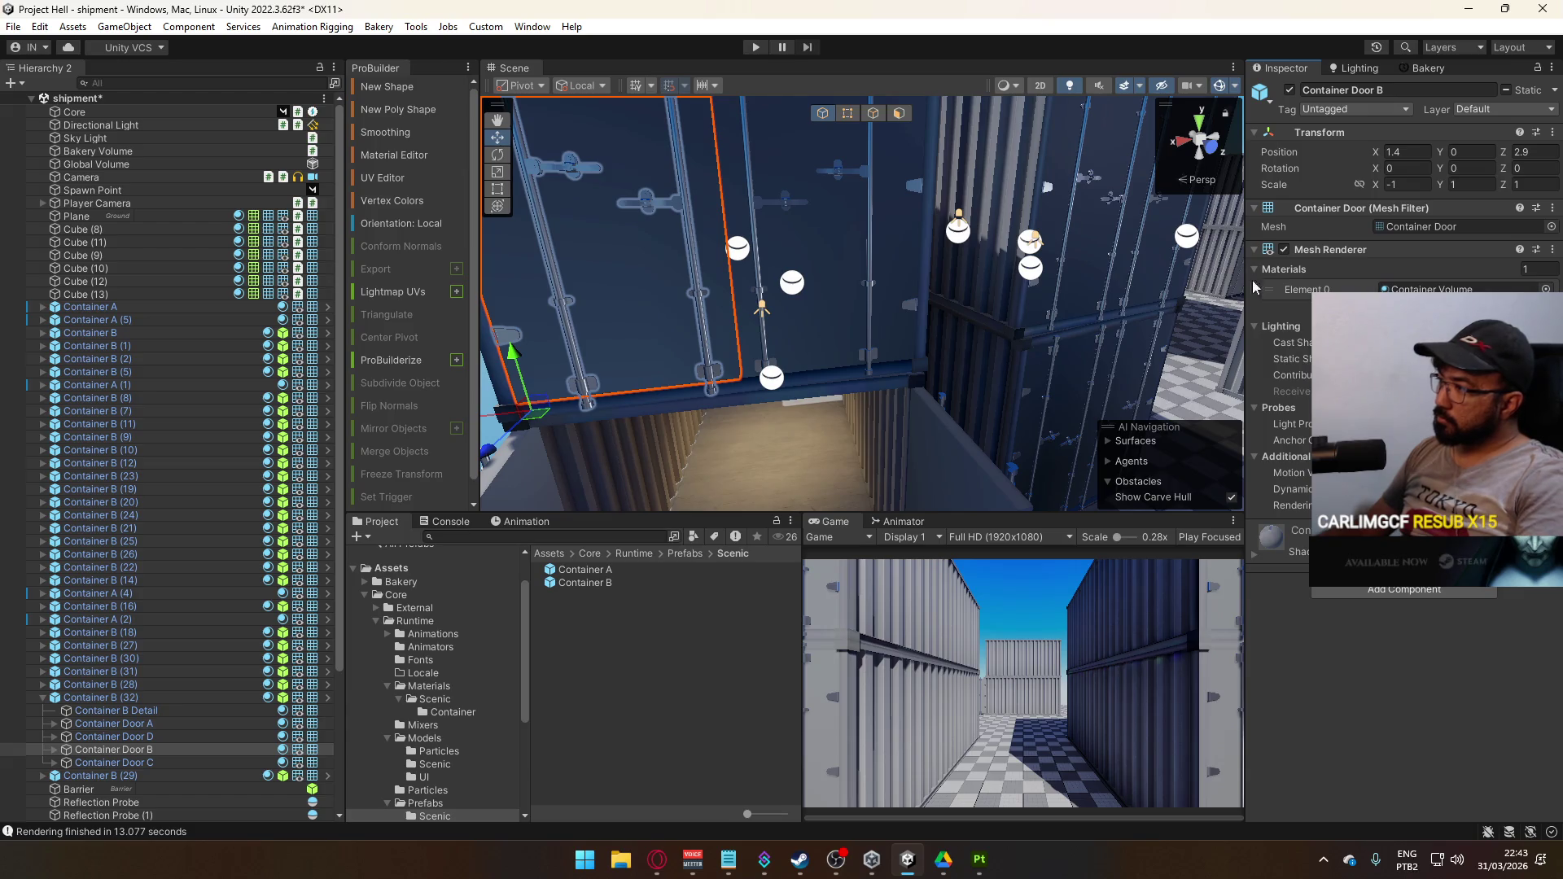
key(f)
mouse_move(1059, 293)
mouse_down()
mouse_move(1547, 302)
mouse_move(16, 311)
mouse_move(1138, 229)
mouse_move(1356, 253)
mouse_move(999, 289)
mouse_move(1026, 245)
mouse_move(775, 280)
mouse_move(970, 244)
mouse_move(637, 260)
mouse_move(823, 246)
mouse_move(947, 285)
mouse_up()
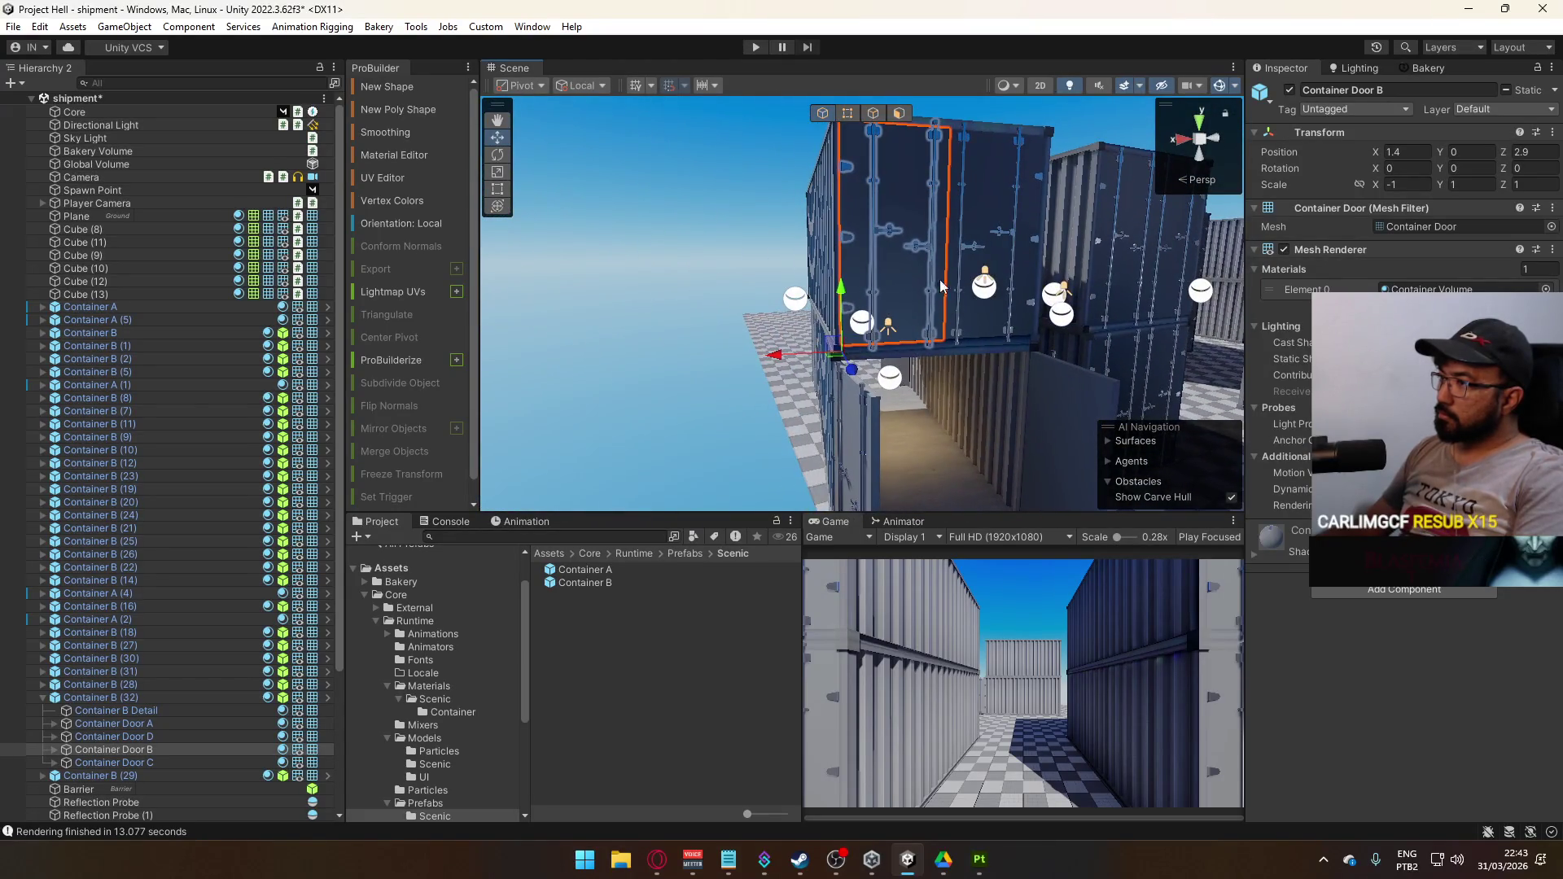
click(915, 283)
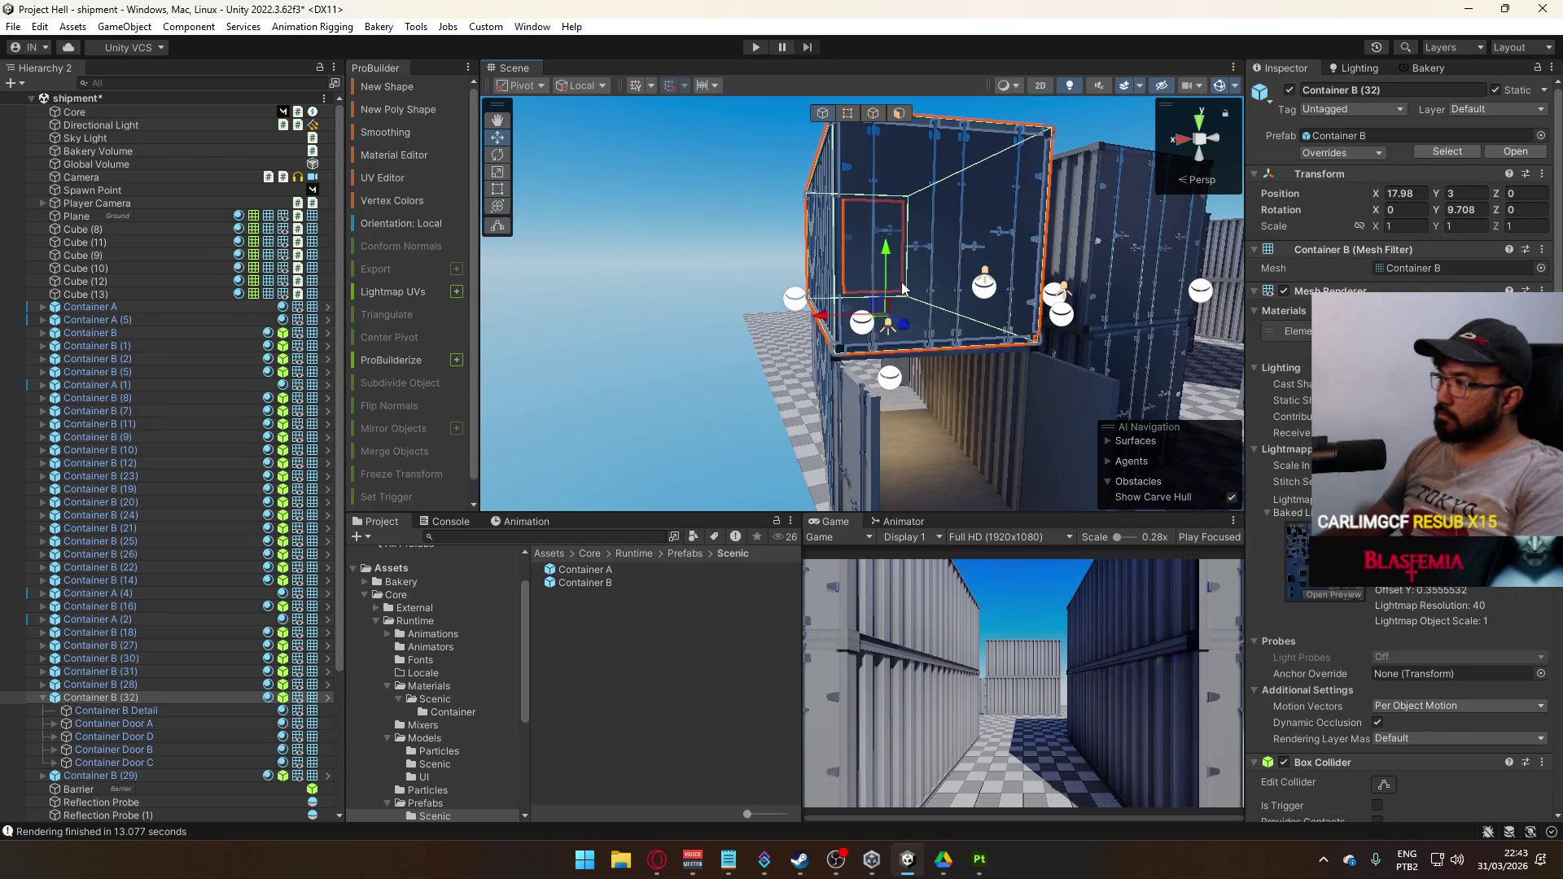
click(1327, 570)
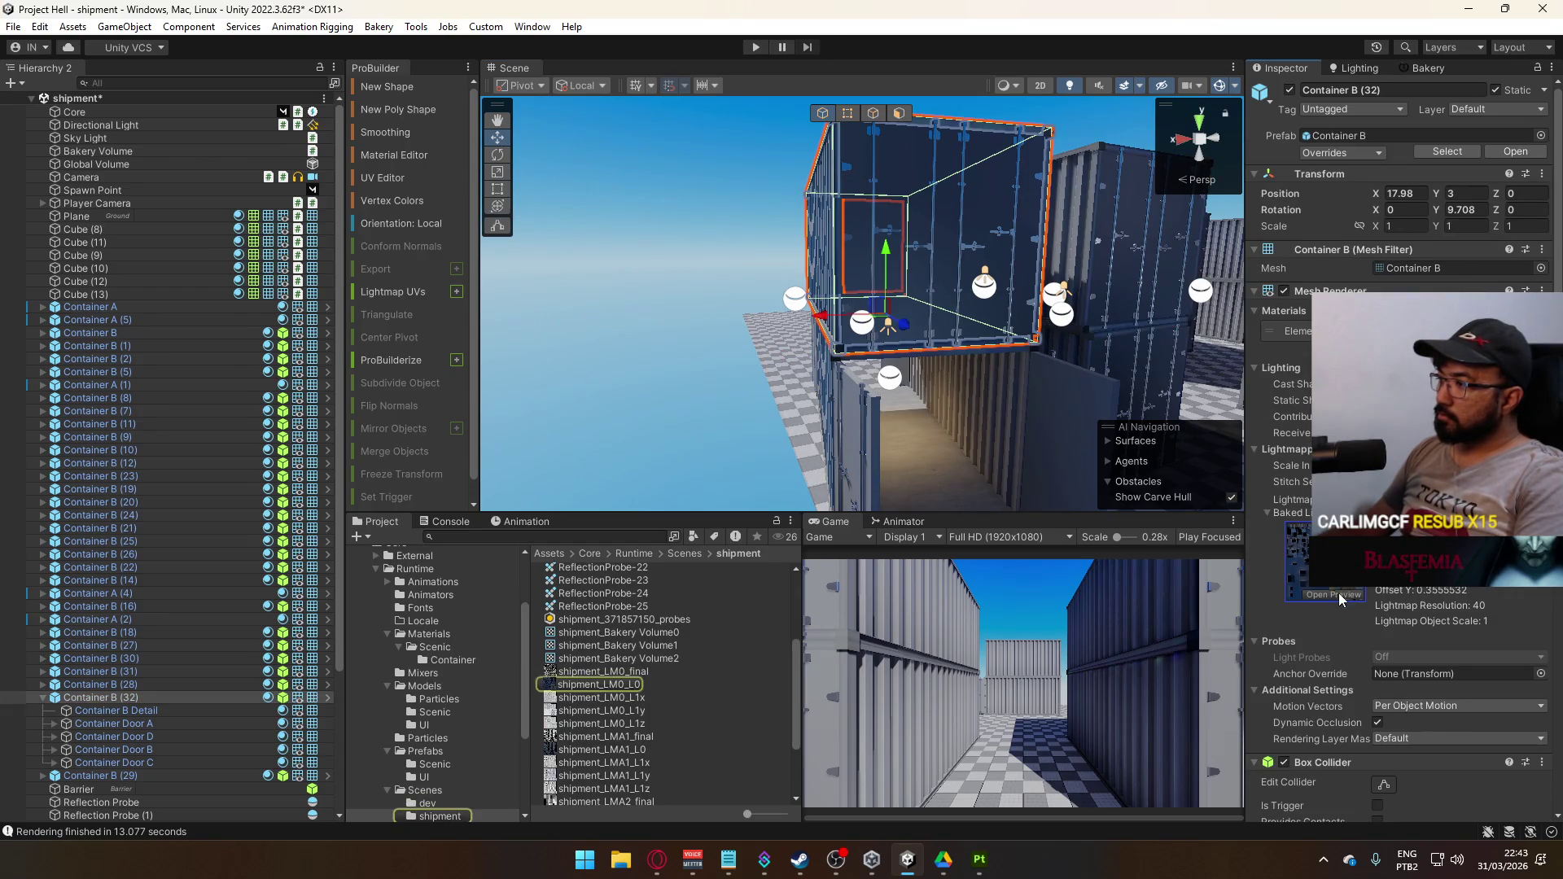
click(1339, 593)
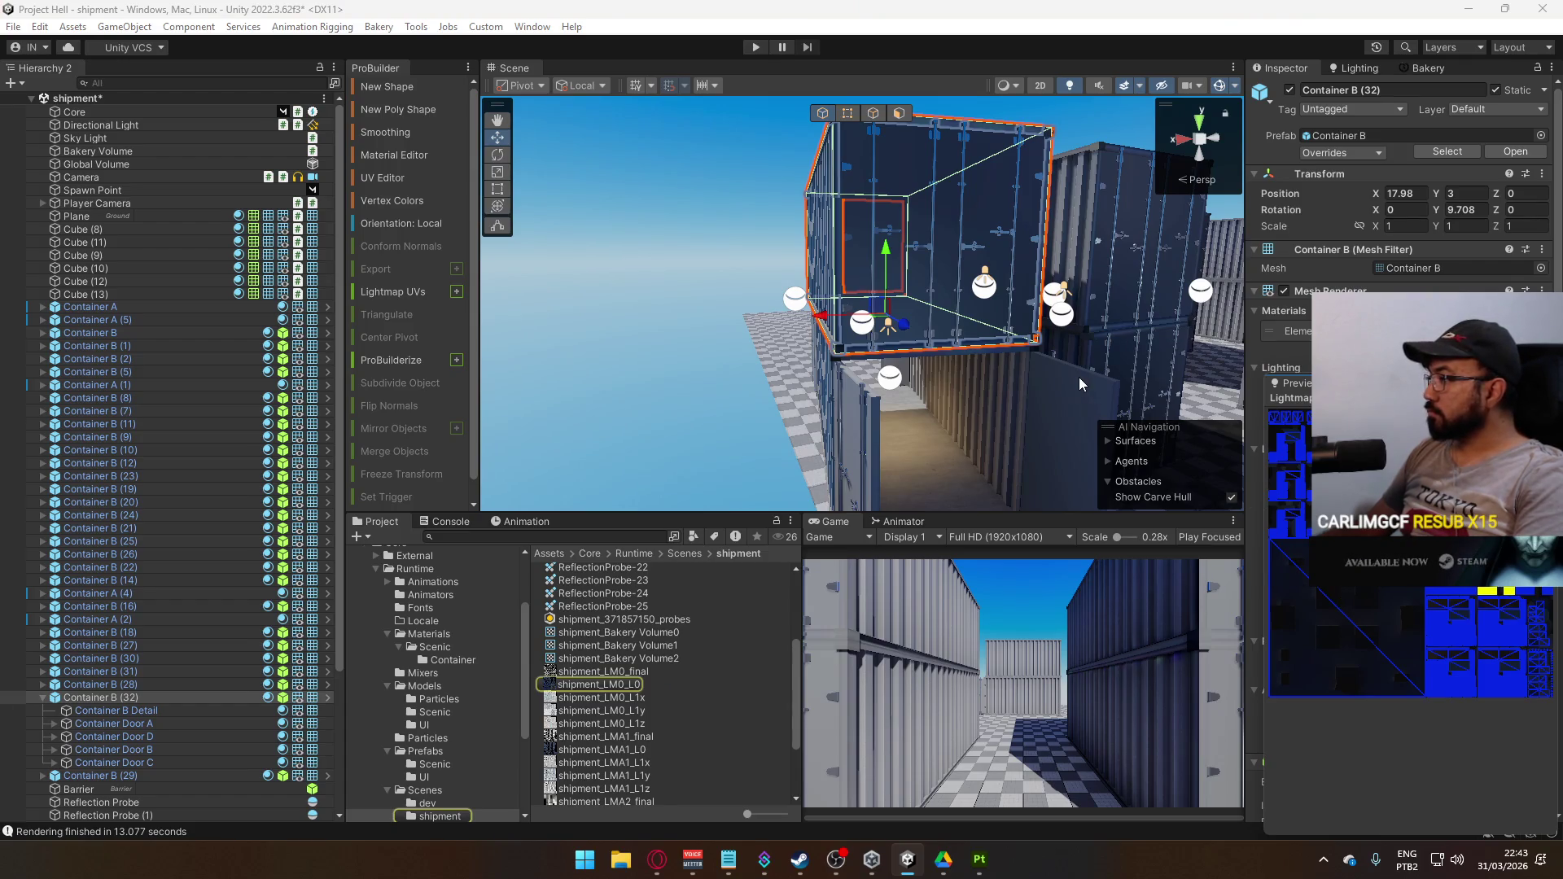
Select Container Door B and open the Container B prefab for editing
click(929, 286)
click(926, 288)
click(906, 303)
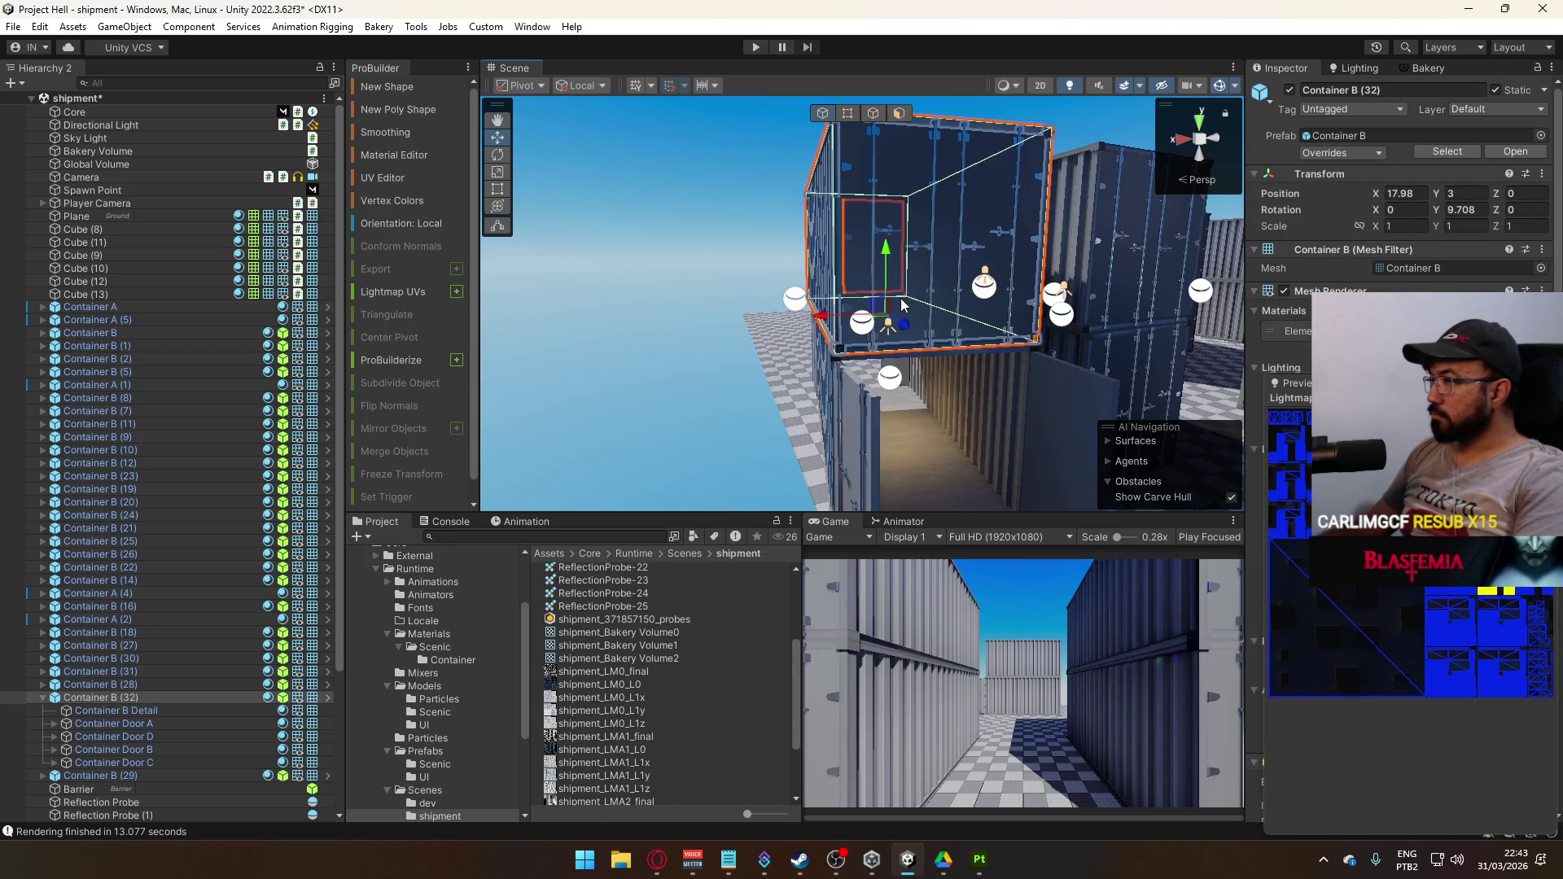
click(902, 305)
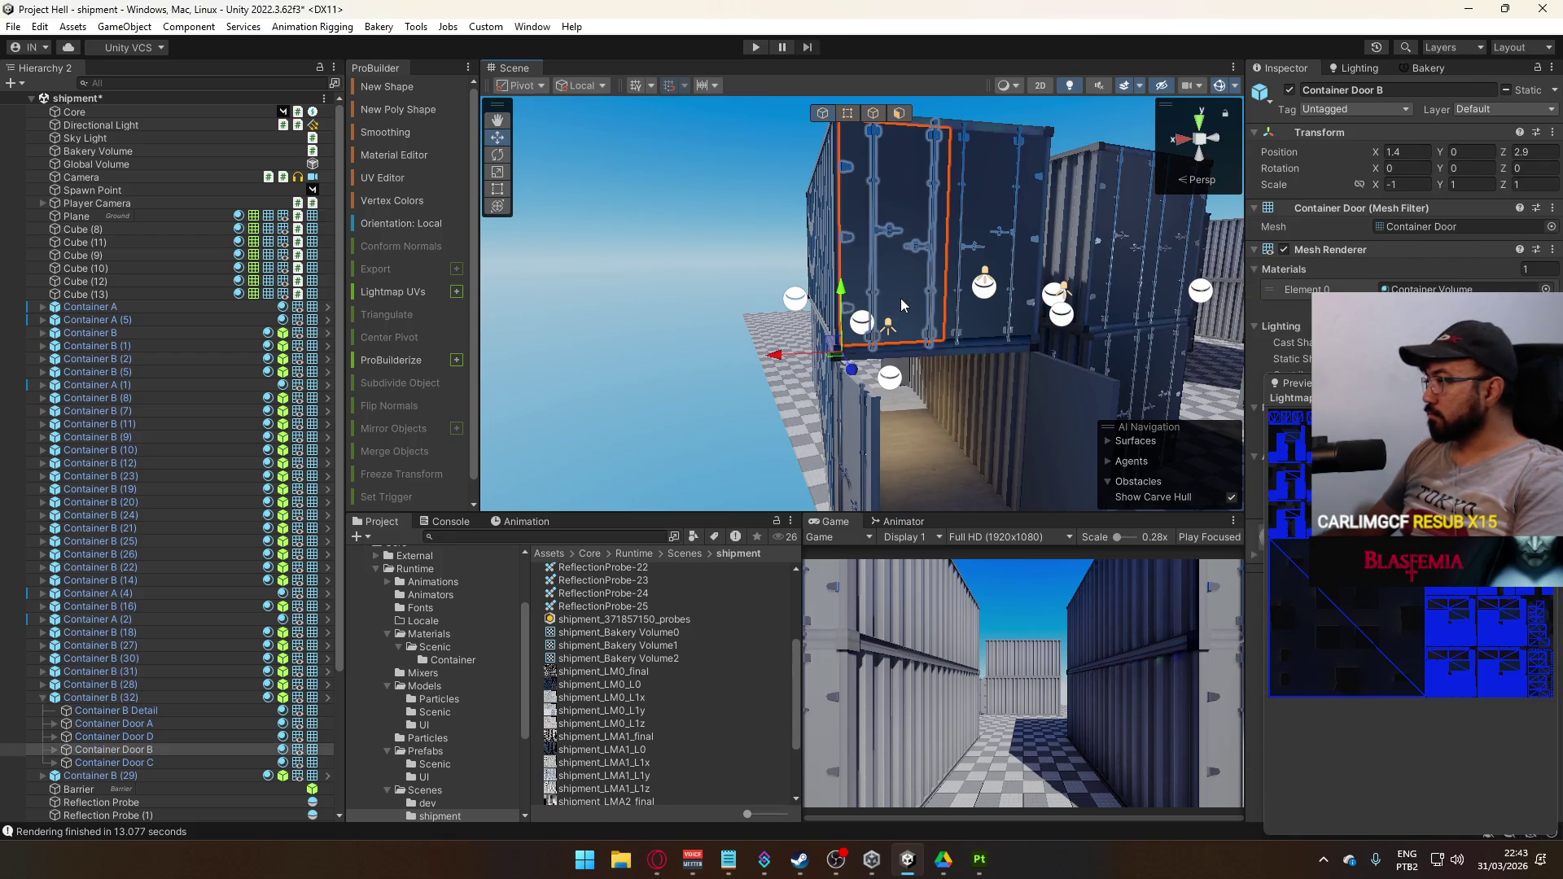
click(1075, 417)
click(1071, 416)
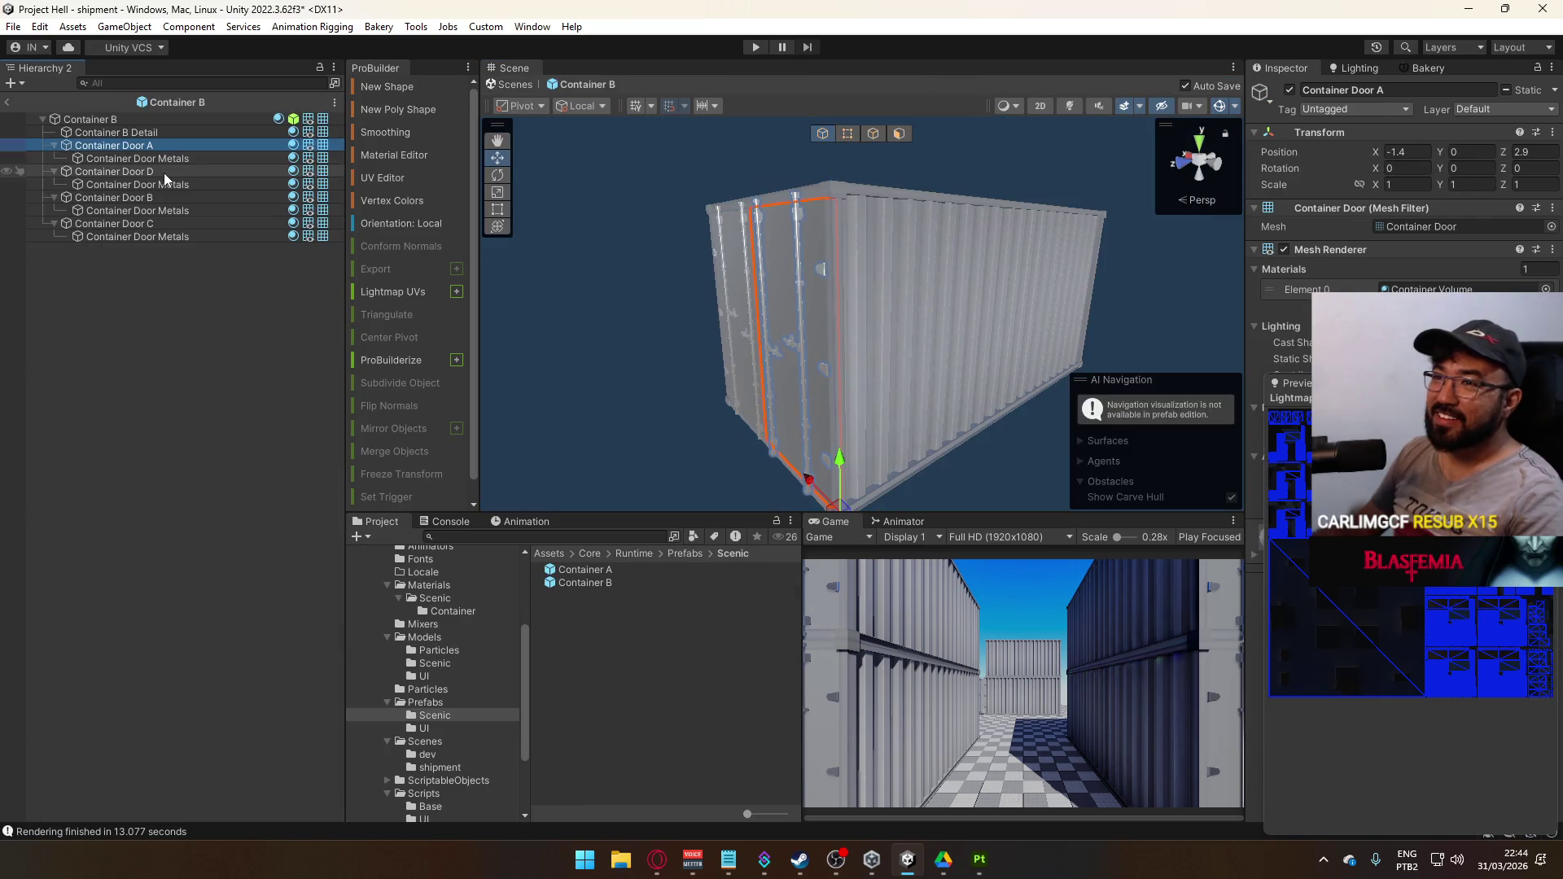
Re-enable Contribute GI on Container Doors A–D (this object only) and assign them the Container material
ctrl+click(159, 171)
ctrl+click(162, 197)
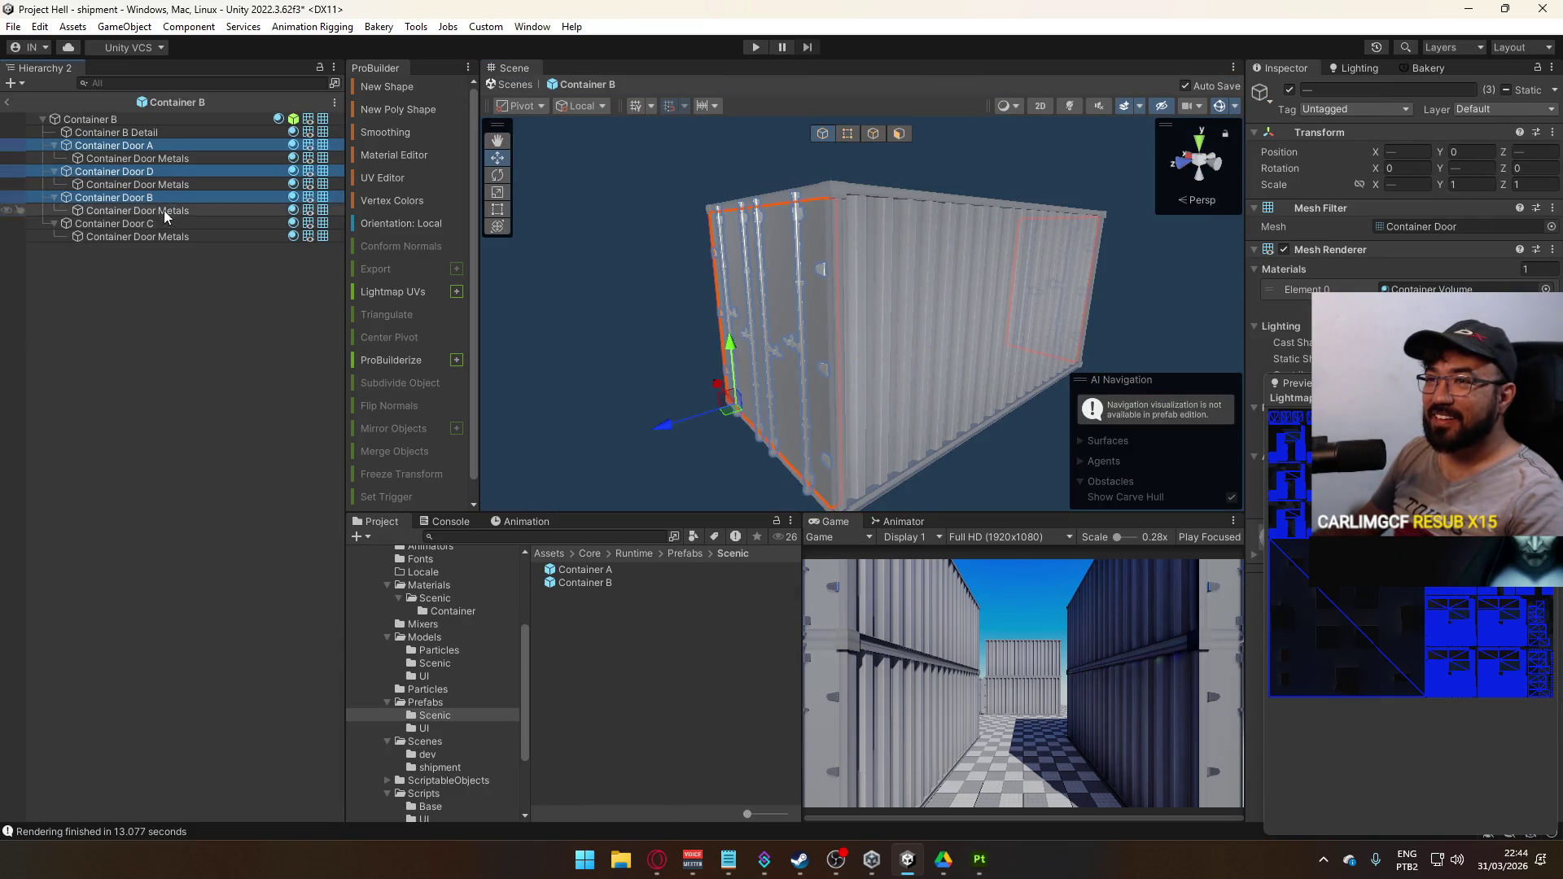
ctrl+click(163, 223)
click(1540, 91)
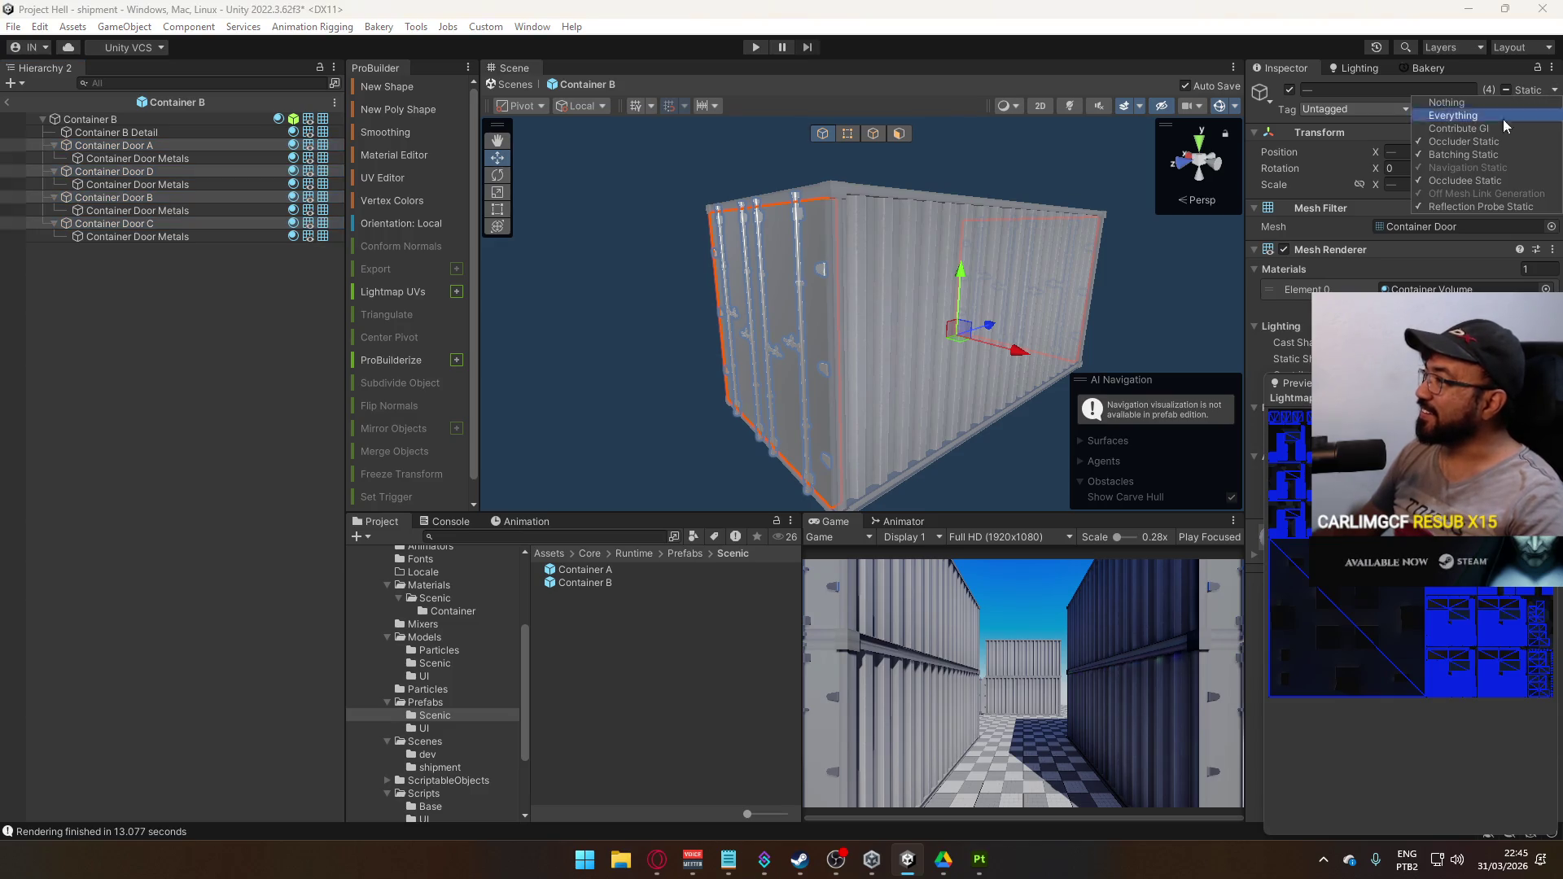
click(1483, 130)
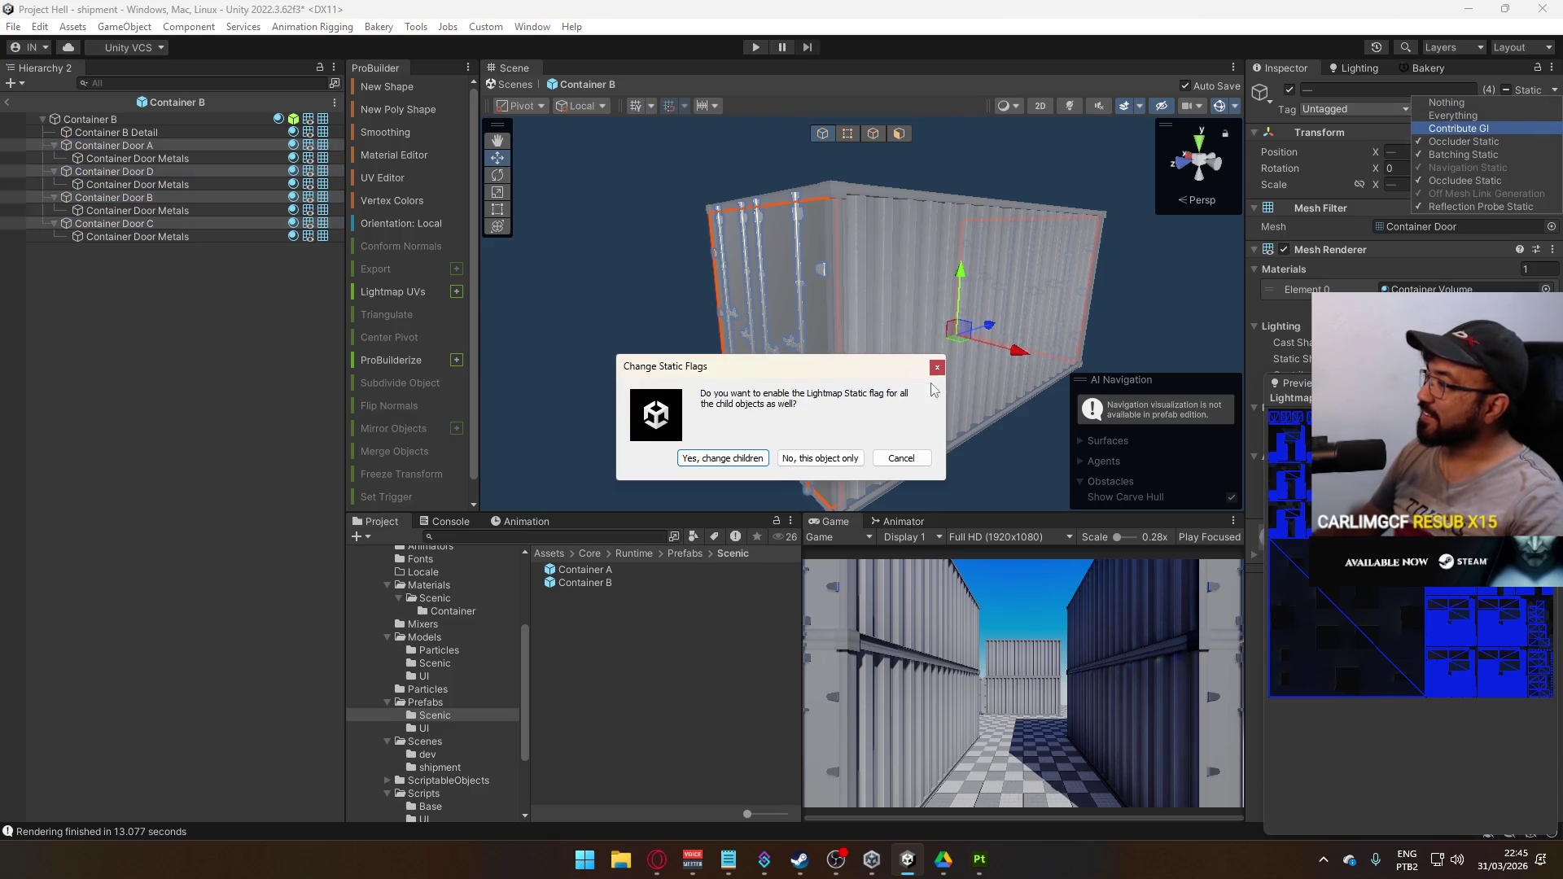
click(820, 457)
click(1517, 281)
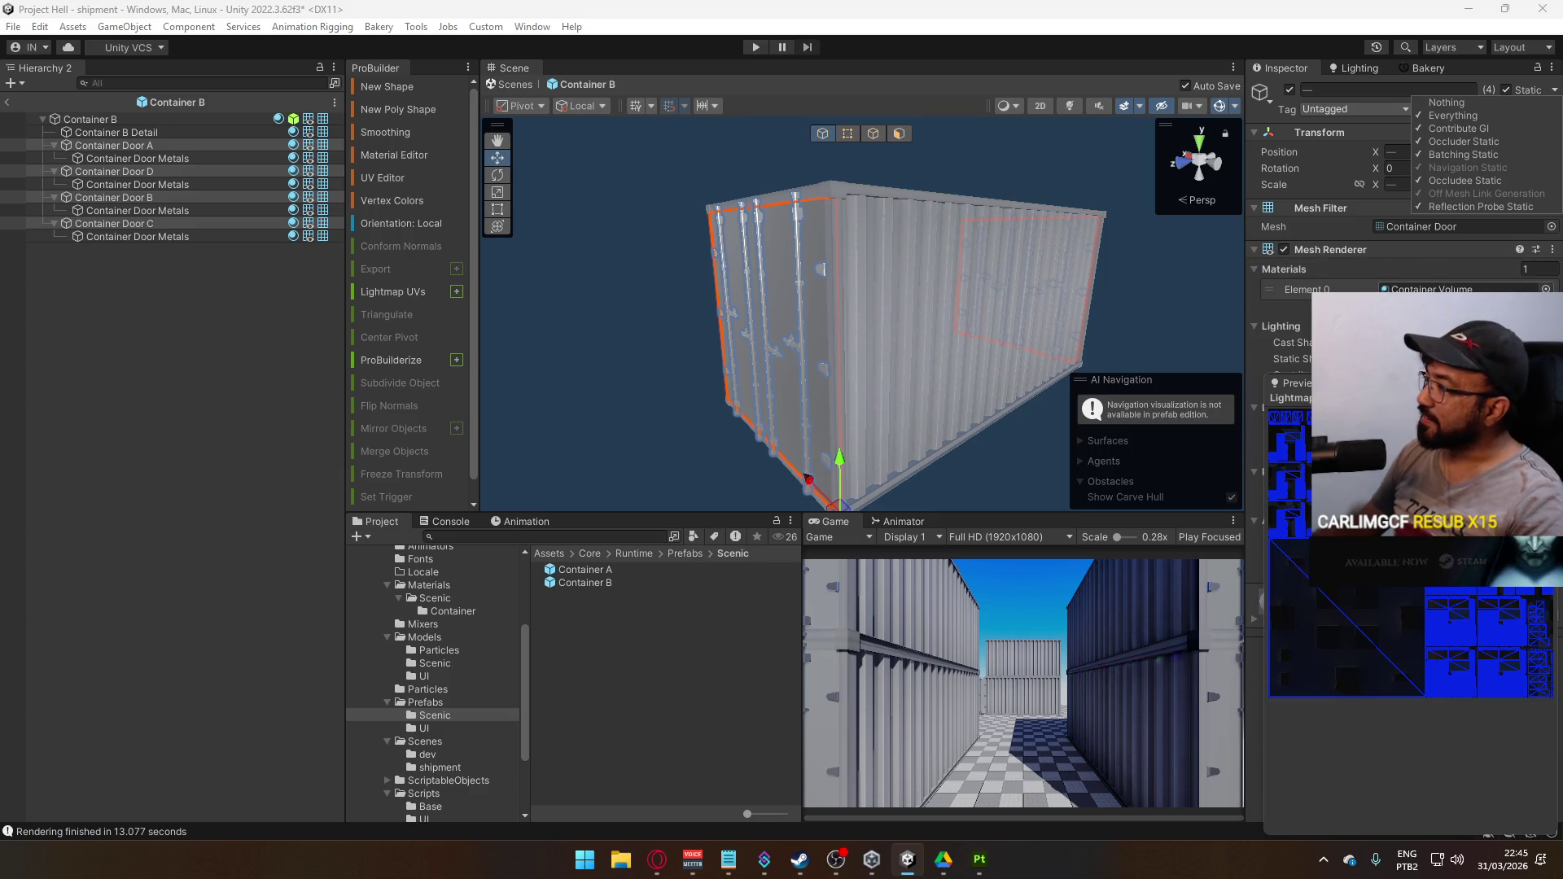
click(1546, 289)
double_click(1179, 419)
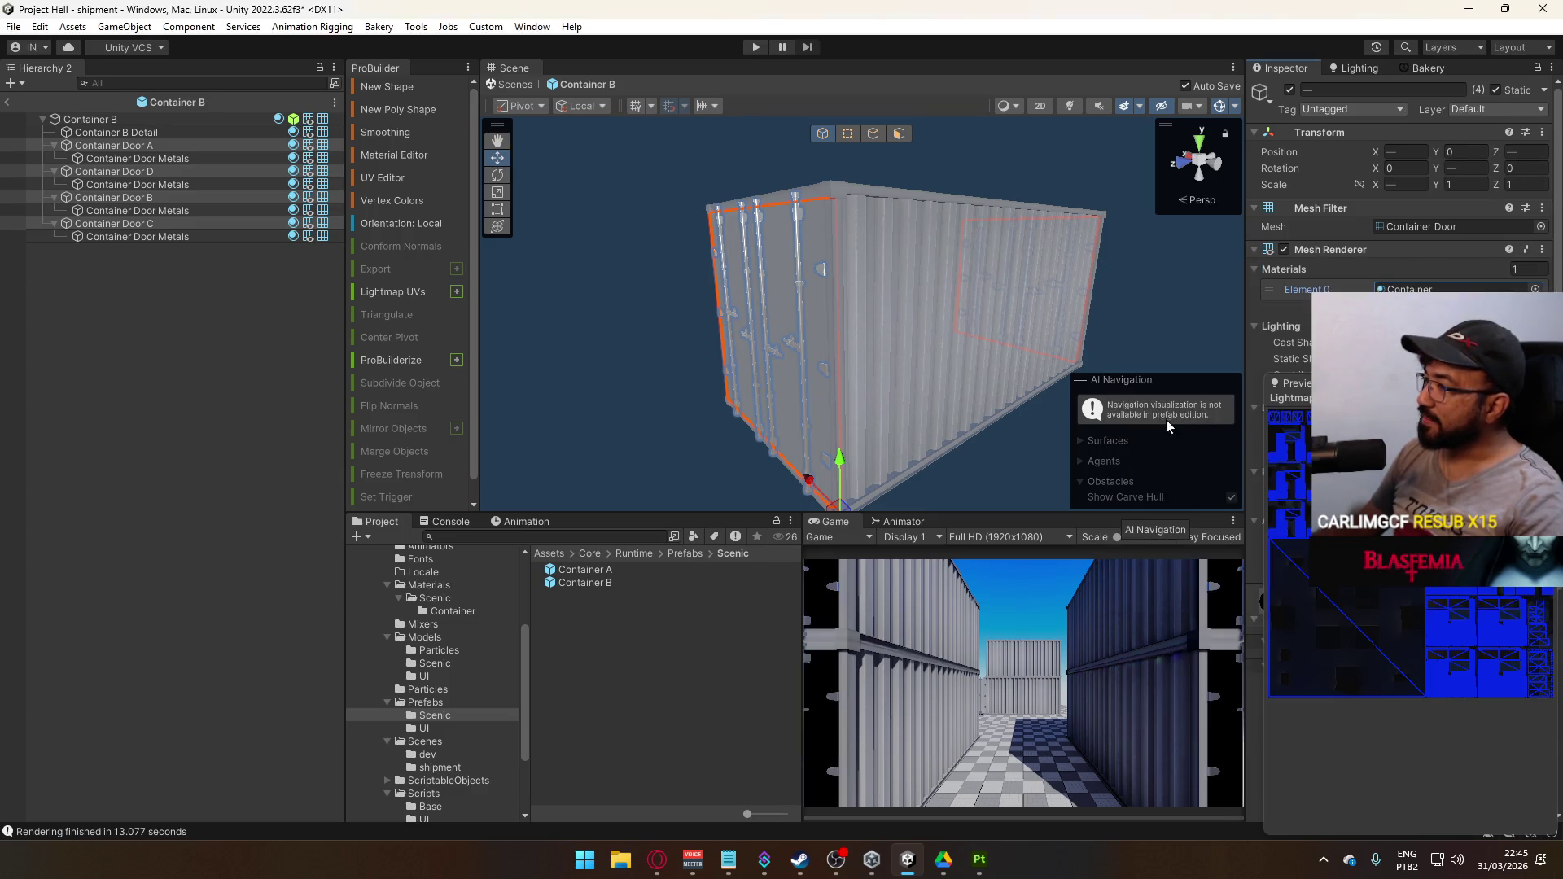
Check Container Door A's settings, inspect the Container B prefab root, then return to the shipment scene
click(725, 216)
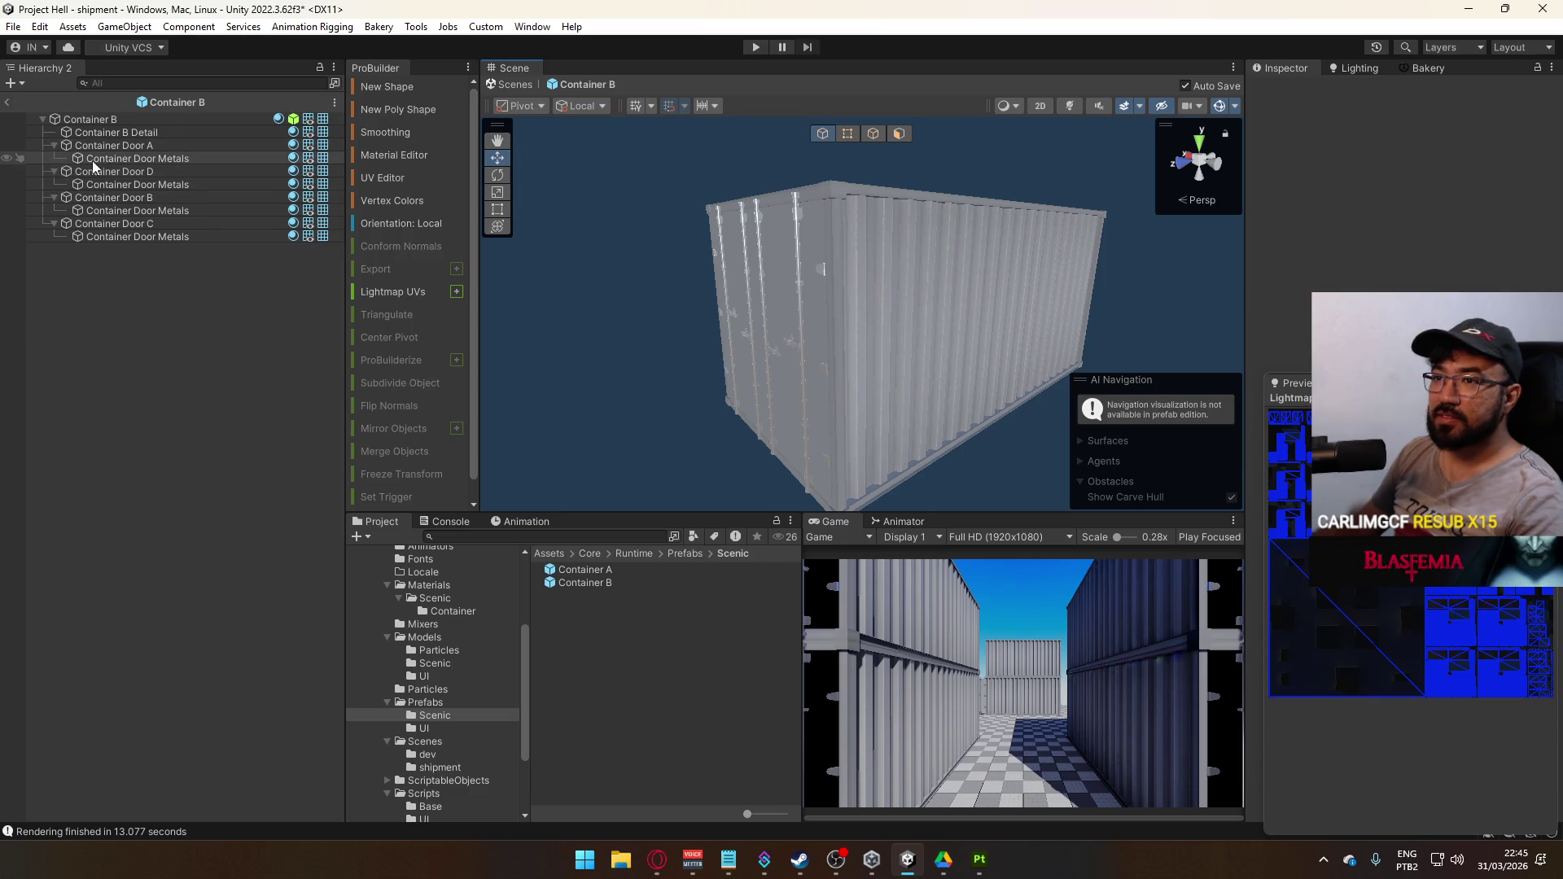
click(115, 160)
click(106, 145)
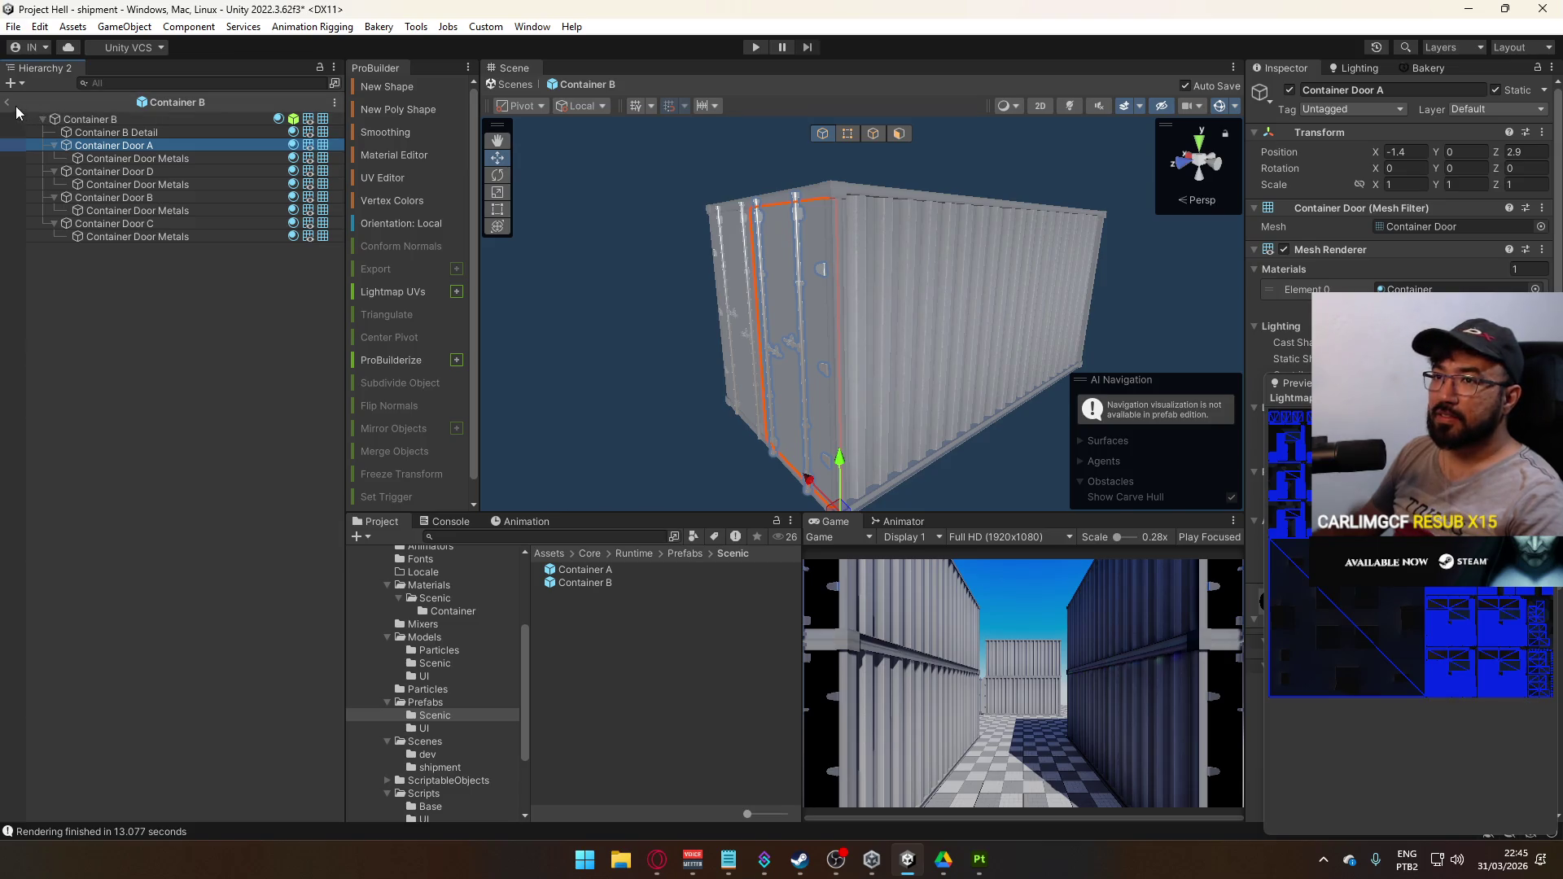
click(12, 103)
double_click(585, 582)
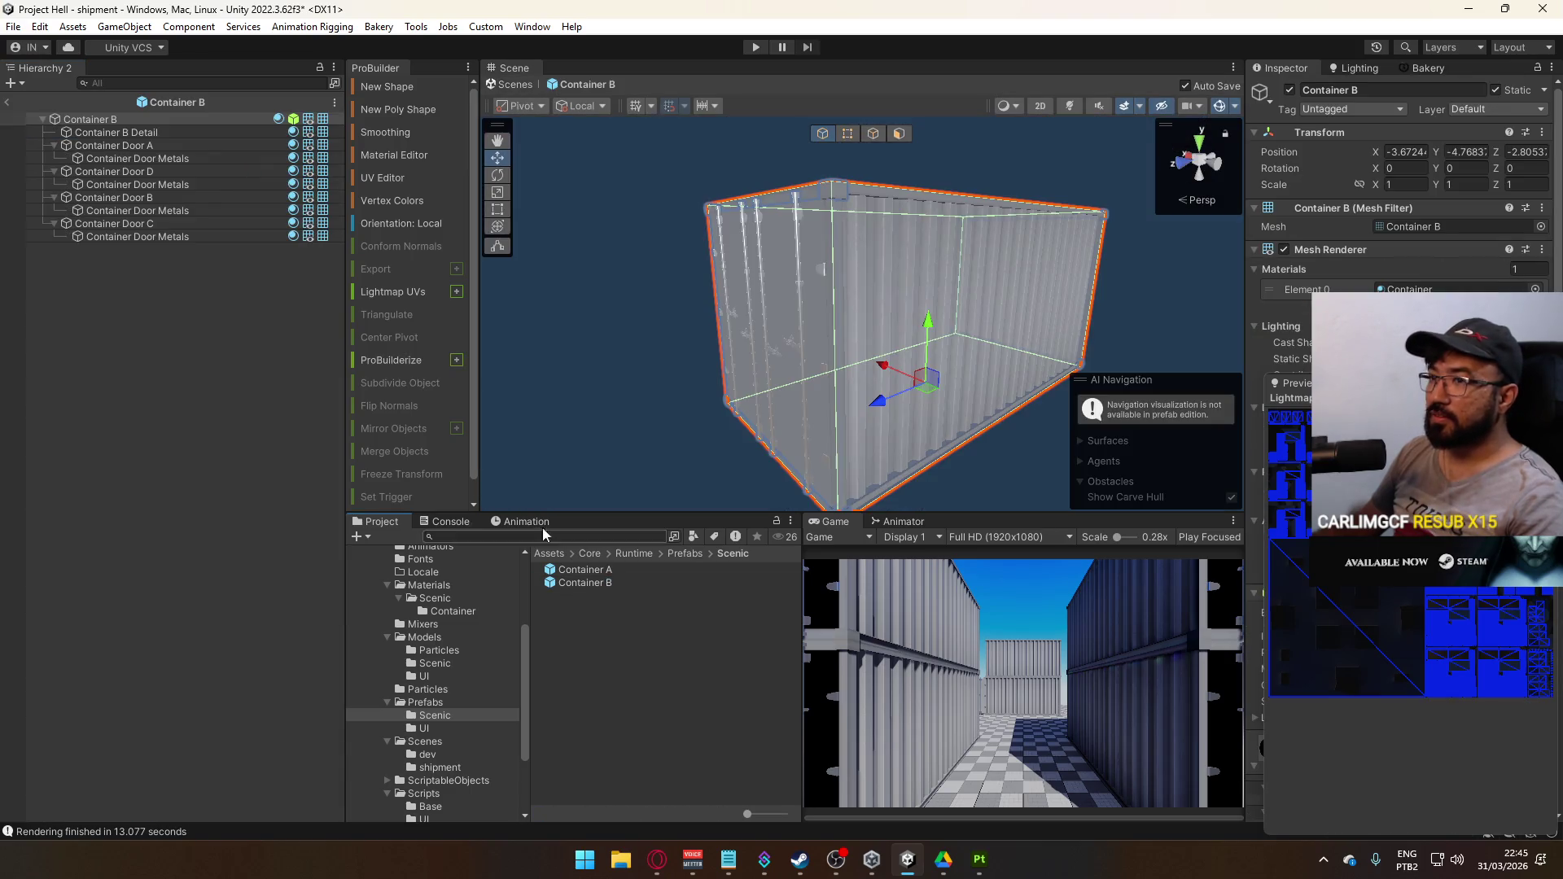
click(151, 158)
click(12, 103)
Start a new Bakery lightmap render of the container scene, saving the scene first
scroll(1080, 279, down, 5)
mouse_move(1076, 272)
mouse_down()
mouse_move(853, 269)
mouse_move(587, 179)
mouse_move(403, 192)
mouse_up()
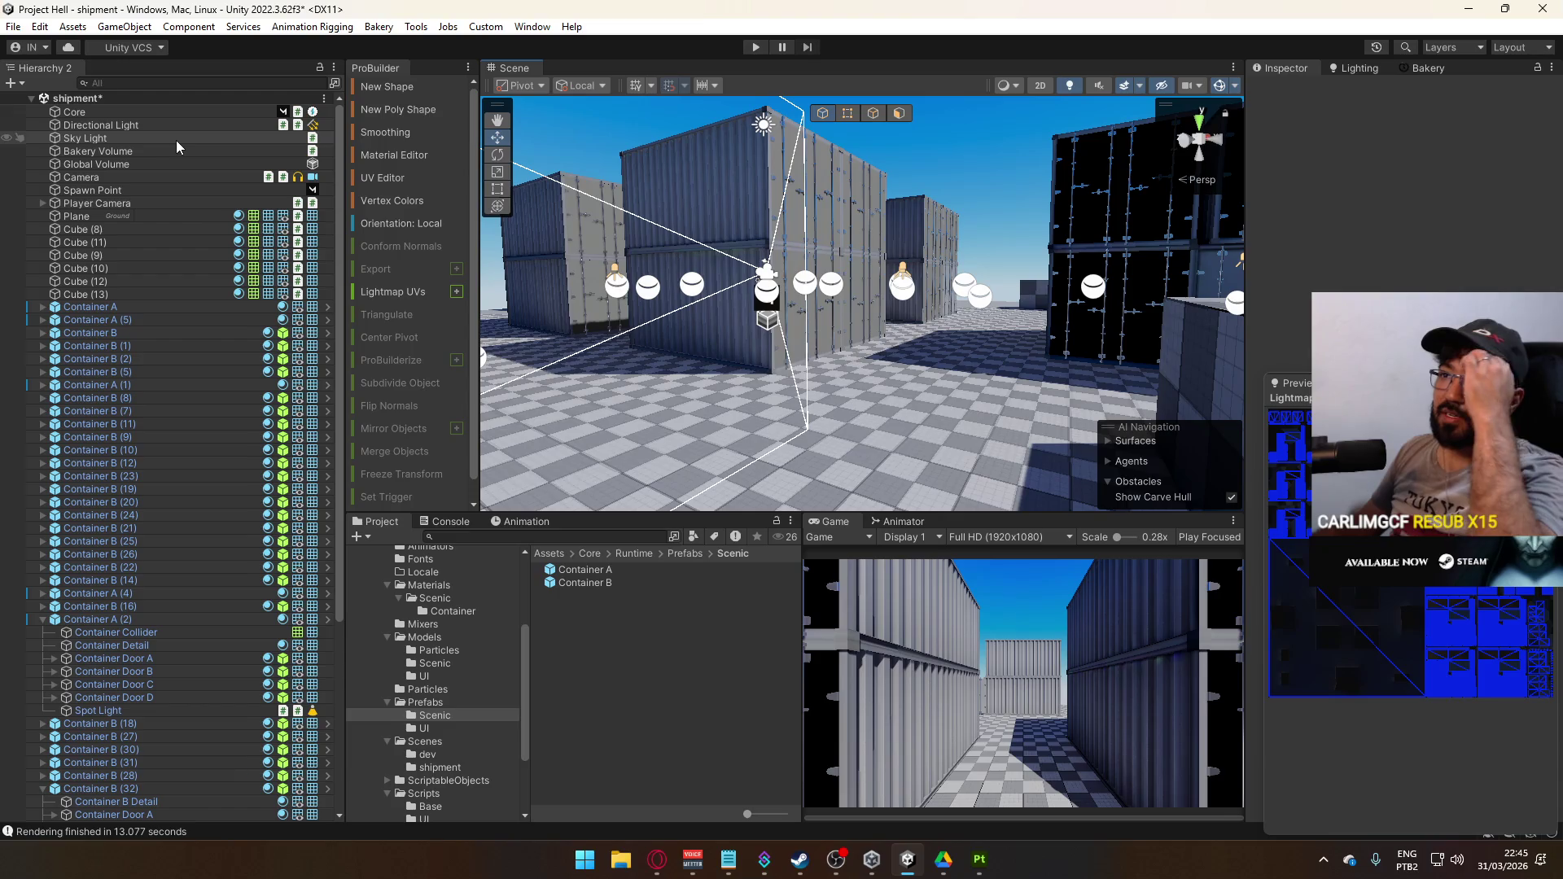
mouse_move(863, 268)
mouse_down()
mouse_move(809, 249)
mouse_move(1265, 291)
mouse_move(1189, 114)
mouse_up()
click(1448, 70)
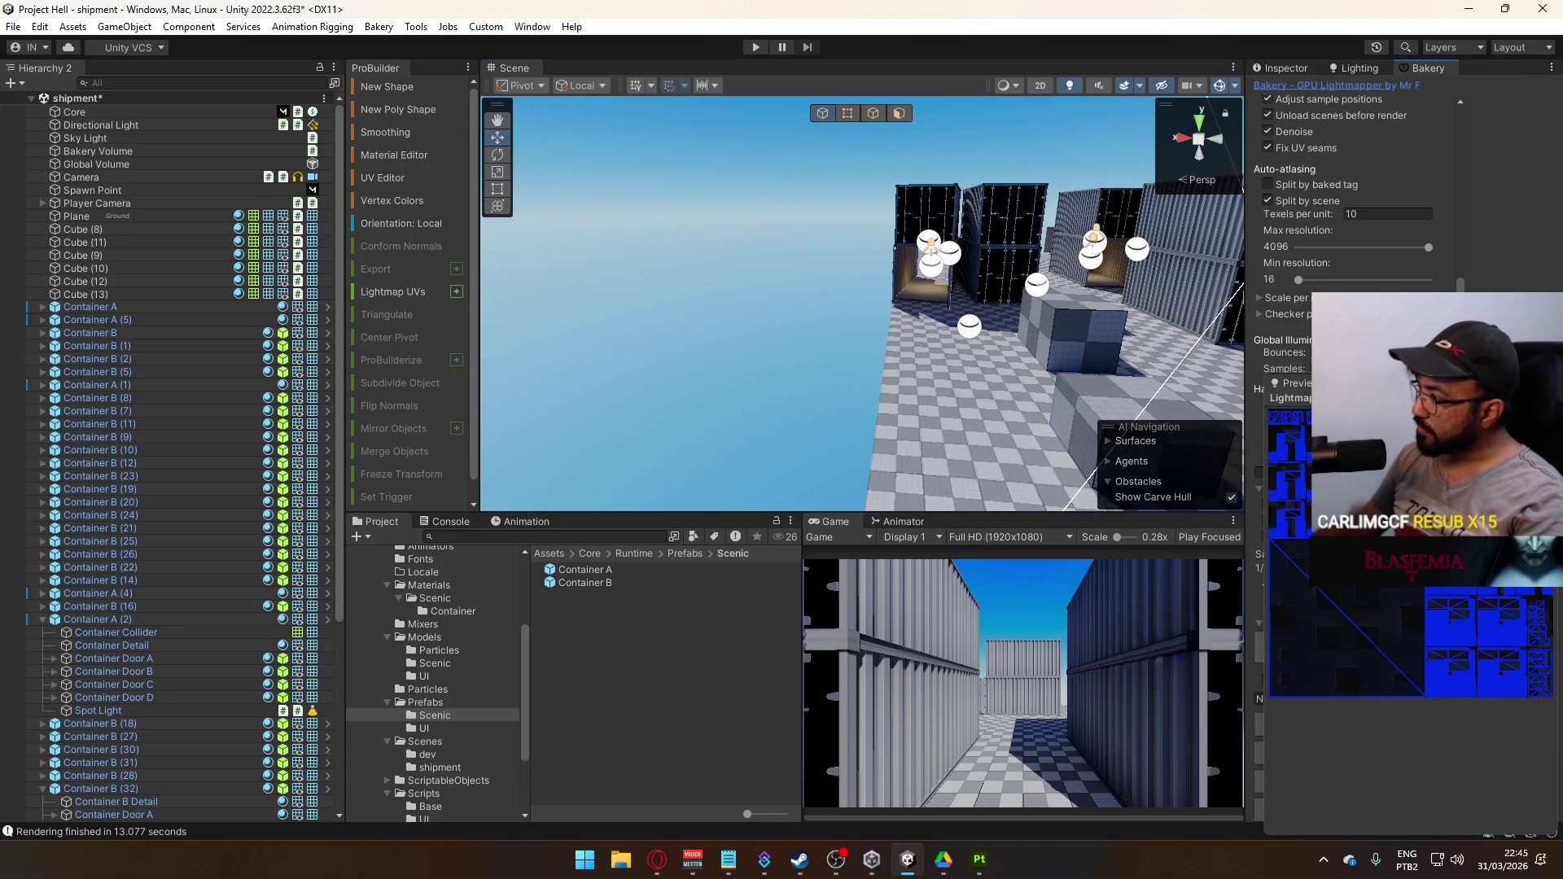
click(1348, 725)
click(802, 461)
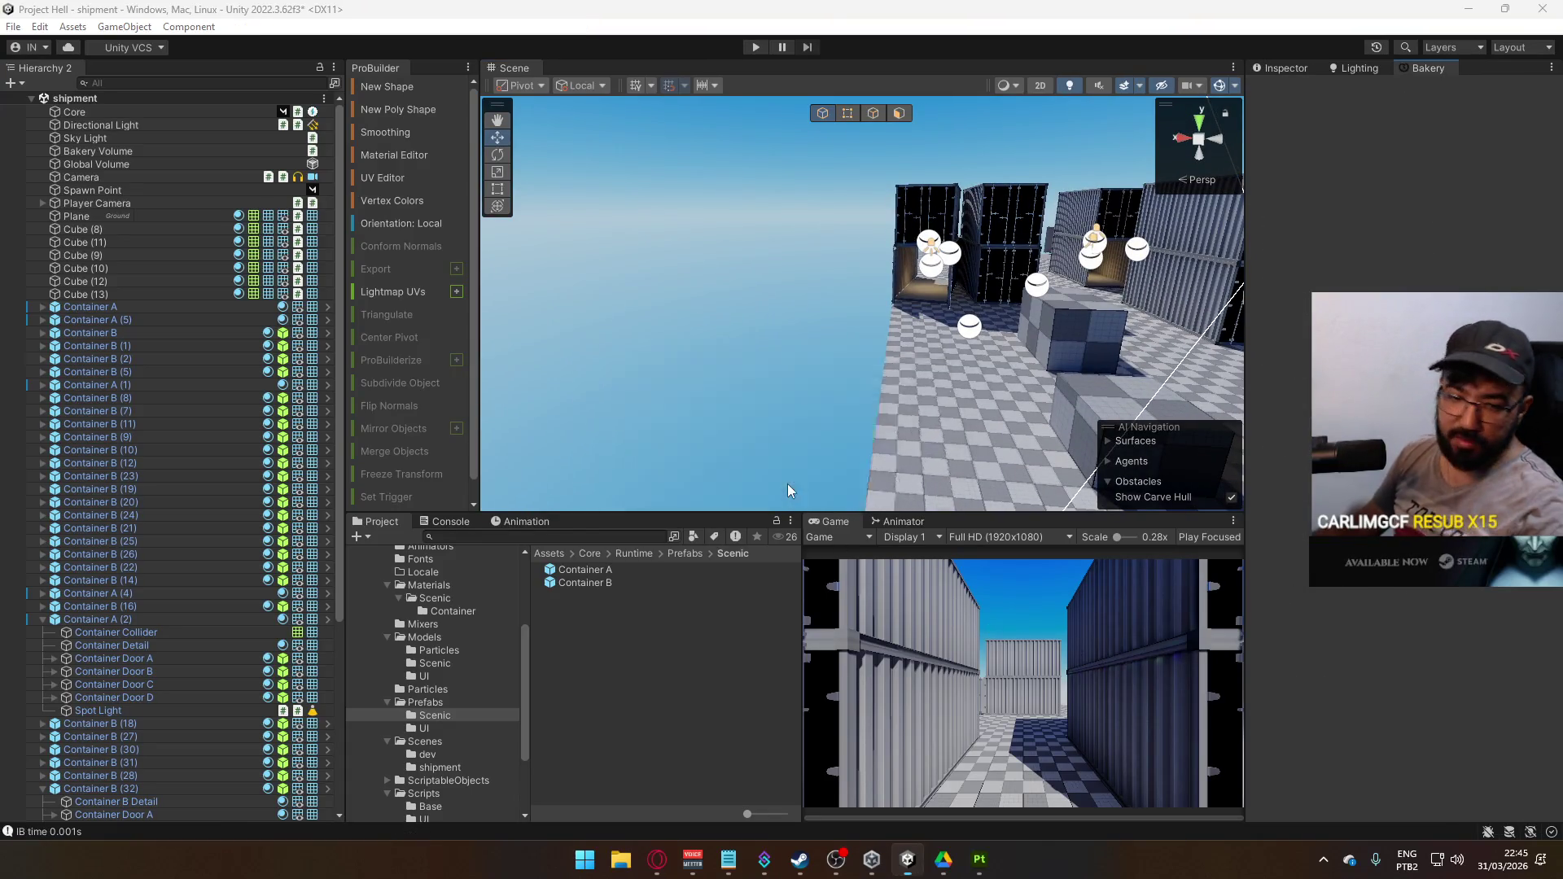
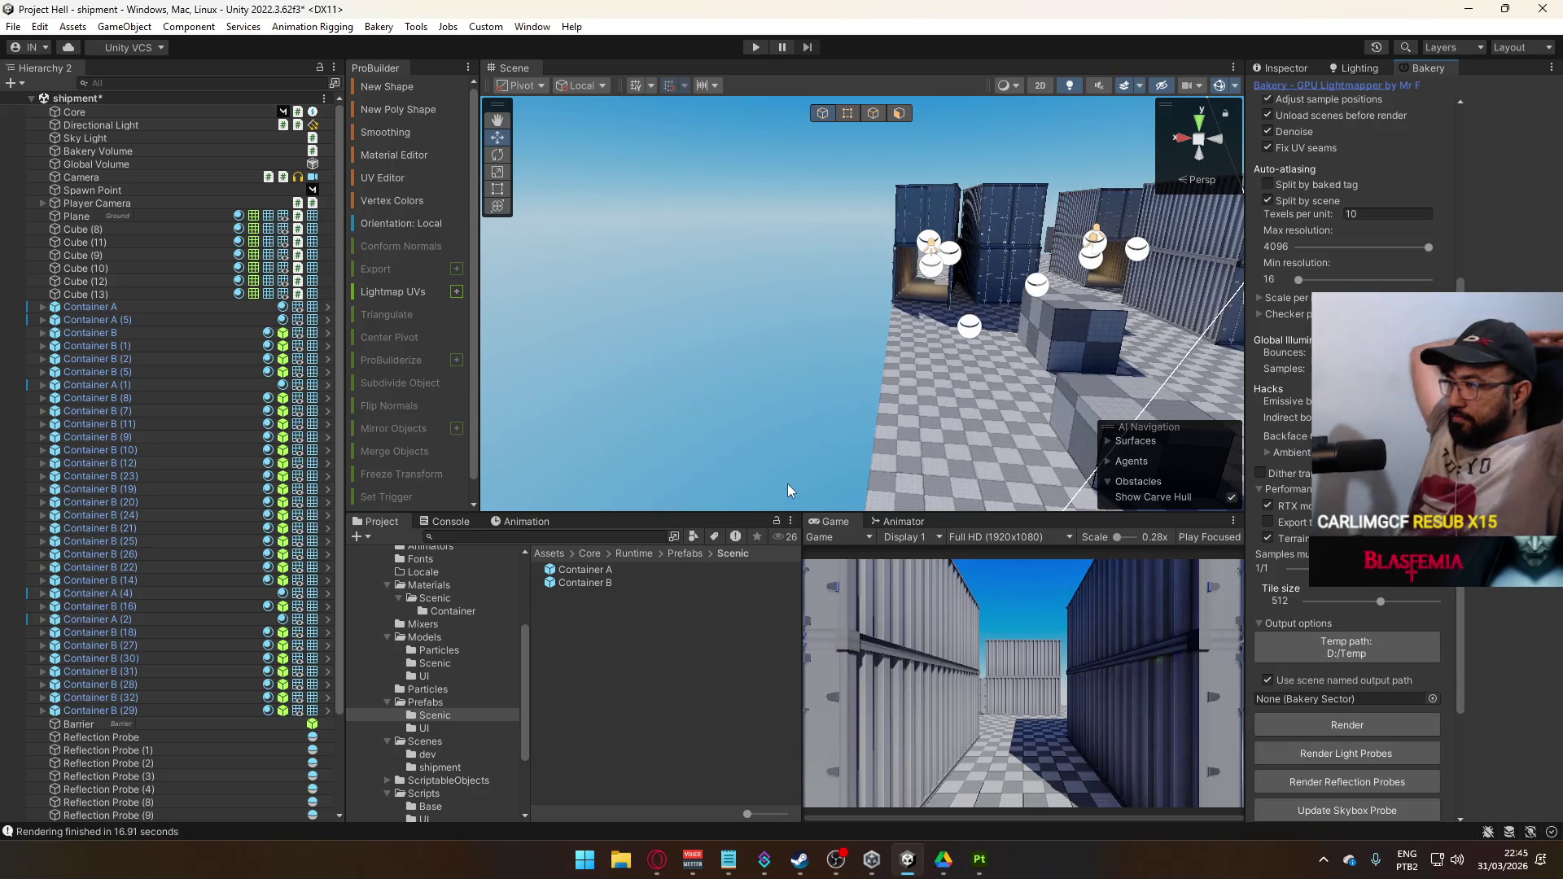
Fly the Scene view to the containers, select Container B (32) and open its baked lightmap preview
mouse_move(833, 322)
mouse_down()
mouse_move(855, 322)
mouse_move(925, 199)
mouse_move(997, 291)
mouse_move(980, 246)
mouse_move(758, 208)
mouse_move(1098, 249)
mouse_move(862, 295)
mouse_up()
click(862, 295)
click(877, 281)
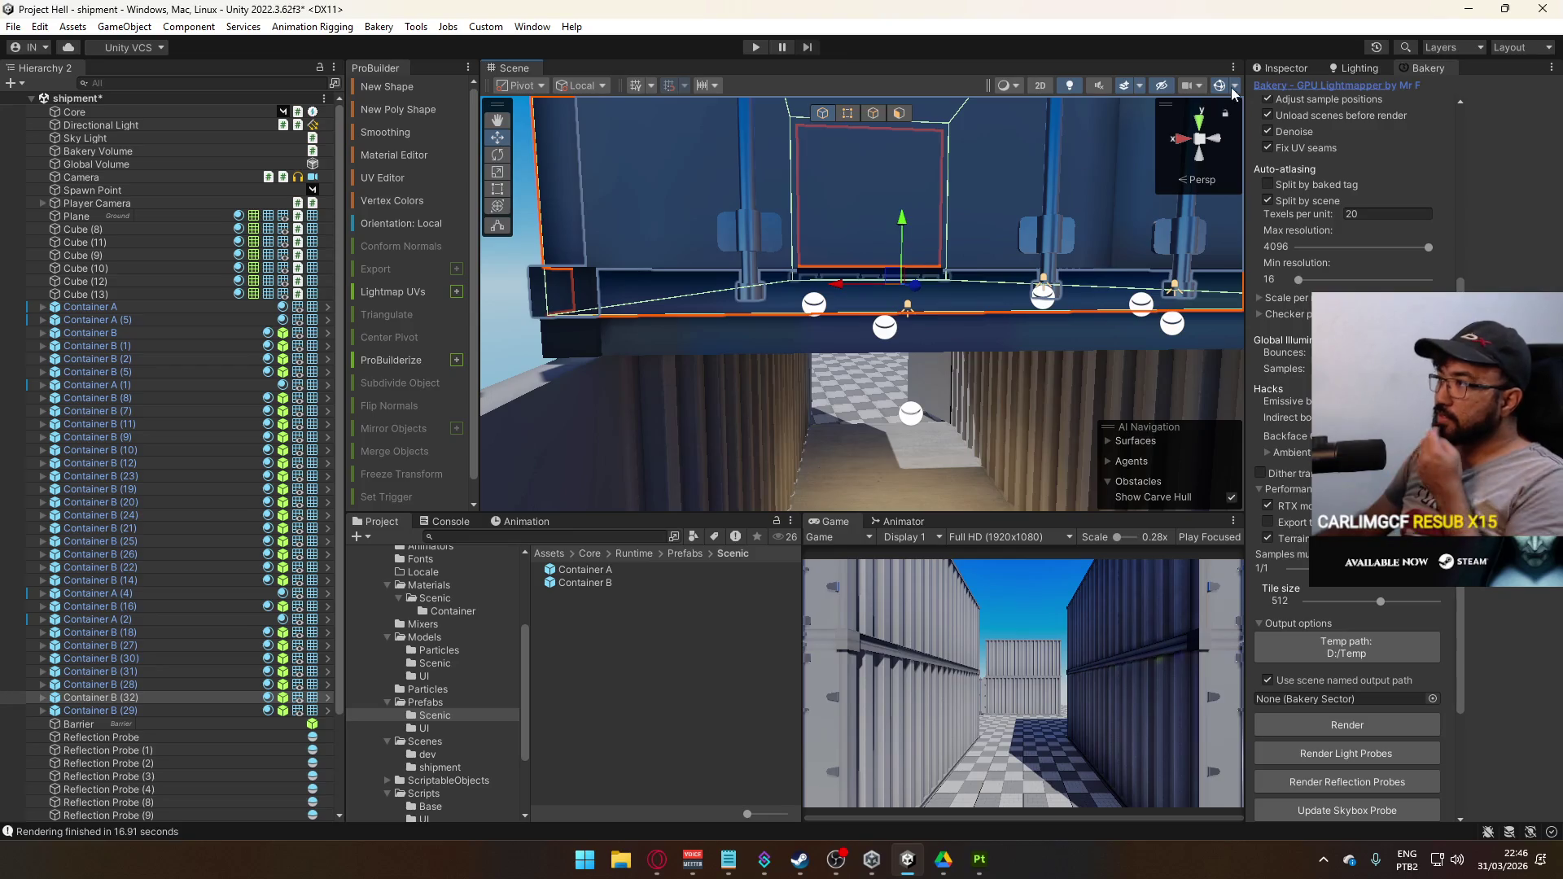
click(1282, 69)
click(1326, 591)
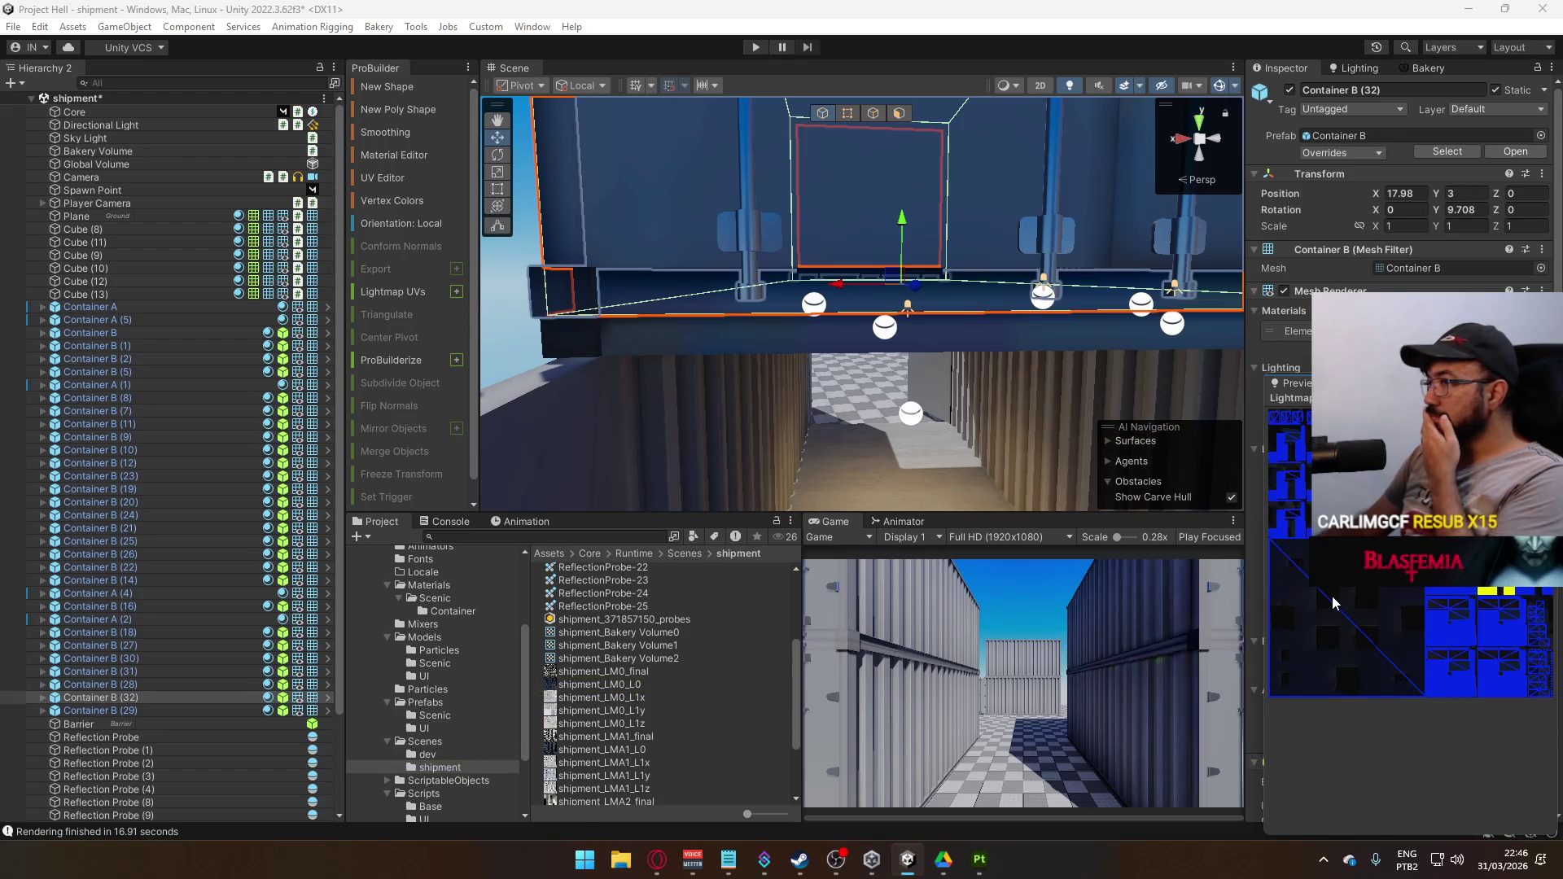
Reselect the whole Container B (32) and check Google Drive's sync status from the system tray
click(837, 223)
click(837, 222)
click(905, 295)
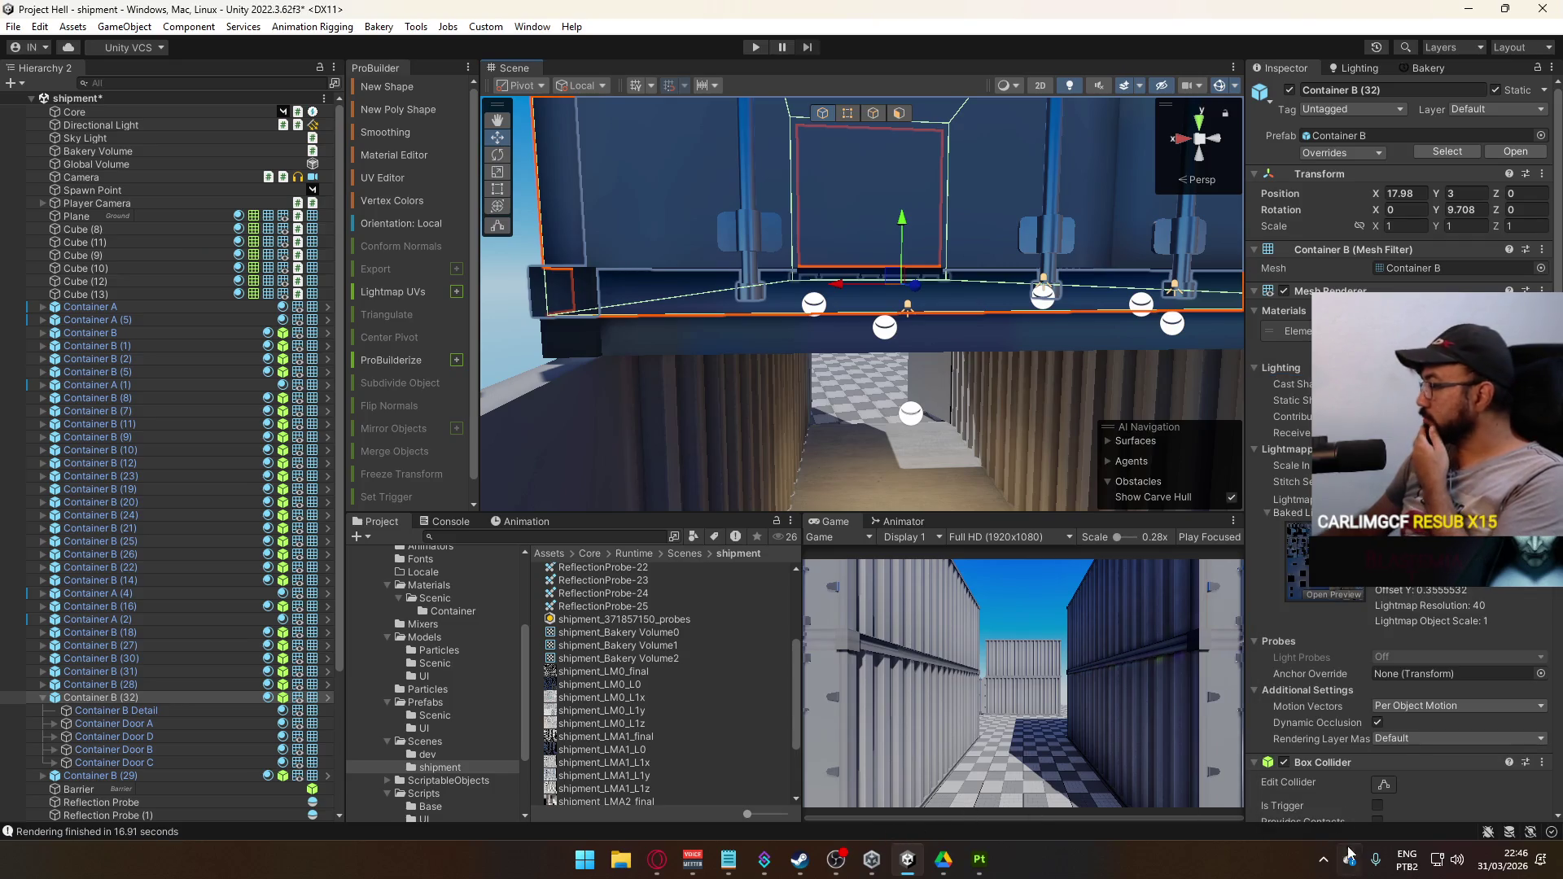
click(1323, 860)
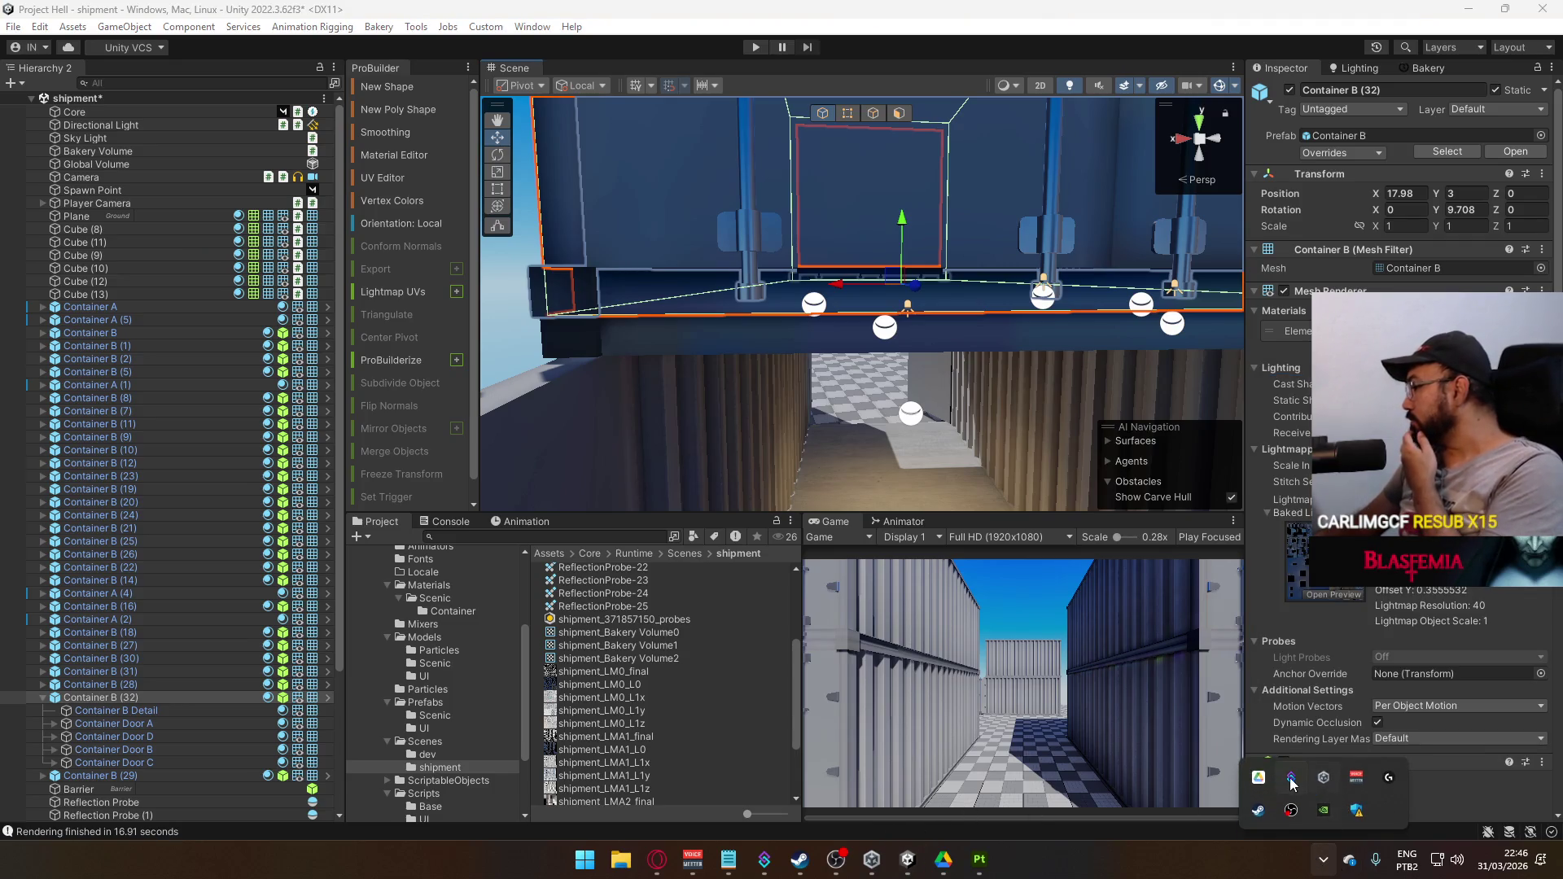
click(1261, 778)
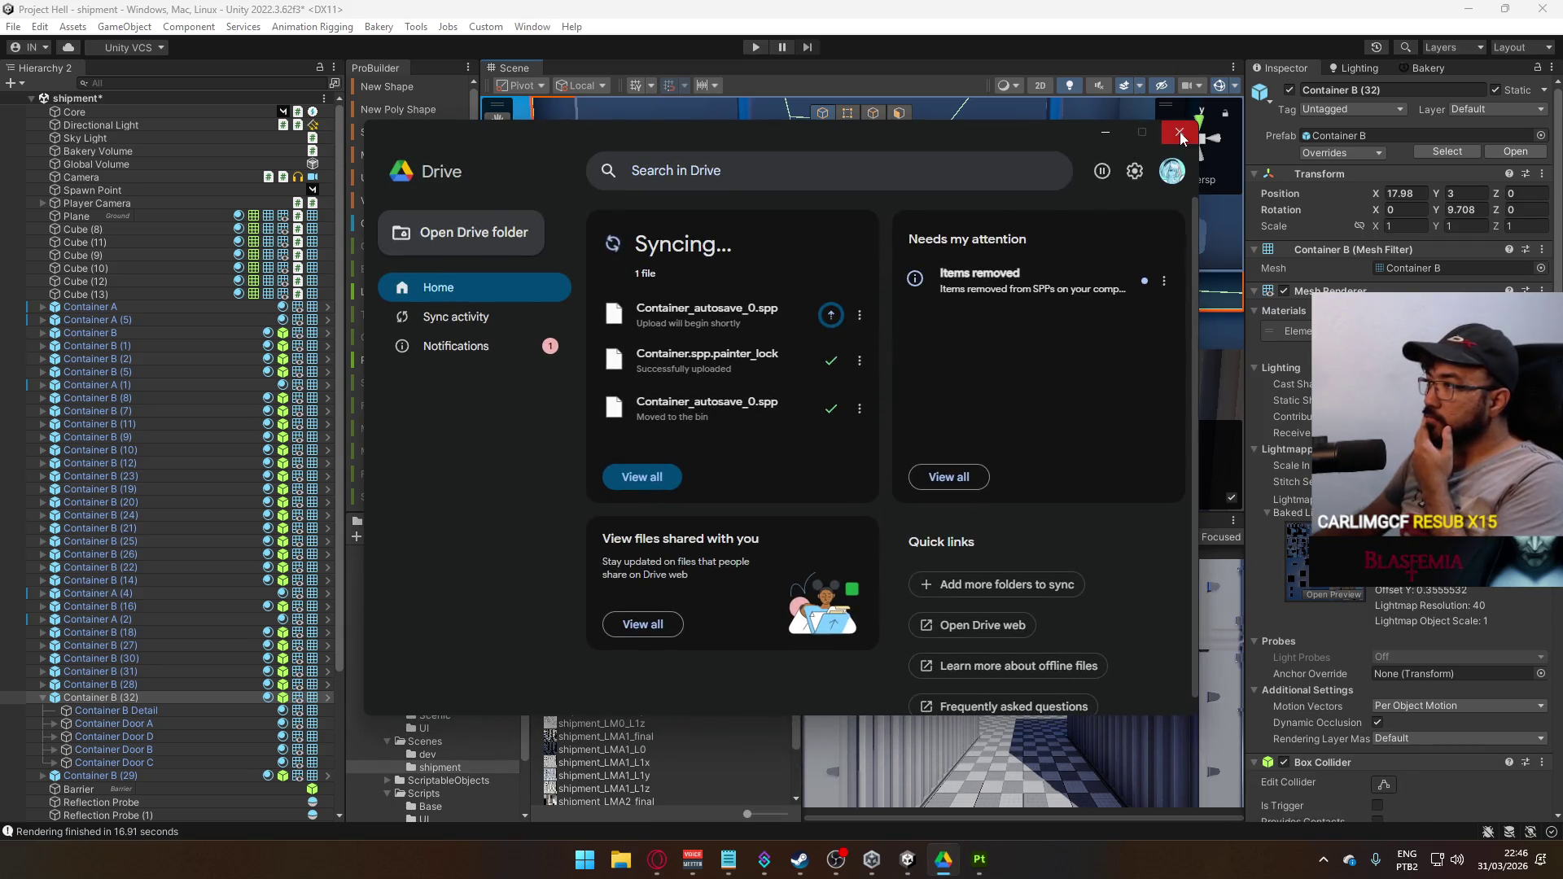
Close the Google Drive window and open Local Disk (D:) in File Explorer
click(1181, 134)
click(638, 860)
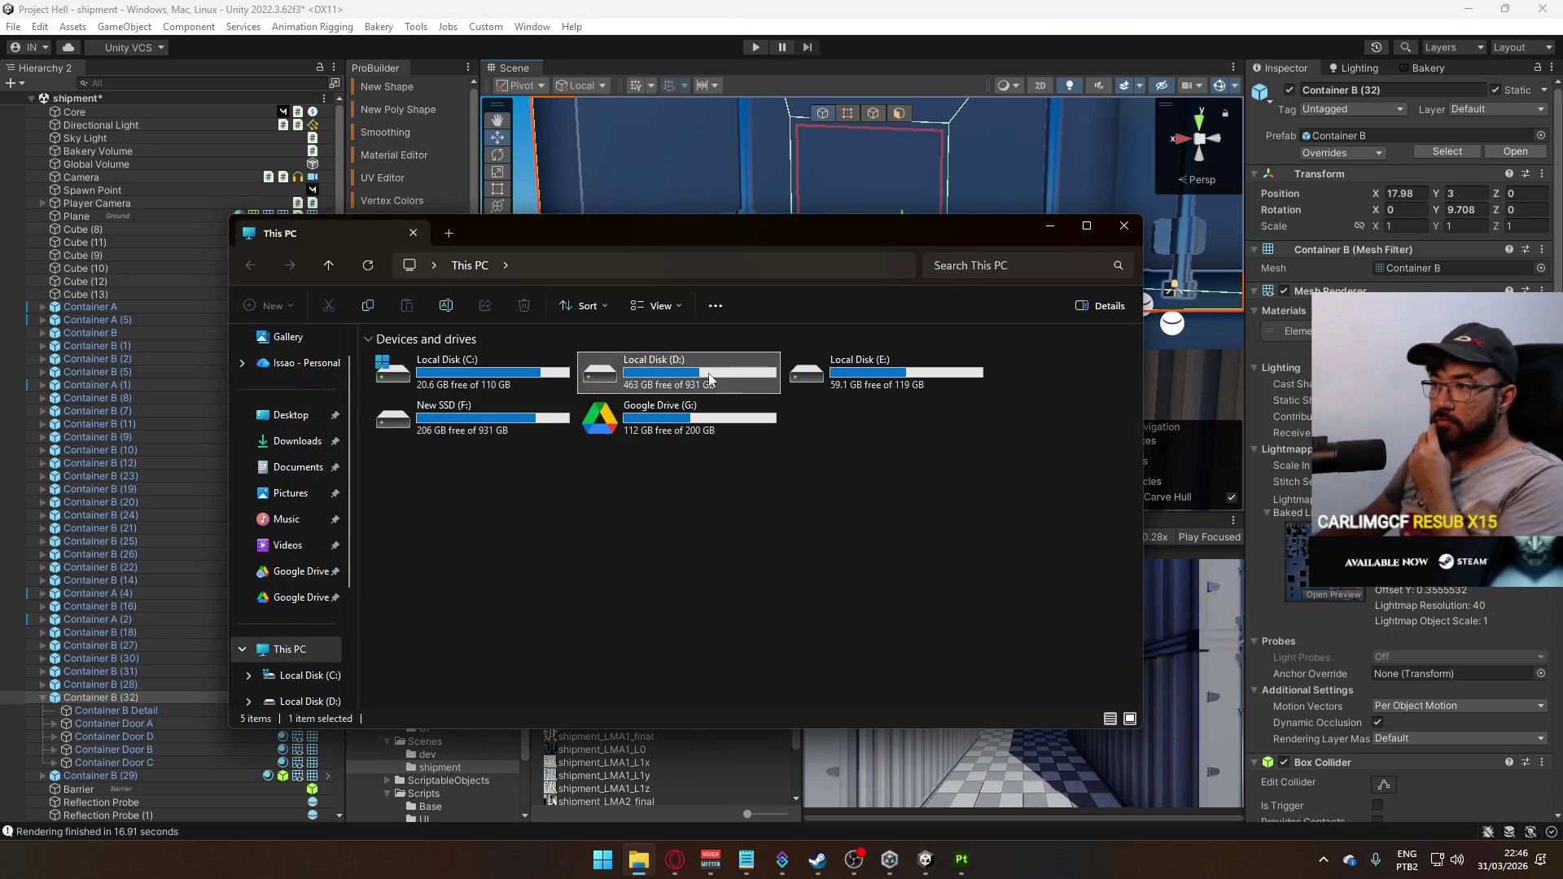
double_click(643, 372)
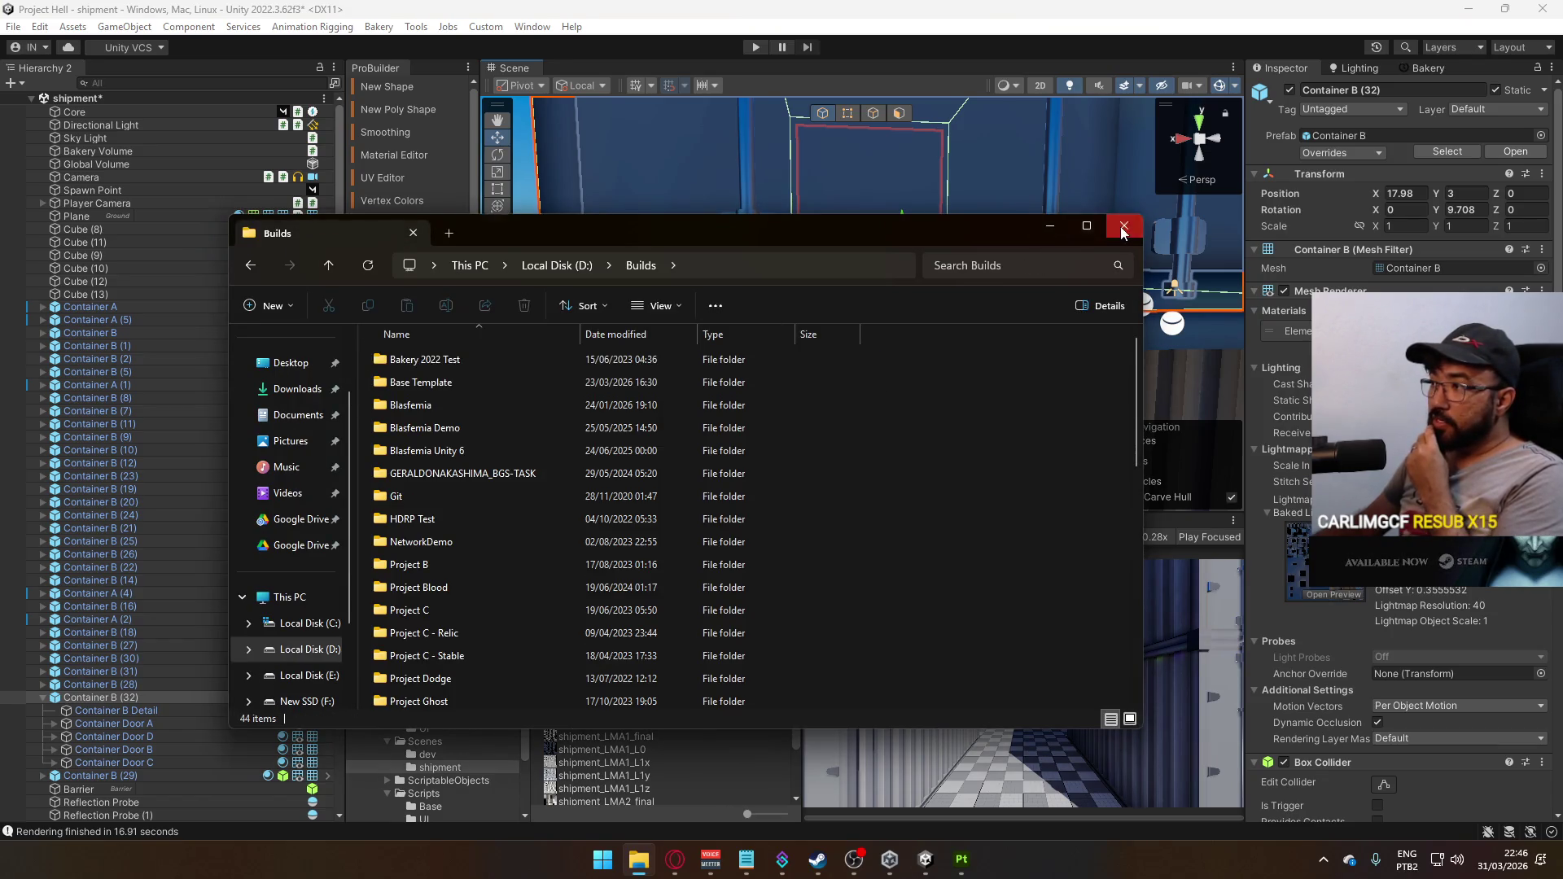
click(1124, 228)
Open the title scene from the Scenes folder, saving the shipment scene, and start Play mode
scroll(436, 630, down, 3)
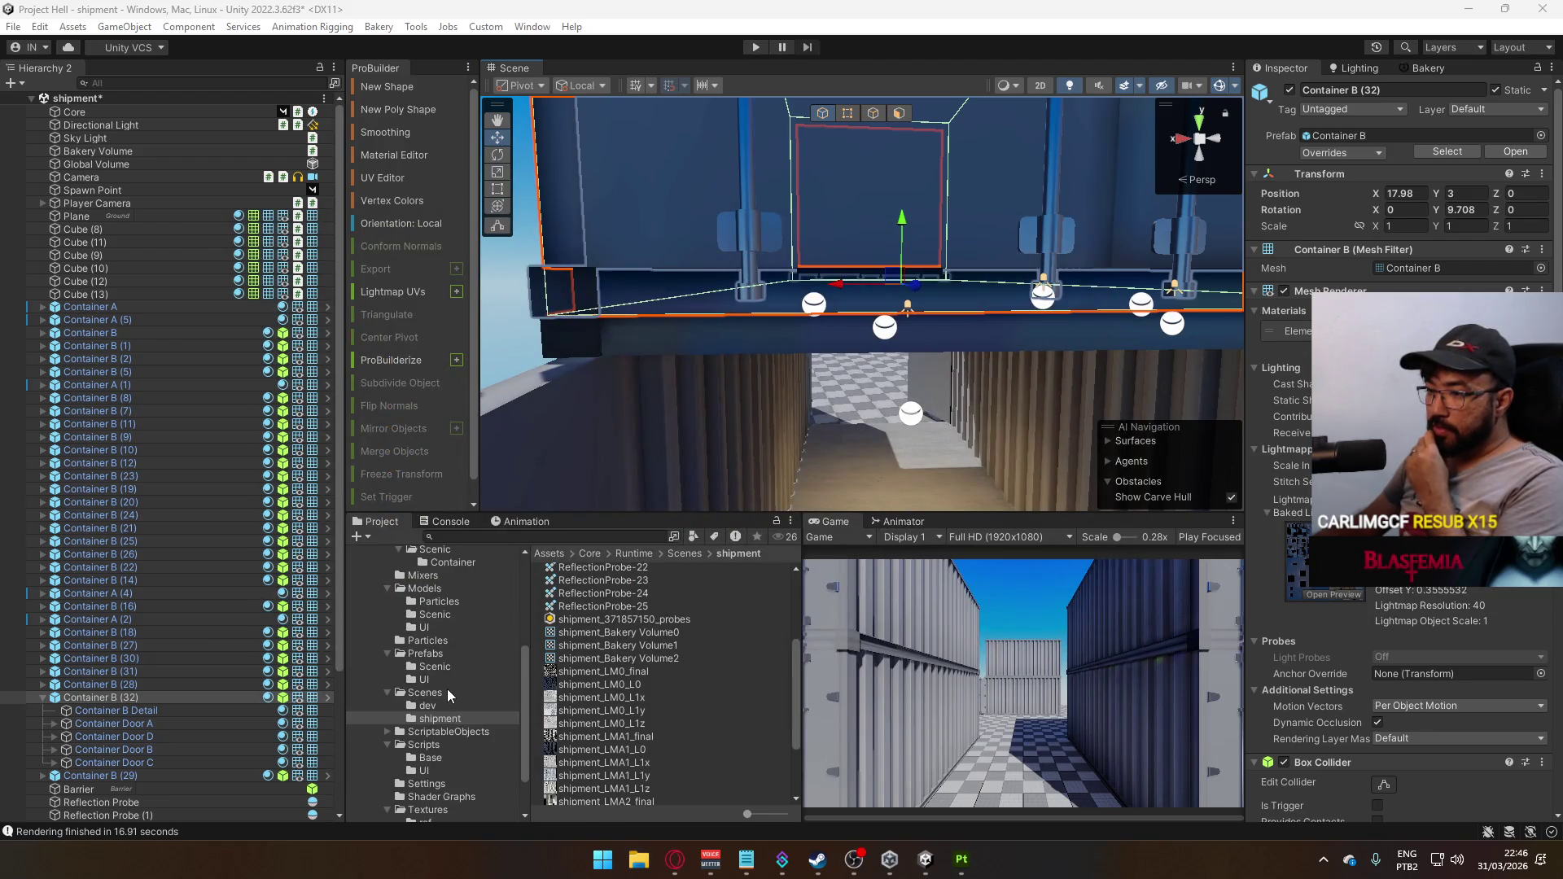
click(447, 688)
double_click(568, 686)
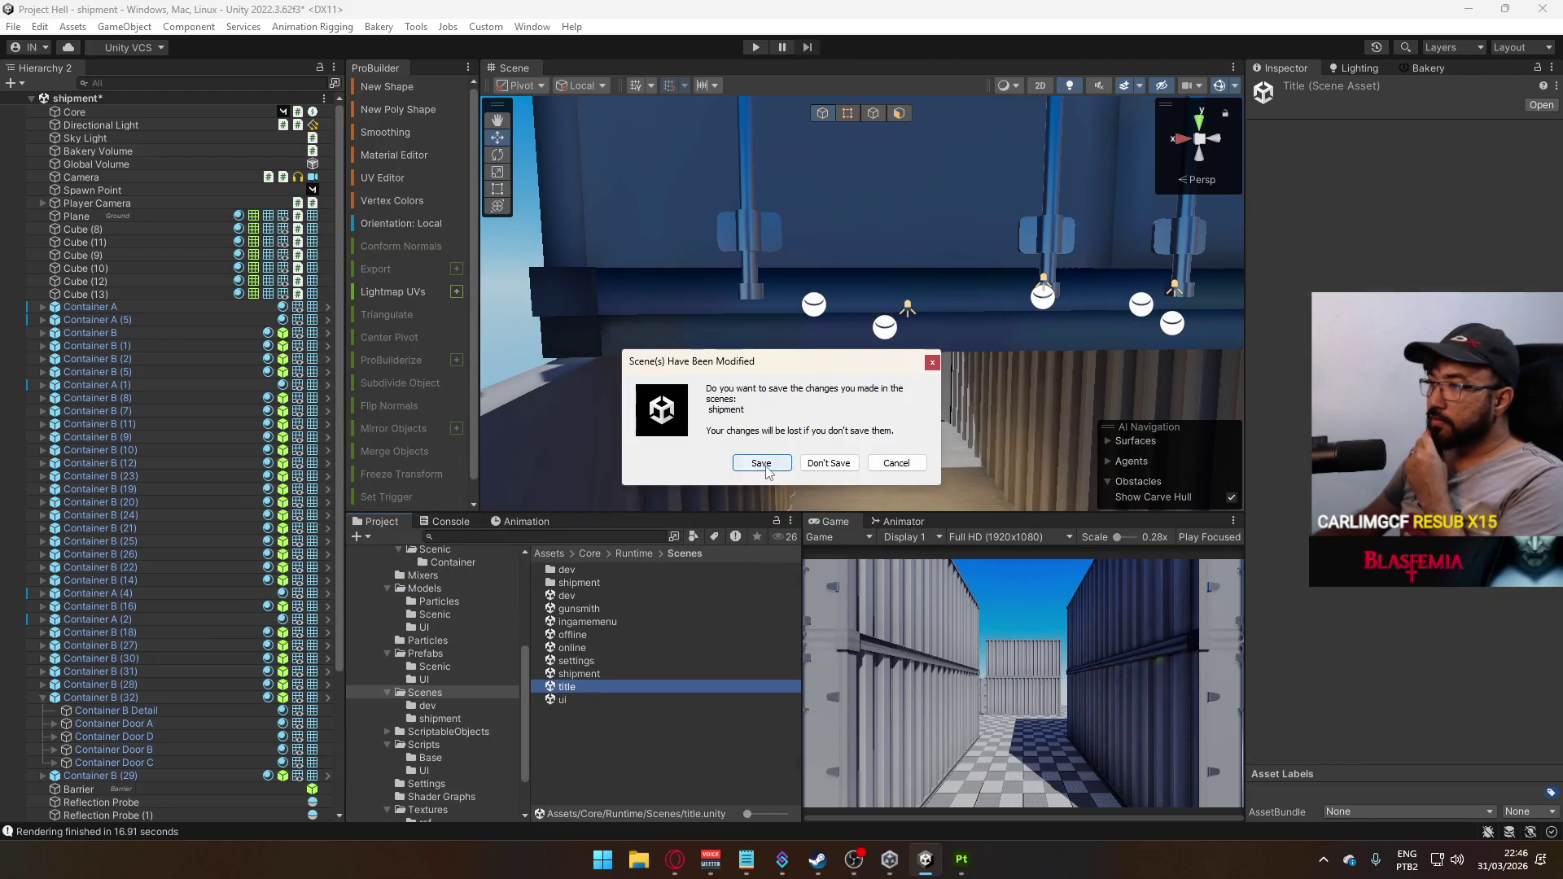
click(763, 463)
key(ctrl+p)
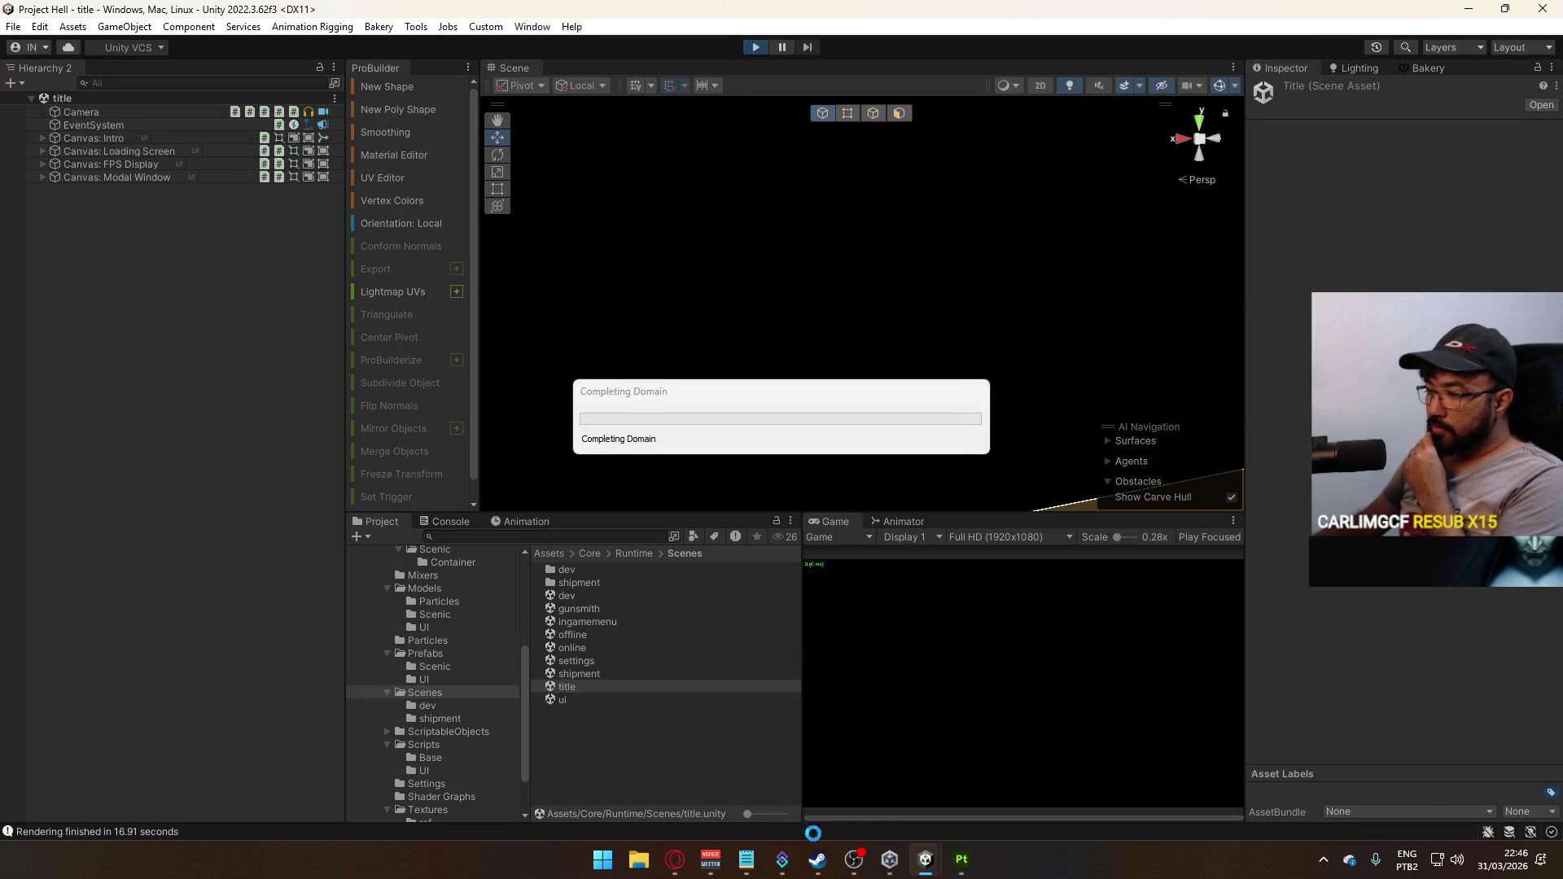
Reopen Local Disk (D:) in Explorer and close the extra file browser windows
click(638, 859)
click(672, 364)
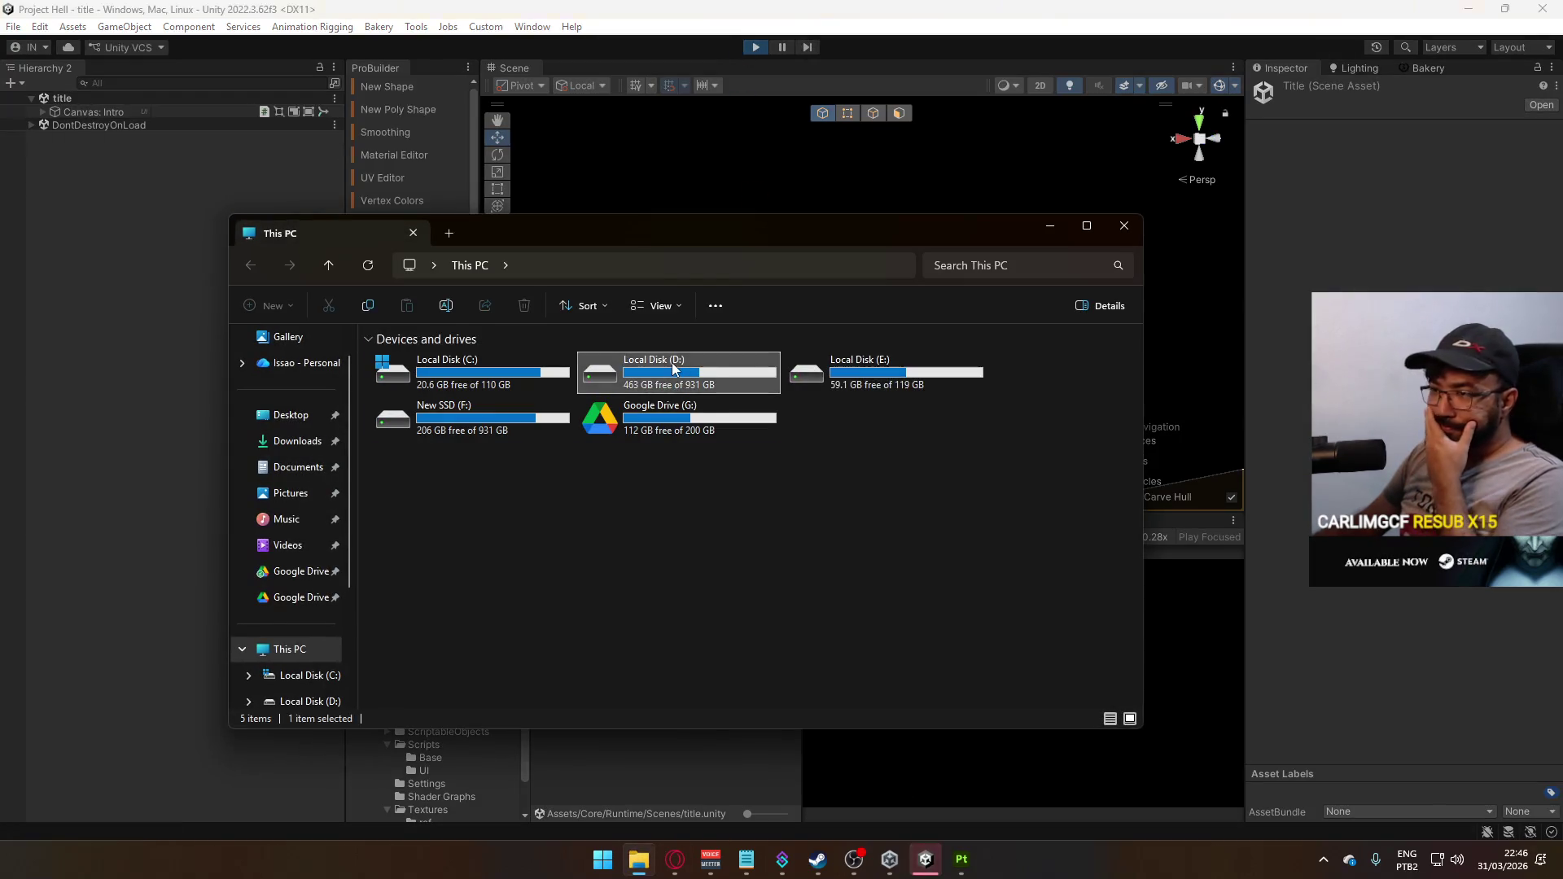
double_click(672, 363)
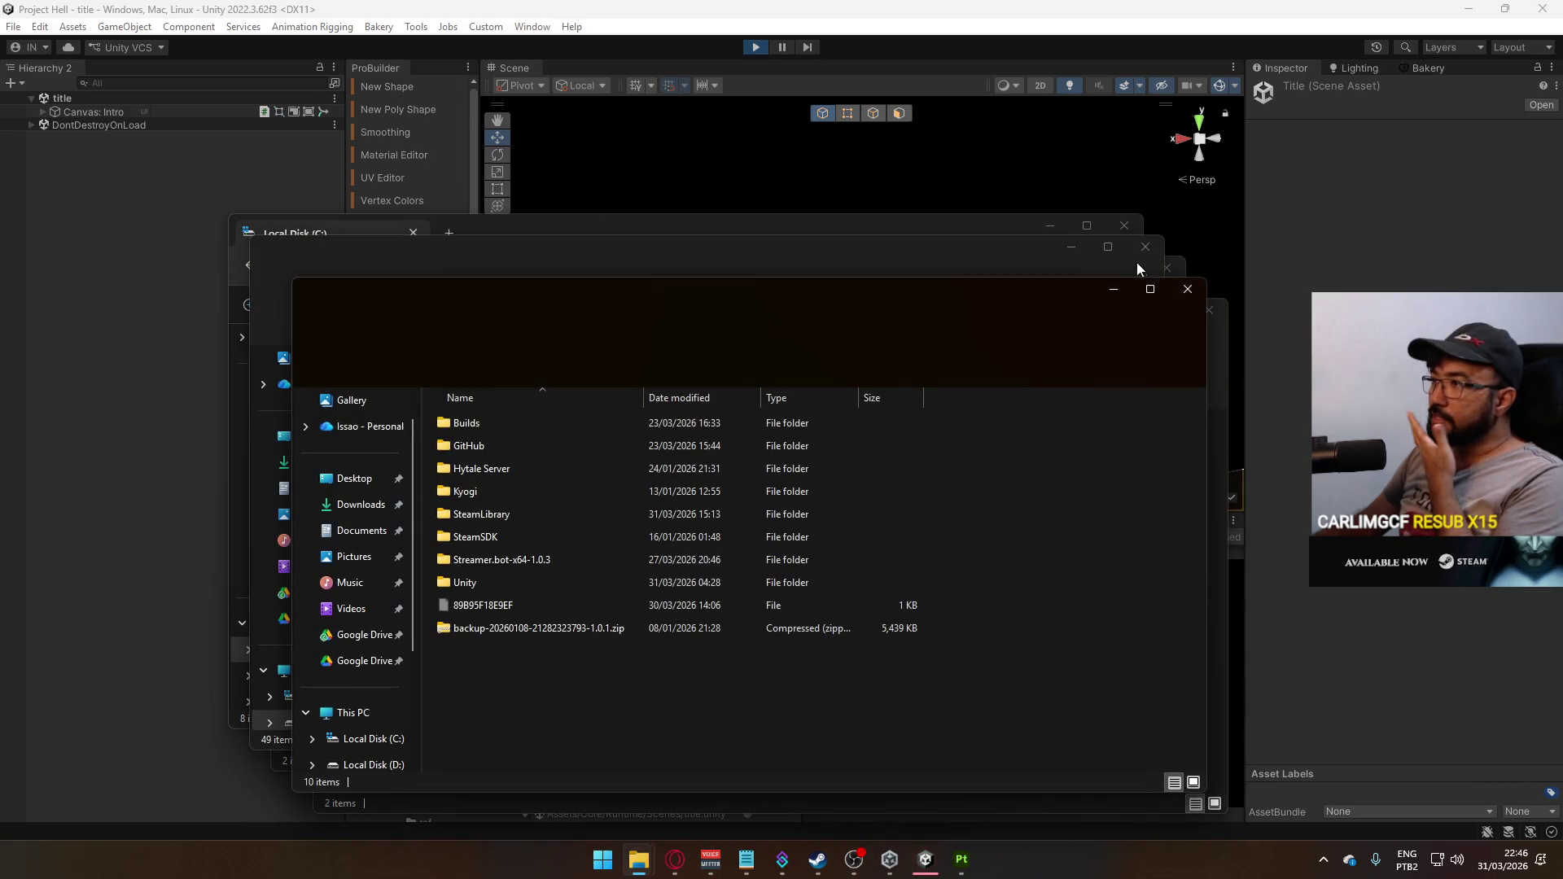
click(1188, 289)
click(1167, 268)
click(1167, 268)
click(1145, 247)
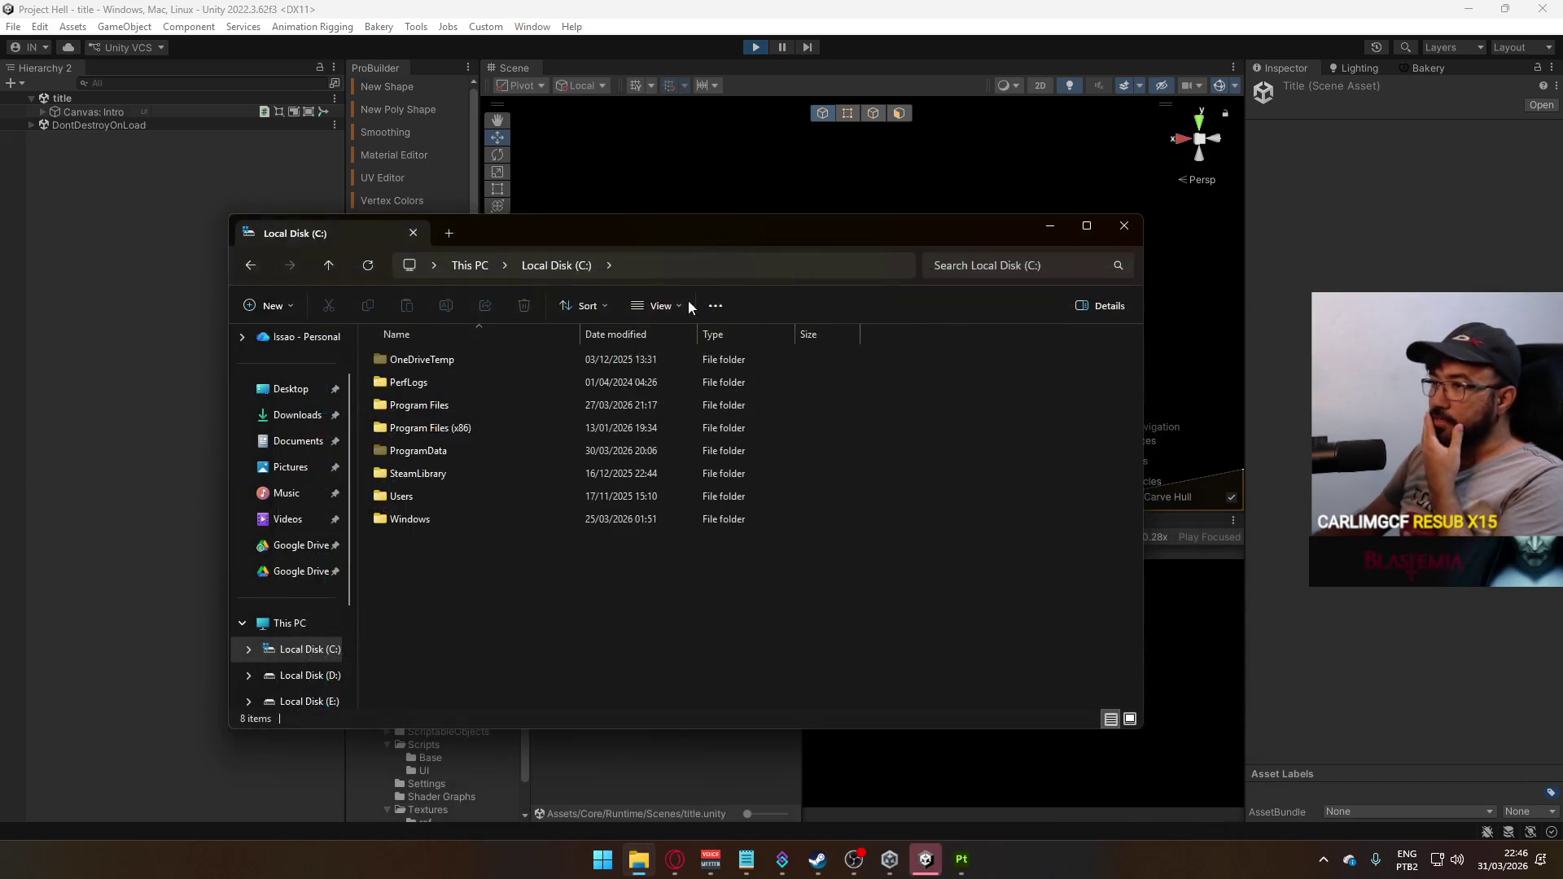
click(473, 265)
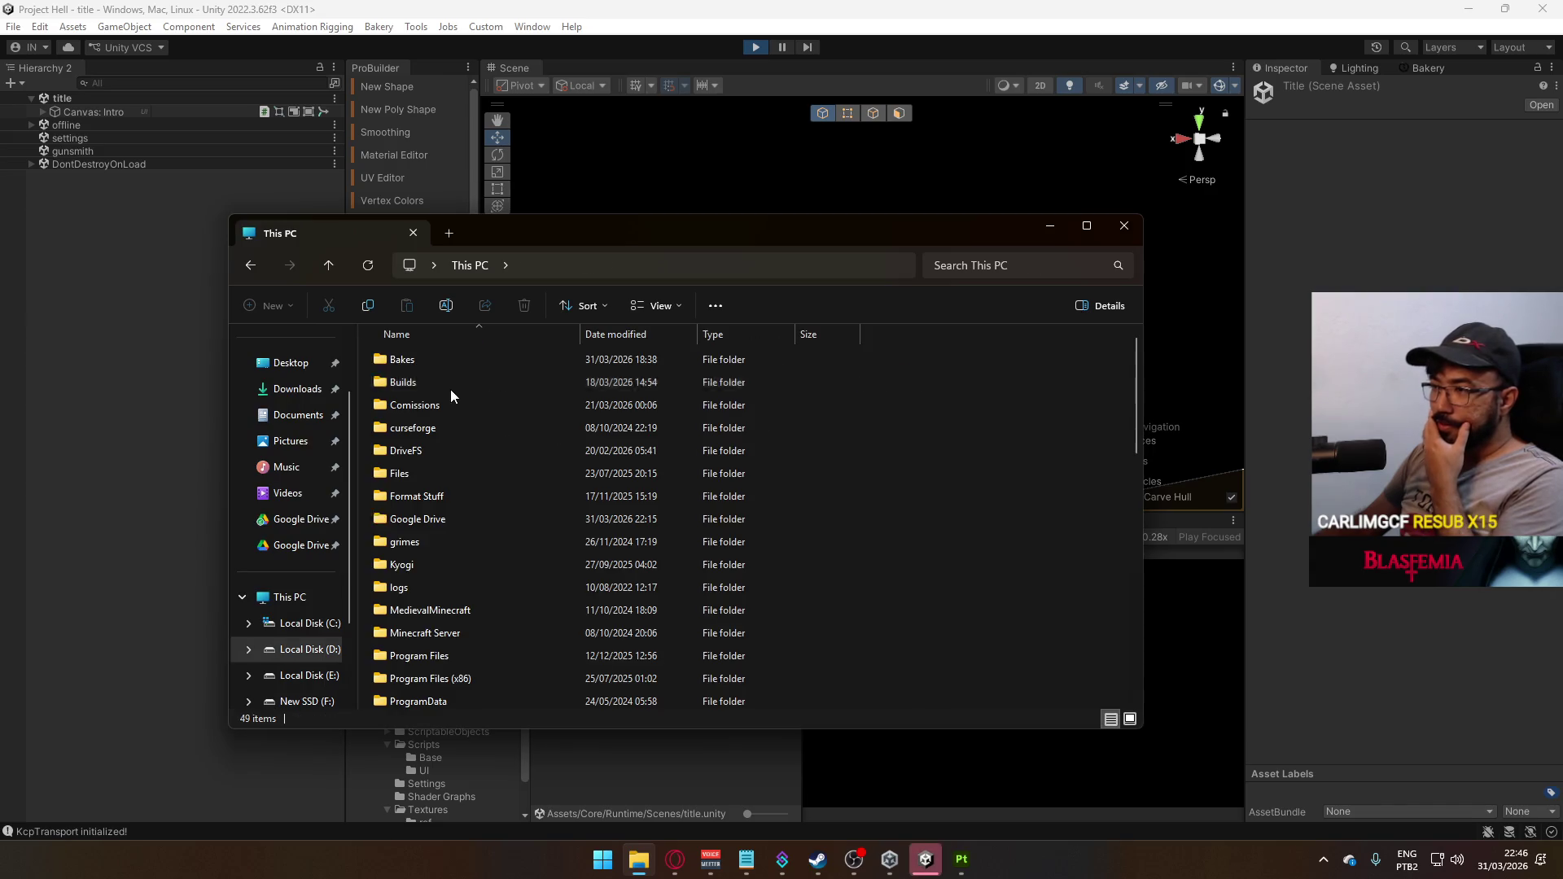
Open Container.blend from D:\Google Drive\Project Hell\Models\Scenic, then host a match in Unity
click(451, 518)
double_click(450, 514)
scroll(456, 521, down, 1)
scroll(456, 525, down, 3)
double_click(463, 515)
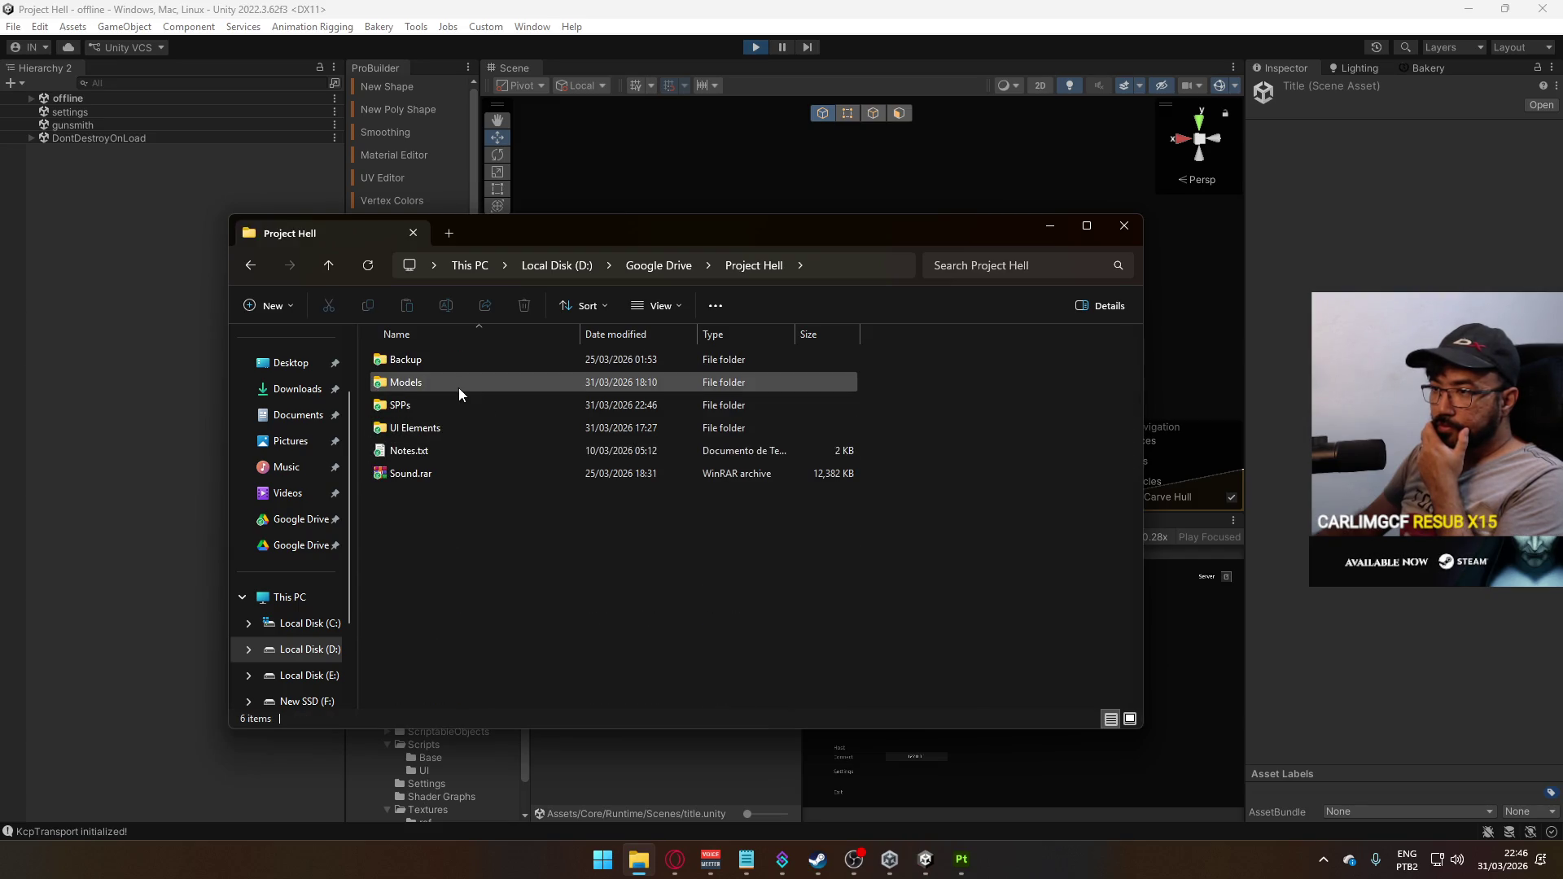
double_click(438, 381)
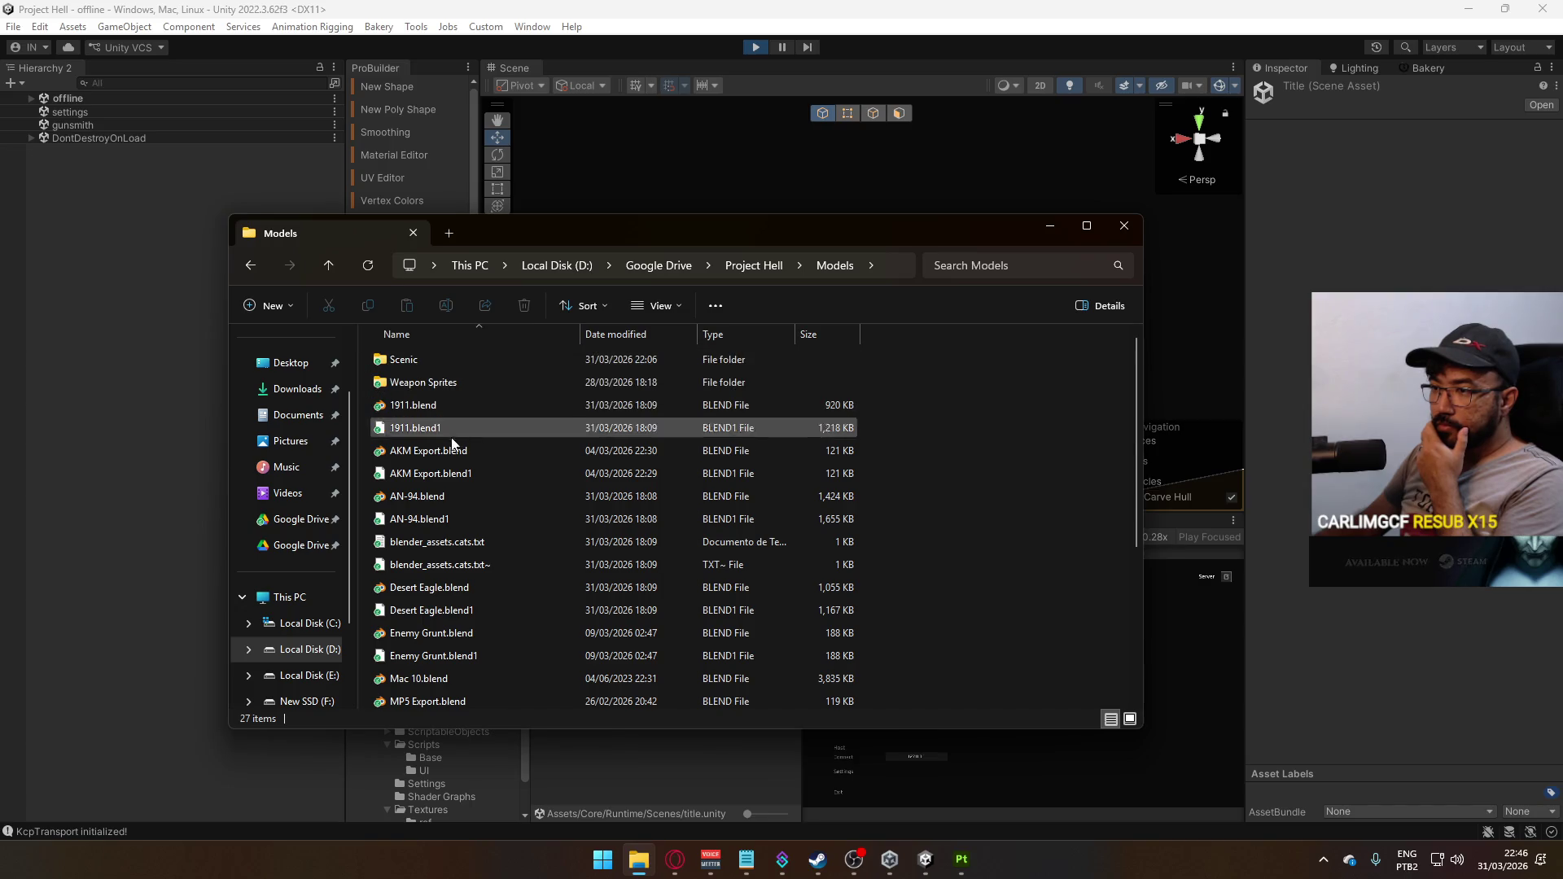
double_click(423, 360)
click(462, 382)
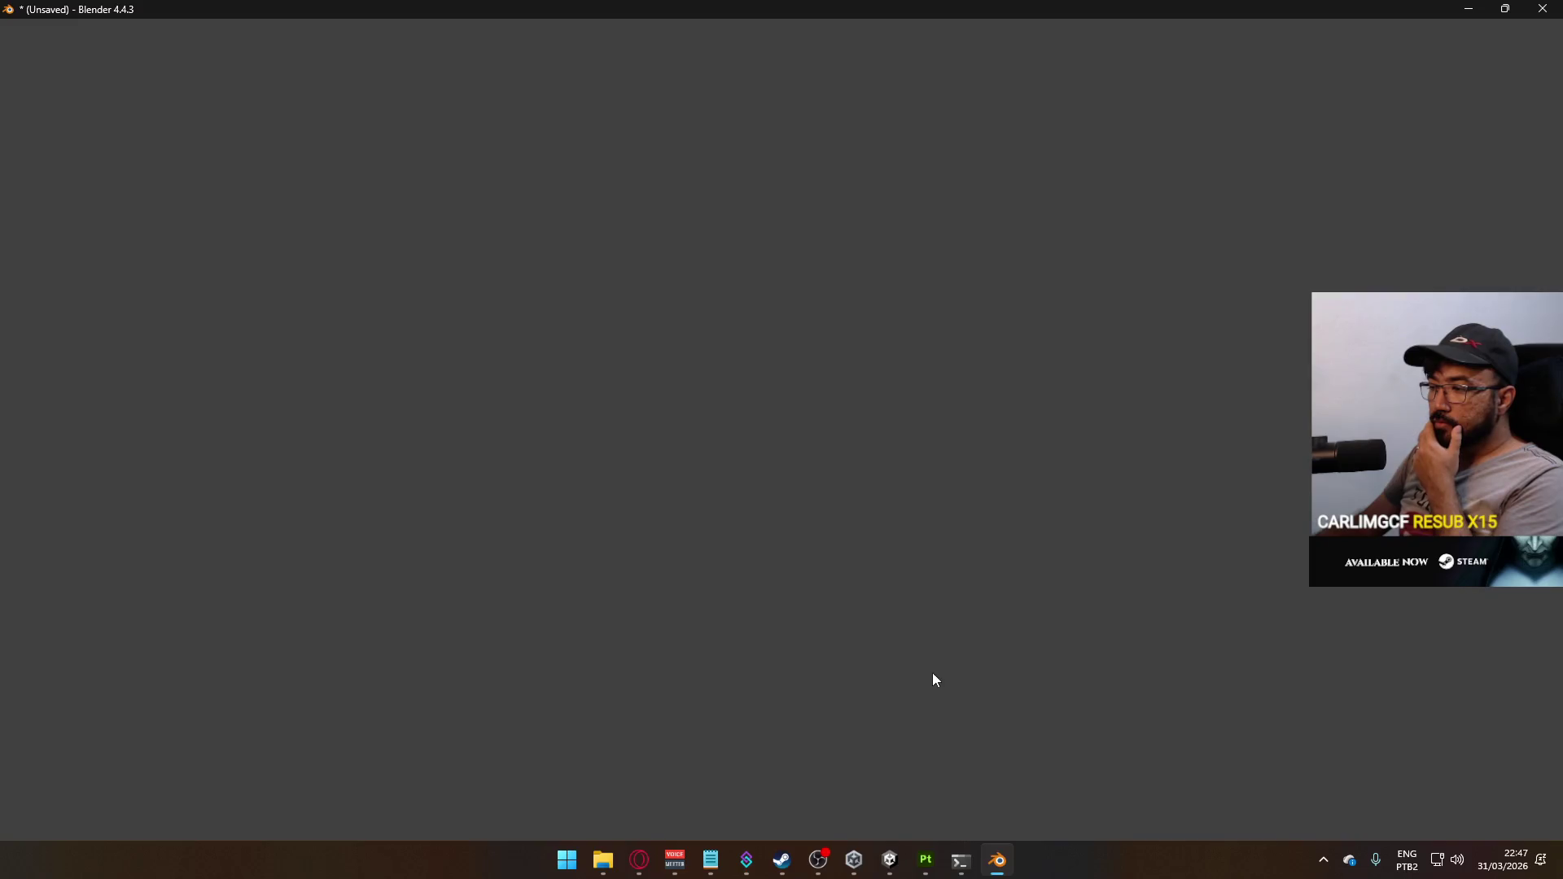
key(alt+Tab)
click(837, 748)
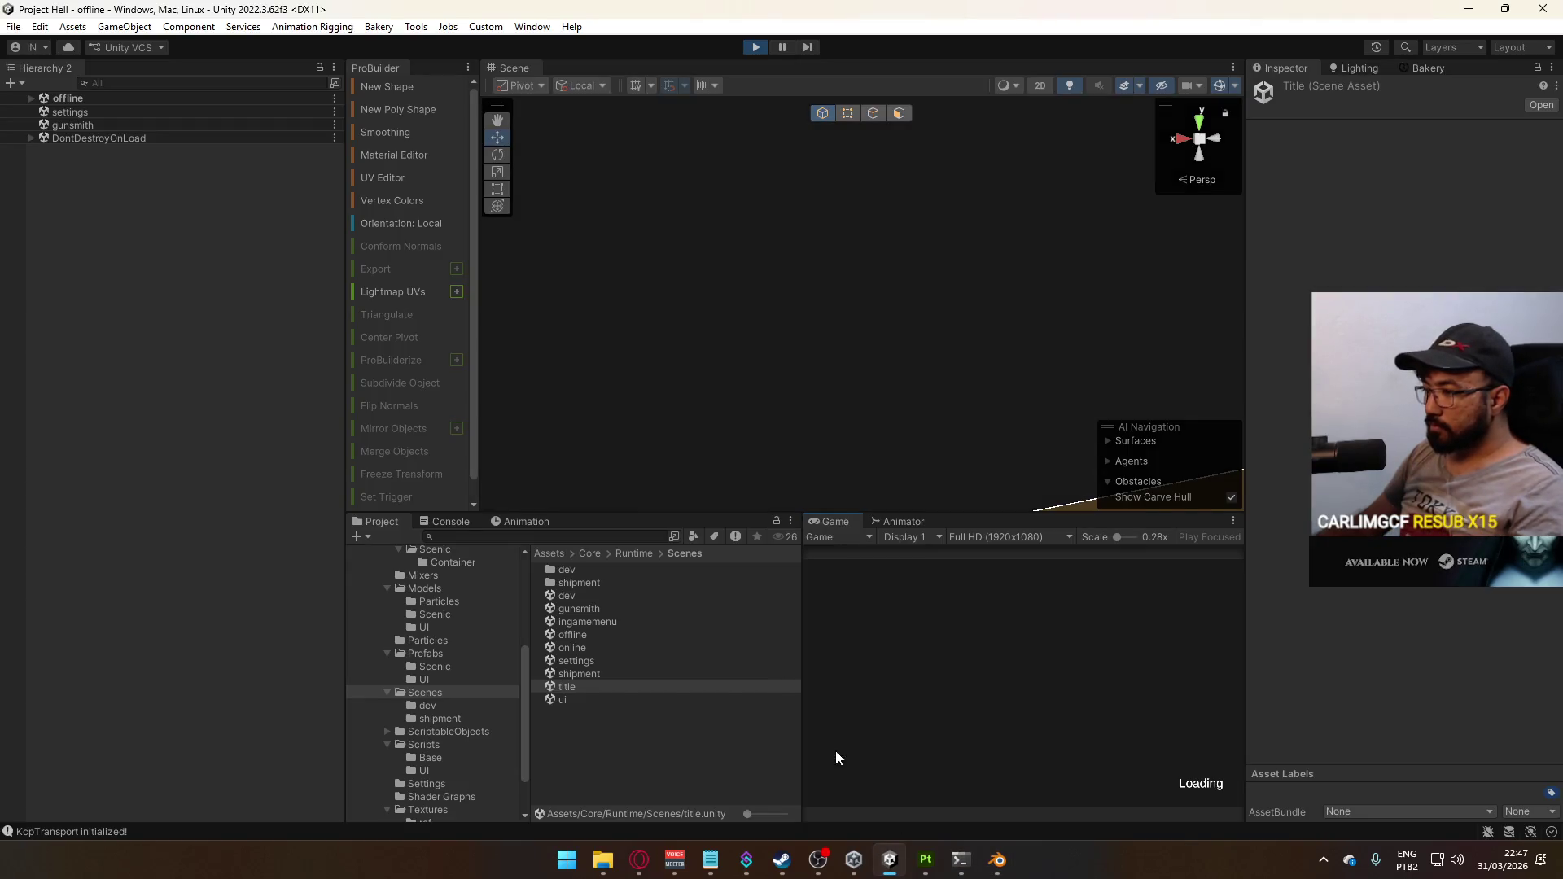
Maximize the Game view and walk the player forward and back among the containers
key(super)
key(super)
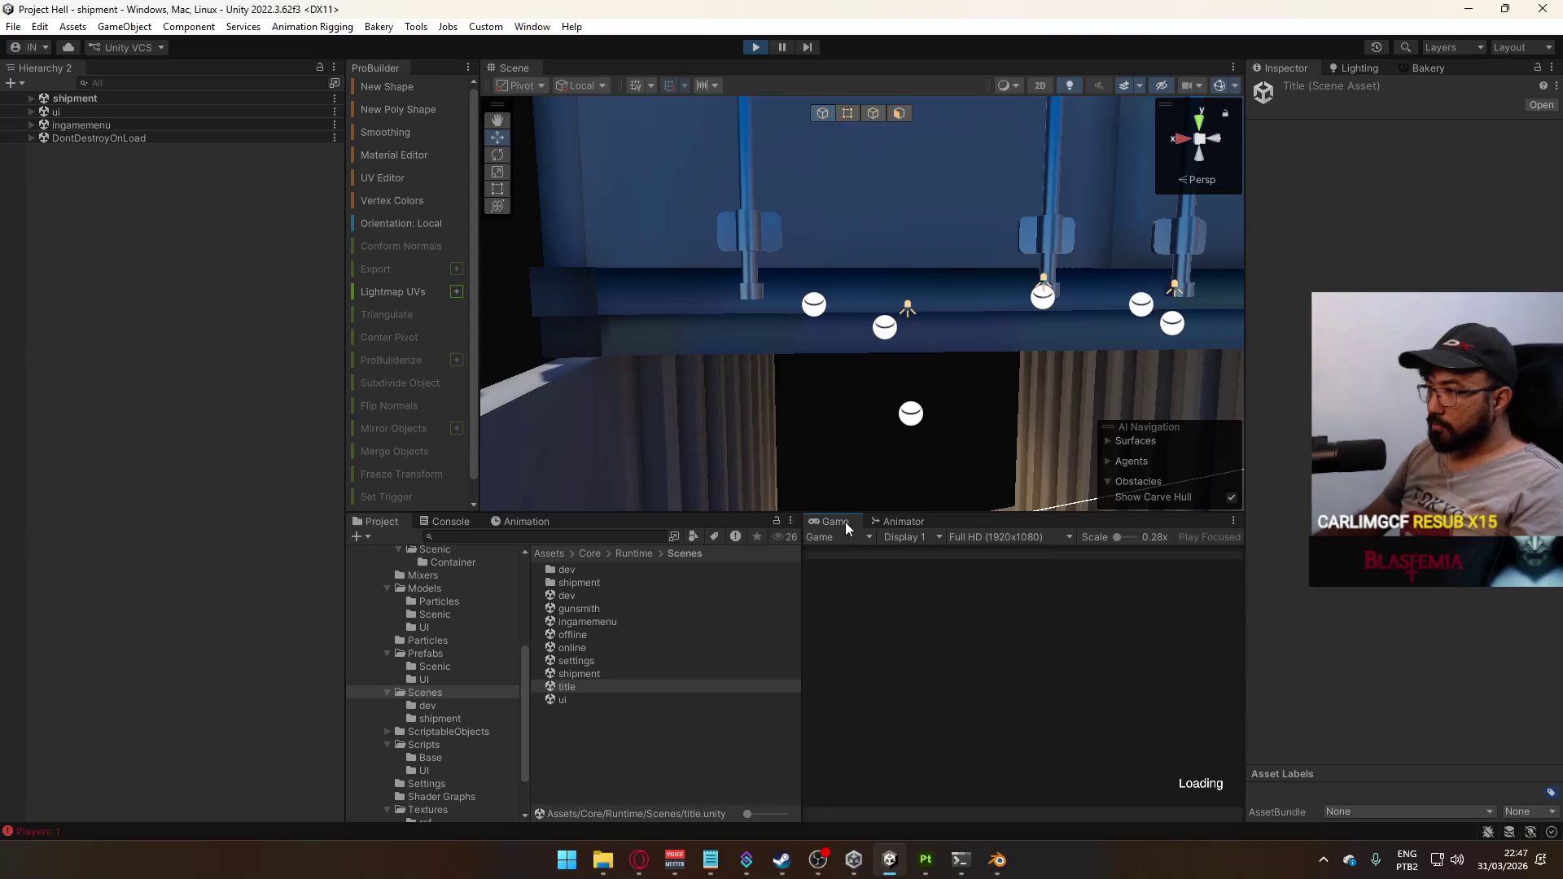
drag(758, 382, 656, 407)
right_click(828, 521)
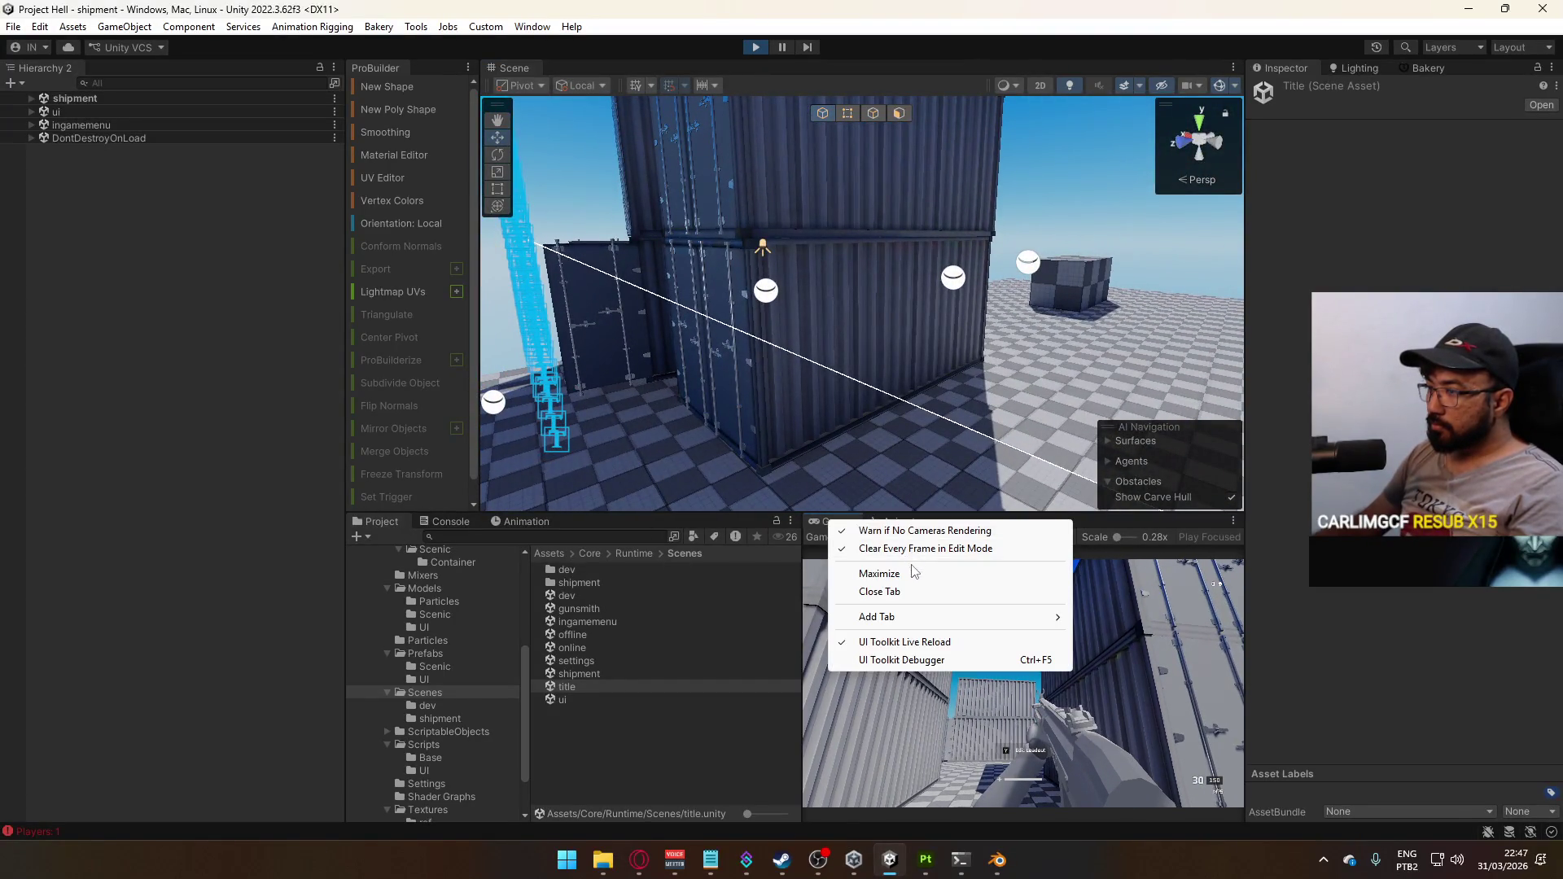
click(912, 570)
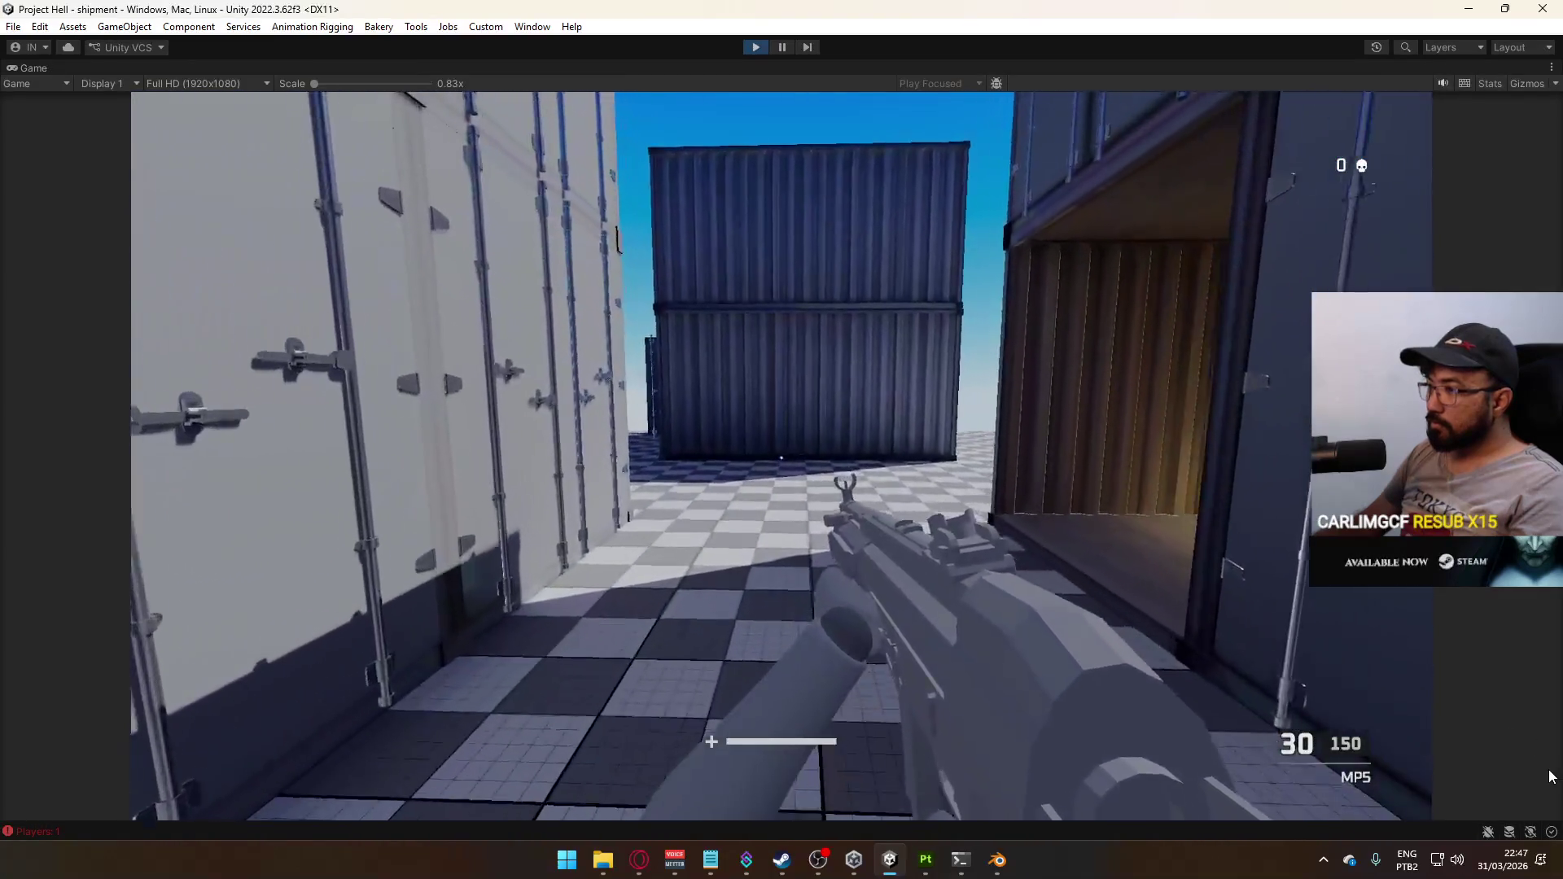
key(w)
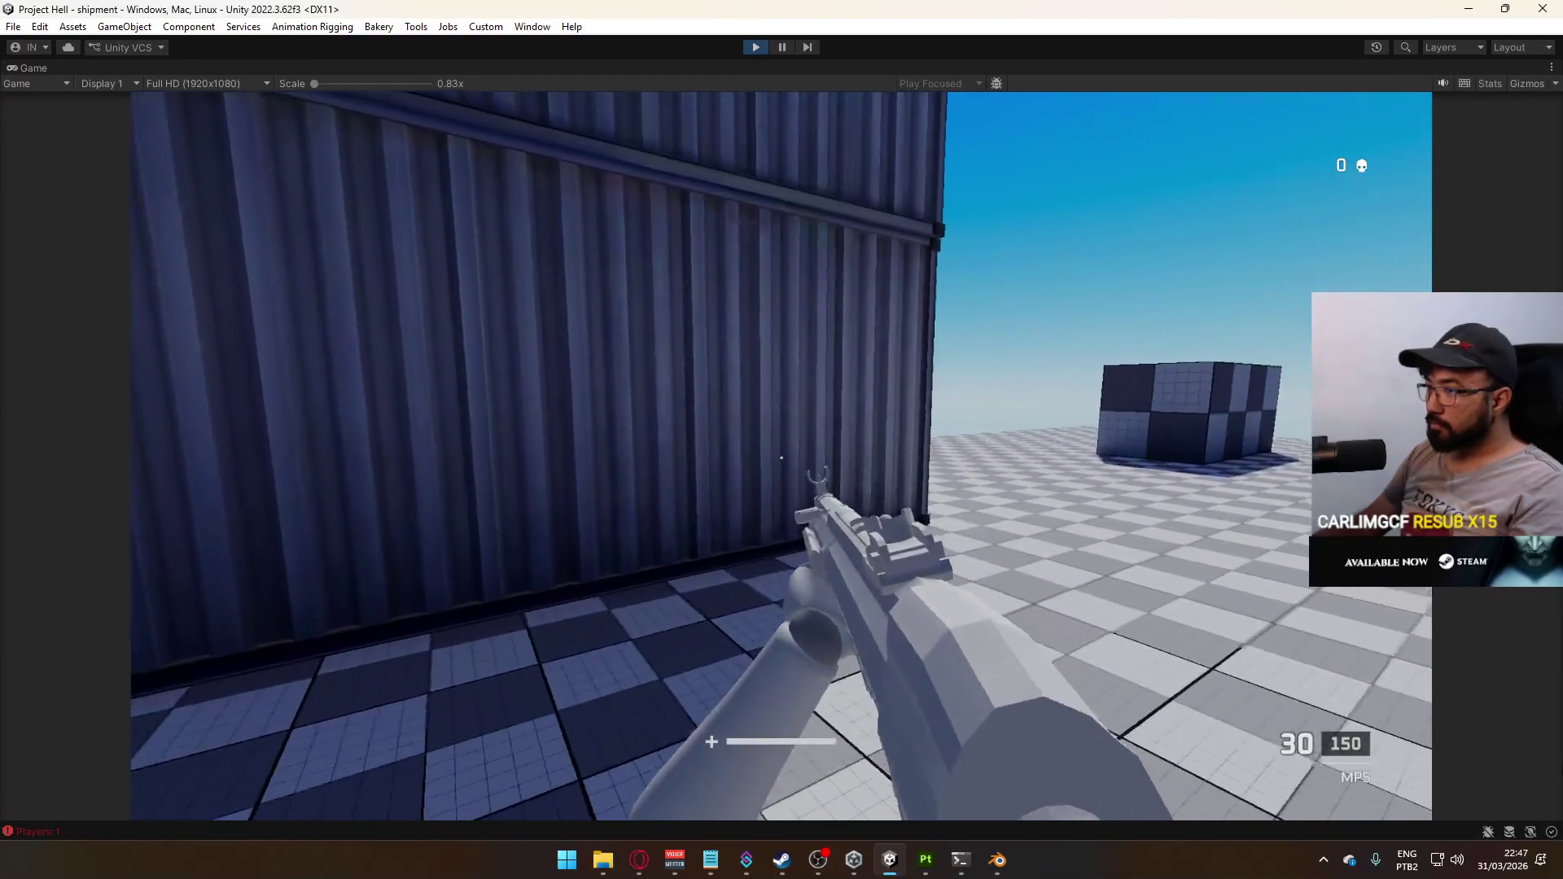
key(s)
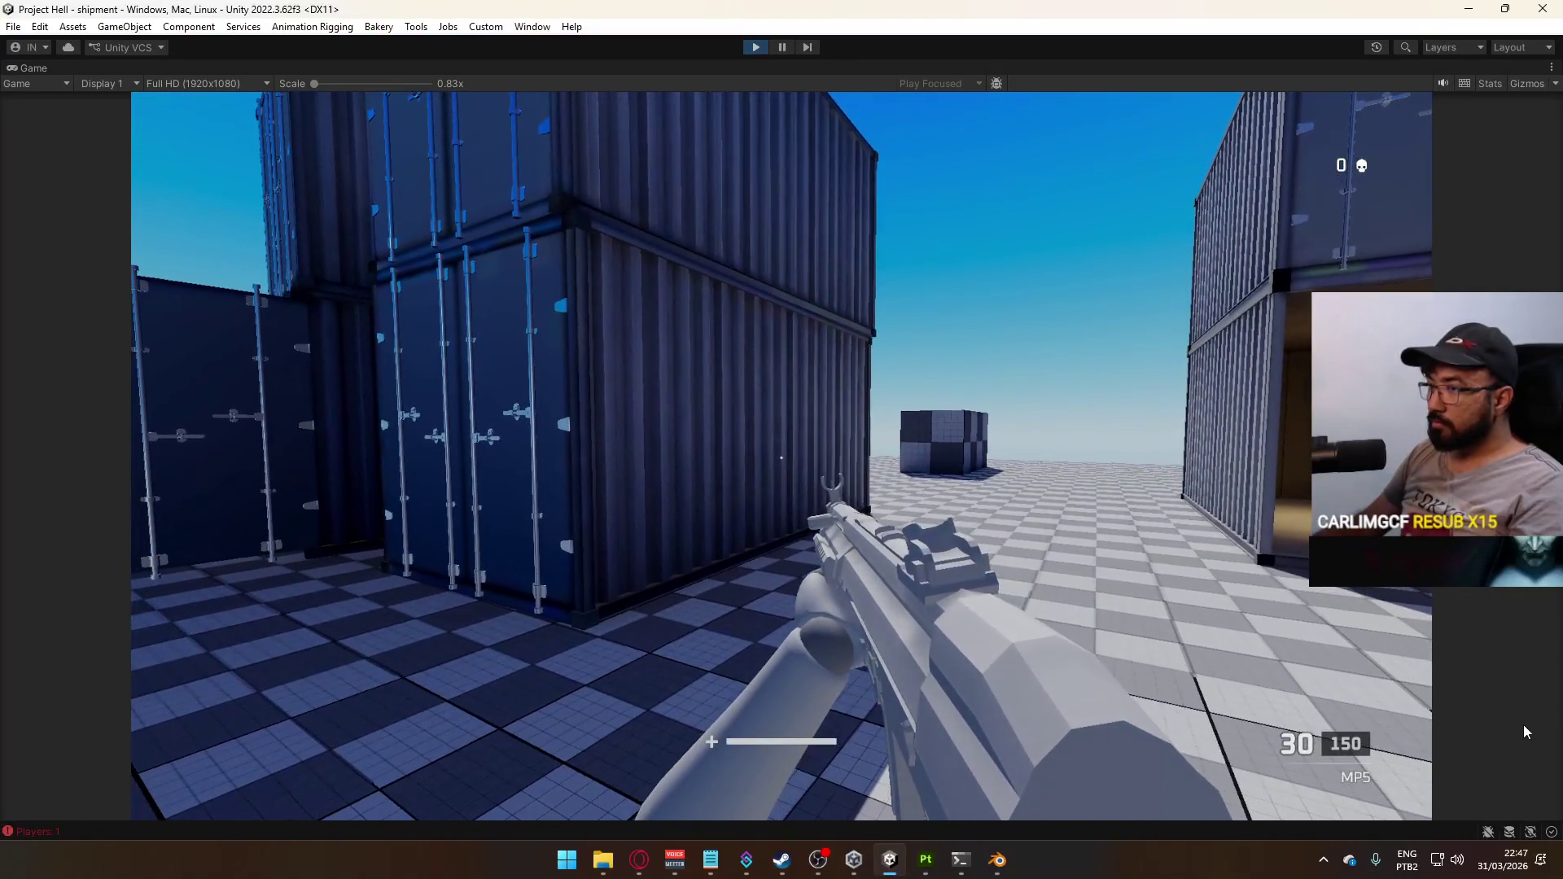
Restore the full editor layout and orbit the Scene view around the containers
key(super)
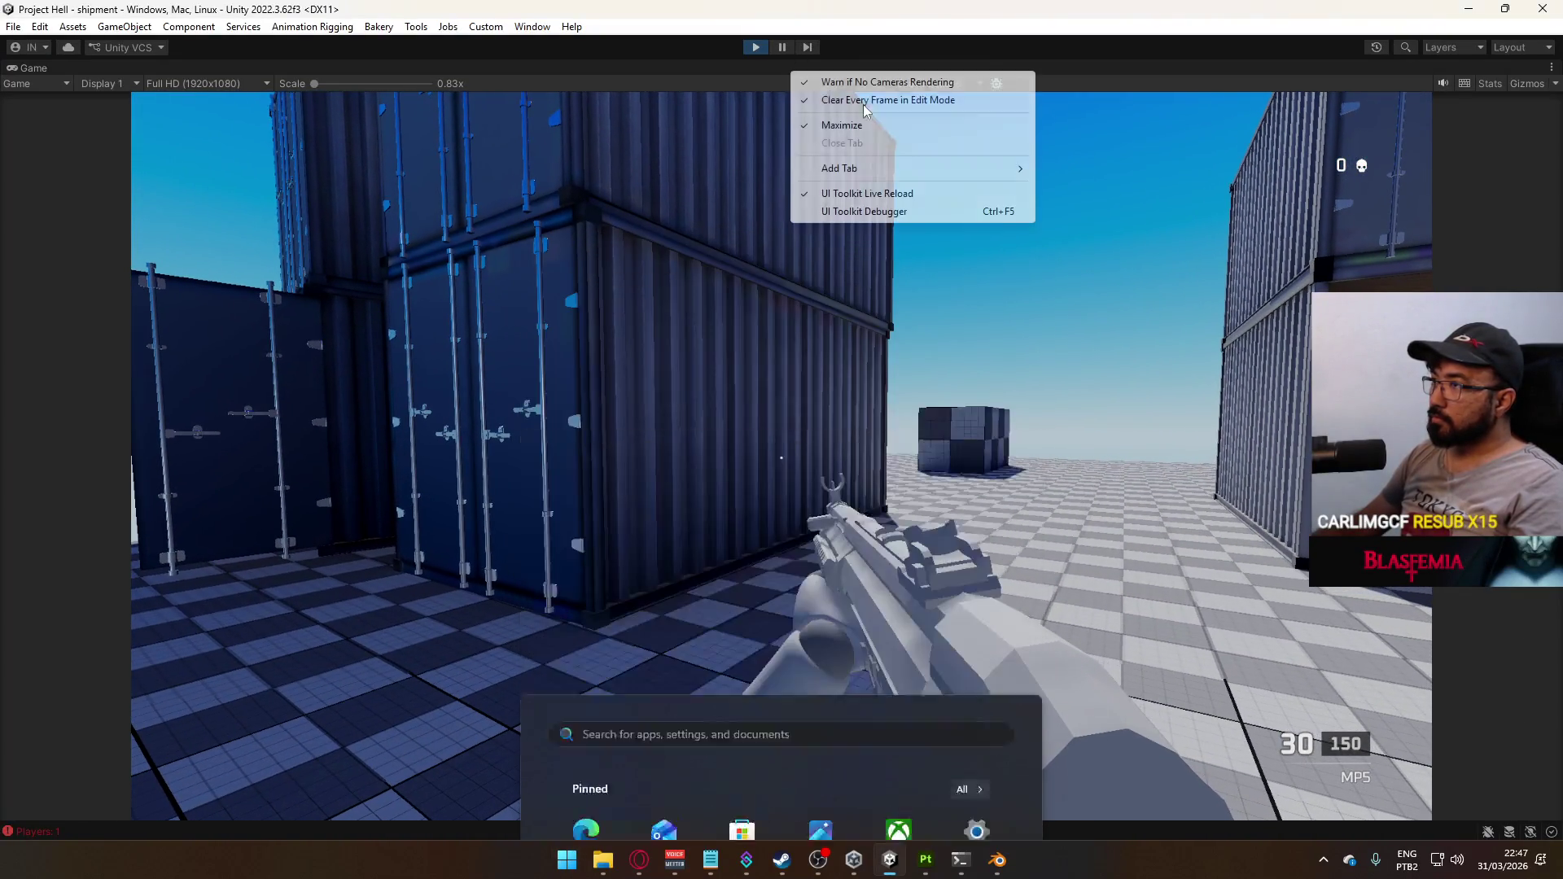
click(873, 125)
key(super)
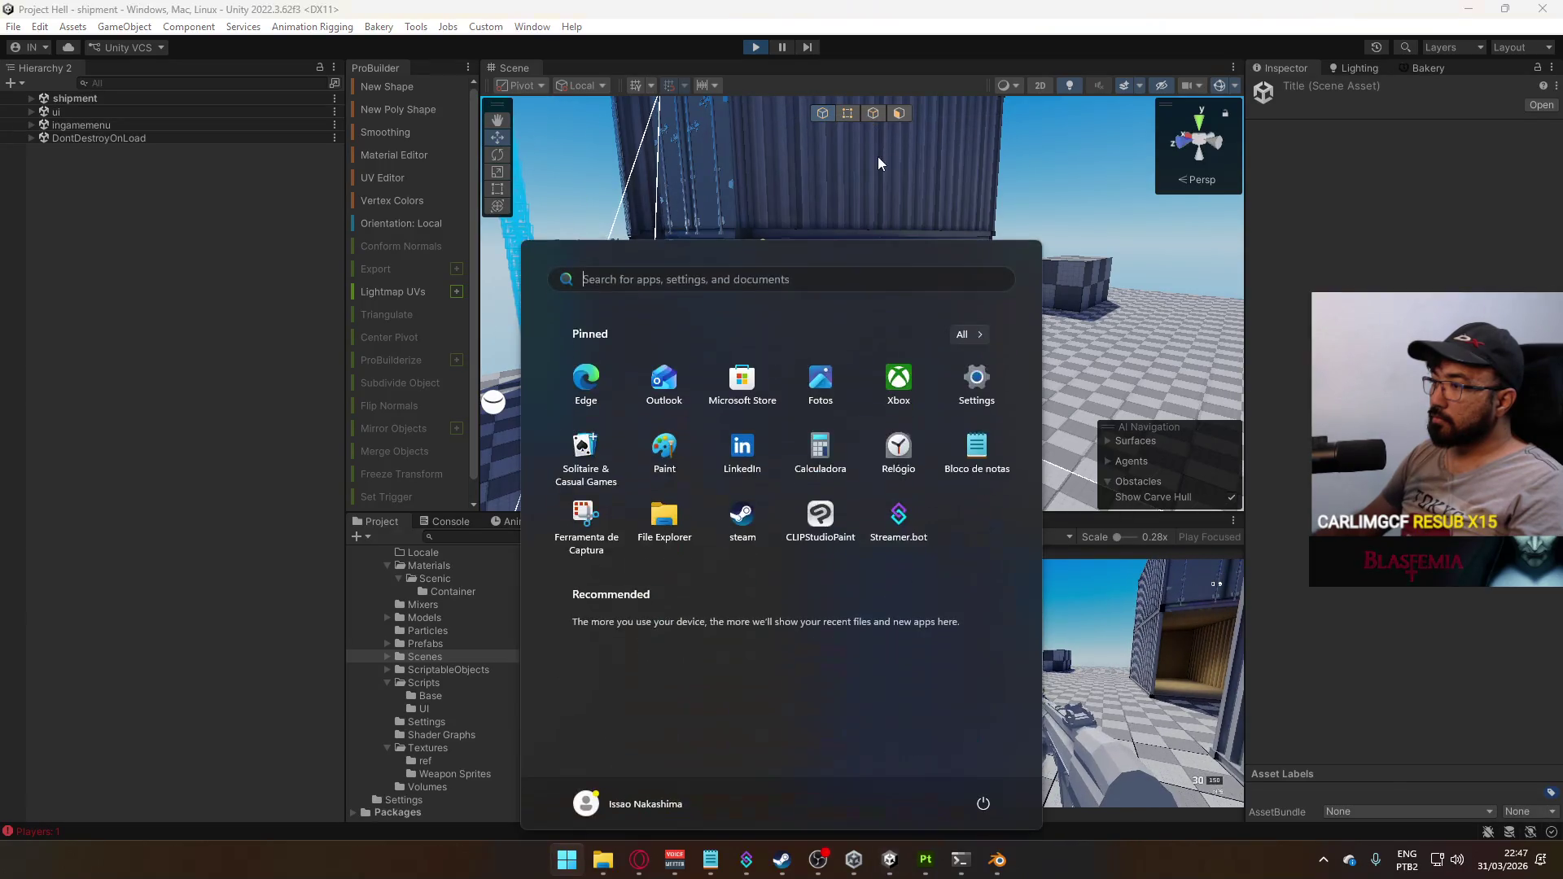
key(super)
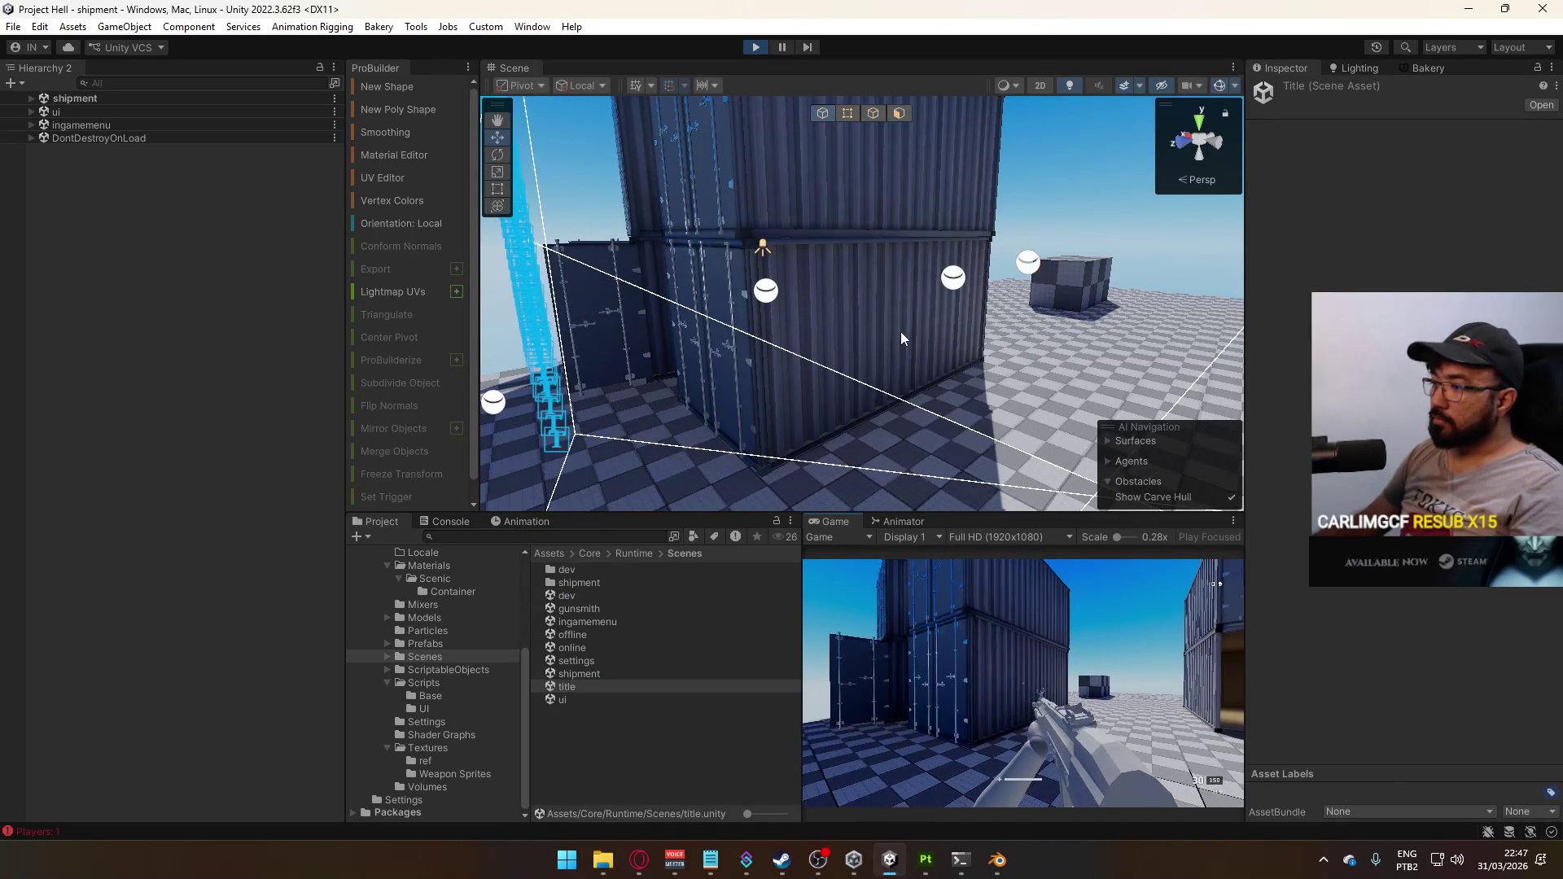
key(super)
mouse_move(712, 177)
mouse_down()
mouse_move(1056, 281)
mouse_move(1100, 356)
mouse_up()
Select the Camera and align the Scene view to it with GameObject > Align View to Selected
click(955, 411)
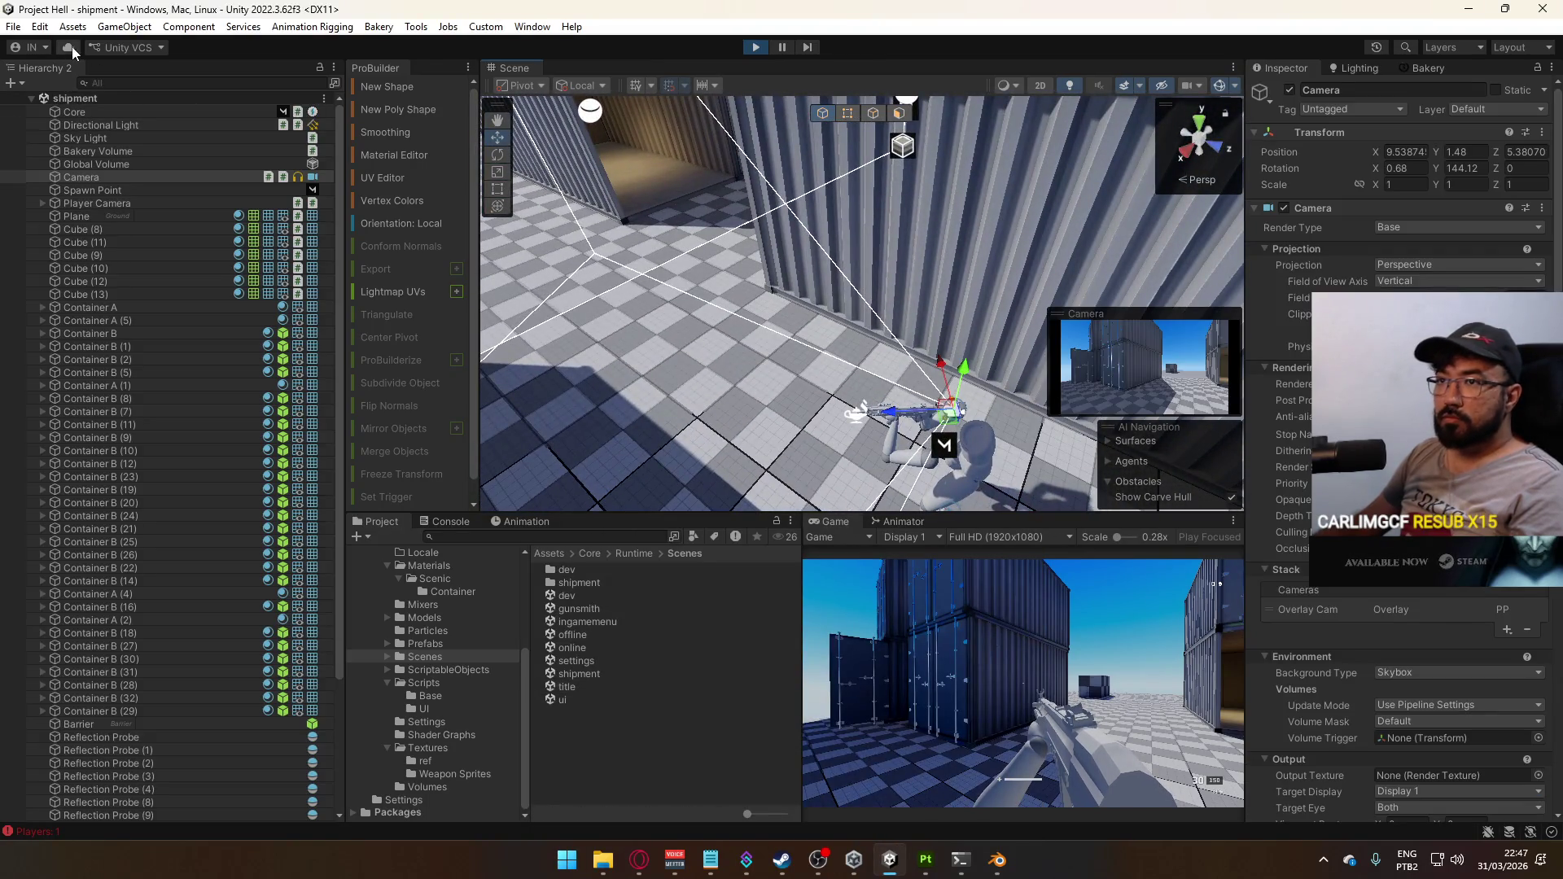
click(72, 26)
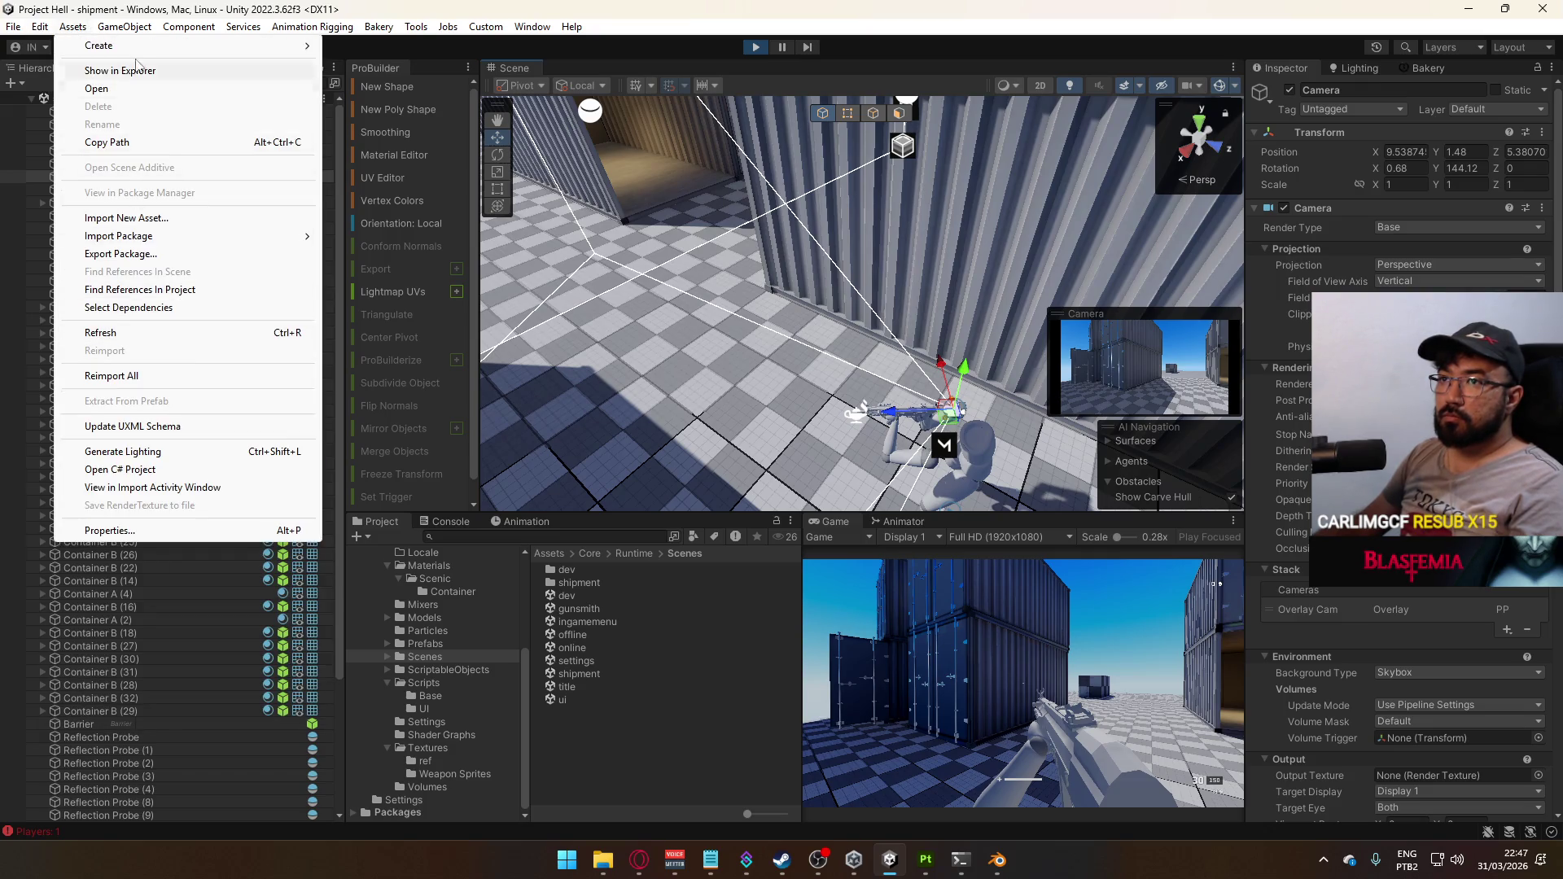
mouse_move(39, 26)
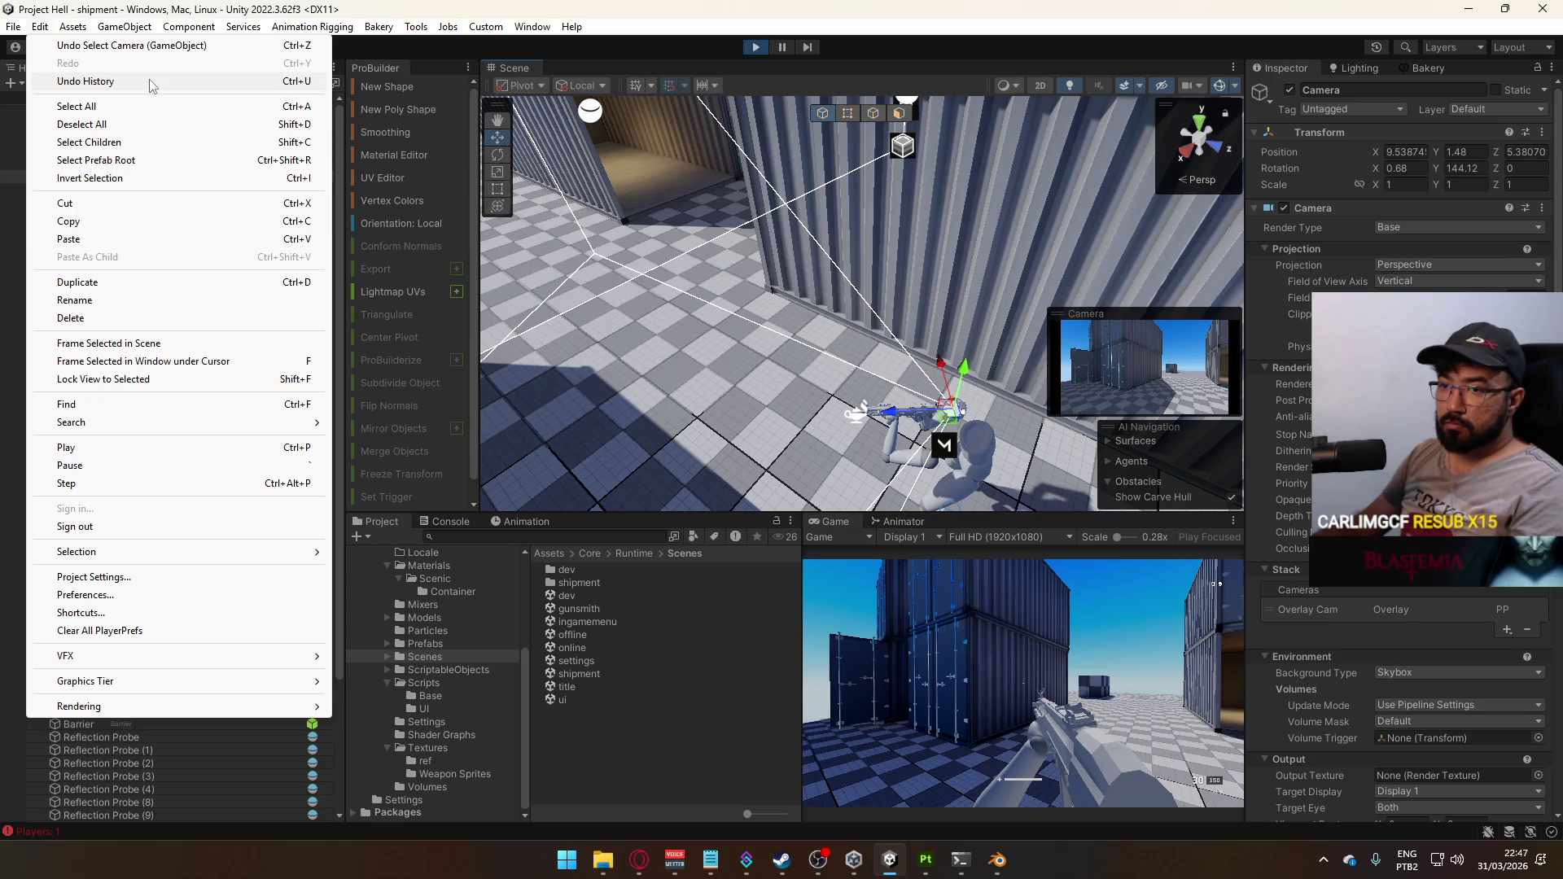
mouse_move(203, 552)
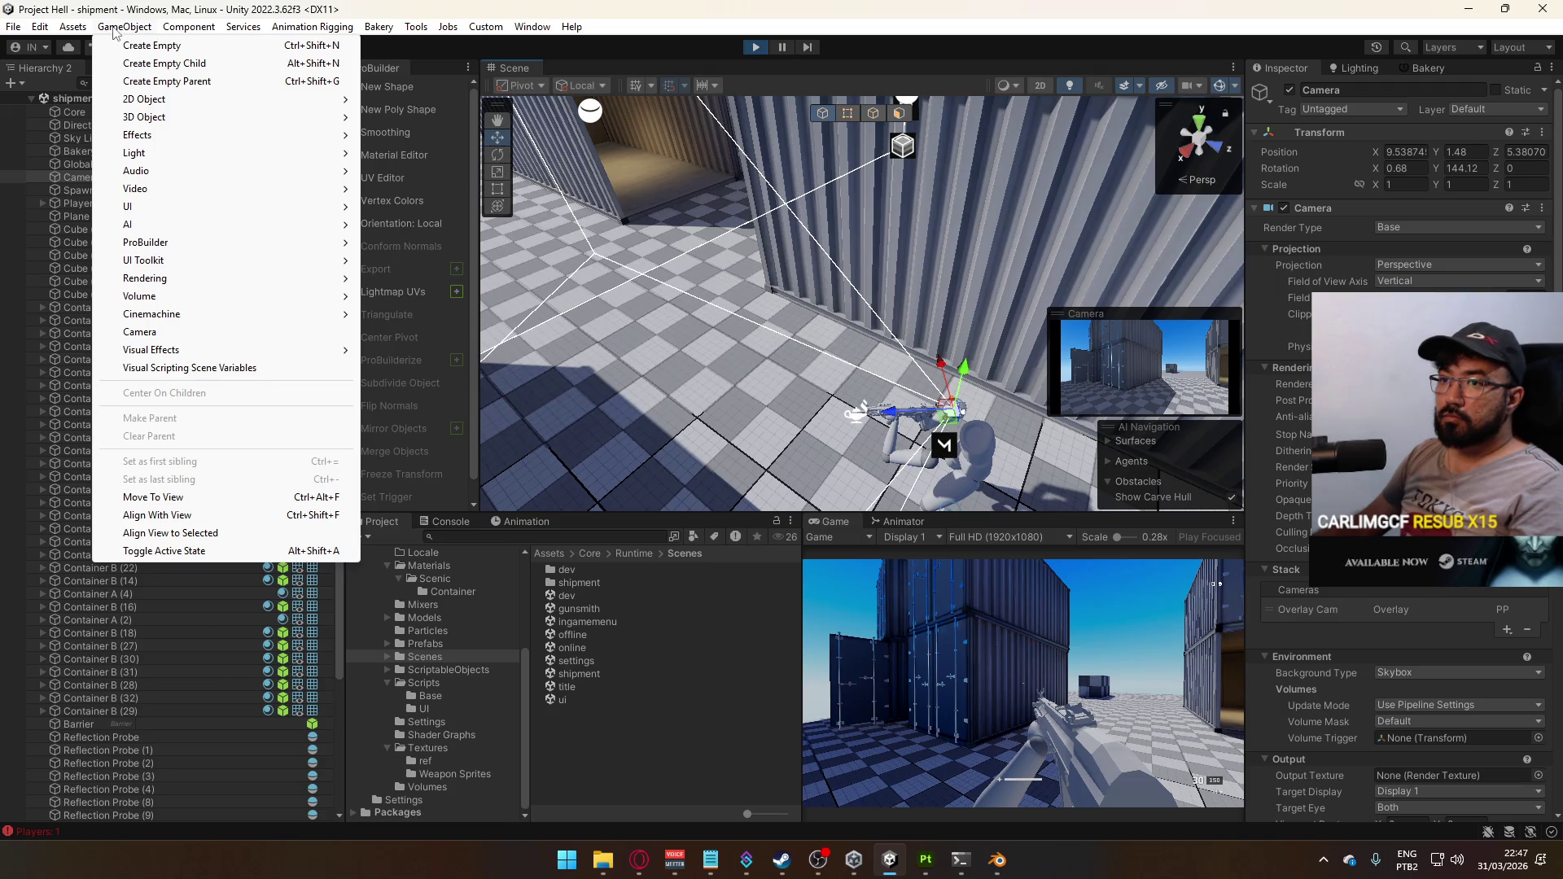
click(243, 534)
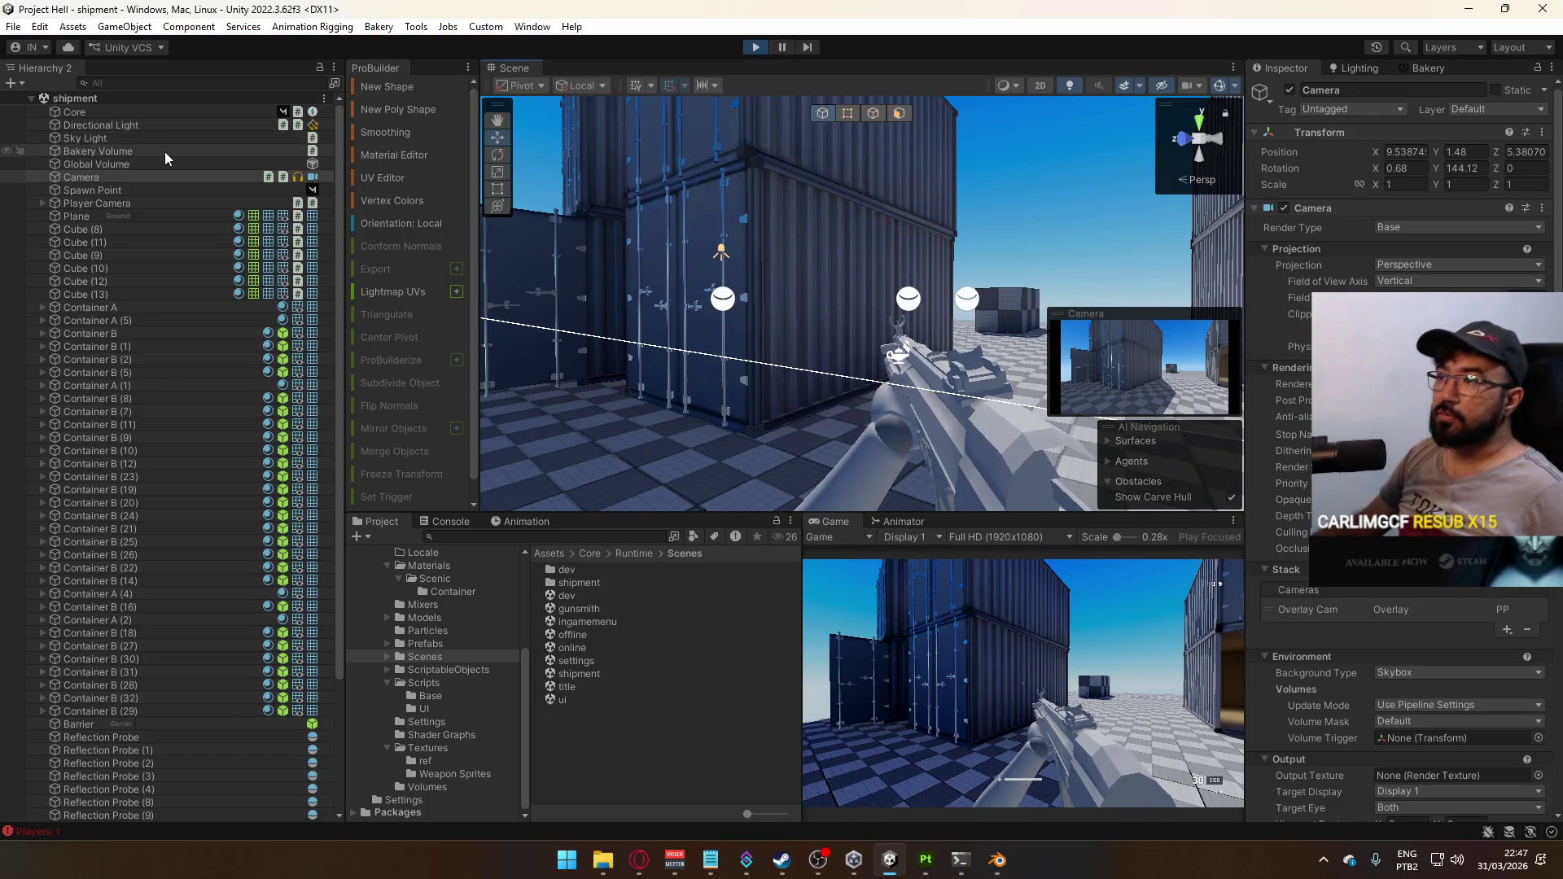
Select Global Volume and toggle it off and on to compare the lighting
click(89, 167)
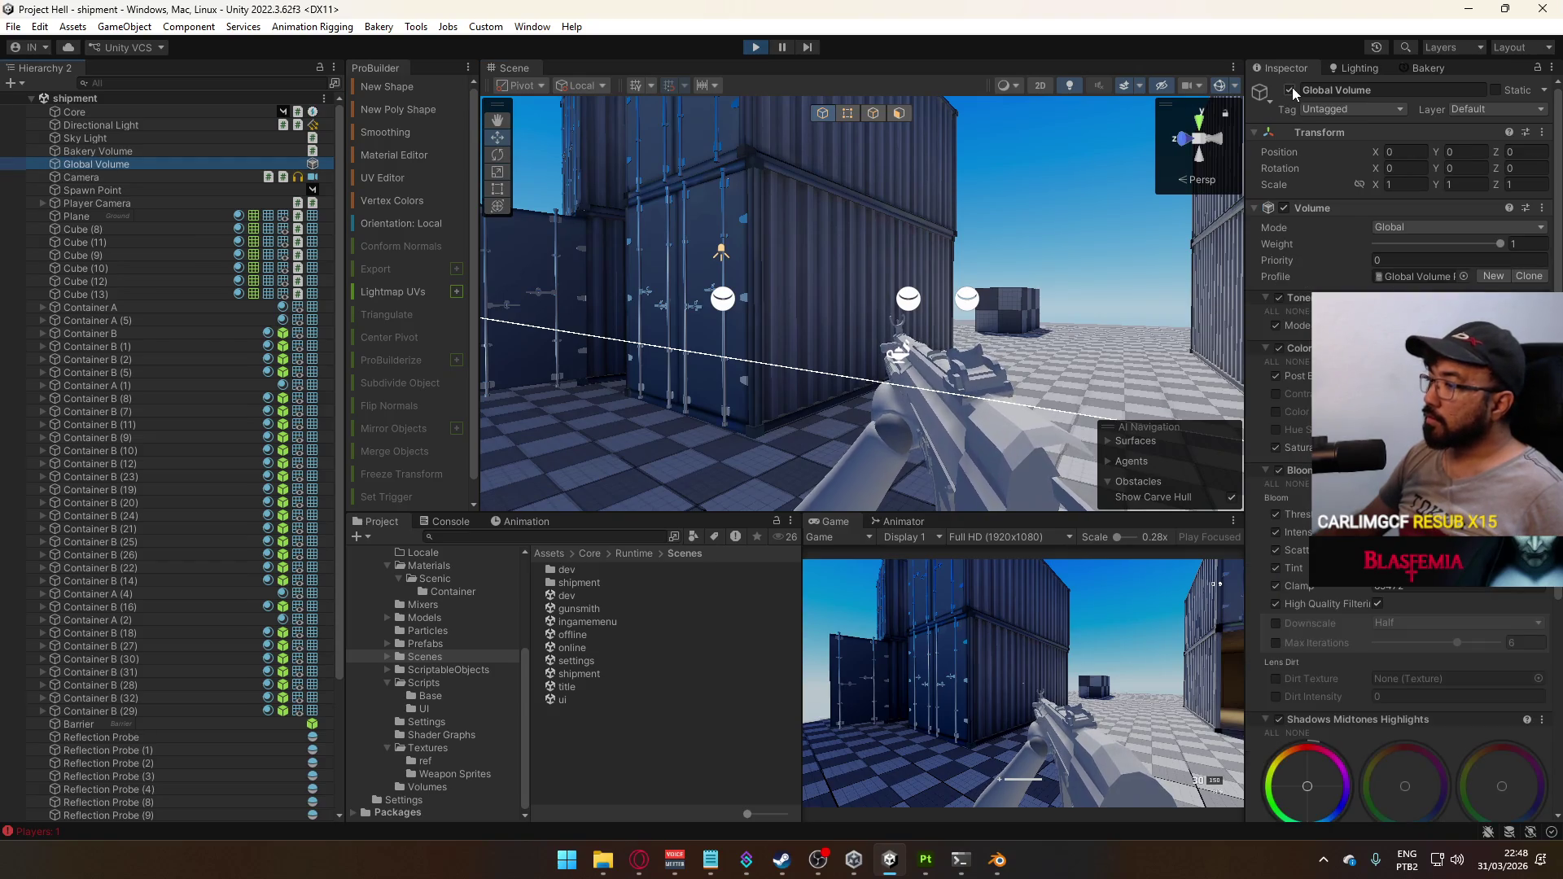
click(1291, 90)
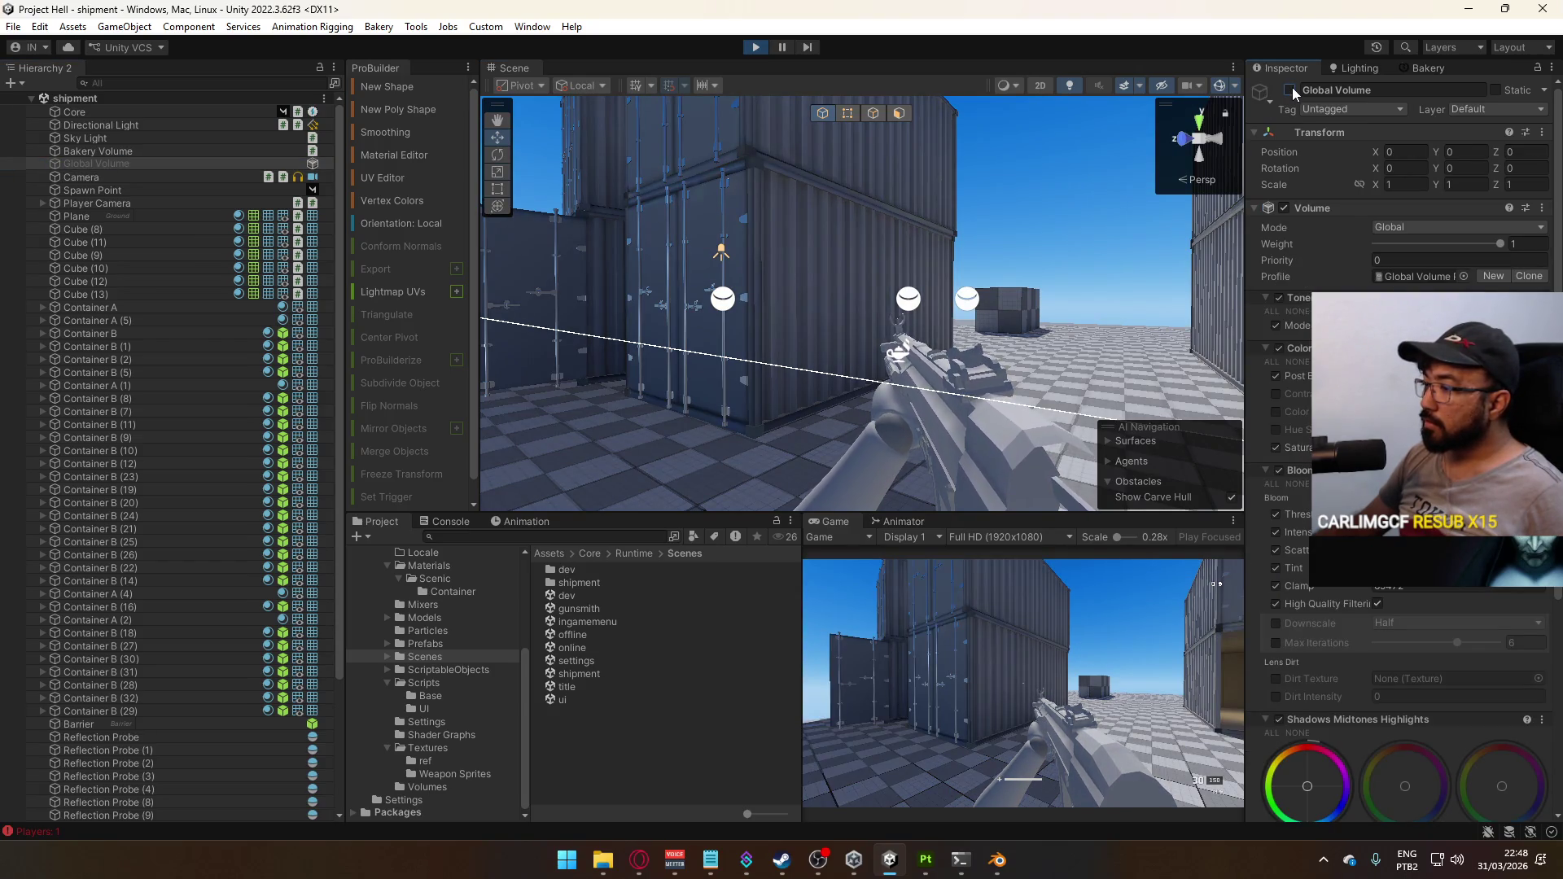
click(1292, 87)
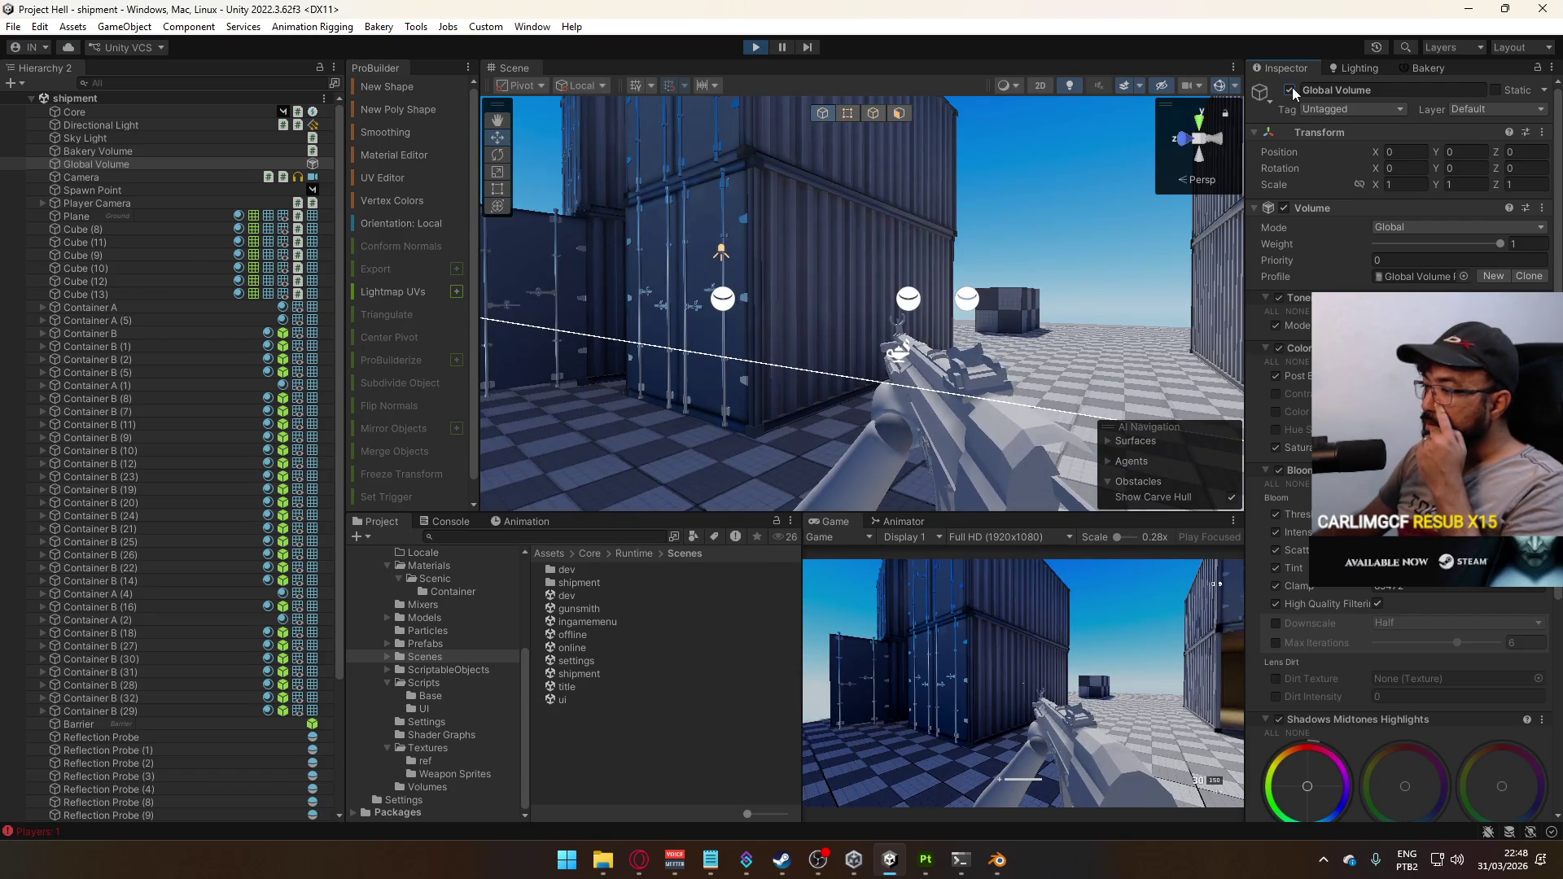
click(1292, 86)
click(1292, 86)
click(1292, 86)
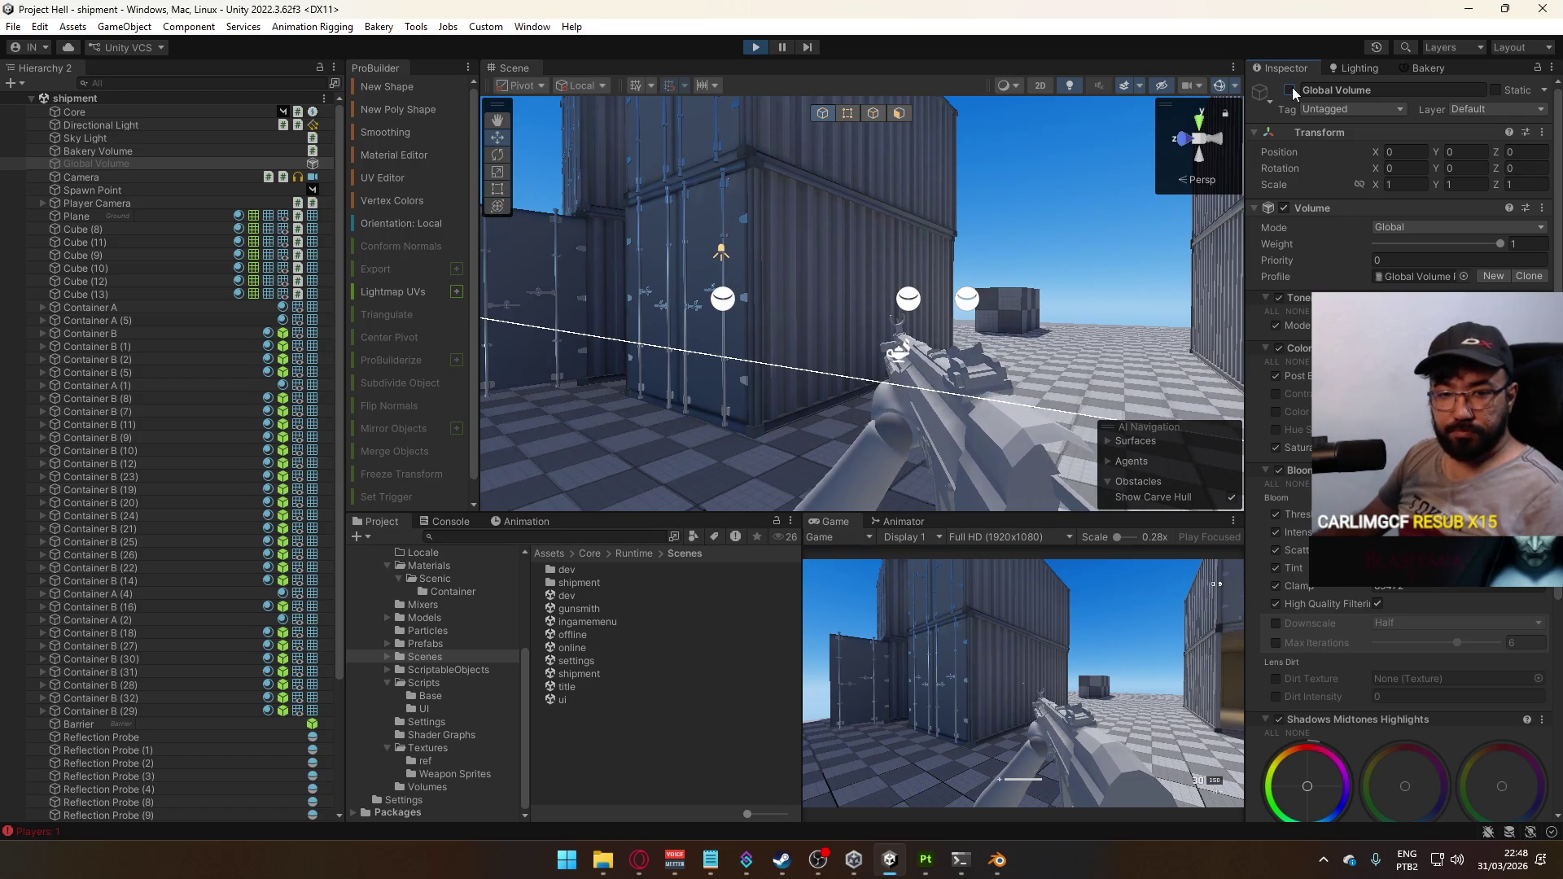
Switch the Tonemapping override off and back on, leaving the Global Volume enabled
click(1281, 298)
click(1291, 88)
click(1290, 88)
click(1280, 298)
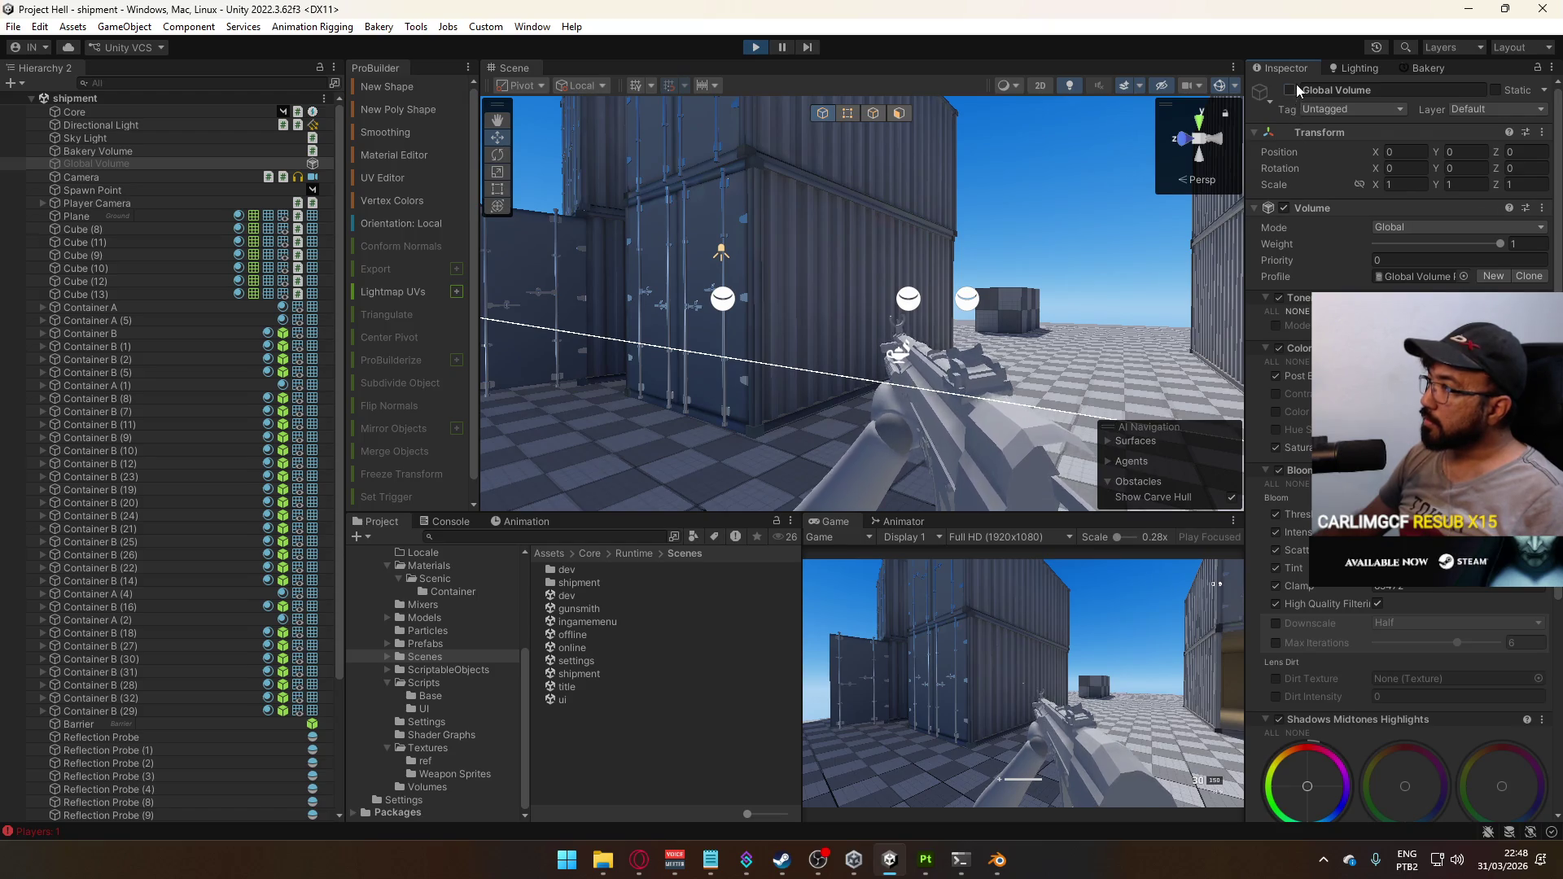
click(1291, 89)
Compare with Tonemapping Mode and Post Exposure overrides toggled, leaving both enabled
click(1274, 328)
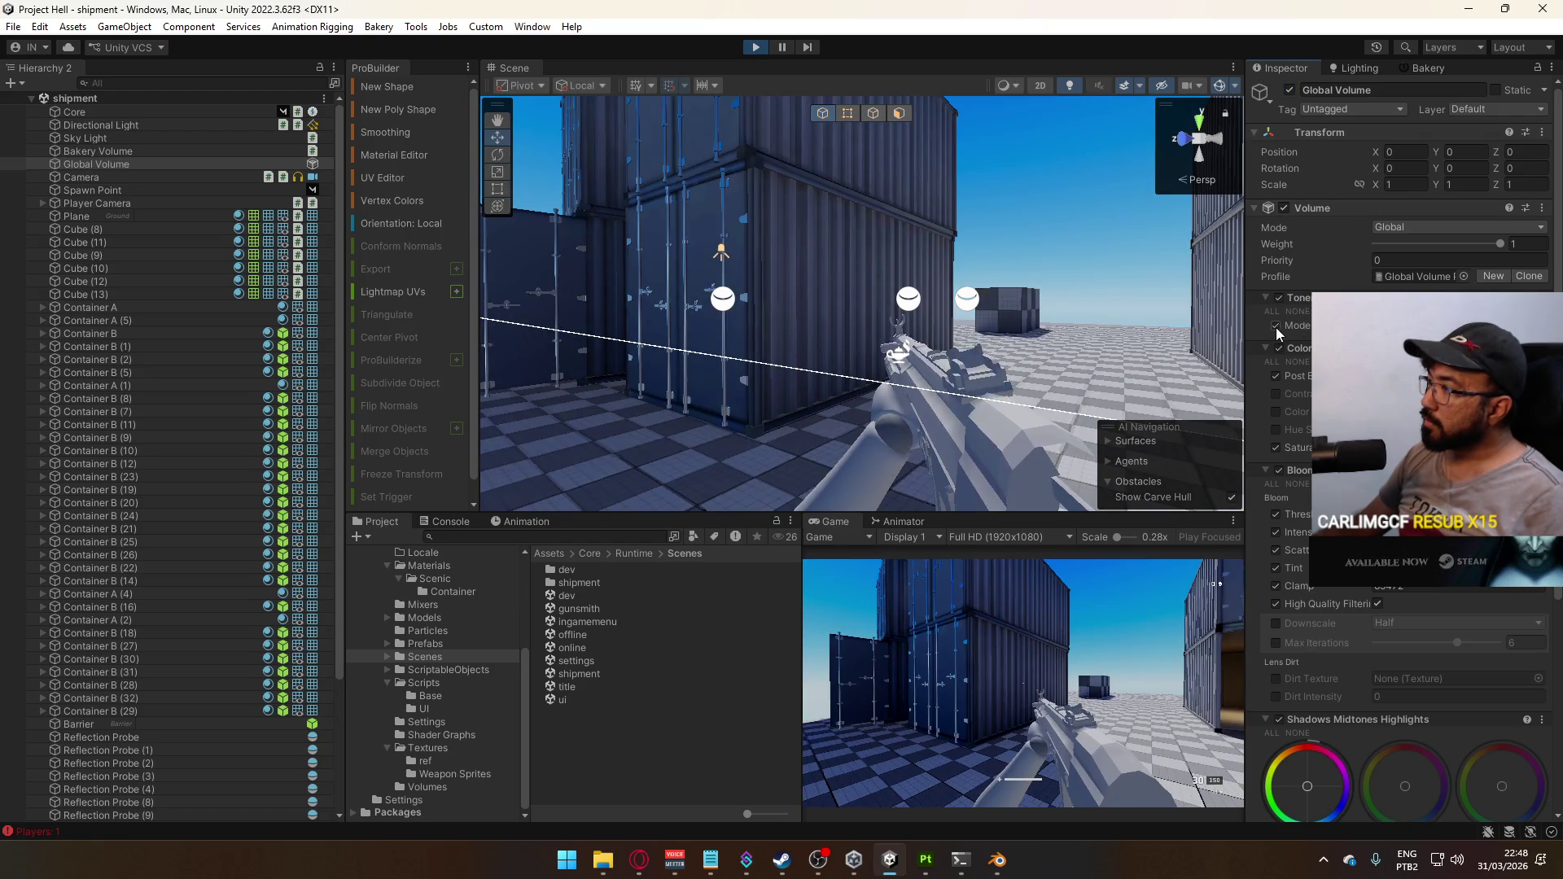
click(1276, 328)
click(1276, 328)
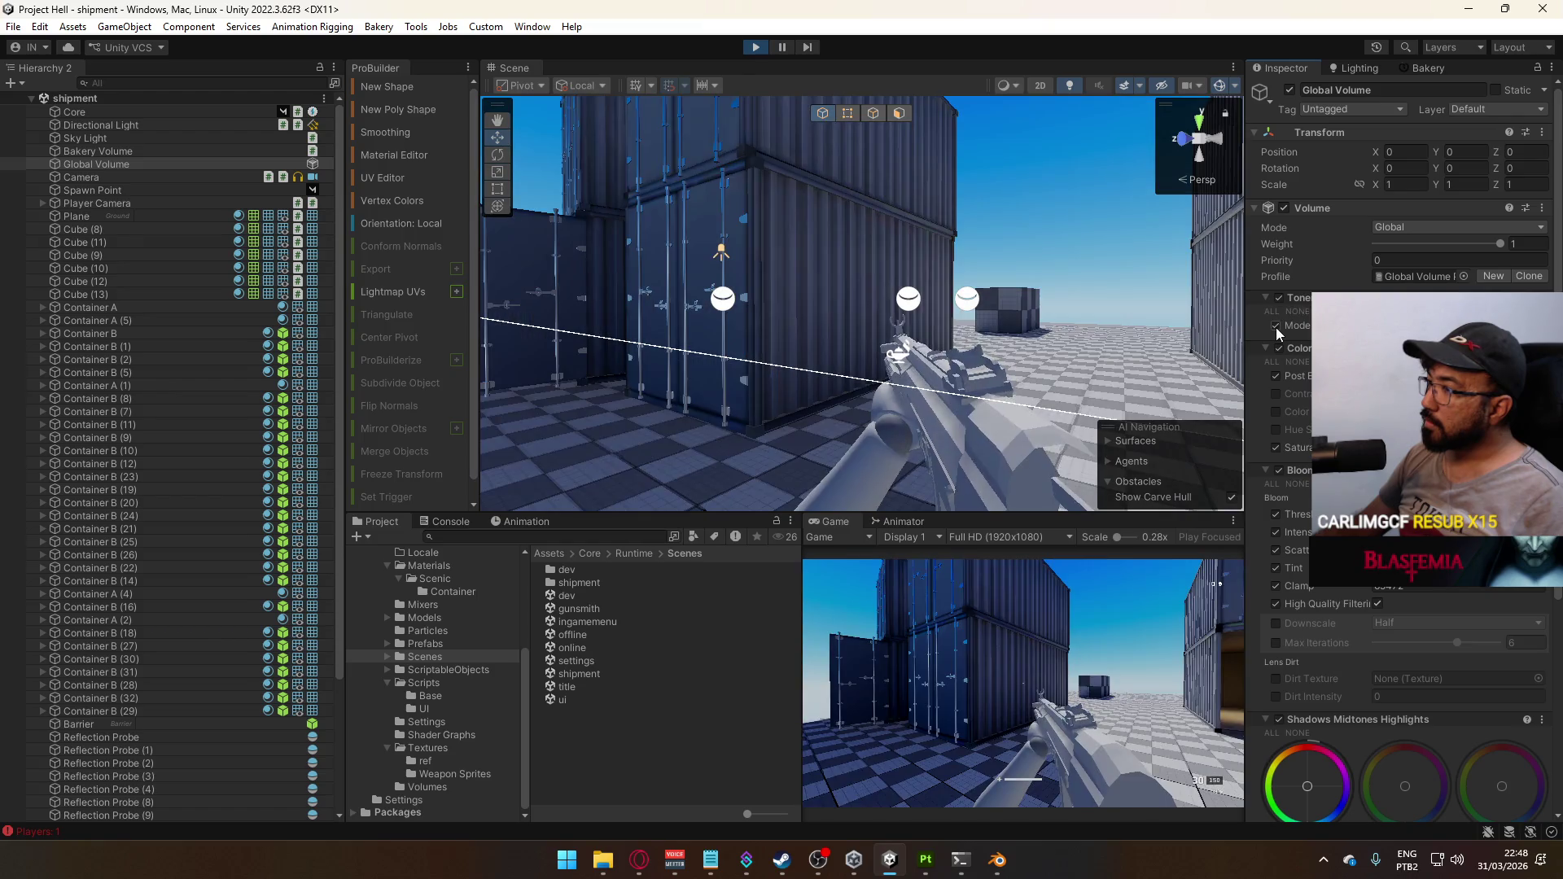
click(1276, 328)
click(1276, 327)
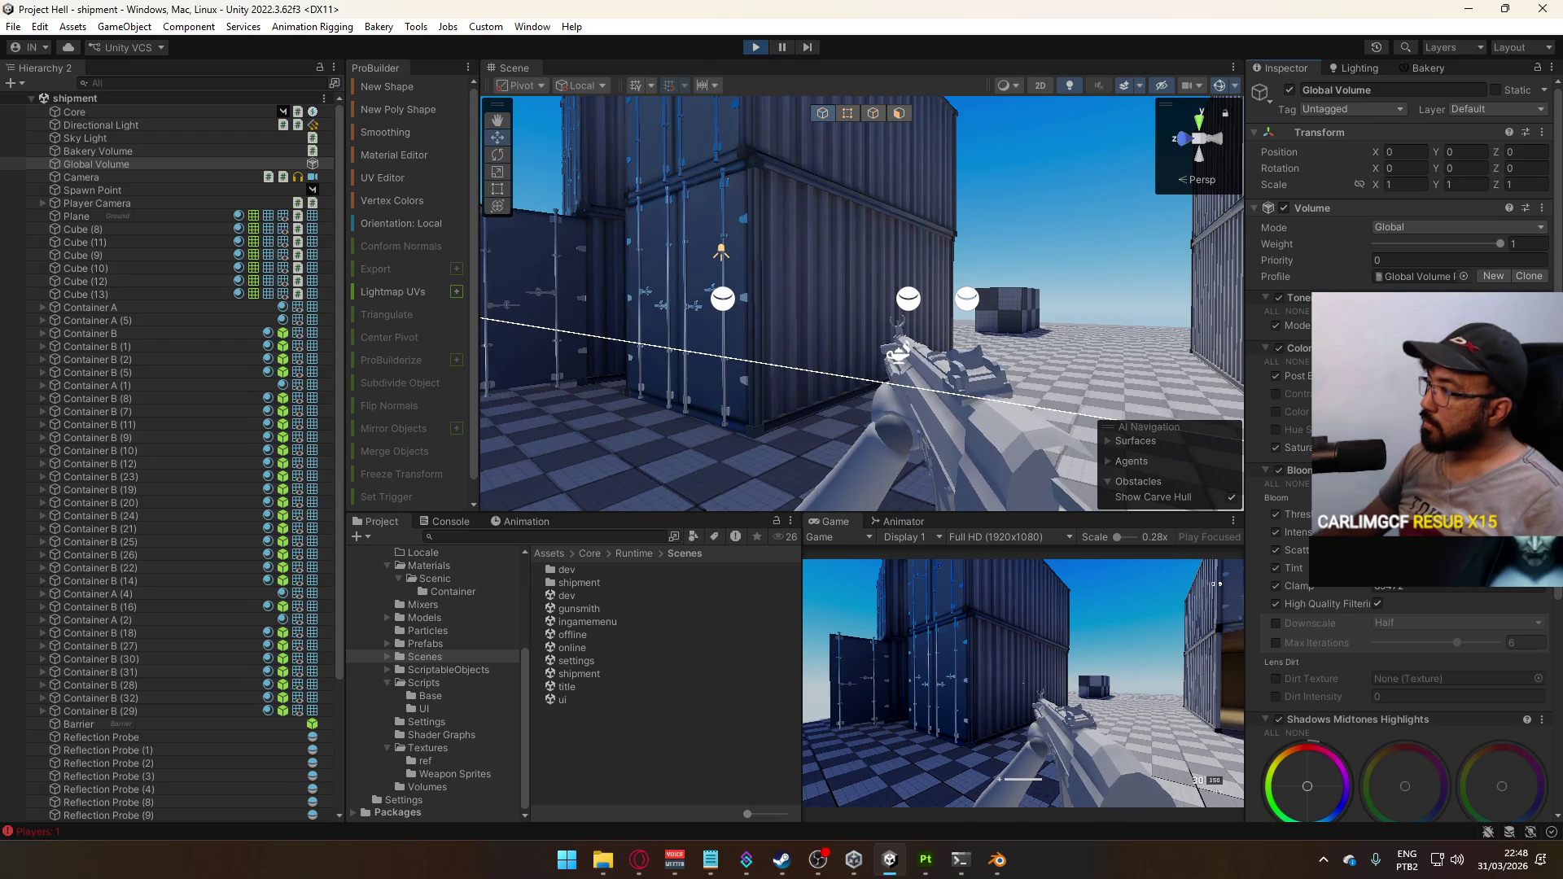
click(1276, 376)
click(1275, 375)
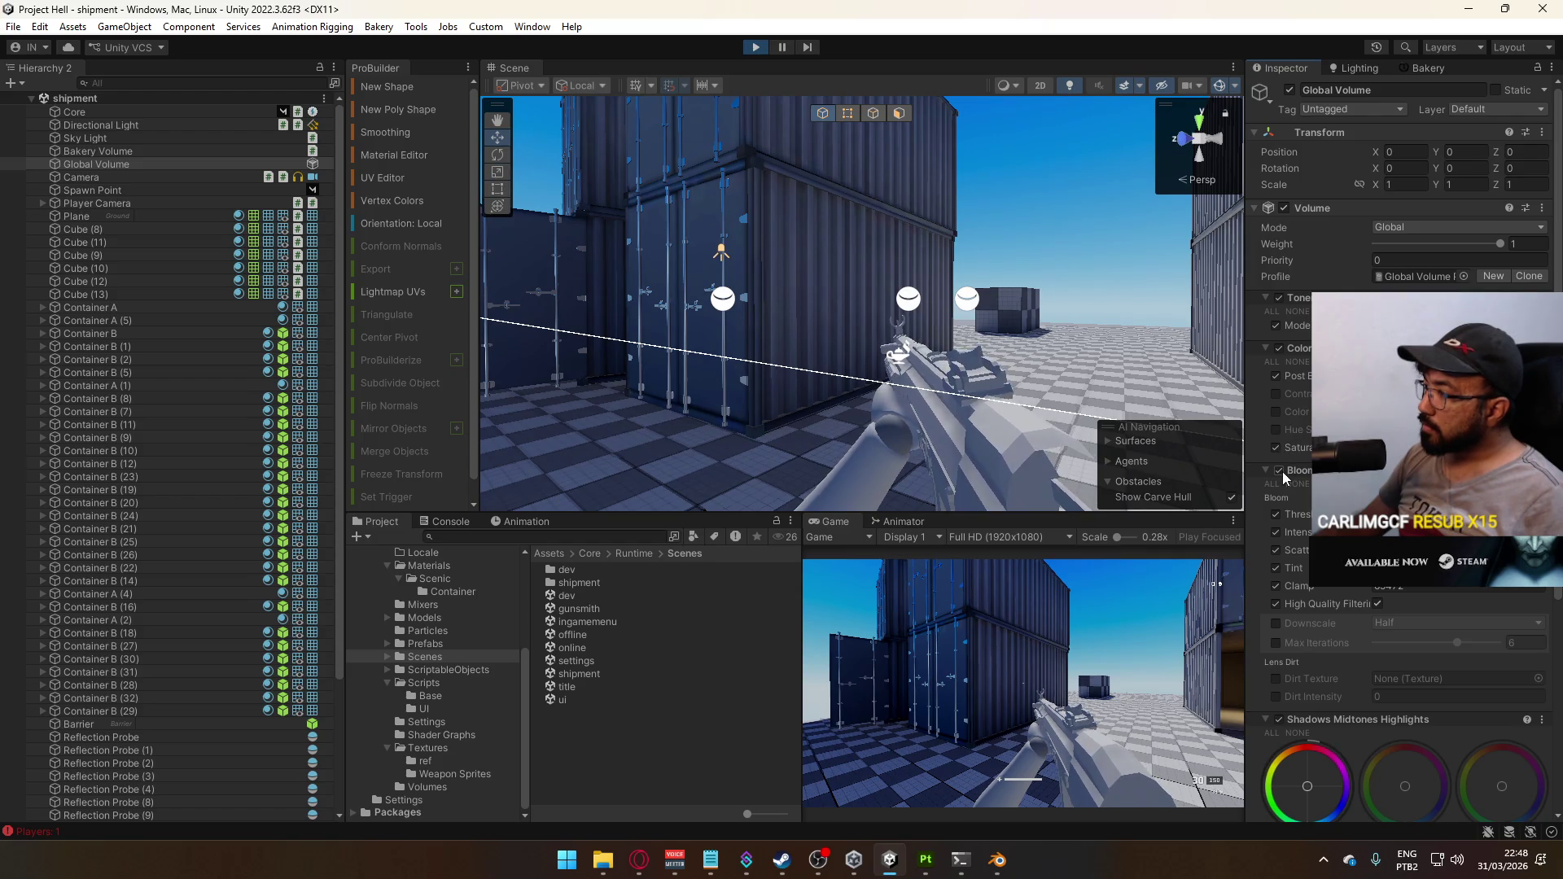
Toggle the Shadows Midtones Highlights override off and on to compare, leaving it enabled
scroll(1283, 472, down, 5)
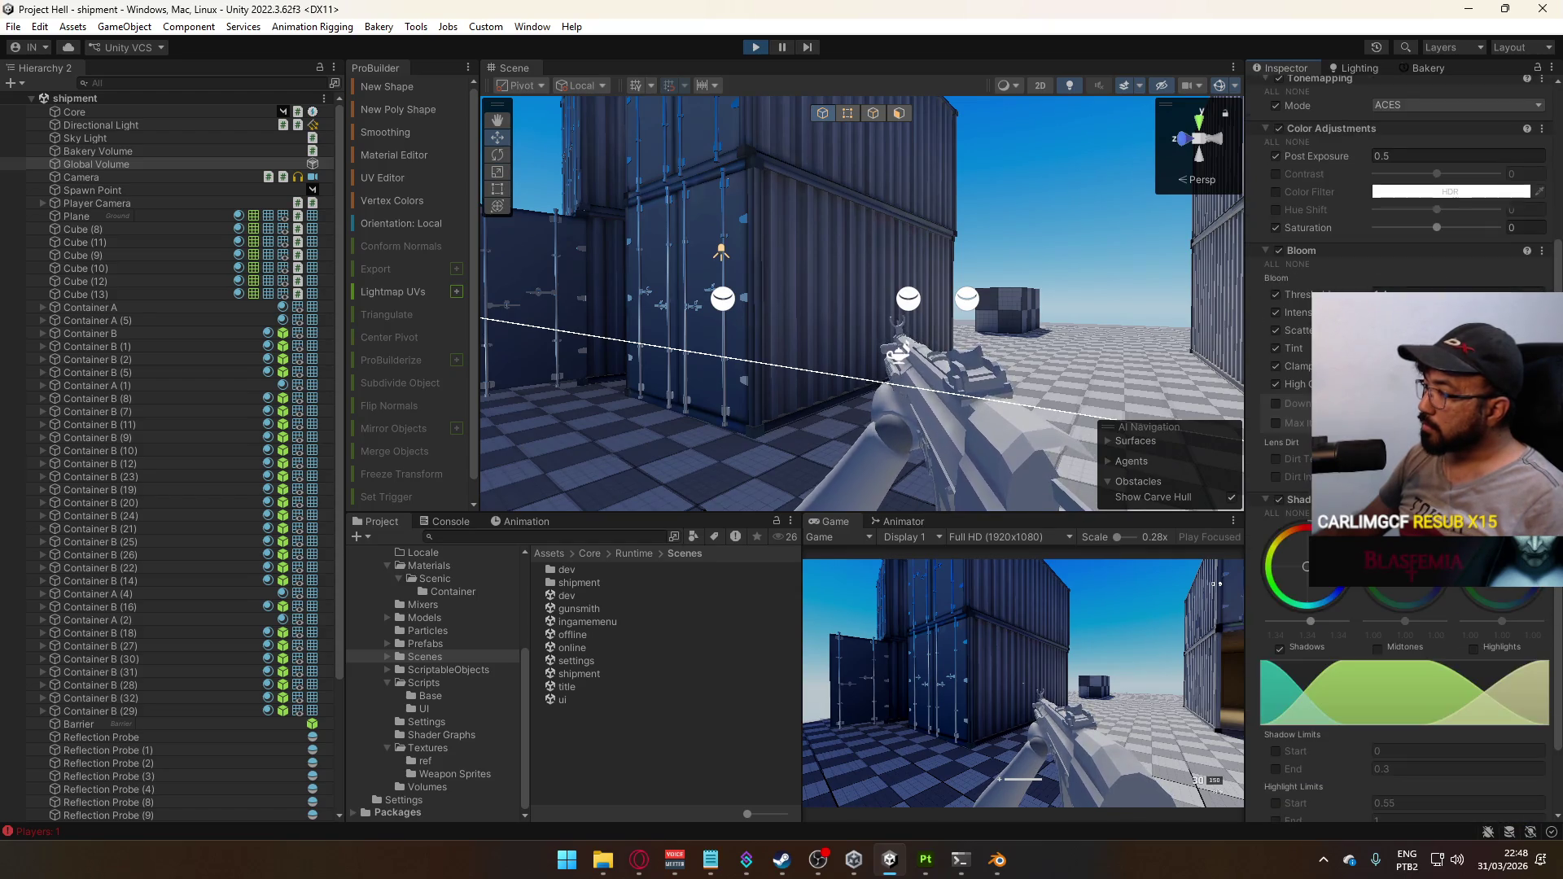
click(1278, 499)
click(1277, 499)
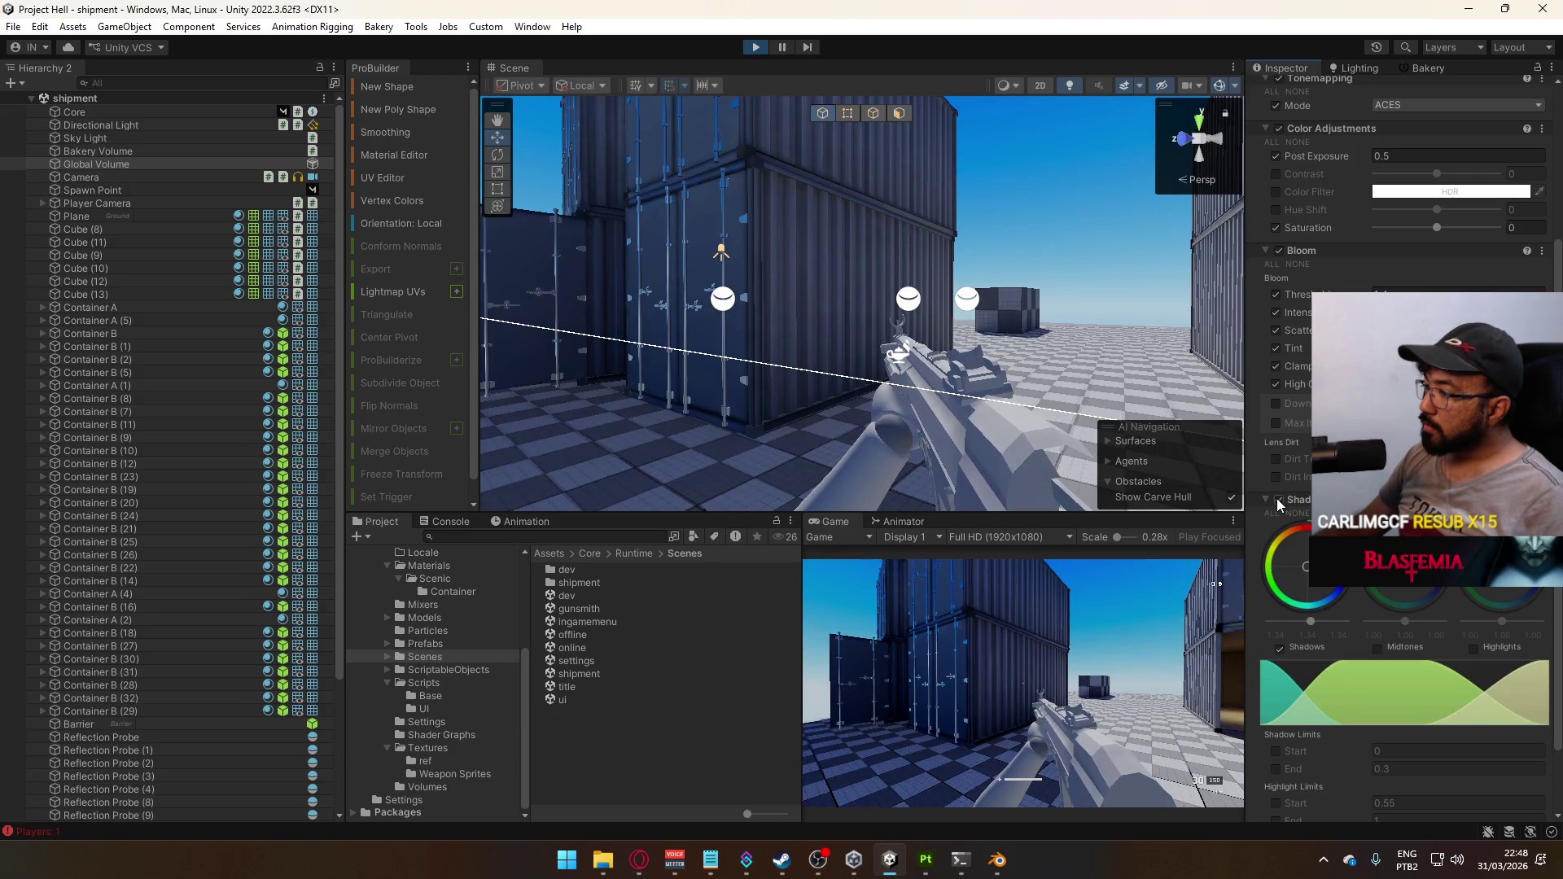
click(1277, 498)
click(1277, 498)
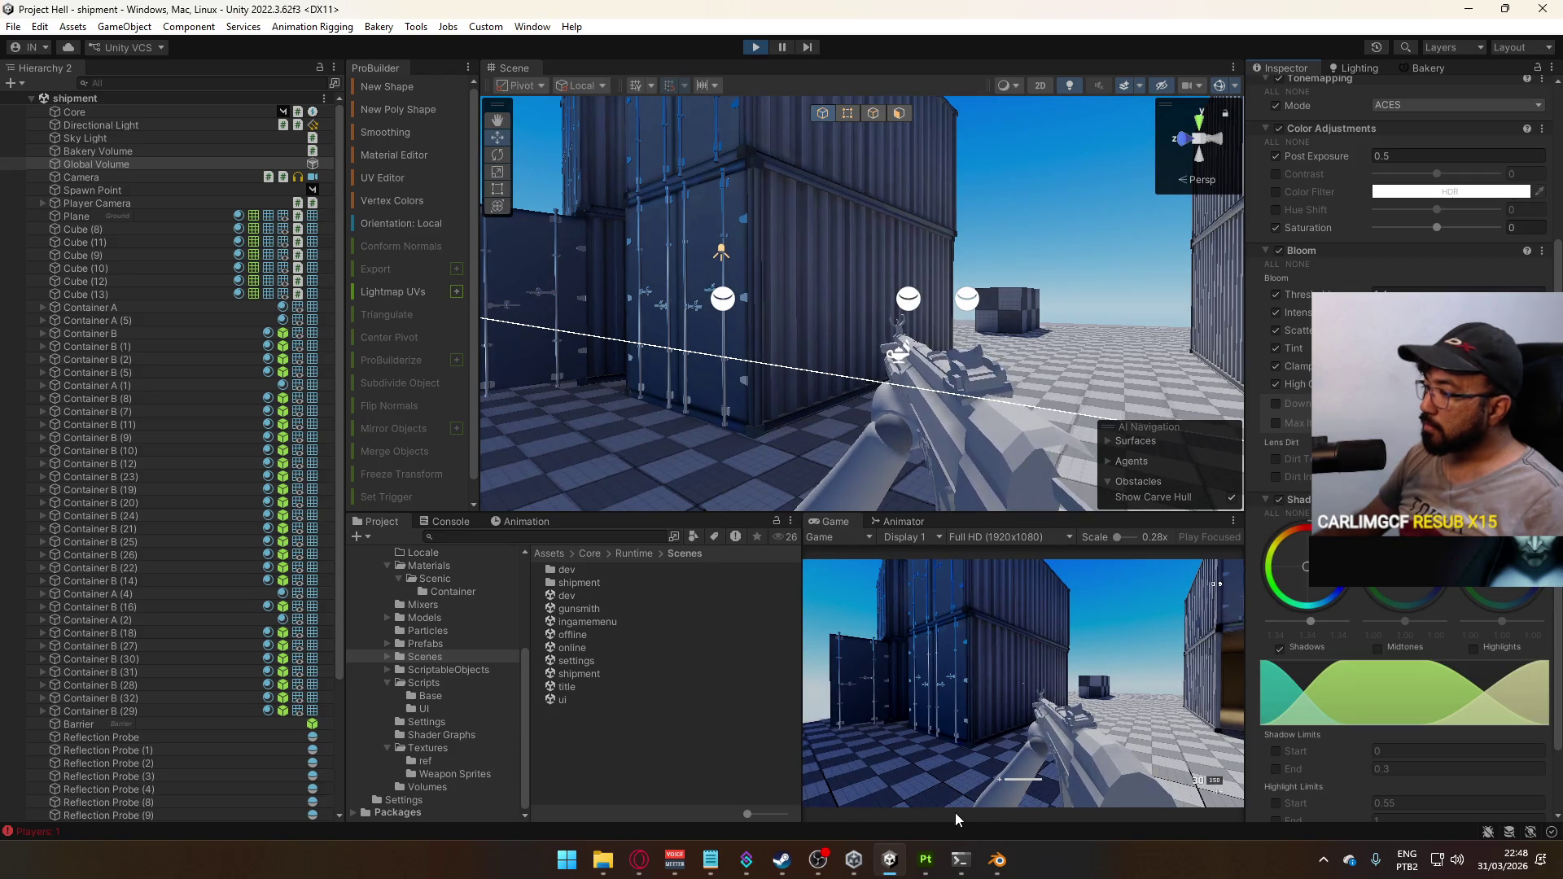
Resume the reference video in the browser, then return to Unity
scroll(1334, 598, down, 2)
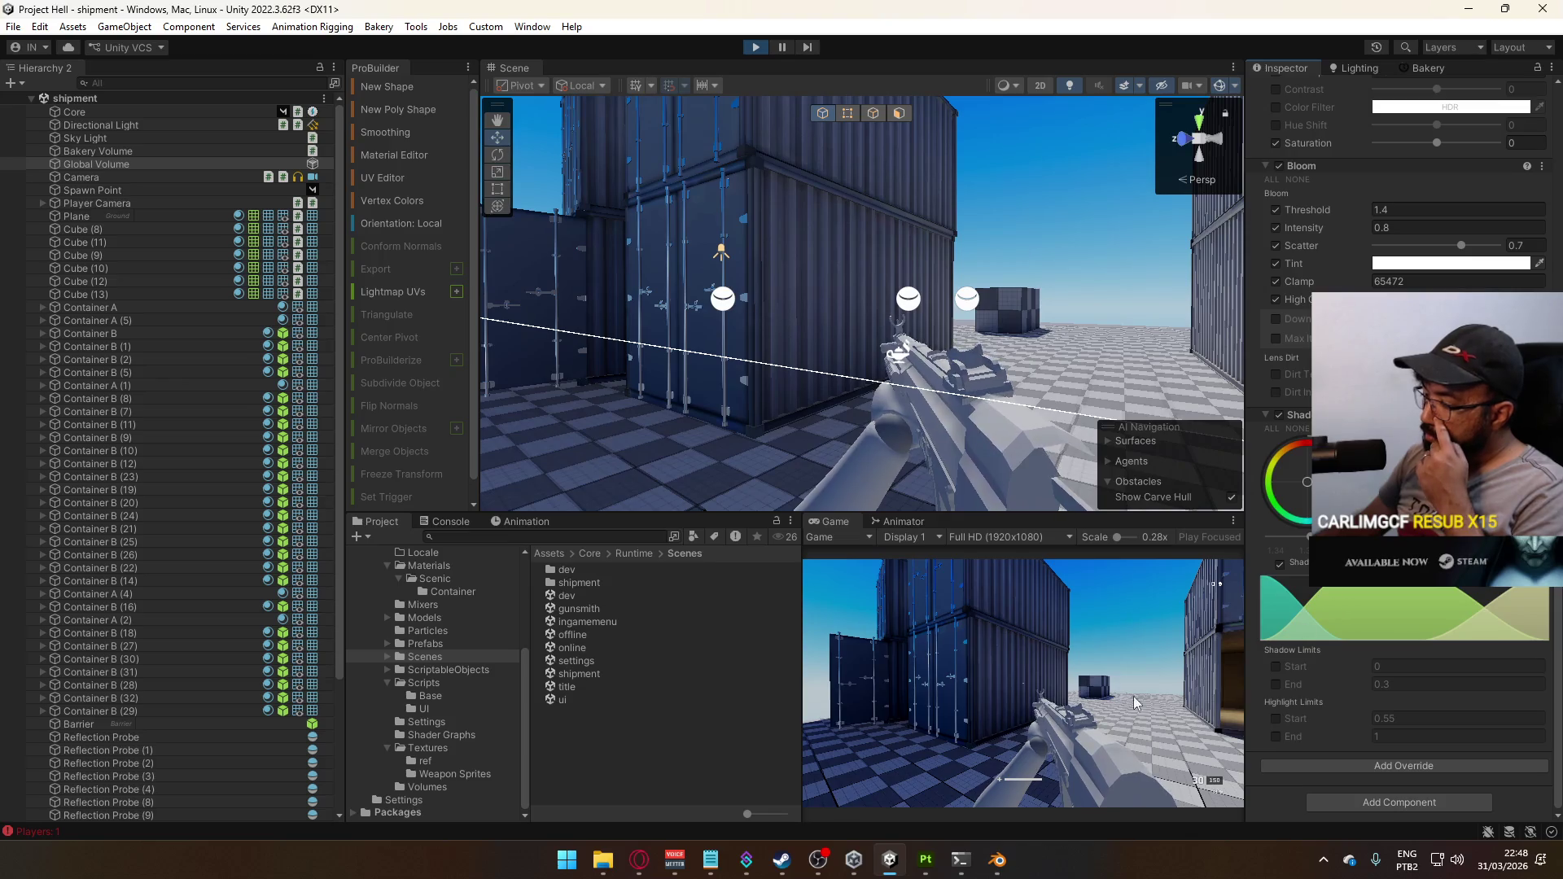
click(639, 859)
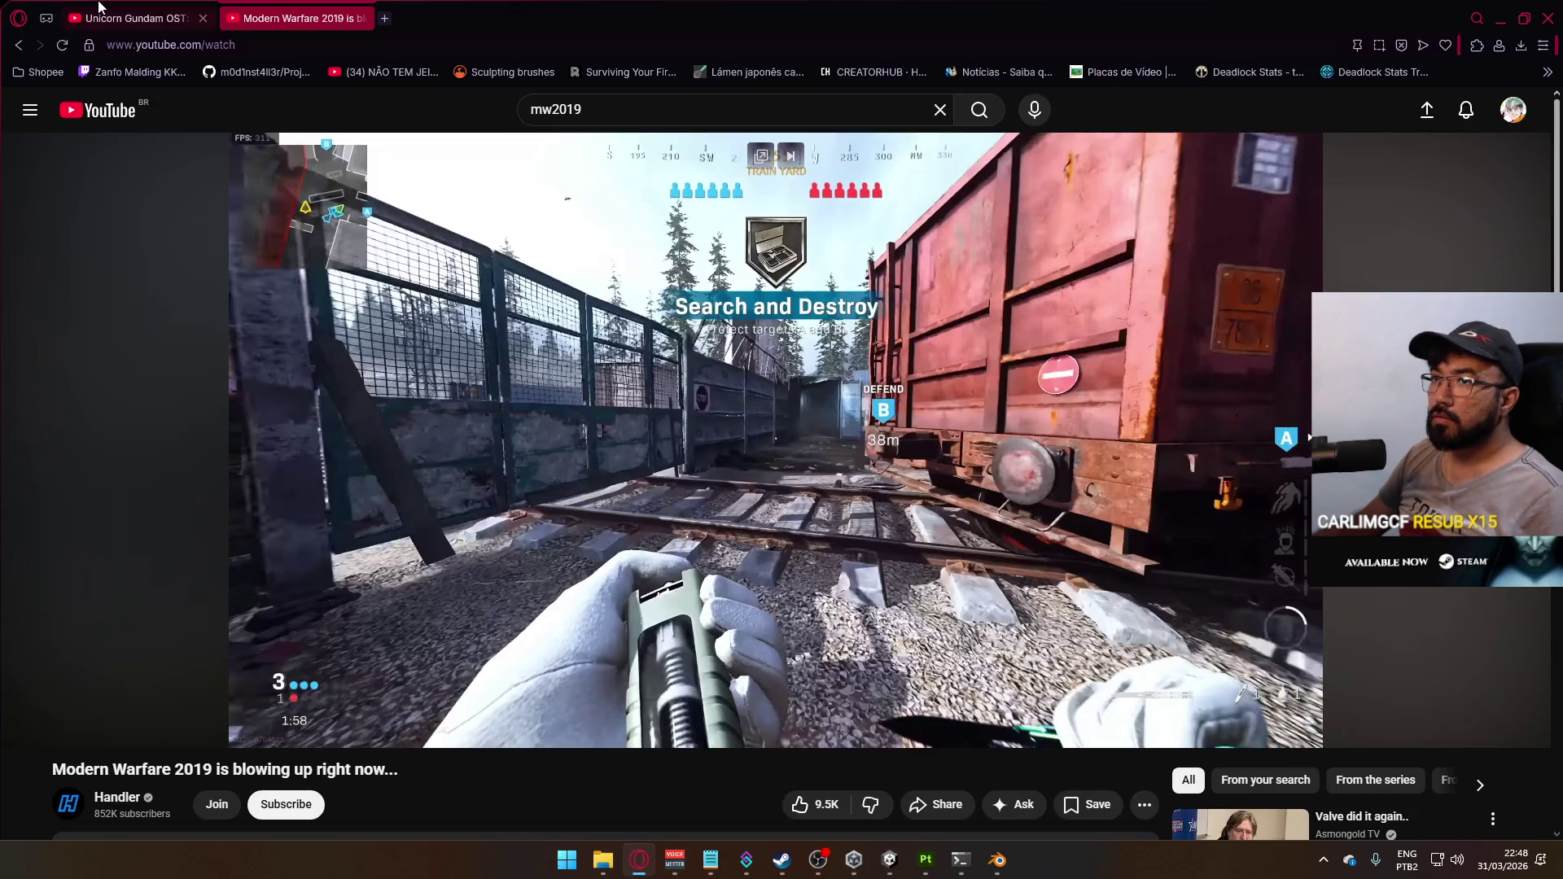
key(ctrl+Tab)
click(862, 492)
key(alt+Tab)
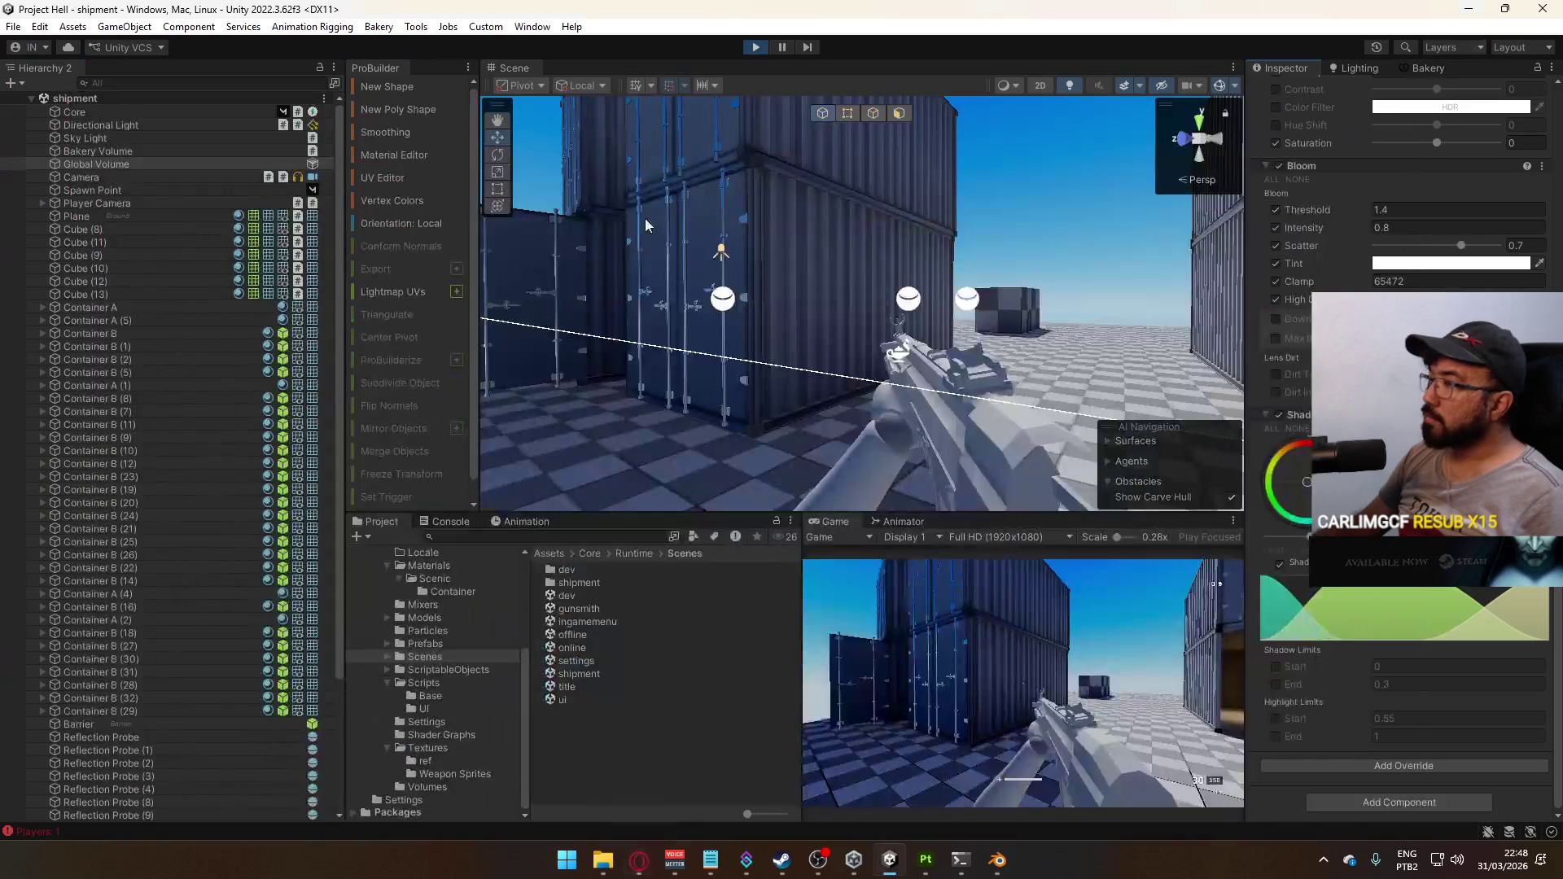
Select Overlay Cam under Player Camera and toggle it off and back on
click(42, 203)
click(104, 216)
click(1290, 90)
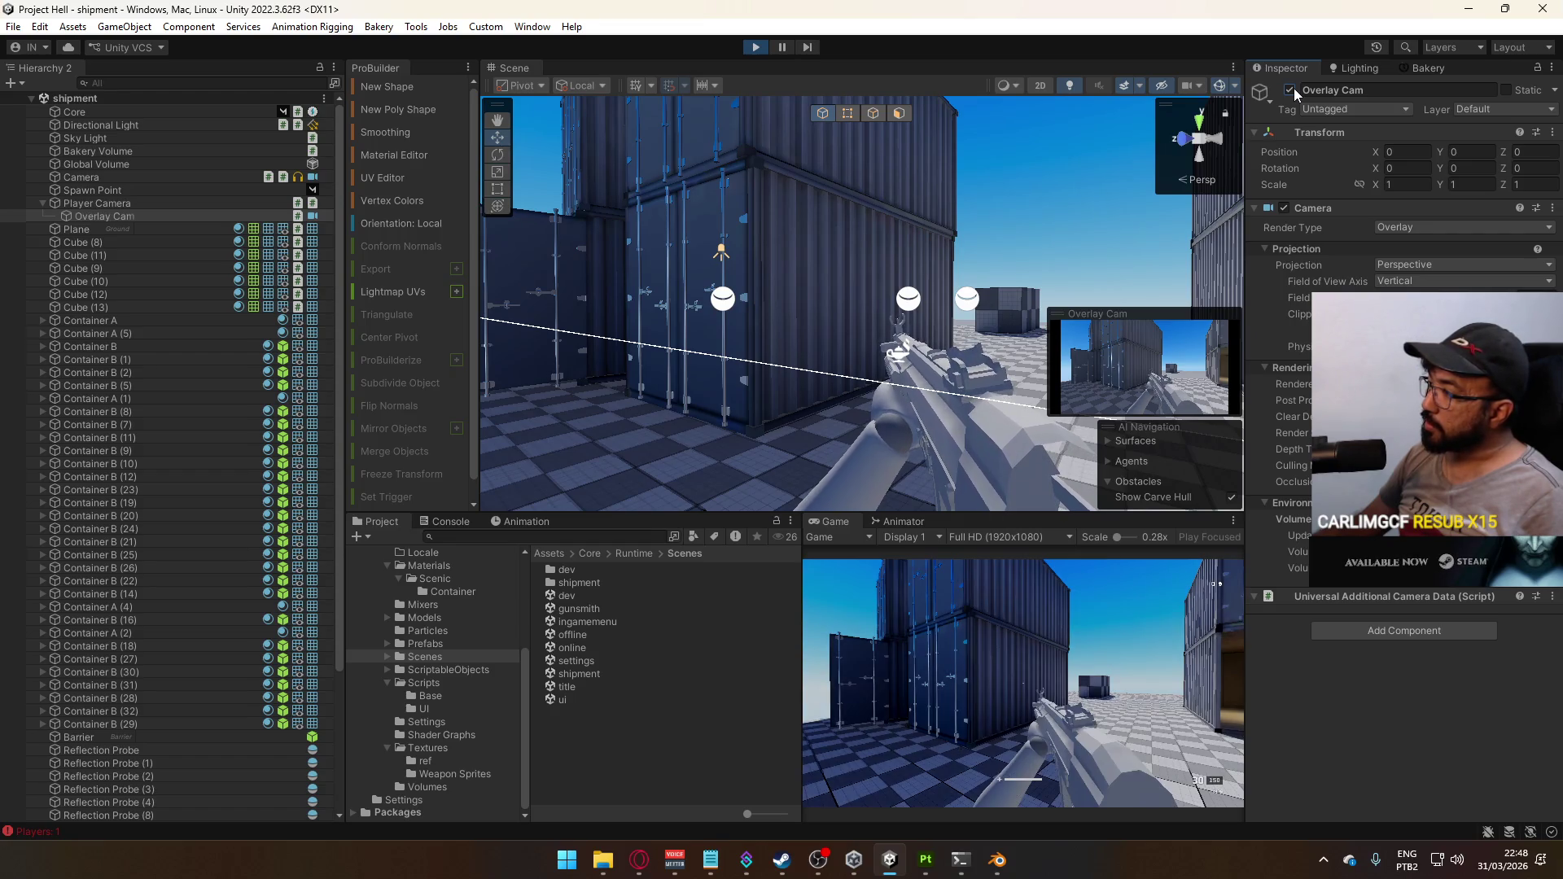
click(1290, 89)
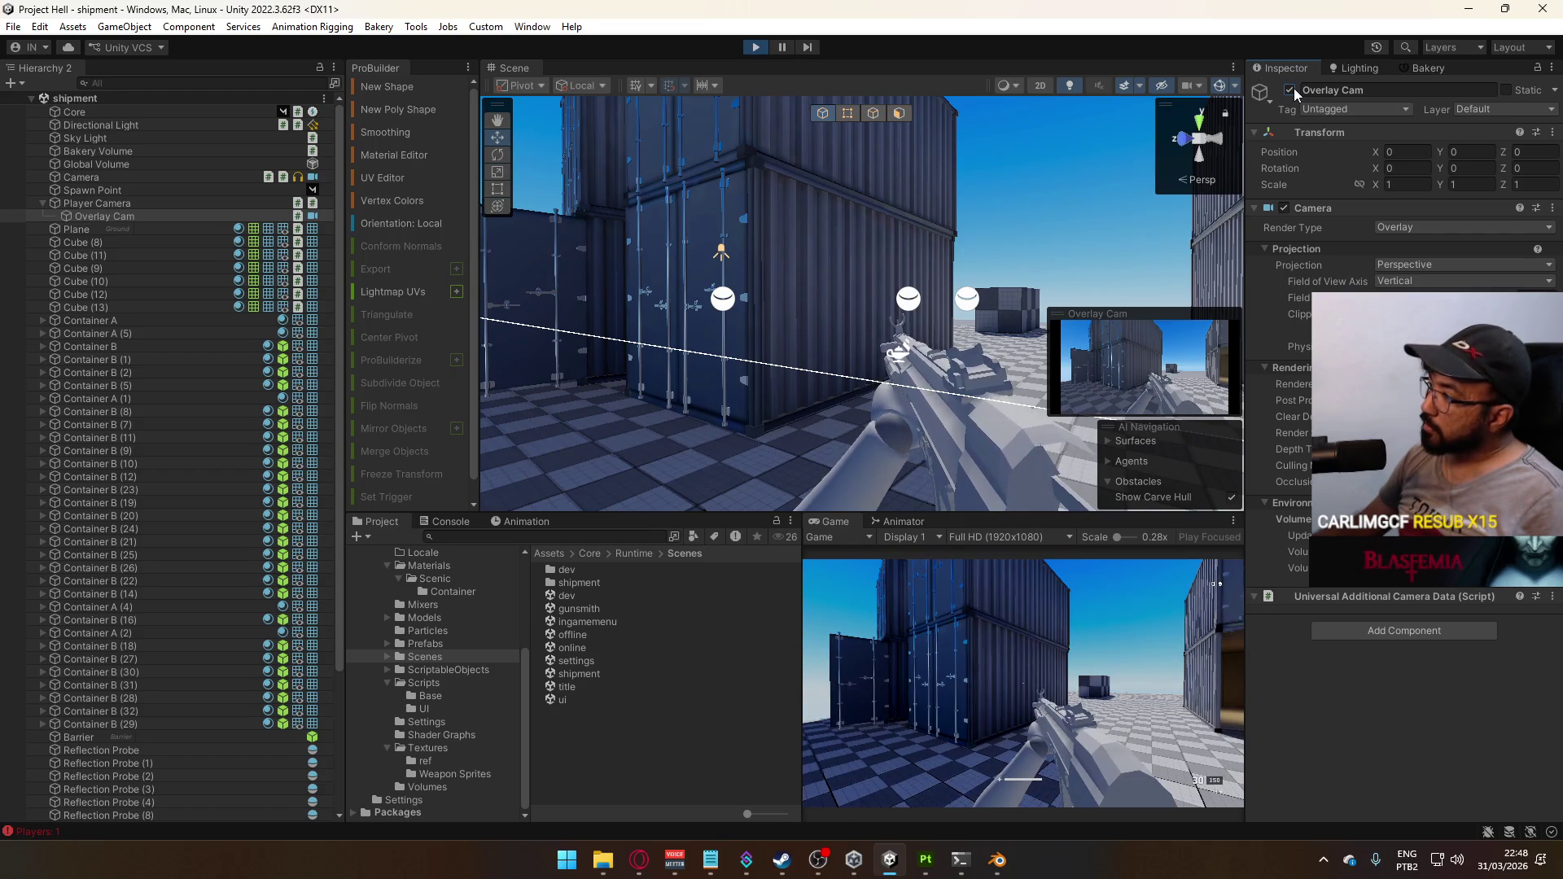
Set Overlay Cam's culling mask to include Viewmodel and exclude Ground
click(1458, 465)
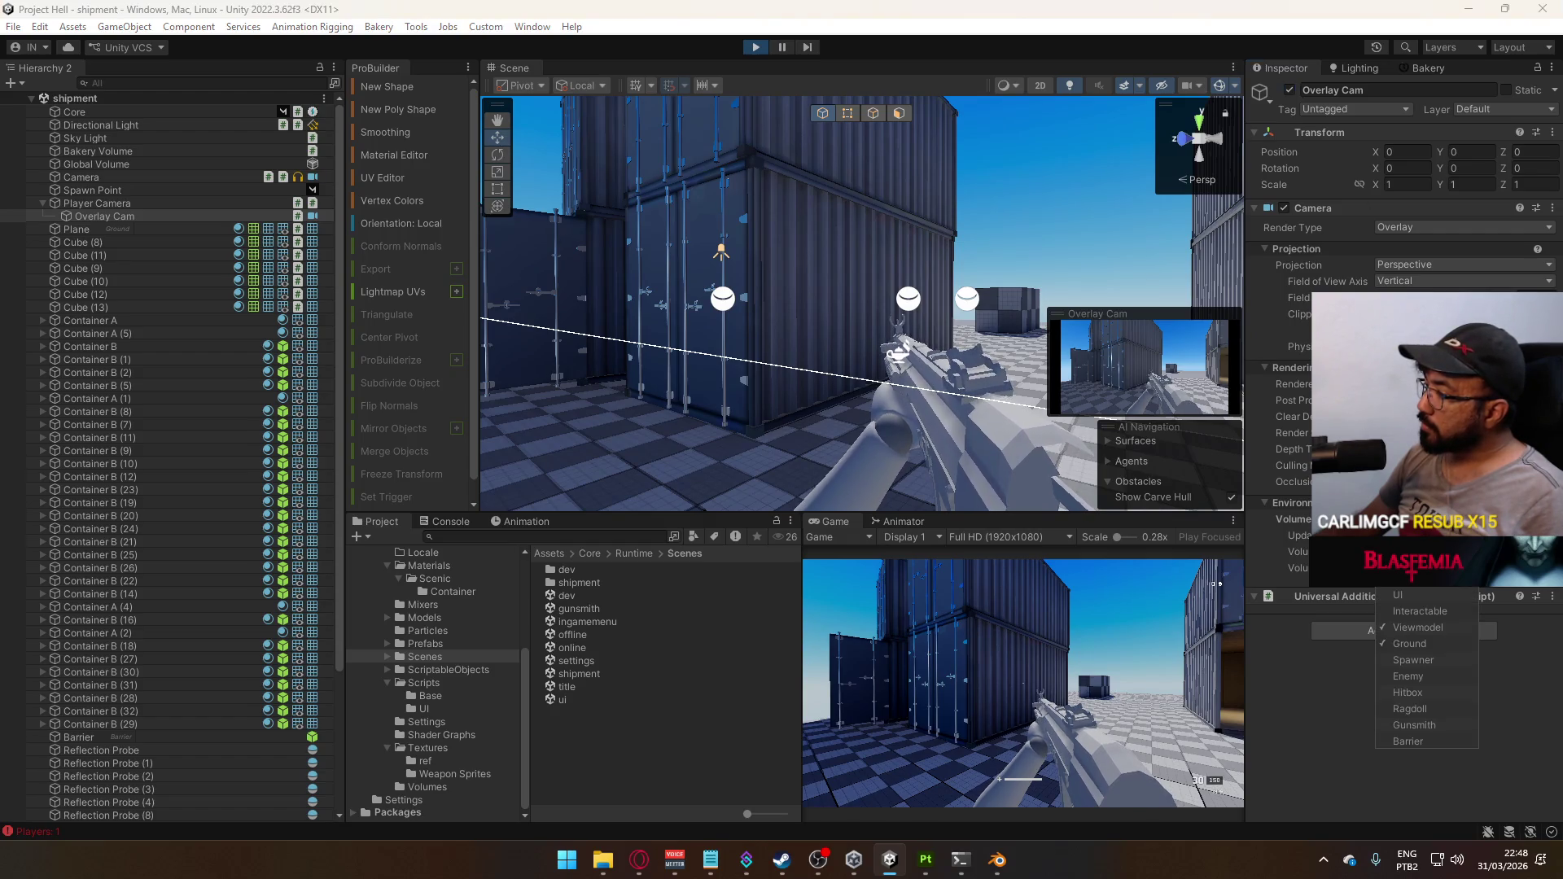
click(1417, 529)
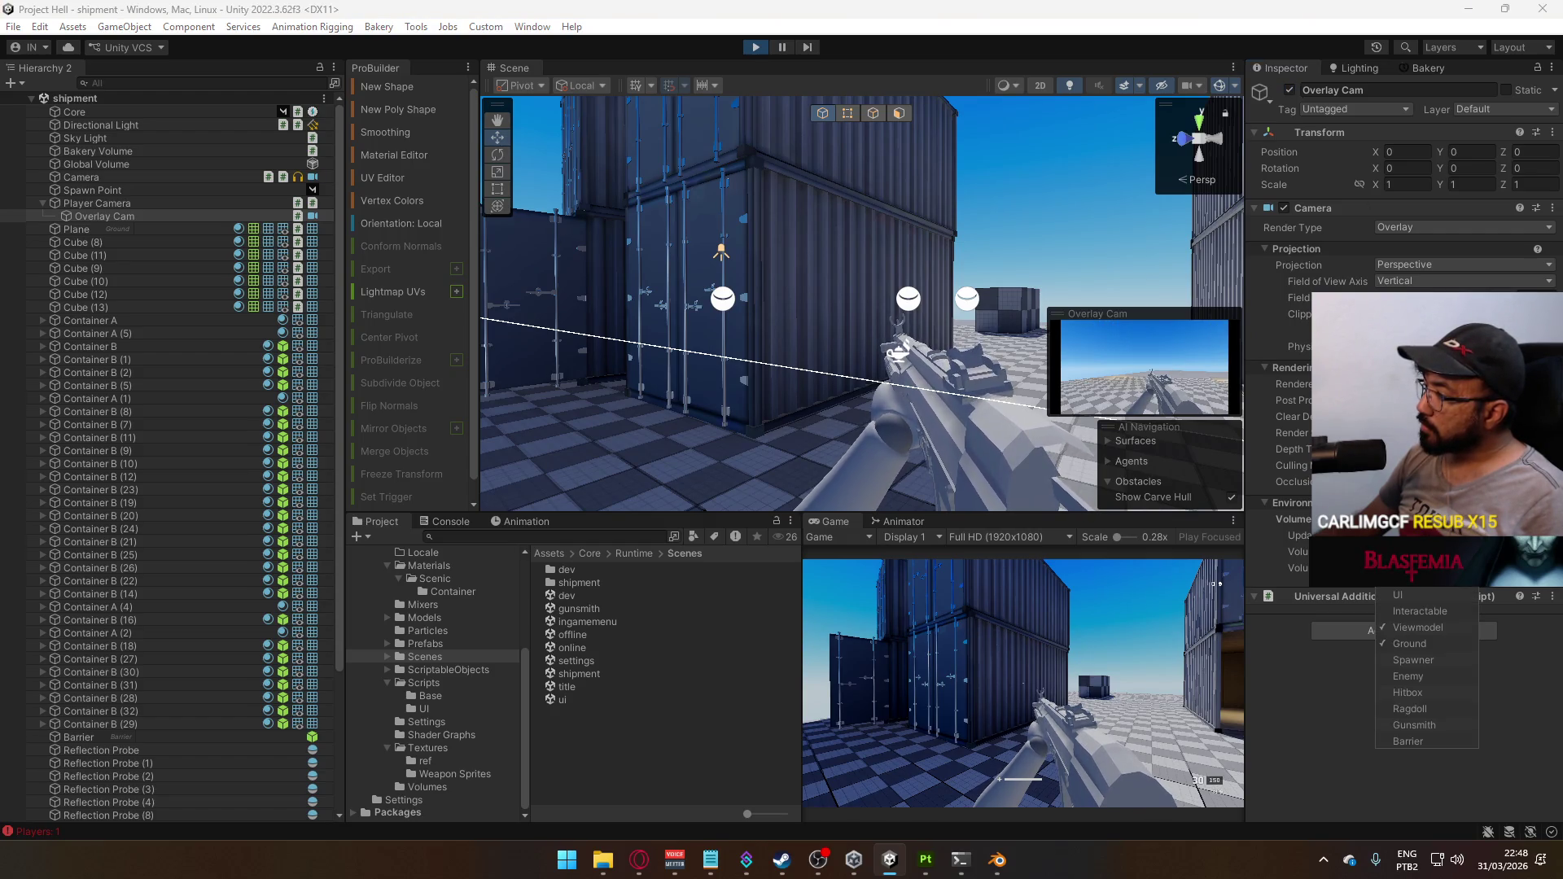
click(1420, 647)
click(1274, 705)
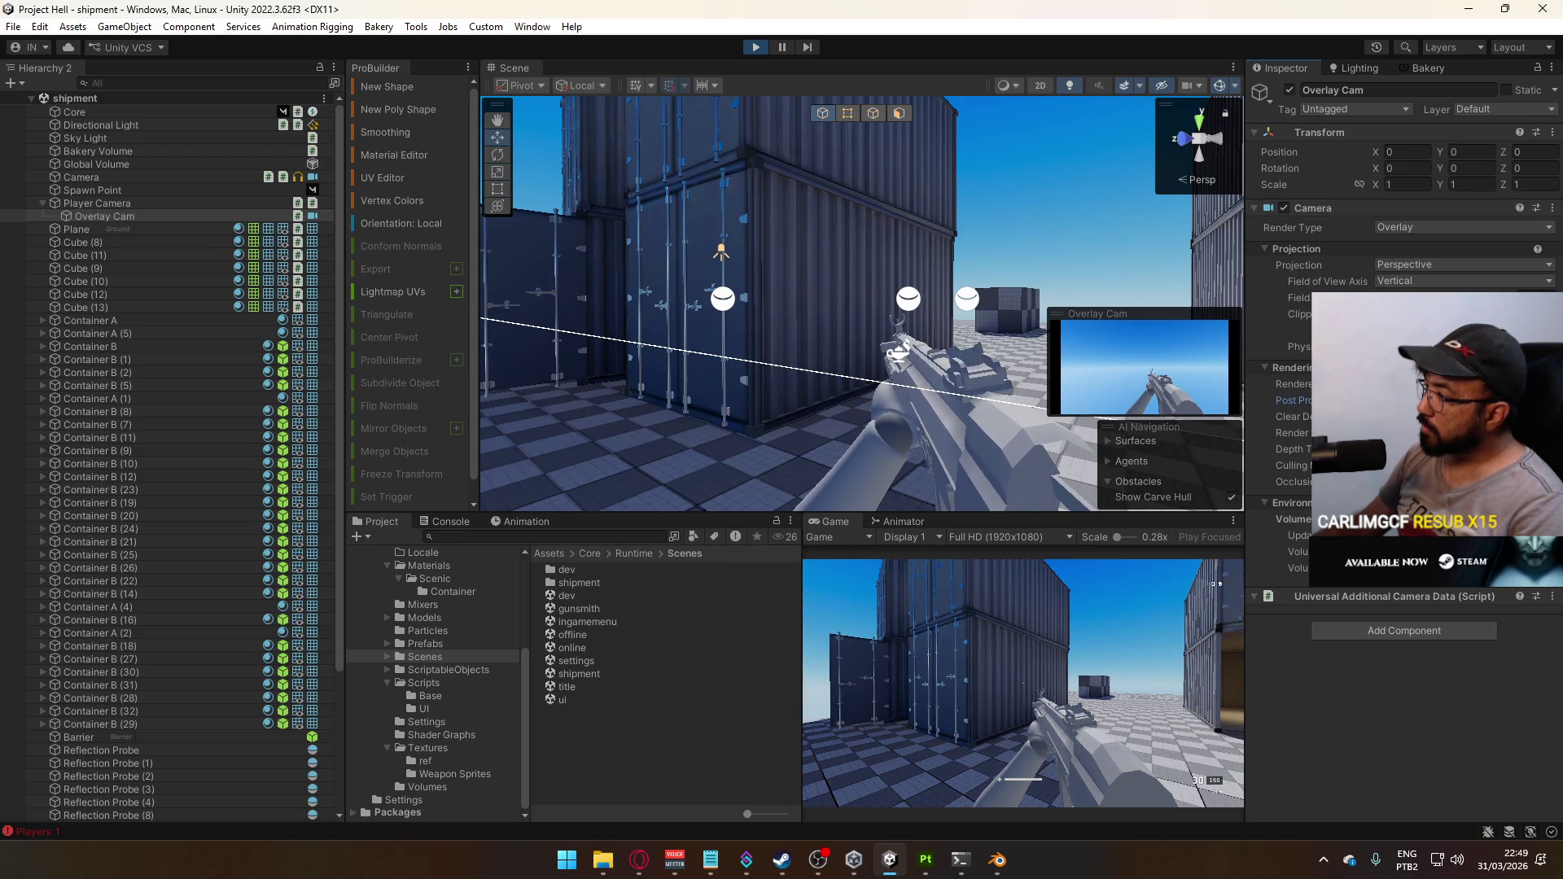
click(1425, 553)
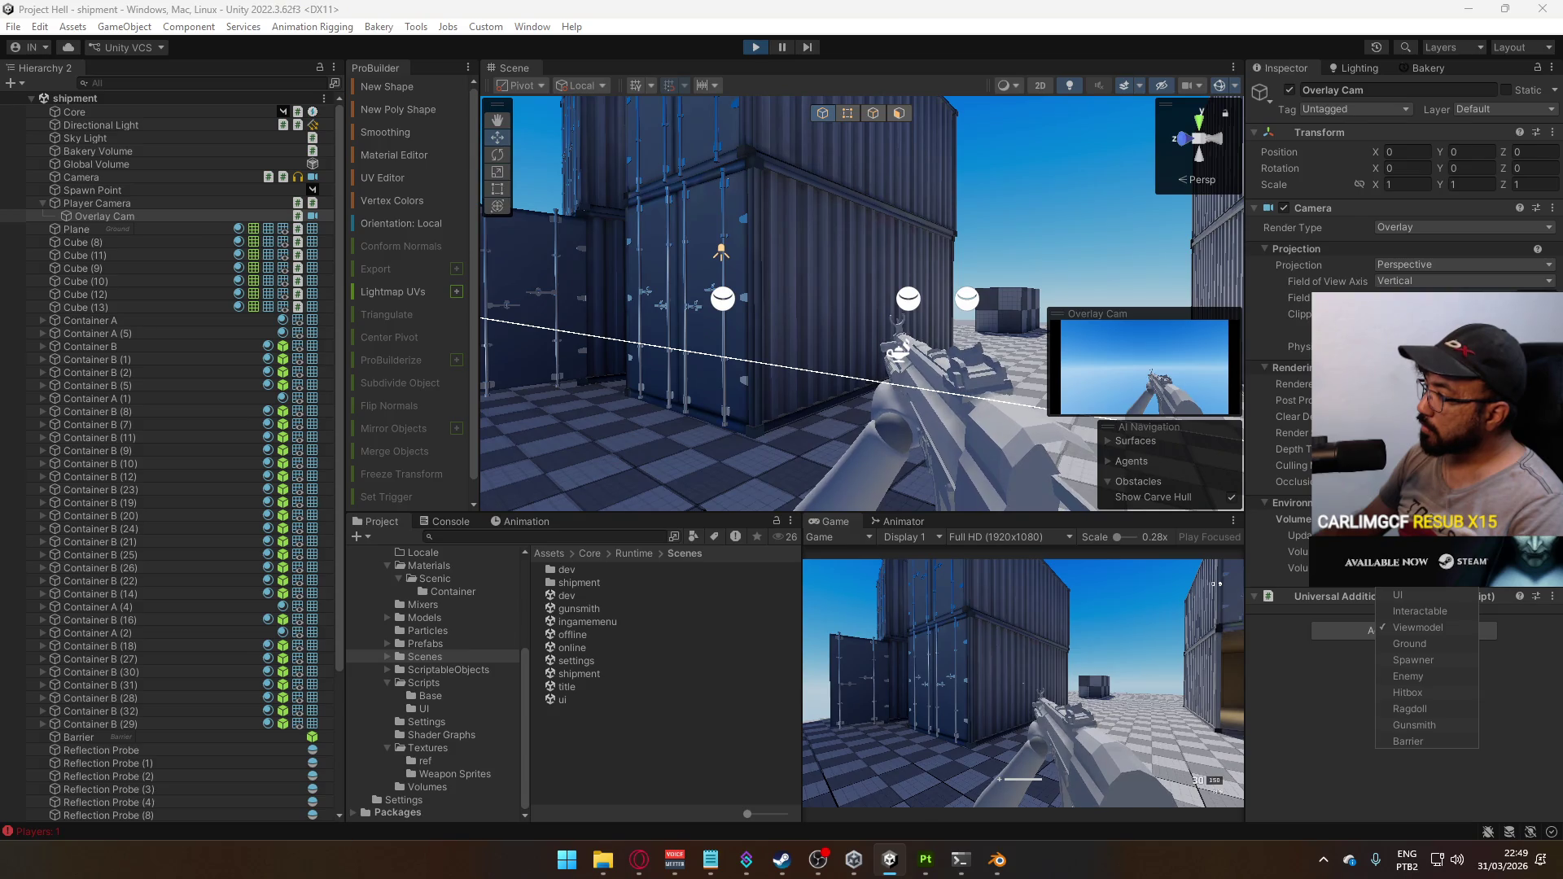
click(1543, 746)
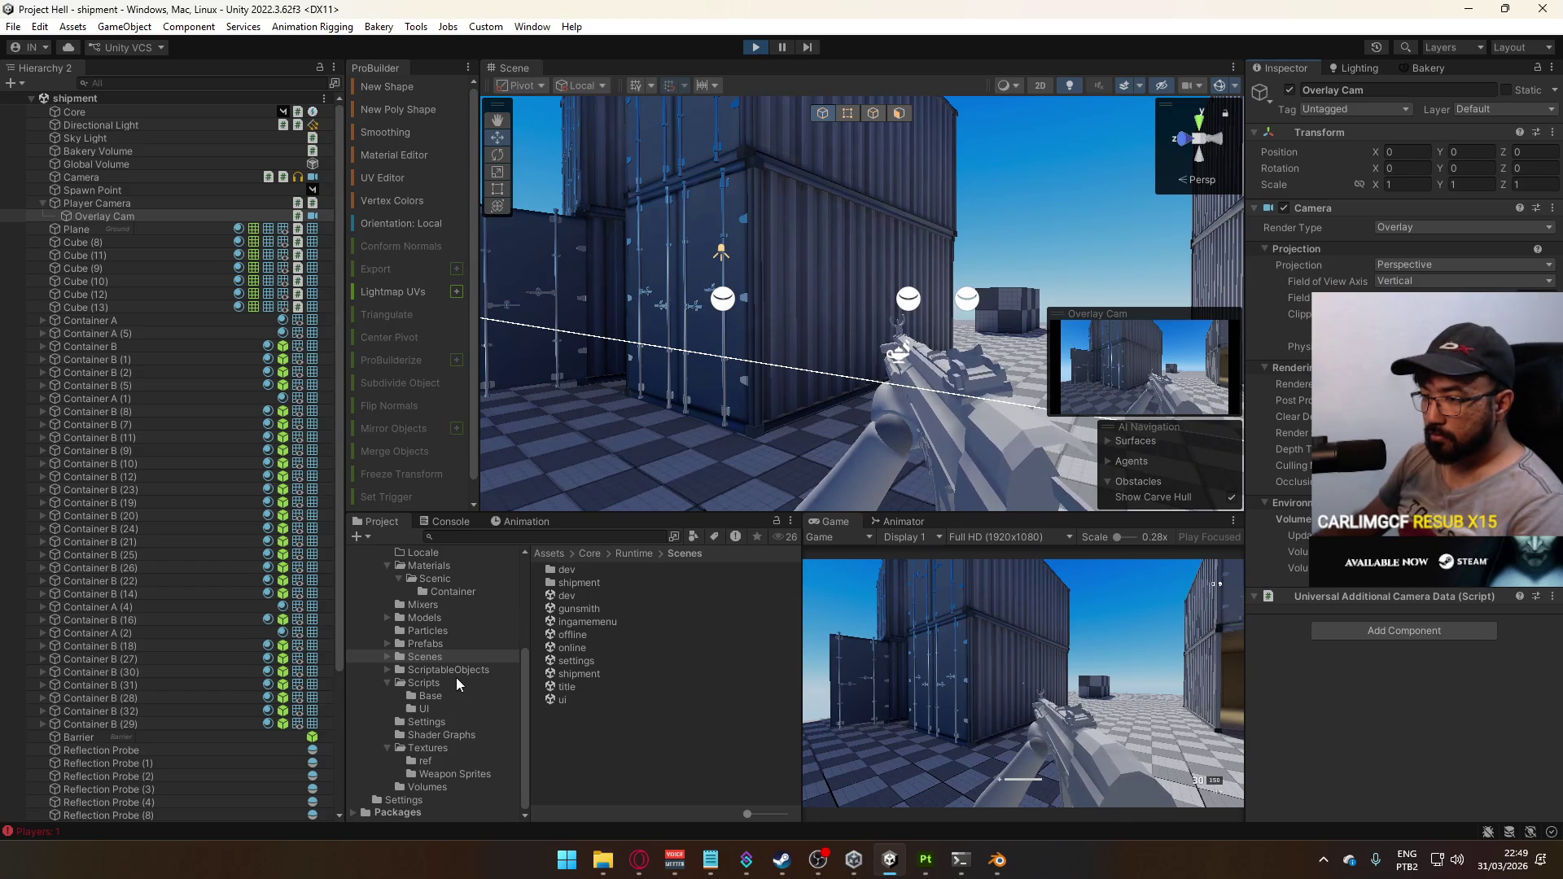
Inspect the URP-Performant-Renderer and URP-ForwardPlus-Renderer assets in the Settings folder
click(432, 722)
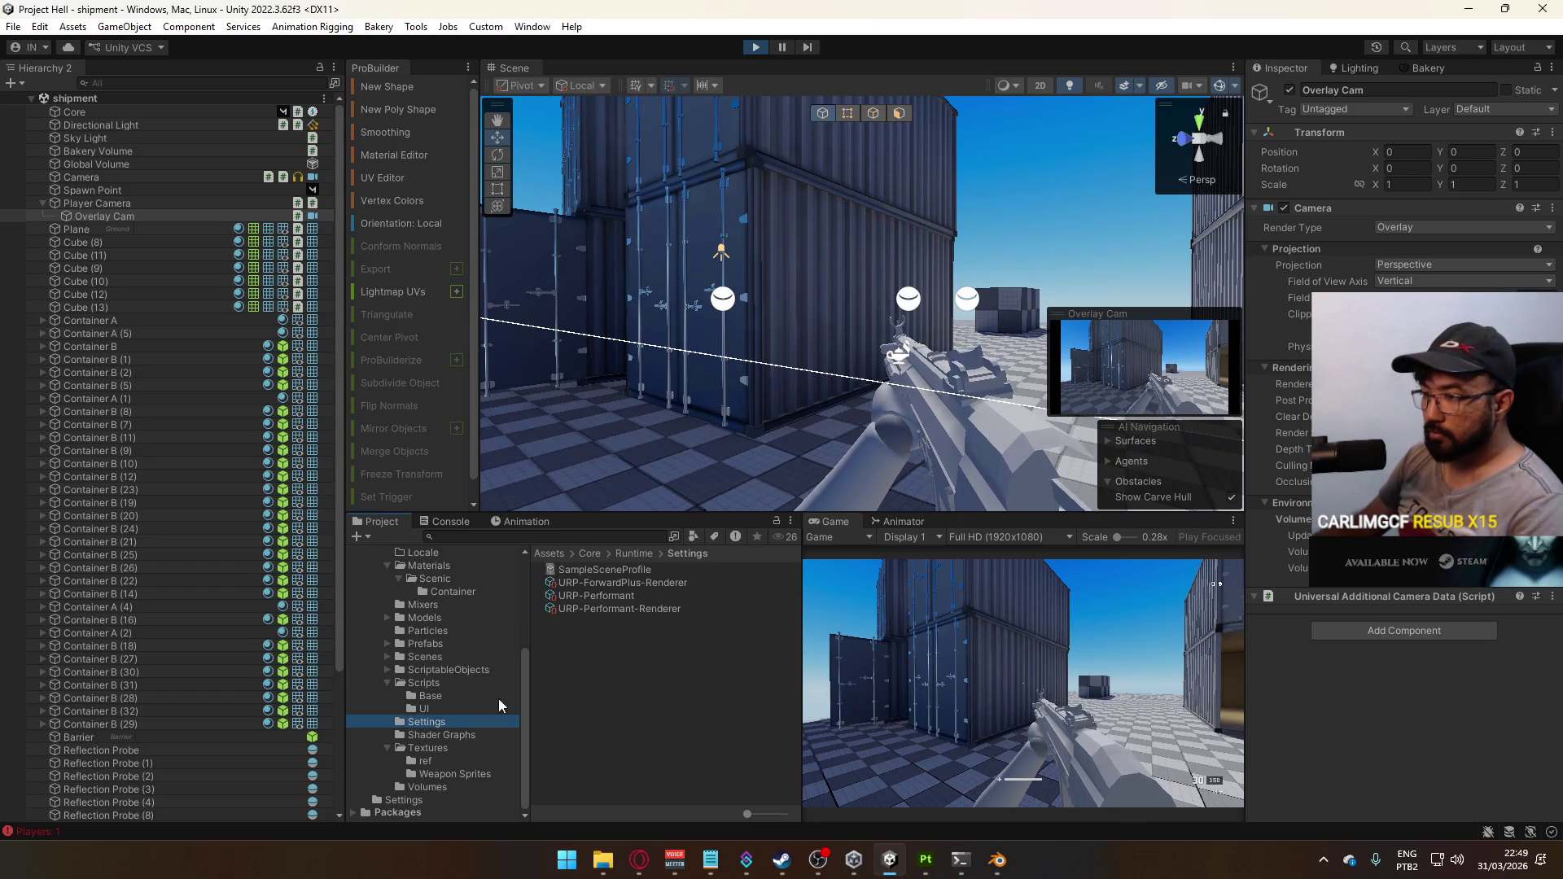
click(627, 610)
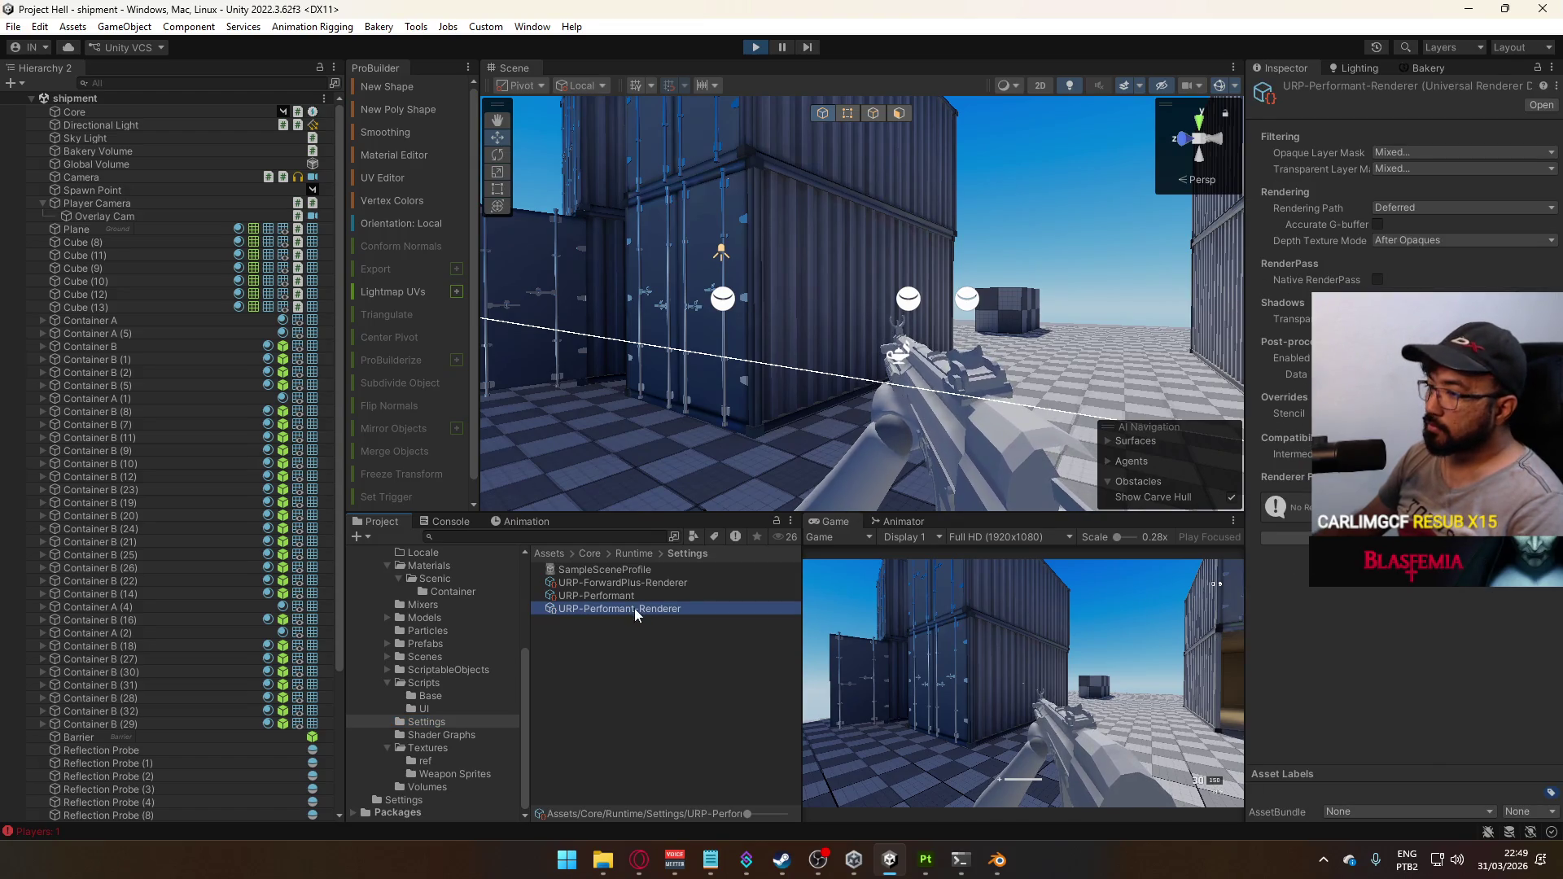
click(657, 583)
Move the player back in play mode, then show Overlay Cam's camera settings
click(950, 561)
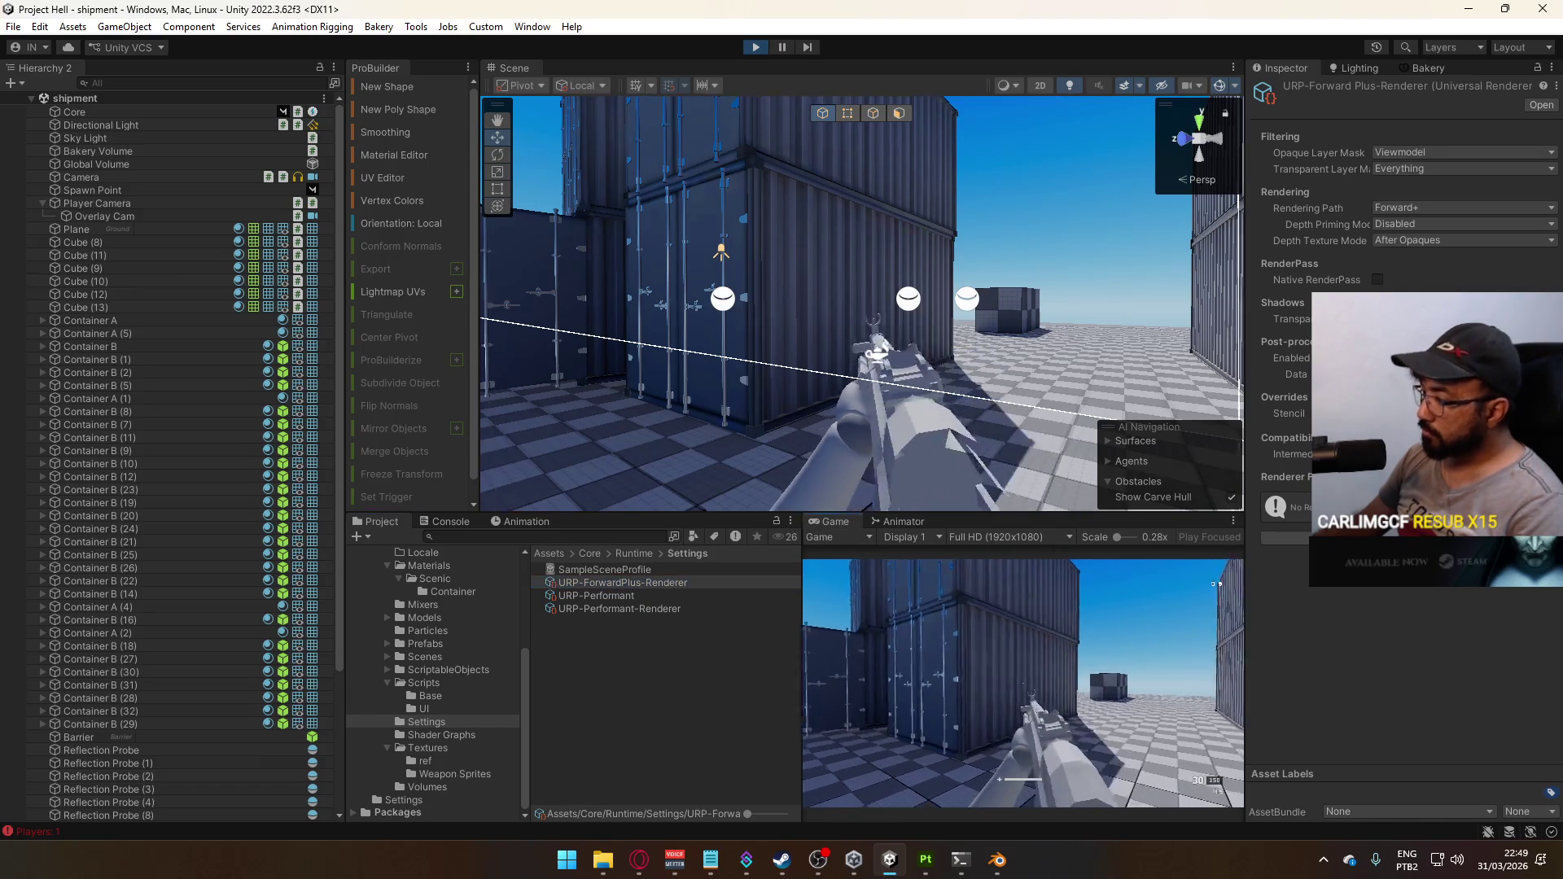
key(s)
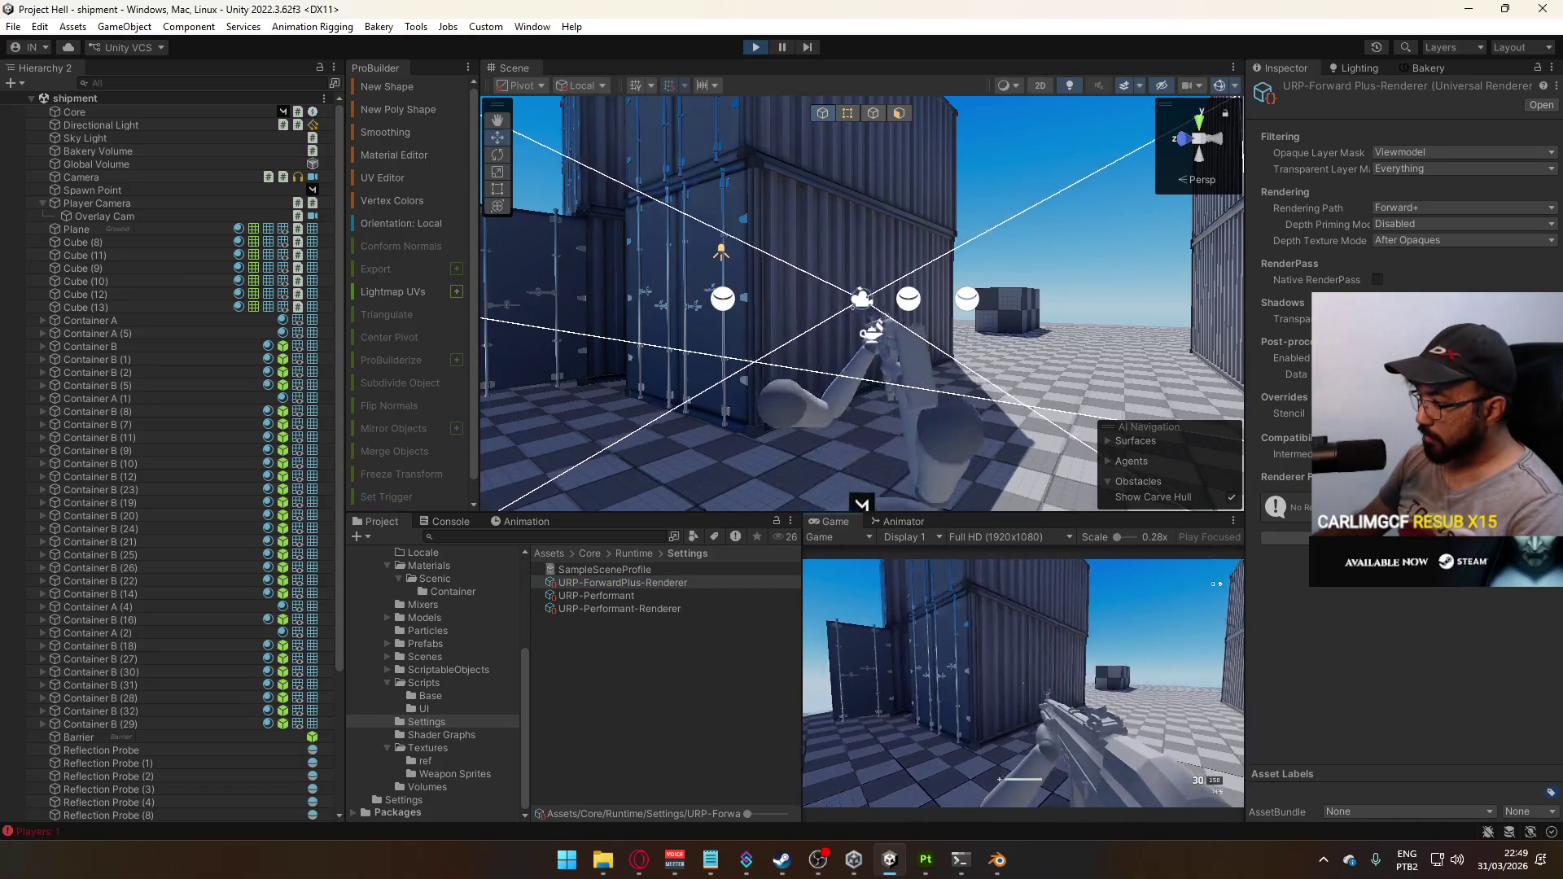
key(super)
key(super)
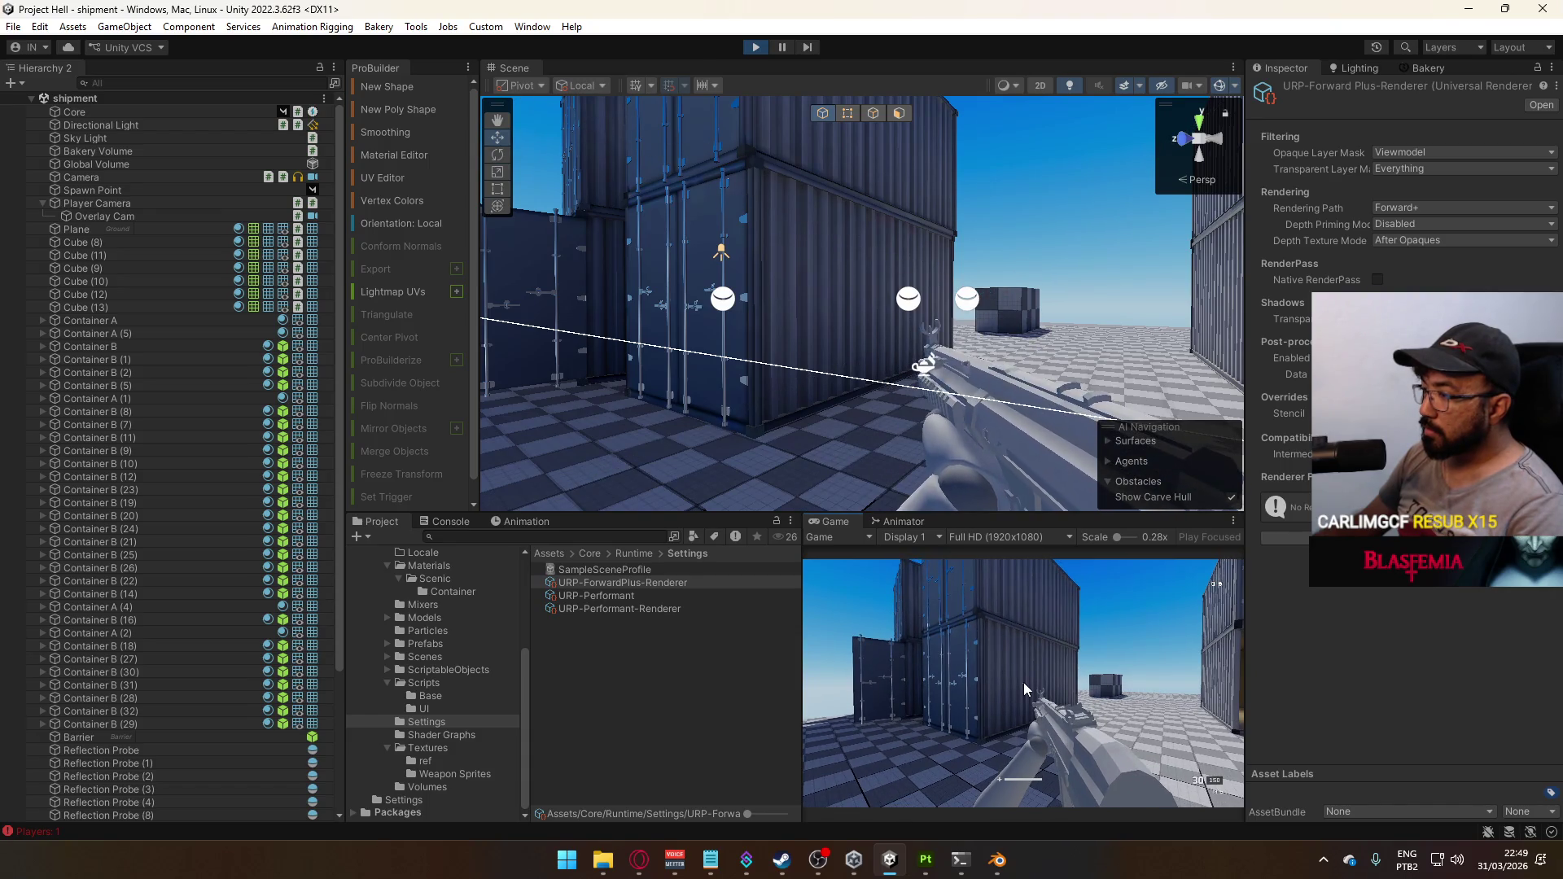
click(109, 217)
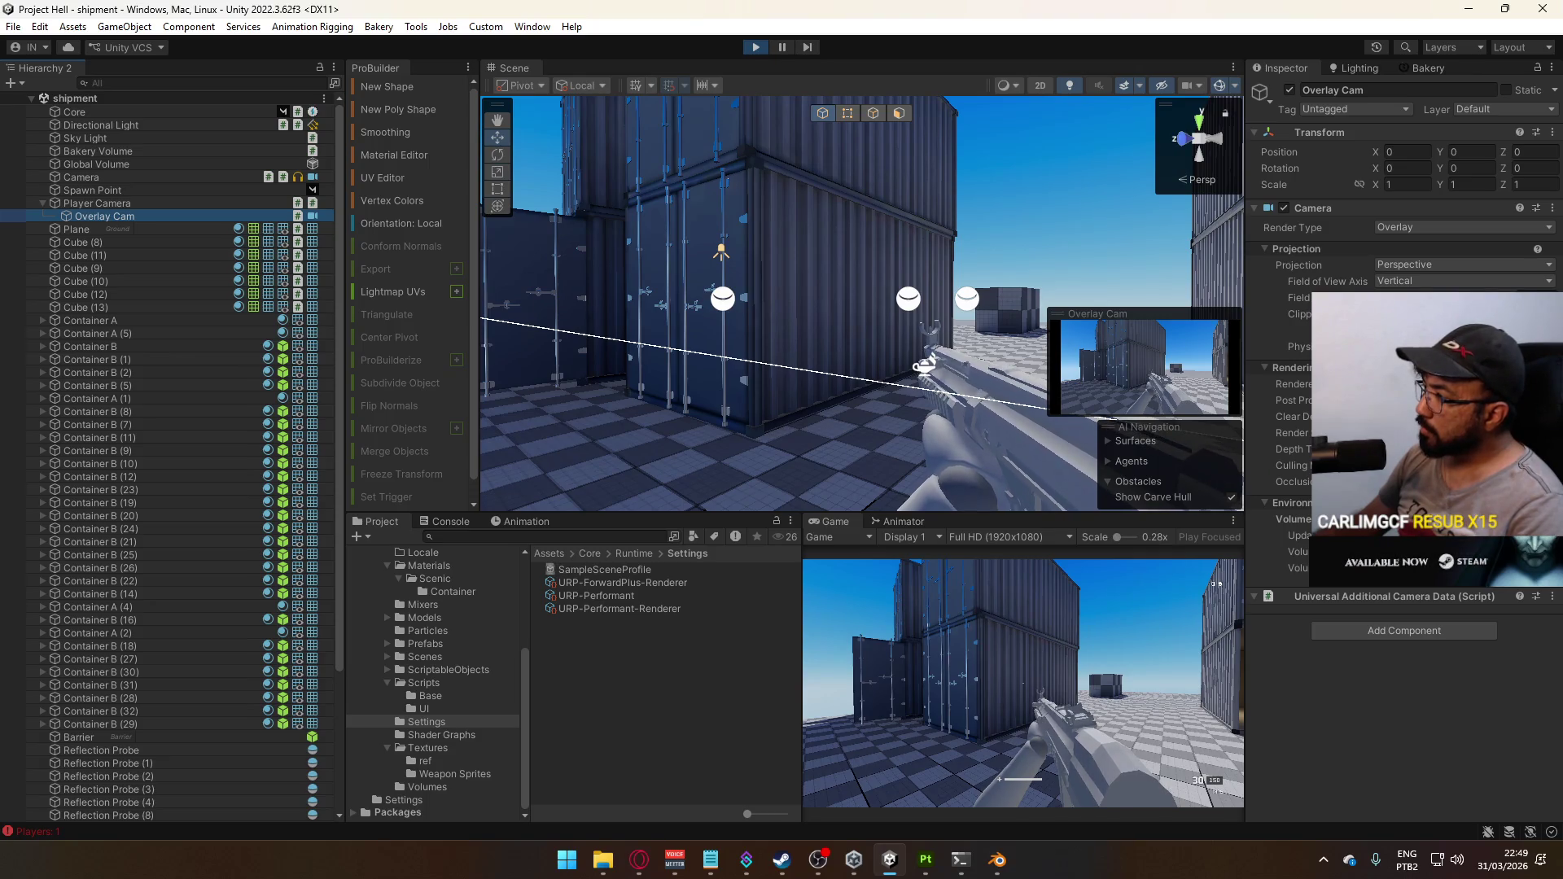
click(1102, 656)
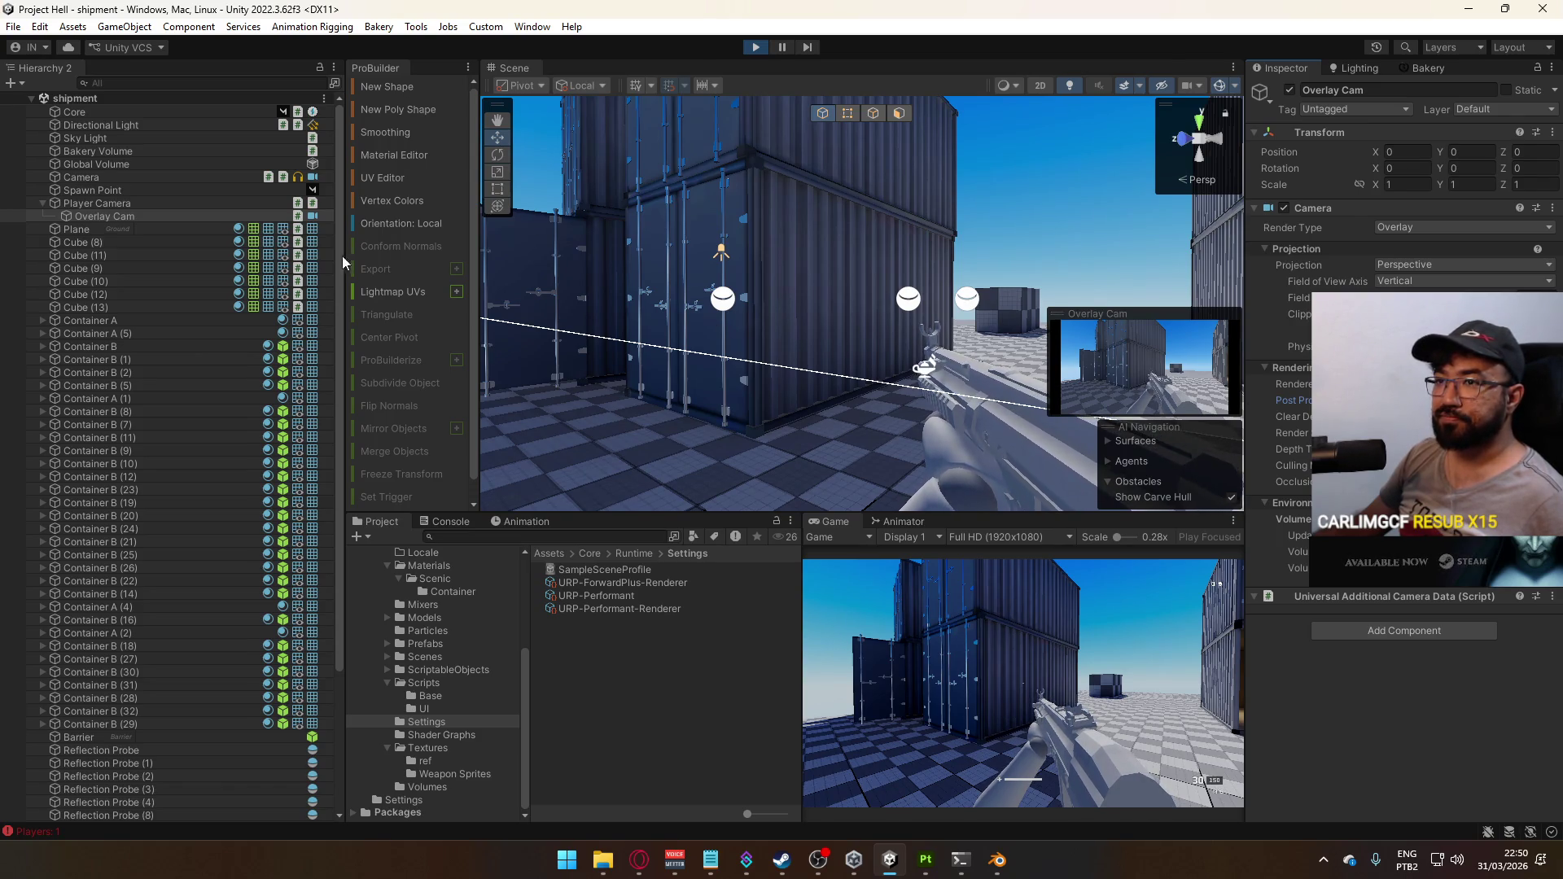
click(155, 166)
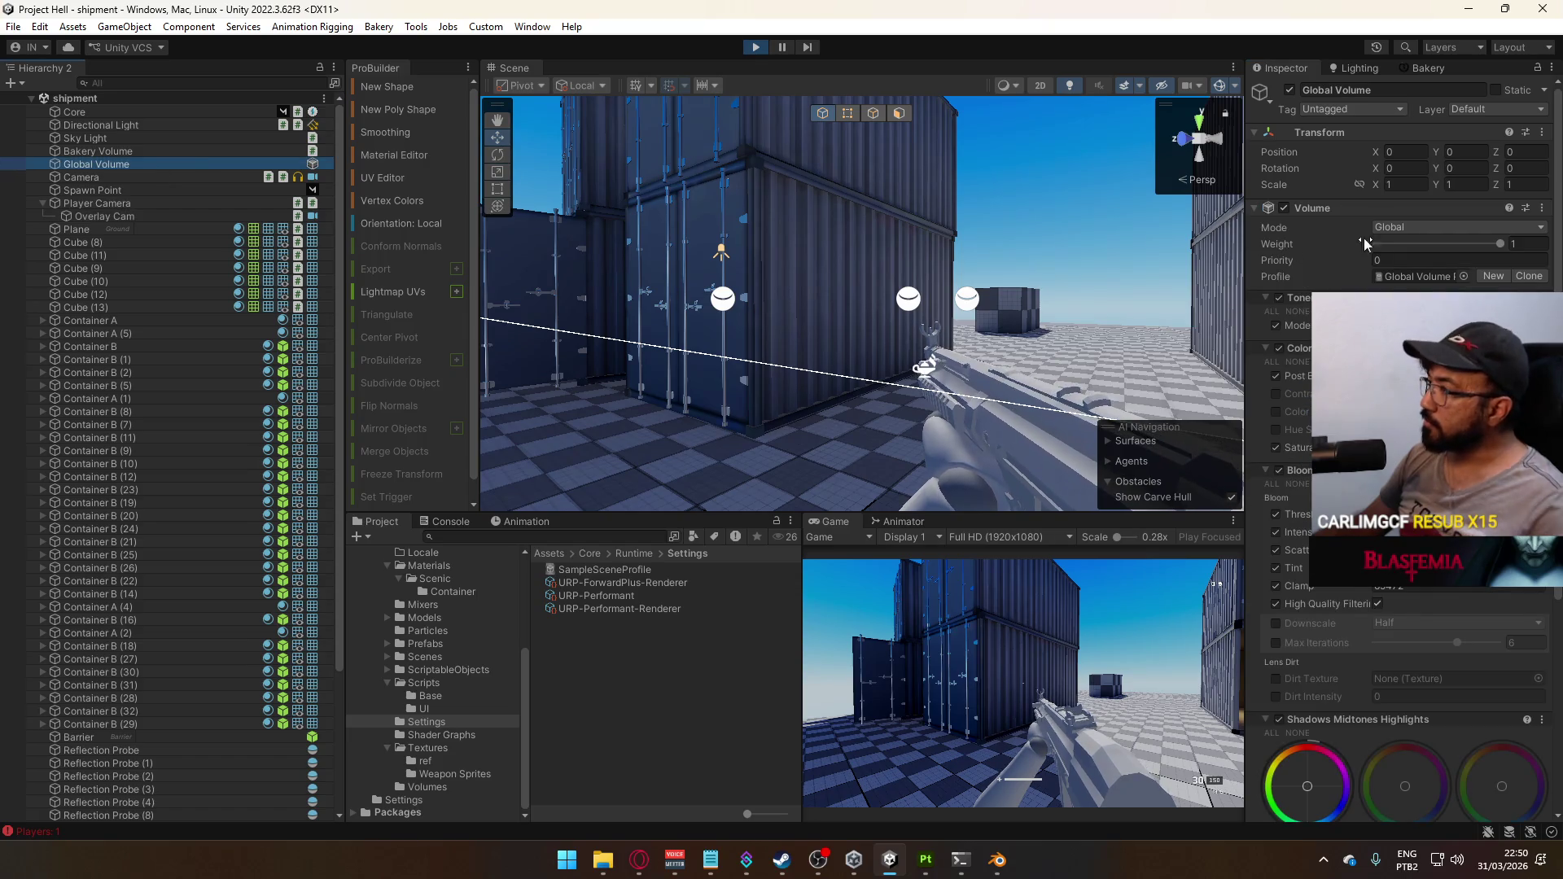
click(1523, 243)
text(0.5)
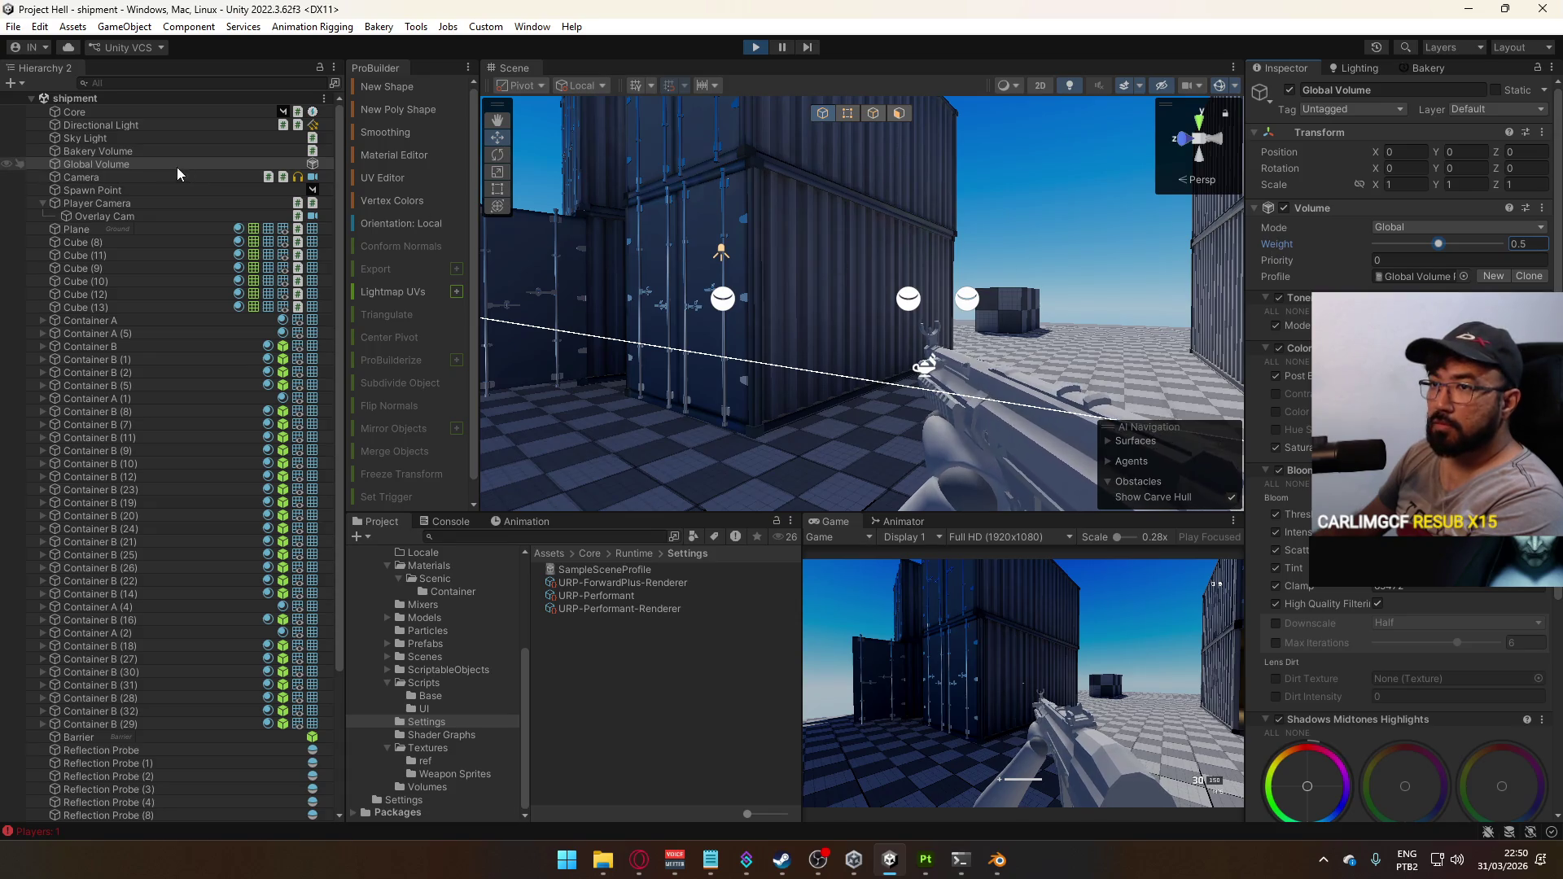
mouse_move(1439, 244)
mouse_down()
mouse_move(1371, 247)
mouse_move(1460, 252)
mouse_move(1331, 235)
mouse_up()
text(.5)
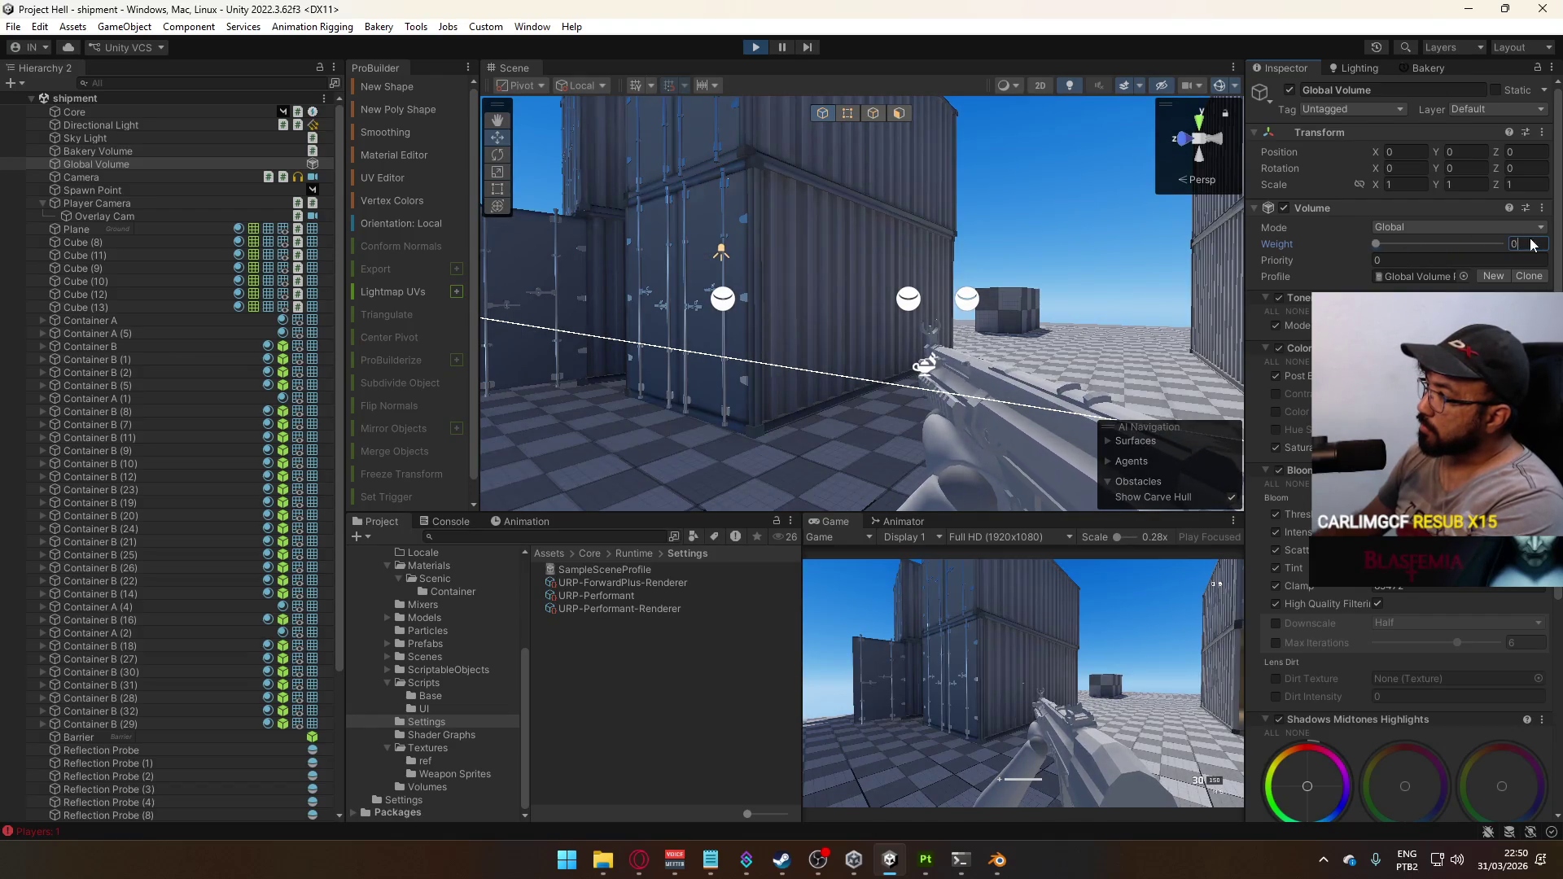
key(Return)
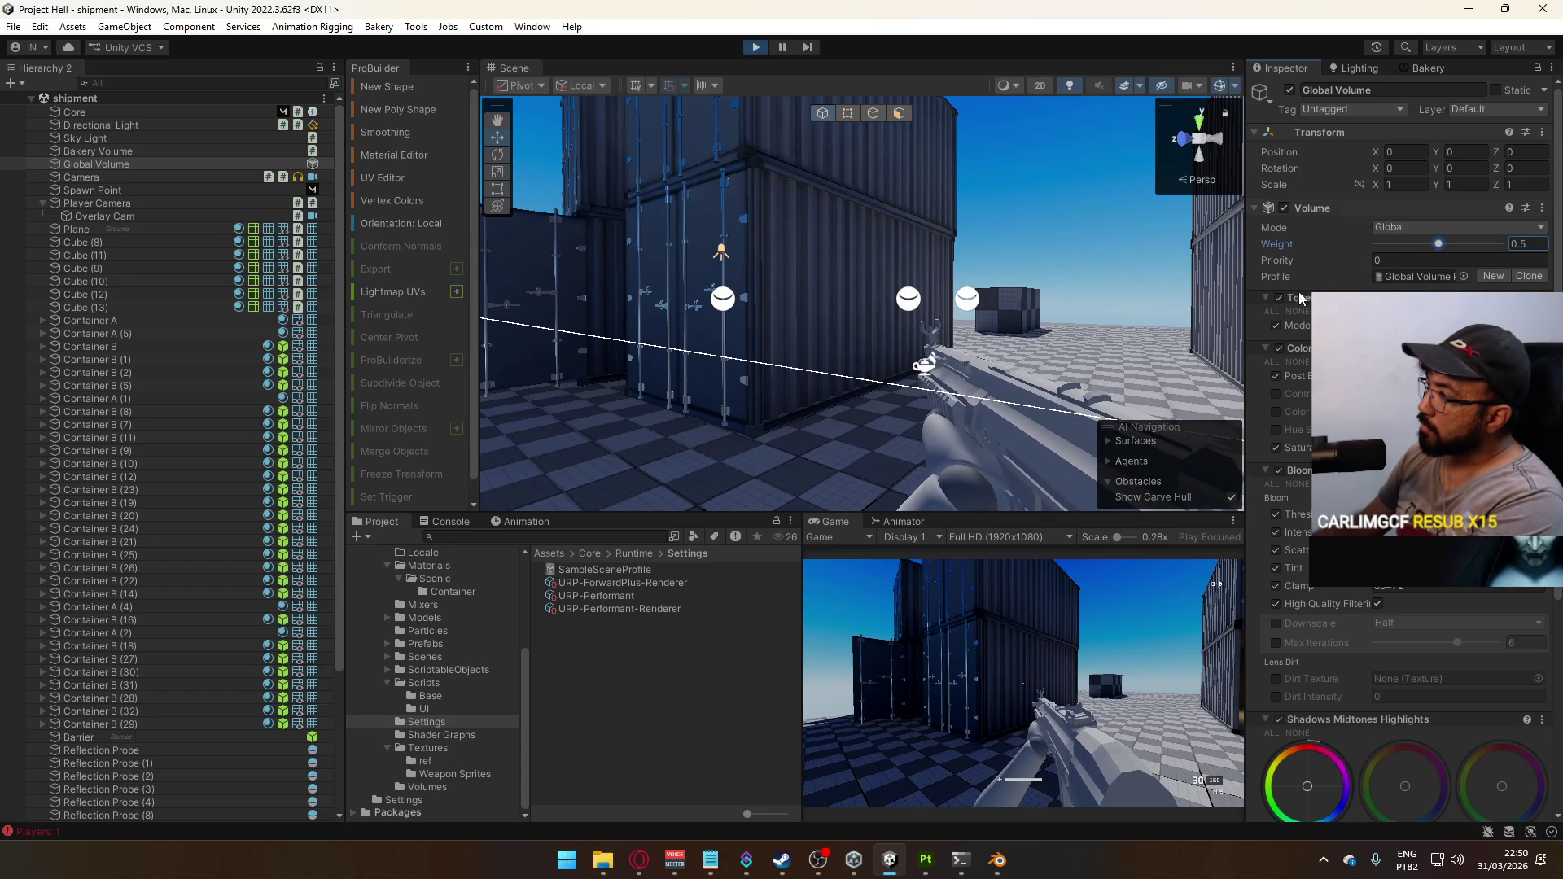
click(1279, 298)
click(1279, 298)
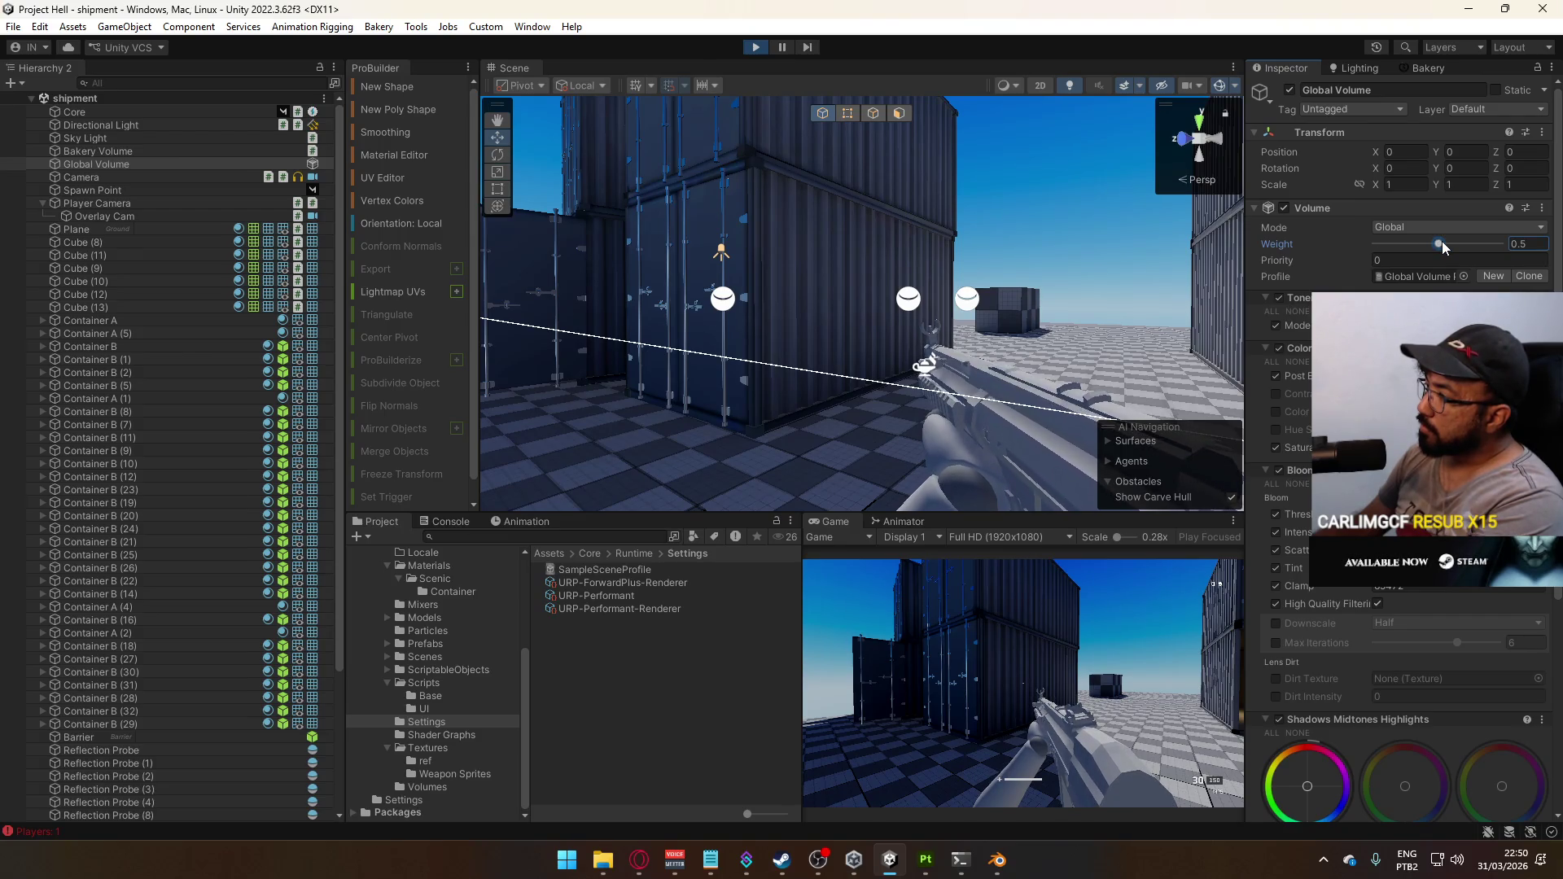
drag(1442, 247, 1503, 246)
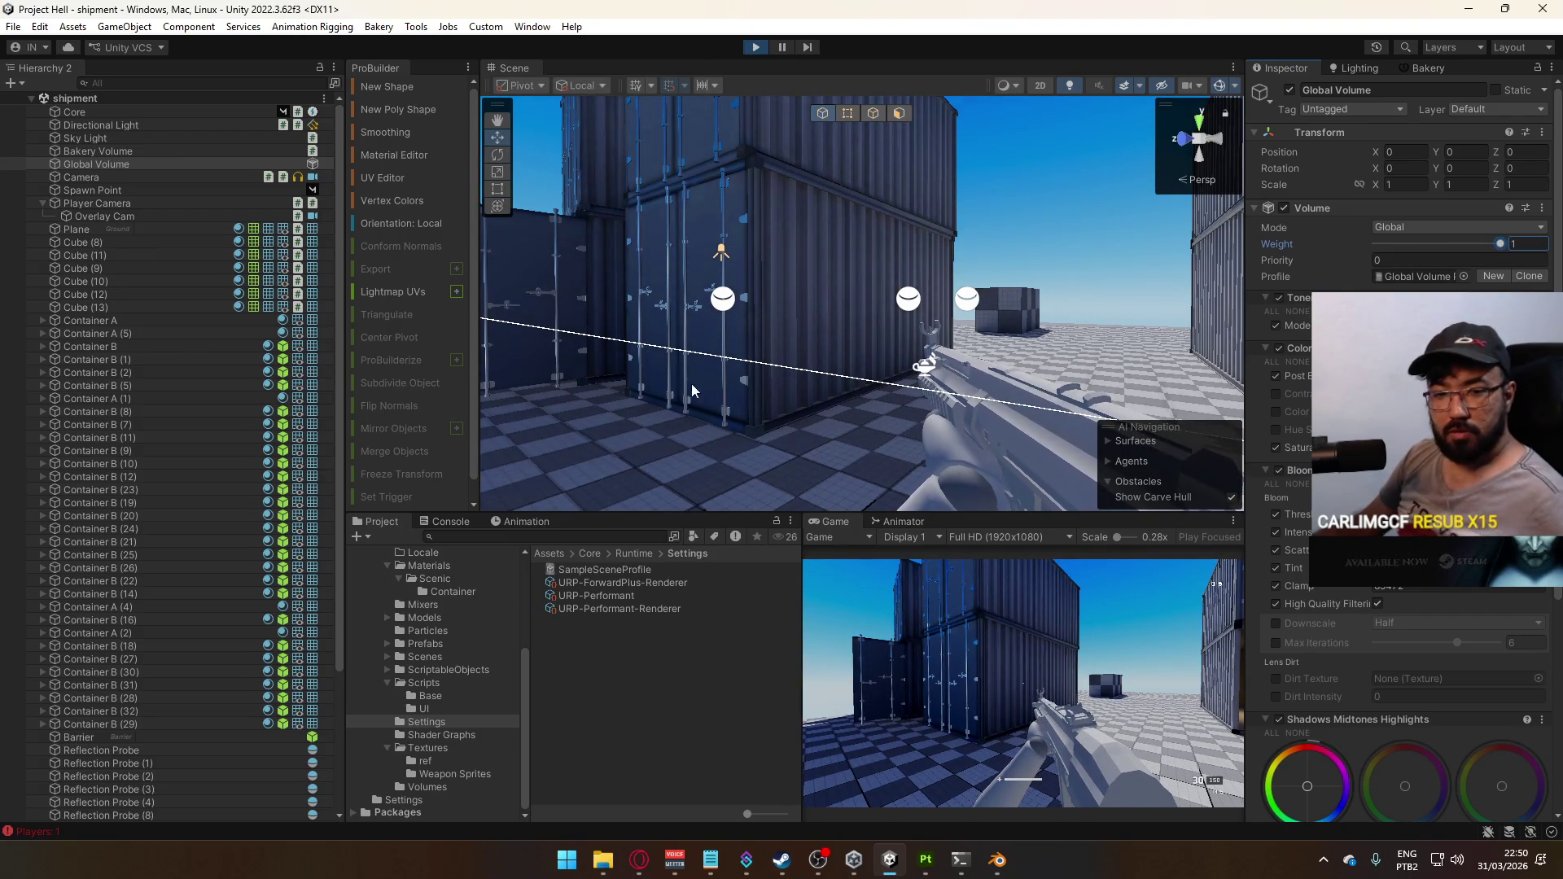
click(140, 165)
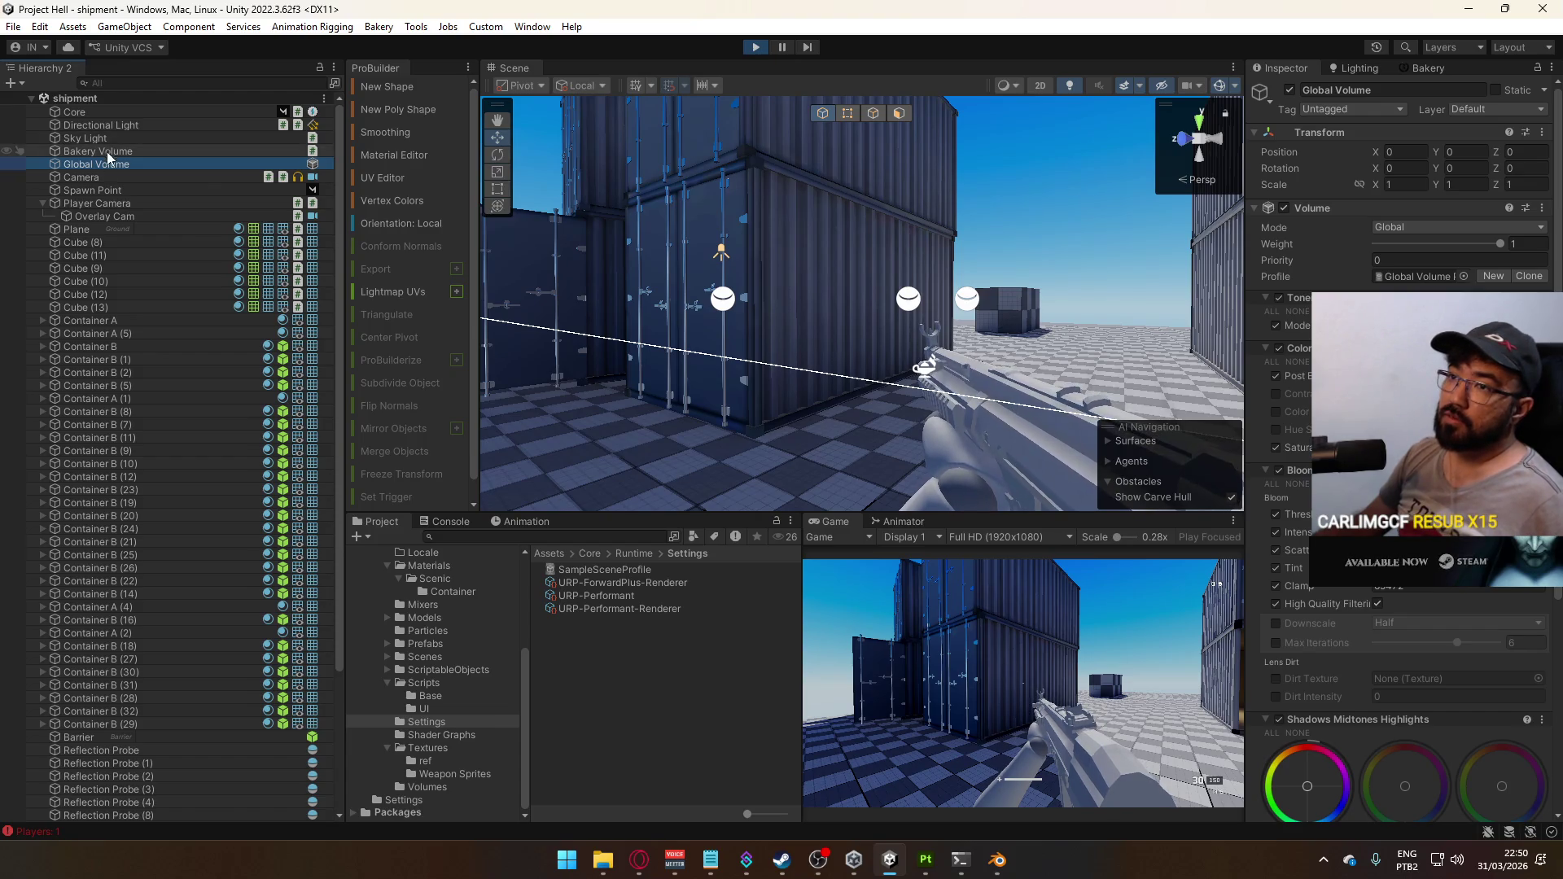
click(106, 217)
click(1284, 208)
click(1285, 209)
click(1284, 208)
click(1284, 208)
click(1283, 207)
click(1283, 208)
click(1282, 208)
click(1283, 209)
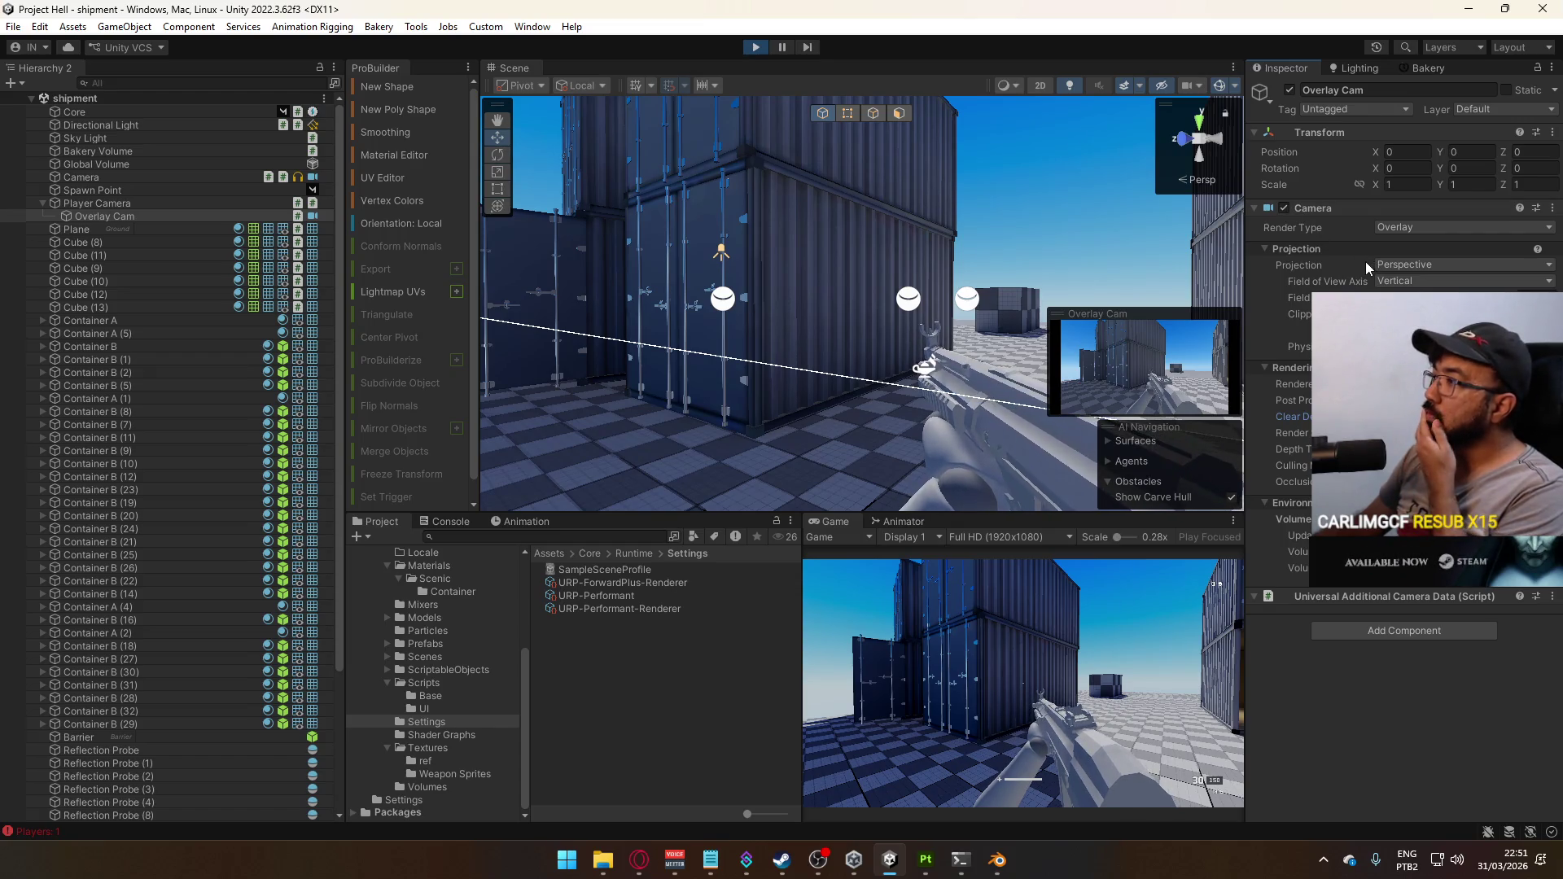
Set Overlay Cam's Layer to UI and walk the player through the container map
click(1504, 111)
click(1470, 217)
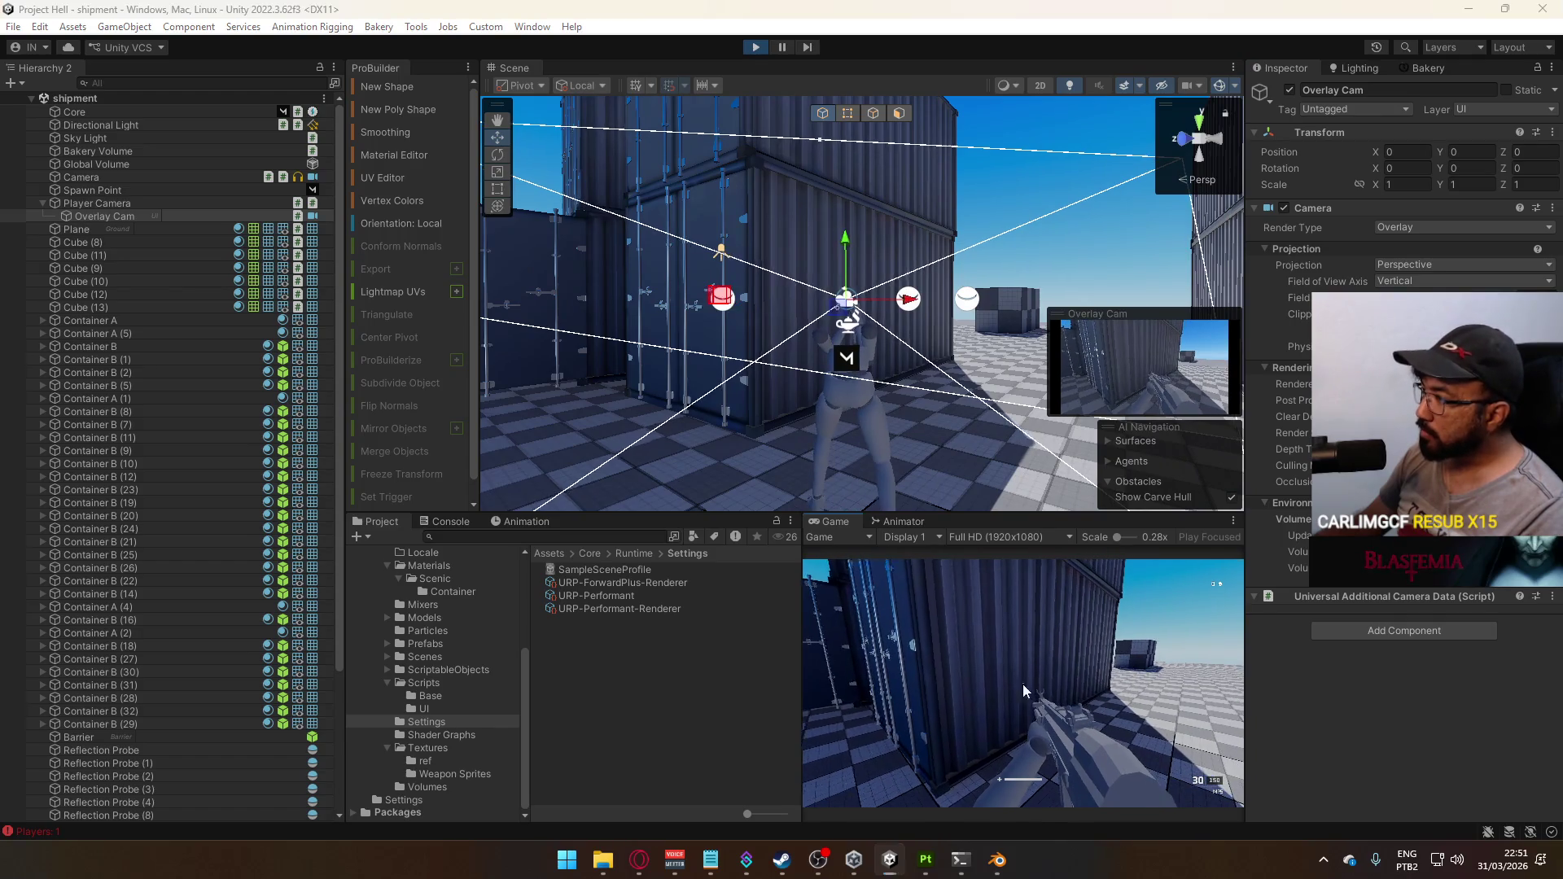
key(super)
key(Escape)
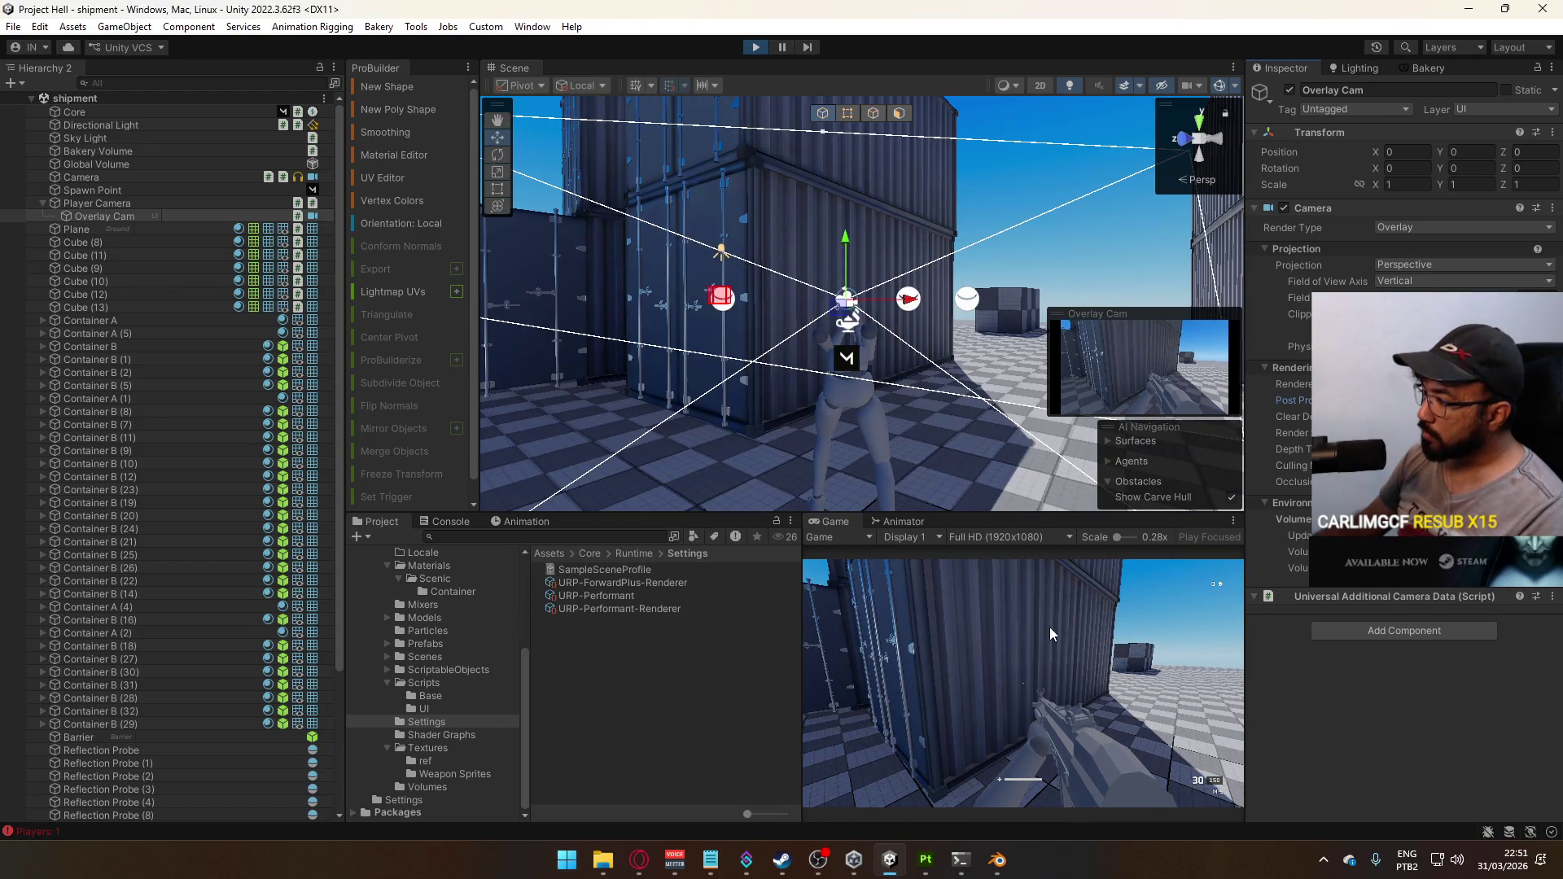
click(1051, 633)
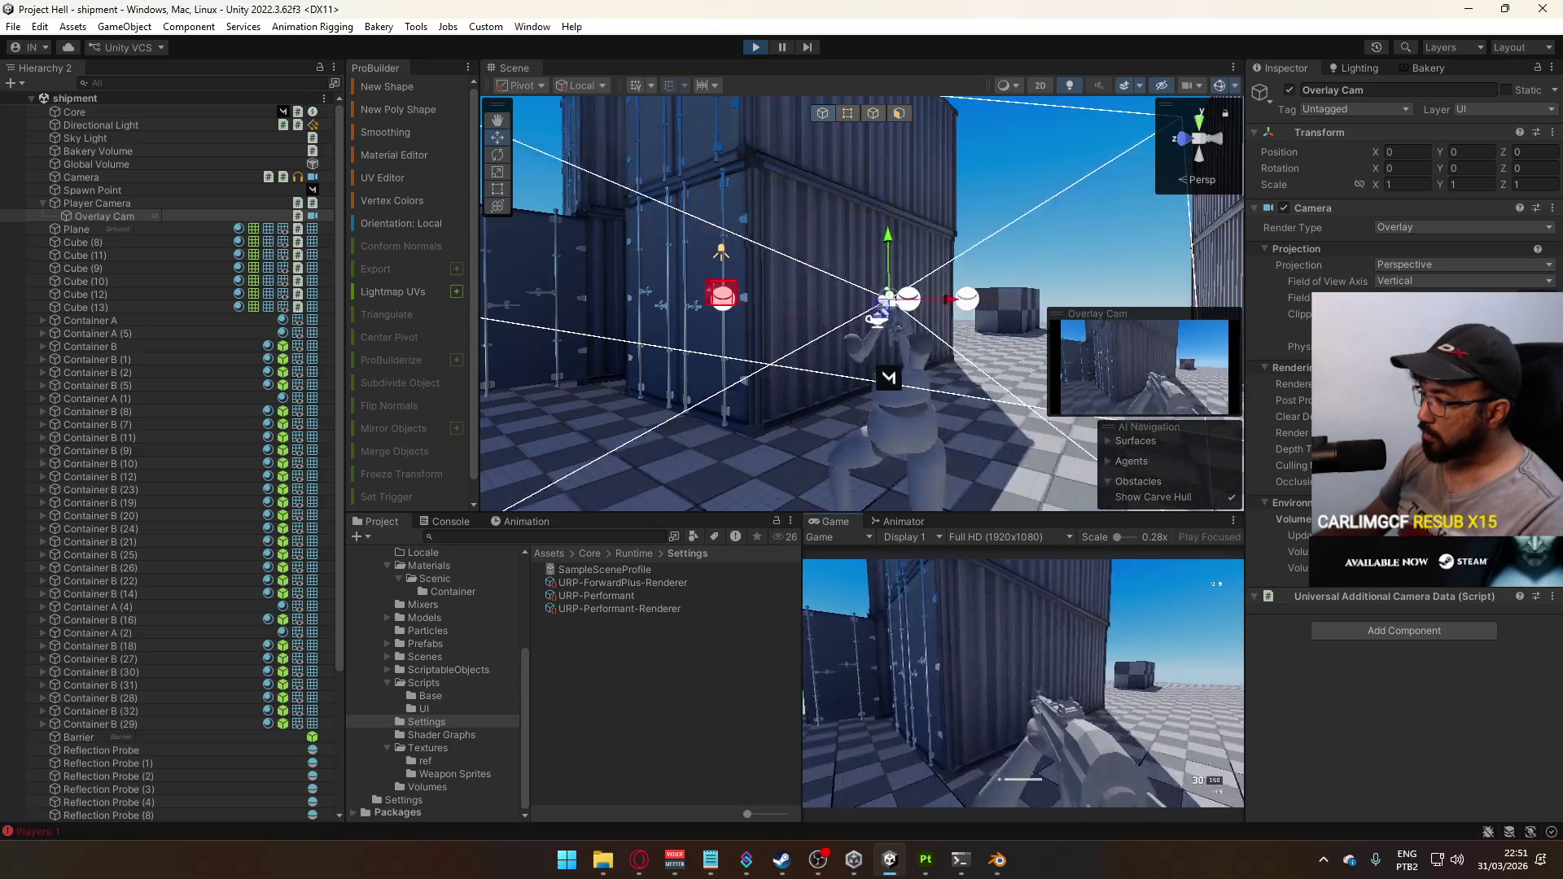
key(w)
key(w)
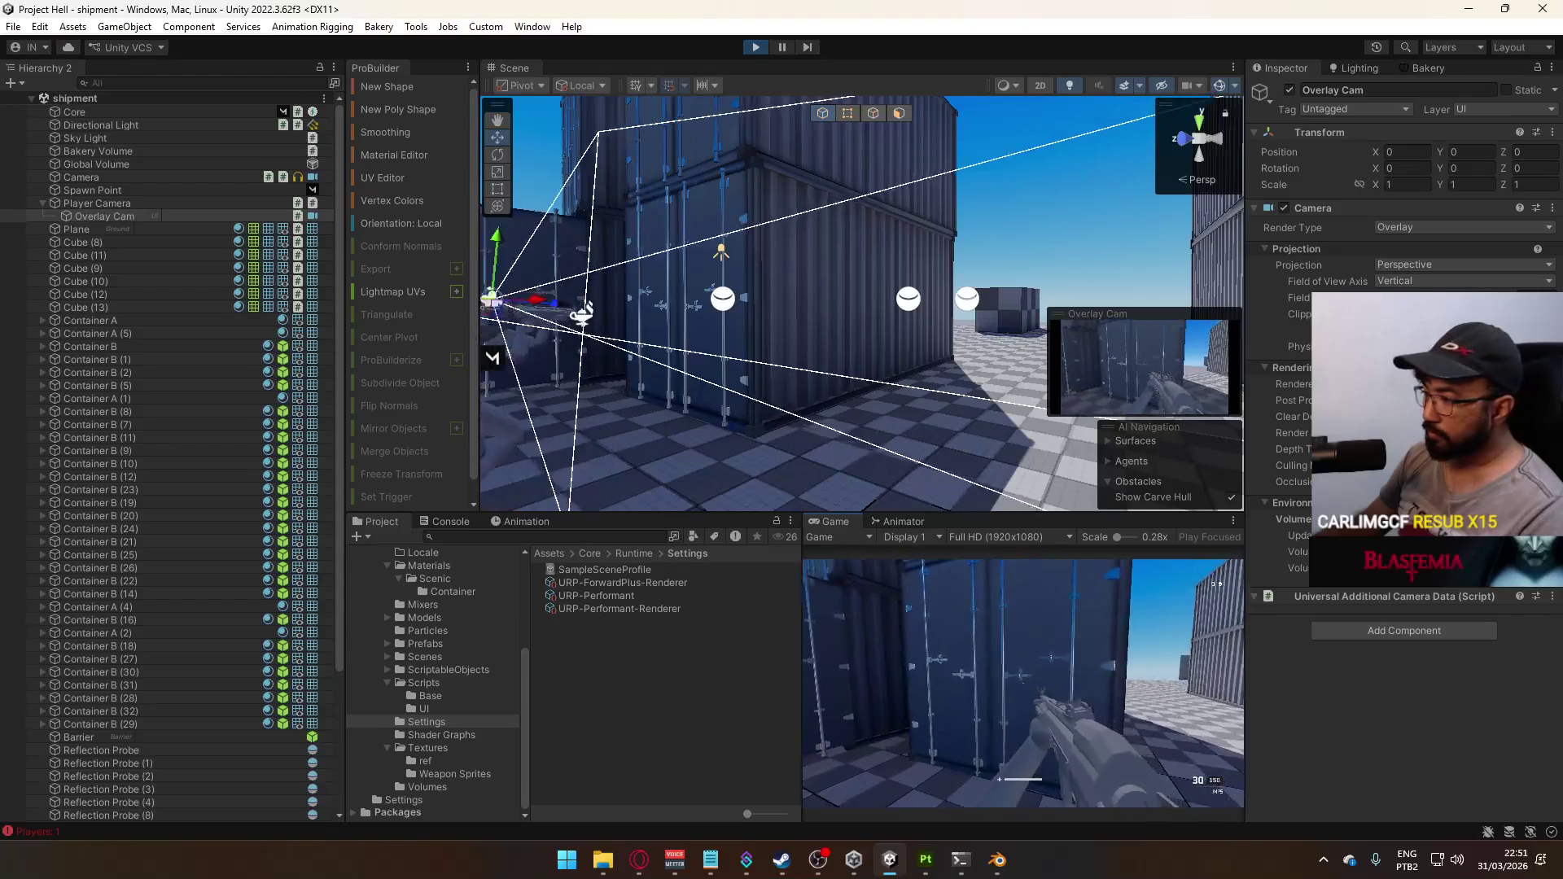
key(super)
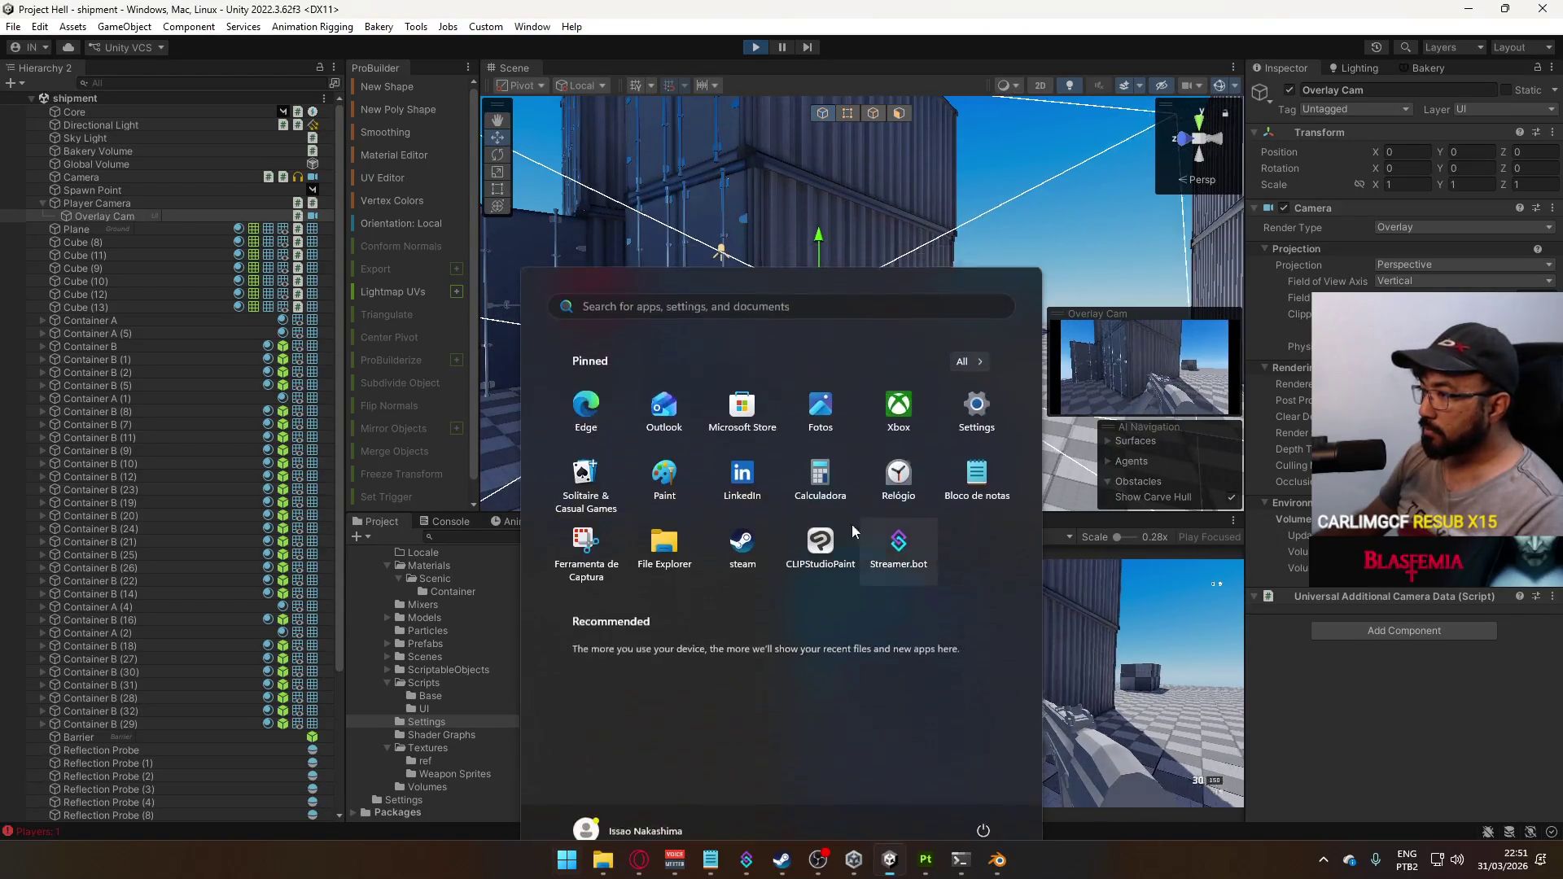
key(super)
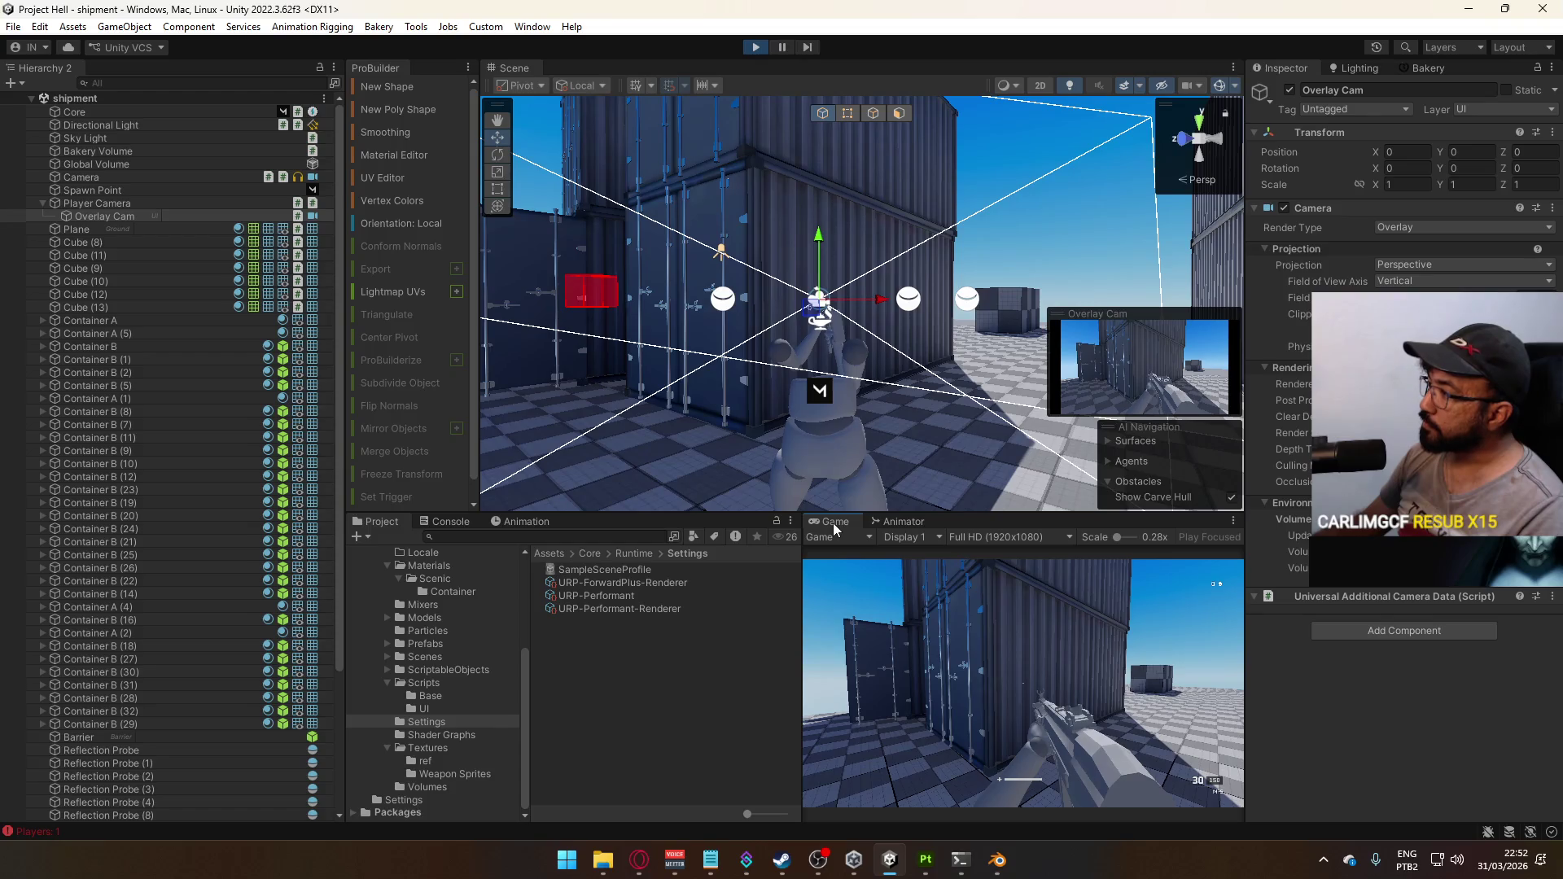
Maximize the Game view and fire the weapon around the containers
right_click(834, 523)
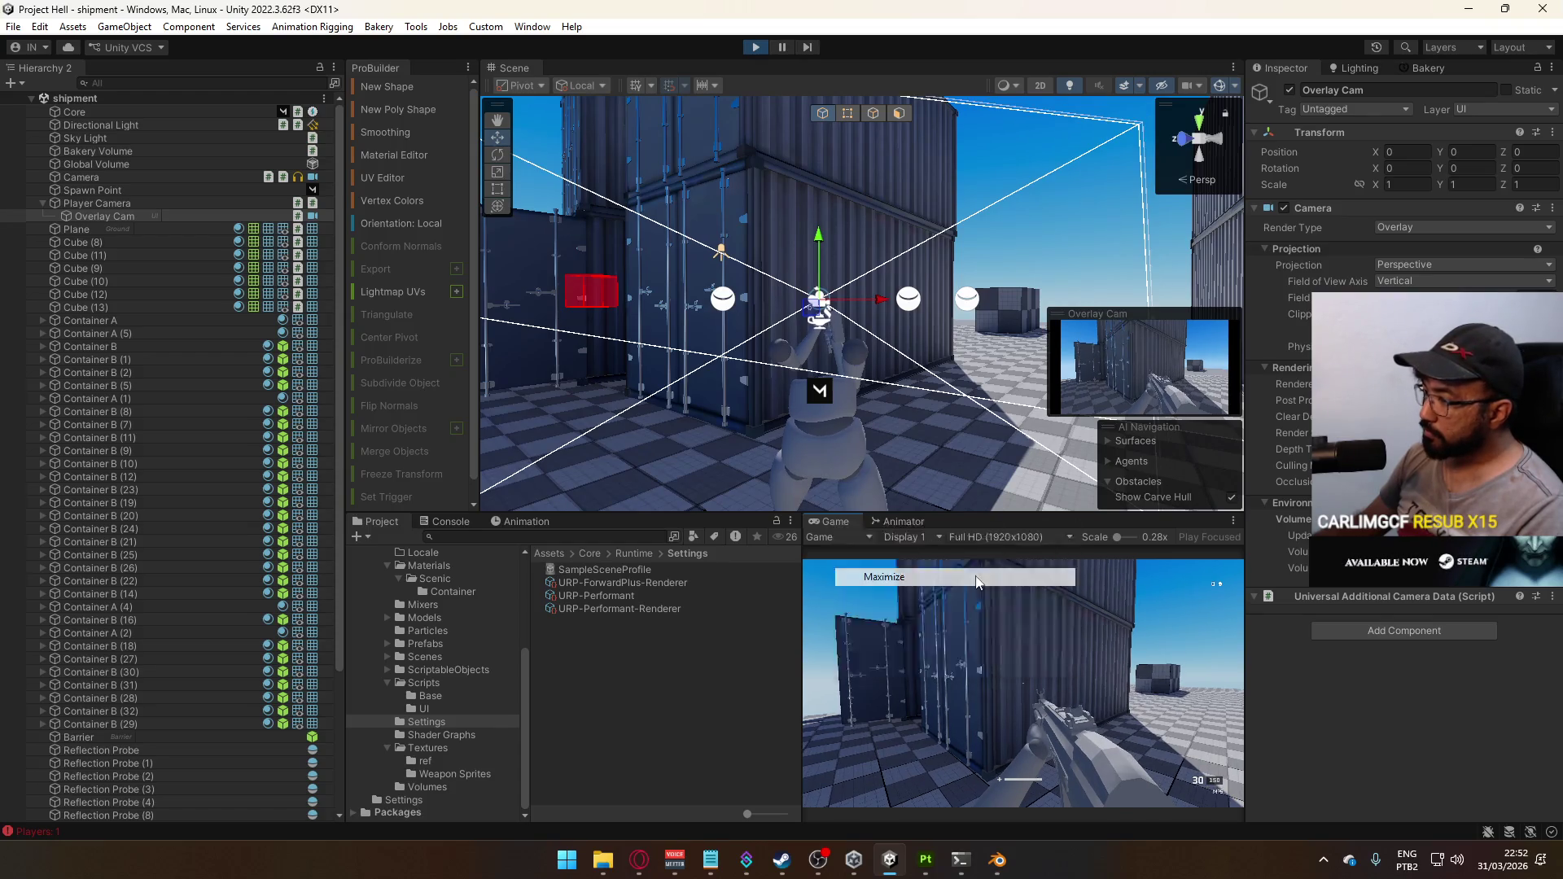
click(979, 583)
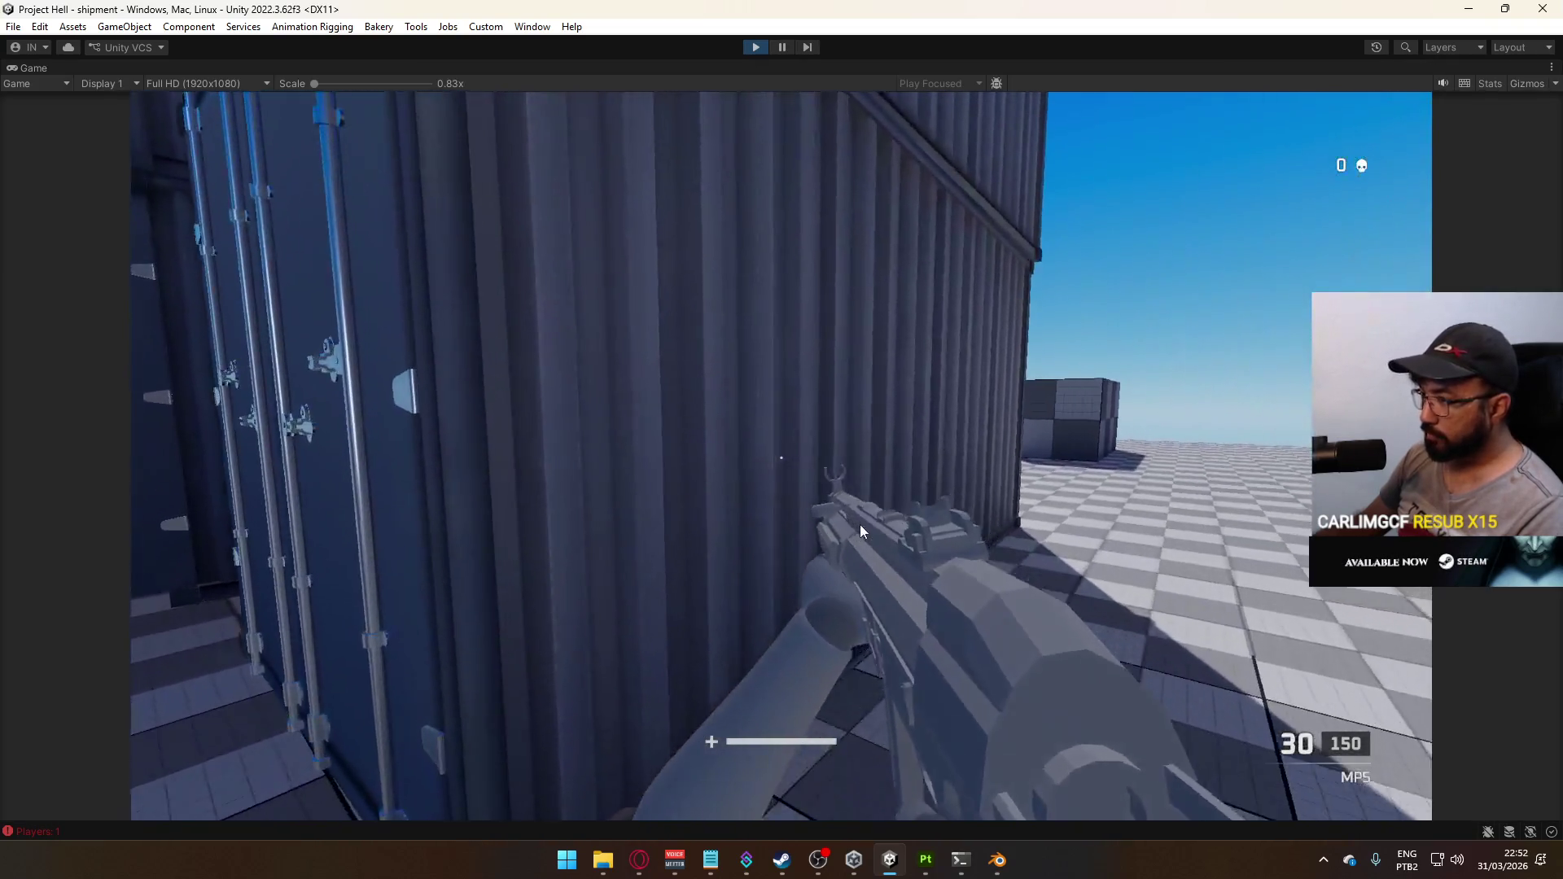
click(859, 524)
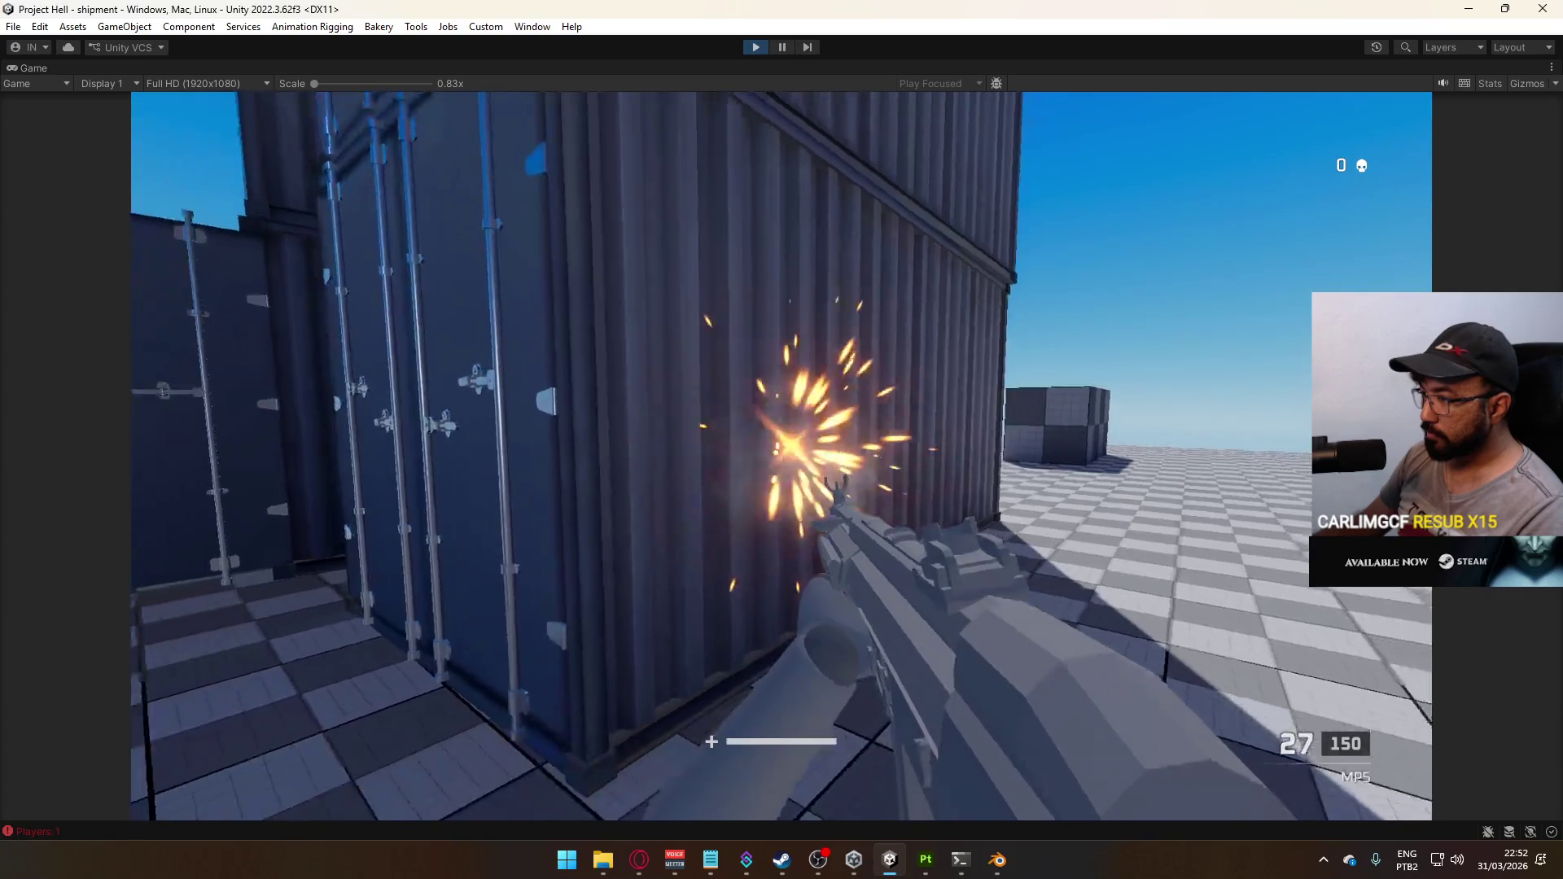
click(782, 458)
click(781, 458)
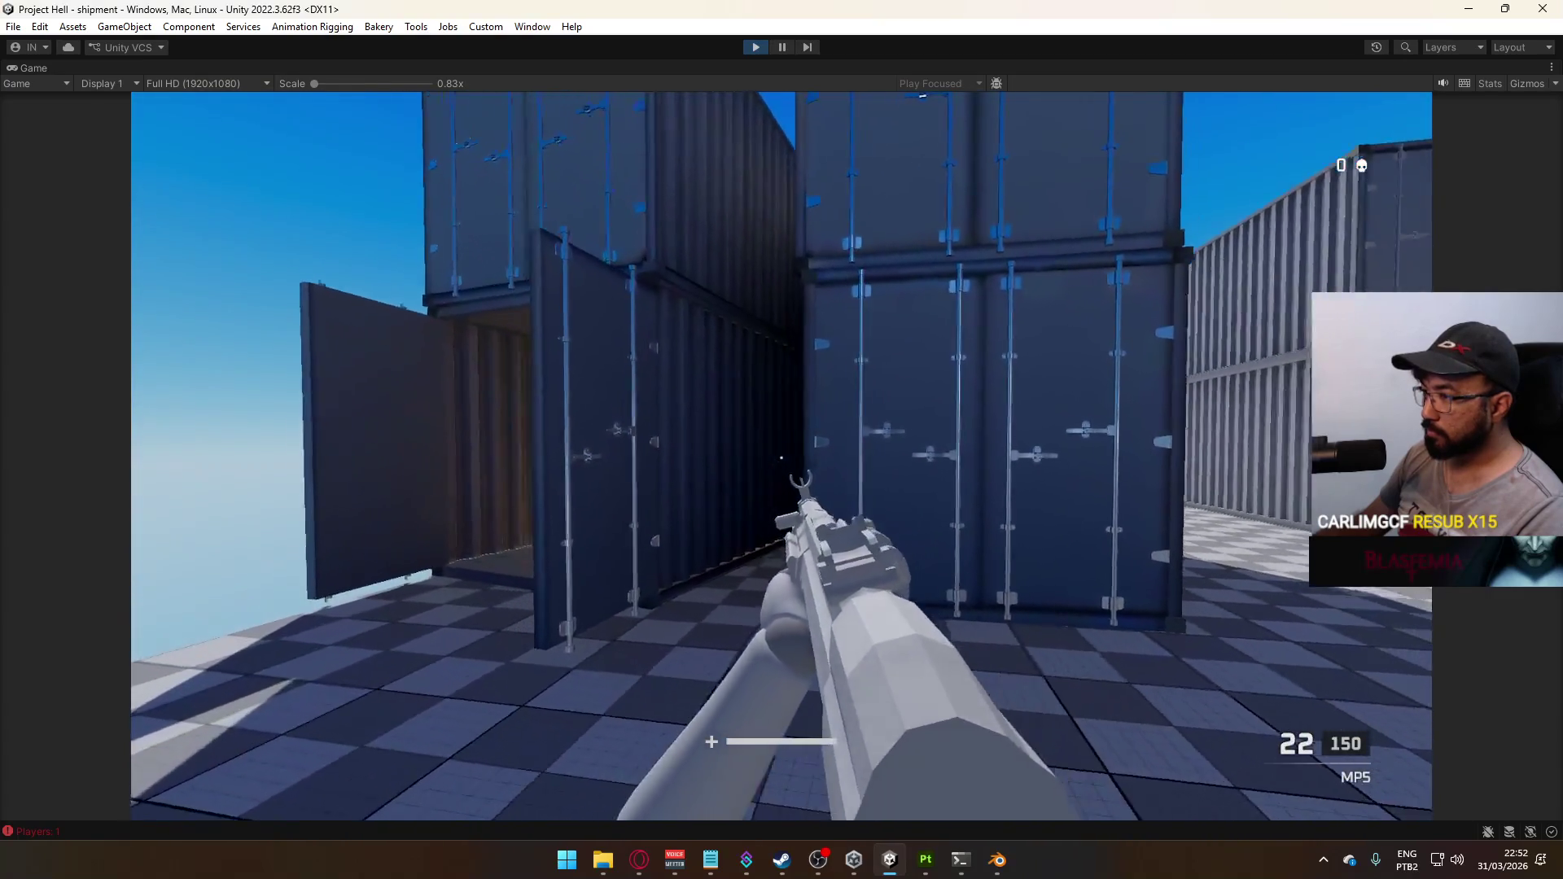
click(781, 457)
click(782, 457)
click(782, 458)
click(782, 457)
Reload, empty the magazine down the container corridor, and pause with Escape
key(r)
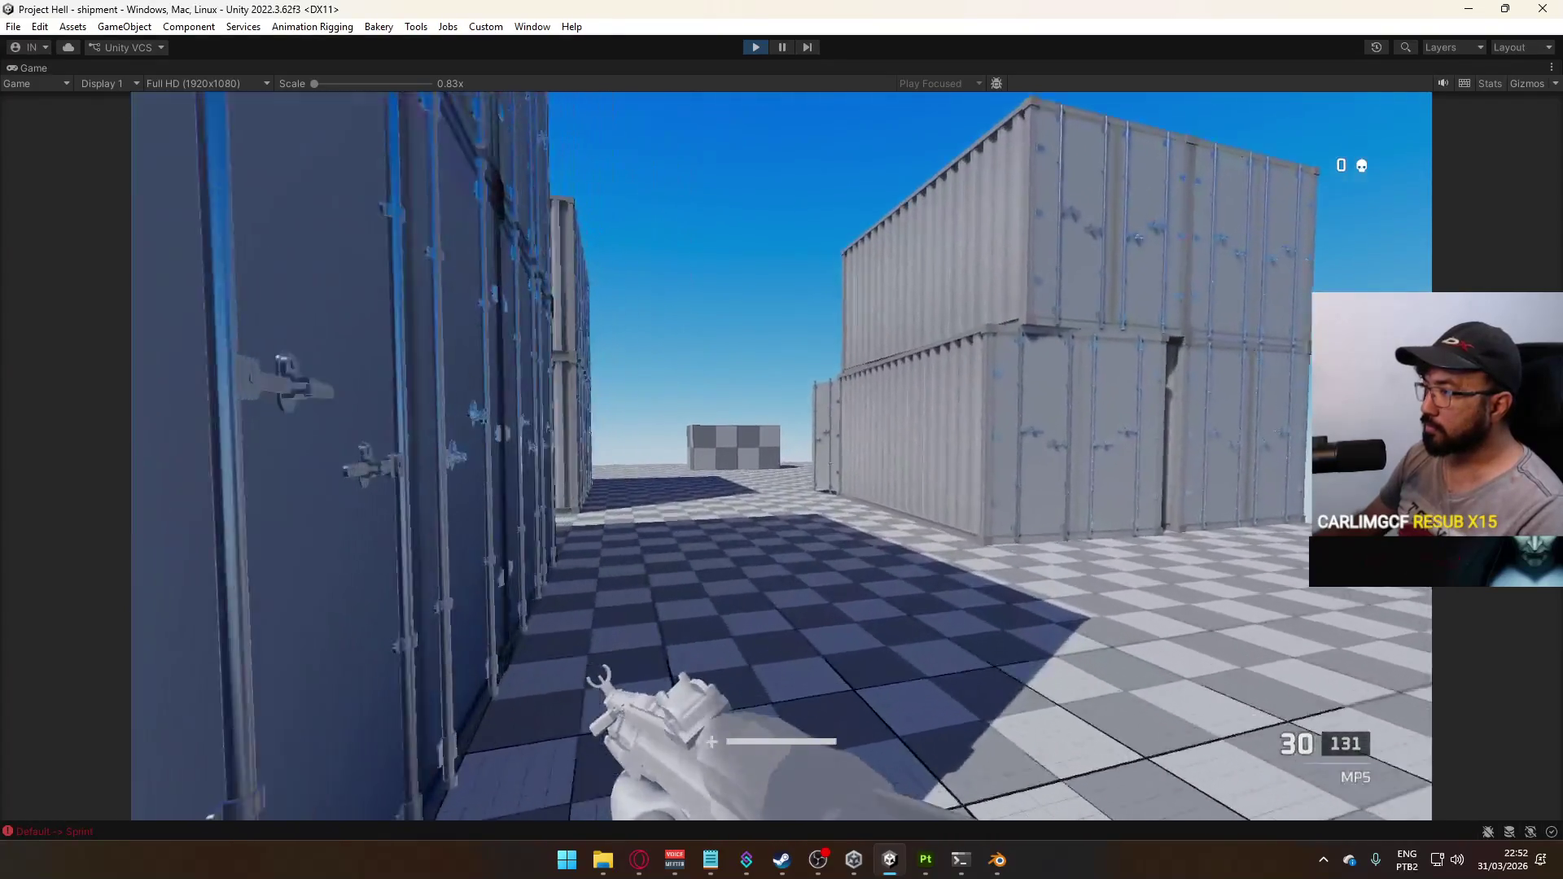
click(782, 457)
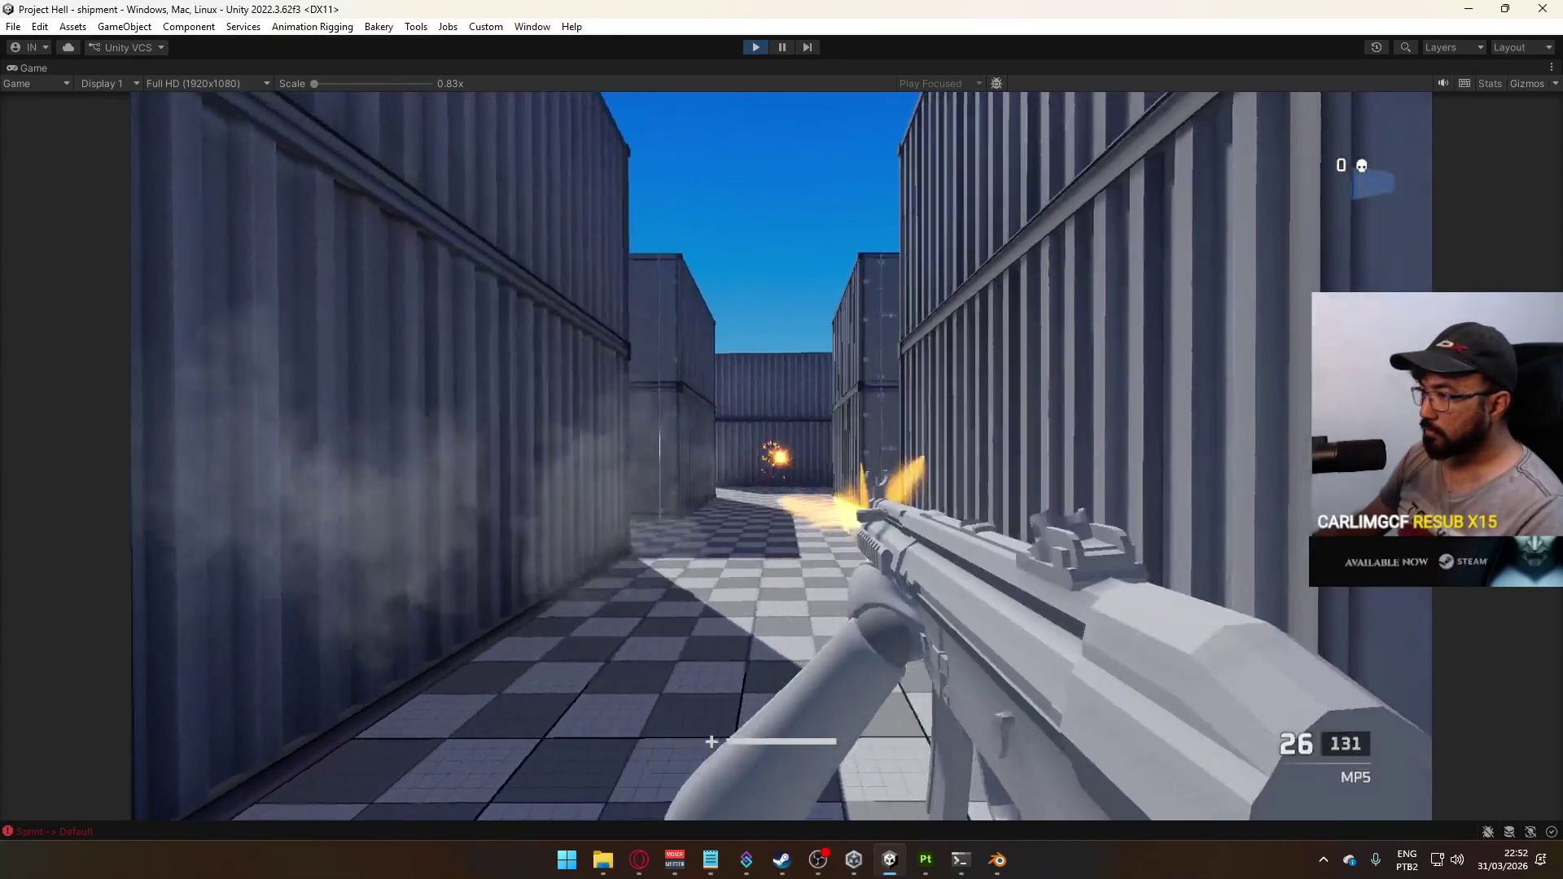
click(782, 458)
click(781, 458)
click(782, 458)
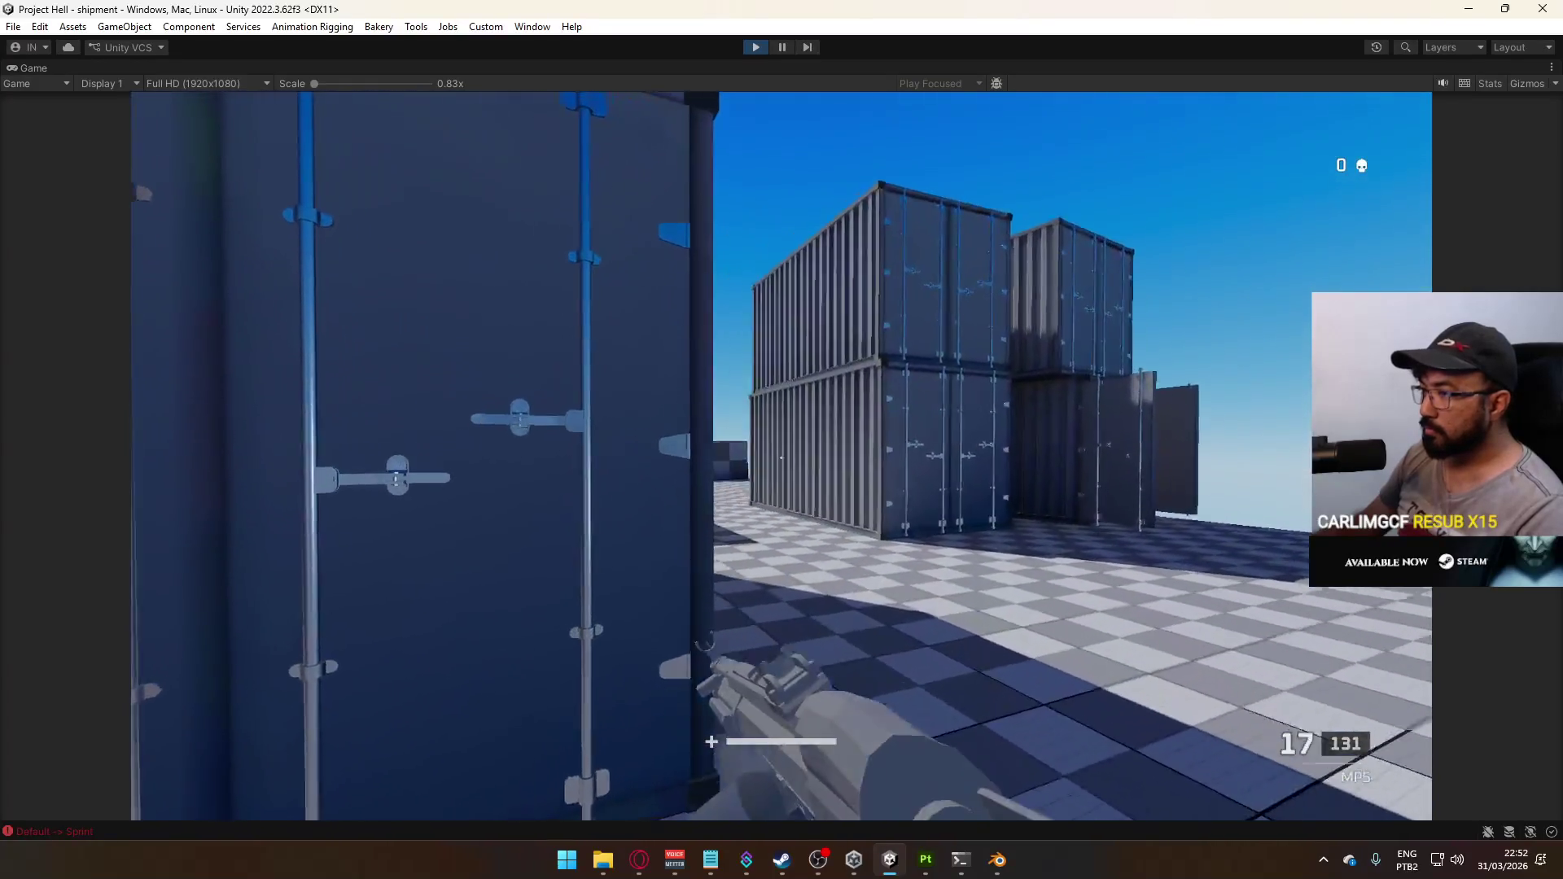
click(781, 458)
click(781, 457)
click(782, 458)
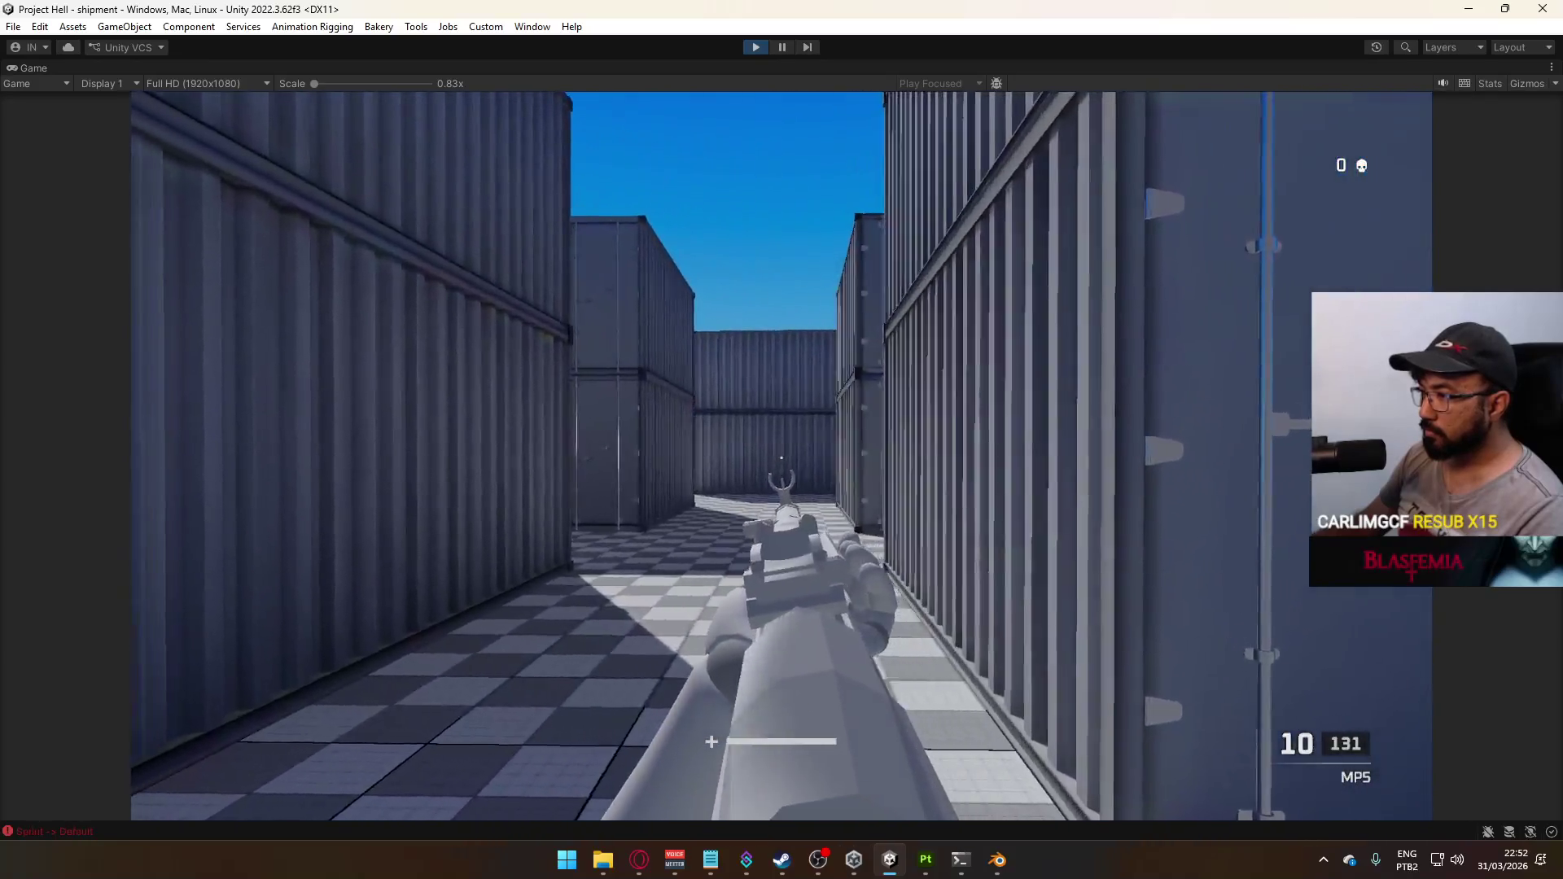
click(781, 458)
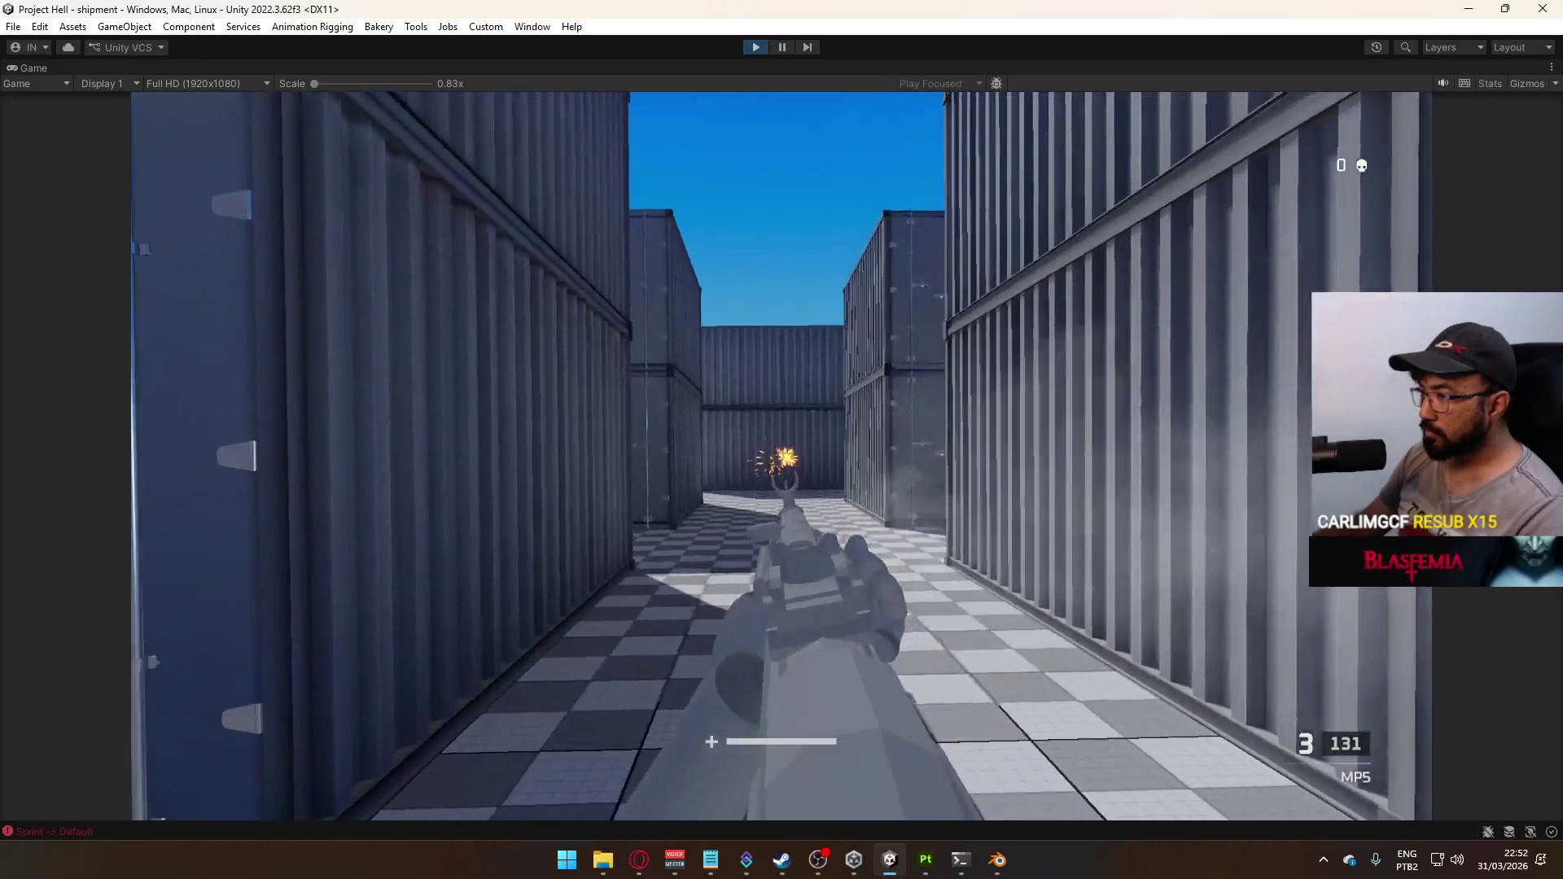
click(782, 457)
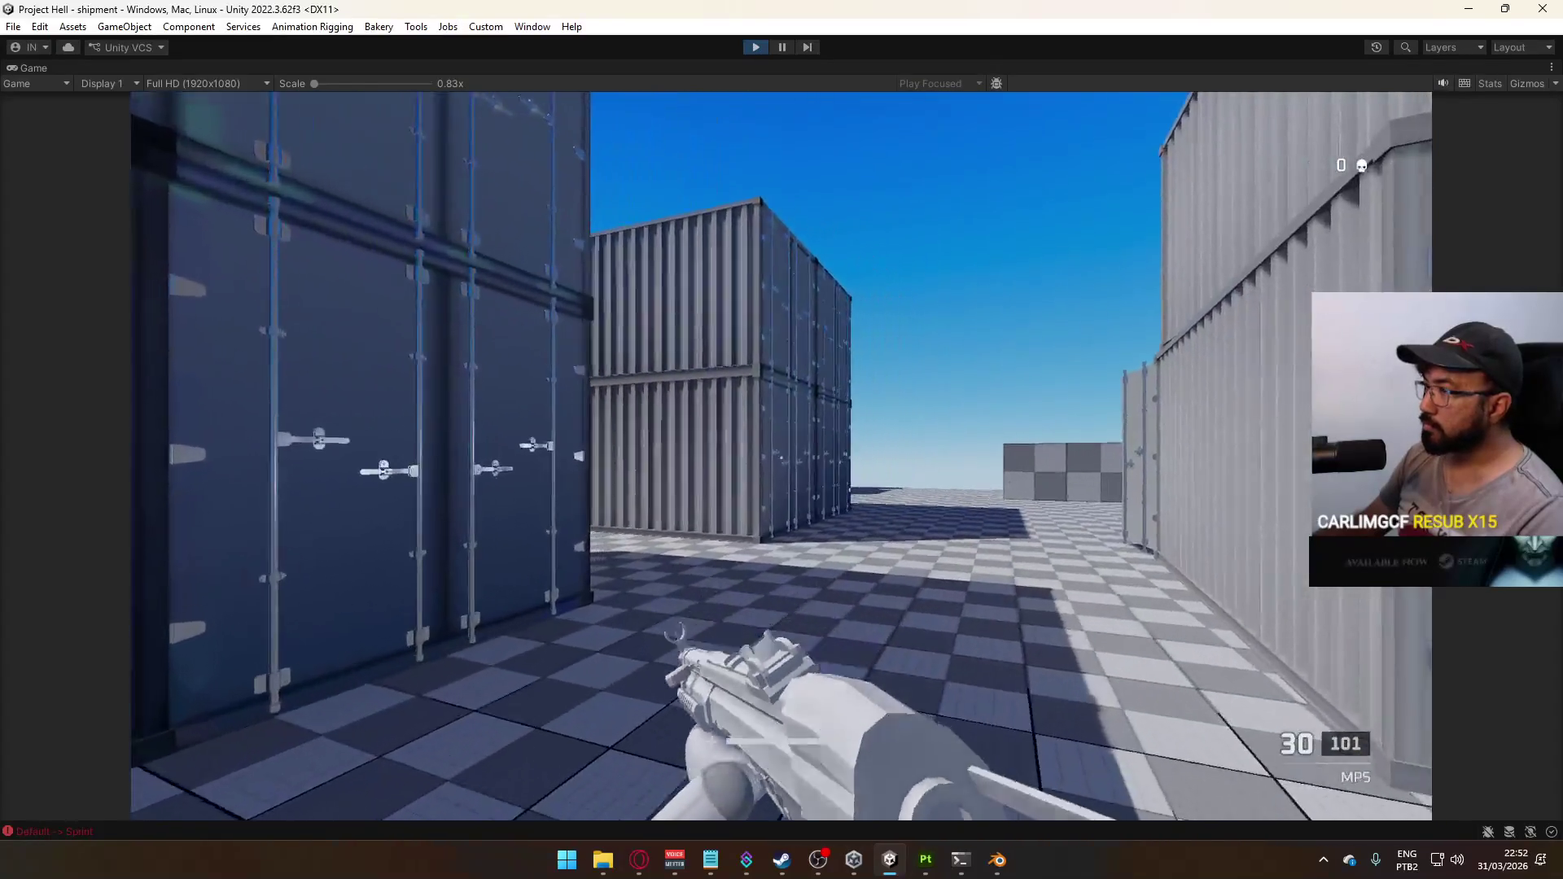
key(Escape)
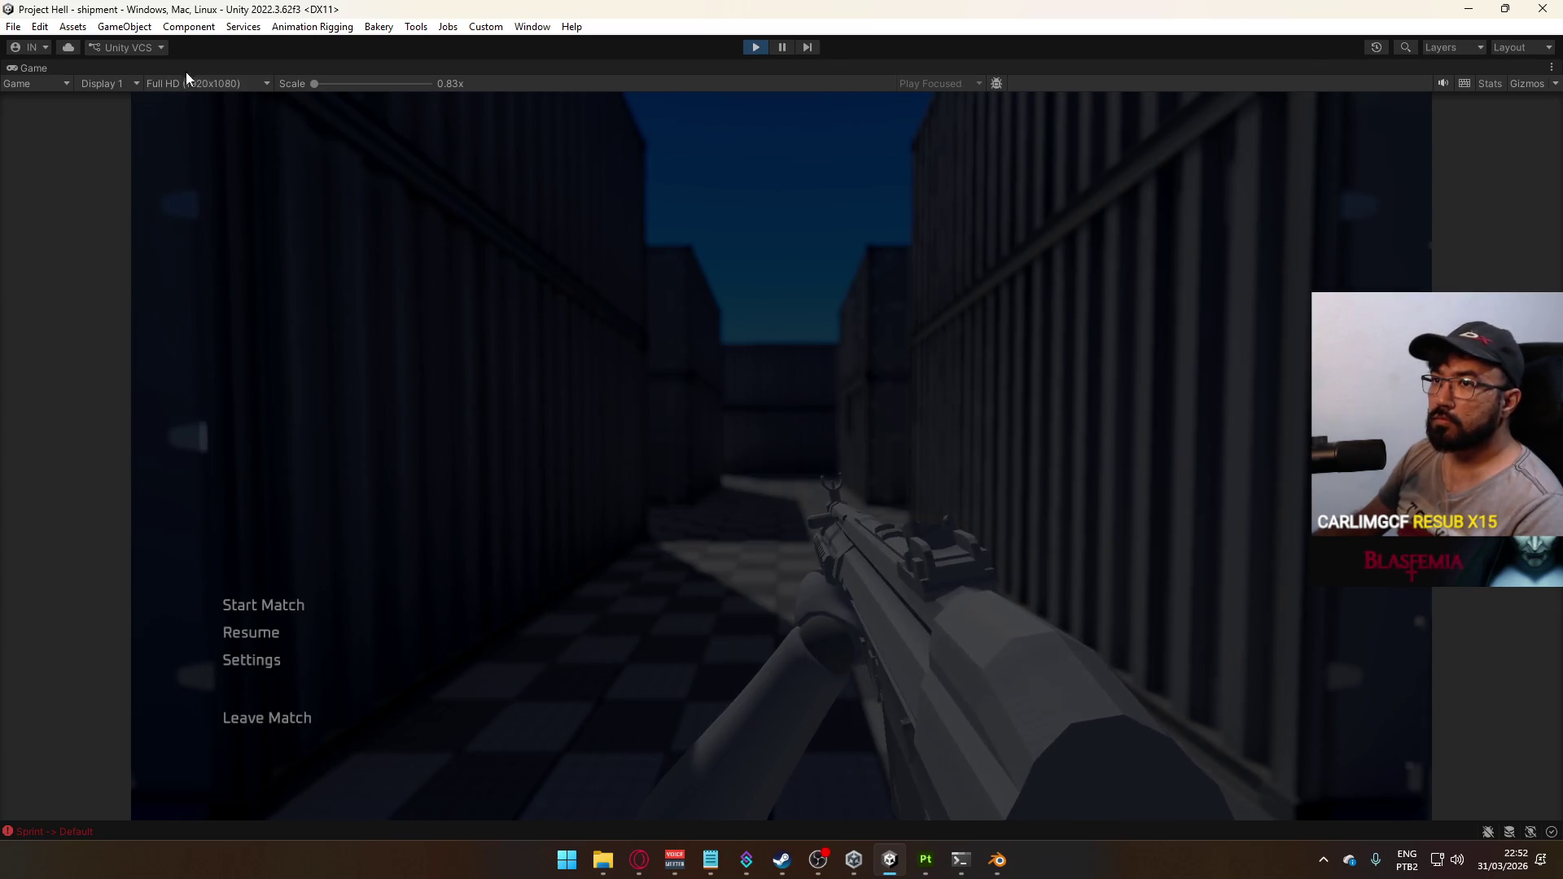
Restore the normal Game view layout and expand the ui and DontDestroyOnLoad scenes in the Hierarchy
right_click(237, 68)
click(334, 116)
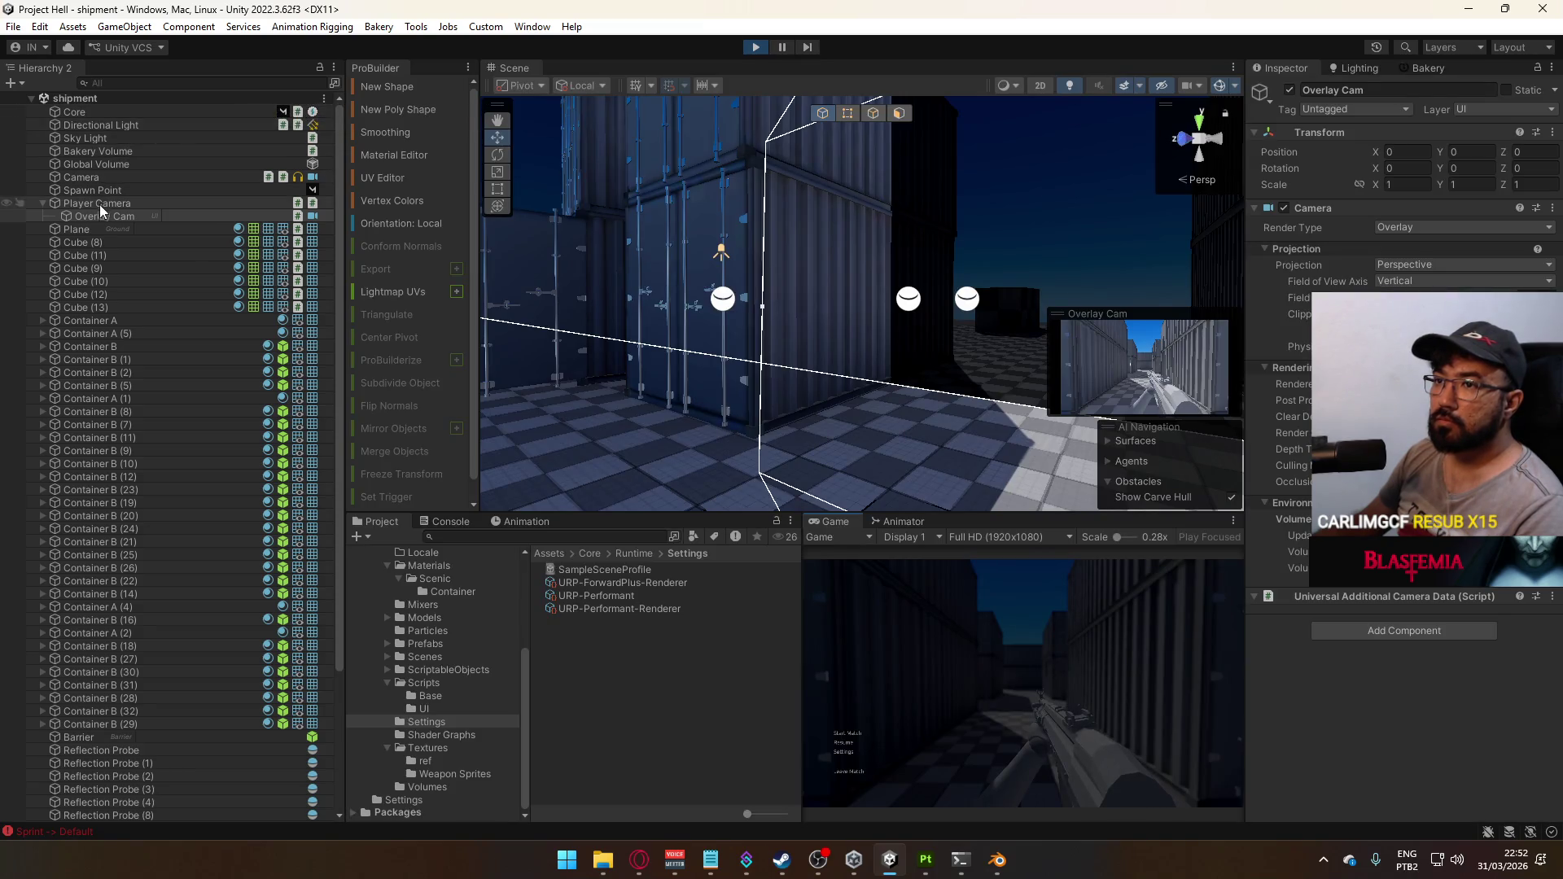
scroll(130, 456, down, 5)
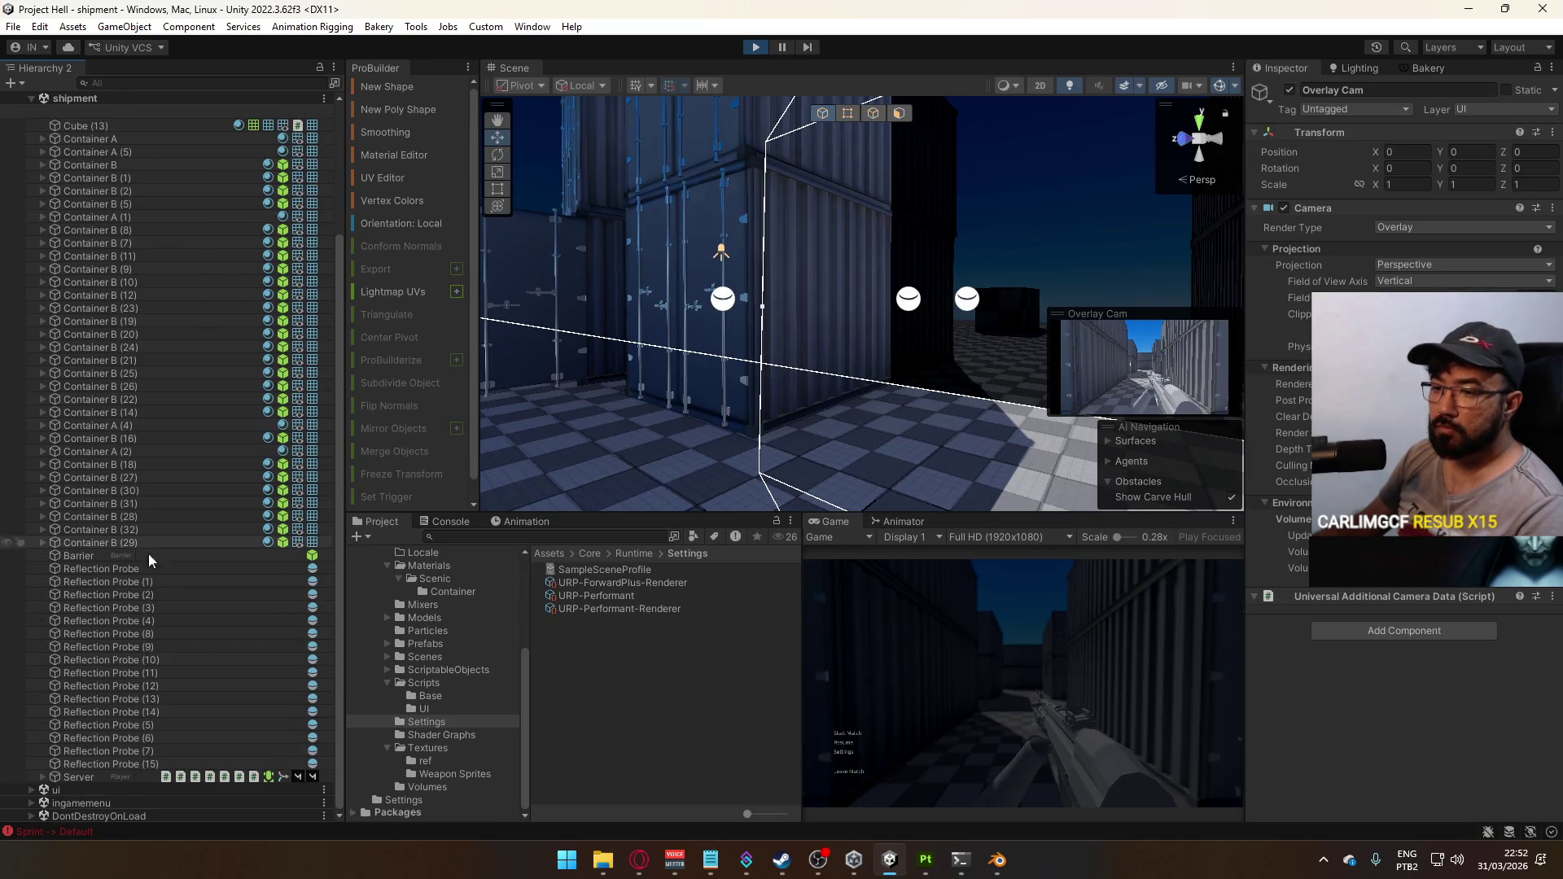
click(33, 804)
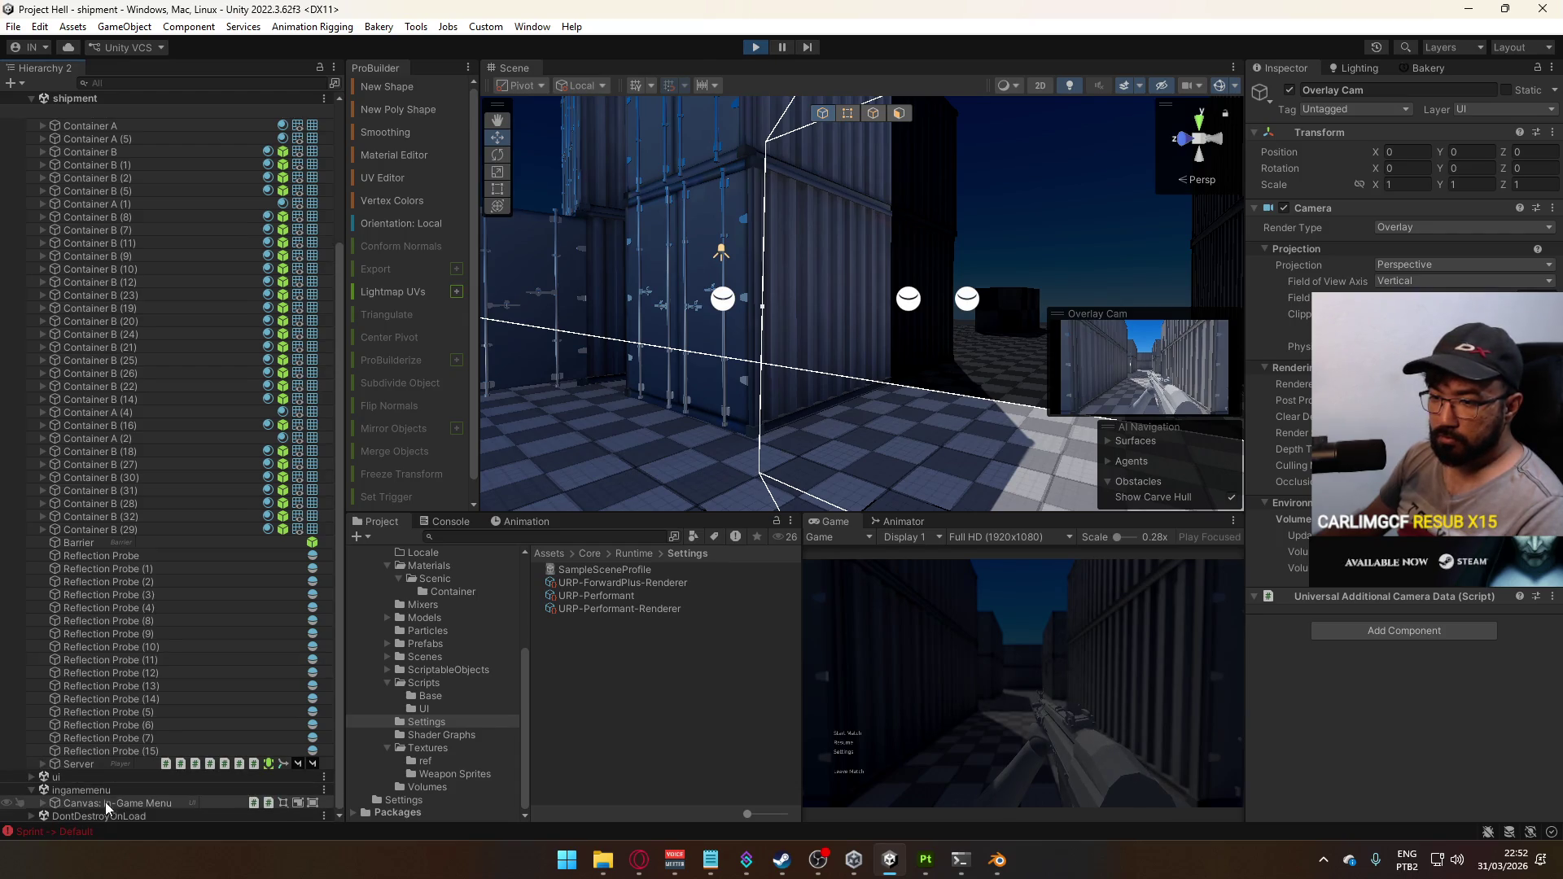
click(27, 790)
click(32, 788)
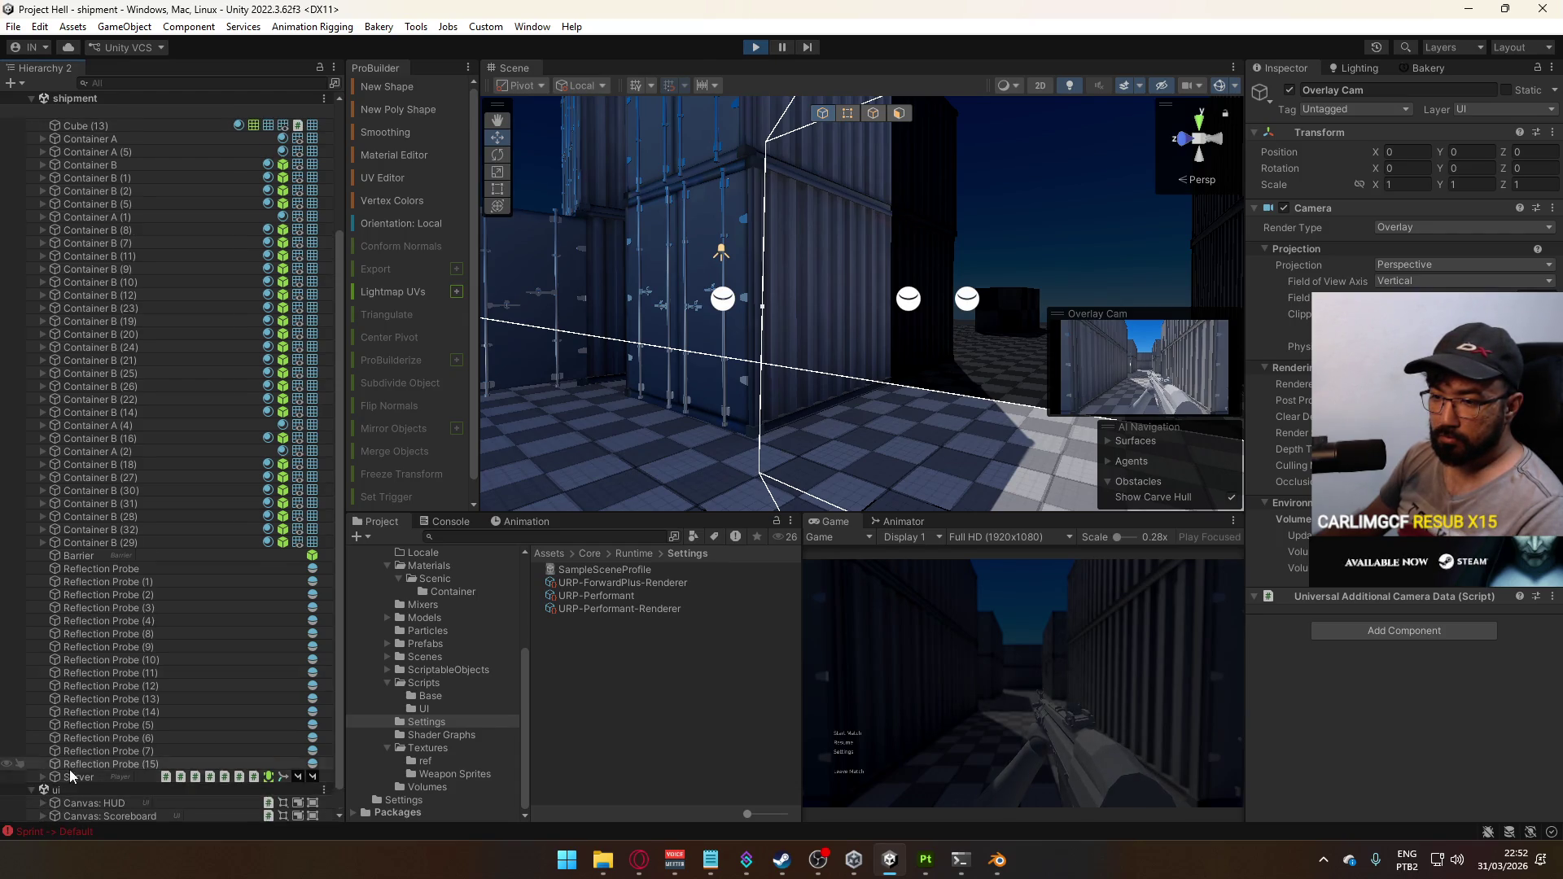
click(32, 768)
click(33, 815)
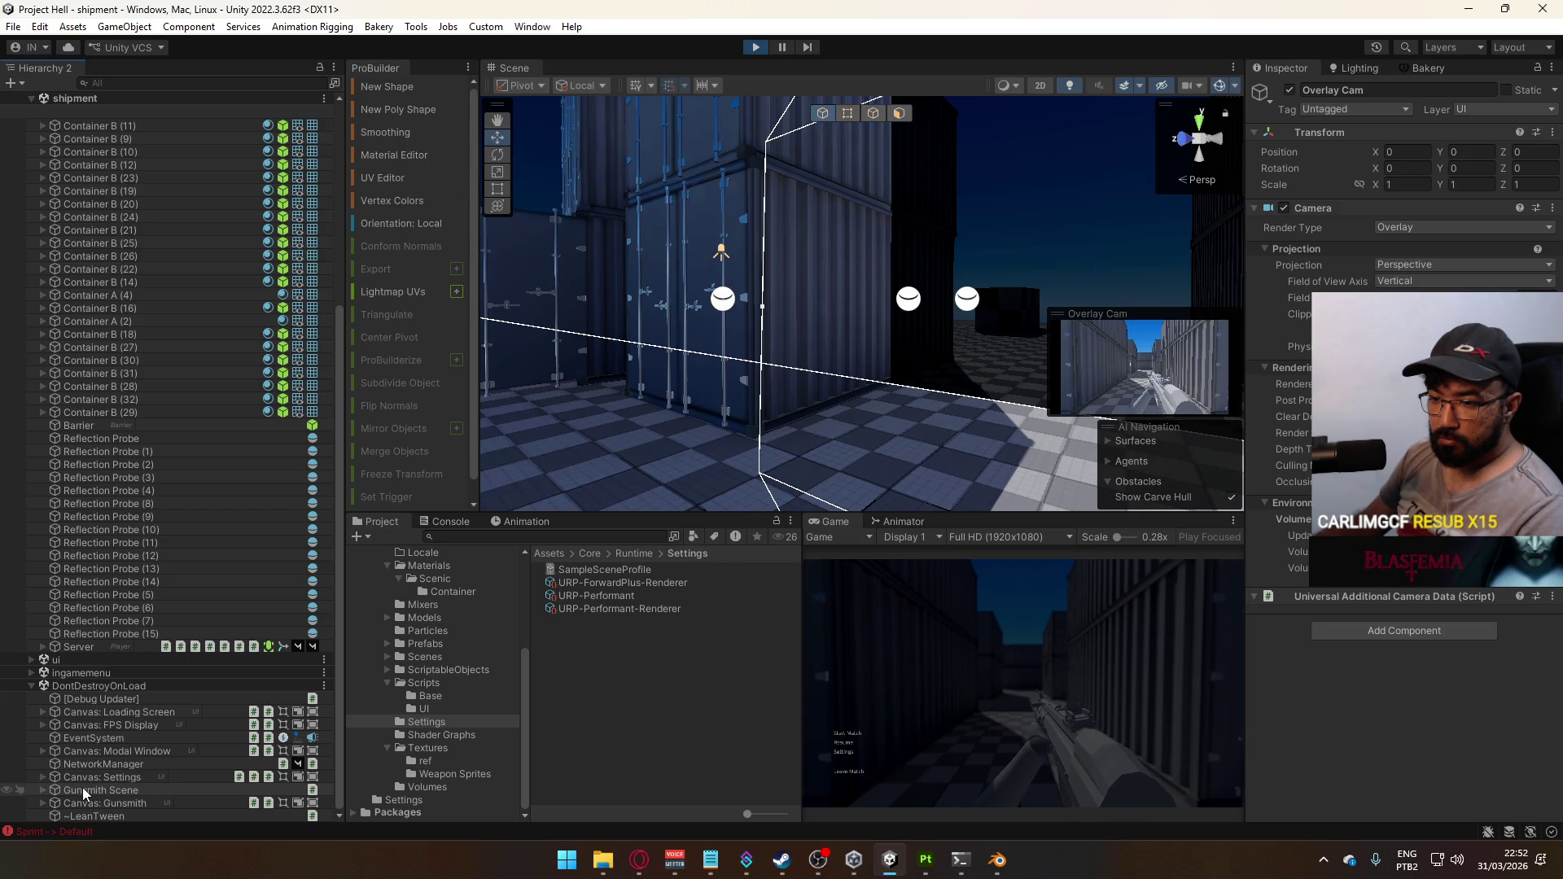
Select Volume (Blur) under ingamemenu > Canvas: In-Game Menu and set Depth of Field Mode to Bokeh
click(32, 673)
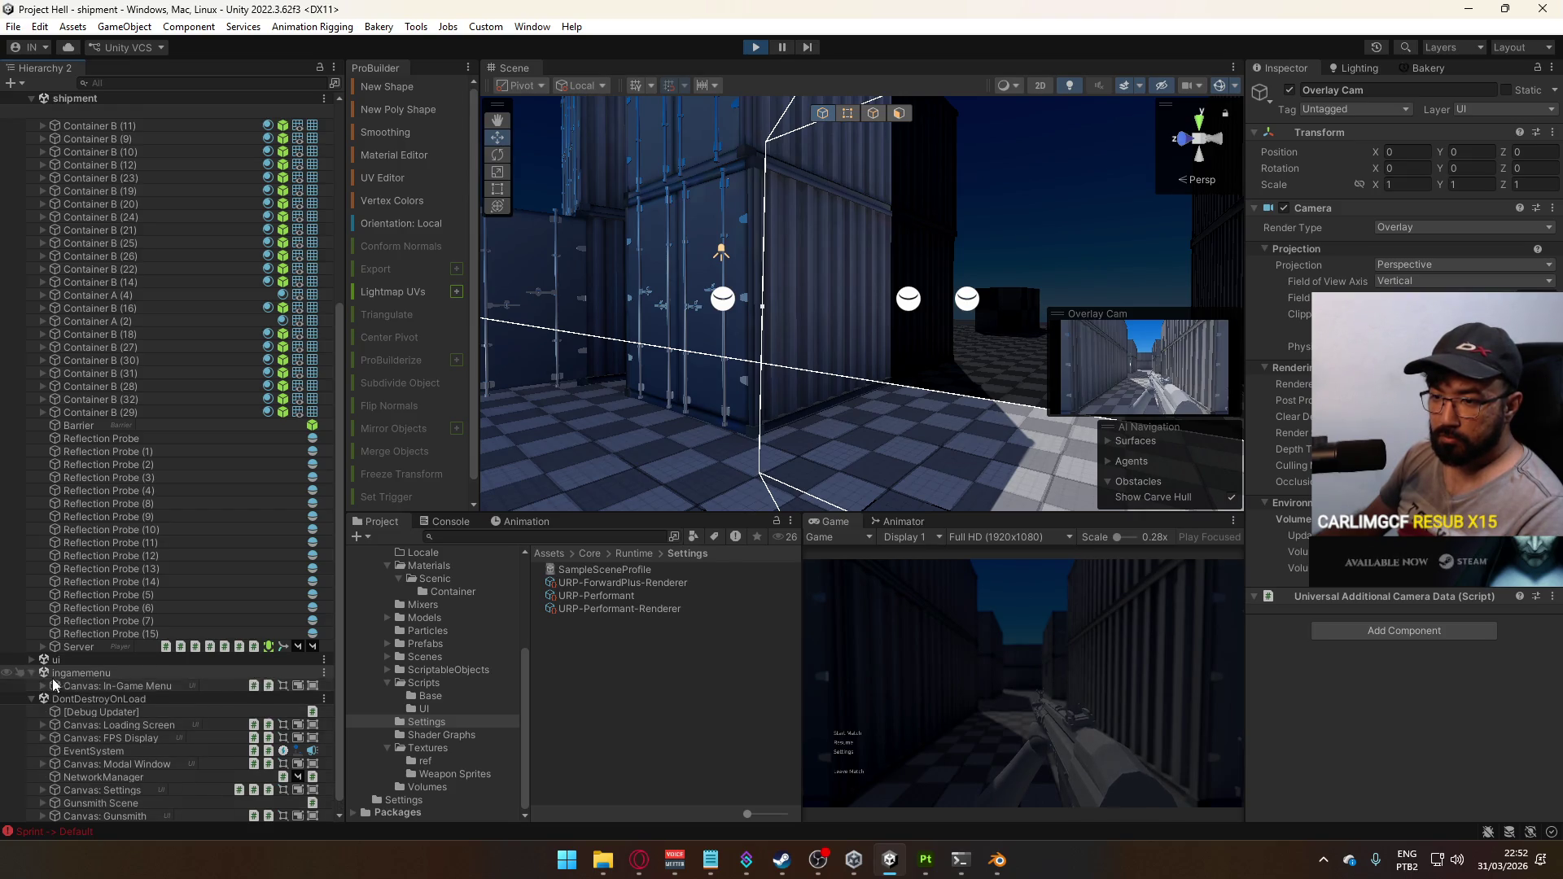
click(44, 686)
click(104, 699)
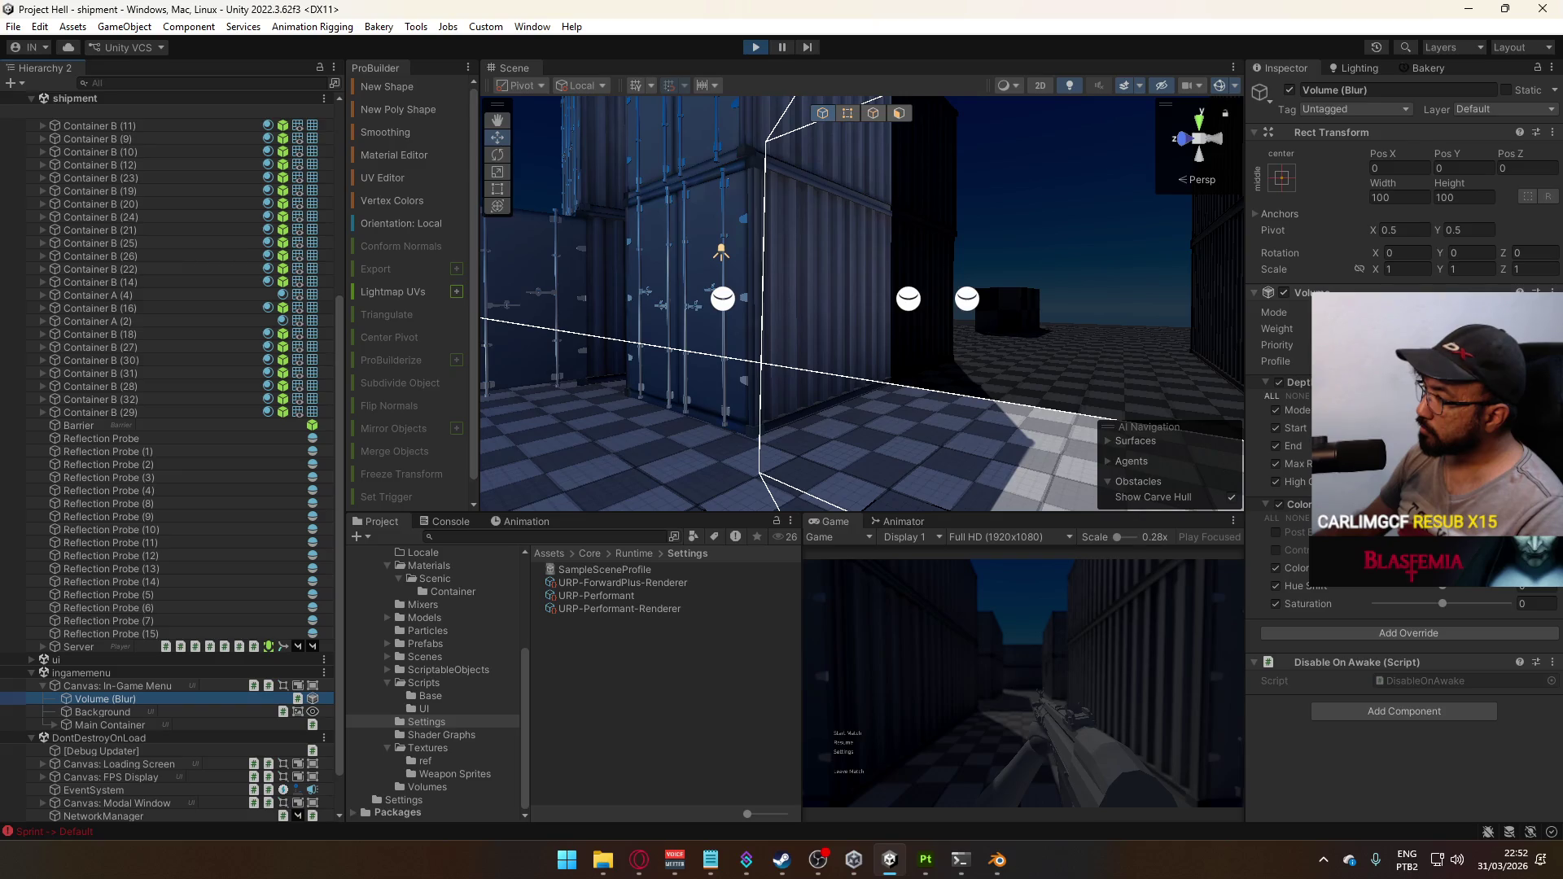
click(1434, 424)
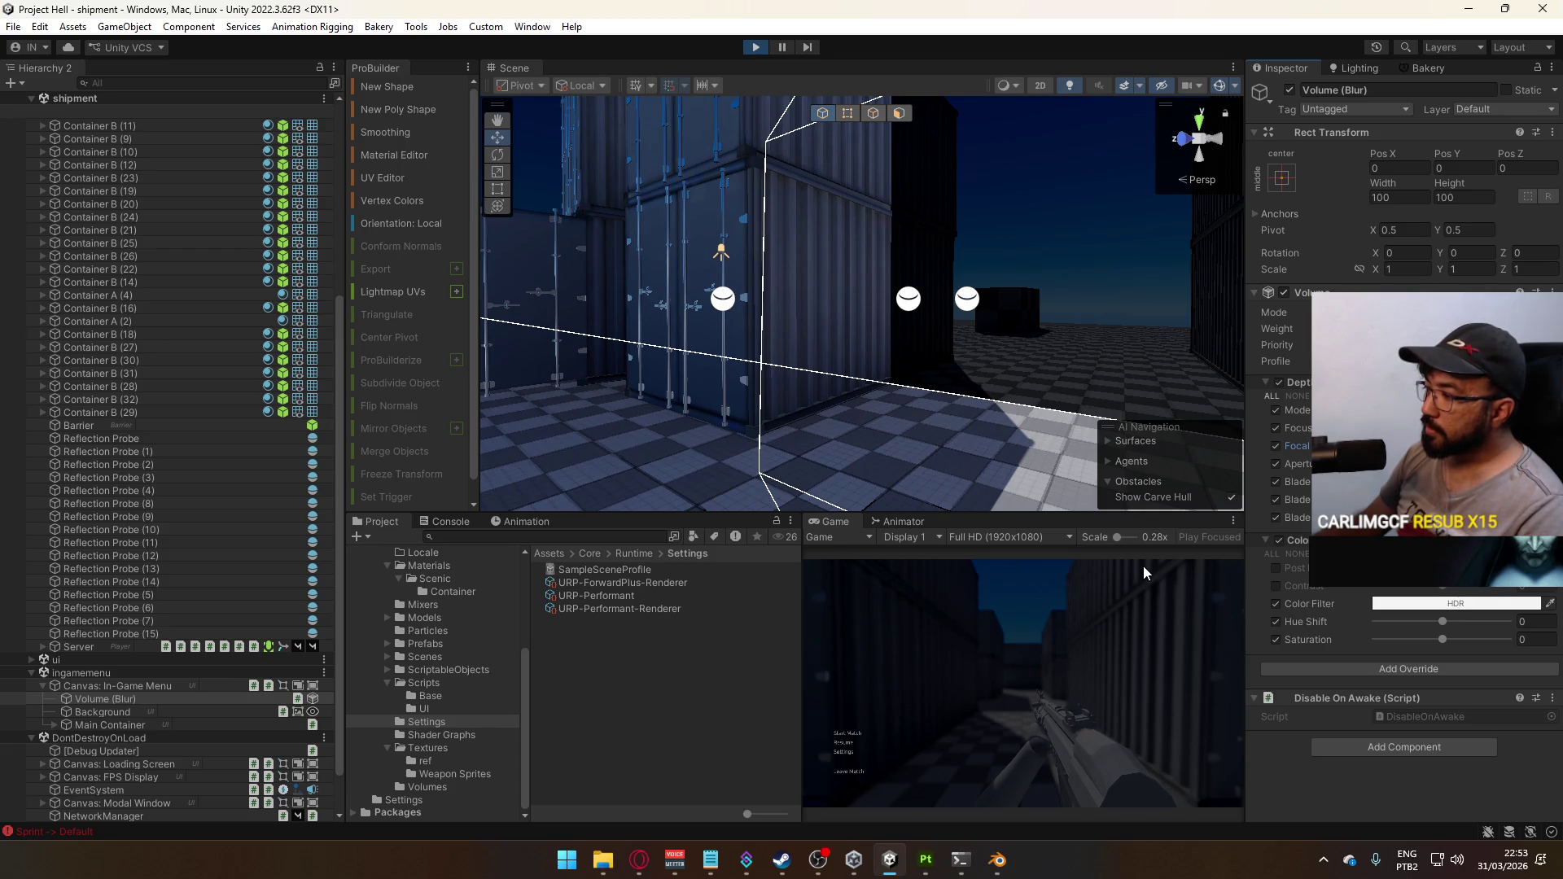
scroll(207, 384, up, 8)
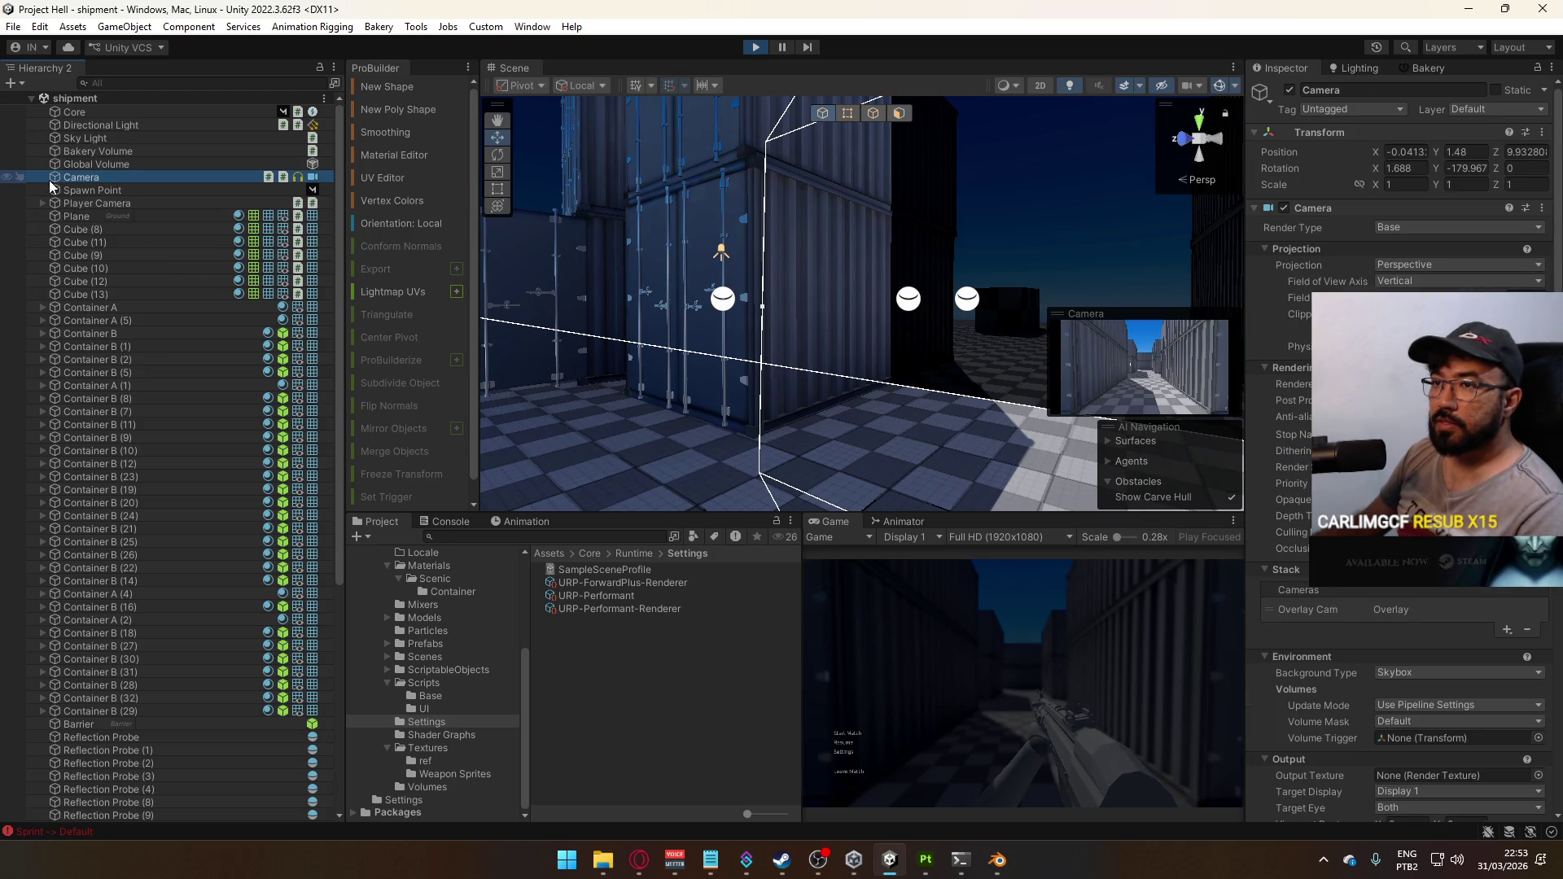
Check Overlay Cam's post processing, then set Volume (Blur) depth of field back to Gaussian start/end distances
click(43, 203)
click(106, 217)
click(1293, 400)
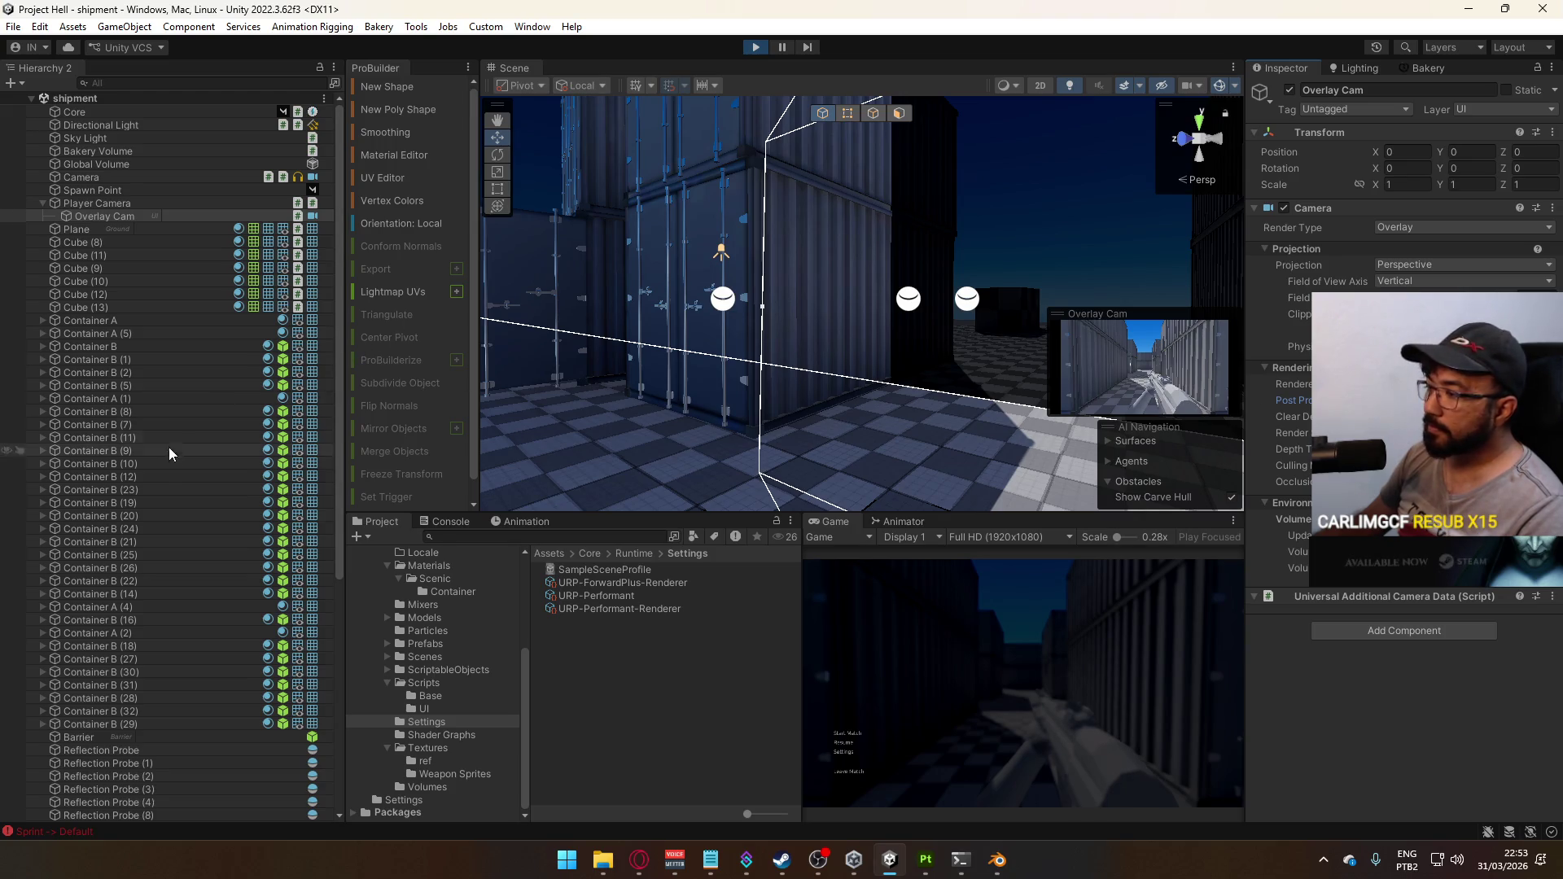
scroll(171, 450, down, 10)
click(163, 648)
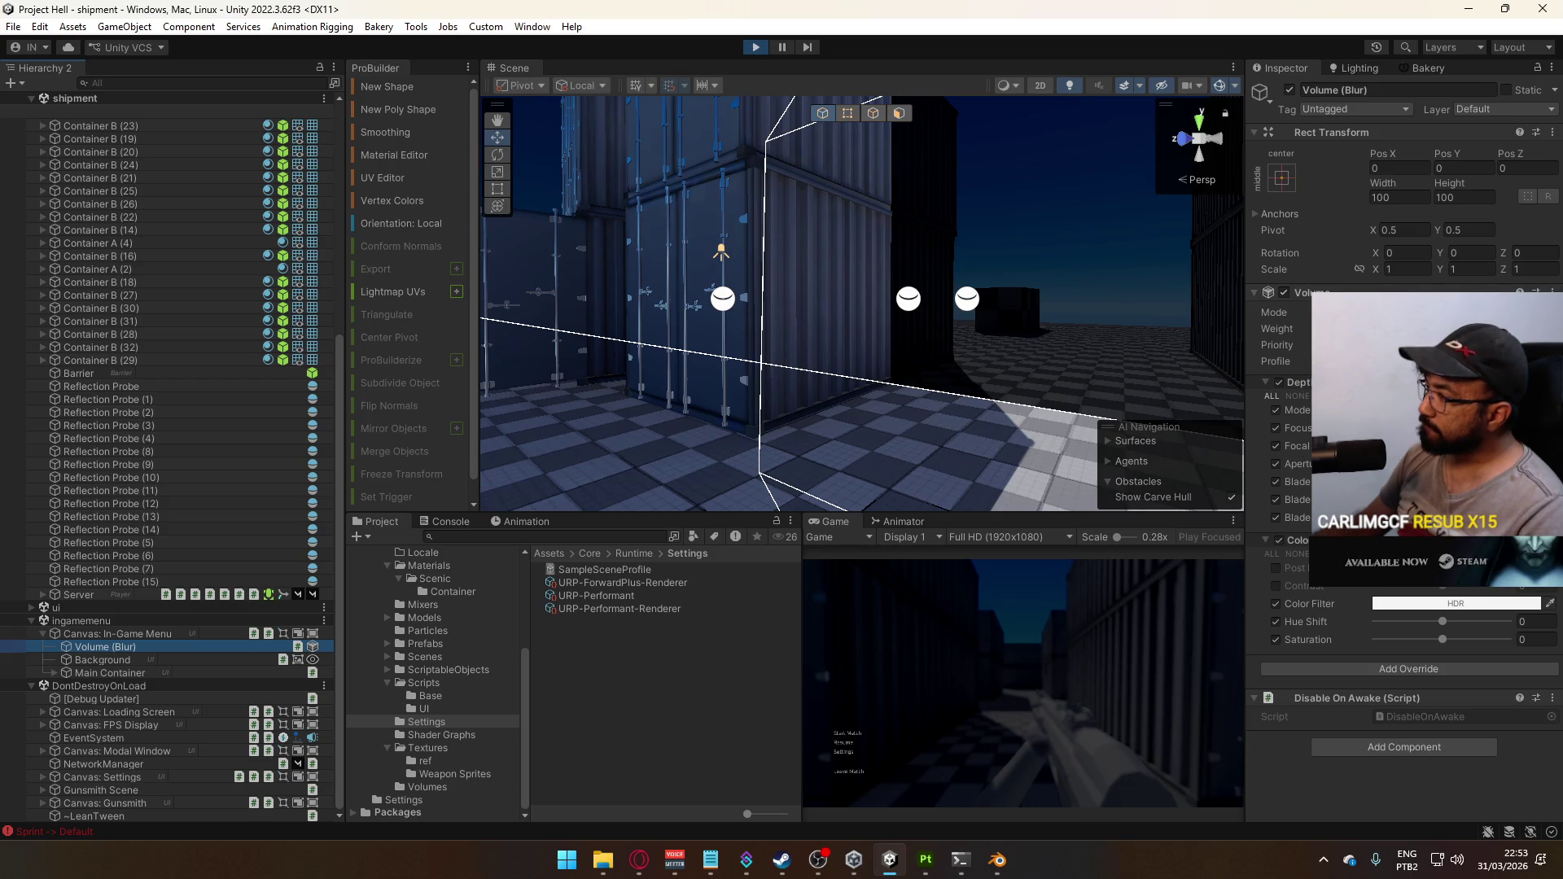
click(1433, 409)
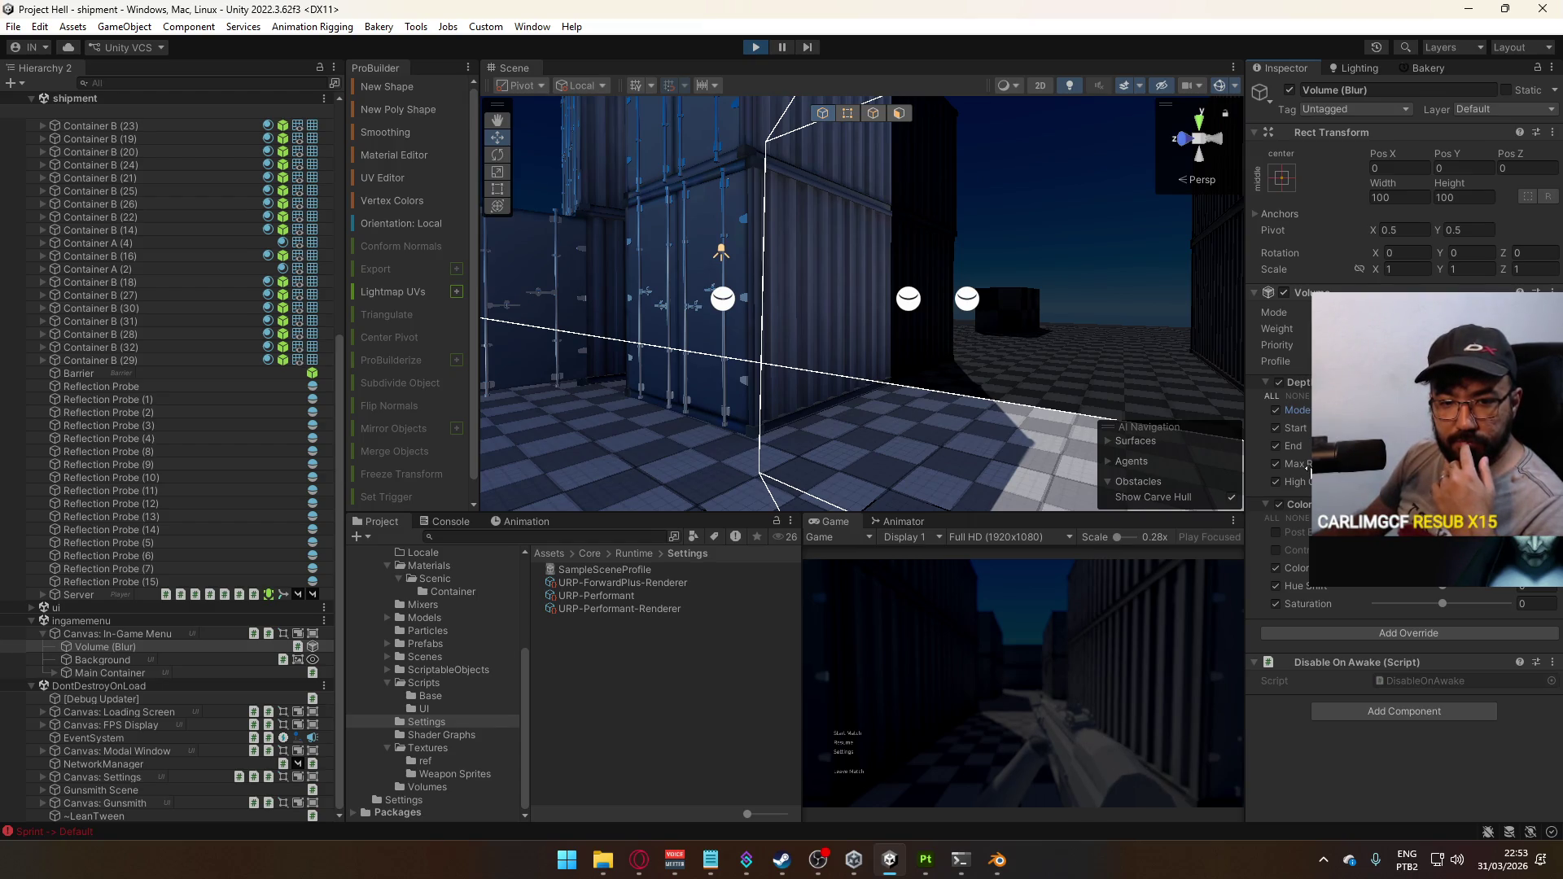
Preview the blurred menu in a maximized Game view, restore it, and stop play mode
right_click(842, 525)
click(872, 570)
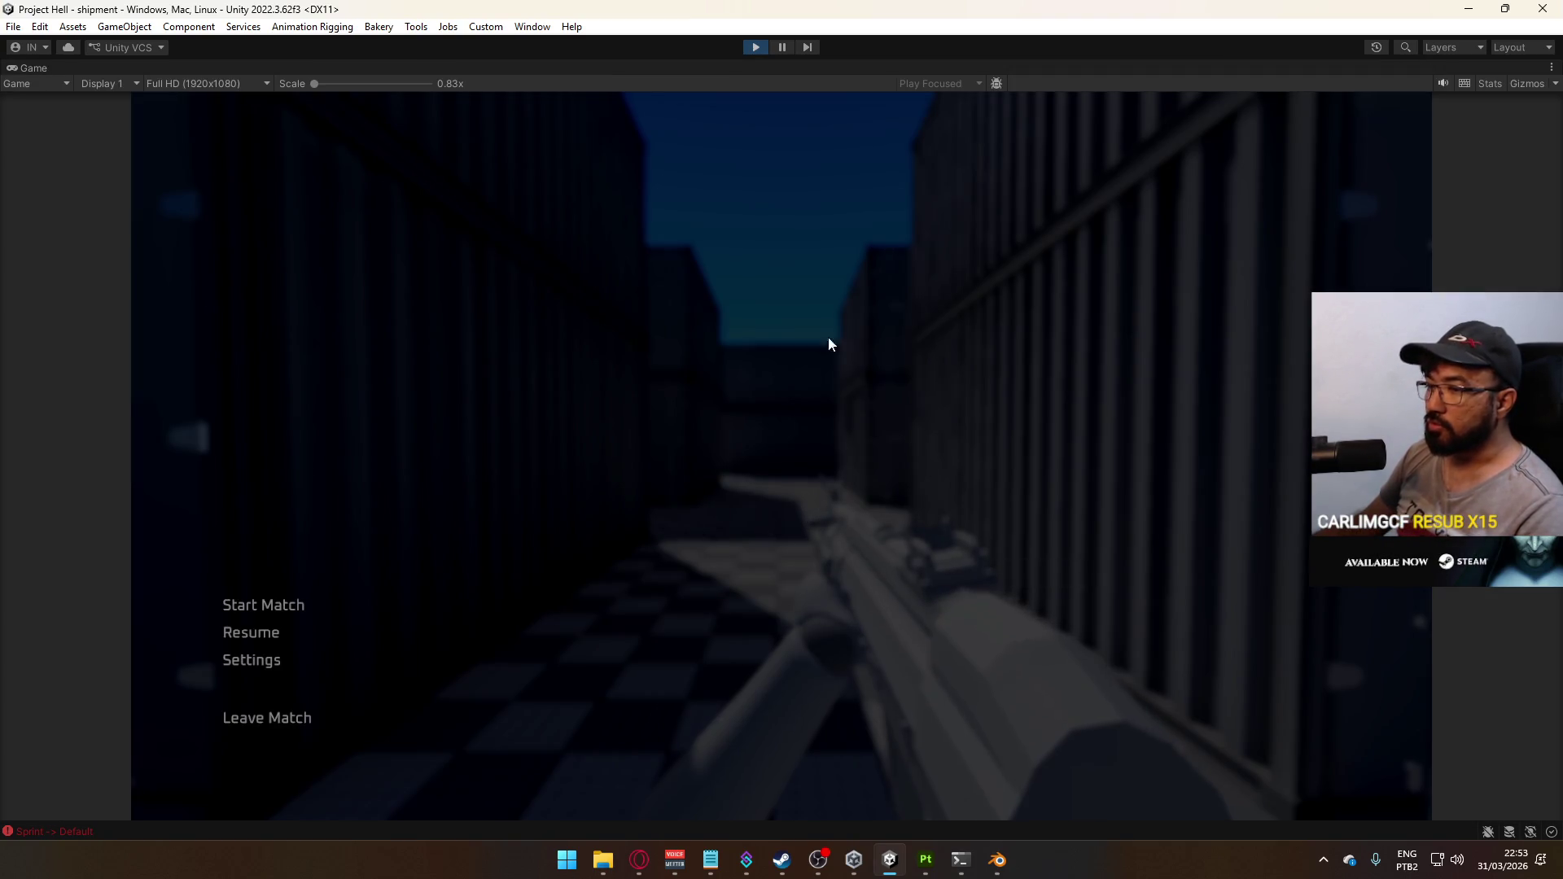
right_click(757, 67)
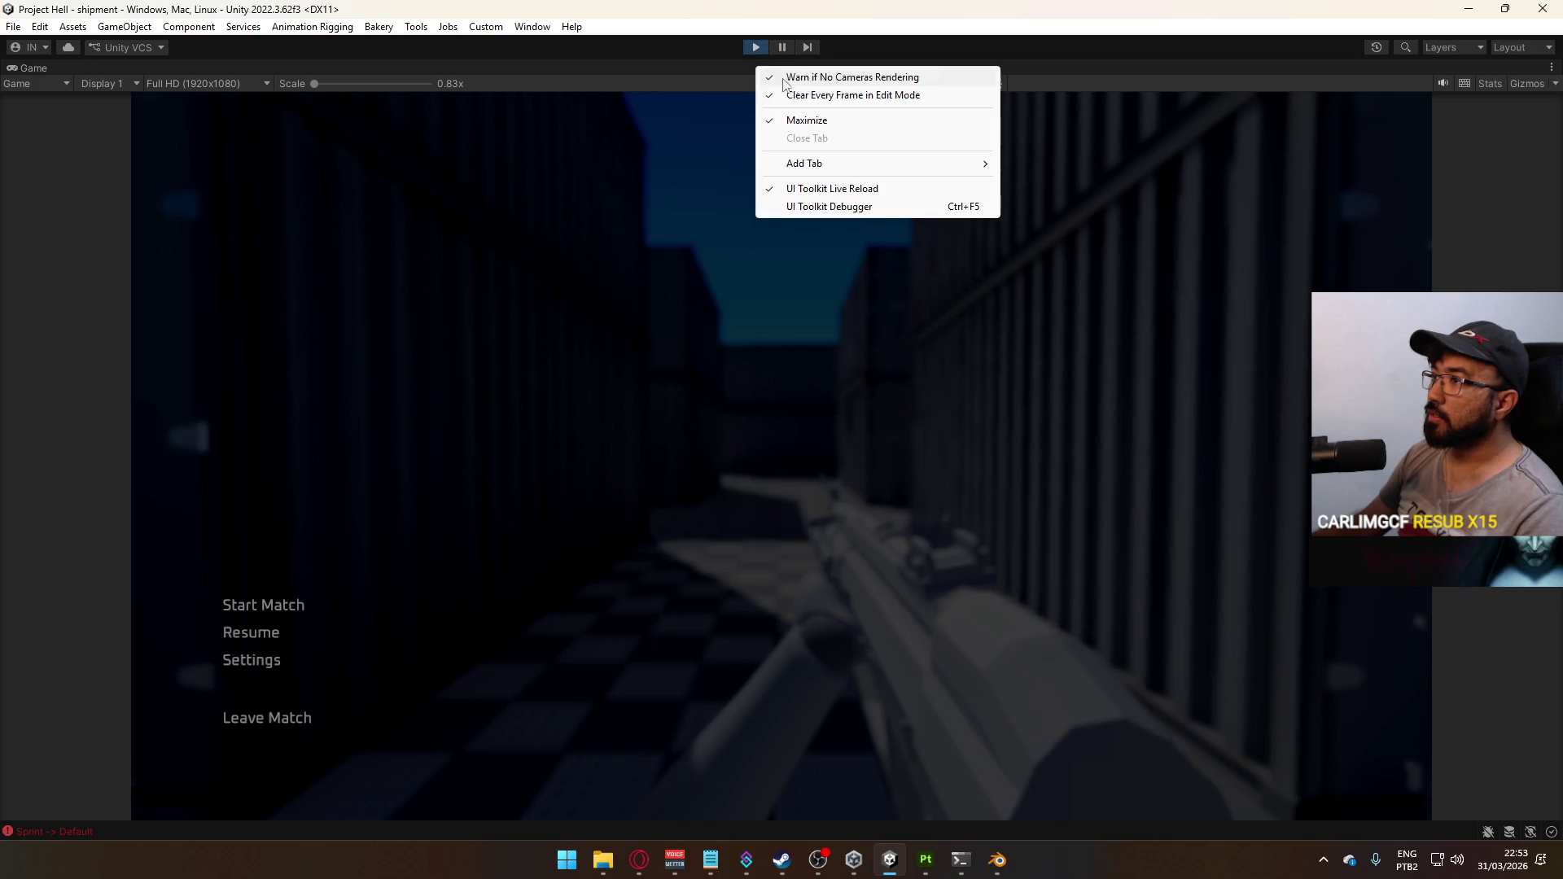
click(806, 120)
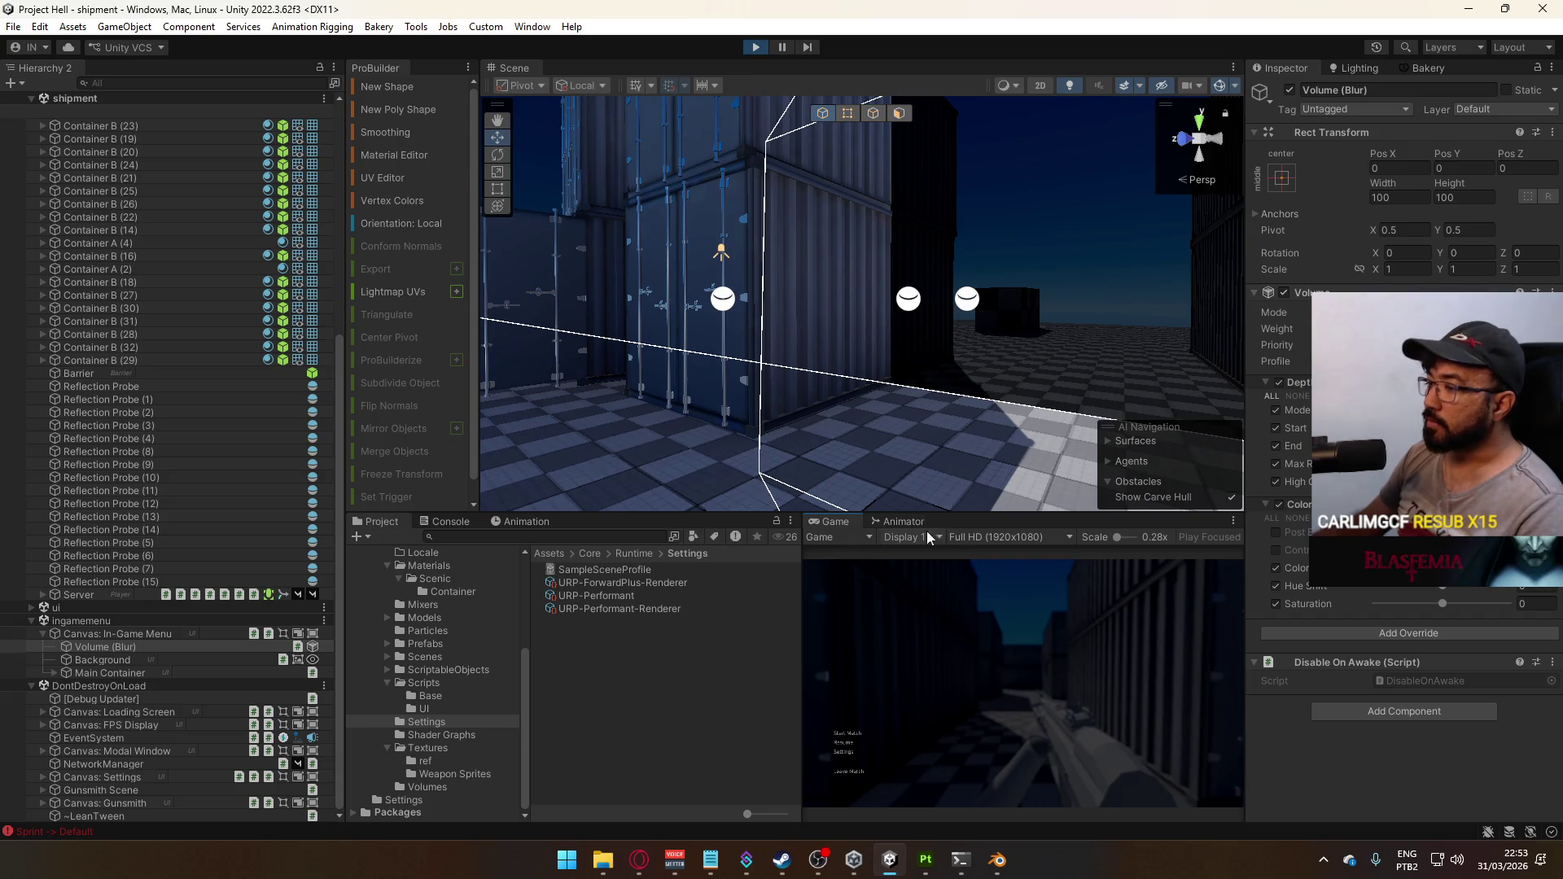
click(747, 48)
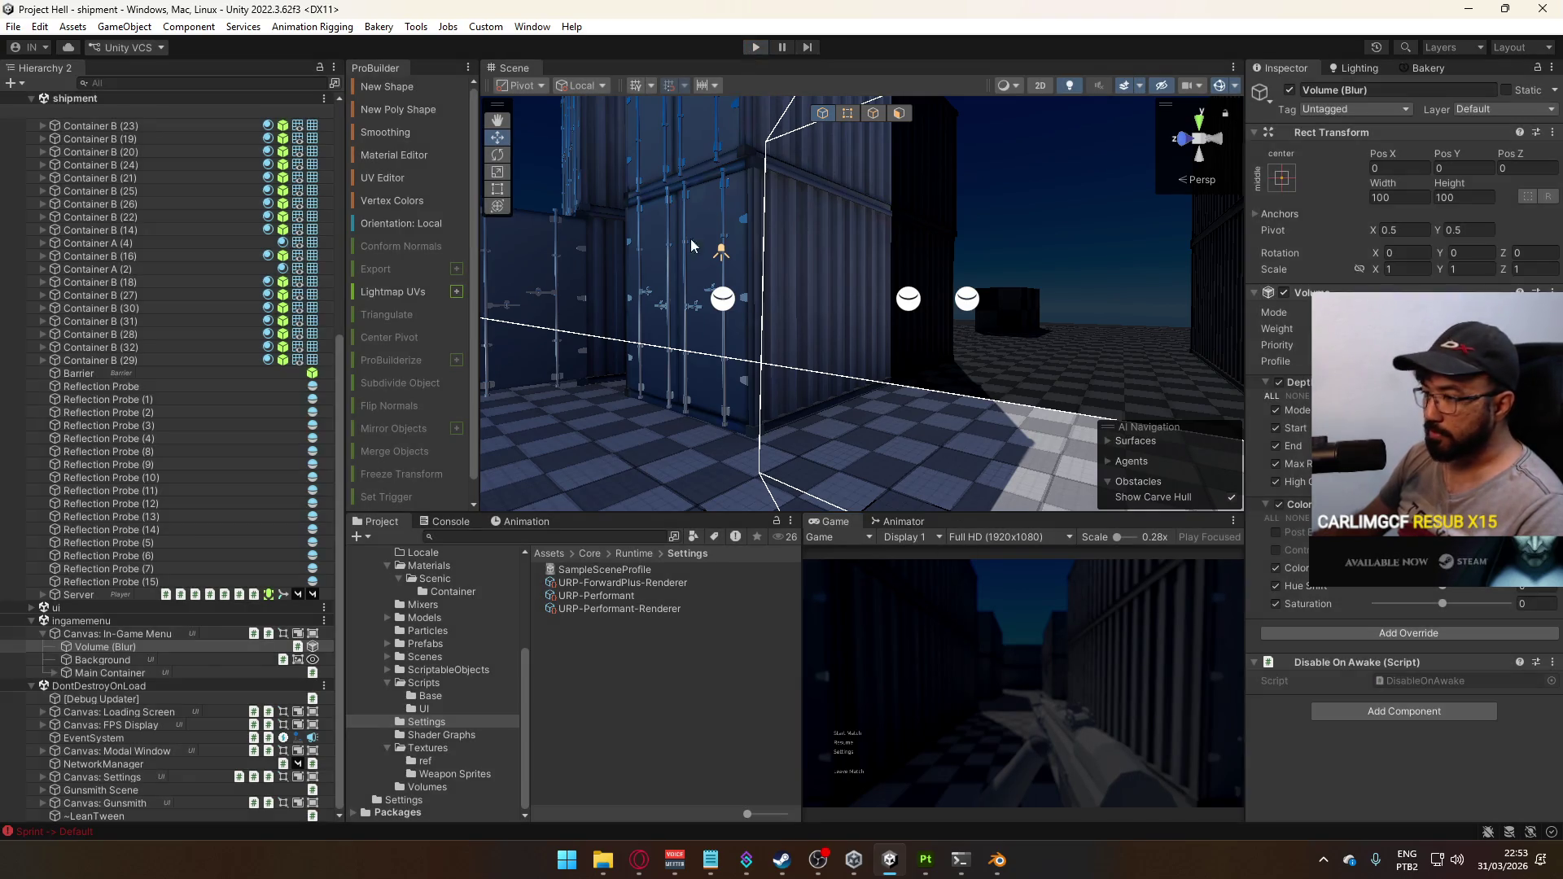
Open the dev scene from Assets/Core/Runtime/Scenes
click(435, 645)
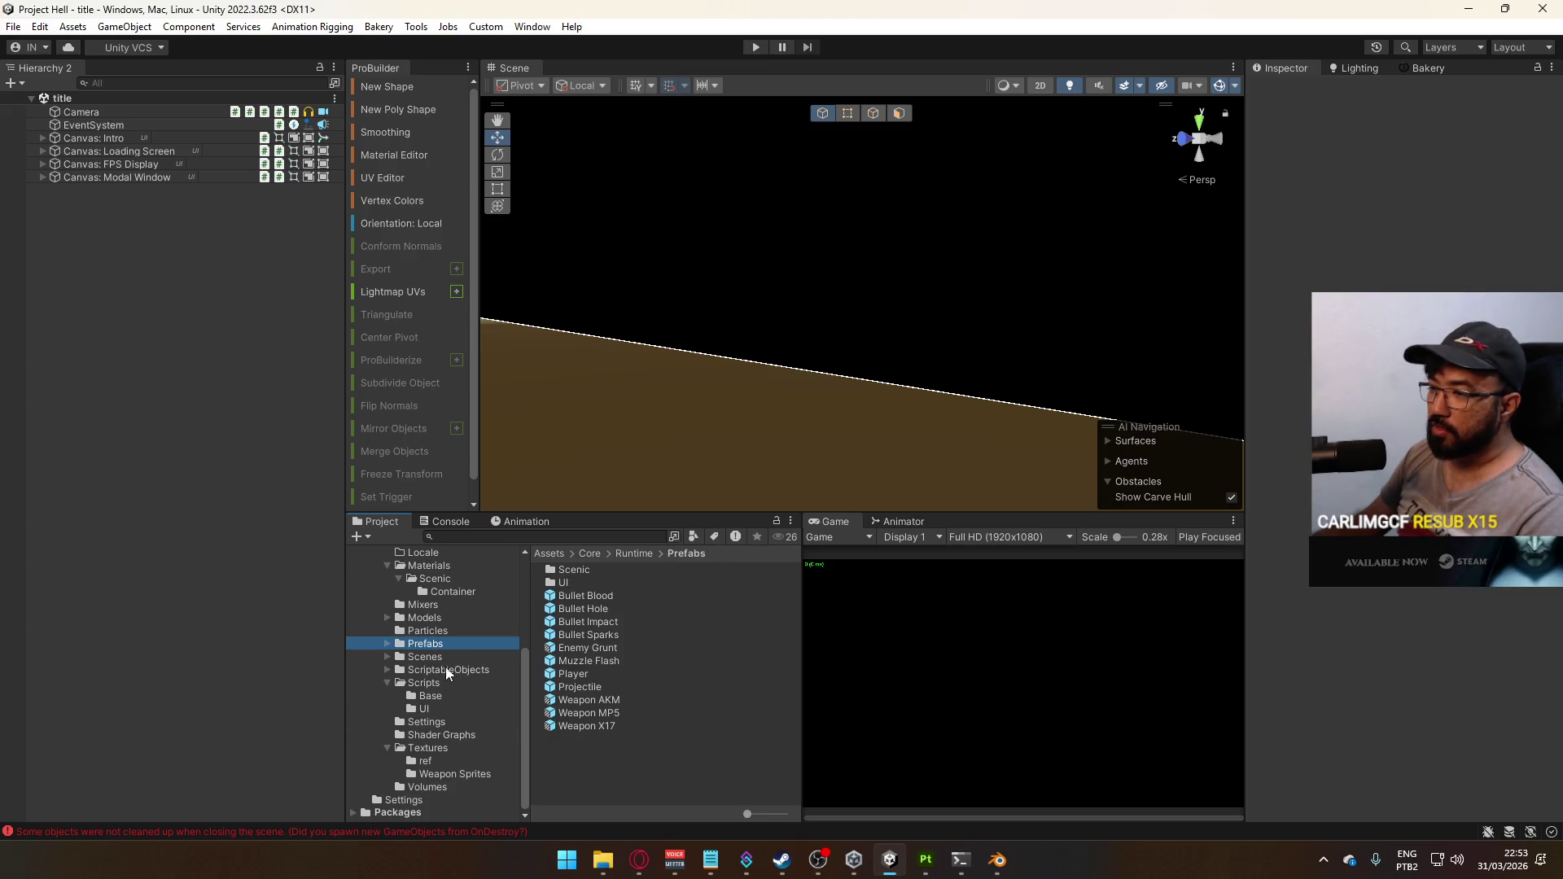
click(444, 660)
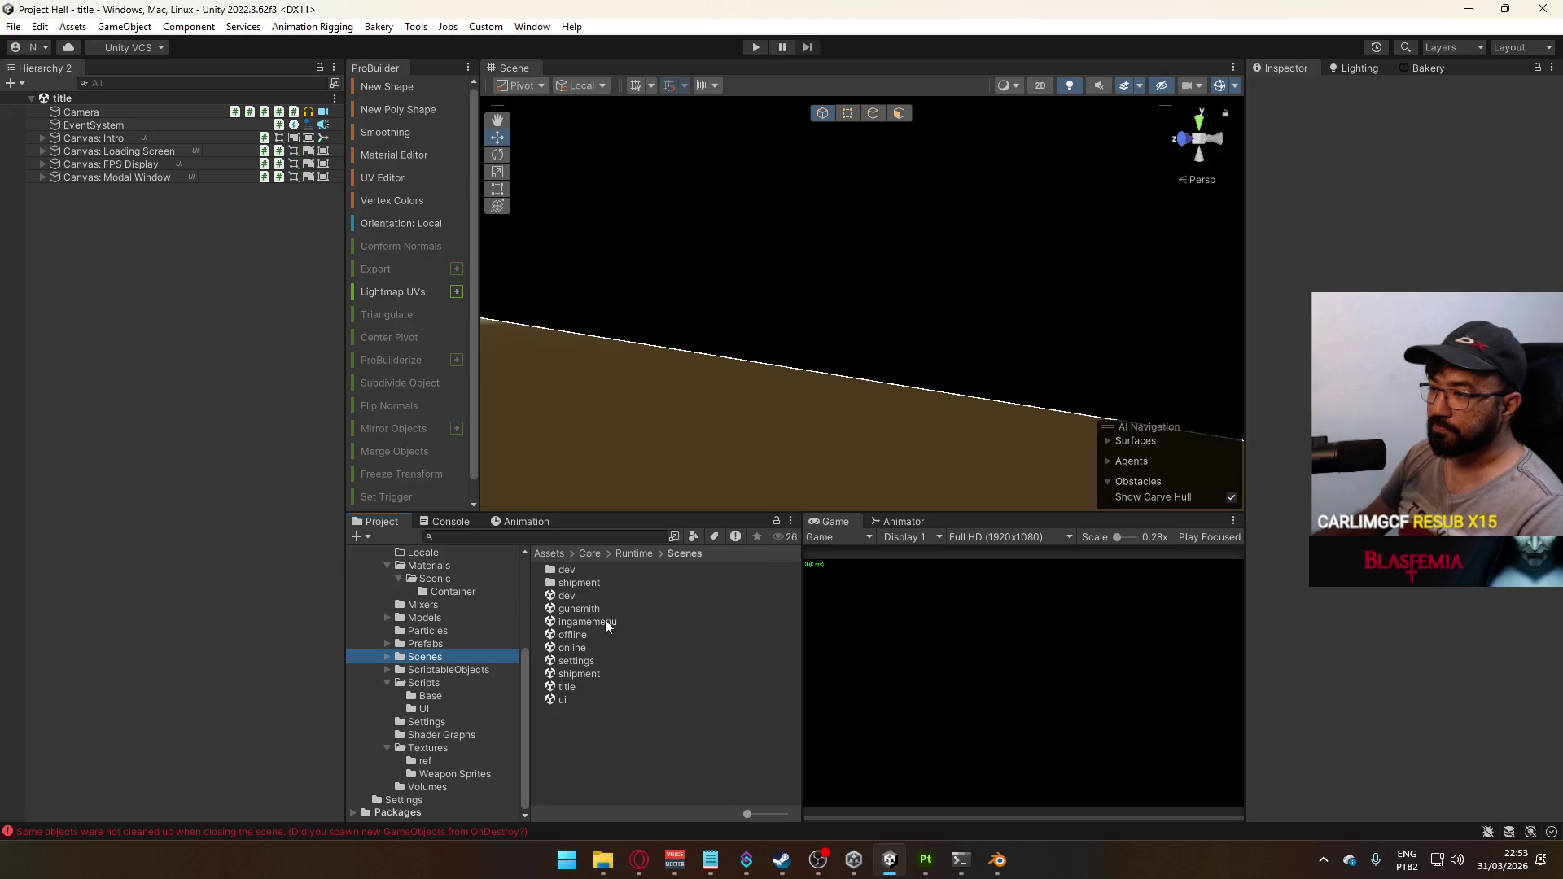
double_click(580, 598)
Inspect the dev scene's Player Camera > Overlay Cam settings, then reopen the shipment scene
click(106, 161)
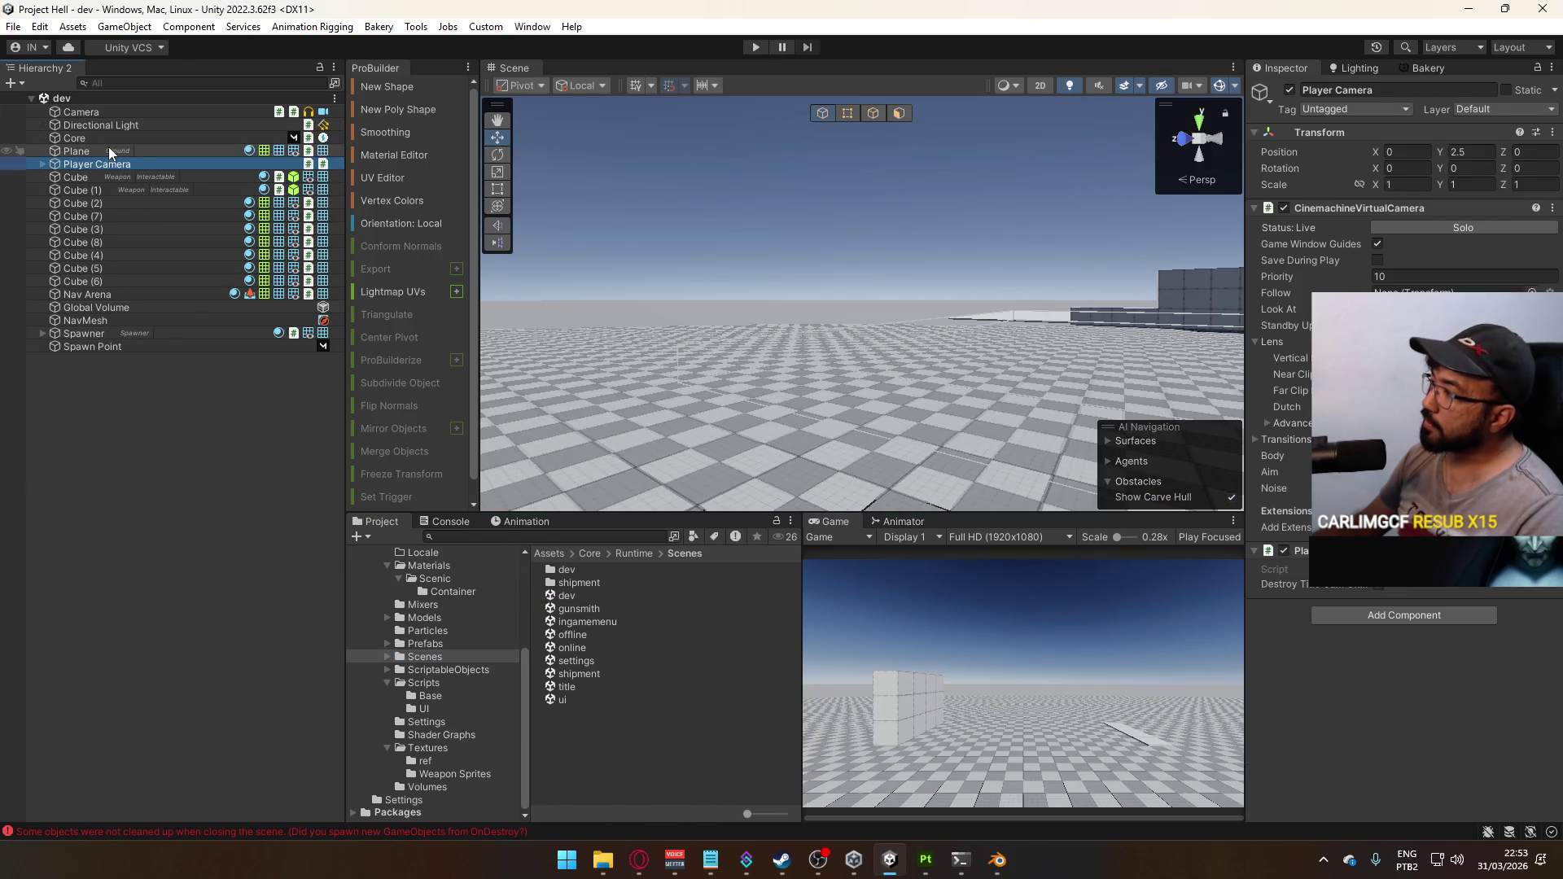
click(109, 149)
click(118, 161)
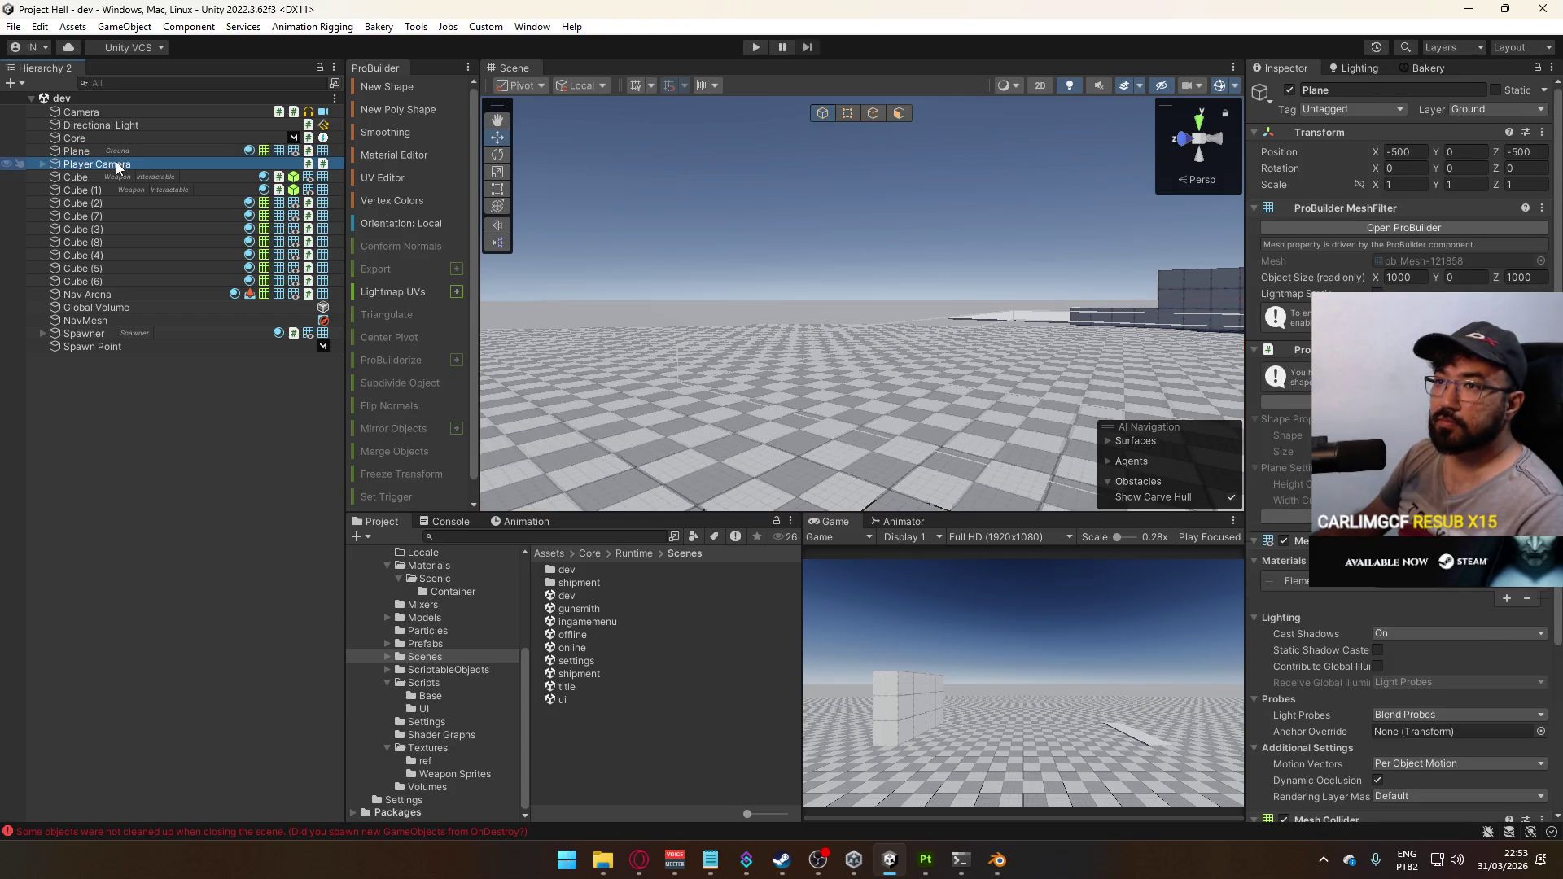
click(43, 164)
click(77, 176)
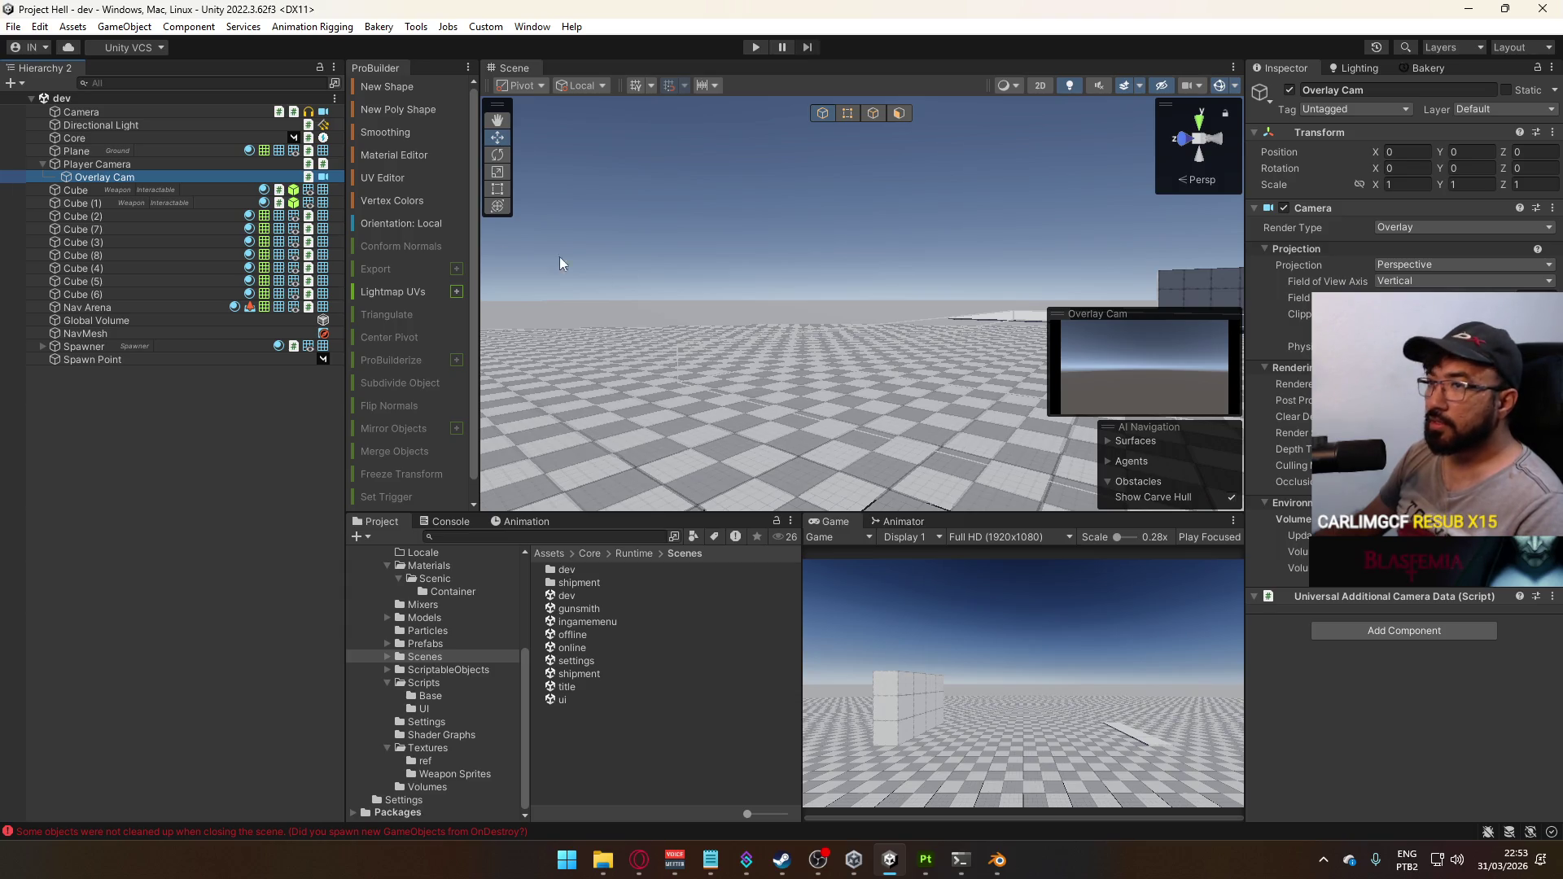
double_click(589, 672)
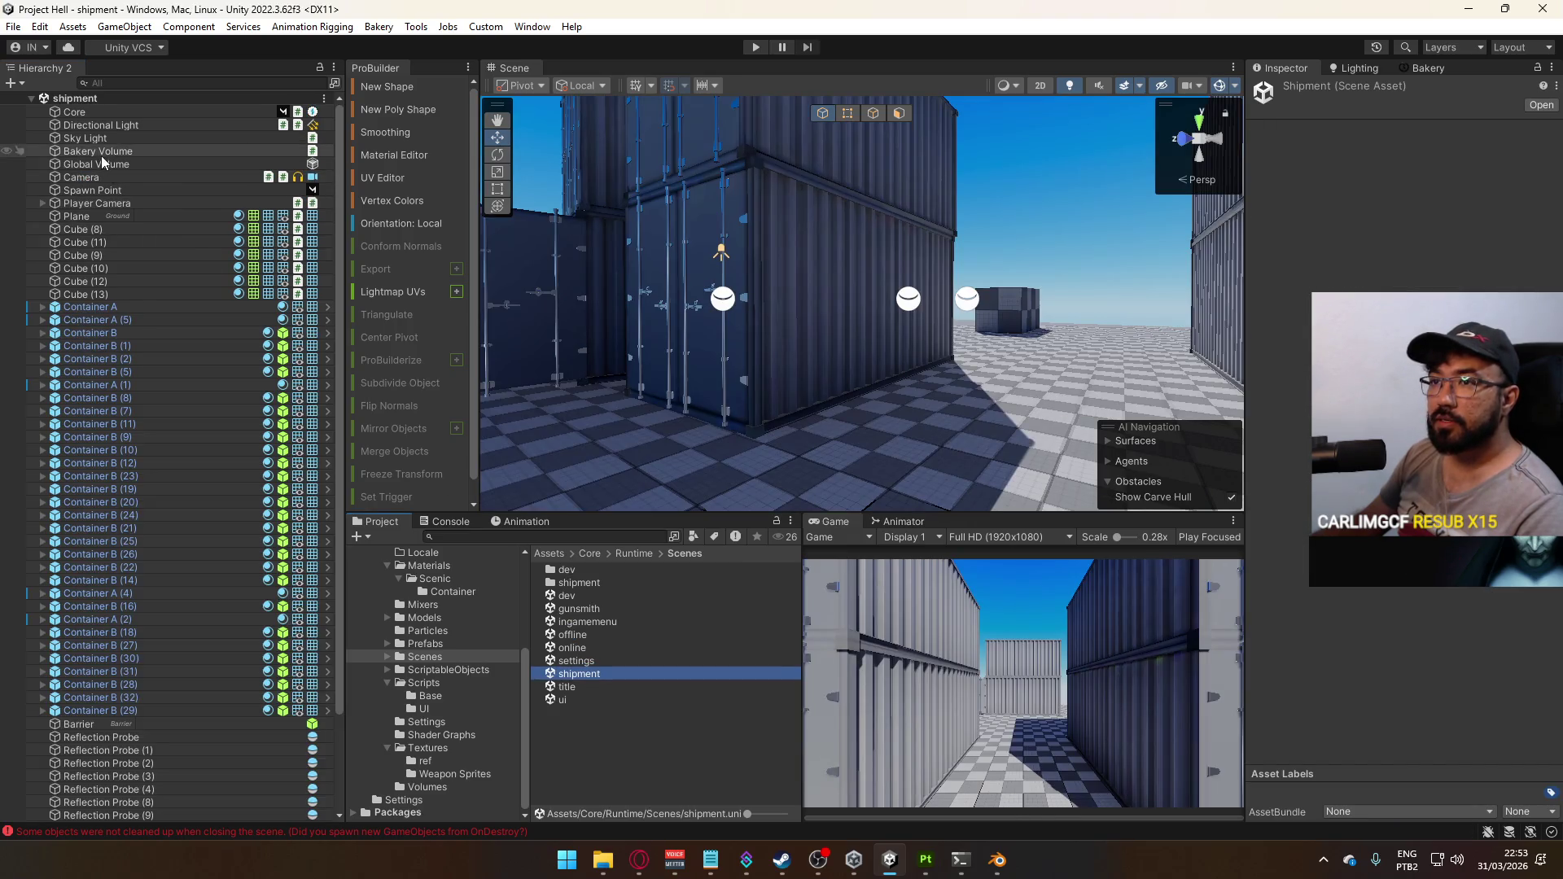
Compare the shipment scene's Overlay Cam culling mask layers against dev
click(101, 204)
key(Right)
click(101, 215)
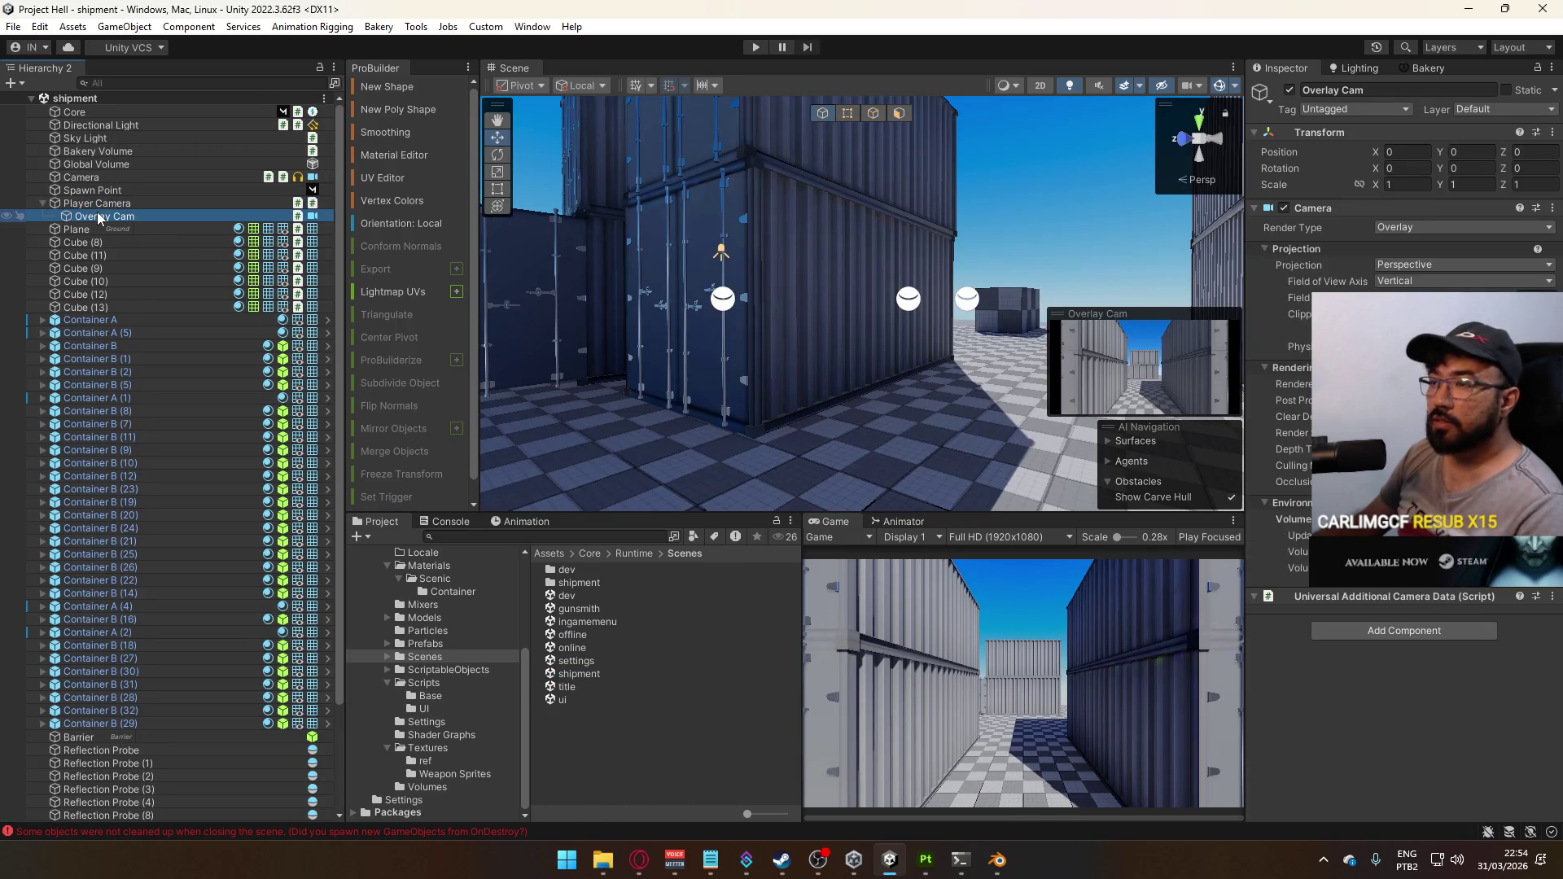
click(102, 204)
click(115, 216)
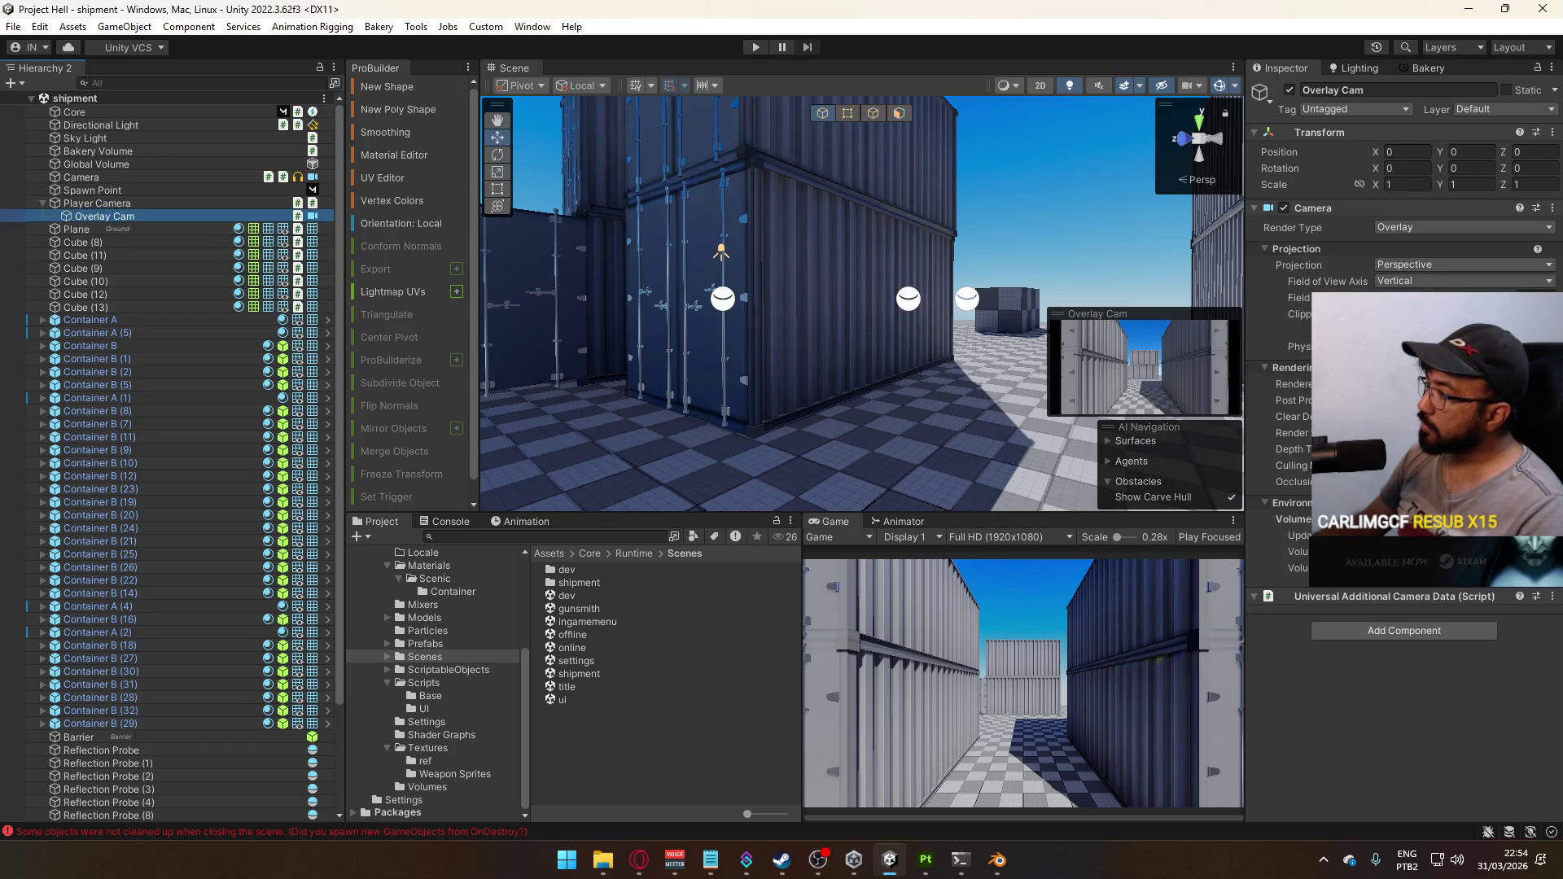
click(1458, 465)
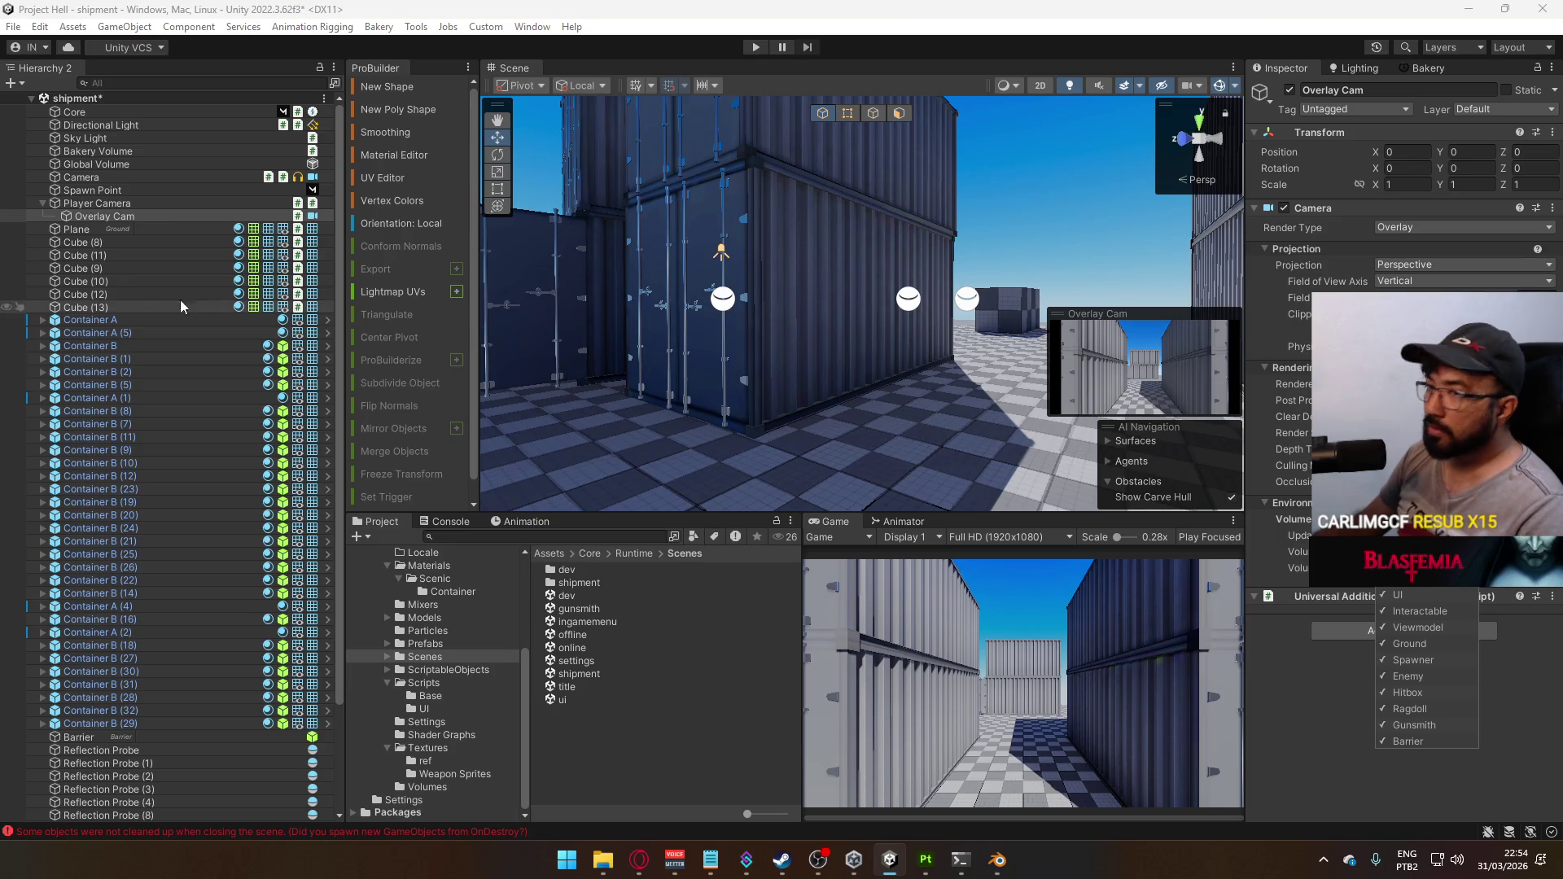
click(140, 218)
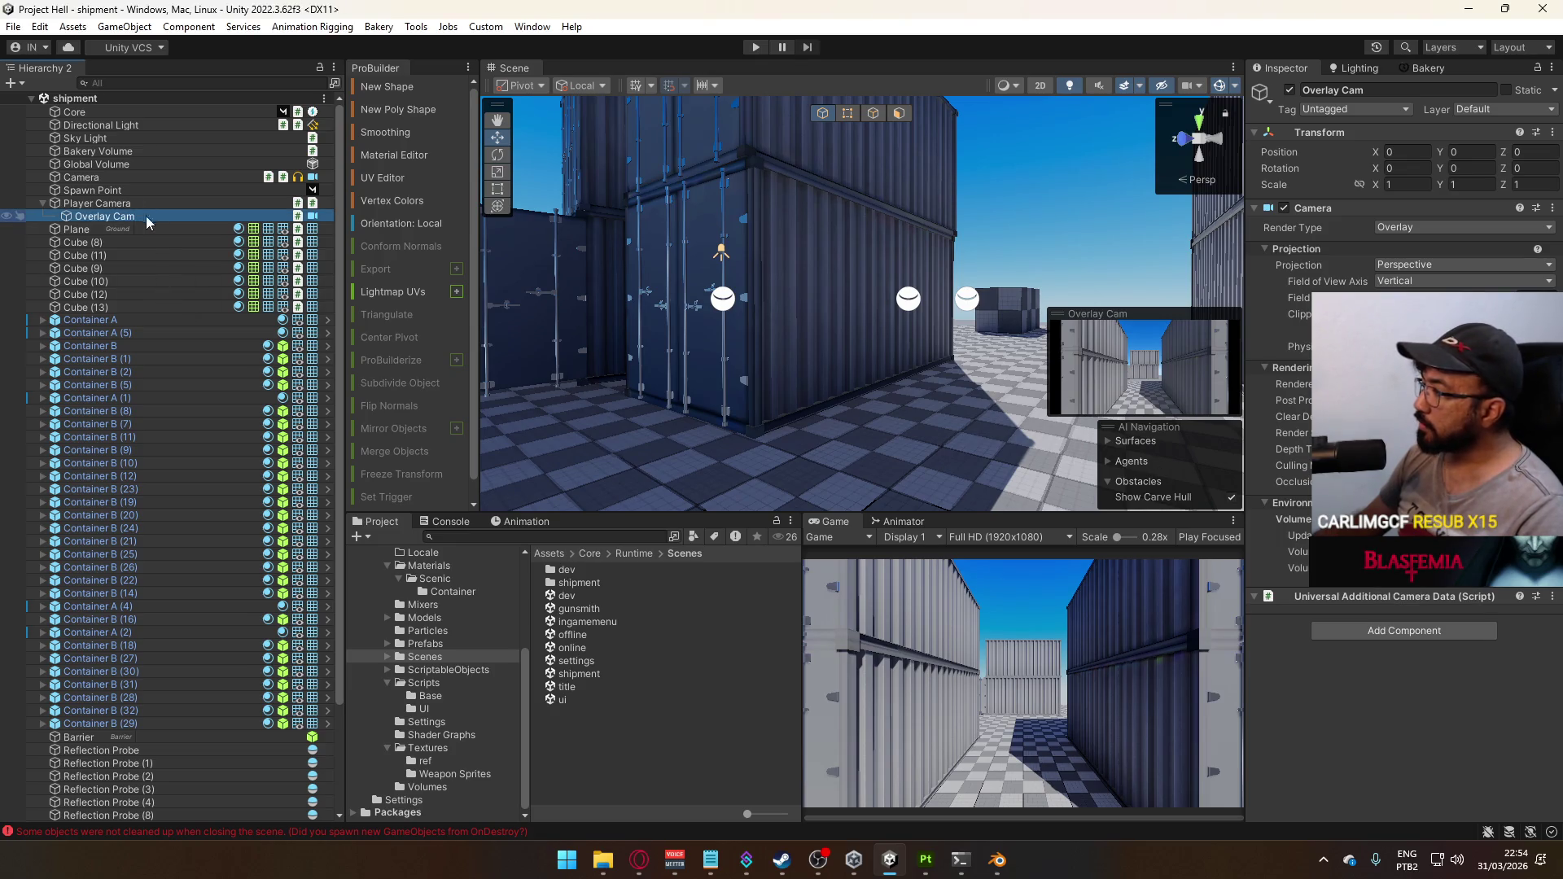
Open the title scene and enter play mode from it
click(444, 646)
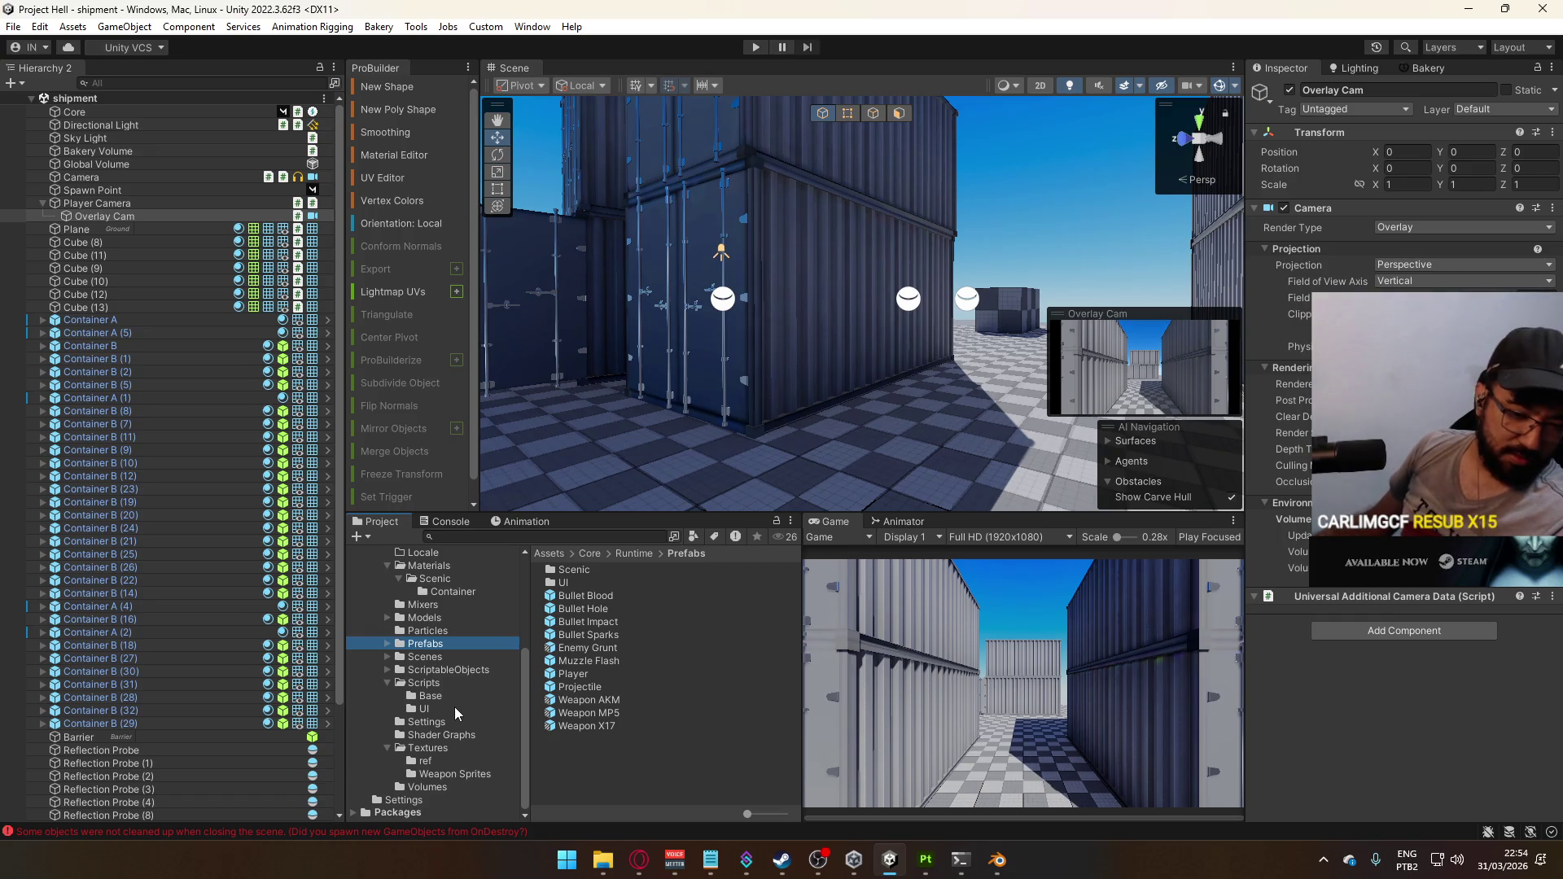
click(432, 657)
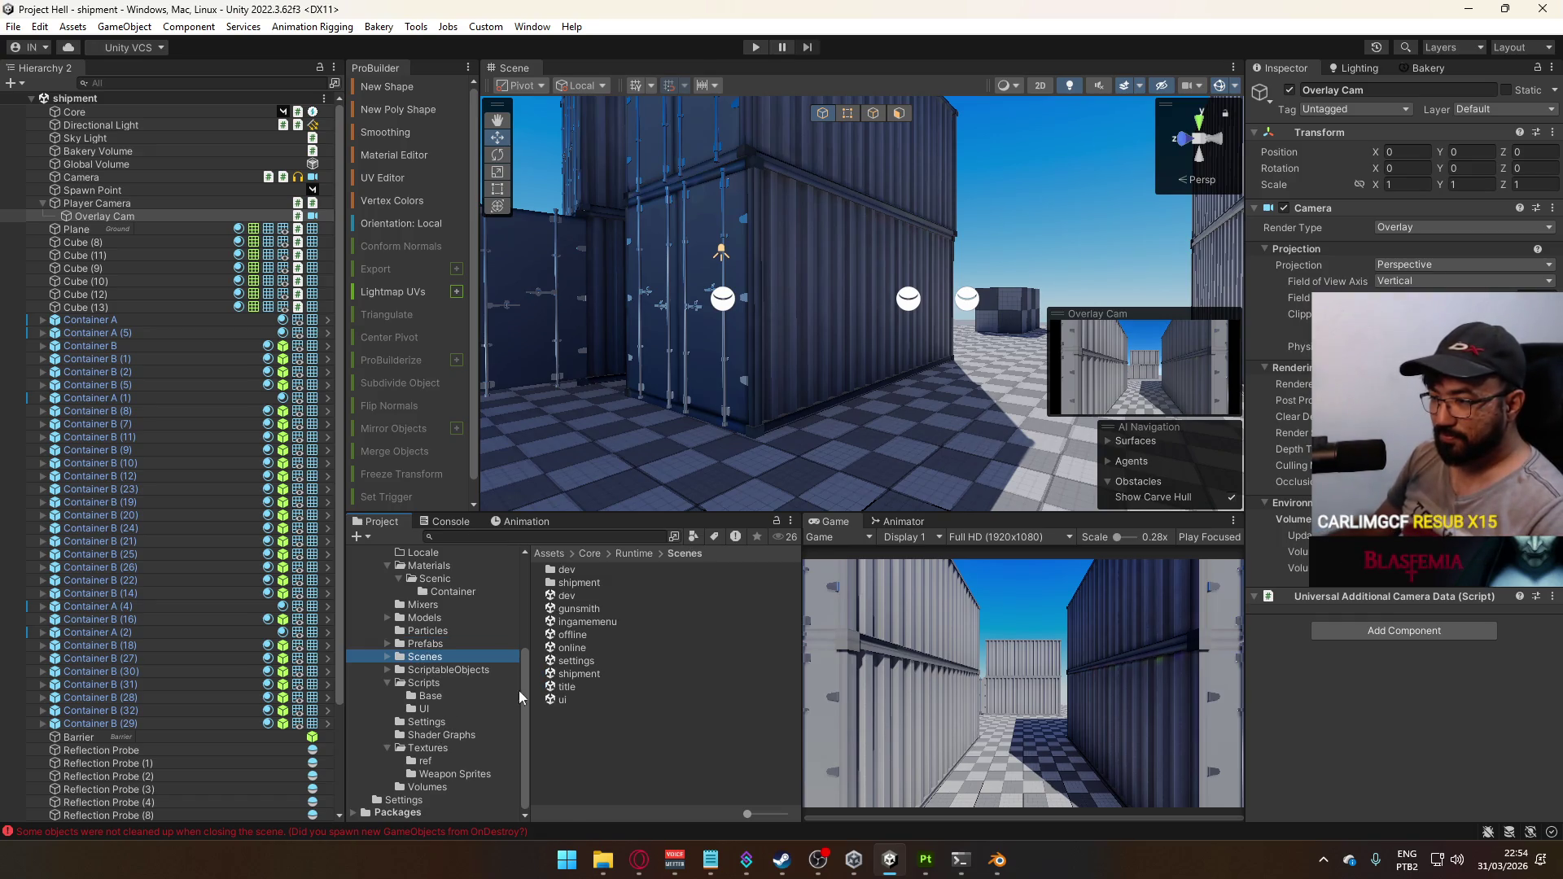
double_click(566, 686)
click(756, 48)
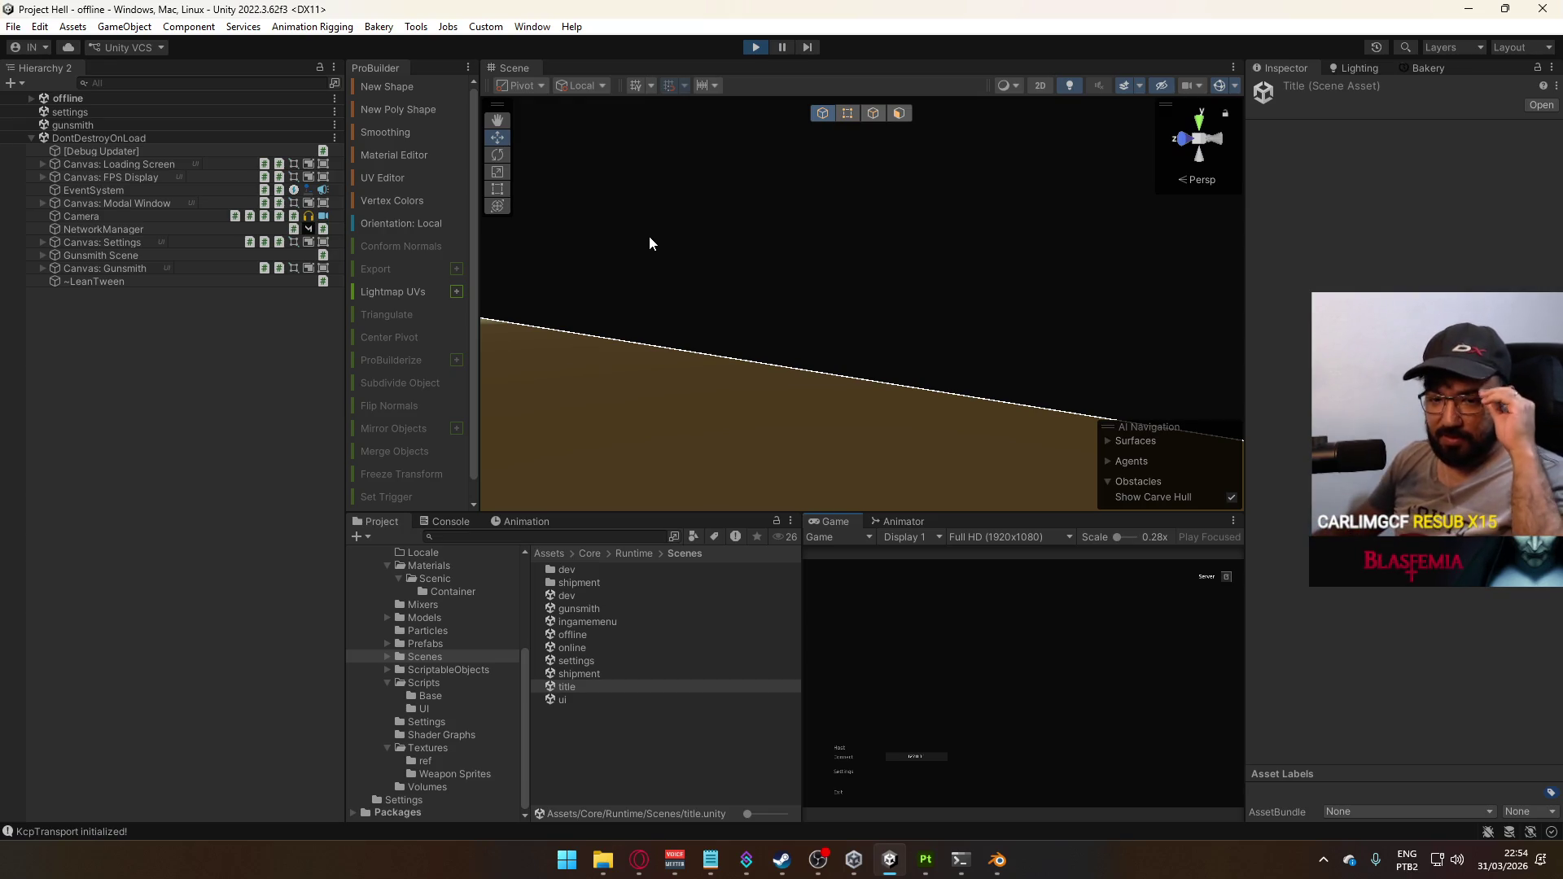
Stop the play test and run File > Build And Run from the title scene
click(750, 48)
click(13, 27)
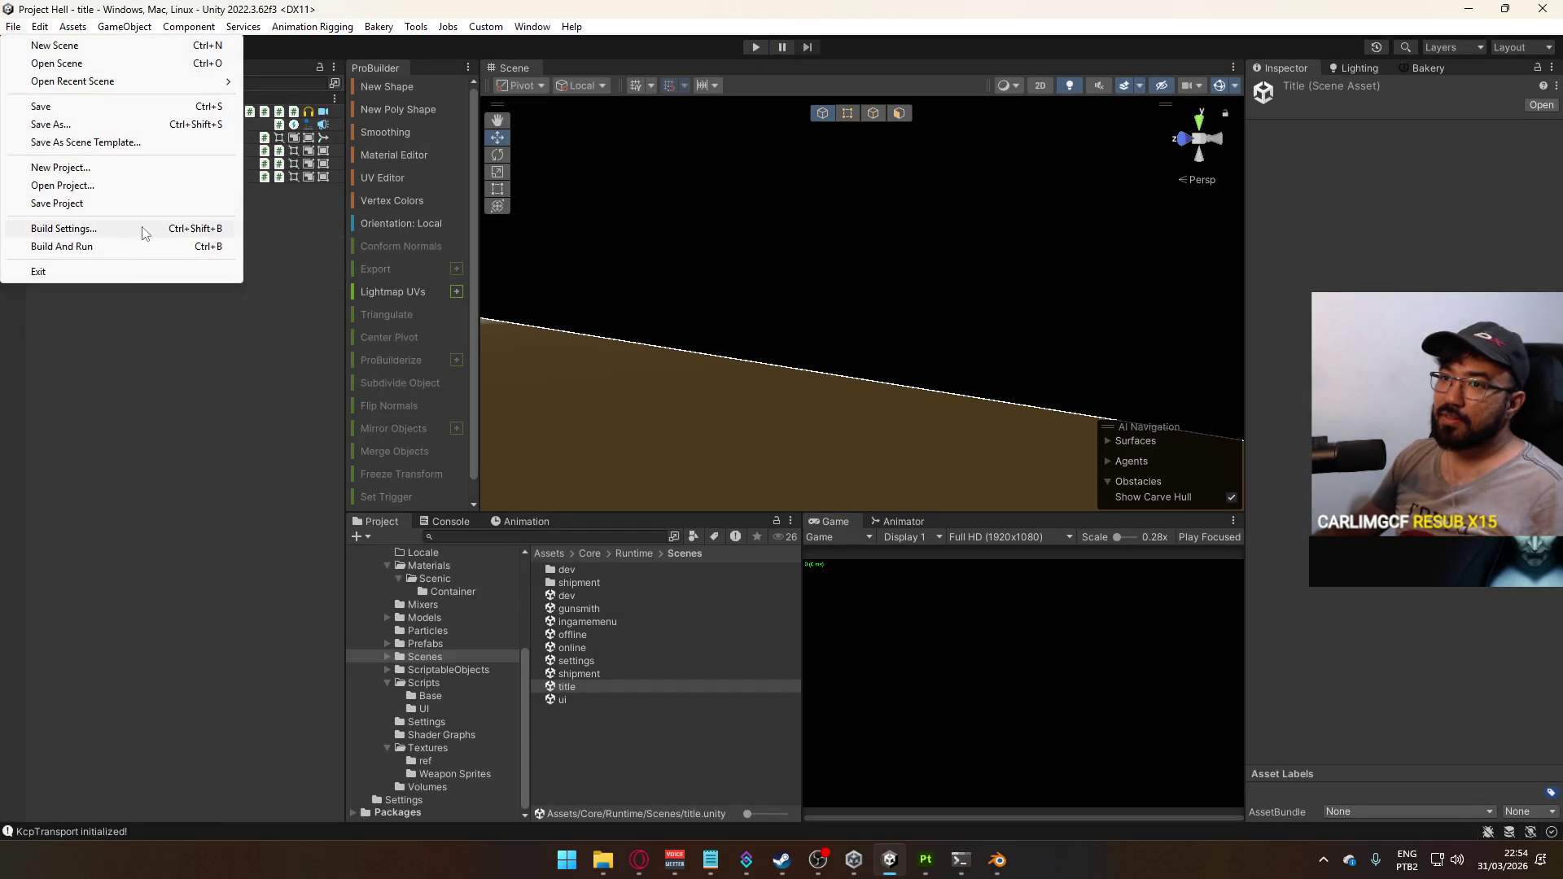
click(132, 246)
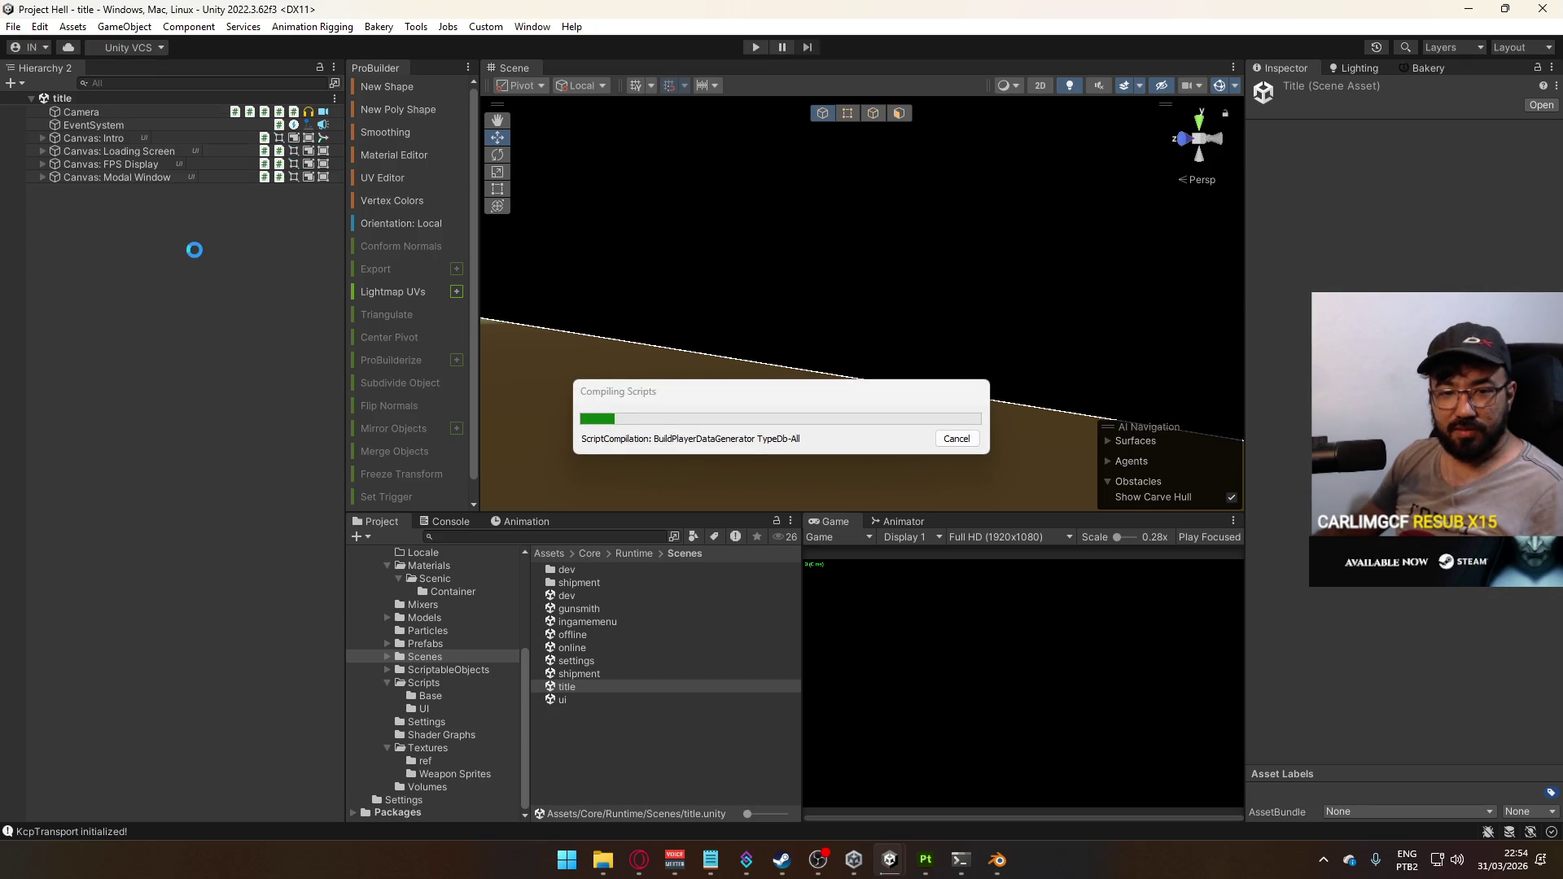